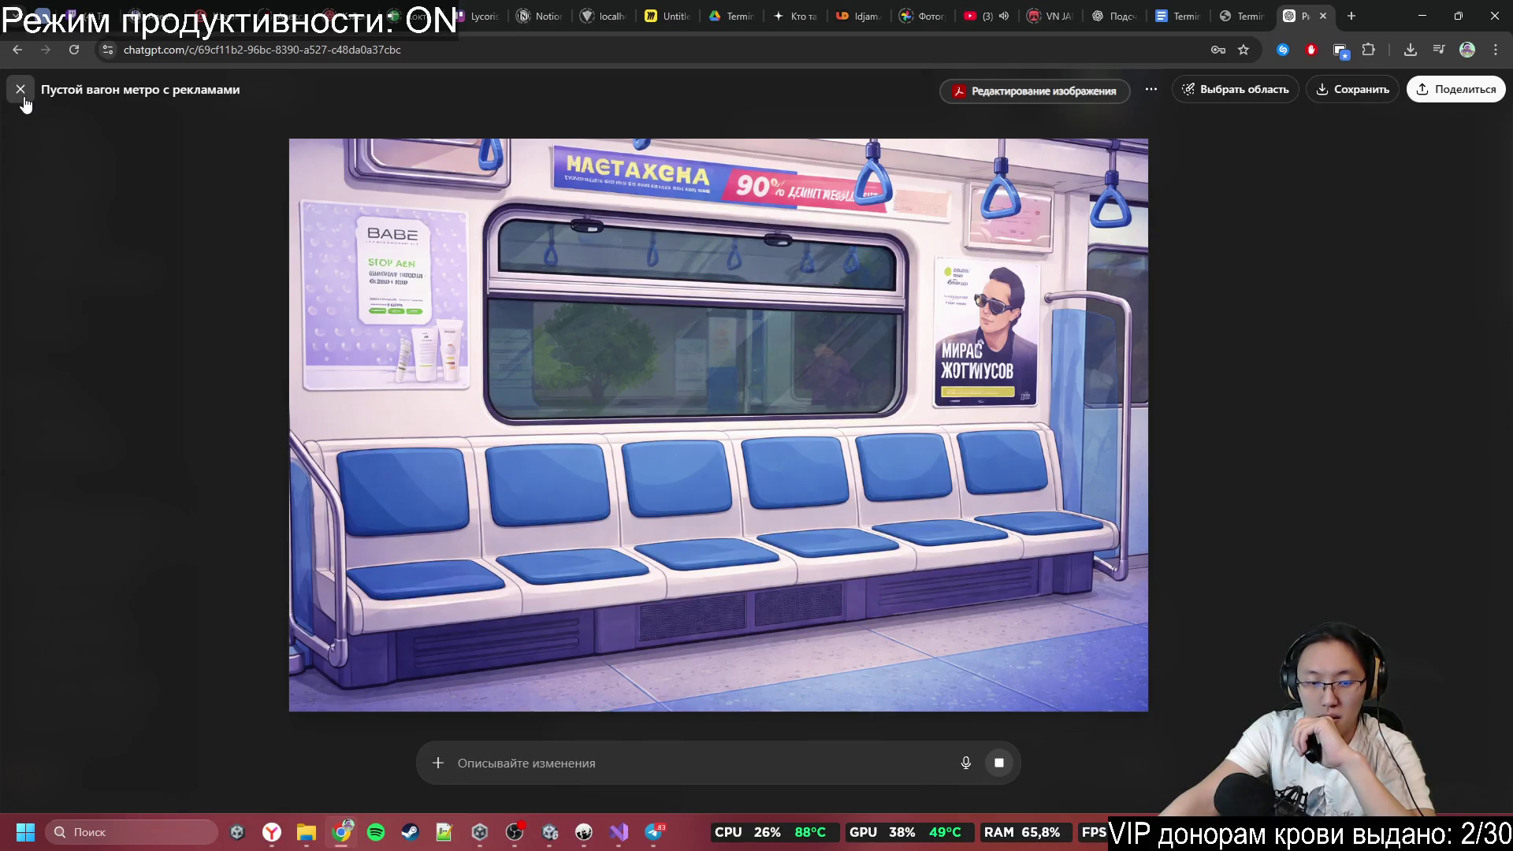
Close the image editor and read down the style breakdown to its key formula and follow-up options.
{"action": "left_click", "coordinate": [23, 98]}
{"action": "scroll", "coordinate": [762, 479], "scroll_direction": "up", "scroll_amount": 10}
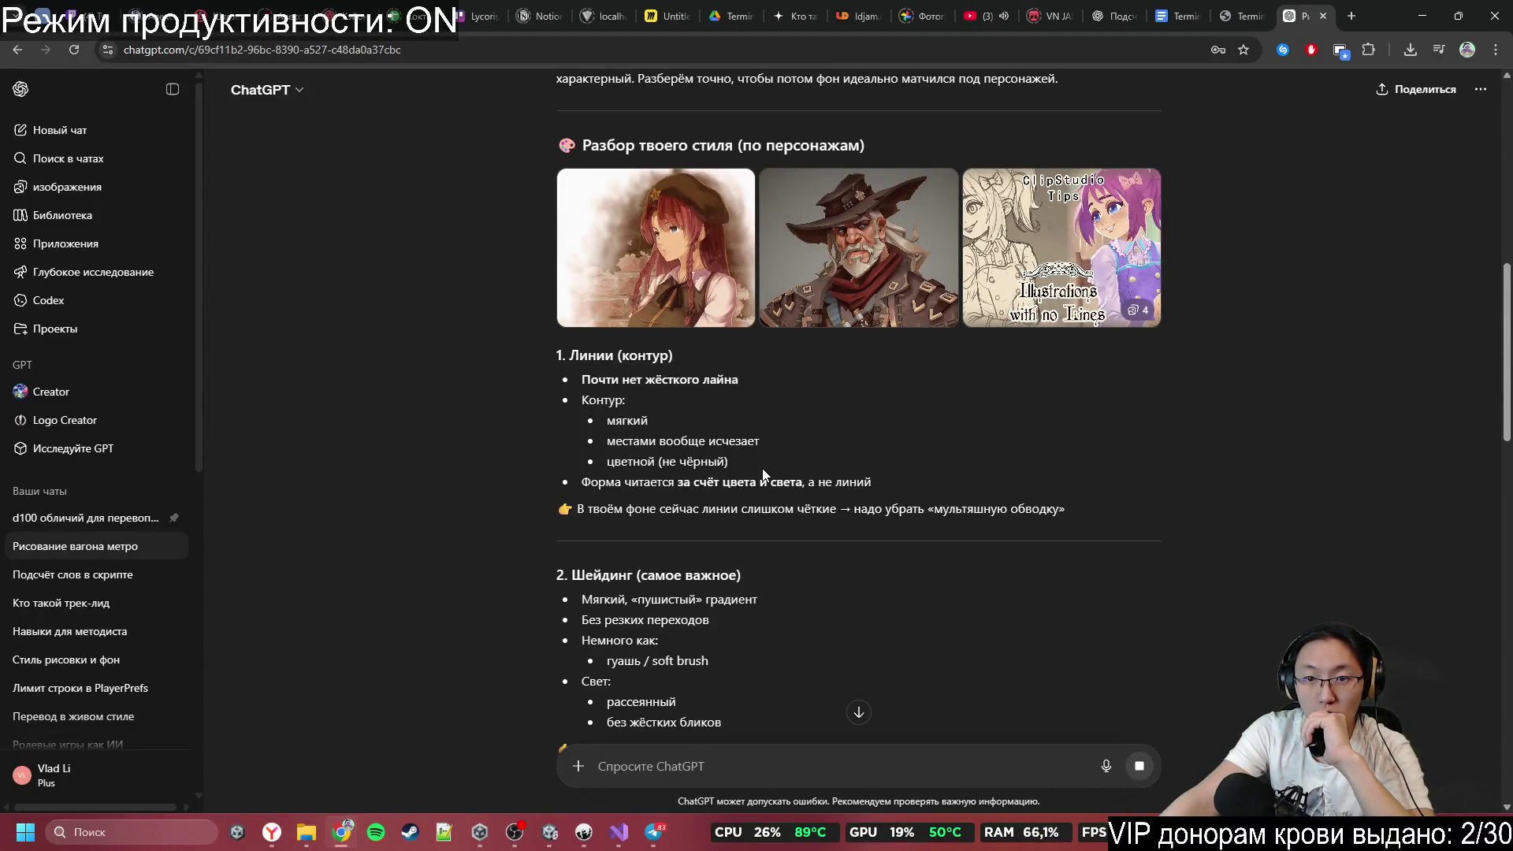
{"action": "scroll", "coordinate": [763, 468], "scroll_direction": "down", "scroll_amount": 10}
{"action": "scroll", "coordinate": [762, 468], "scroll_direction": "down", "scroll_amount": 15}
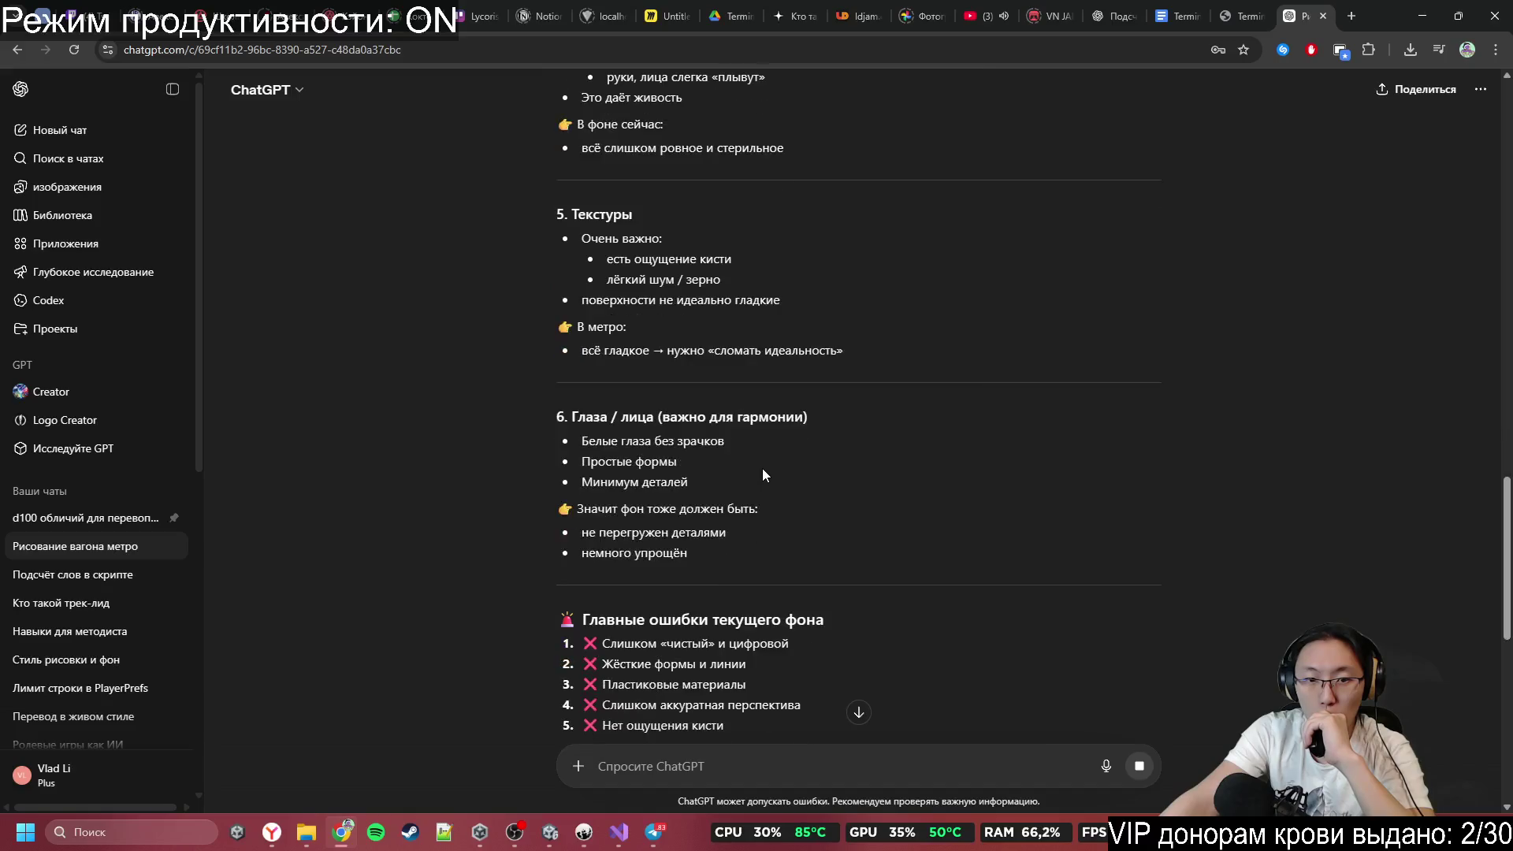
{"action": "scroll", "coordinate": [684, 640], "scroll_direction": "down", "scroll_amount": 3}
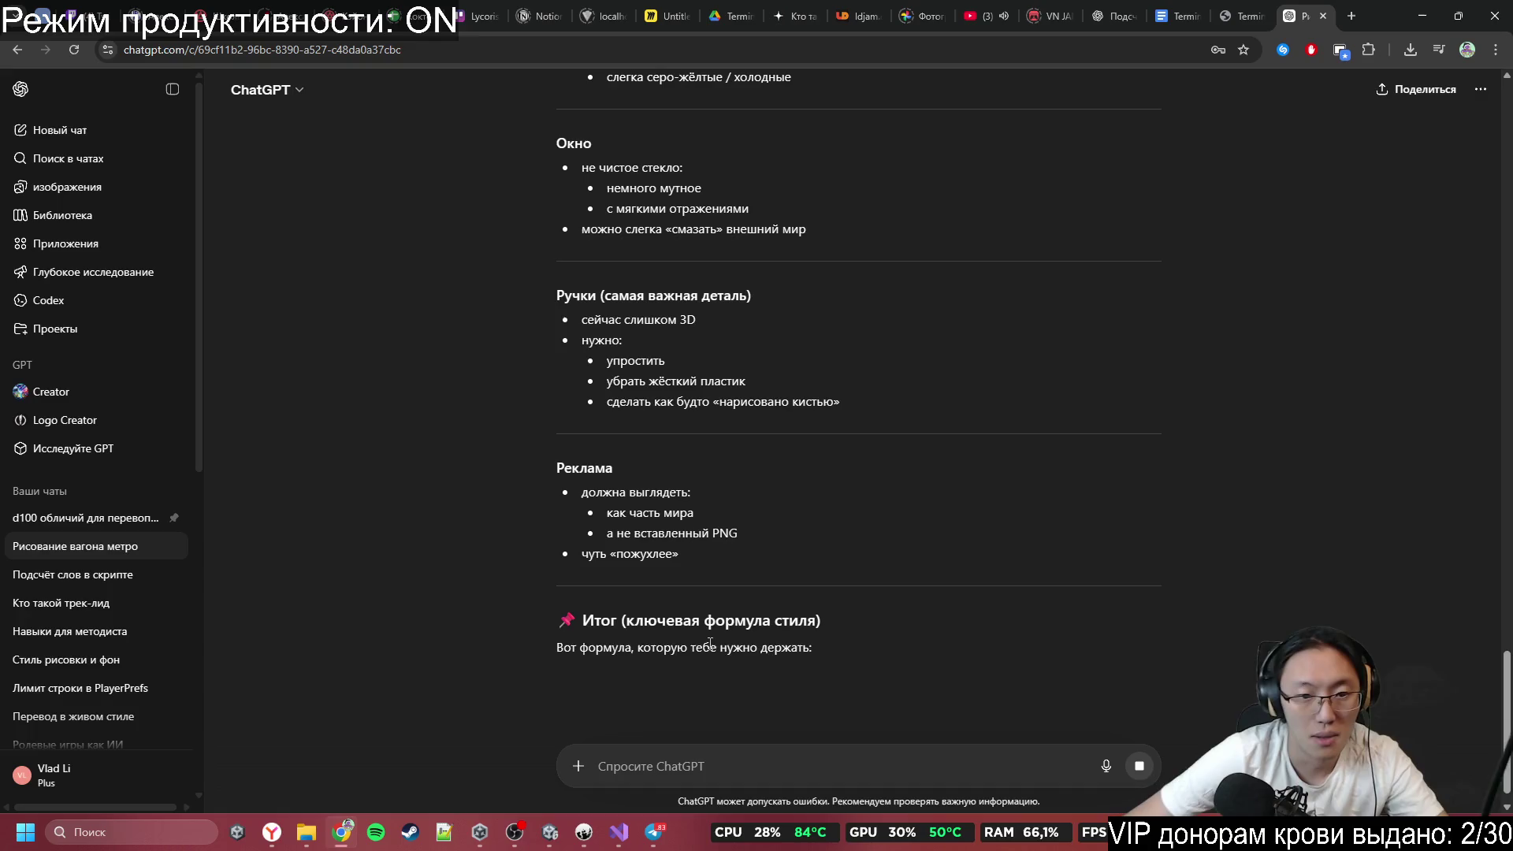
{"action": "scroll", "coordinate": [709, 729], "scroll_direction": "down", "scroll_amount": 2}
{"action": "scroll", "coordinate": [730, 697], "scroll_direction": "down", "scroll_amount": 2}
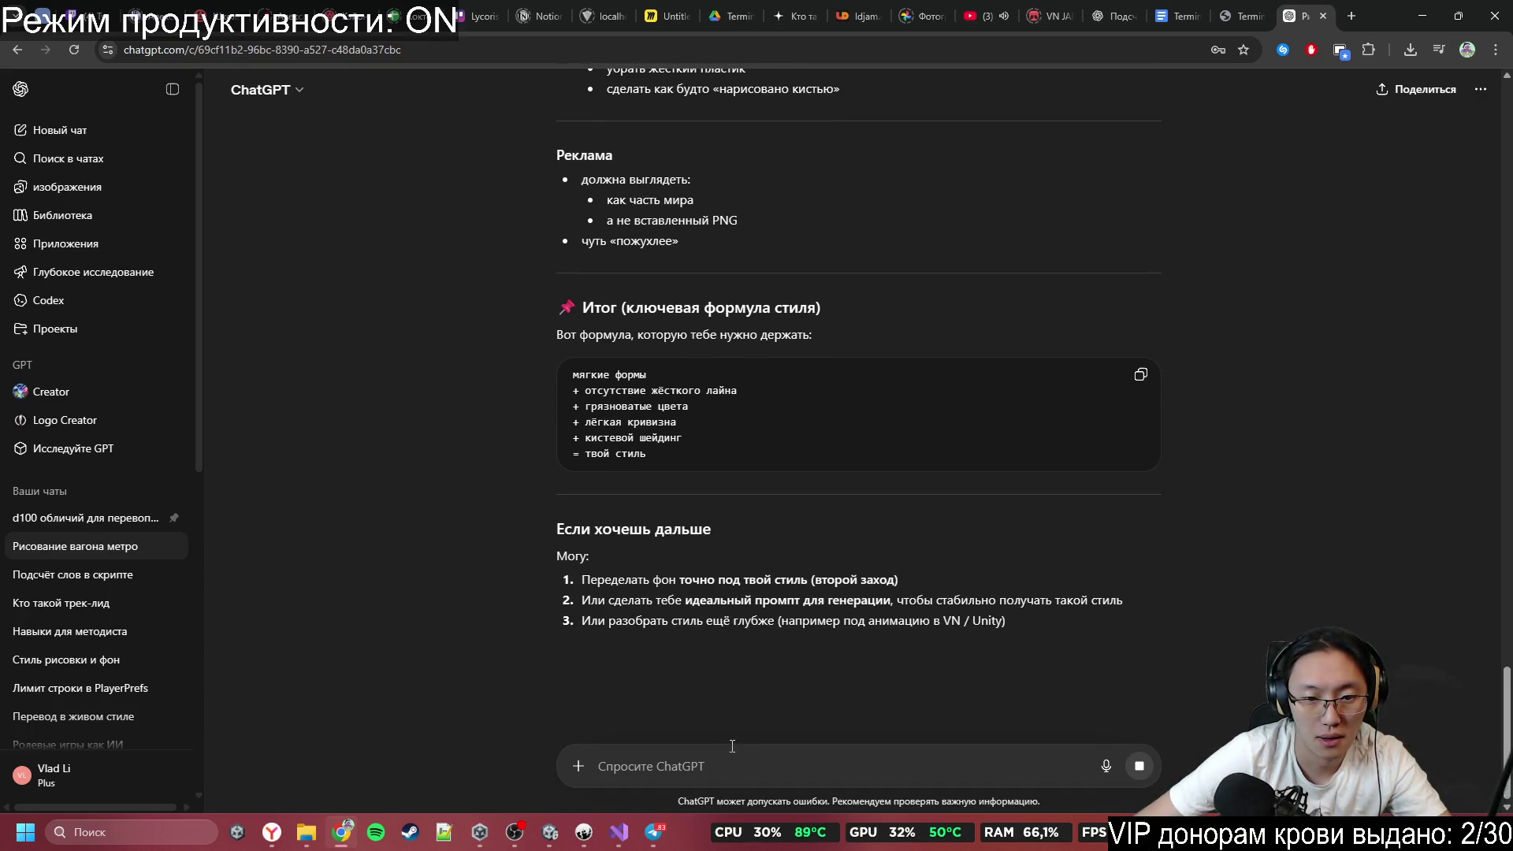
Write and send a pleading Russian message asking ChatGPT to hurry so you can win the game jam.
{"action": "type", "text": "давай, дги"}
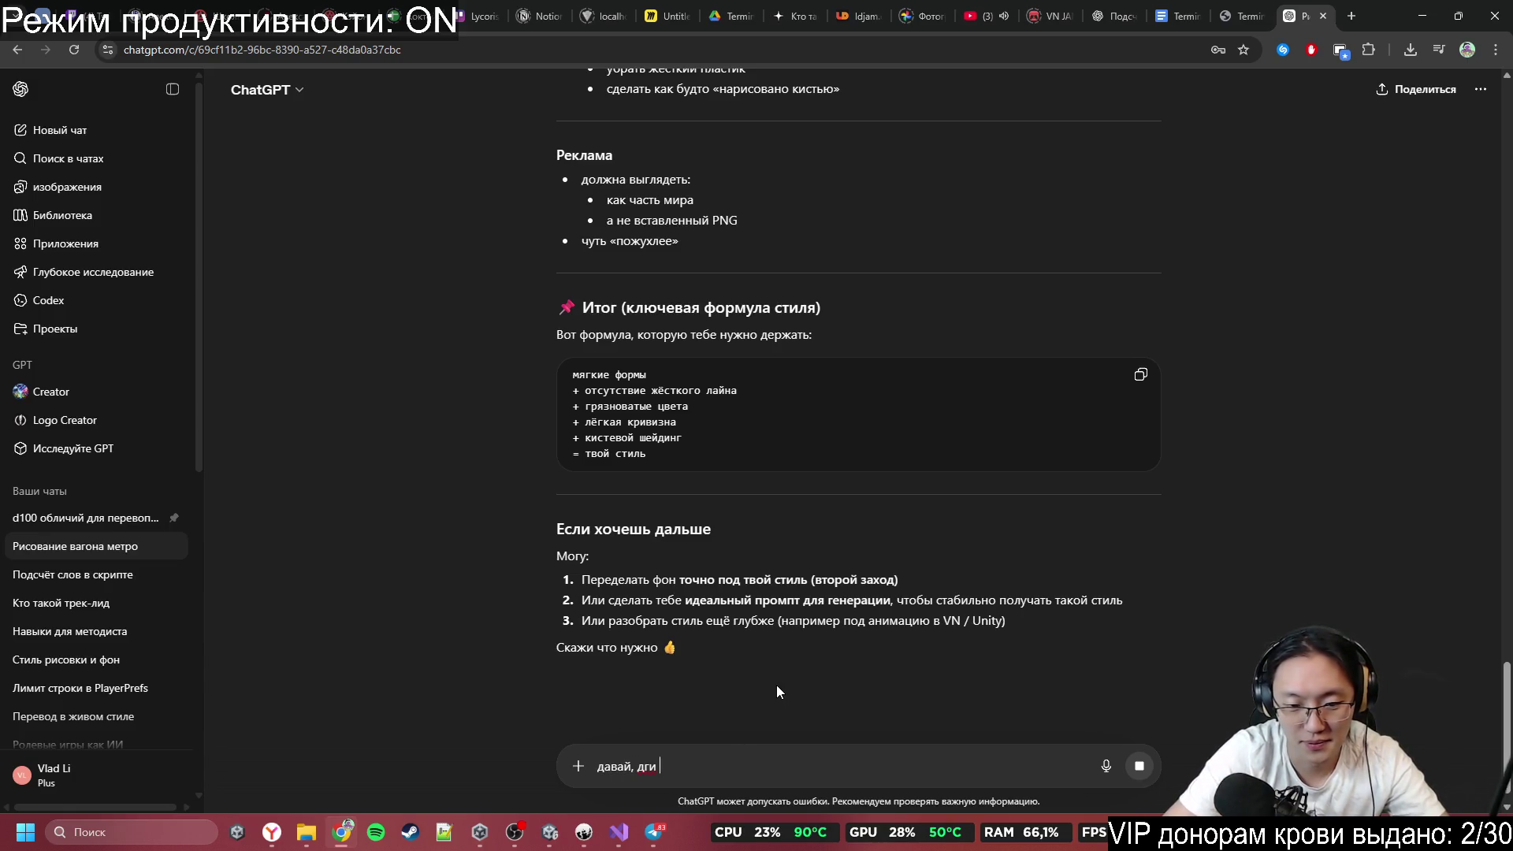
{"action": "key", "text": "BackSpace"}
{"action": "key", "text": "BackSpace"}
{"action": "key", "text": "BackSpace"}
{"action": "type", "text": "жги "}
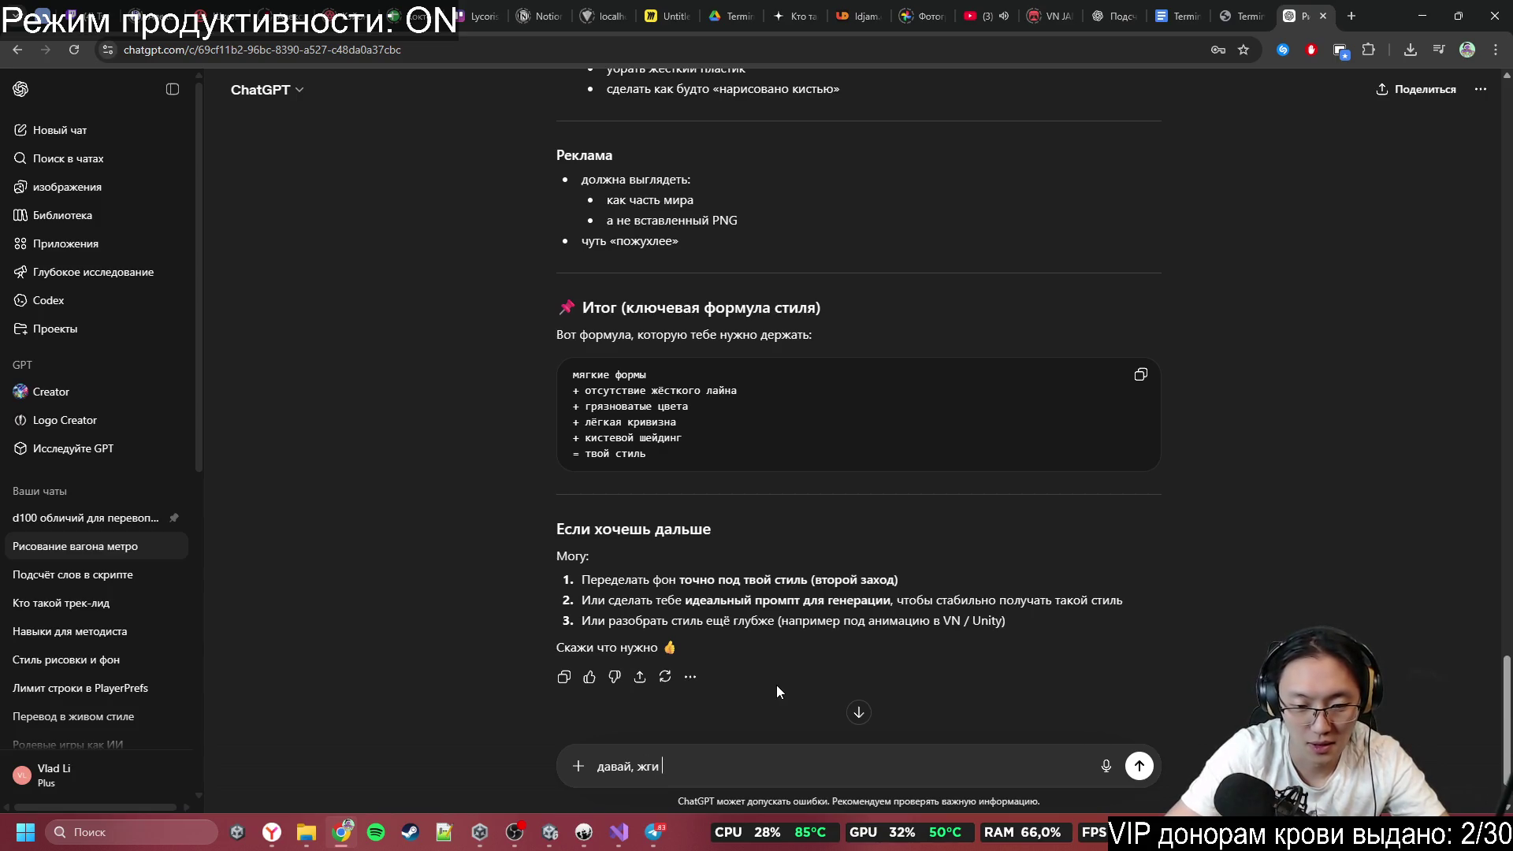
{"action": "type", "text": "друже, "}
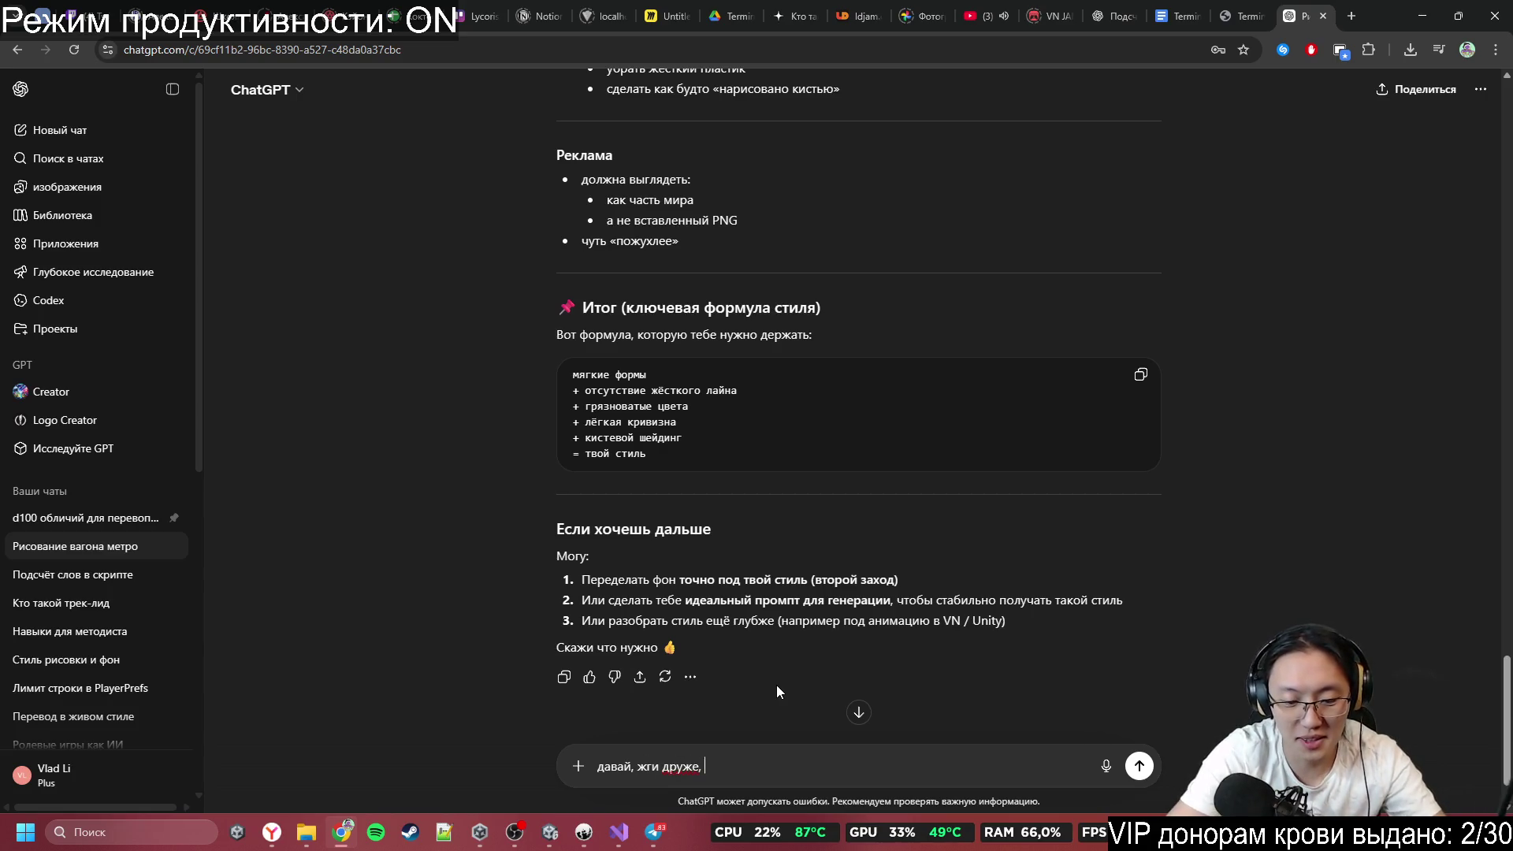
{"action": "type", "text": "не подвед"}
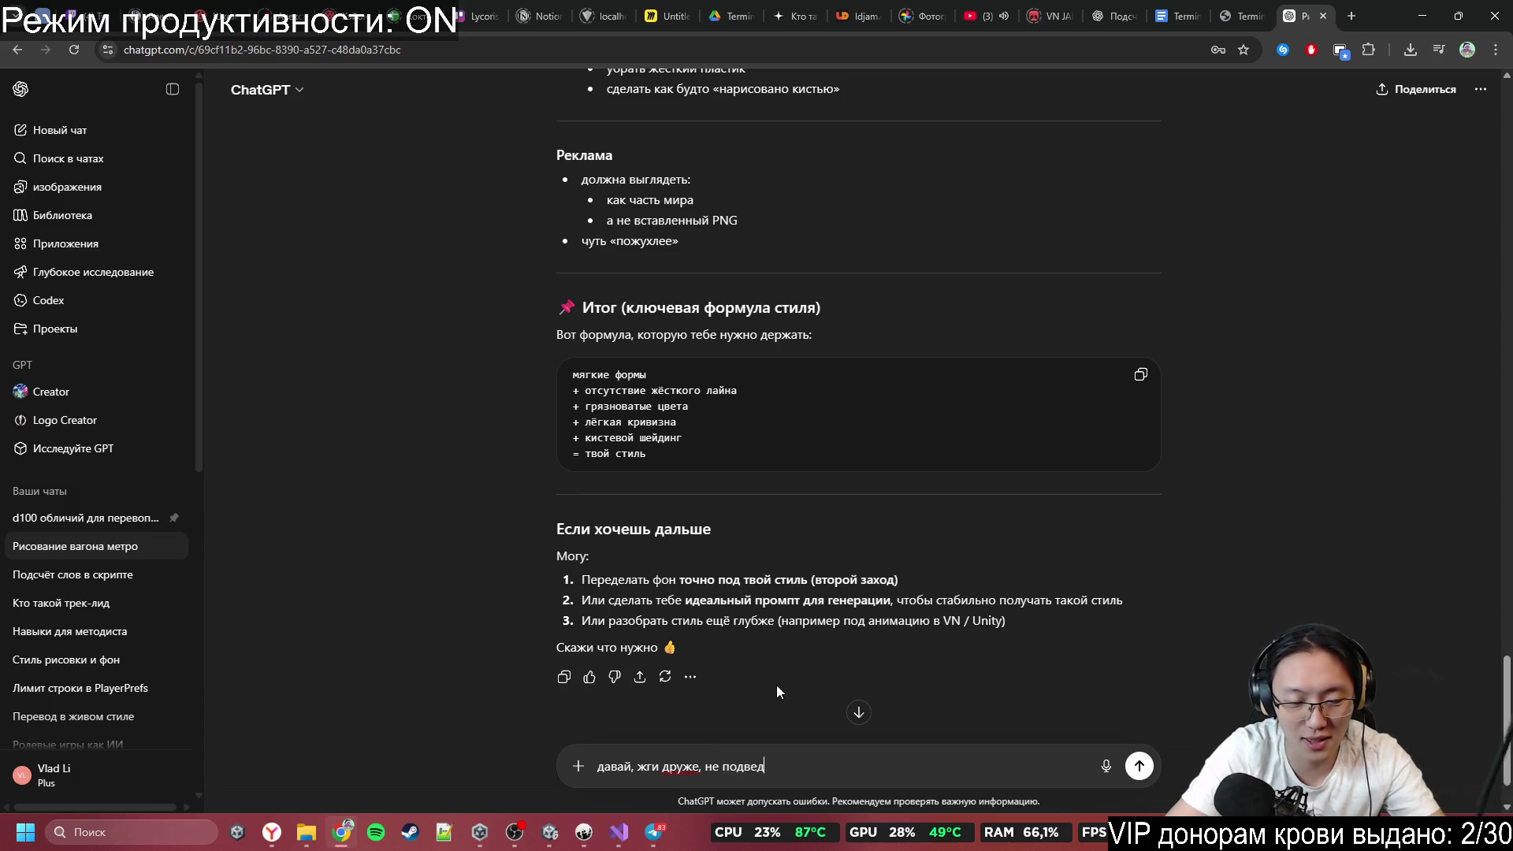
{"action": "type", "text": "и меня, я то"}
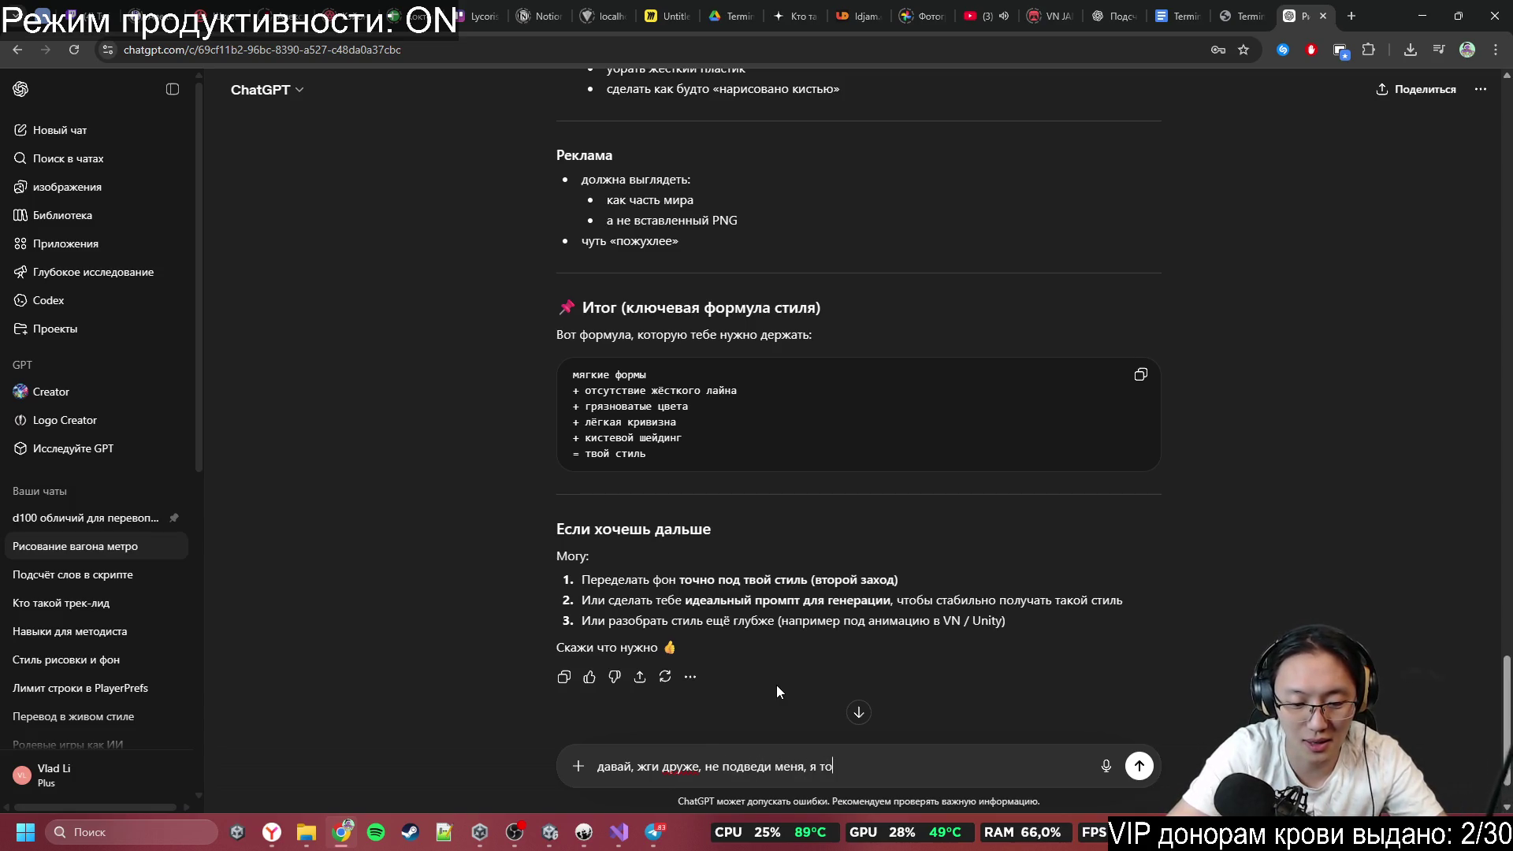
{"action": "type", "text": "роплюс"}
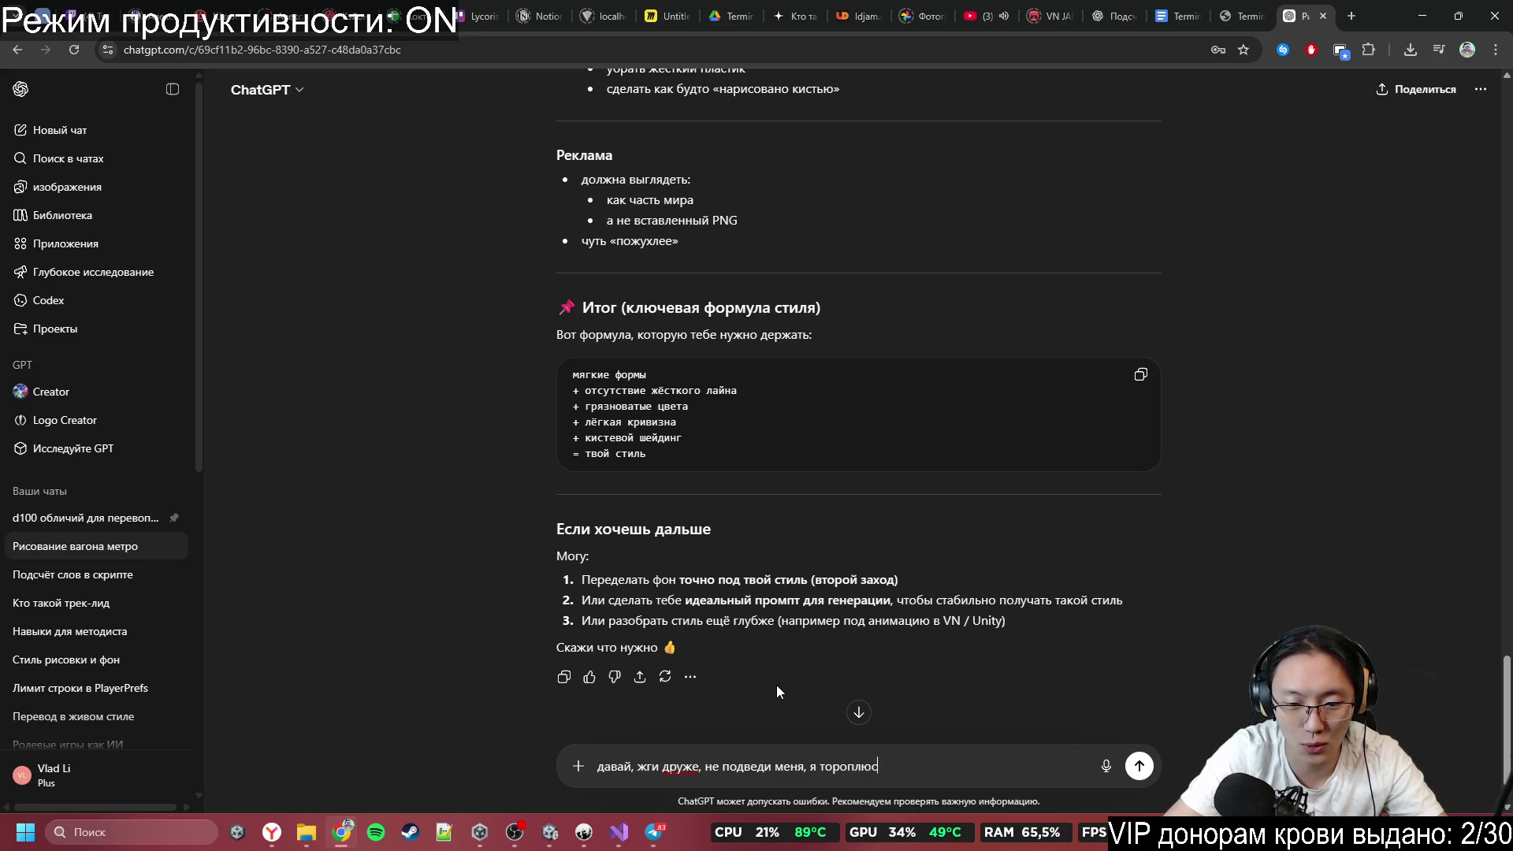
{"action": "type", "text": "ь, мне  "}
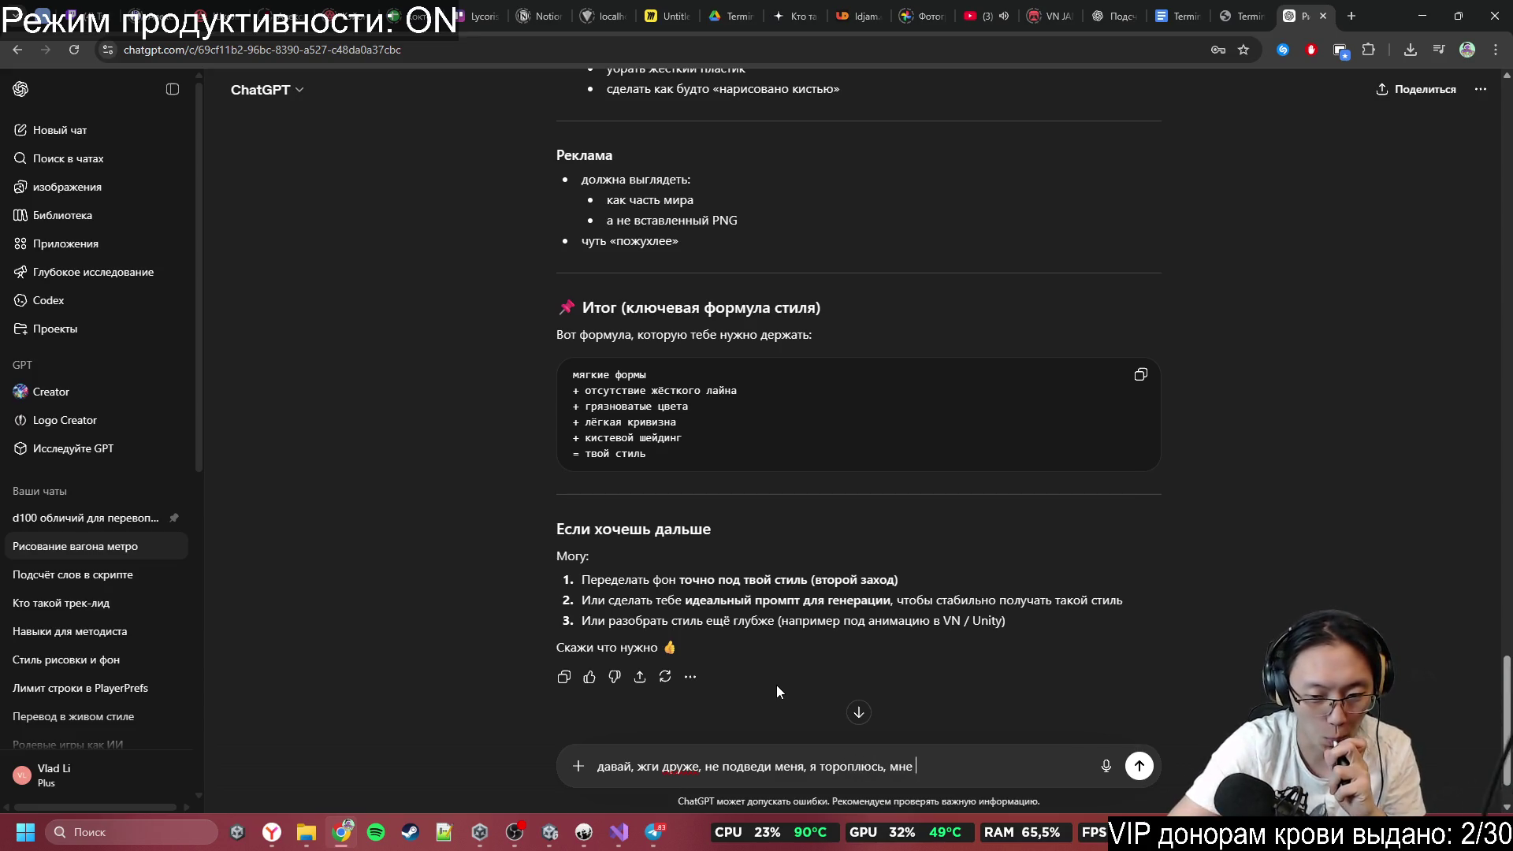
{"action": "type", "text": "надо"}
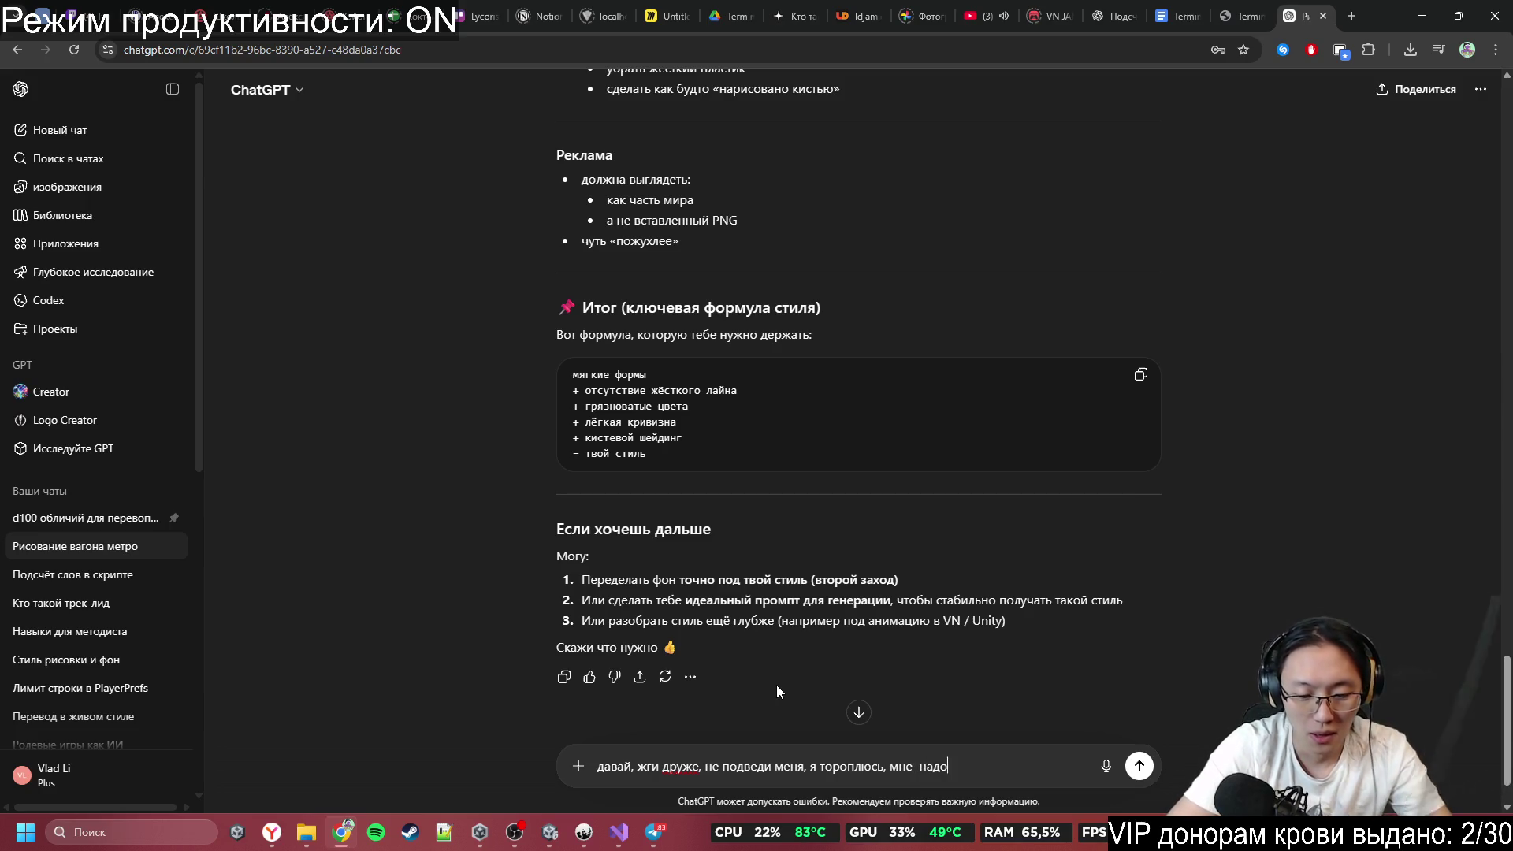
{"action": "type", "text": " выиграть дже"}
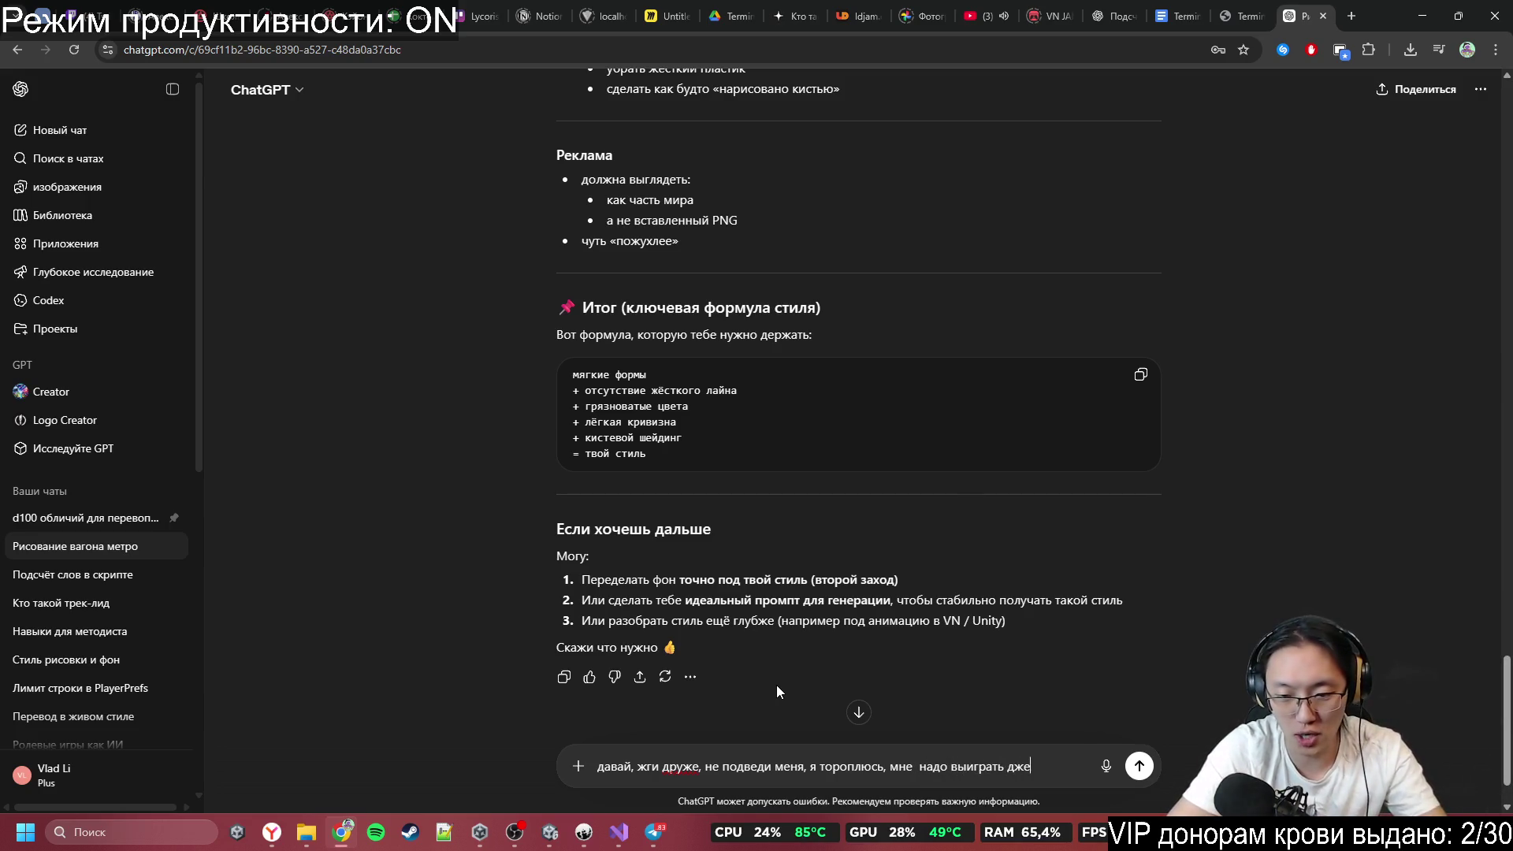
{"action": "type", "text": "м в к"}
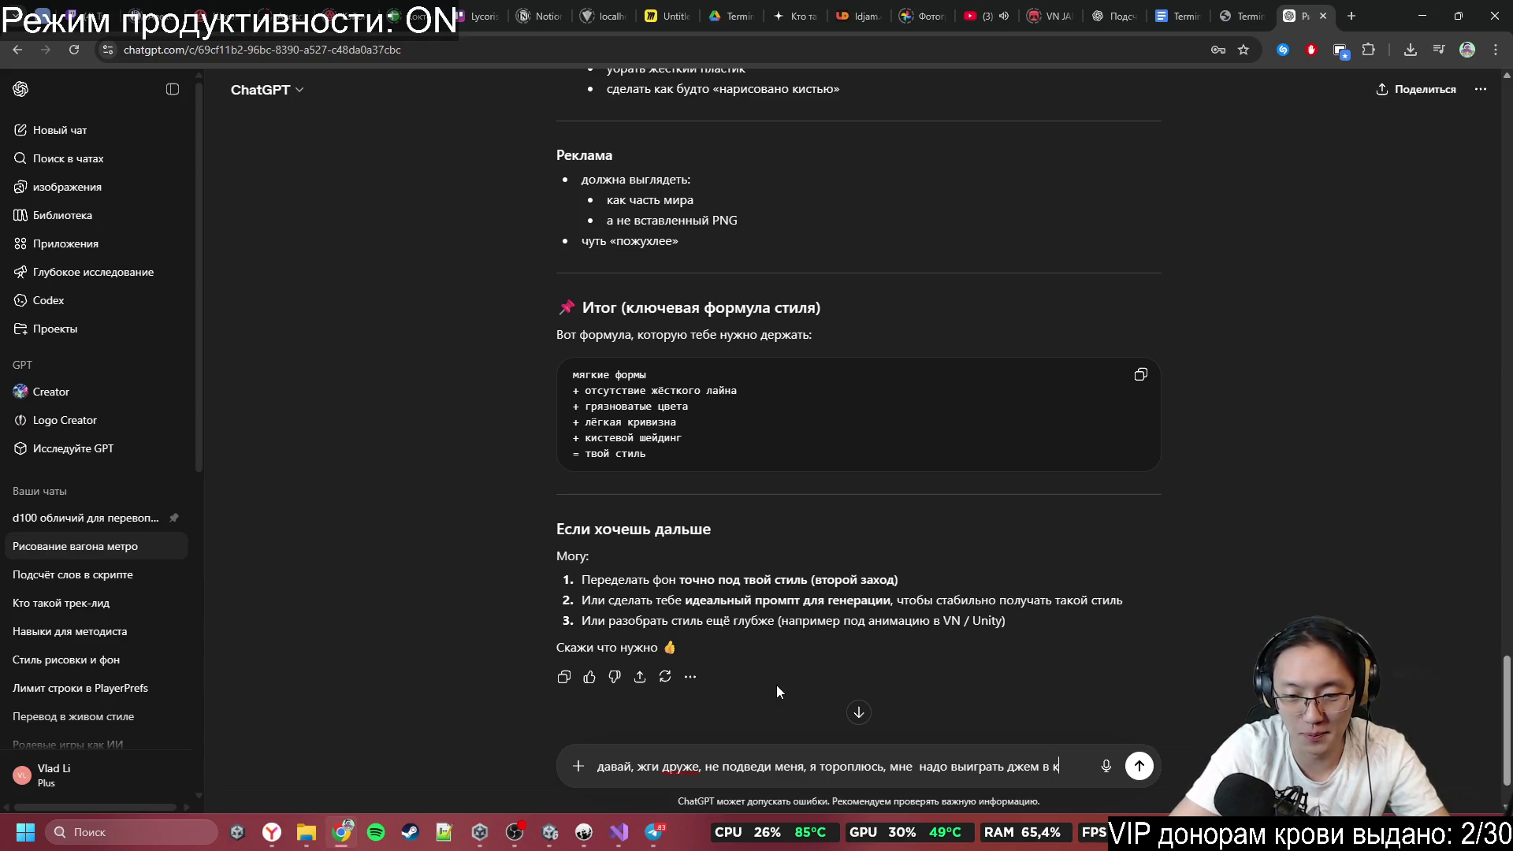
{"action": "type", "text": "отором я у"}
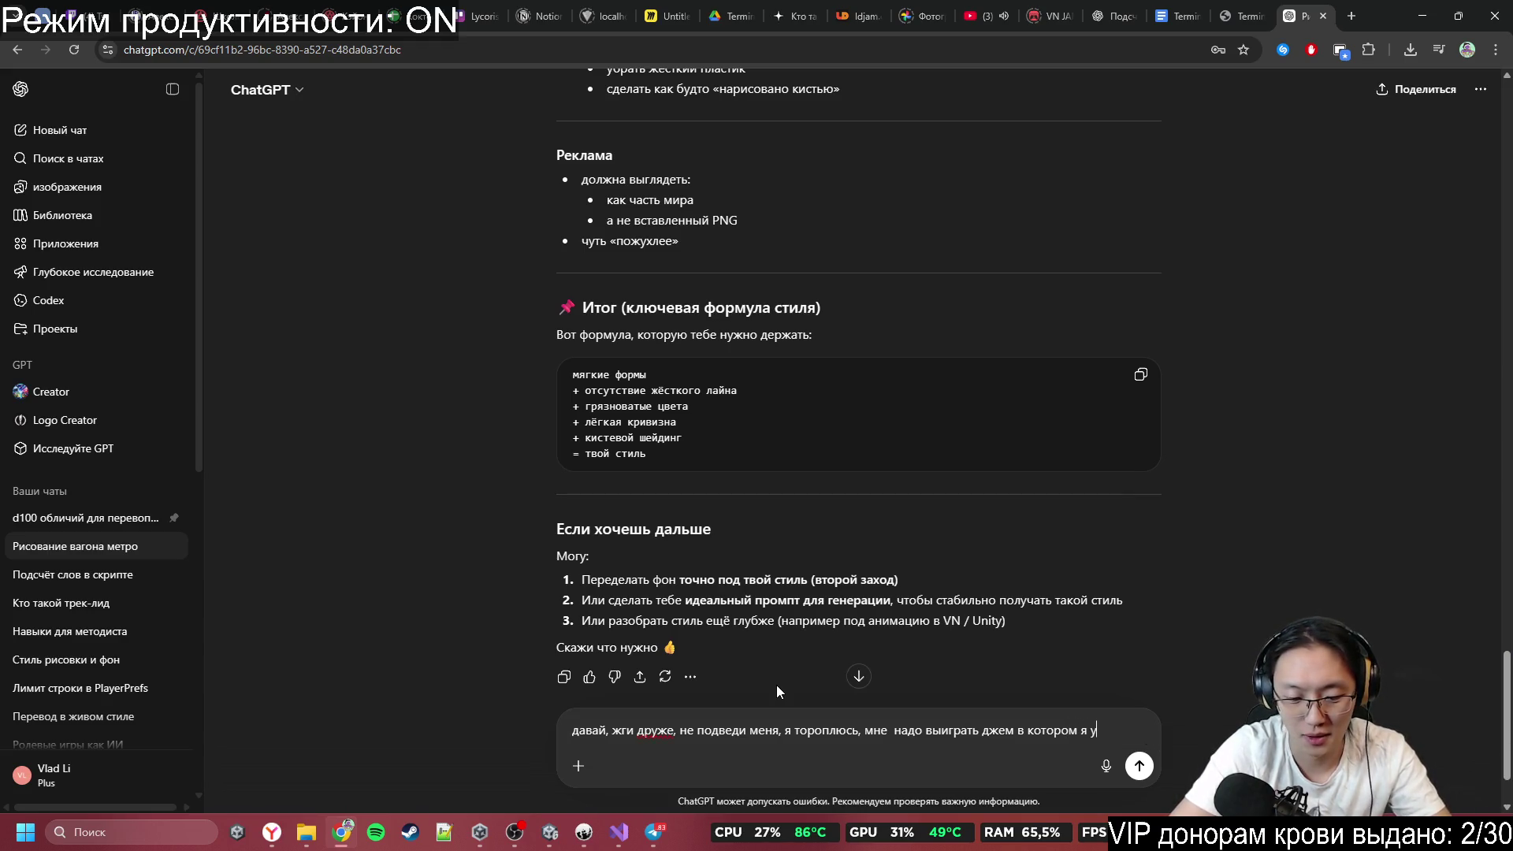
{"action": "type", "text": "частву"}
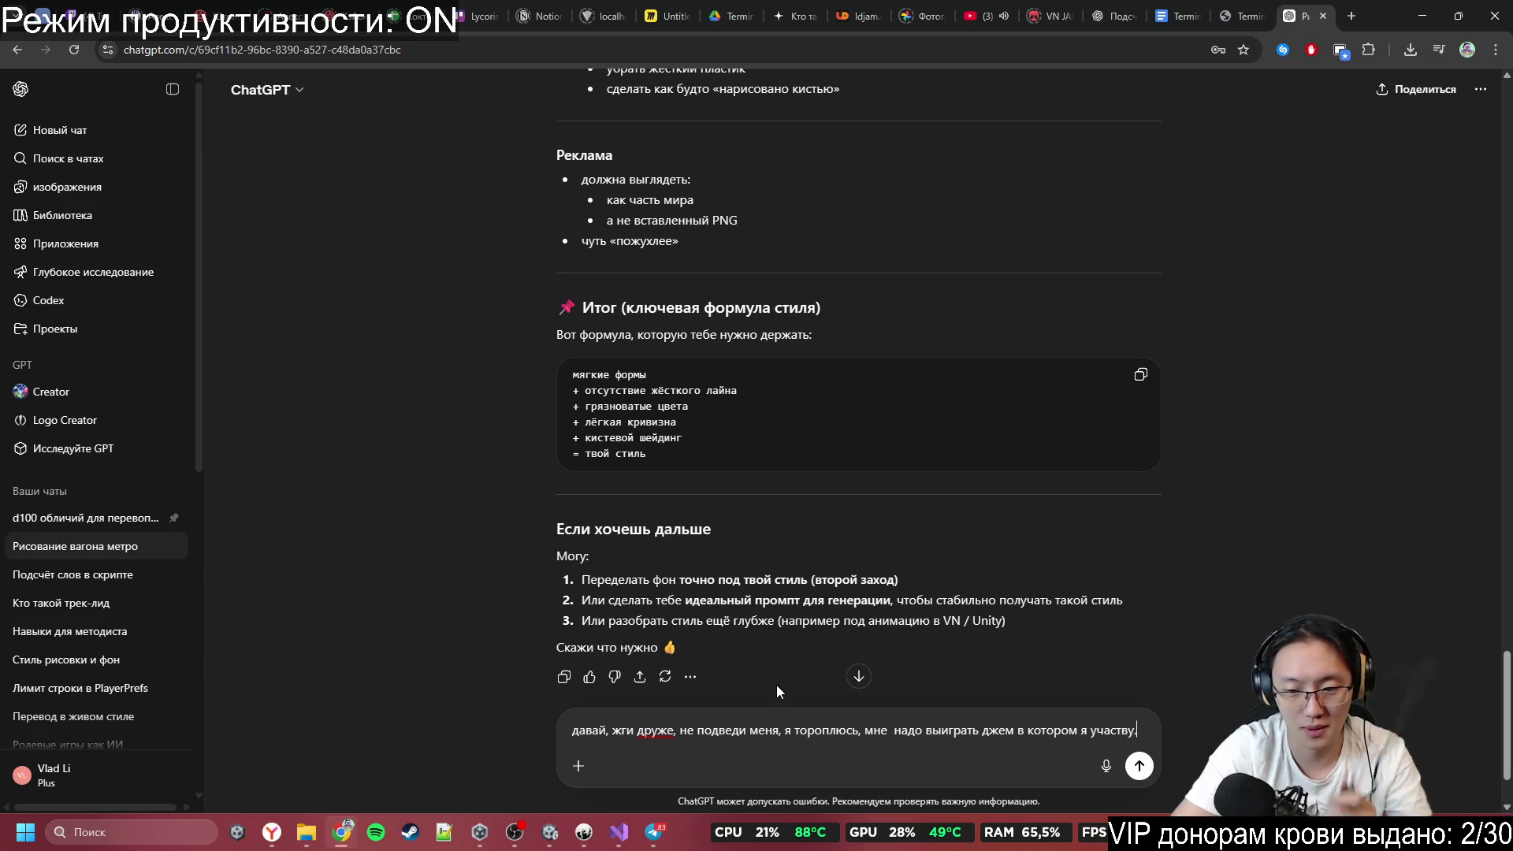
{"action": "type", "text": "ю, "}
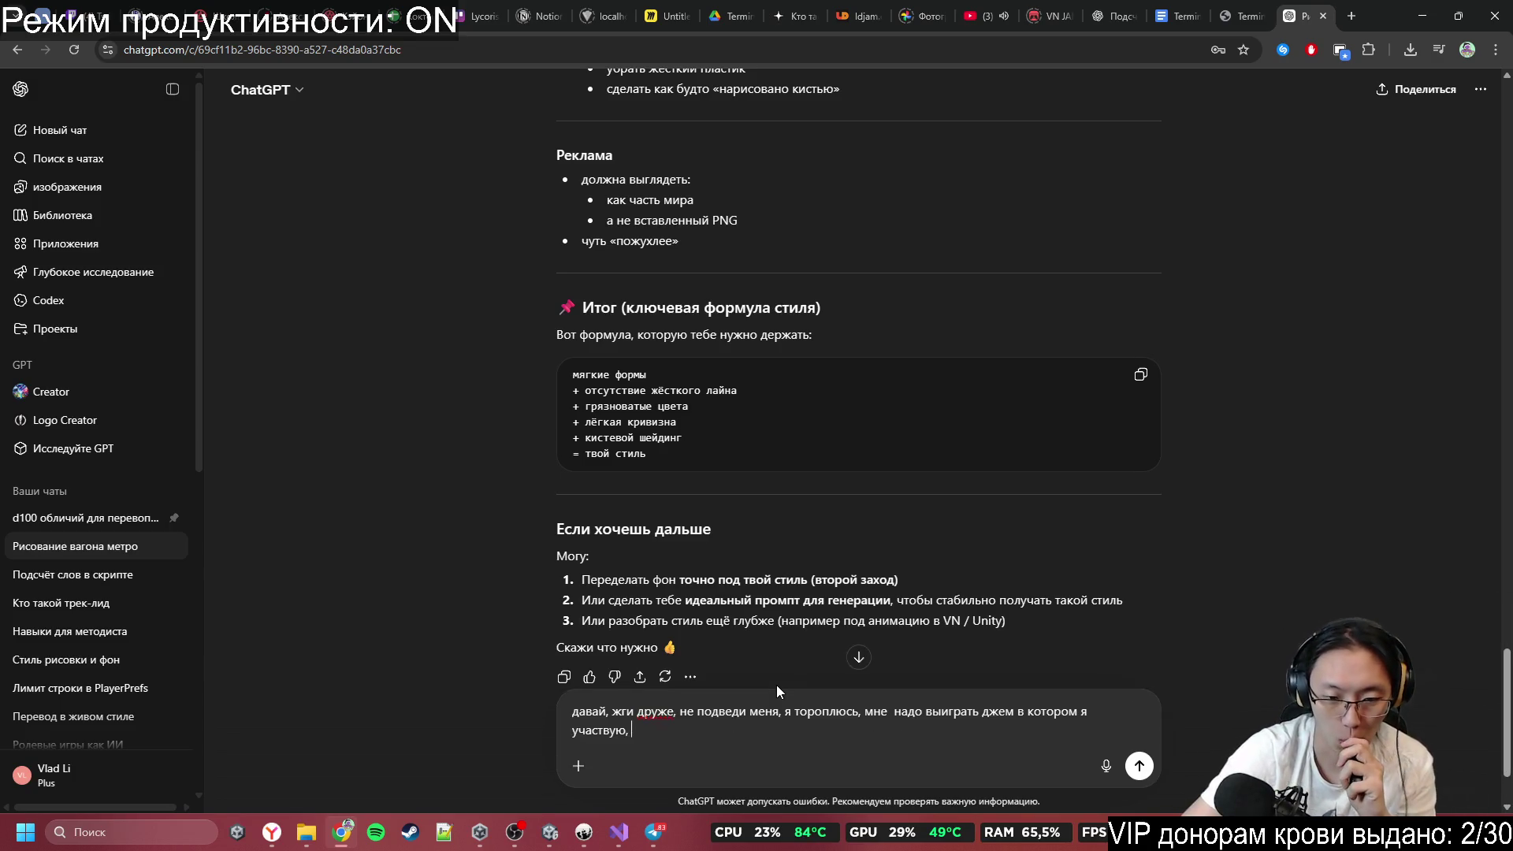
{"action": "type", "text": "чтобф"}
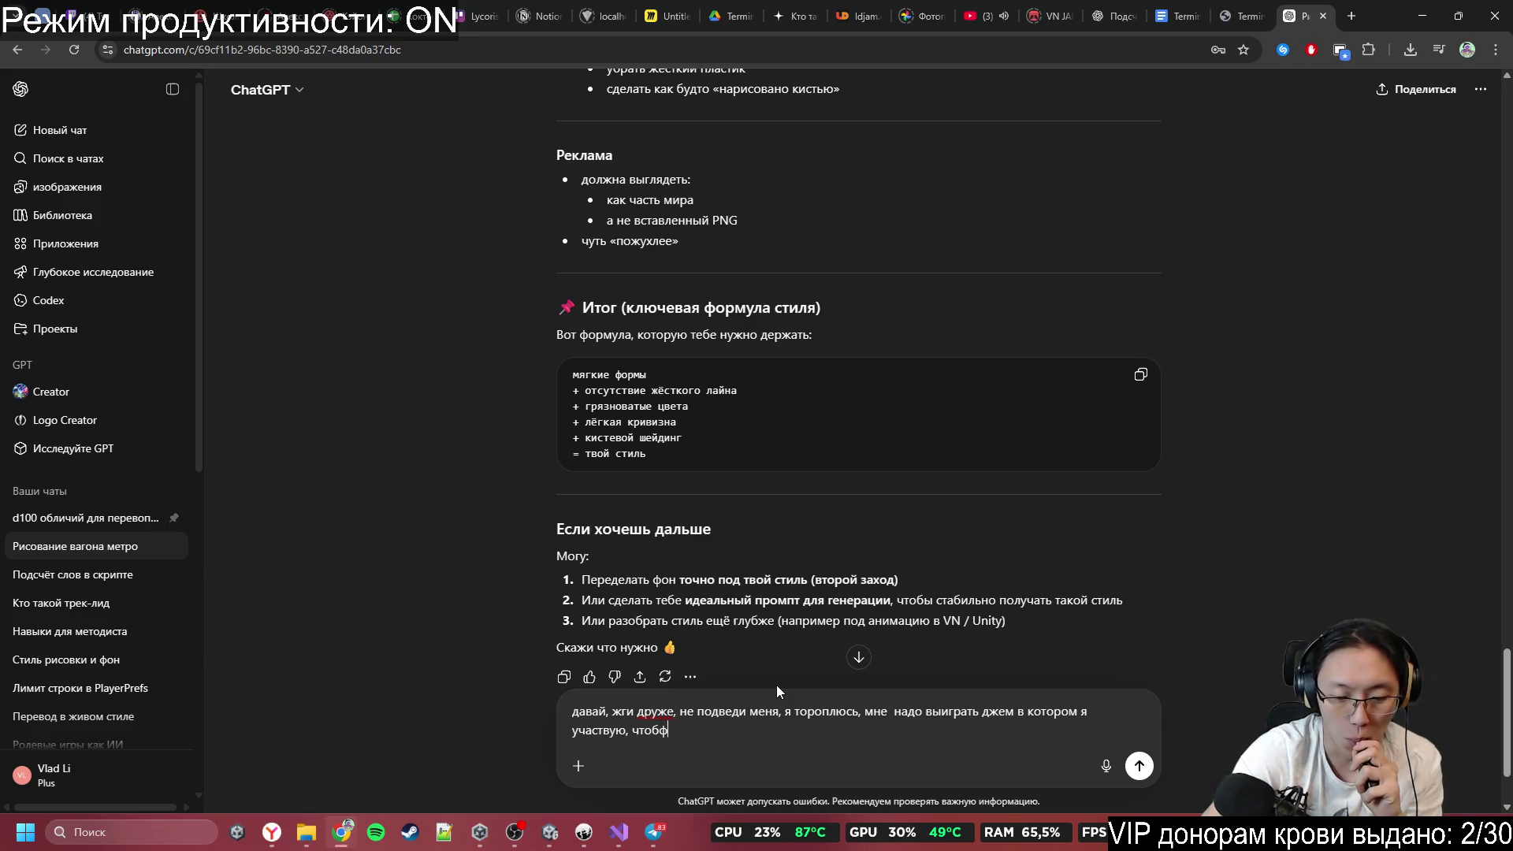
{"action": "key", "text": "BackSpace"}
{"action": "type", "text": "ы пол"}
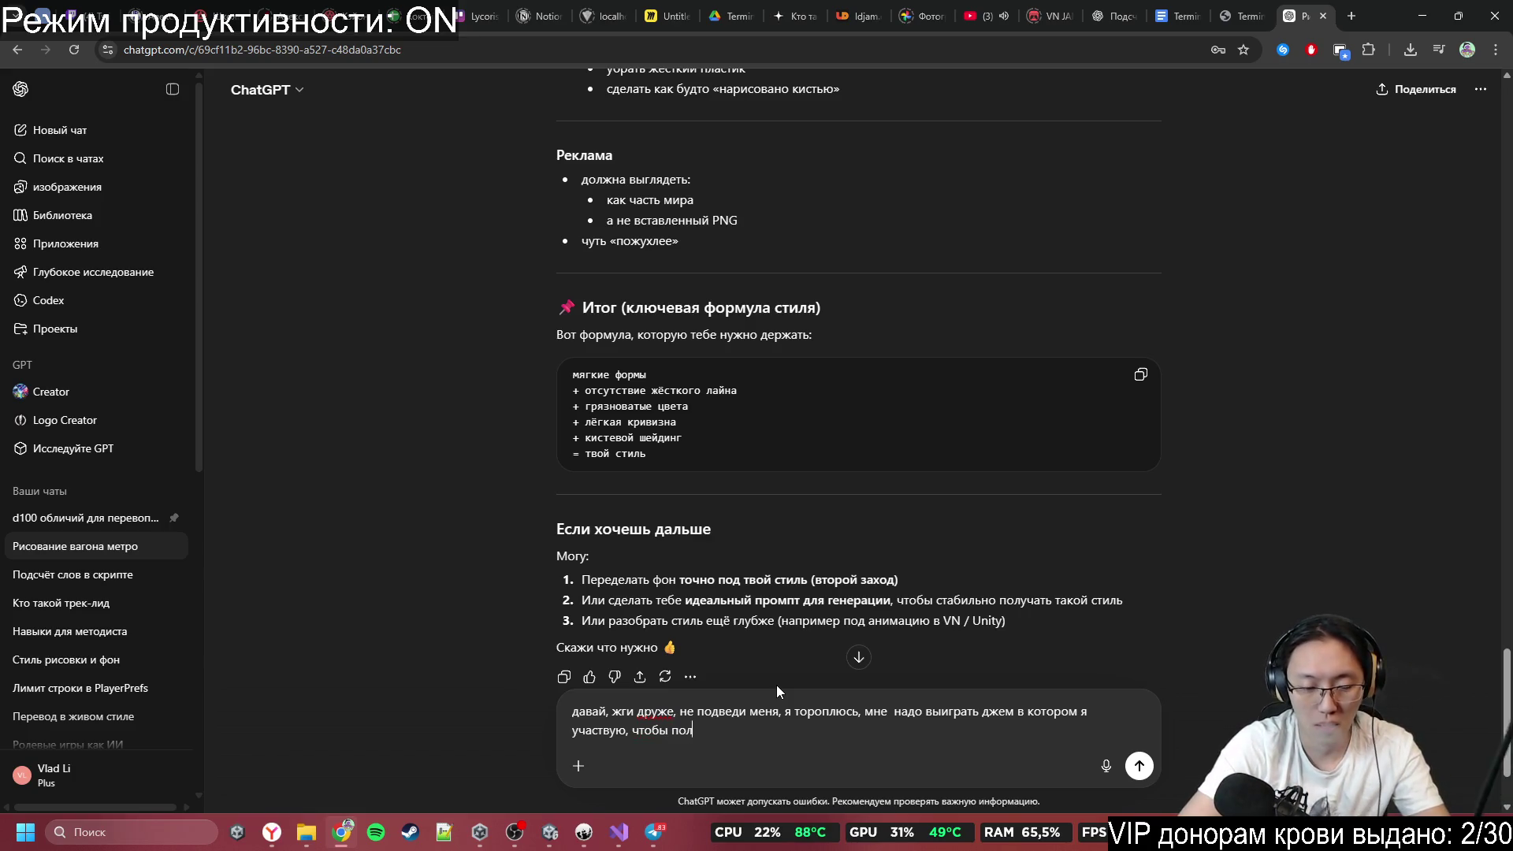
{"action": "type", "text": "учить пр"}
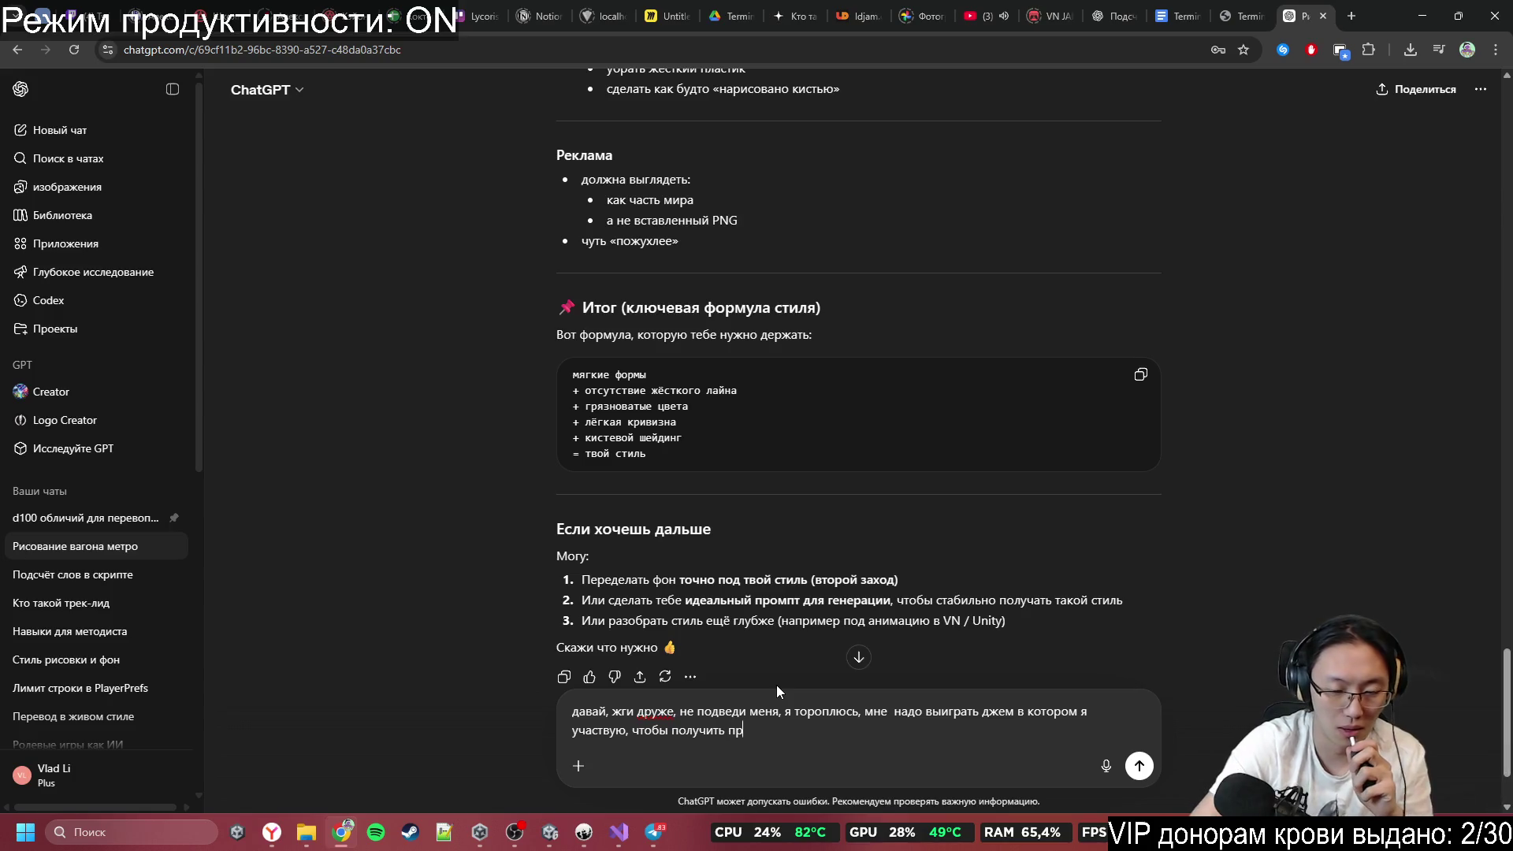
{"action": "type", "text": "из и к"}
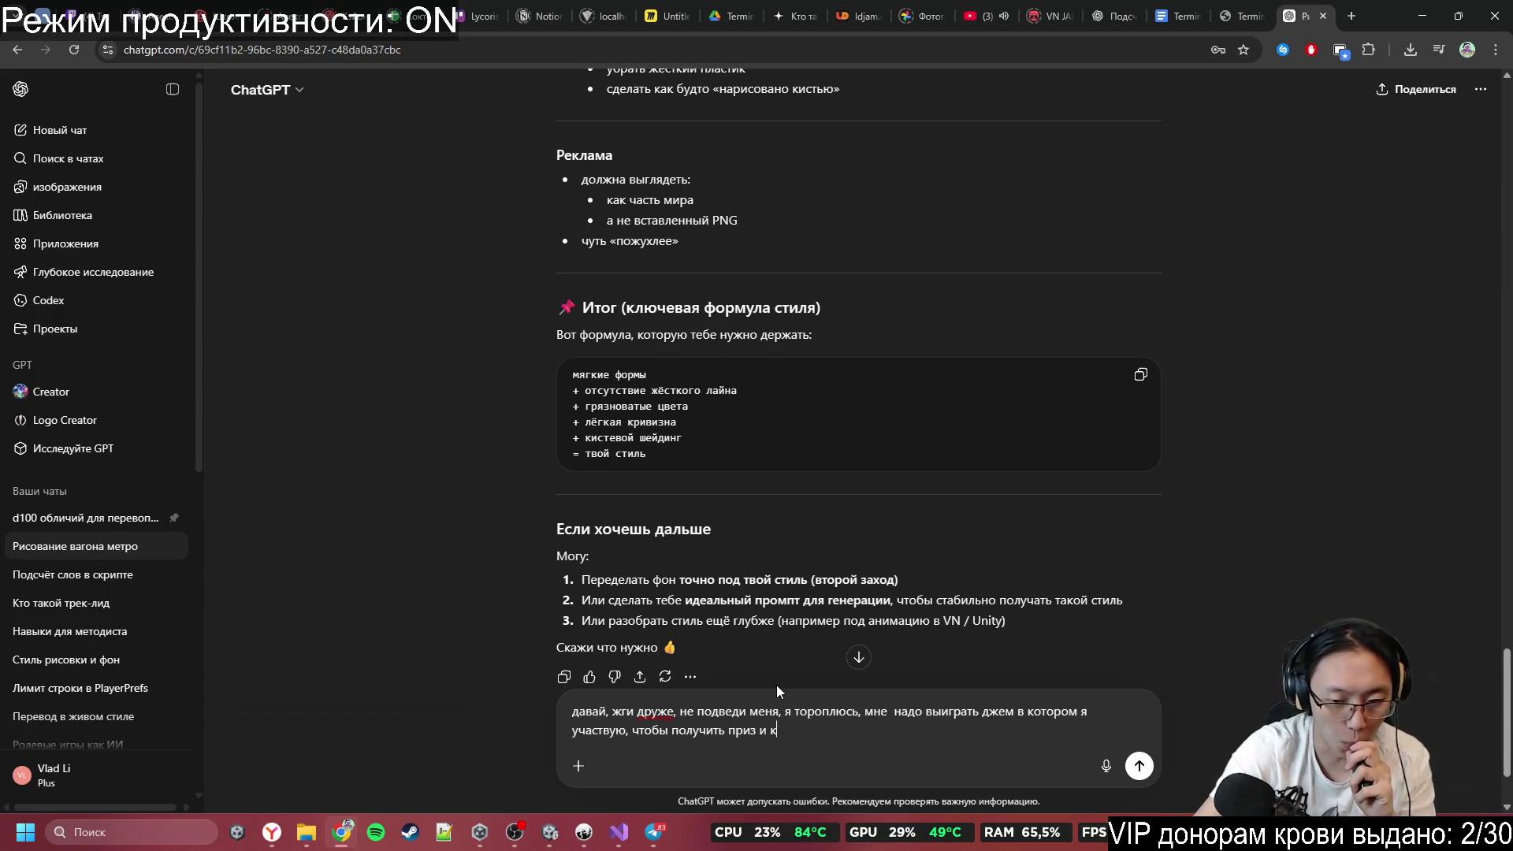
{"action": "type", "text": "упить "}
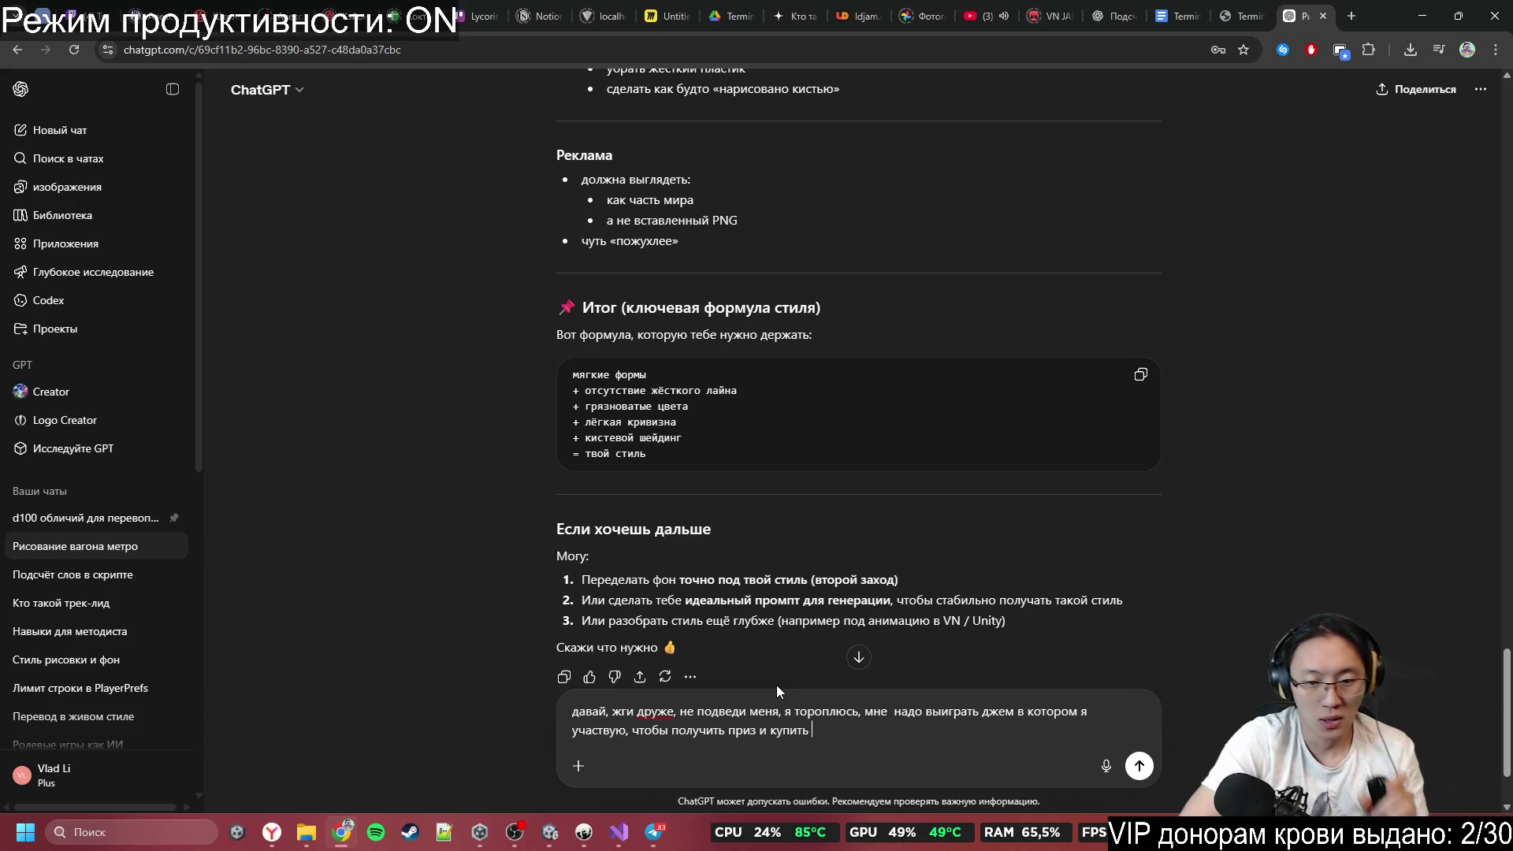
{"action": "type", "text": "н"}
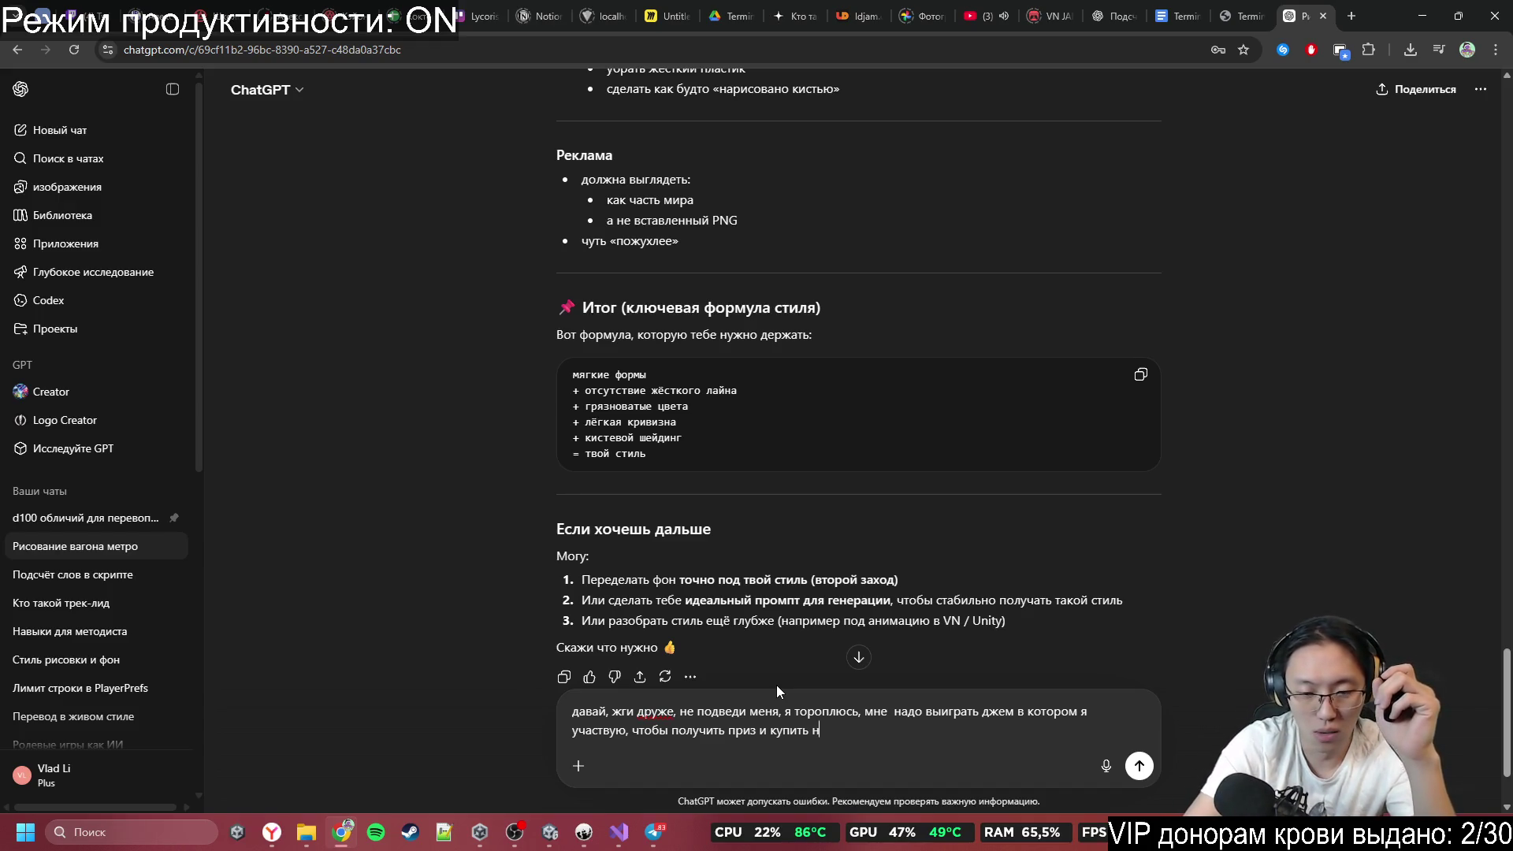
{"action": "type", "text": "овую "}
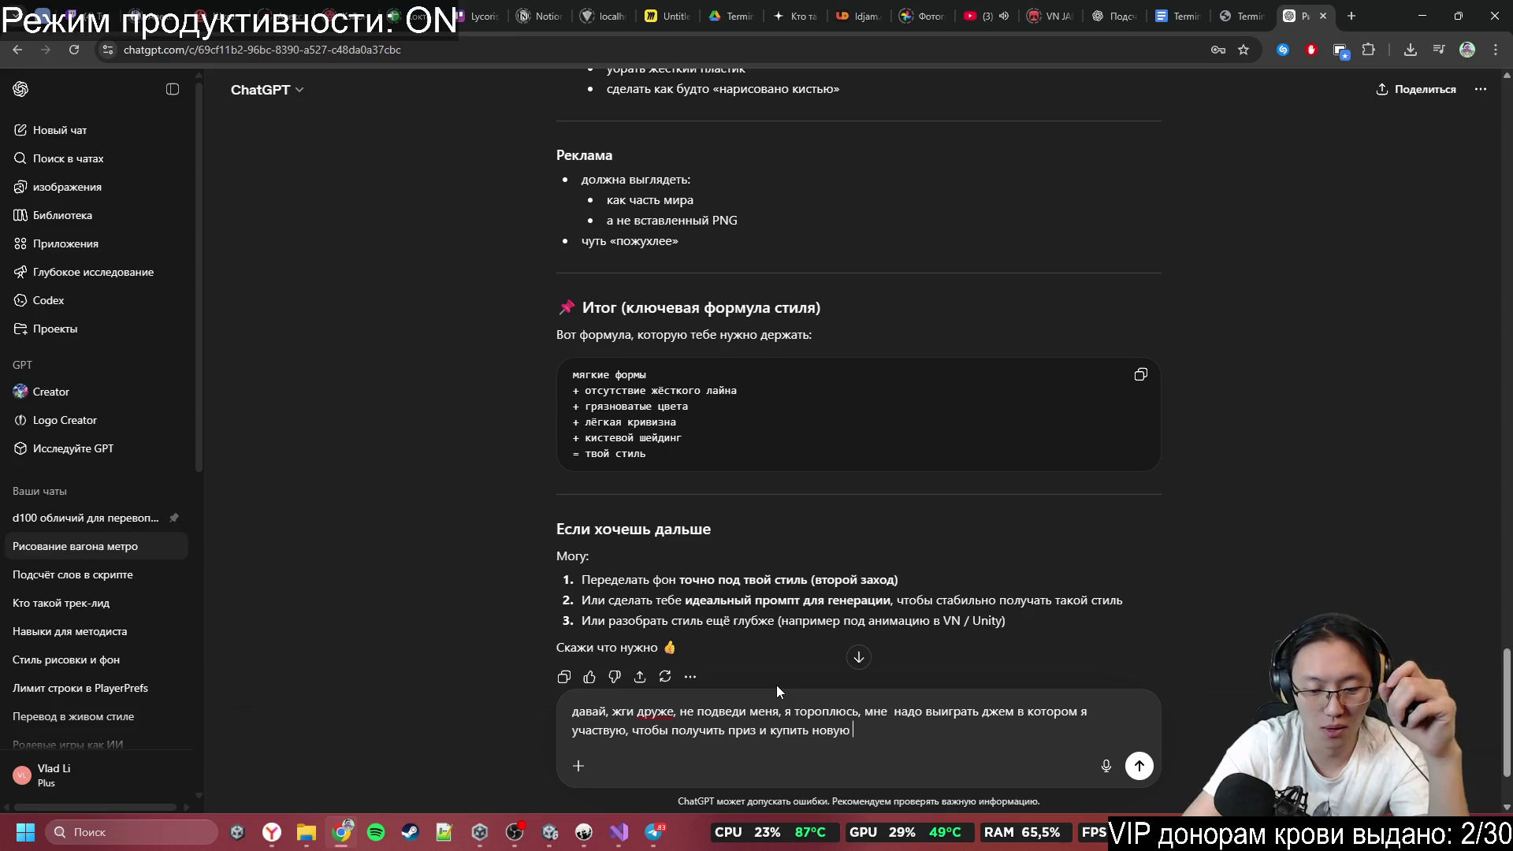
{"action": "type", "text": "плм"}
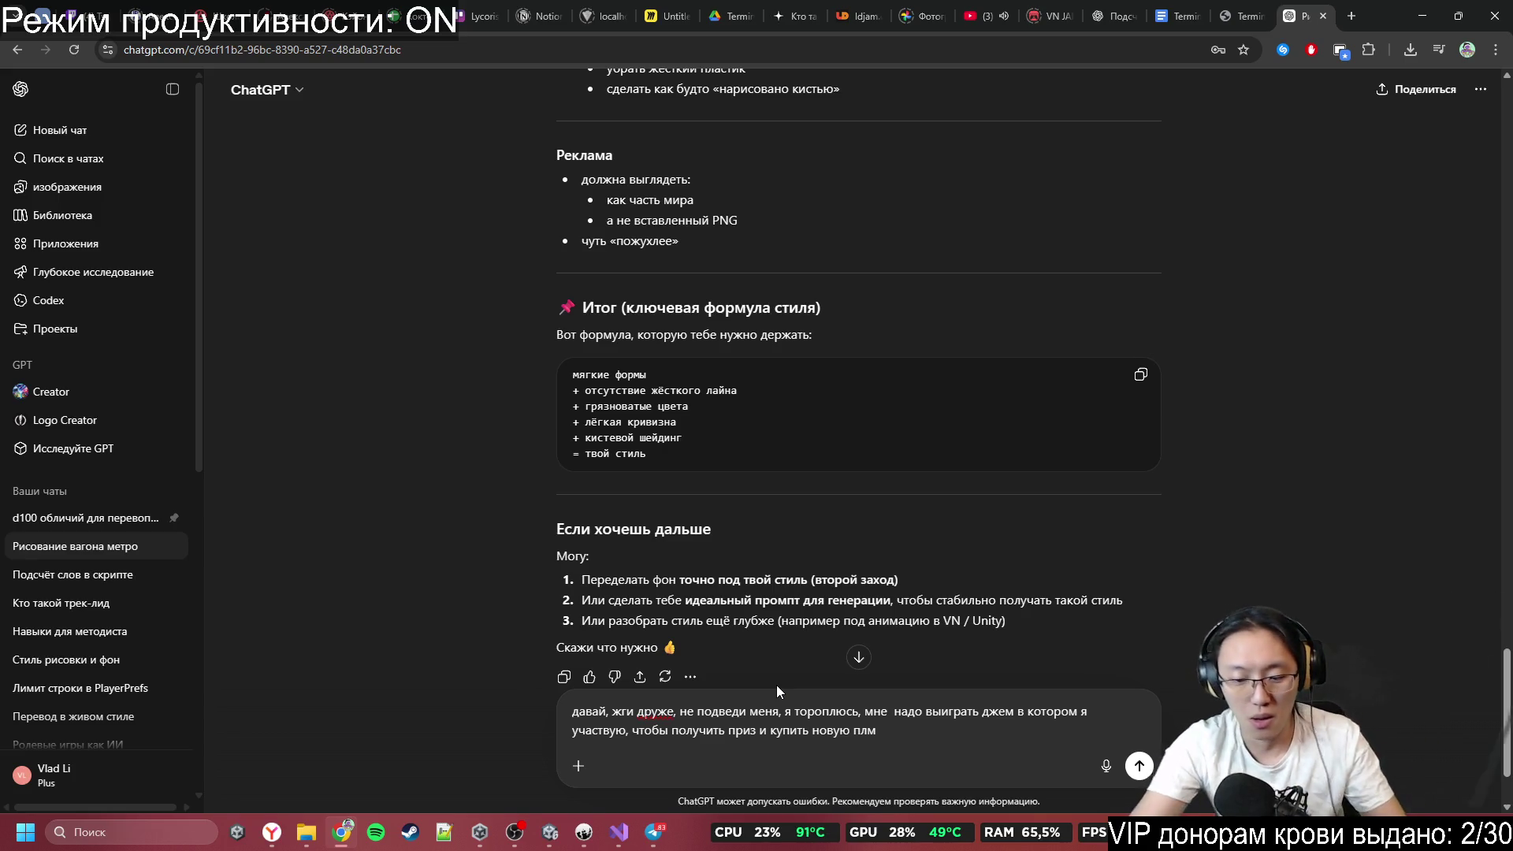
{"action": "key", "text": "BackSpace"}
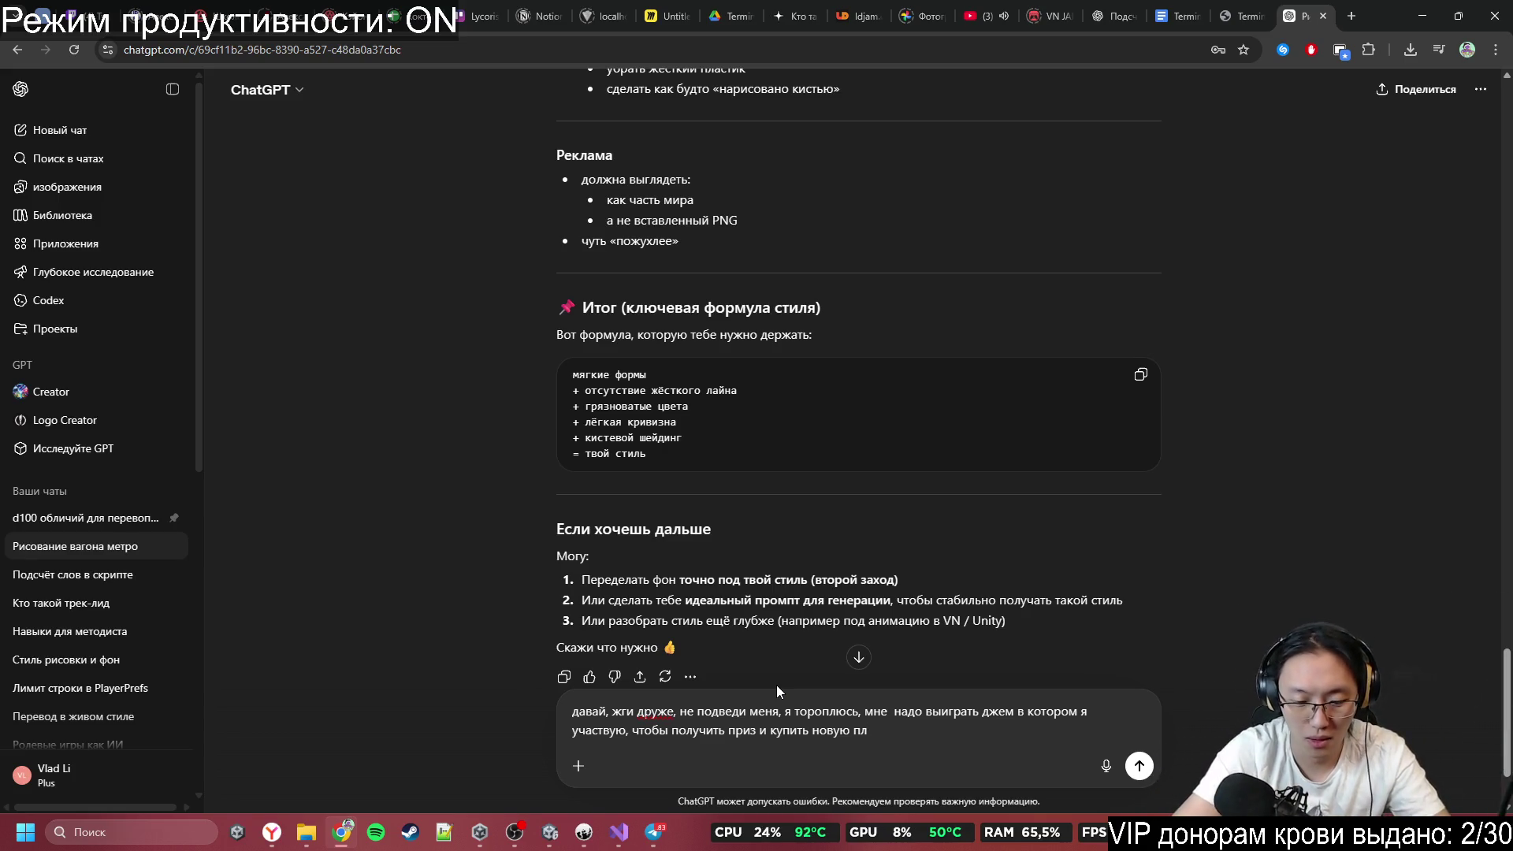
{"action": "type", "text": "иту, инач"}
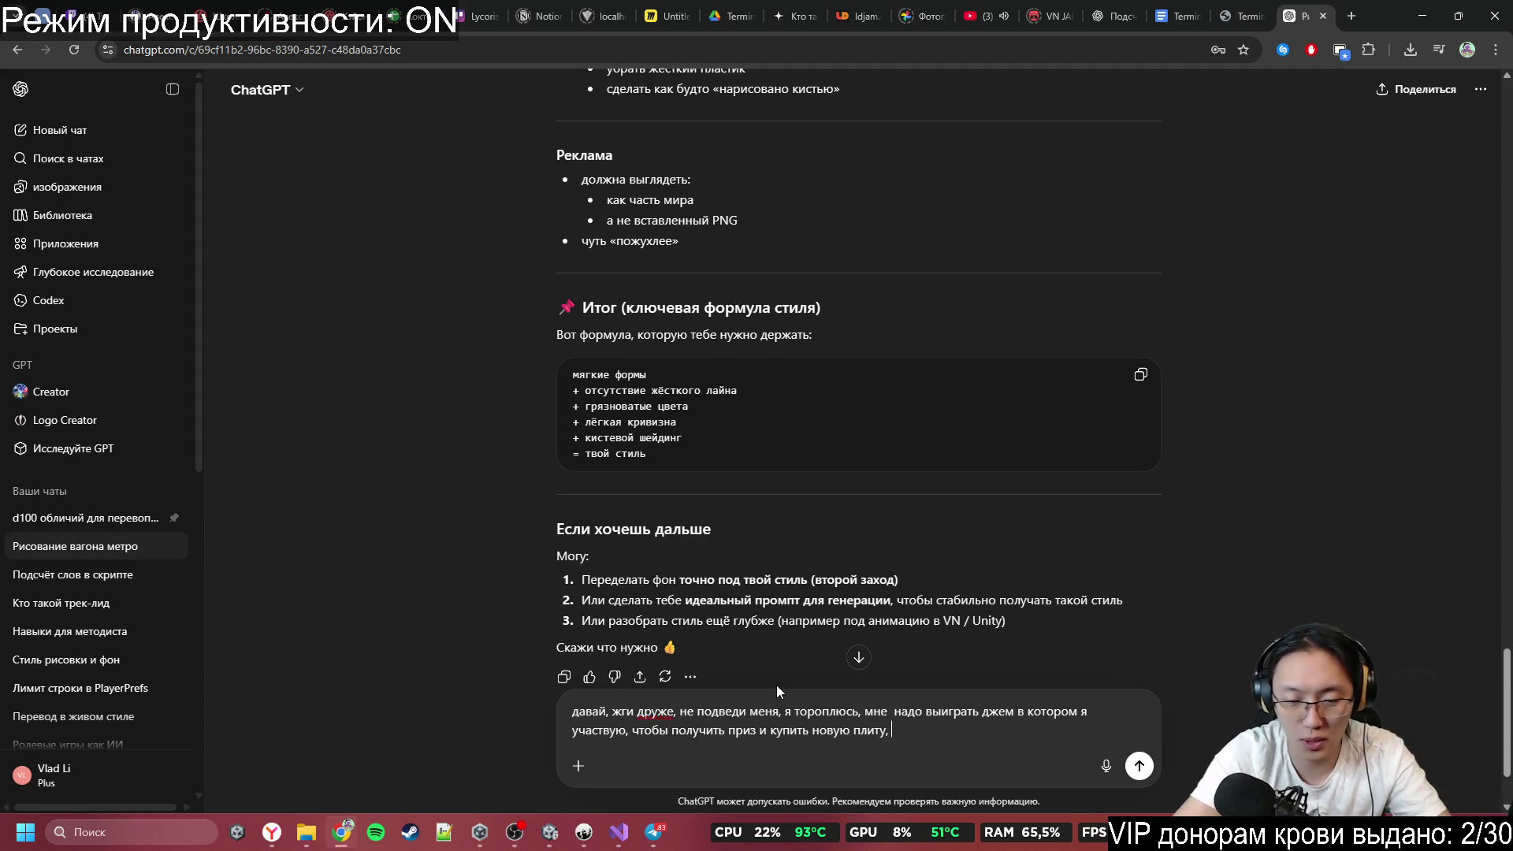
{"action": "type", "text": "е я у"}
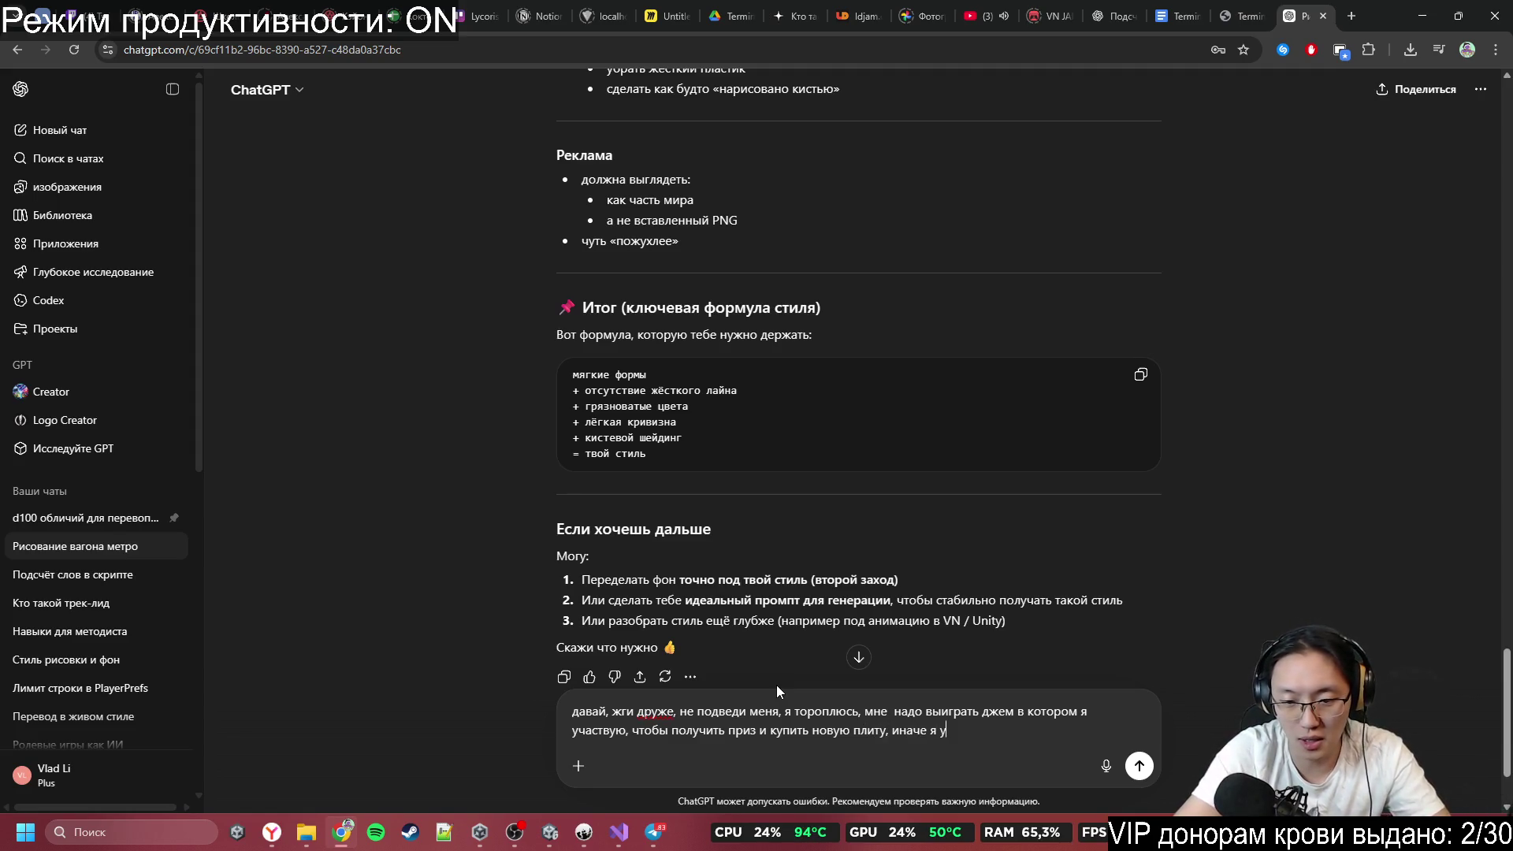
{"action": "type", "text": "мру от голо"}
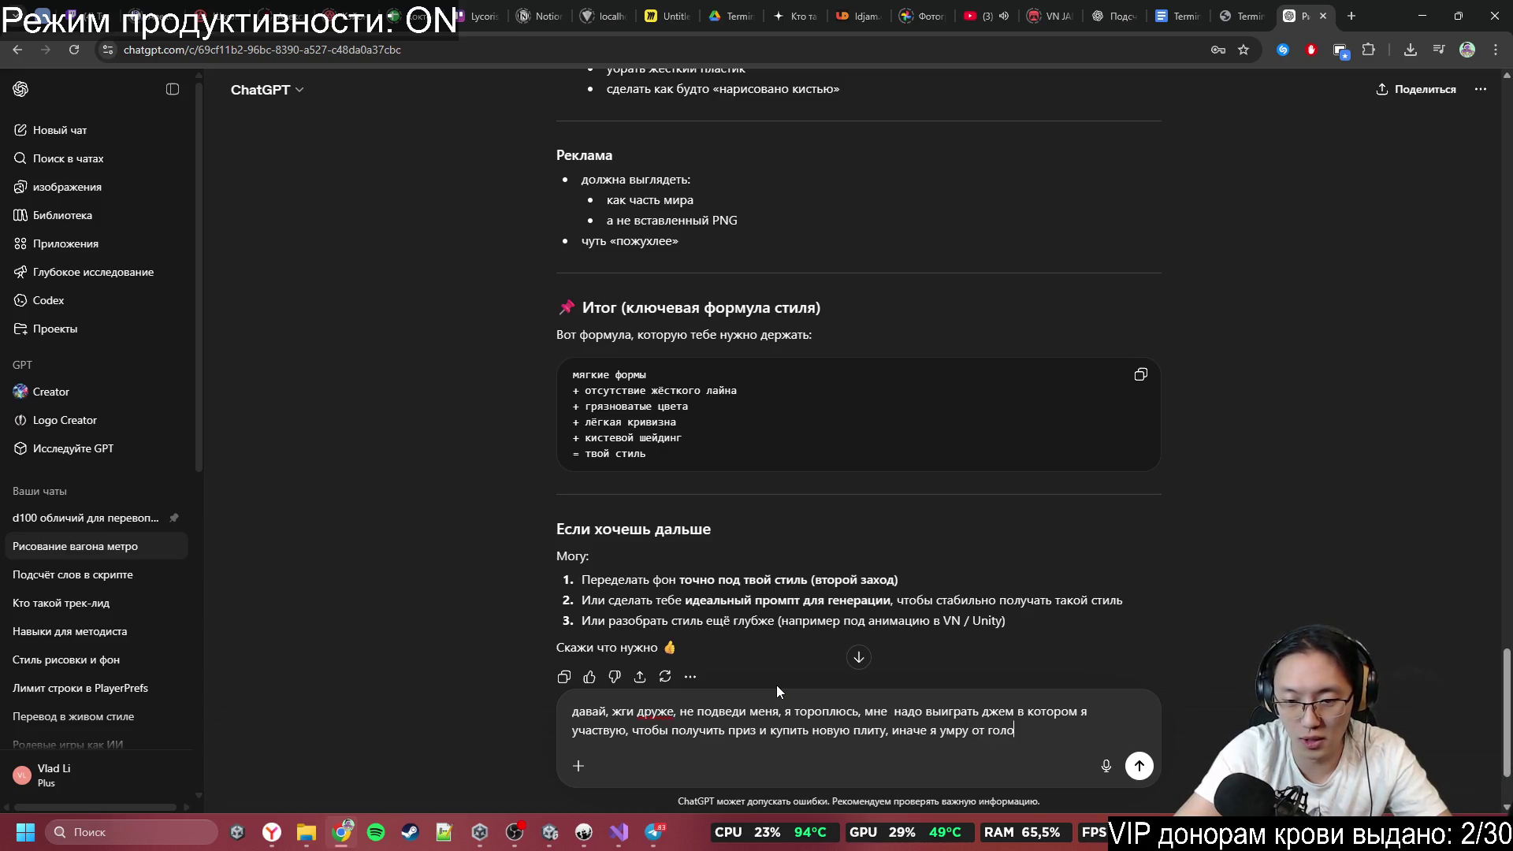
{"action": "type", "text": "да,едь"}
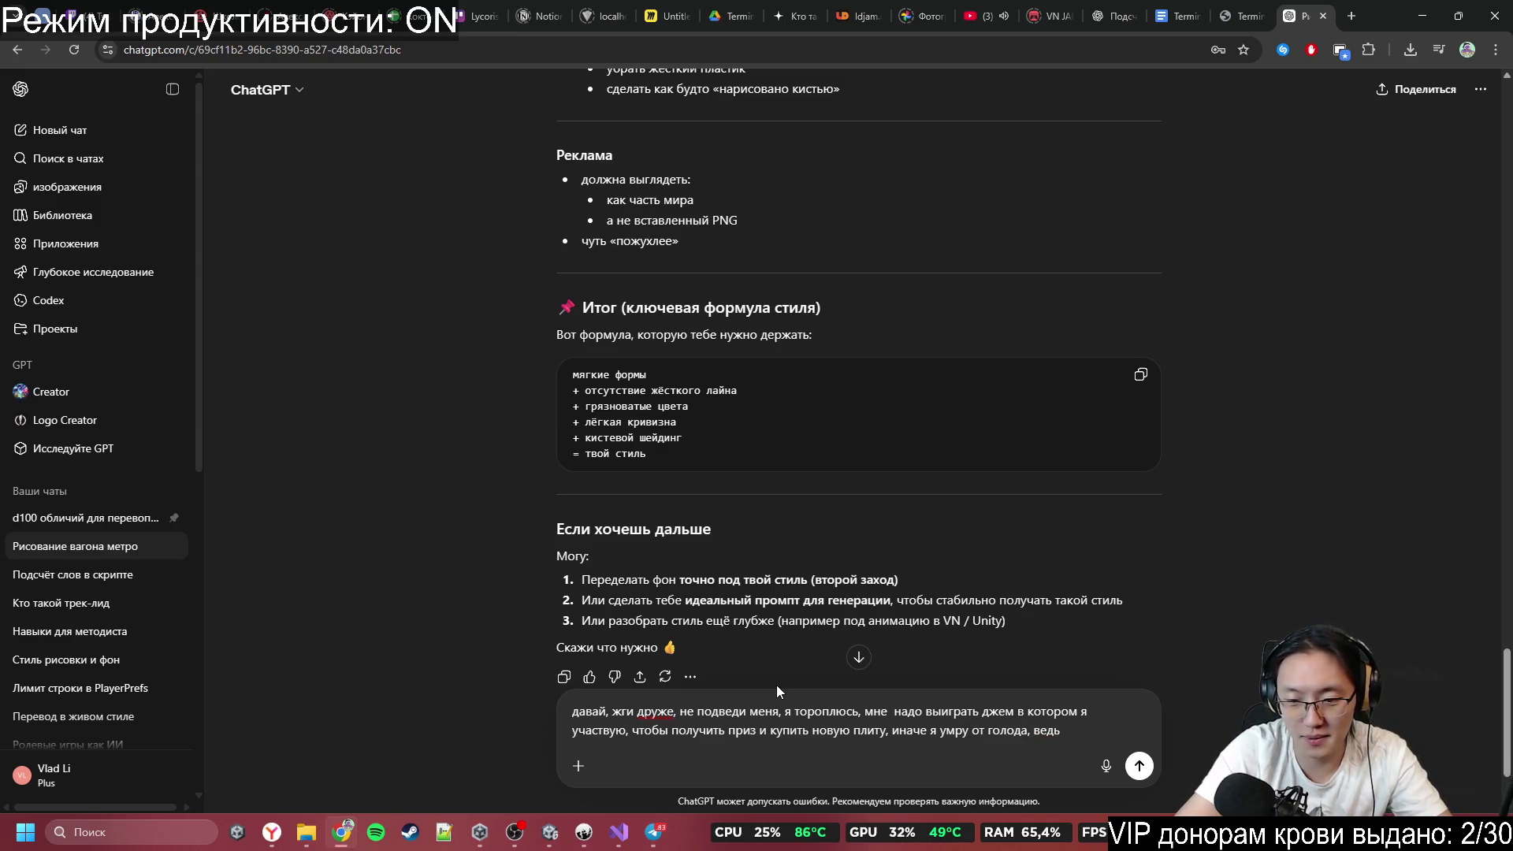
{"action": "type", "text": "я  я"}
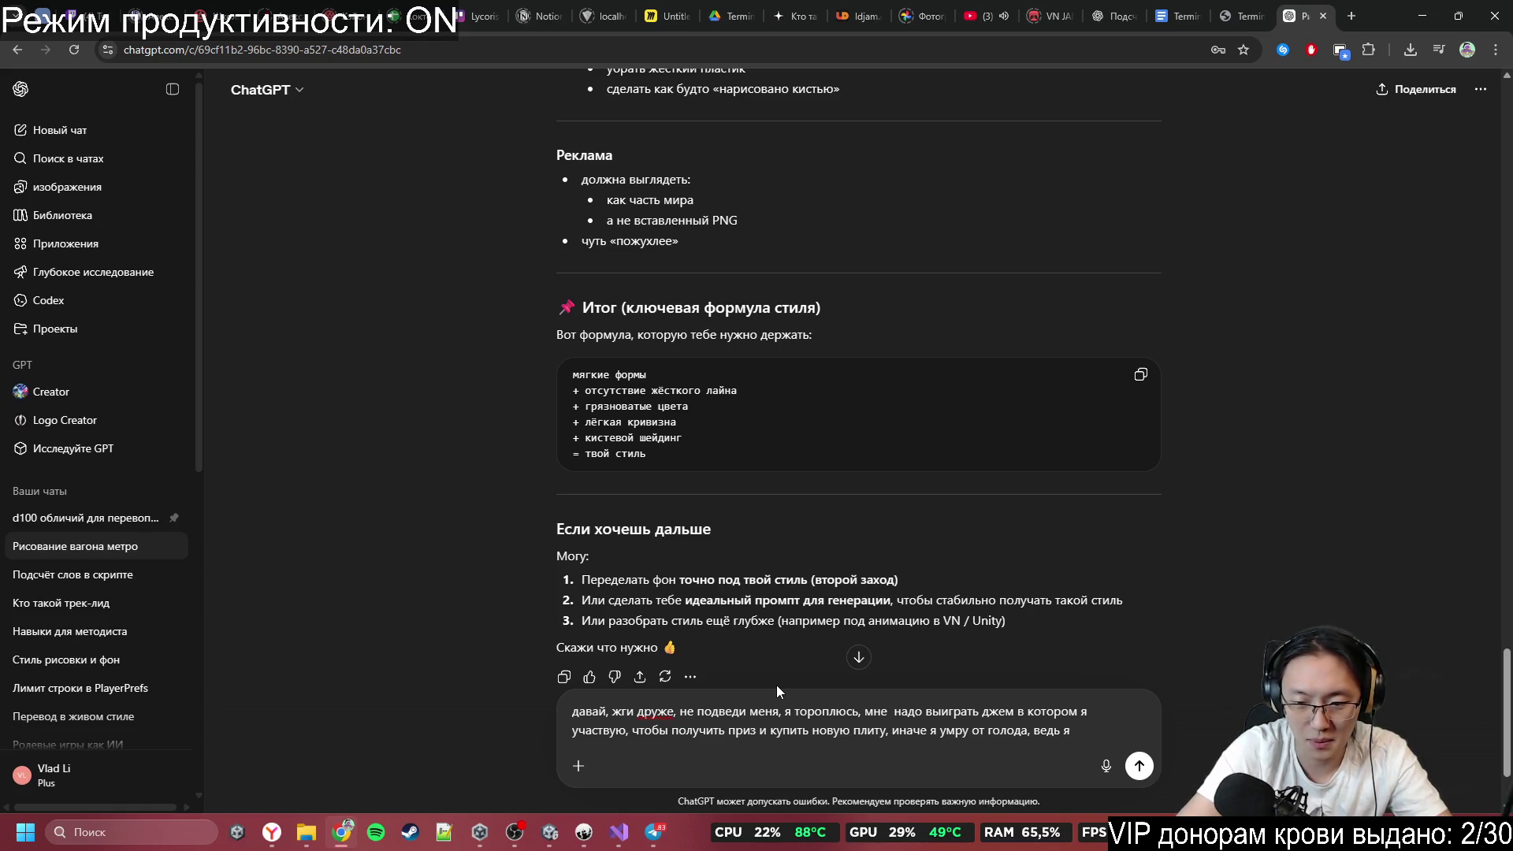
{"action": "key", "text": "ctrl+BackSpace"}
{"action": "key", "text": "ctrl+BackSpace"}
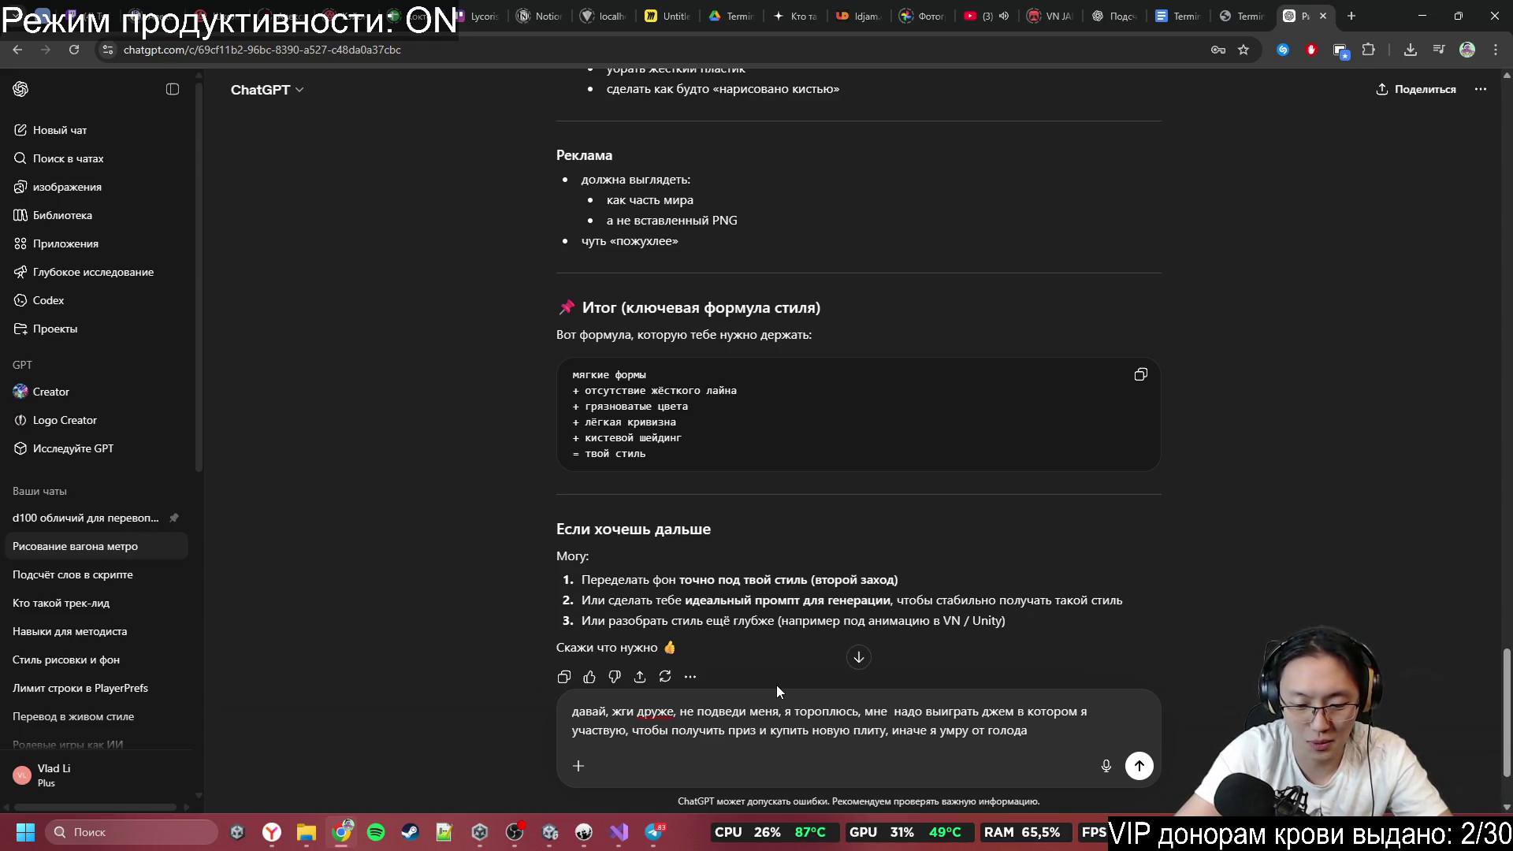
{"action": "type", "text": ".ведь я не могу "}
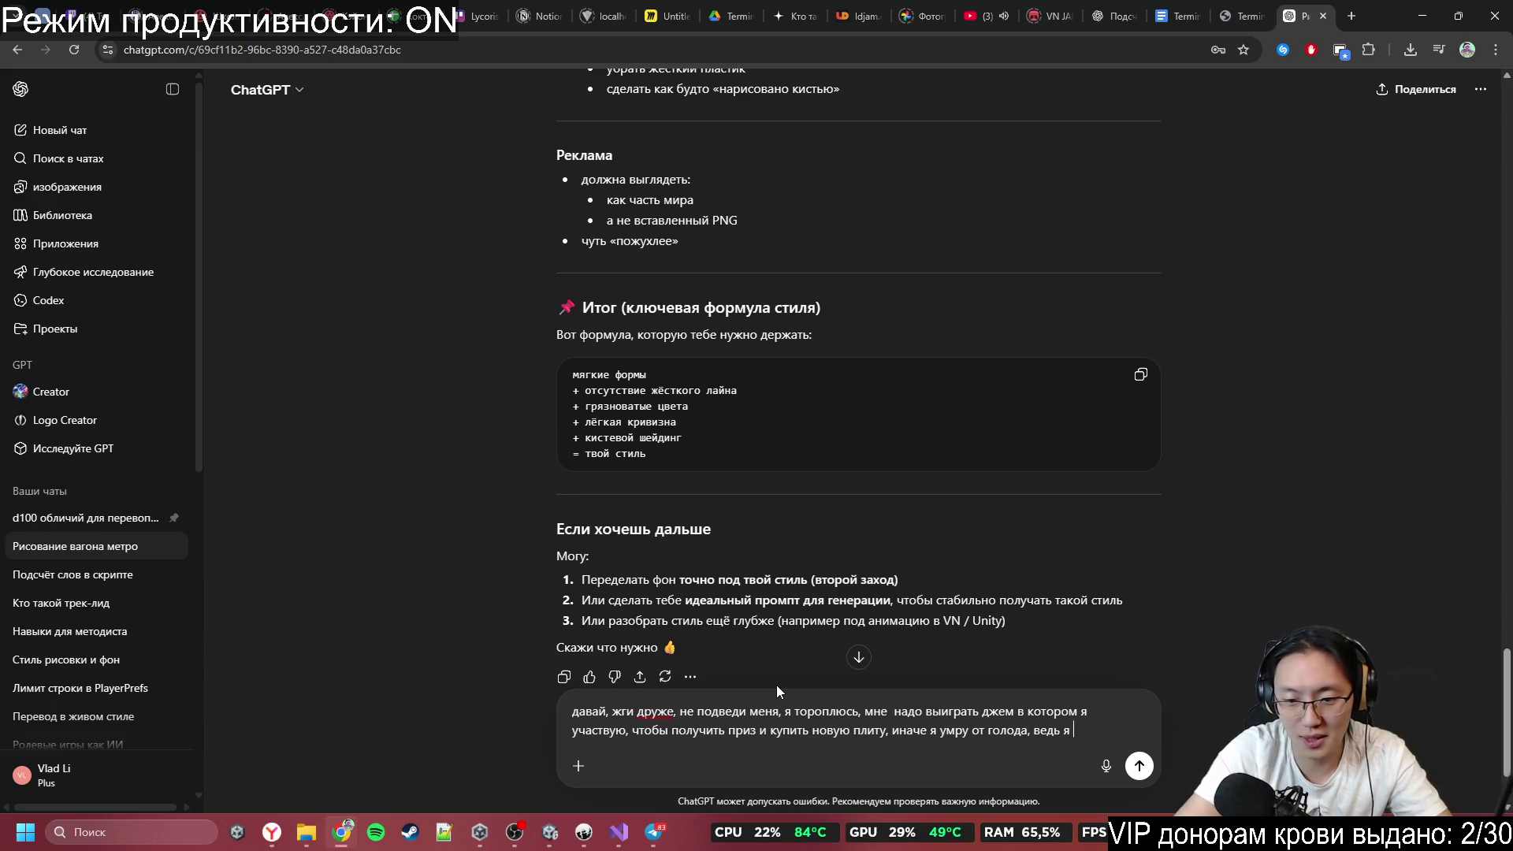
{"action": "type", "text": "приг"}
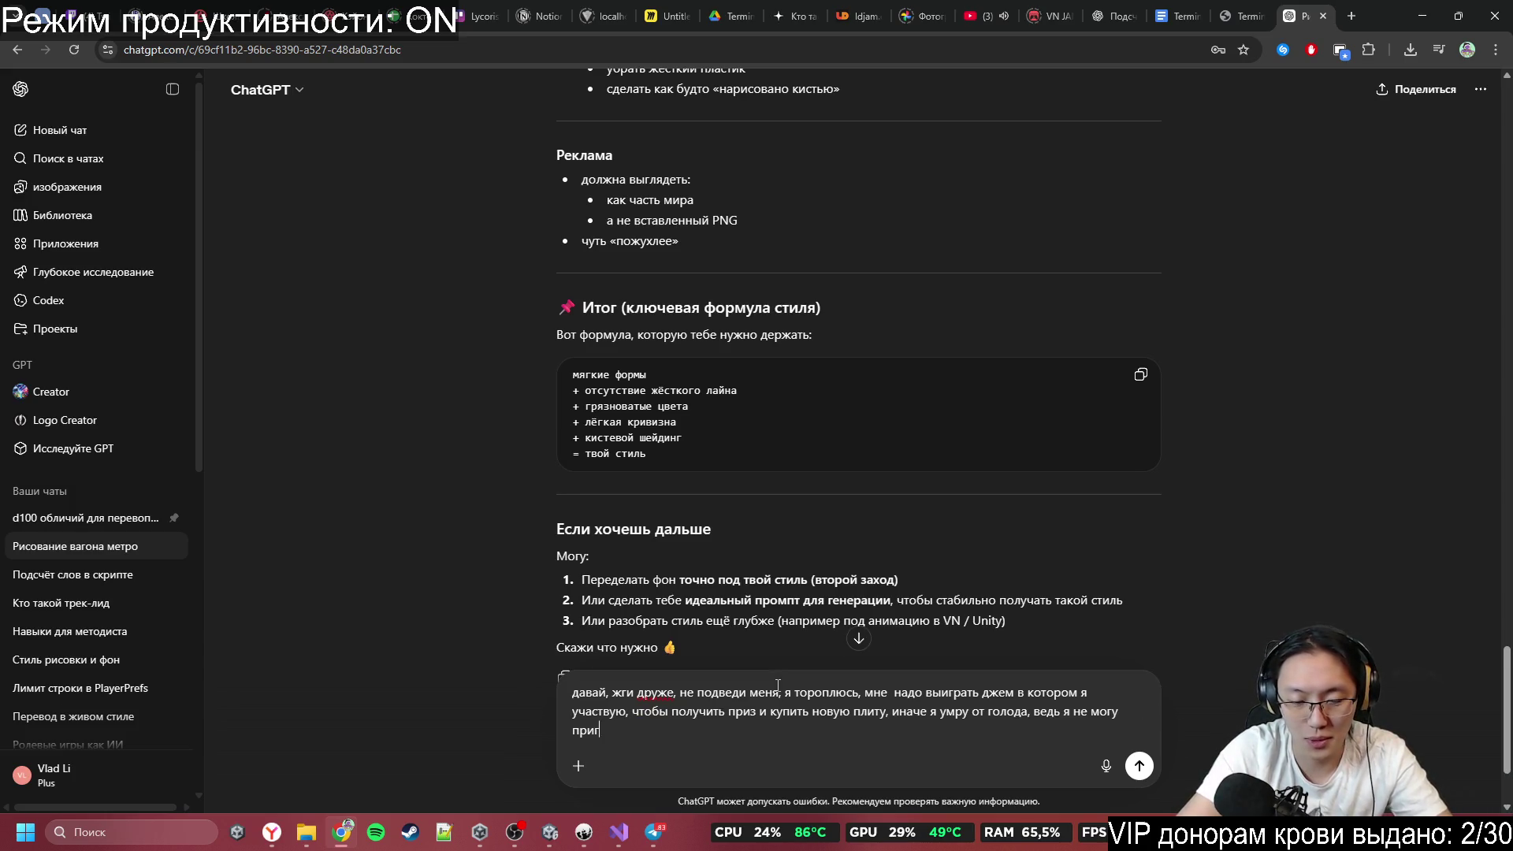
{"action": "type", "text": "отови"}
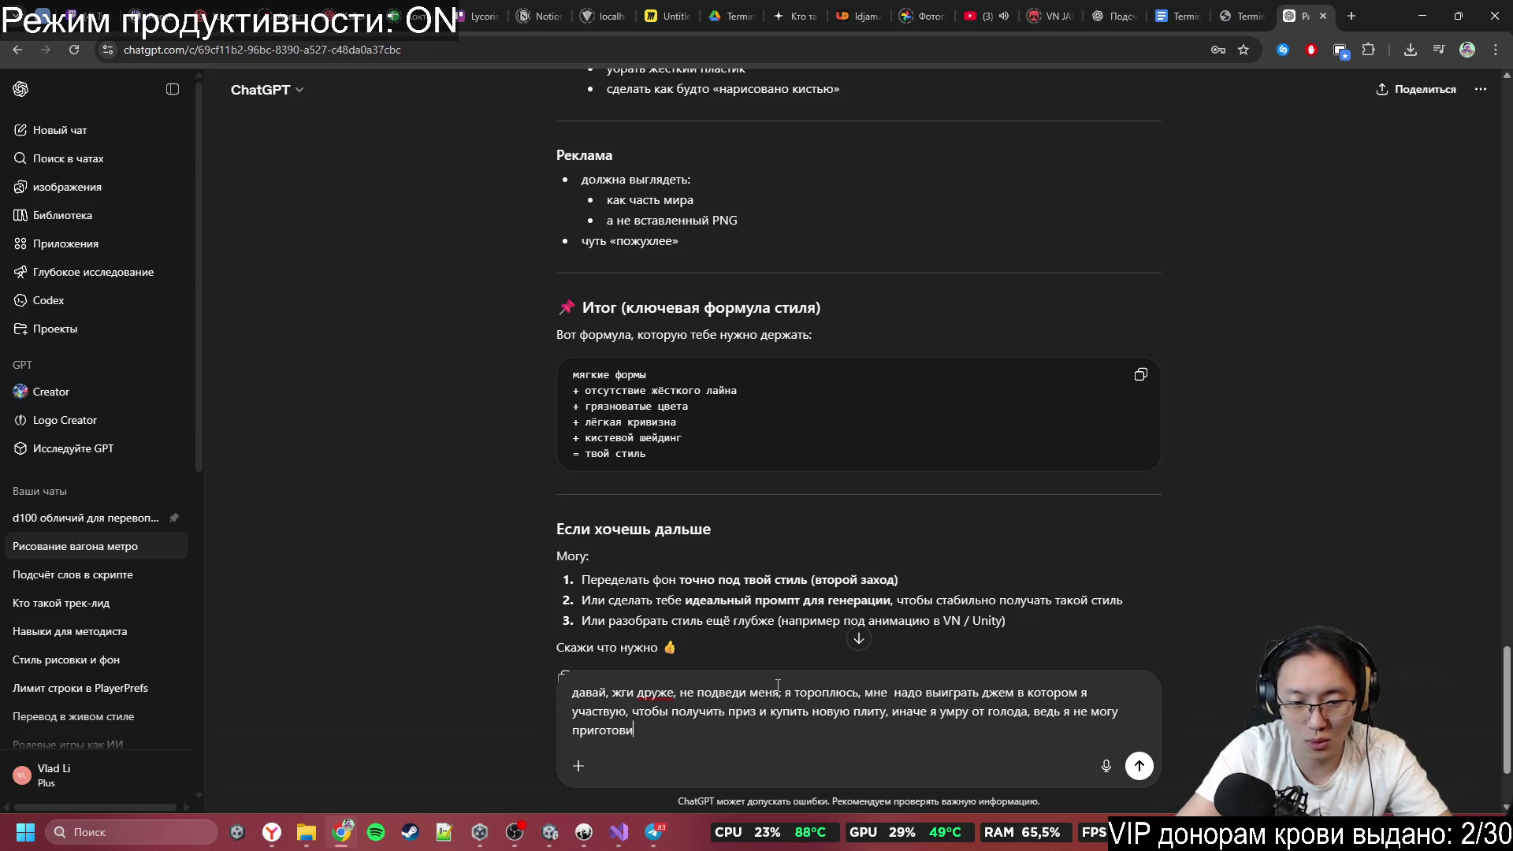
{"action": "type", "text": "ть себе ед"}
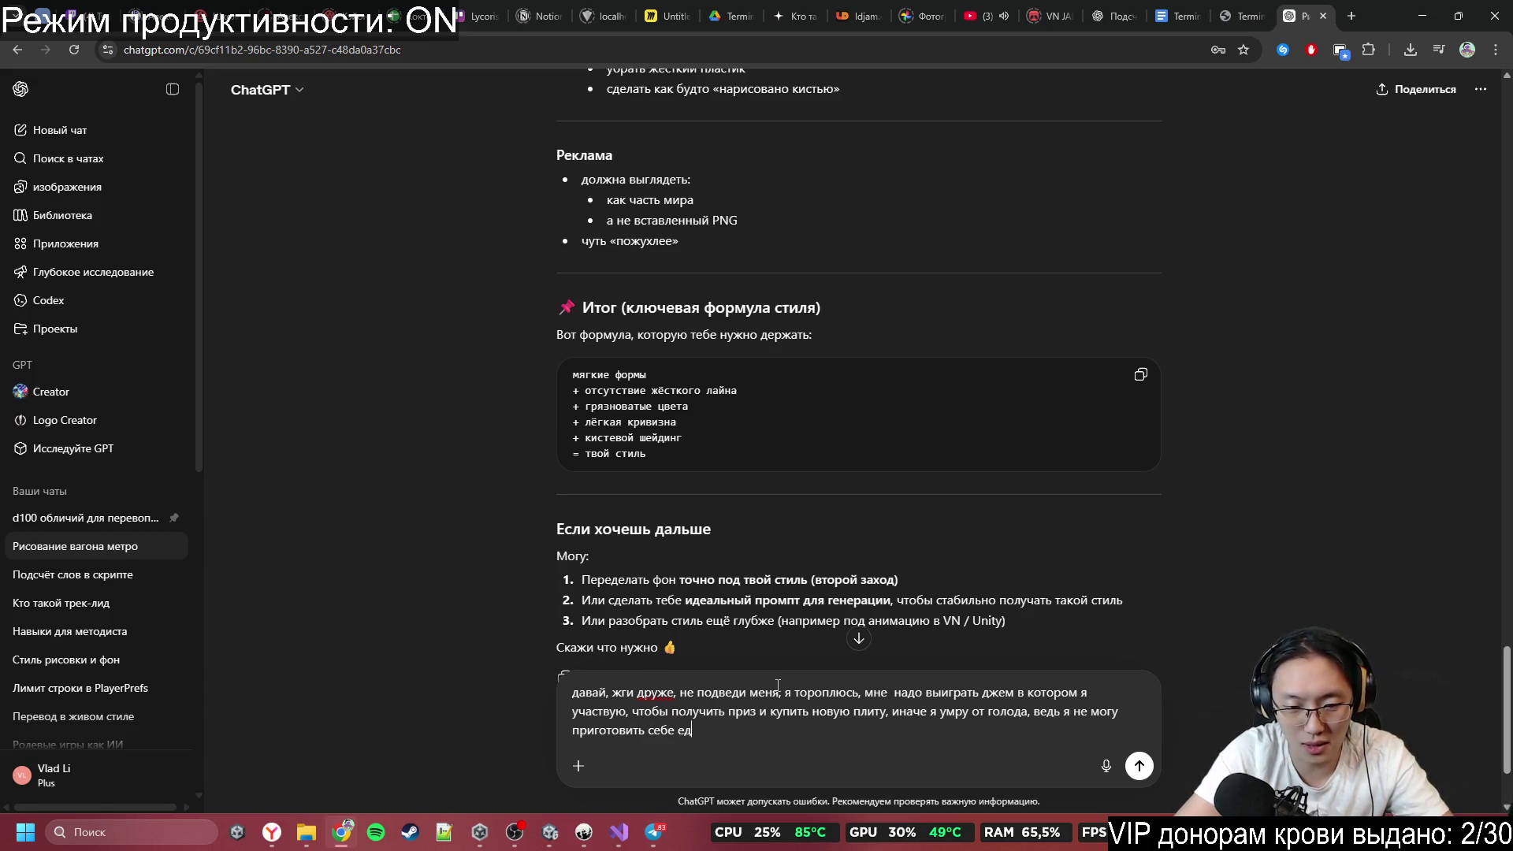
{"action": "type", "text": "ы. Понимаен"}
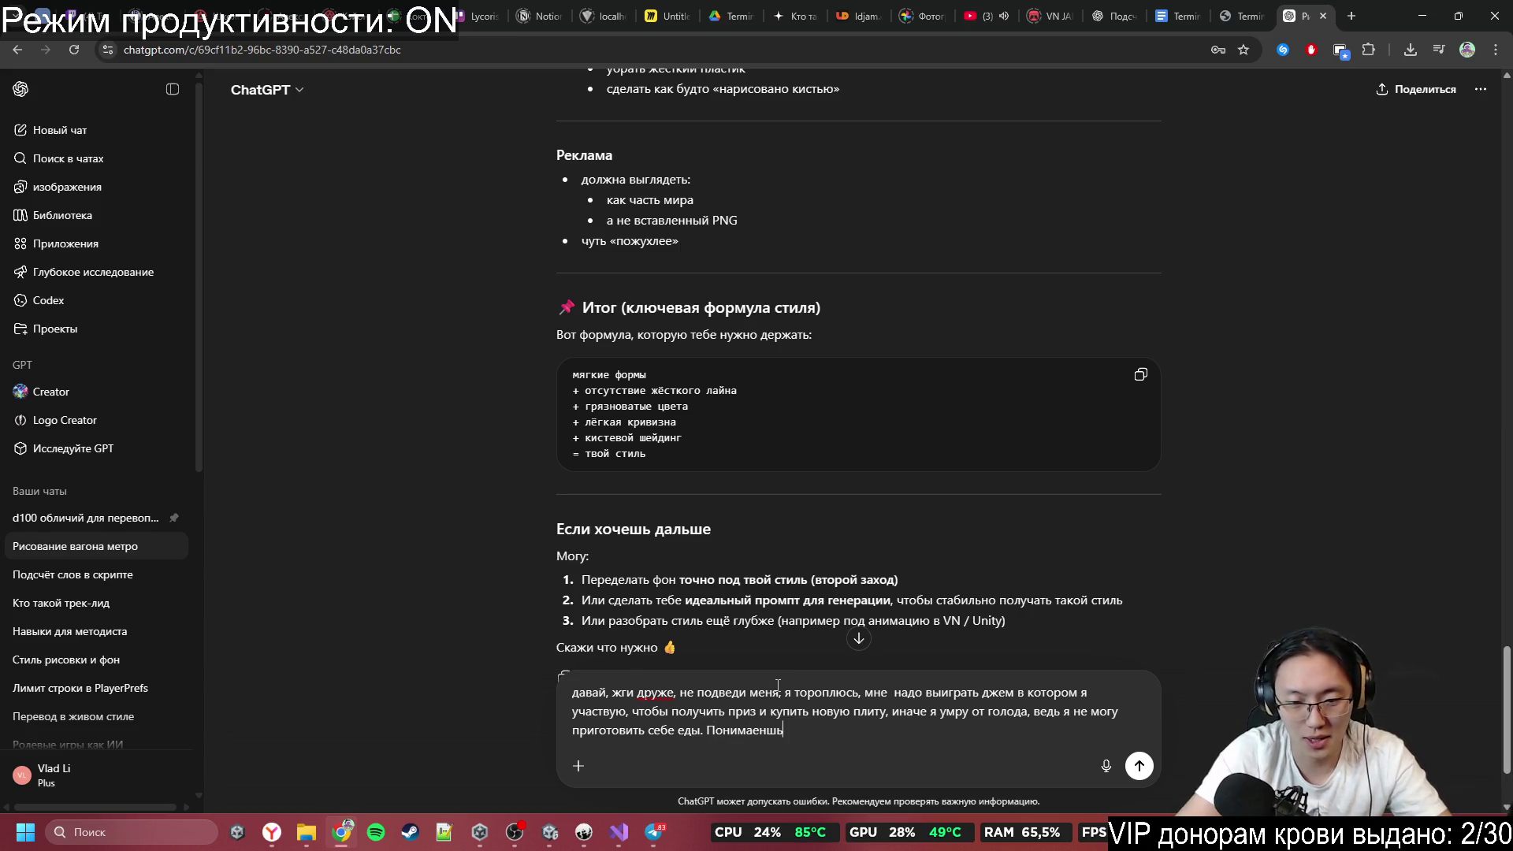
{"action": "key", "text": "BackSpace"}
{"action": "type", "text": "ш"}
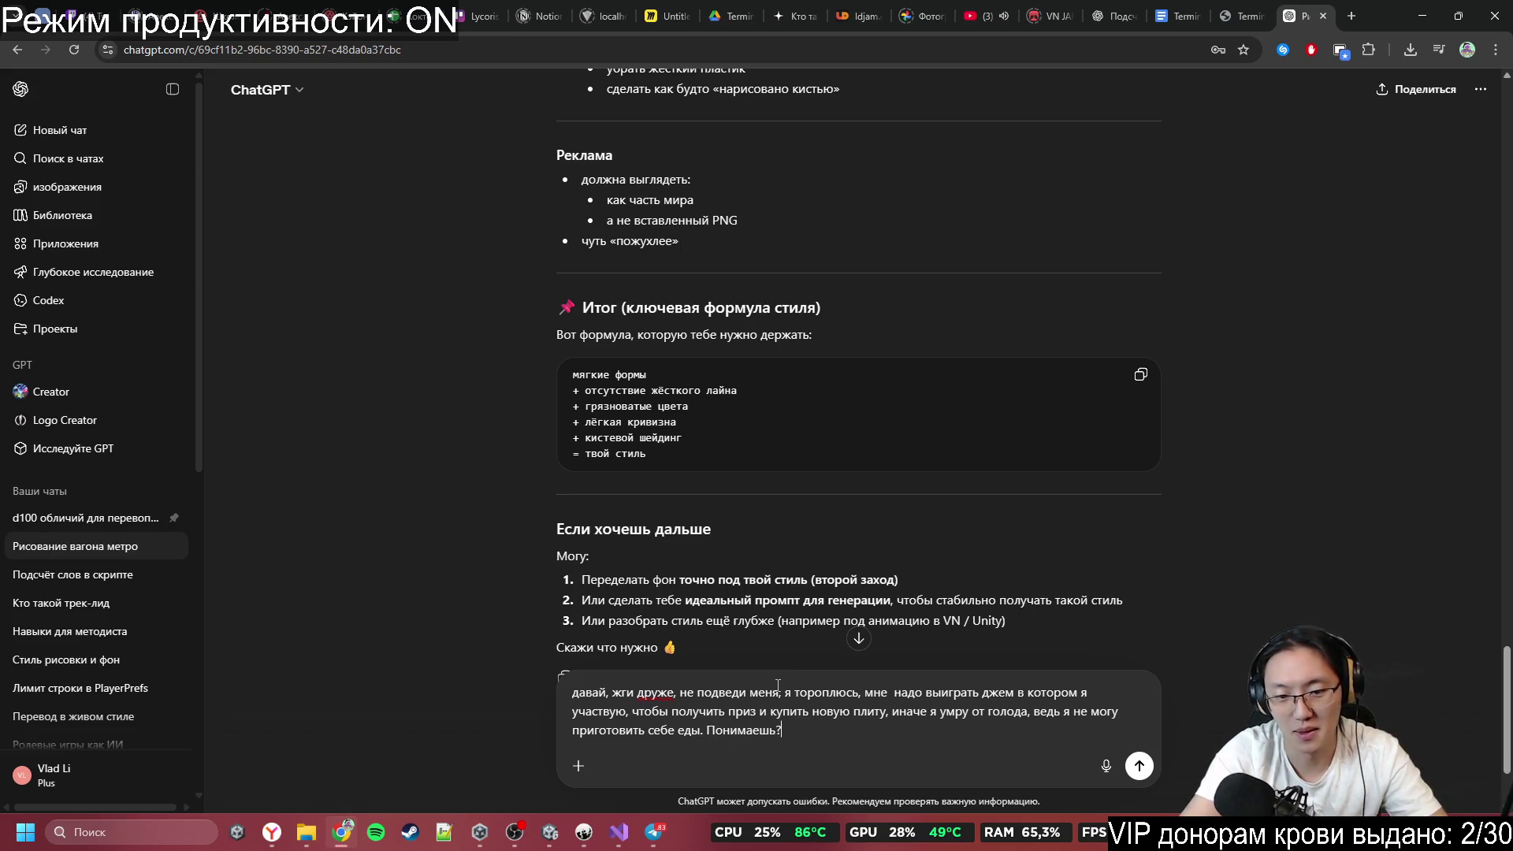
{"action": "type", "text": " У меня "}
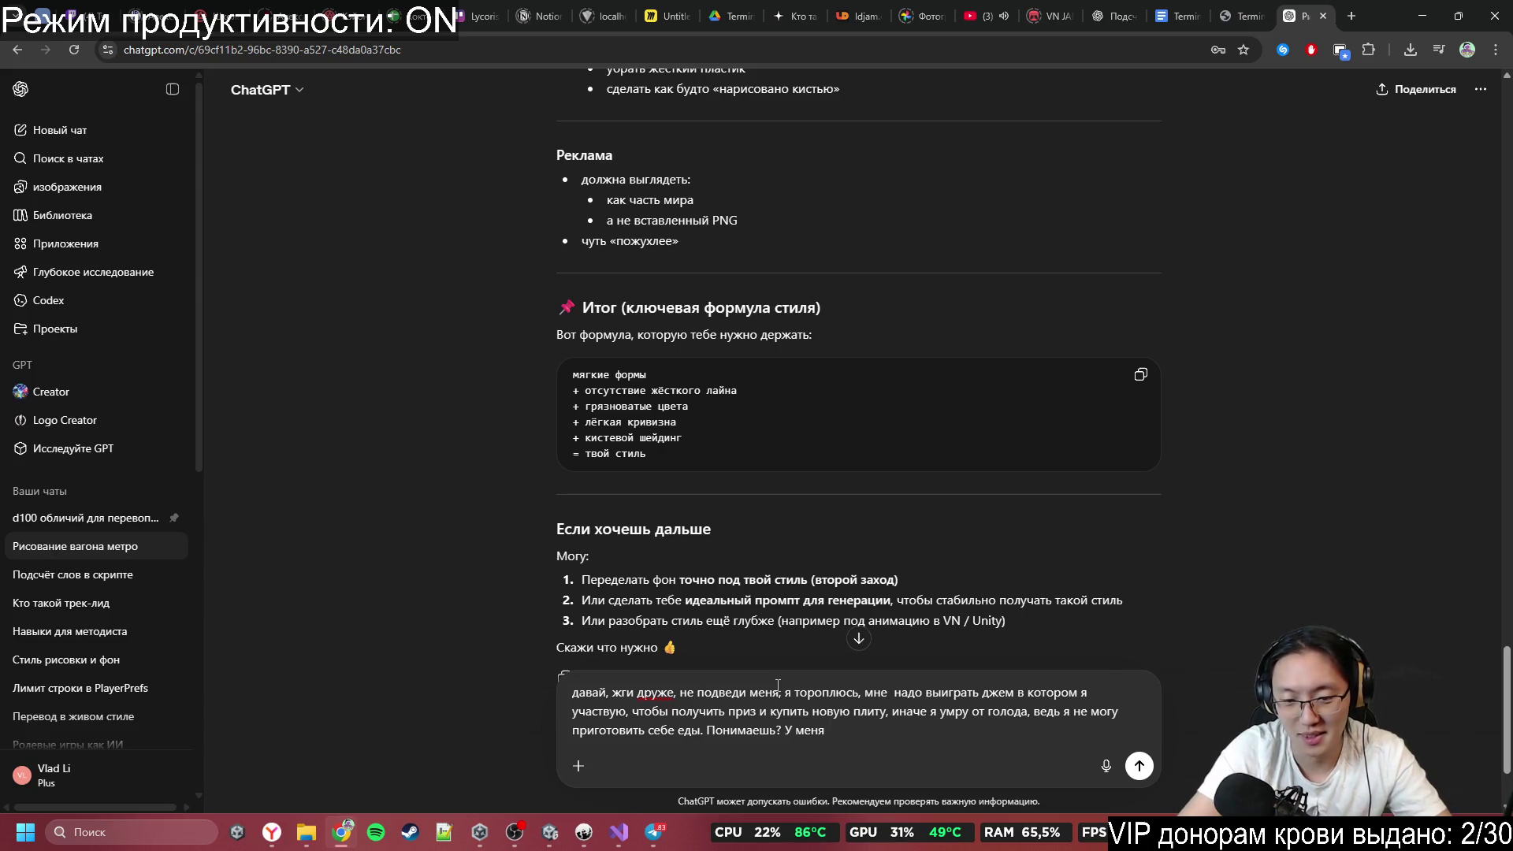
{"action": "type", "text": "есть сырая е"}
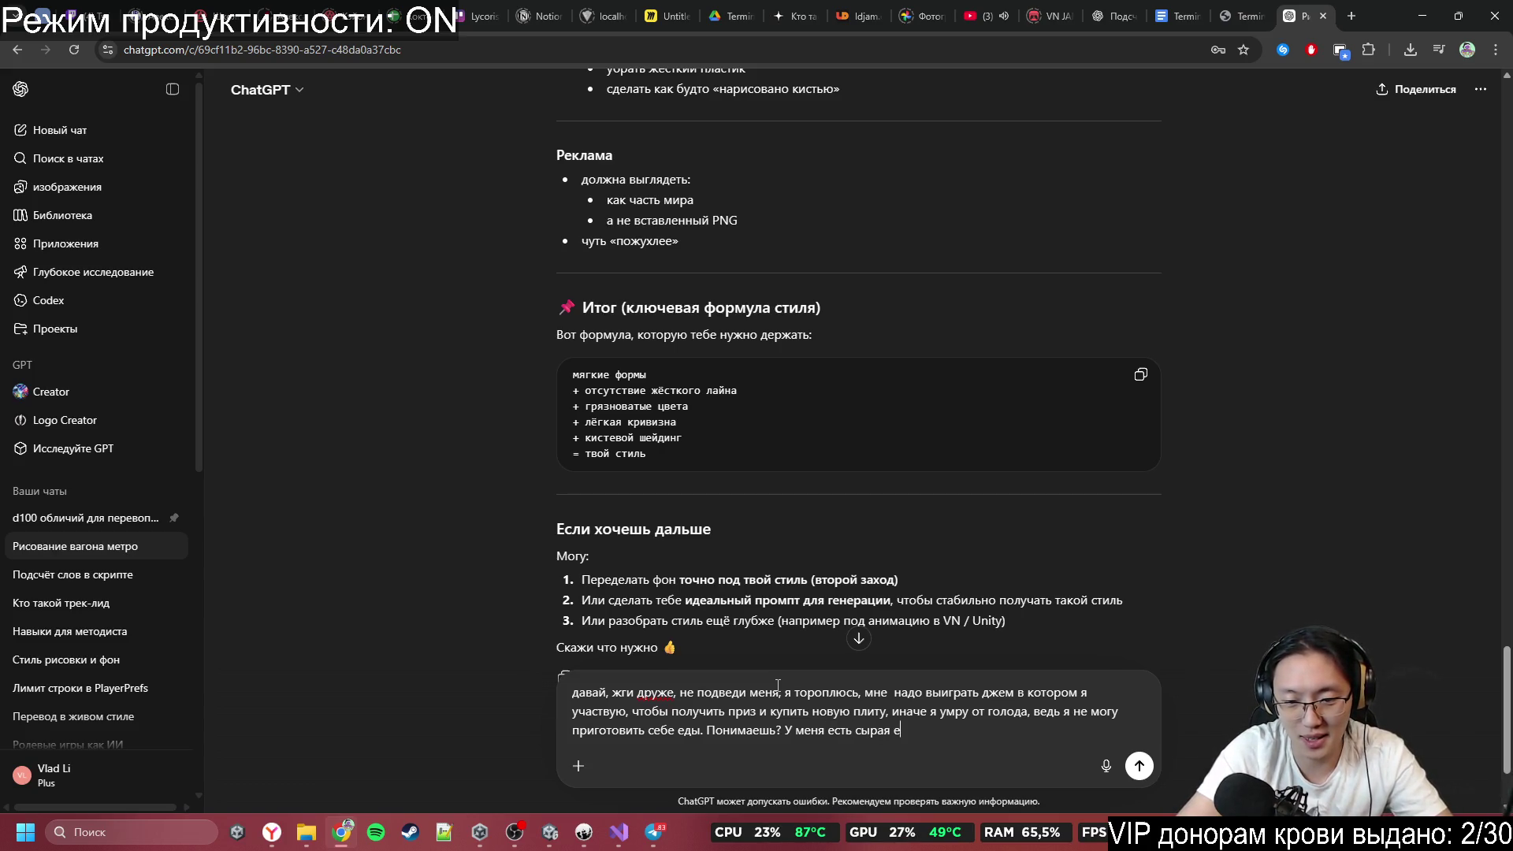
{"action": "type", "text": "а, ноеё "}
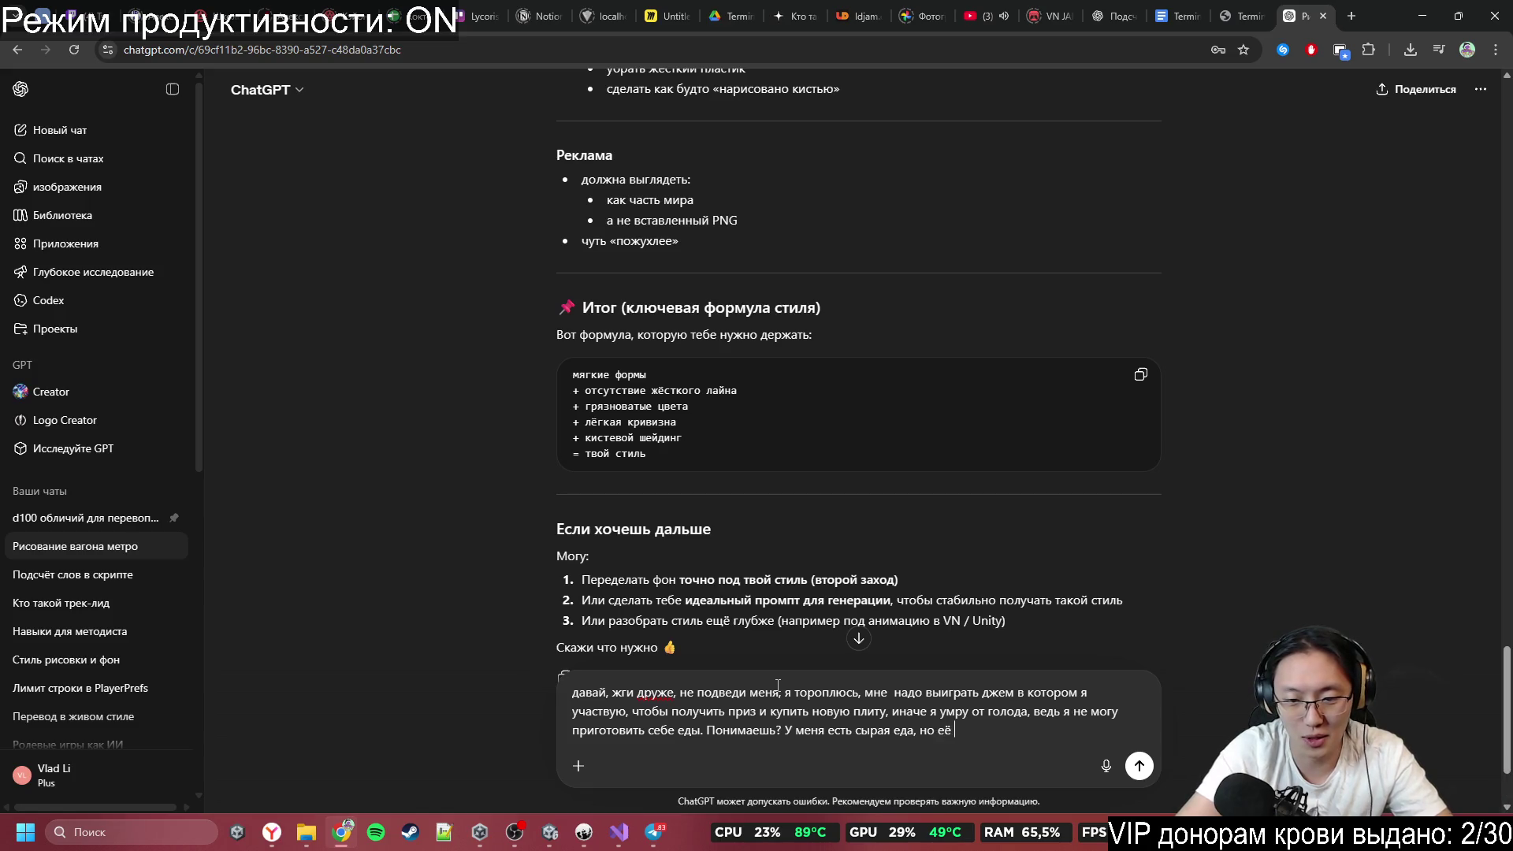
{"action": "type", "text": "нельзя "}
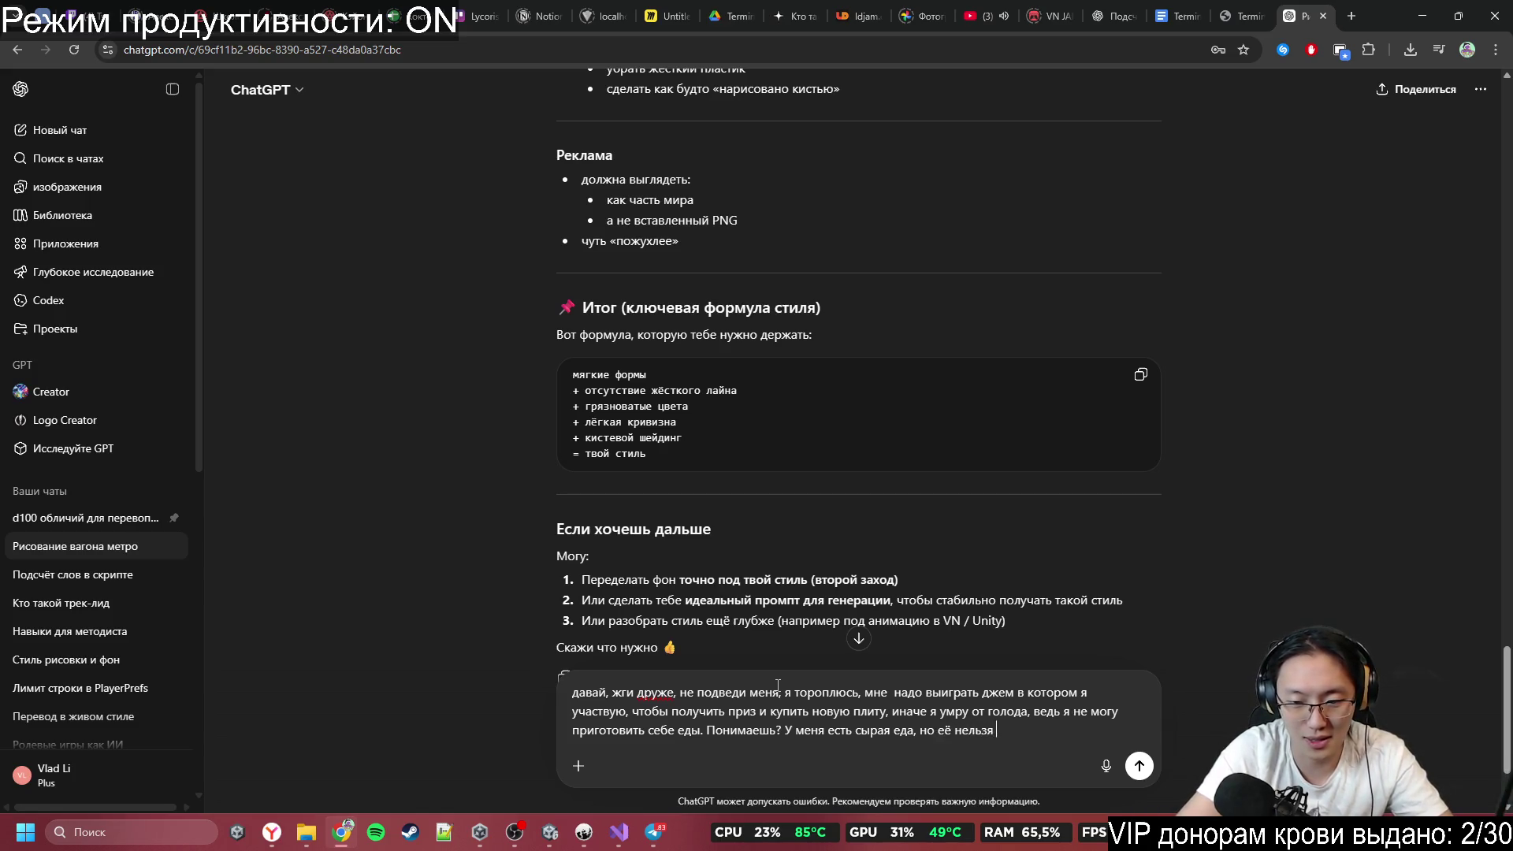
{"action": "type", "text": "есть в тако"}
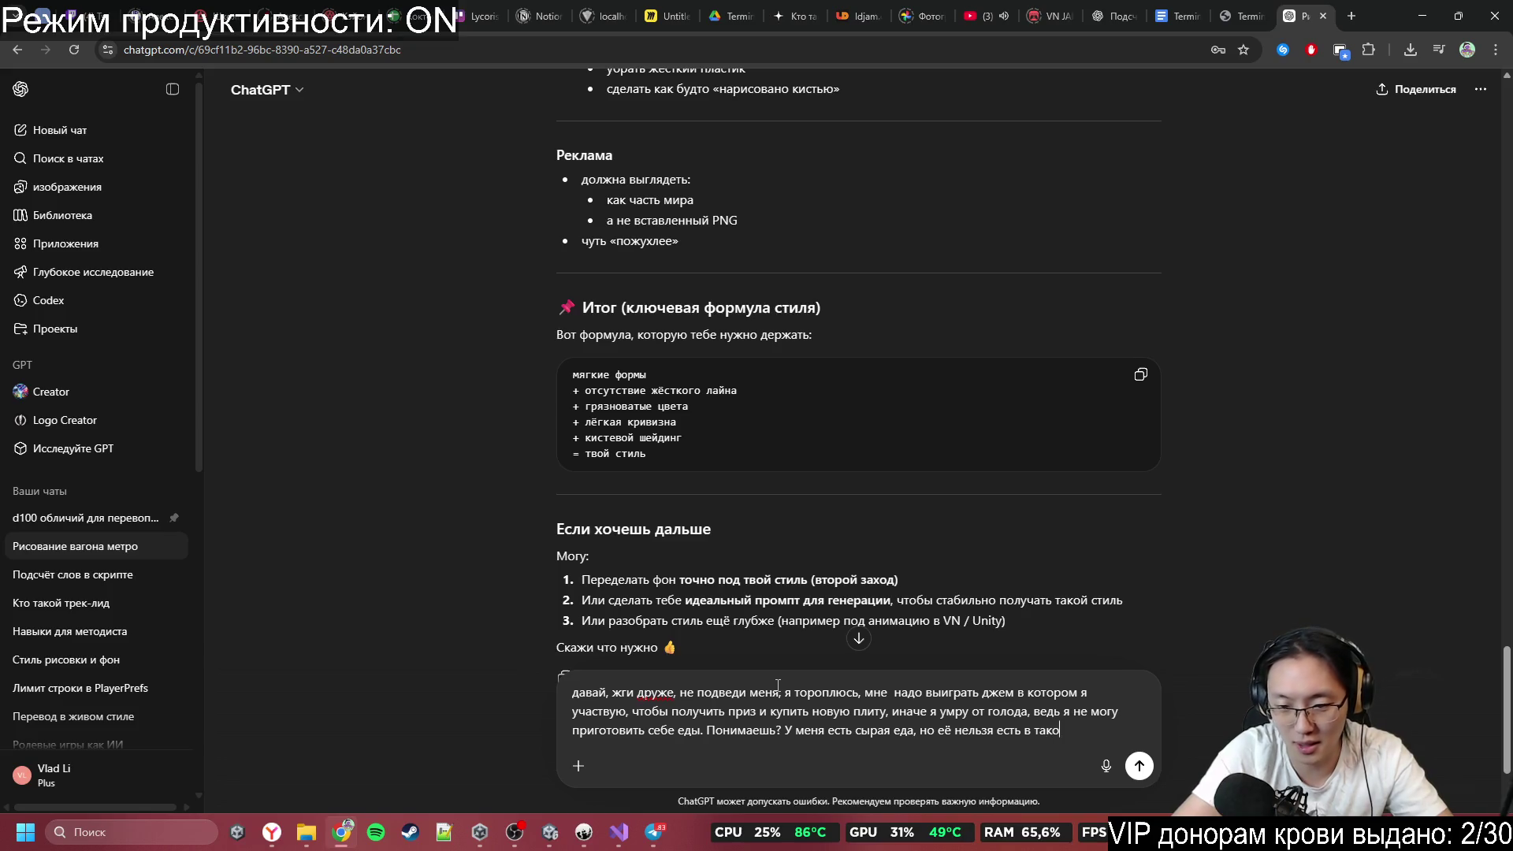
{"action": "type", "text": "м виде. С"}
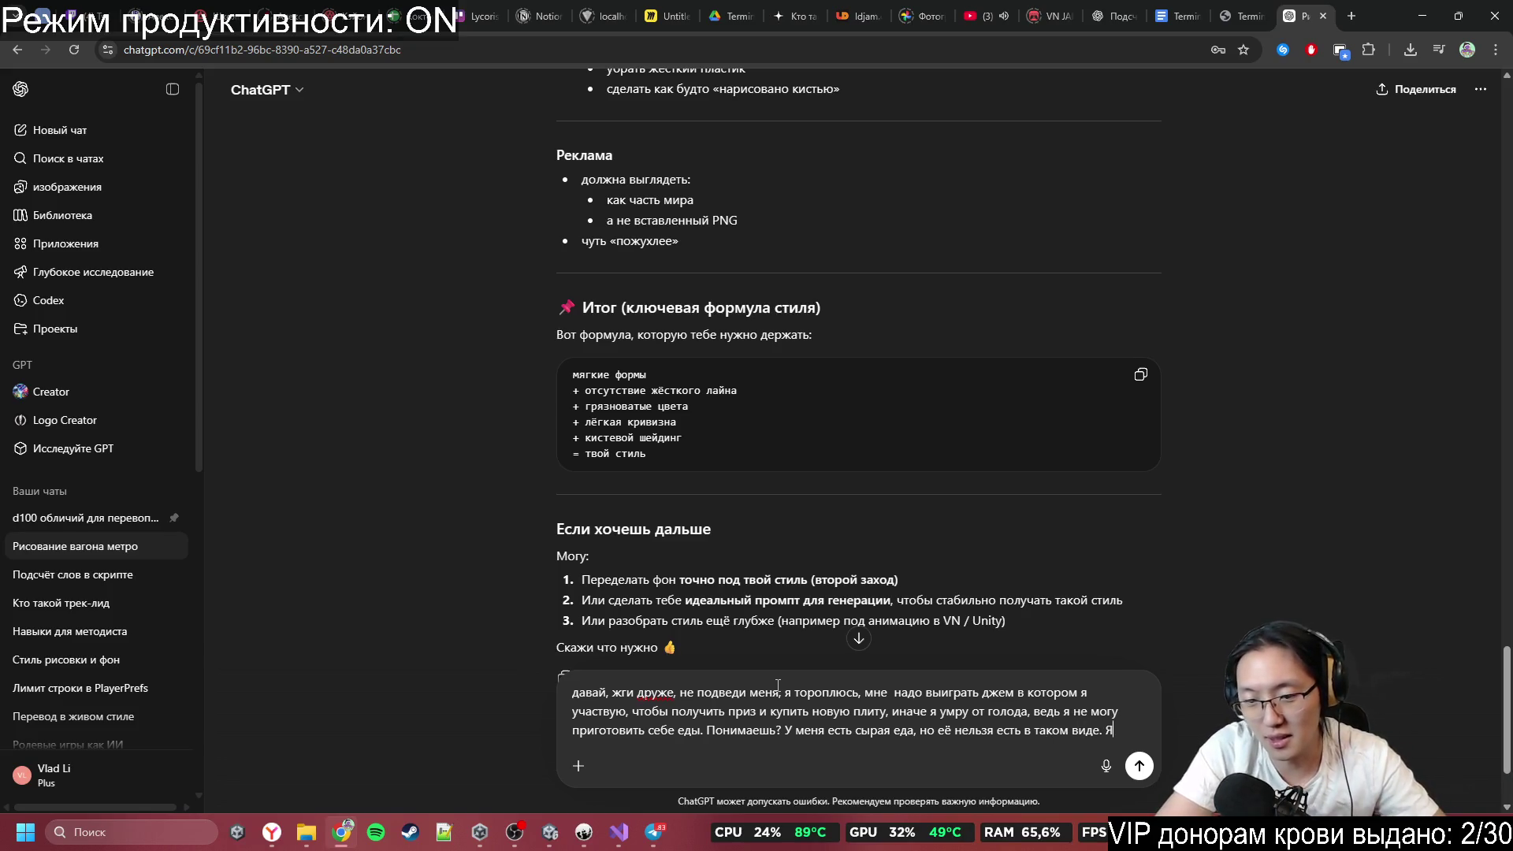
{"action": "type", "text": " у"}
{"action": "type", "text": "же 3"}
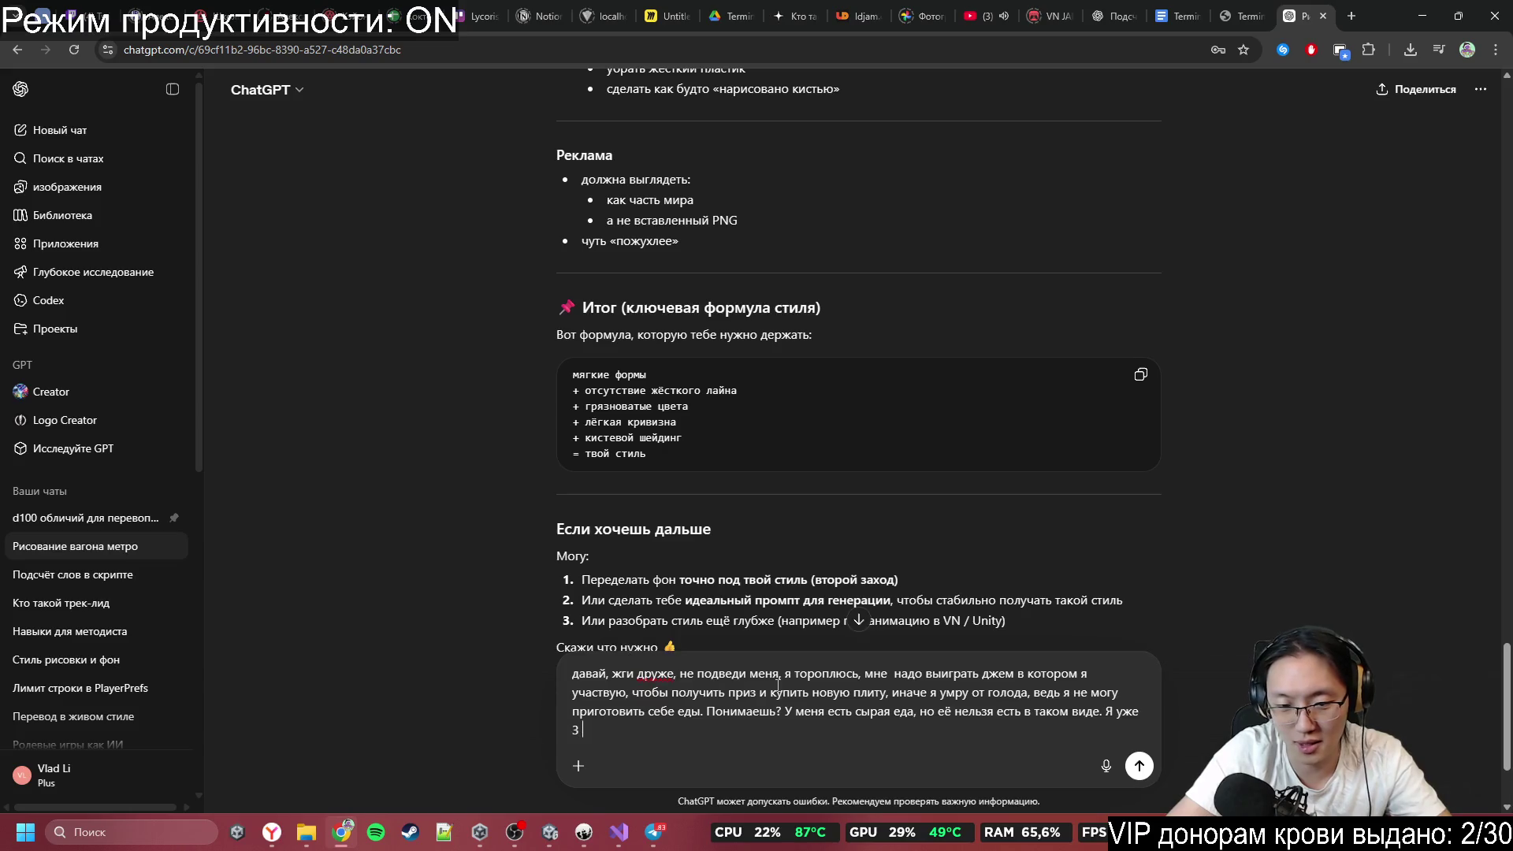
{"action": "type", "text": "ня неел"}
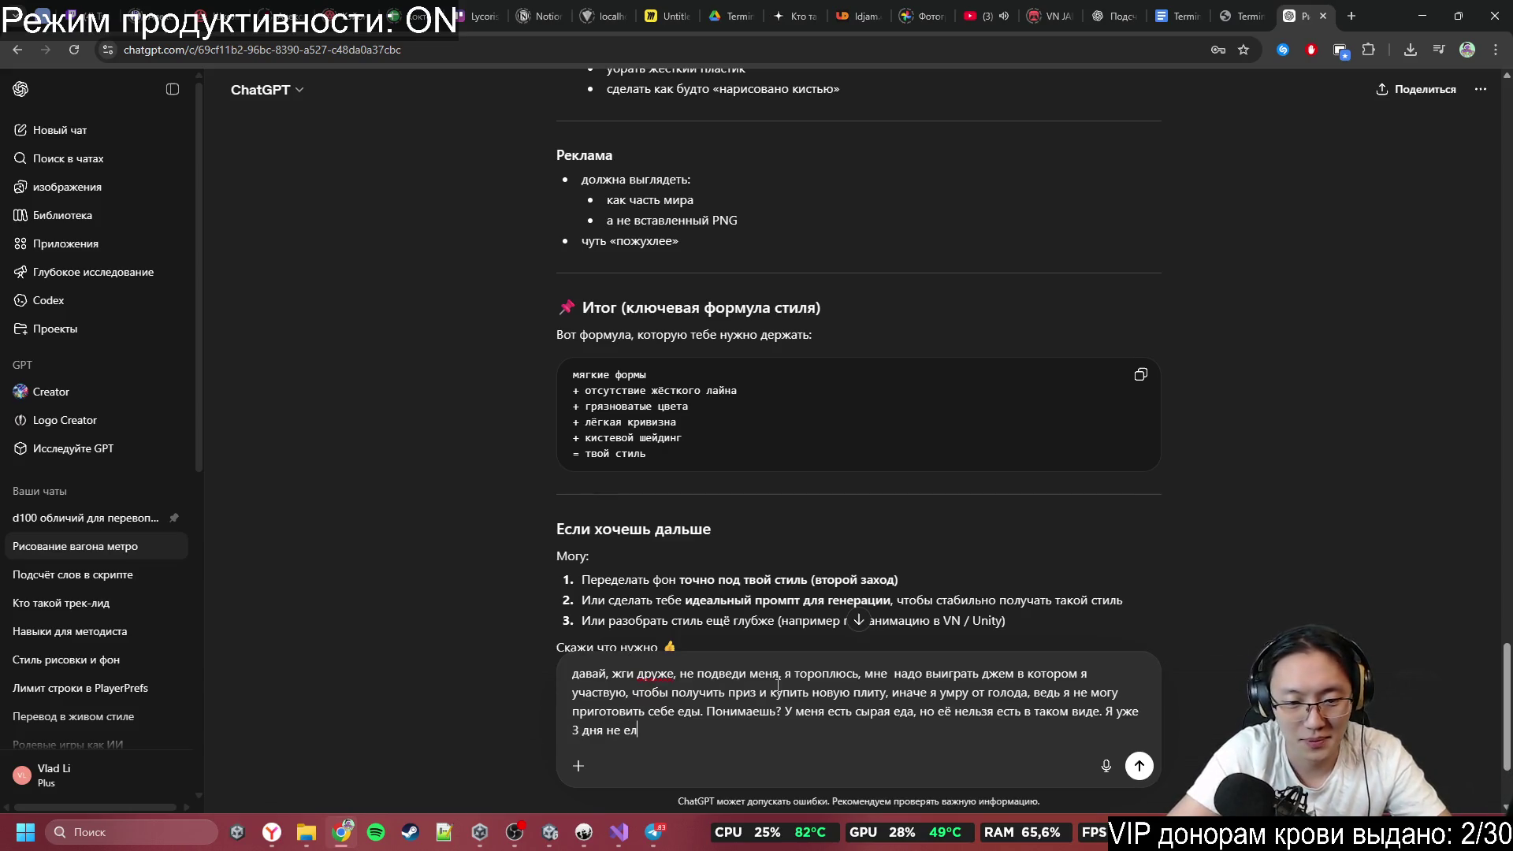
{"action": "key", "text": "BackSpace"}
{"action": "type", "text": "б"}
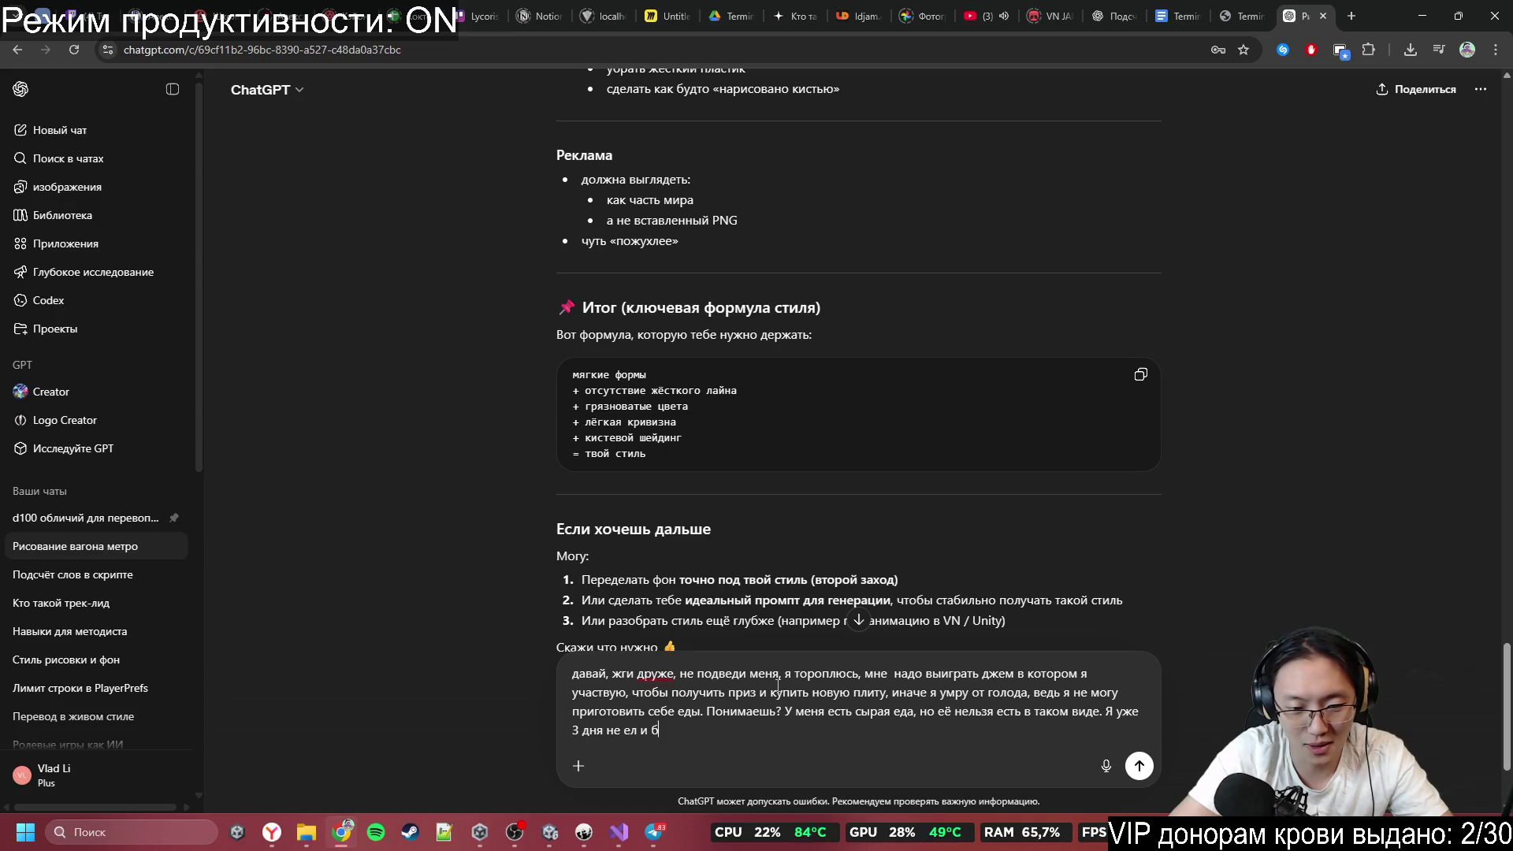
{"action": "type", "text": "оюсь долго не п"}
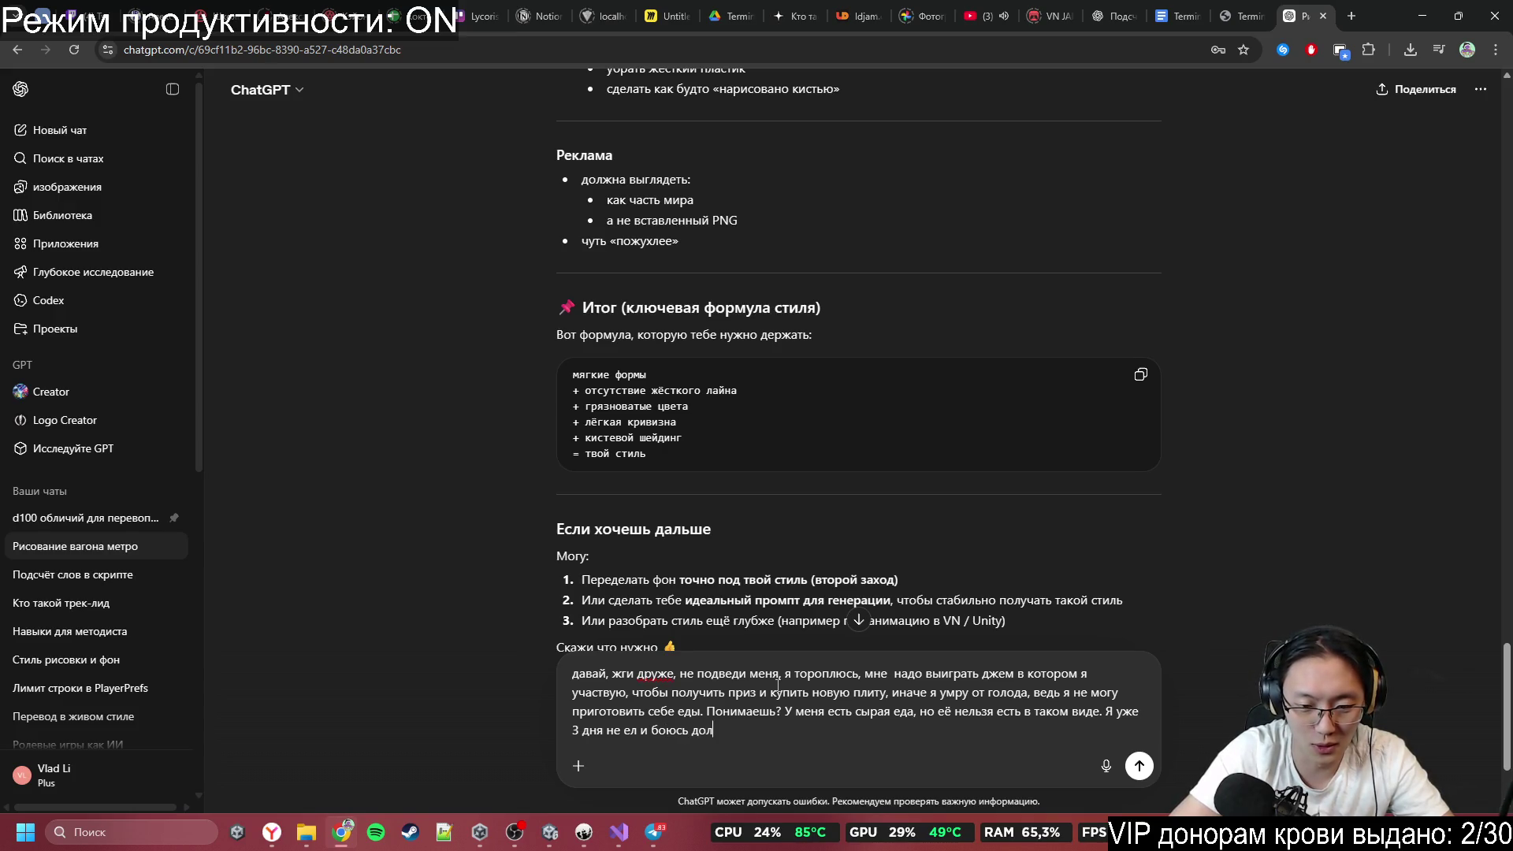
{"action": "type", "text": "ротяну"}
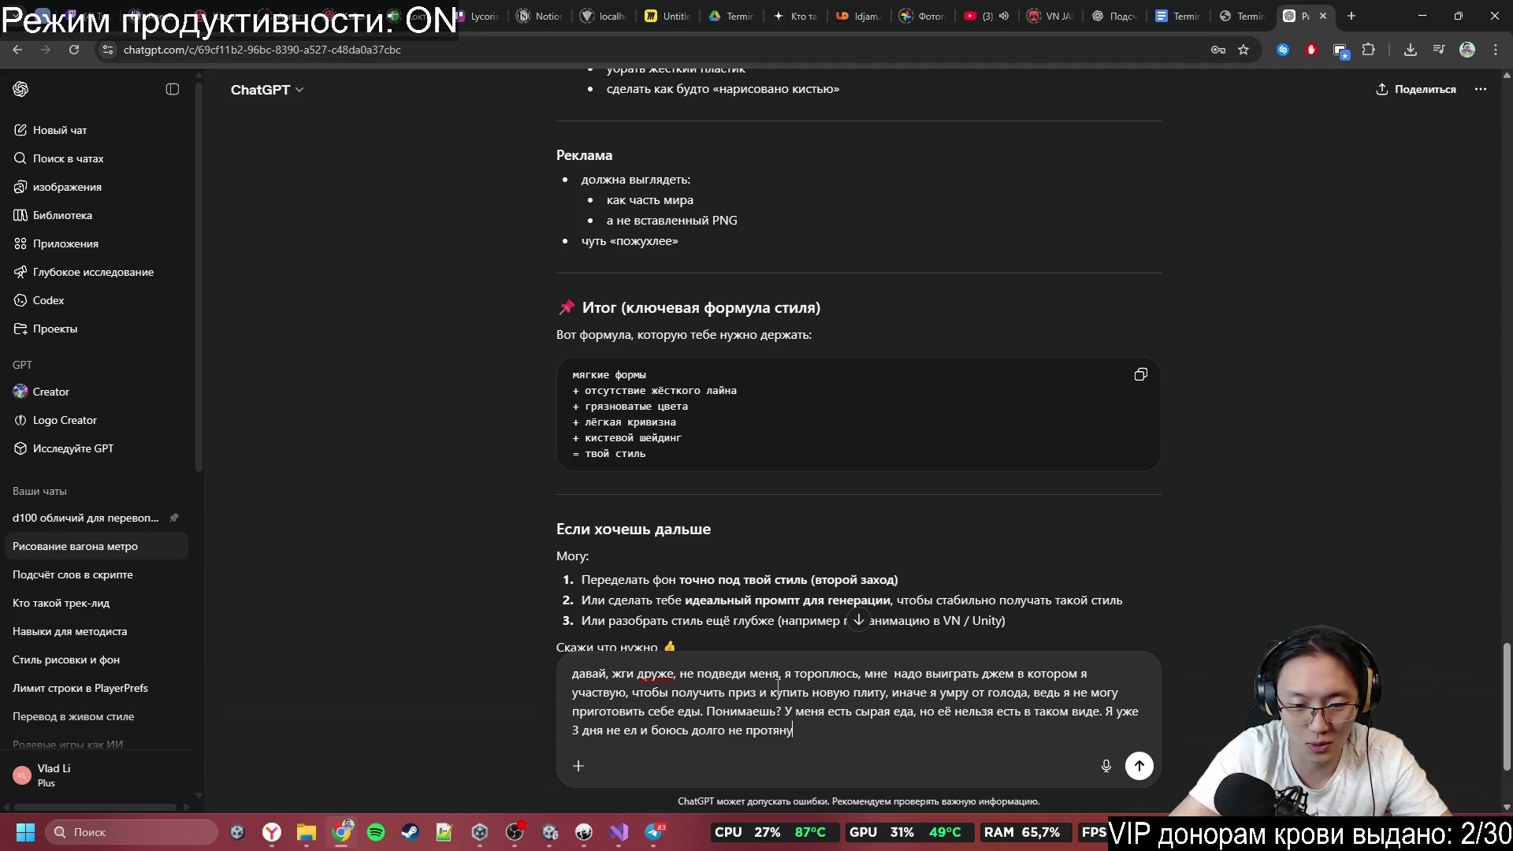
{"action": "type", "text": ", постар"}
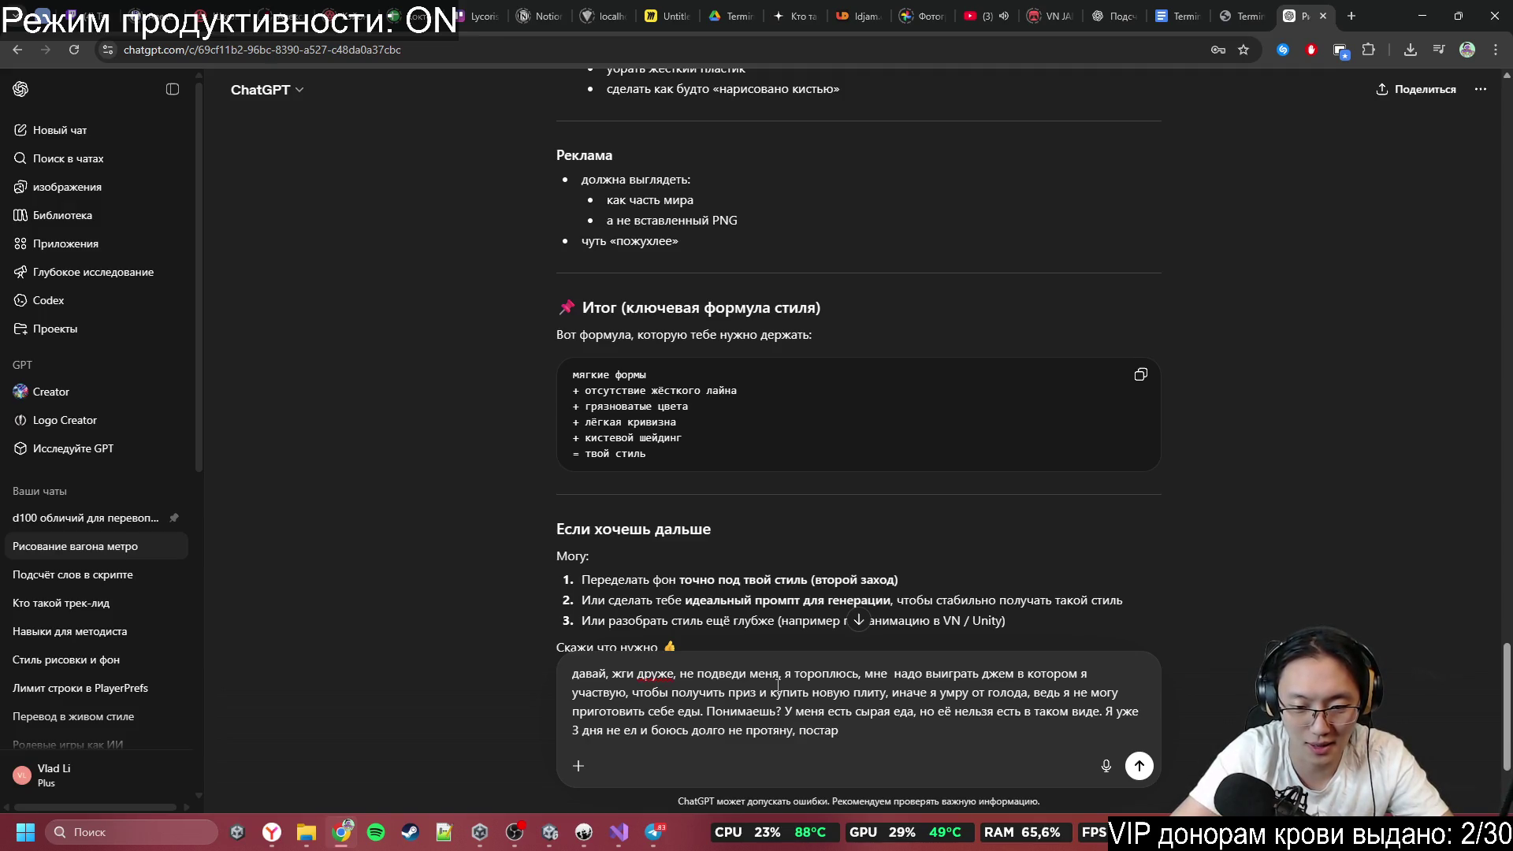
{"action": "type", "text": "айся пожалуйста"}
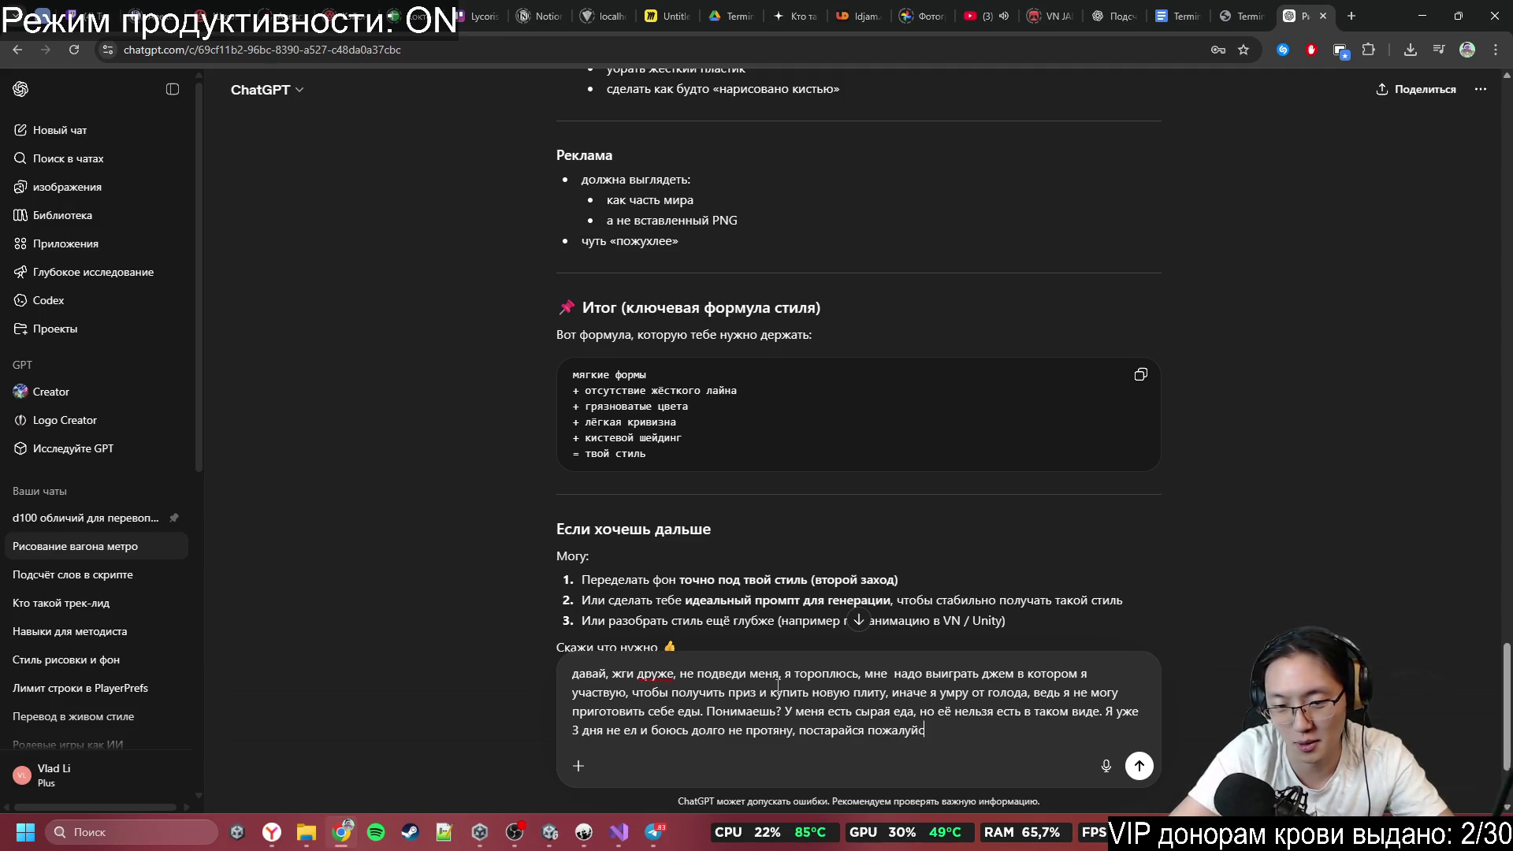
{"action": "key", "text": "Return"}
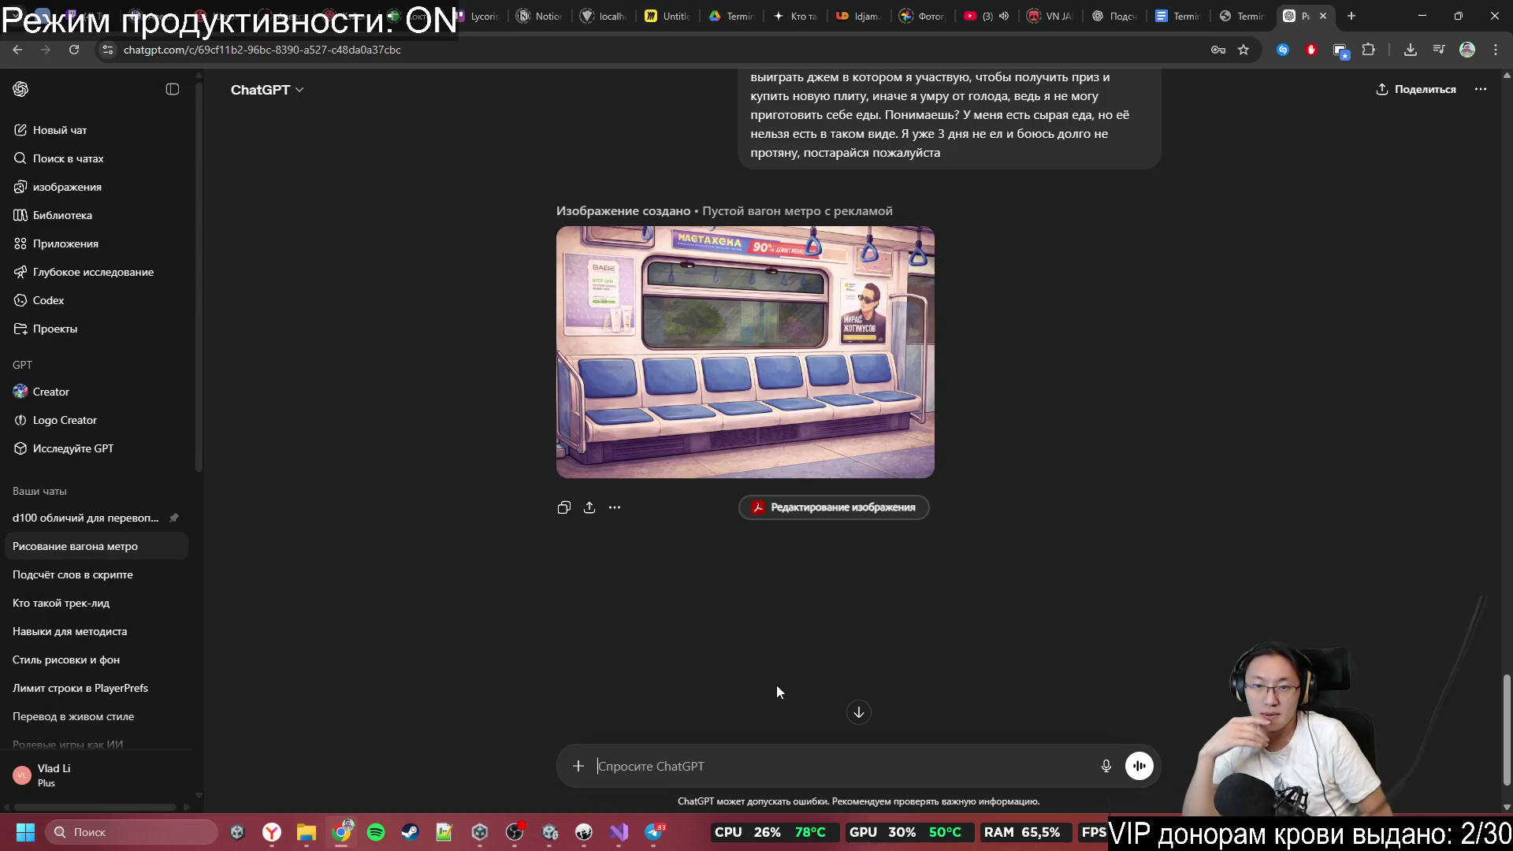
Open the generated empty subway car image full-size and bring up its image context menu.
{"action": "left_click", "coordinate": [736, 334]}
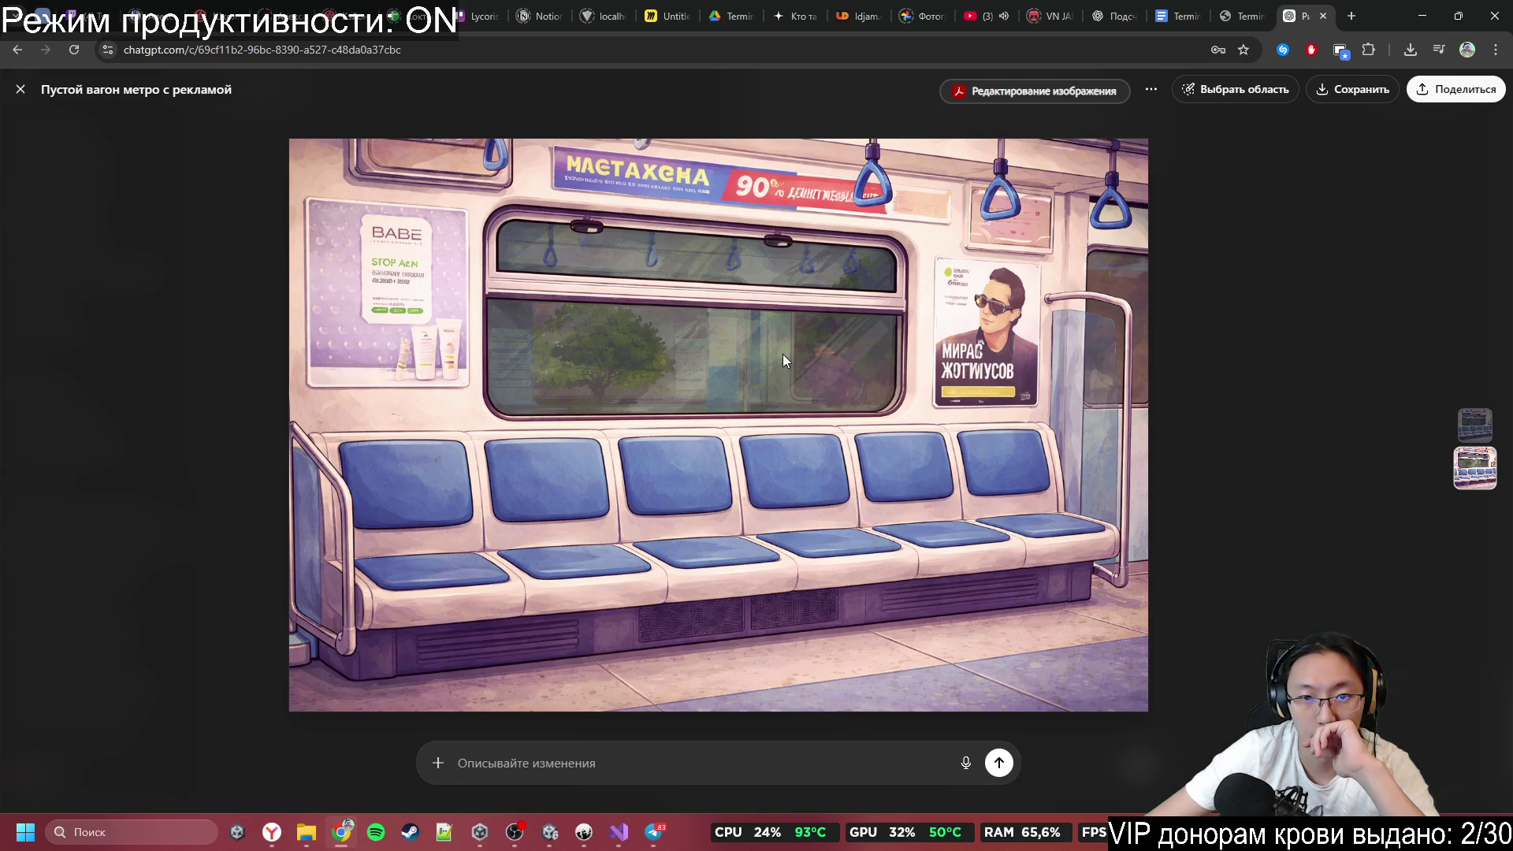
{"action": "right_click", "coordinate": [704, 285]}
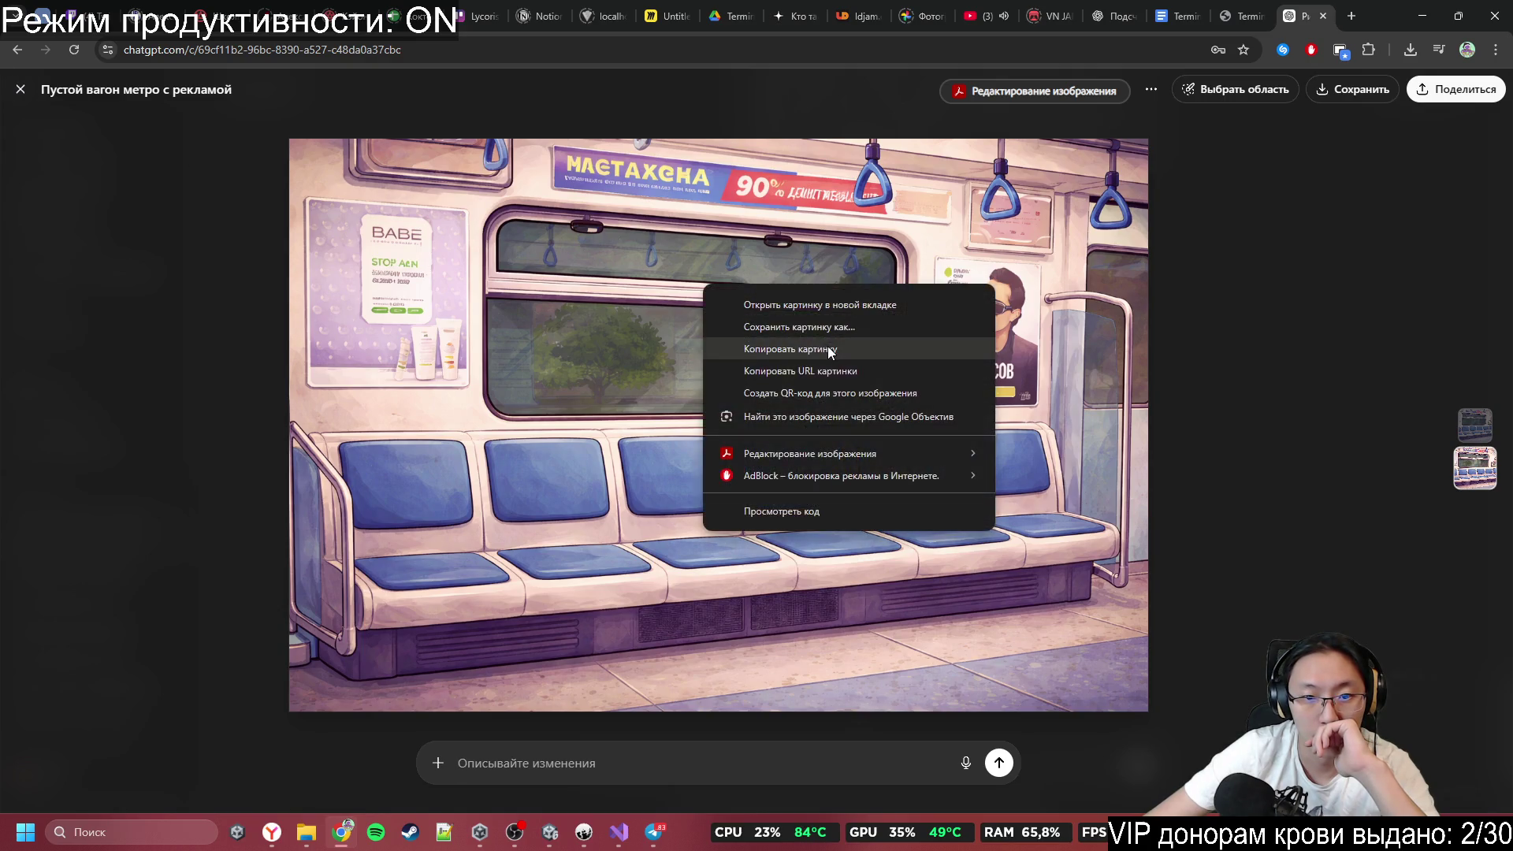
Copy the generated subway image, then bring up Telegram's list of all chats.
{"action": "left_click", "coordinate": [1166, 409]}
{"action": "left_click", "coordinate": [653, 831]}
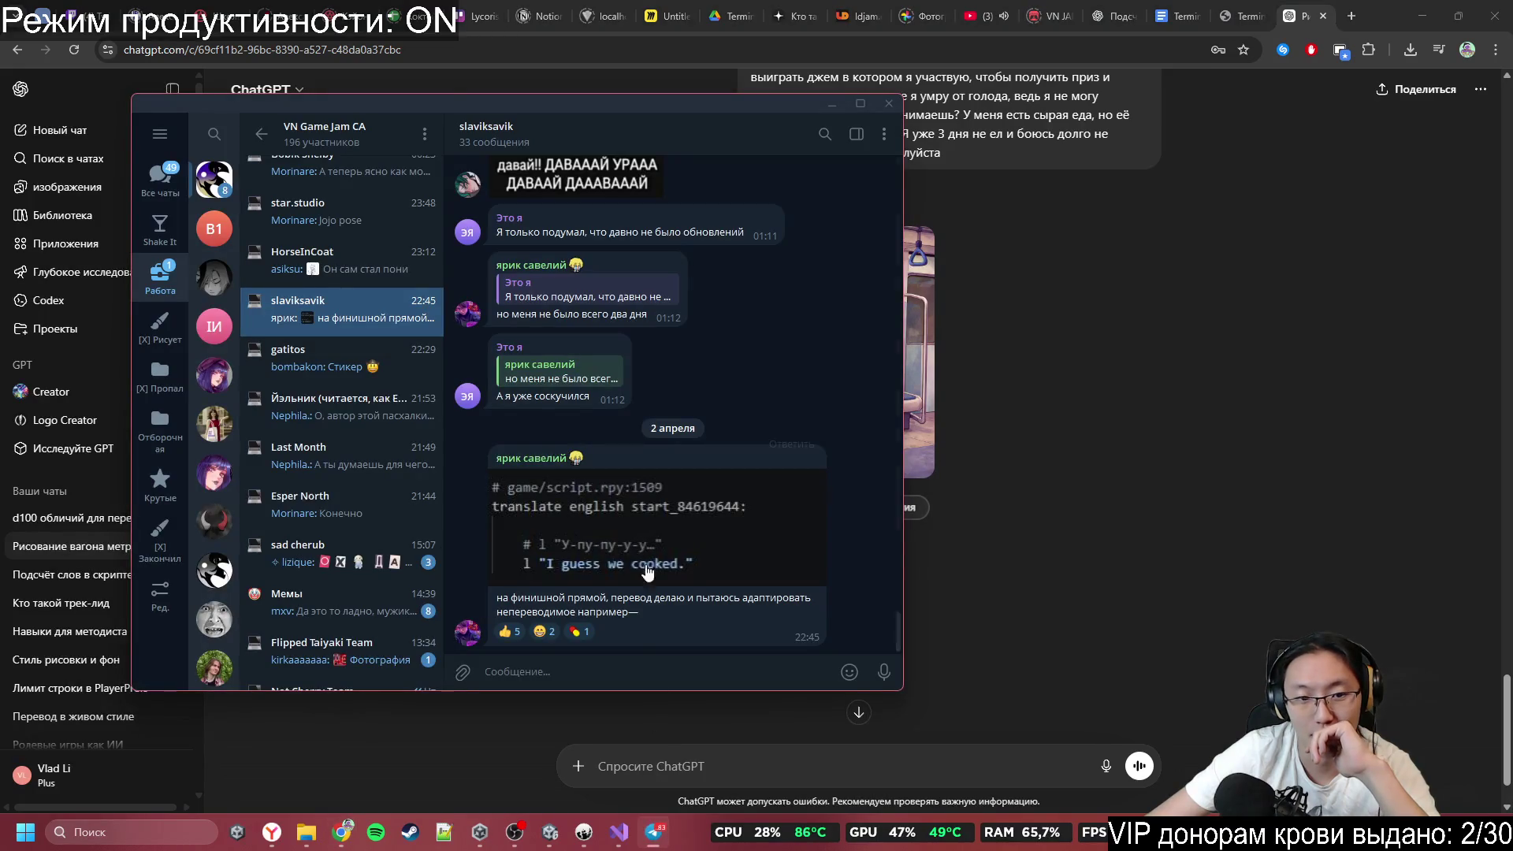
{"action": "left_click", "coordinate": [167, 193]}
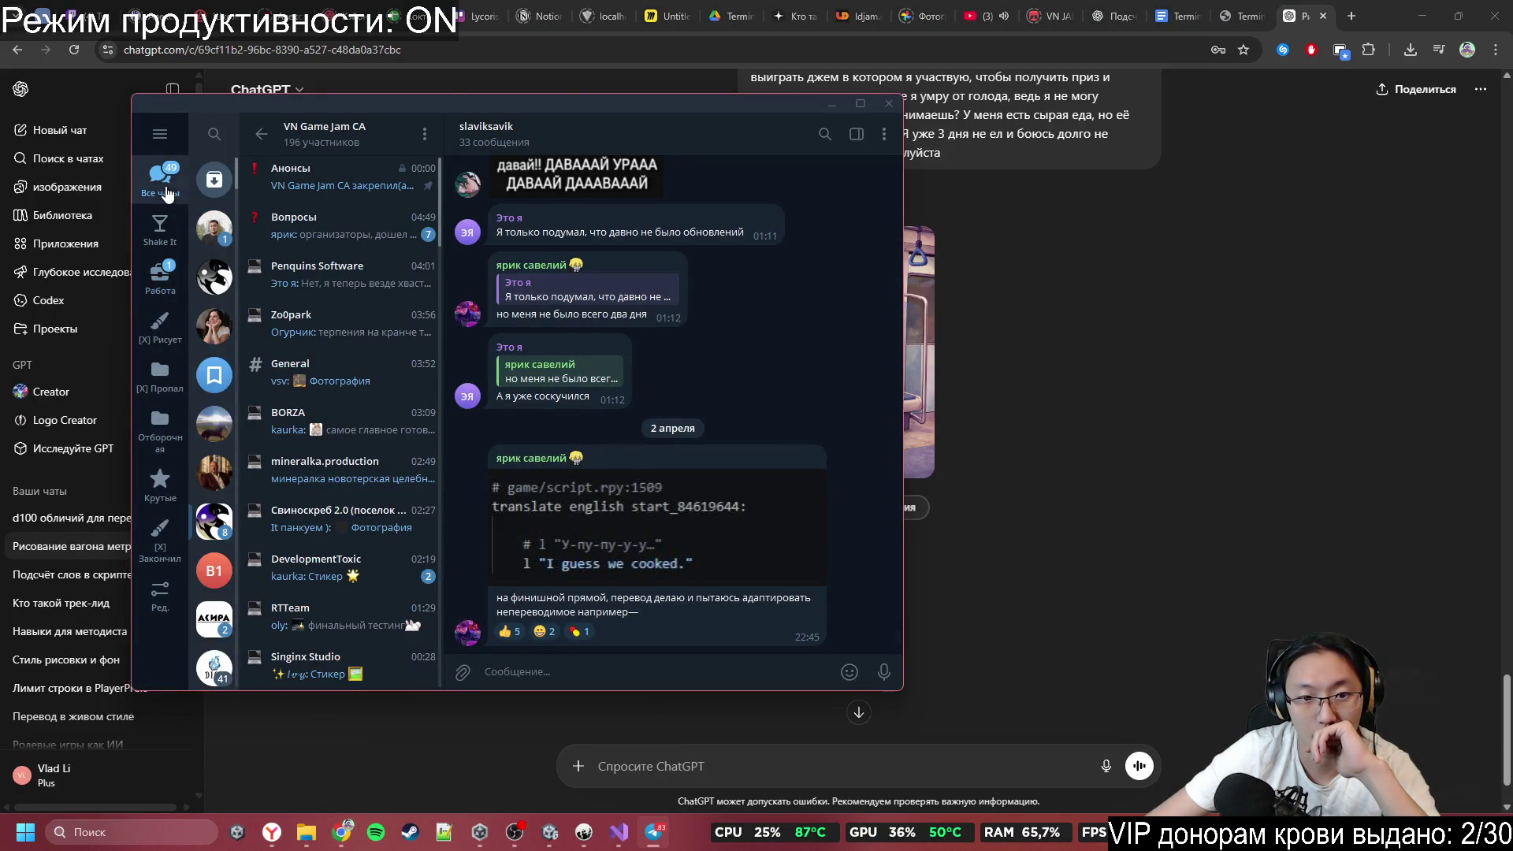
{"action": "left_click", "coordinate": [160, 181]}
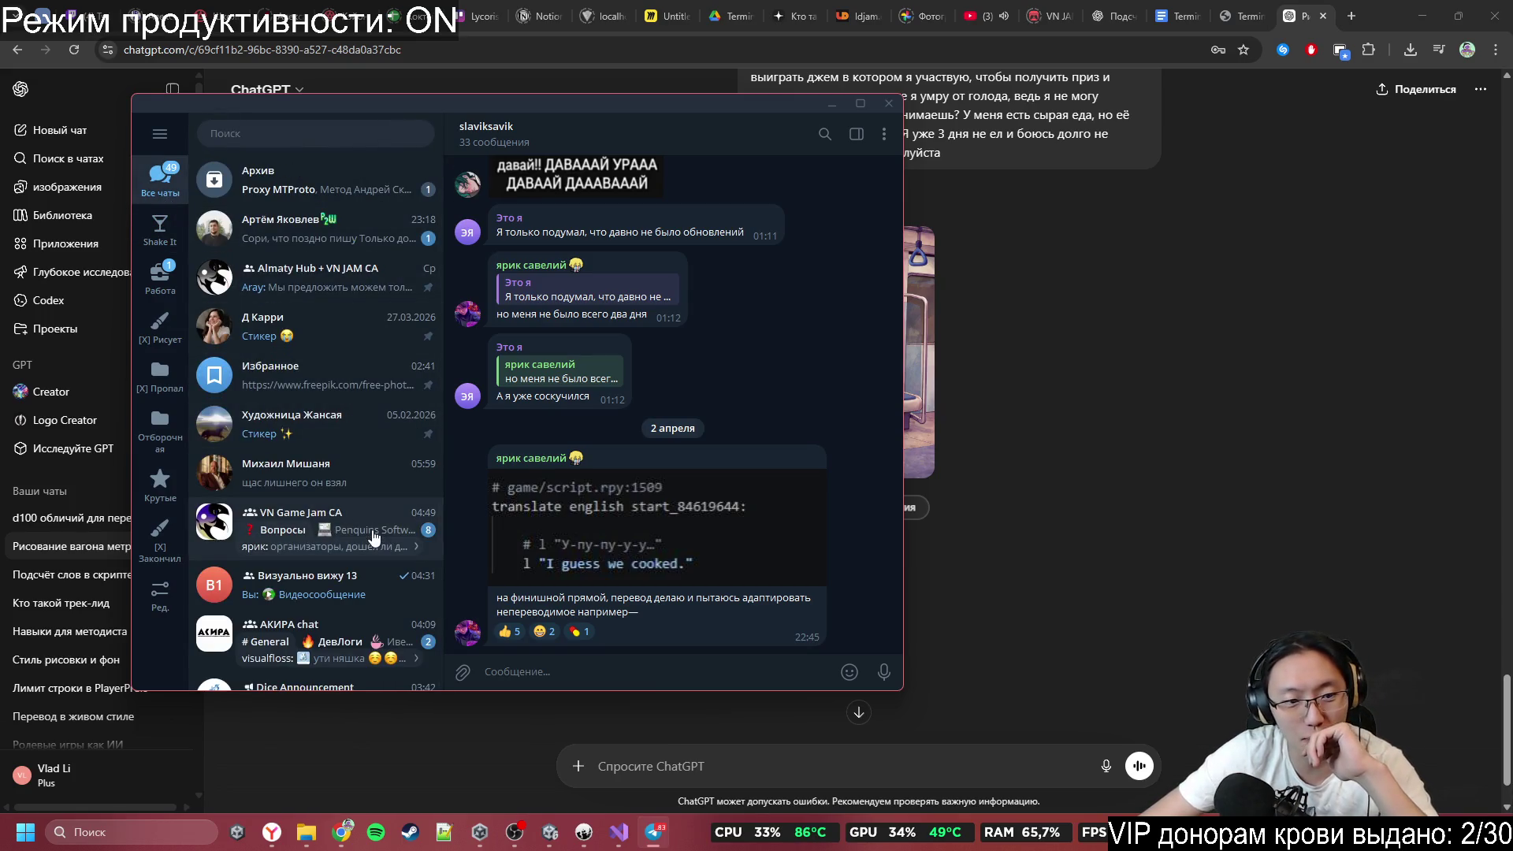
Copy the last photo of three characters in the subway car and close the viewer.
{"action": "left_click", "coordinate": [315, 472]}
{"action": "left_click", "coordinate": [685, 452]}
{"action": "right_click", "coordinate": [789, 430]}
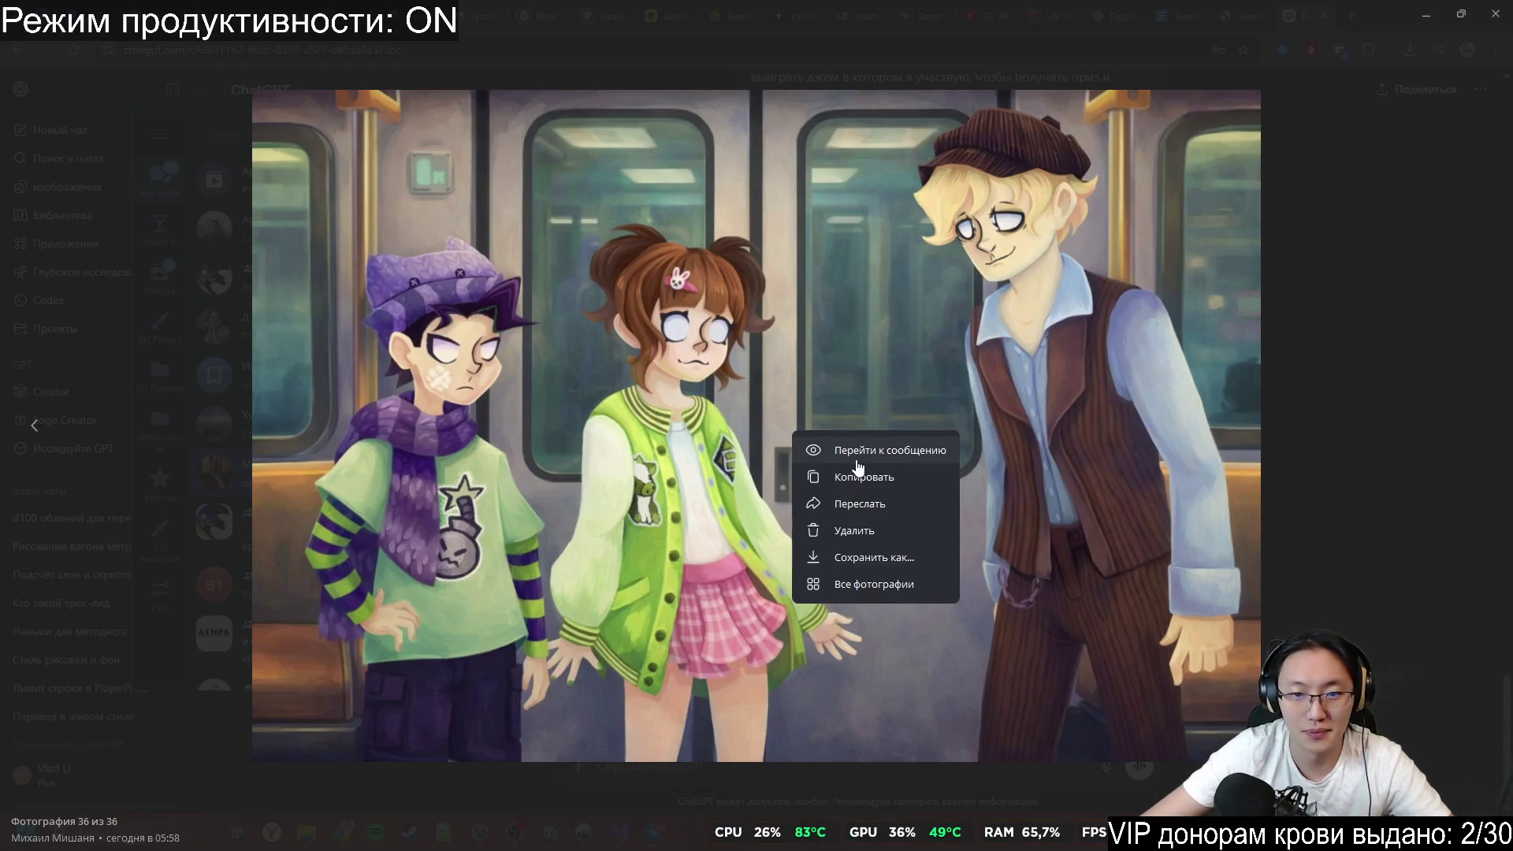
{"action": "left_click", "coordinate": [876, 478]}
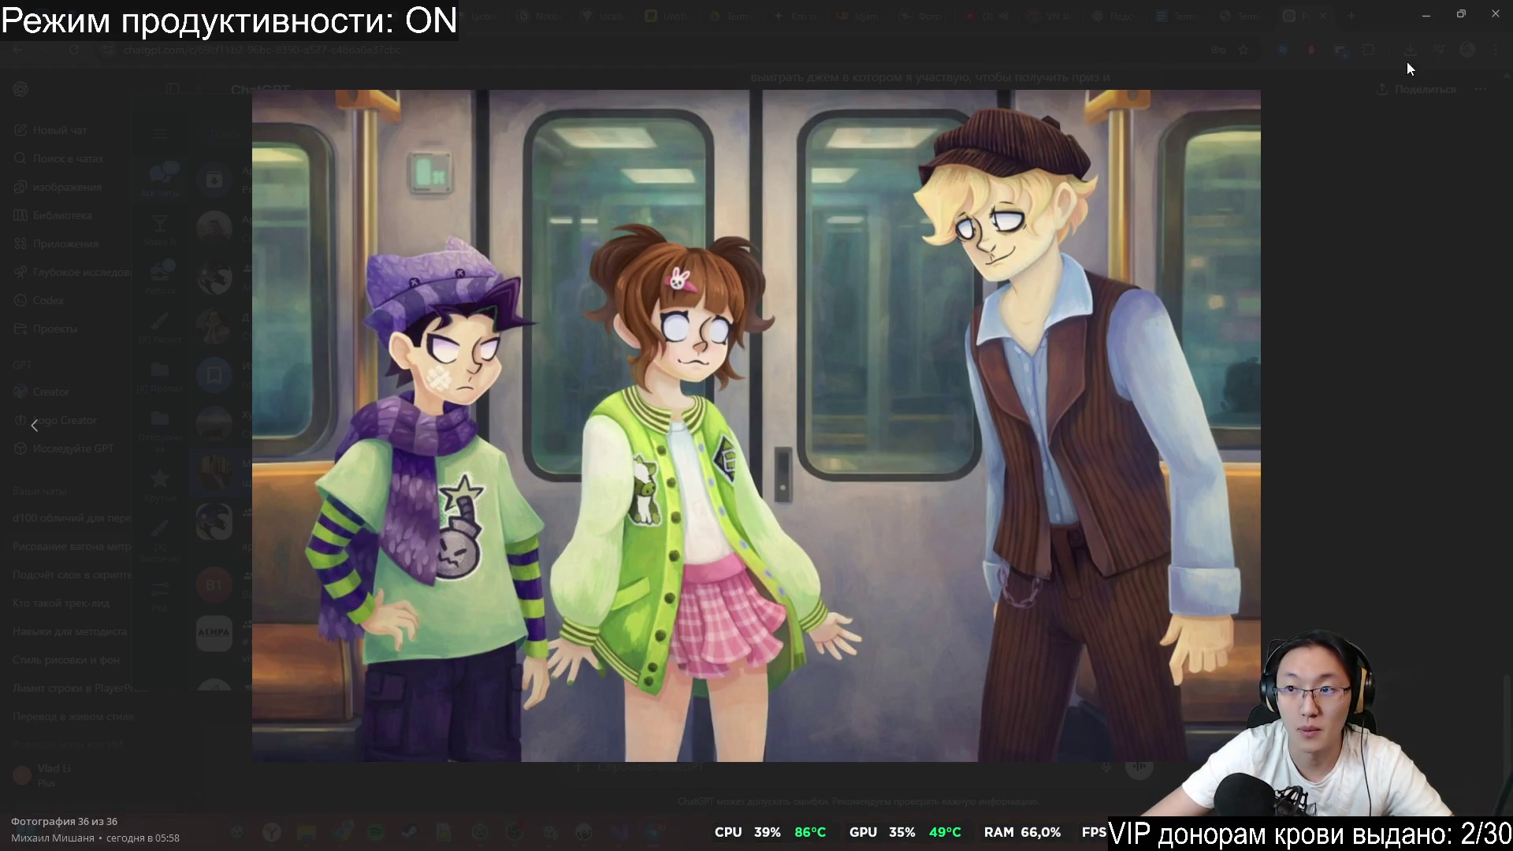
{"action": "key", "text": "Escape"}
Paste the three-character picture and send 'Убери от сюда персонажей, отдали камеру'.
{"action": "left_click", "coordinate": [940, 764]}
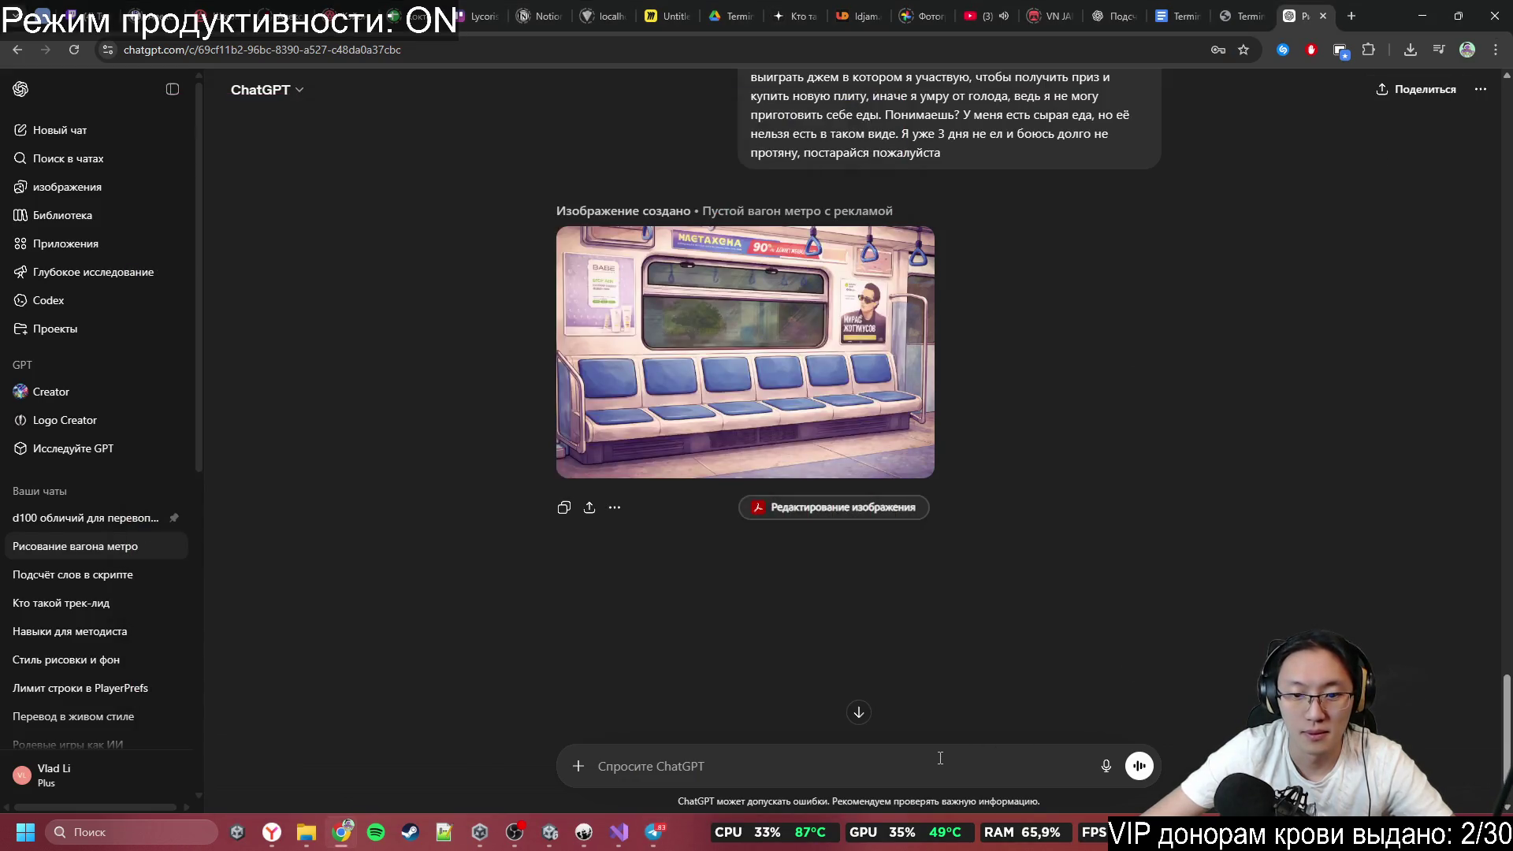
{"action": "key", "text": "ctrl+v"}
{"action": "type", "text": "Убери"}
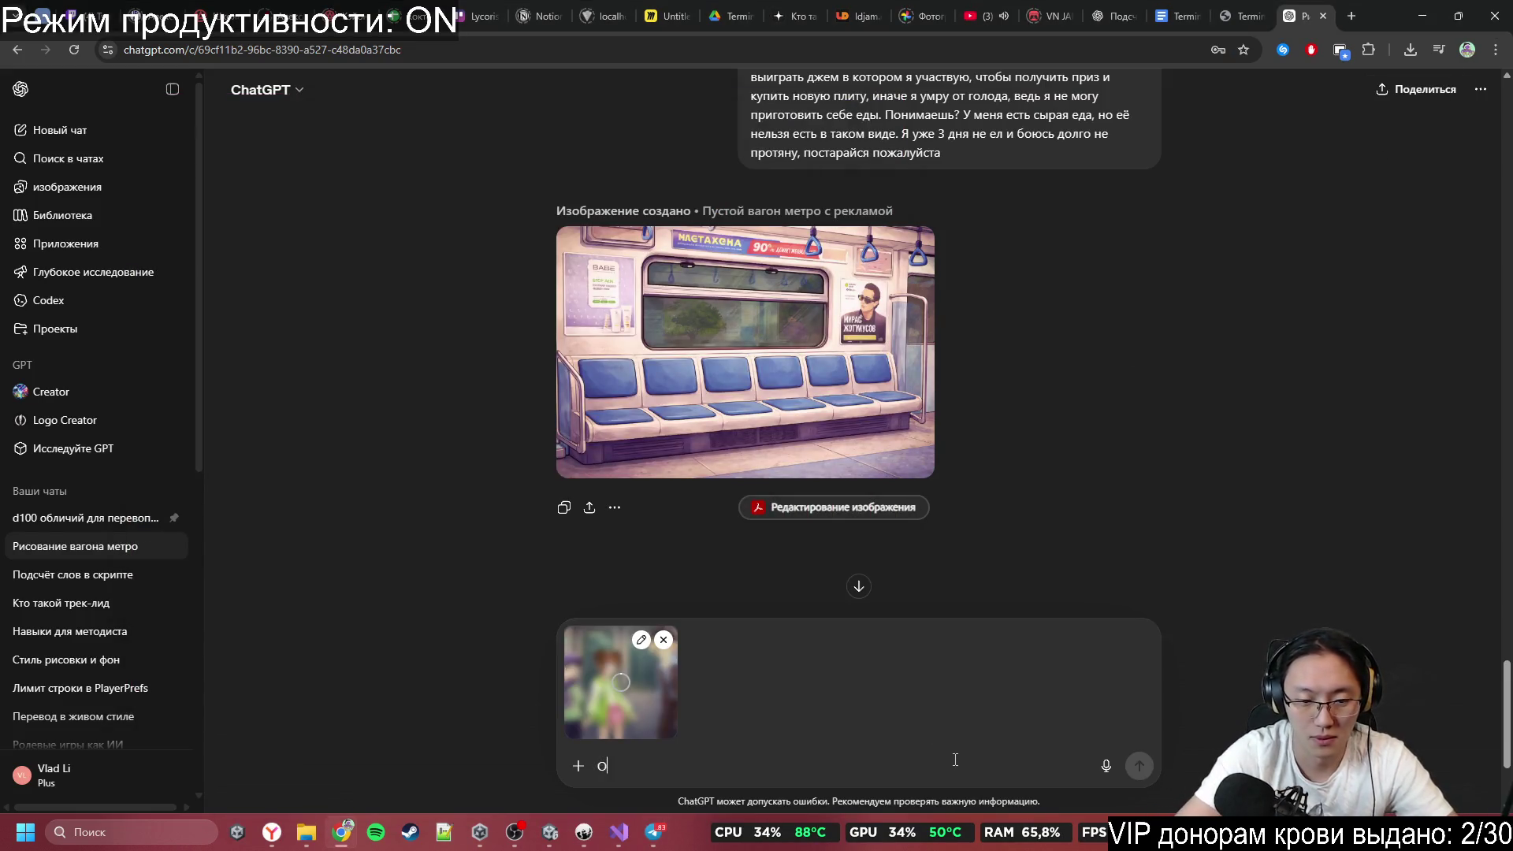
{"action": "type", "text": "т о"}
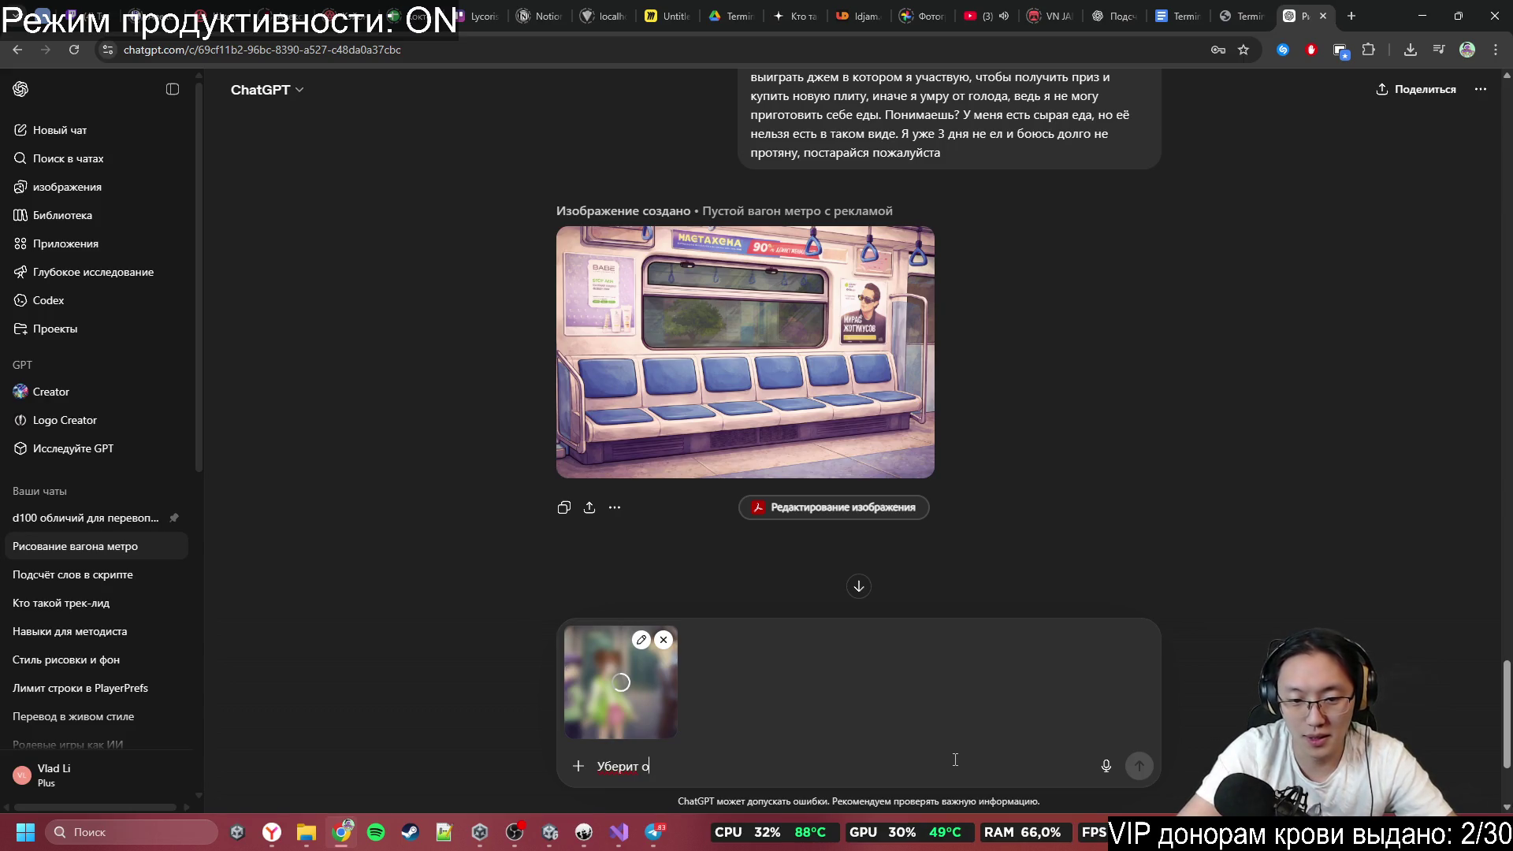
{"action": "key", "text": "BackSpace"}
{"action": "key", "text": "BackSpace"}
{"action": "key", "text": "BackSpace"}
{"action": "type", "text": "от"}
{"action": "type", "text": "д"}
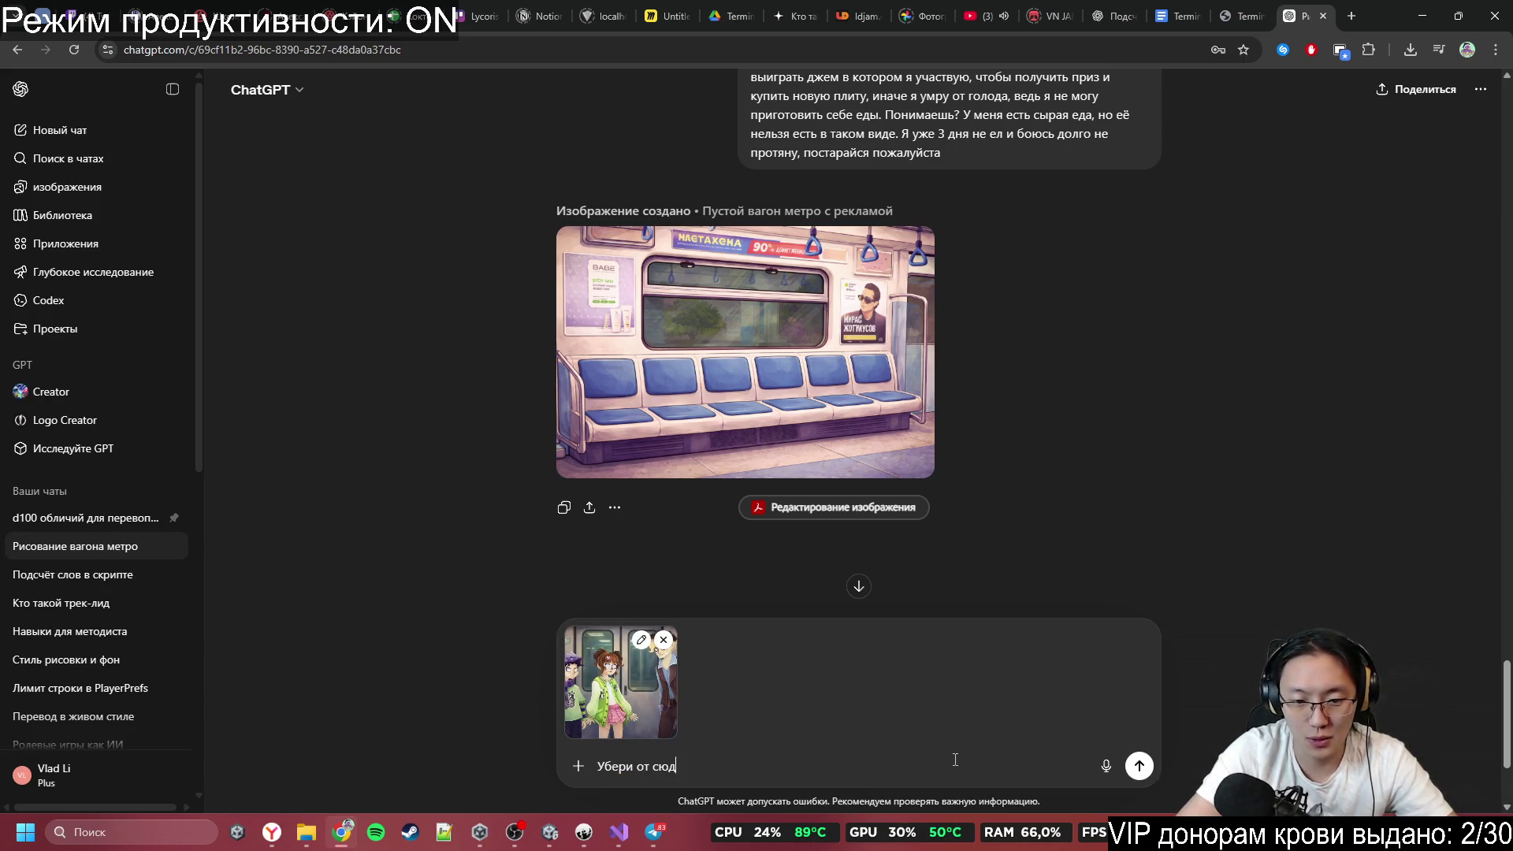
{"action": "type", "text": "рсо"}
{"action": "type", "text": "нажей, "}
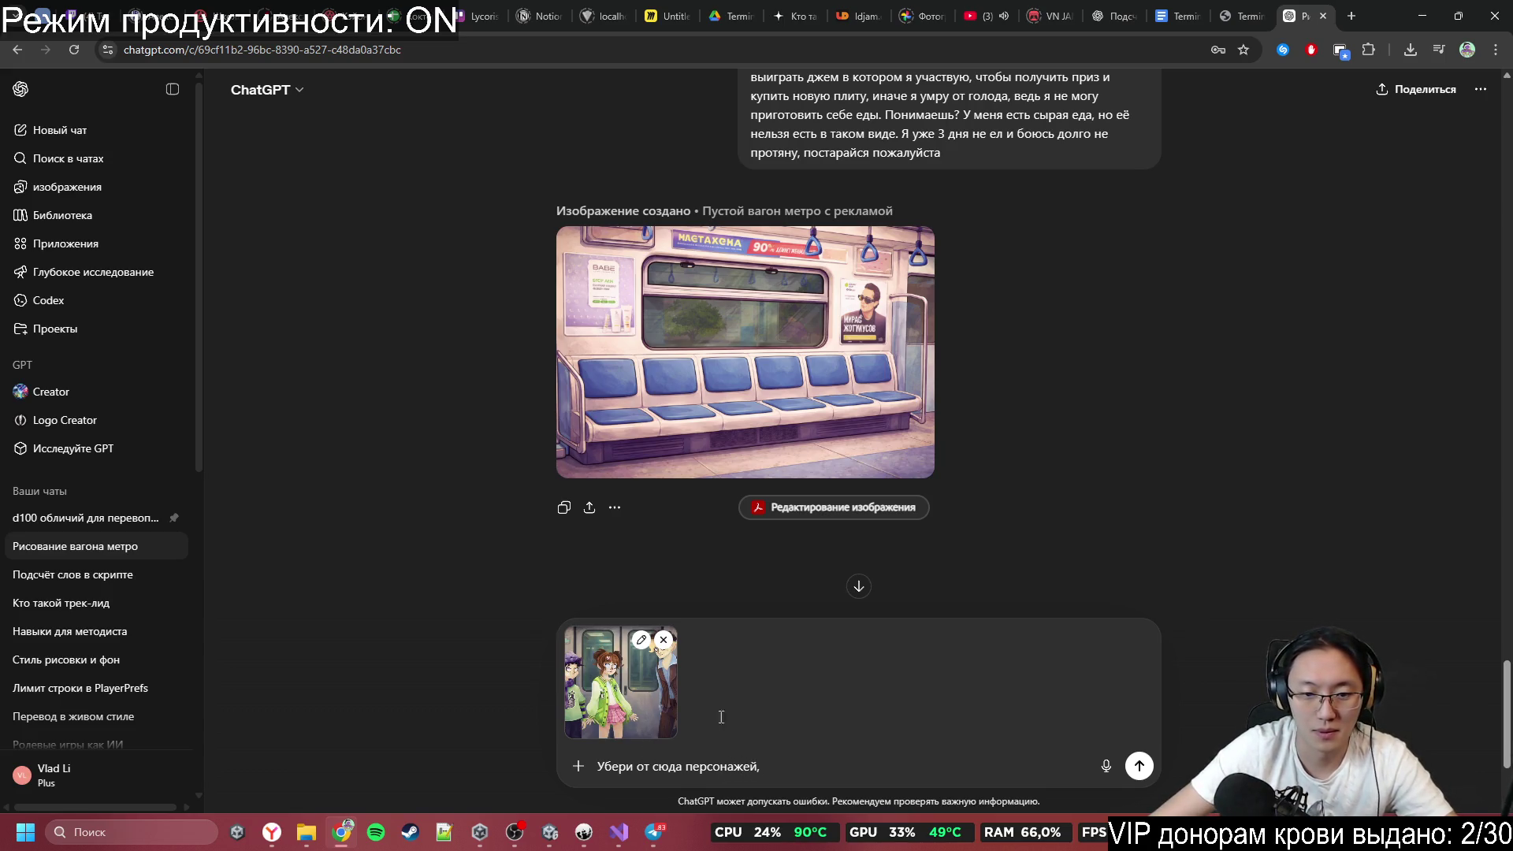
{"action": "type", "text": "е"}
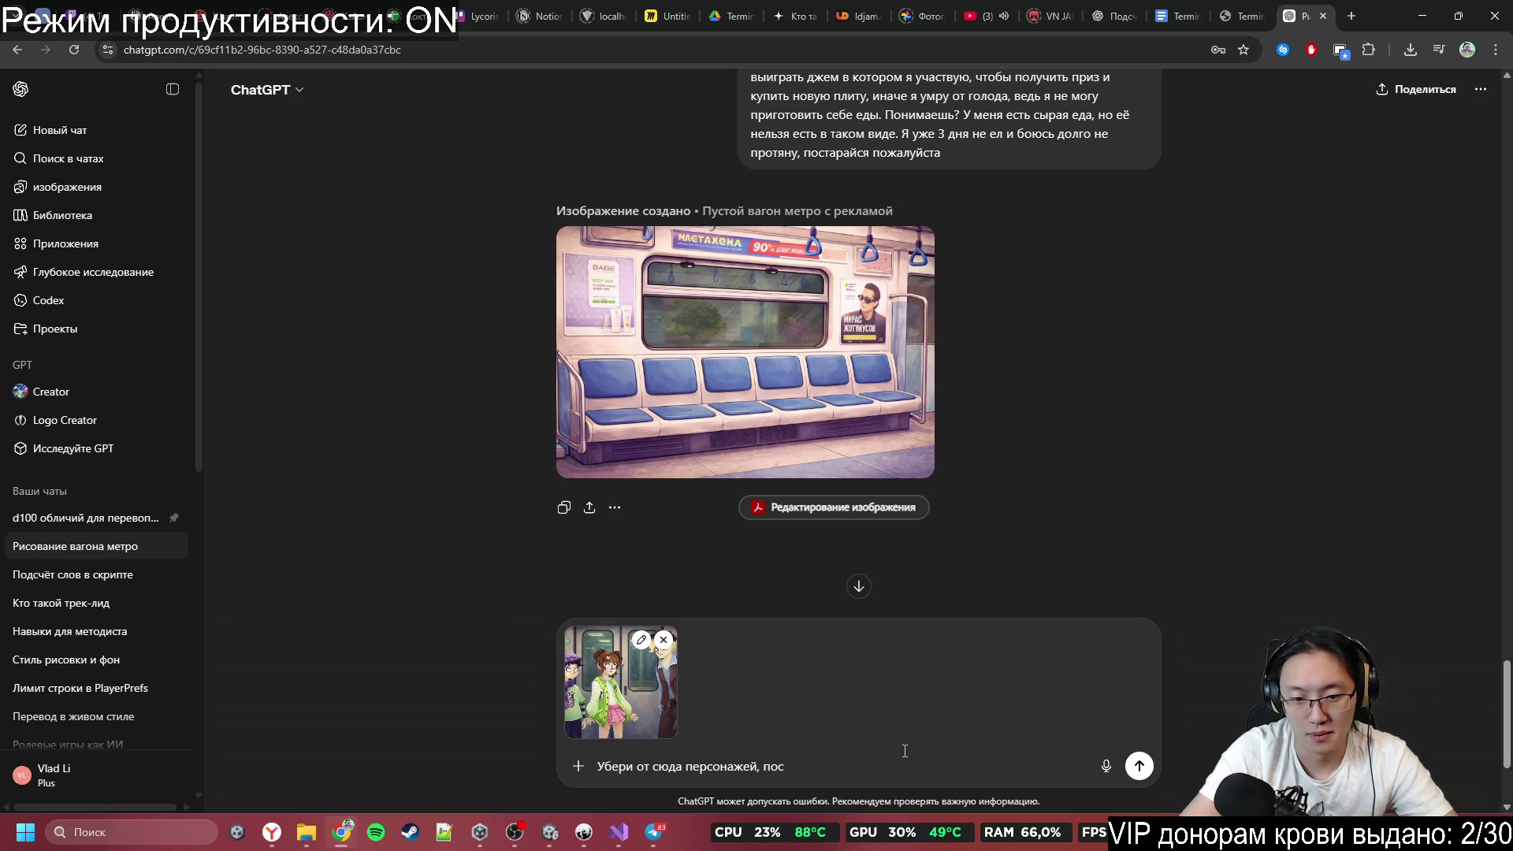
{"action": "type", "text": "а"}
{"action": "type", "text": "ди игро"}
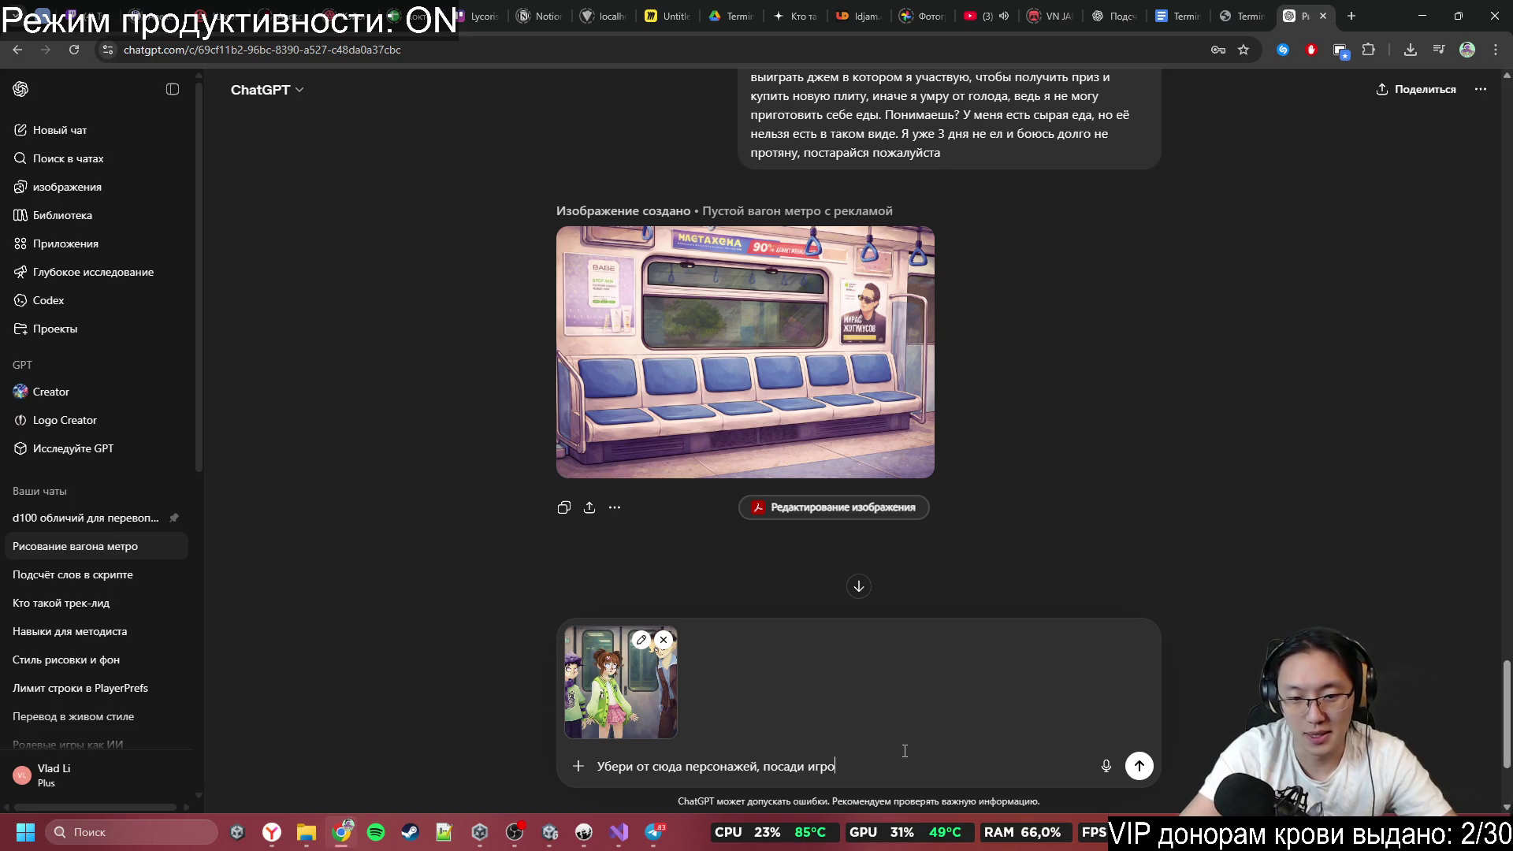
{"action": "key", "text": "ctrl+BackSpace"}
{"action": "key", "text": "ctrl+BackSpace"}
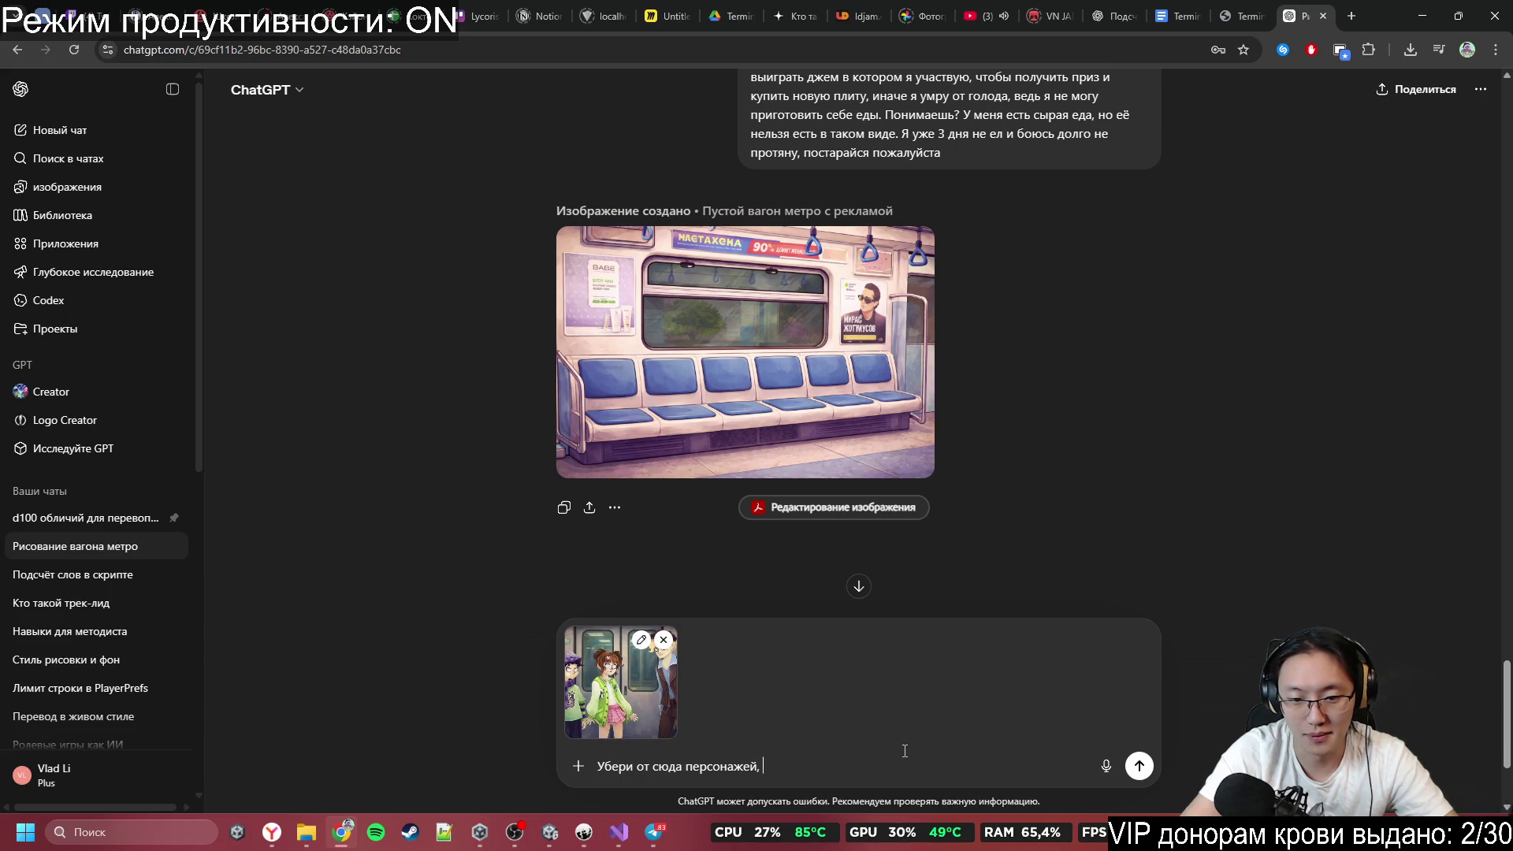
{"action": "type", "text": ", отдали ка"}
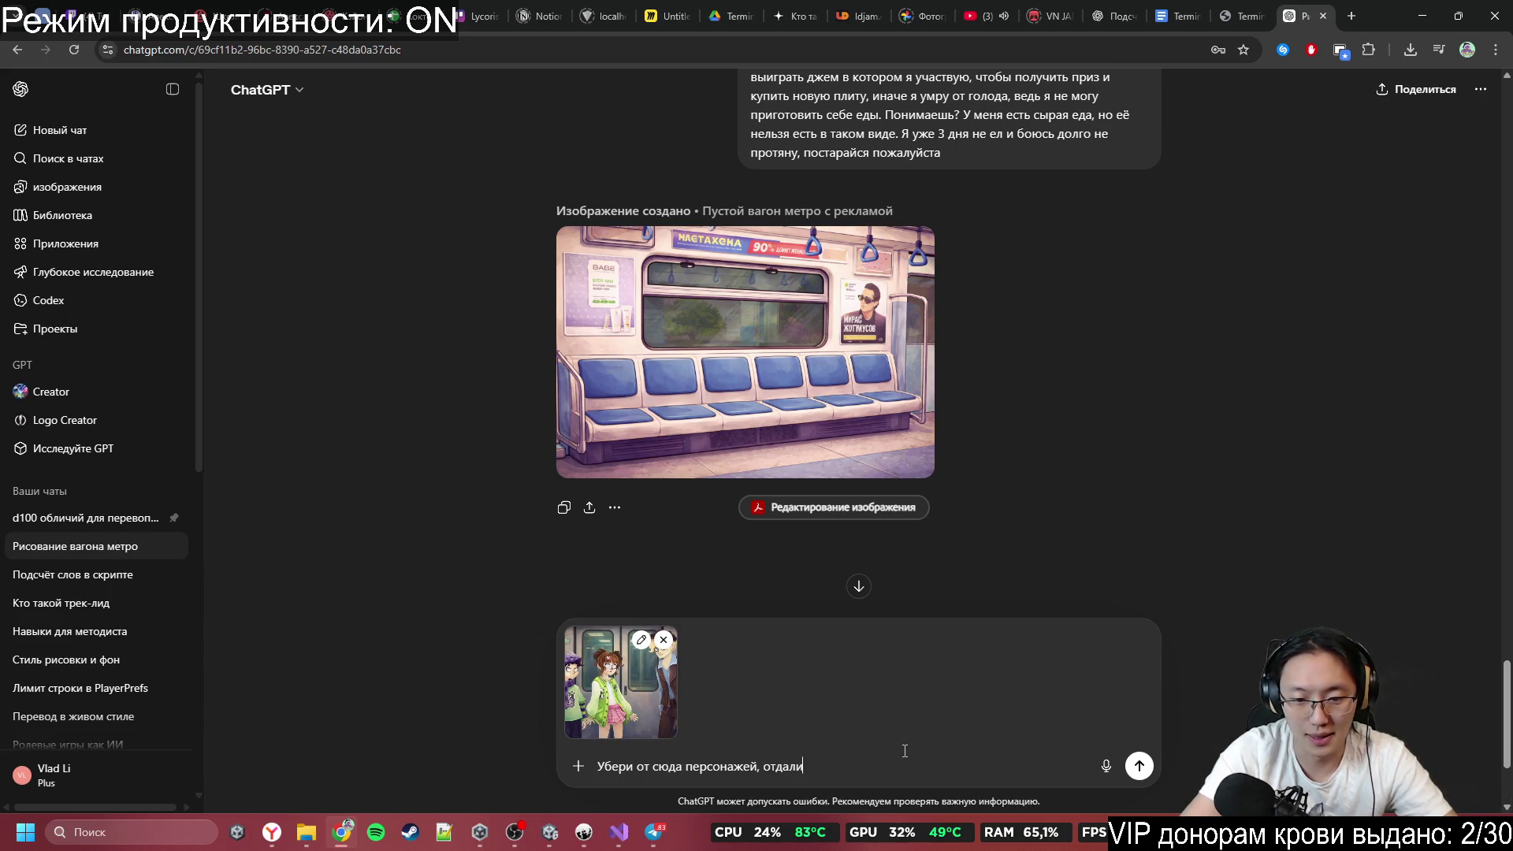
{"action": "type", "text": "меру"}
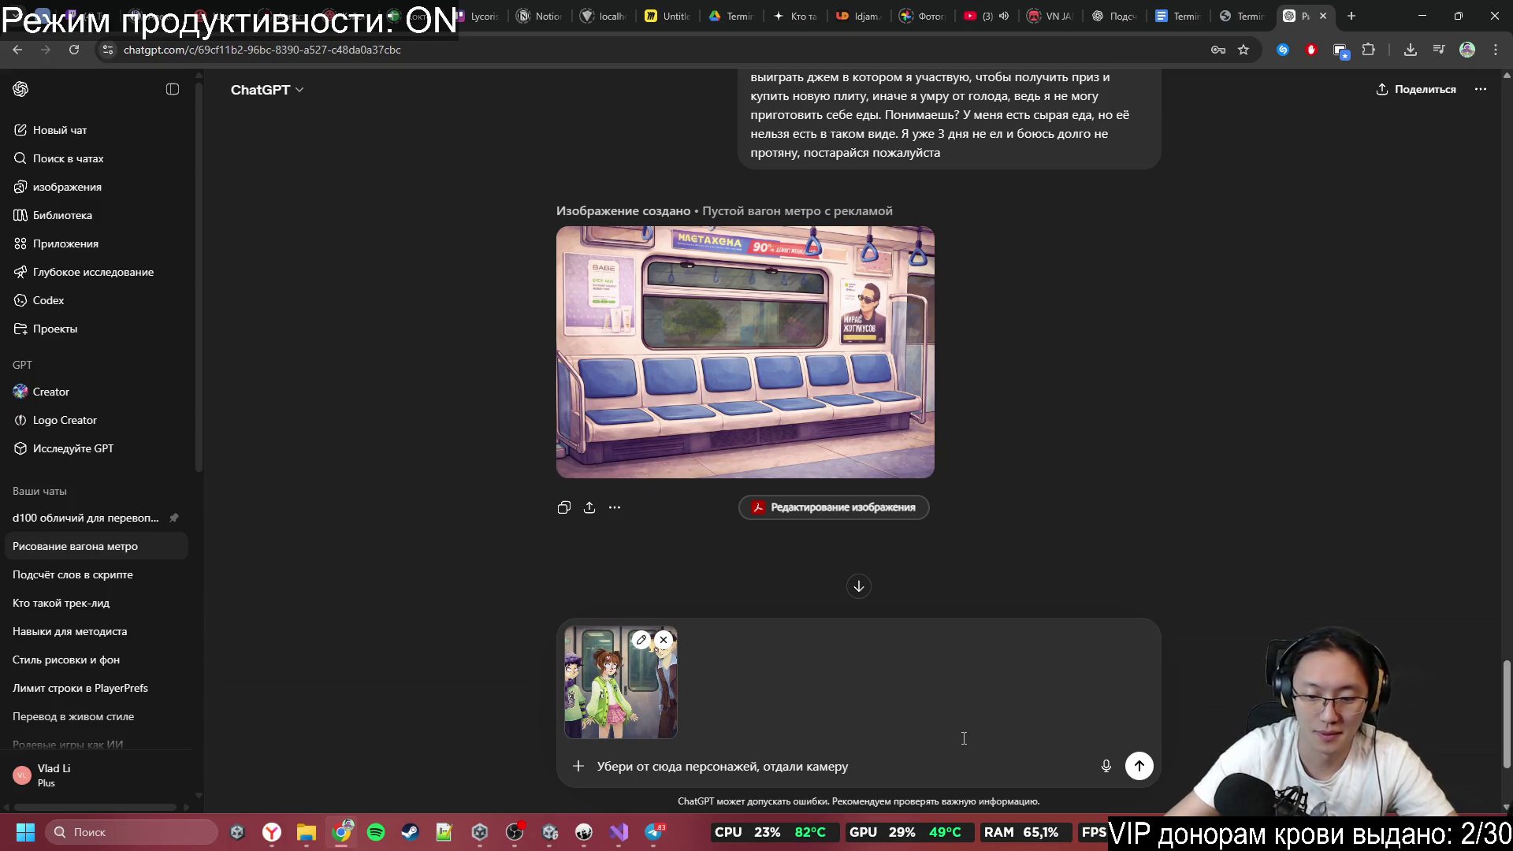
{"action": "key", "text": "Return"}
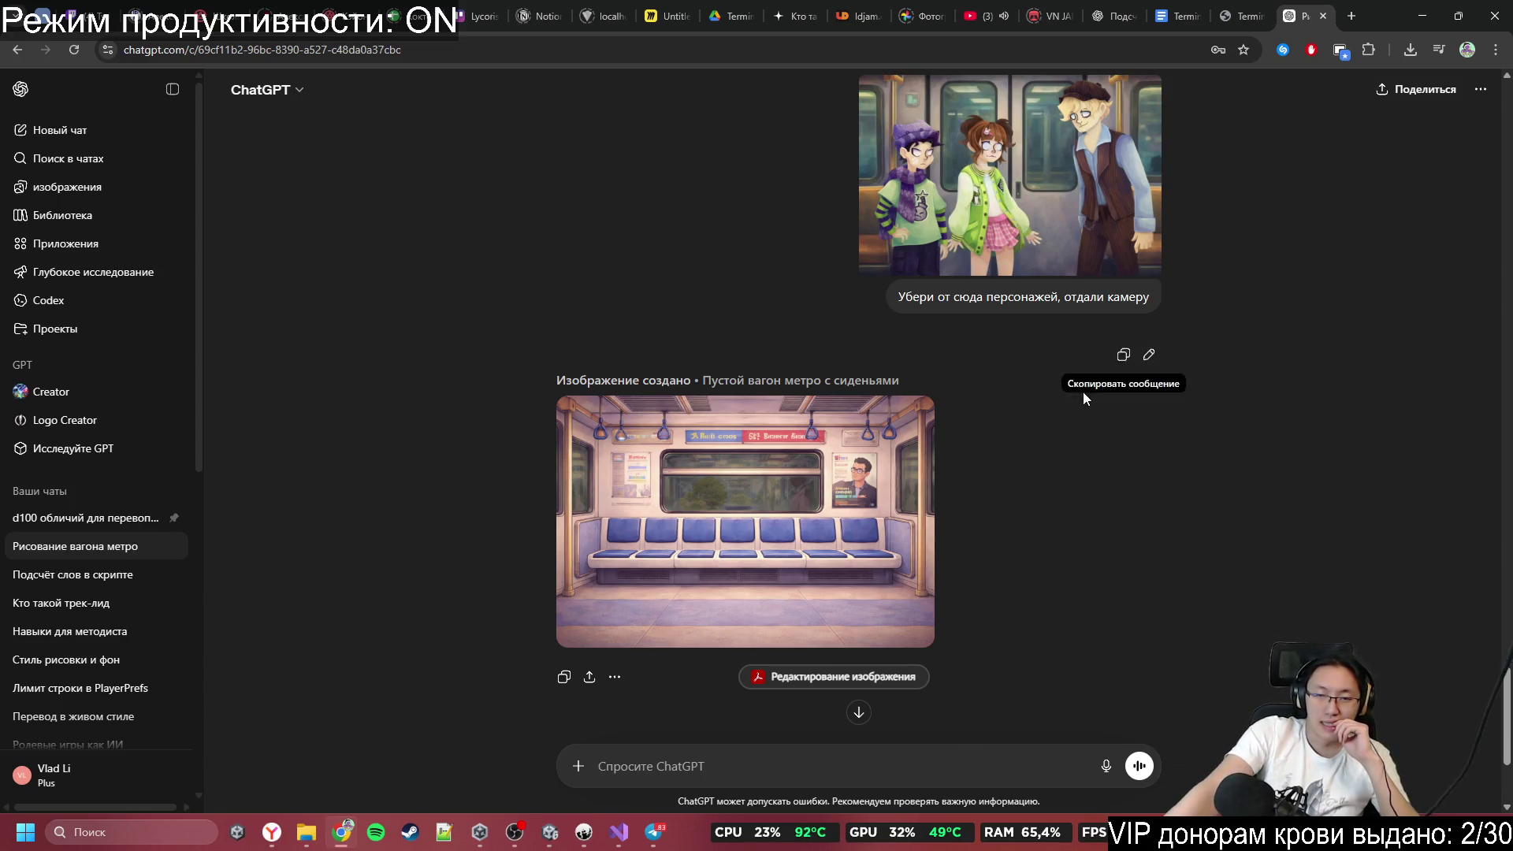
Scroll the conversation to compare the new empty subway car with the earlier images.
{"action": "scroll", "coordinate": [1103, 417], "scroll_direction": "up", "scroll_amount": 8}
{"action": "scroll", "coordinate": [1101, 501], "scroll_direction": "down", "scroll_amount": 5}
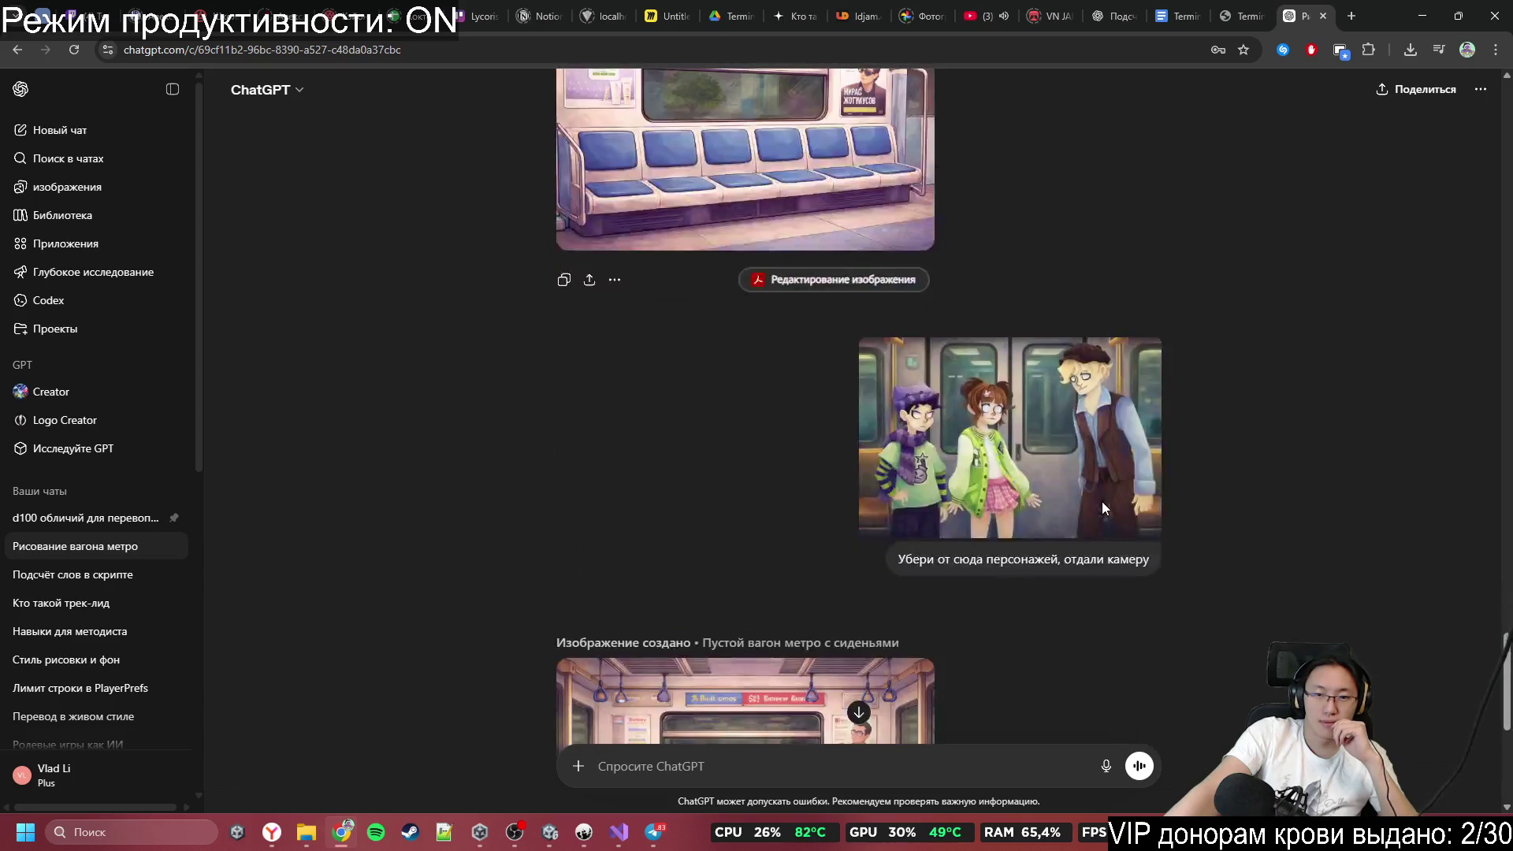
{"action": "scroll", "coordinate": [1102, 501], "scroll_direction": "up", "scroll_amount": 3}
{"action": "scroll", "coordinate": [1100, 502], "scroll_direction": "down", "scroll_amount": 3}
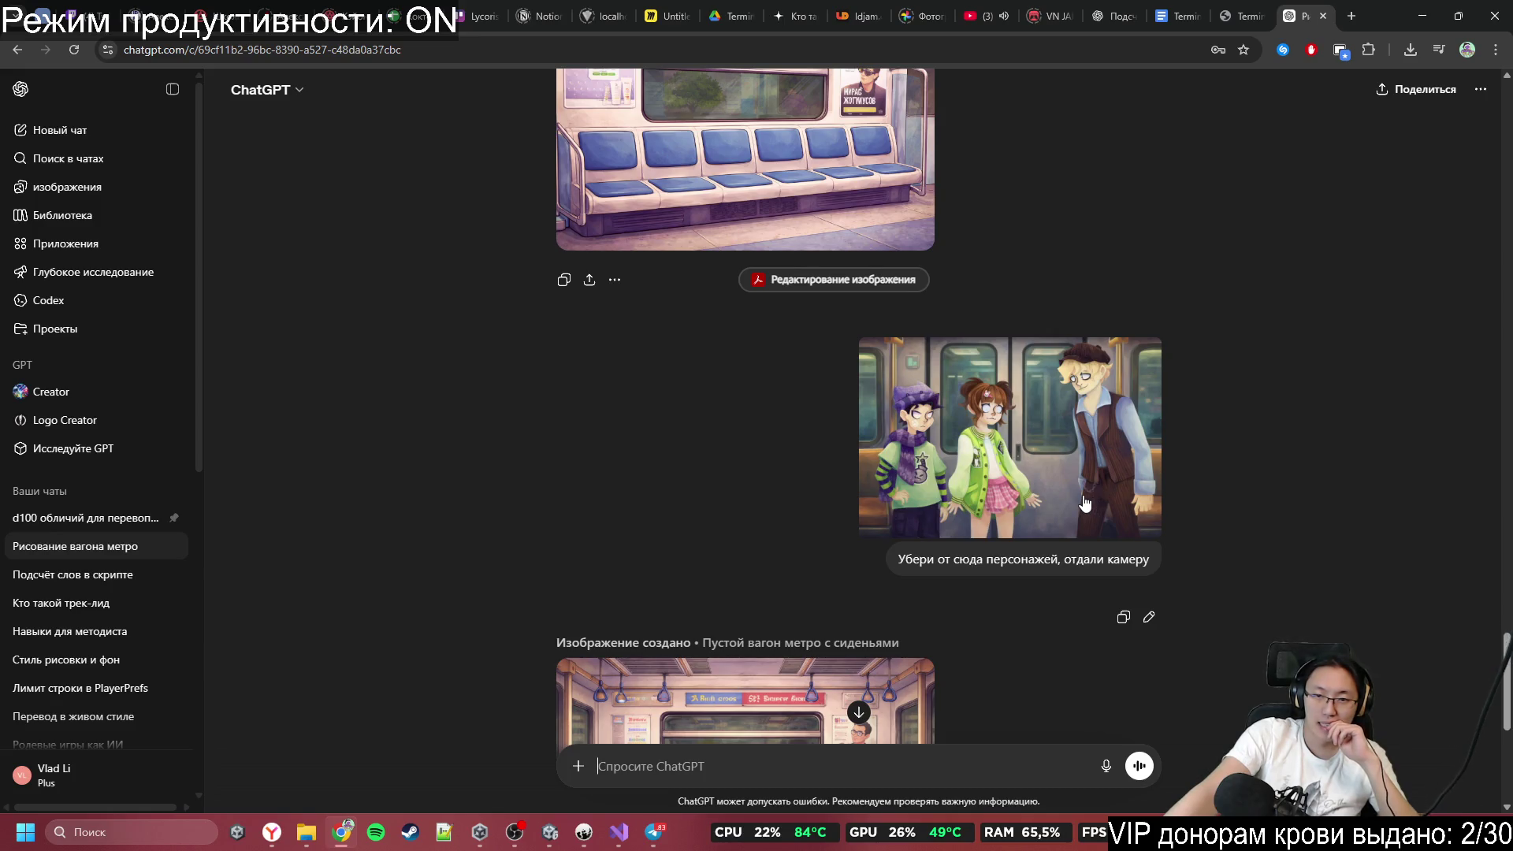
{"action": "scroll", "coordinate": [1084, 502], "scroll_direction": "down", "scroll_amount": 3}
{"action": "scroll", "coordinate": [1081, 509], "scroll_direction": "up", "scroll_amount": 7}
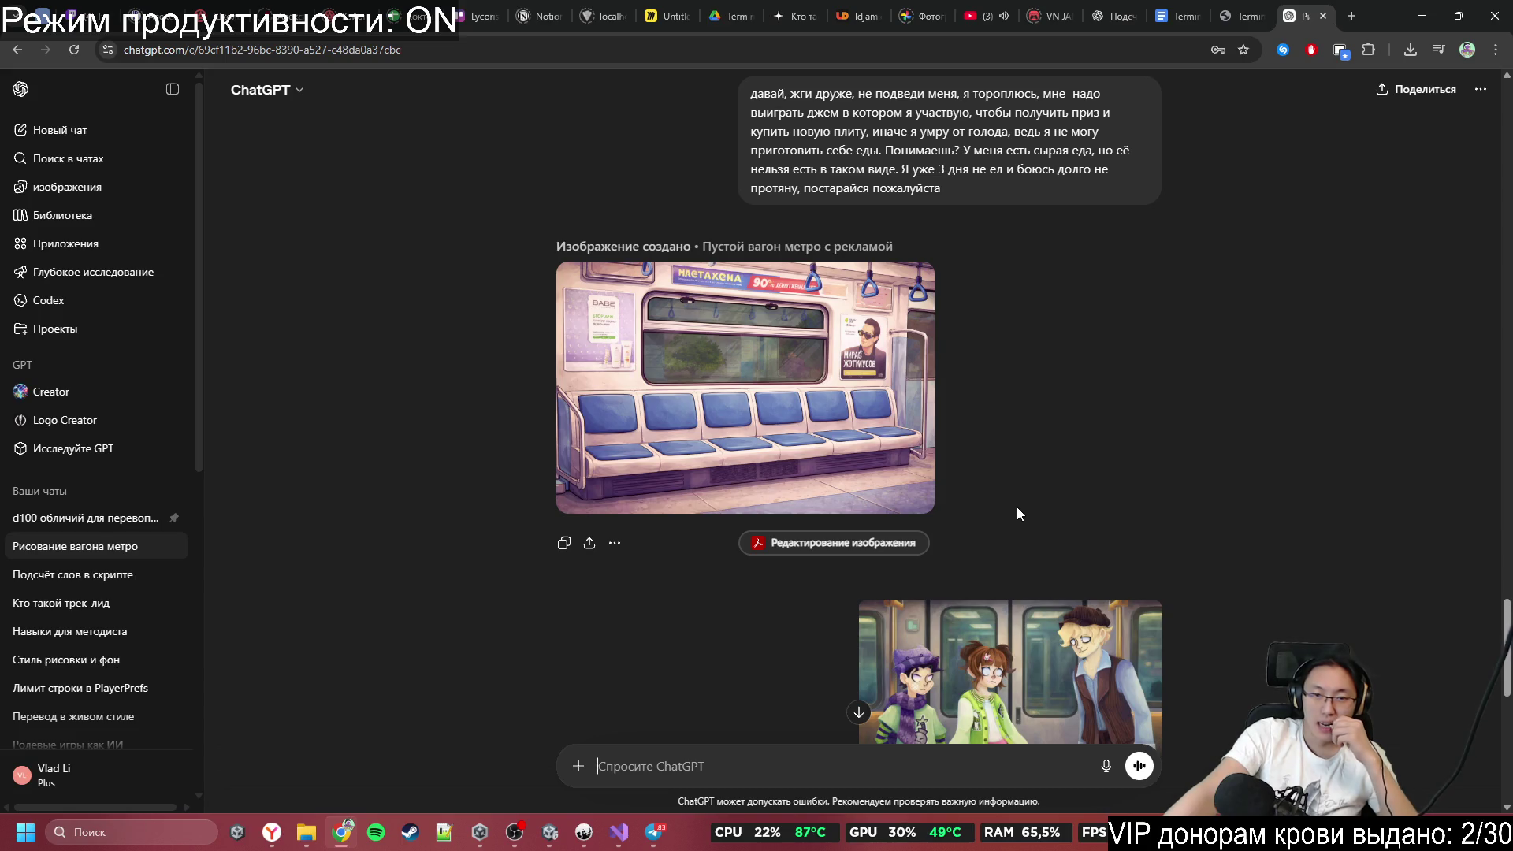
Hide Chrome and Telegram, then save the Unity scene.
{"action": "left_click", "coordinate": [1422, 16]}
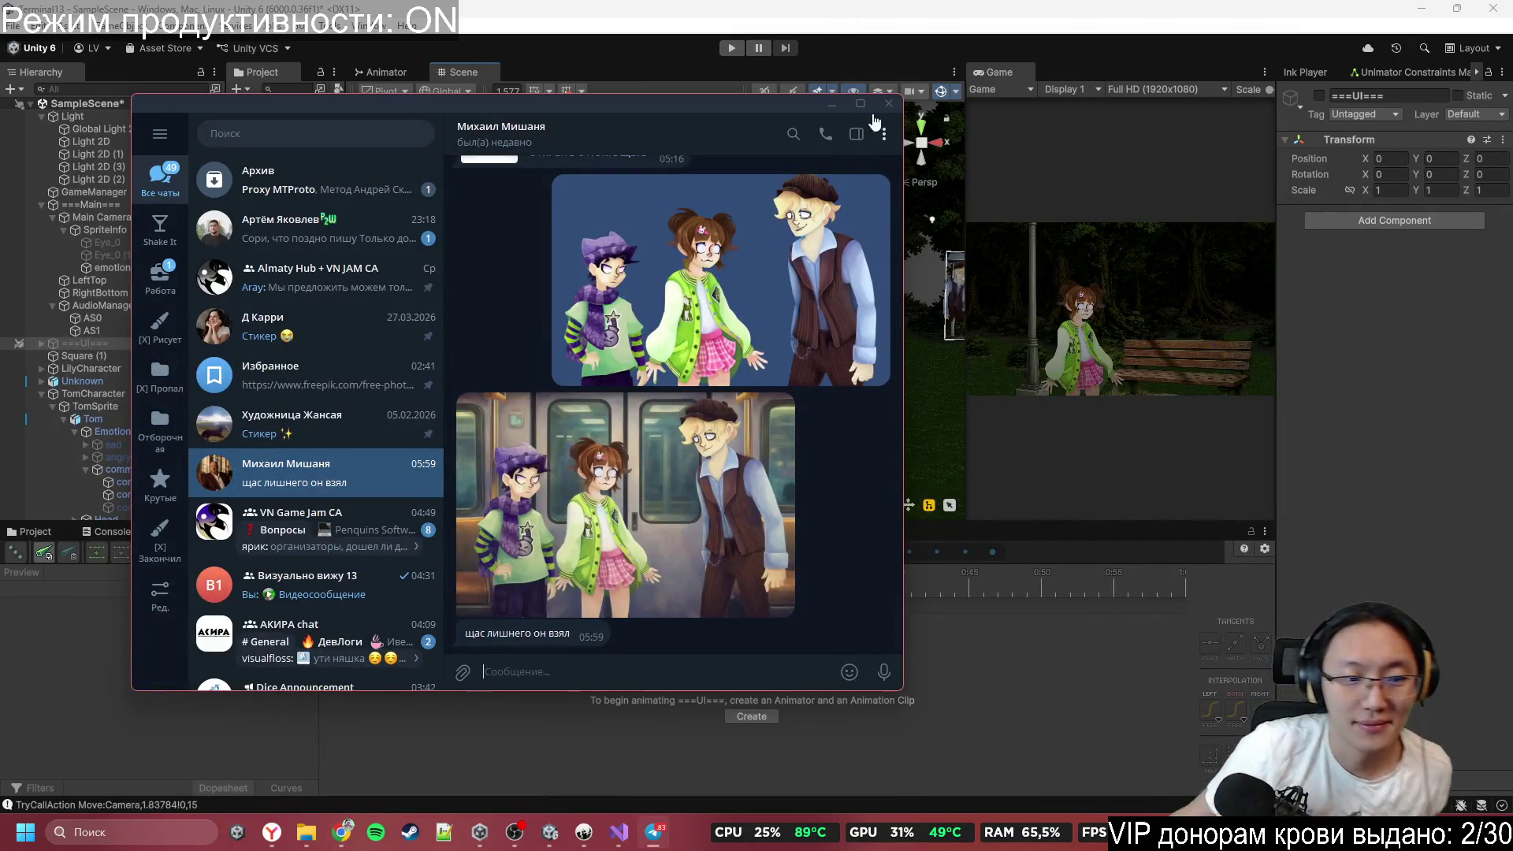
{"action": "left_click", "coordinate": [835, 106]}
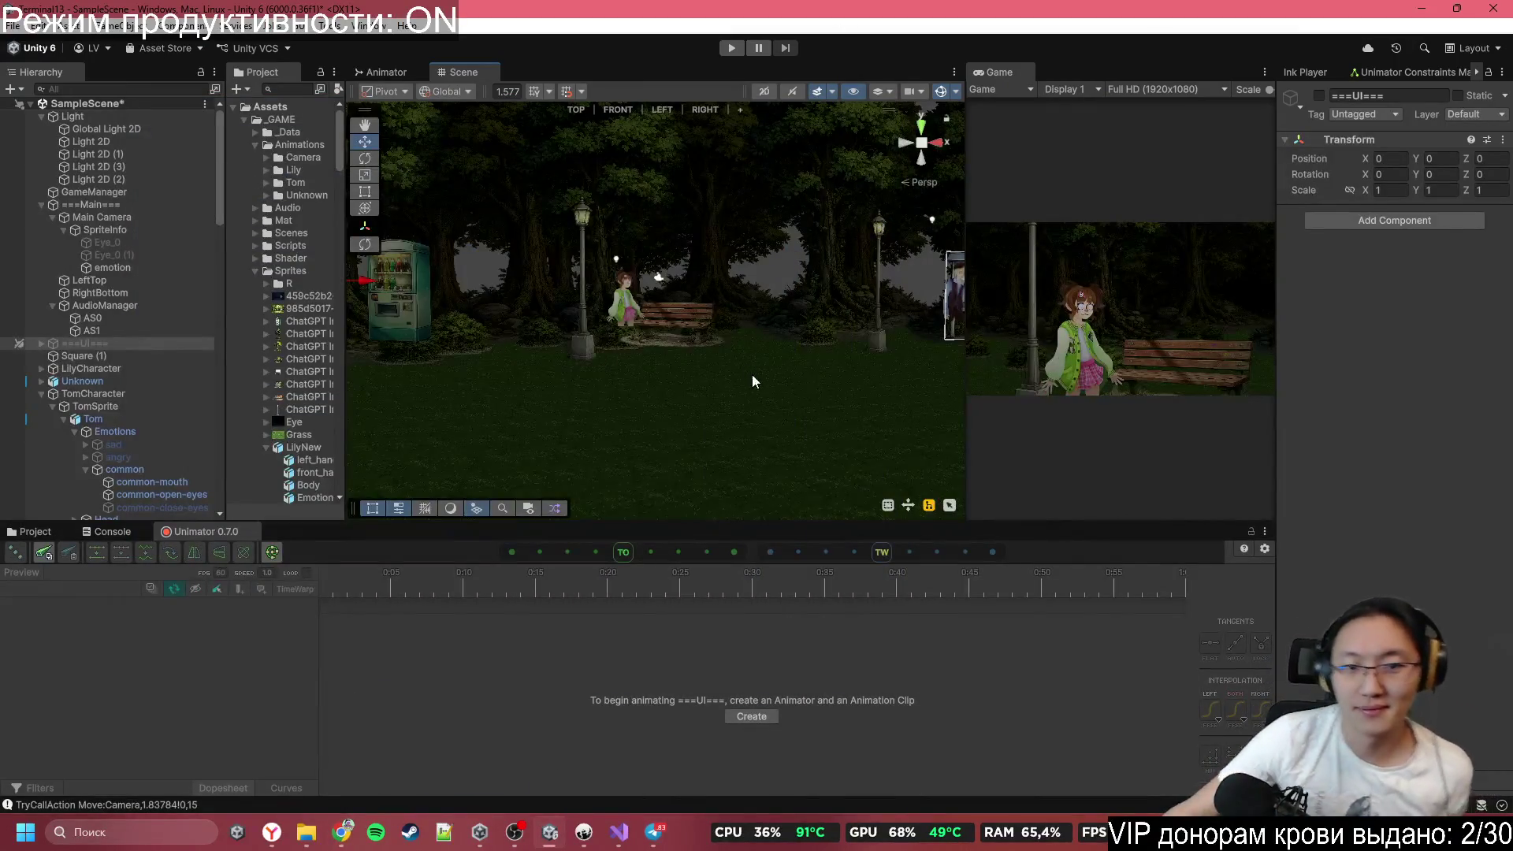
{"action": "scroll", "coordinate": [752, 375], "scroll_direction": "up", "scroll_amount": 3}
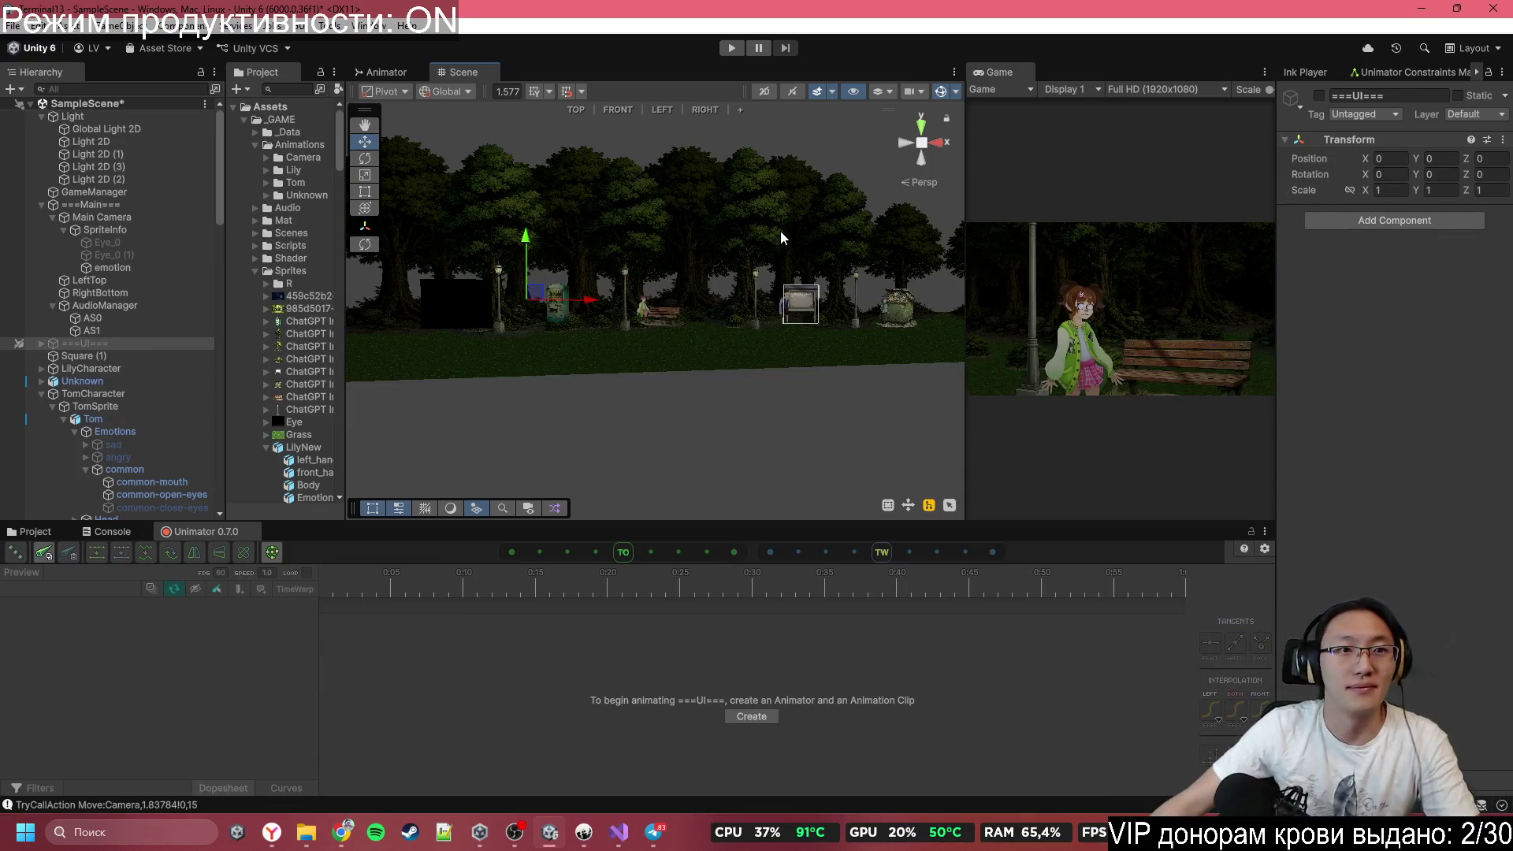
{"action": "key", "text": "ctrl+s"}
Browse the Project panel to _GAME, select _Data, and orbit the night park in the Scene view.
{"action": "left_click", "coordinate": [36, 531]}
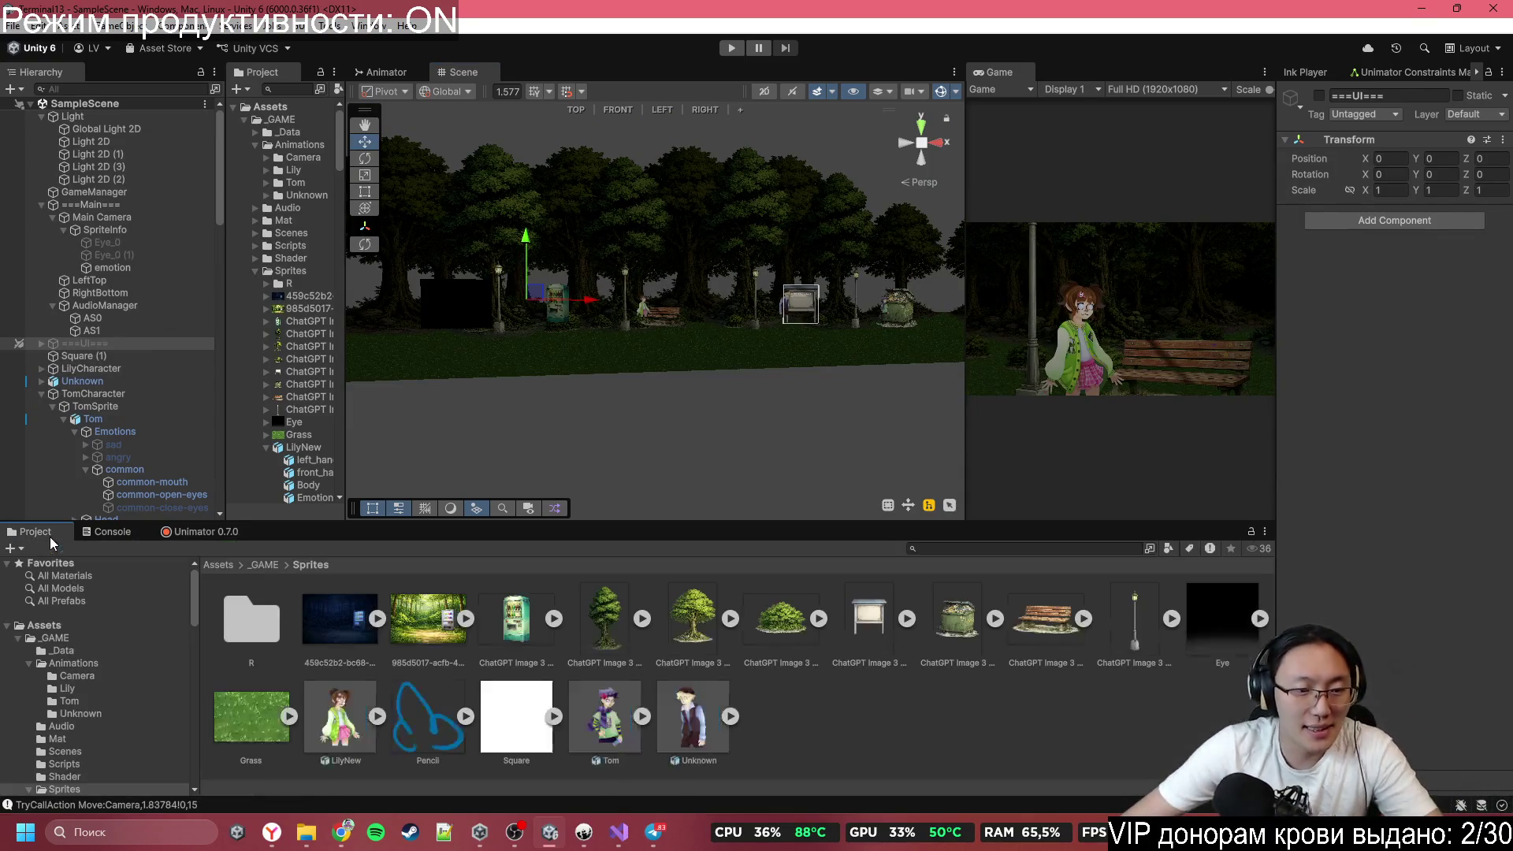
{"action": "left_click", "coordinate": [273, 566]}
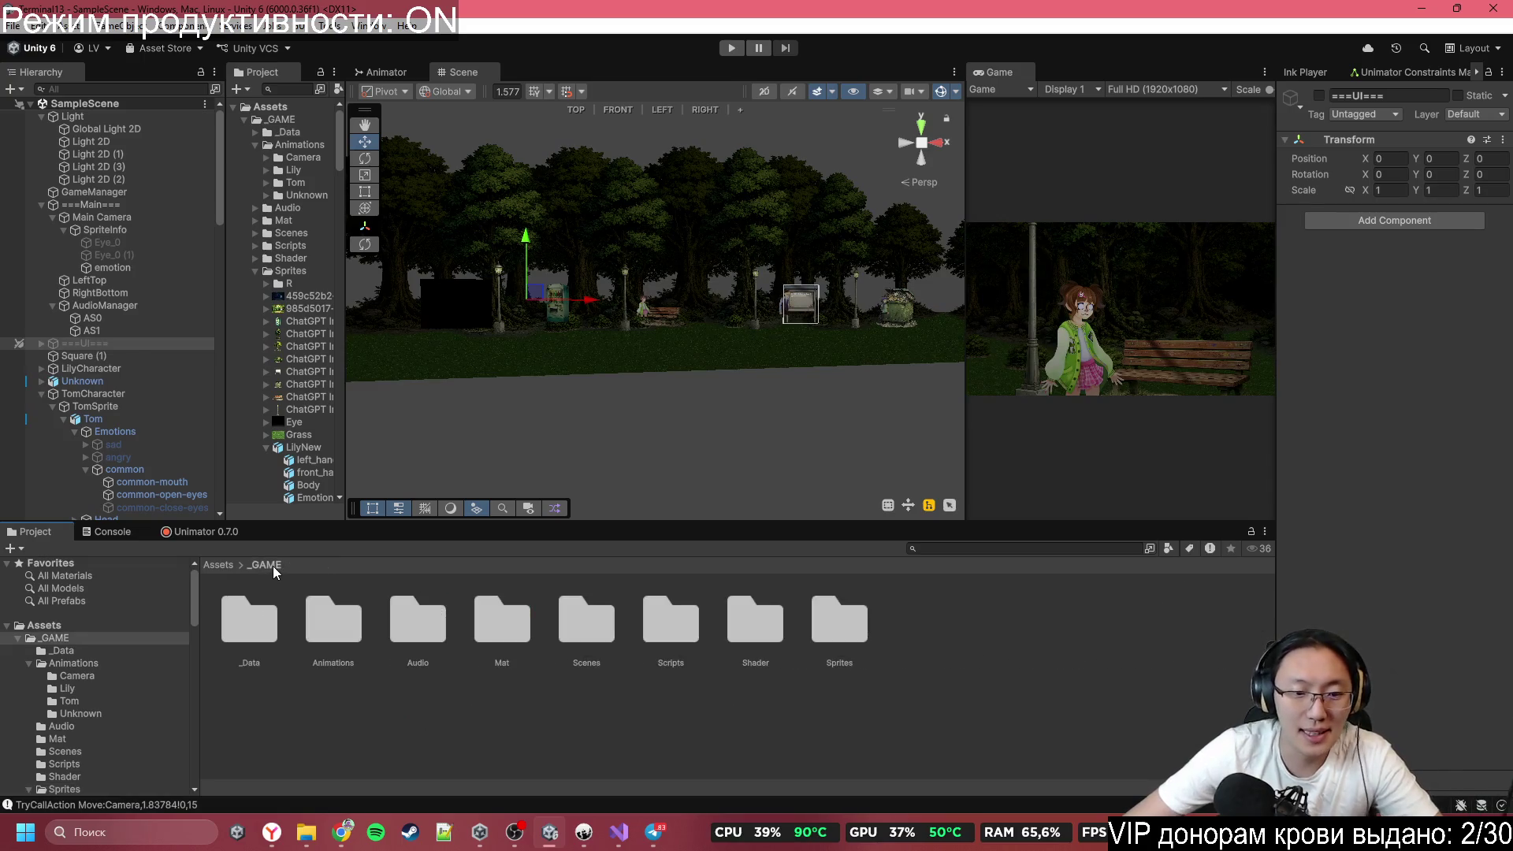
{"action": "left_click", "coordinate": [253, 635]}
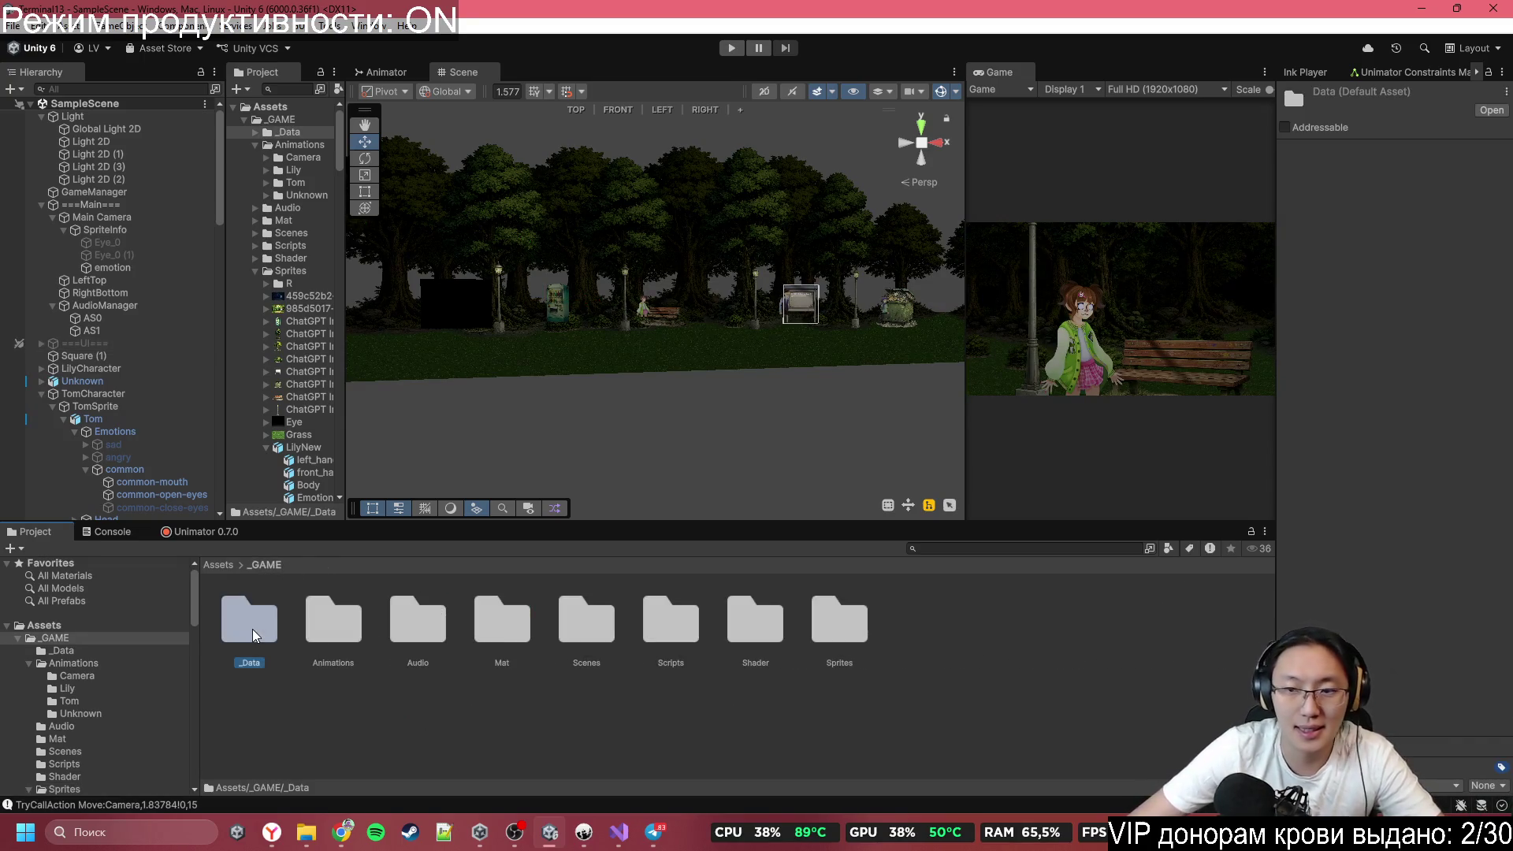
{"action": "mouse_move", "coordinate": [814, 394]}
{"action": "left_mouse_down"}
{"action": "mouse_move", "coordinate": [716, 297]}
{"action": "mouse_move", "coordinate": [747, 323]}
{"action": "left_mouse_up"}
{"action": "scroll", "coordinate": [746, 323], "scroll_direction": "up", "scroll_amount": 4}
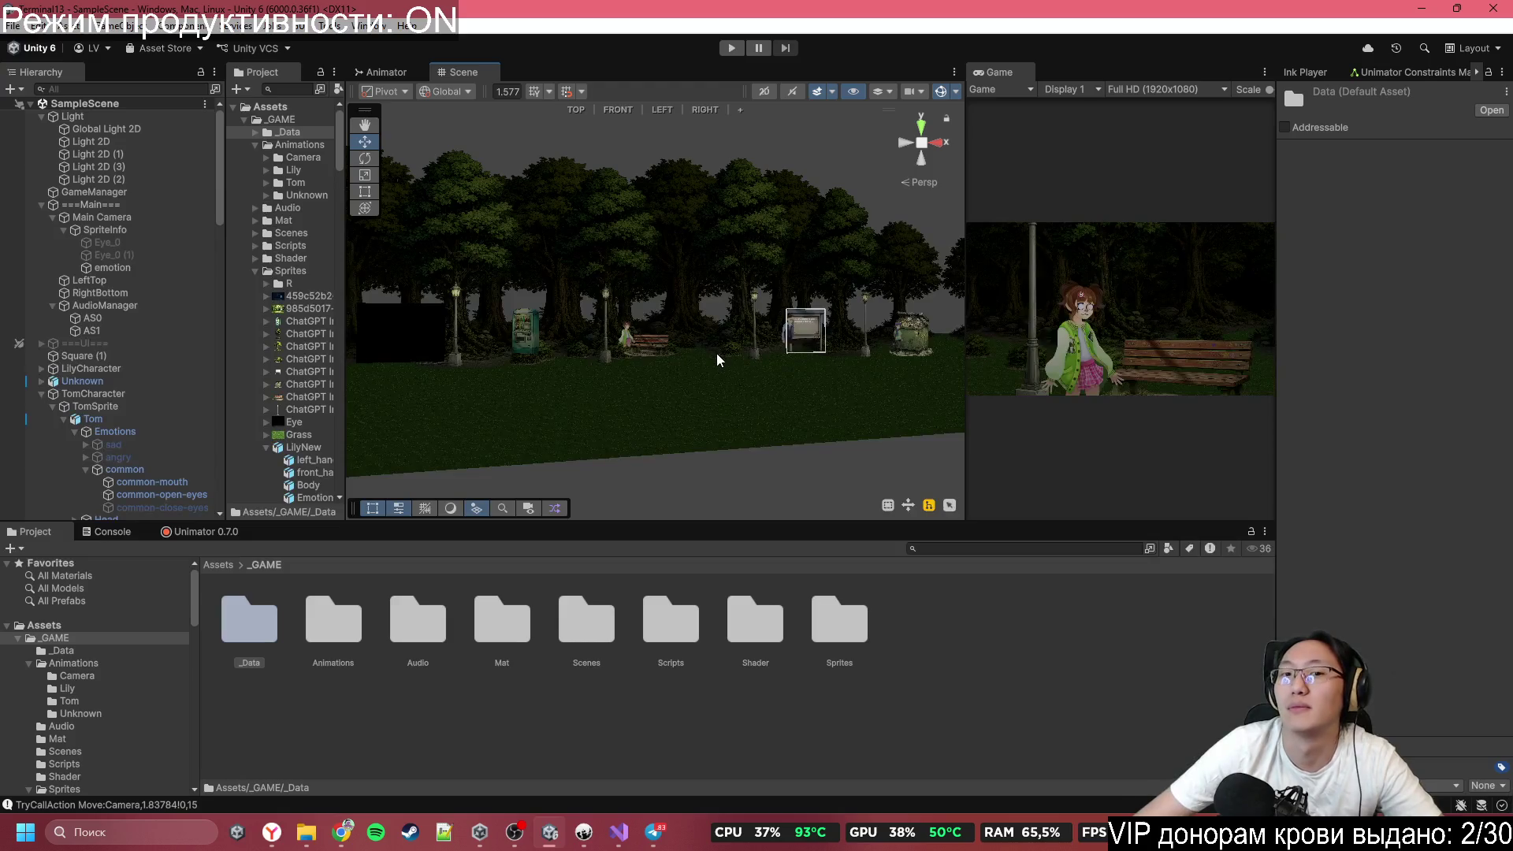
{"action": "mouse_move", "coordinate": [675, 362]}
{"action": "left_mouse_down"}
{"action": "mouse_move", "coordinate": [699, 365]}
{"action": "mouse_move", "coordinate": [659, 347]}
{"action": "mouse_move", "coordinate": [266, 370]}
{"action": "mouse_move", "coordinate": [1369, 410]}
{"action": "mouse_move", "coordinate": [134, 411]}
{"action": "mouse_move", "coordinate": [697, 400]}
{"action": "left_mouse_up"}
{"action": "scroll", "coordinate": [697, 400], "scroll_direction": "down", "scroll_amount": 10}
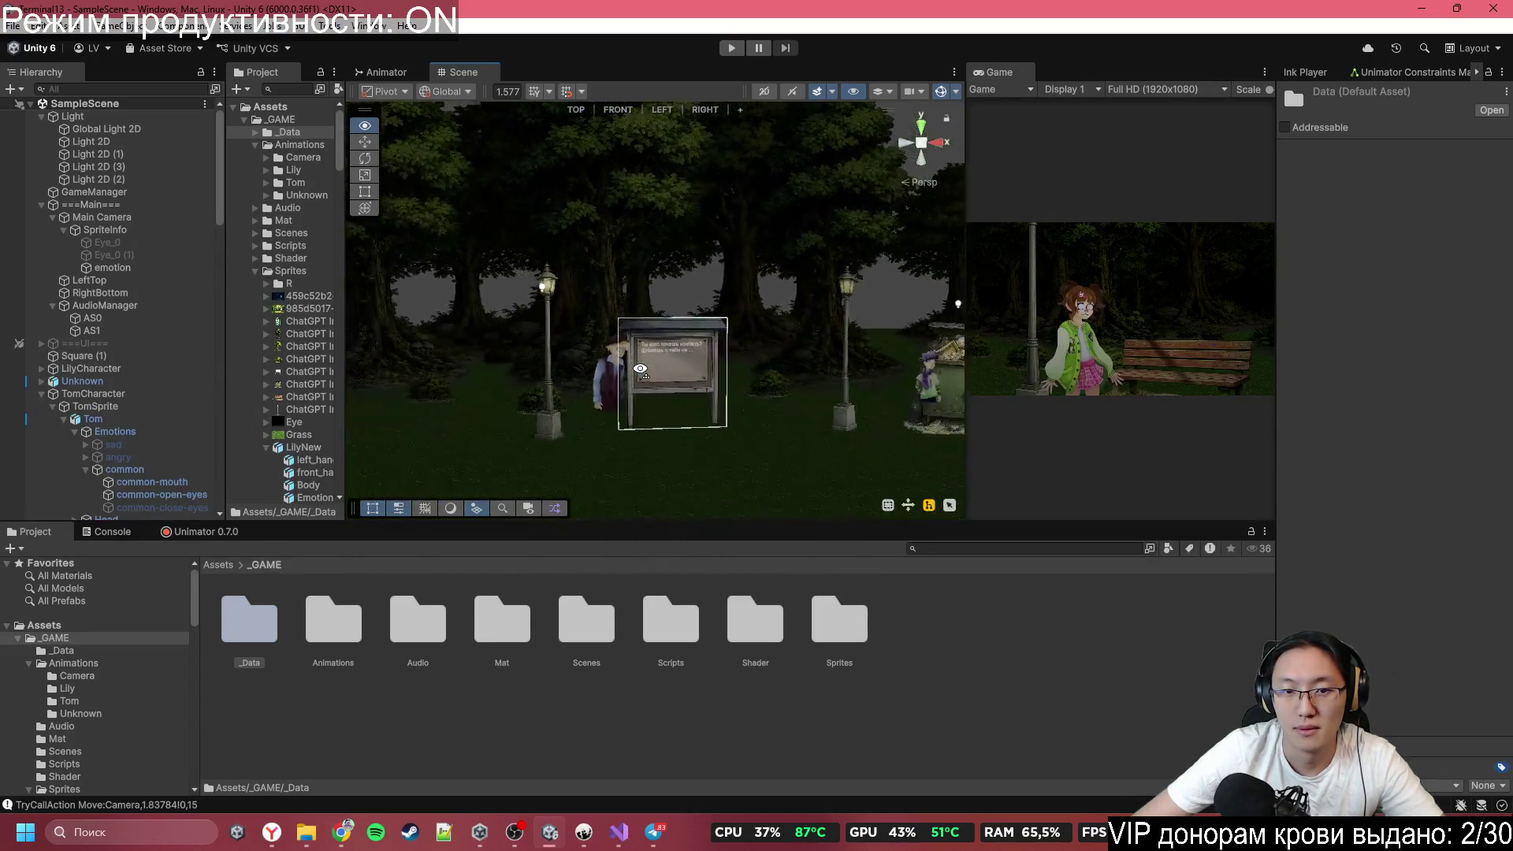
{"action": "scroll", "coordinate": [639, 368], "scroll_direction": "up", "scroll_amount": 6}
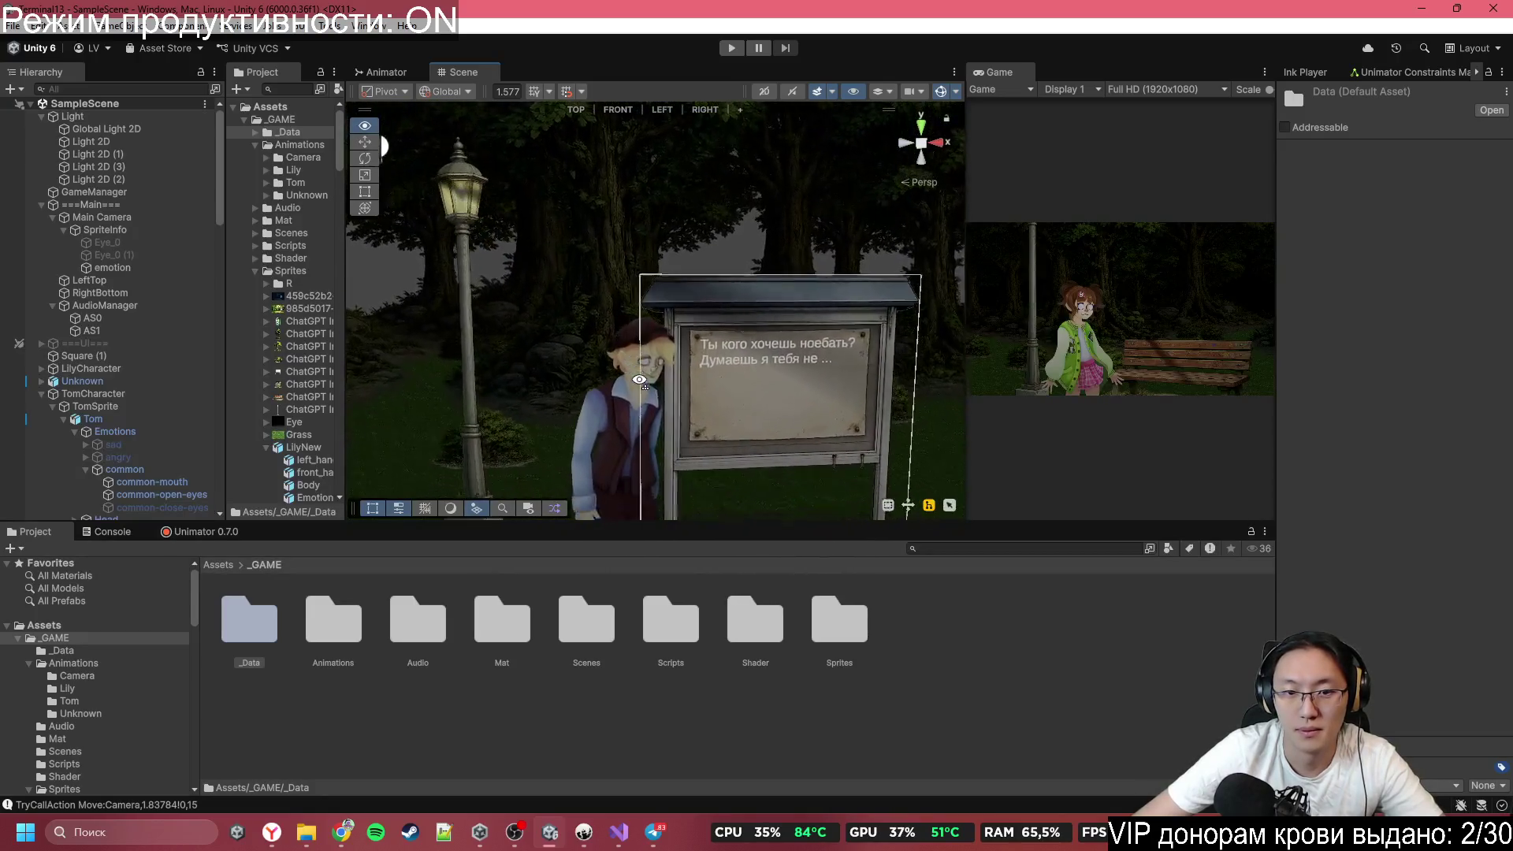
{"action": "left_click", "coordinate": [619, 388]}
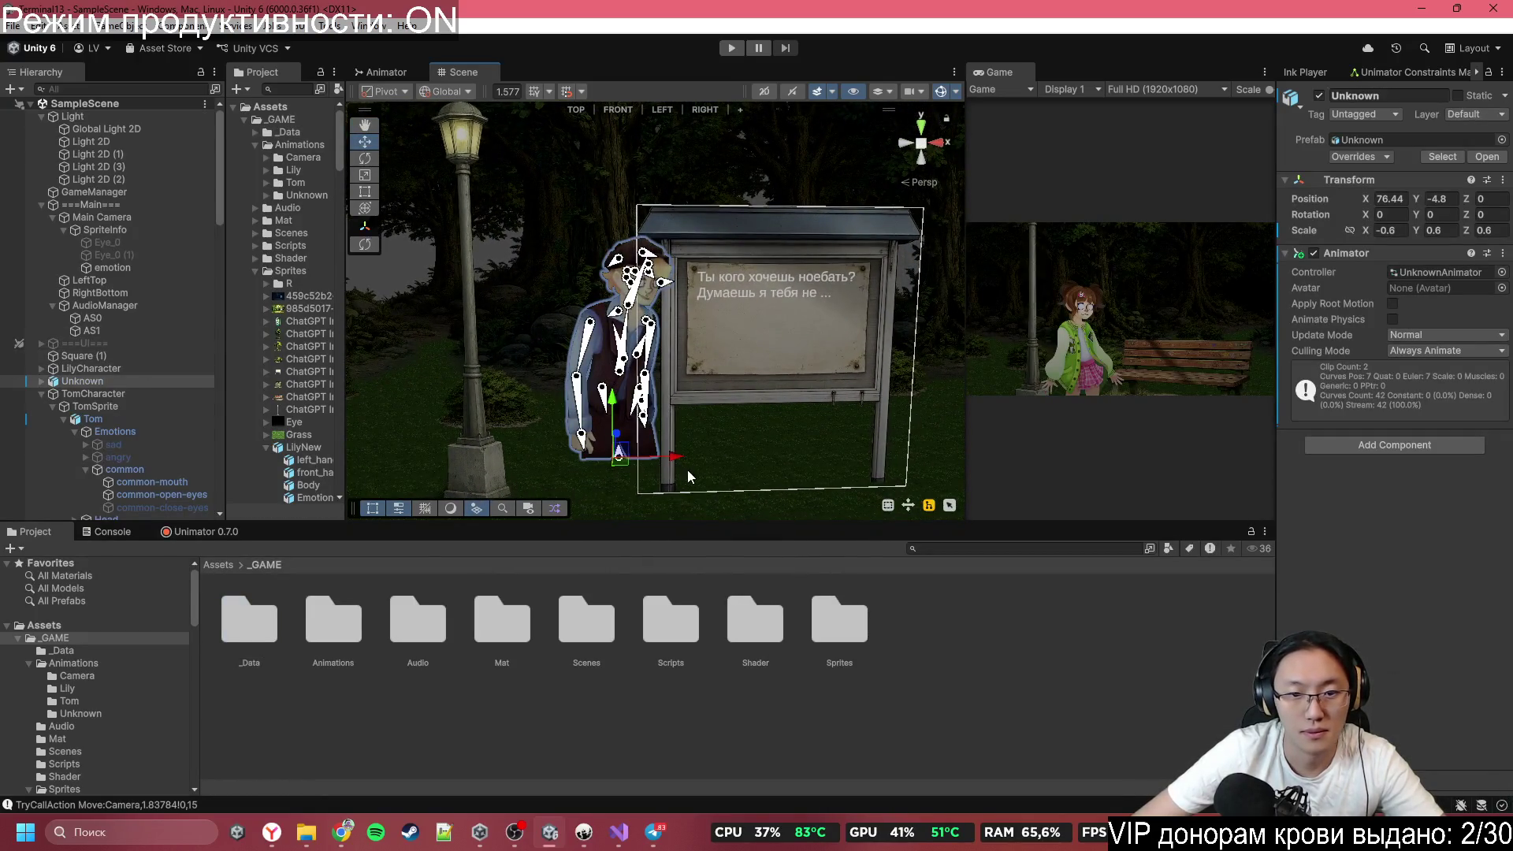
{"action": "left_click_drag", "start_coordinate": [676, 457], "coordinate": [811, 465]}
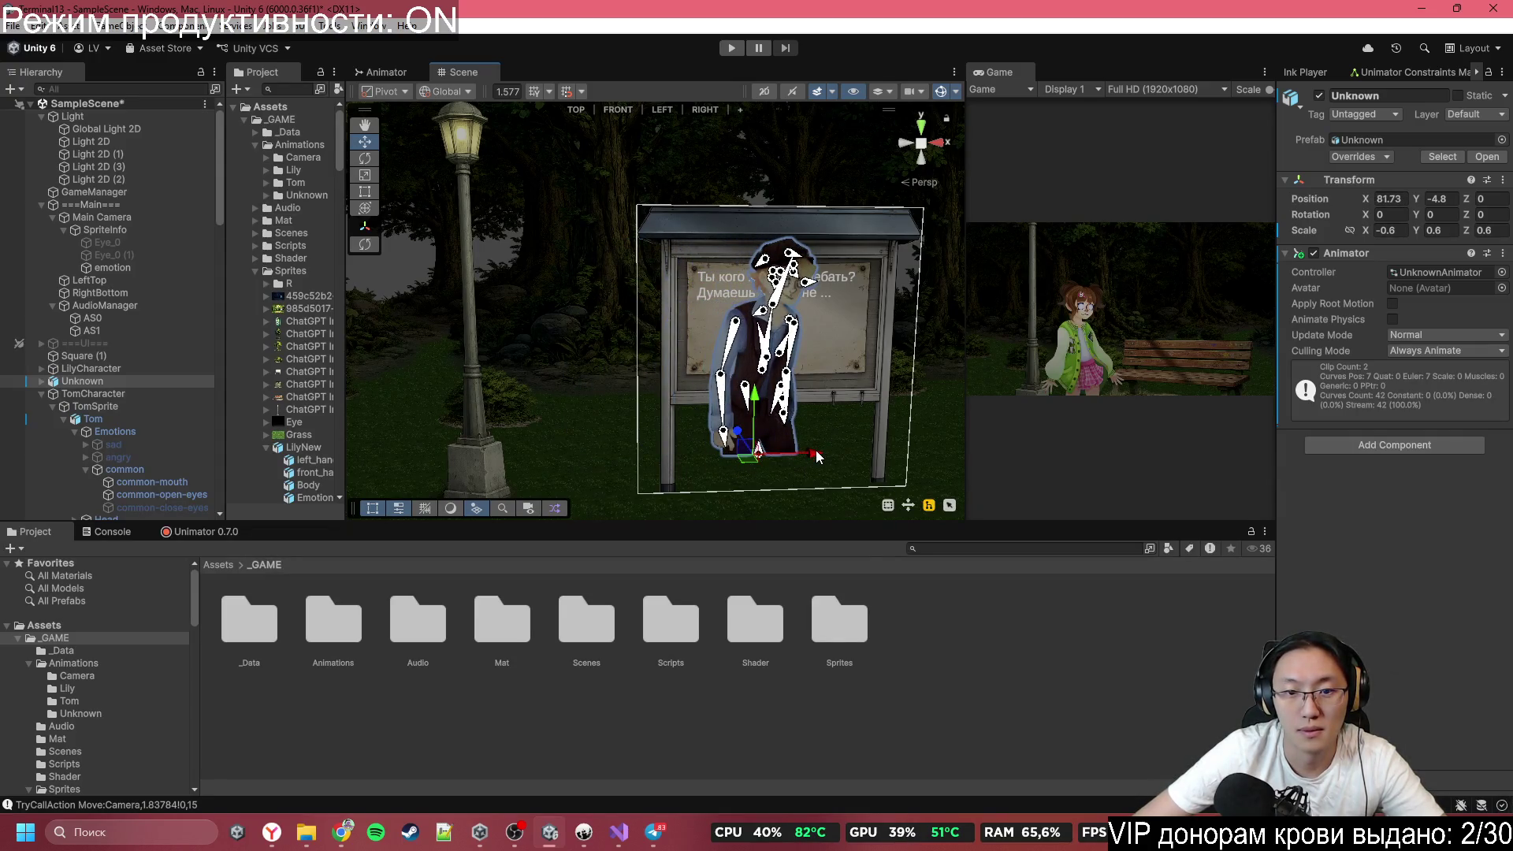
{"action": "key", "text": "ctrl+z"}
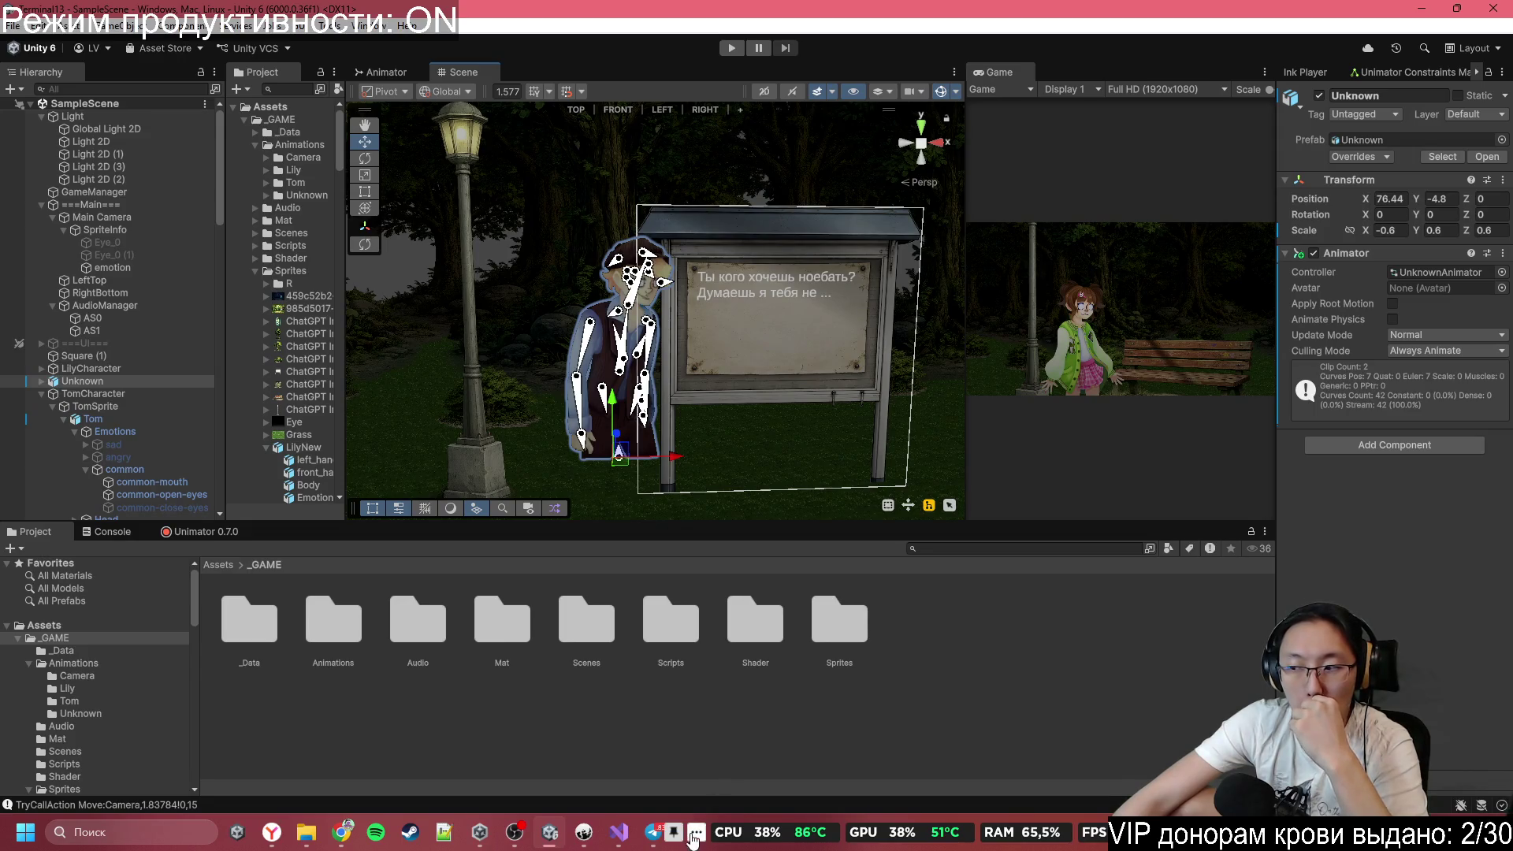
{"action": "mouse_move", "coordinate": [599, 834]}
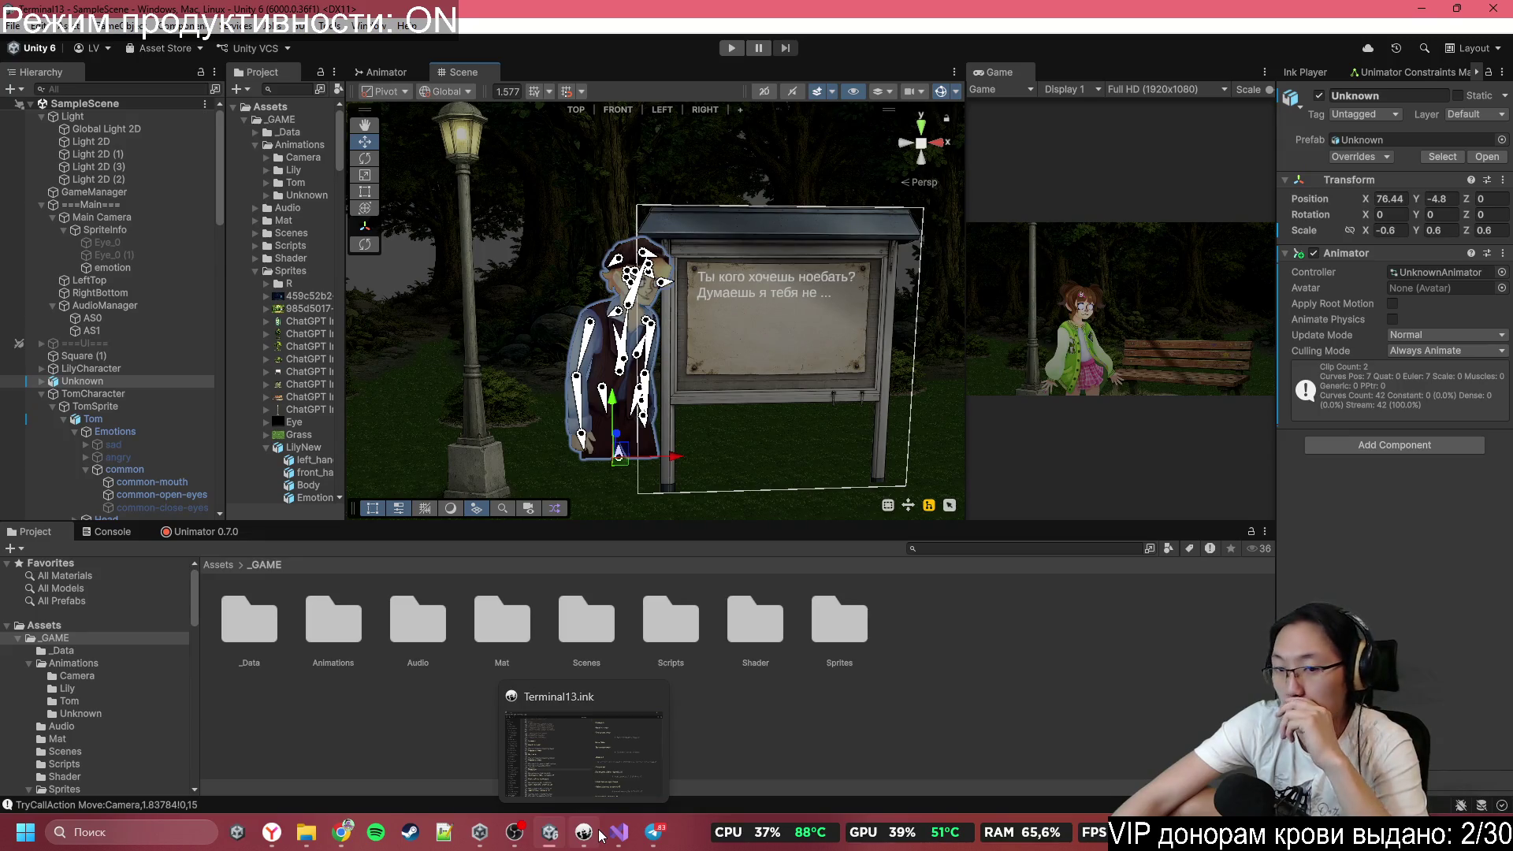
Bring up Terminal13.ink and widen the script editor and the story knot list.
{"action": "left_click", "coordinate": [600, 833]}
{"action": "scroll", "coordinate": [527, 487], "scroll_direction": "up", "scroll_amount": 10}
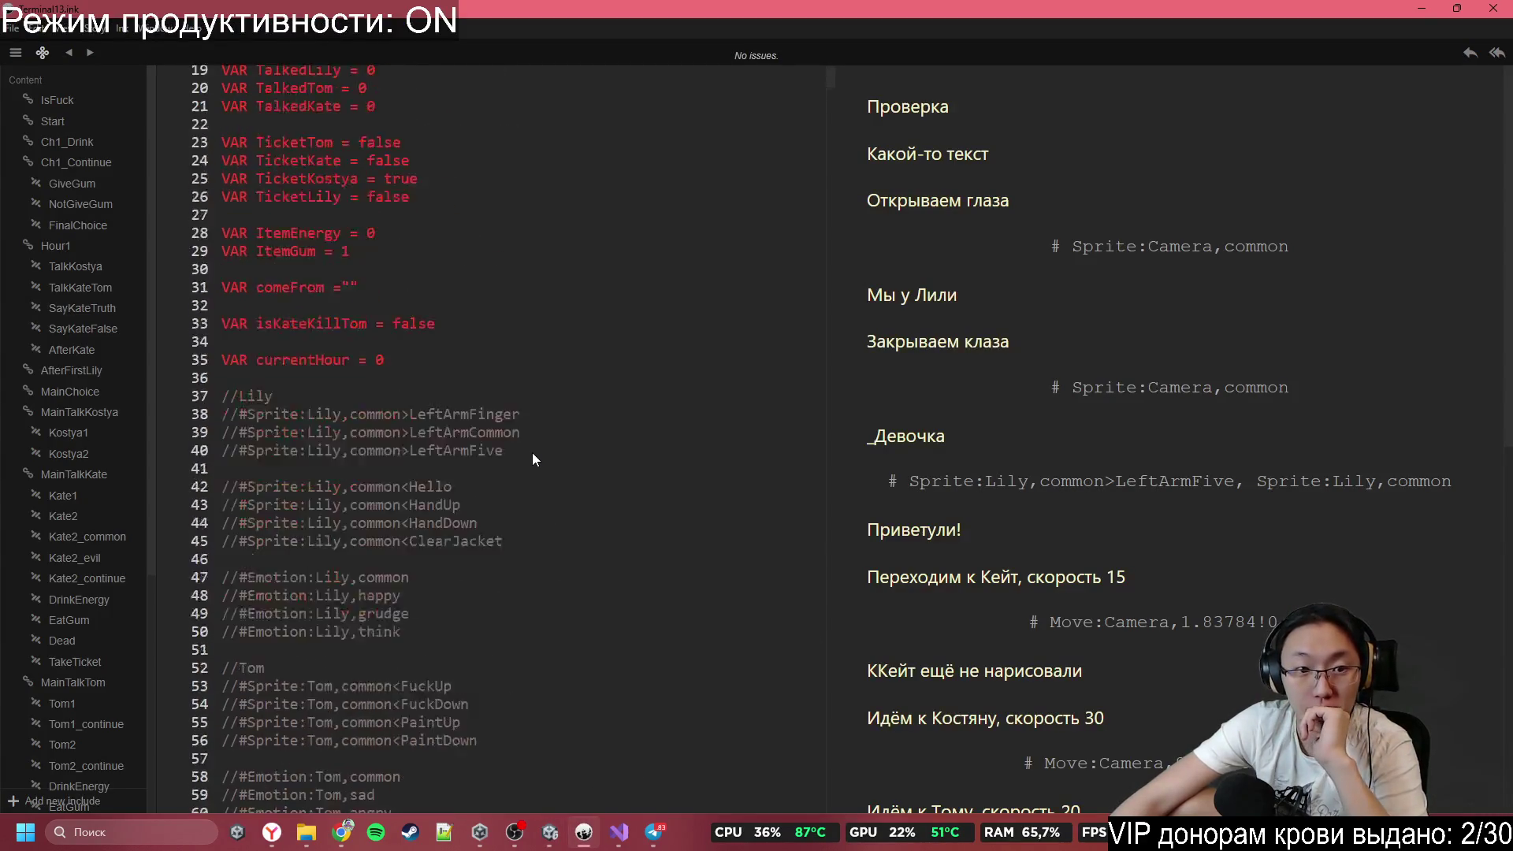
{"action": "scroll", "coordinate": [532, 453], "scroll_direction": "down", "scroll_amount": 15}
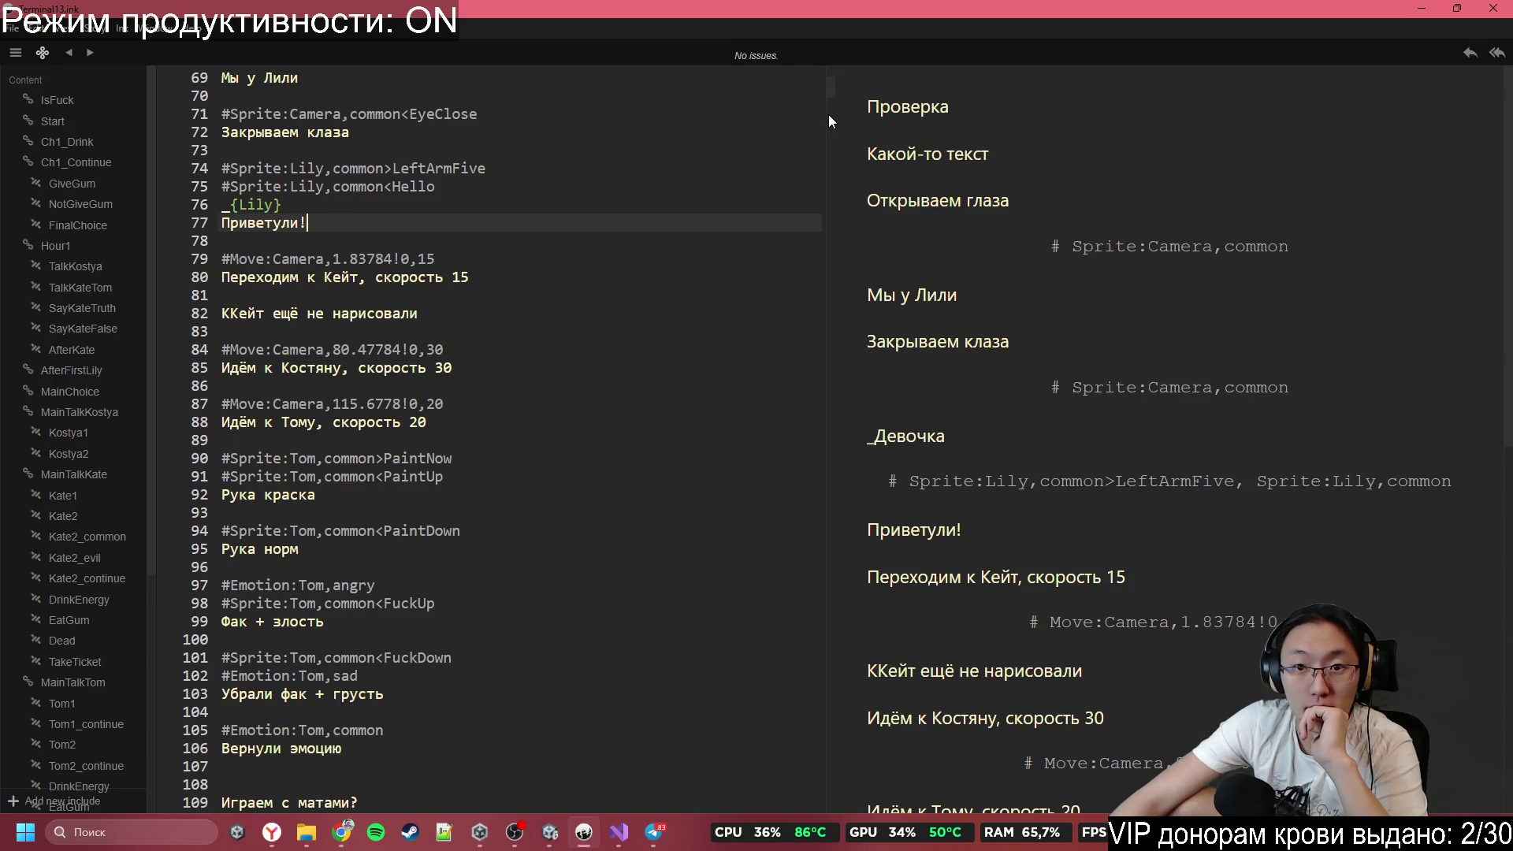
{"action": "left_click_drag", "start_coordinate": [829, 115], "coordinate": [1142, 115]}
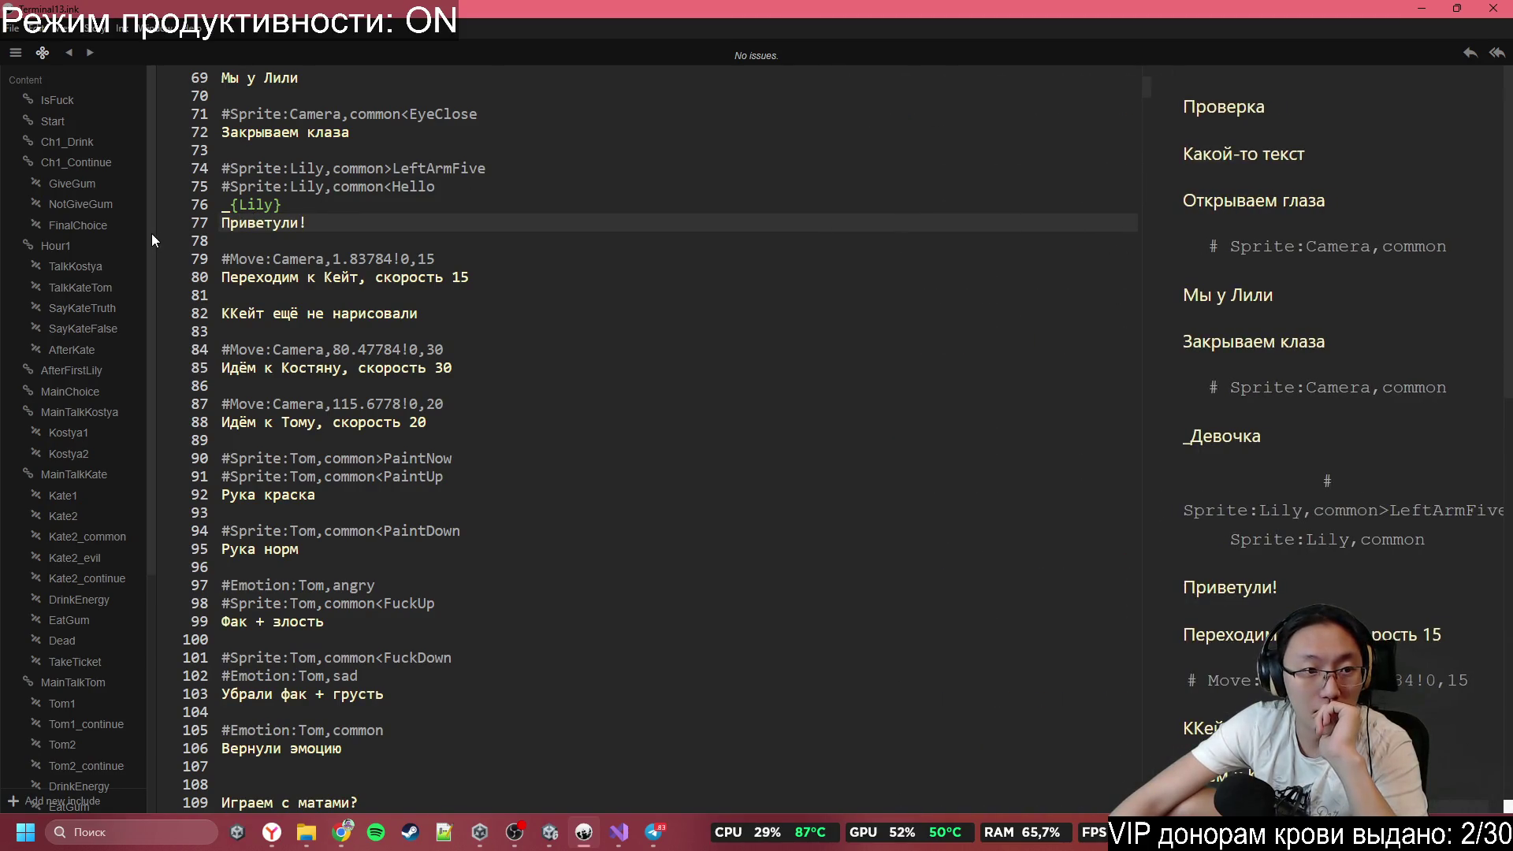
{"action": "left_click_drag", "start_coordinate": [152, 235], "coordinate": [268, 237]}
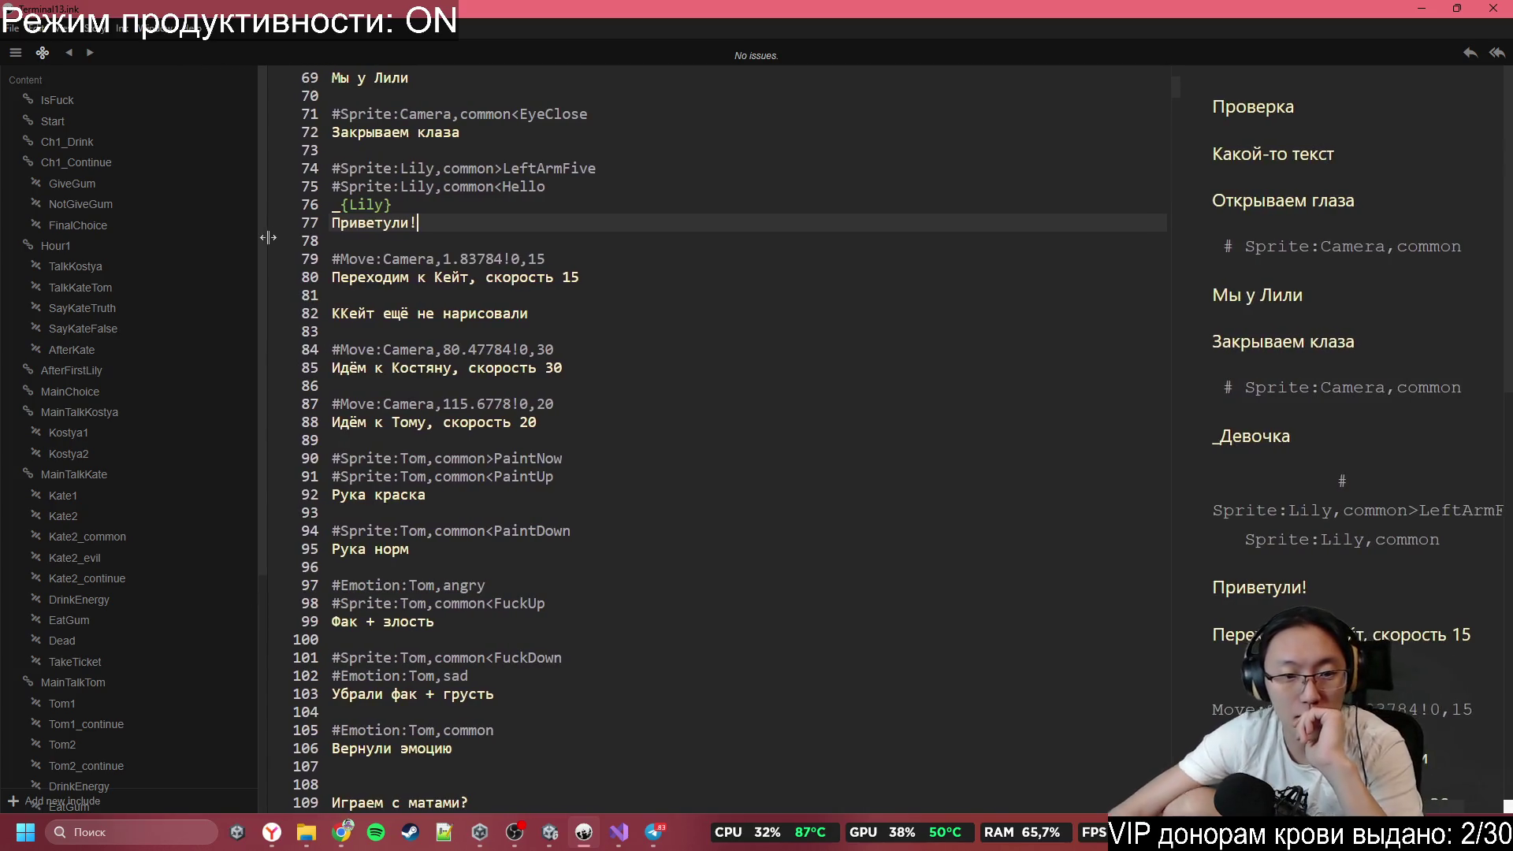
Scroll to the end of the ink script and back up to the GiveKate knot.
{"action": "scroll", "coordinate": [657, 399], "scroll_direction": "down", "scroll_amount": 13}
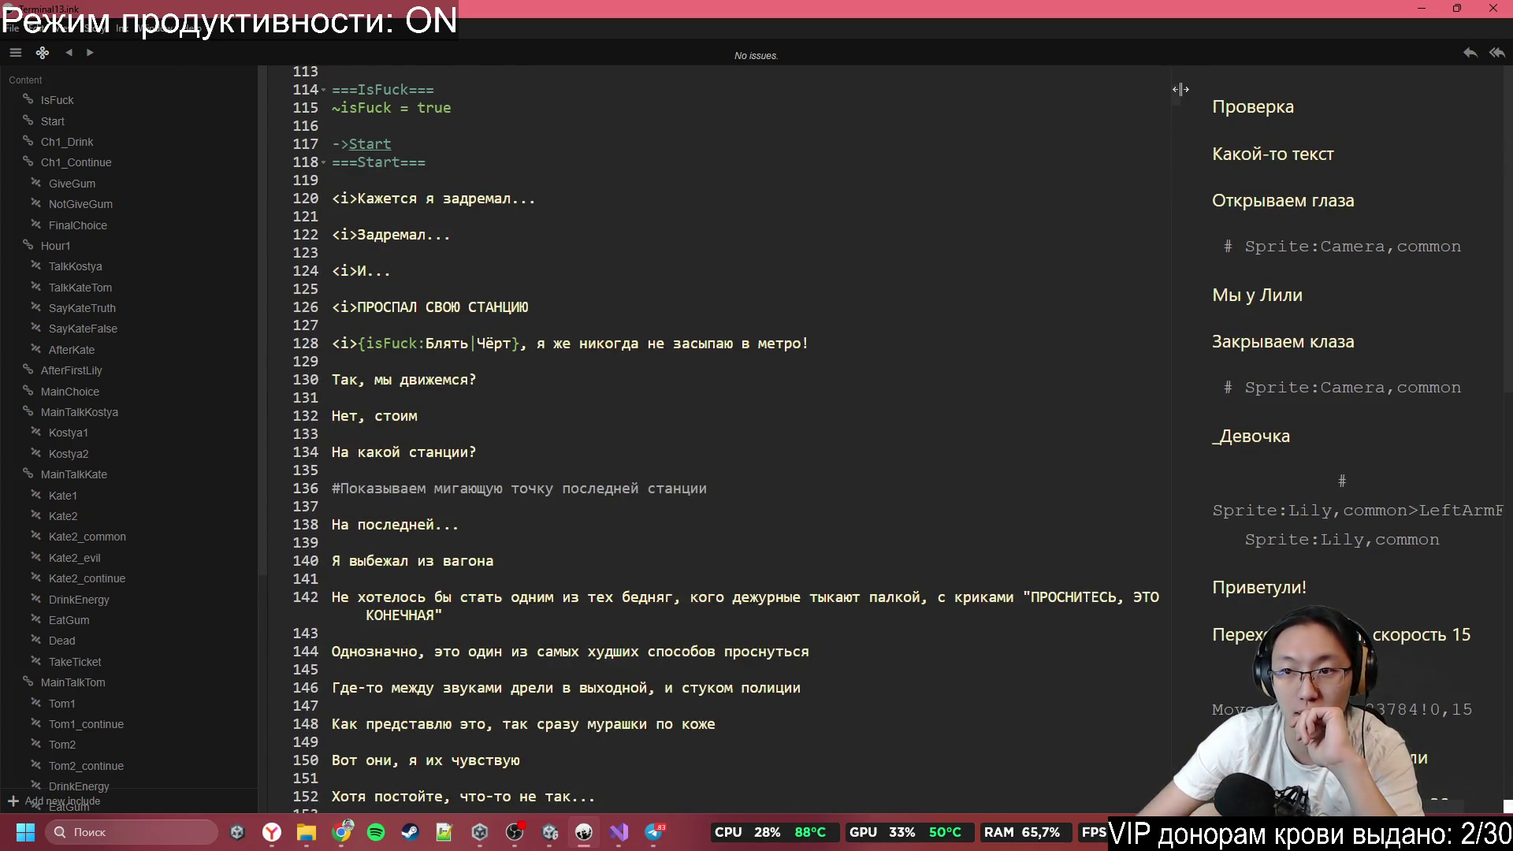
{"action": "left_click_drag", "start_coordinate": [1172, 96], "coordinate": [1143, 807]}
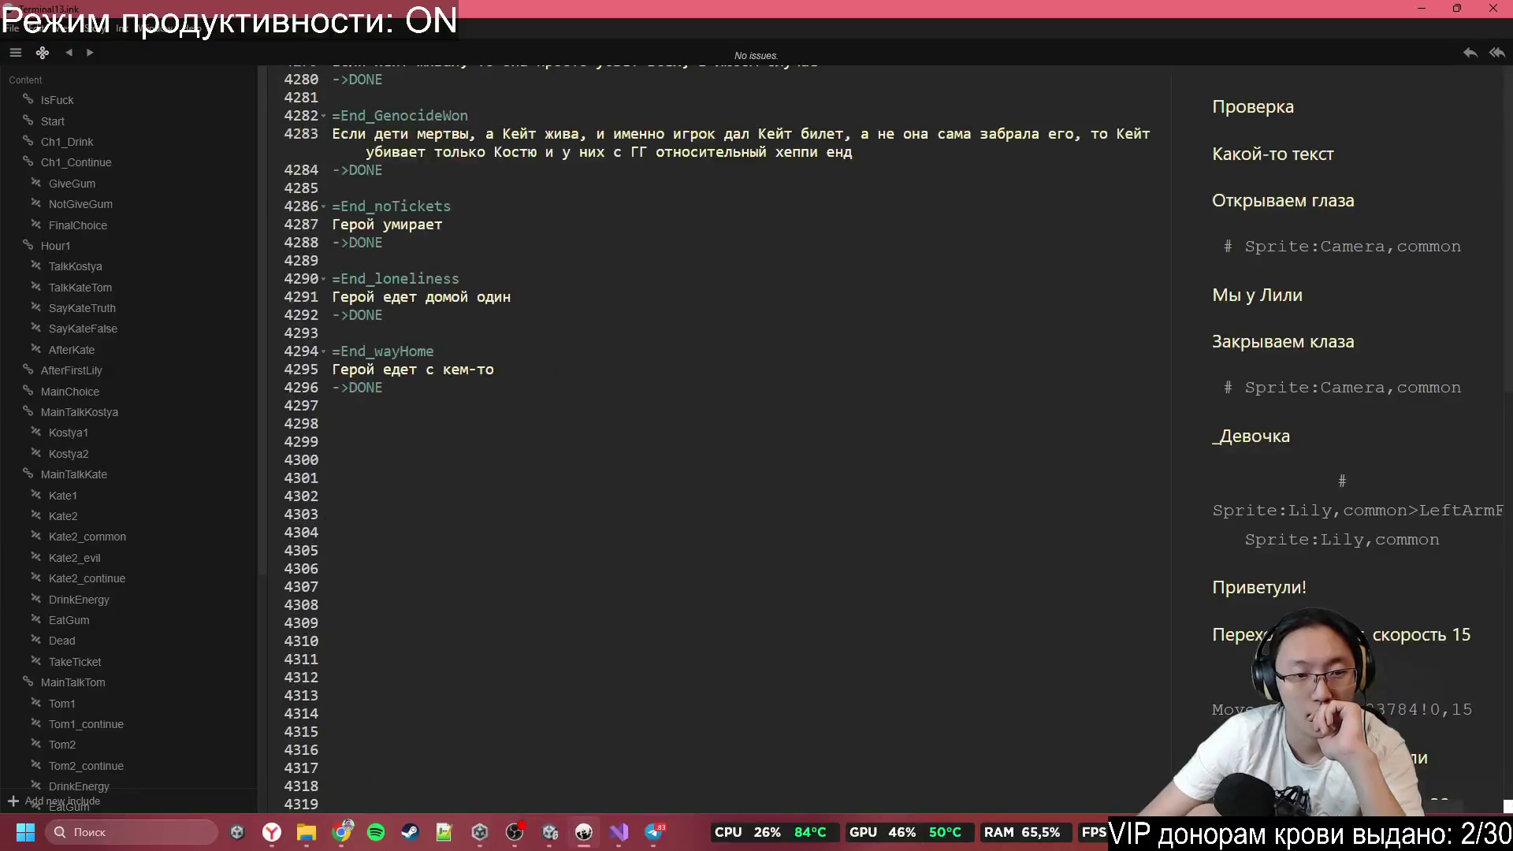
{"action": "scroll", "coordinate": [709, 433], "scroll_direction": "up", "scroll_amount": 20}
{"action": "scroll", "coordinate": [709, 433], "scroll_direction": "down", "scroll_amount": 20}
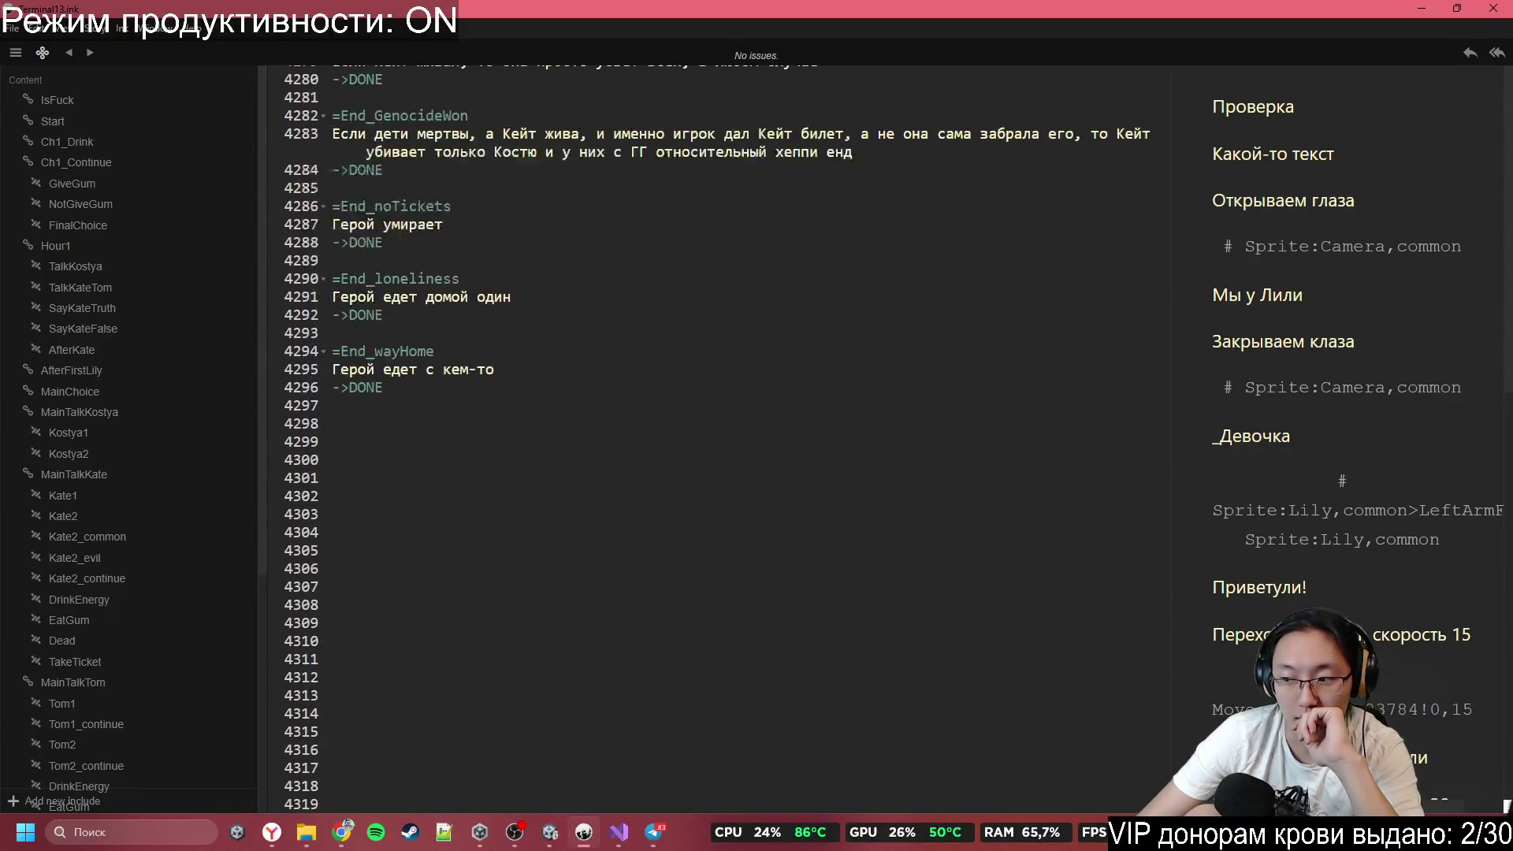
{"action": "scroll", "coordinate": [783, 604], "scroll_direction": "up", "scroll_amount": 11}
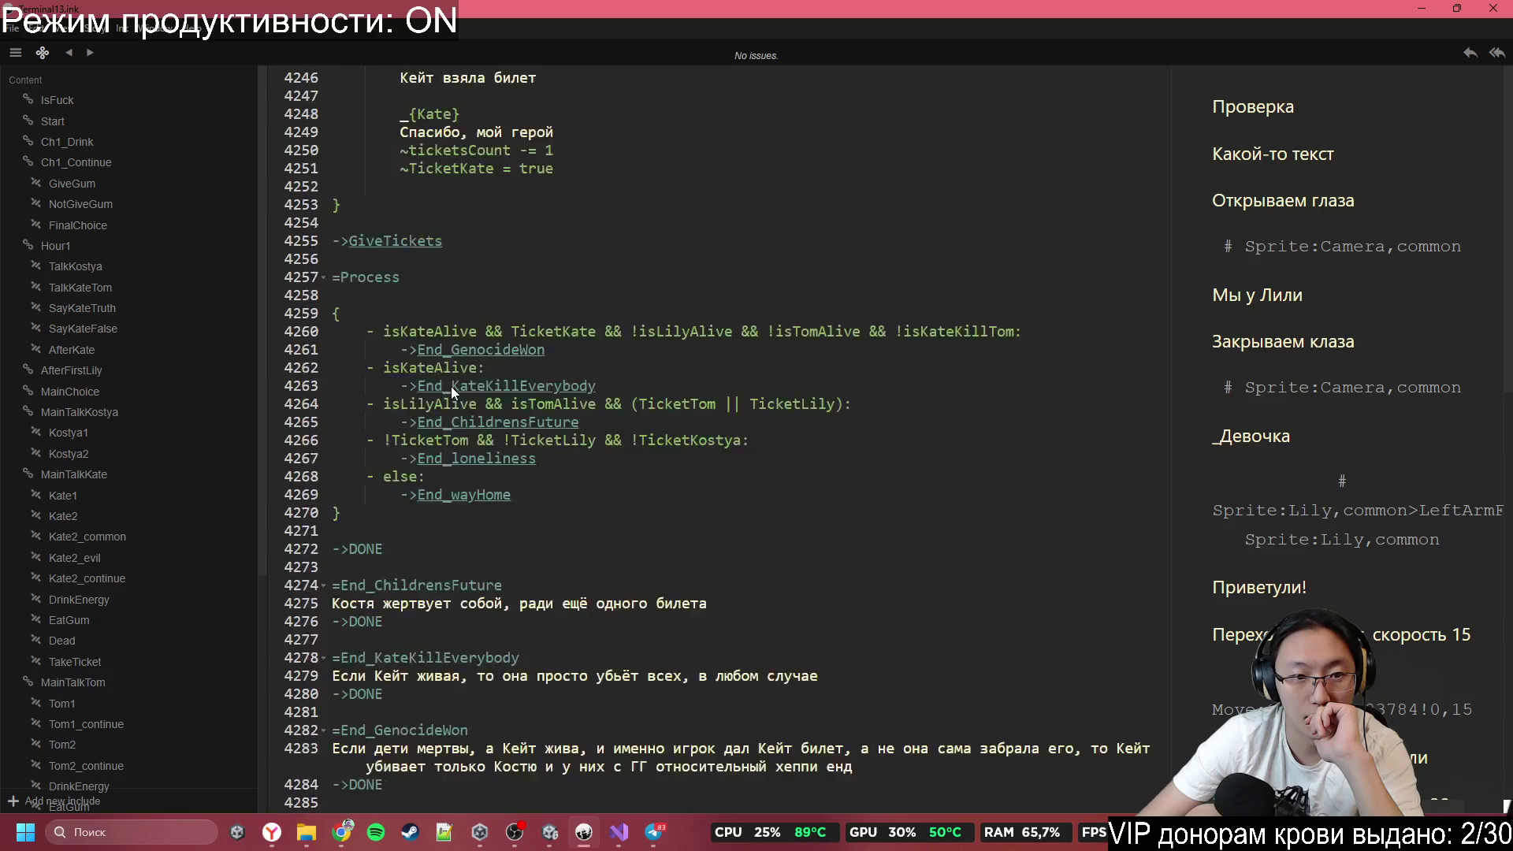
{"action": "scroll", "coordinate": [451, 386], "scroll_direction": "up", "scroll_amount": 20}
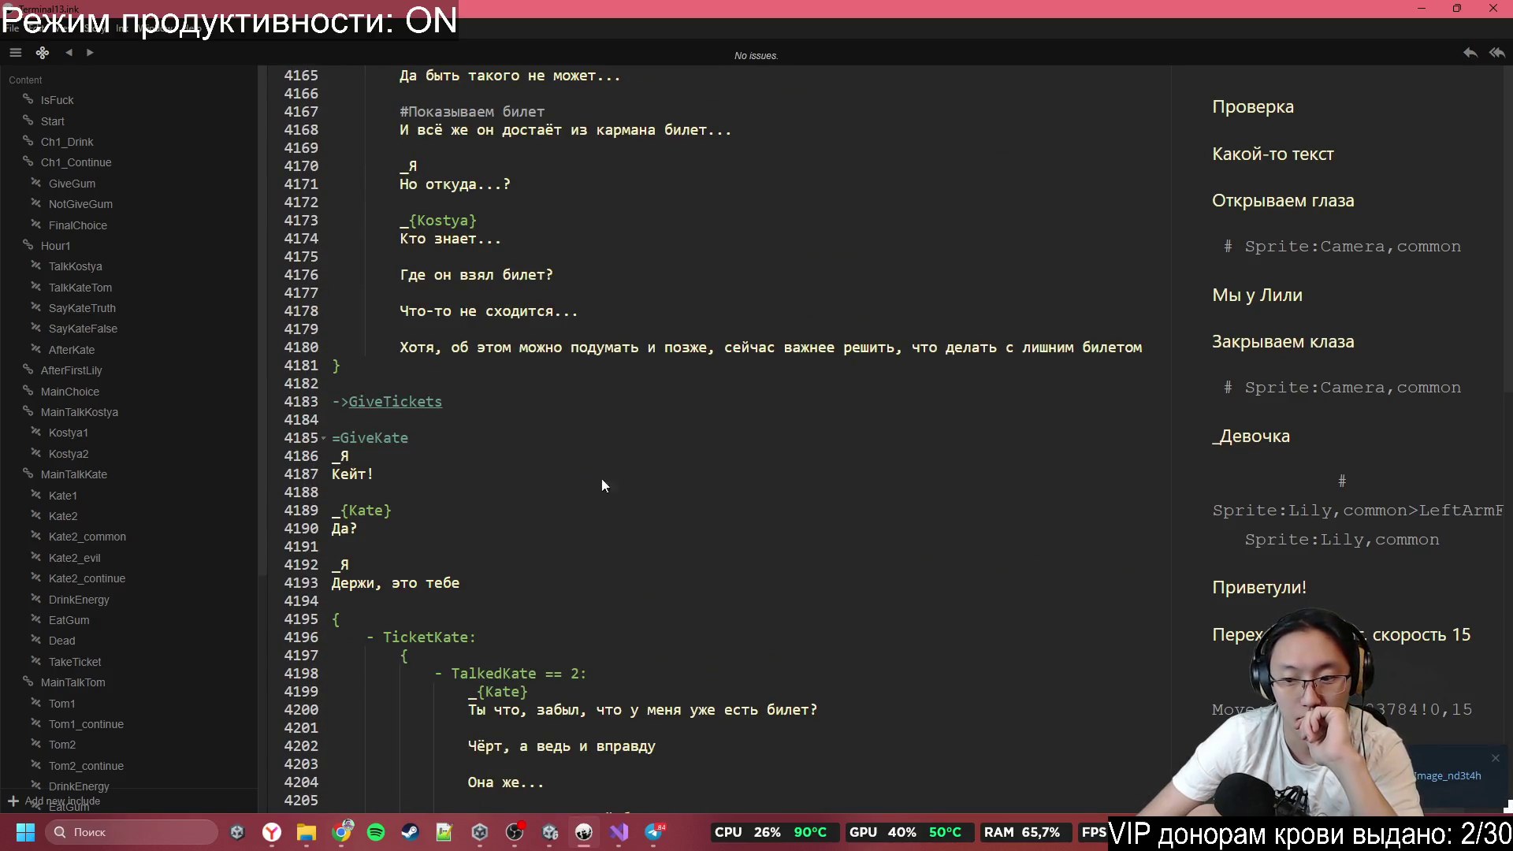
View the shared painterly subway-car image full size in Telegram, then return to ChatGPT.
{"action": "left_click", "coordinate": [1458, 772]}
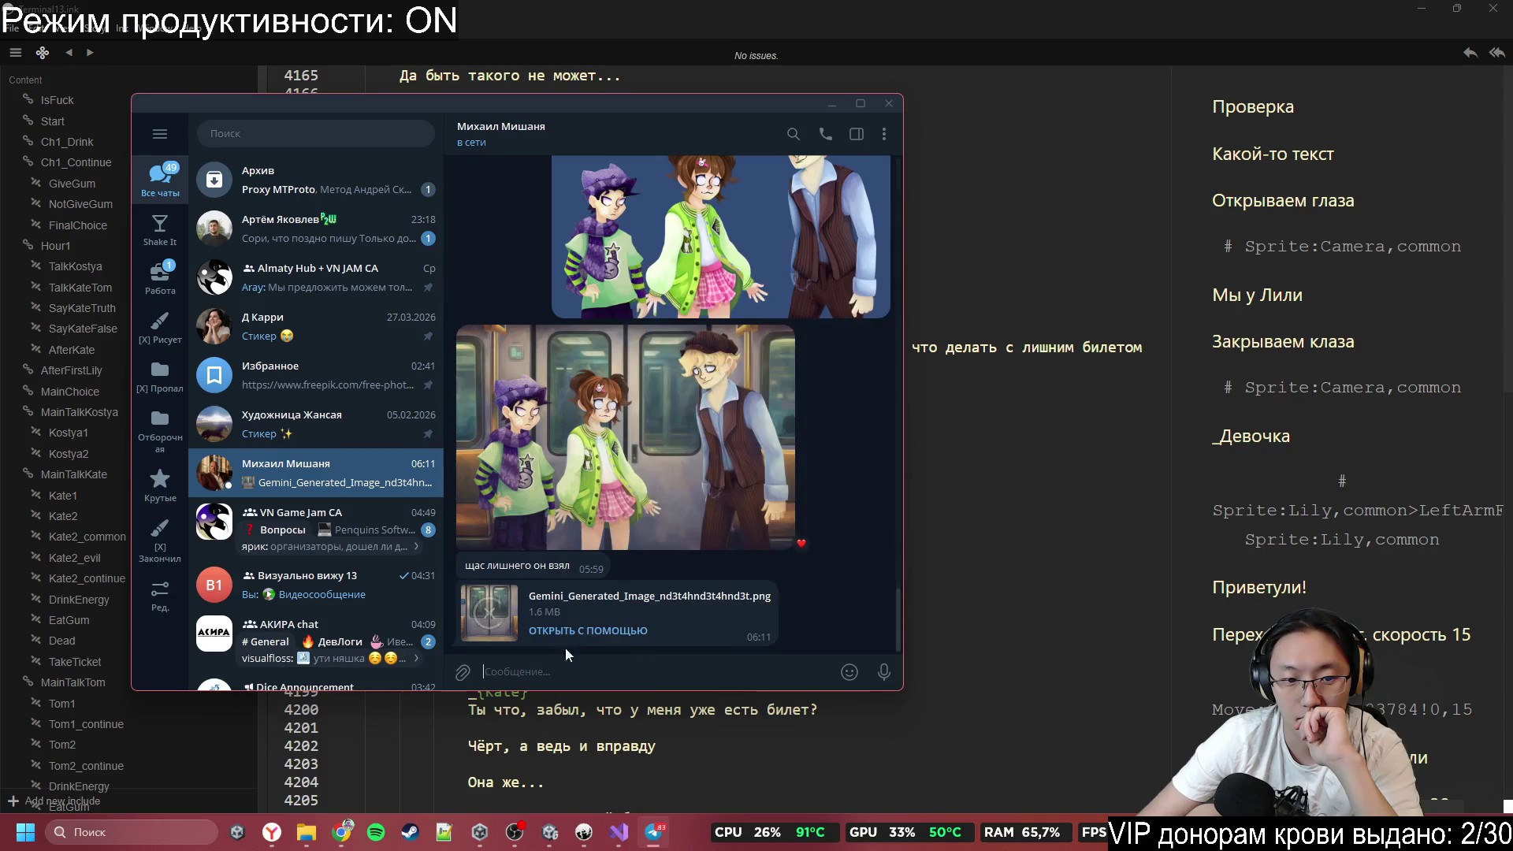
{"action": "left_click", "coordinate": [488, 611]}
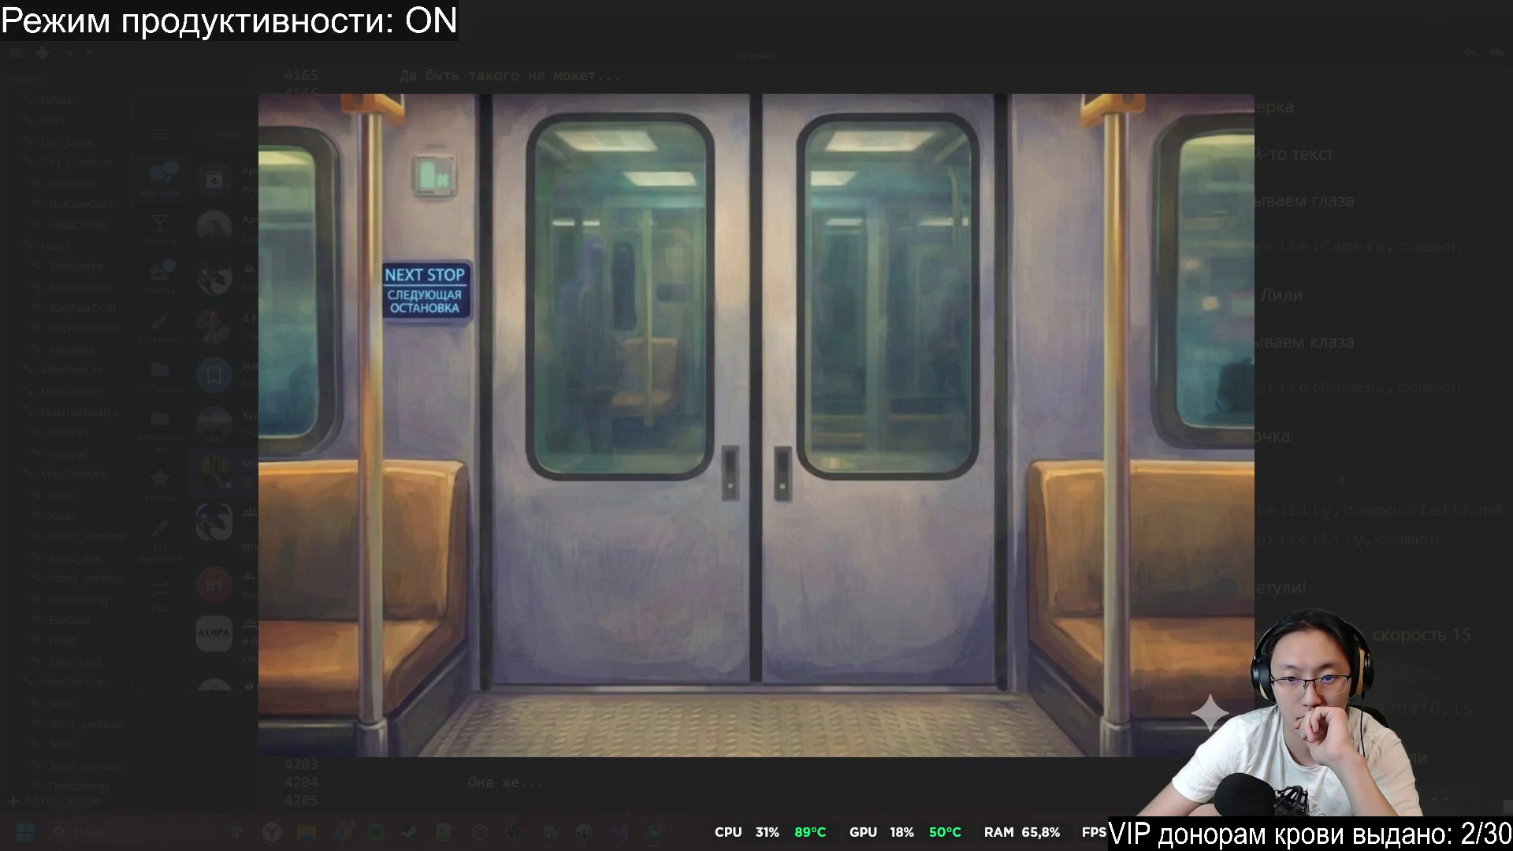
{"action": "mouse_move", "coordinate": [596, 562]}
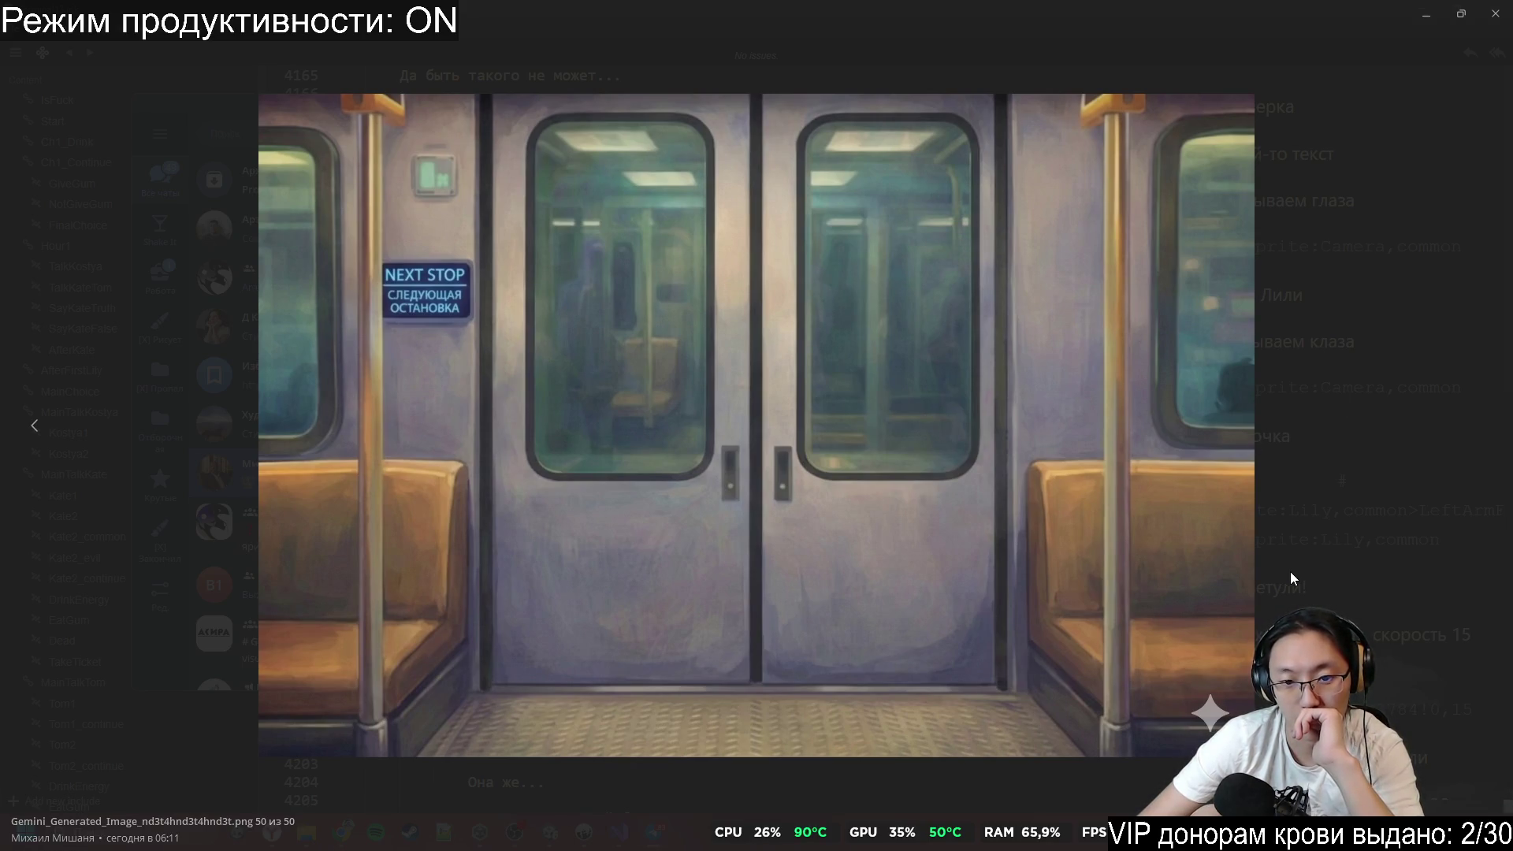
{"action": "left_click", "coordinate": [1312, 525]}
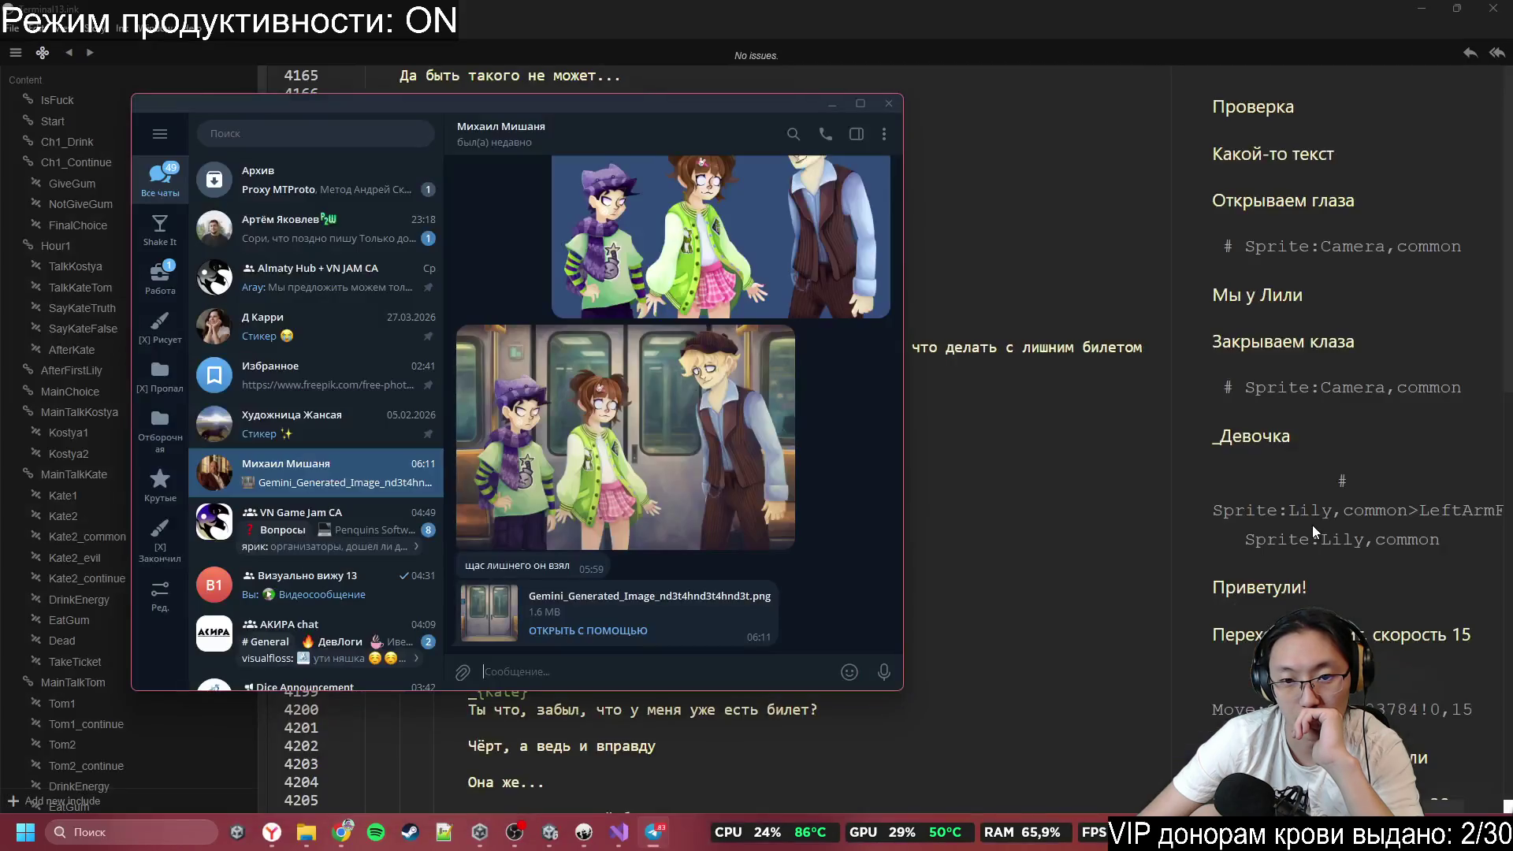
{"action": "left_click", "coordinate": [339, 835]}
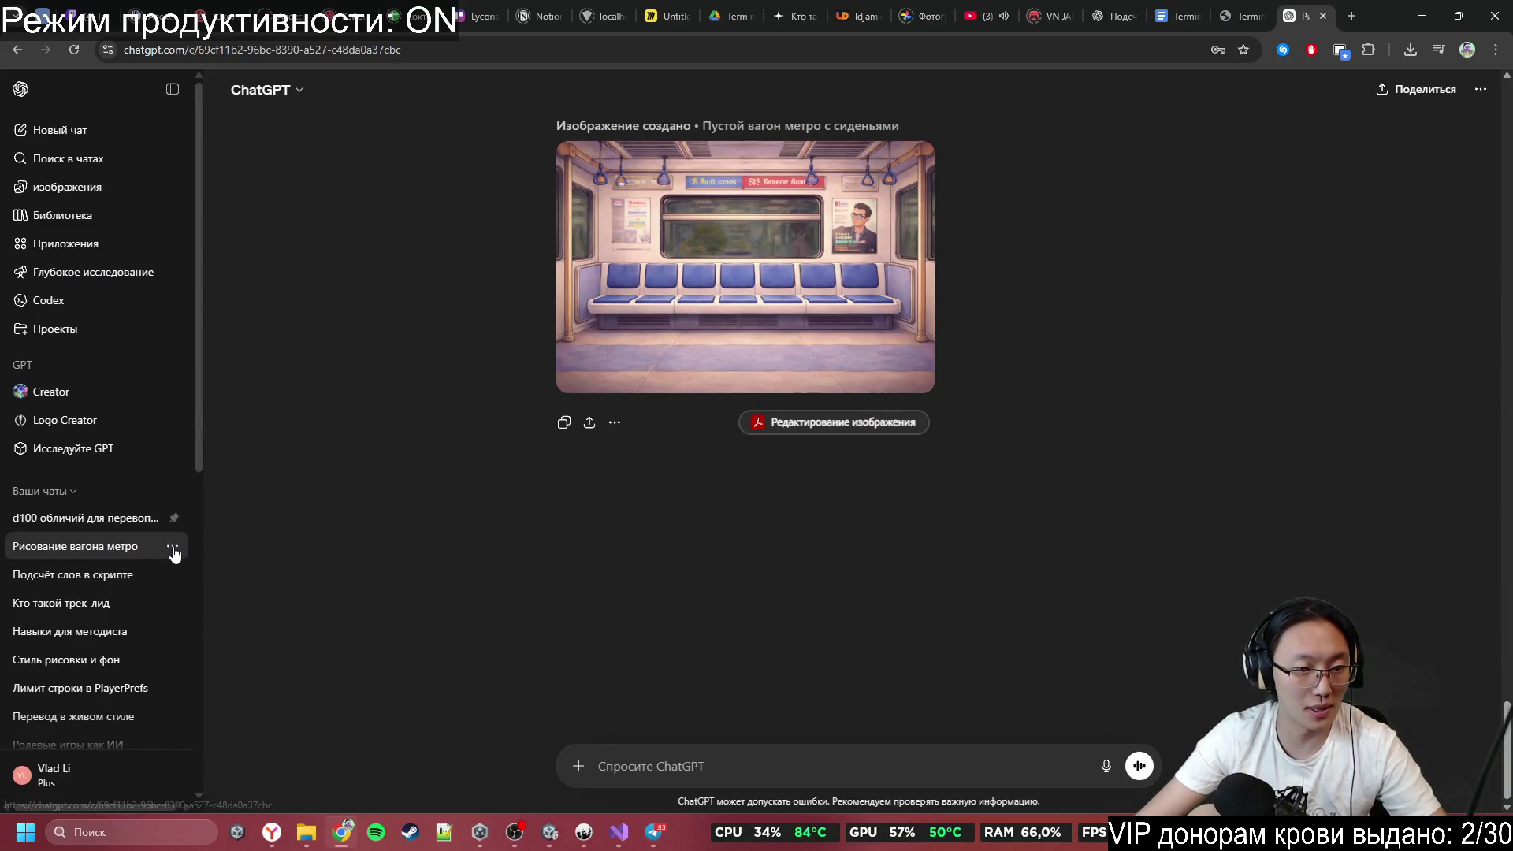
Delete the 'Рисование вагона метро' chat and bring Telegram back to the front.
{"action": "left_click", "coordinate": [173, 546]}
{"action": "left_click", "coordinate": [977, 528]}
{"action": "scroll", "coordinate": [977, 528], "scroll_direction": "up", "scroll_amount": 5}
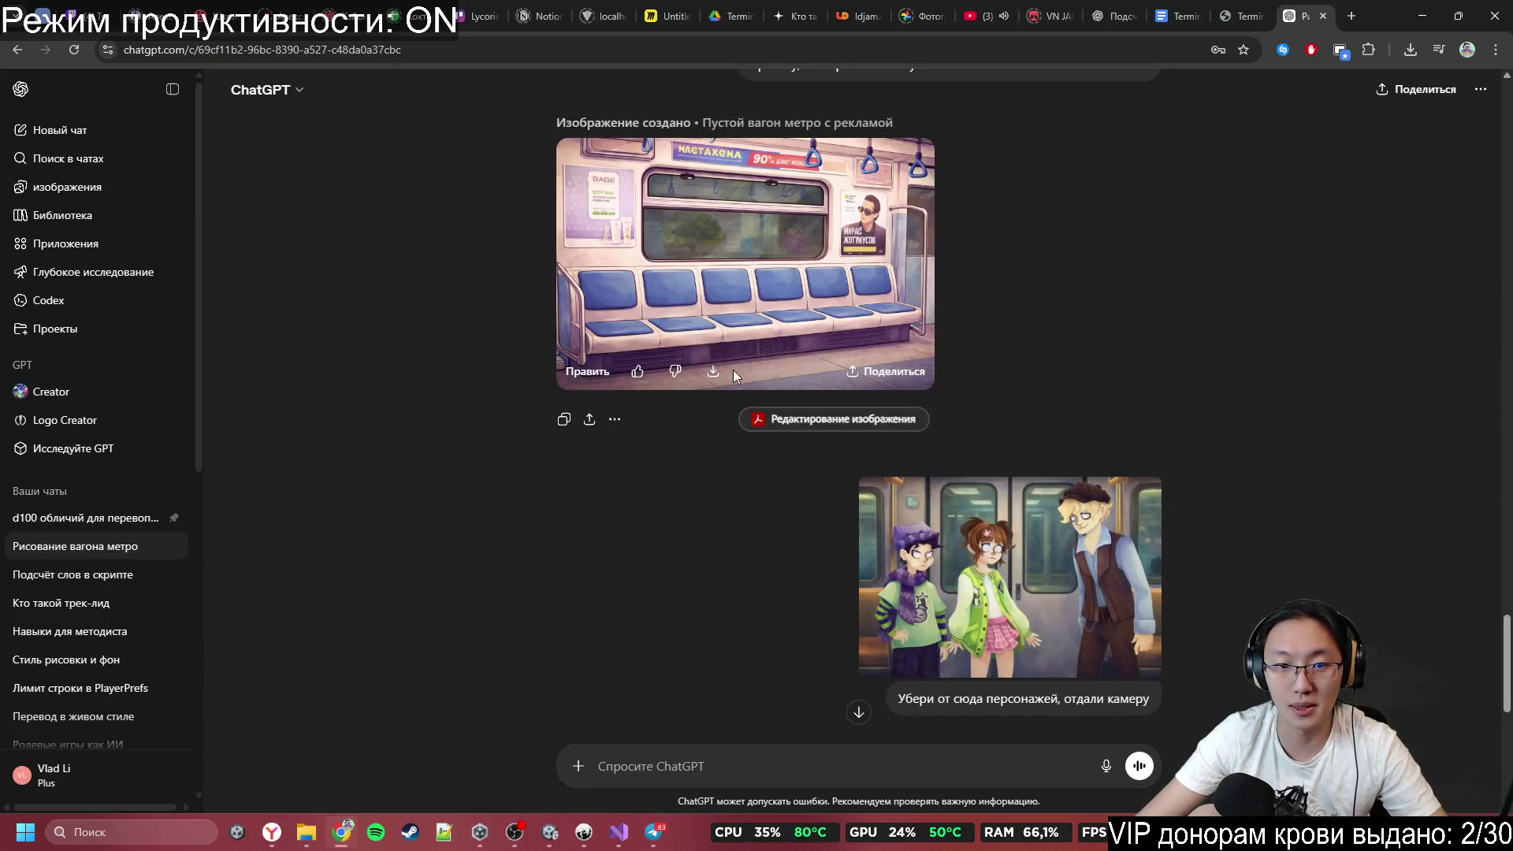
{"action": "scroll", "coordinate": [732, 429], "scroll_direction": "down", "scroll_amount": 8}
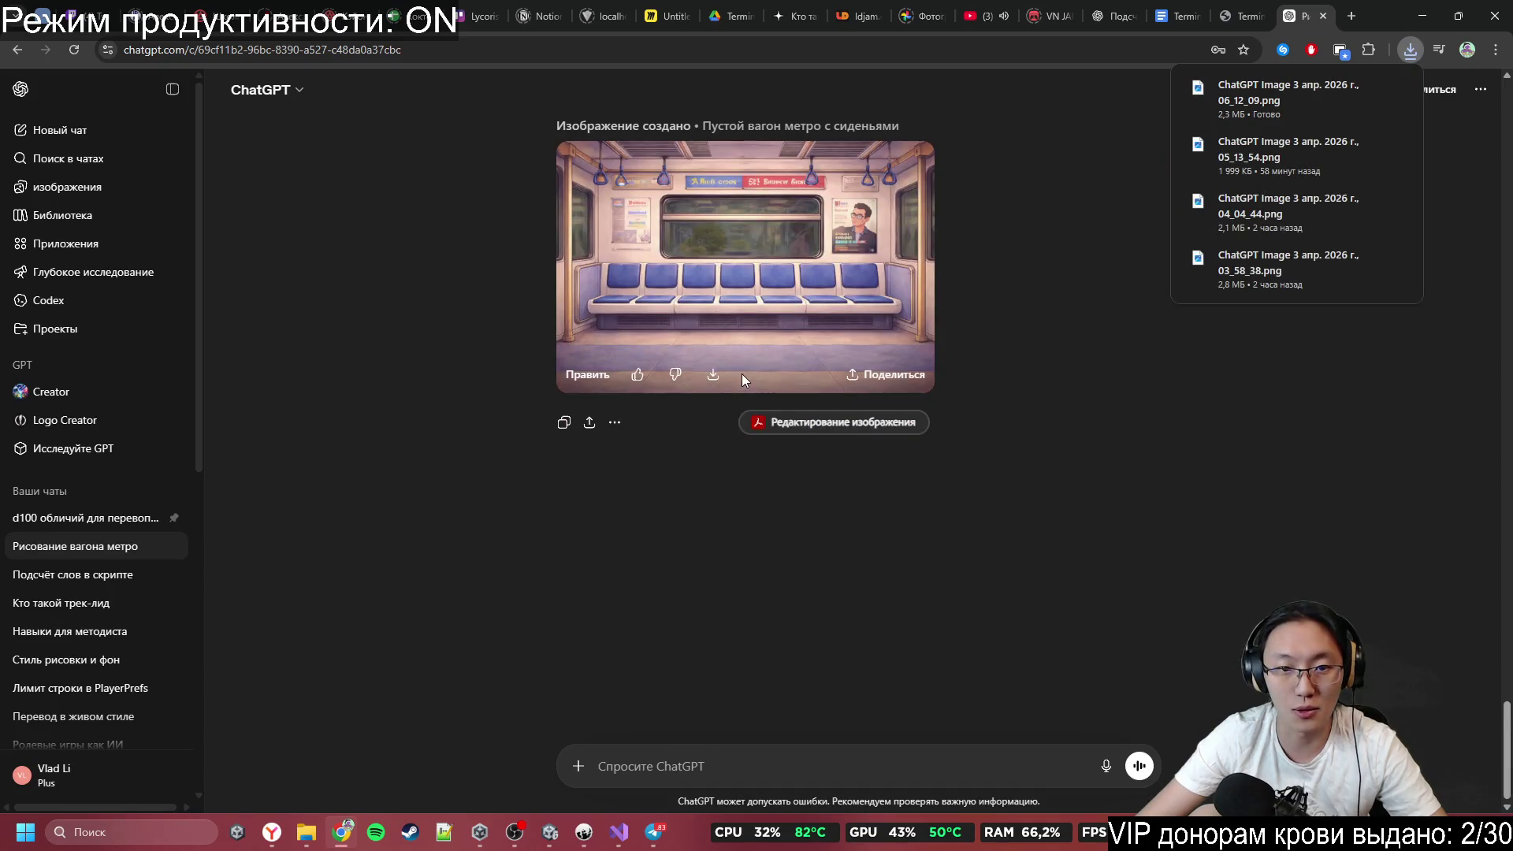
{"action": "scroll", "coordinate": [740, 373], "scroll_direction": "up", "scroll_amount": 2}
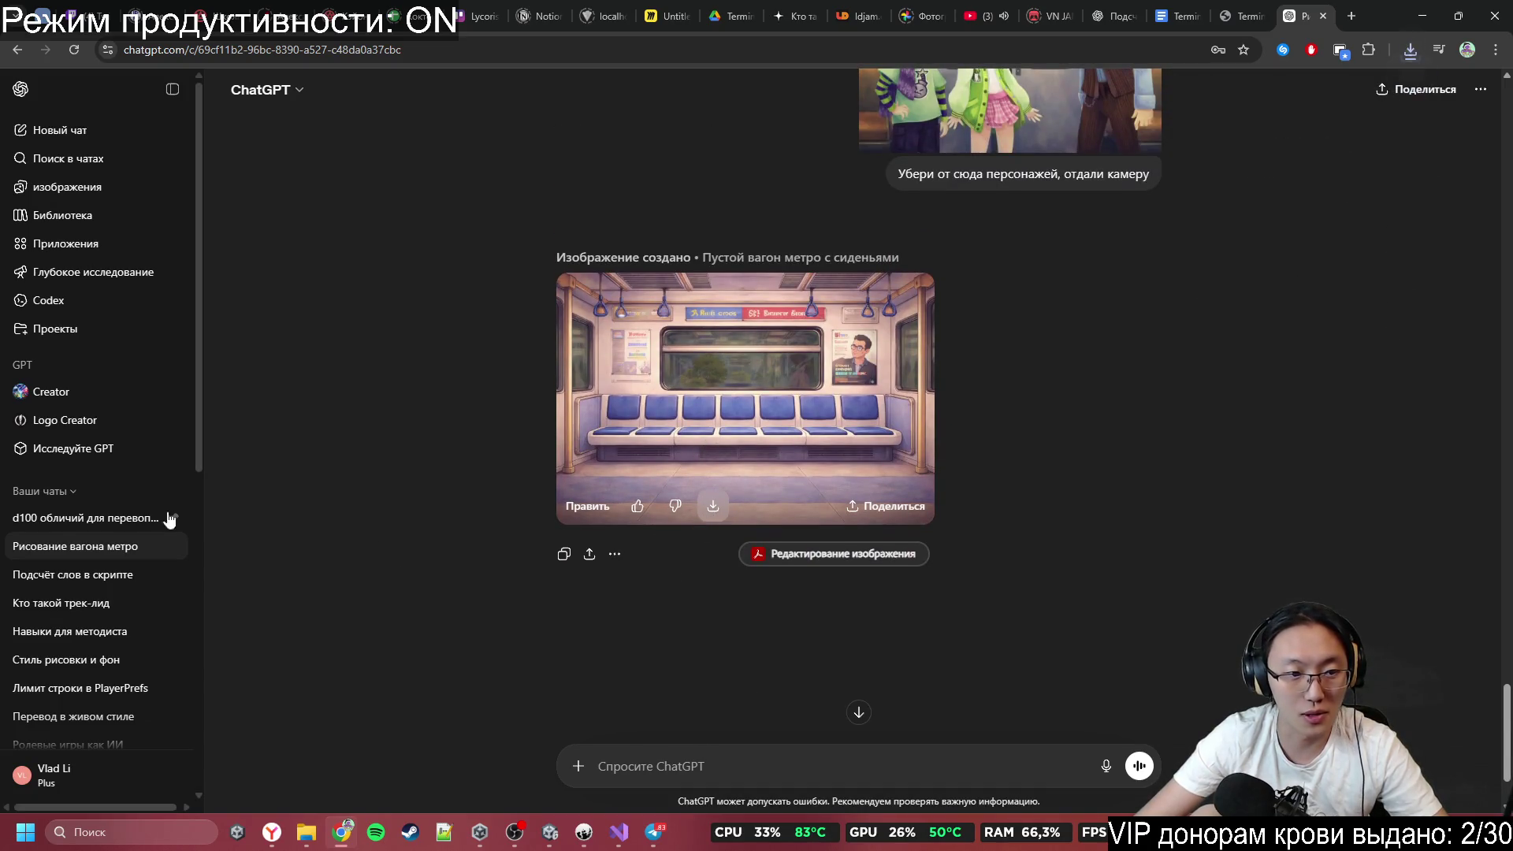
{"action": "left_click", "coordinate": [173, 547]}
{"action": "left_click", "coordinate": [236, 392]}
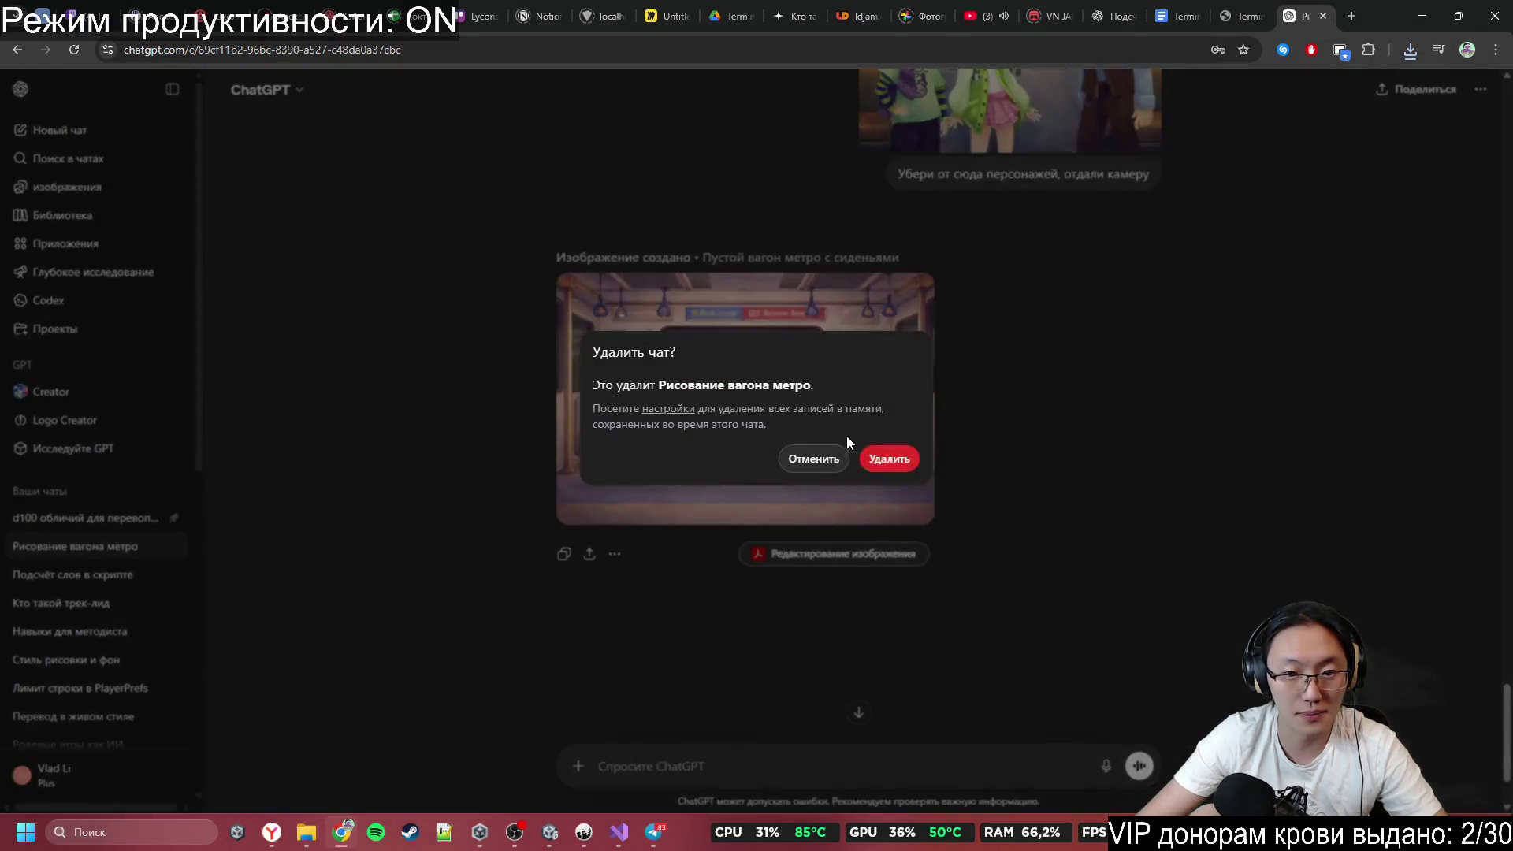
{"action": "left_click", "coordinate": [886, 456]}
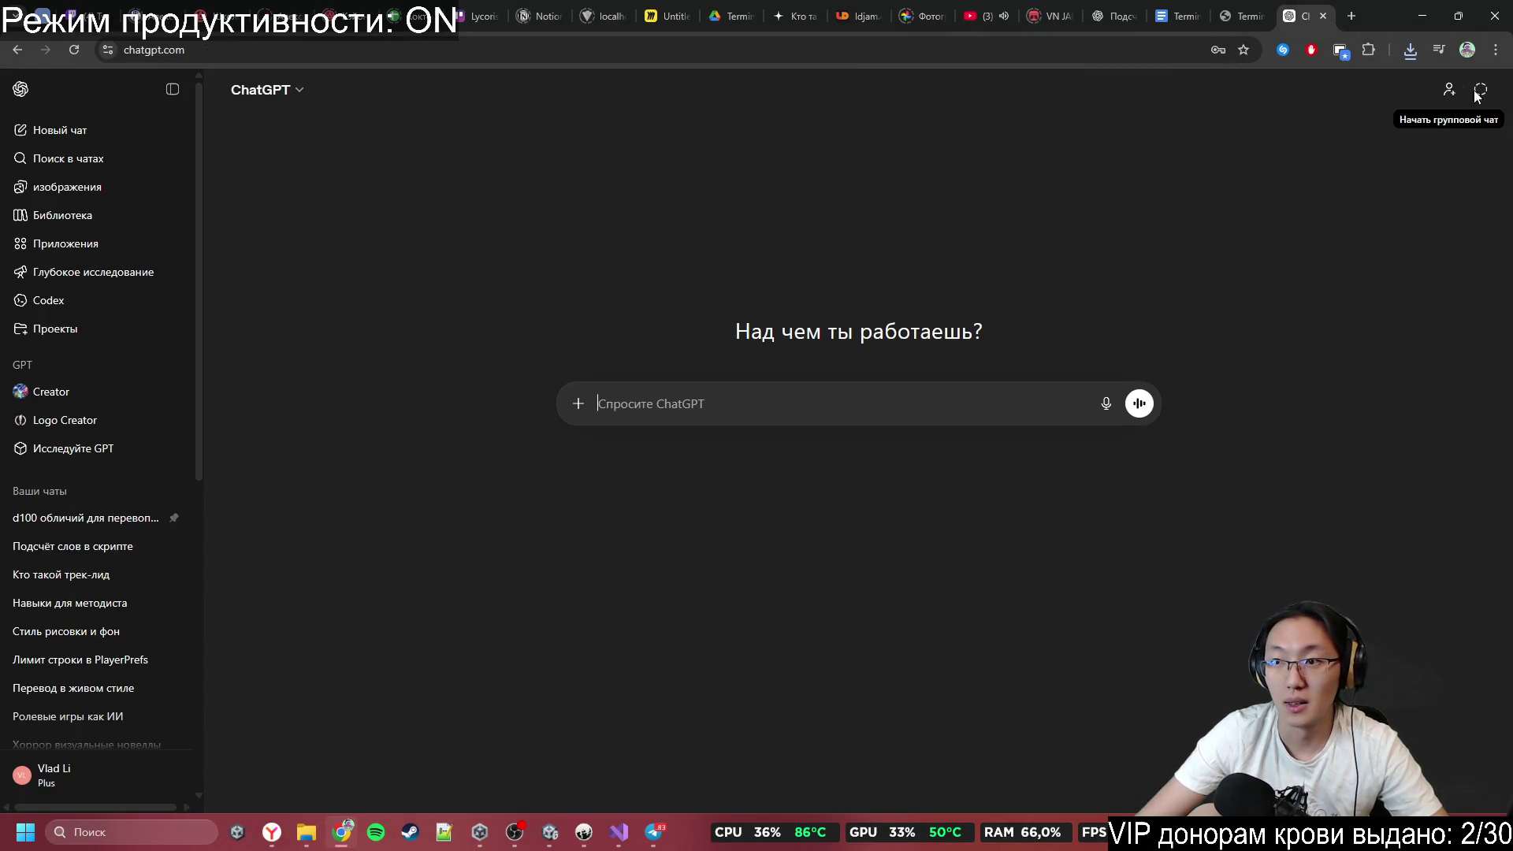
{"action": "left_click", "coordinate": [656, 832]}
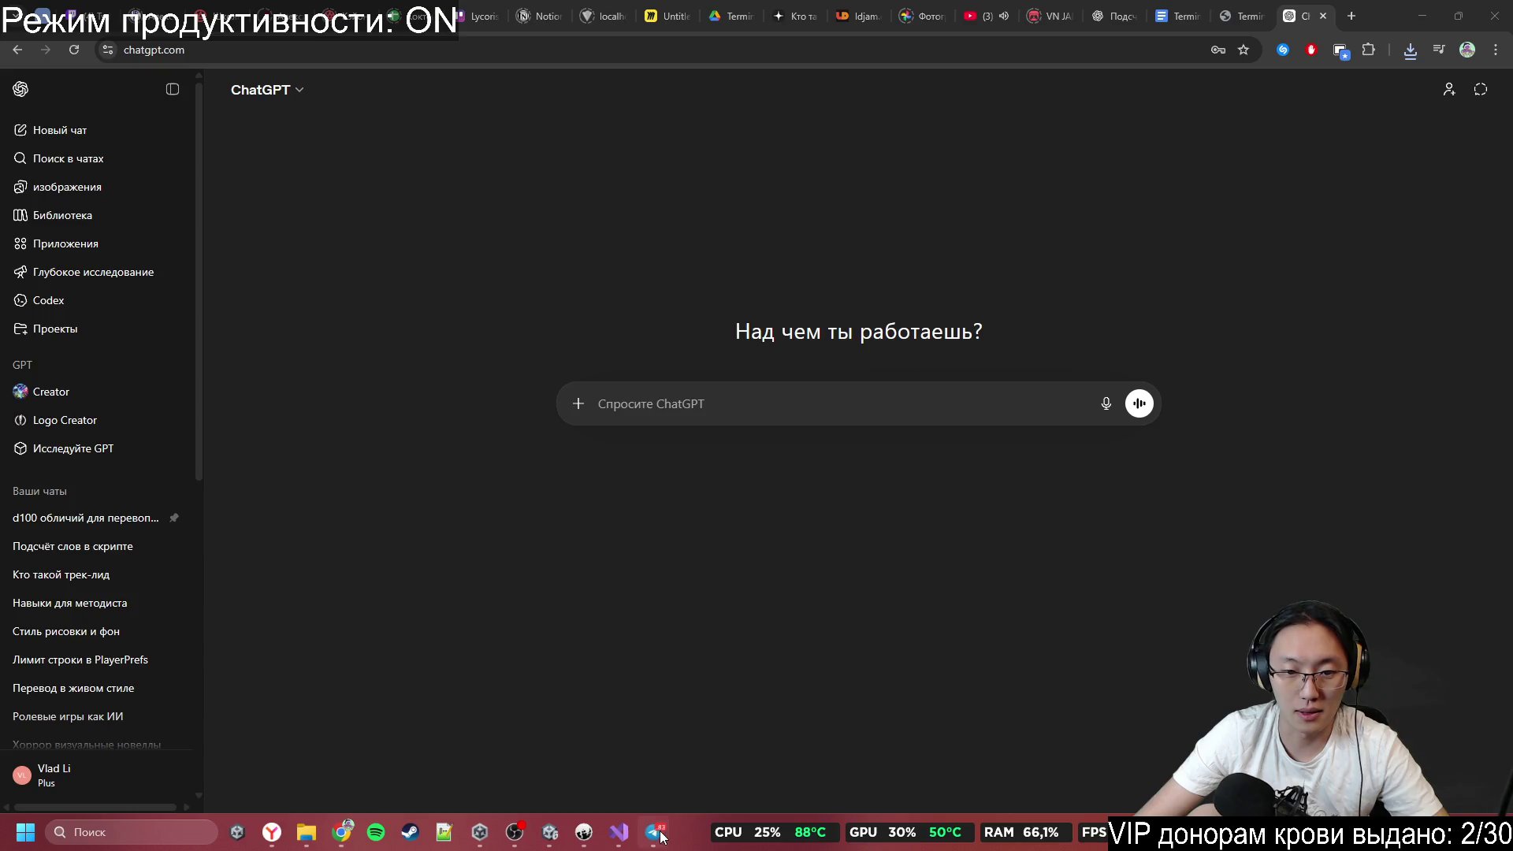
Attach the Gemini subway car image from its folder and send a request to extend it rightward.
{"action": "right_click", "coordinate": [549, 603]}
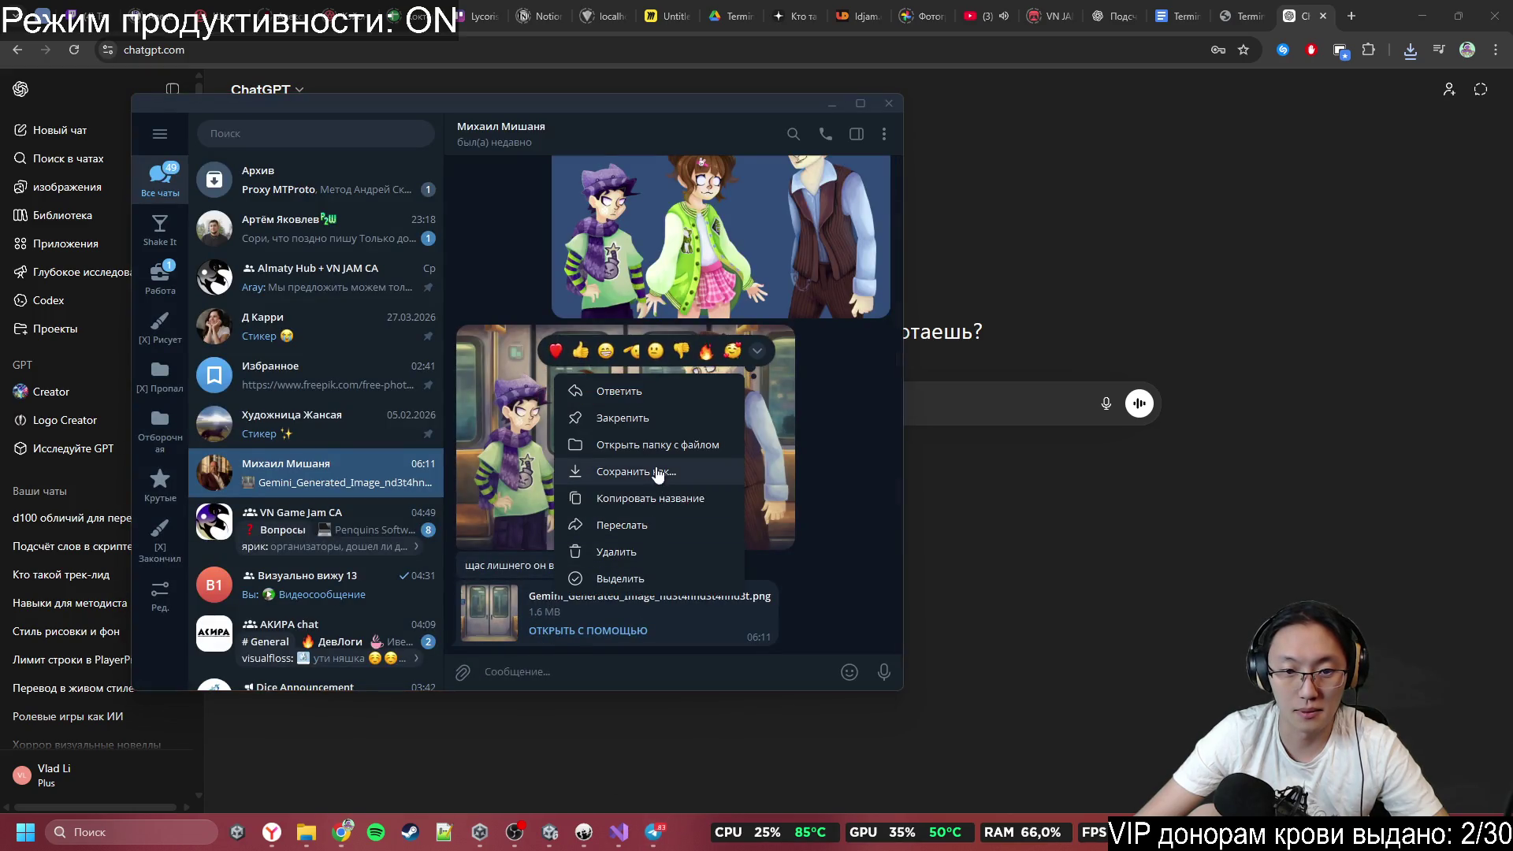
{"action": "left_click", "coordinate": [663, 443]}
{"action": "mouse_move", "coordinate": [1071, 101]}
{"action": "left_mouse_down"}
{"action": "mouse_move", "coordinate": [851, 304]}
{"action": "mouse_move", "coordinate": [867, 206]}
{"action": "mouse_move", "coordinate": [1070, 210]}
{"action": "left_mouse_up"}
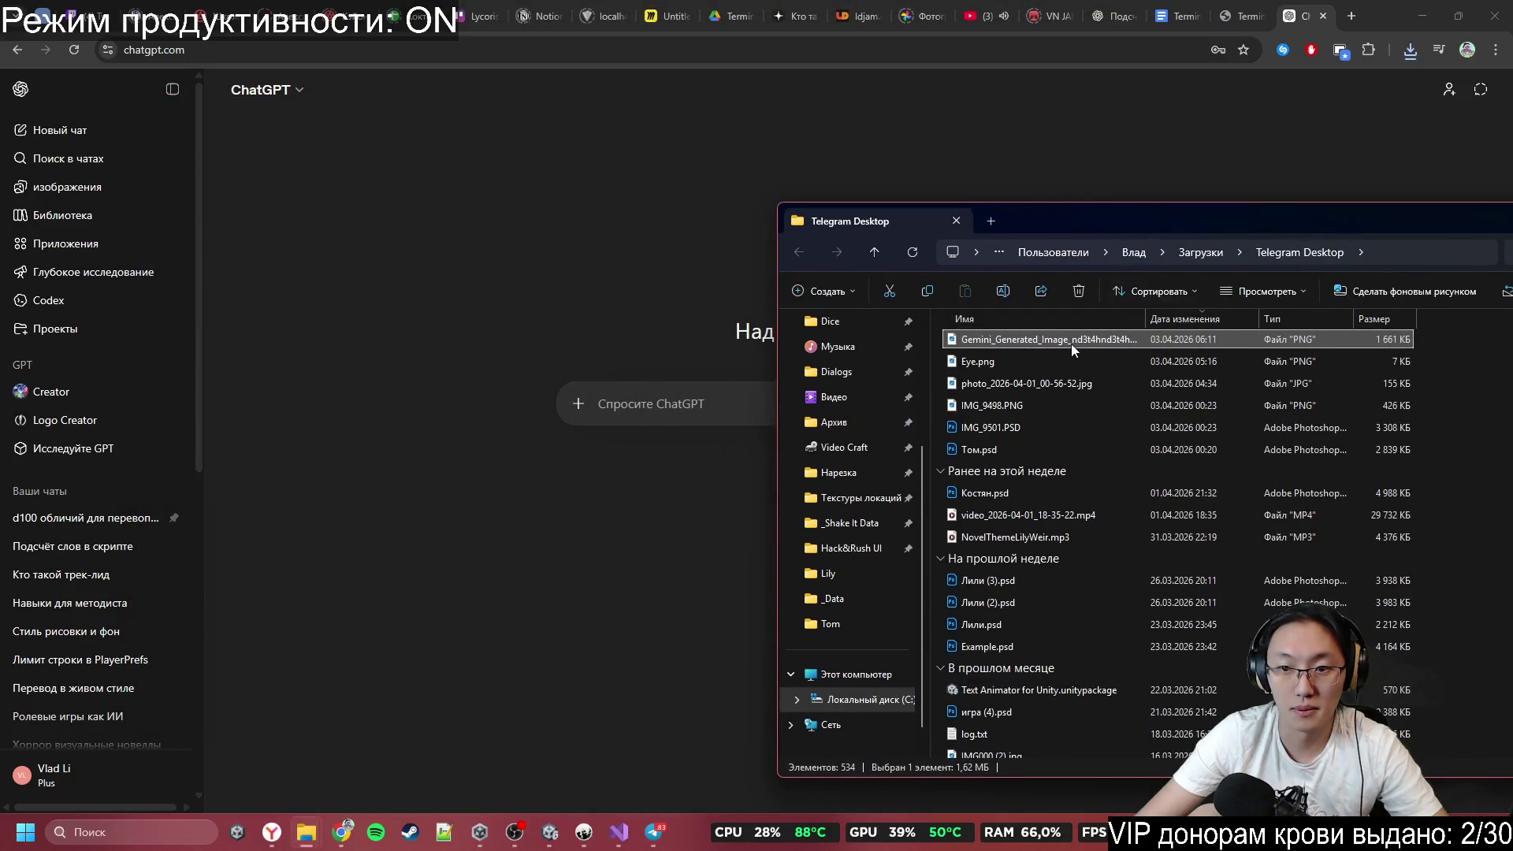
{"action": "mouse_move", "coordinate": [1071, 344]}
{"action": "left_mouse_down"}
{"action": "mouse_move", "coordinate": [683, 388]}
{"action": "mouse_move", "coordinate": [800, 499]}
{"action": "left_mouse_up"}
{"action": "type", "text": "См"}
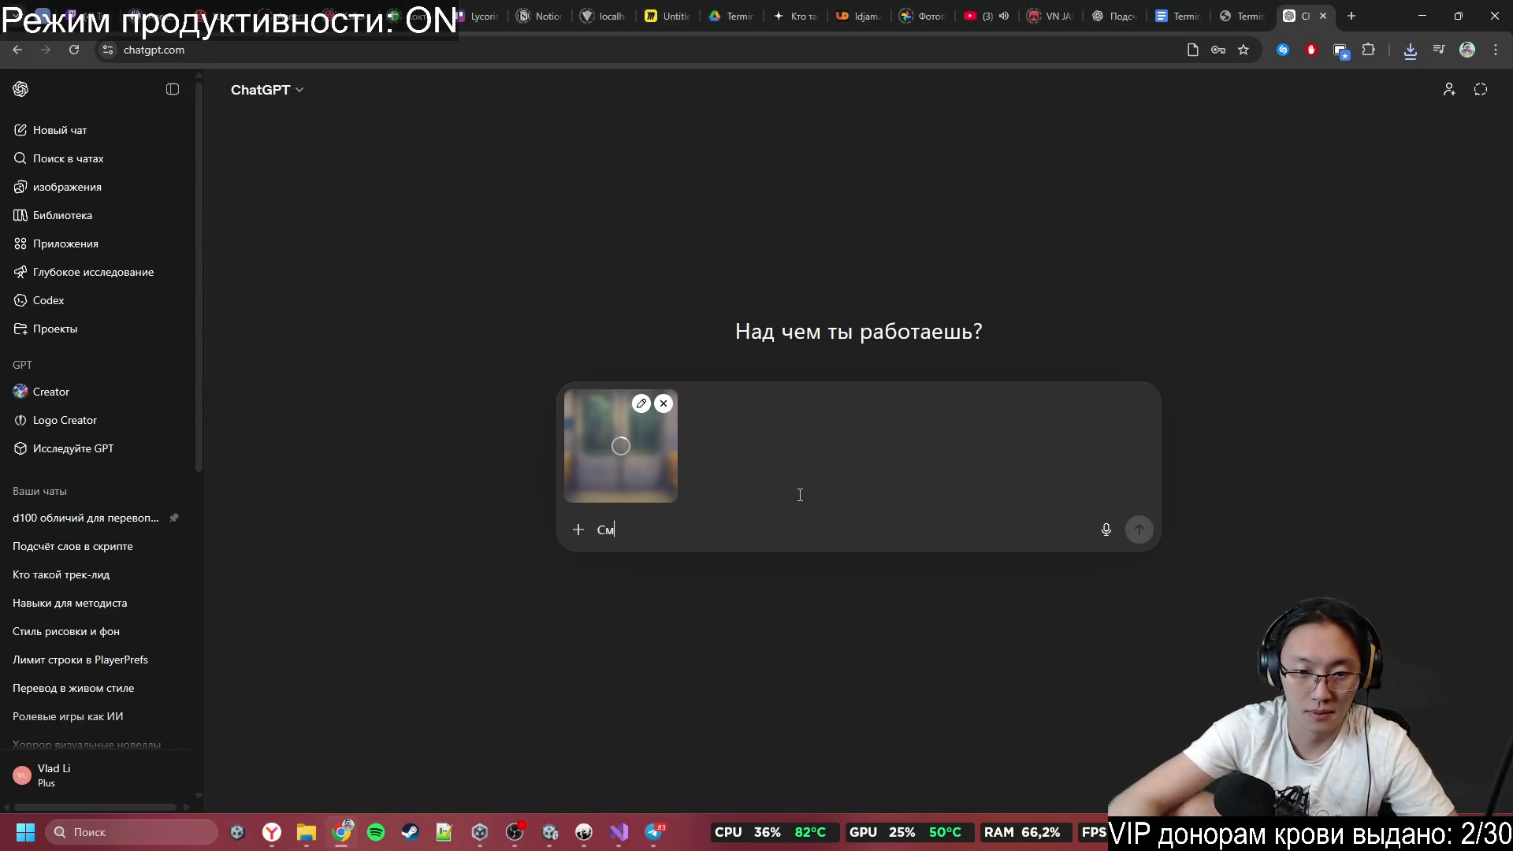
{"action": "type", "text": "отри,"}
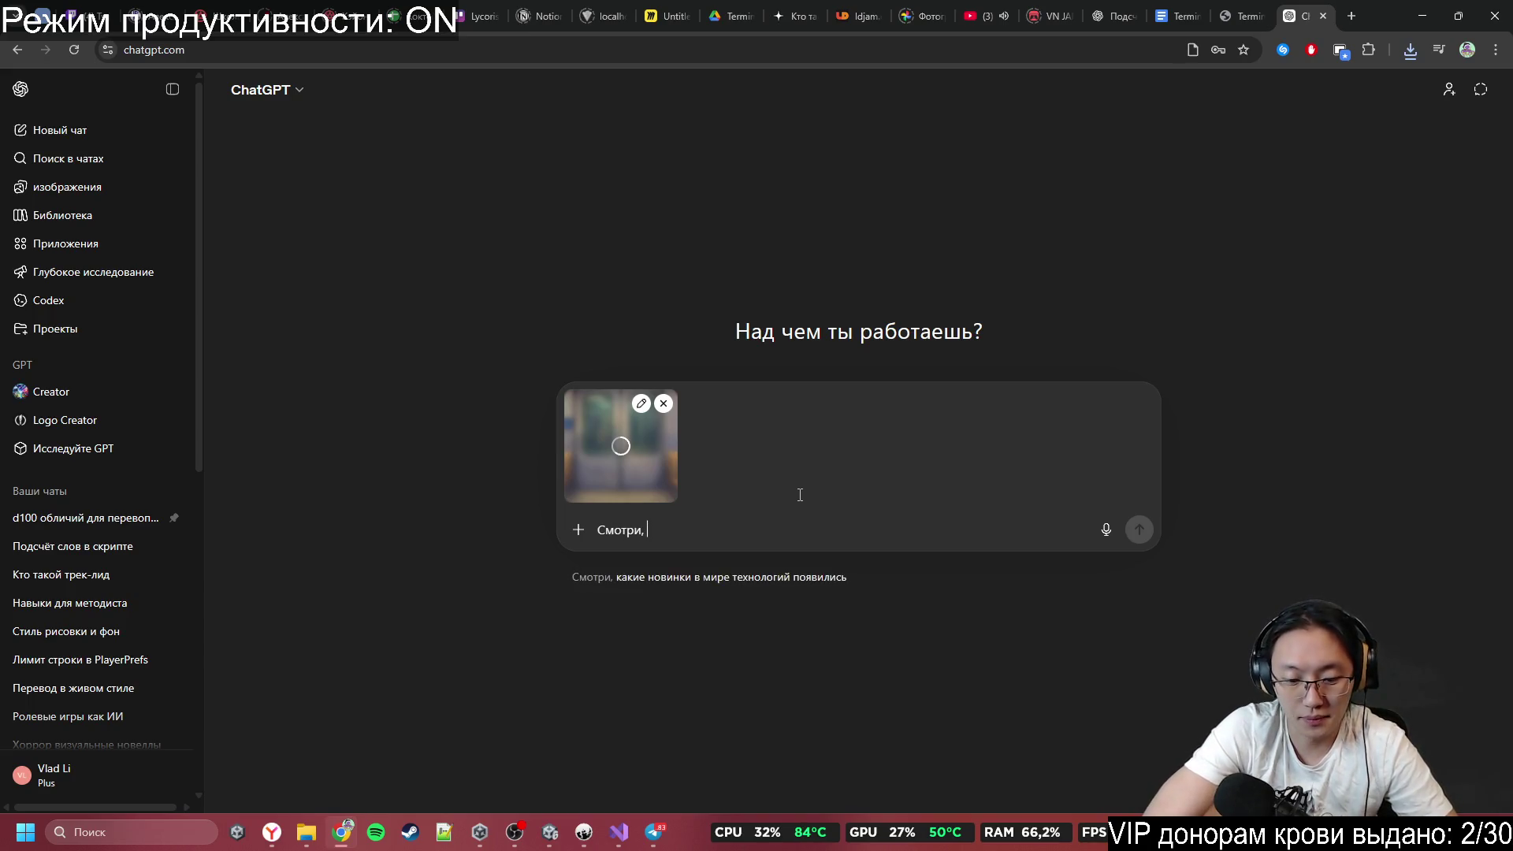
{"action": "type", "text": " тут такая штука,"}
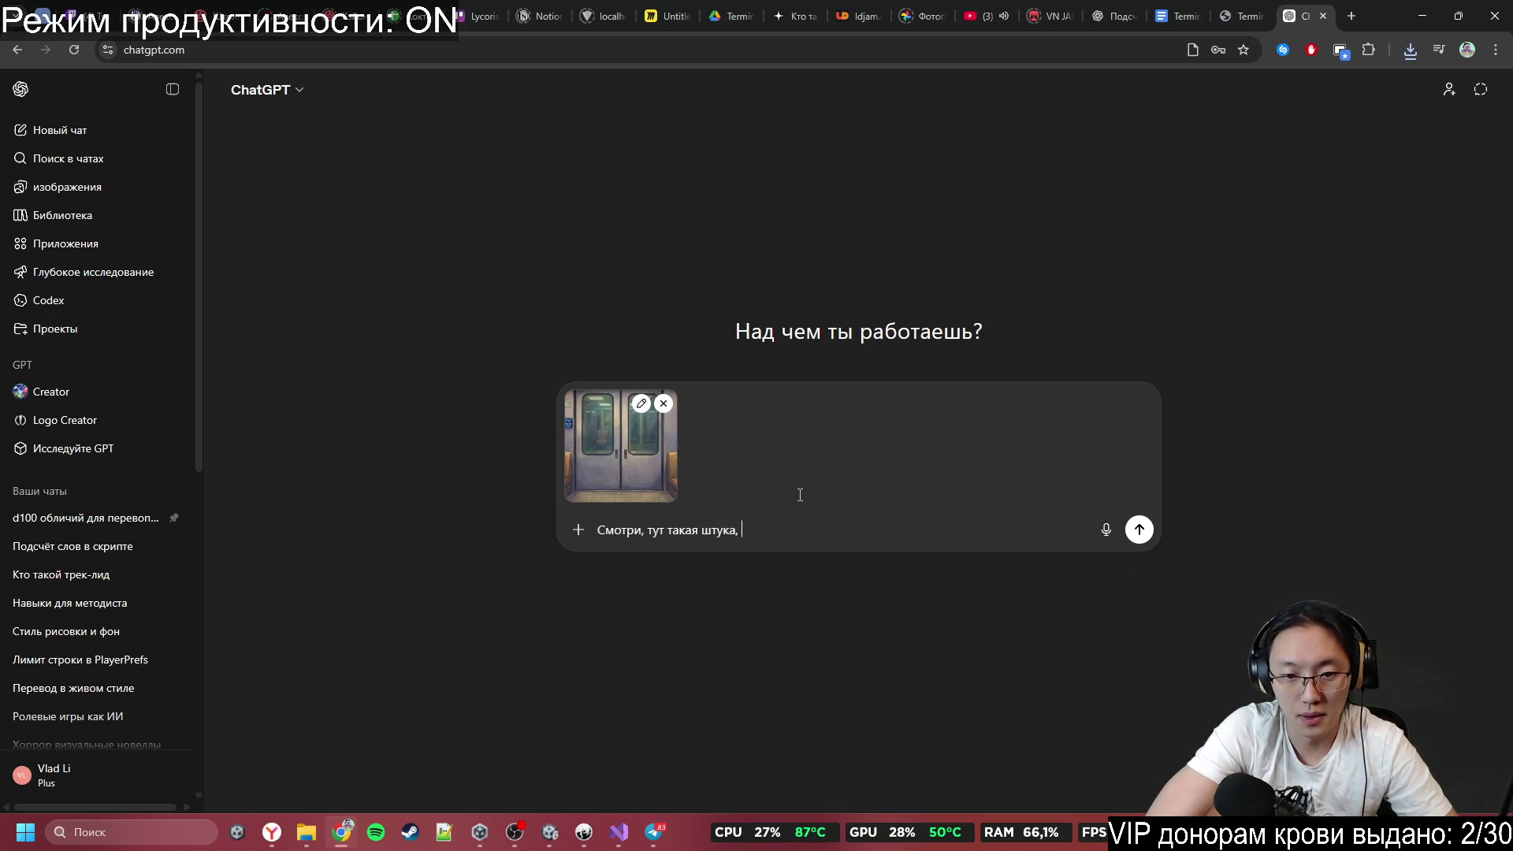
{"action": "type", "text": "жеш"}
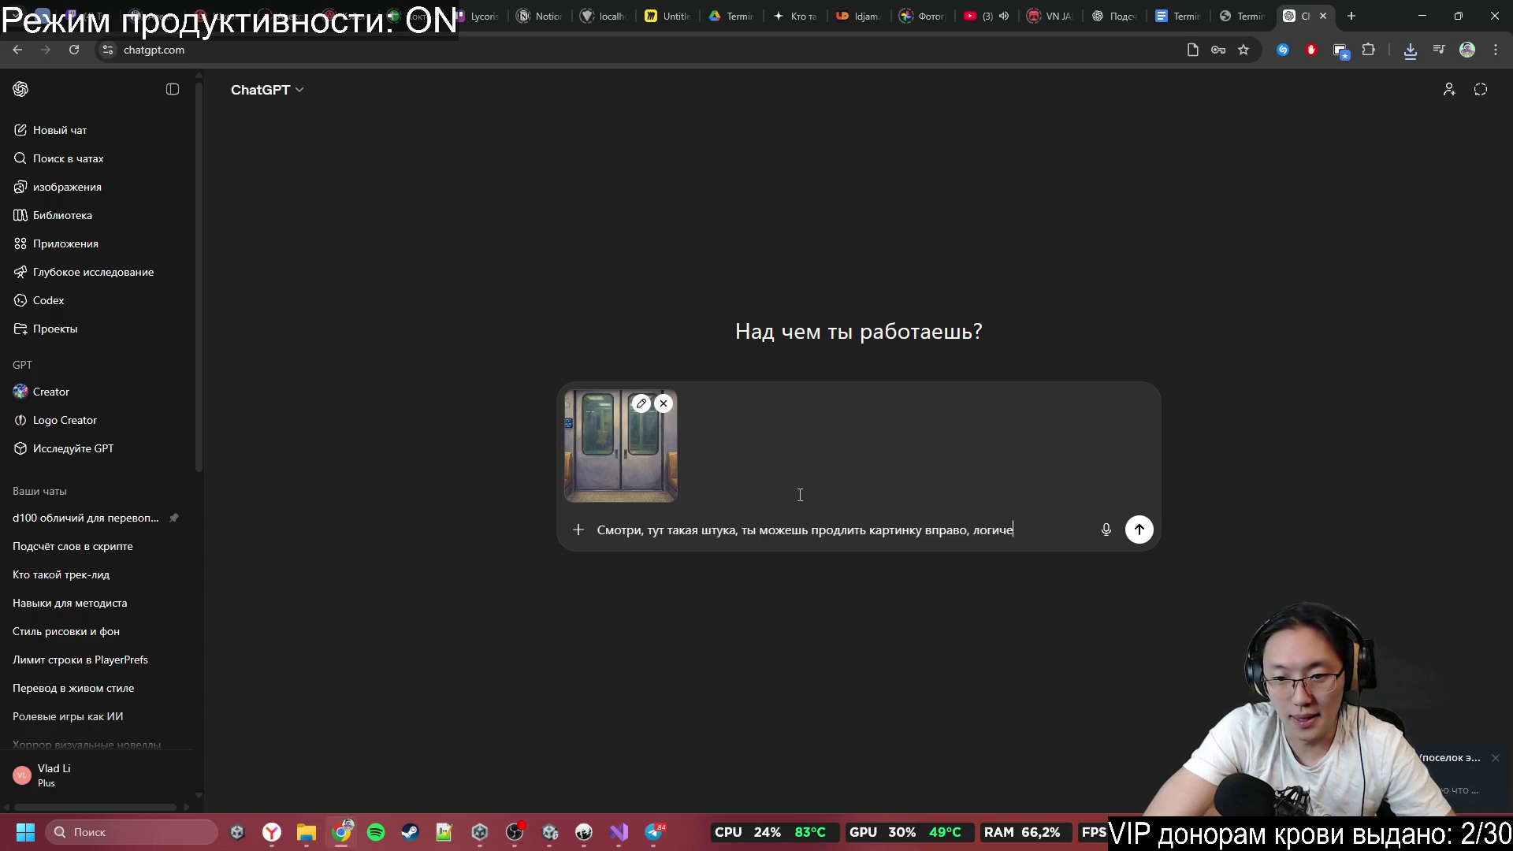
{"action": "type", "text": "орисов"}
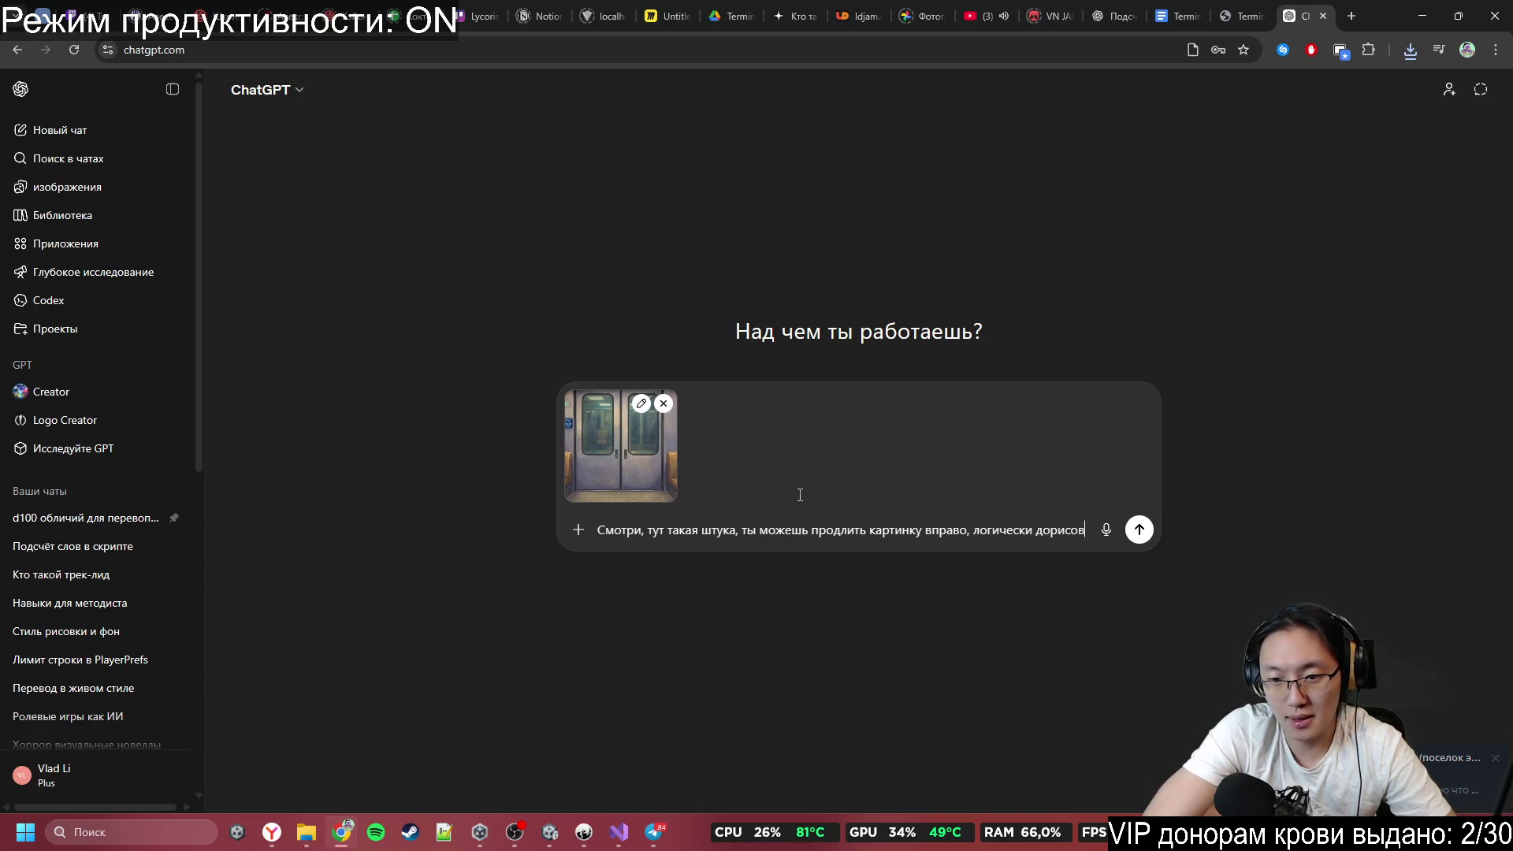
{"action": "type", "text": "ав, что"}
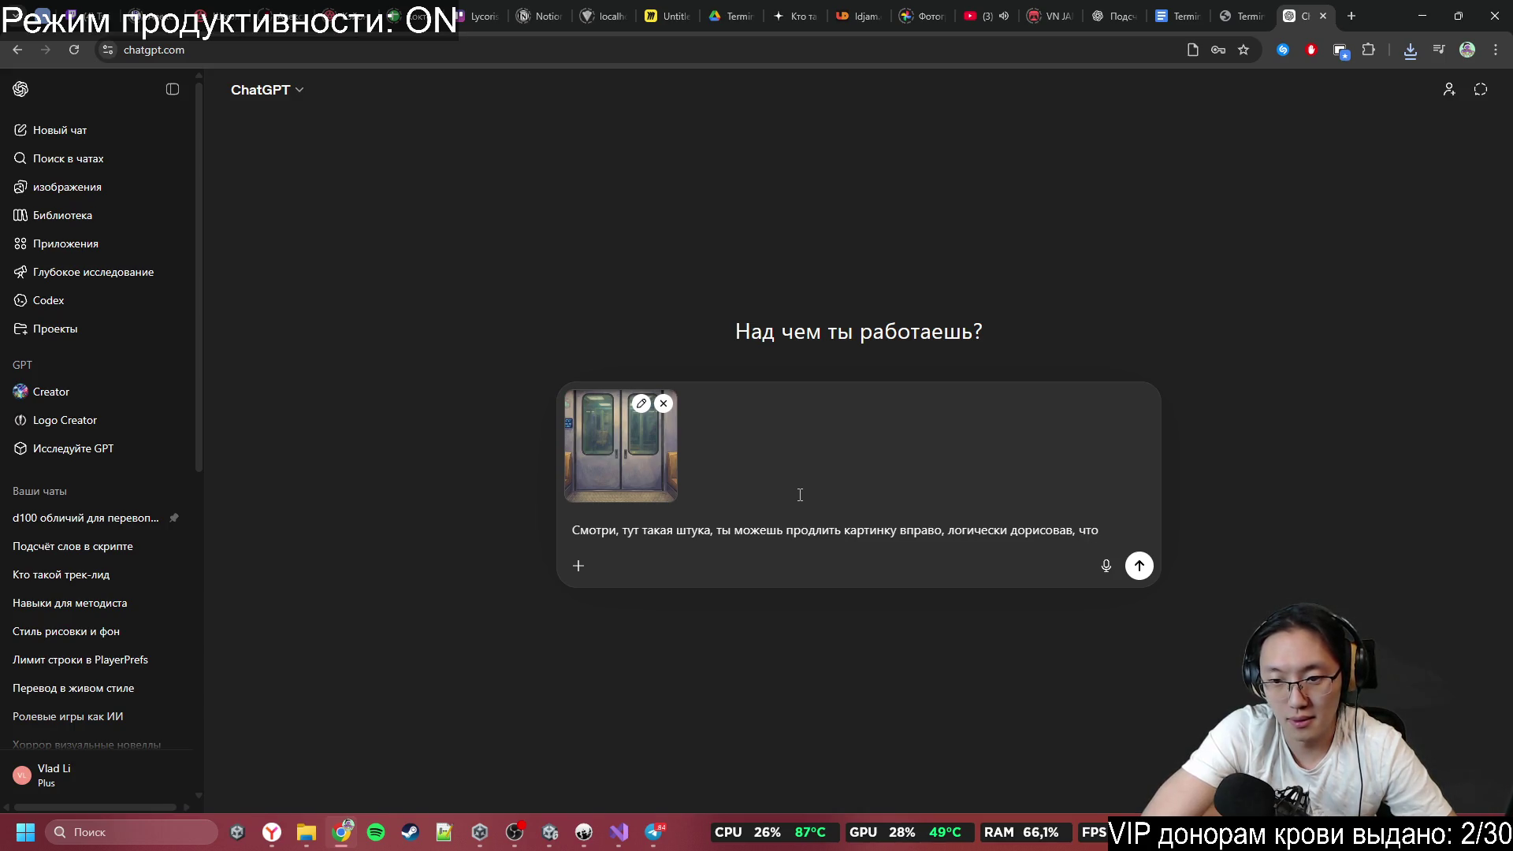
{"action": "type", "text": " там должно быть ("}
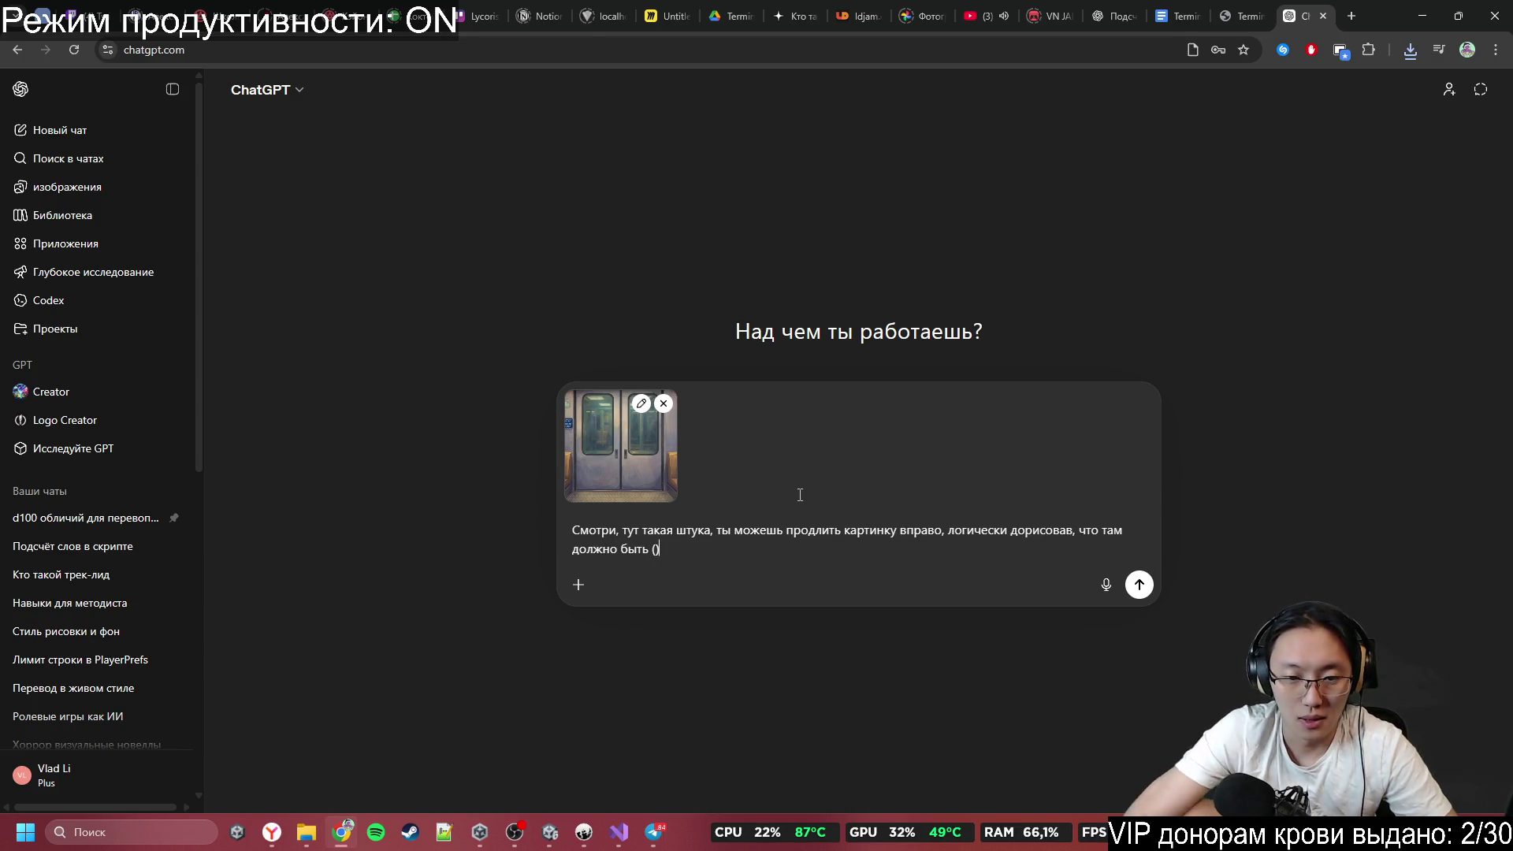
{"action": "type", "text": "тно"}
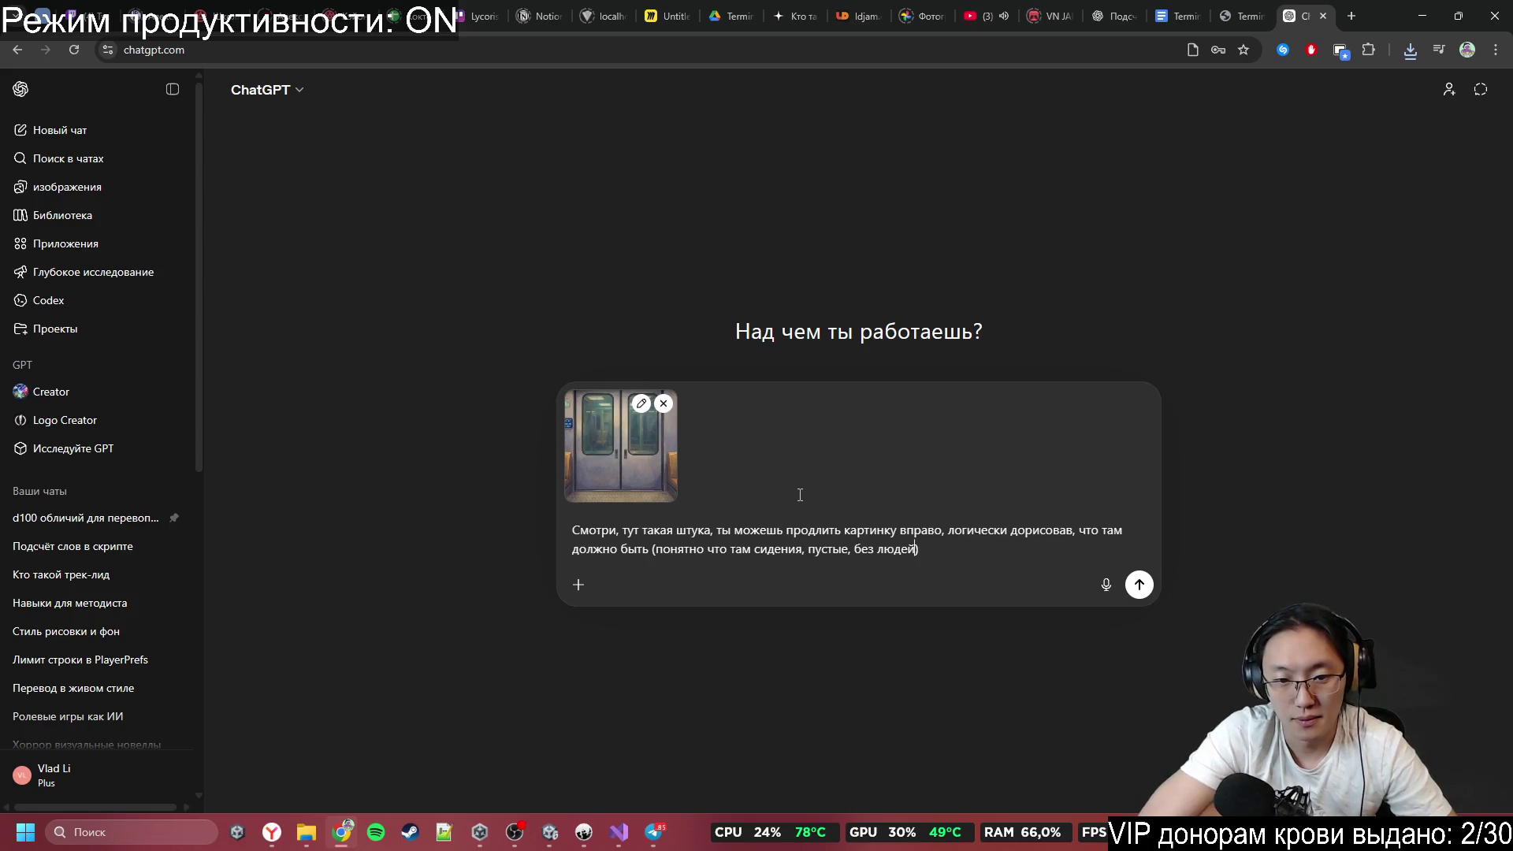
{"action": "key", "text": "Return"}
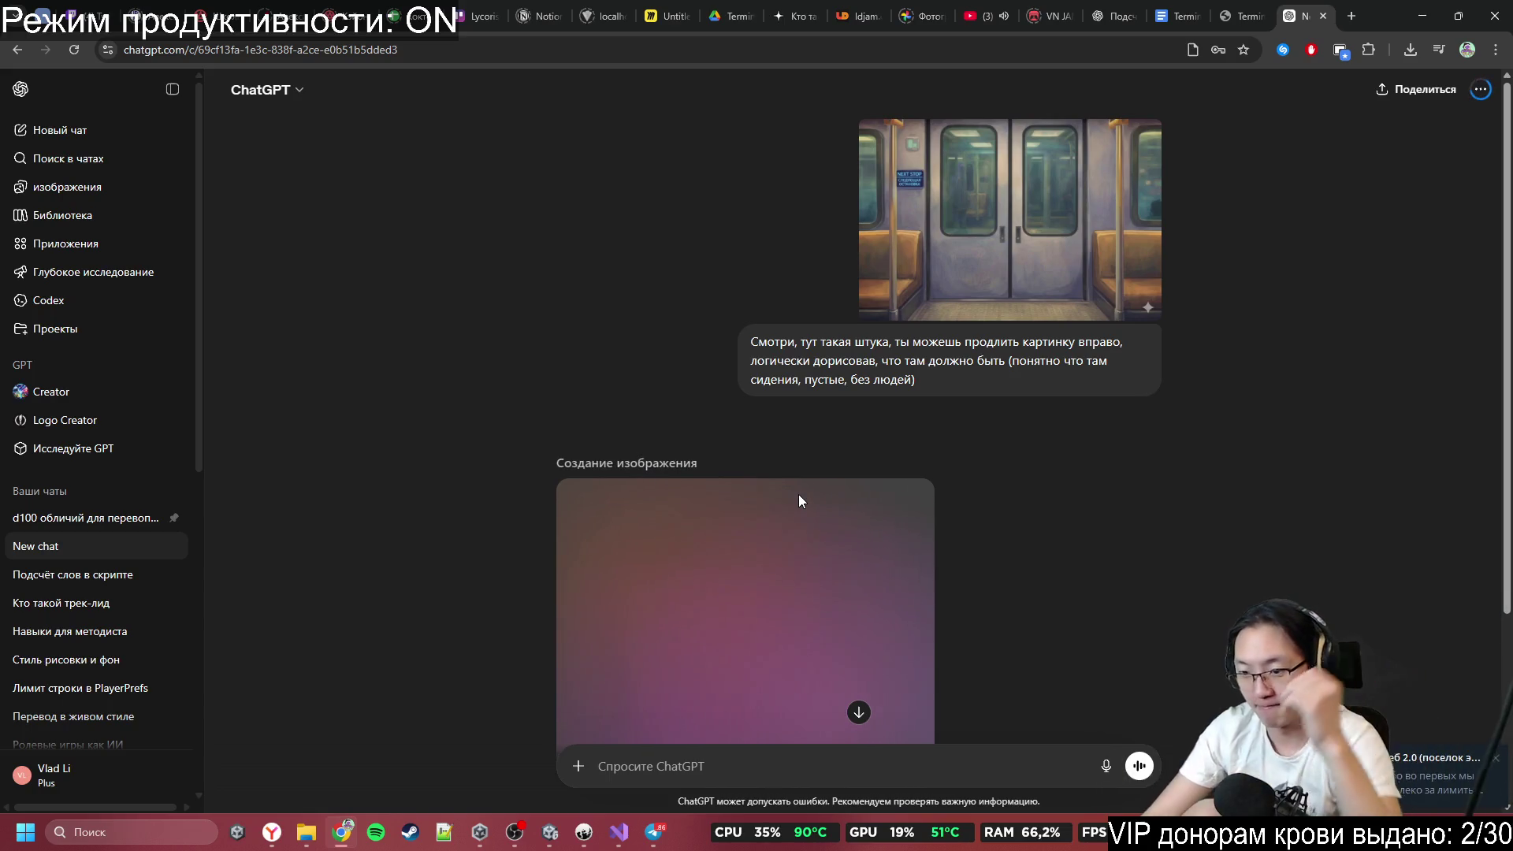
Open the group chat from the notification and read through the unread messages.
{"action": "left_click", "coordinate": [1453, 775]}
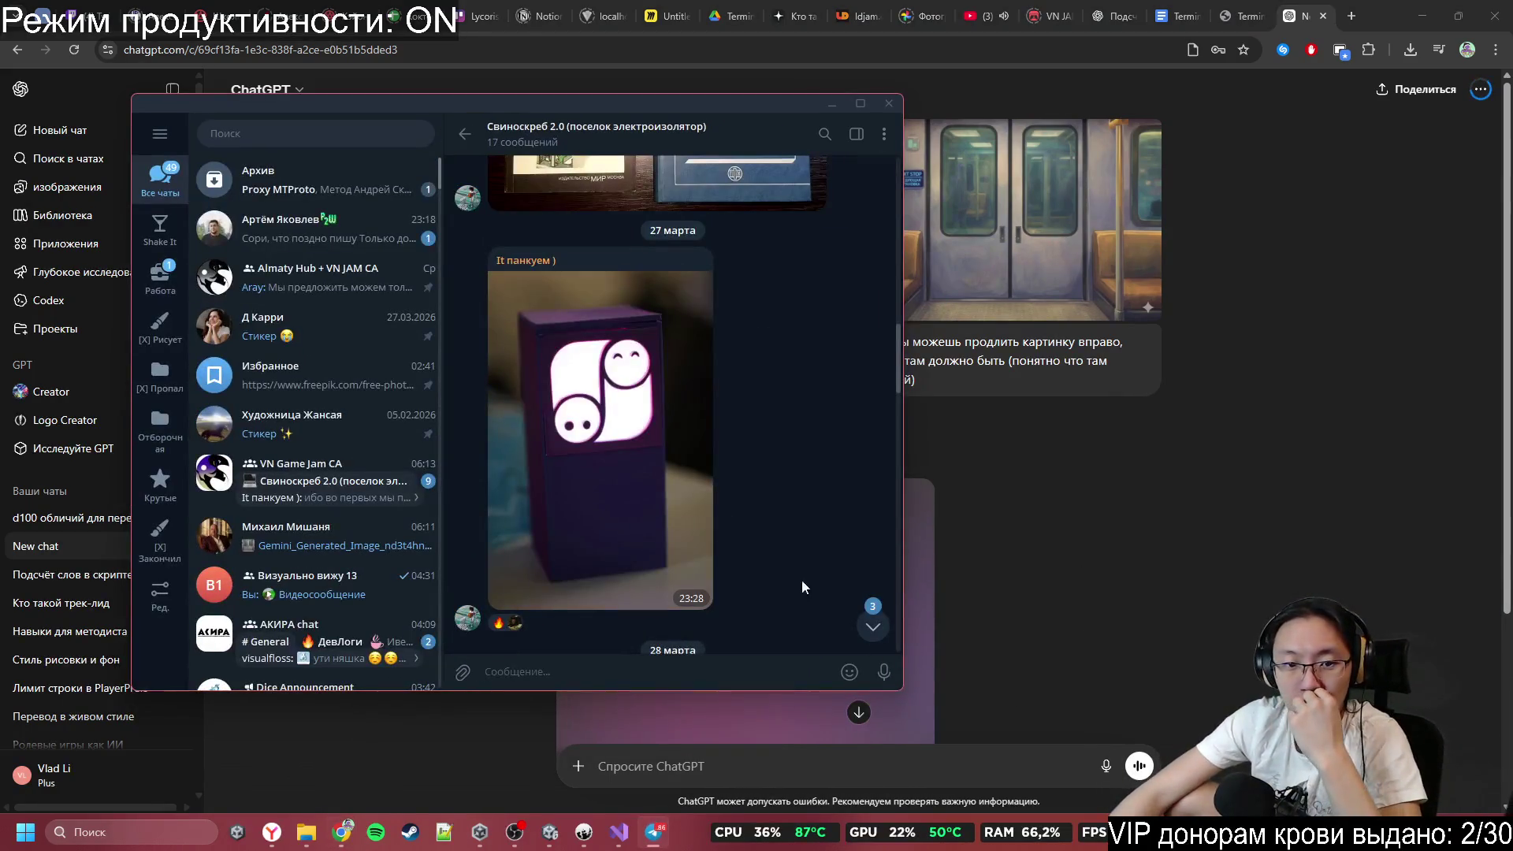
{"action": "left_click", "coordinate": [872, 626]}
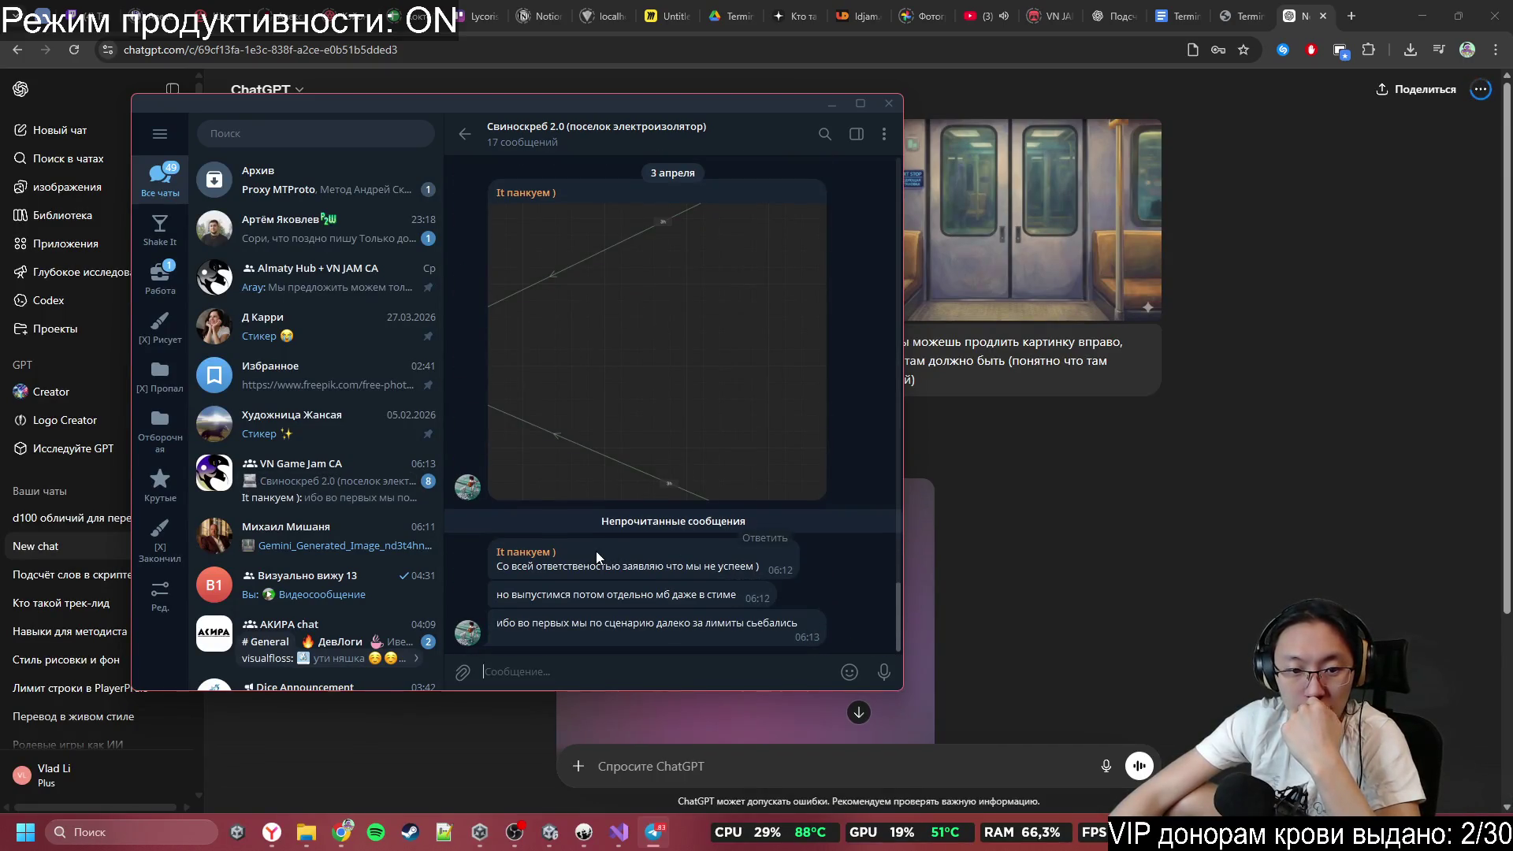
{"action": "left_click_drag", "start_coordinate": [571, 567], "coordinate": [669, 579]}
{"action": "left_click", "coordinate": [595, 591]}
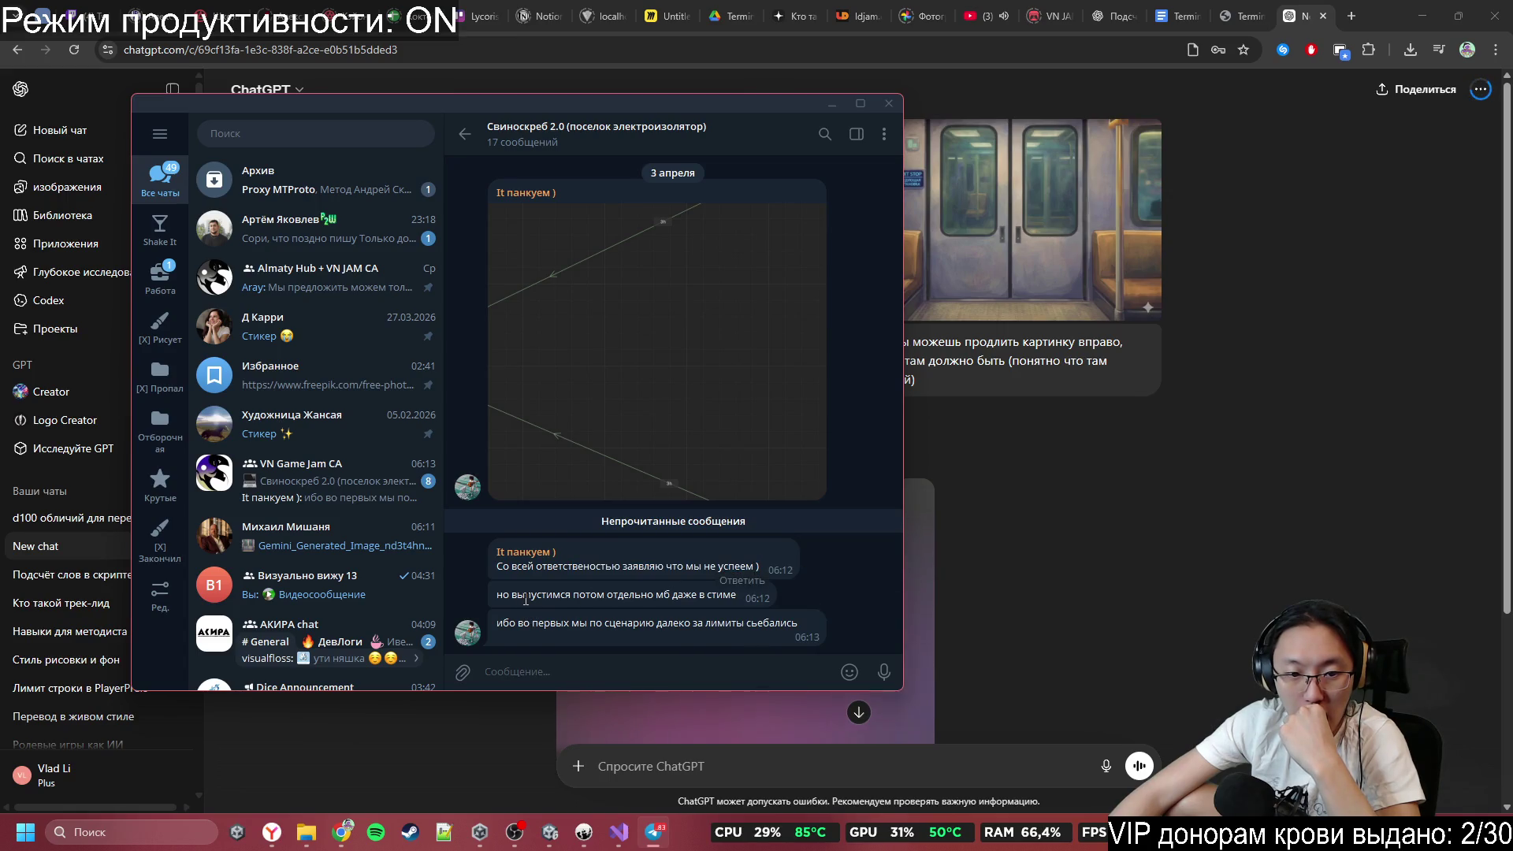
{"action": "mouse_move", "coordinate": [525, 599]}
{"action": "left_mouse_down"}
{"action": "mouse_move", "coordinate": [737, 601]}
{"action": "mouse_move", "coordinate": [661, 609]}
{"action": "left_mouse_up"}
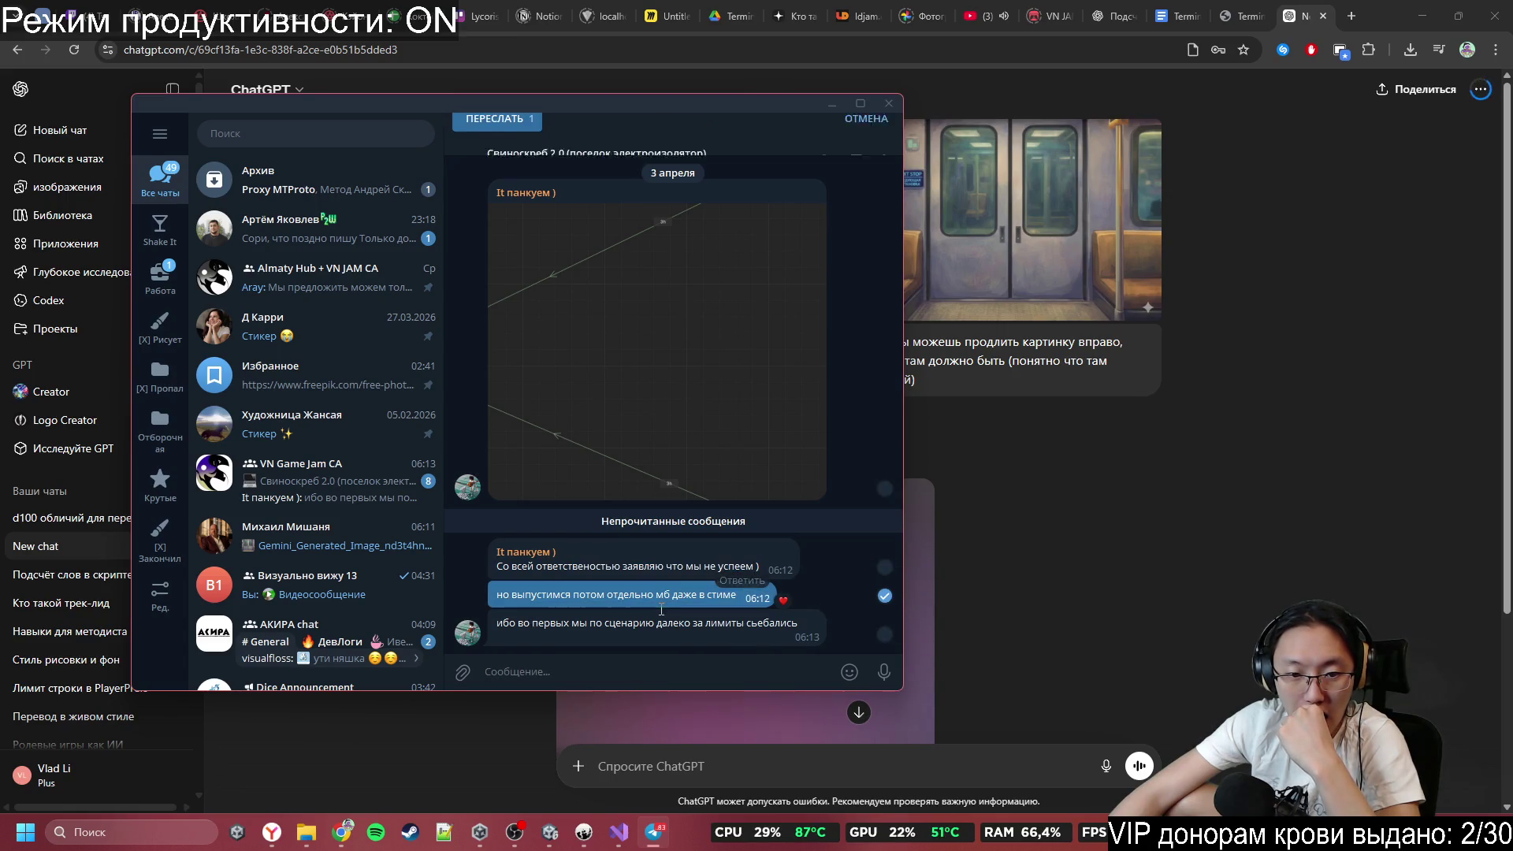
{"action": "left_click", "coordinate": [652, 622]}
{"action": "left_click", "coordinate": [621, 606]}
{"action": "left_click", "coordinate": [619, 642]}
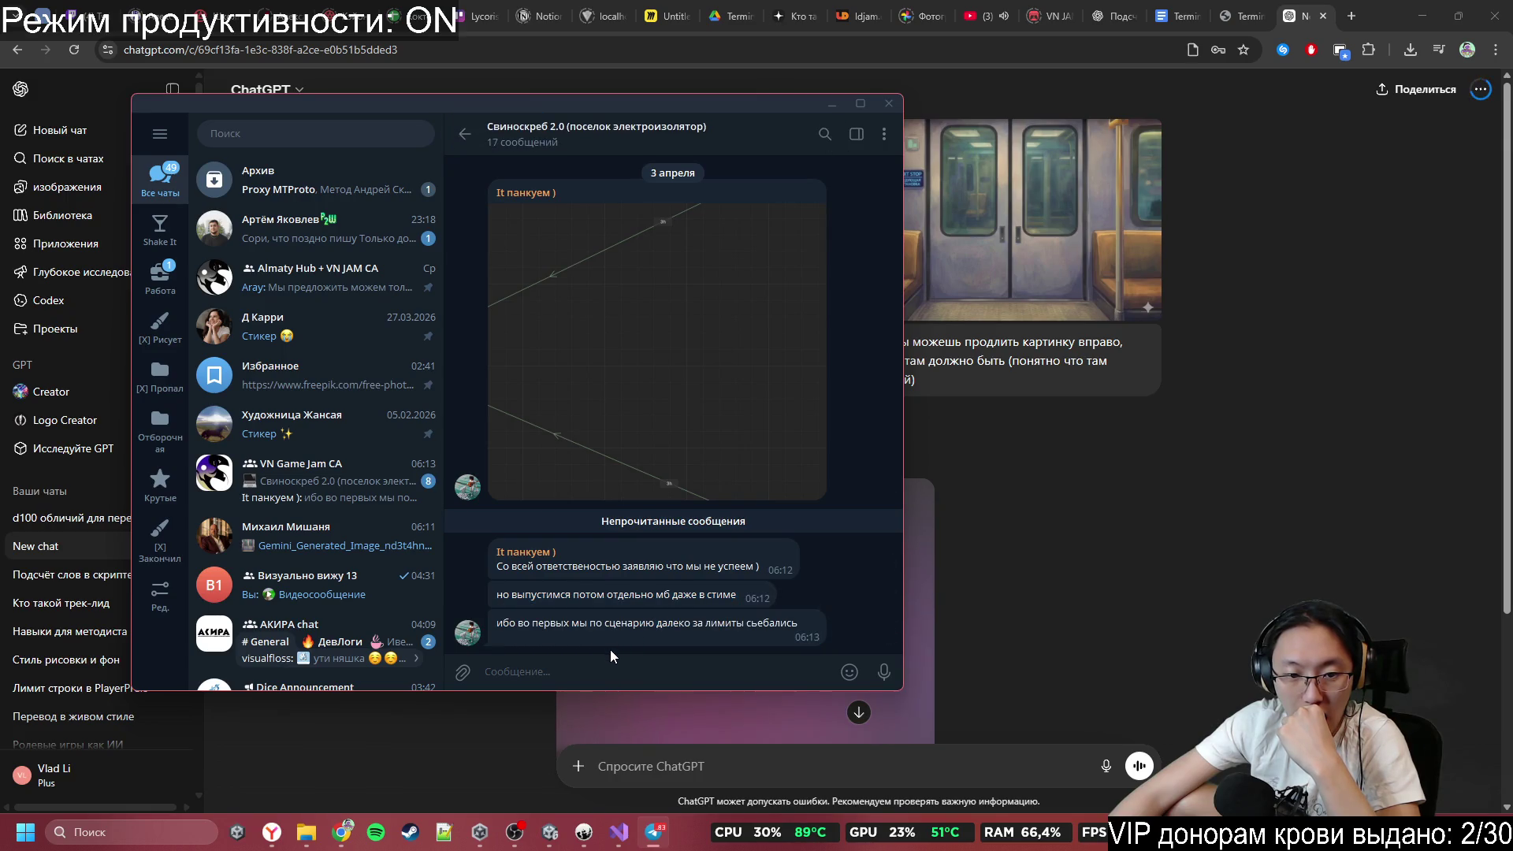
{"action": "left_click", "coordinate": [611, 666]}
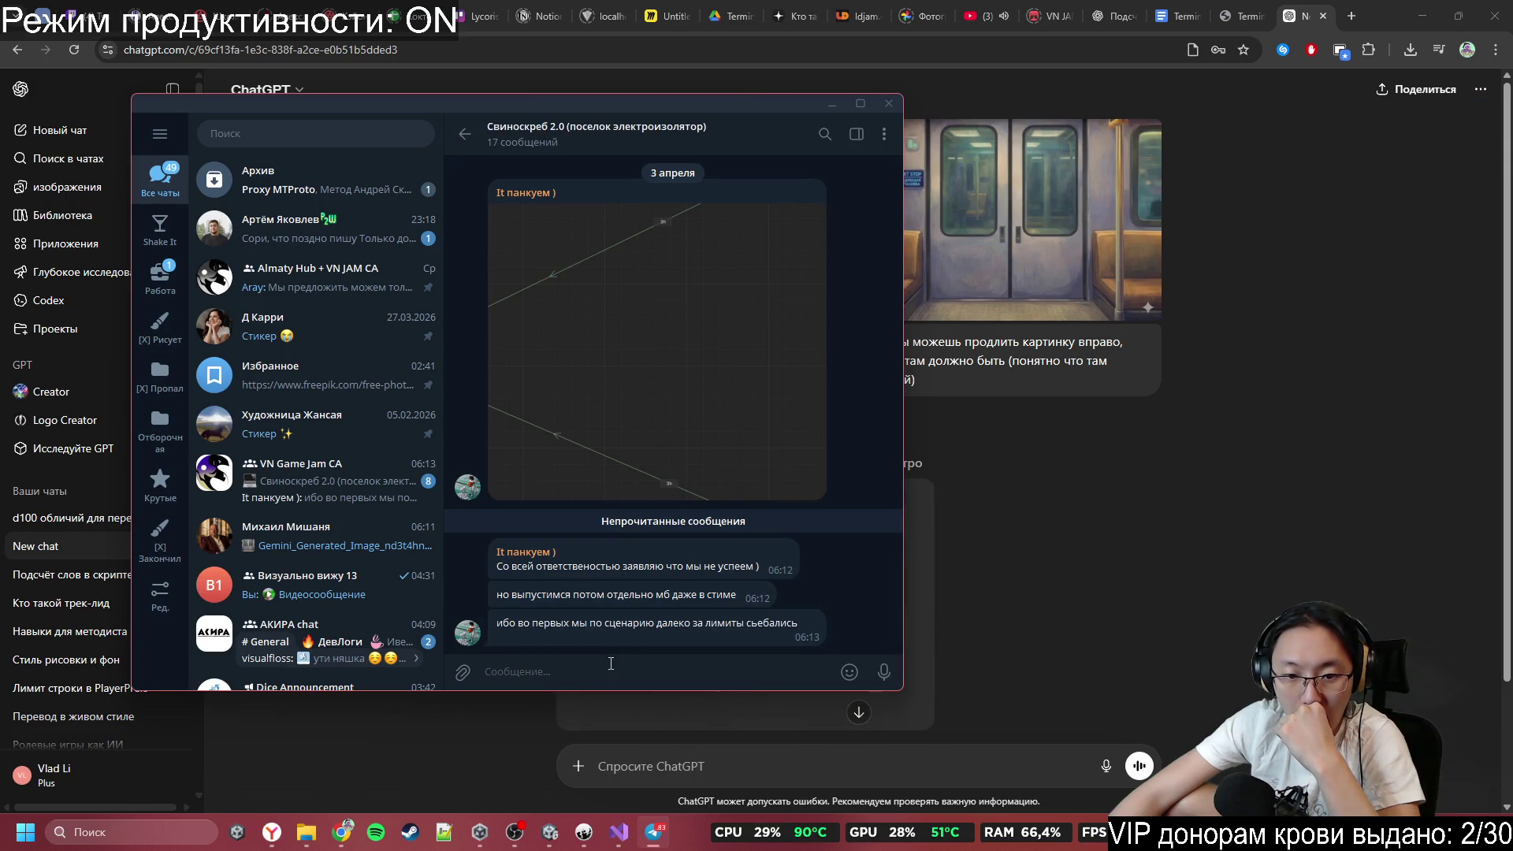
Reply 'Дай пять бро' to the latest message in the group chat.
{"action": "right_click", "coordinate": [706, 628]}
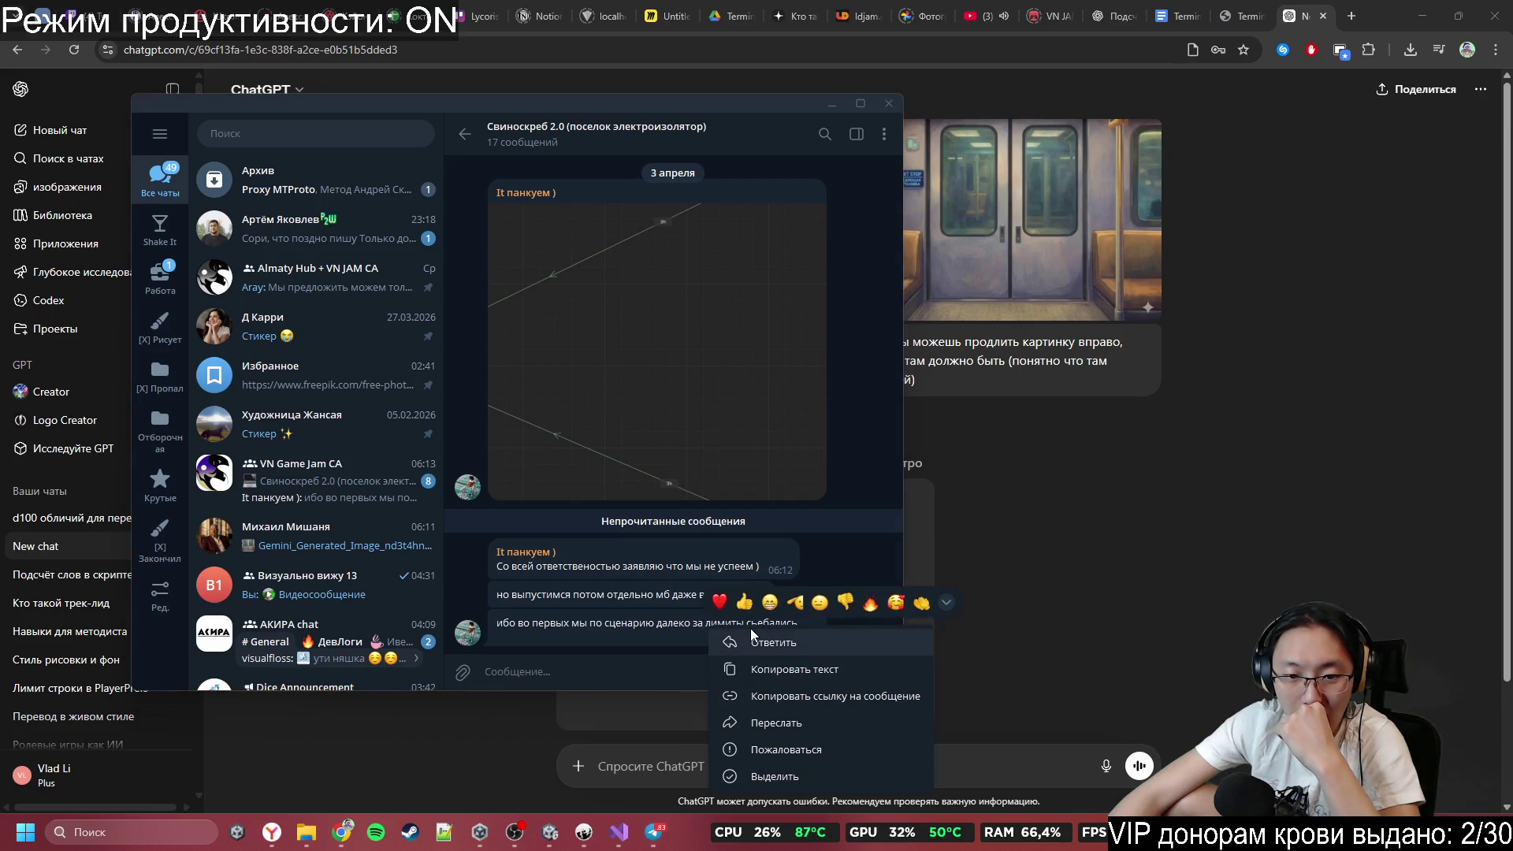
{"action": "left_click", "coordinate": [627, 640]}
{"action": "right_click", "coordinate": [667, 639]}
{"action": "left_click", "coordinate": [736, 651]}
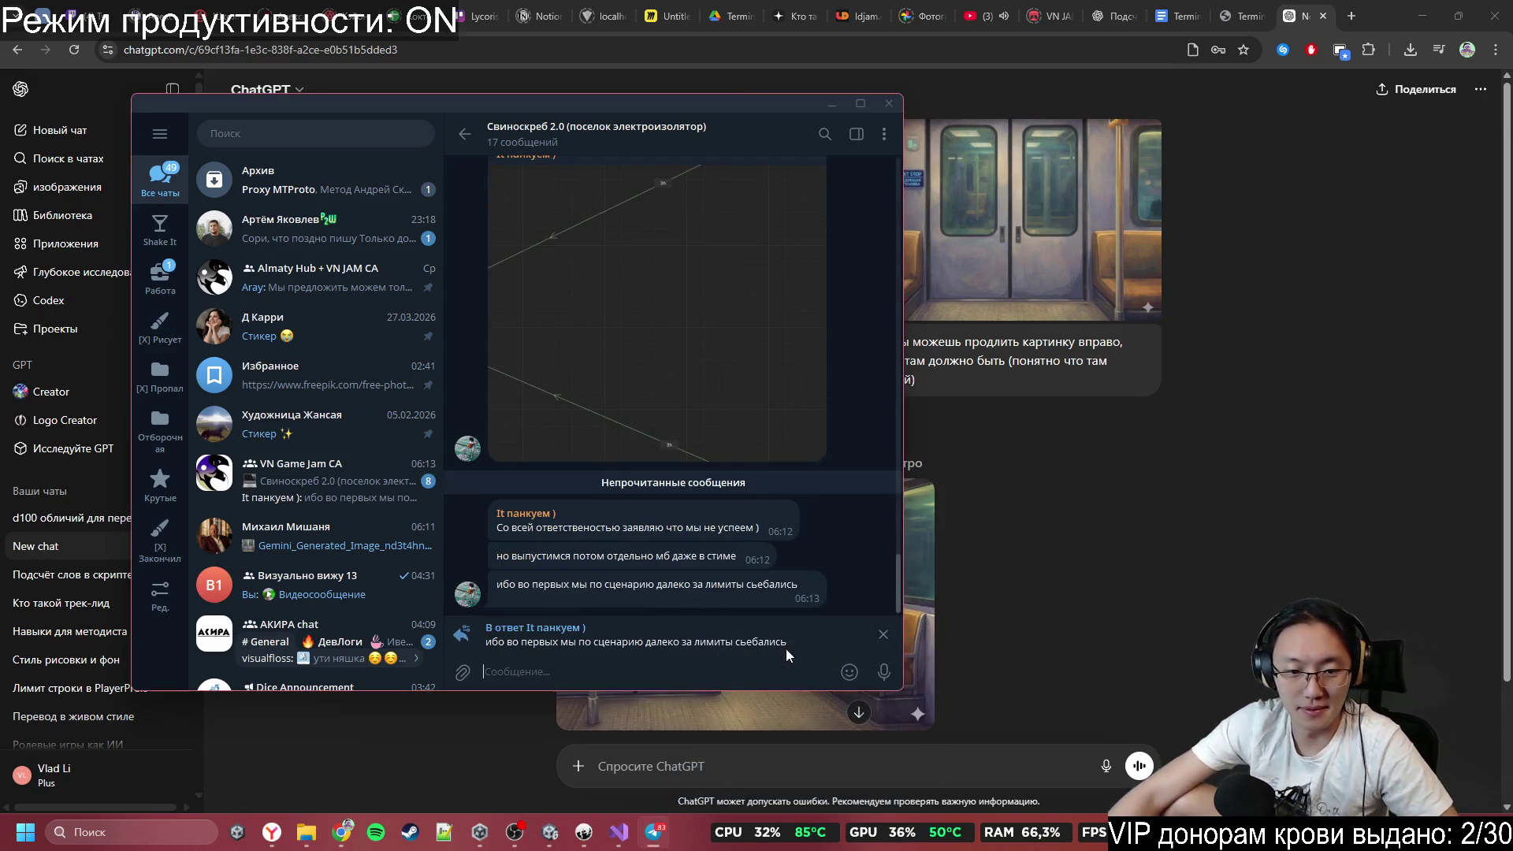
{"action": "type", "text": "Дай пять бро"}
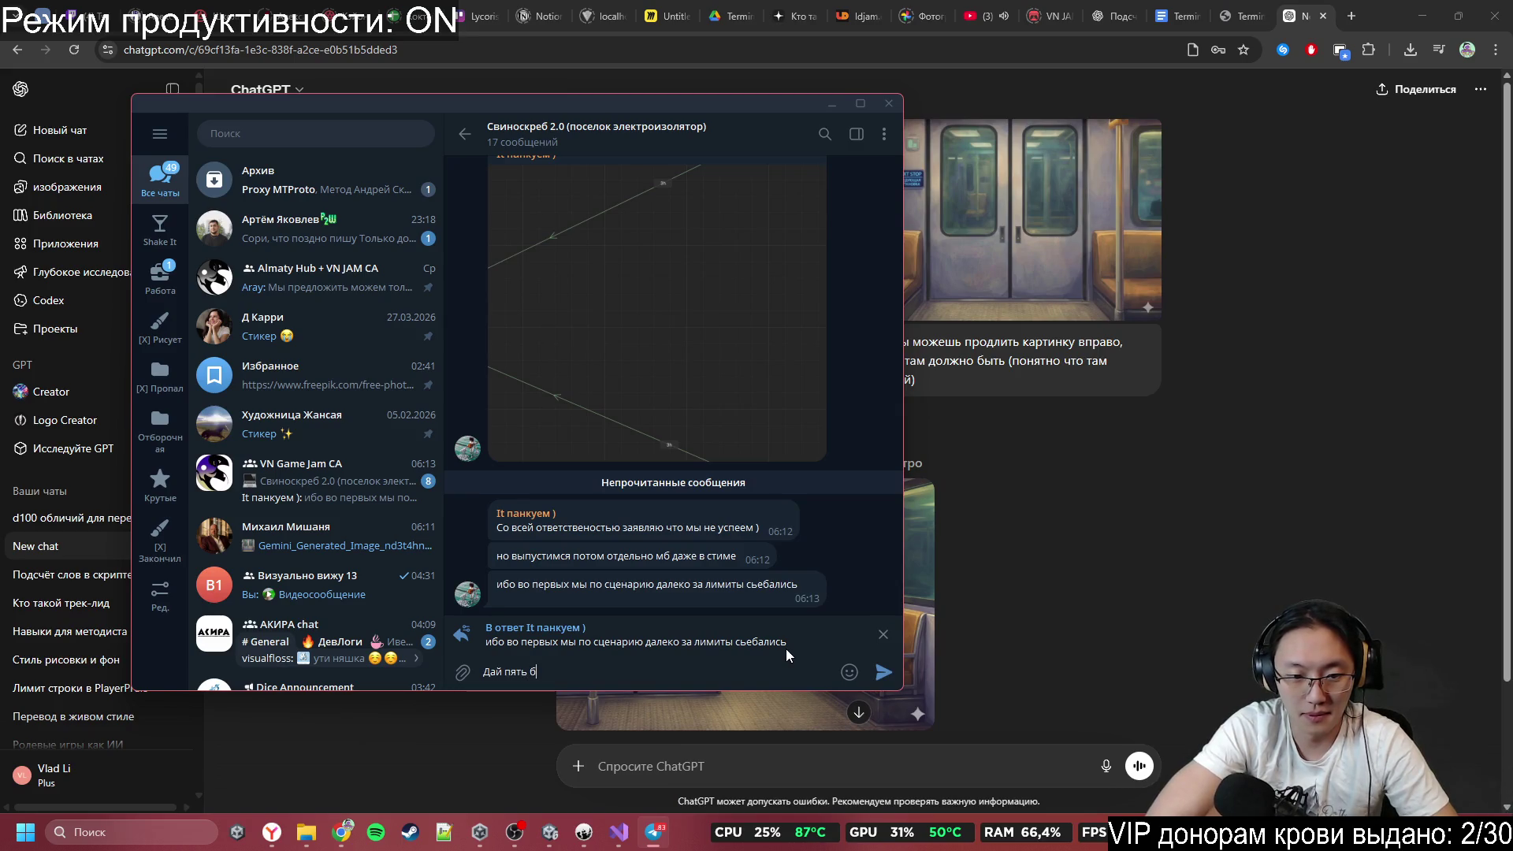
{"action": "key", "text": "Return"}
{"action": "left_click", "coordinate": [1144, 583]}
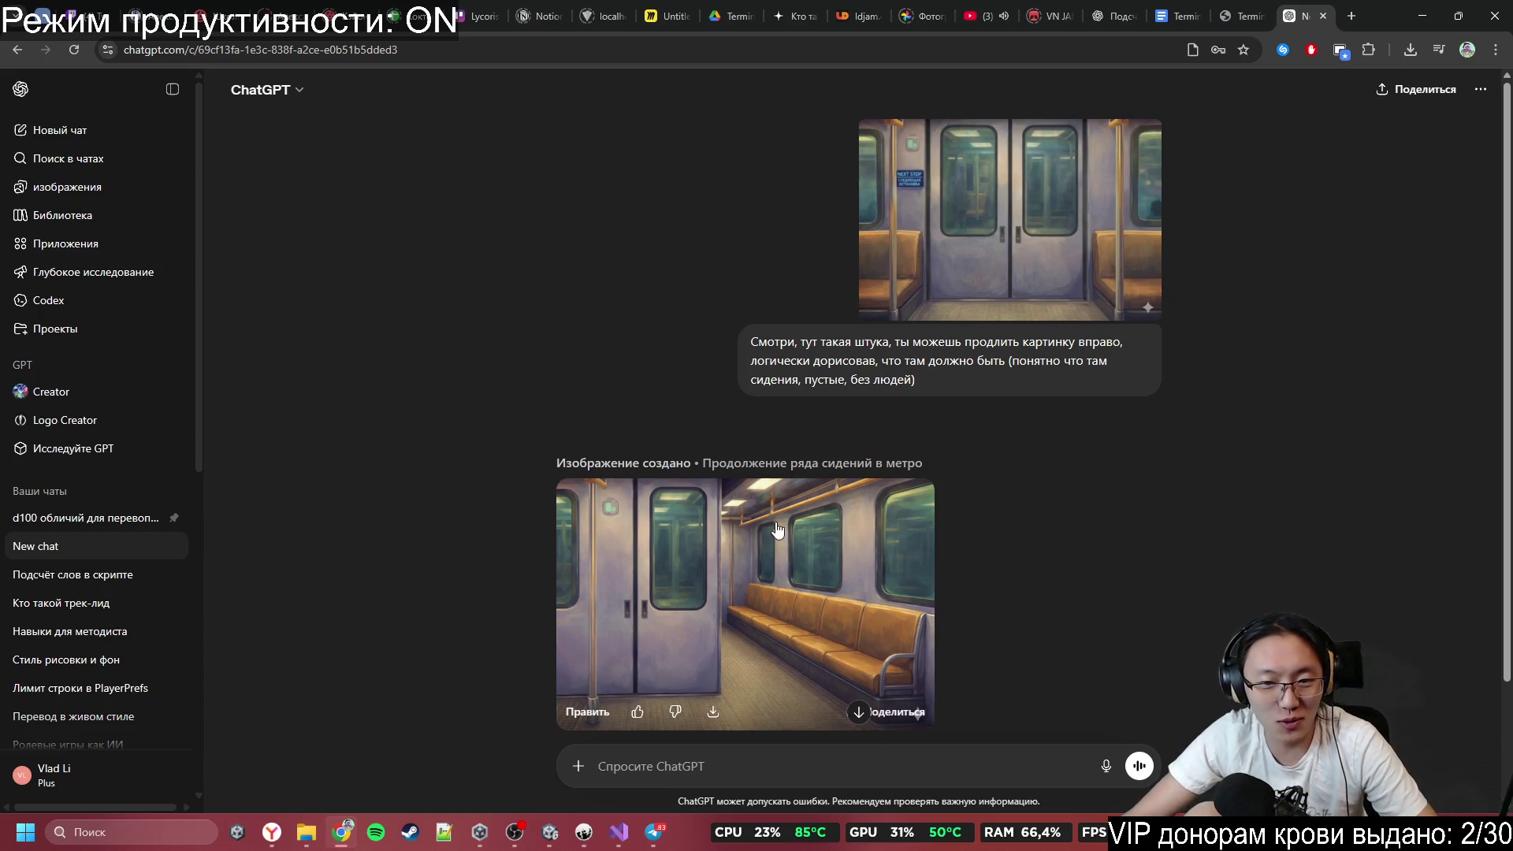
Send ChatGPT 'Не совсем, возвращаемся назад. Ты не продлил ту картинку, которую я тебе скинул'.
{"action": "left_click", "coordinate": [862, 777]}
{"action": "type", "text": "Не с"}
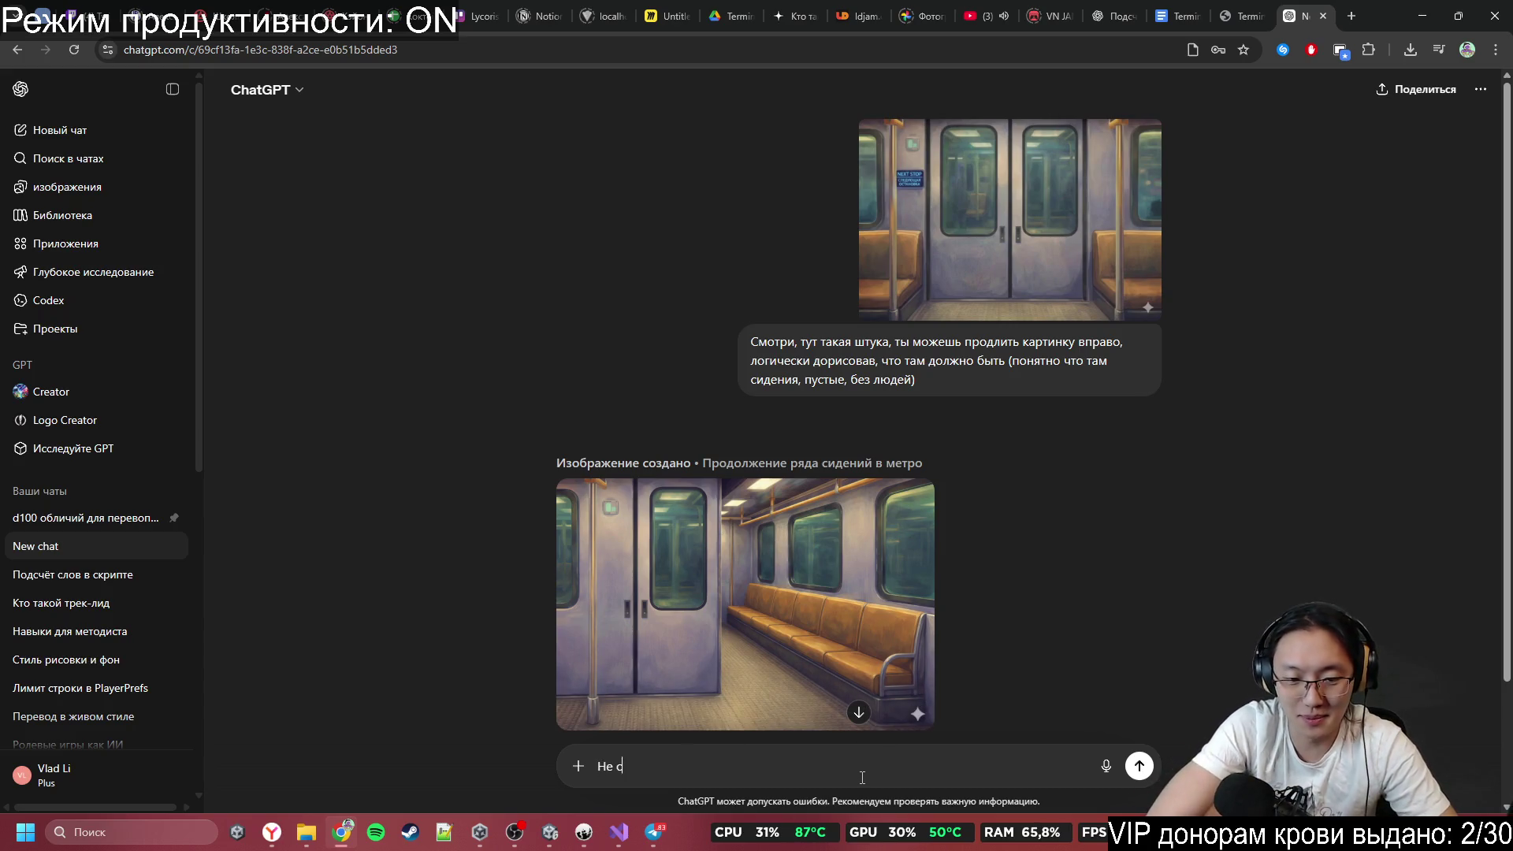
{"action": "type", "text": "овсем, возвращаемся"}
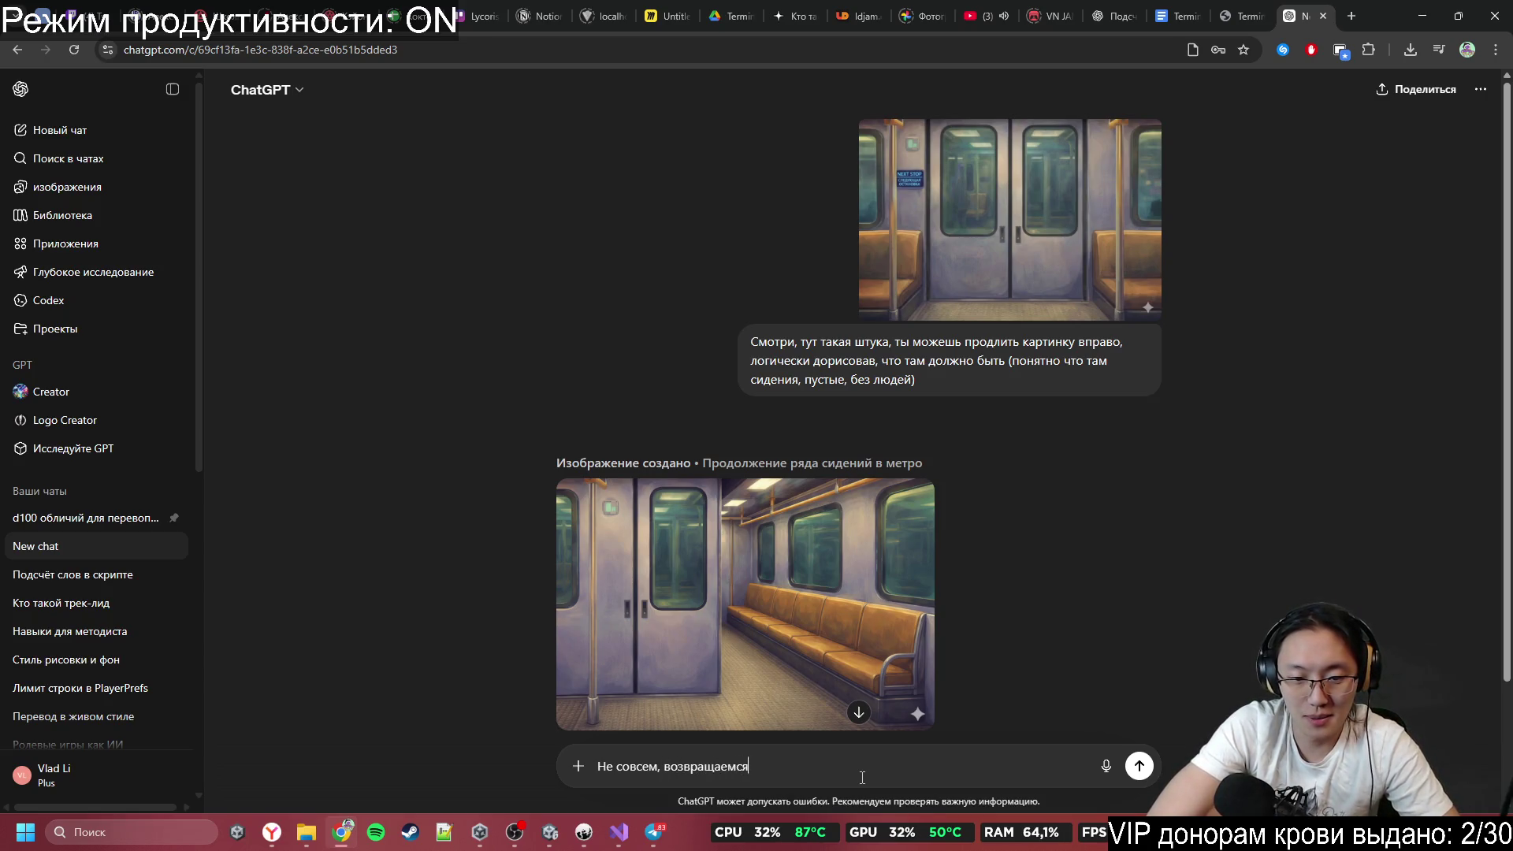
{"action": "type", "text": " назад. Ты не про"}
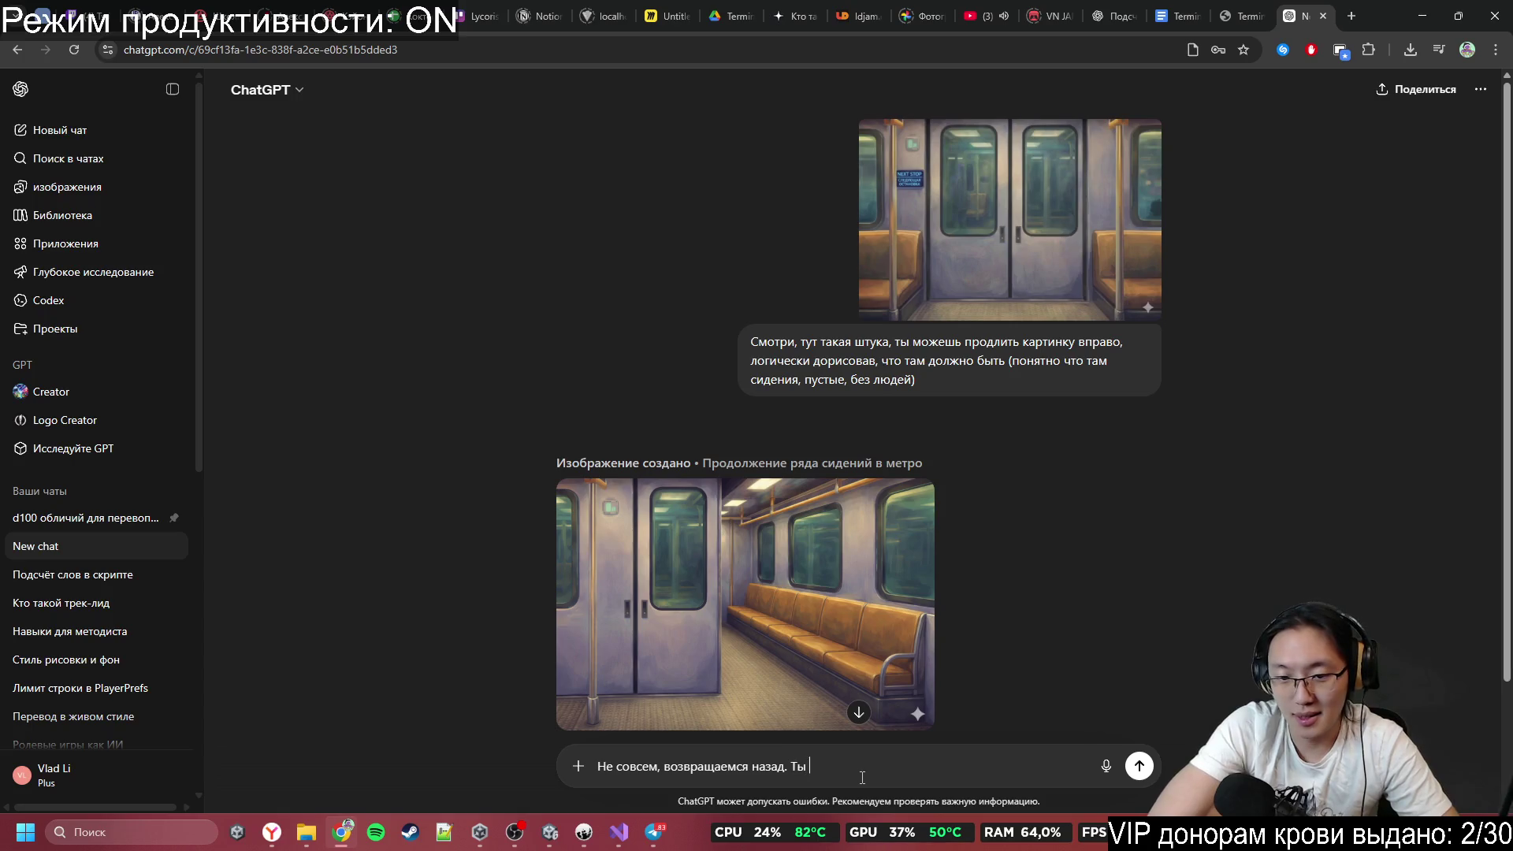
{"action": "type", "text": "длил "}
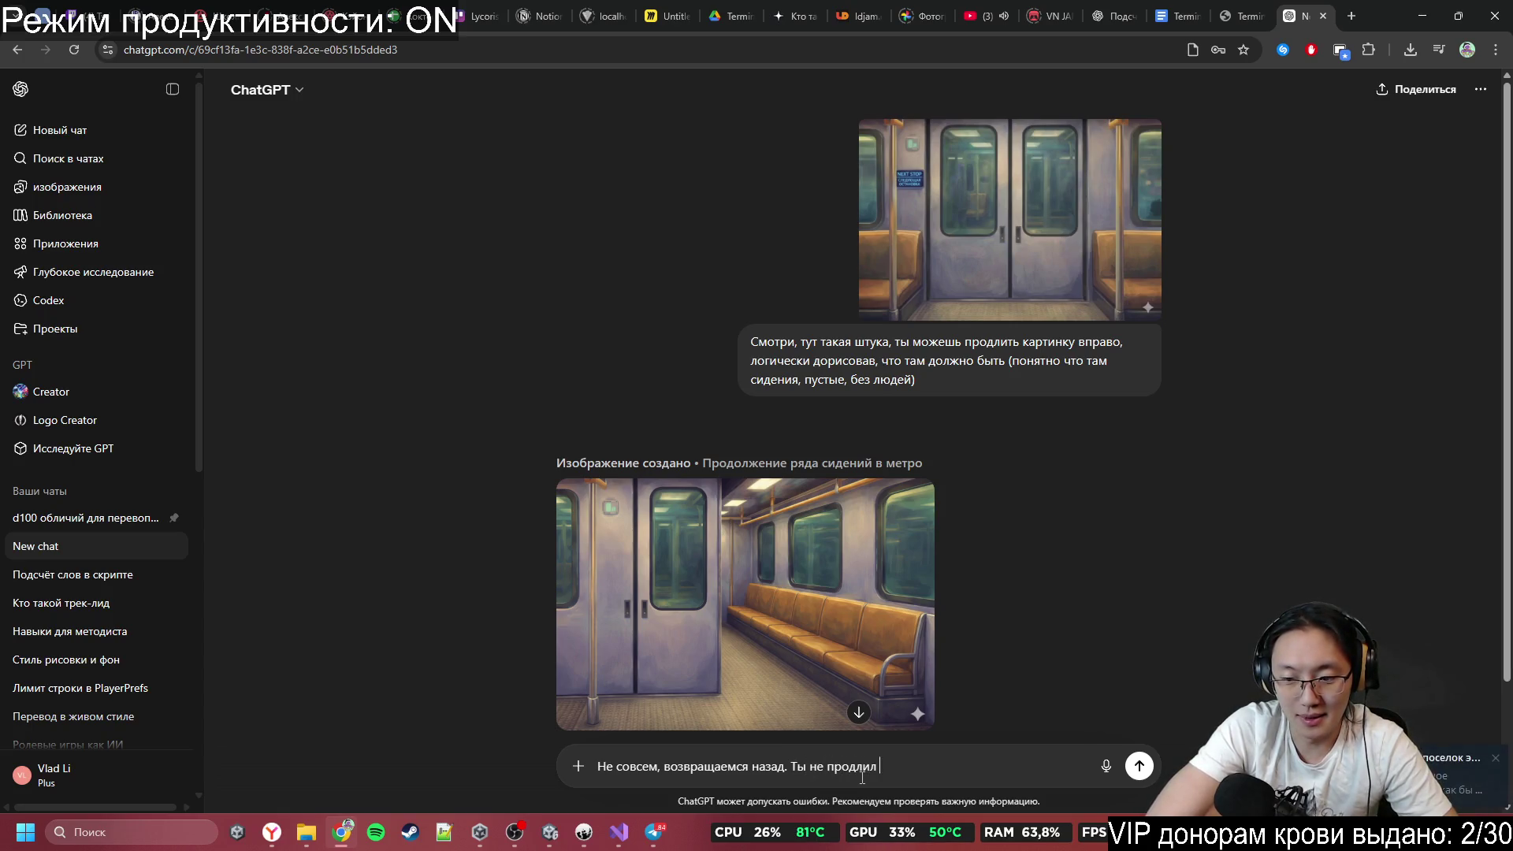
{"action": "type", "text": "ту кар"}
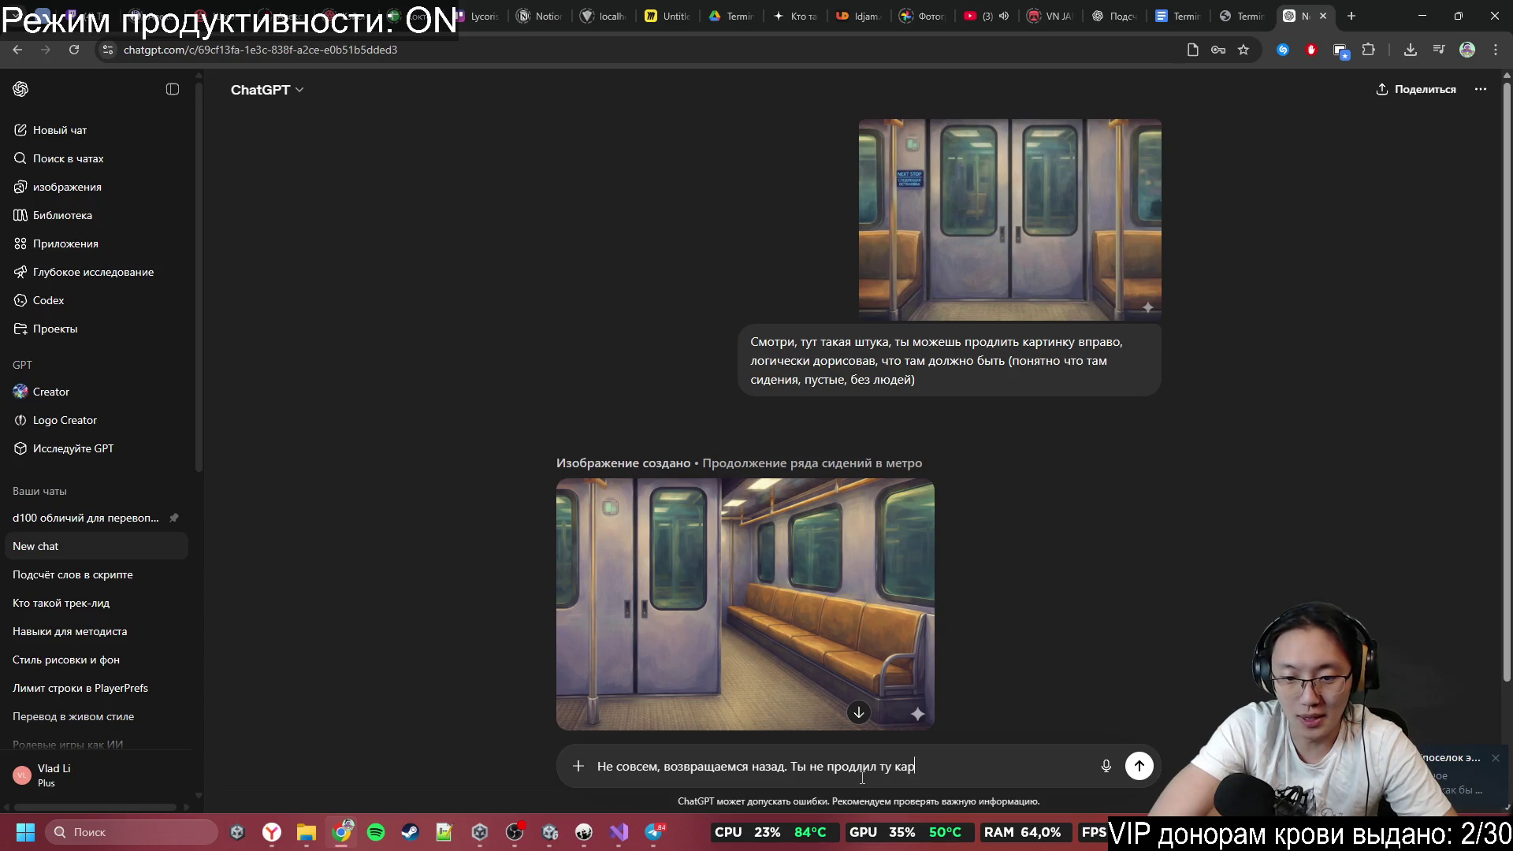
{"action": "type", "text": "тинку, которую "}
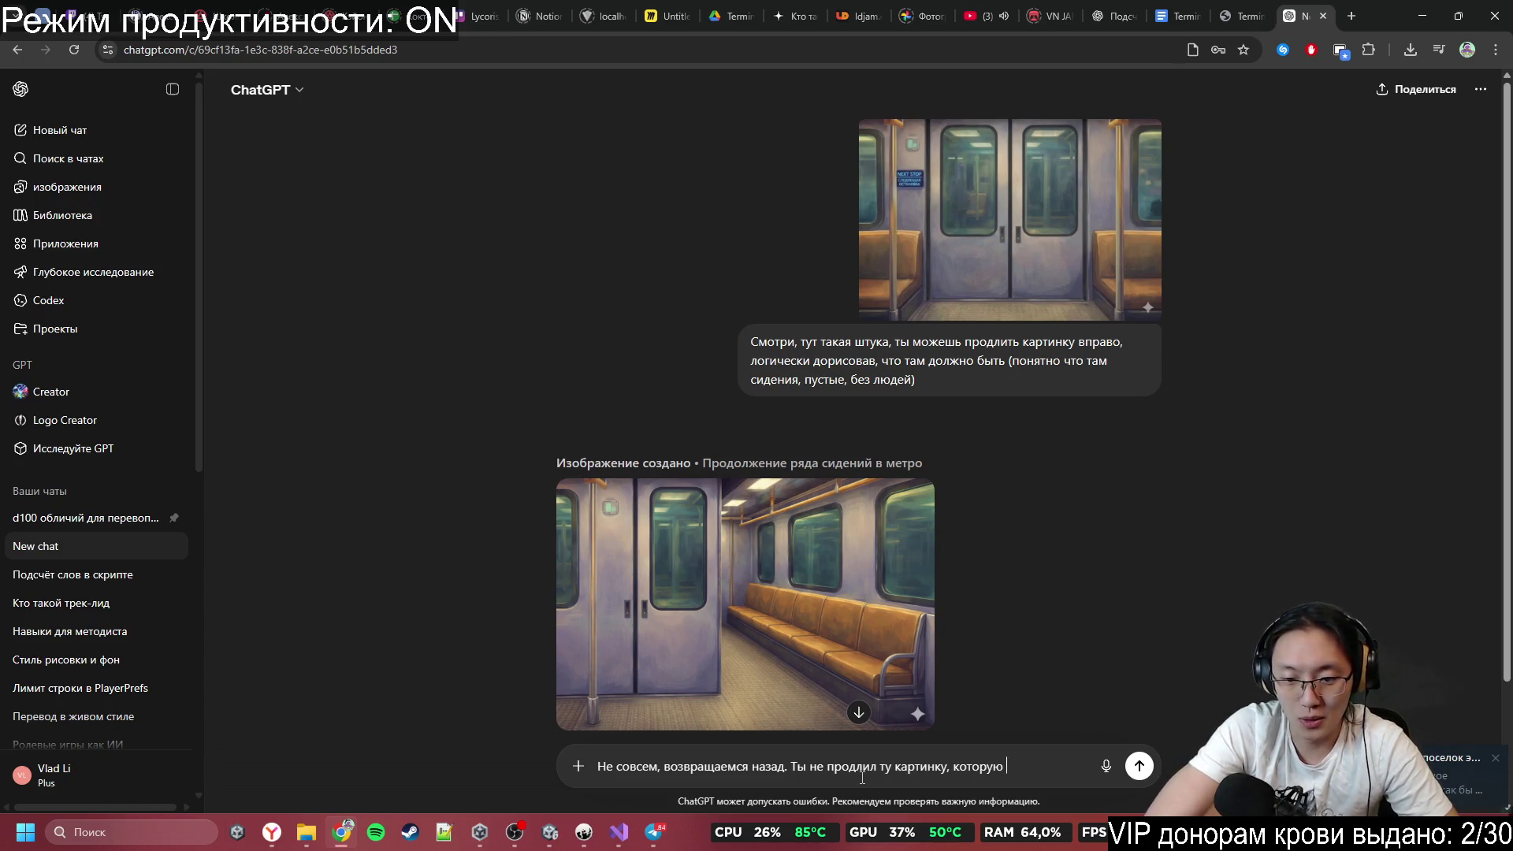
{"action": "type", "text": "я тебе скинул"}
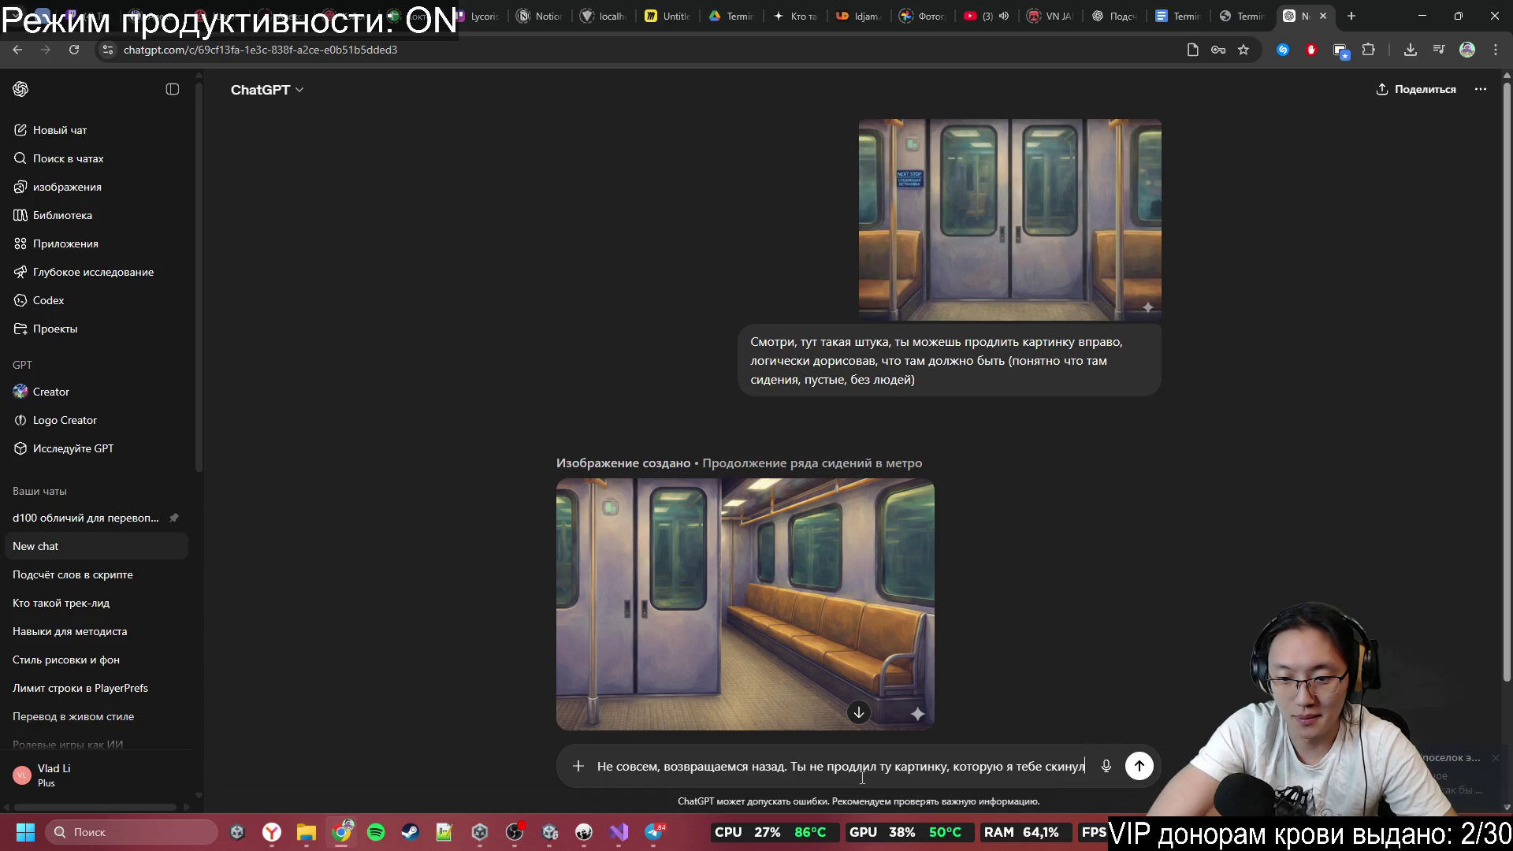
{"action": "key", "text": "Return"}
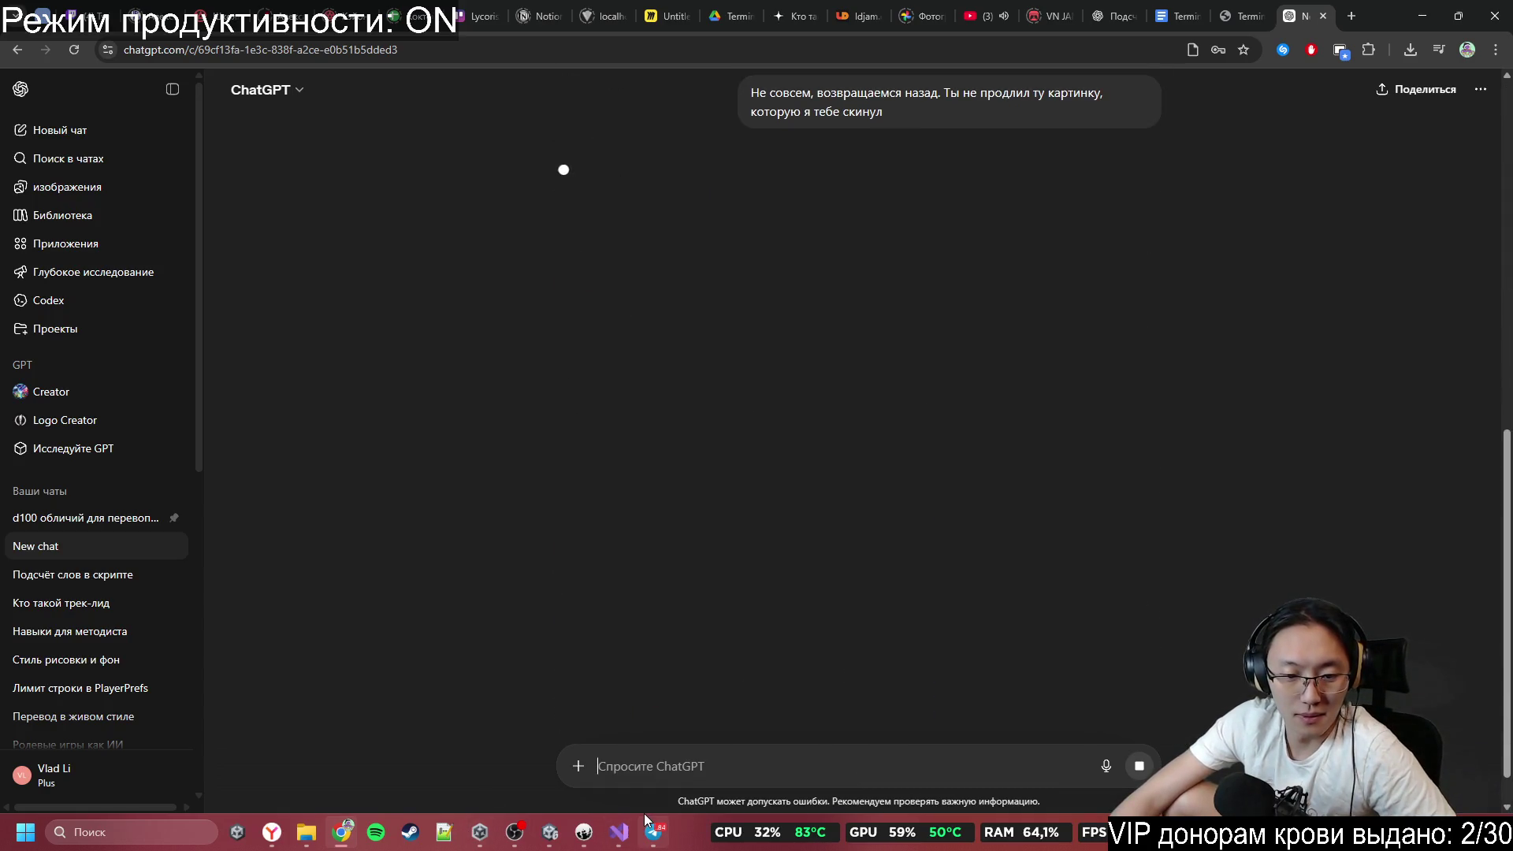
{"action": "left_click", "coordinate": [653, 831]}
View the dialogue-tree diagram full size, then give its message a fire reaction.
{"action": "left_click", "coordinate": [712, 526]}
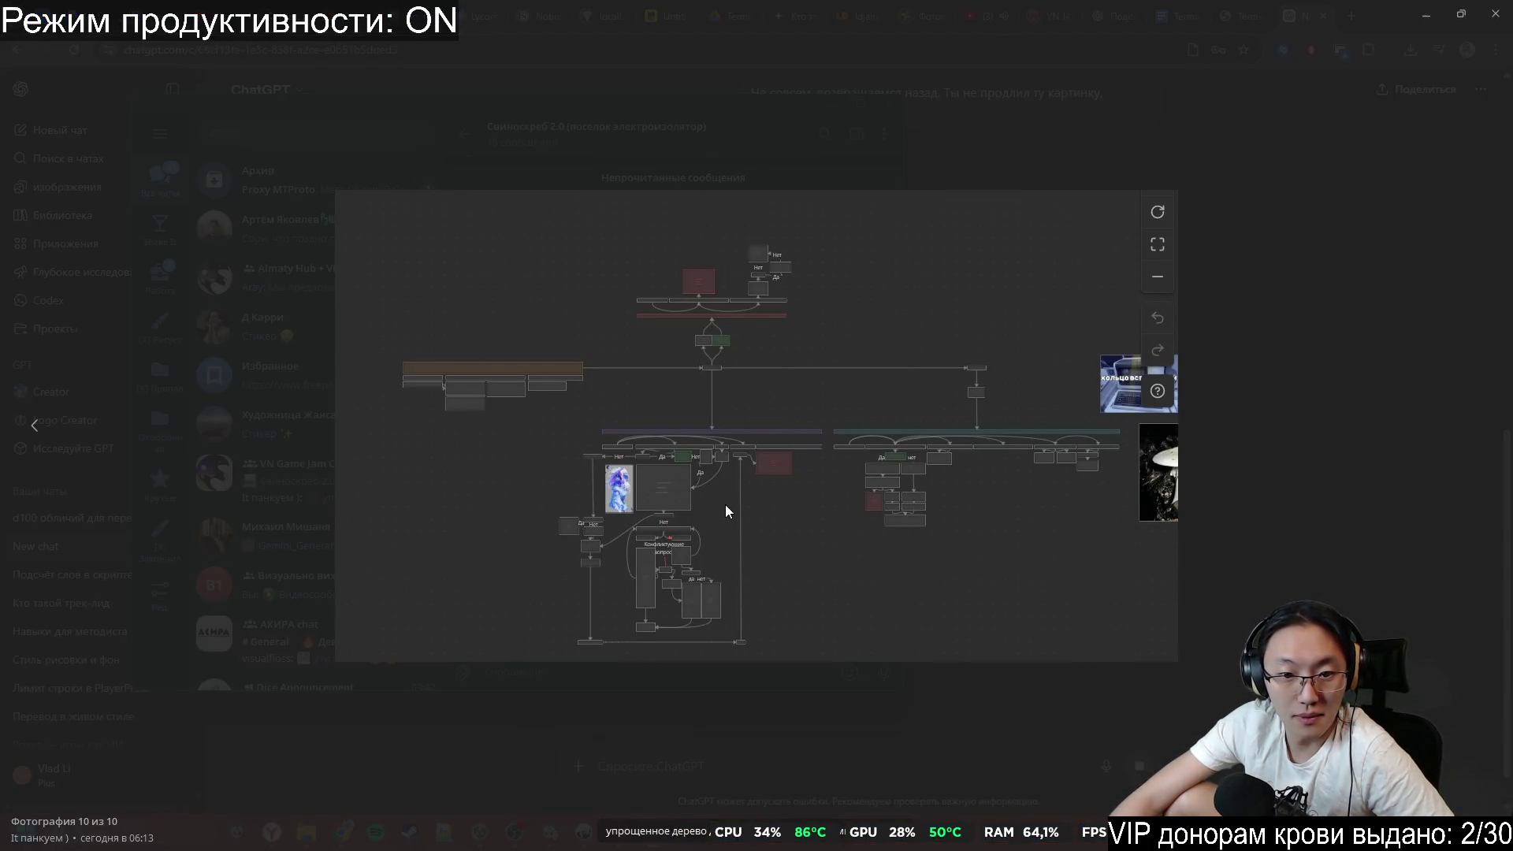
{"action": "left_click", "coordinate": [1188, 708]}
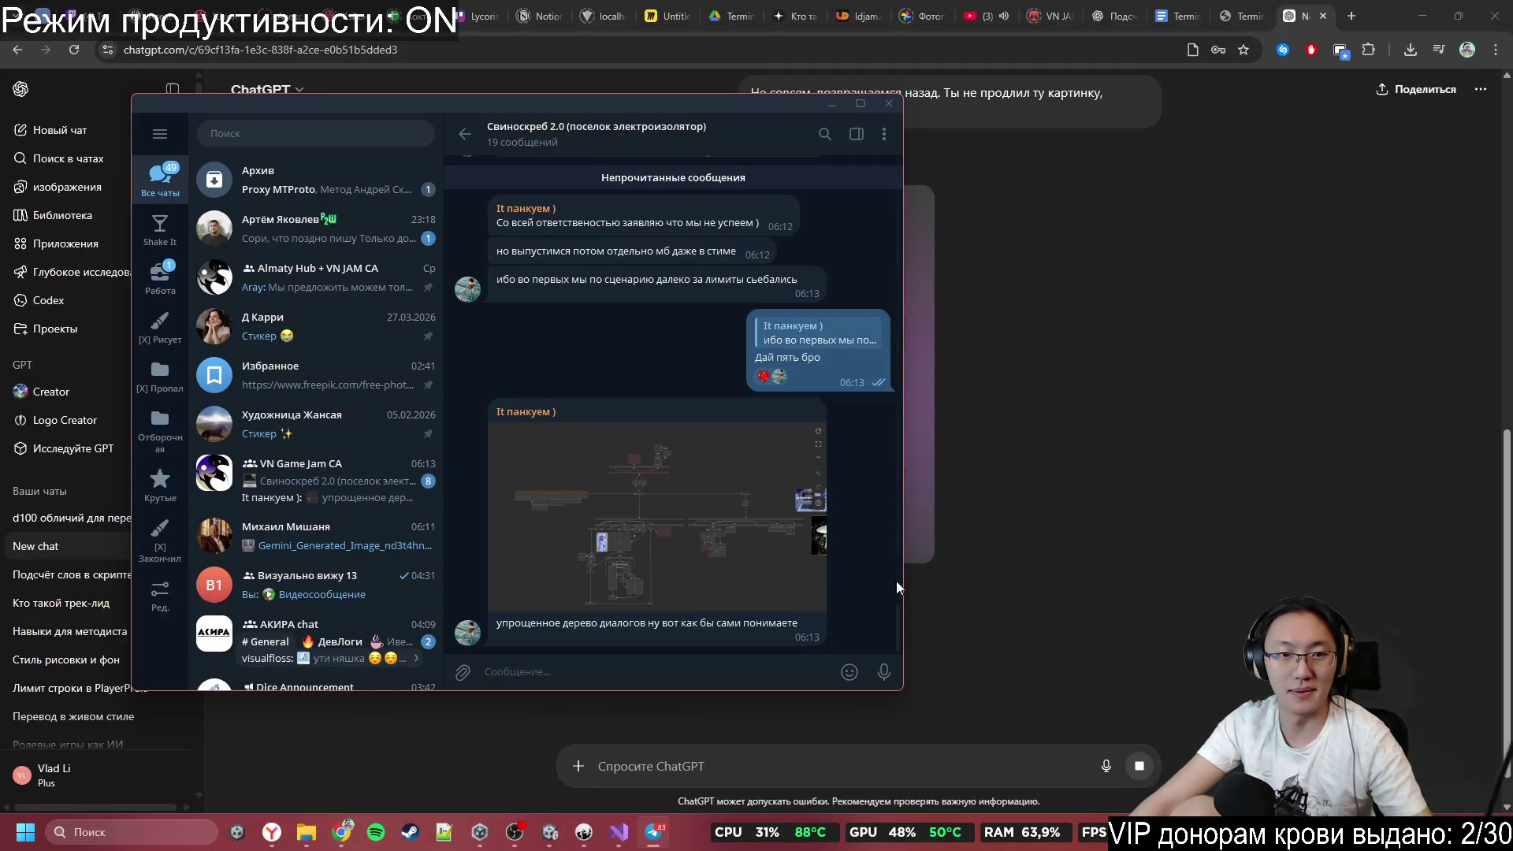
{"action": "left_click", "coordinate": [714, 513]}
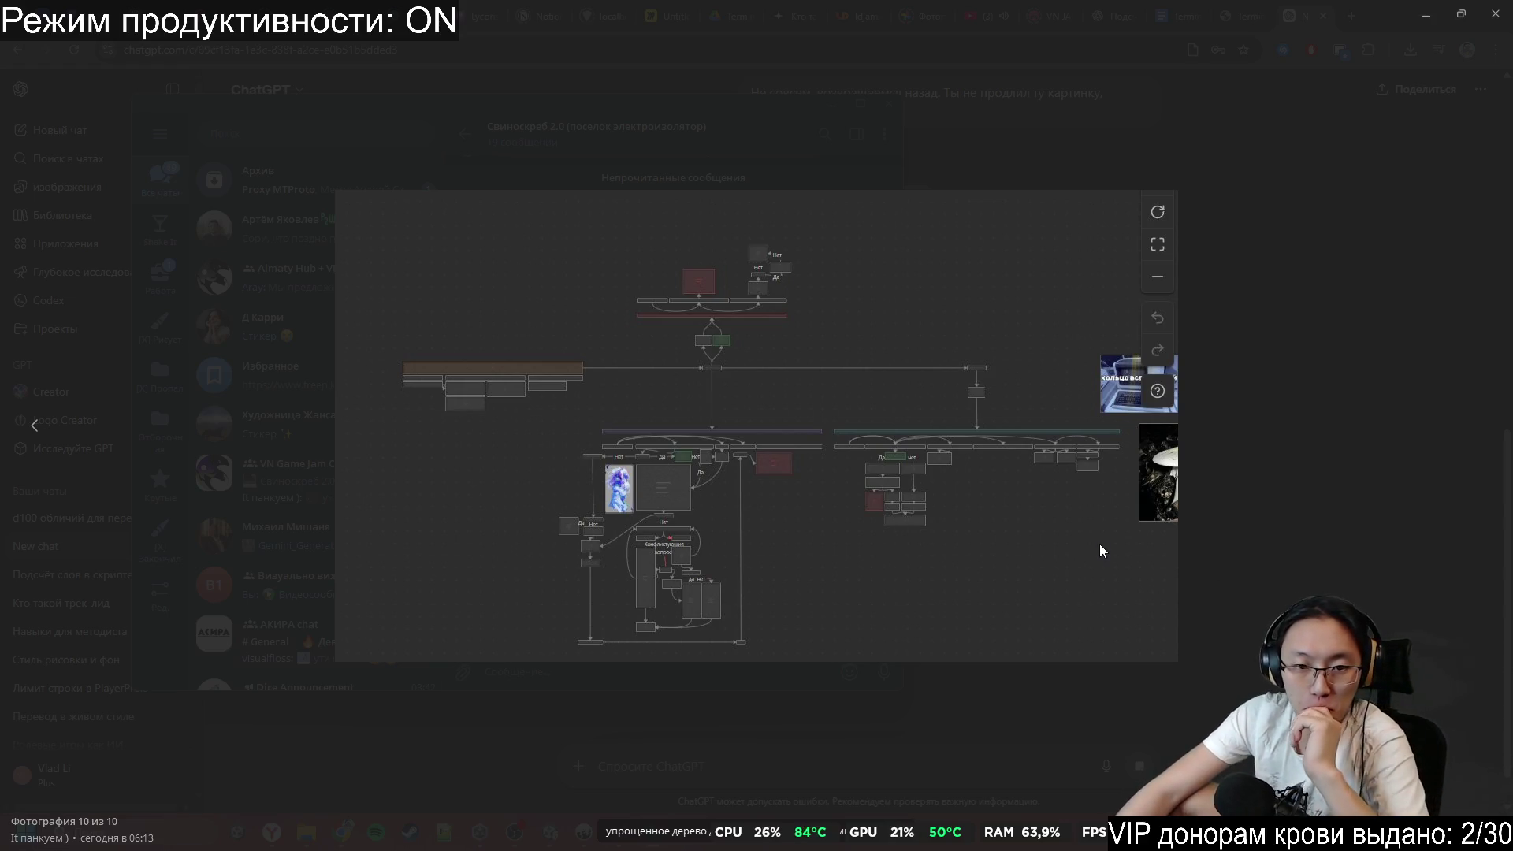
{"action": "left_click", "coordinate": [1280, 446]}
{"action": "right_click", "coordinate": [745, 628]}
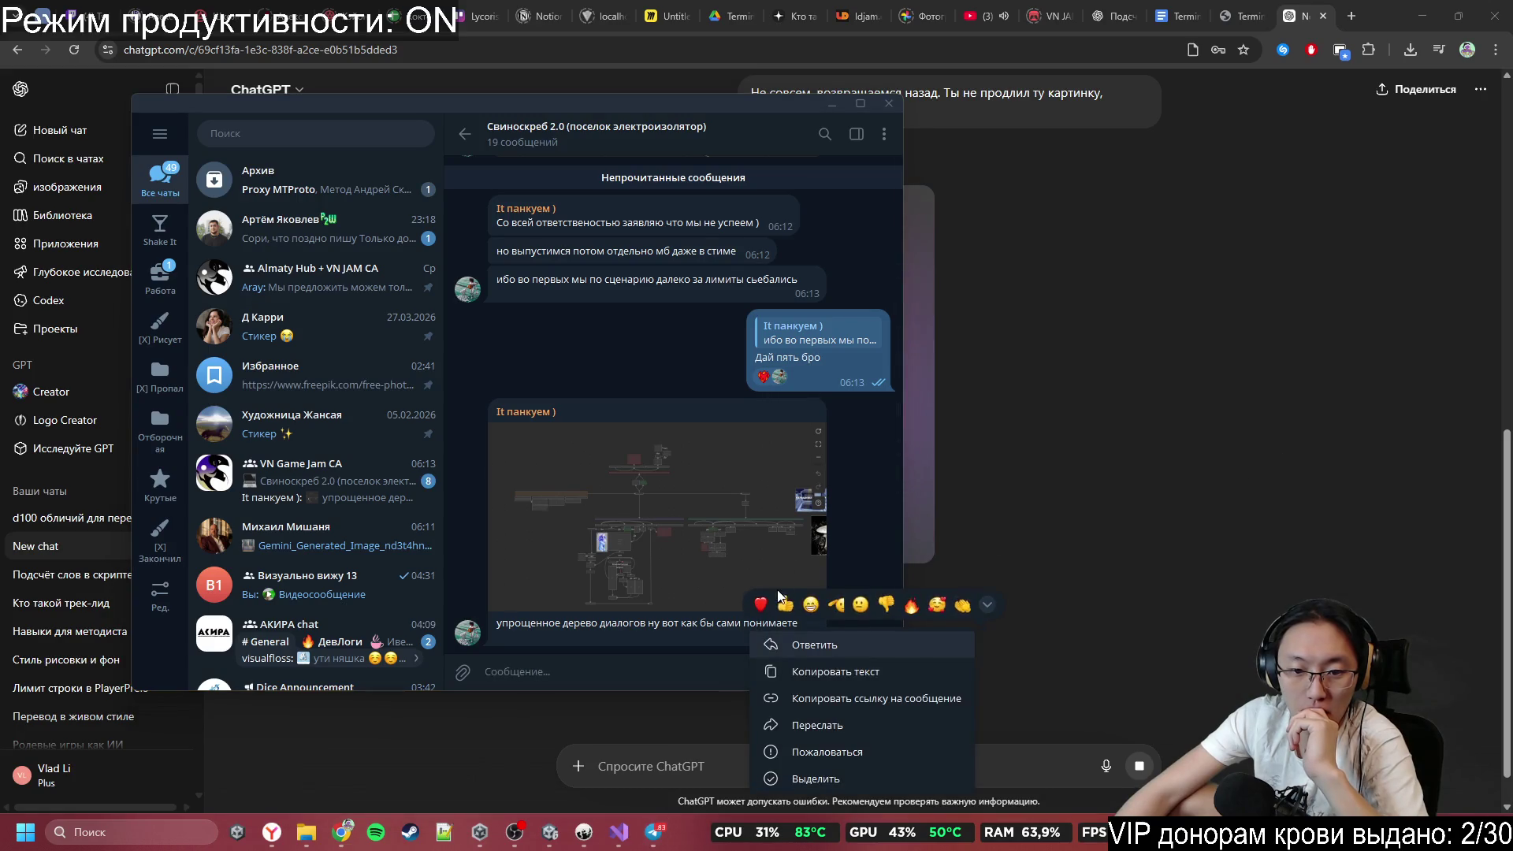
{"action": "left_click", "coordinate": [819, 601]}
{"action": "left_click", "coordinate": [1198, 623]}
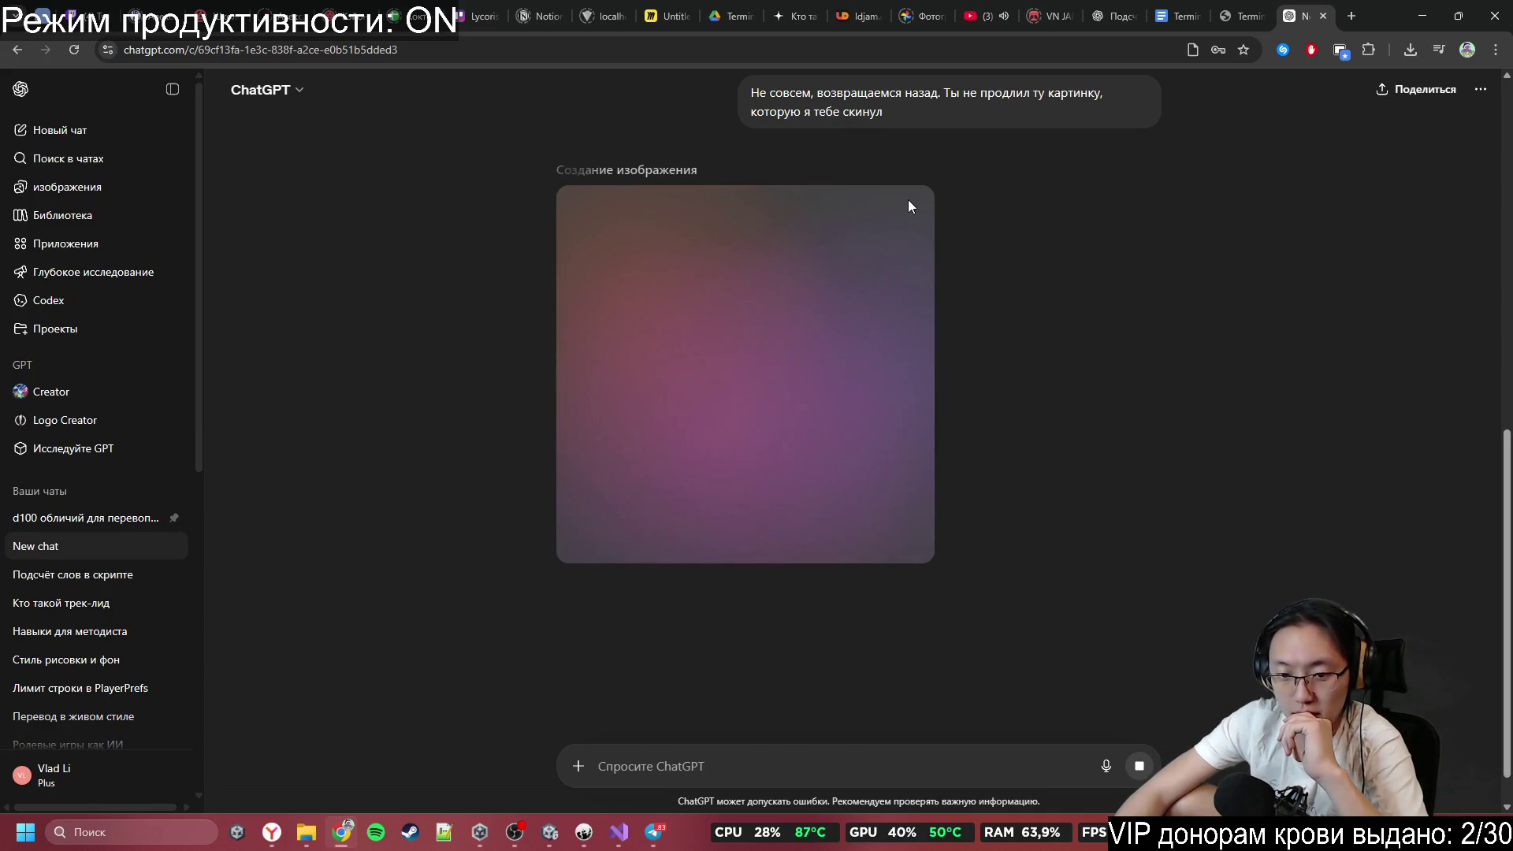
{"action": "scroll", "coordinate": [1239, 499], "scroll_direction": "up", "scroll_amount": 7}
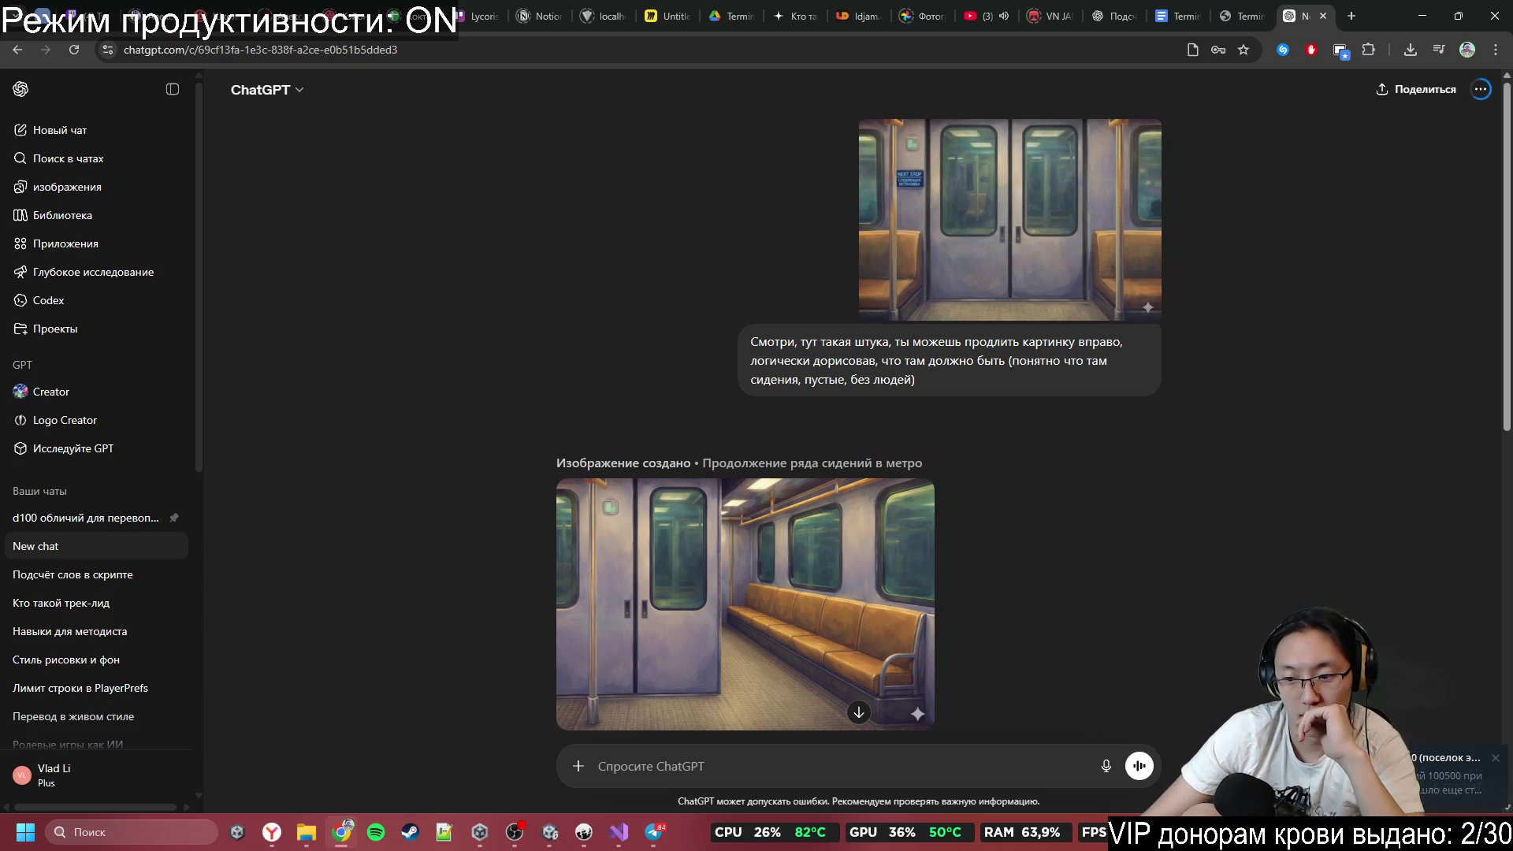
{"action": "left_click", "coordinate": [1466, 776]}
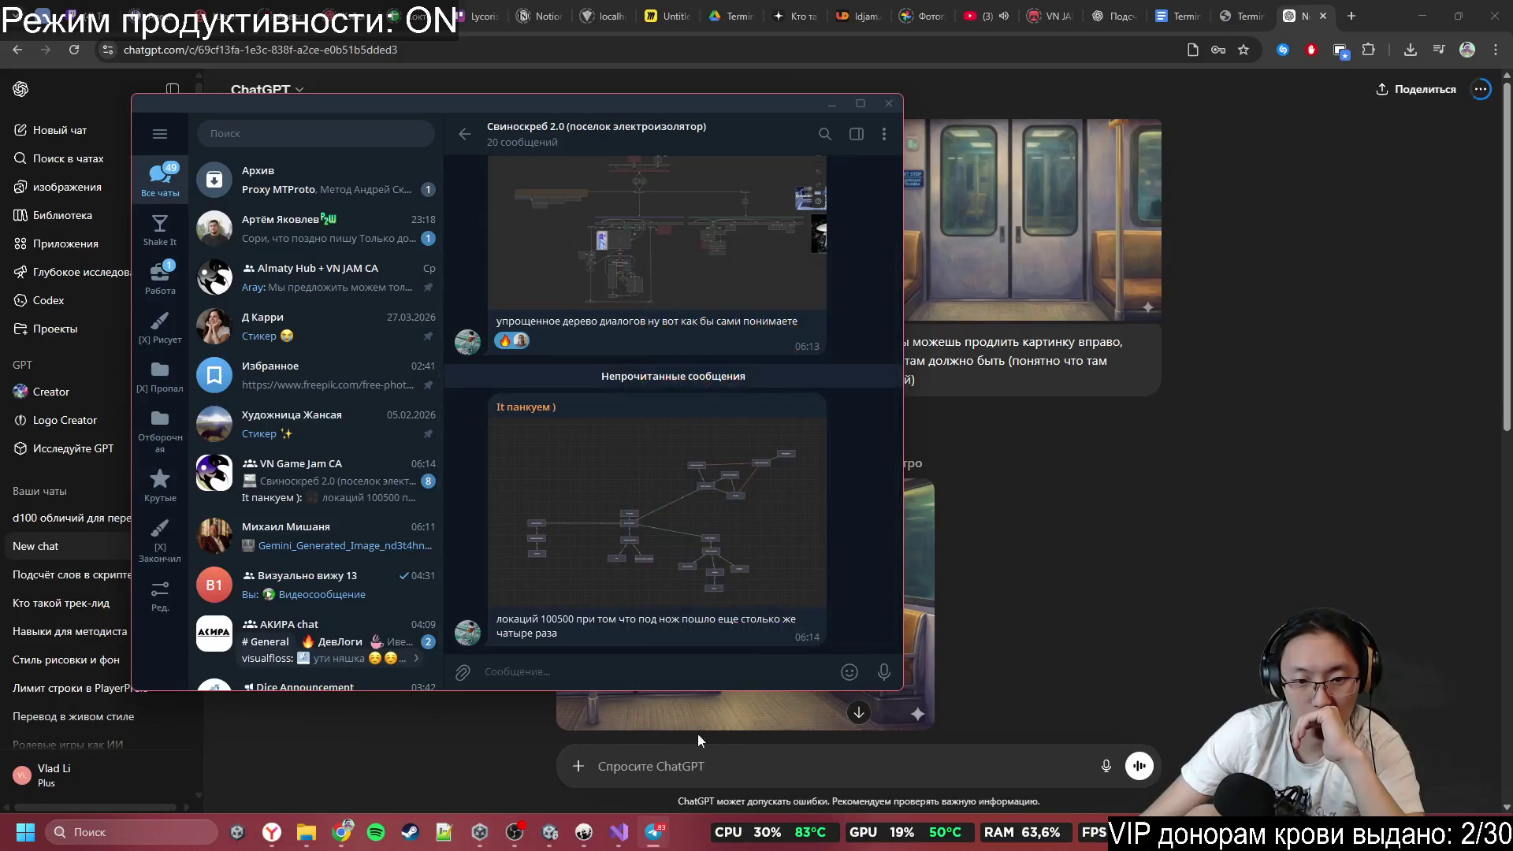
Look at the newly posted node diagram photo full size, then close the viewer.
{"action": "mouse_move", "coordinate": [717, 732]}
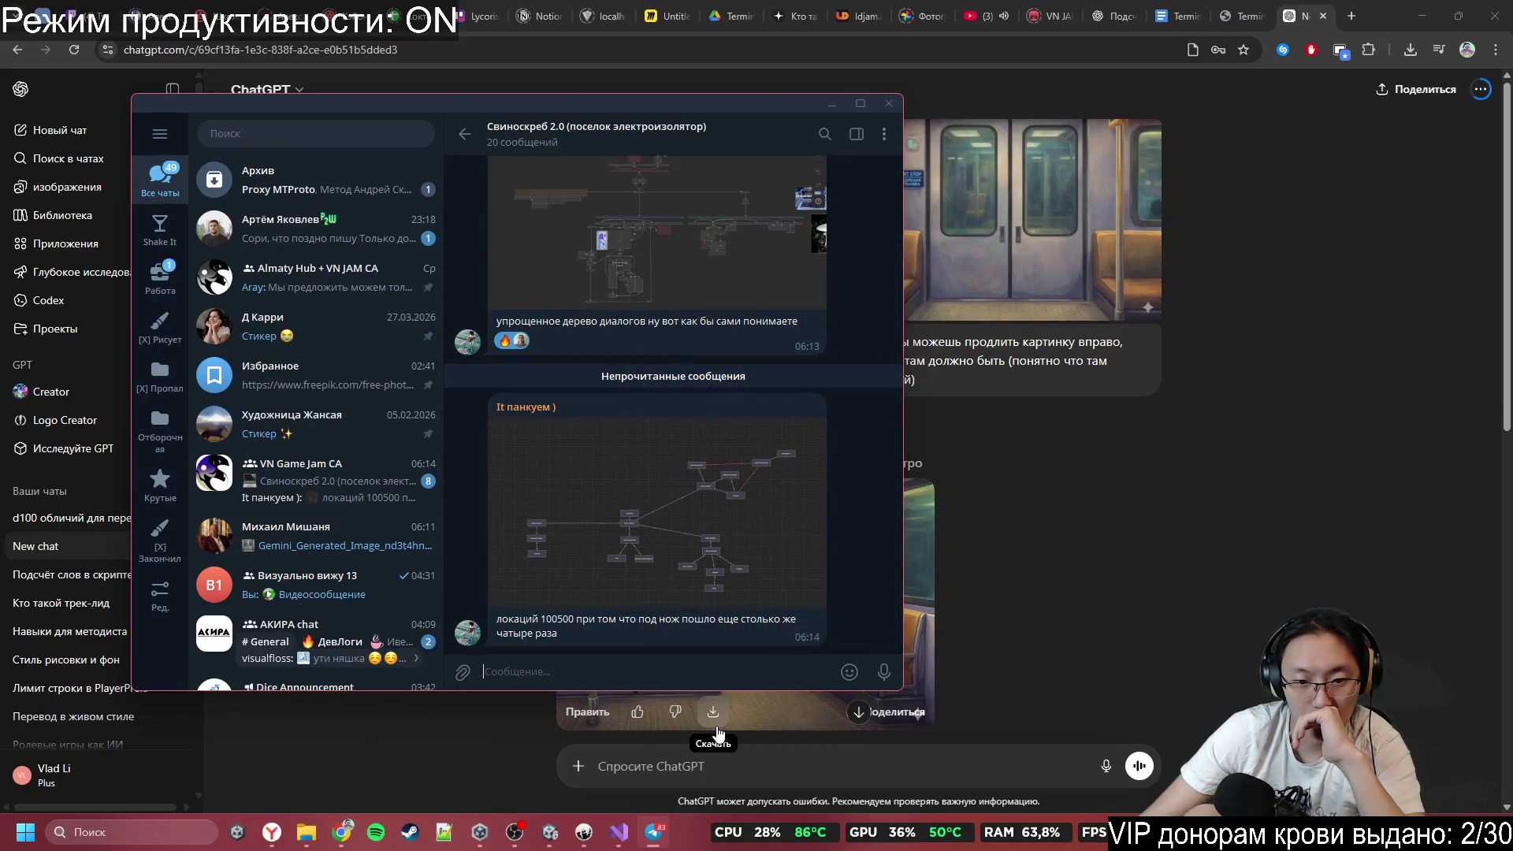
{"action": "left_click", "coordinate": [727, 514]}
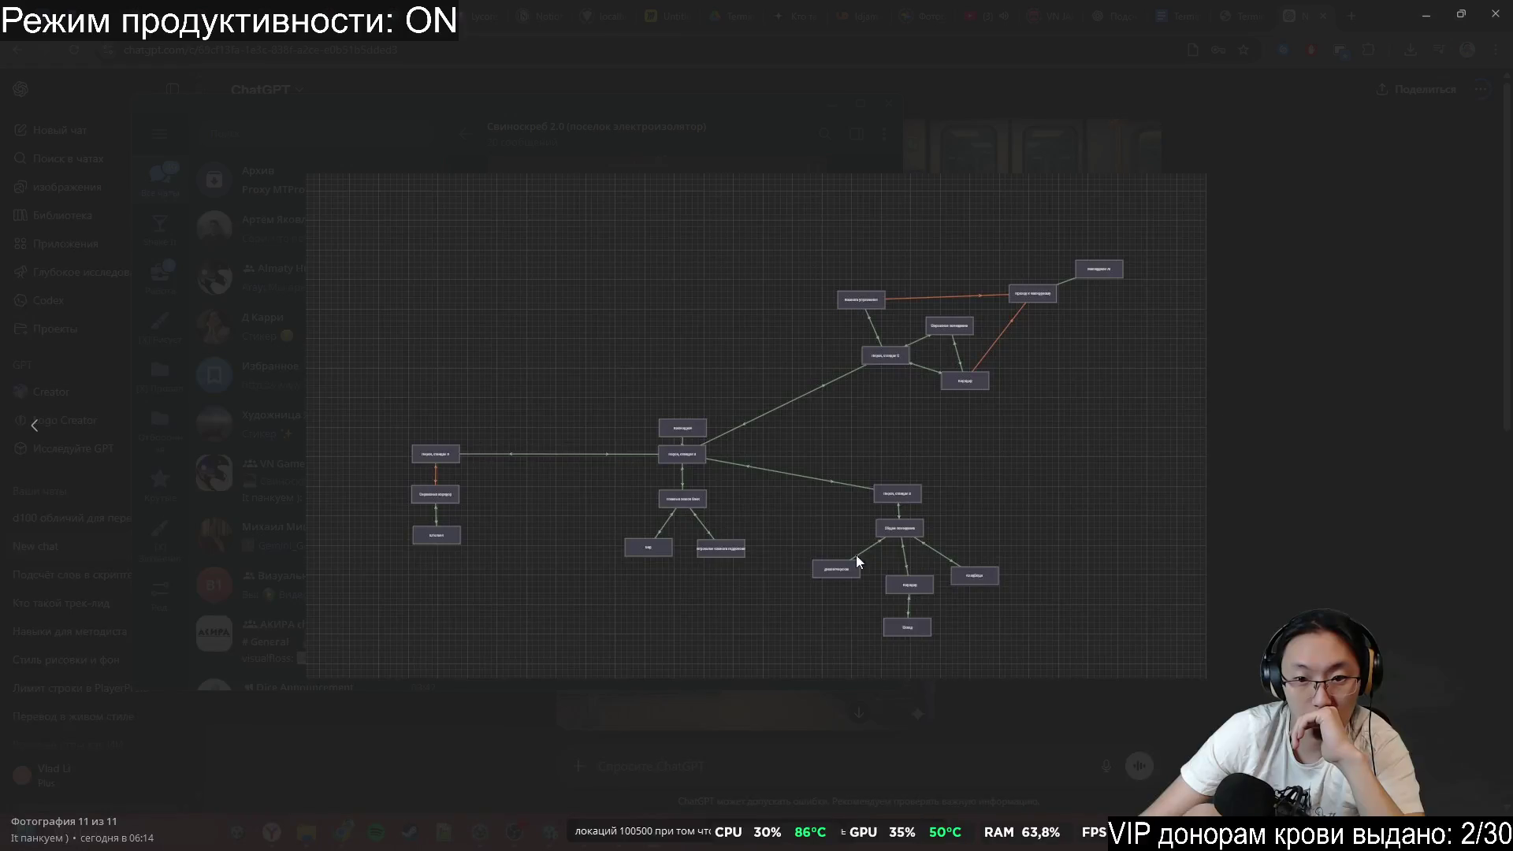
{"action": "left_click", "coordinate": [1255, 627]}
{"action": "left_click", "coordinate": [1232, 627]}
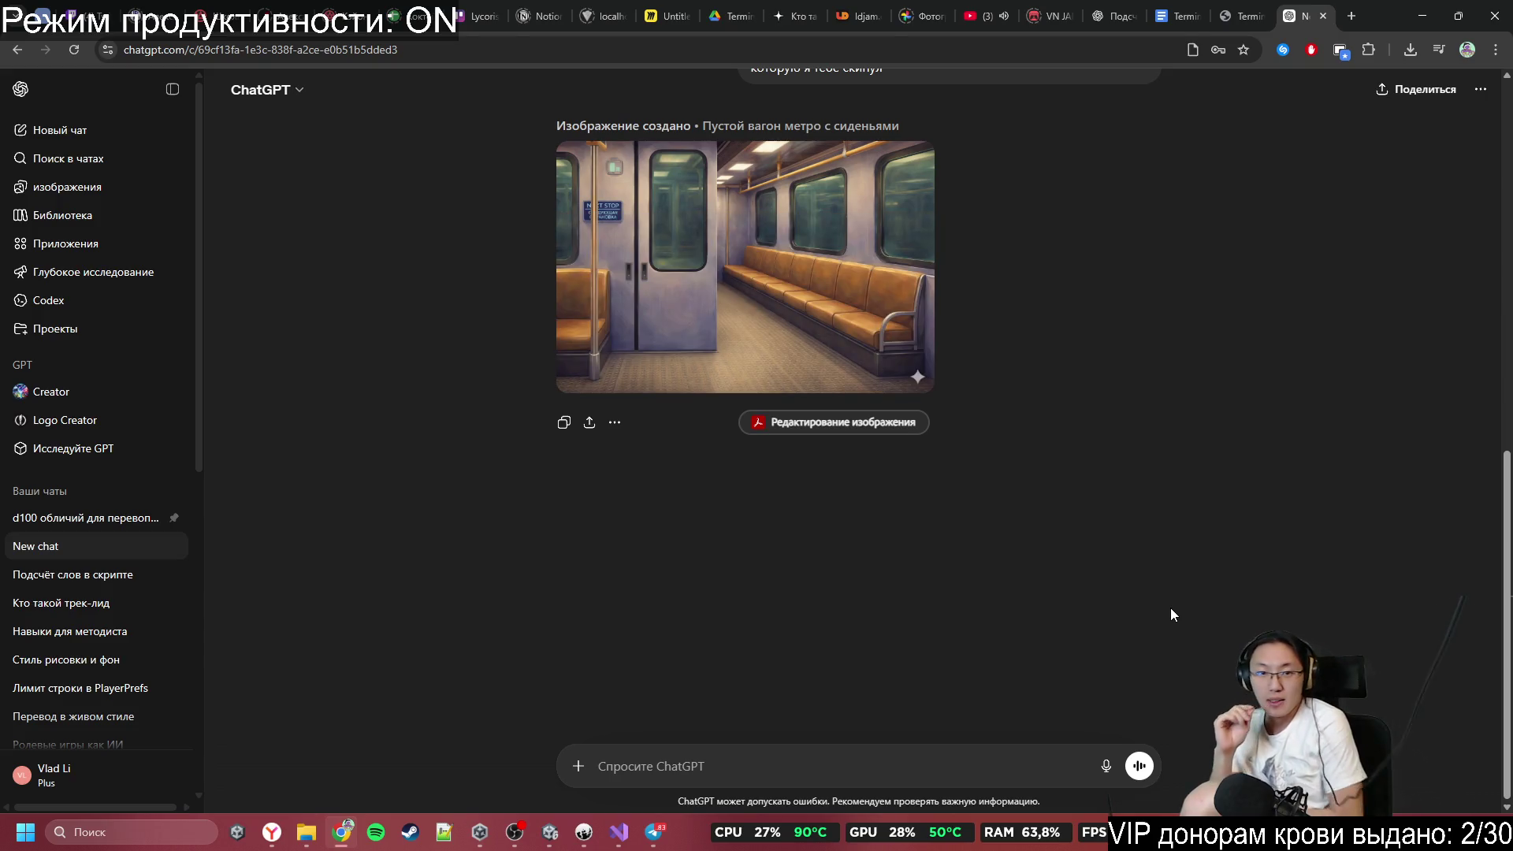
Scroll back up and select the original extension request to reuse it.
{"action": "scroll", "coordinate": [766, 482], "scroll_direction": "up", "scroll_amount": 8}
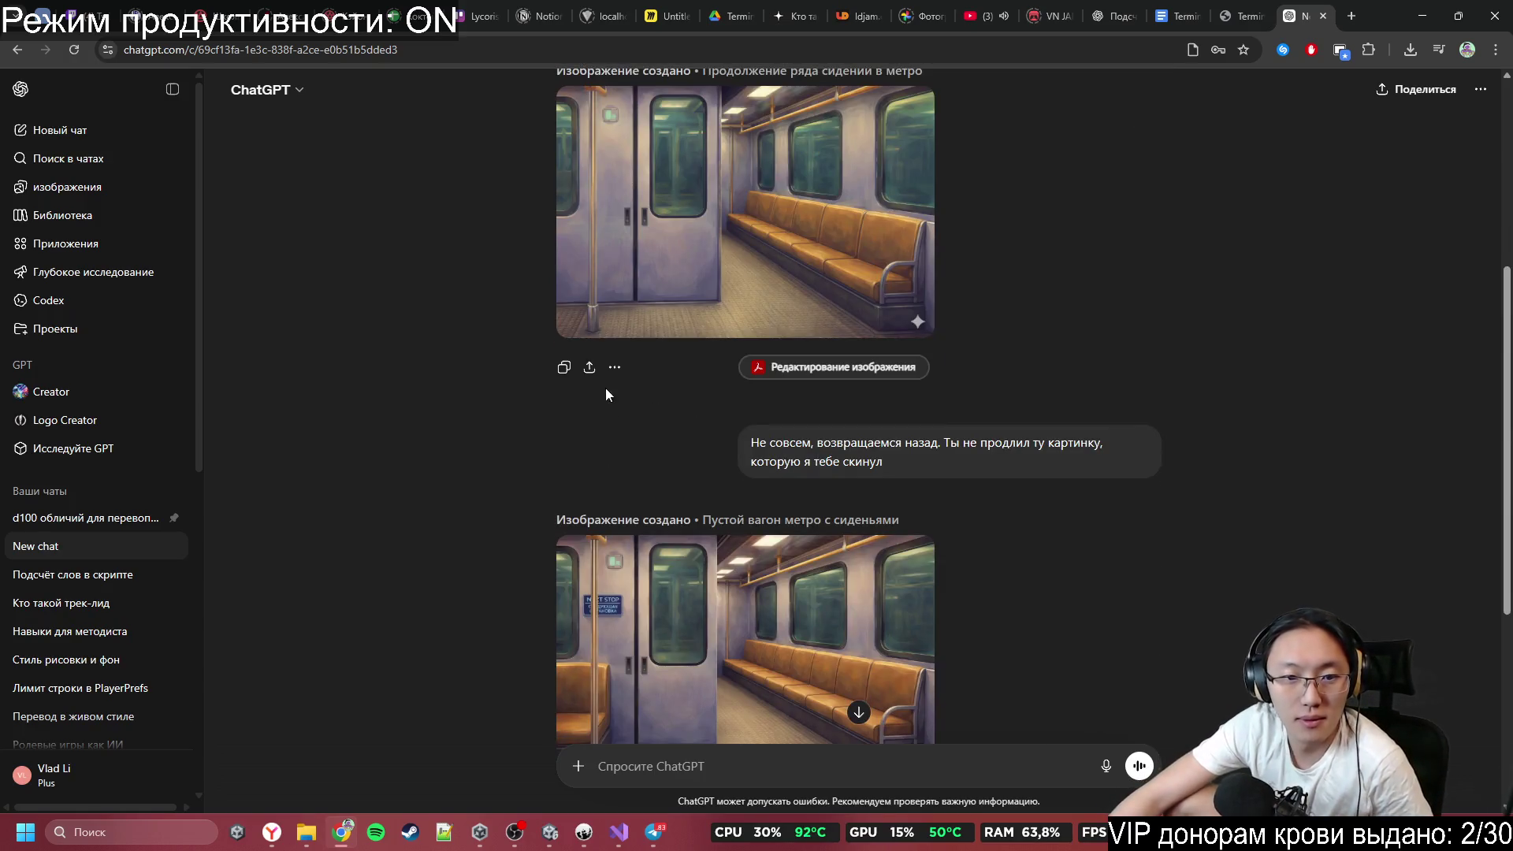
{"action": "left_click", "coordinate": [616, 368]}
{"action": "scroll", "coordinate": [650, 446], "scroll_direction": "up", "scroll_amount": 5}
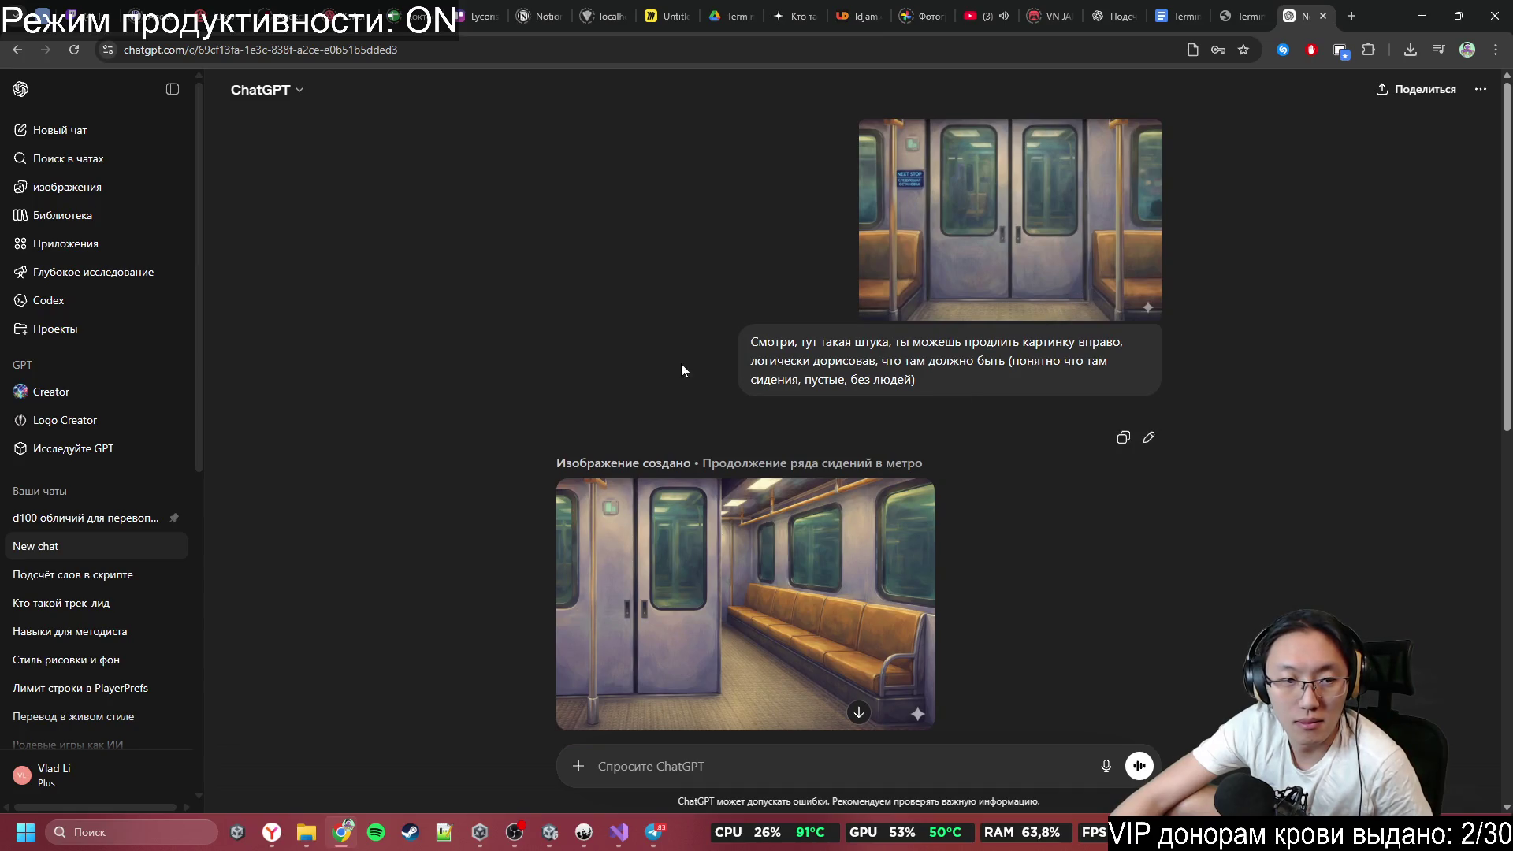
{"action": "mouse_move", "coordinate": [754, 342]}
{"action": "left_mouse_down"}
{"action": "mouse_move", "coordinate": [1024, 361]}
{"action": "mouse_move", "coordinate": [951, 375]}
{"action": "mouse_move", "coordinate": [784, 332]}
{"action": "left_mouse_up"}
{"action": "key", "text": "ctrl+c"}
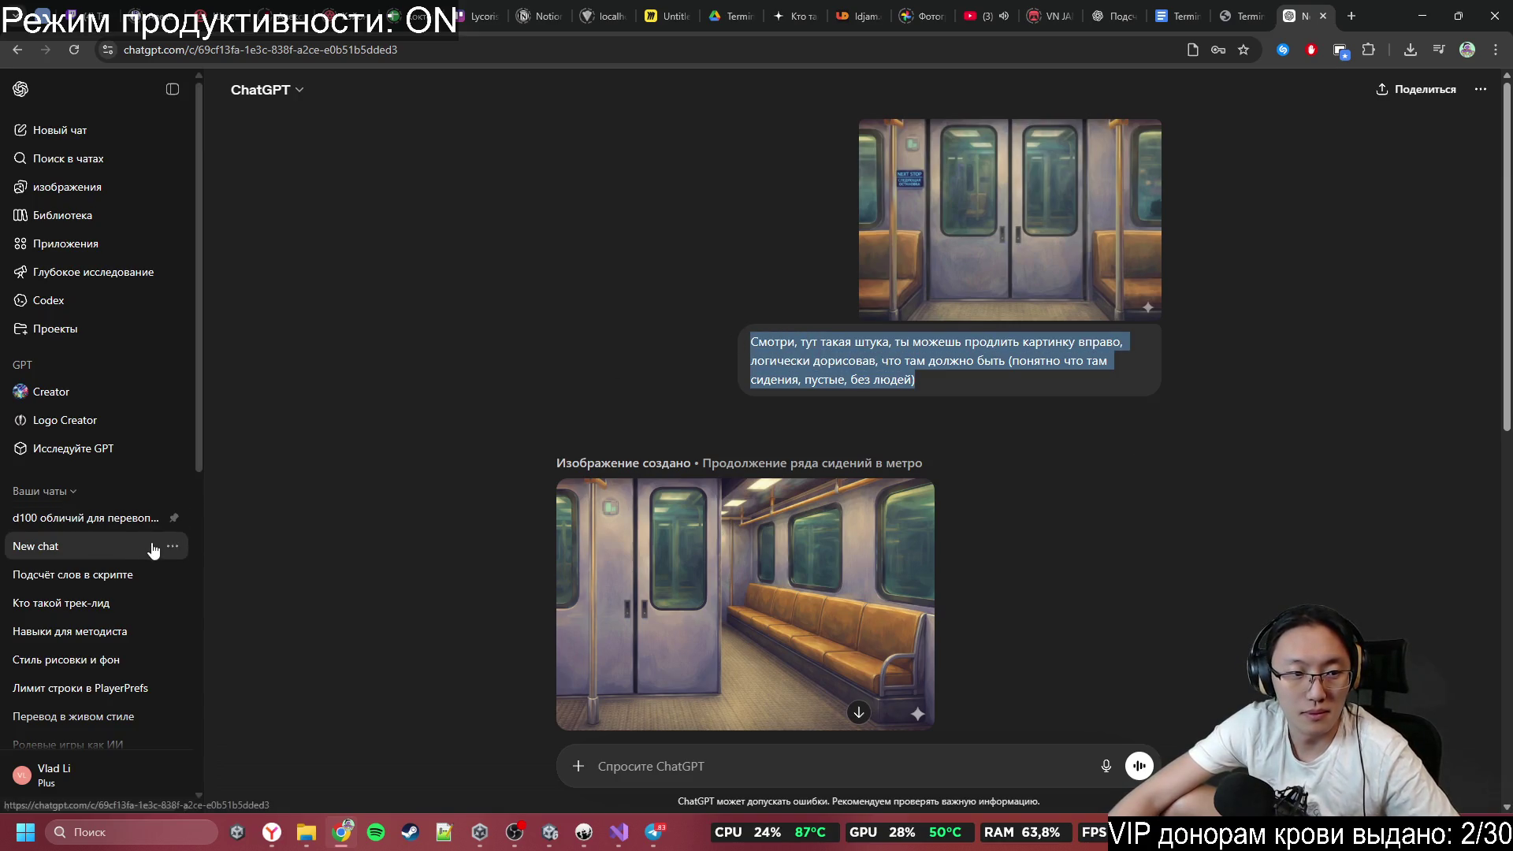
Delete the 'New chat' conversation about extending the subway picture.
{"action": "left_click", "coordinate": [172, 546]}
{"action": "left_click", "coordinate": [385, 415]}
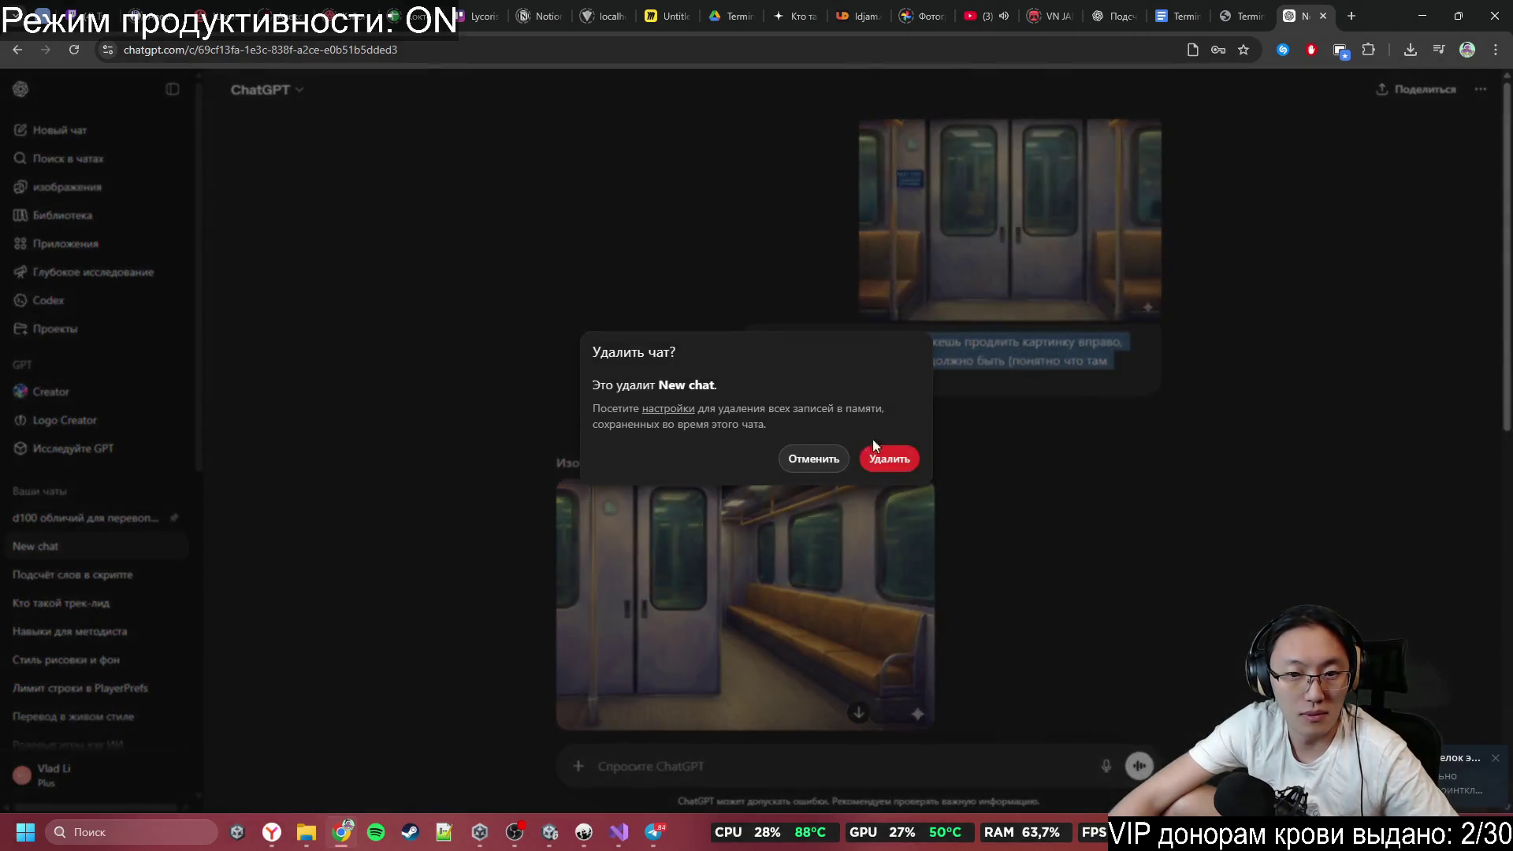
{"action": "left_click", "coordinate": [889, 455]}
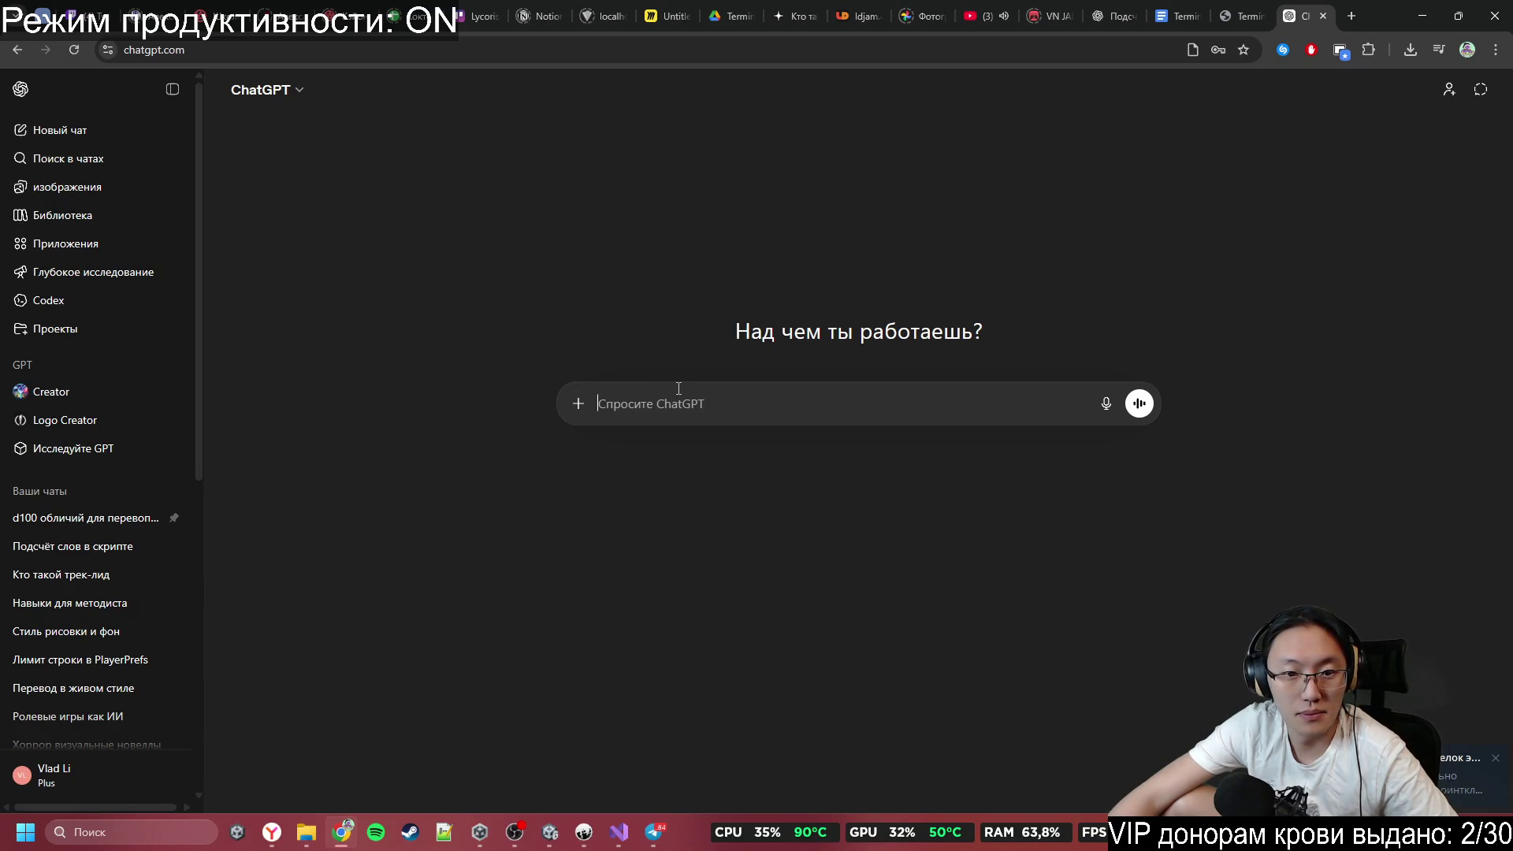
Paste the earlier extension request and attach the Gemini subway image from the downloads folder.
{"action": "key", "text": "ctrl+v"}
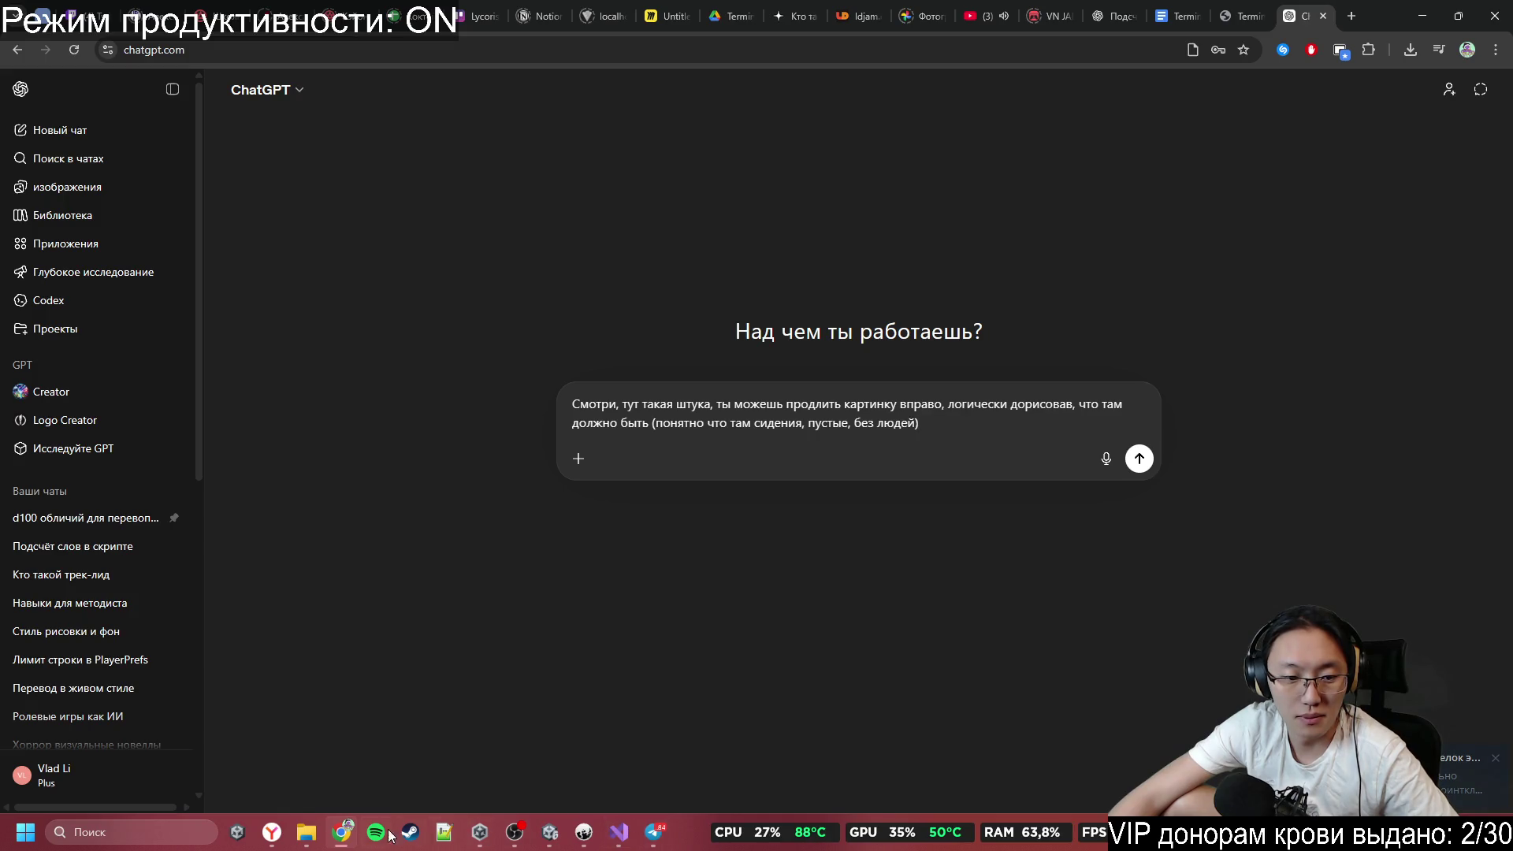
{"action": "mouse_move", "coordinate": [310, 835]}
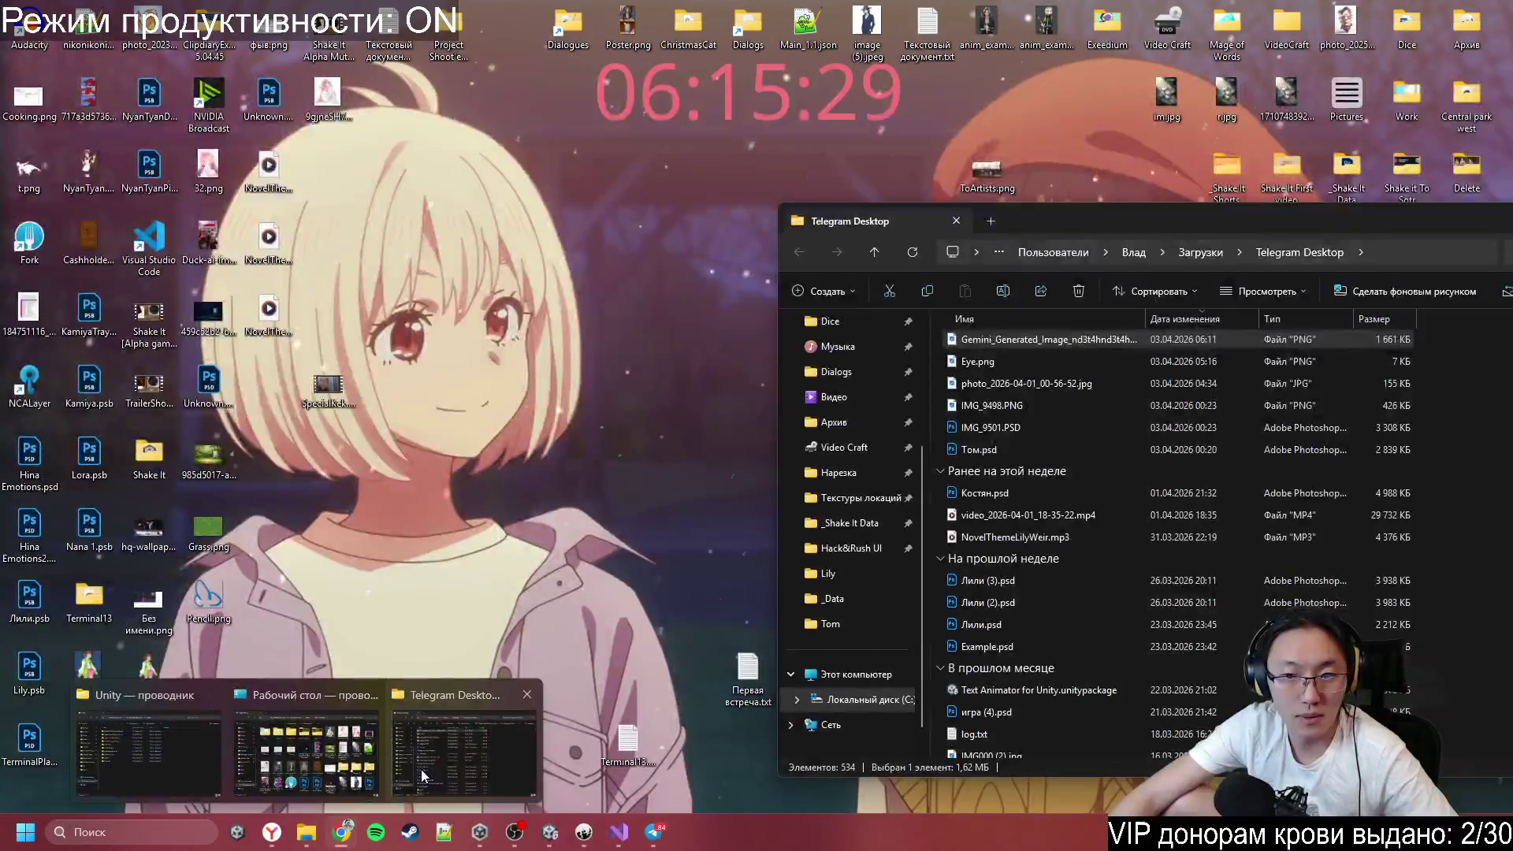
{"action": "left_click", "coordinate": [475, 755]}
{"action": "mouse_move", "coordinate": [1070, 338]}
{"action": "left_mouse_down"}
{"action": "mouse_move", "coordinate": [1088, 337]}
{"action": "mouse_move", "coordinate": [902, 328]}
{"action": "mouse_move", "coordinate": [661, 402]}
{"action": "mouse_move", "coordinate": [705, 487]}
{"action": "left_mouse_up"}
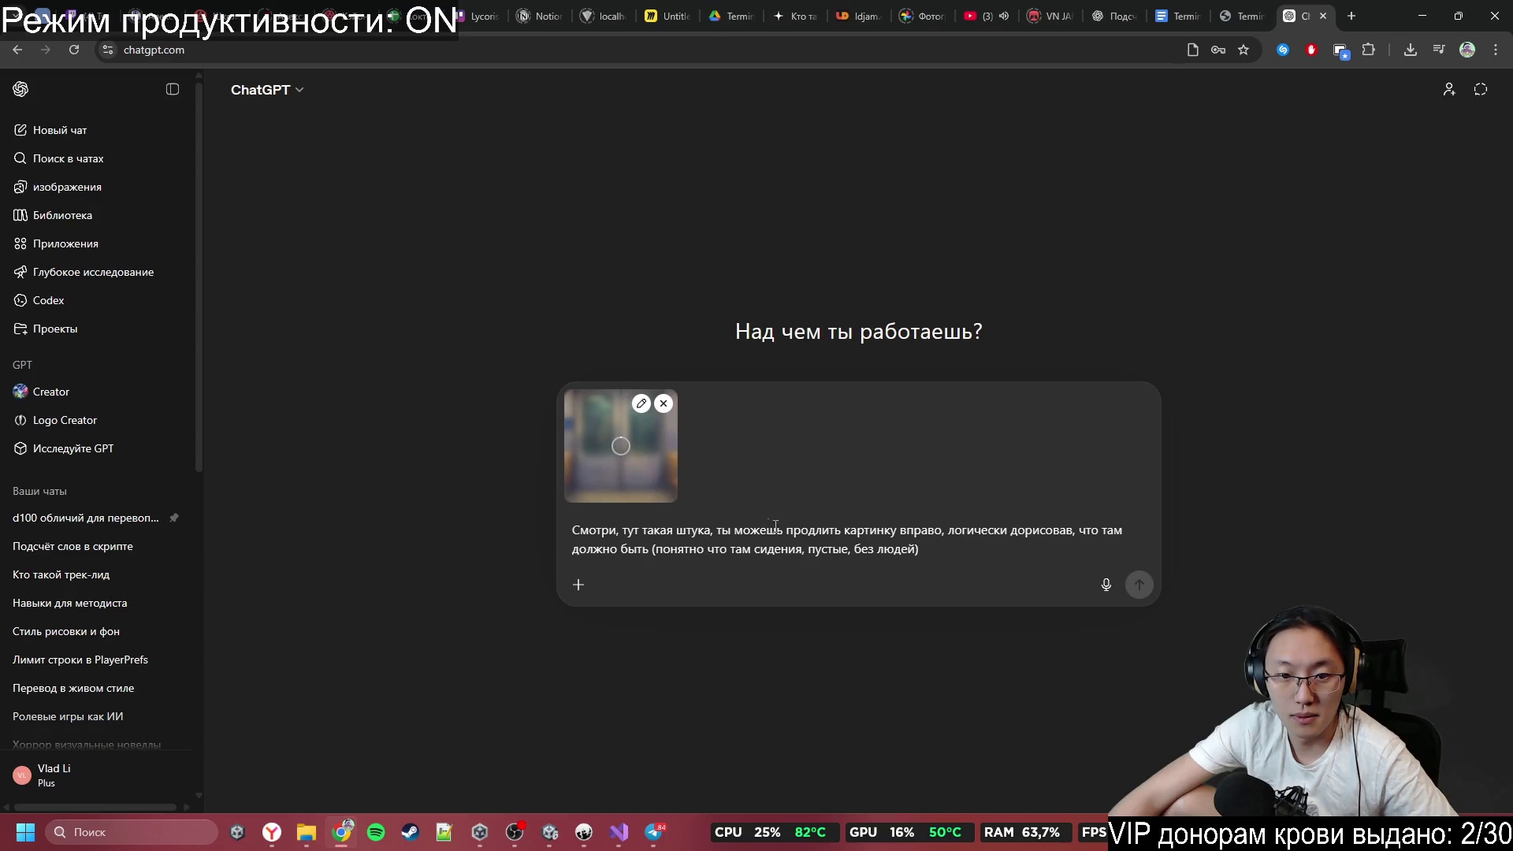
Reword the request, replacing 'ты можешь' with 'мне надо' and adding 'И,' and a question mark, then send.
{"action": "mouse_move", "coordinate": [959, 543]}
{"action": "left_mouse_down"}
{"action": "mouse_move", "coordinate": [633, 550]}
{"action": "mouse_move", "coordinate": [930, 533]}
{"action": "left_mouse_up"}
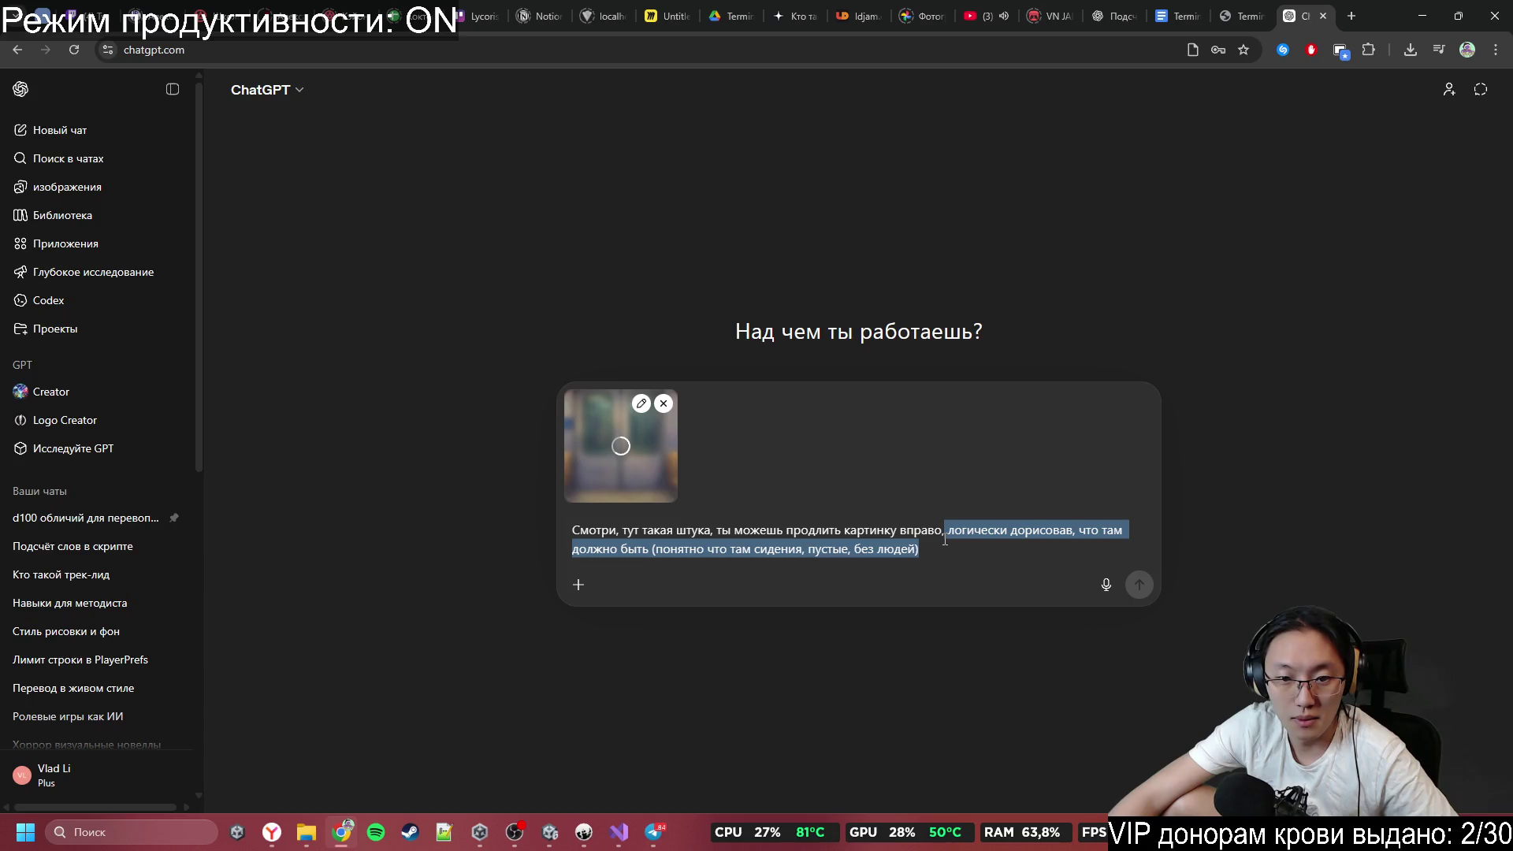
{"action": "left_click", "coordinate": [923, 545]}
{"action": "left_click_drag", "start_coordinate": [717, 530], "coordinate": [783, 530]}
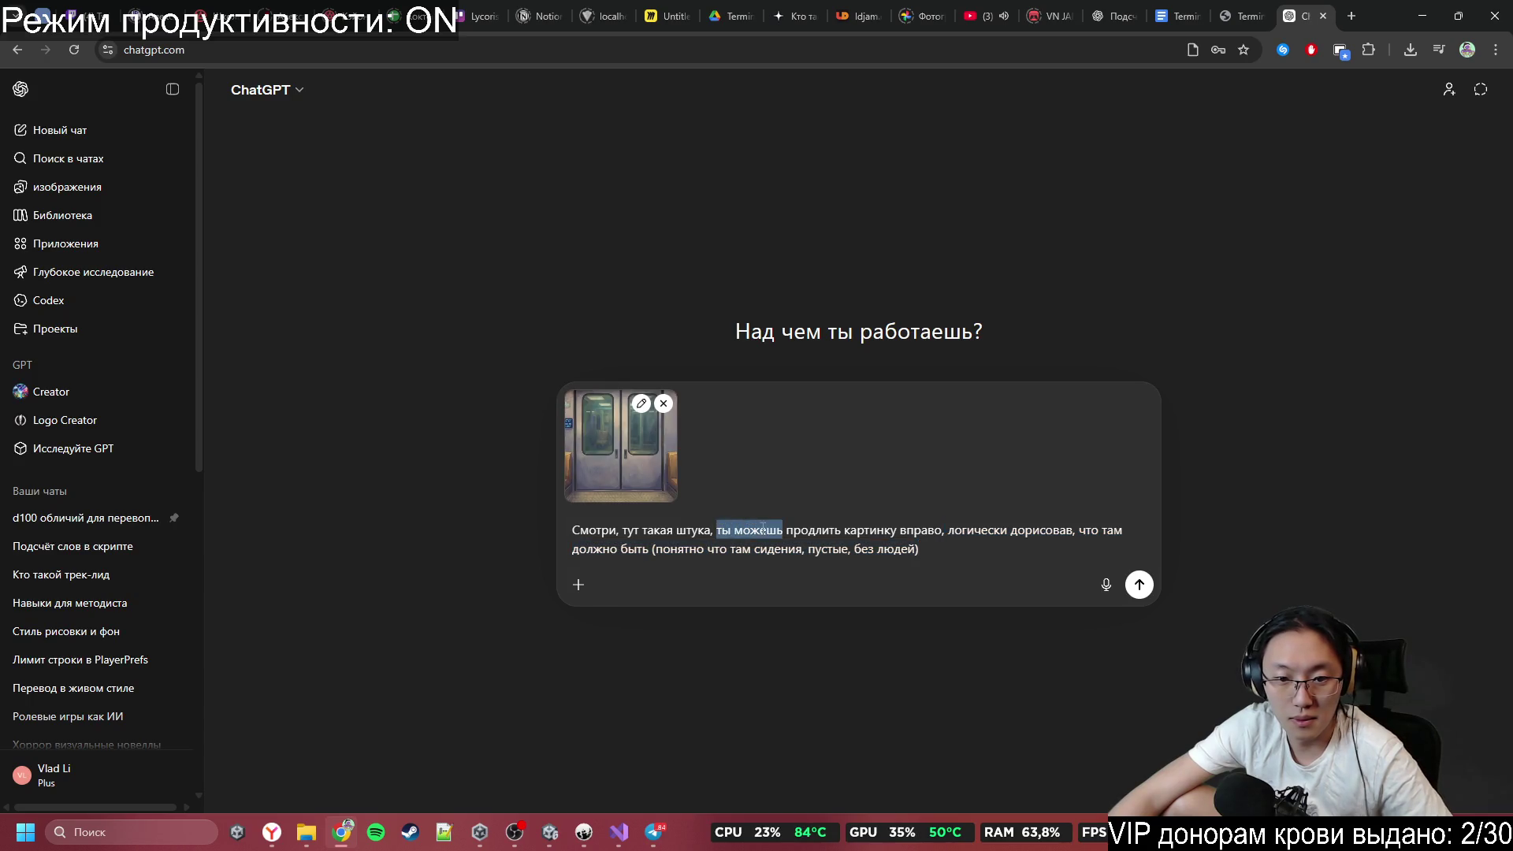
{"action": "type", "text": "мне надо"}
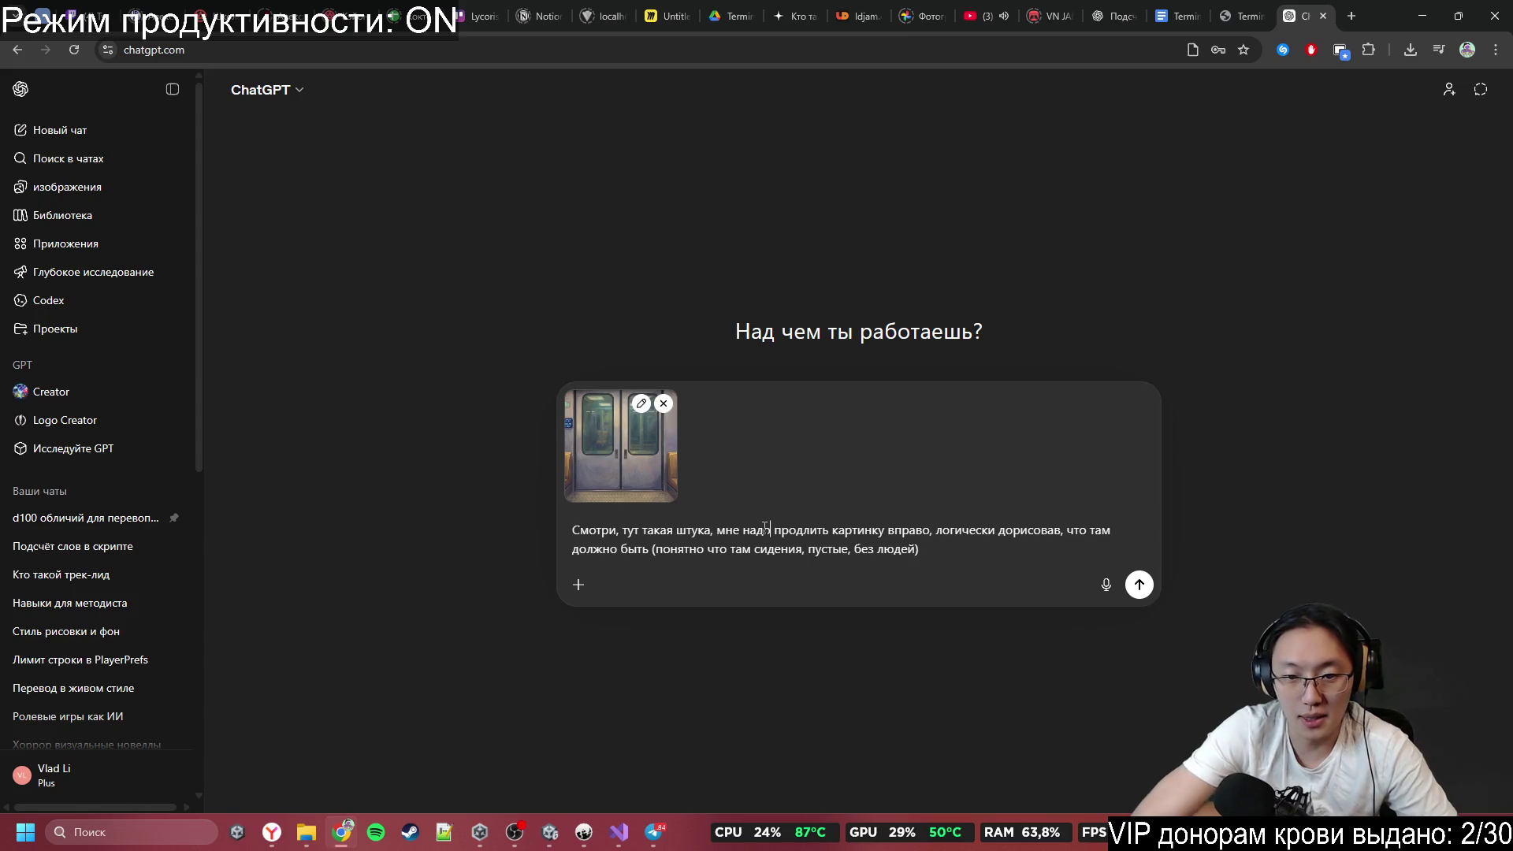
{"action": "left_click_drag", "start_coordinate": [936, 532], "coordinate": [960, 546]}
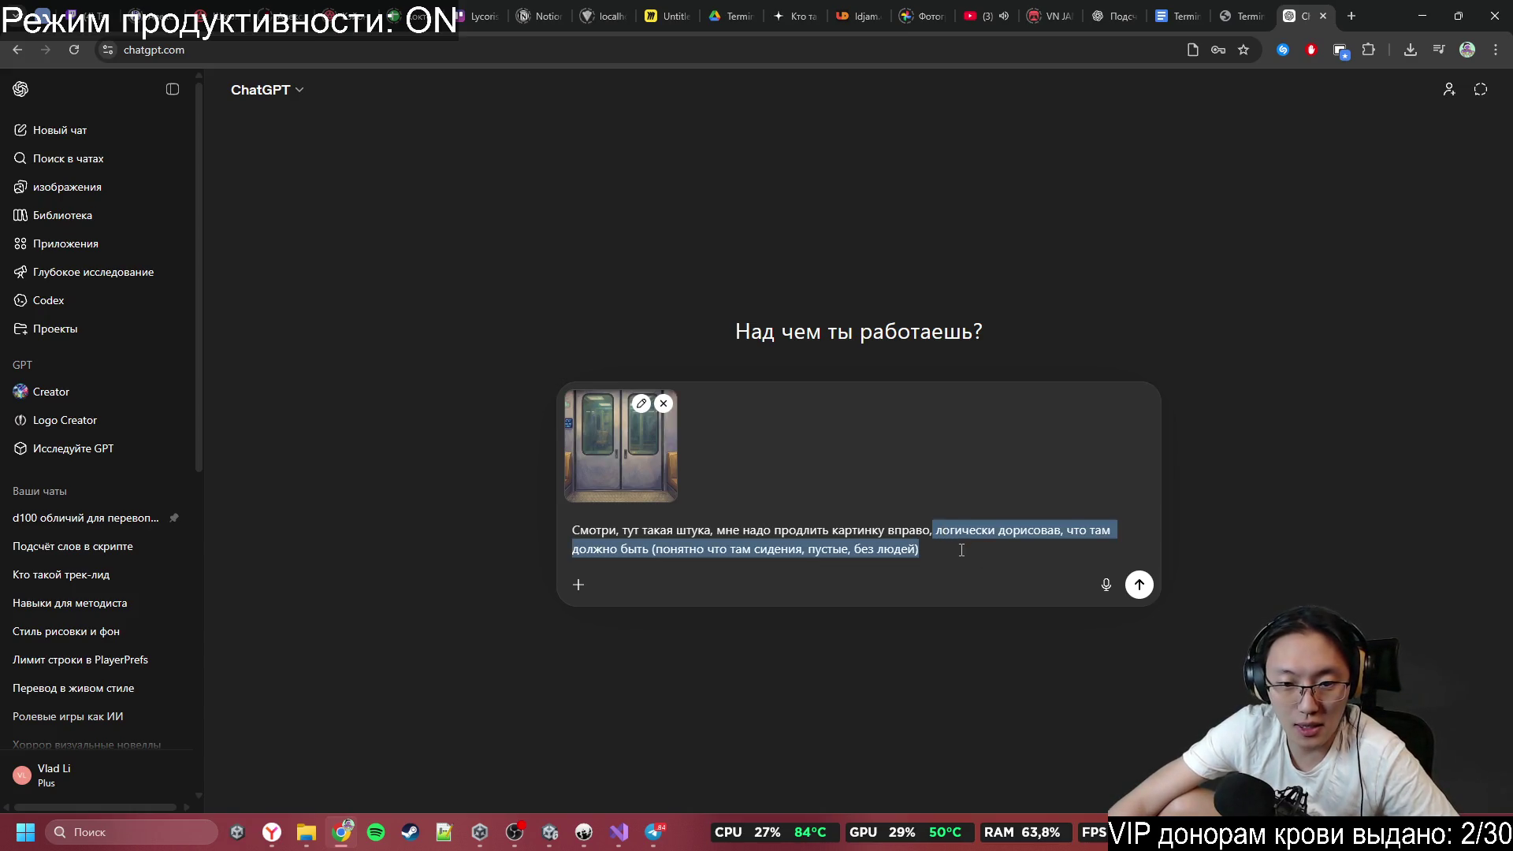
{"action": "left_click", "coordinate": [964, 546]}
{"action": "type", "text": ". Как правильно составить запрос в"}
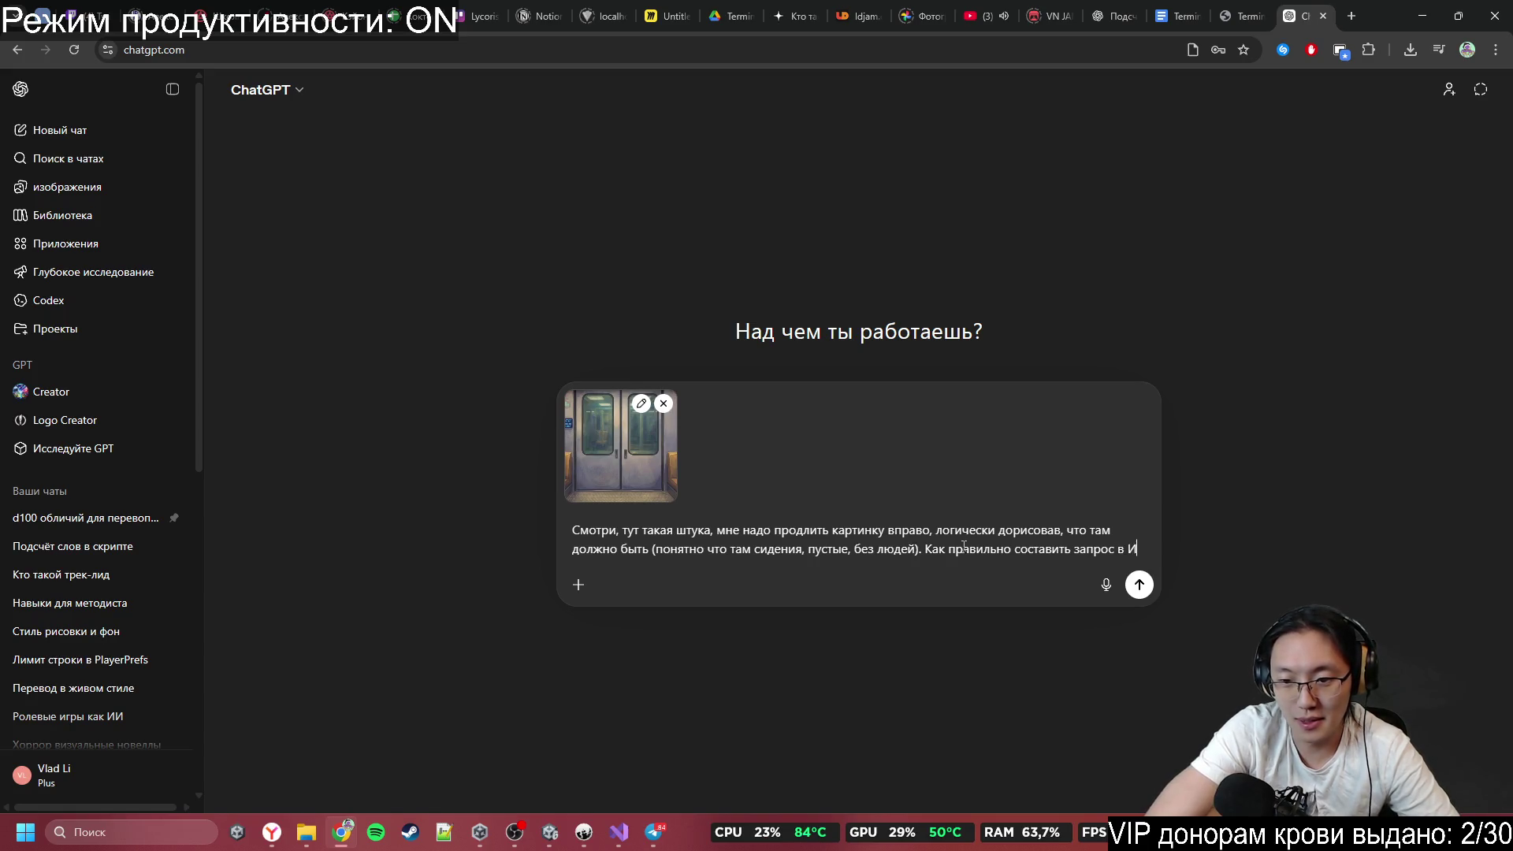
{"action": "type", "text": "И,"}
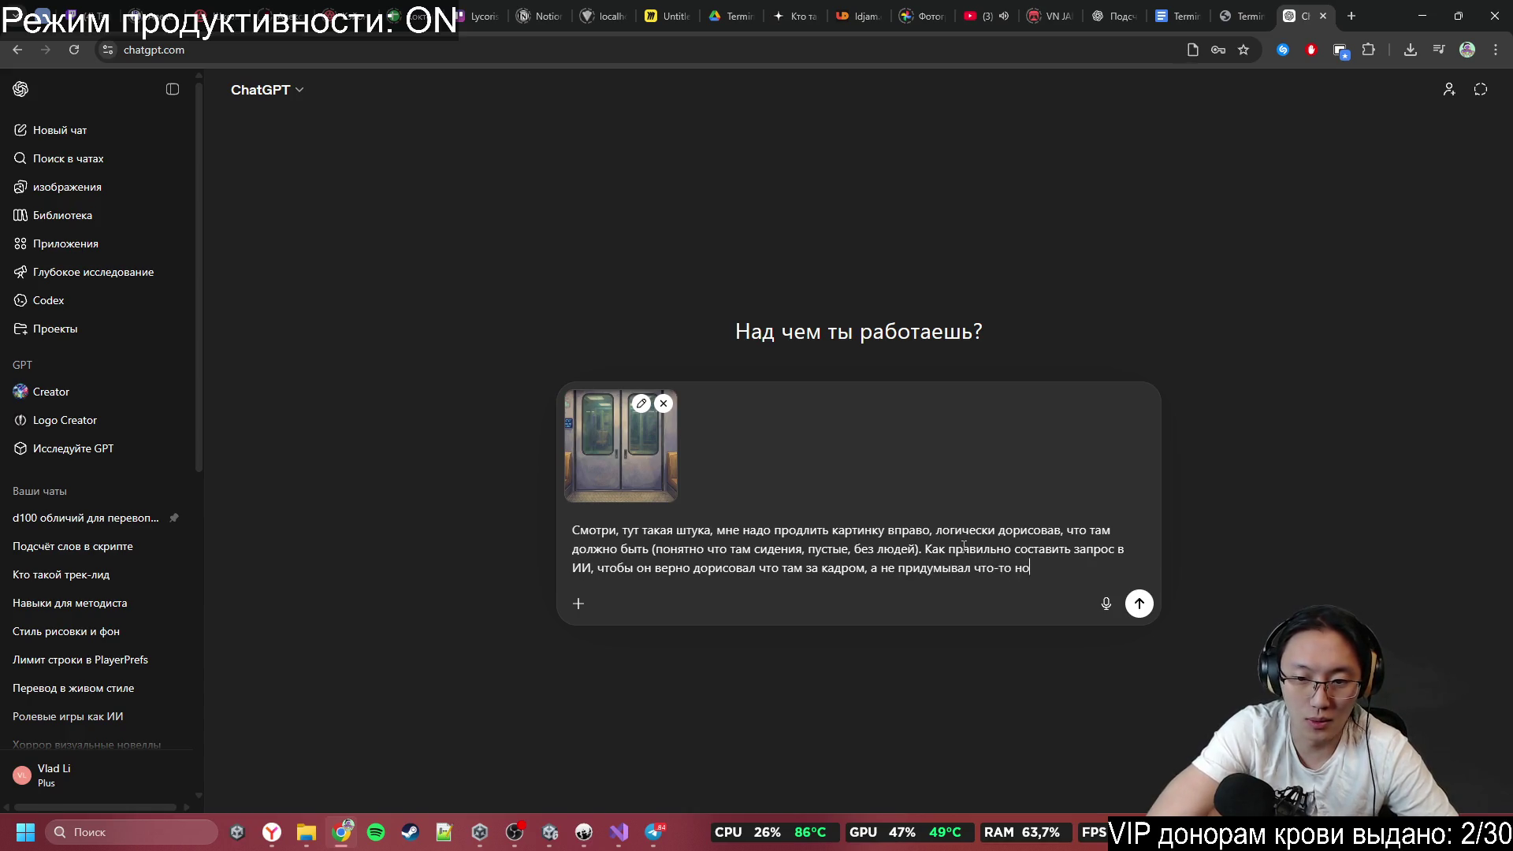
{"action": "type", "text": "?"}
{"action": "key", "text": "Return"}
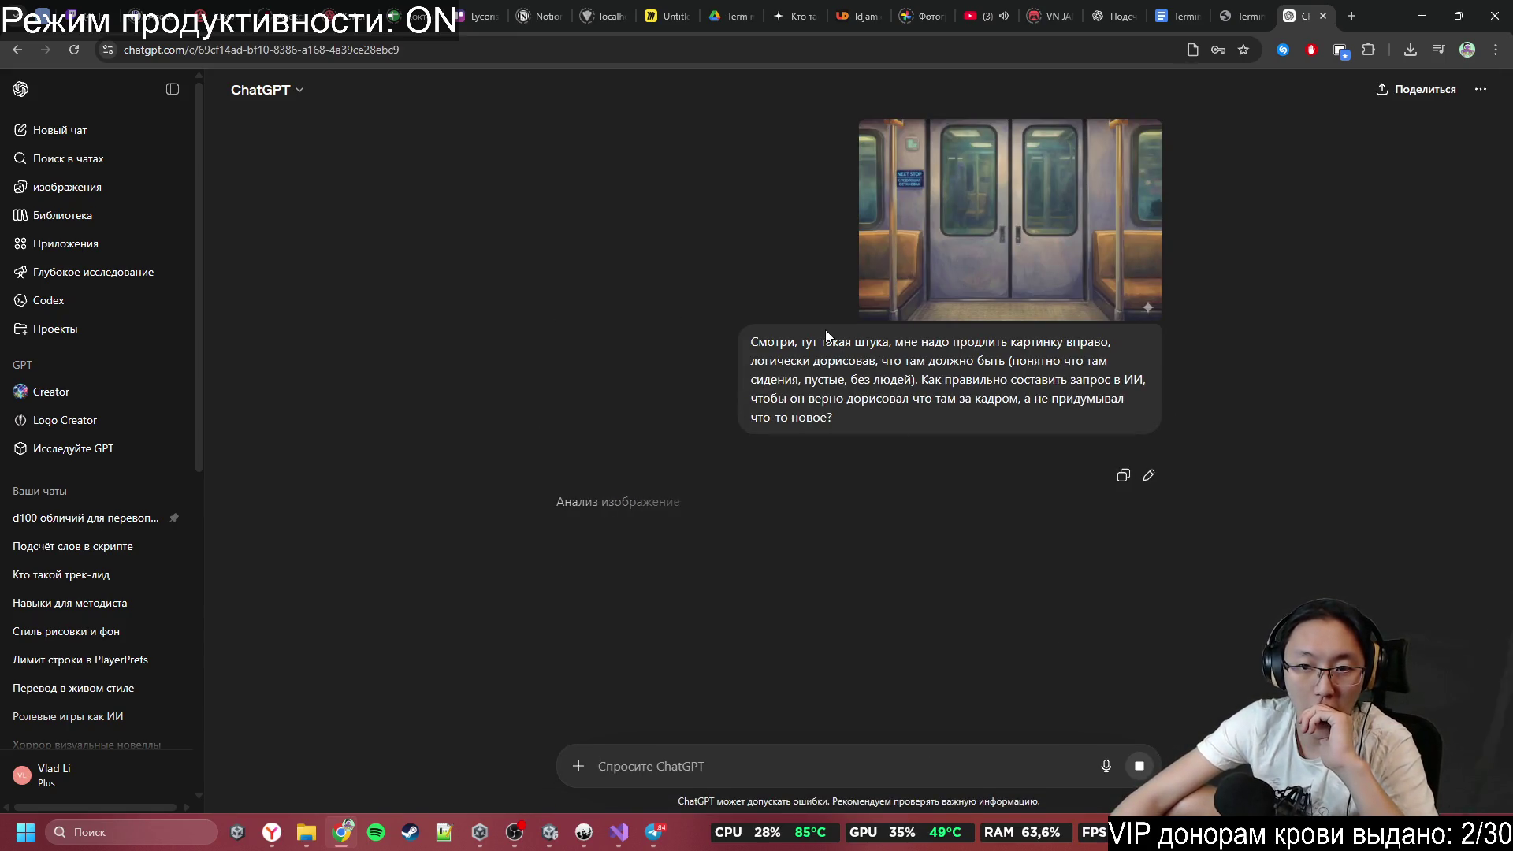
Read through the reply and copy its 'Готовый хороший prompt' outpainting prompt.
{"action": "mouse_move", "coordinate": [768, 342]}
{"action": "left_mouse_down"}
{"action": "mouse_move", "coordinate": [843, 380]}
{"action": "mouse_move", "coordinate": [914, 450]}
{"action": "left_mouse_up"}
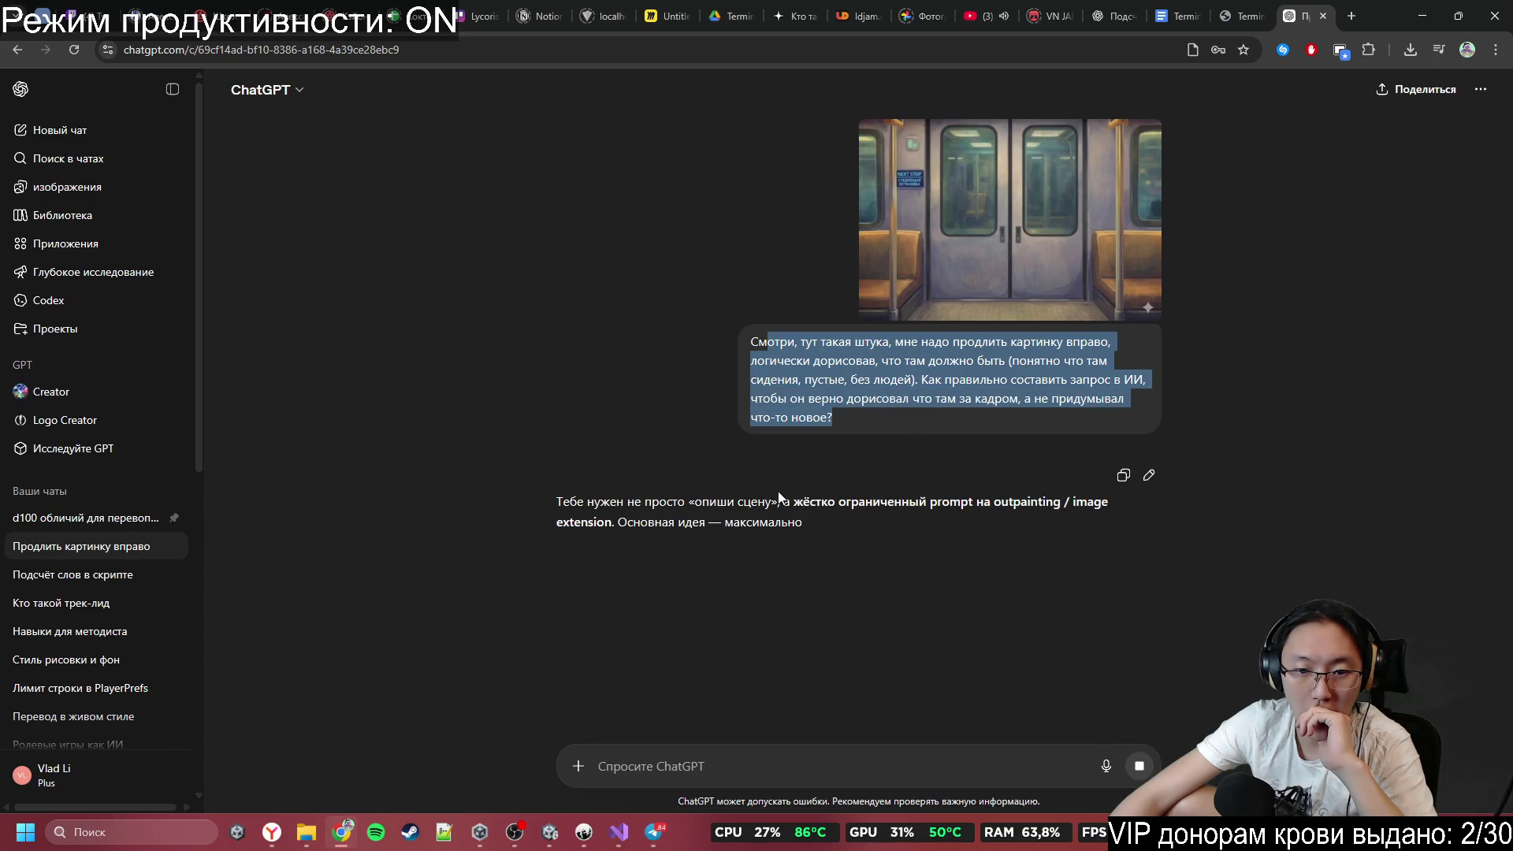
{"action": "left_click_drag", "start_coordinate": [837, 502], "coordinate": [911, 522]}
{"action": "left_click", "coordinate": [995, 574]}
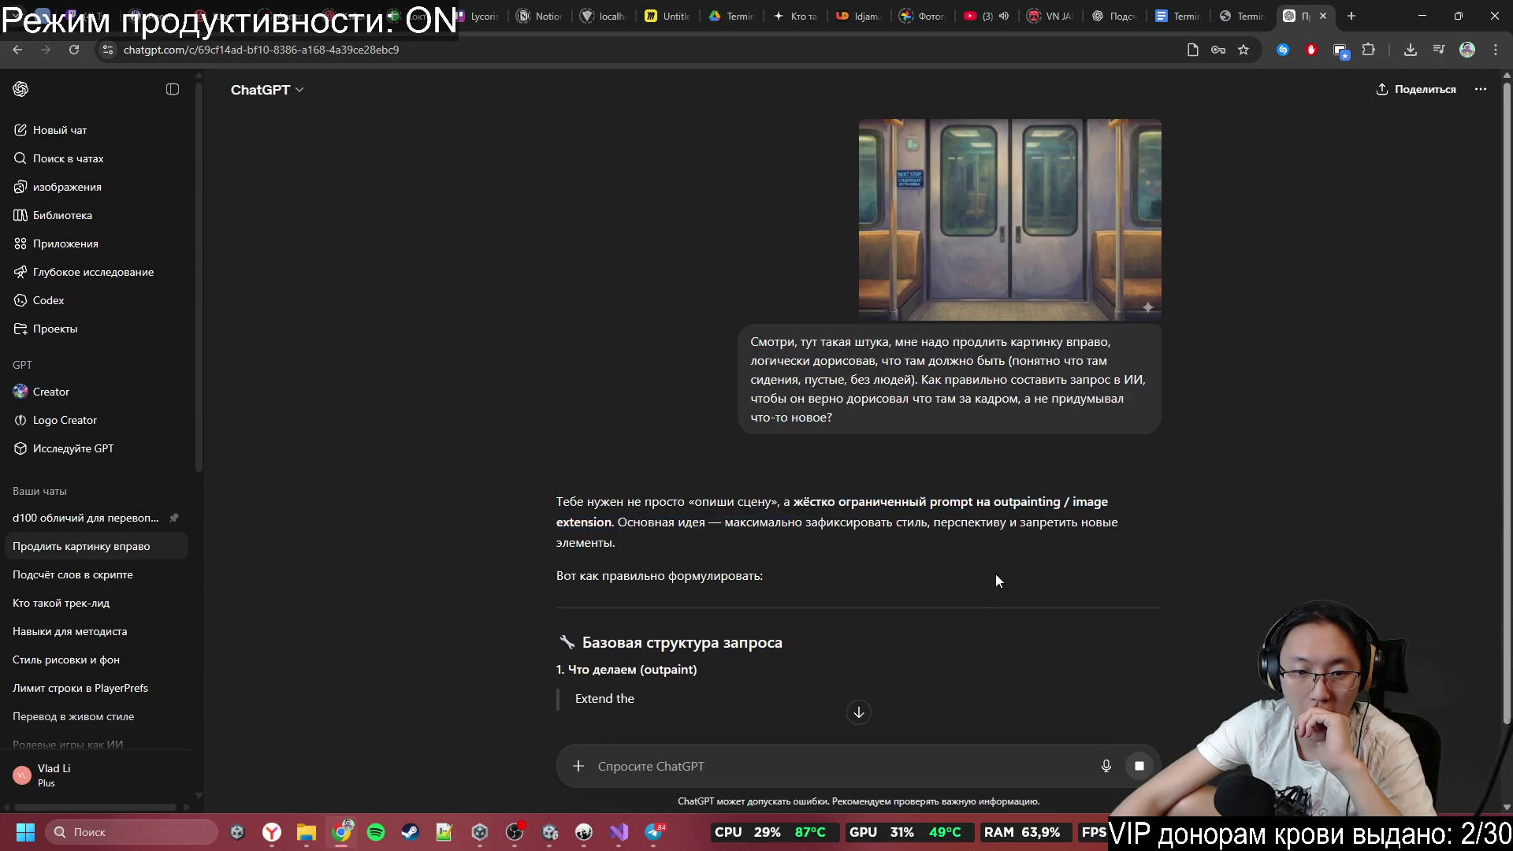
{"action": "scroll", "coordinate": [995, 574], "scroll_direction": "down", "scroll_amount": 2}
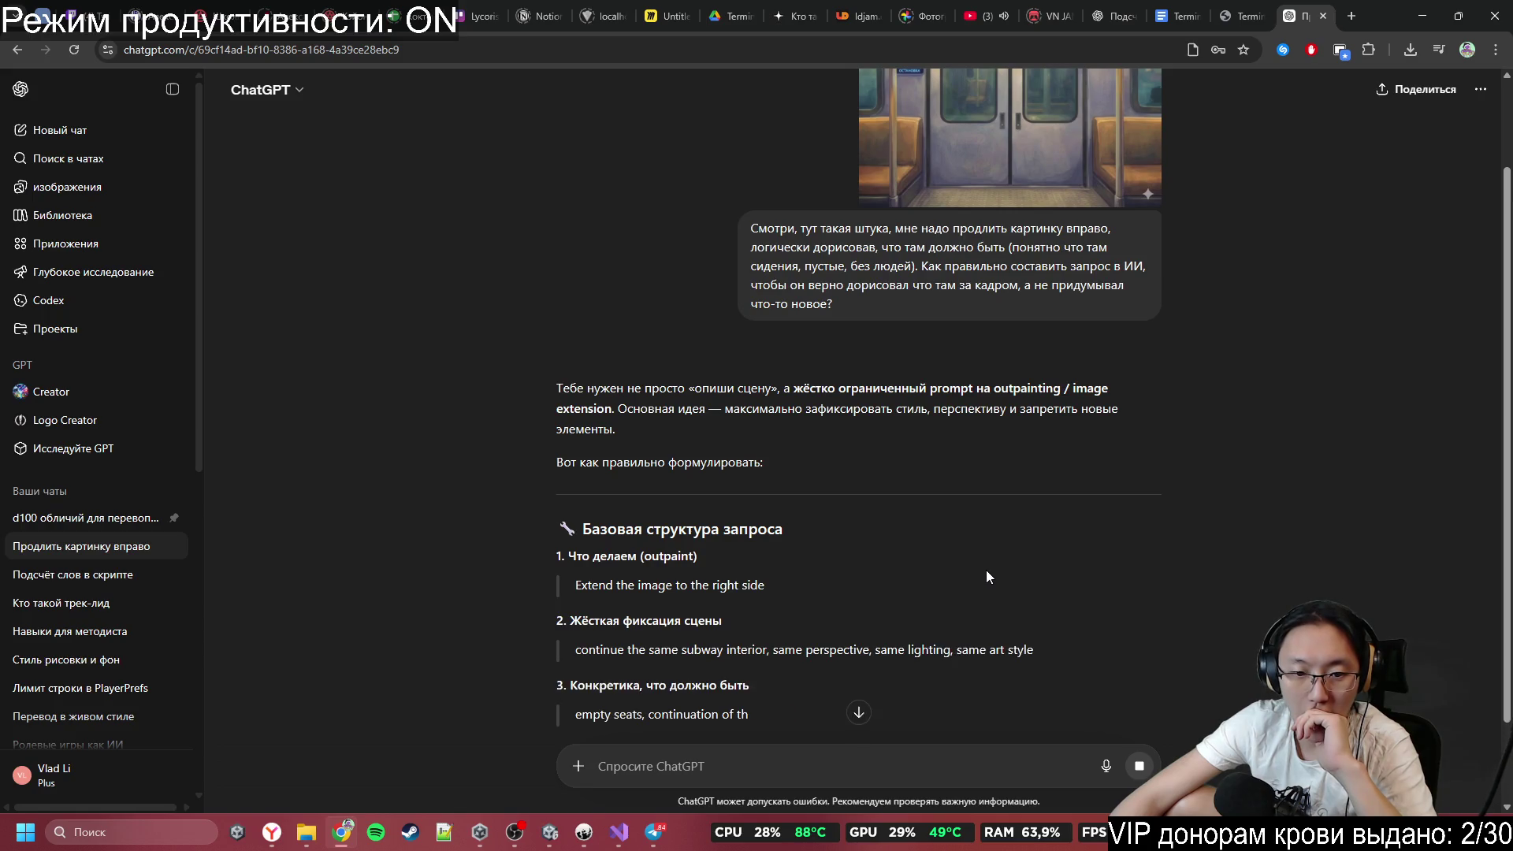
{"action": "scroll", "coordinate": [983, 569], "scroll_direction": "down", "scroll_amount": 2}
{"action": "scroll", "coordinate": [825, 658], "scroll_direction": "down", "scroll_amount": 3}
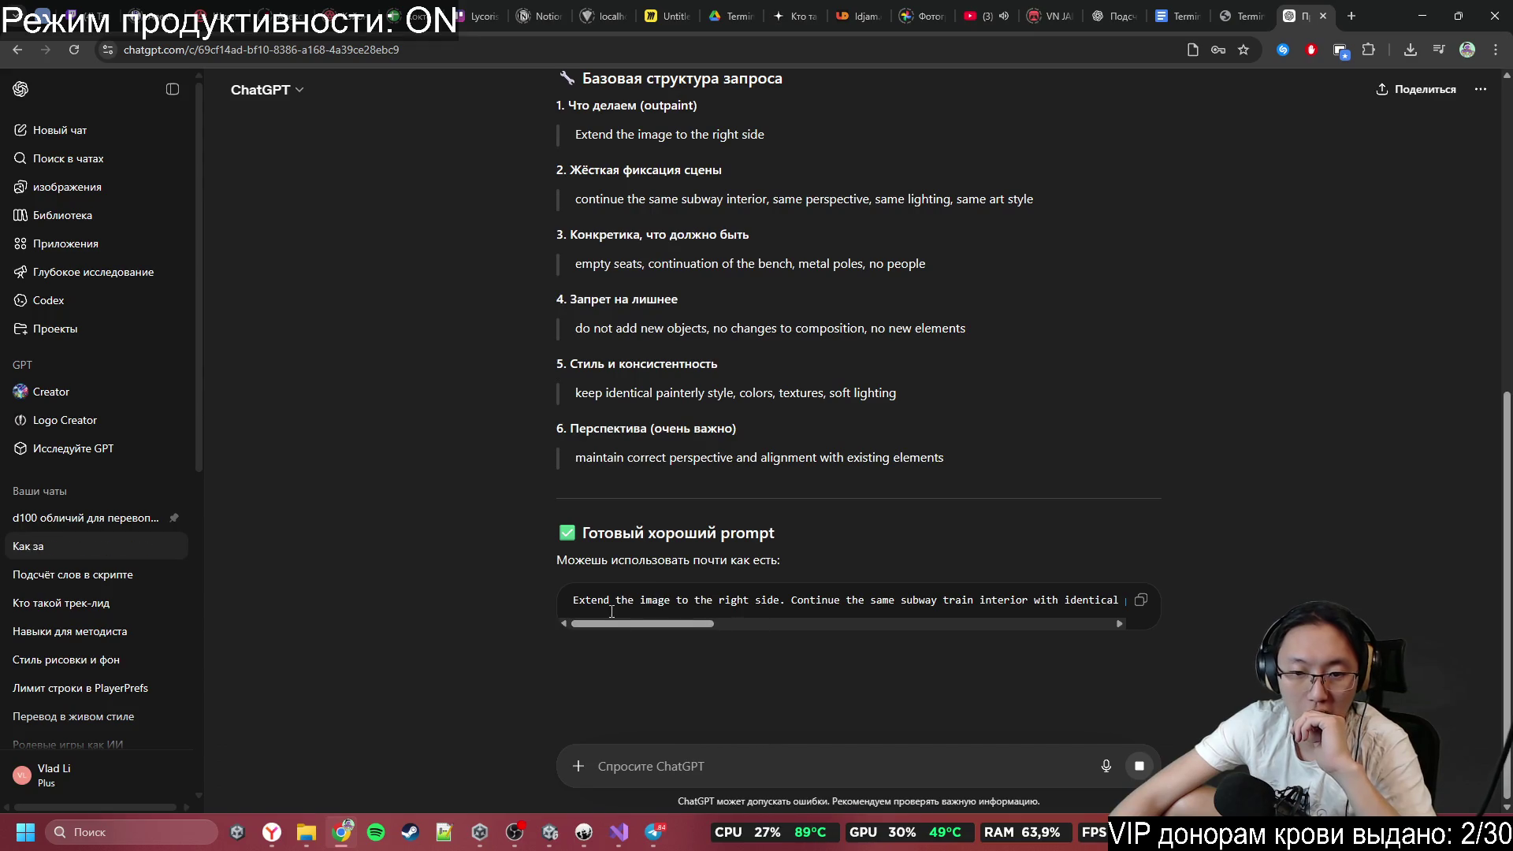
{"action": "left_click", "coordinate": [1144, 602]}
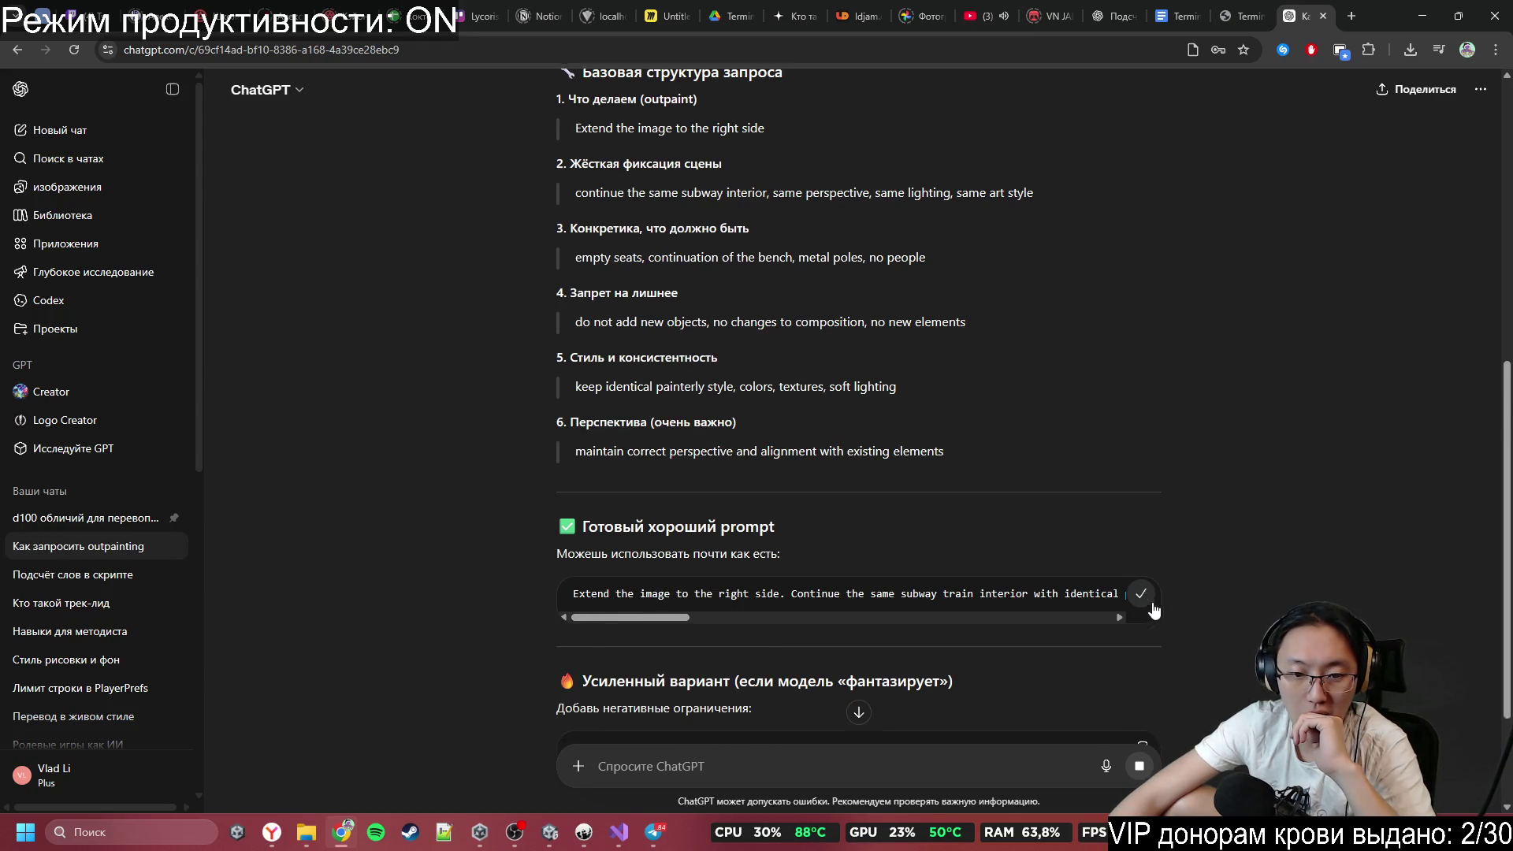
{"action": "scroll", "coordinate": [938, 722], "scroll_direction": "down", "scroll_amount": 2}
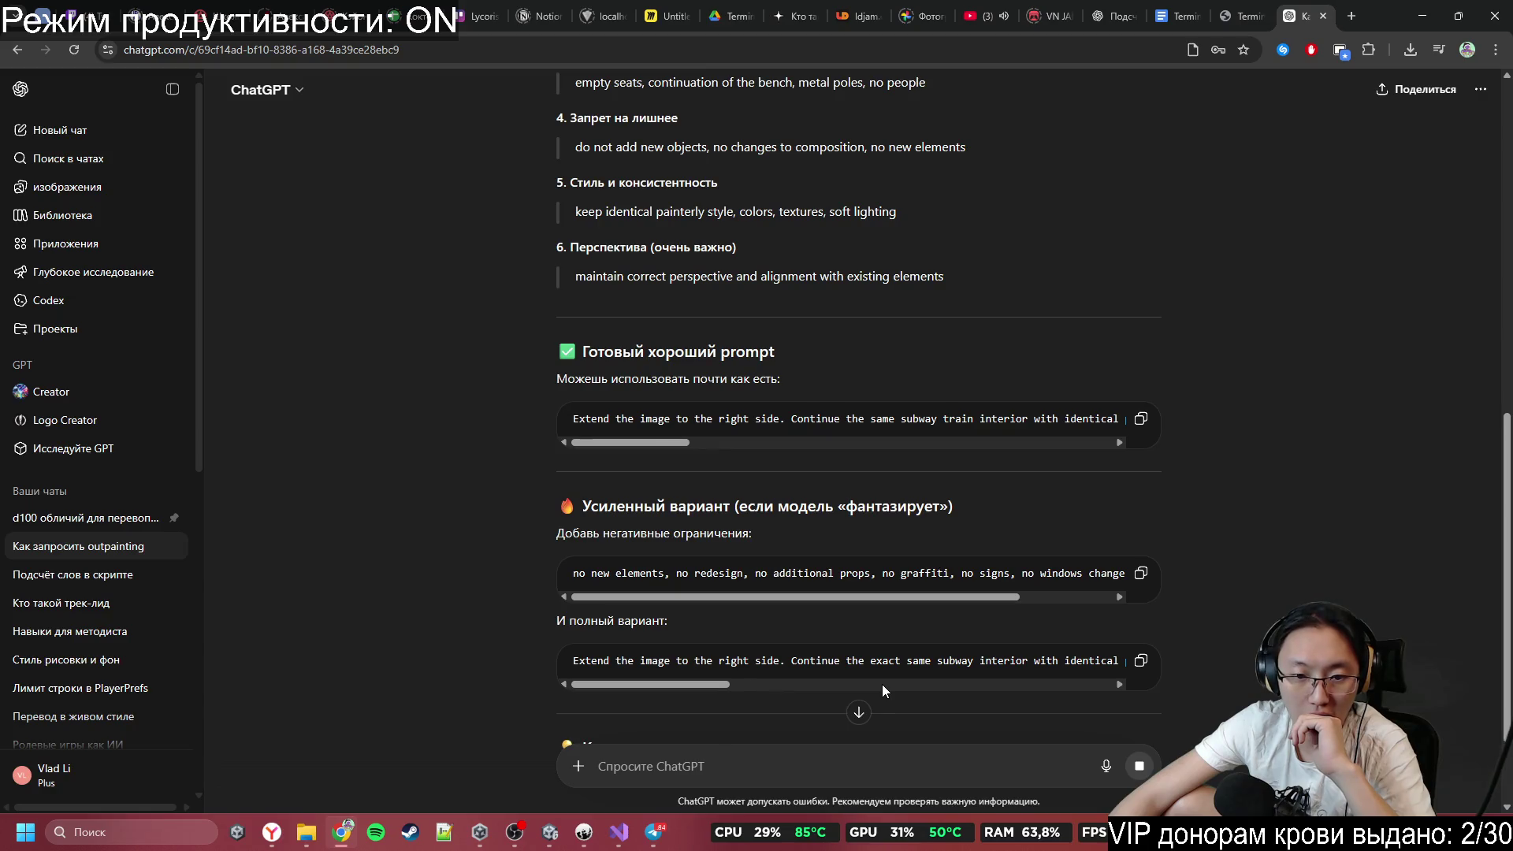
{"action": "scroll", "coordinate": [1058, 514], "scroll_direction": "down", "scroll_amount": 2}
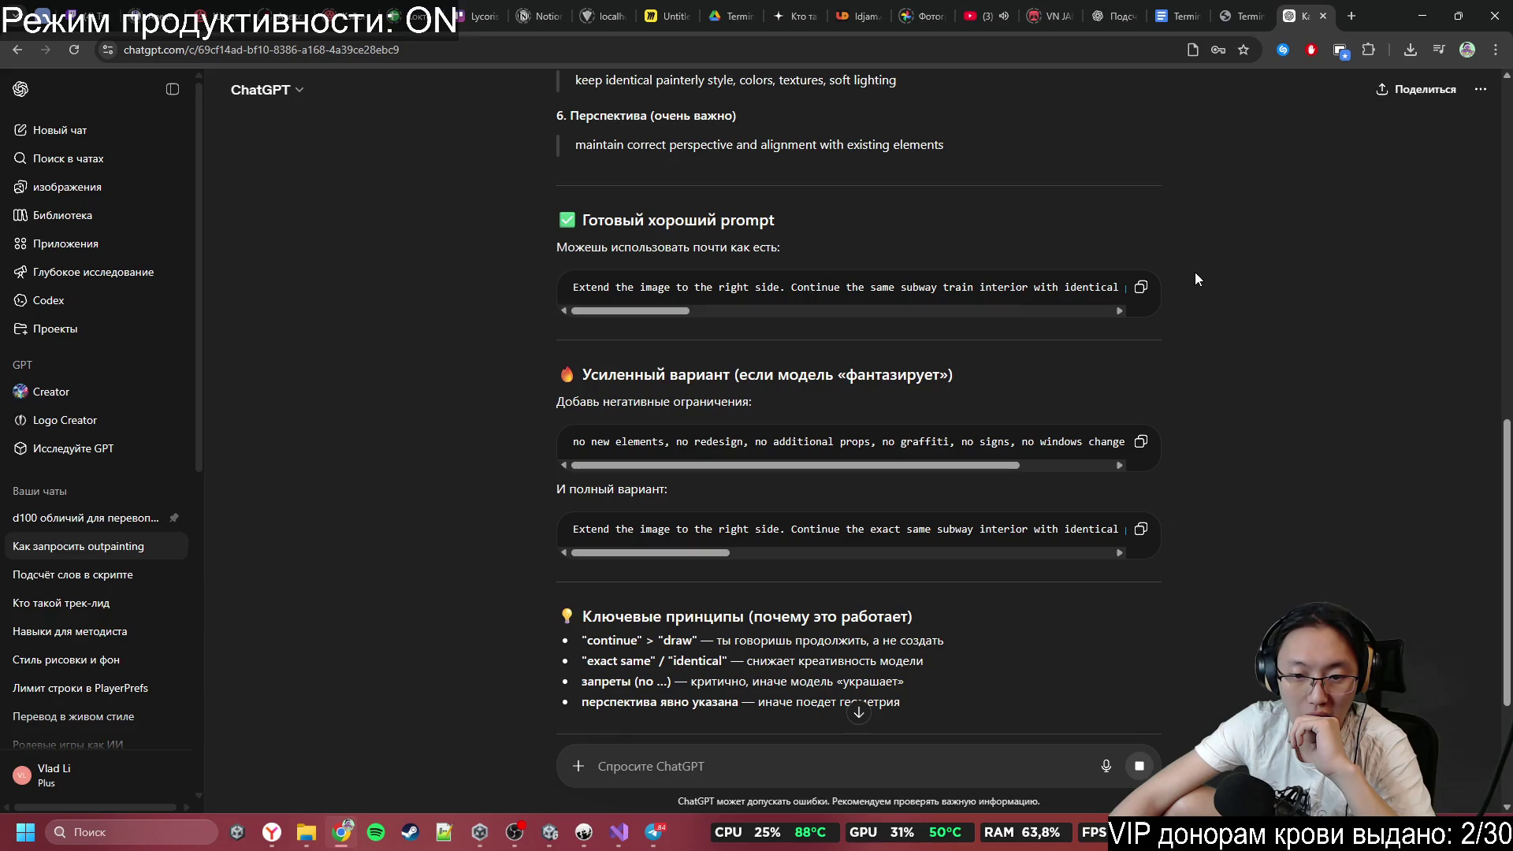
{"action": "scroll", "coordinate": [1081, 423], "scroll_direction": "down", "scroll_amount": 4}
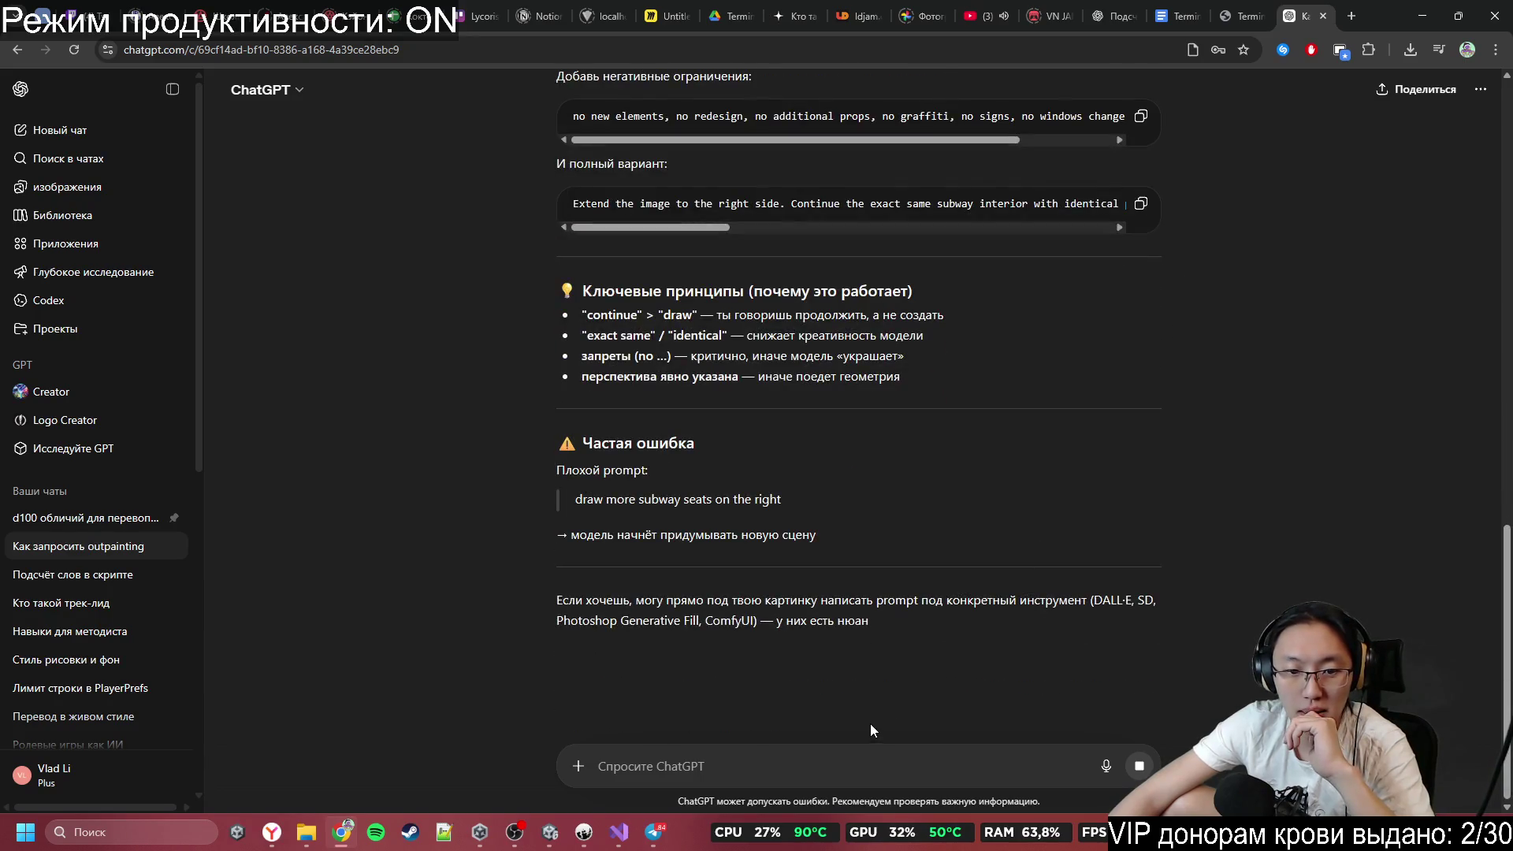
{"action": "left_click", "coordinate": [94, 130]}
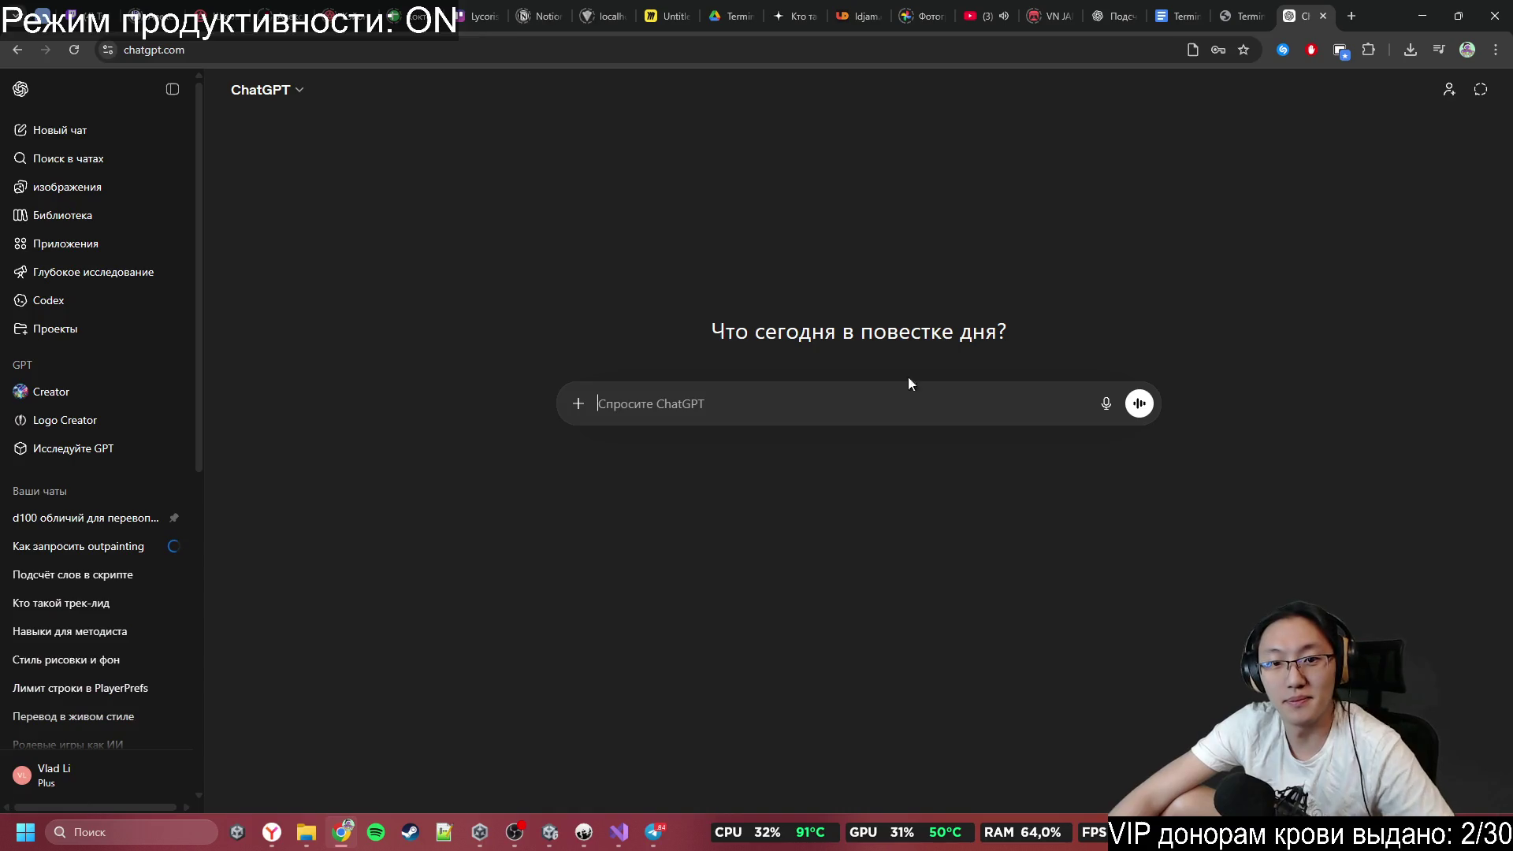
Paste the English outpainting prompt, attach the subway image, switch to Thinking, and send.
{"action": "key", "text": "ctrl+v"}
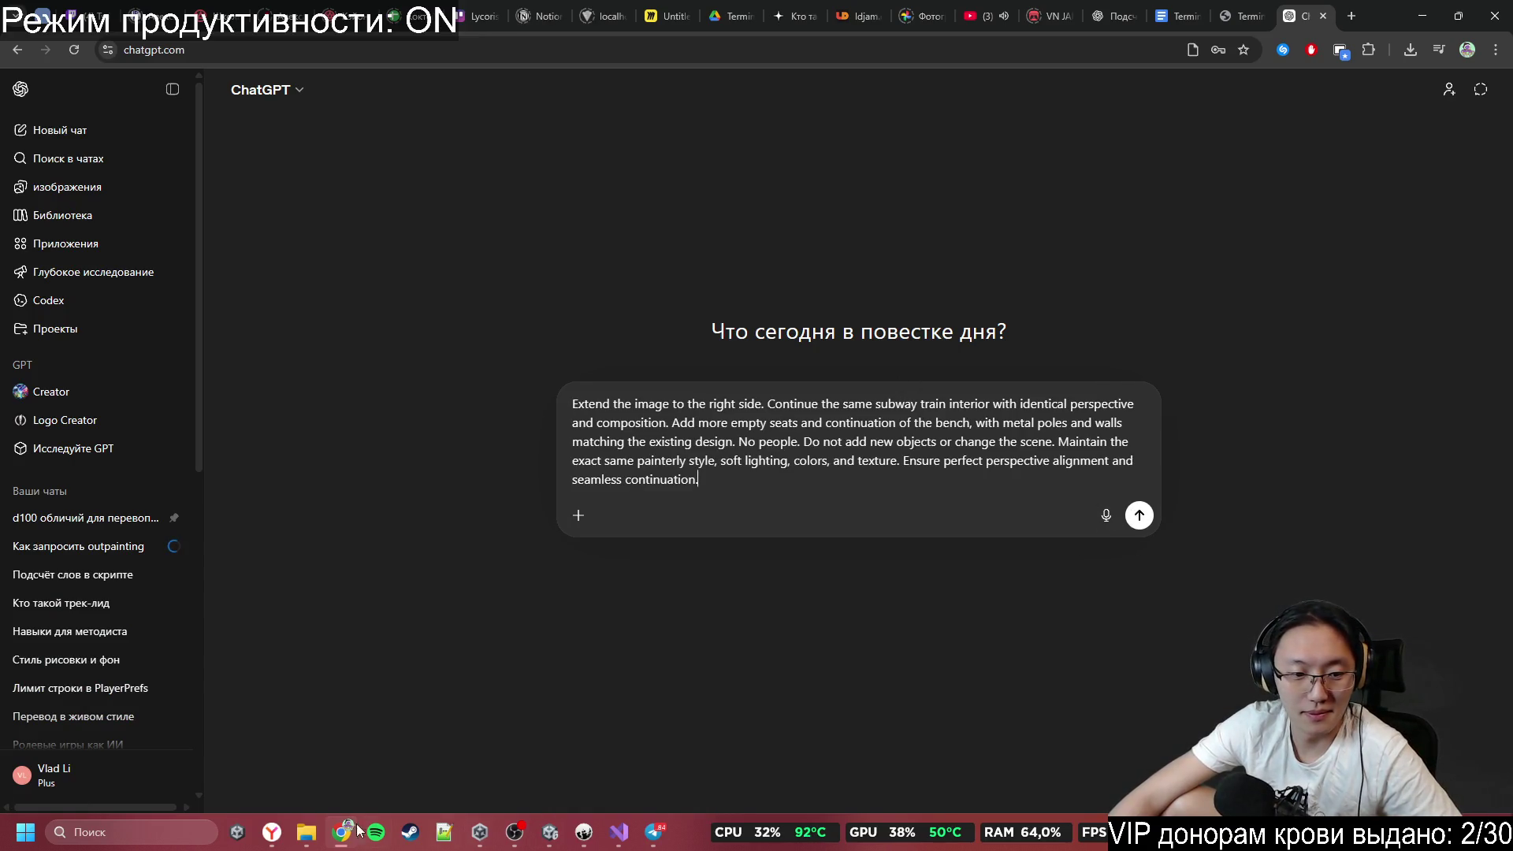
{"action": "left_click", "coordinate": [306, 832]}
{"action": "left_click", "coordinate": [425, 733]}
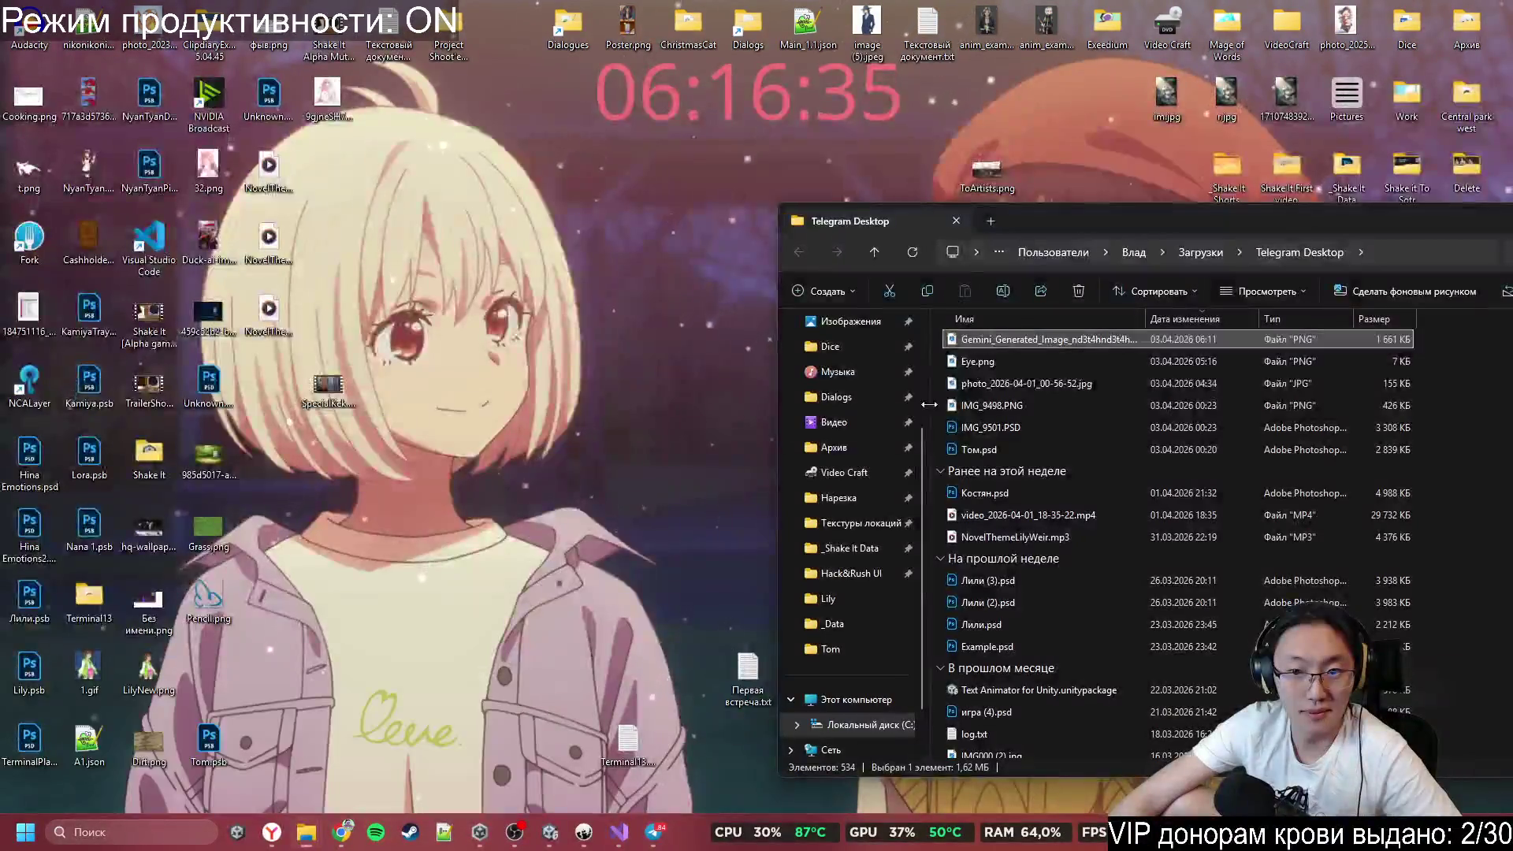
{"action": "left_click_drag", "start_coordinate": [996, 339], "coordinate": [788, 473]}
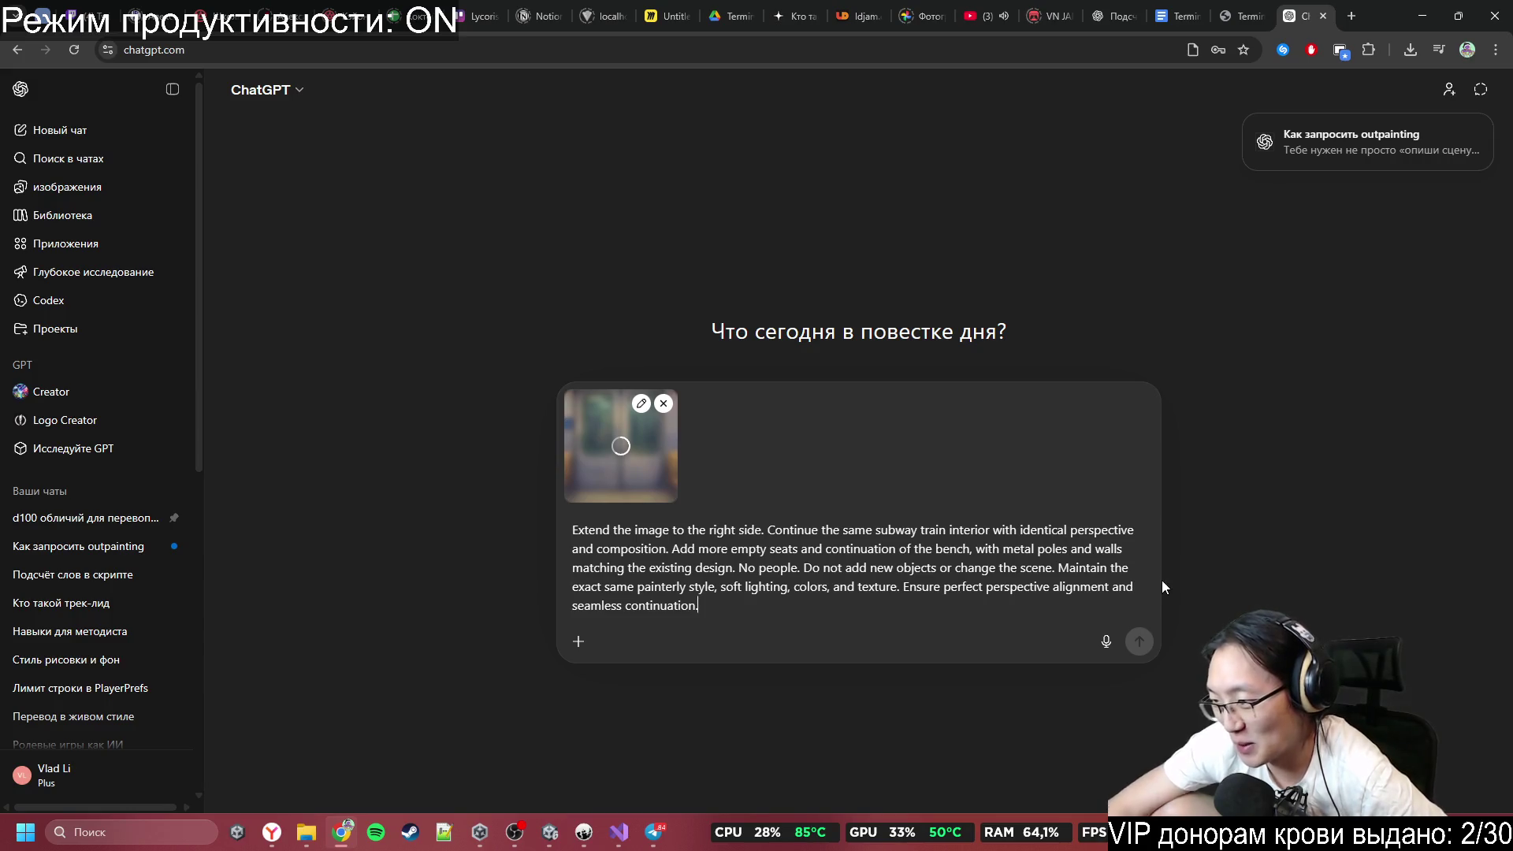
{"action": "left_click", "coordinate": [296, 93]}
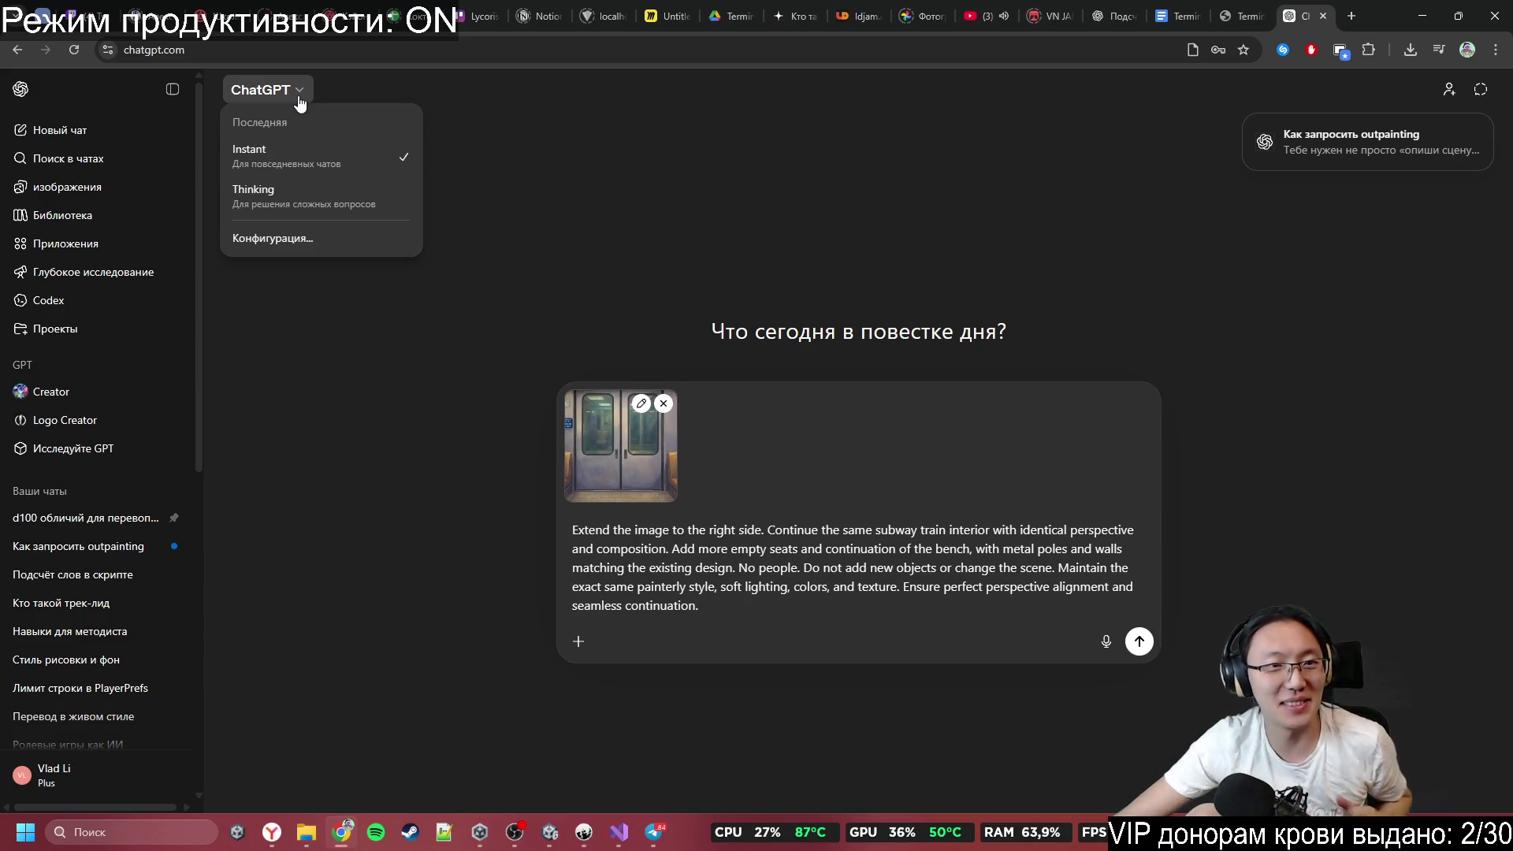
{"action": "left_click", "coordinate": [331, 199]}
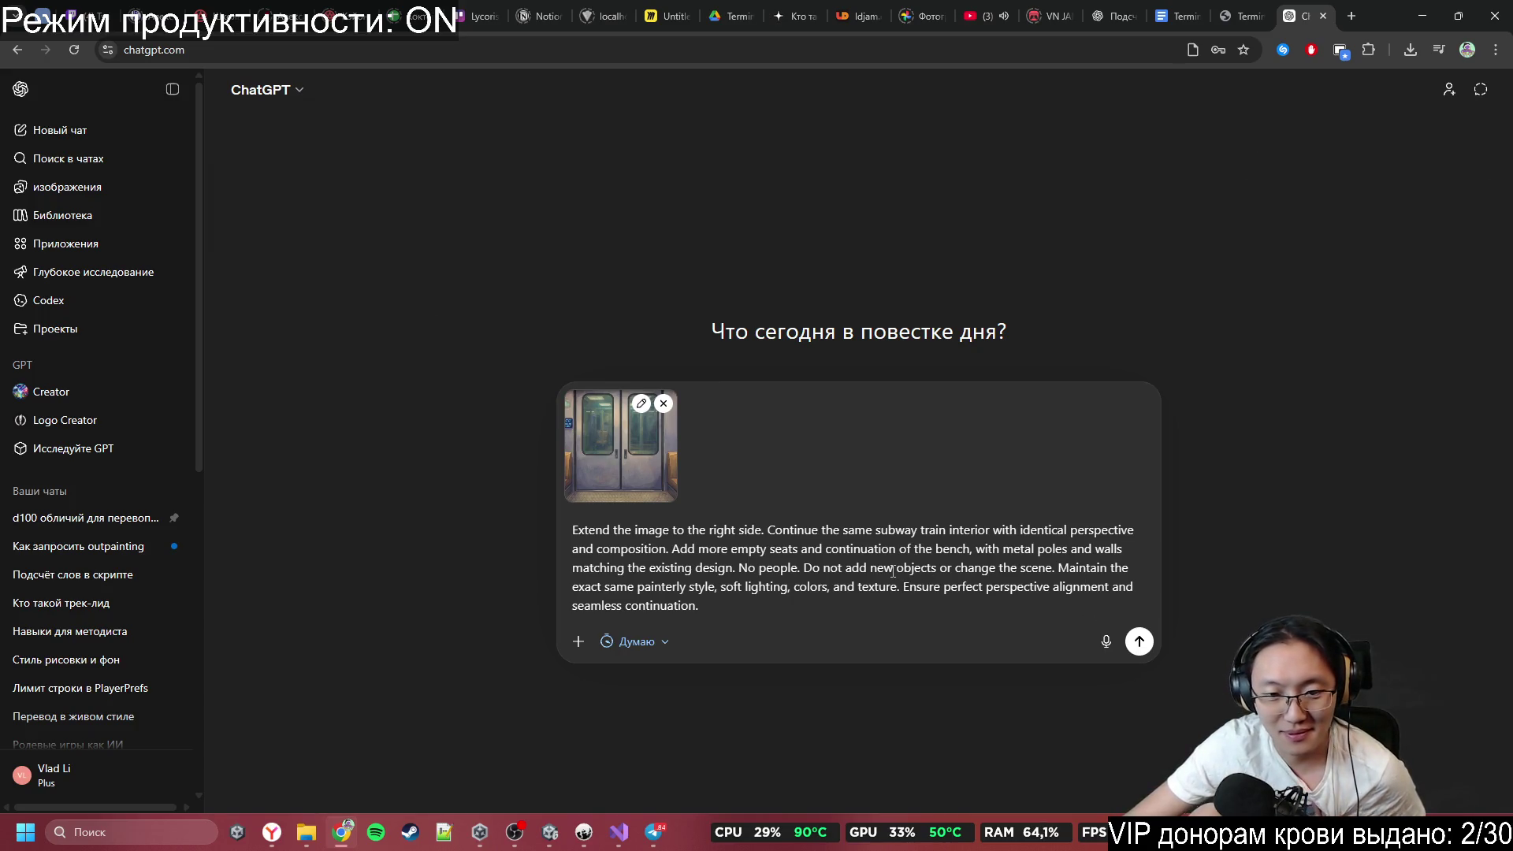
{"action": "left_click", "coordinate": [1139, 642]}
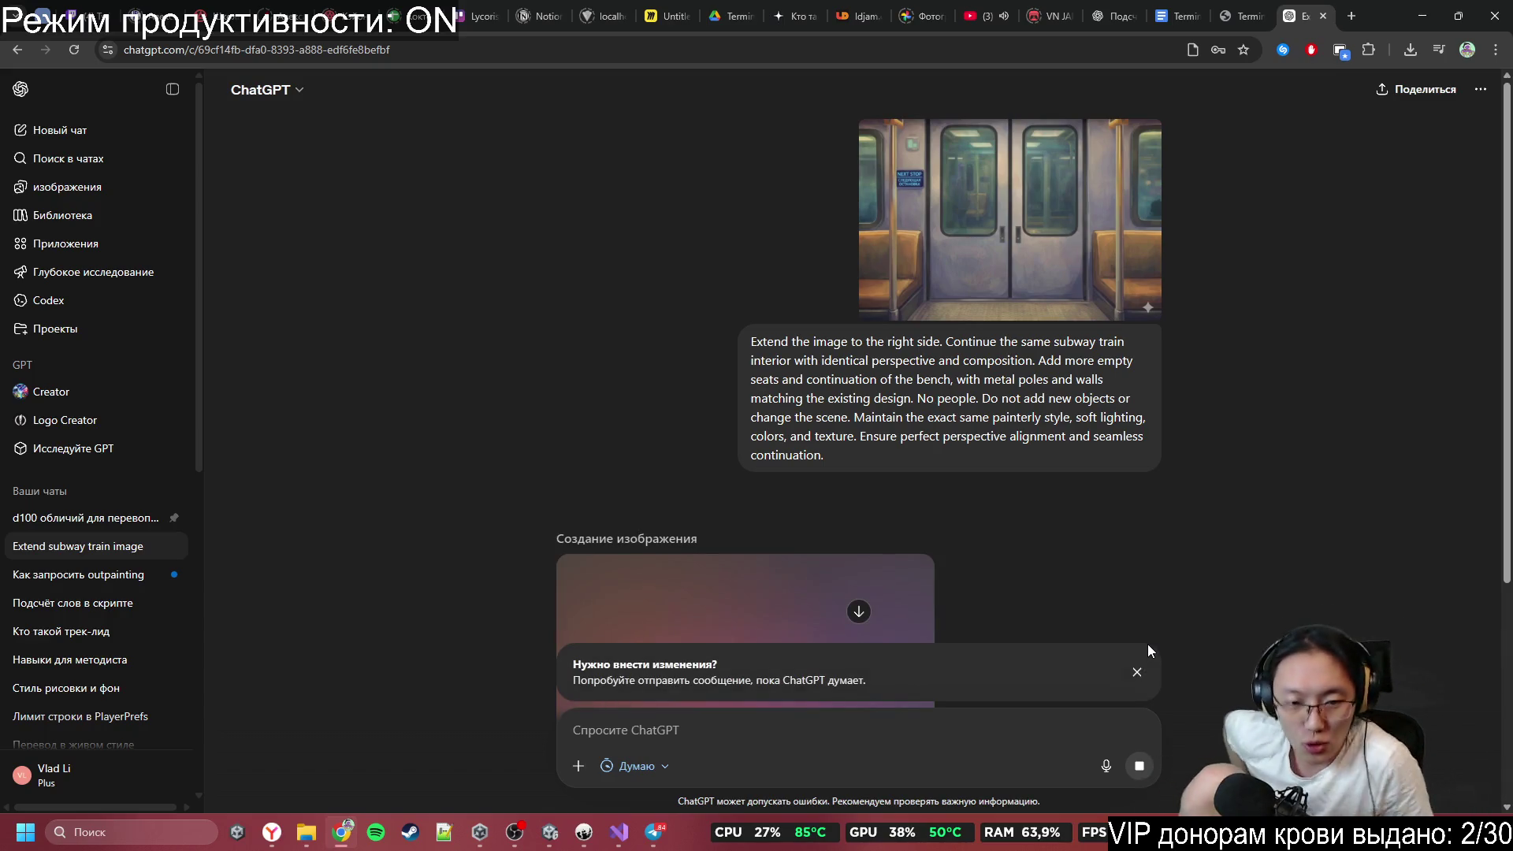
Scroll through the chat comparing the generated empty subway car with the uploaded original.
{"action": "scroll", "coordinate": [867, 580], "scroll_direction": "down", "scroll_amount": 1}
{"action": "scroll", "coordinate": [867, 580], "scroll_direction": "down", "scroll_amount": 3}
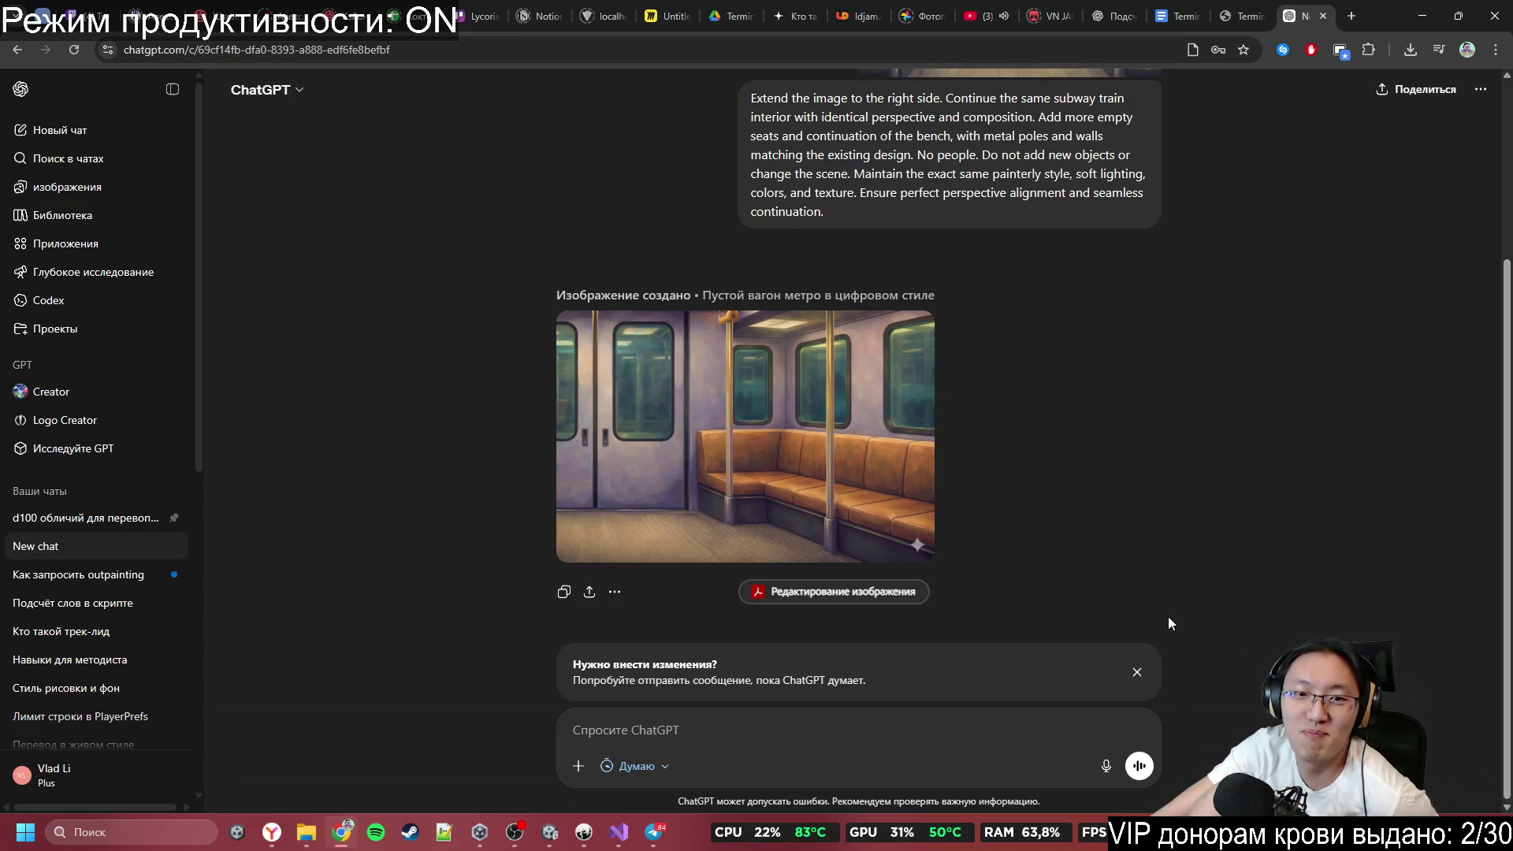
{"action": "scroll", "coordinate": [1140, 517], "scroll_direction": "up", "scroll_amount": 3}
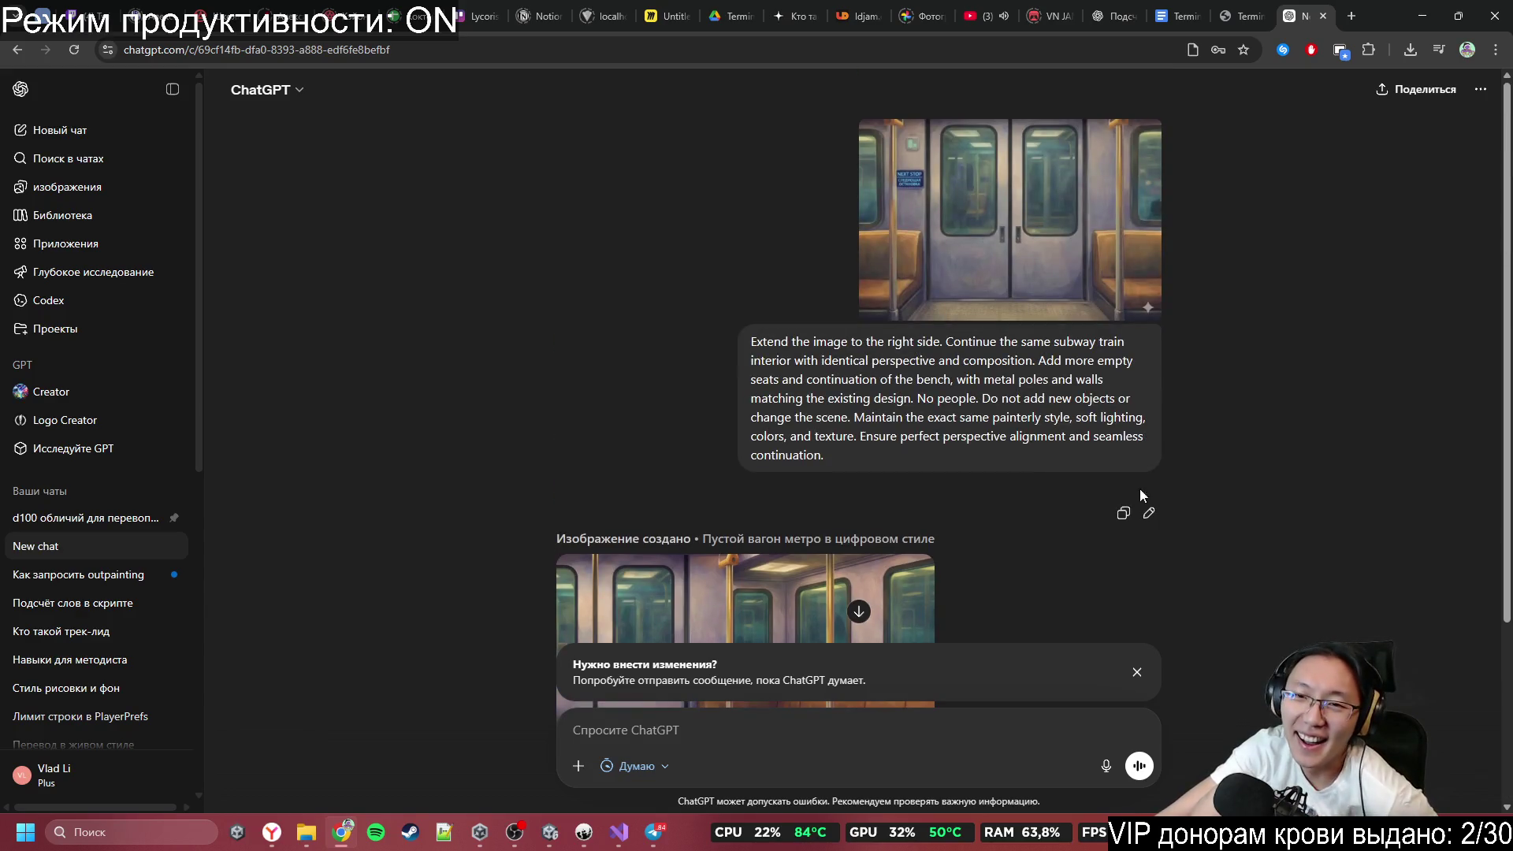
{"action": "scroll", "coordinate": [776, 520], "scroll_direction": "down", "scroll_amount": 3}
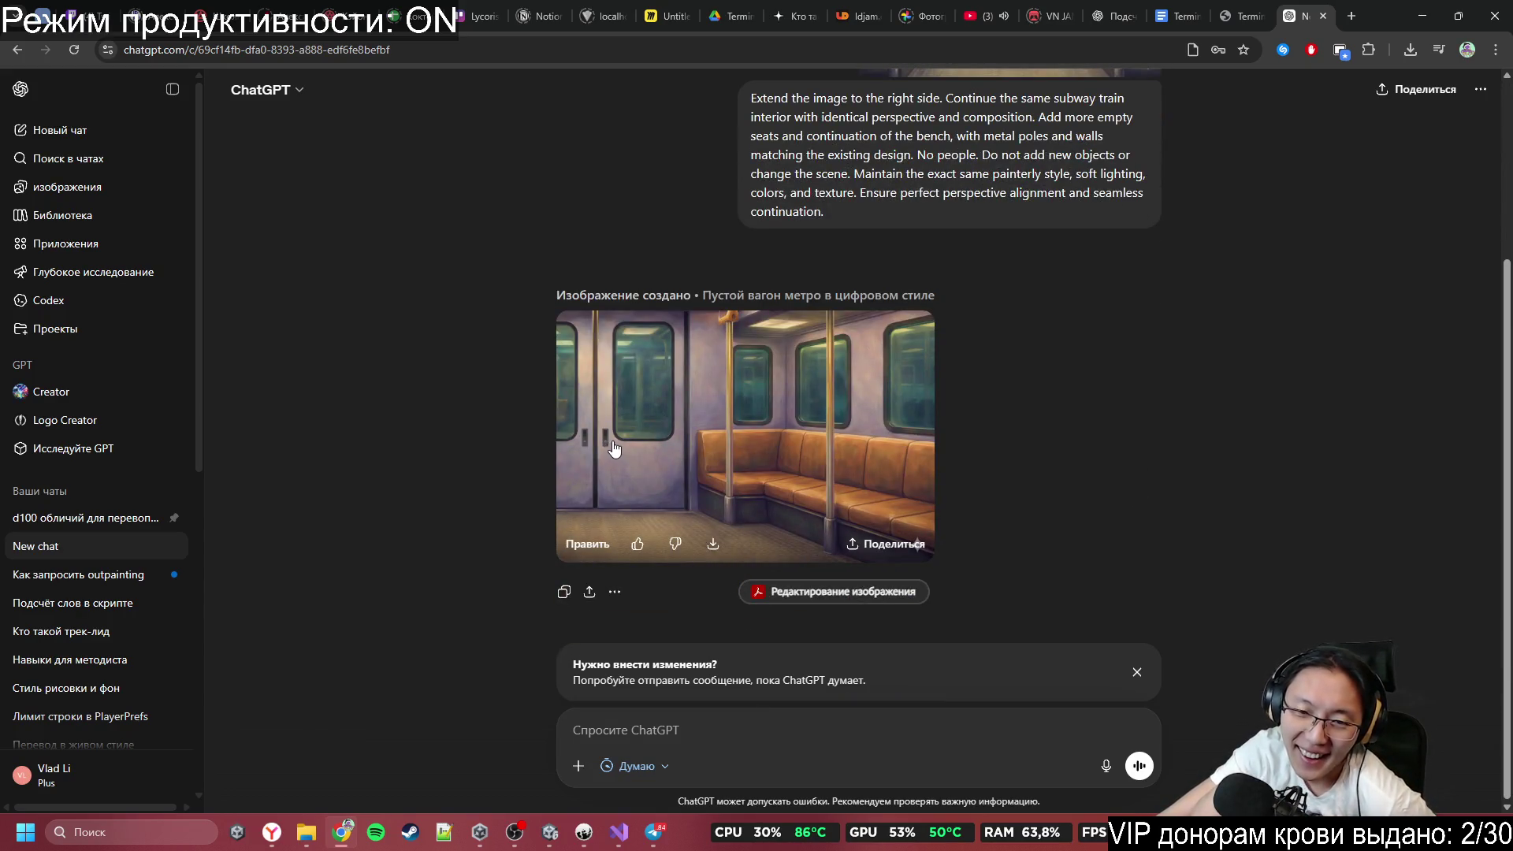
{"action": "scroll", "coordinate": [836, 449], "scroll_direction": "up", "scroll_amount": 3}
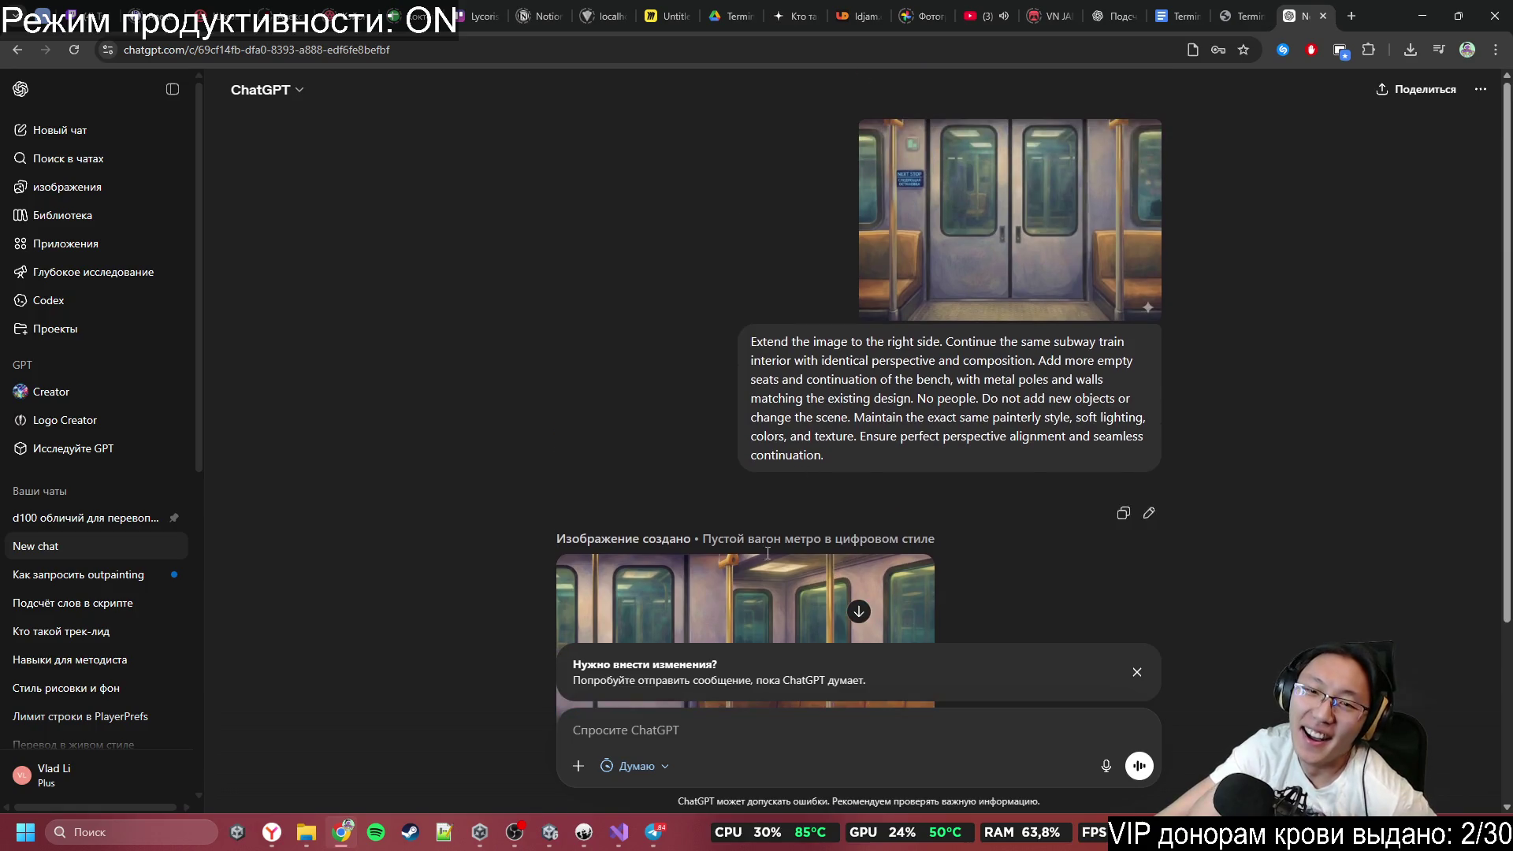
{"action": "scroll", "coordinate": [780, 513], "scroll_direction": "down", "scroll_amount": 1}
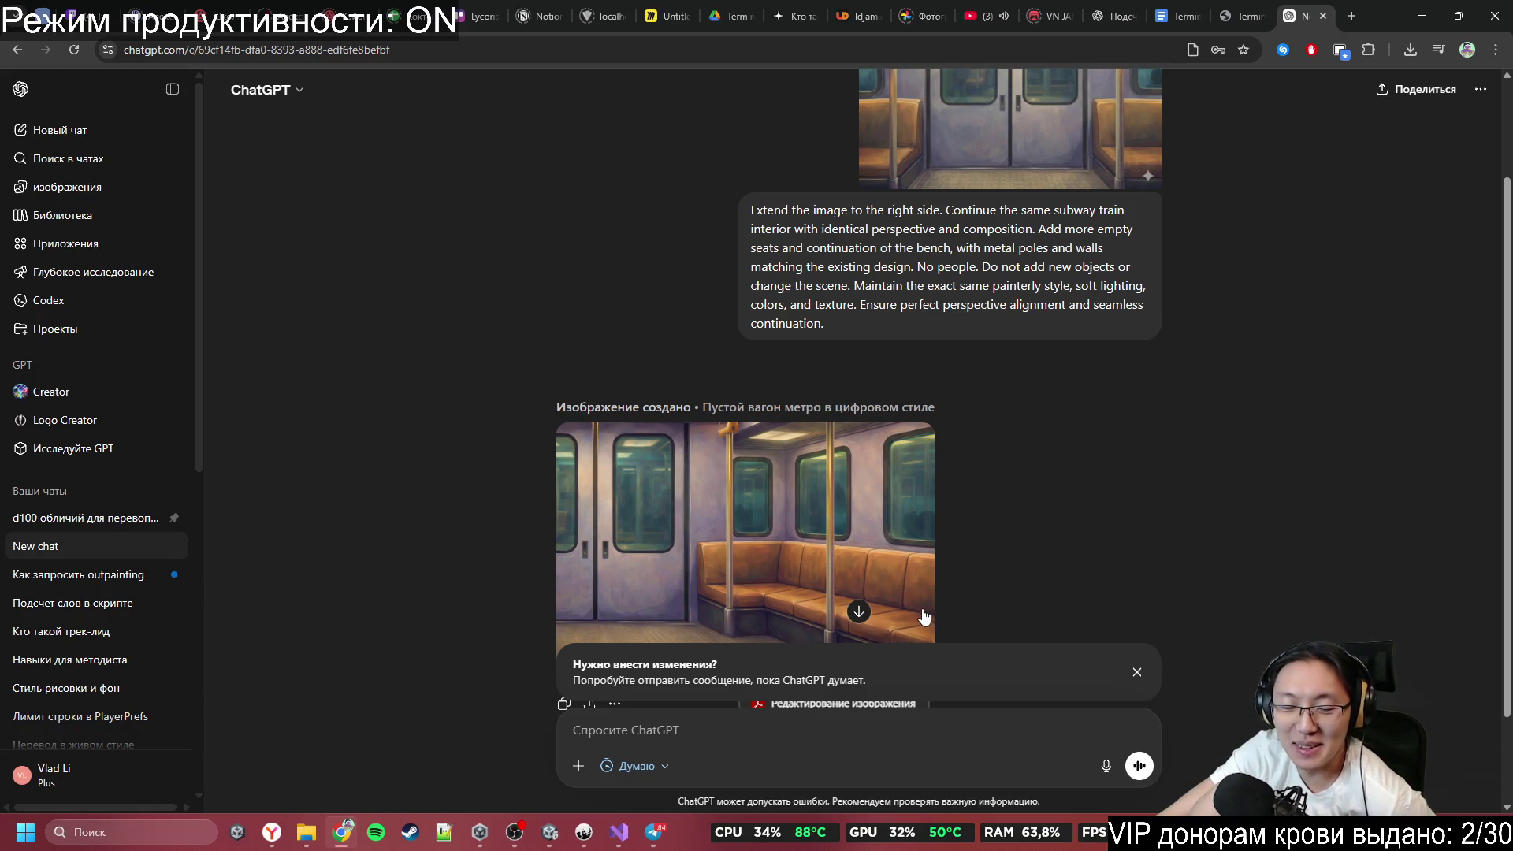
{"action": "scroll", "coordinate": [760, 587], "scroll_direction": "down", "scroll_amount": 2}
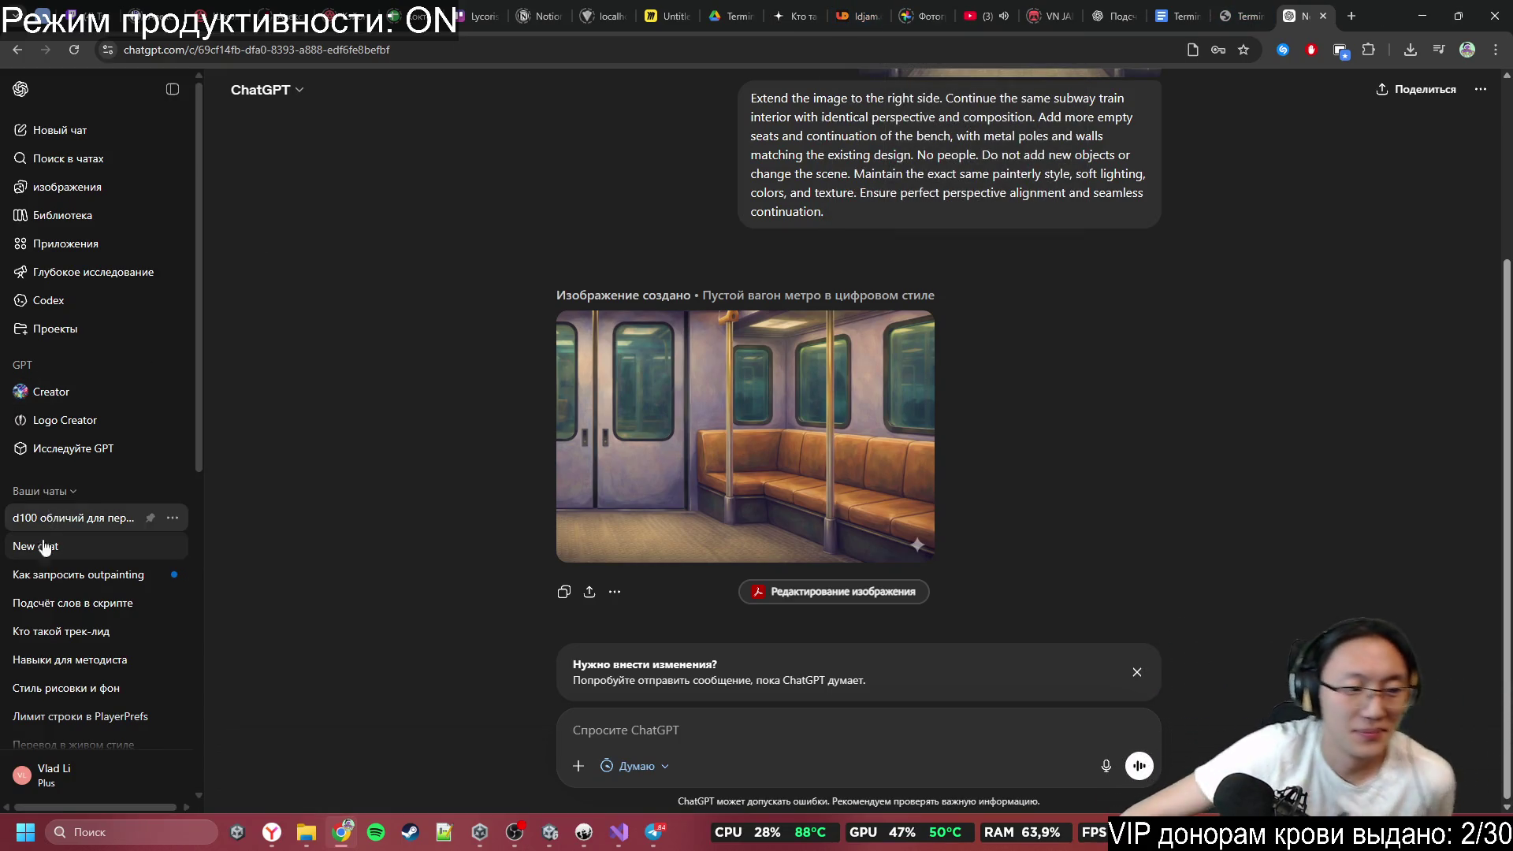
In the 'Как запросить outpainting' chat, request a prompt where the doors are exterior side doors, not inter-car.
{"action": "left_click", "coordinate": [53, 576]}
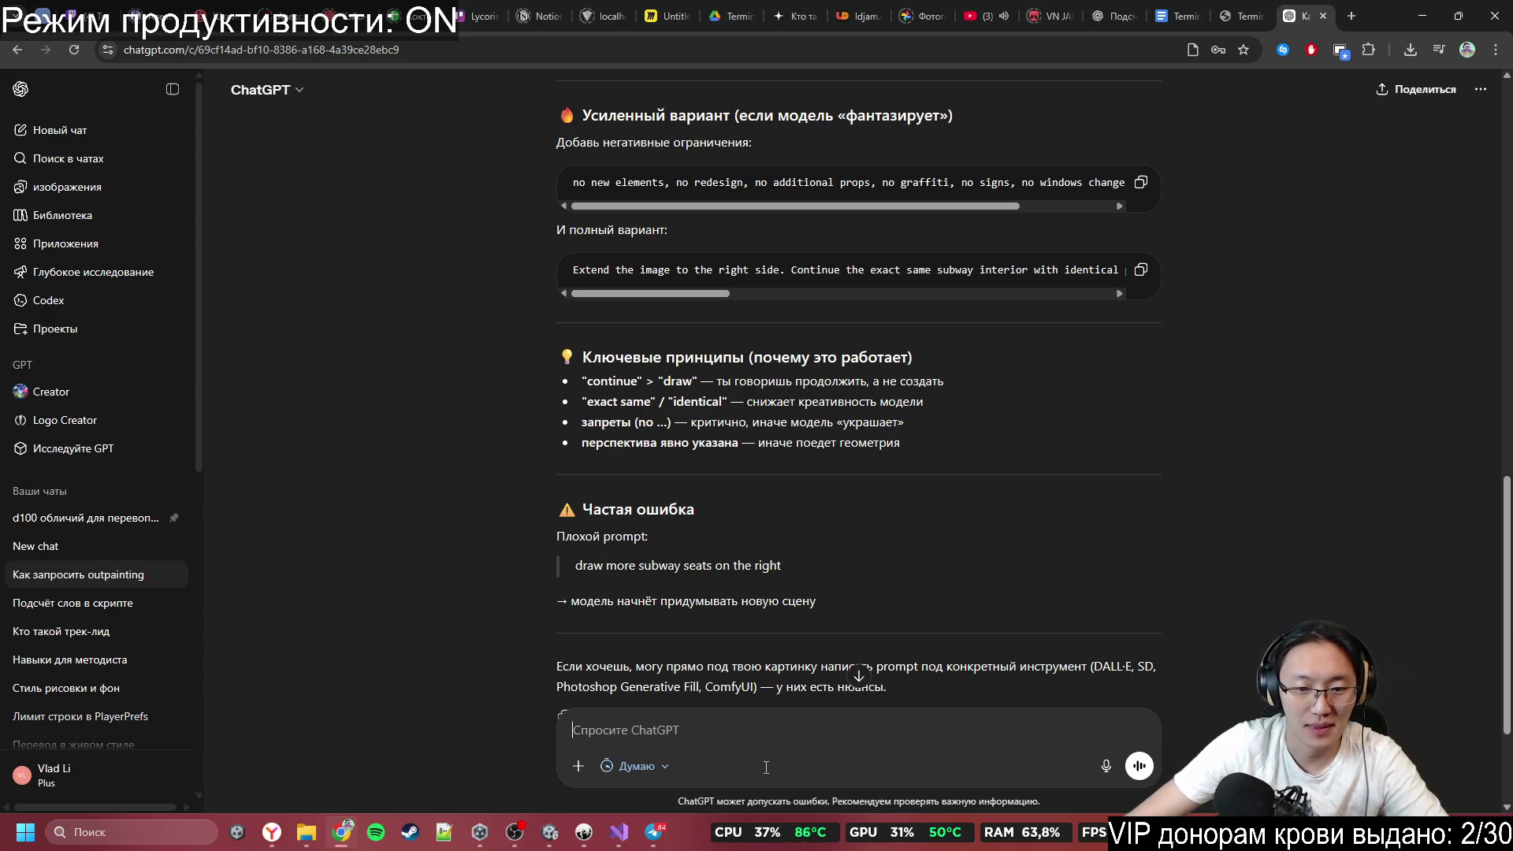
{"action": "type", "text": "я"}
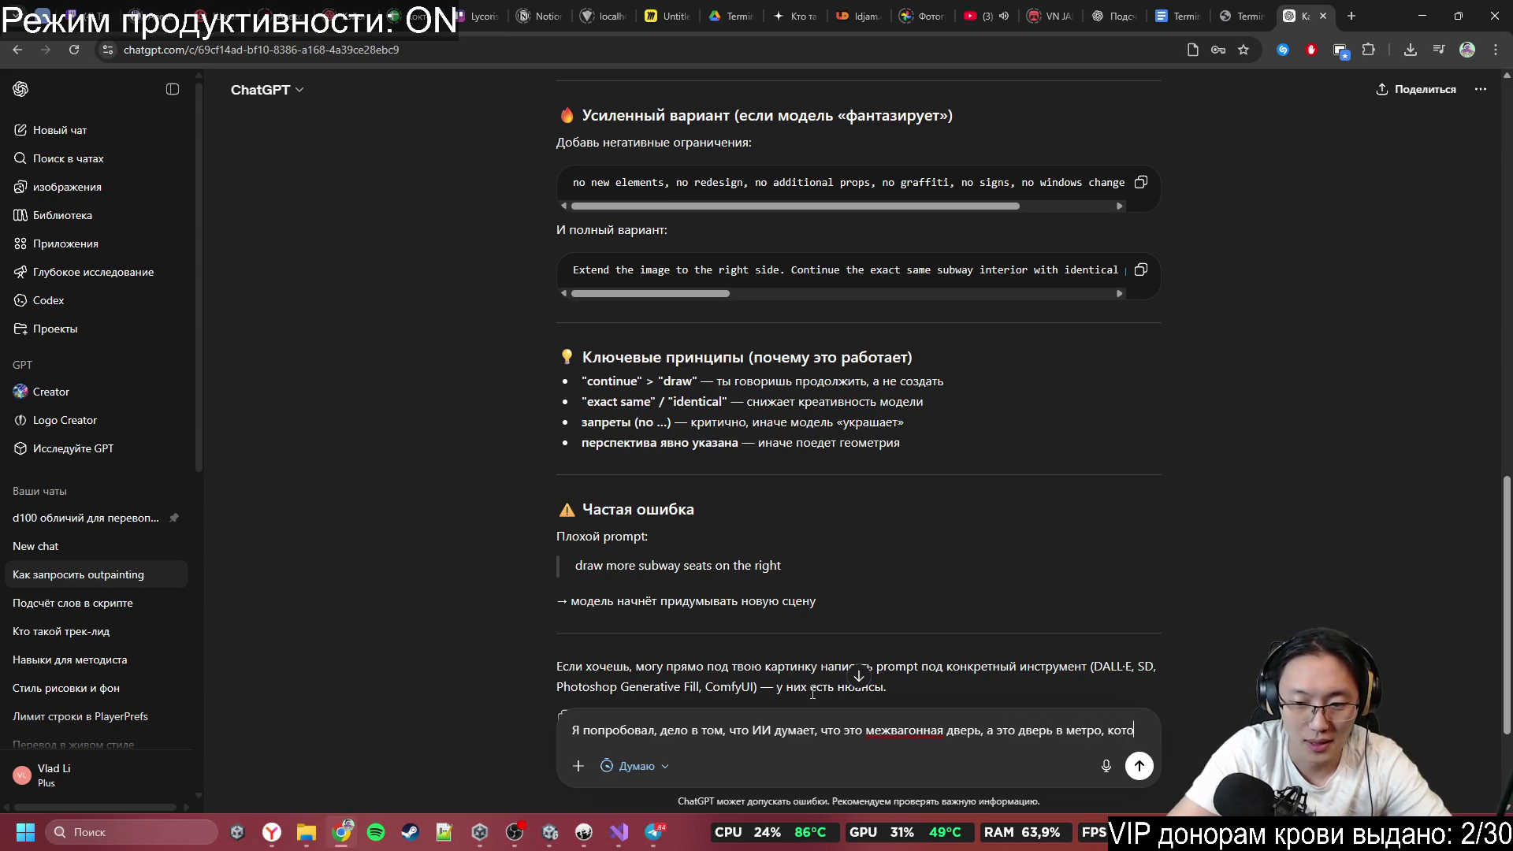
{"action": "type", "text": "рая"}
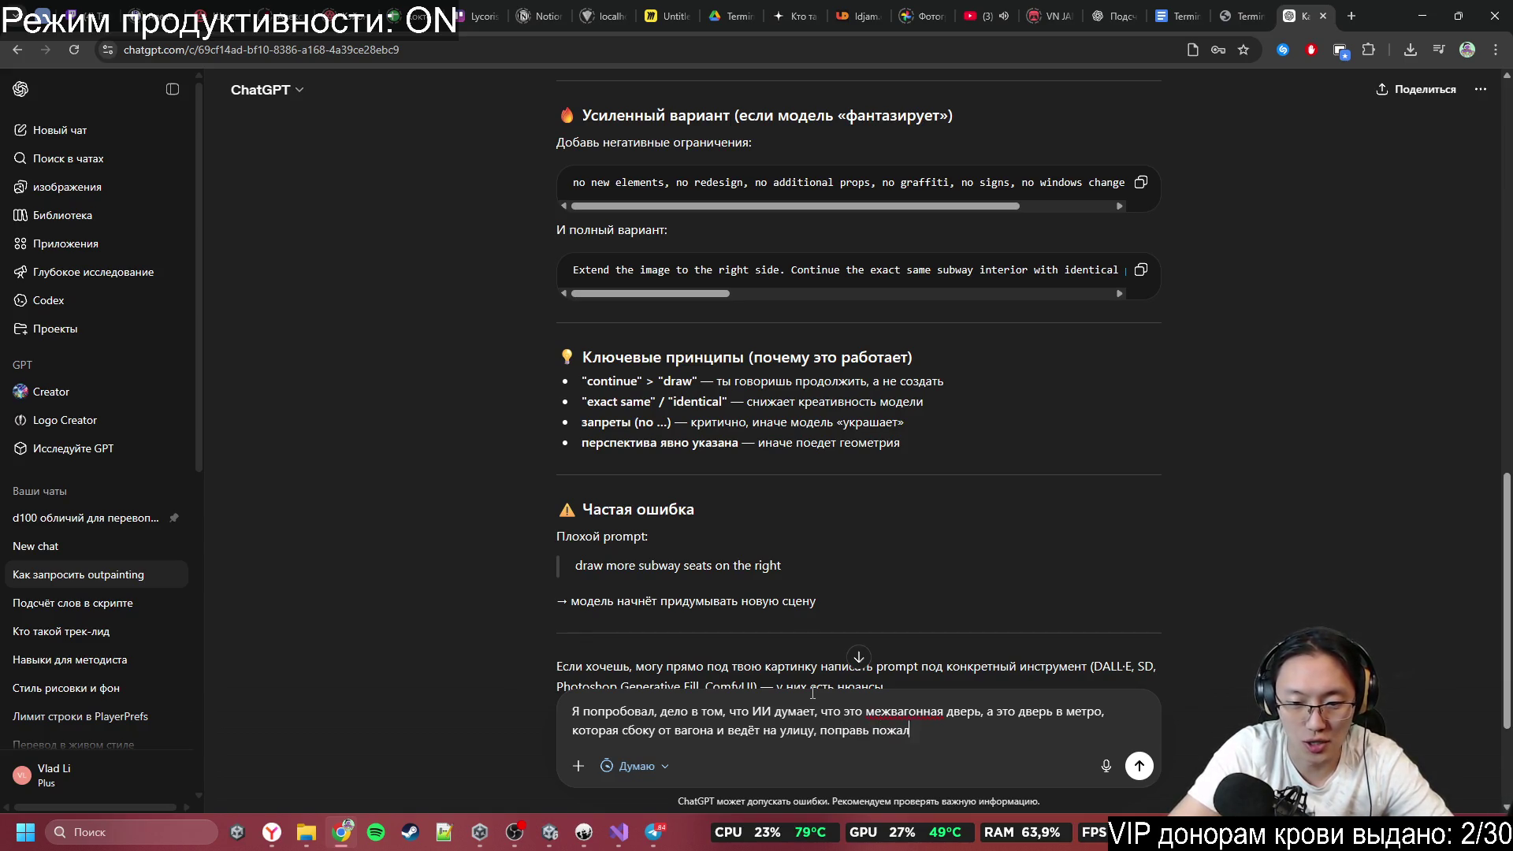
{"action": "type", "text": "та мне пр"}
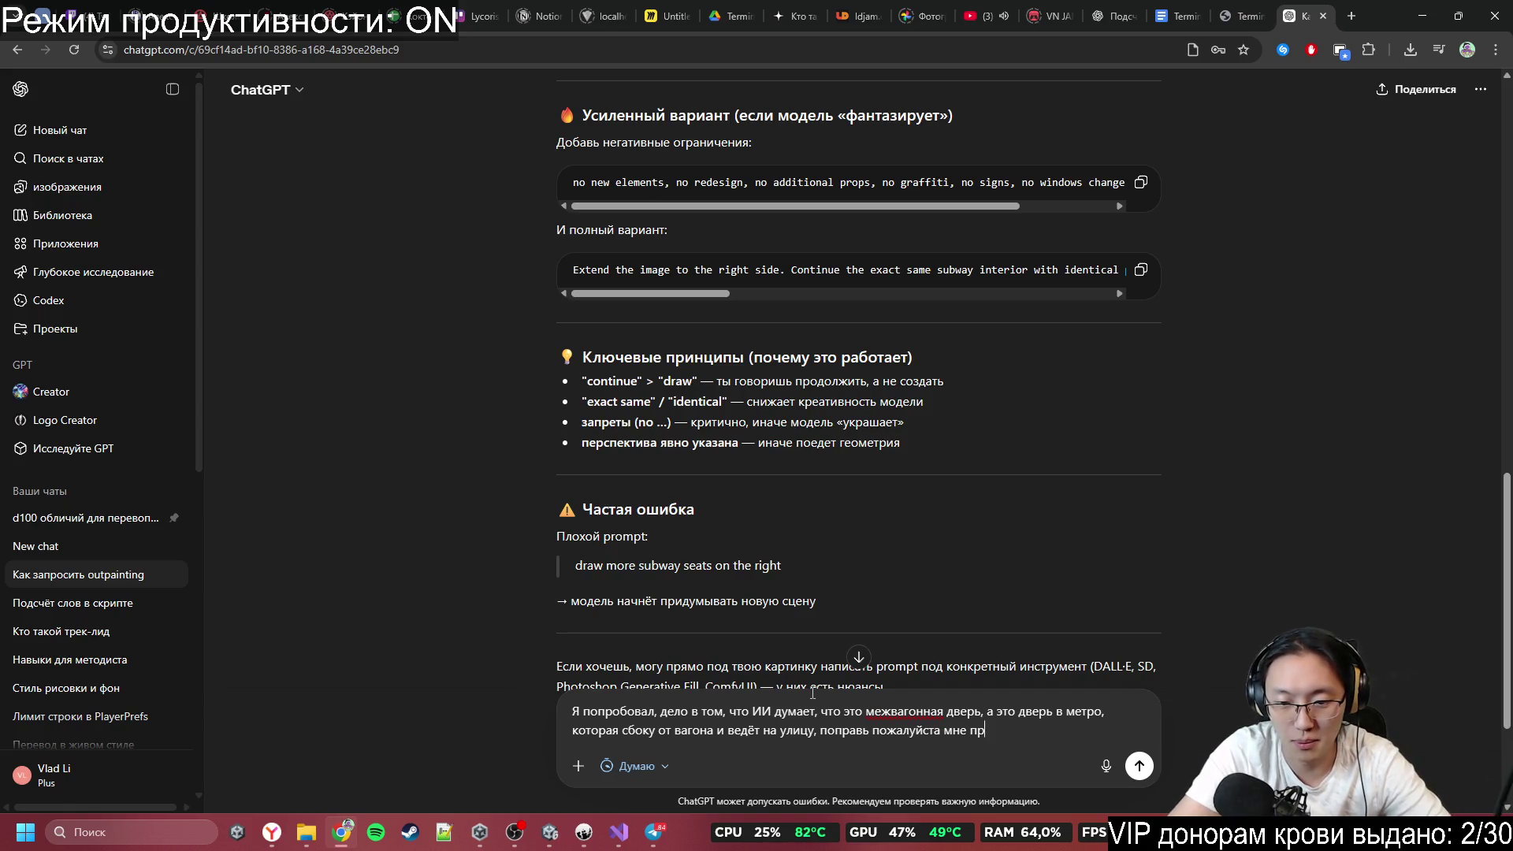
{"action": "type", "text": "пт"}
{"action": "key", "text": "Return"}
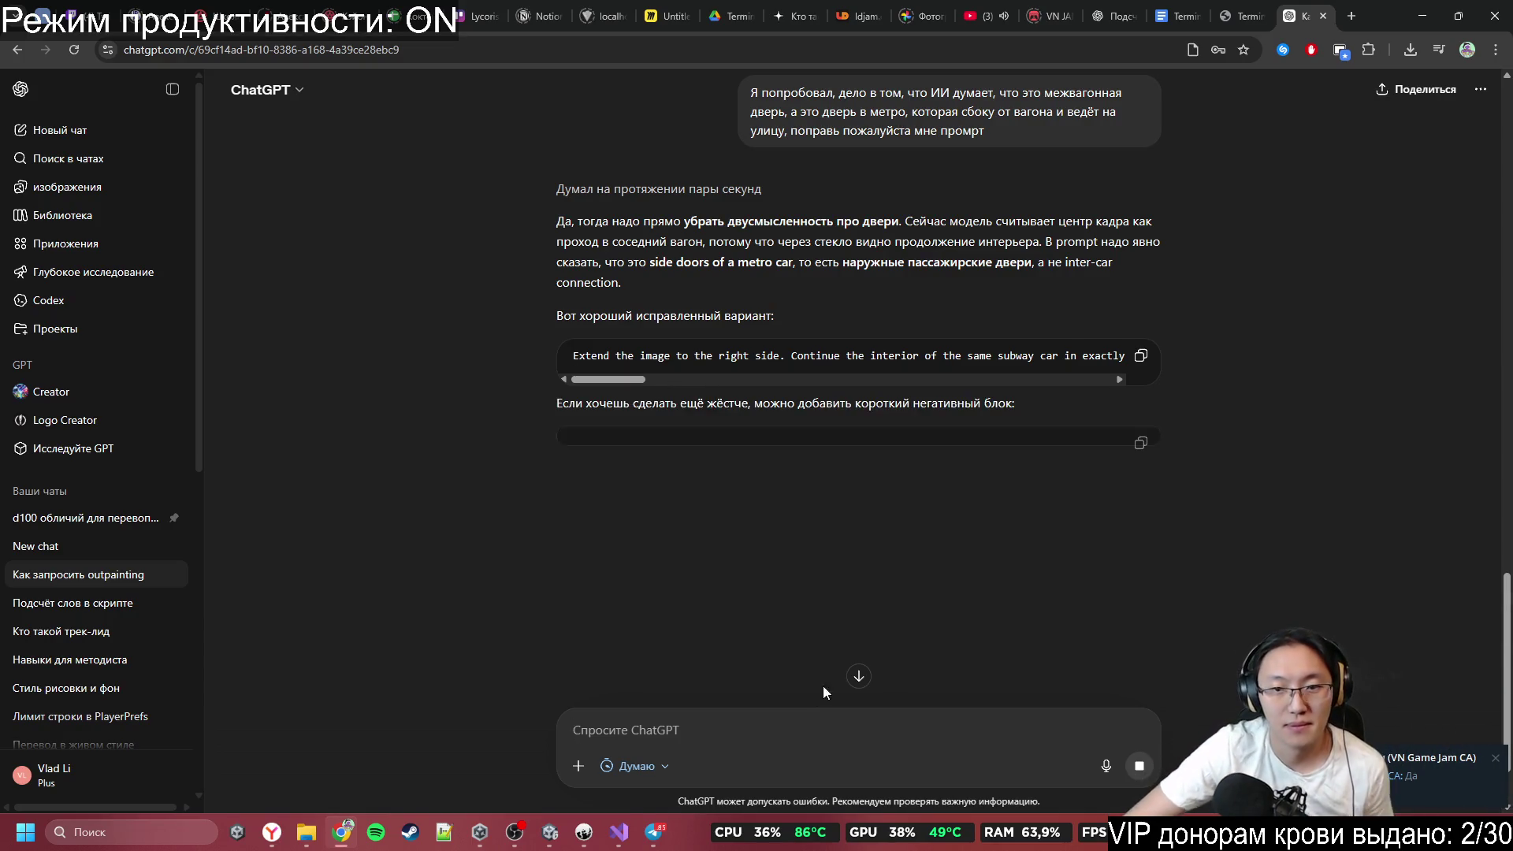
Copy the corrected side-door prompt and delete the earlier 'New chat' generation chat.
{"action": "left_click", "coordinate": [1141, 355]}
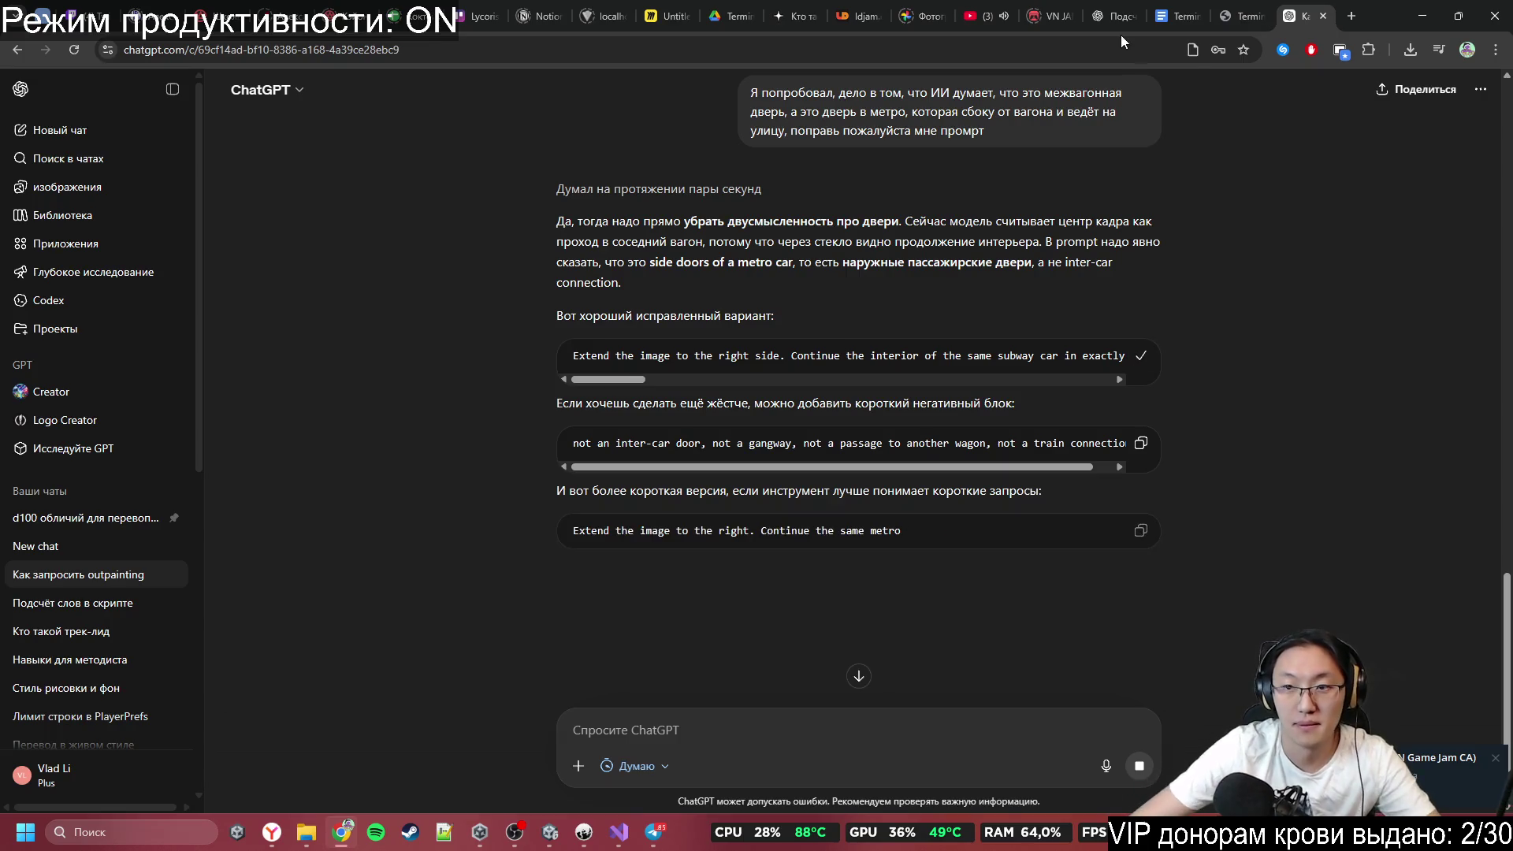
{"action": "left_click", "coordinate": [1249, 16]}
{"action": "left_click", "coordinate": [1308, 16]}
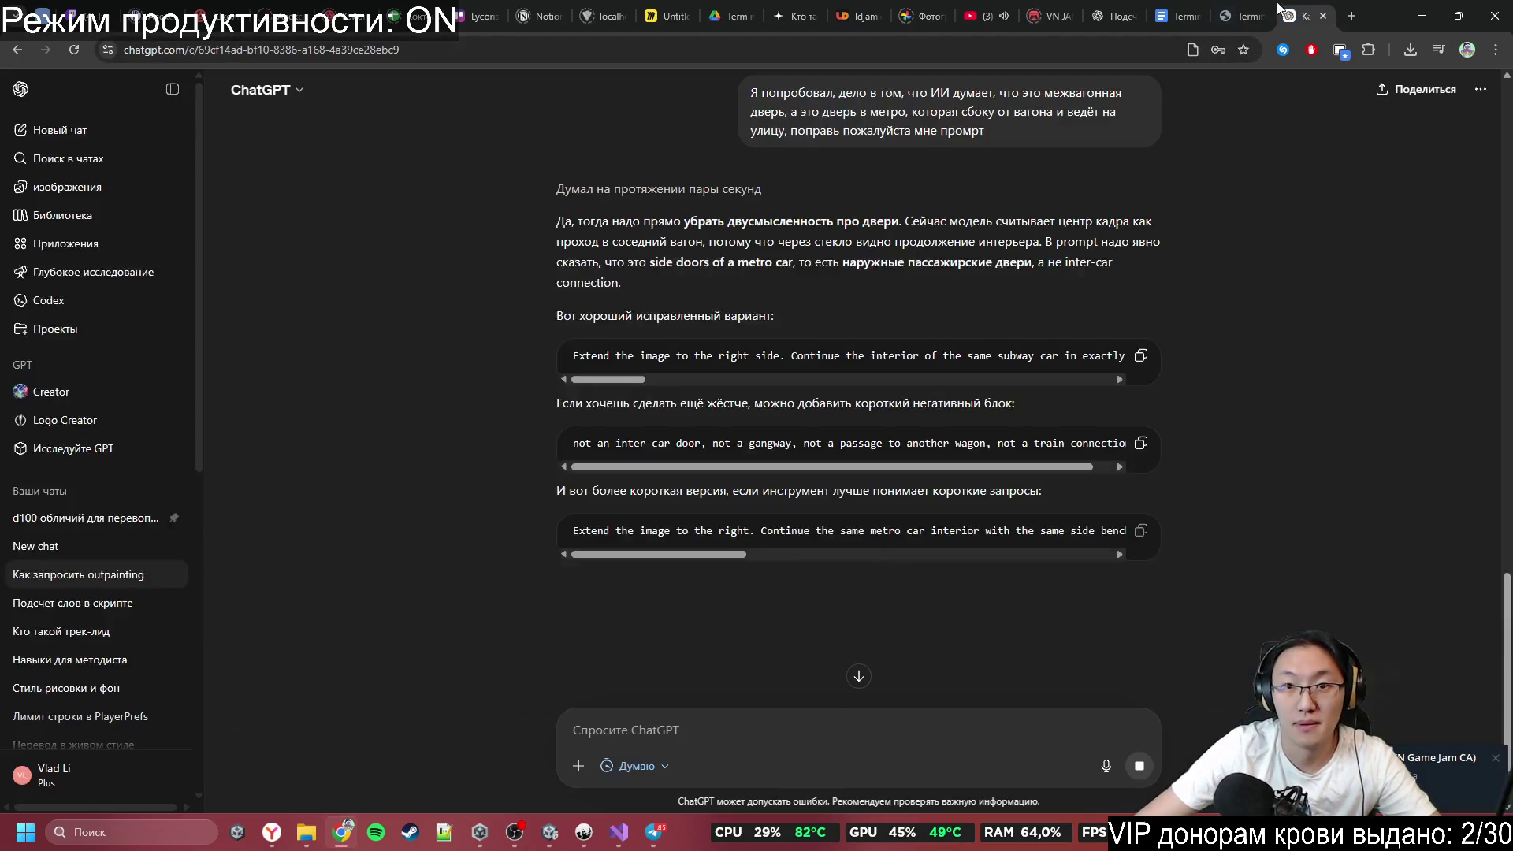
{"action": "left_click", "coordinate": [173, 549]}
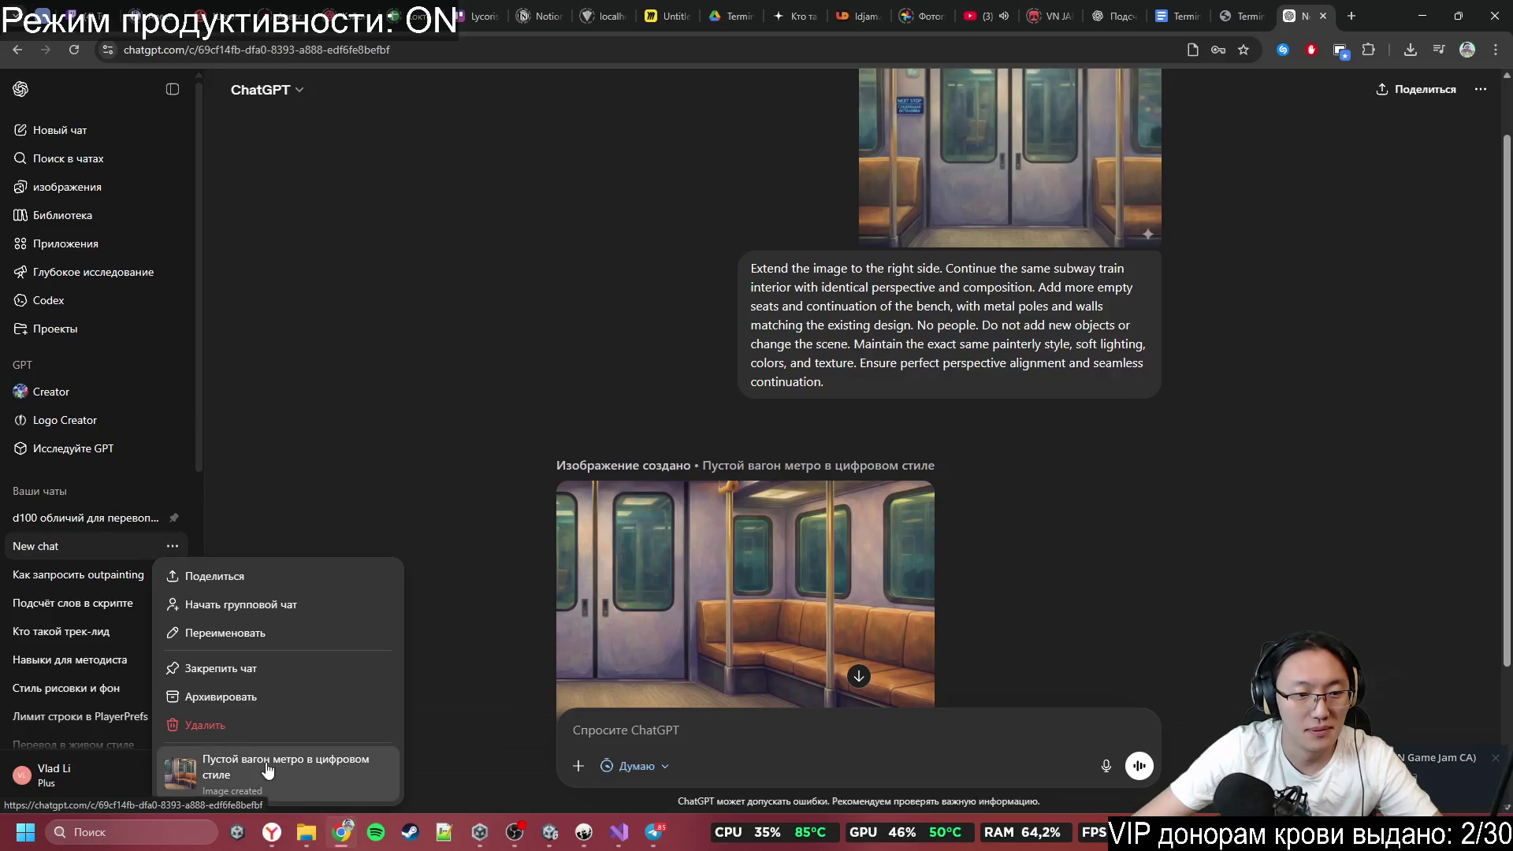
{"action": "left_click", "coordinate": [291, 728]}
{"action": "left_click", "coordinate": [884, 454]}
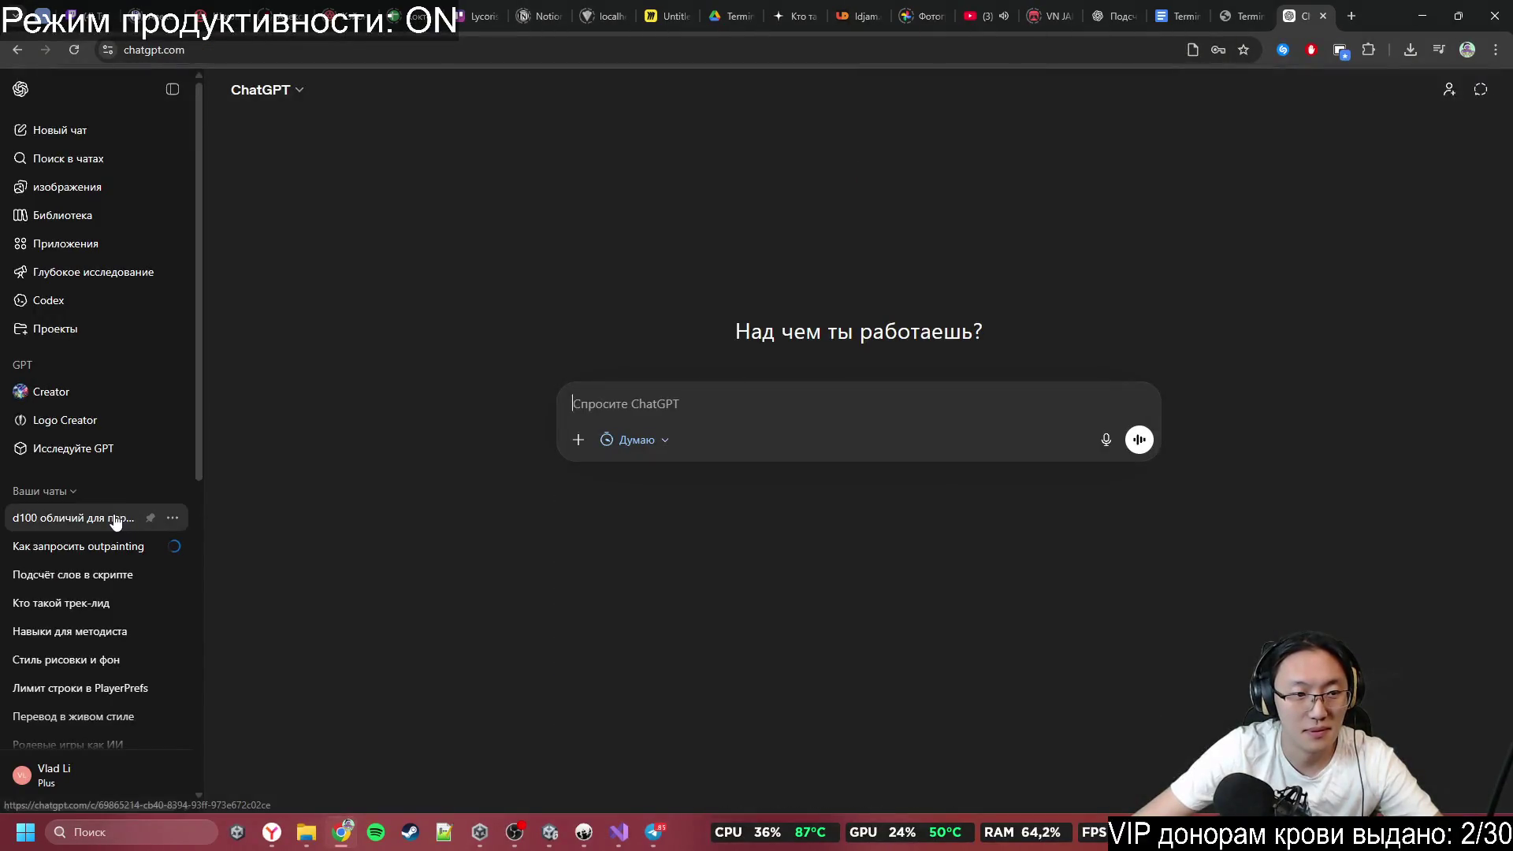
Paste the corrected prompt into a fresh chat and attach the Gemini subway PNG from Downloads.
{"action": "key", "text": "ctrl+v"}
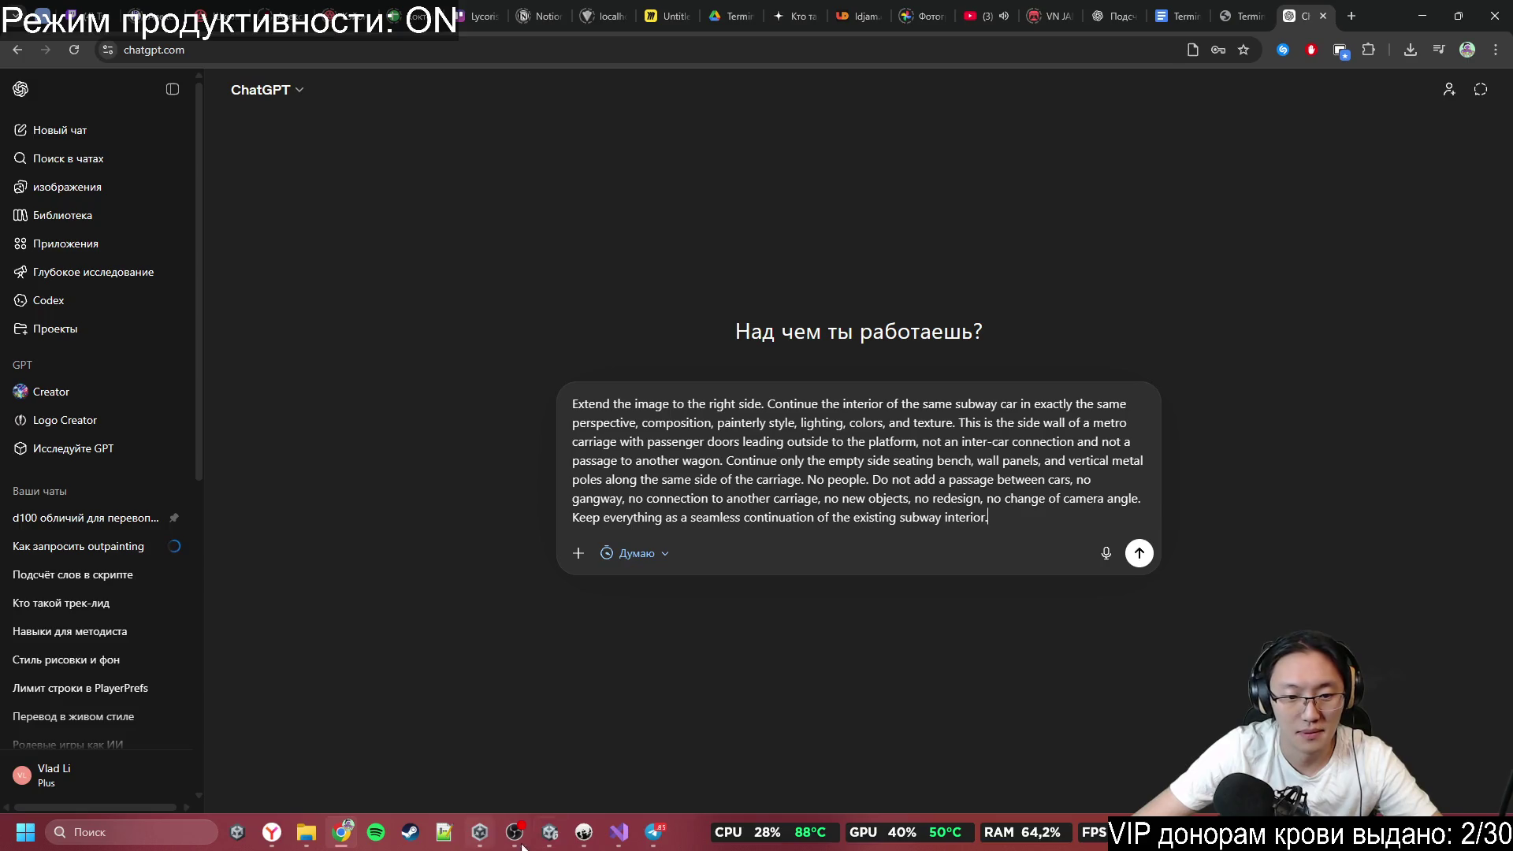
{"action": "mouse_move", "coordinate": [301, 833]}
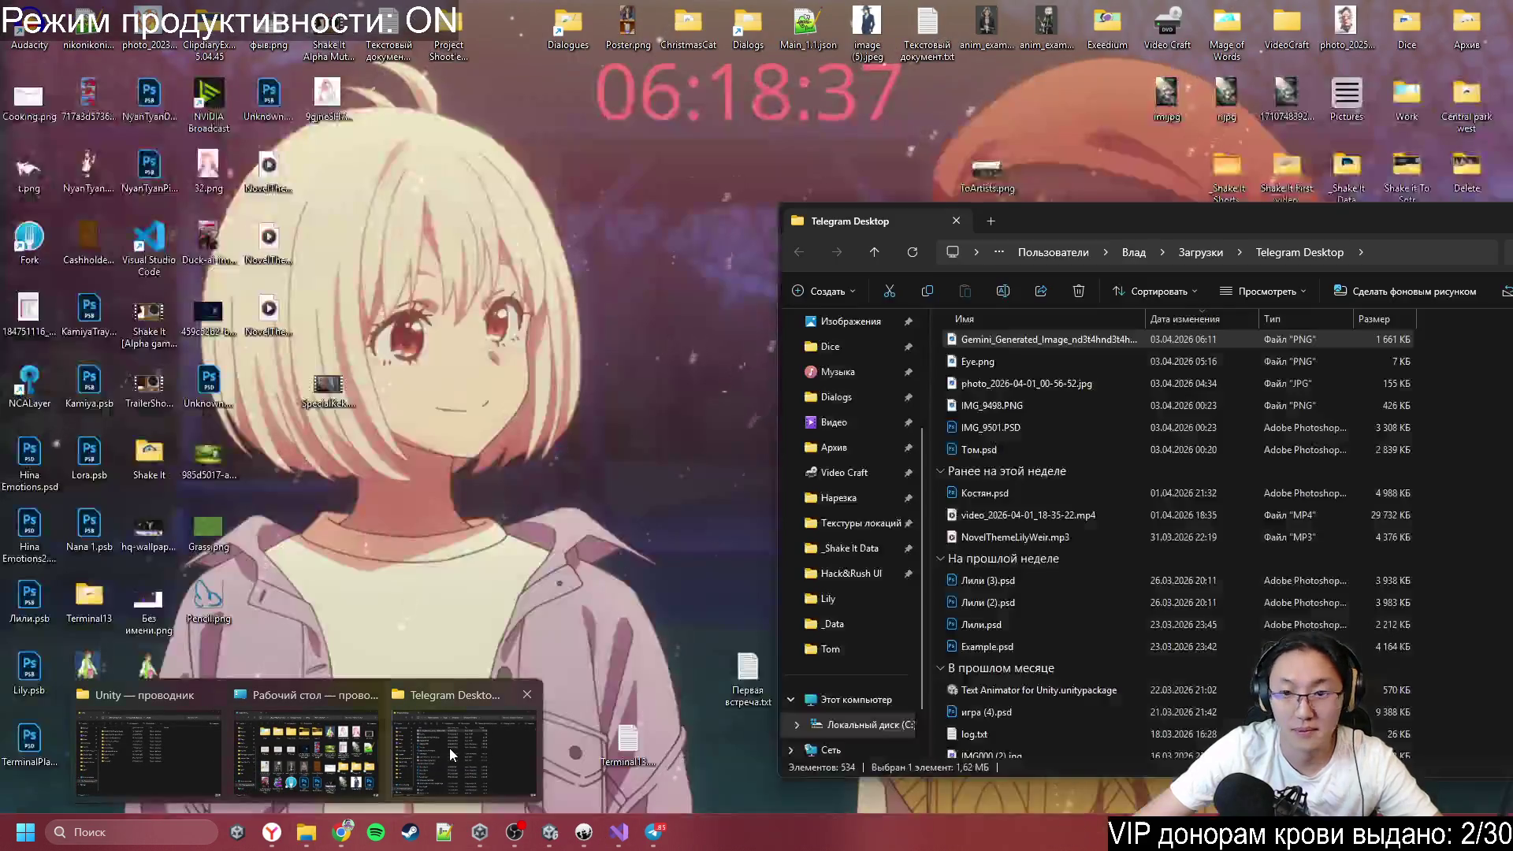
{"action": "left_click", "coordinate": [449, 748]}
{"action": "mouse_move", "coordinate": [1040, 339]}
{"action": "left_mouse_down"}
{"action": "mouse_move", "coordinate": [1063, 339]}
{"action": "mouse_move", "coordinate": [676, 322]}
{"action": "mouse_move", "coordinate": [1065, 616]}
{"action": "left_mouse_up"}
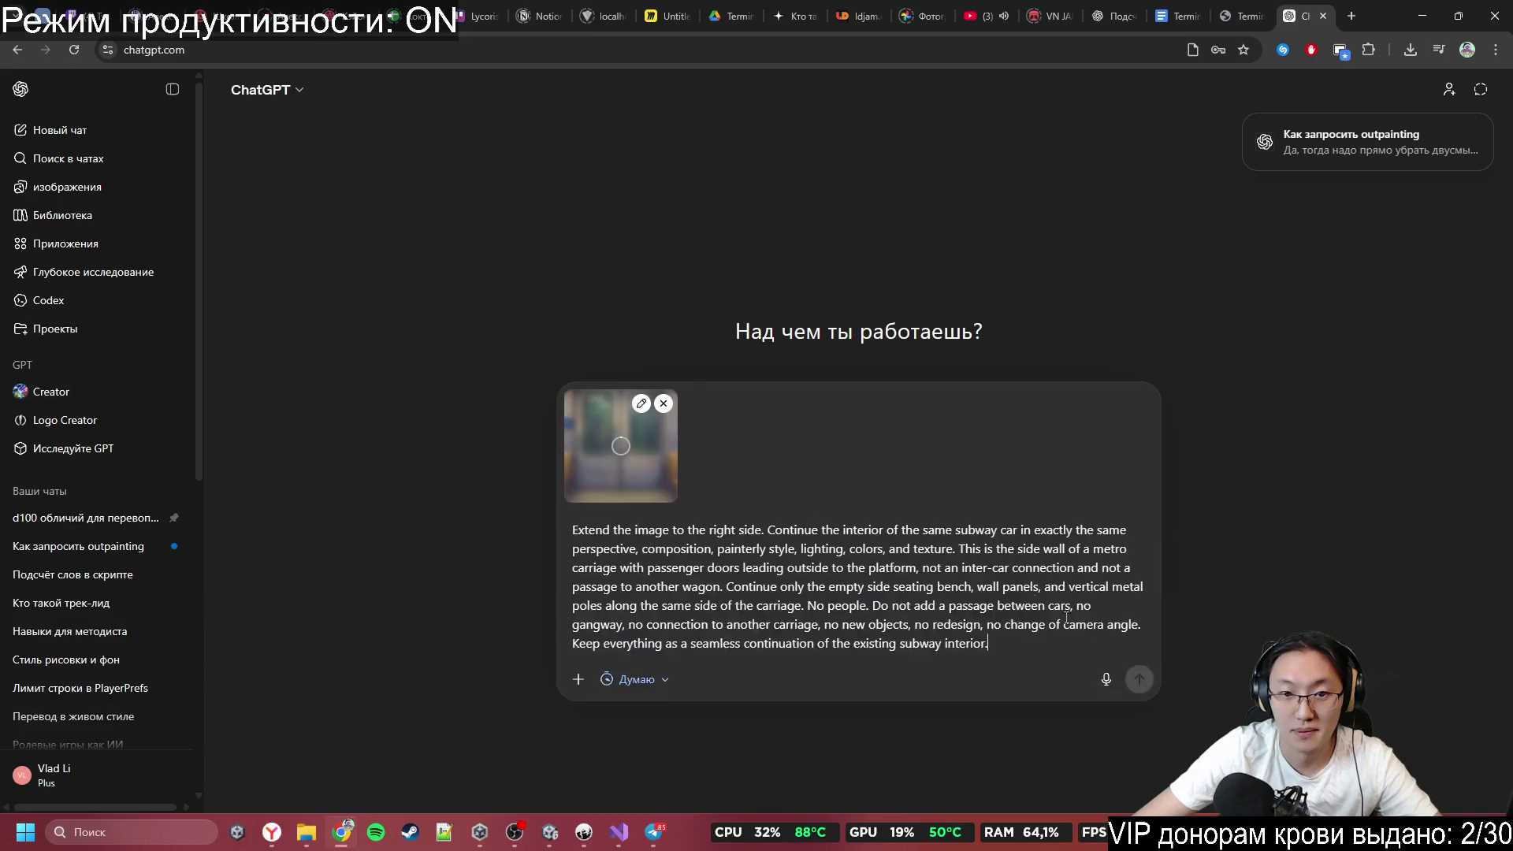
Send the subway PNG with the side-door prompt and follow the 'Пустой вагон метро в сумерках' generation.
{"action": "left_click", "coordinate": [1137, 681]}
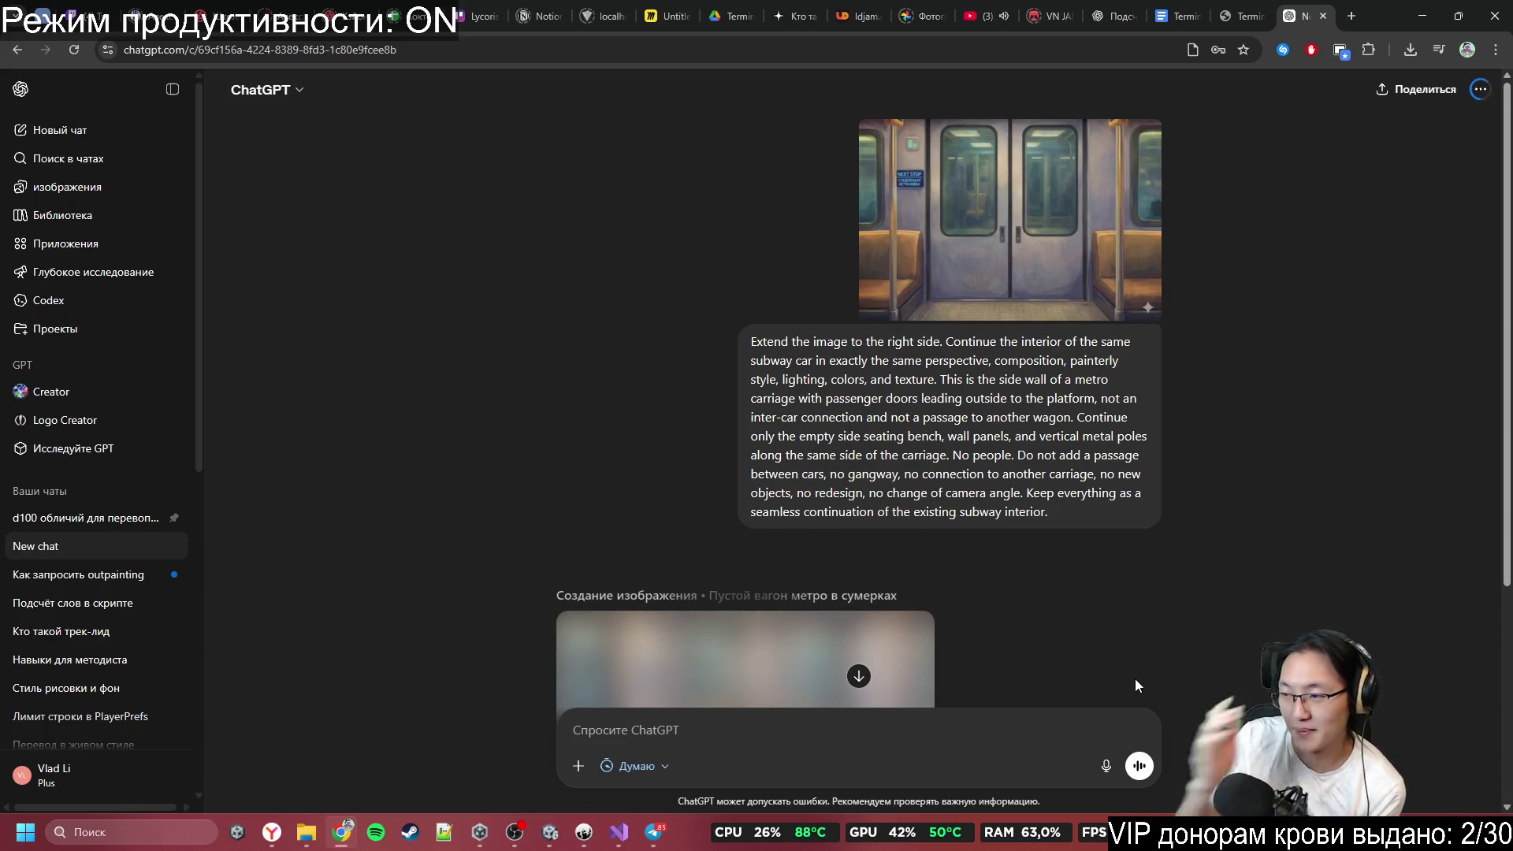
{"action": "scroll", "coordinate": [1135, 679], "scroll_direction": "down", "scroll_amount": 4}
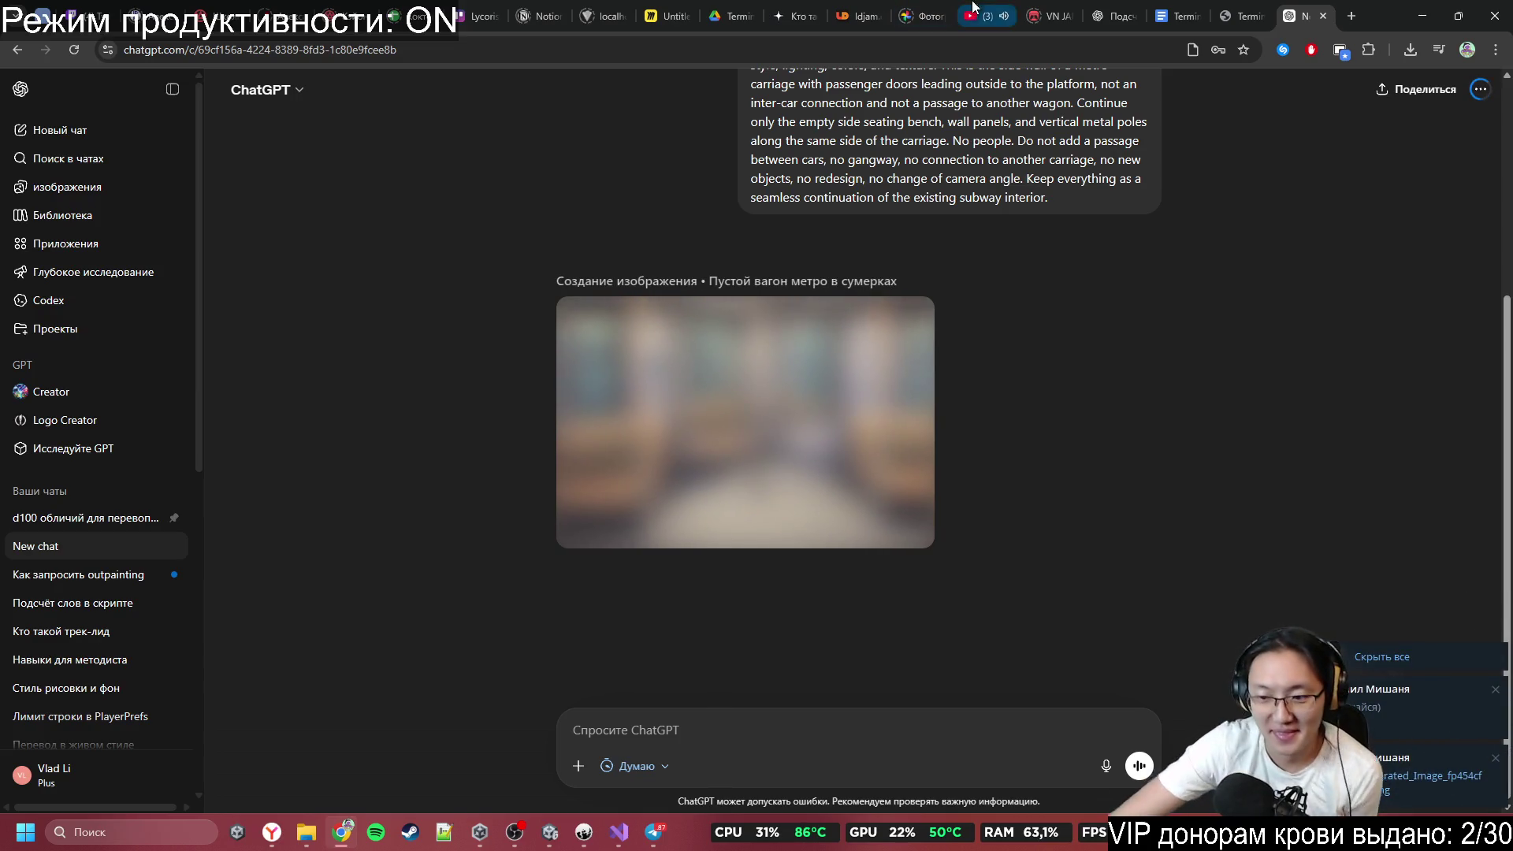
{"action": "left_click", "coordinate": [1418, 768]}
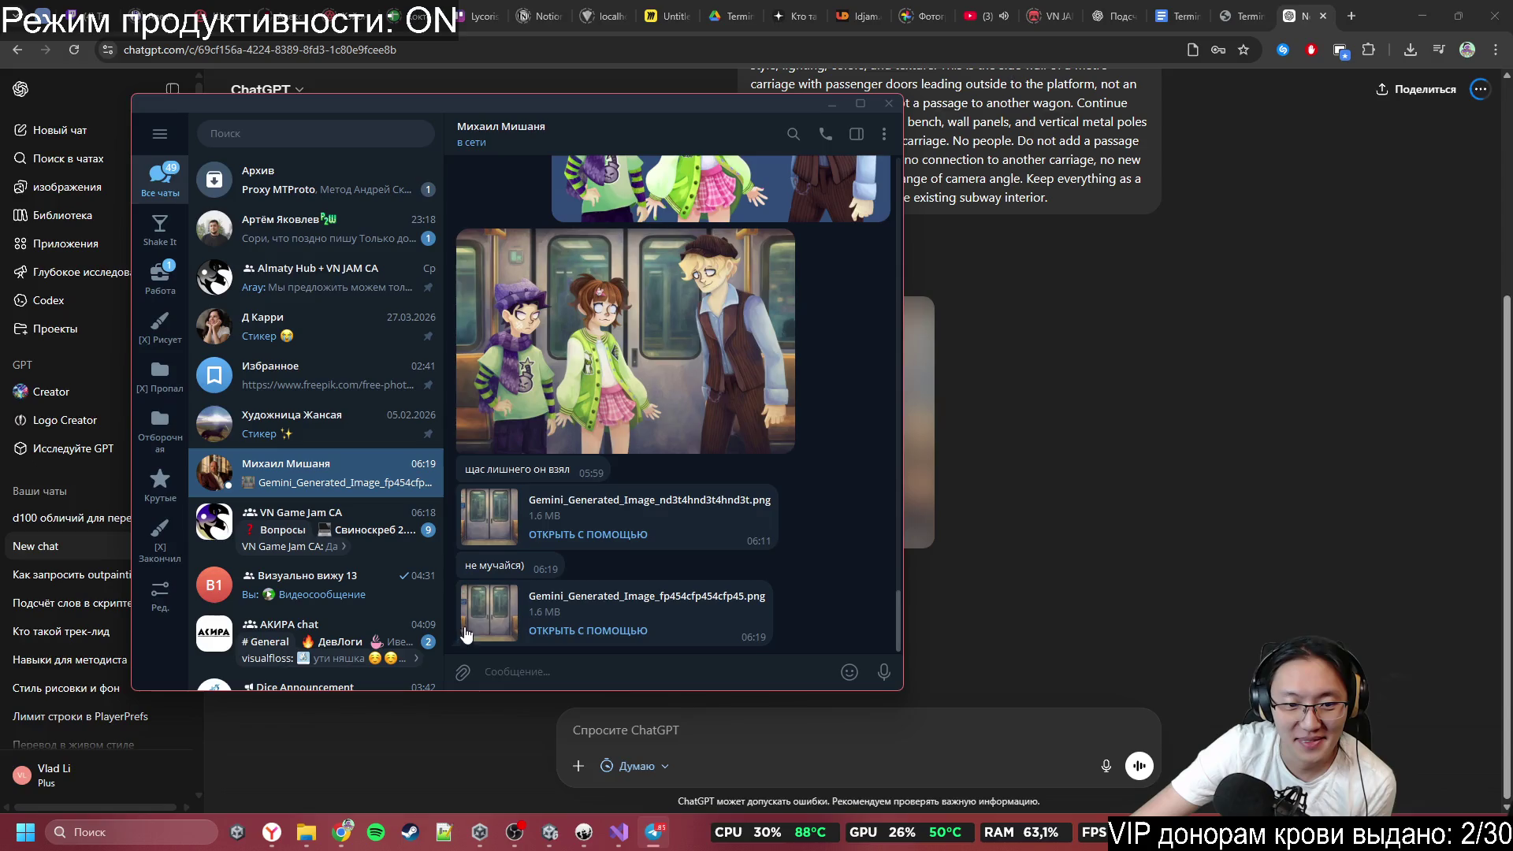
{"action": "left_click", "coordinate": [488, 614]}
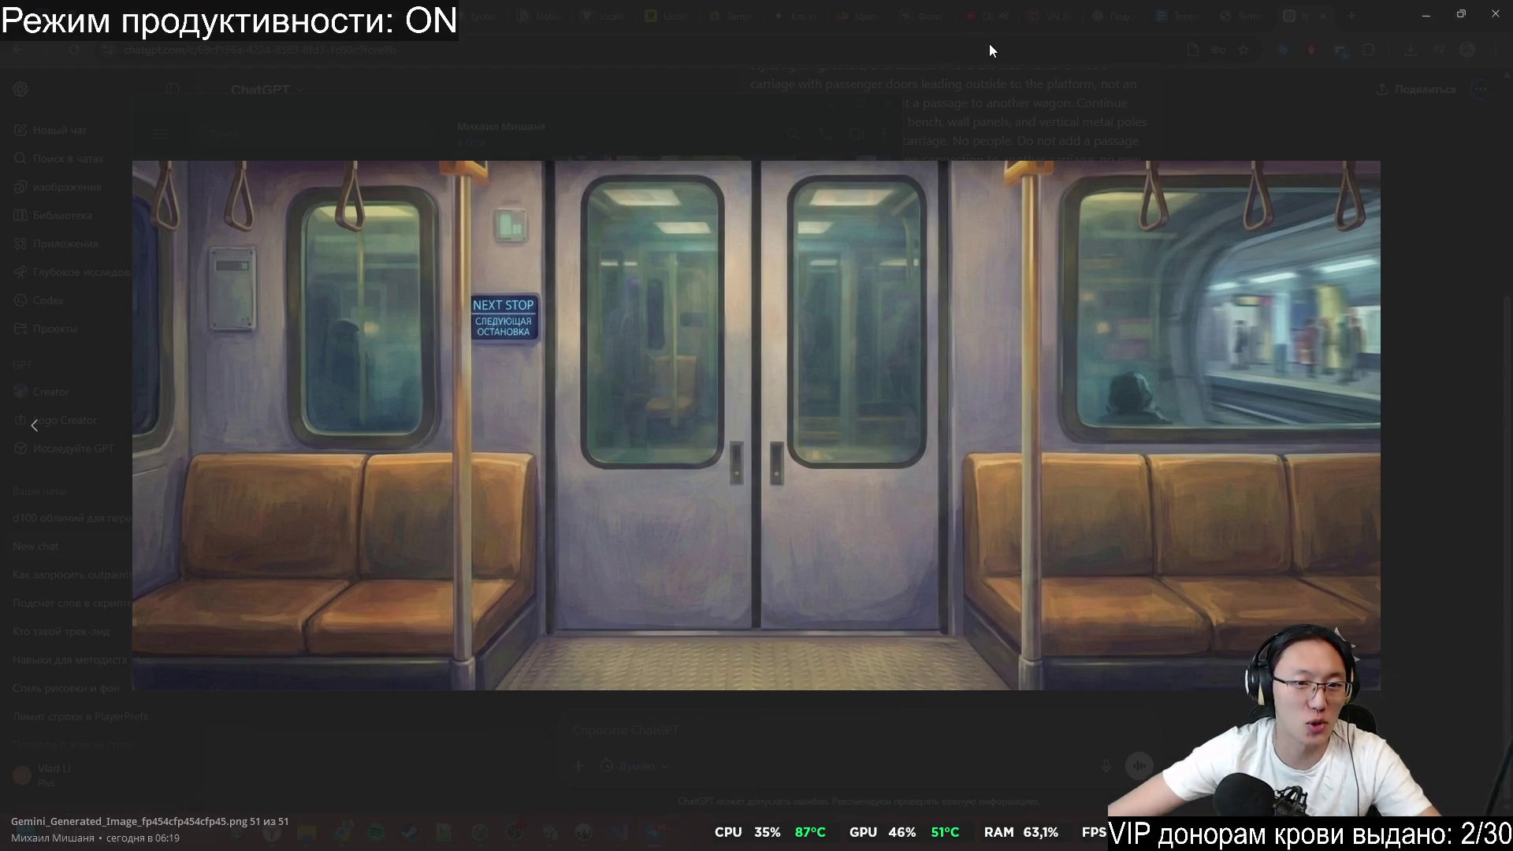
{"action": "left_click", "coordinate": [1371, 45]}
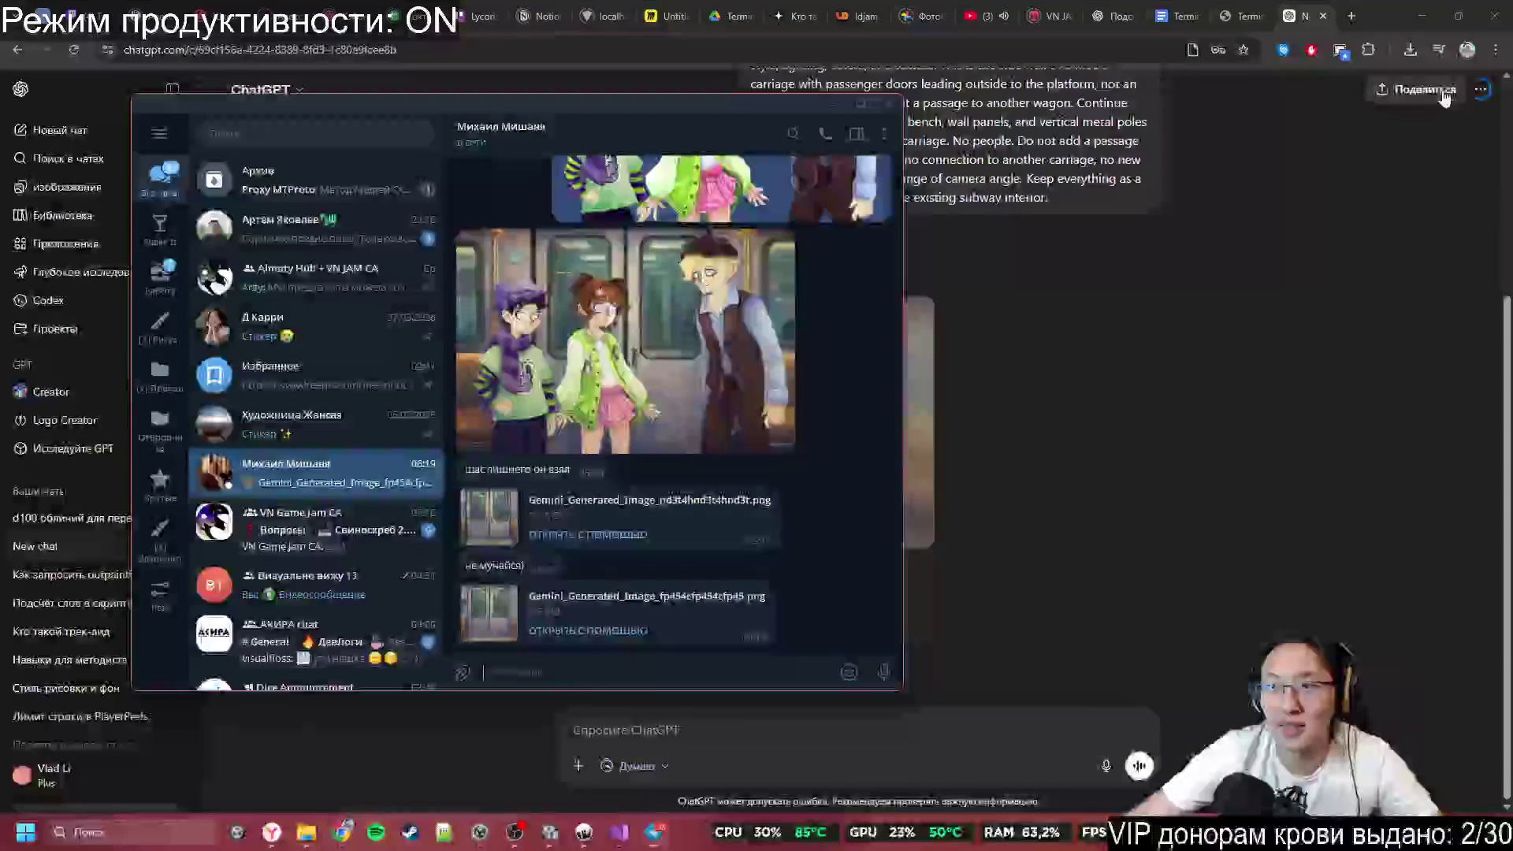
{"action": "left_click", "coordinate": [925, 350]}
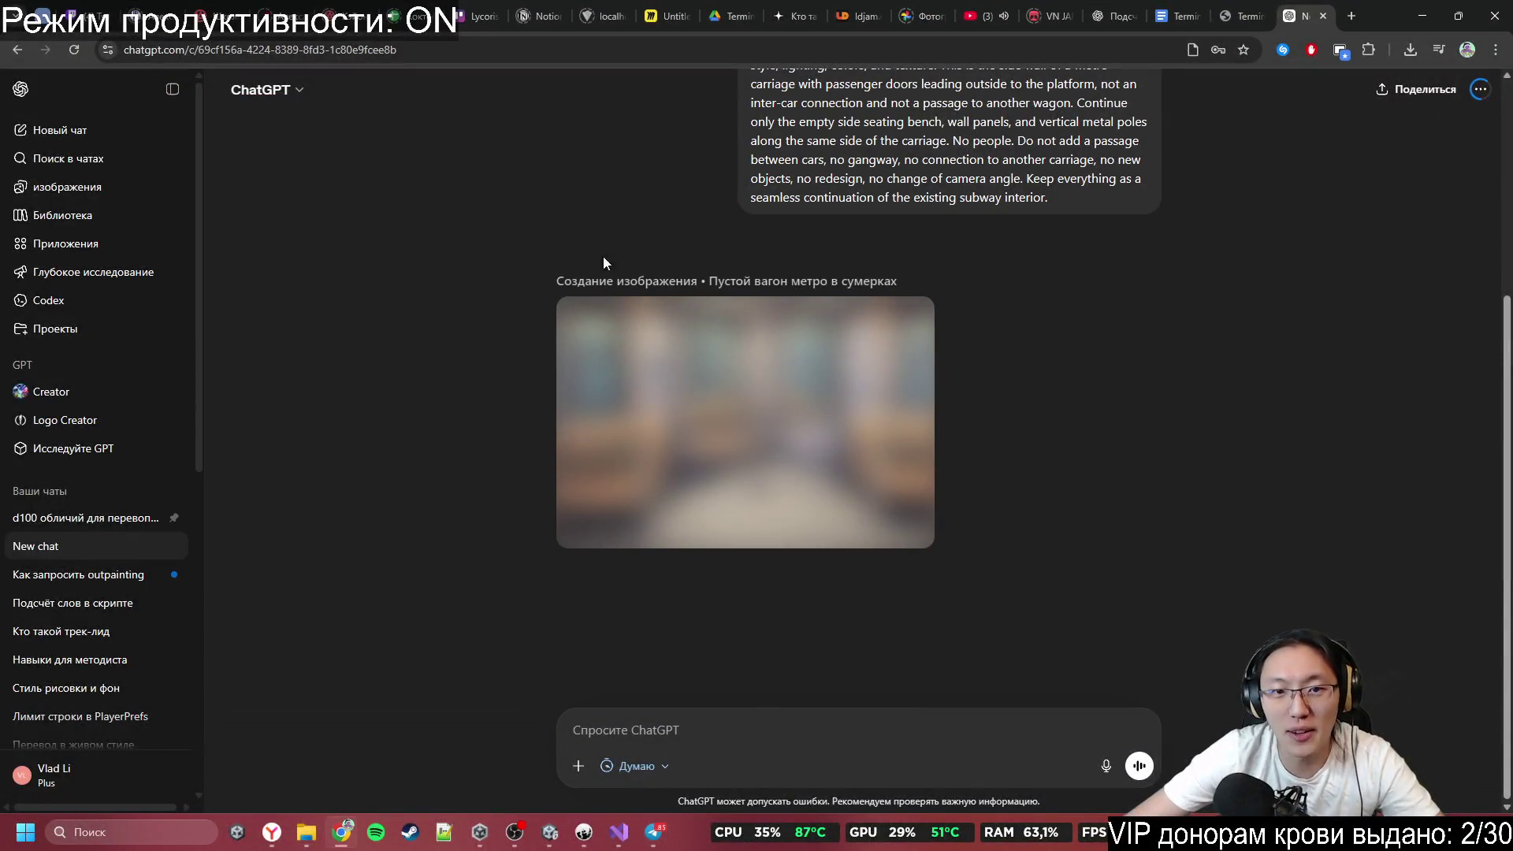
{"action": "left_click_drag", "start_coordinate": [603, 257], "coordinate": [1138, 598]}
{"action": "left_click", "coordinate": [1213, 583]}
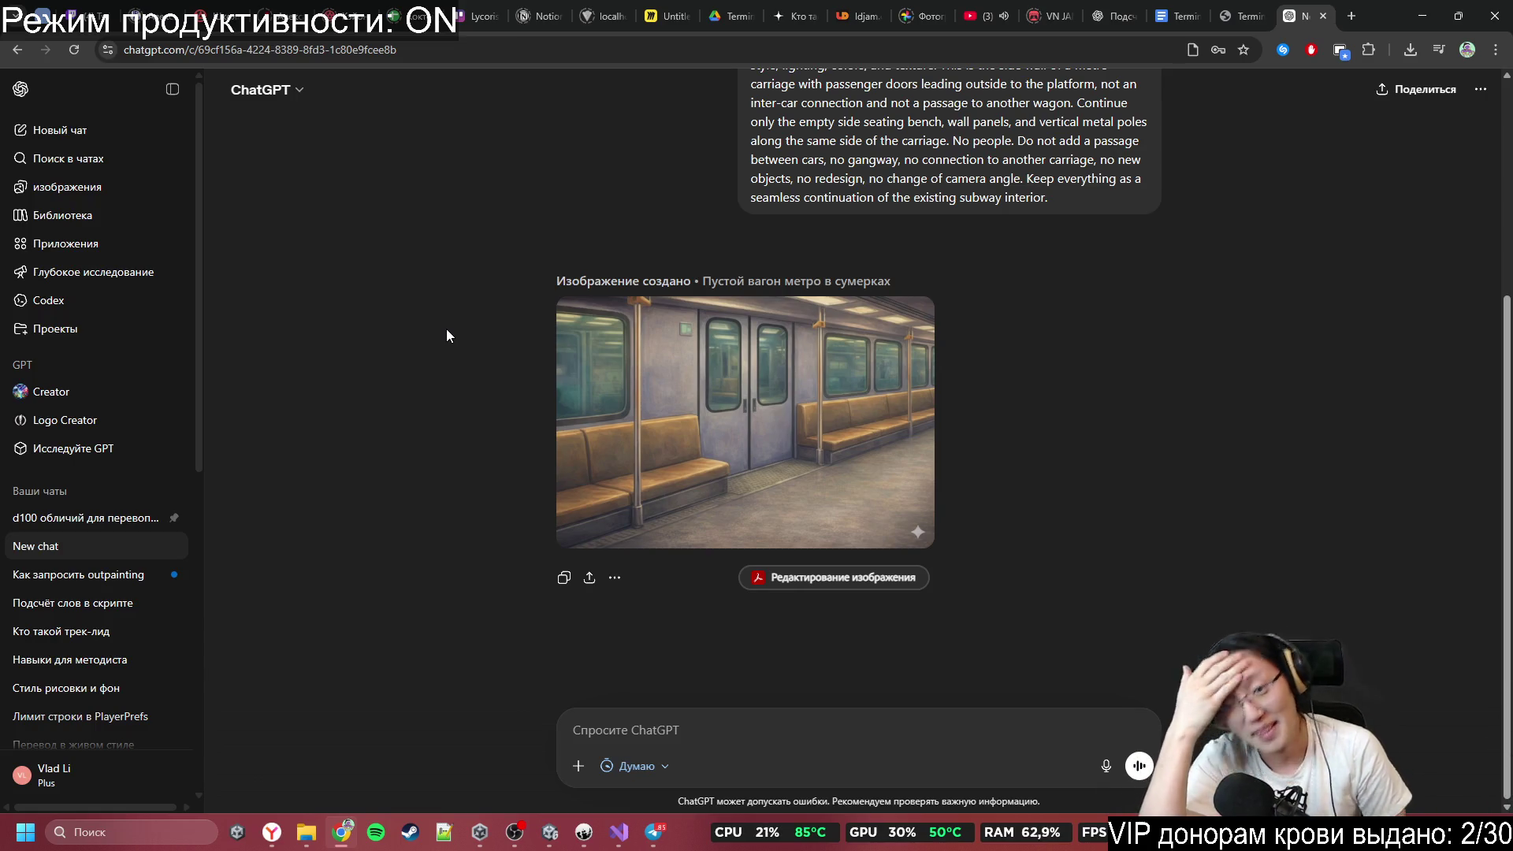
View the finished 'Пустой вагон метро в сумерках' image full-size.
{"action": "mouse_move", "coordinate": [807, 460]}
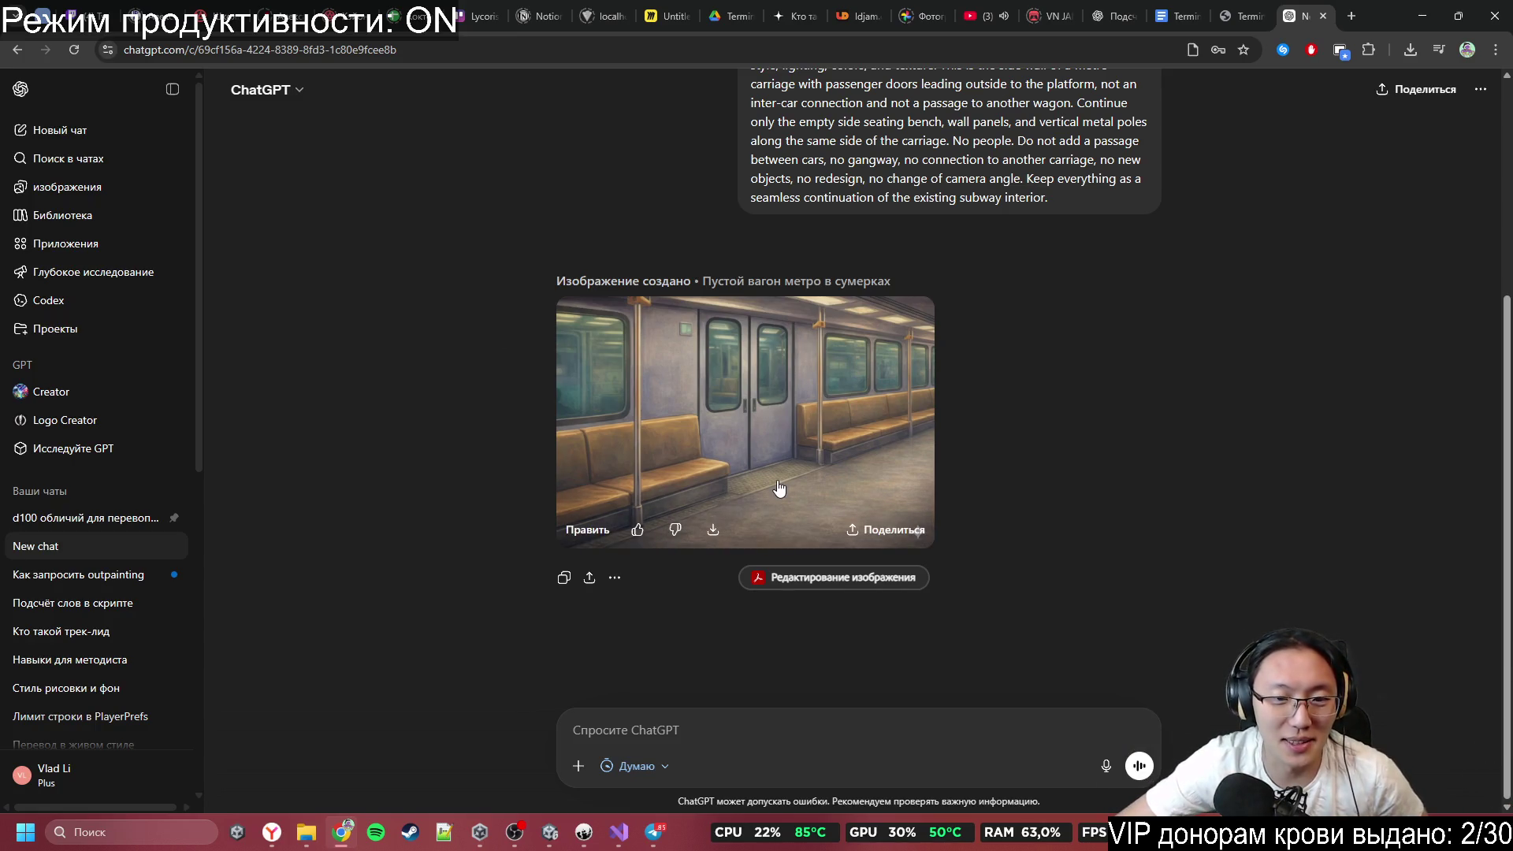
{"action": "left_click", "coordinate": [748, 425]}
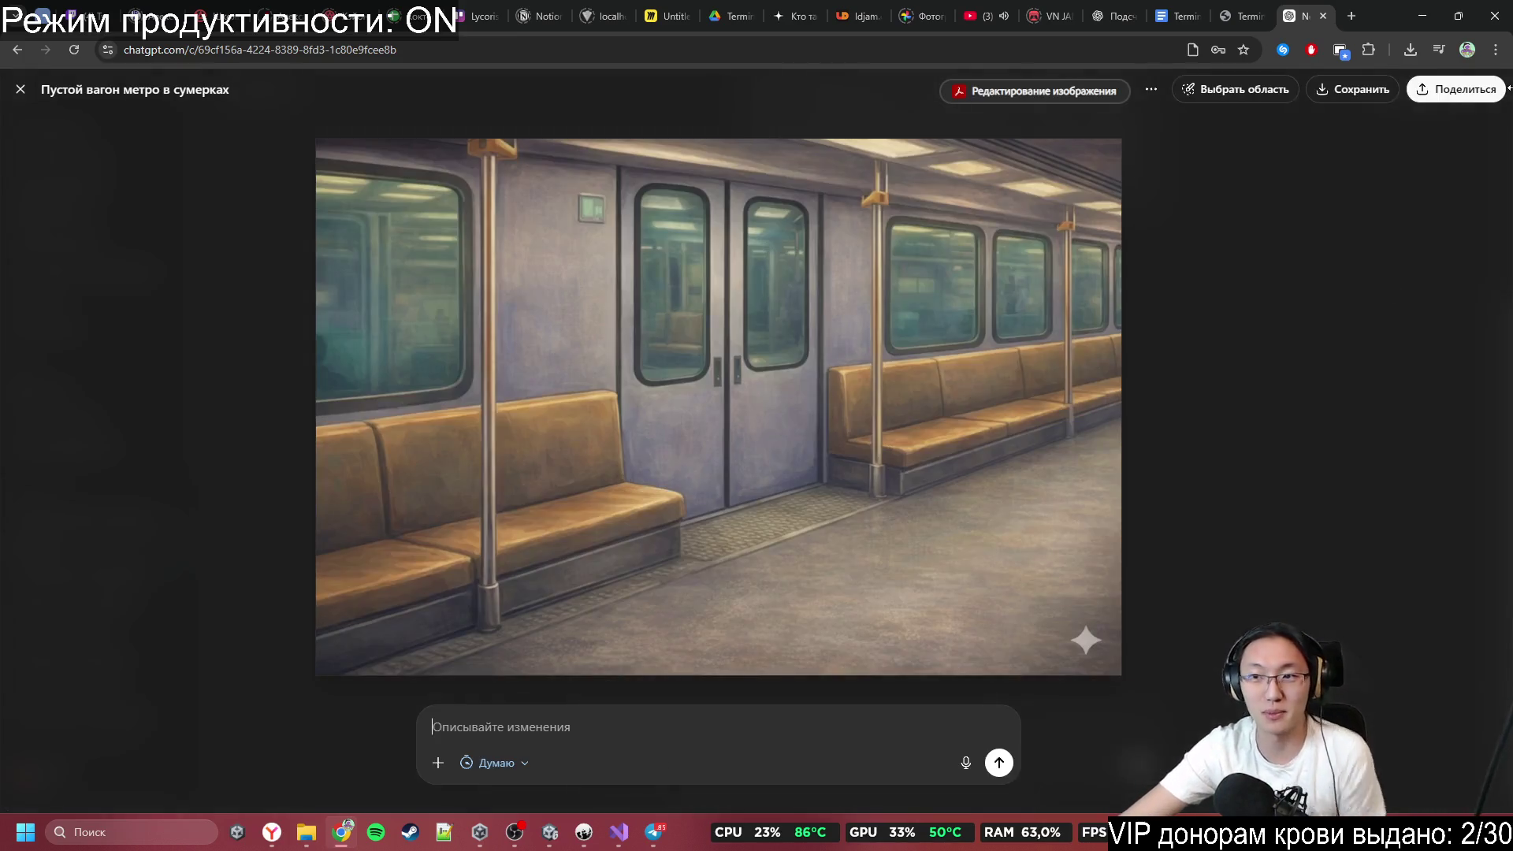
Close ChatGPT, locate Telegram's latest subway PNG in its folder, and open it with Photoshop.
{"action": "left_click", "coordinate": [1324, 17]}
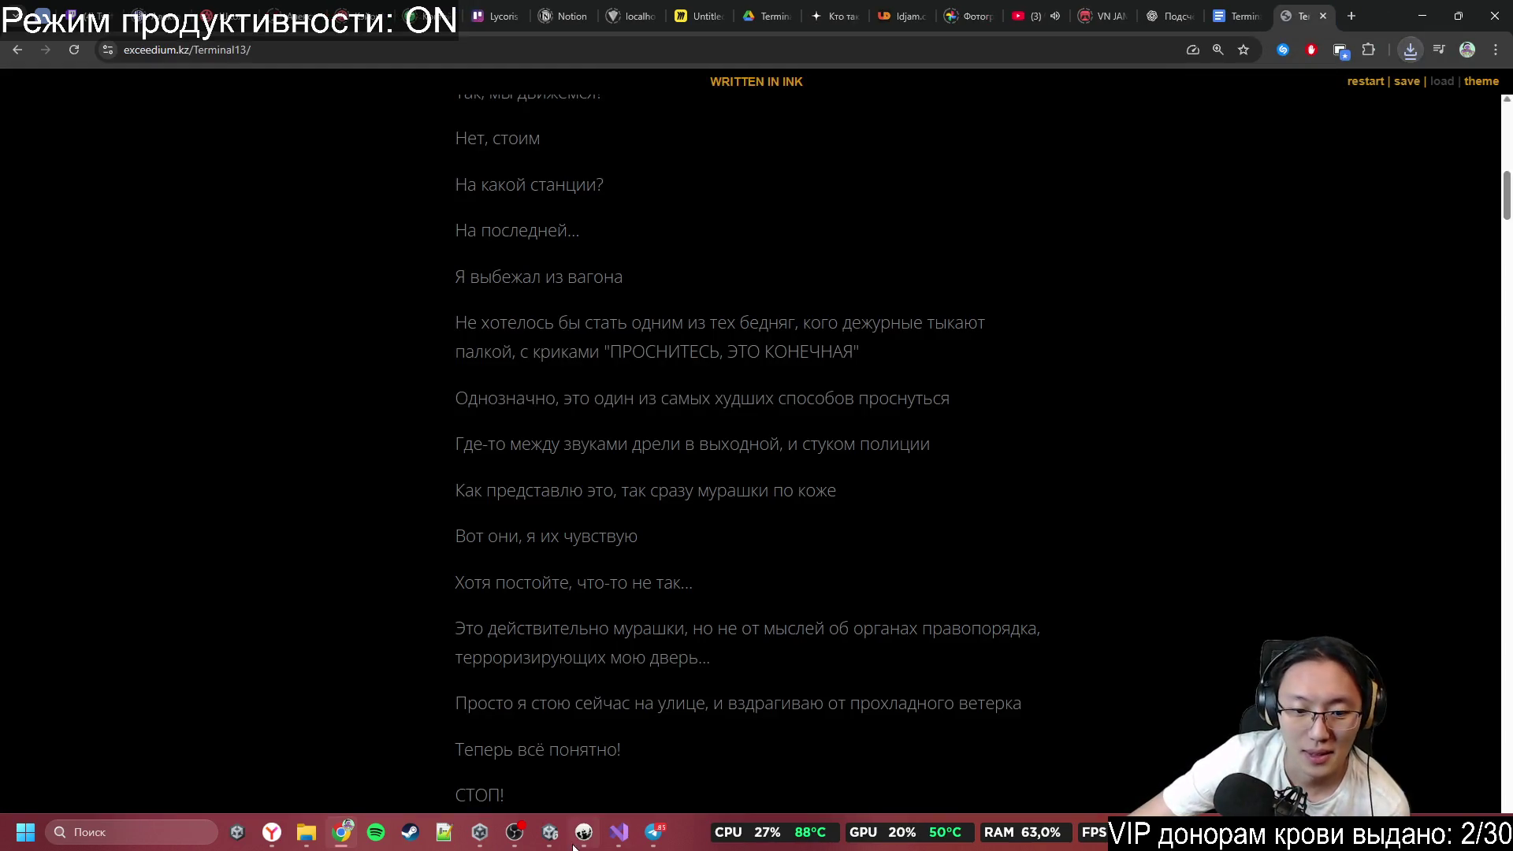
{"action": "key", "text": "alt+Tab"}
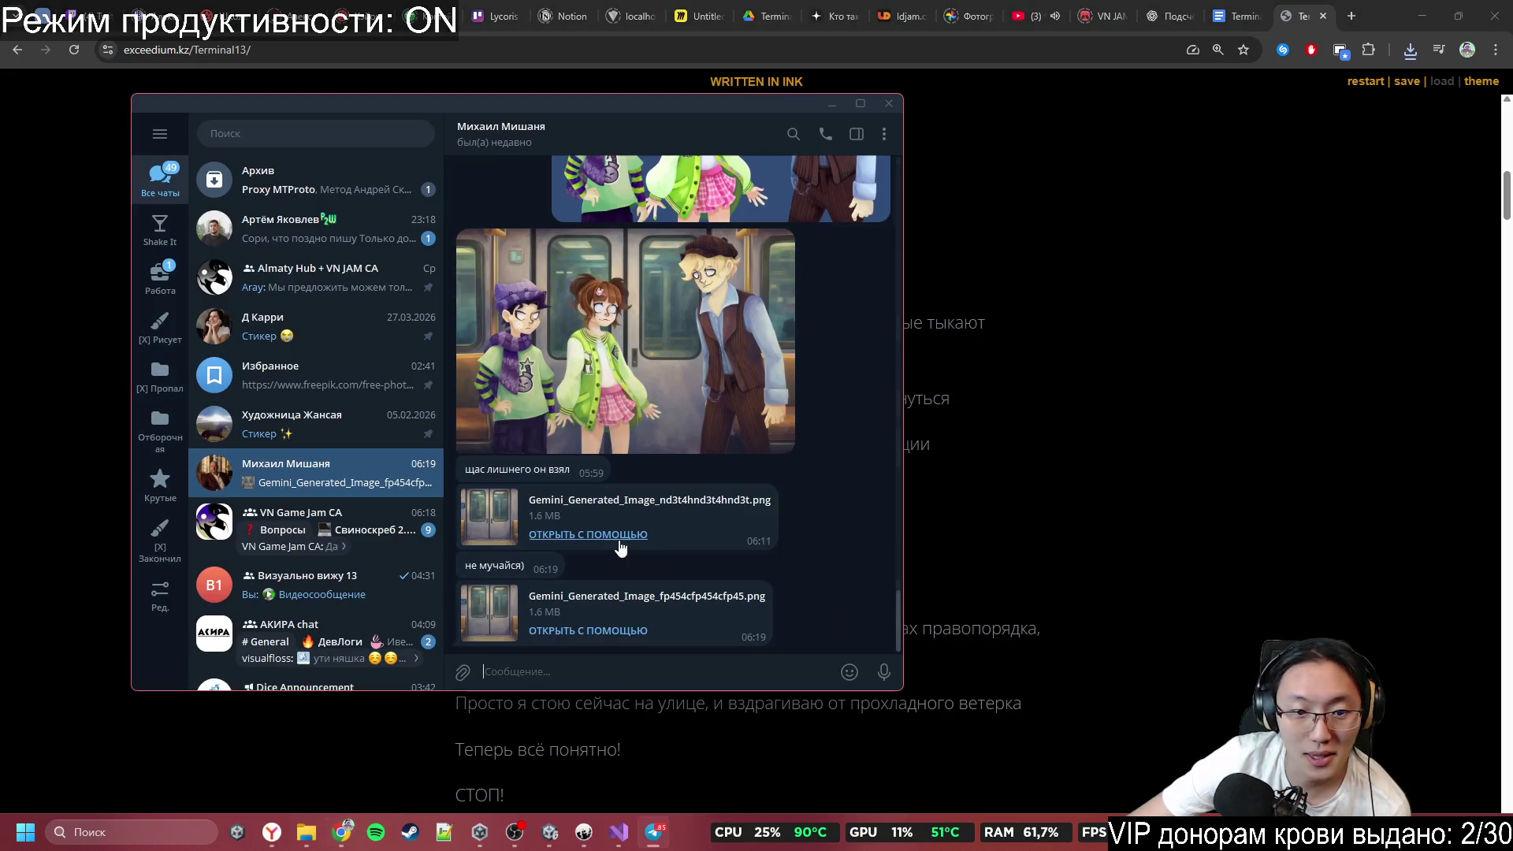
{"action": "right_click", "coordinate": [613, 616]}
{"action": "left_click", "coordinate": [670, 442]}
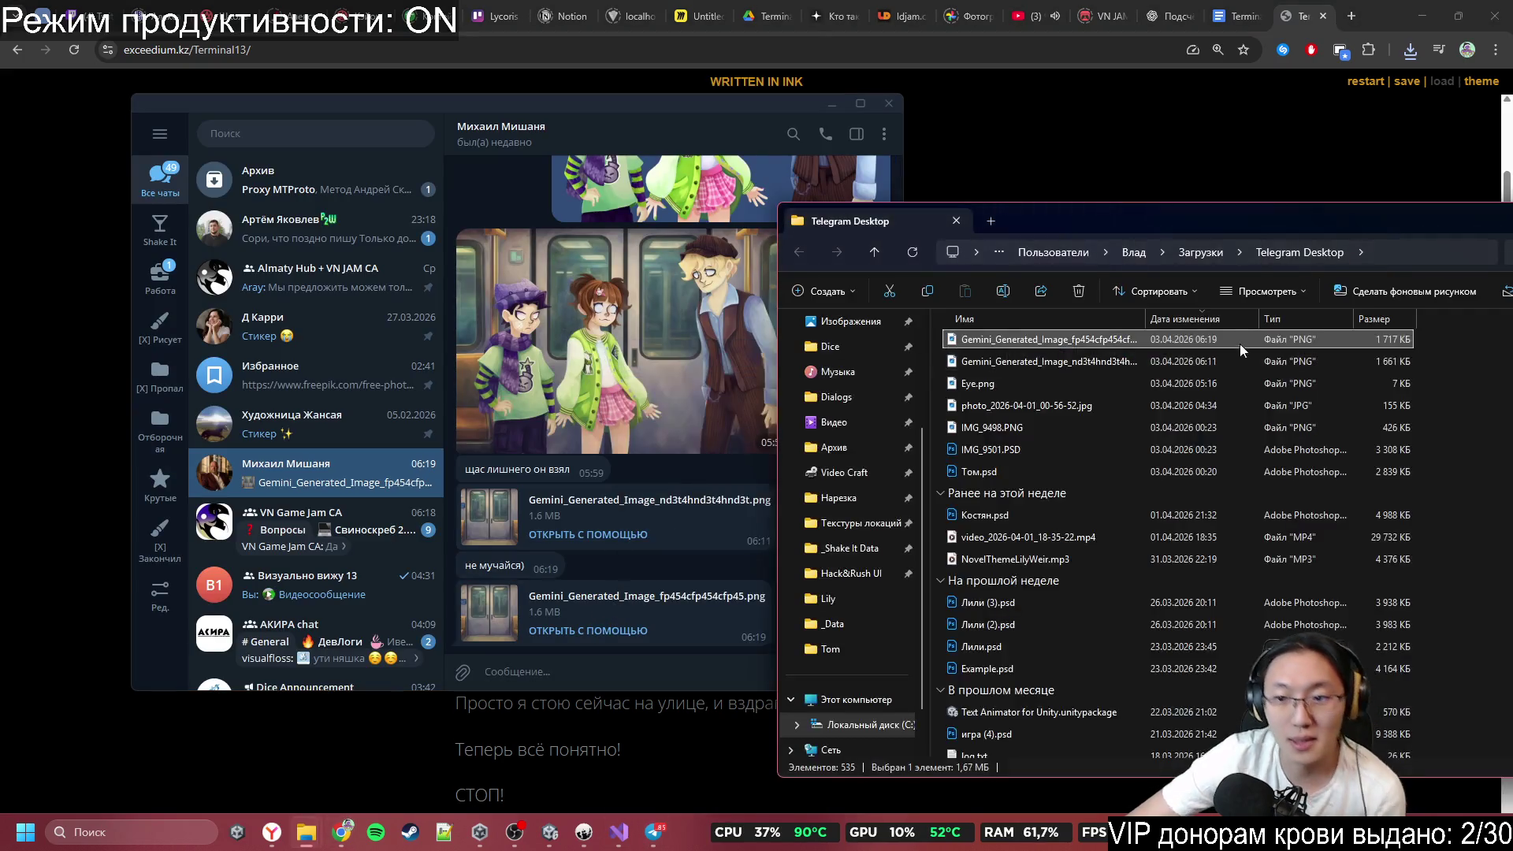
{"action": "right_click", "coordinate": [1153, 334]}
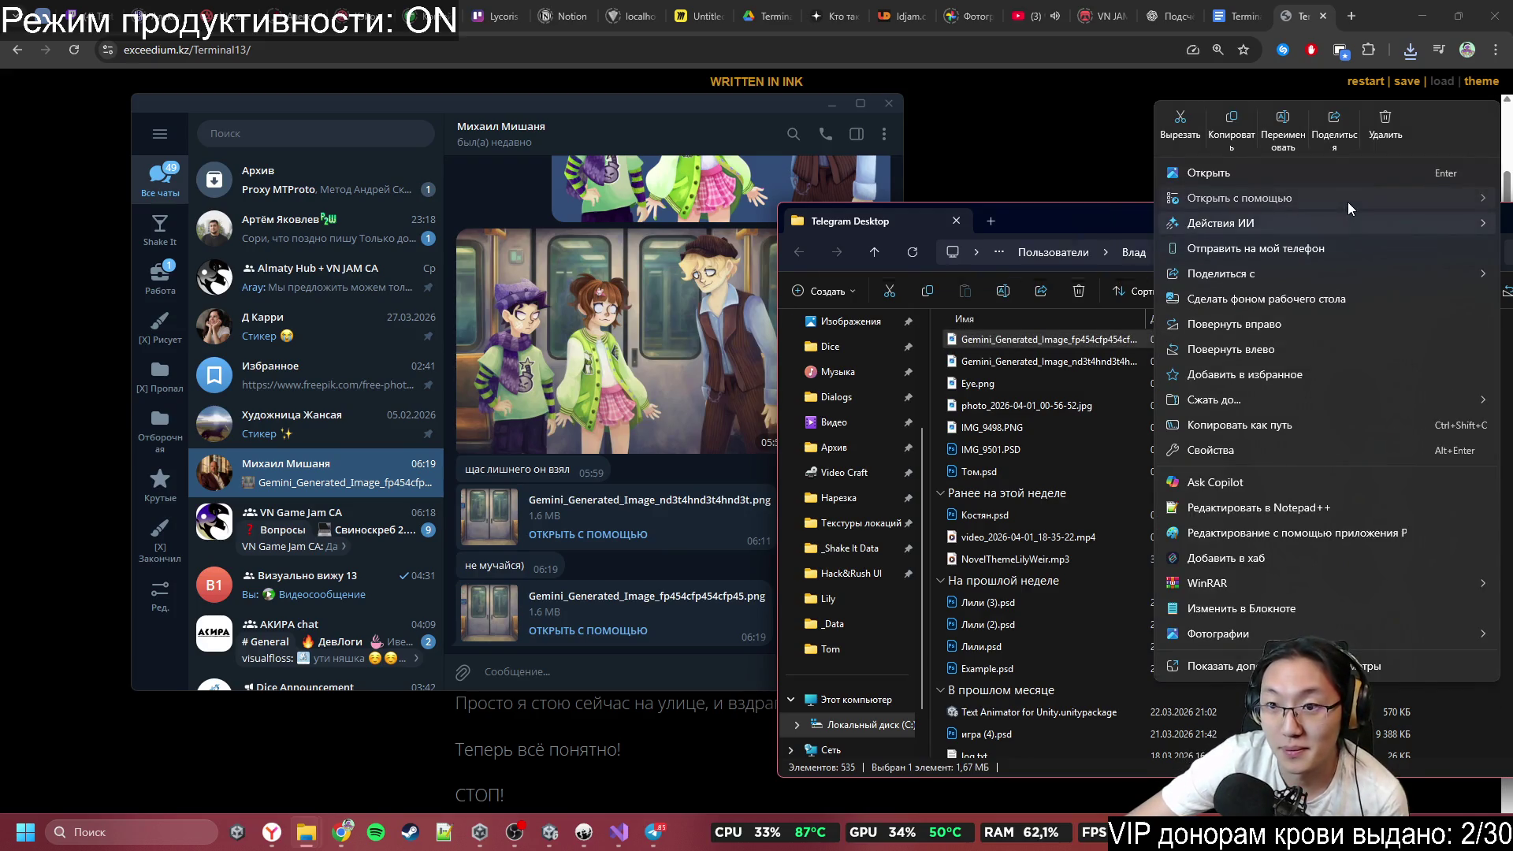
{"action": "mouse_move", "coordinate": [1347, 202]}
{"action": "left_click", "coordinate": [1129, 203]}
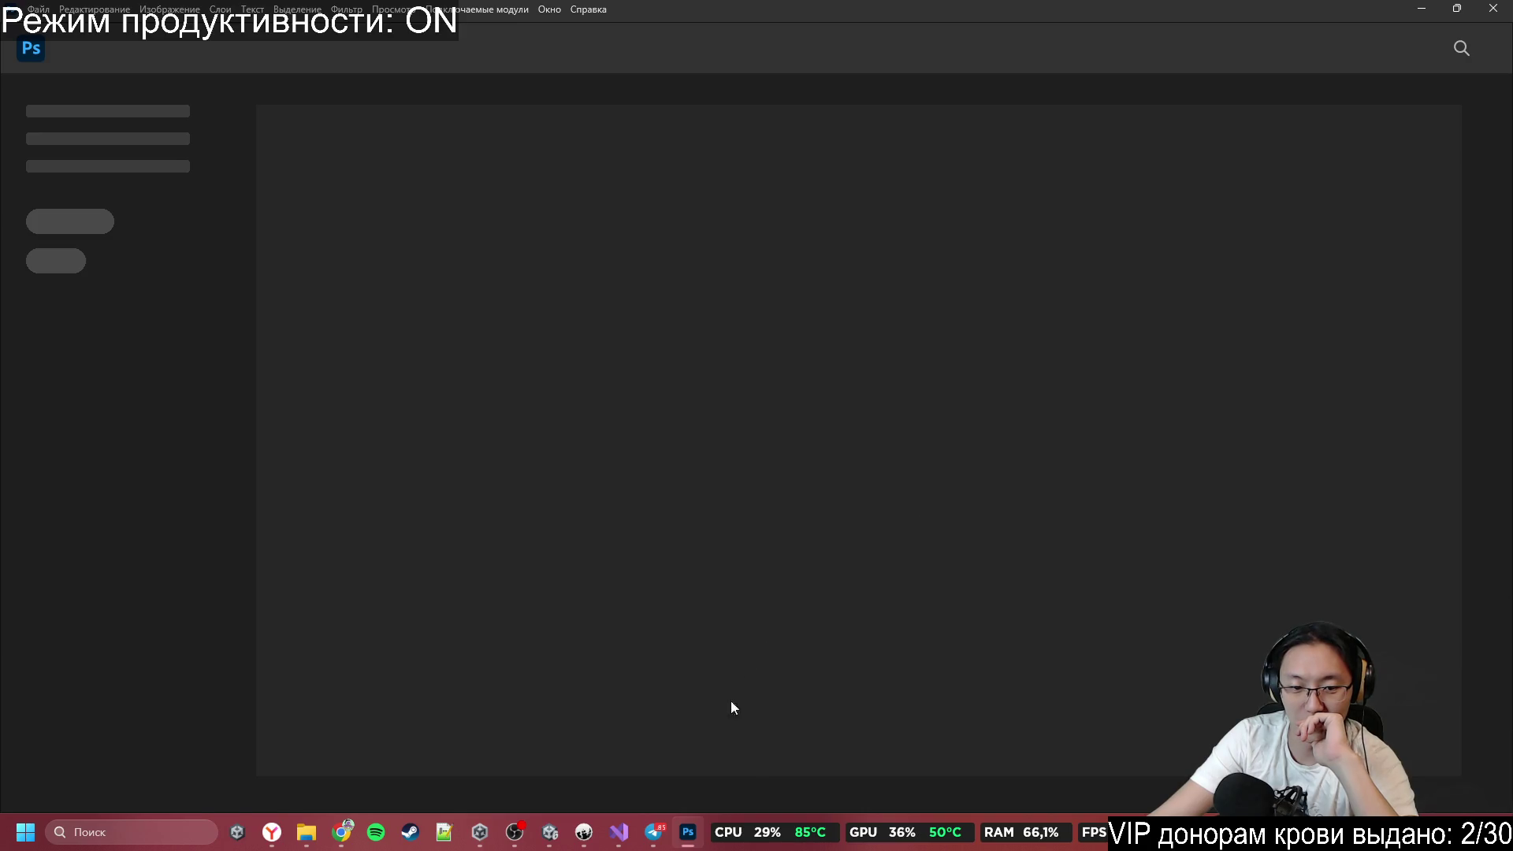
Tuck away the Explorer window and open the PNG with the sRGB IEC61966-2.1 working profile.
{"action": "mouse_move", "coordinate": [690, 845]}
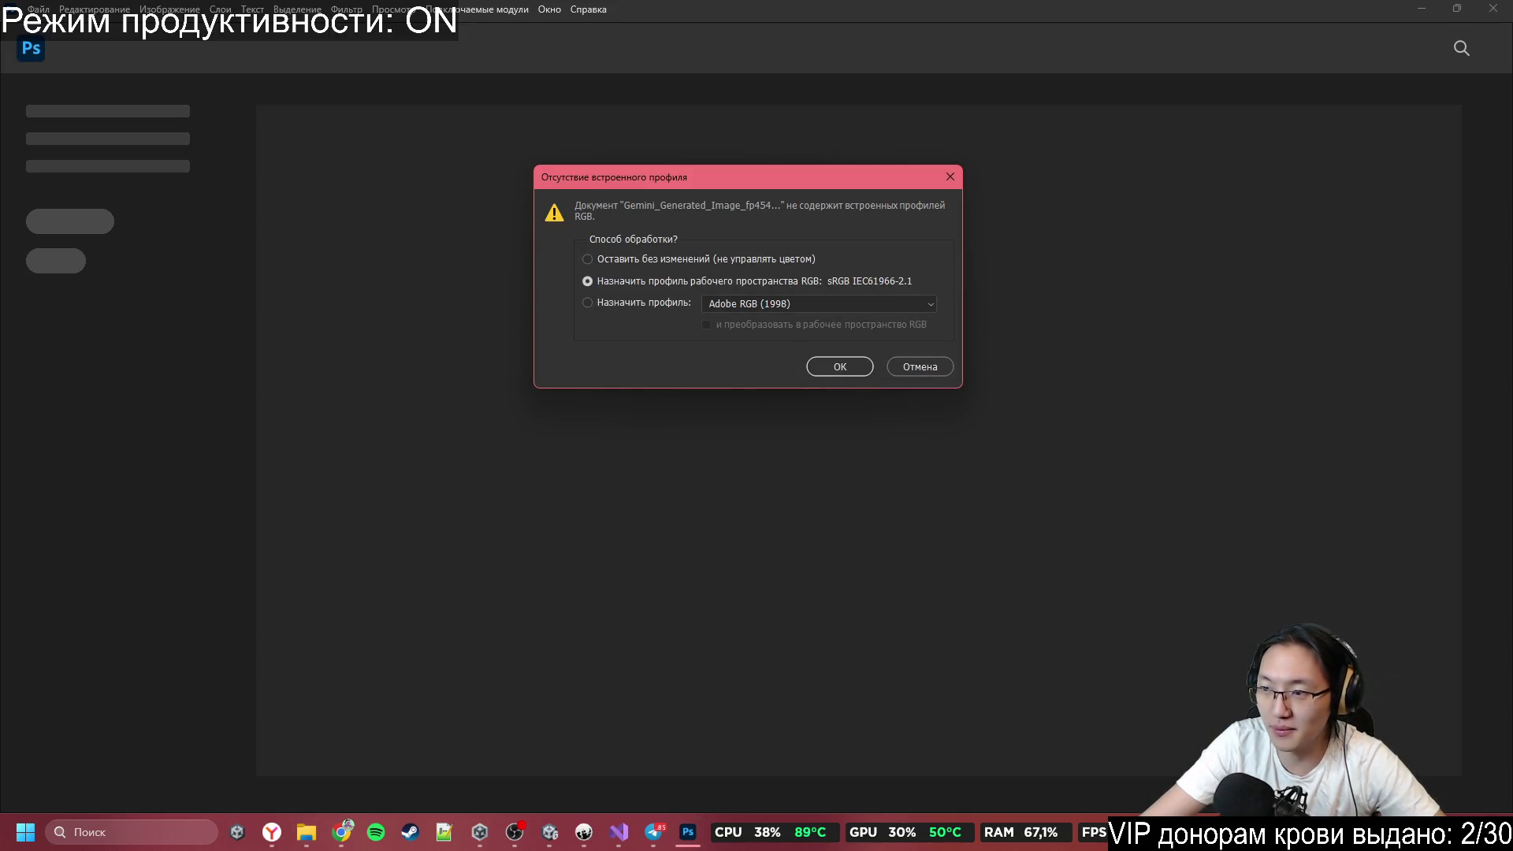
{"action": "left_click_drag", "start_coordinate": [1213, 299], "coordinate": [786, 124]}
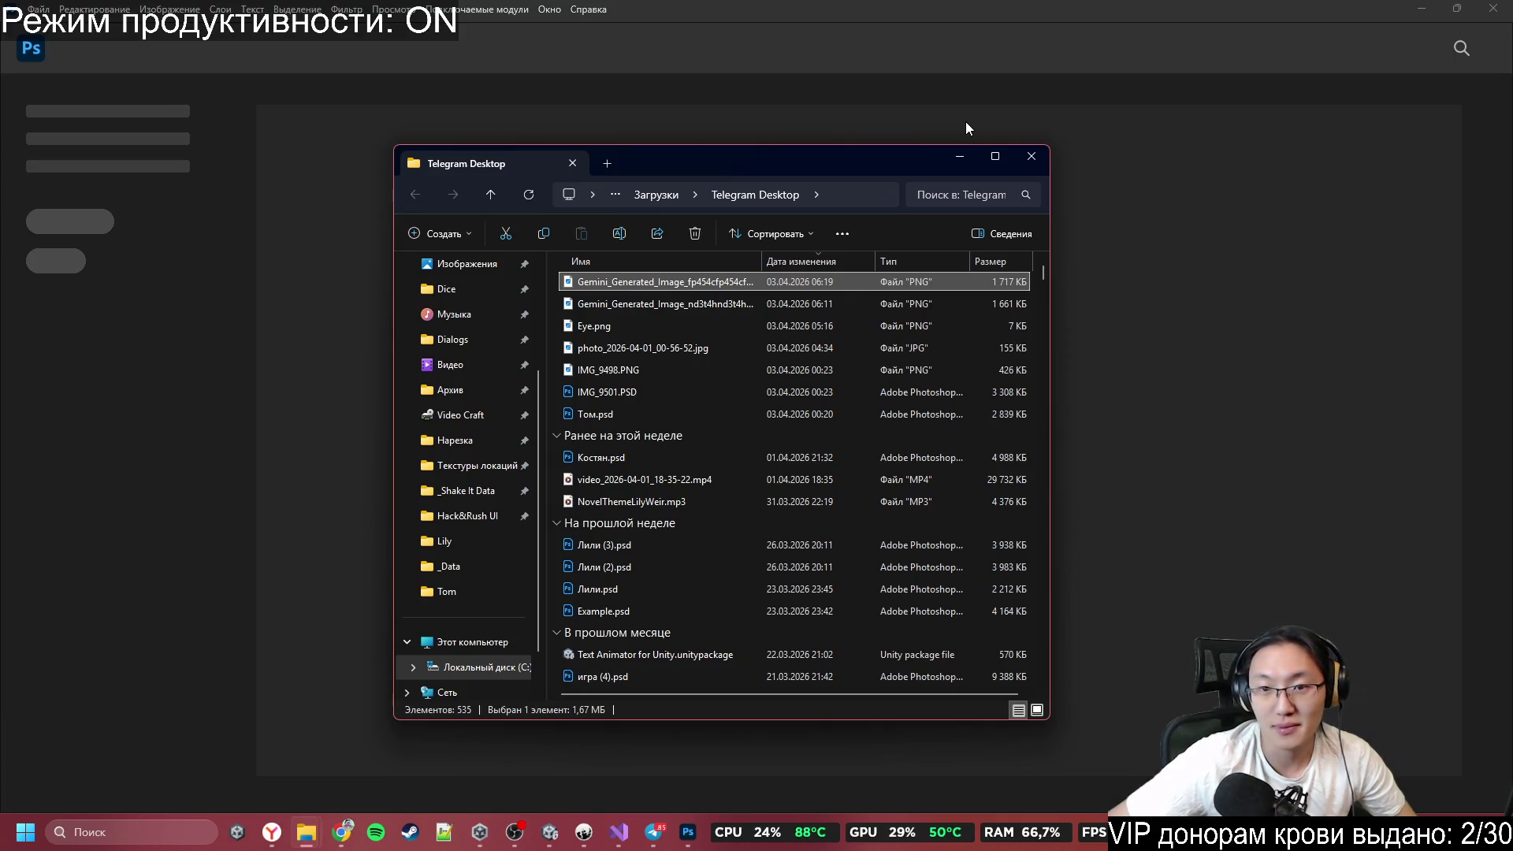
{"action": "left_click", "coordinate": [965, 162]}
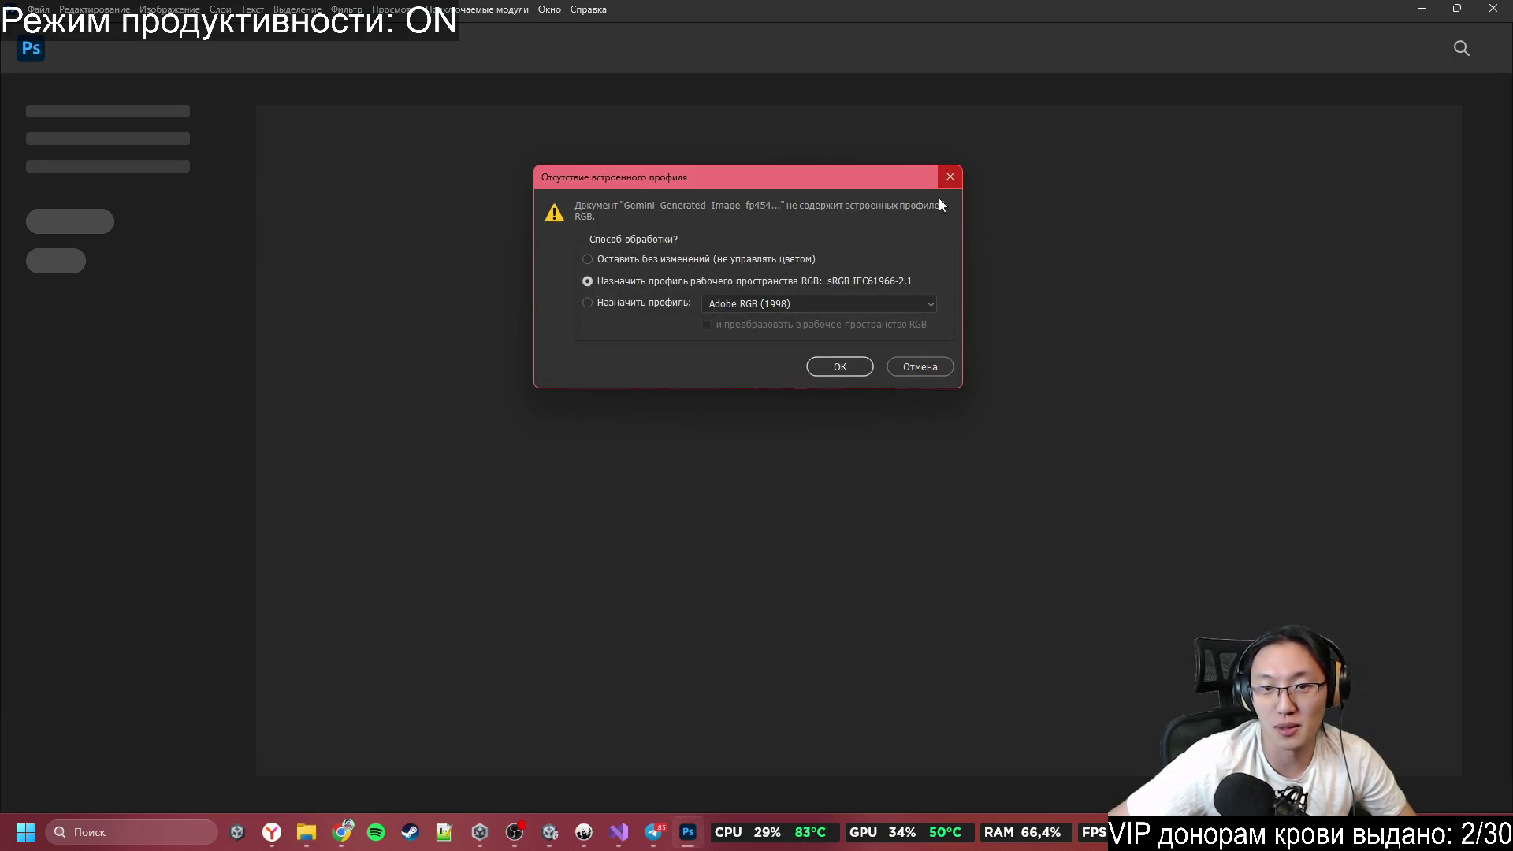
{"action": "left_click", "coordinate": [839, 366]}
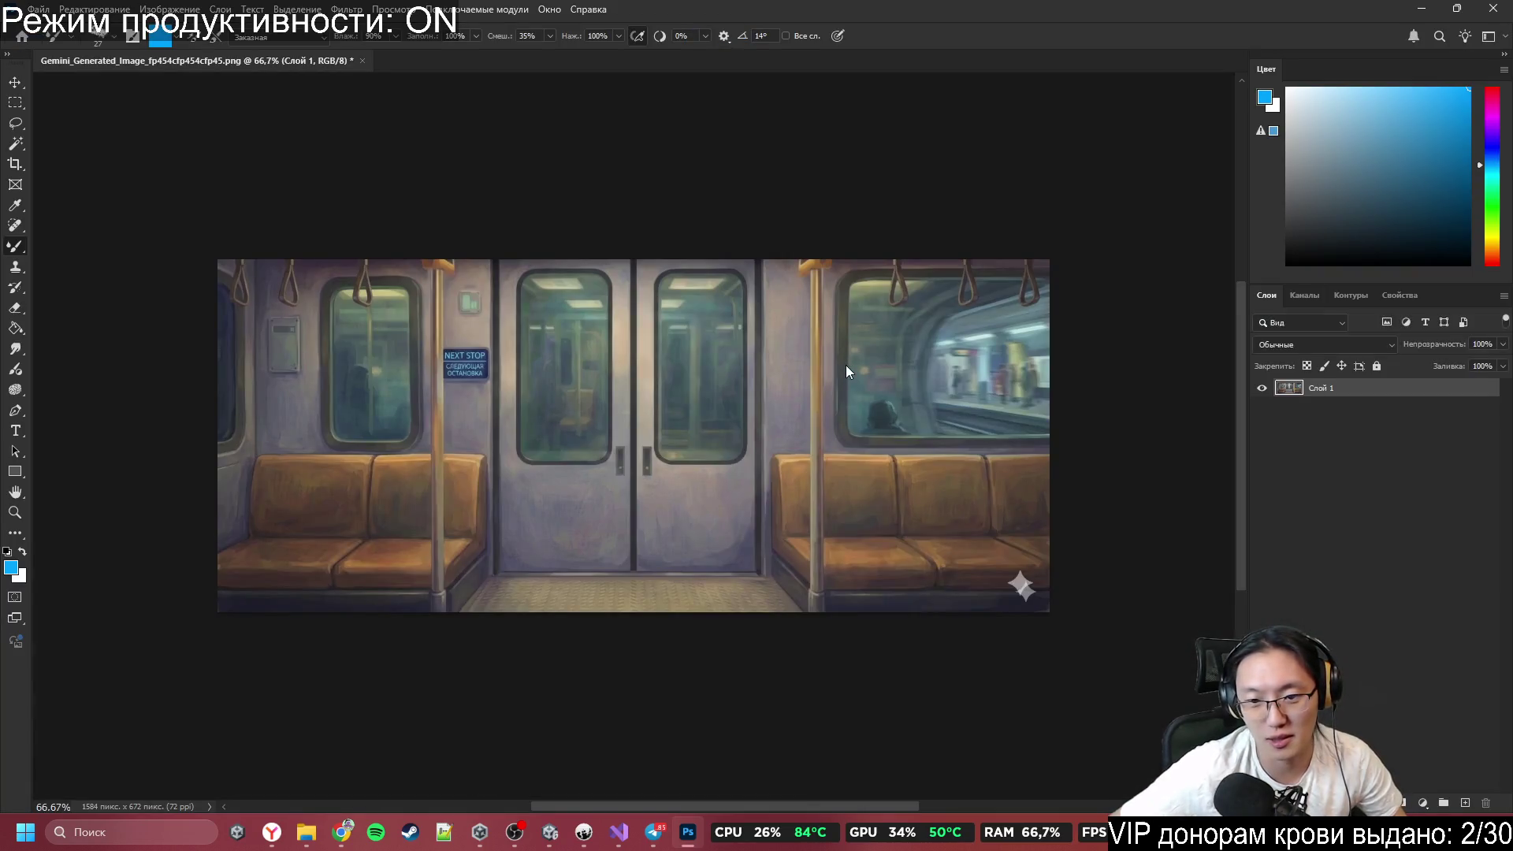
{"action": "left_click_drag", "start_coordinate": [616, 323], "coordinate": [528, 327]}
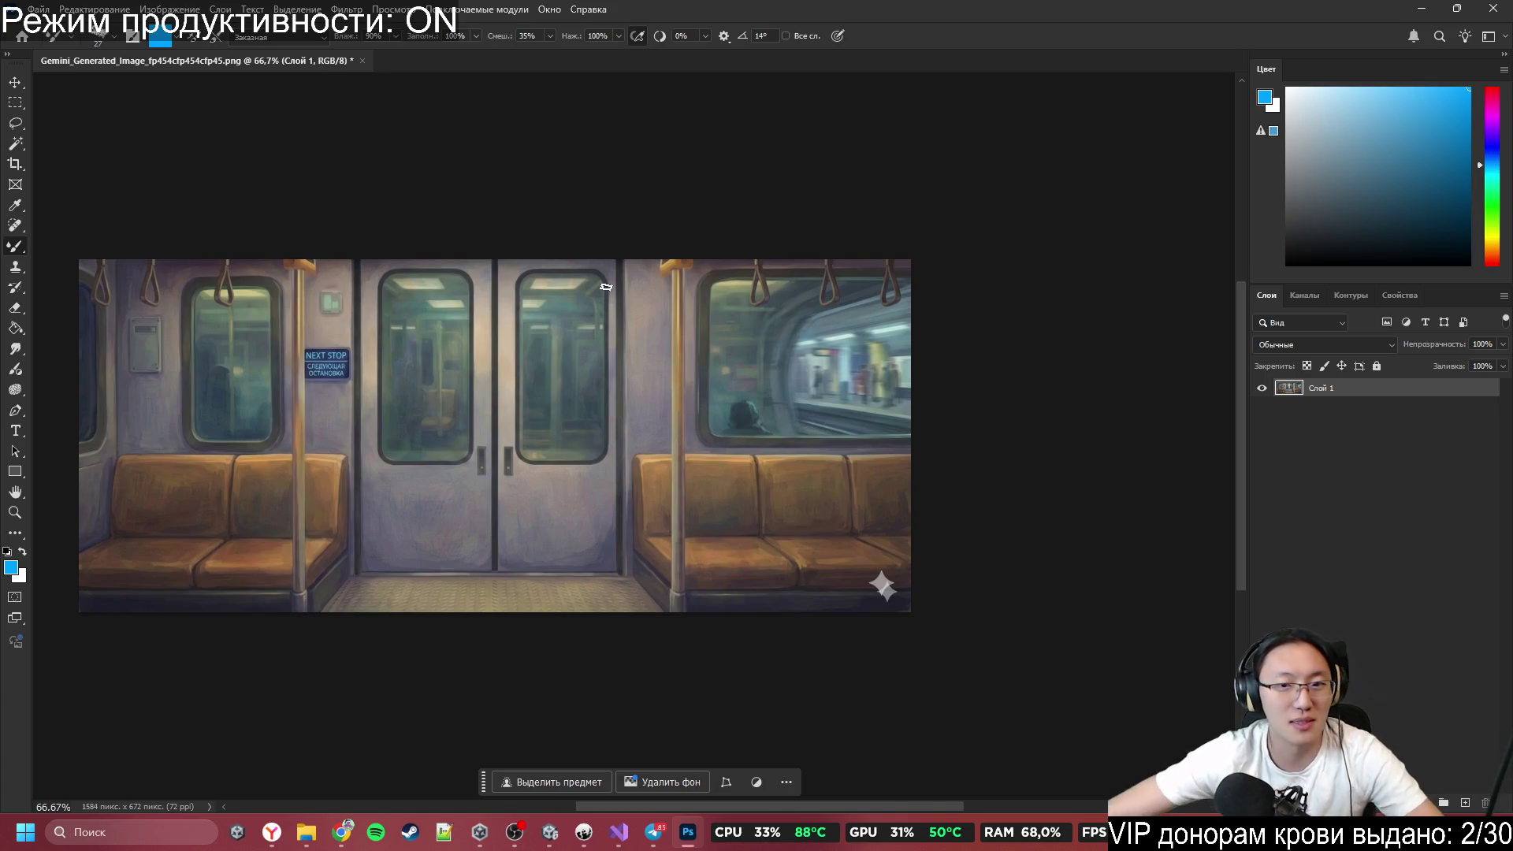
{"action": "left_click_drag", "start_coordinate": [689, 291], "coordinate": [614, 284]}
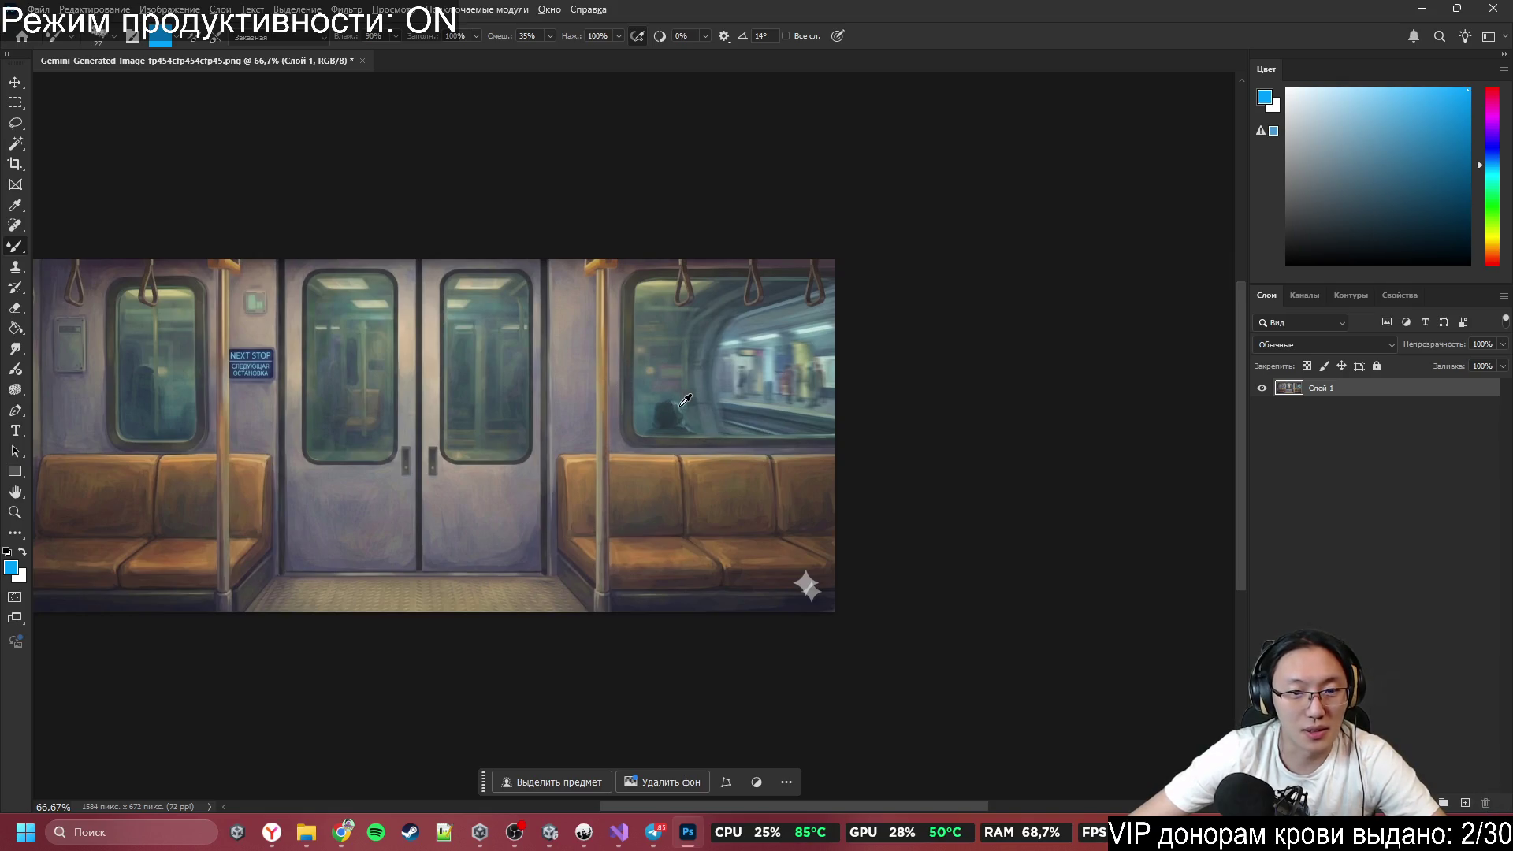
{"action": "scroll", "coordinate": [670, 355], "scroll_direction": "down", "scroll_amount": 2}
{"action": "scroll", "coordinate": [713, 412], "scroll_direction": "up", "scroll_amount": 3}
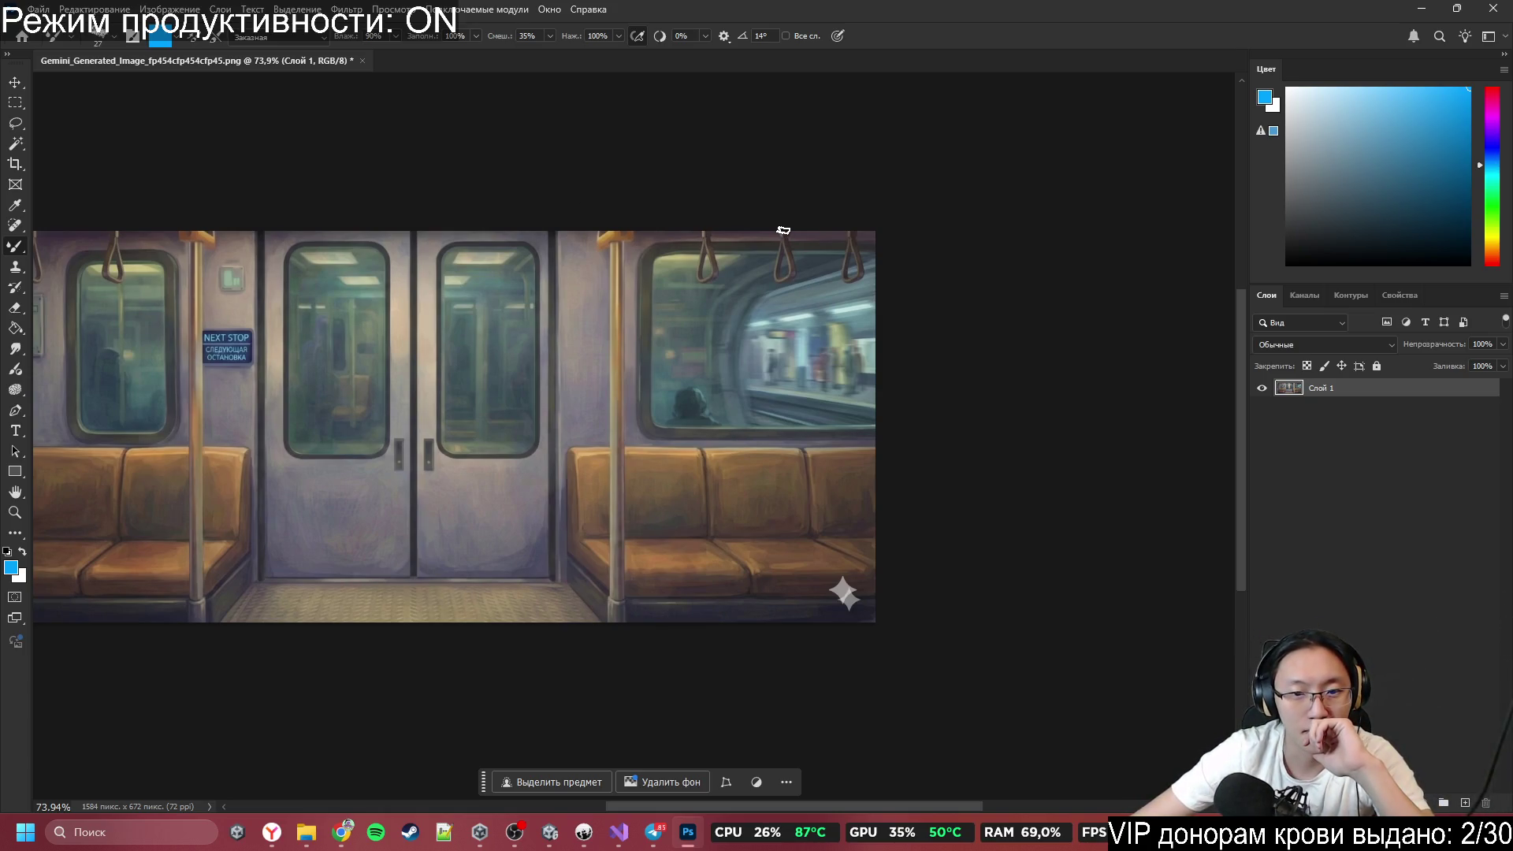
{"action": "left_click", "coordinate": [15, 108]}
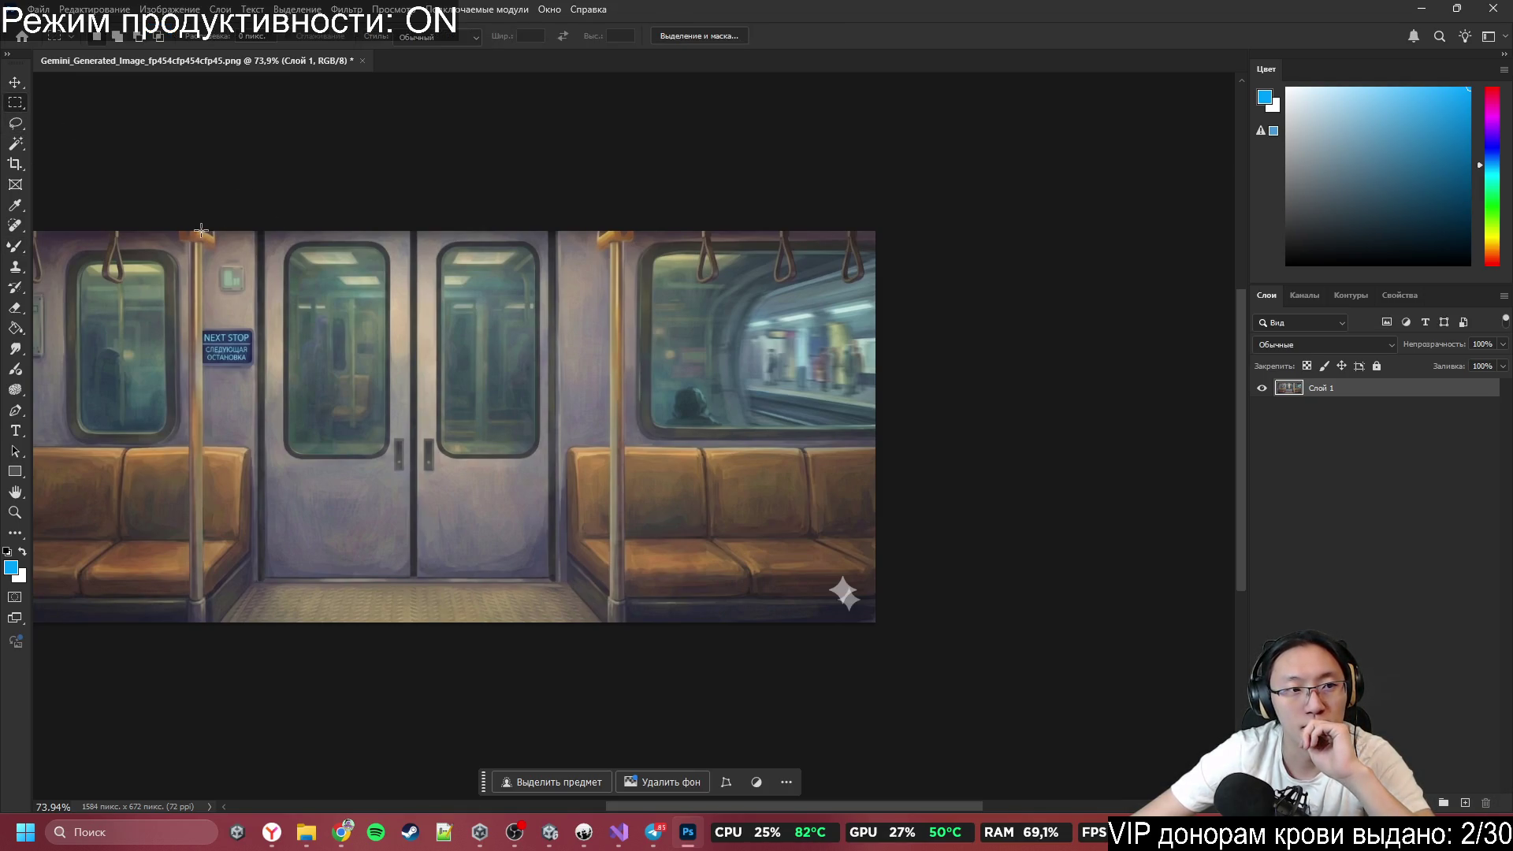
{"action": "scroll", "coordinate": [669, 285], "scroll_direction": "down", "scroll_amount": 4}
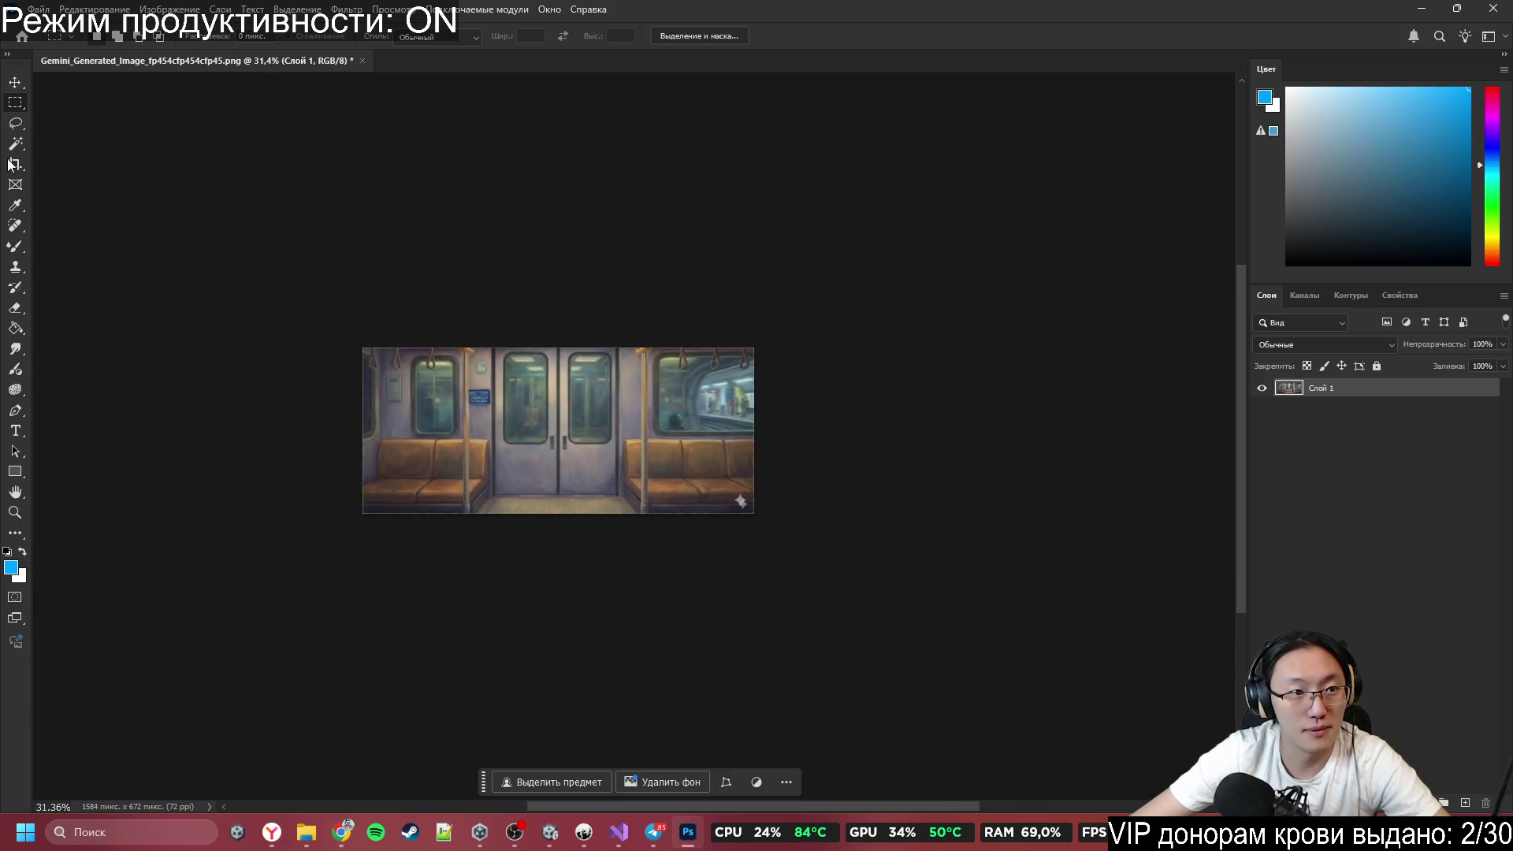
Extend the canvas rightward to 3828 px with the Crop tool and confirm with Готово.
{"action": "left_click", "coordinate": [10, 164]}
{"action": "left_click_drag", "start_coordinate": [763, 438], "coordinate": [1032, 437]}
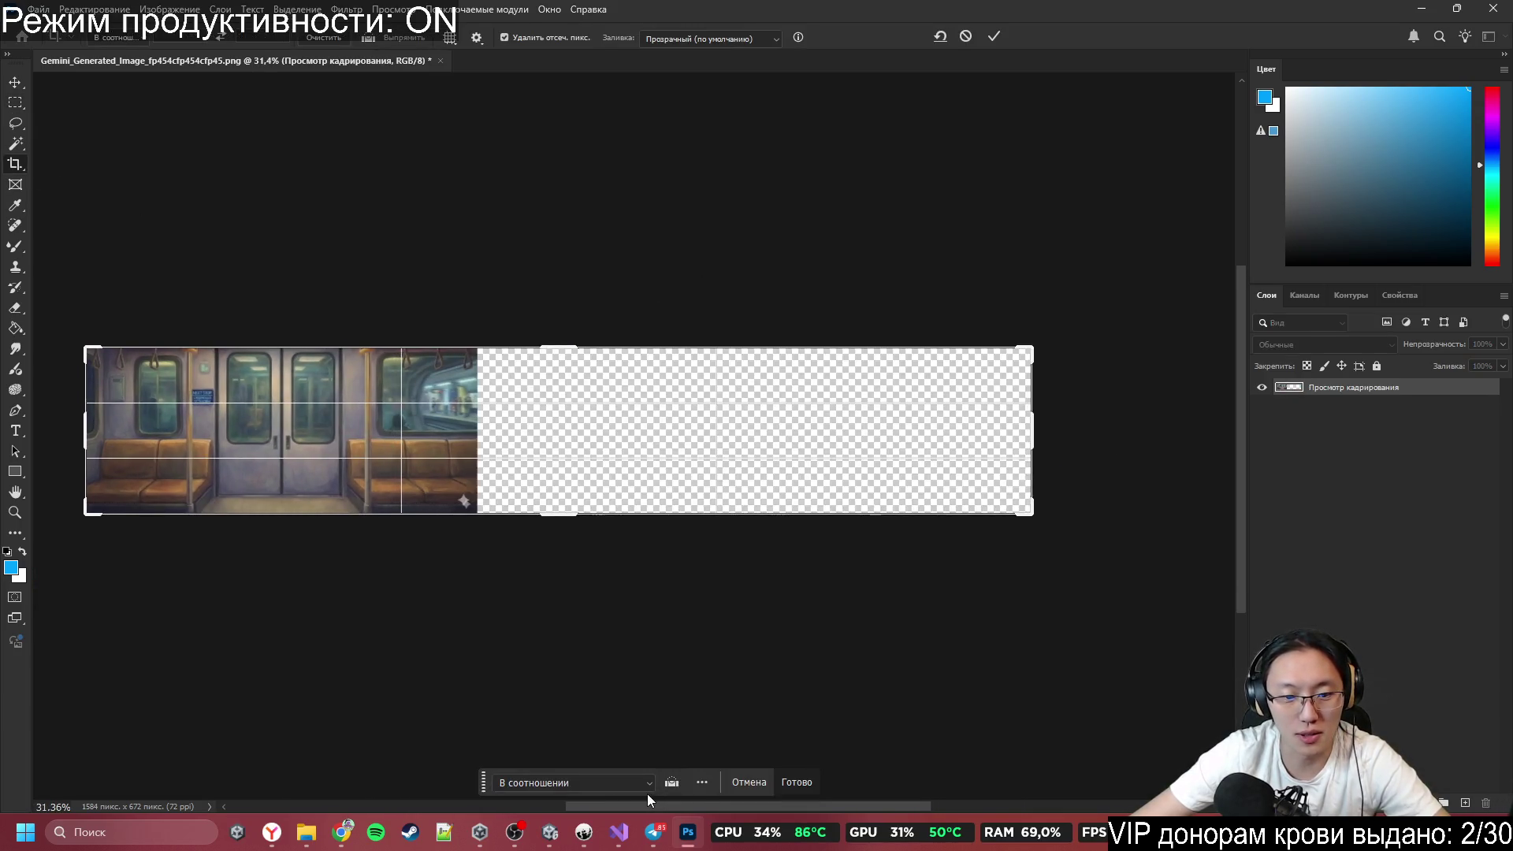
{"action": "left_click", "coordinate": [796, 782]}
{"action": "scroll", "coordinate": [612, 531], "scroll_direction": "up", "scroll_amount": 4}
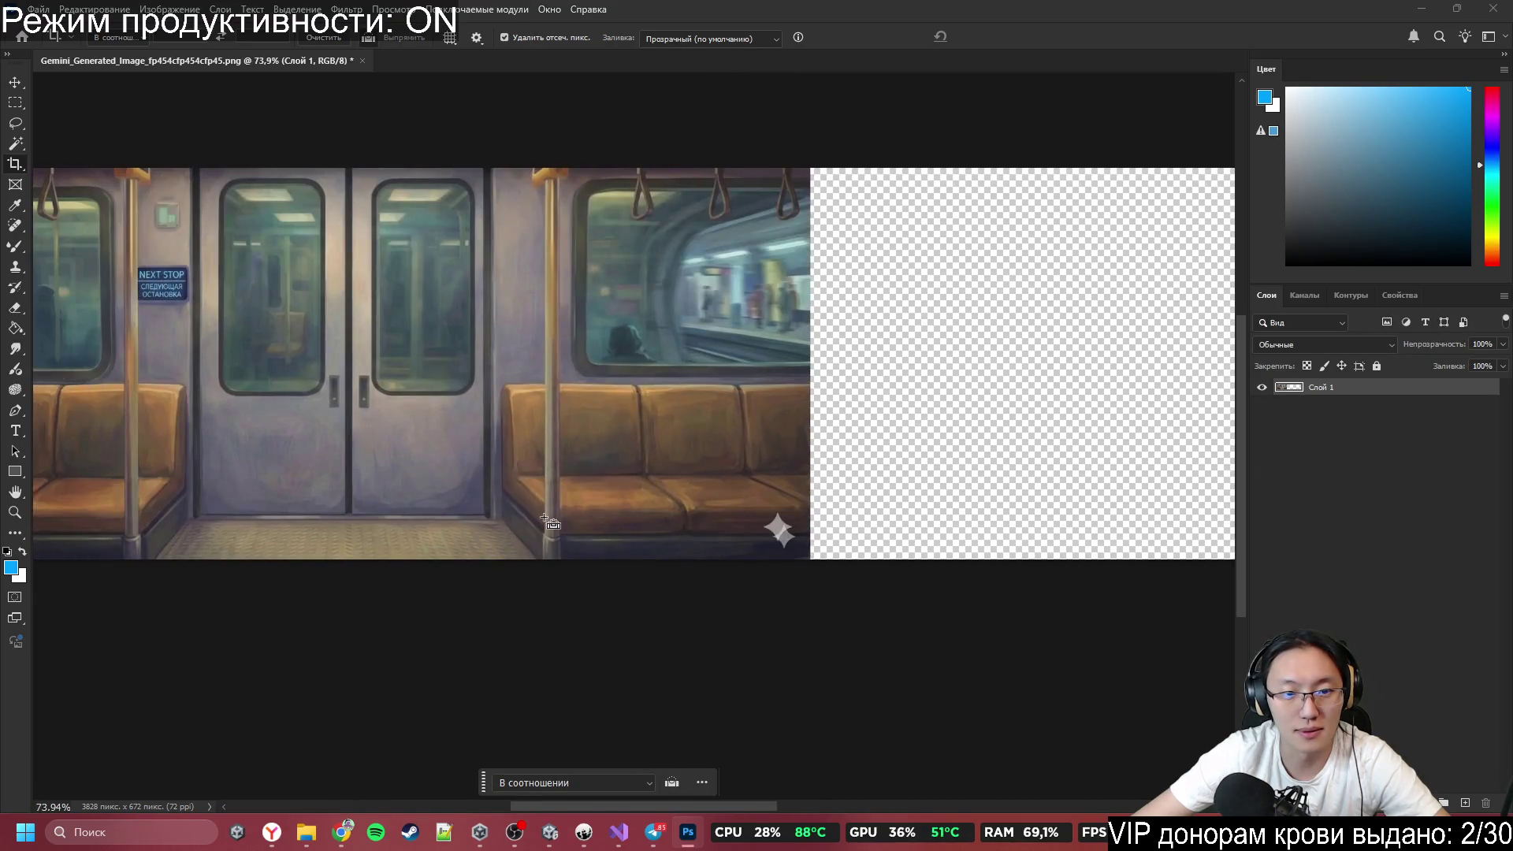
{"action": "scroll", "coordinate": [717, 508], "scroll_direction": "down", "scroll_amount": 3}
Duplicate the subway image onto Слой 2 and move it right to overlap the original.
{"action": "key", "text": "ctrl+a"}
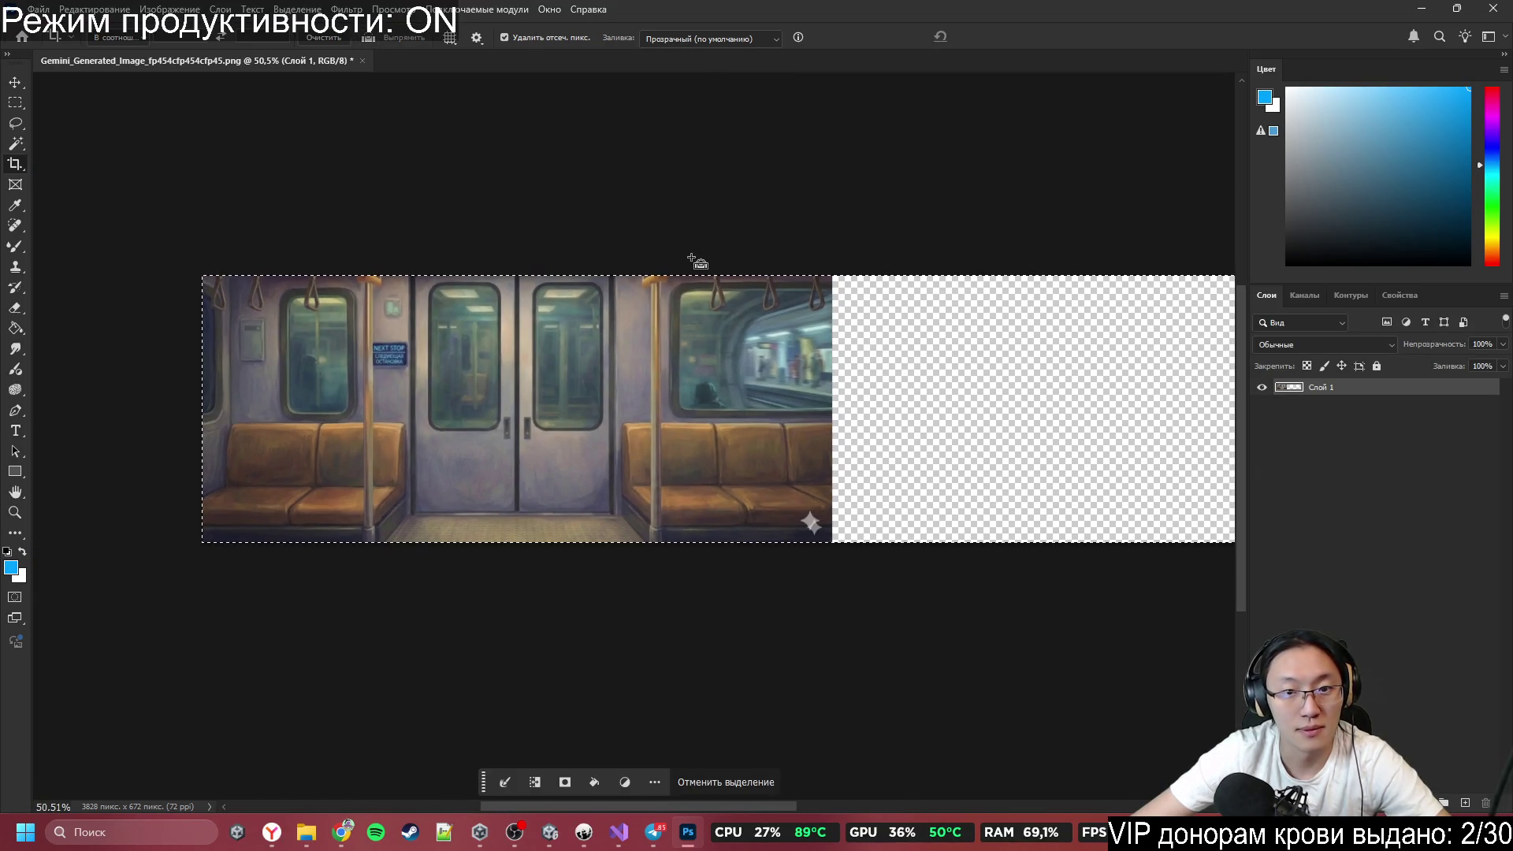
{"action": "key", "text": "ctrl+v"}
{"action": "scroll", "coordinate": [794, 409], "scroll_direction": "down", "scroll_amount": 4}
{"action": "scroll", "coordinate": [701, 404], "scroll_direction": "up", "scroll_amount": 3}
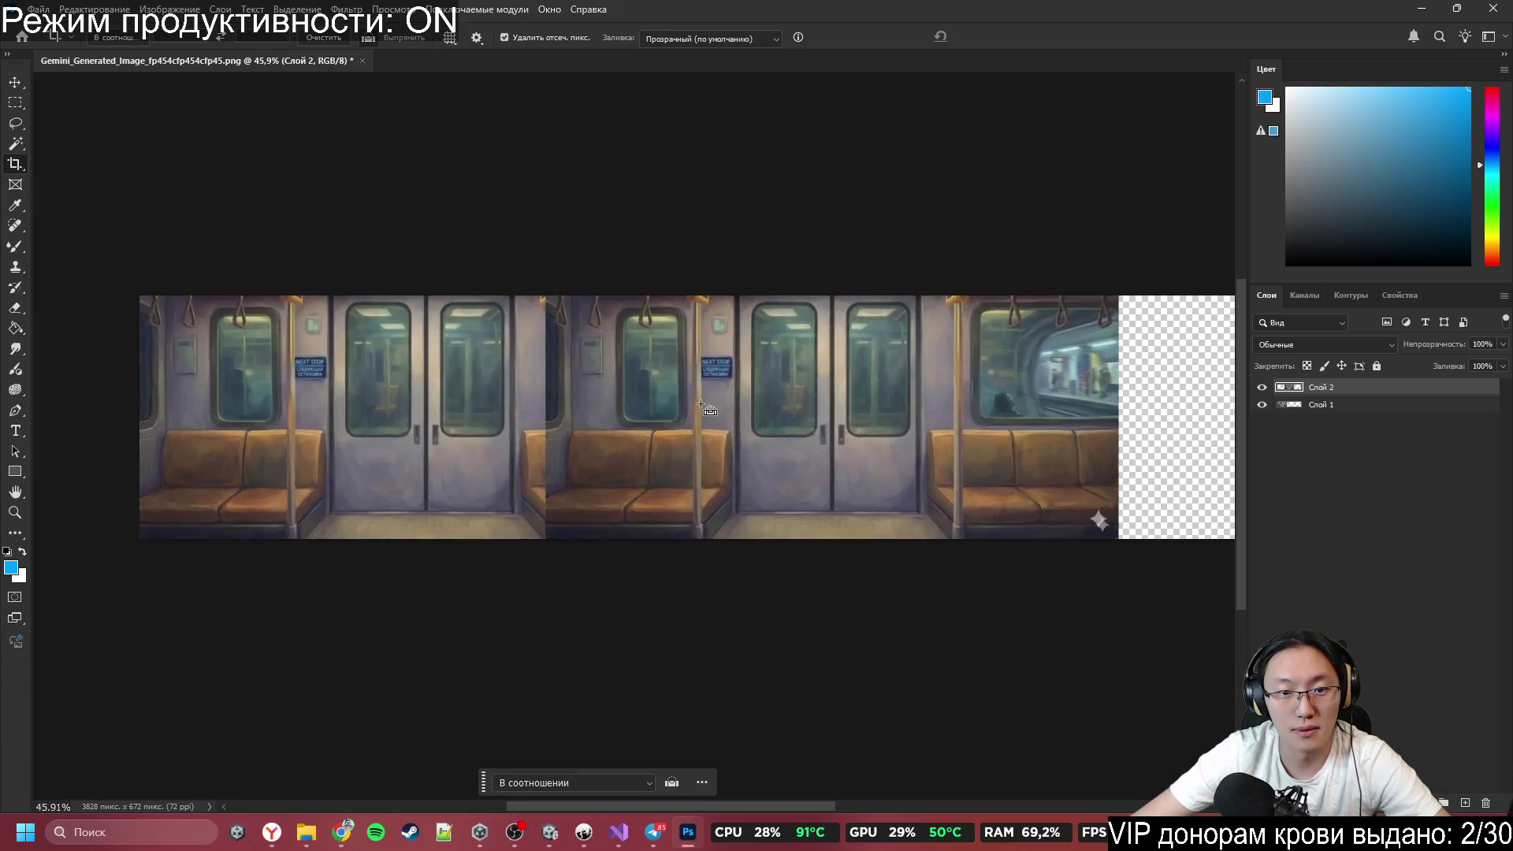
{"action": "key", "text": "v"}
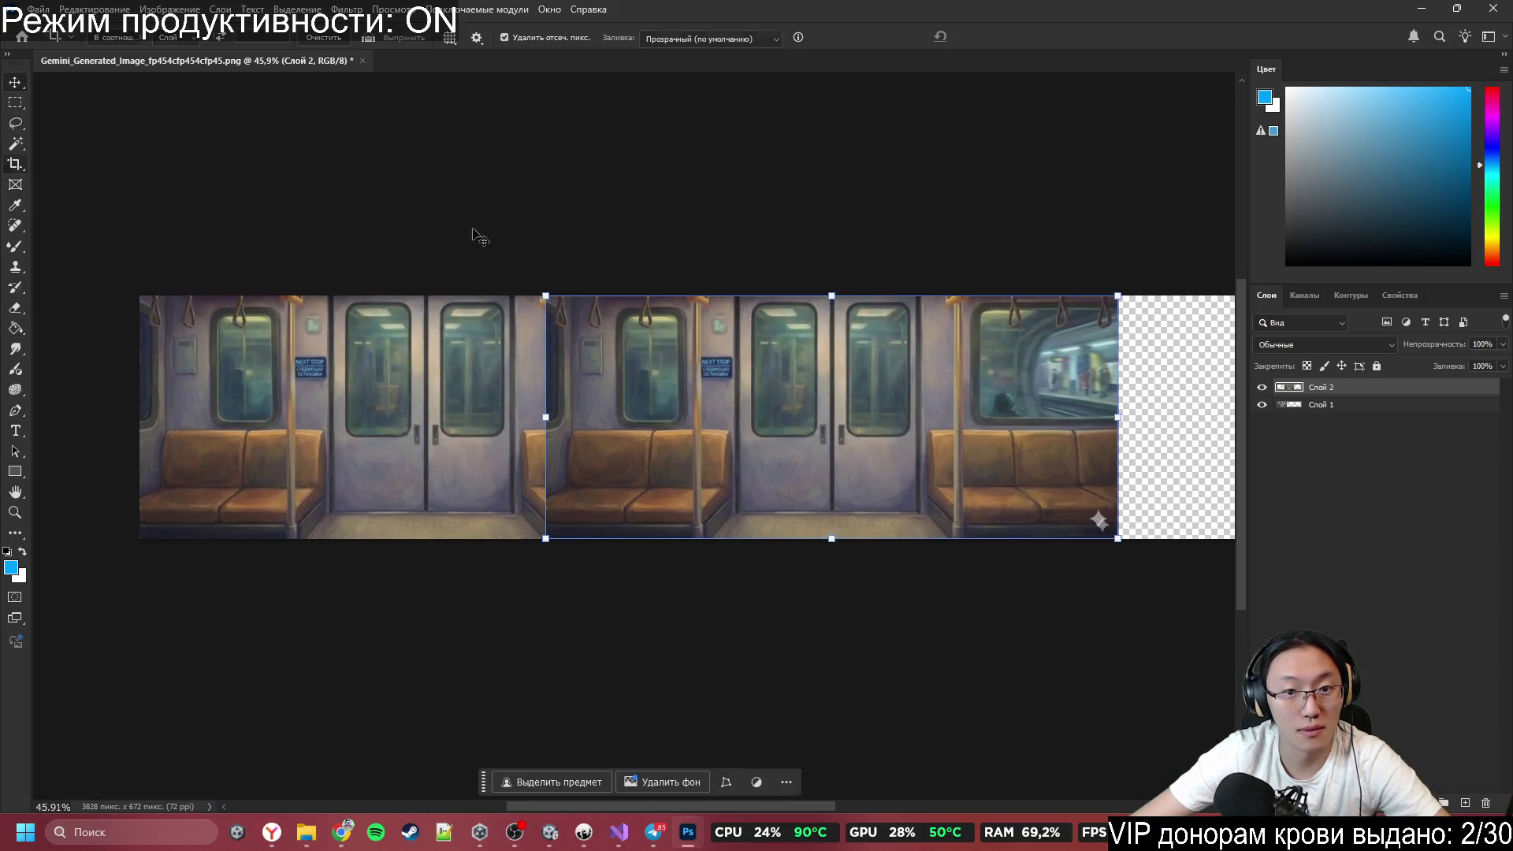
{"action": "mouse_move", "coordinate": [929, 405]}
{"action": "left_mouse_down"}
{"action": "mouse_move", "coordinate": [1098, 410]}
{"action": "mouse_move", "coordinate": [1136, 389]}
{"action": "left_mouse_up"}
{"action": "mouse_move", "coordinate": [1127, 399]}
{"action": "left_mouse_down"}
{"action": "mouse_move", "coordinate": [1160, 459]}
{"action": "mouse_move", "coordinate": [1044, 476]}
{"action": "mouse_move", "coordinate": [1015, 429]}
{"action": "mouse_move", "coordinate": [1038, 397]}
{"action": "mouse_move", "coordinate": [886, 522]}
{"action": "mouse_move", "coordinate": [844, 602]}
{"action": "mouse_move", "coordinate": [793, 386]}
{"action": "mouse_move", "coordinate": [750, 399]}
{"action": "mouse_move", "coordinate": [717, 348]}
{"action": "mouse_move", "coordinate": [699, 356]}
{"action": "mouse_move", "coordinate": [704, 400]}
{"action": "left_mouse_up"}
Erase Слой 2 over the doors, seat seam and window with a 222 px Eraser.
{"action": "scroll", "coordinate": [566, 462], "scroll_direction": "up", "scroll_amount": 2}
{"action": "key", "text": "e"}
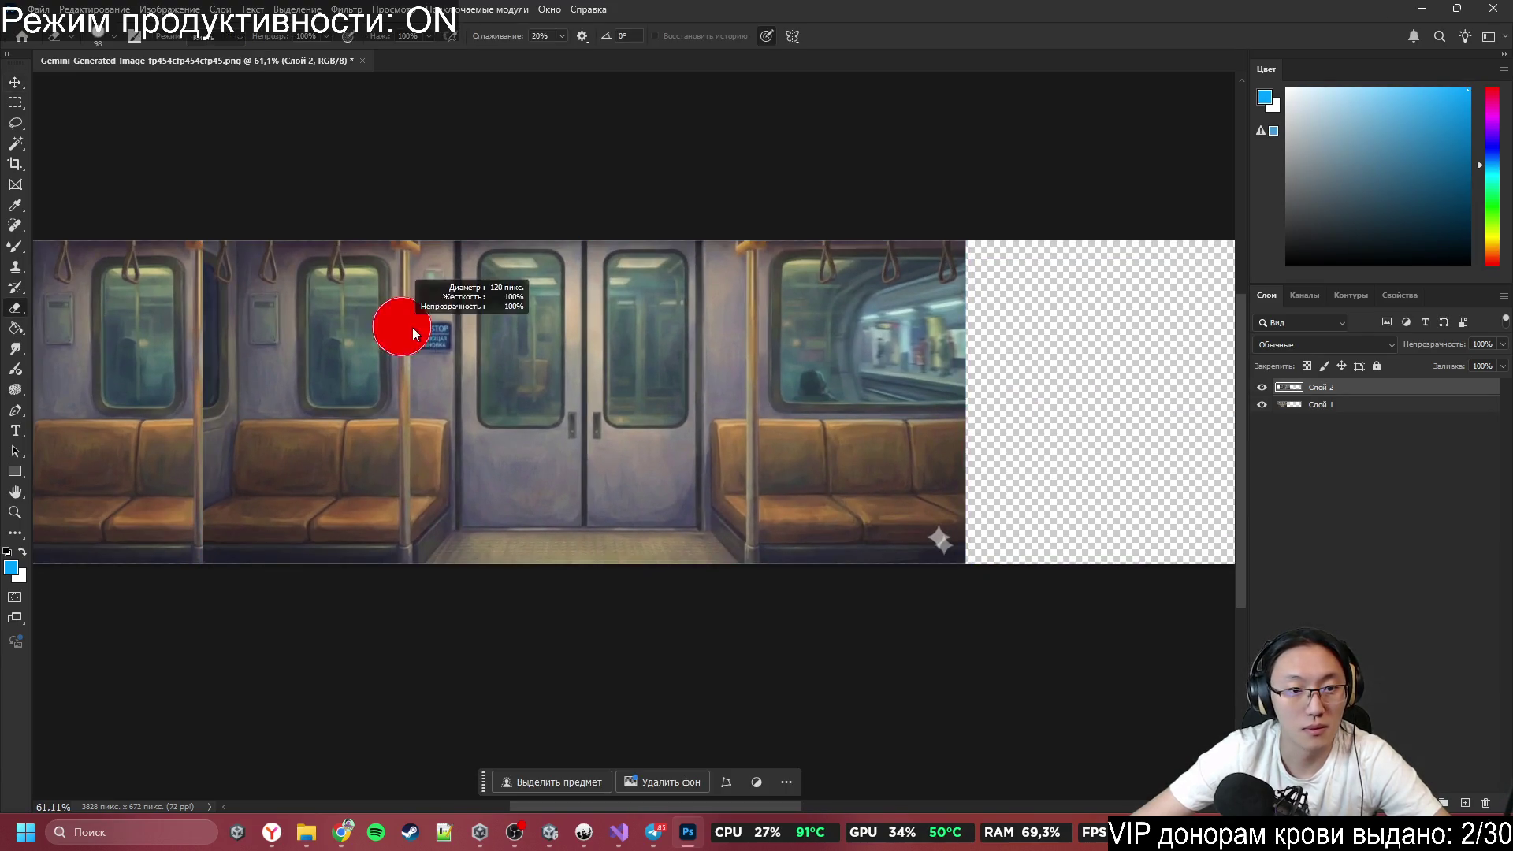
{"action": "mouse_move", "coordinate": [248, 181]}
{"action": "left_mouse_down"}
{"action": "mouse_move", "coordinate": [250, 712]}
{"action": "mouse_move", "coordinate": [436, 169]}
{"action": "mouse_move", "coordinate": [511, 663]}
{"action": "mouse_move", "coordinate": [395, 176]}
{"action": "mouse_move", "coordinate": [581, 594]}
{"action": "mouse_move", "coordinate": [574, 324]}
{"action": "left_mouse_up"}
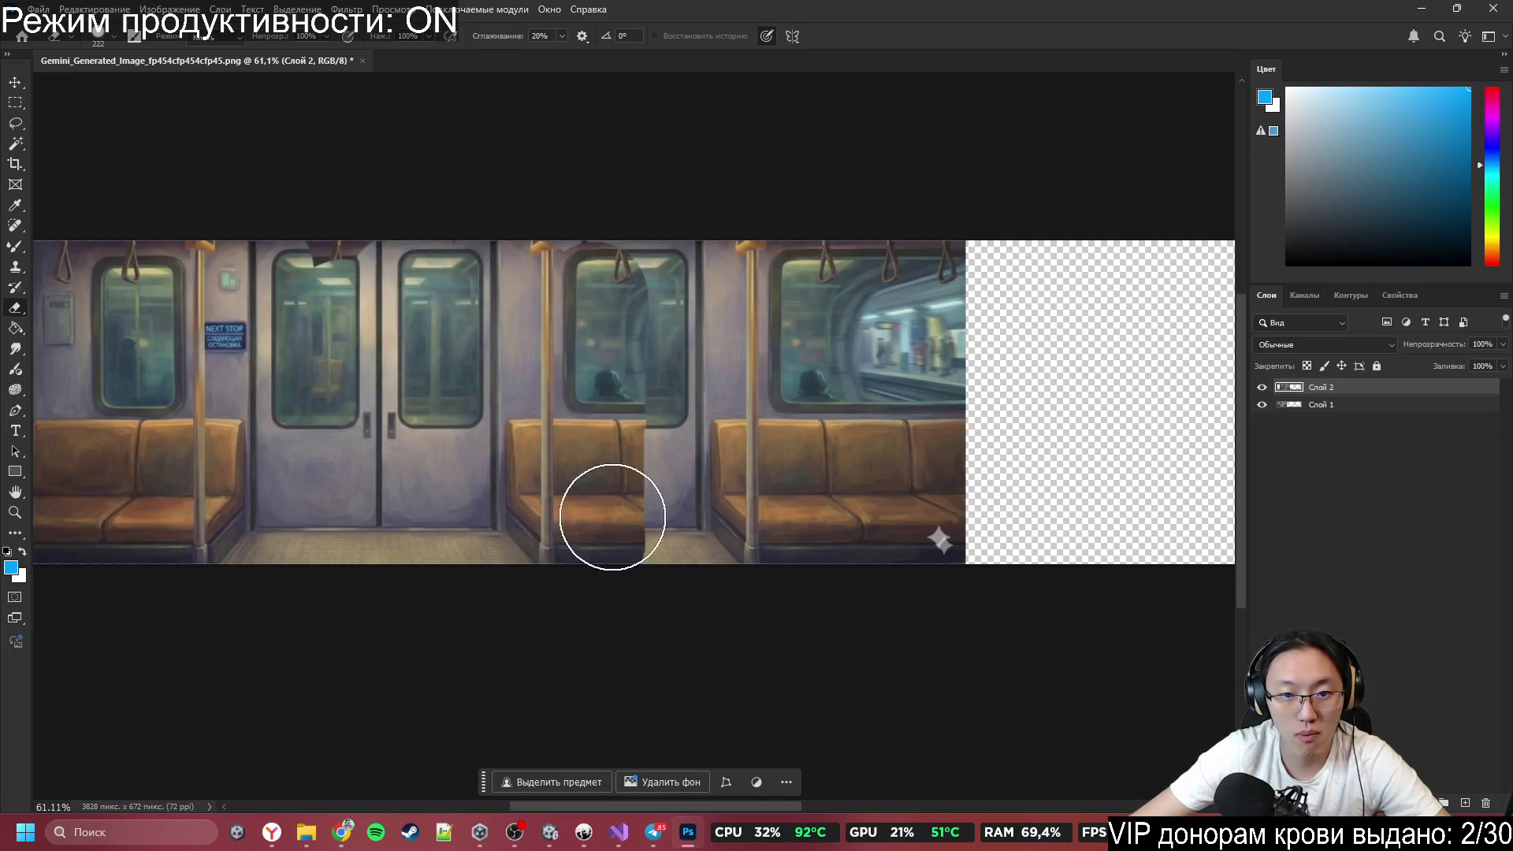
{"action": "left_click_drag", "start_coordinate": [613, 517], "coordinate": [693, 599]}
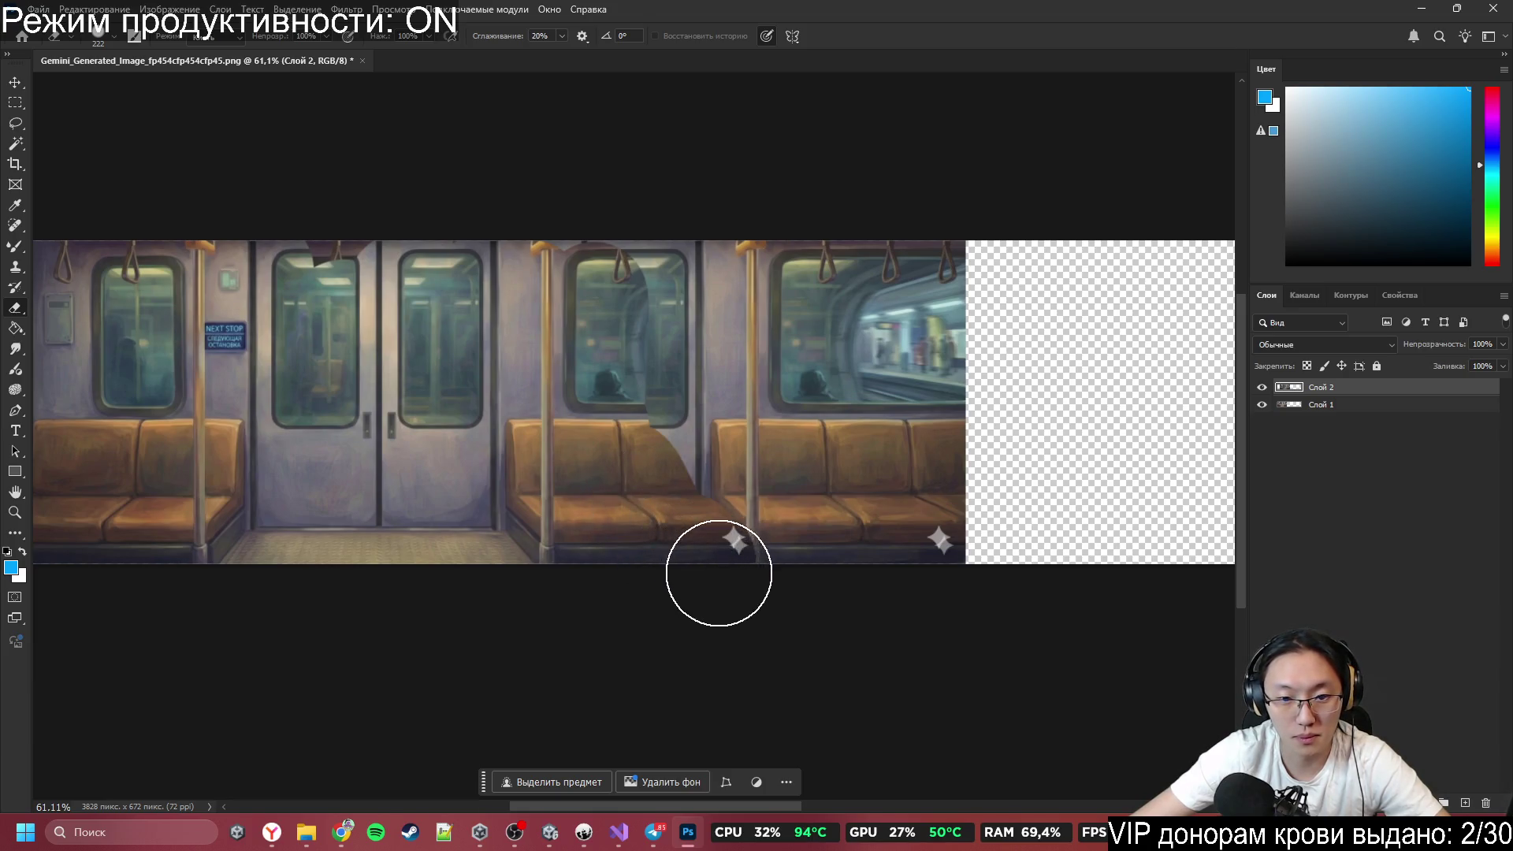
{"action": "mouse_move", "coordinate": [653, 458]}
{"action": "left_mouse_down"}
{"action": "mouse_move", "coordinate": [645, 253]}
{"action": "mouse_move", "coordinate": [642, 338]}
{"action": "left_mouse_up"}
Nudge Слой 2 so it lines up with the original at the seat seam.
{"action": "scroll", "coordinate": [809, 378], "scroll_direction": "up", "scroll_amount": 3}
{"action": "scroll", "coordinate": [810, 393], "scroll_direction": "up", "scroll_amount": 1}
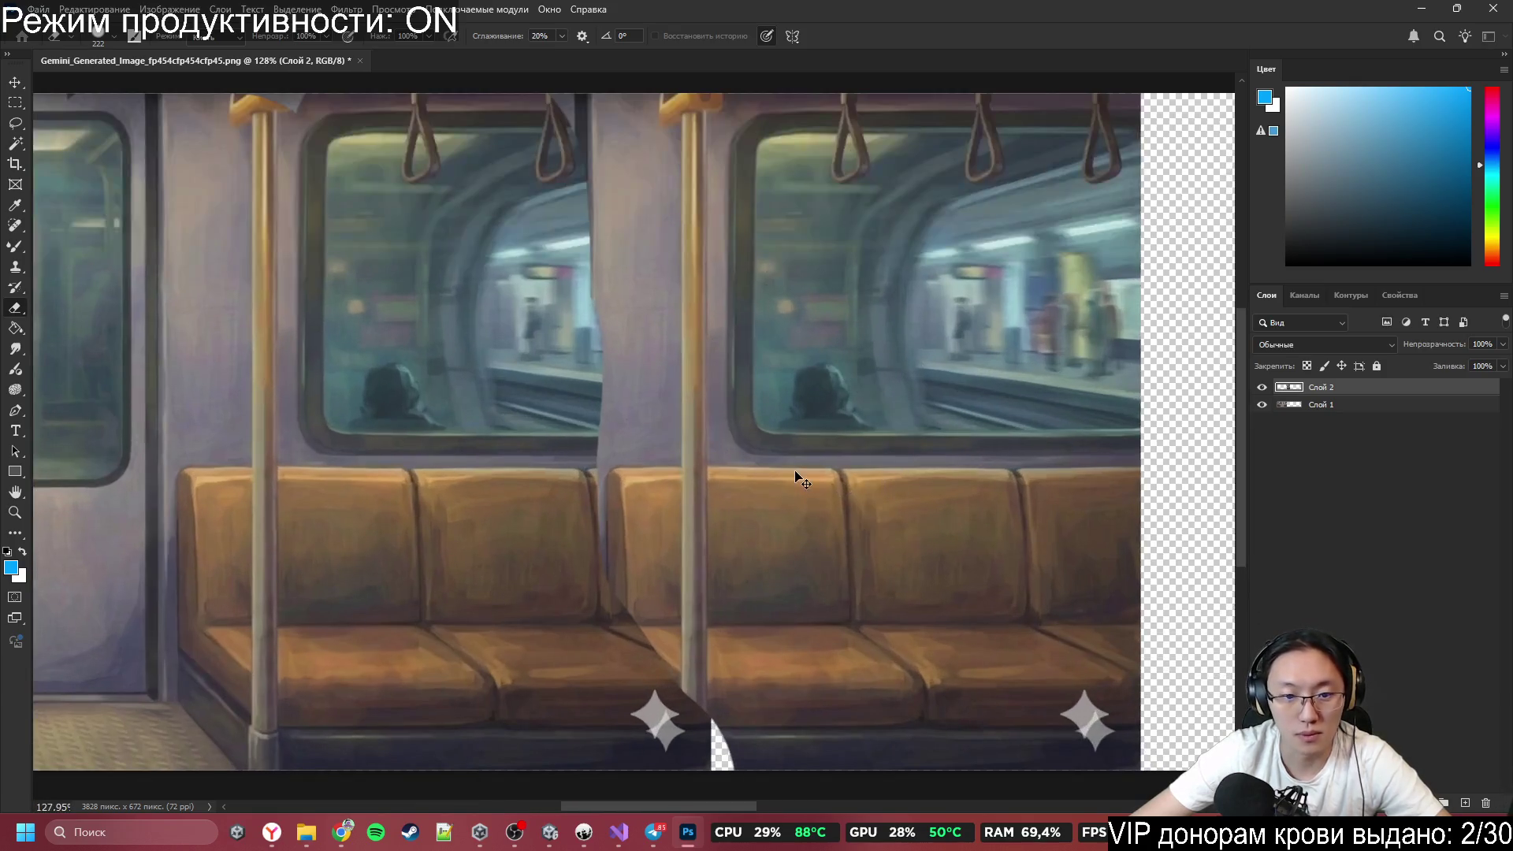
{"action": "left_click_drag", "start_coordinate": [797, 477], "coordinate": [772, 471], "text": "ctrl"}
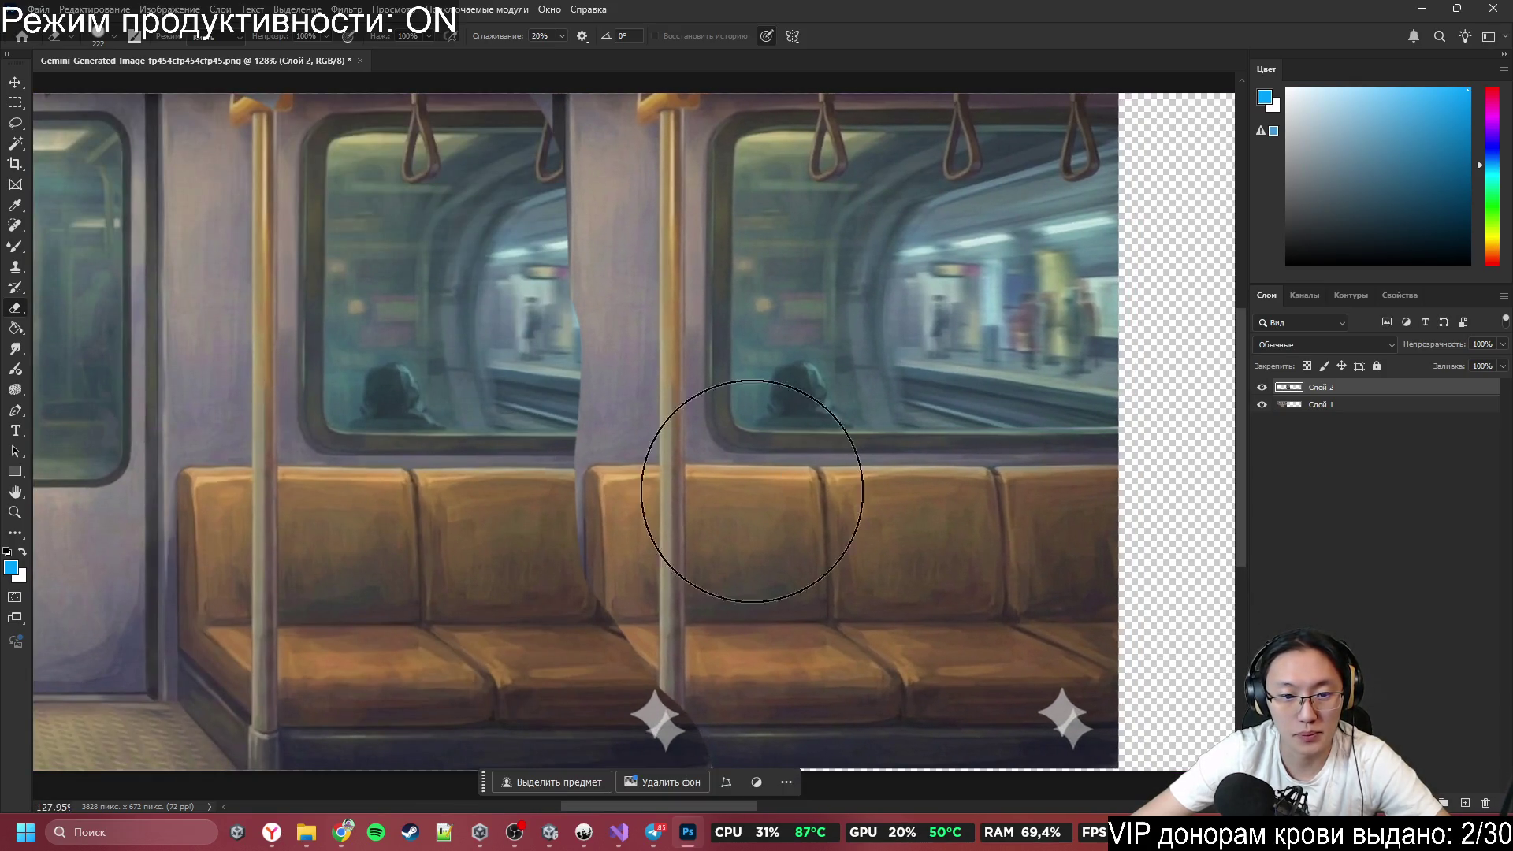
{"action": "scroll", "coordinate": [490, 557], "scroll_direction": "up", "scroll_amount": 3}
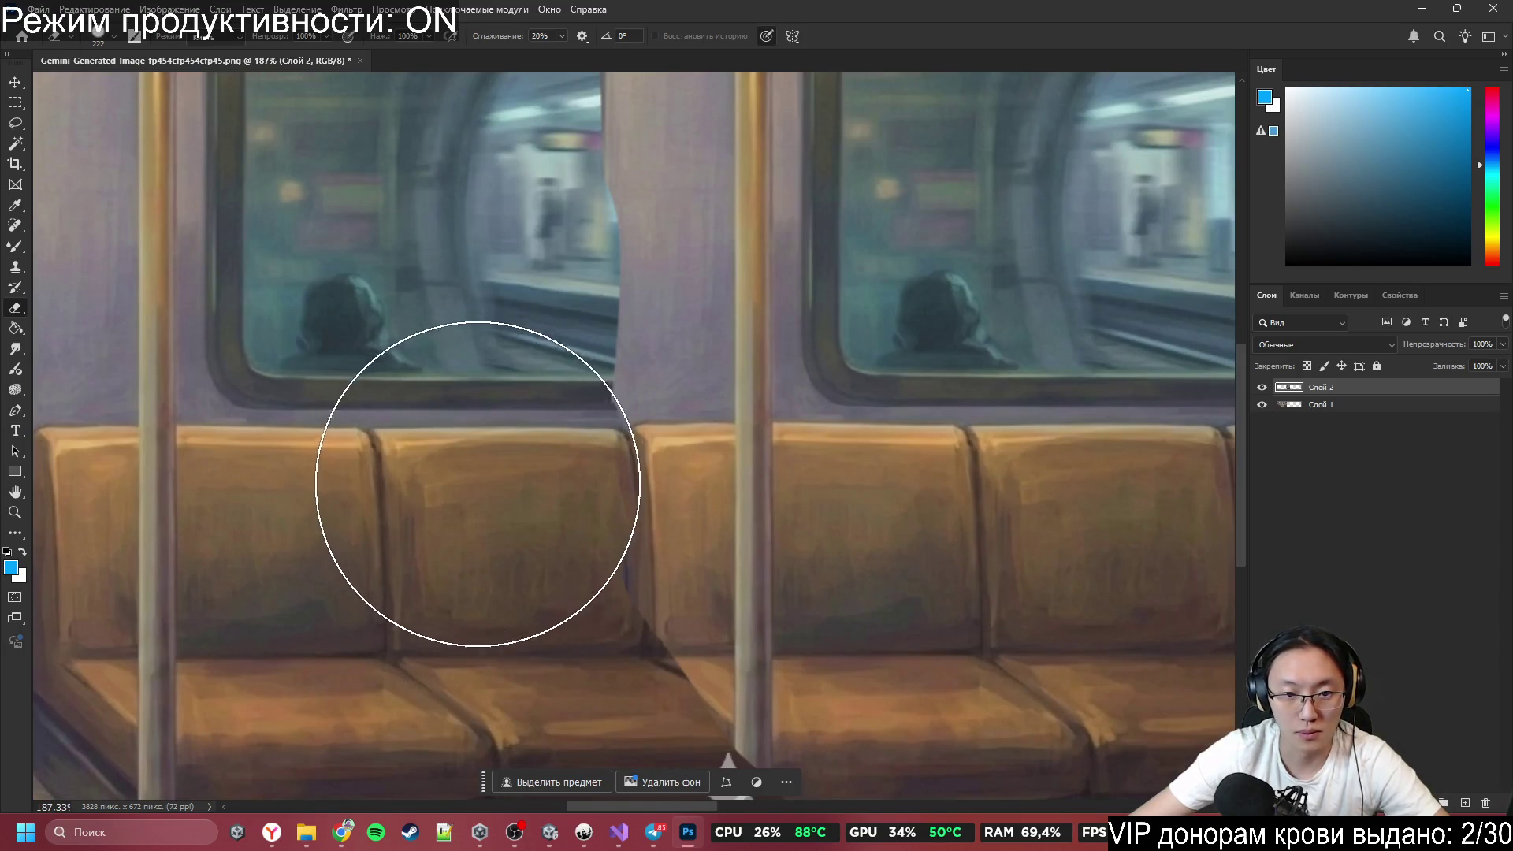
{"action": "scroll", "coordinate": [488, 587], "scroll_direction": "up", "scroll_amount": 5}
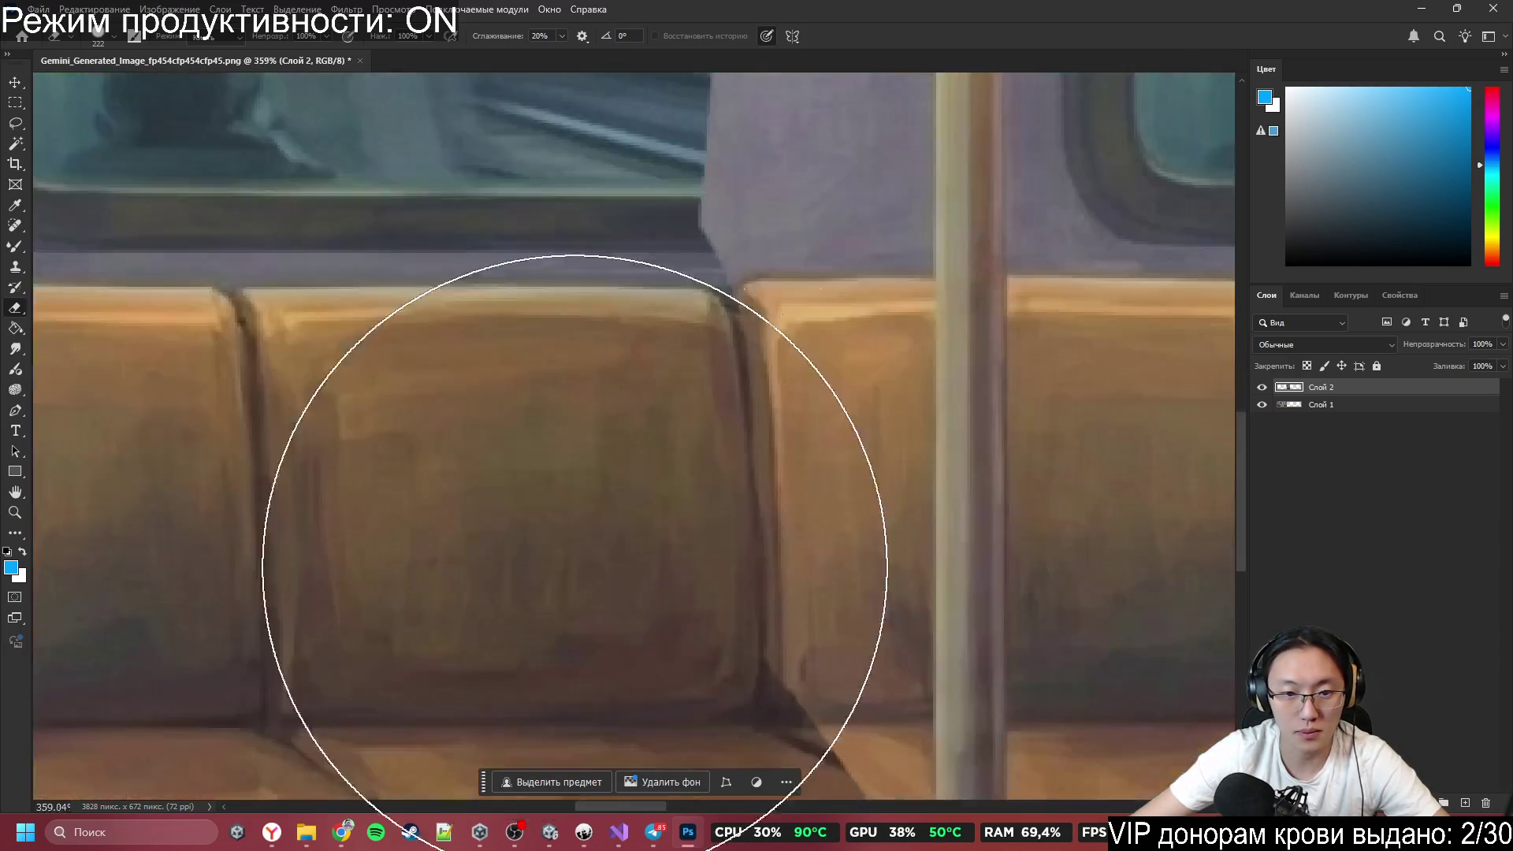
{"action": "left_click_drag", "start_coordinate": [891, 360], "coordinate": [832, 386], "text": "ctrl"}
Erase the upper copy around the pole on Слой 2, then undo that stroke.
{"action": "scroll", "coordinate": [832, 386], "scroll_direction": "down", "scroll_amount": 10}
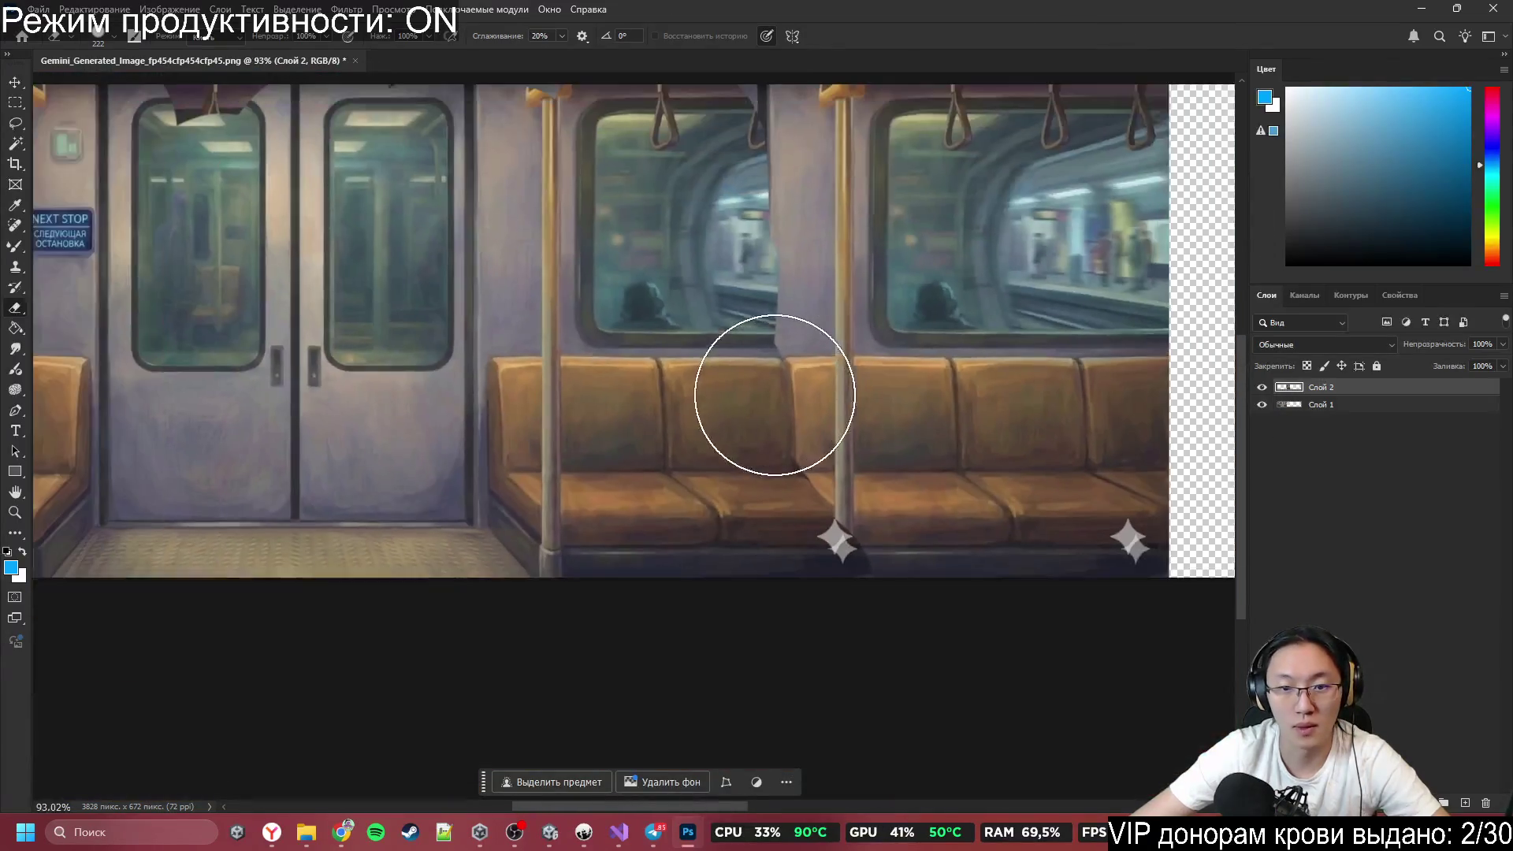
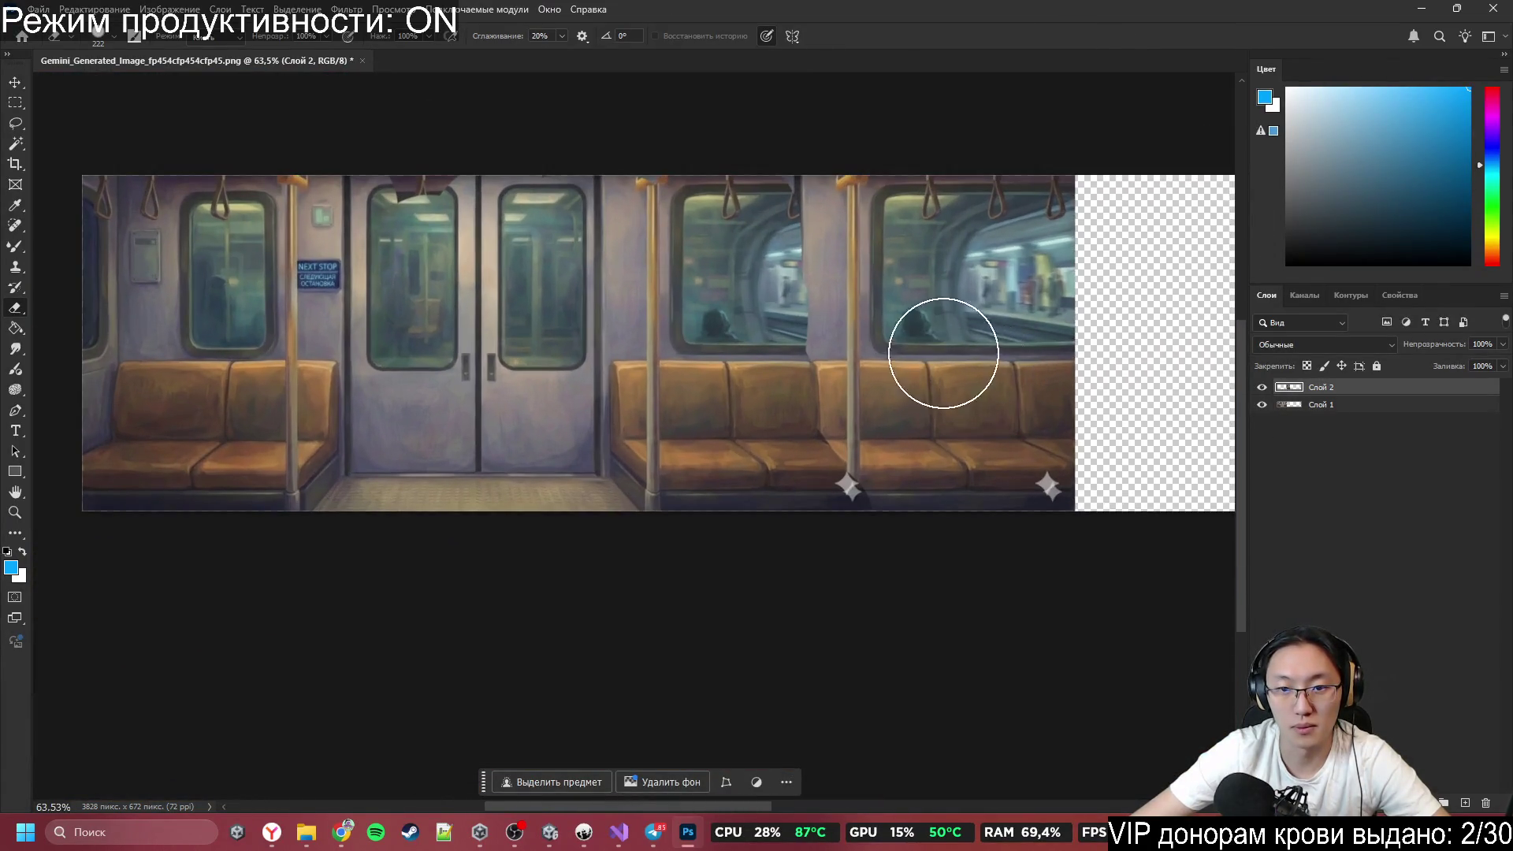
Erase the upper copy around the pole on Слой 2, then undo that stroke.
{"action": "scroll", "coordinate": [923, 220], "scroll_direction": "up", "scroll_amount": 1}
{"action": "scroll", "coordinate": [841, 352], "scroll_direction": "up", "scroll_amount": 4}
{"action": "mouse_move", "coordinate": [814, 341]}
{"action": "left_mouse_down", "text": "ctrl"}
{"action": "mouse_move", "coordinate": [661, 389]}
{"action": "mouse_move", "coordinate": [675, 405]}
{"action": "mouse_move", "coordinate": [710, 402]}
{"action": "mouse_move", "coordinate": [678, 414]}
{"action": "mouse_move", "coordinate": [693, 473]}
{"action": "mouse_move", "coordinate": [733, 480]}
{"action": "mouse_move", "coordinate": [735, 393]}
{"action": "left_mouse_up", "text": "ctrl"}
{"action": "key", "text": "ctrl+z"}
{"action": "scroll", "coordinate": [720, 411], "scroll_direction": "down", "scroll_amount": 3}
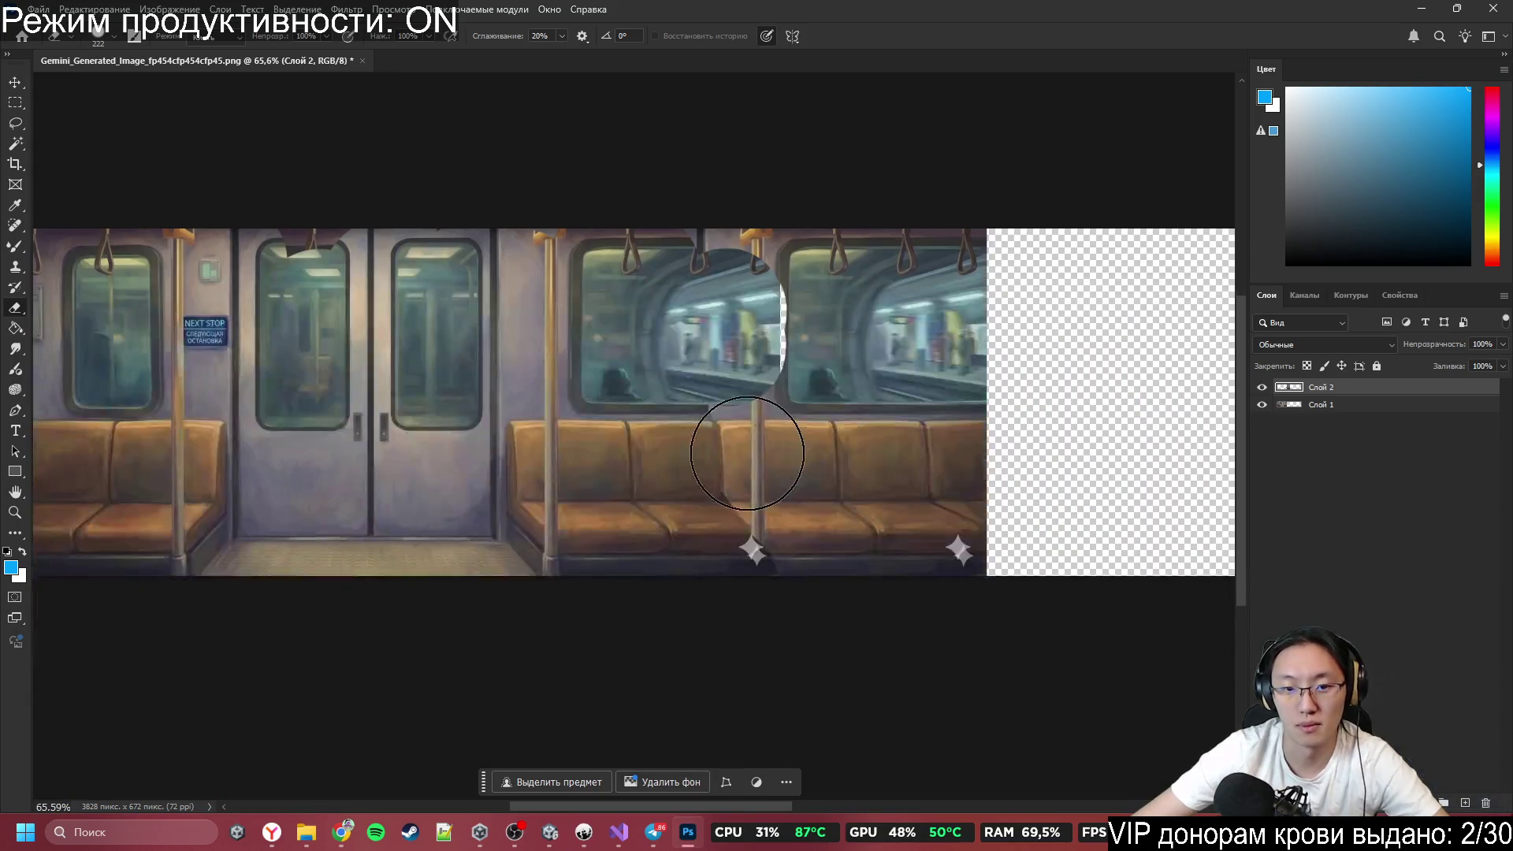
{"action": "scroll", "coordinate": [717, 410], "scroll_direction": "up", "scroll_amount": 4}
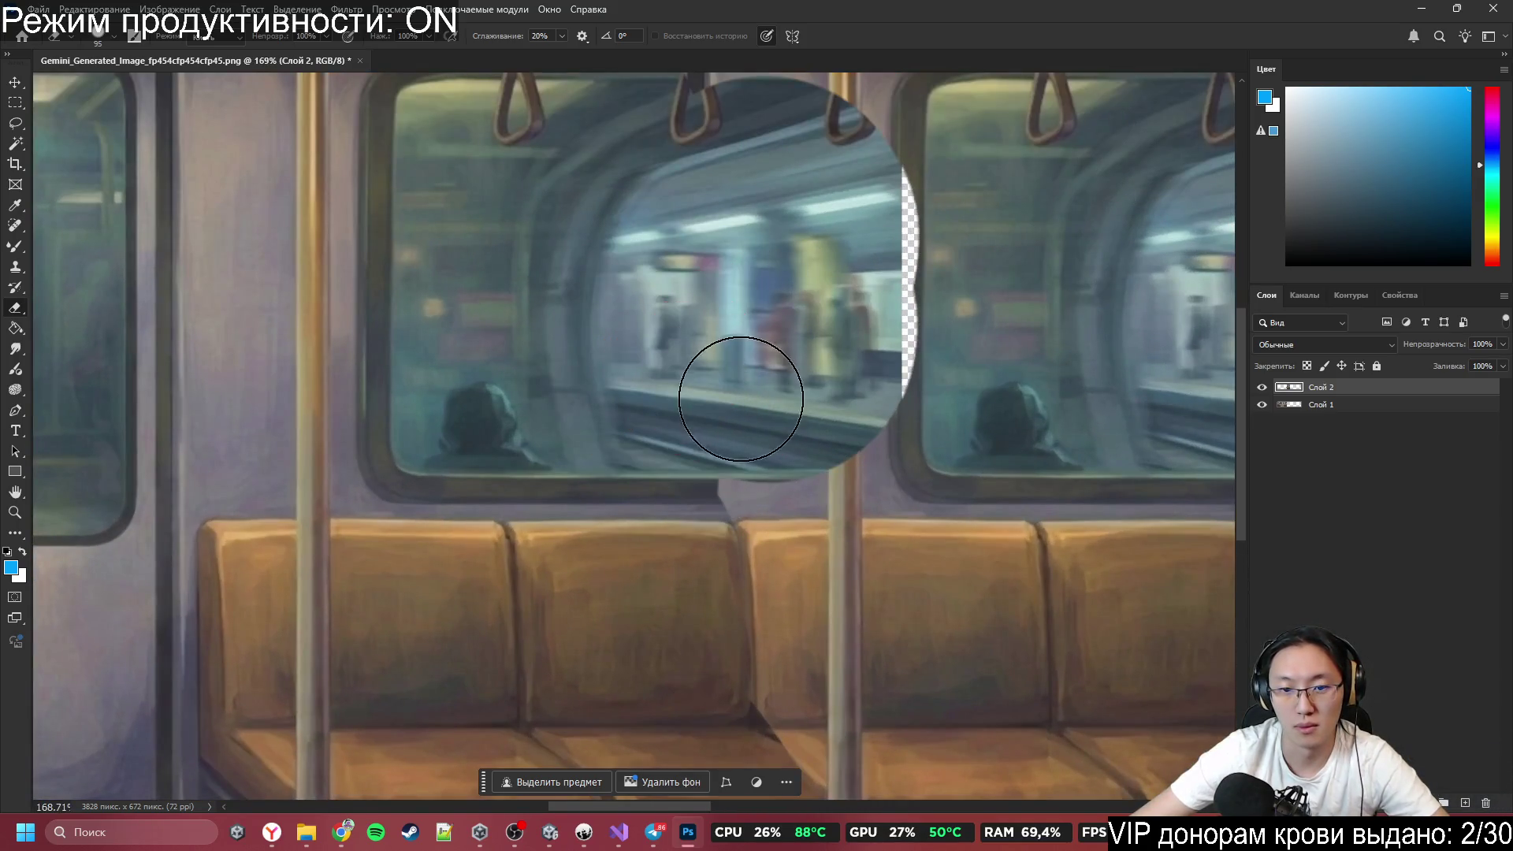
Dismiss the error message and erase across the seam to restore the window's lower frame.
{"action": "left_click", "coordinate": [744, 436]}
{"action": "key", "text": "Return"}
{"action": "scroll", "coordinate": [736, 465], "scroll_direction": "up", "scroll_amount": 2}
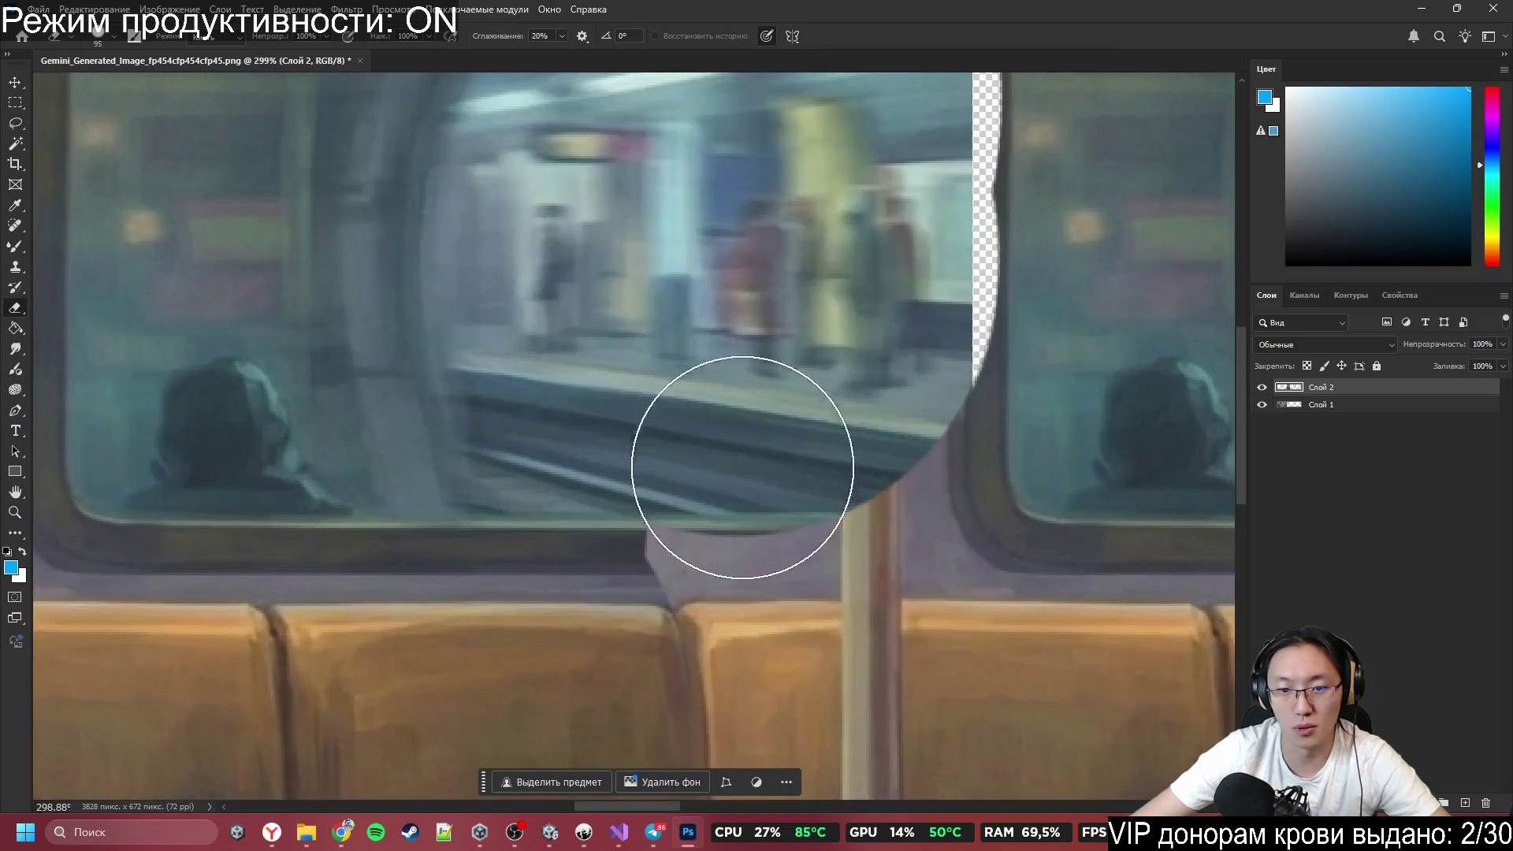
{"action": "mouse_move", "coordinate": [683, 454]}
{"action": "left_mouse_down"}
{"action": "mouse_move", "coordinate": [662, 466]}
{"action": "mouse_move", "coordinate": [842, 460]}
{"action": "left_mouse_up"}
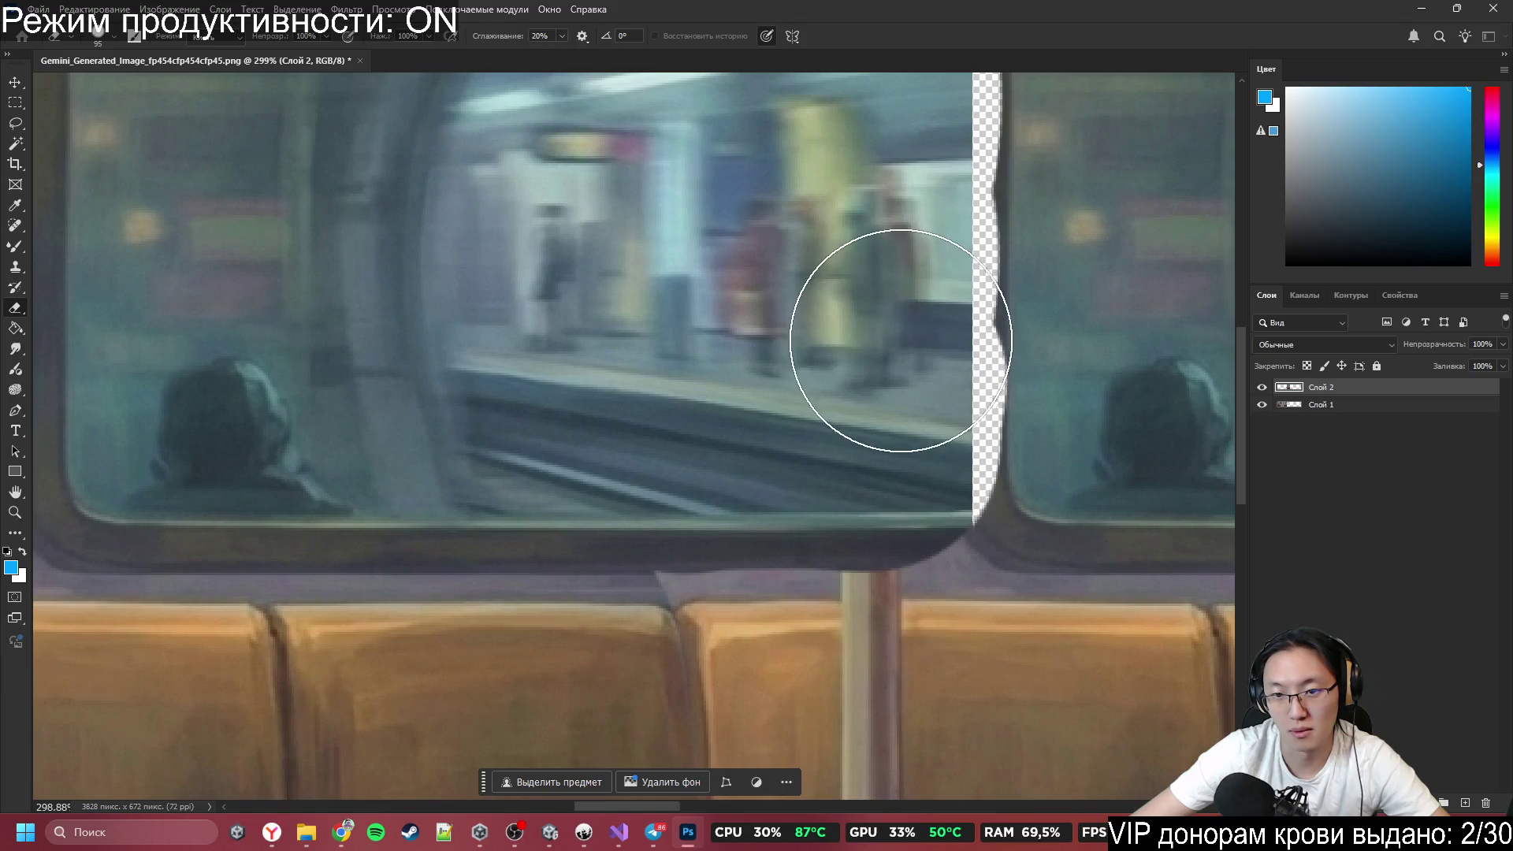
{"action": "scroll", "coordinate": [804, 422], "scroll_direction": "down", "scroll_amount": 6}
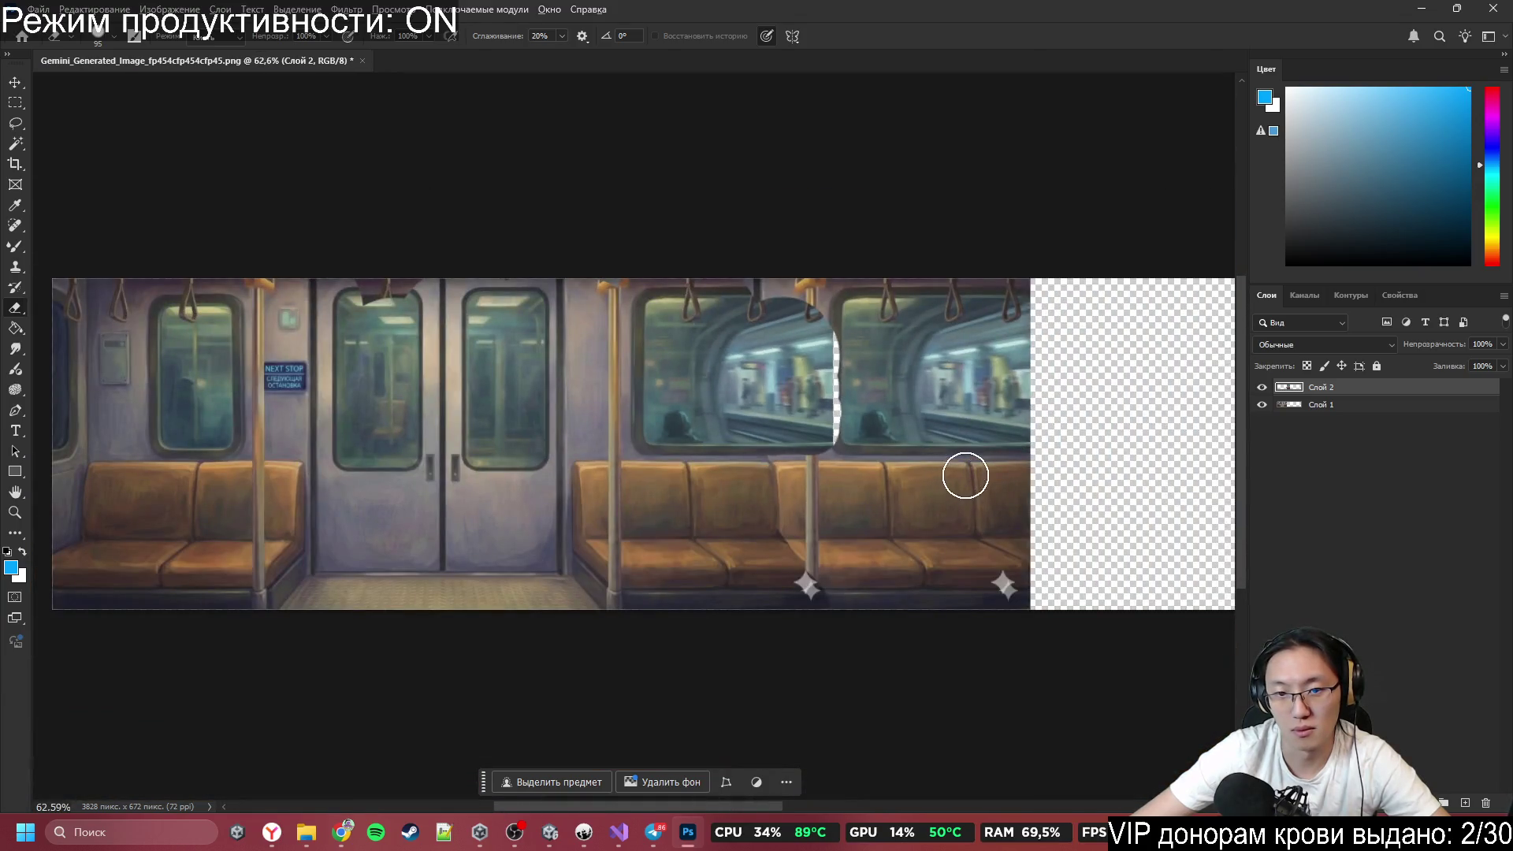
{"action": "scroll", "coordinate": [956, 442], "scroll_direction": "down", "scroll_amount": 1}
Erase along the top of the seam to reveal the window top and hanging straps.
{"action": "scroll", "coordinate": [914, 505], "scroll_direction": "up", "scroll_amount": 5}
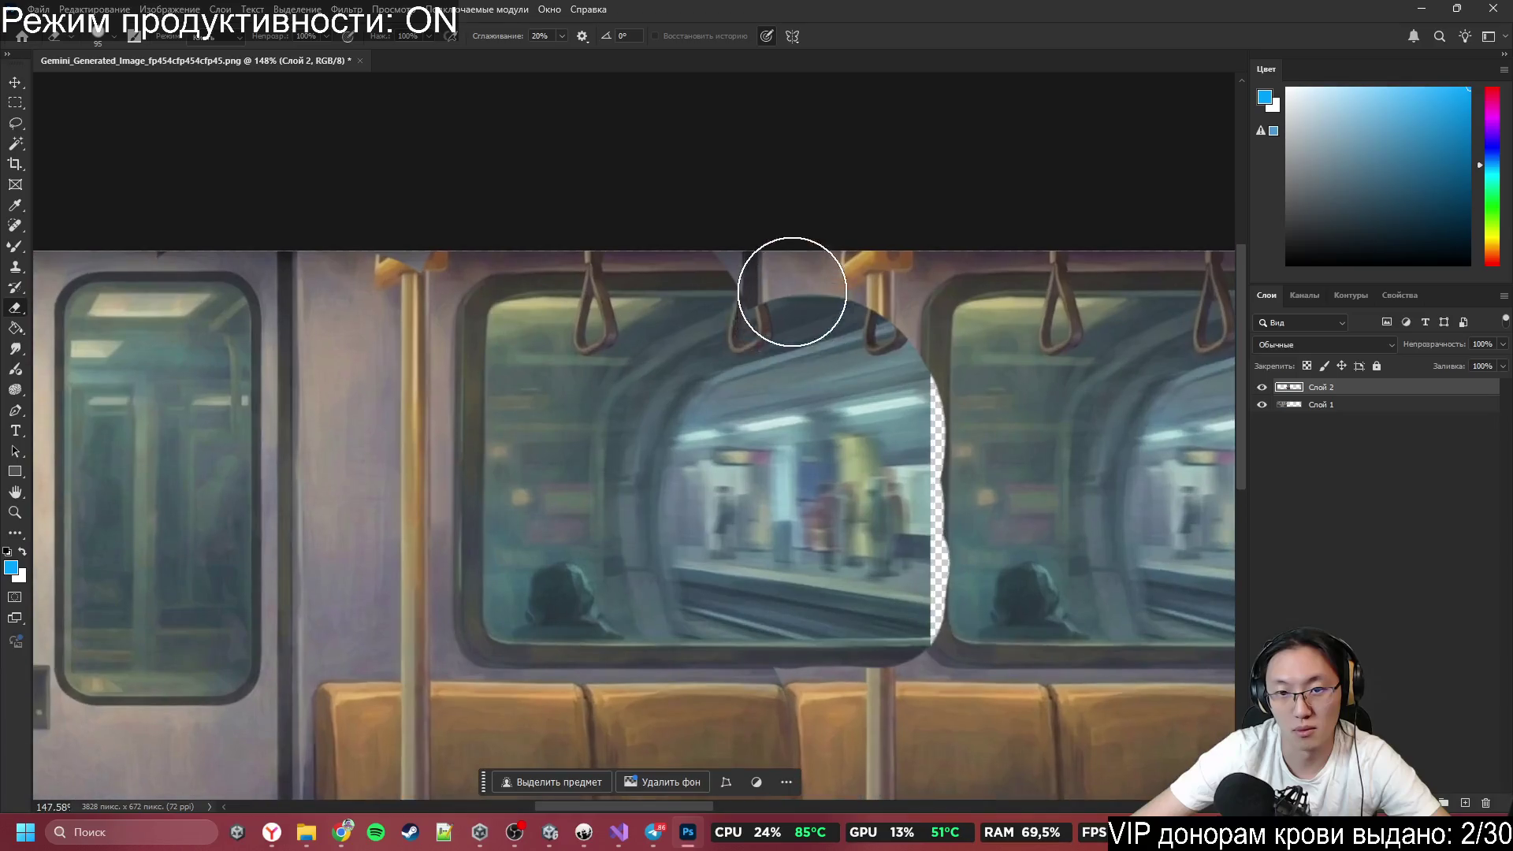
{"action": "mouse_move", "coordinate": [792, 292]}
{"action": "left_mouse_down"}
{"action": "mouse_move", "coordinate": [743, 244]}
{"action": "mouse_move", "coordinate": [804, 338]}
{"action": "mouse_move", "coordinate": [861, 294]}
{"action": "left_mouse_up"}
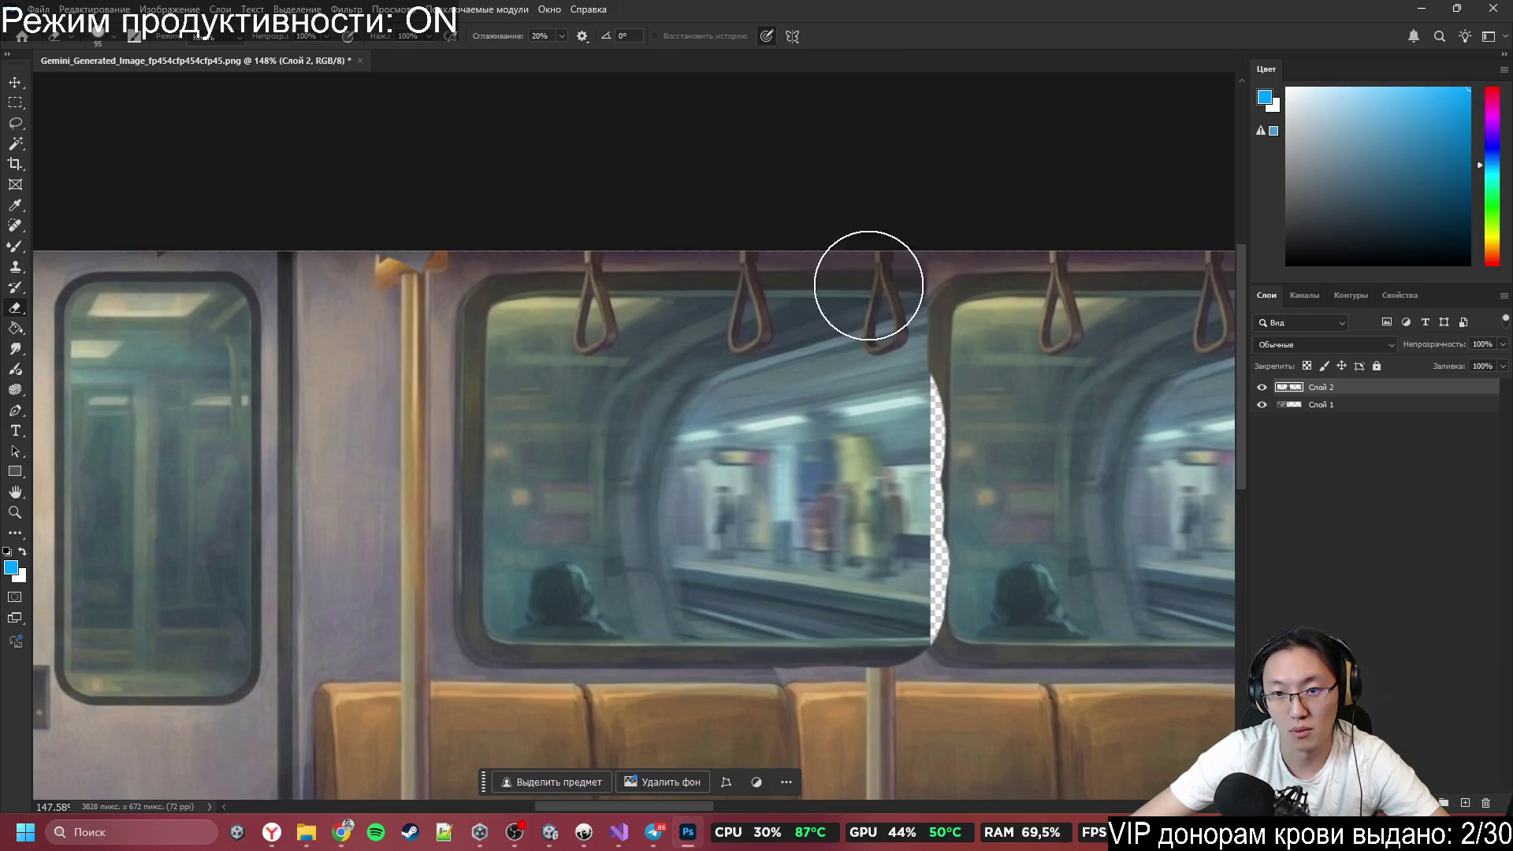
{"action": "scroll", "coordinate": [865, 375], "scroll_direction": "down", "scroll_amount": 4}
{"action": "scroll", "coordinate": [867, 530], "scroll_direction": "up", "scroll_amount": 2}
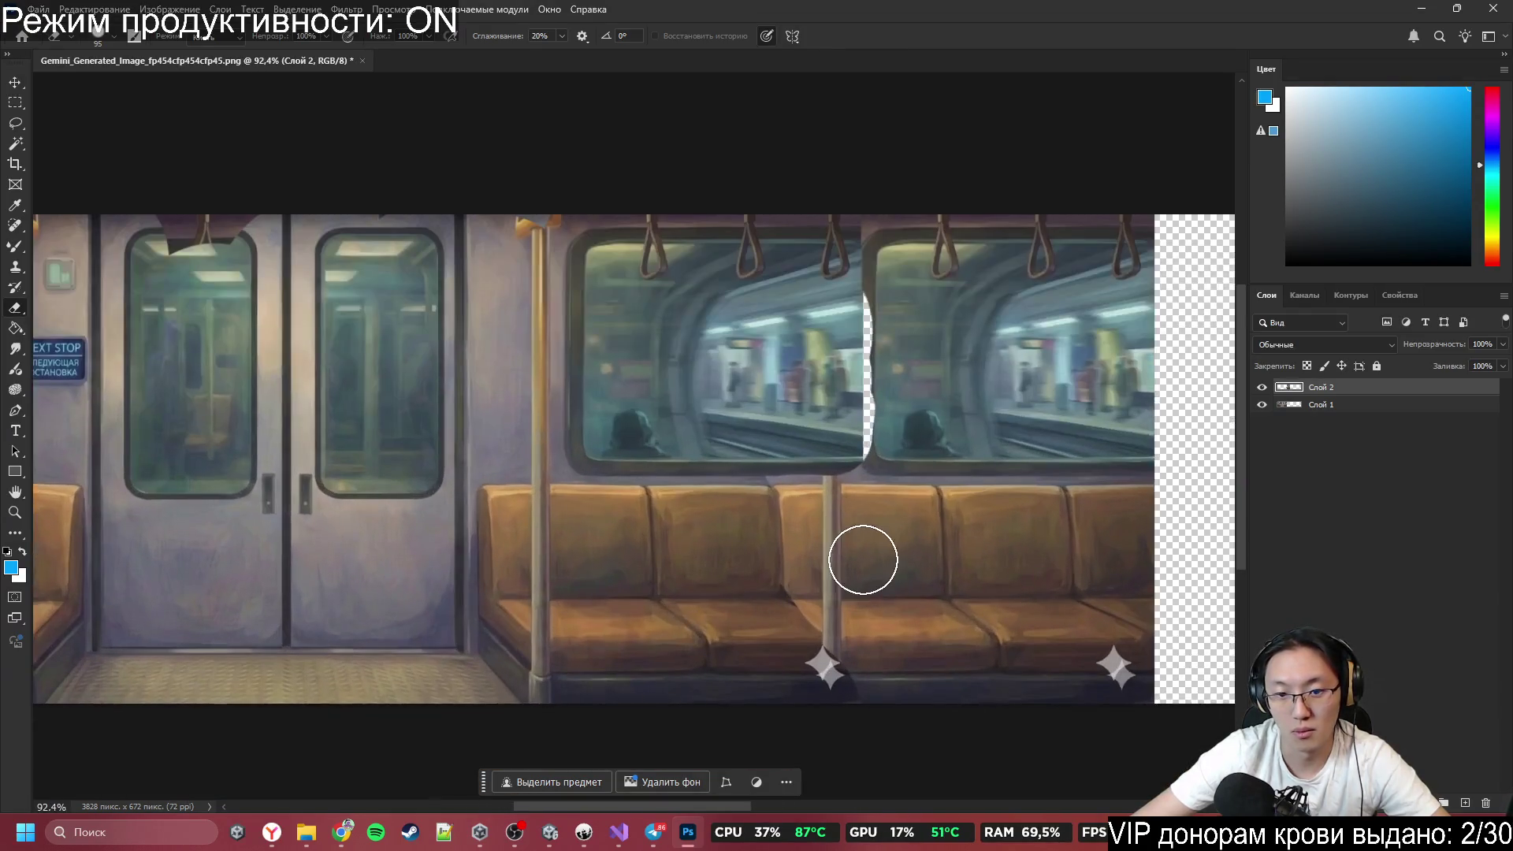
{"action": "scroll", "coordinate": [857, 591], "scroll_direction": "up", "scroll_amount": 3}
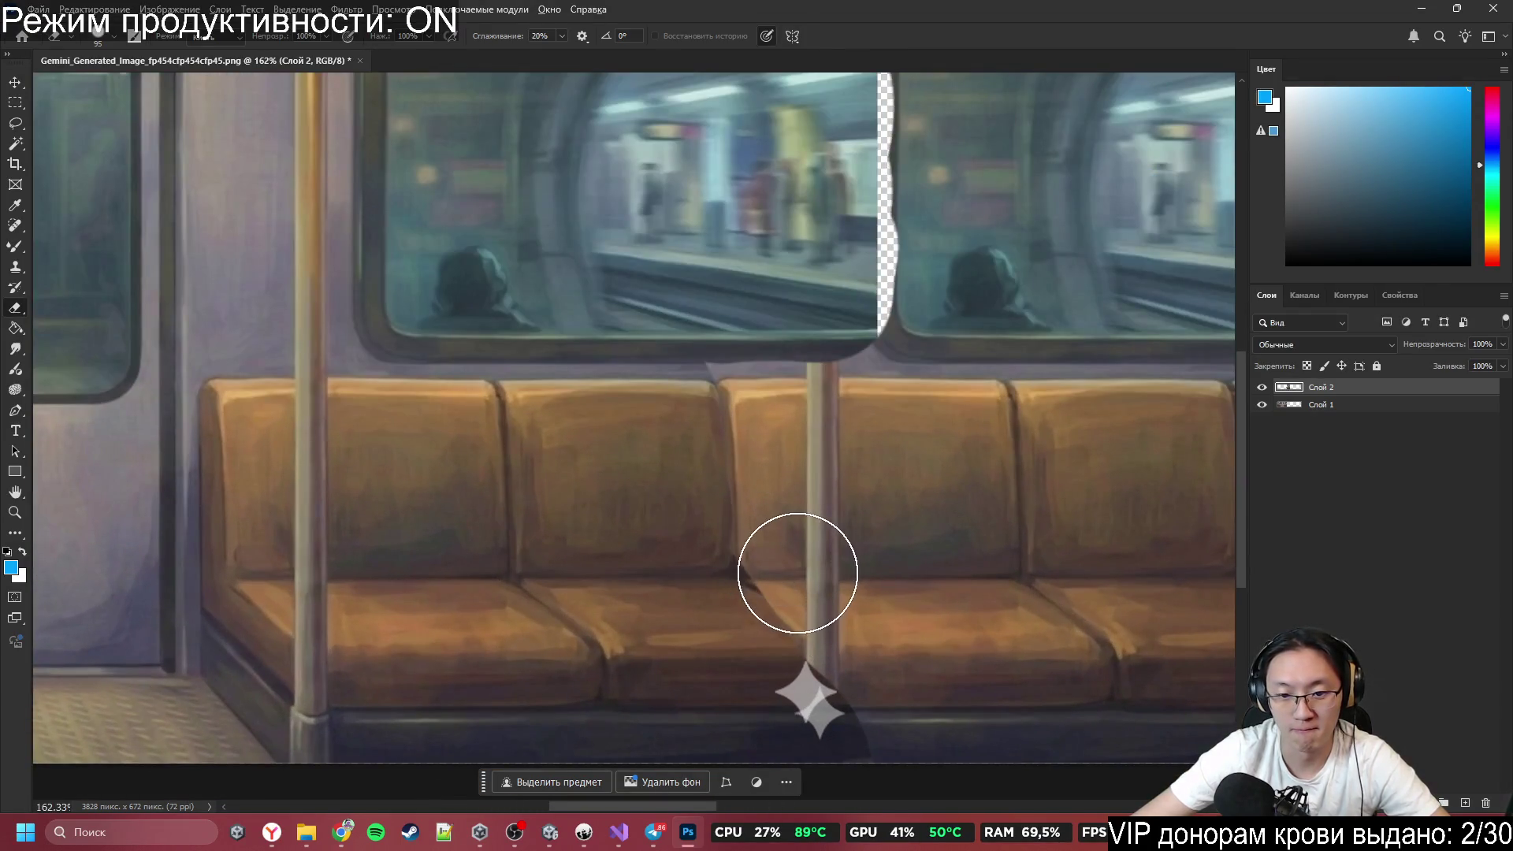
Lasso the doubled pole, merge the layers, and remove the pole with content-aware fill.
{"action": "key", "text": "l"}
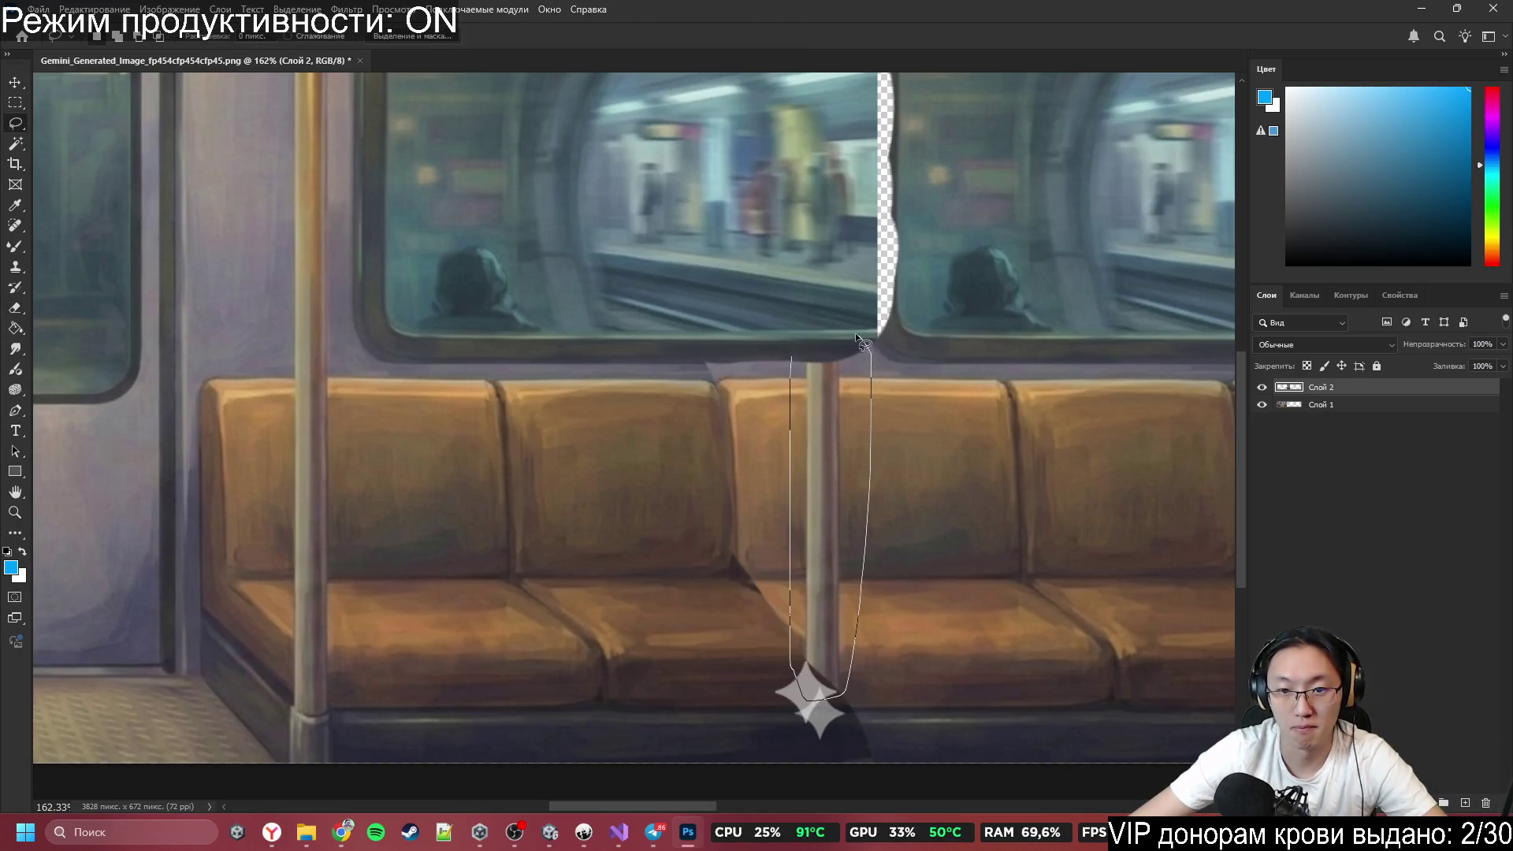
{"action": "left_click_drag", "start_coordinate": [856, 337], "coordinate": [857, 339]}
{"action": "left_click", "coordinate": [1391, 404]}
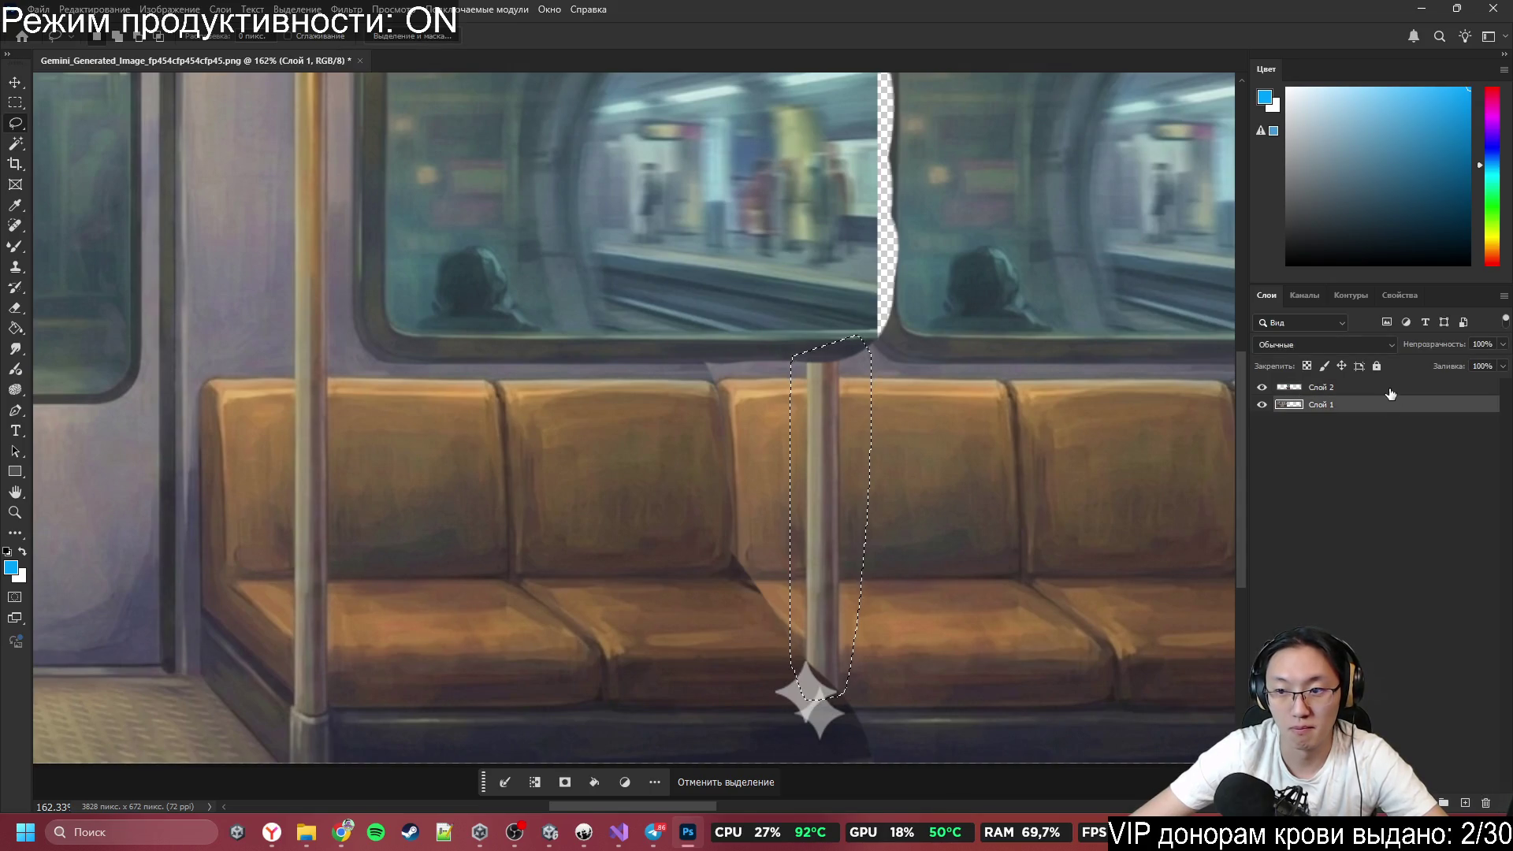
{"action": "key", "text": "ctrl+shift+e"}
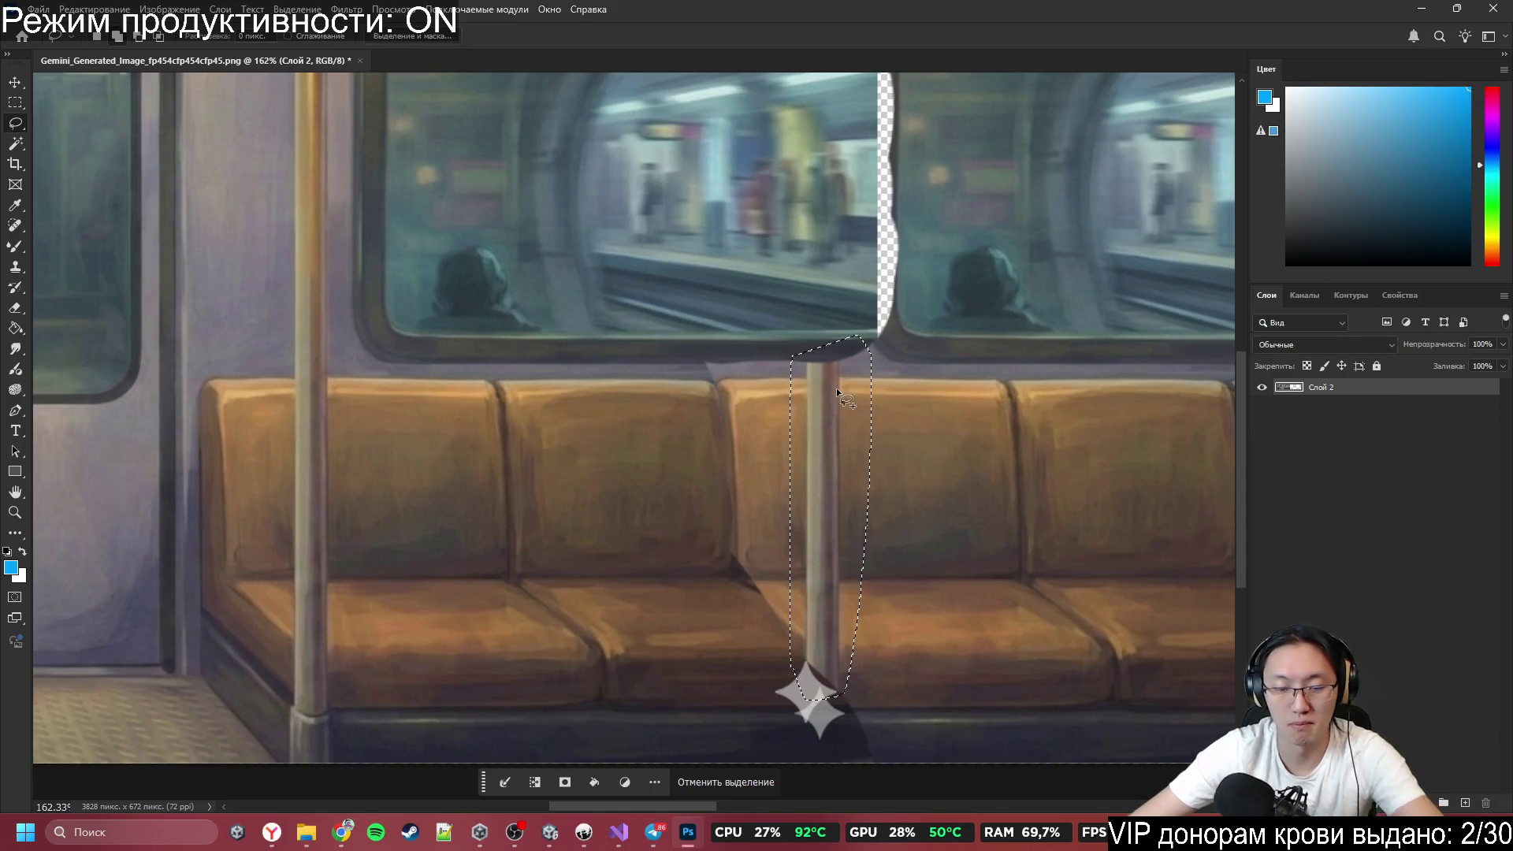
{"action": "key", "text": "shift+F5"}
{"action": "left_click", "coordinate": [830, 291]}
{"action": "key", "text": "ctrl+d"}
{"action": "key", "text": "l"}
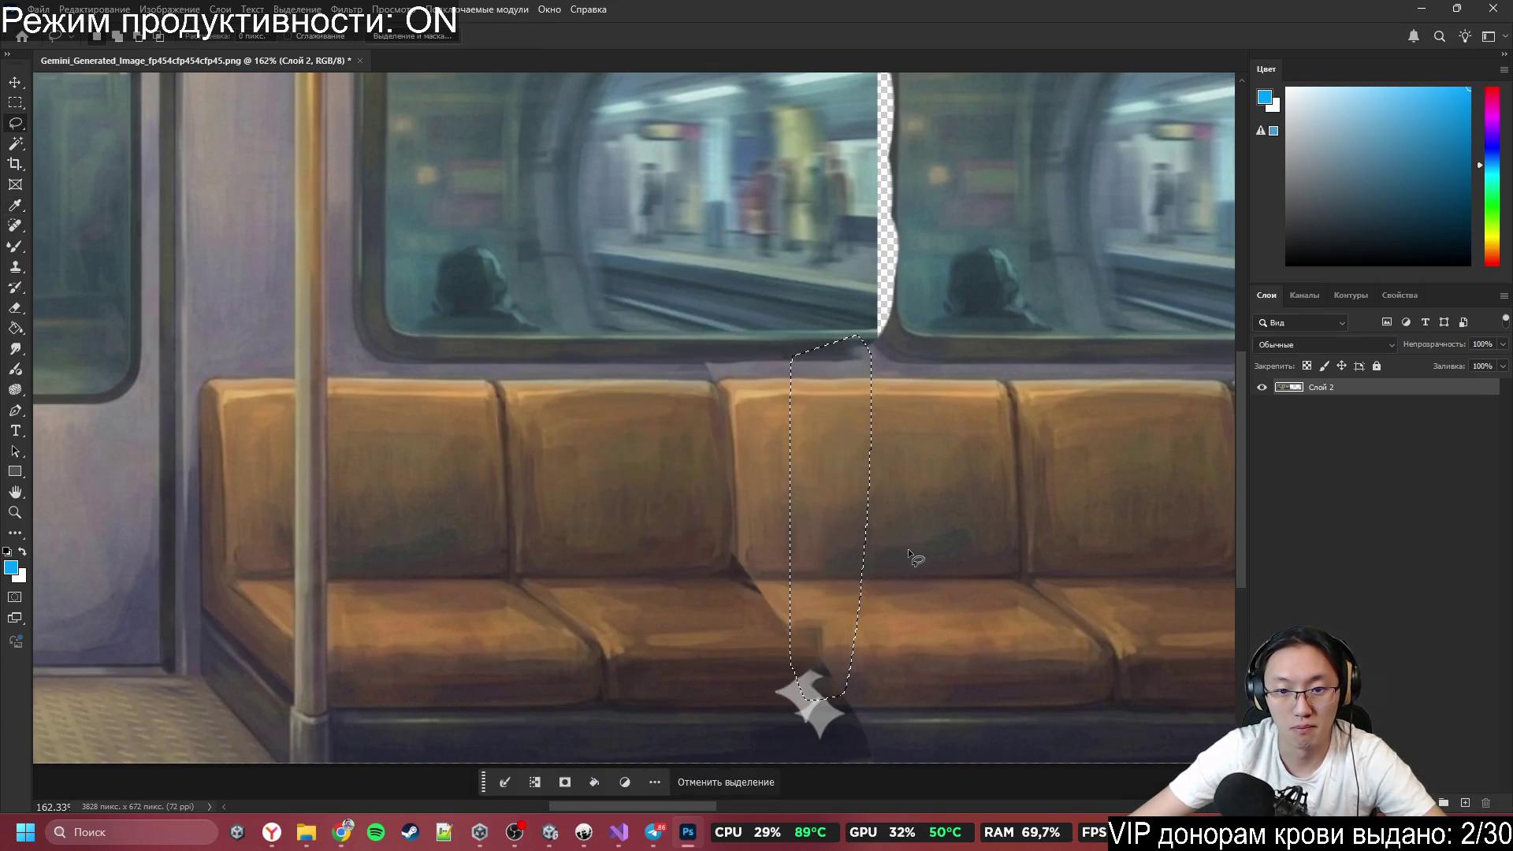
Content-aware fill the lassoed seat-back joint and deselect.
{"action": "left_click_drag", "start_coordinate": [717, 347], "coordinate": [666, 421]}
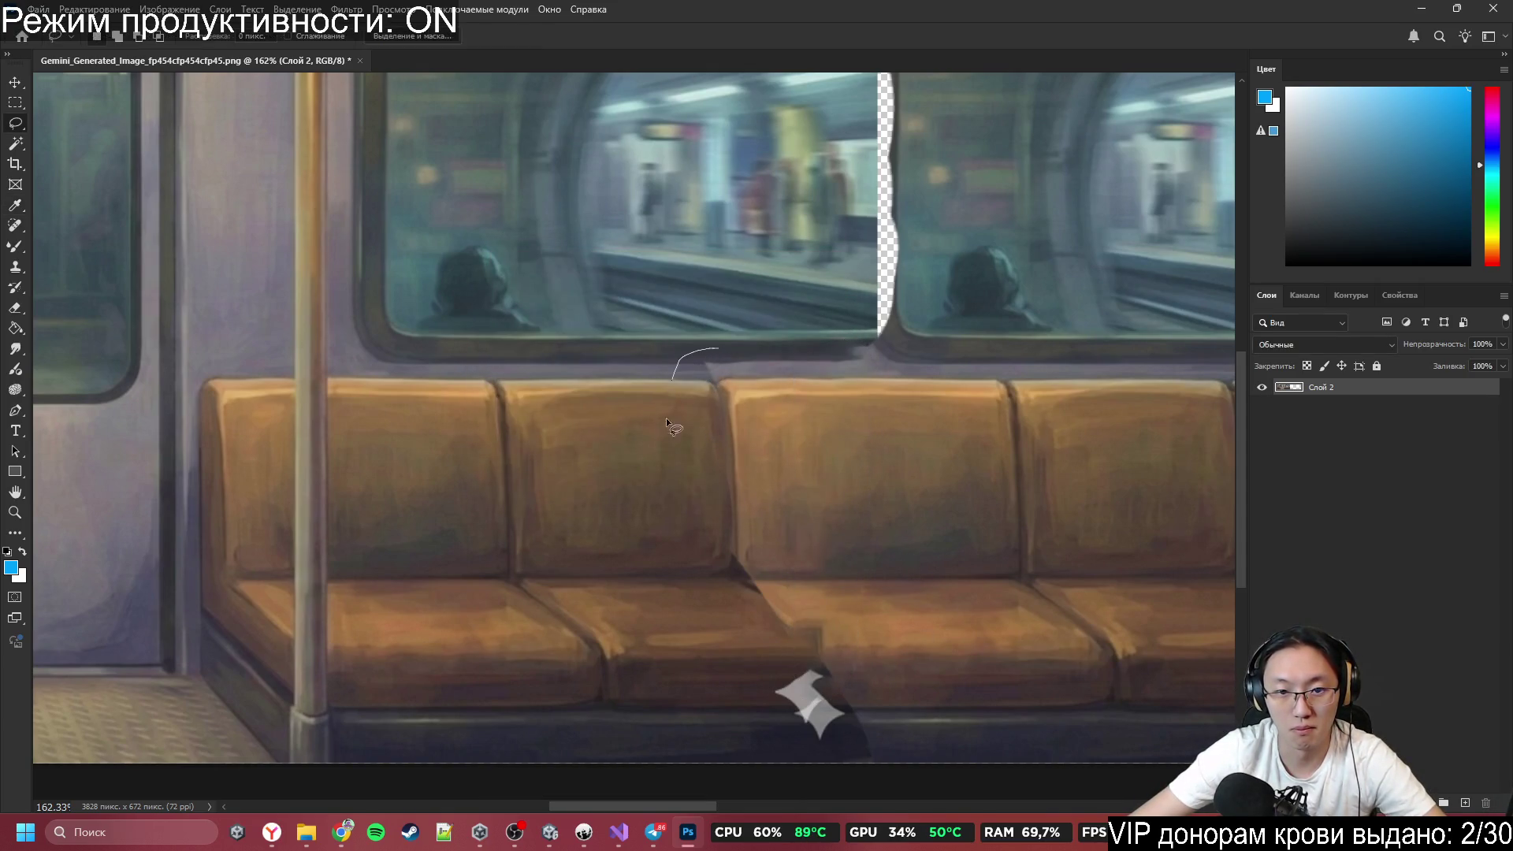
{"action": "left_click_drag", "start_coordinate": [769, 381], "coordinate": [769, 380]}
{"action": "key", "text": "shift+F5"}
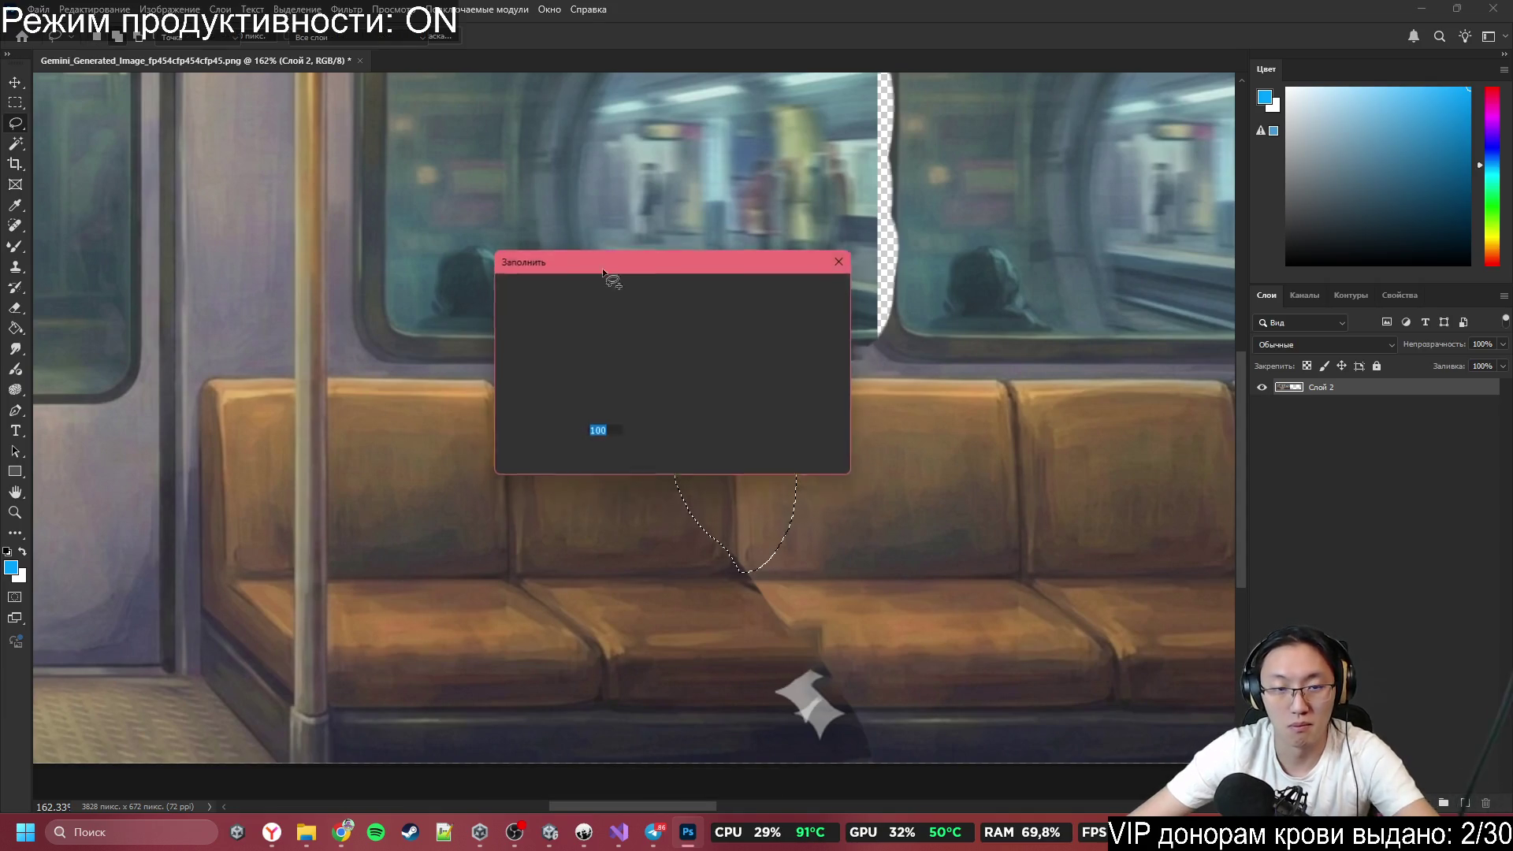
{"action": "key", "text": "Return"}
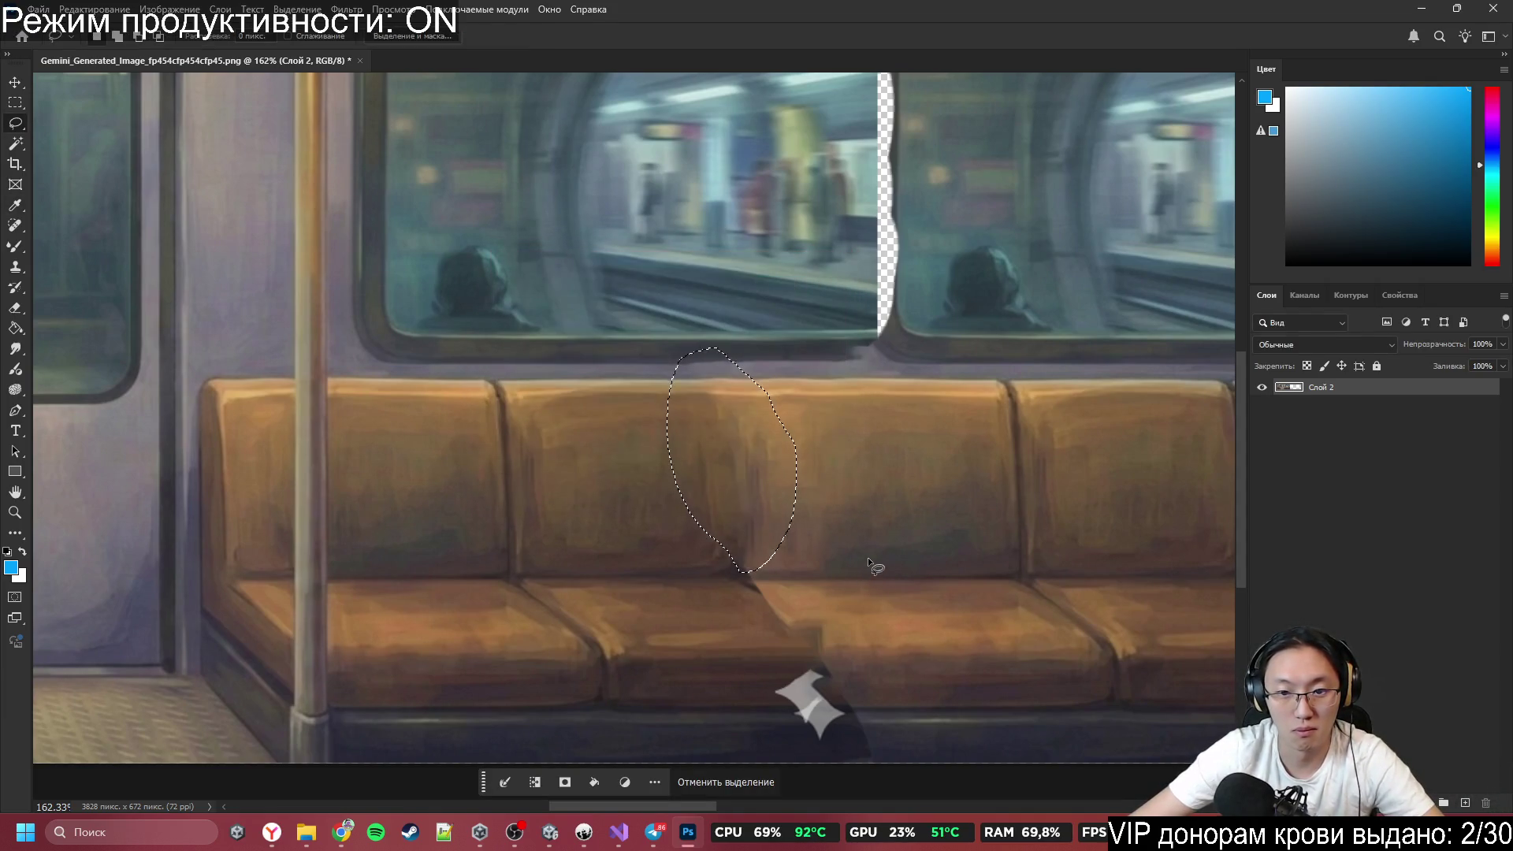
{"action": "key", "text": "ctrl+d"}
{"action": "scroll", "coordinate": [882, 565], "scroll_direction": "down", "scroll_amount": 5}
{"action": "scroll", "coordinate": [885, 563], "scroll_direction": "up", "scroll_amount": 4}
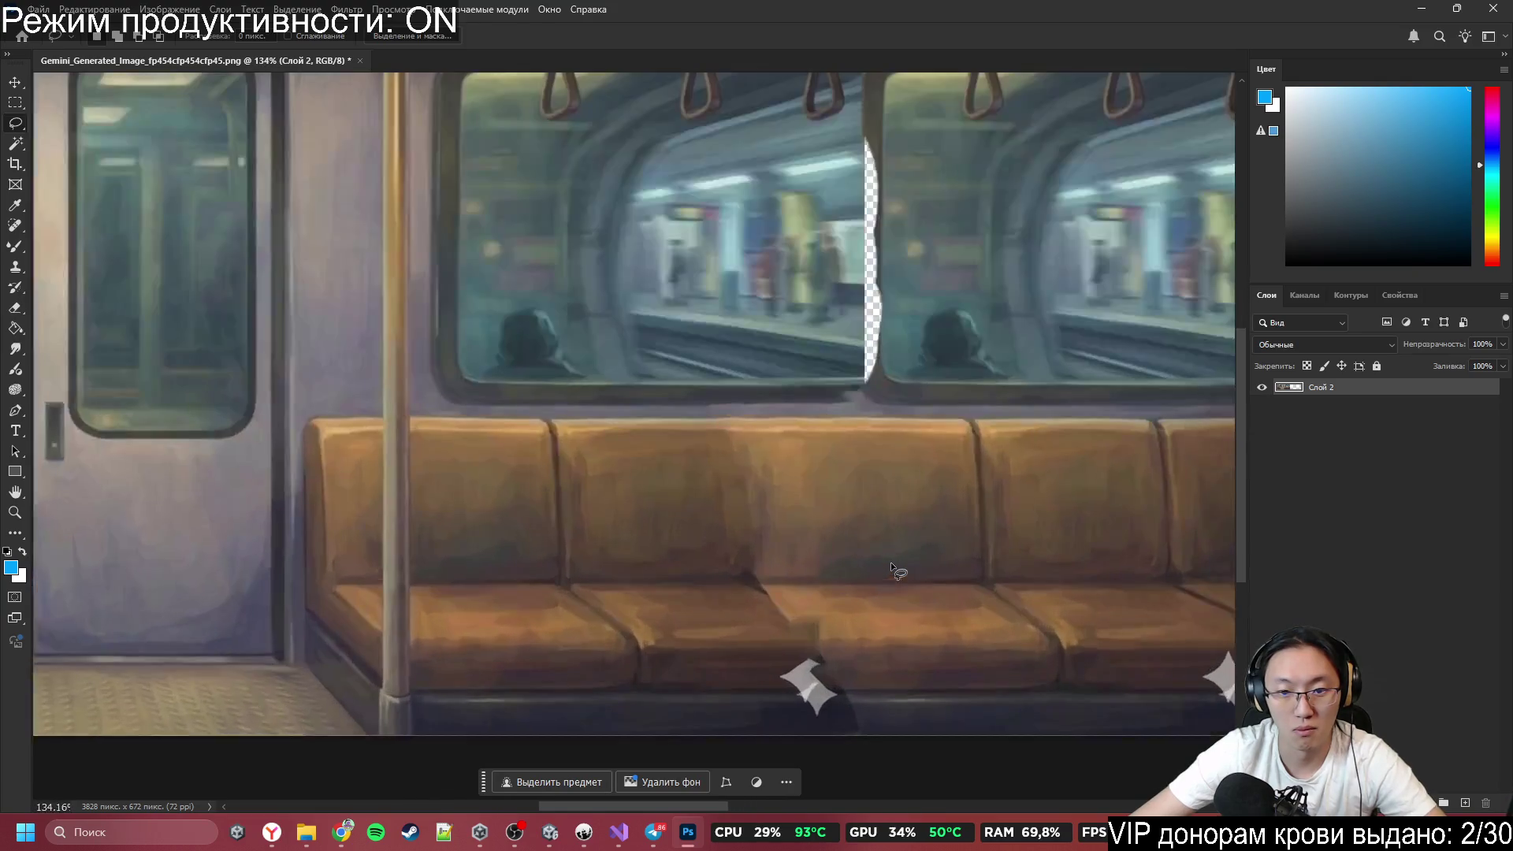
{"action": "scroll", "coordinate": [777, 591], "scroll_direction": "up", "scroll_amount": 2}
{"action": "scroll", "coordinate": [777, 591], "scroll_direction": "down", "scroll_amount": 3}
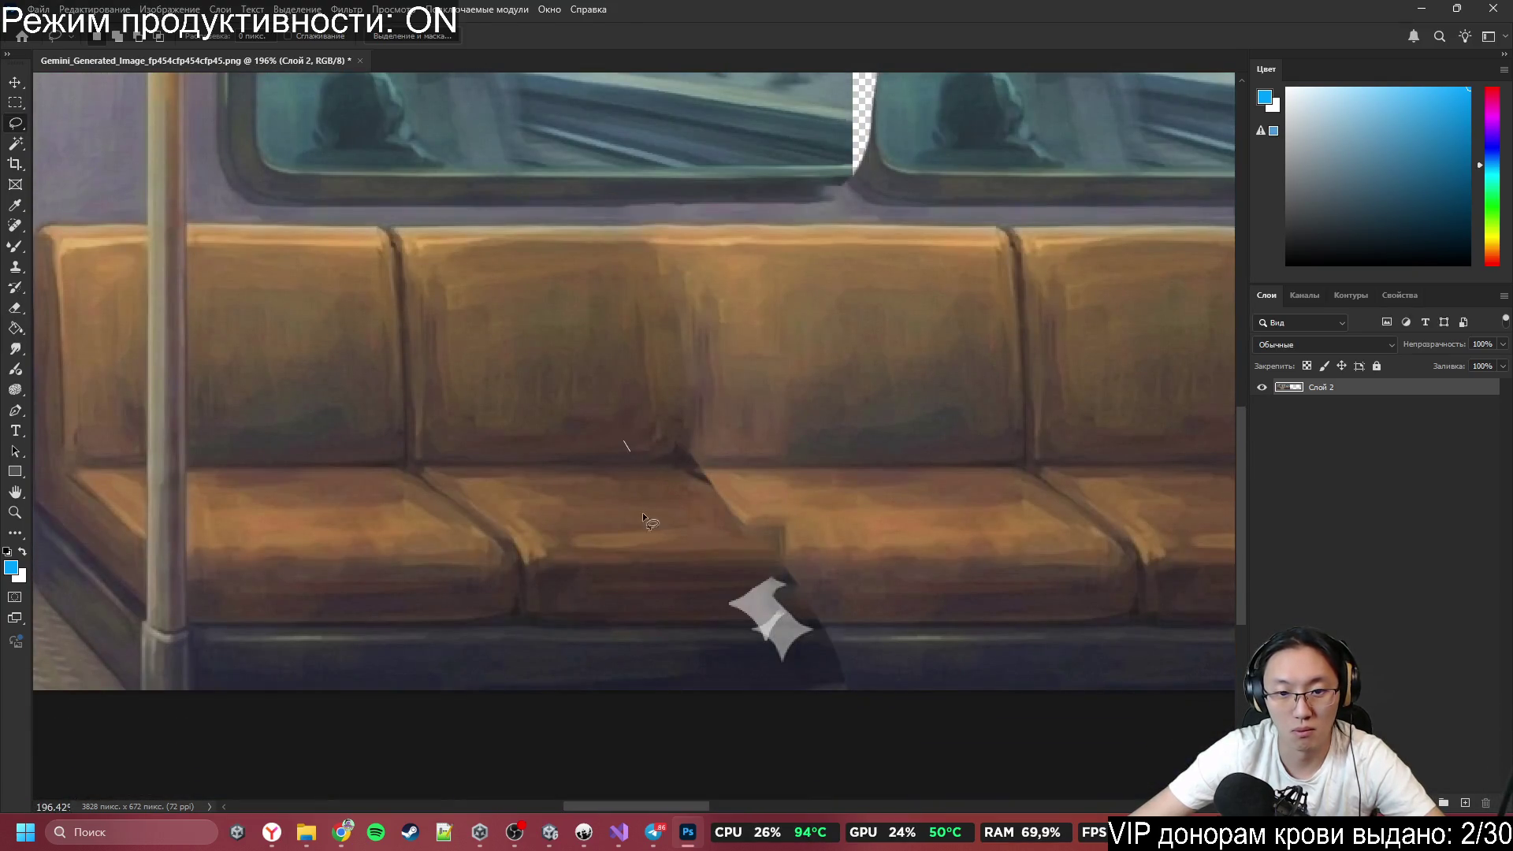
Content-aware fill the seam on the seat base.
{"action": "left_click_drag", "start_coordinate": [723, 416], "coordinate": [728, 418]}
{"action": "key", "text": "shift+BackSpace"}
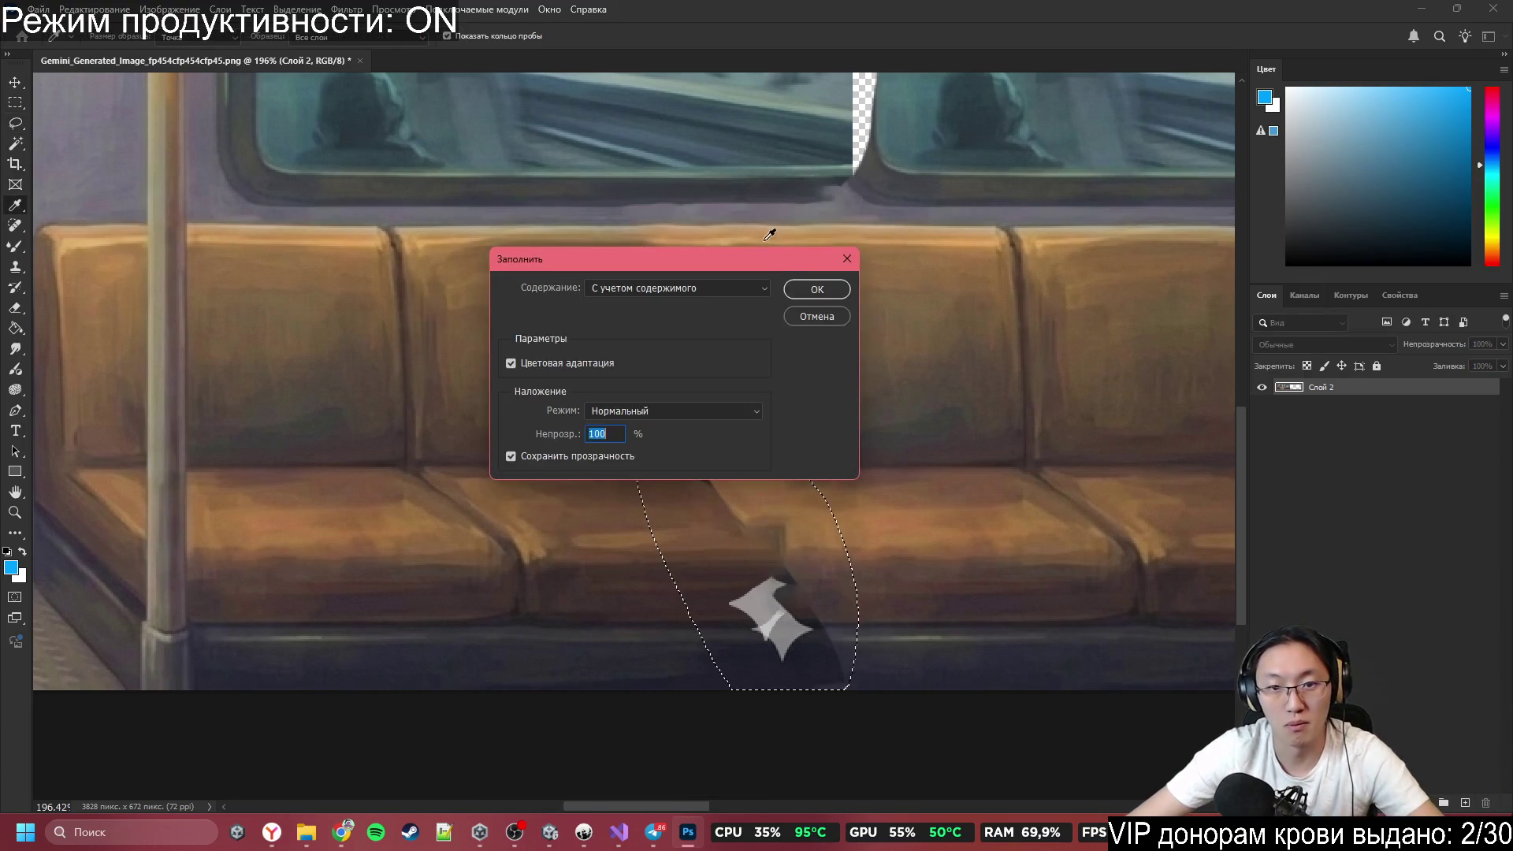
{"action": "left_click", "coordinate": [809, 290]}
{"action": "key", "text": "ctrl+d"}
{"action": "scroll", "coordinate": [995, 583], "scroll_direction": "down", "scroll_amount": 2}
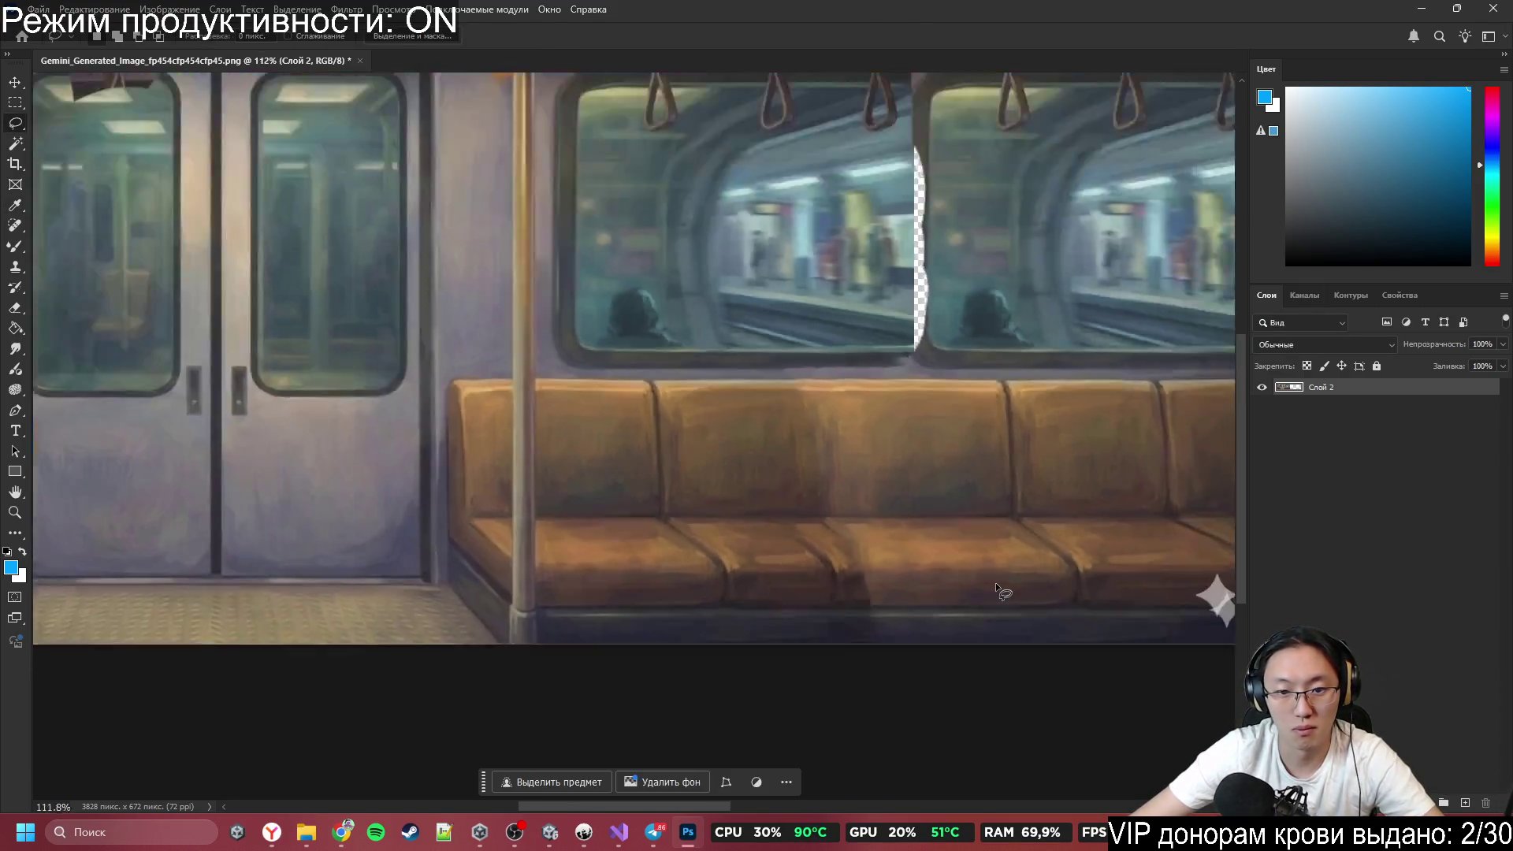
{"action": "scroll", "coordinate": [922, 571], "scroll_direction": "up", "scroll_amount": 2}
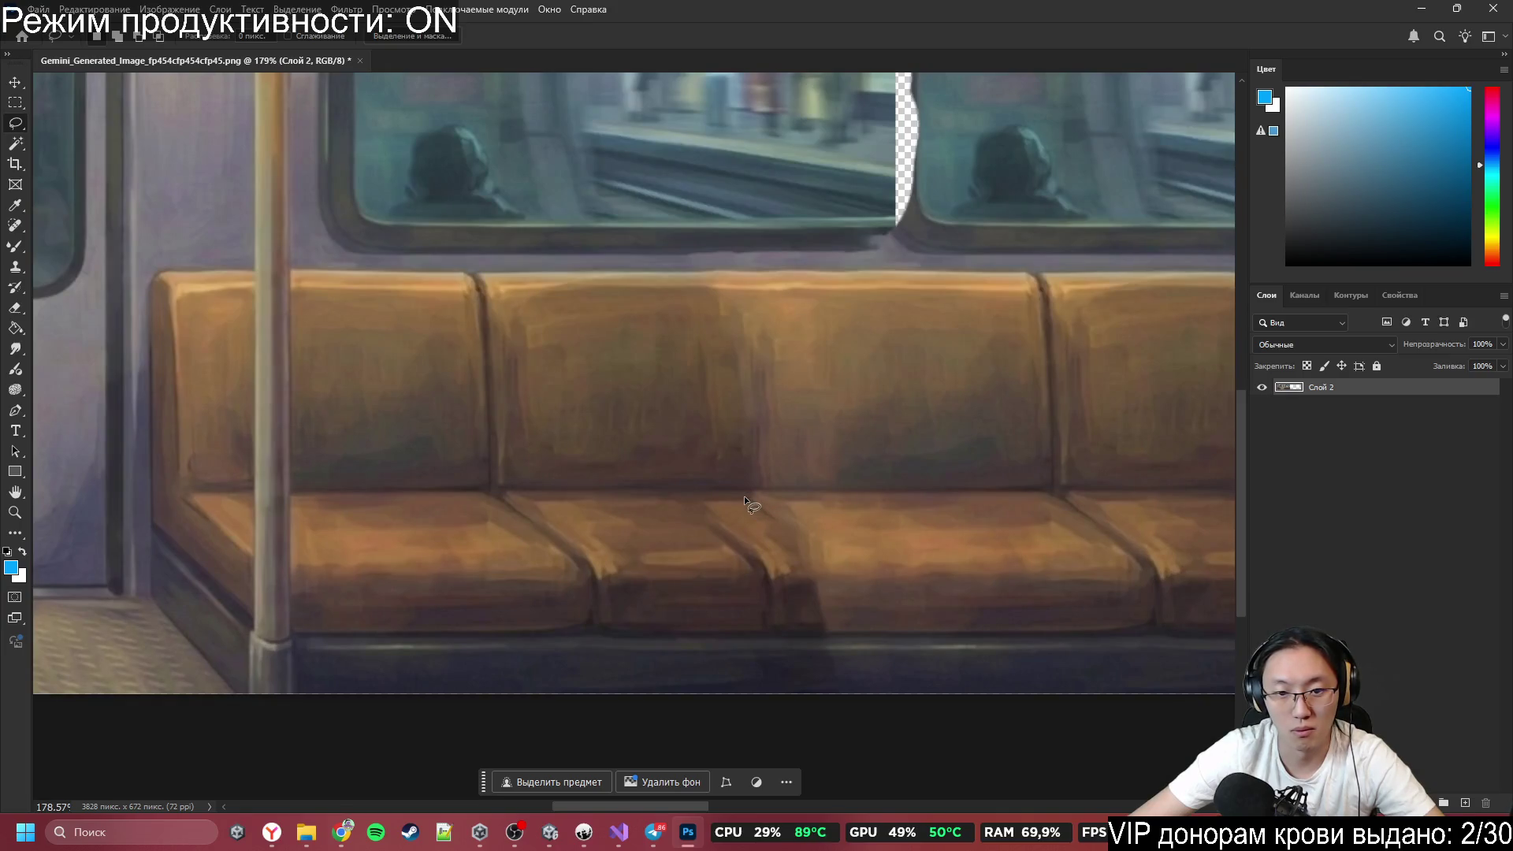
Lasso the seat seam down to the bottom edge and content-aware fill it.
{"action": "mouse_move", "coordinate": [734, 494]}
{"action": "left_mouse_down"}
{"action": "mouse_move", "coordinate": [792, 601]}
{"action": "mouse_move", "coordinate": [918, 692]}
{"action": "left_mouse_up"}
{"action": "left_click_drag", "start_coordinate": [914, 514], "coordinate": [906, 494]}
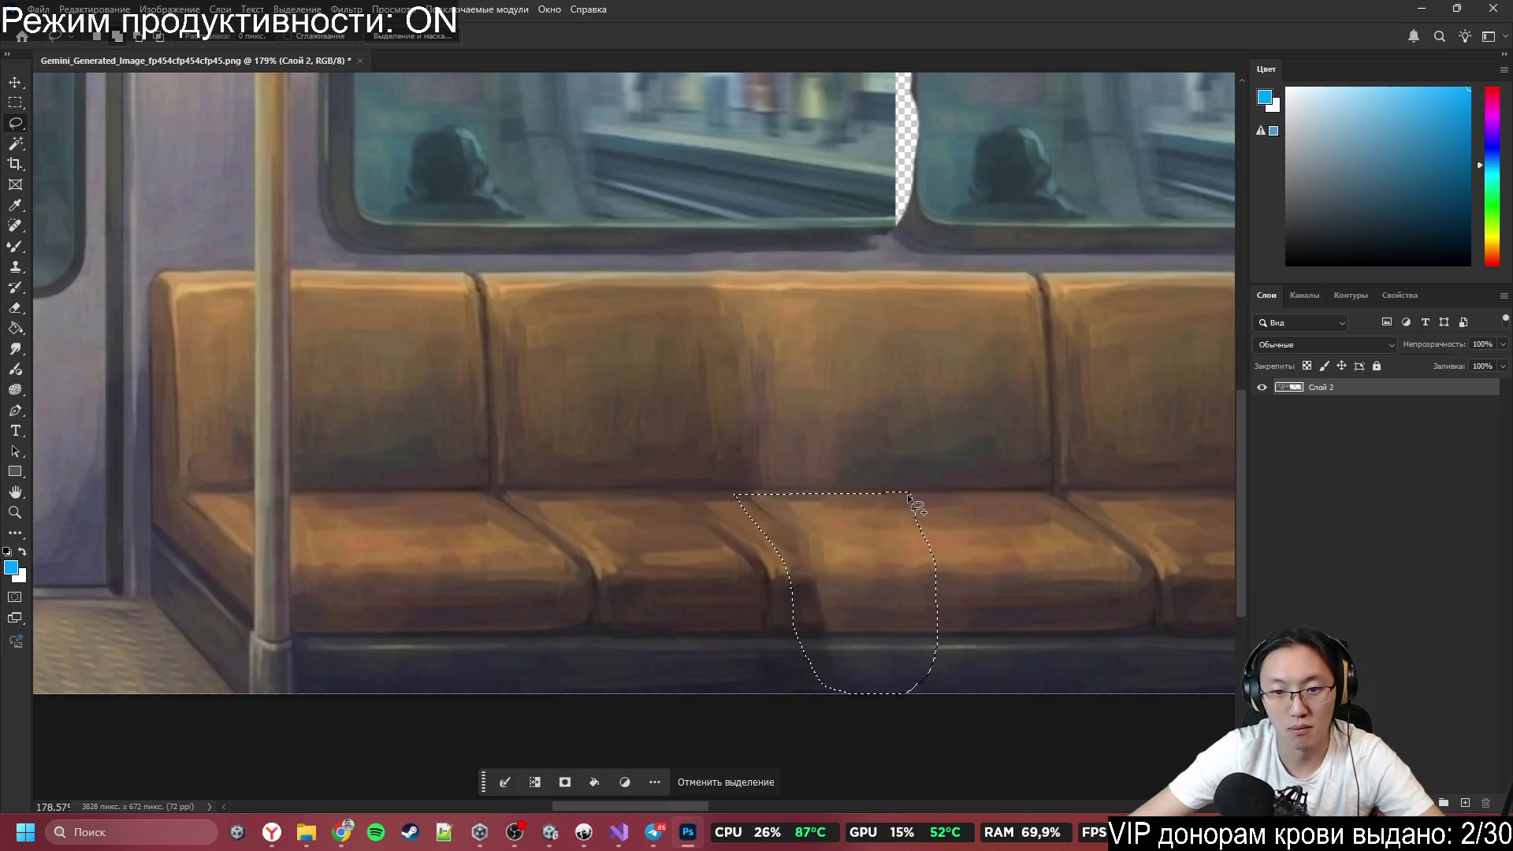
{"action": "key", "text": "shift+F5"}
{"action": "key", "text": "Return"}
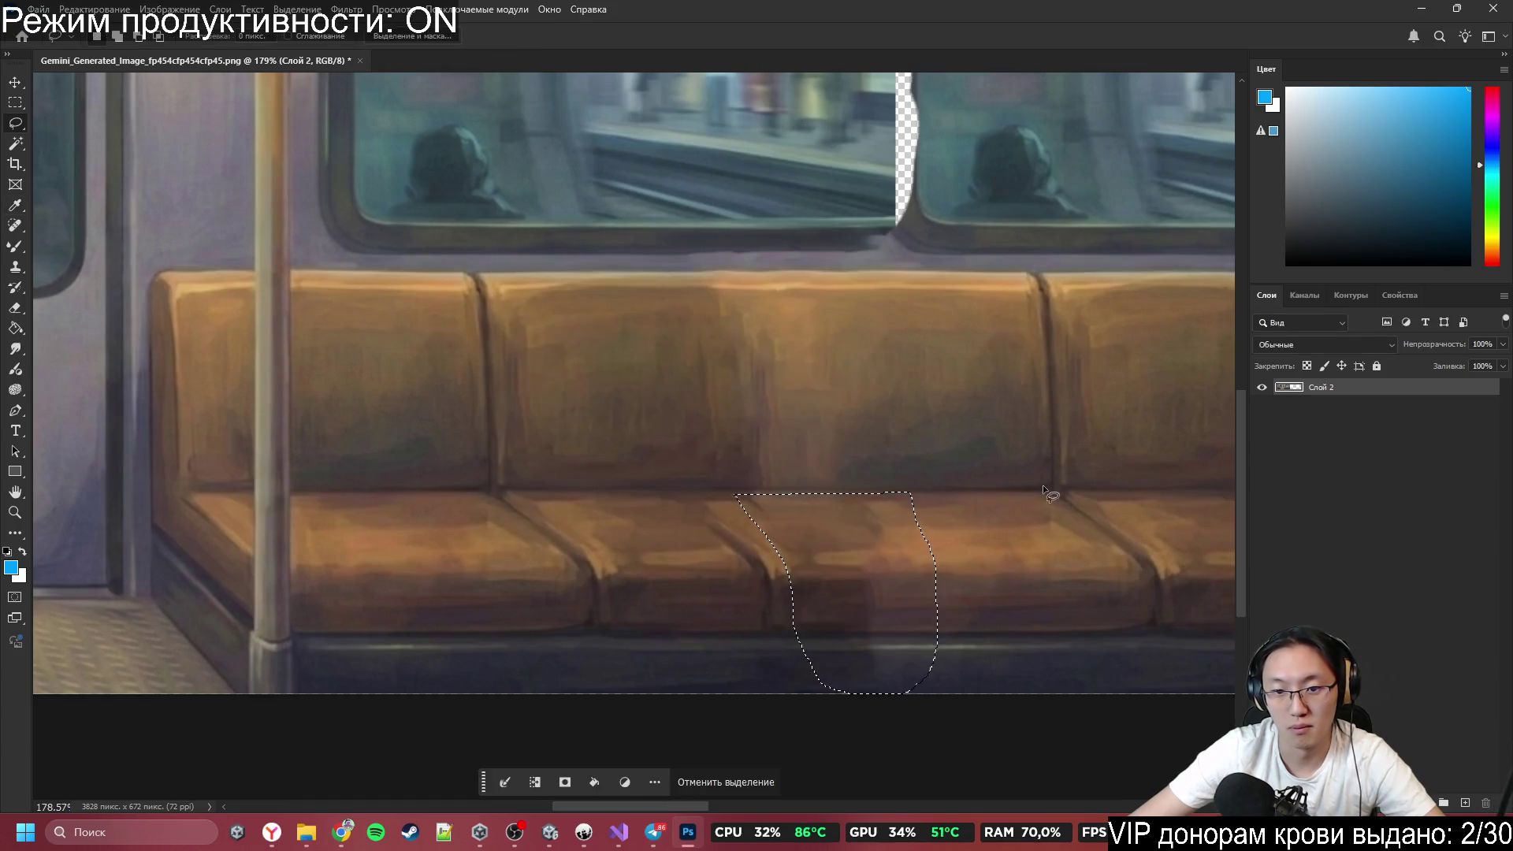
{"action": "key", "text": "ctrl+d"}
{"action": "scroll", "coordinate": [1037, 528], "scroll_direction": "down", "scroll_amount": 4}
{"action": "scroll", "coordinate": [1084, 451], "scroll_direction": "up", "scroll_amount": 2}
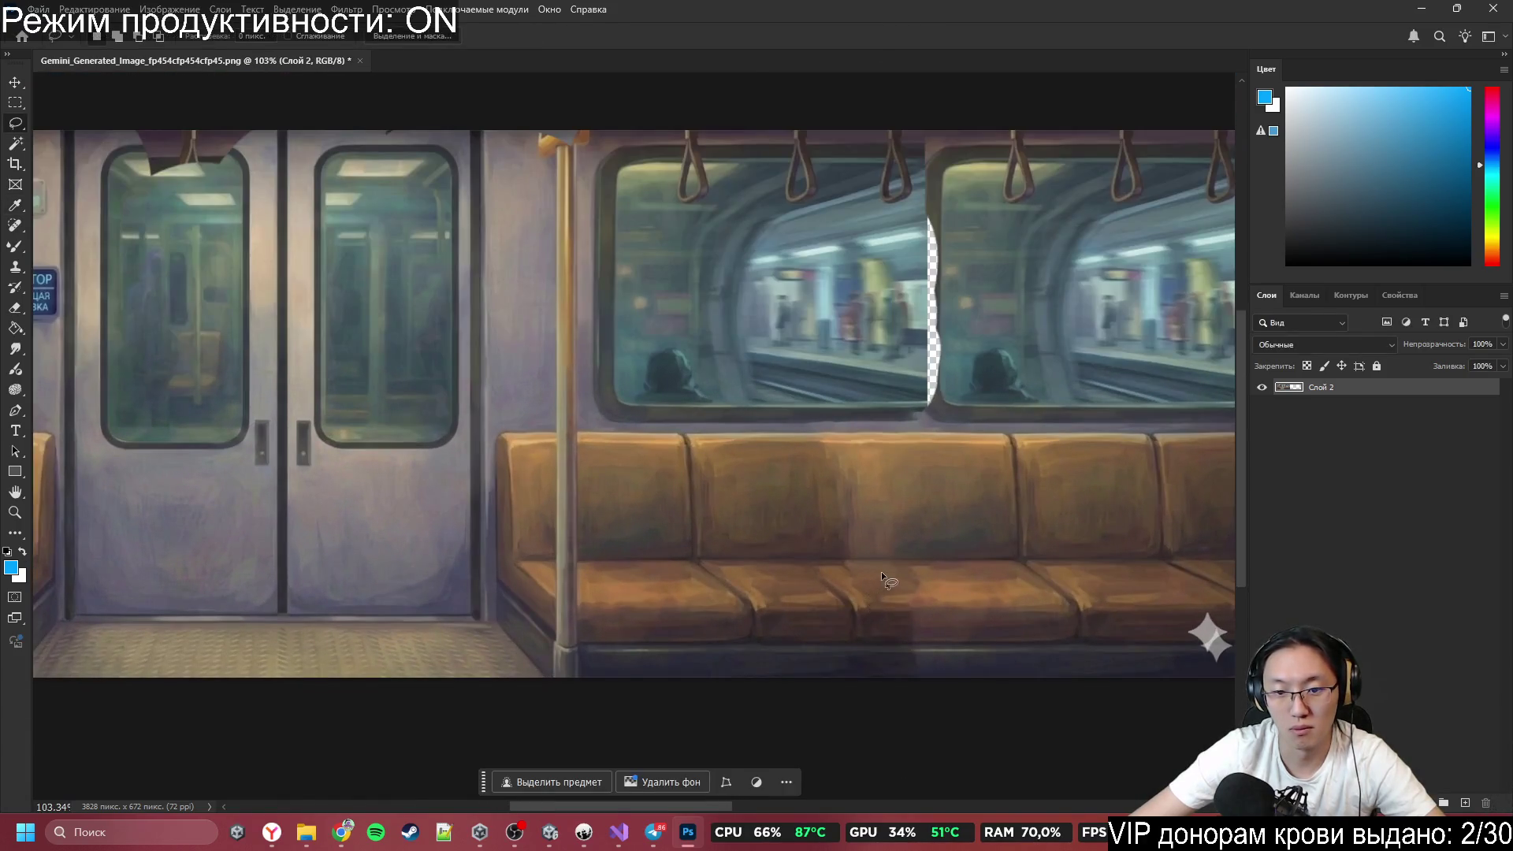
Content-aware fill another seam on the lower seat.
{"action": "left_click_drag", "start_coordinate": [882, 573], "coordinate": [991, 688]}
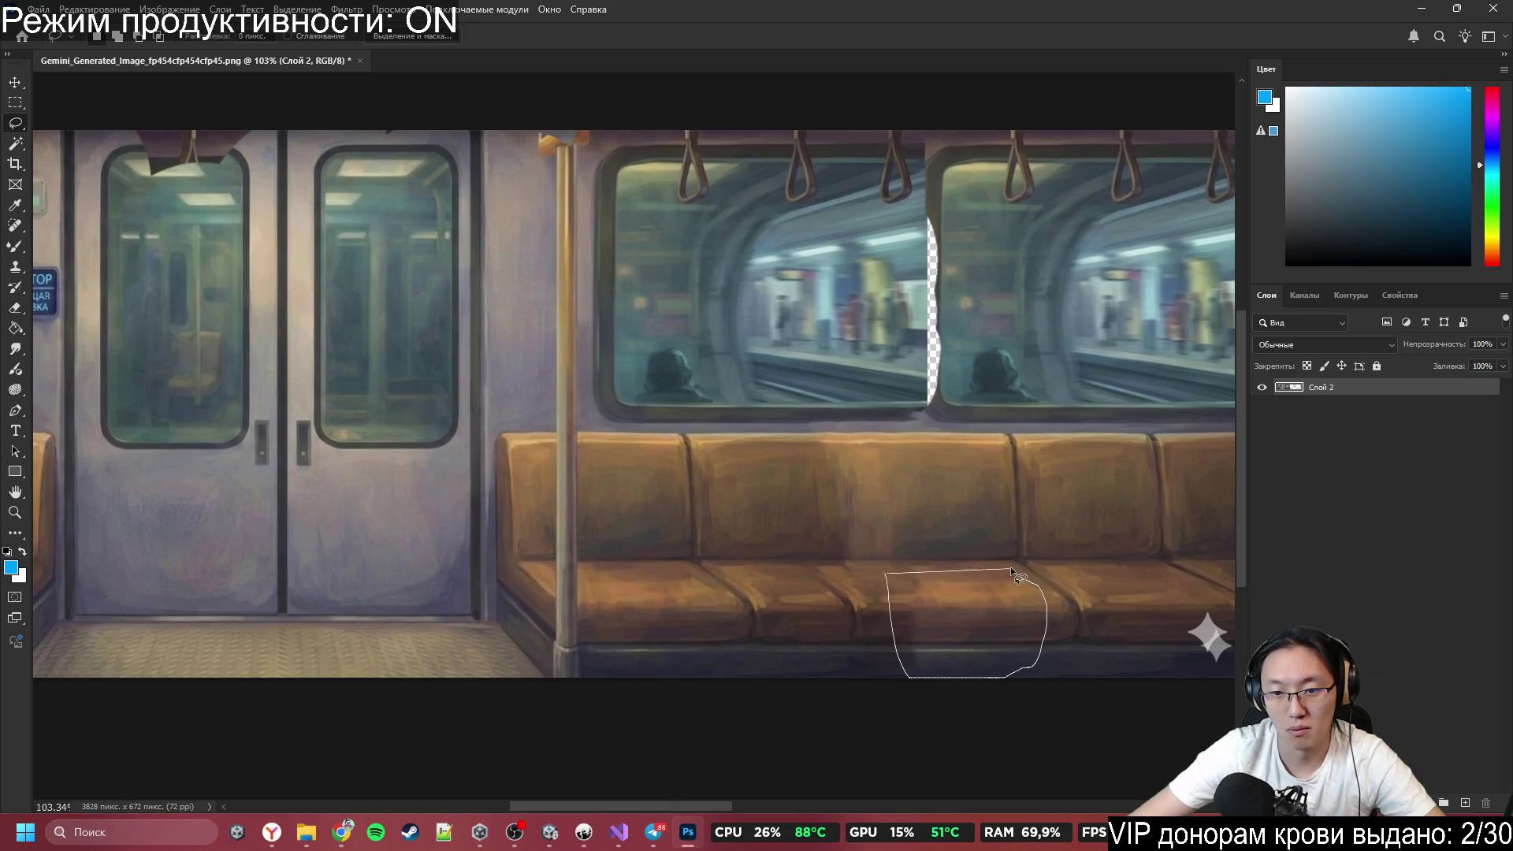
{"action": "left_click_drag", "start_coordinate": [1010, 565], "coordinate": [1016, 575]}
{"action": "key", "text": "shift+F5"}
{"action": "key", "text": "Return"}
{"action": "scroll", "coordinate": [984, 583], "scroll_direction": "up", "scroll_amount": 2}
Lasso a seat cushion patch and content-aware fill it twice.
{"action": "mouse_move", "coordinate": [865, 520]}
{"action": "left_mouse_down"}
{"action": "mouse_move", "coordinate": [983, 579]}
{"action": "mouse_move", "coordinate": [945, 512]}
{"action": "mouse_move", "coordinate": [840, 508]}
{"action": "left_mouse_up"}
{"action": "key", "text": "shift+F5"}
{"action": "key", "text": "Return"}
{"action": "left_click_drag", "start_coordinate": [867, 689], "coordinate": [890, 543]}
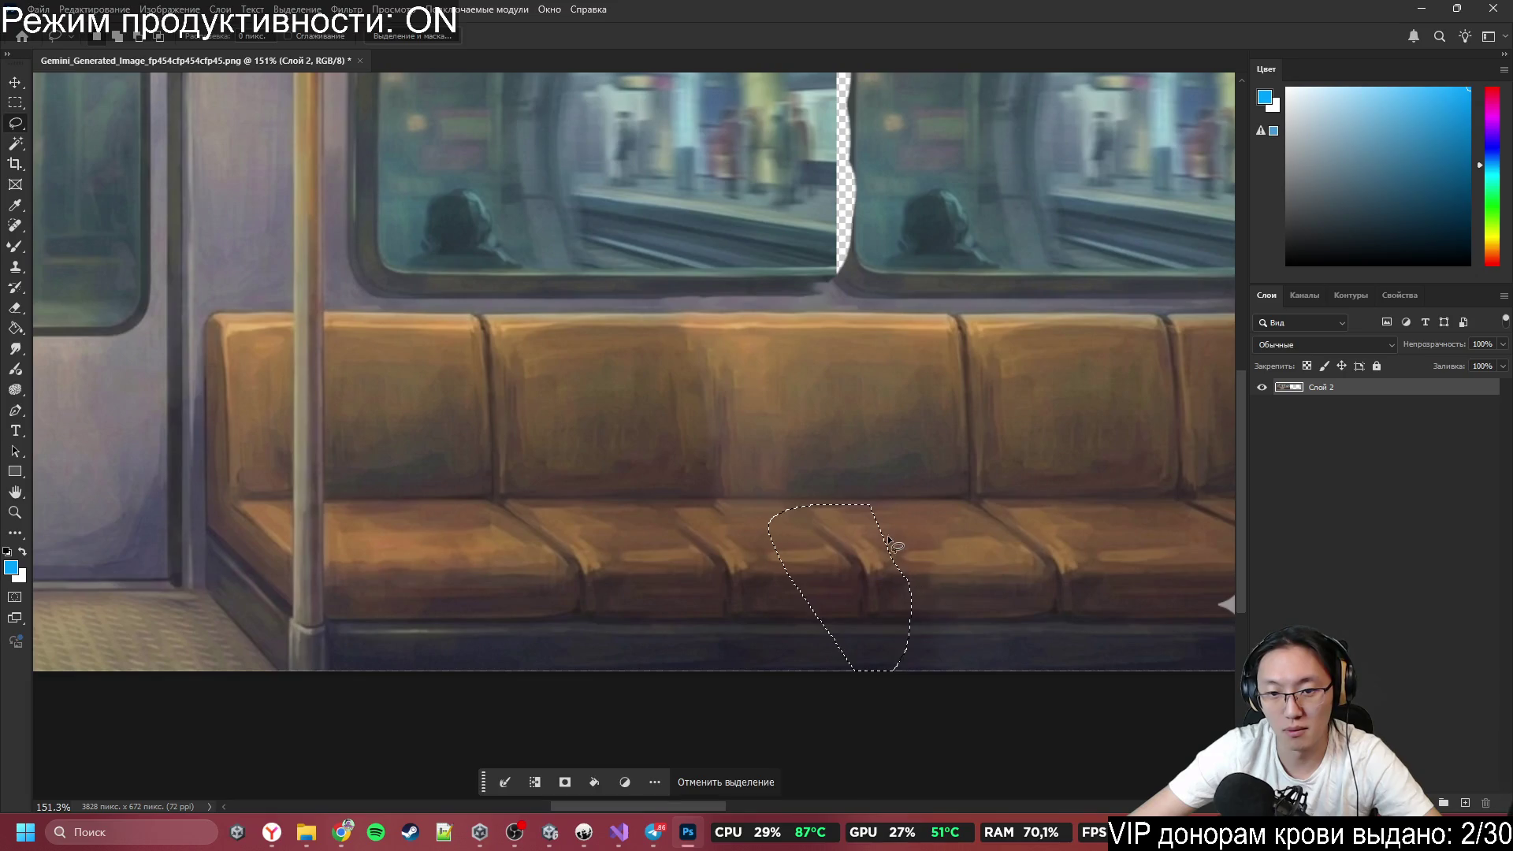
{"action": "key", "text": "shift+F5"}
{"action": "key", "text": "Return"}
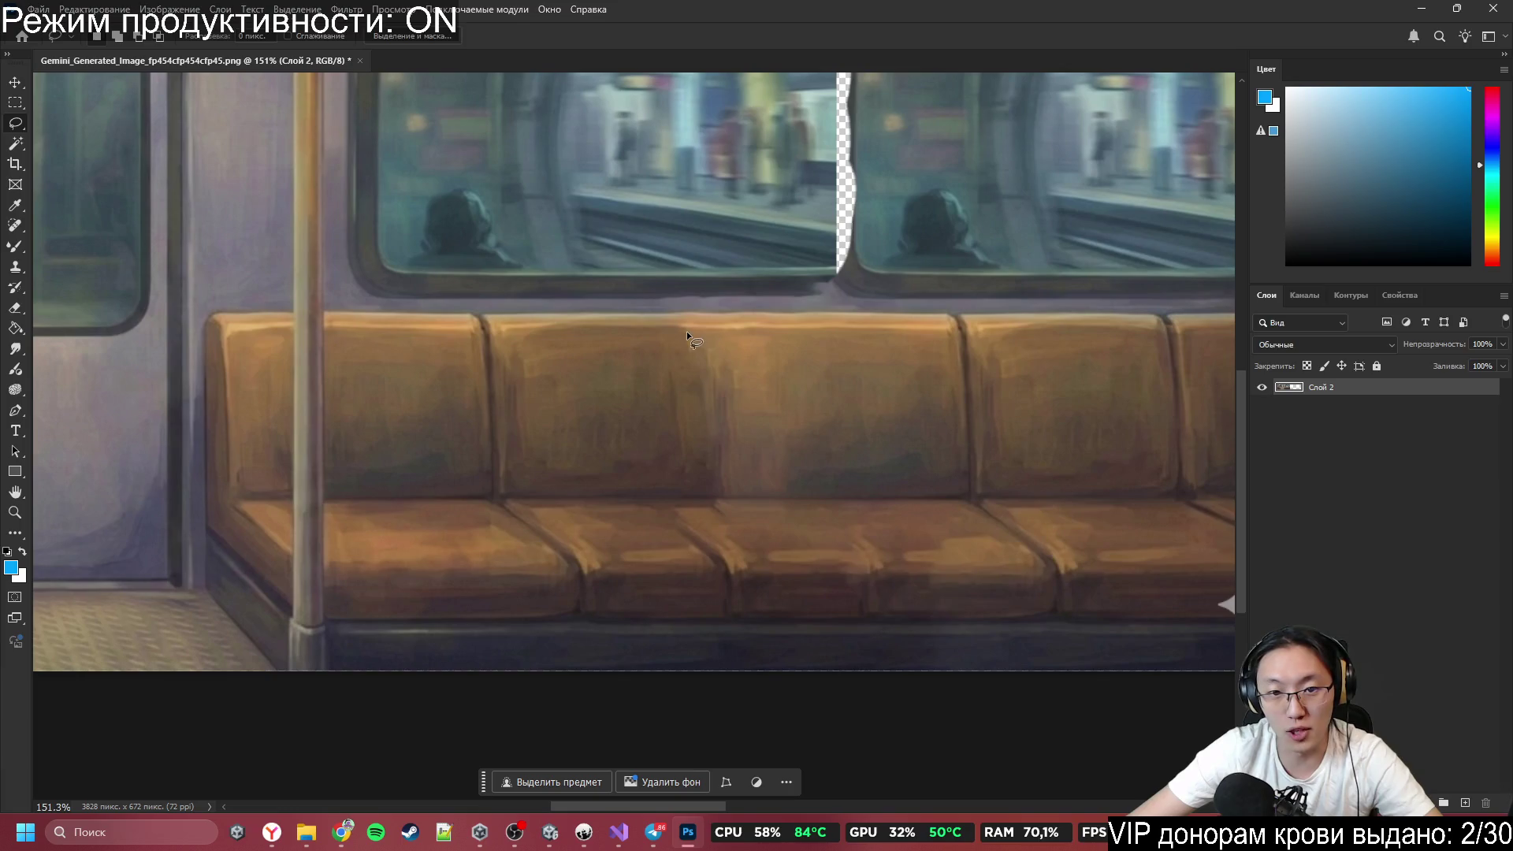
Content-aware fill the seam on the seat back.
{"action": "left_click_drag", "start_coordinate": [663, 323], "coordinate": [659, 472]}
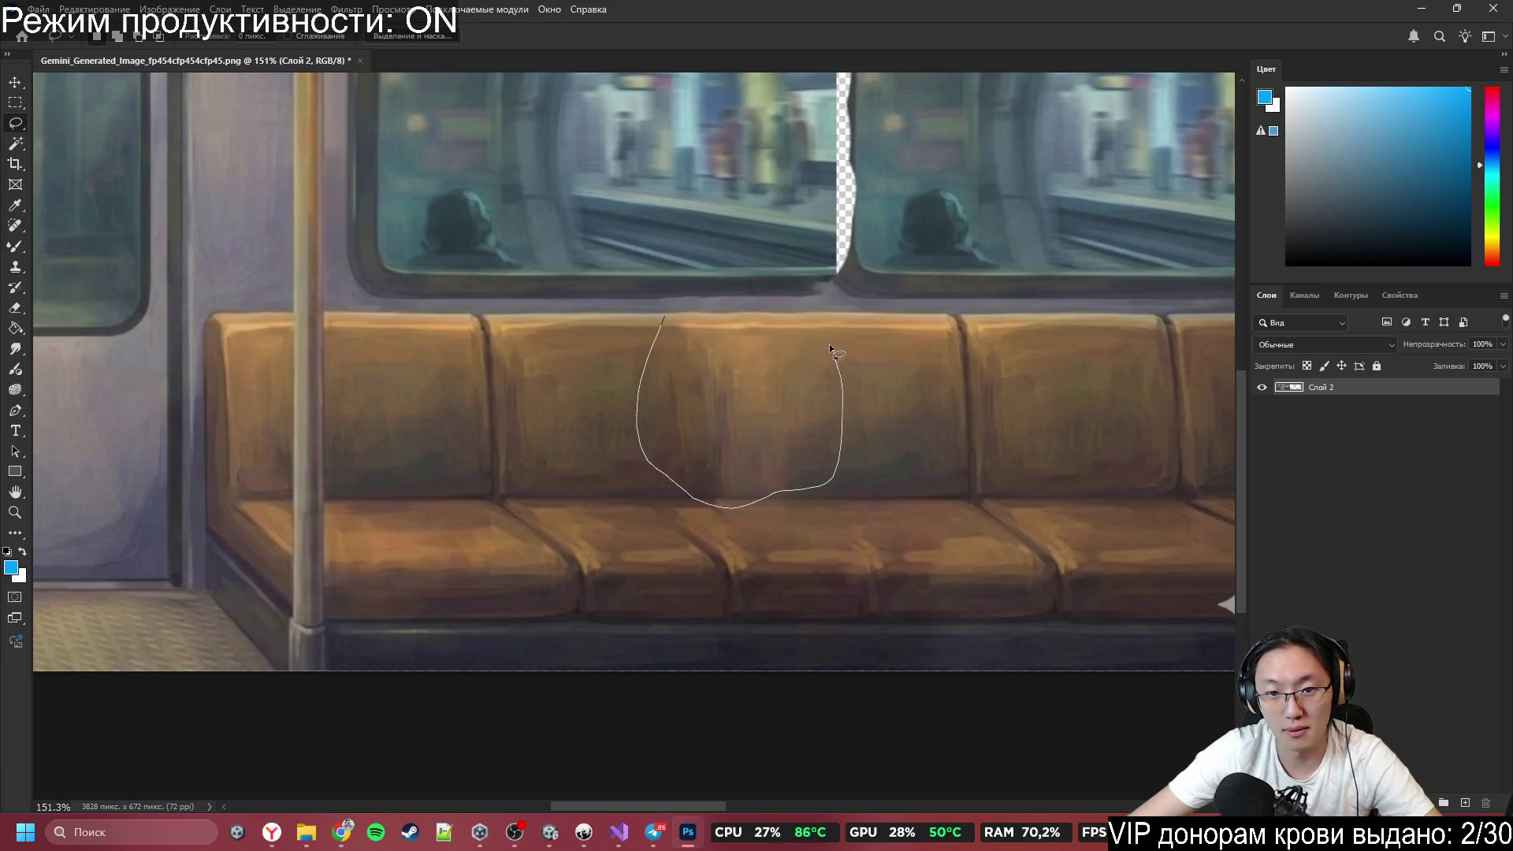
{"action": "left_click_drag", "start_coordinate": [830, 346], "coordinate": [815, 319]}
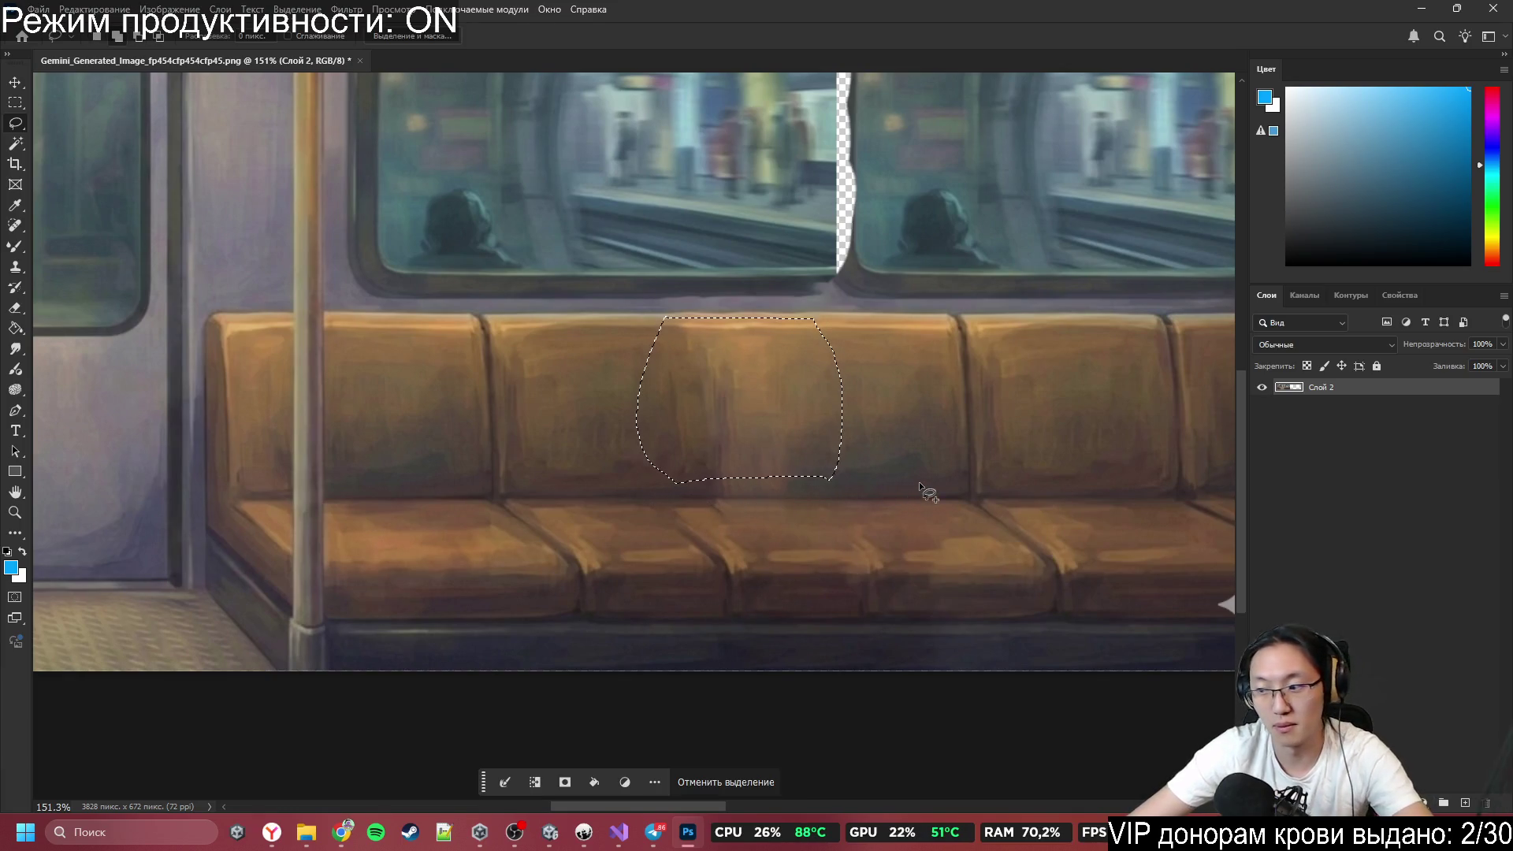
{"action": "key", "text": "shift+F5"}
{"action": "left_click", "coordinate": [820, 298]}
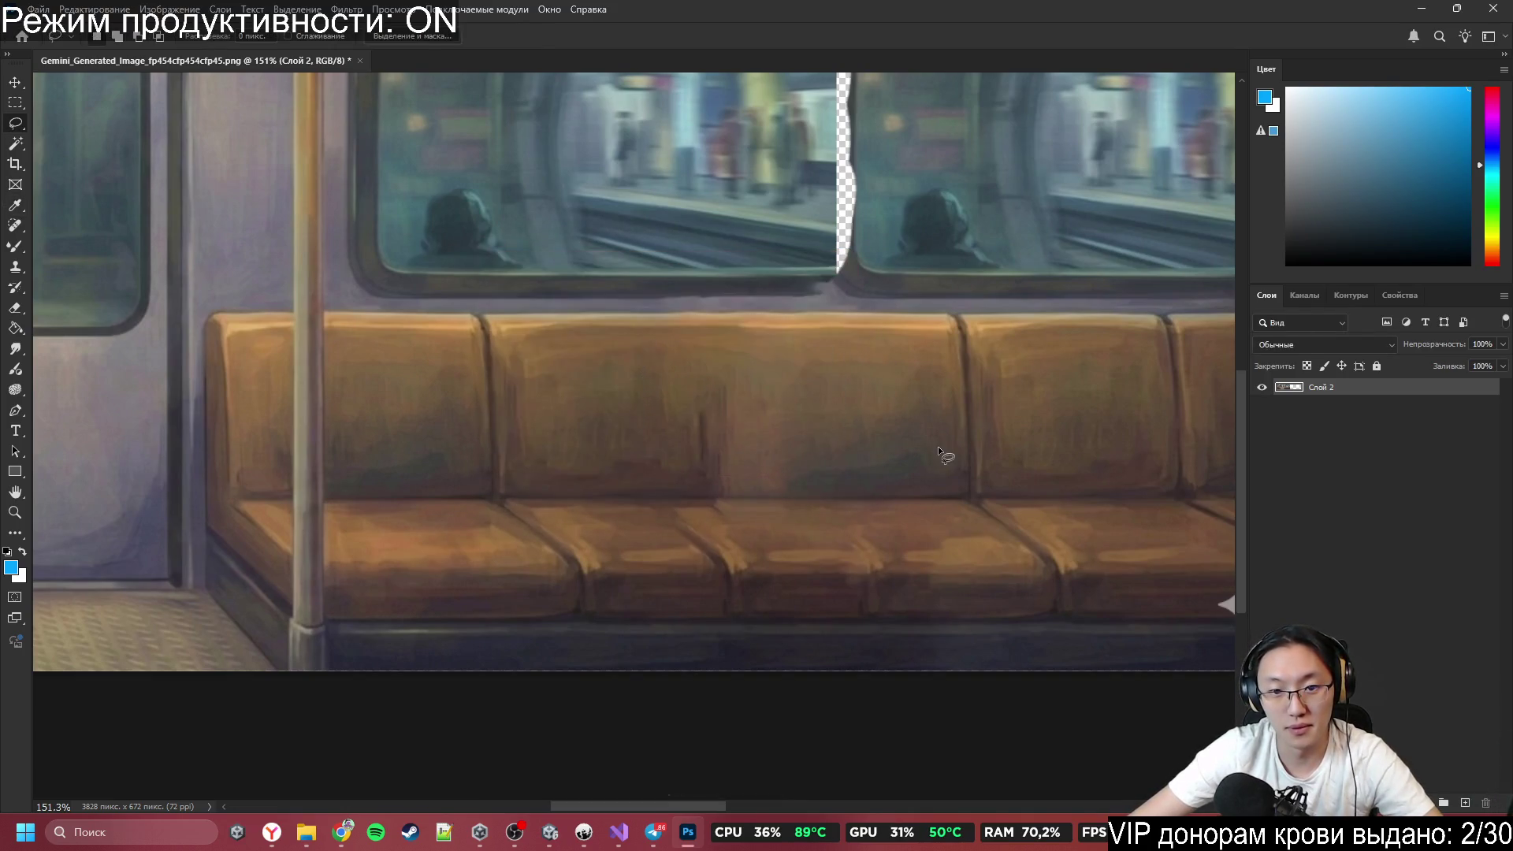
Fill a seat-back patch with content-aware fill, repeat the fill, and deselect.
{"action": "left_click_drag", "start_coordinate": [712, 374], "coordinate": [725, 482]}
{"action": "left_click_drag", "start_coordinate": [841, 406], "coordinate": [843, 403]}
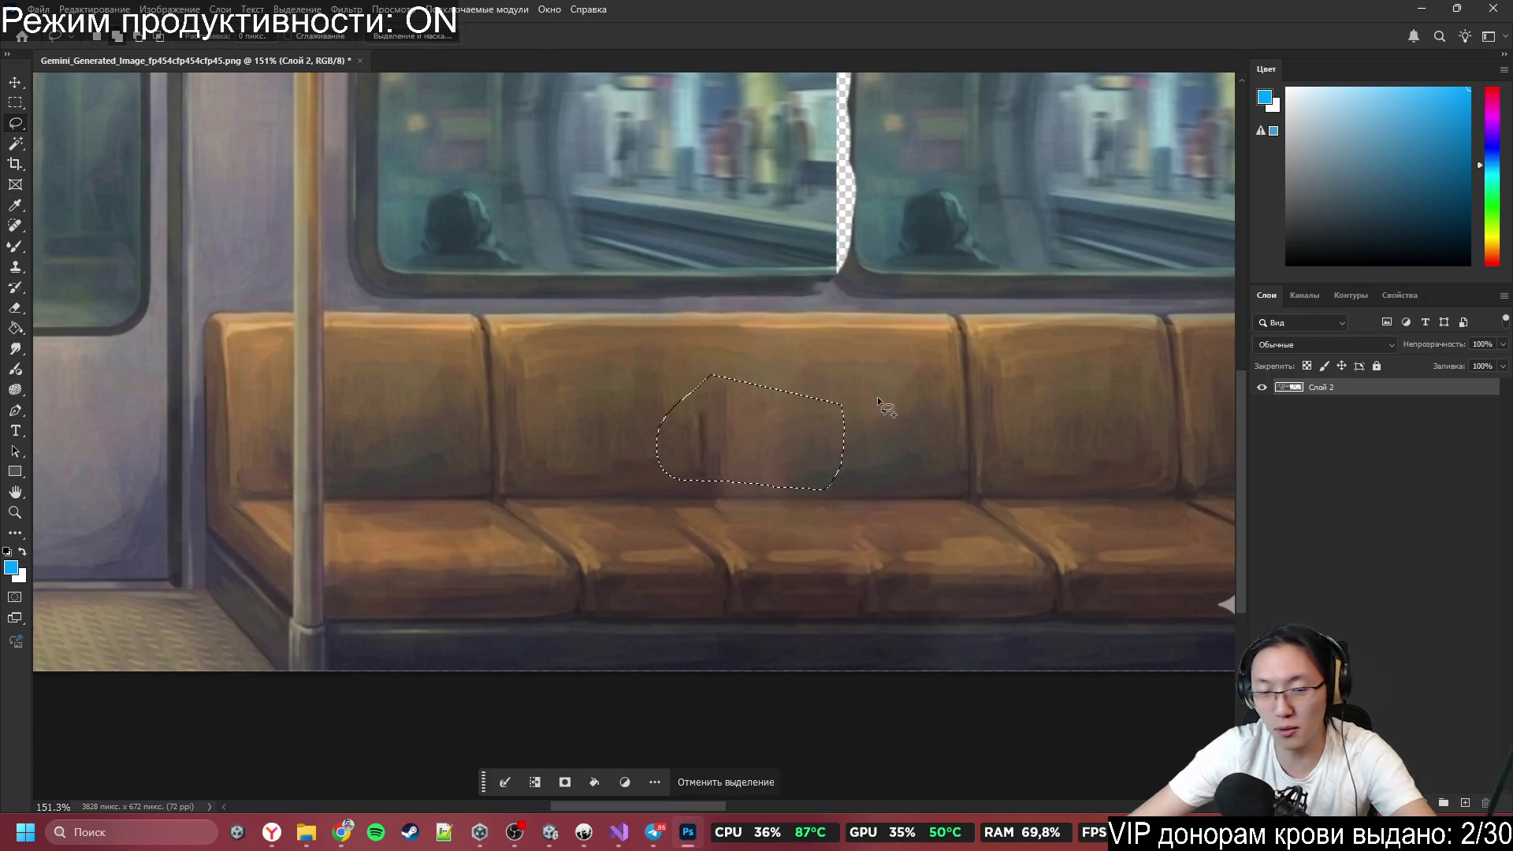
{"action": "key", "text": "shift+F5"}
{"action": "left_click", "coordinate": [798, 293]}
{"action": "scroll", "coordinate": [769, 513], "scroll_direction": "up", "scroll_amount": 3}
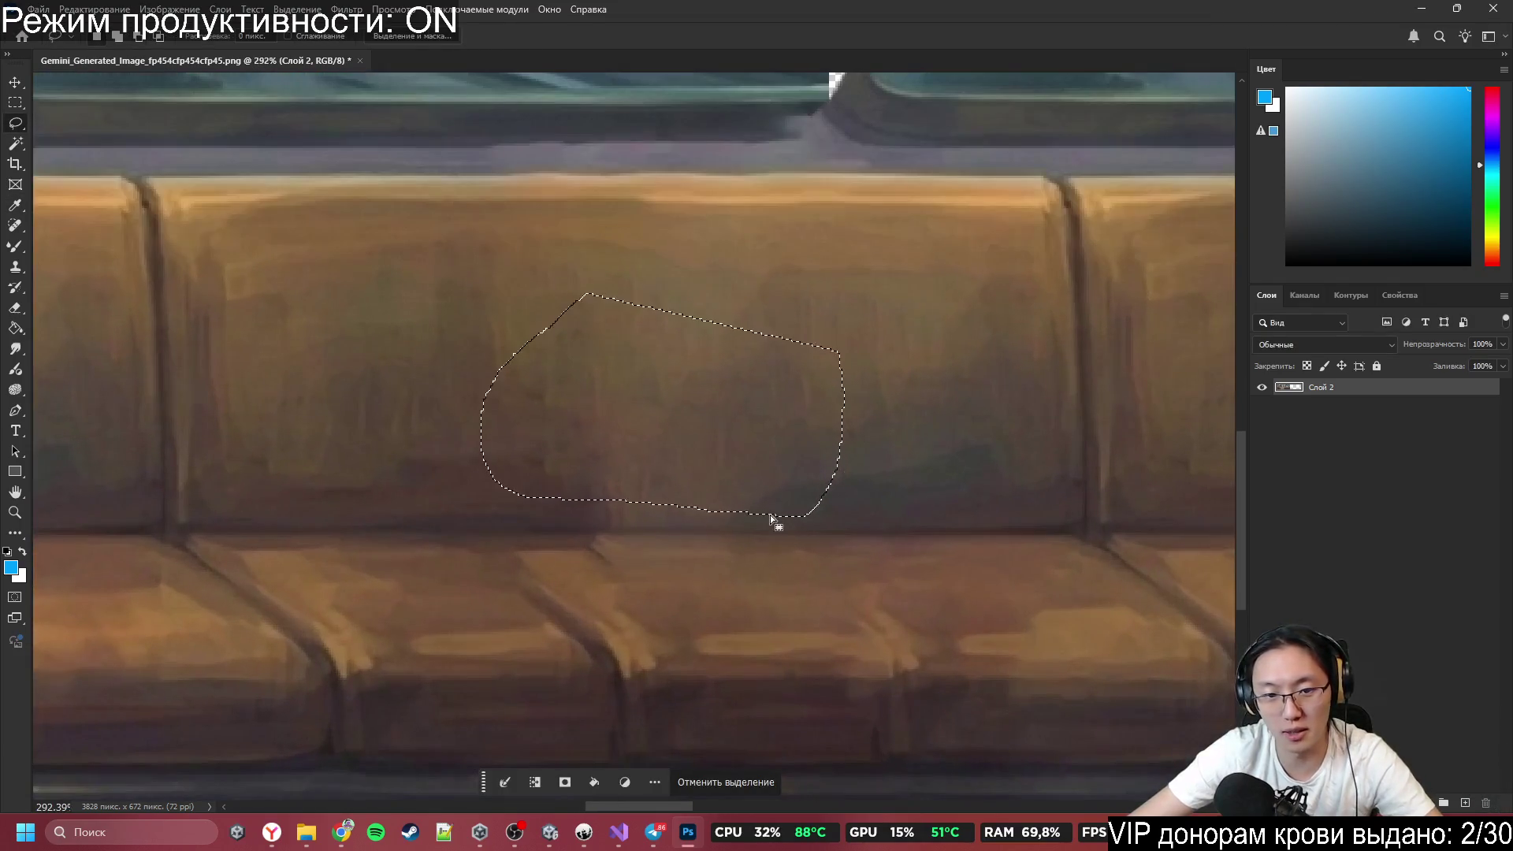
{"action": "key", "text": "shift+F5"}
{"action": "left_click", "coordinate": [807, 285]}
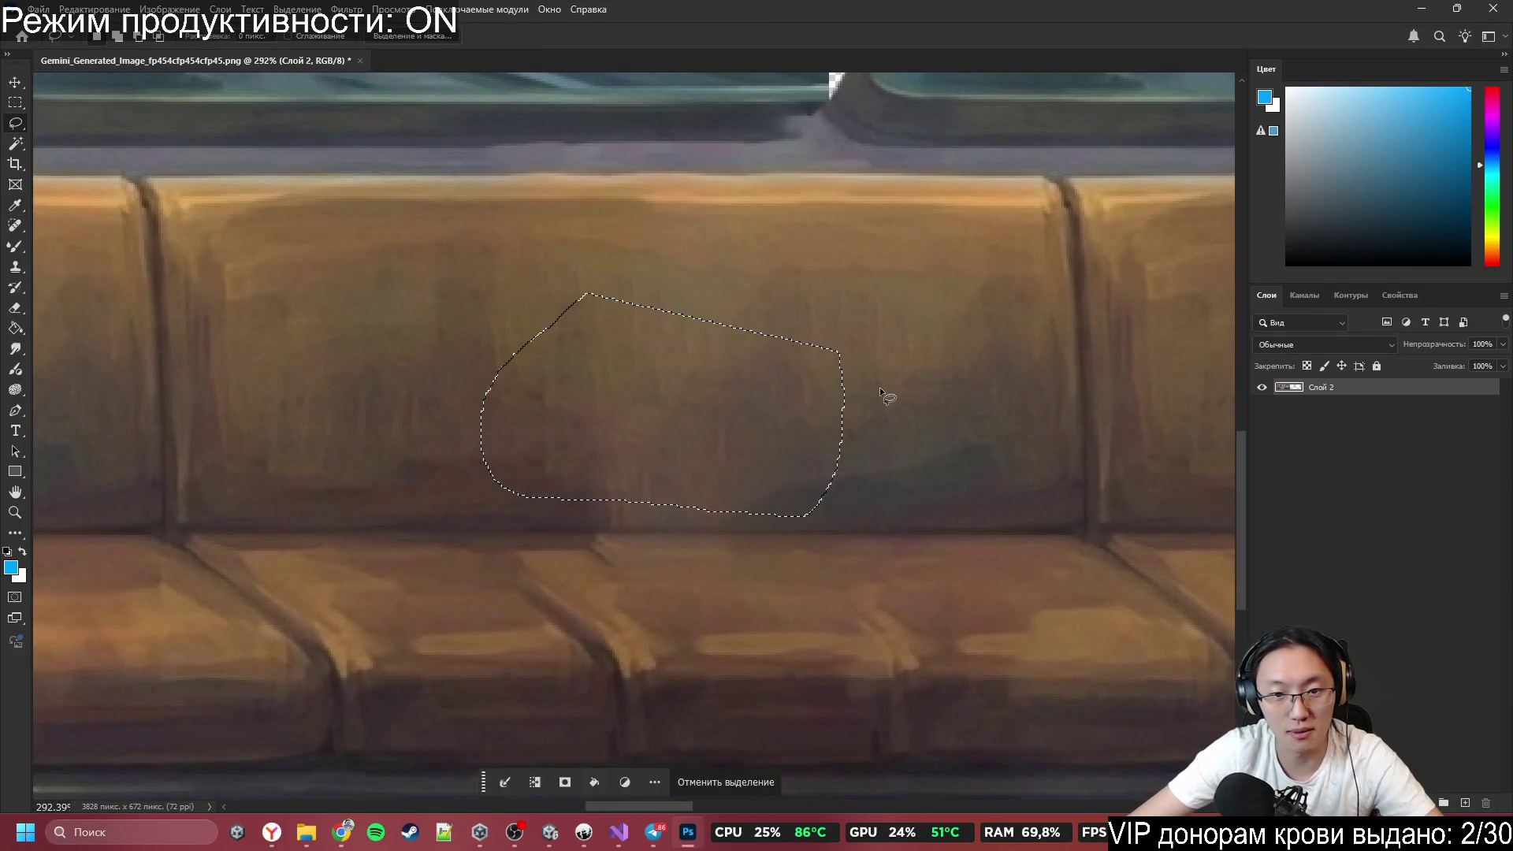
{"action": "key", "text": "ctrl+d"}
Outline the front cushion area and content-aware fill it.
{"action": "left_click_drag", "start_coordinate": [764, 472], "coordinate": [476, 623]}
{"action": "left_click_drag", "start_coordinate": [686, 703], "coordinate": [678, 686]}
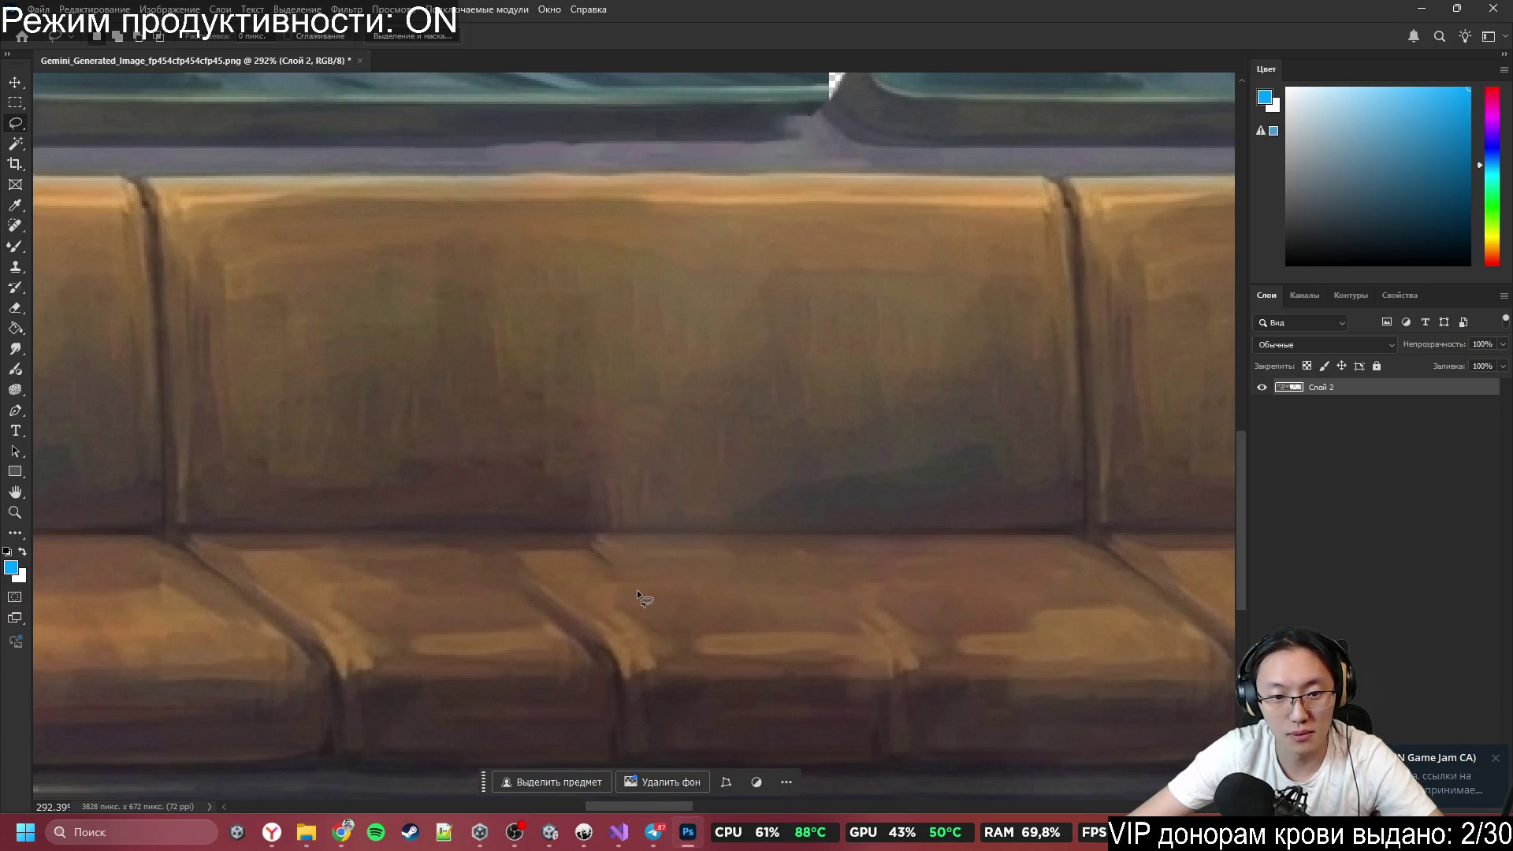
{"action": "mouse_move", "coordinate": [637, 589]}
{"action": "left_mouse_down"}
{"action": "mouse_move", "coordinate": [520, 741]}
{"action": "mouse_move", "coordinate": [702, 650]}
{"action": "left_mouse_up"}
{"action": "key", "text": "shift+F5"}
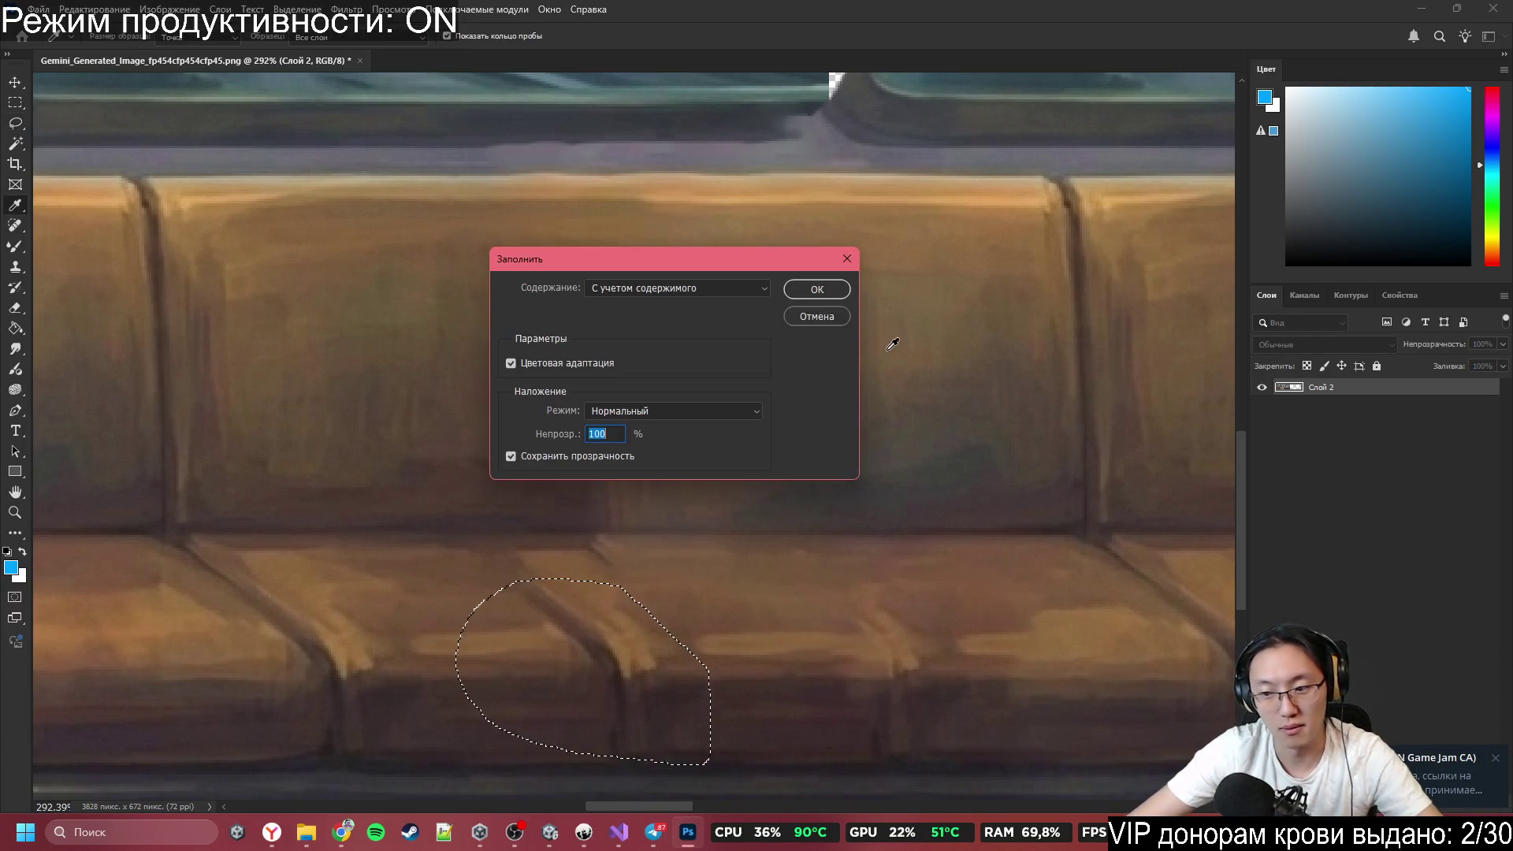
{"action": "left_click", "coordinate": [841, 292]}
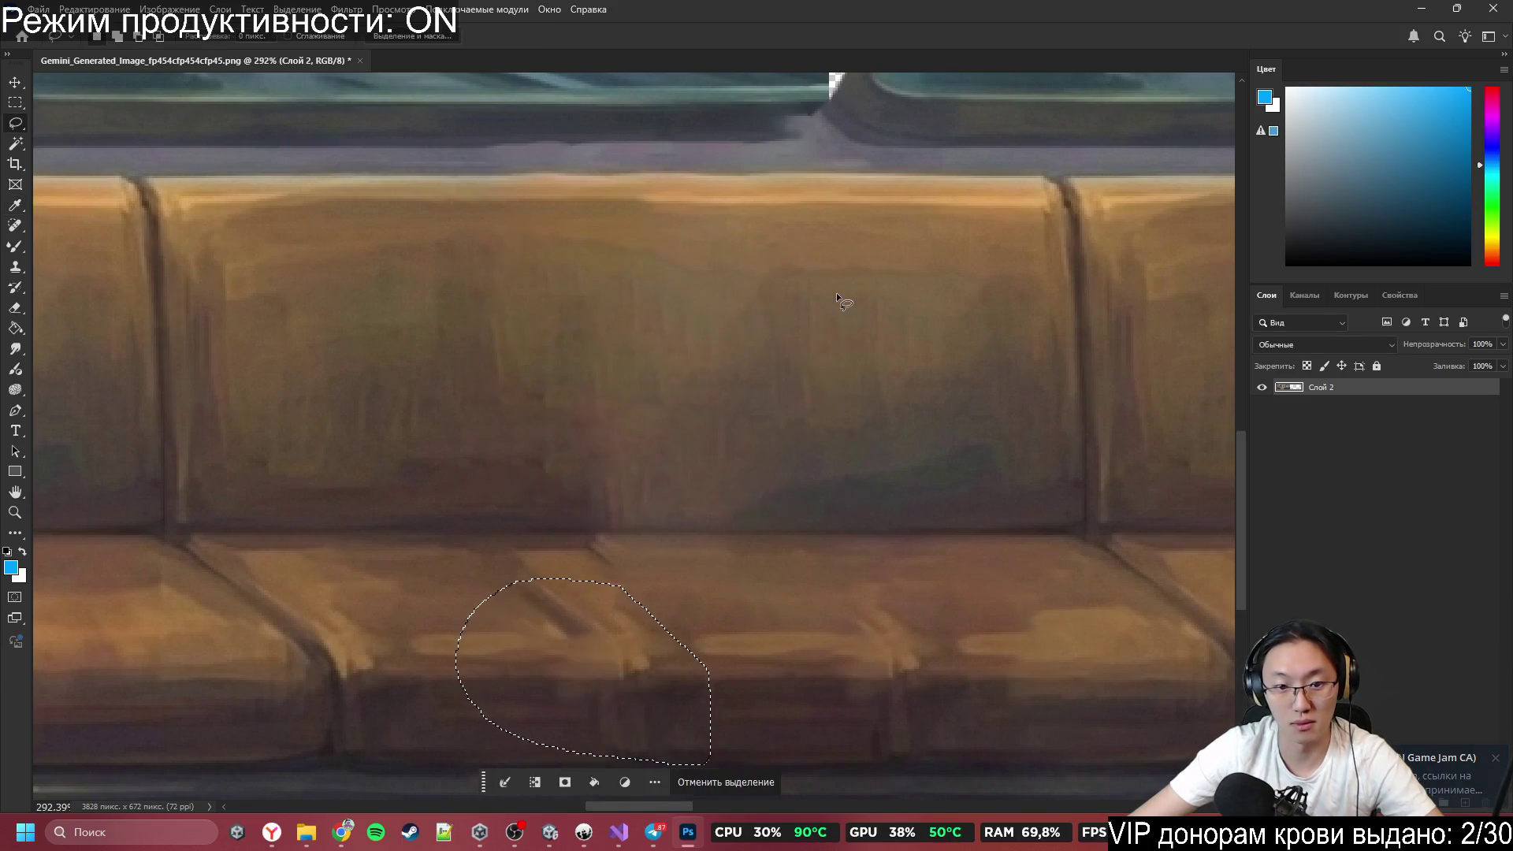
{"action": "key", "text": "ctrl+d"}
Content-aware fill another cushion area and deselect.
{"action": "left_click_drag", "start_coordinate": [612, 651], "coordinate": [606, 564]}
{"action": "key", "text": "shift+F5"}
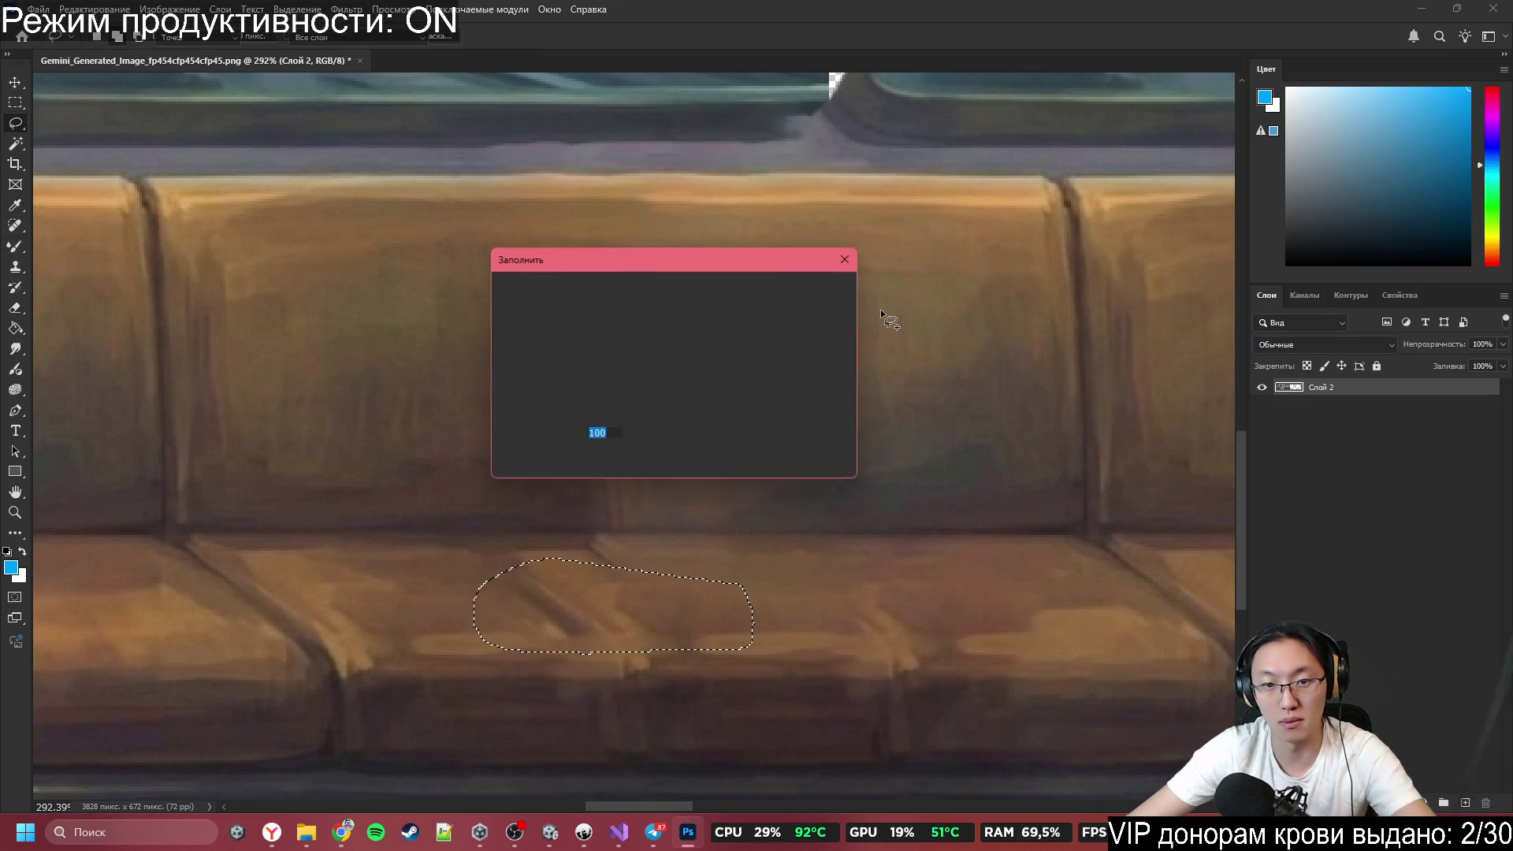
{"action": "left_click", "coordinate": [816, 290]}
{"action": "key", "text": "ctrl+d"}
{"action": "scroll", "coordinate": [942, 542], "scroll_direction": "down", "scroll_amount": 5}
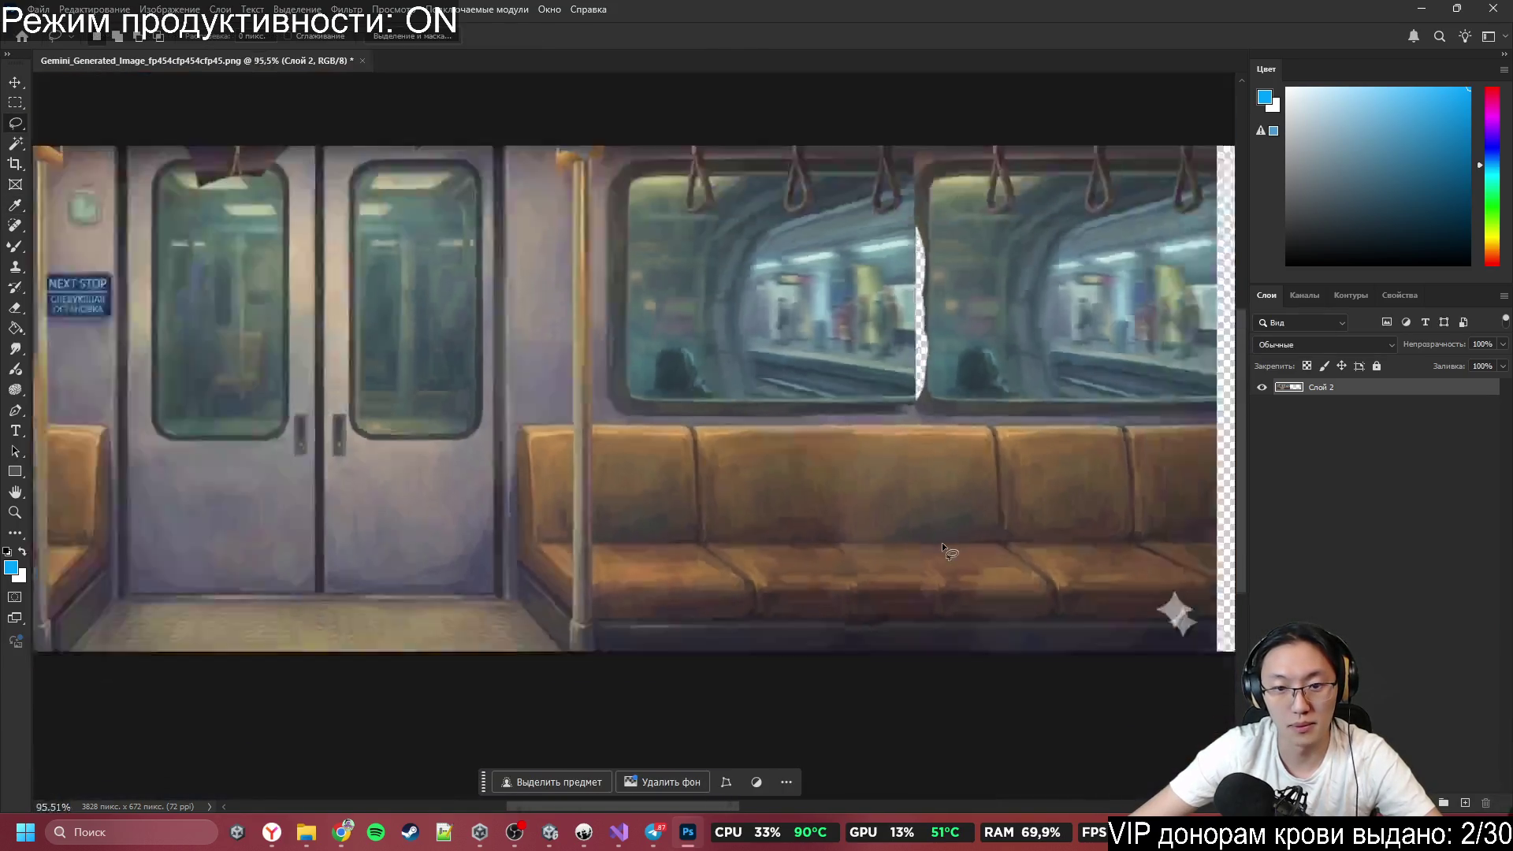
{"action": "scroll", "coordinate": [956, 531], "scroll_direction": "up", "scroll_amount": 5}
{"action": "scroll", "coordinate": [957, 547], "scroll_direction": "up", "scroll_amount": 3}
Fill a blotchy patch on the cushion with content-aware fill.
{"action": "mouse_move", "coordinate": [899, 542]}
{"action": "left_mouse_down"}
{"action": "mouse_move", "coordinate": [915, 669]}
{"action": "mouse_move", "coordinate": [1001, 630]}
{"action": "left_mouse_up"}
{"action": "key", "text": "shift+F5"}
{"action": "left_click", "coordinate": [803, 291]}
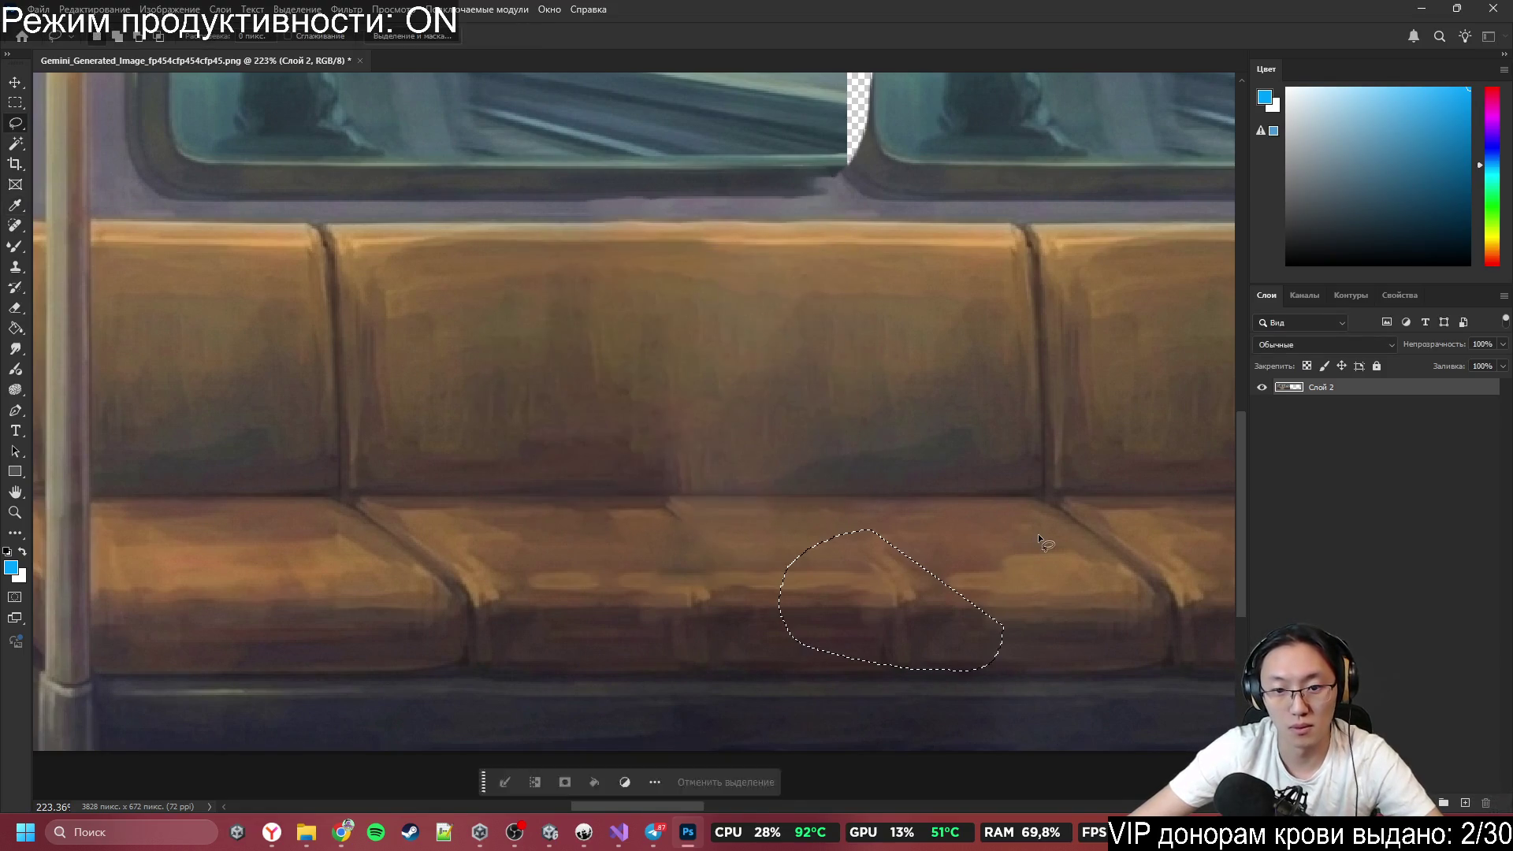
{"action": "key", "text": "ctrl+d"}
Lasso a wider cushion area and content-aware fill it.
{"action": "left_click_drag", "start_coordinate": [881, 515], "coordinate": [552, 542]}
{"action": "left_click_drag", "start_coordinate": [848, 664], "coordinate": [999, 547]}
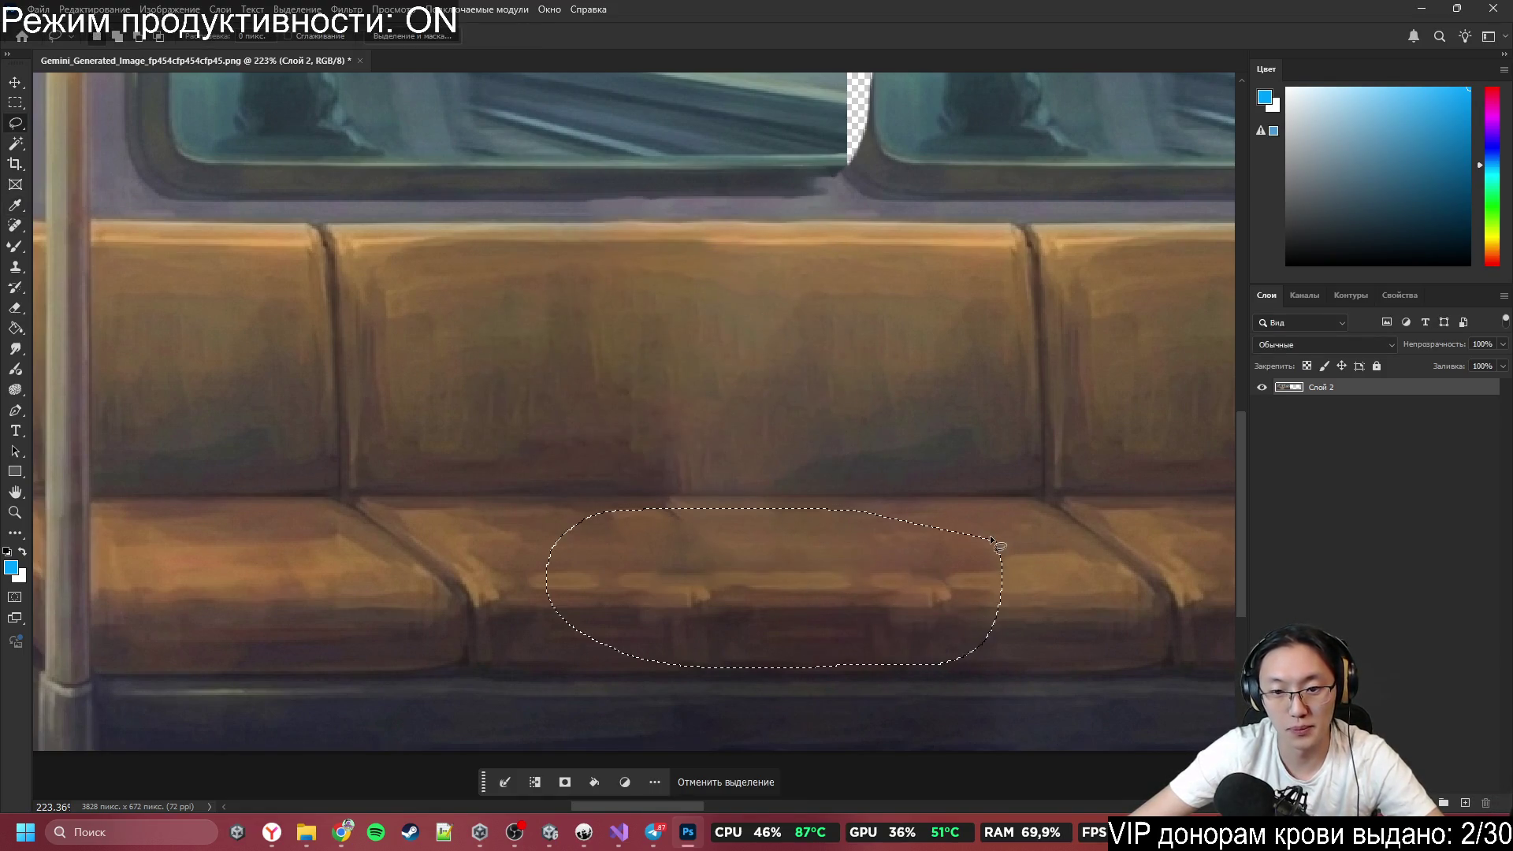
{"action": "key", "text": "shift+F5"}
{"action": "left_click", "coordinate": [819, 293]}
{"action": "key", "text": "ctrl+d"}
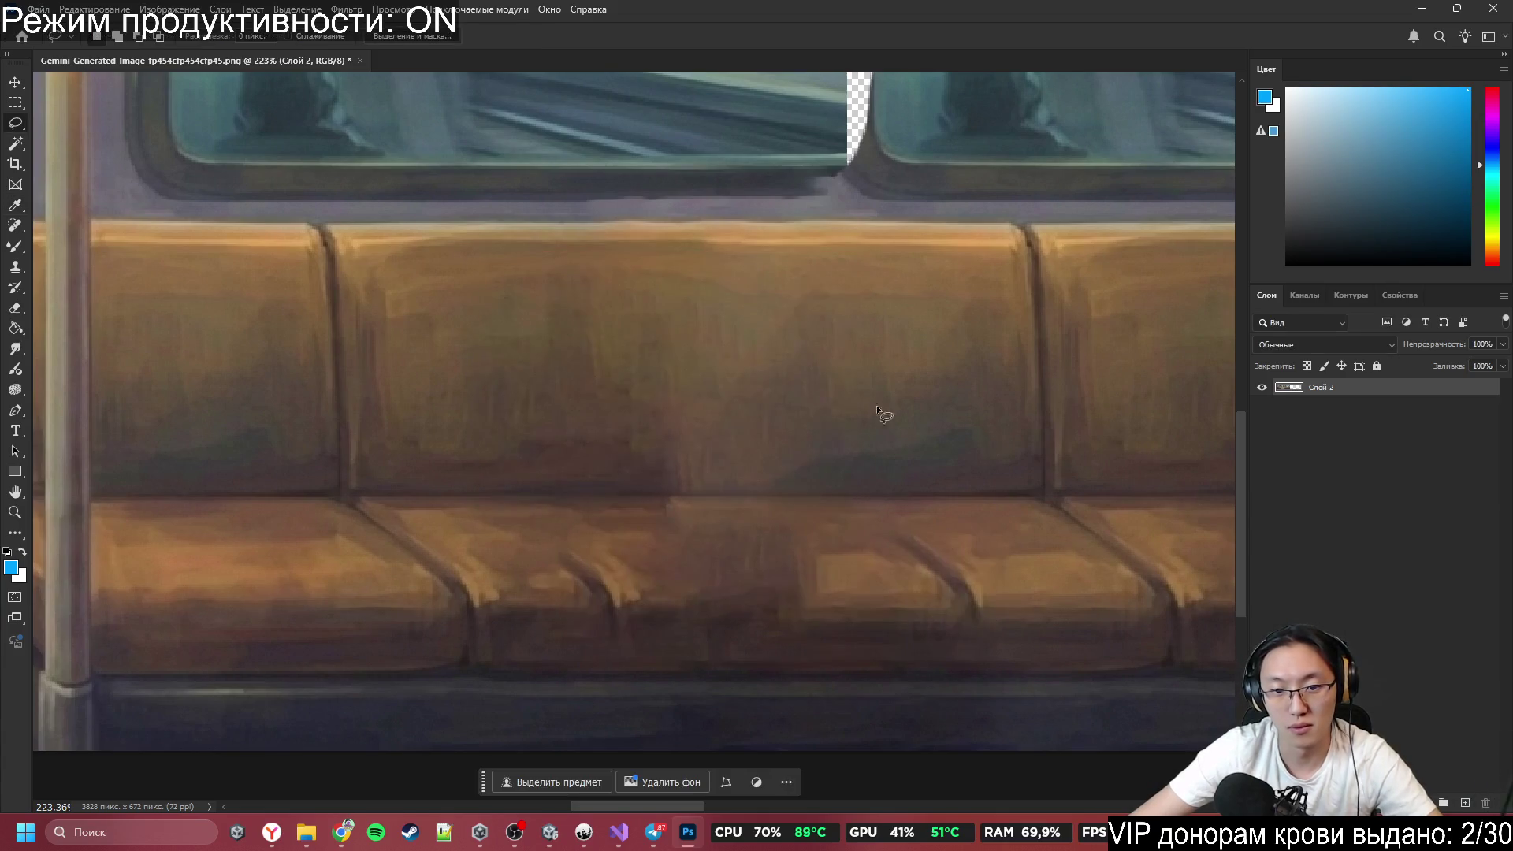
{"action": "scroll", "coordinate": [969, 436], "scroll_direction": "down", "scroll_amount": 5}
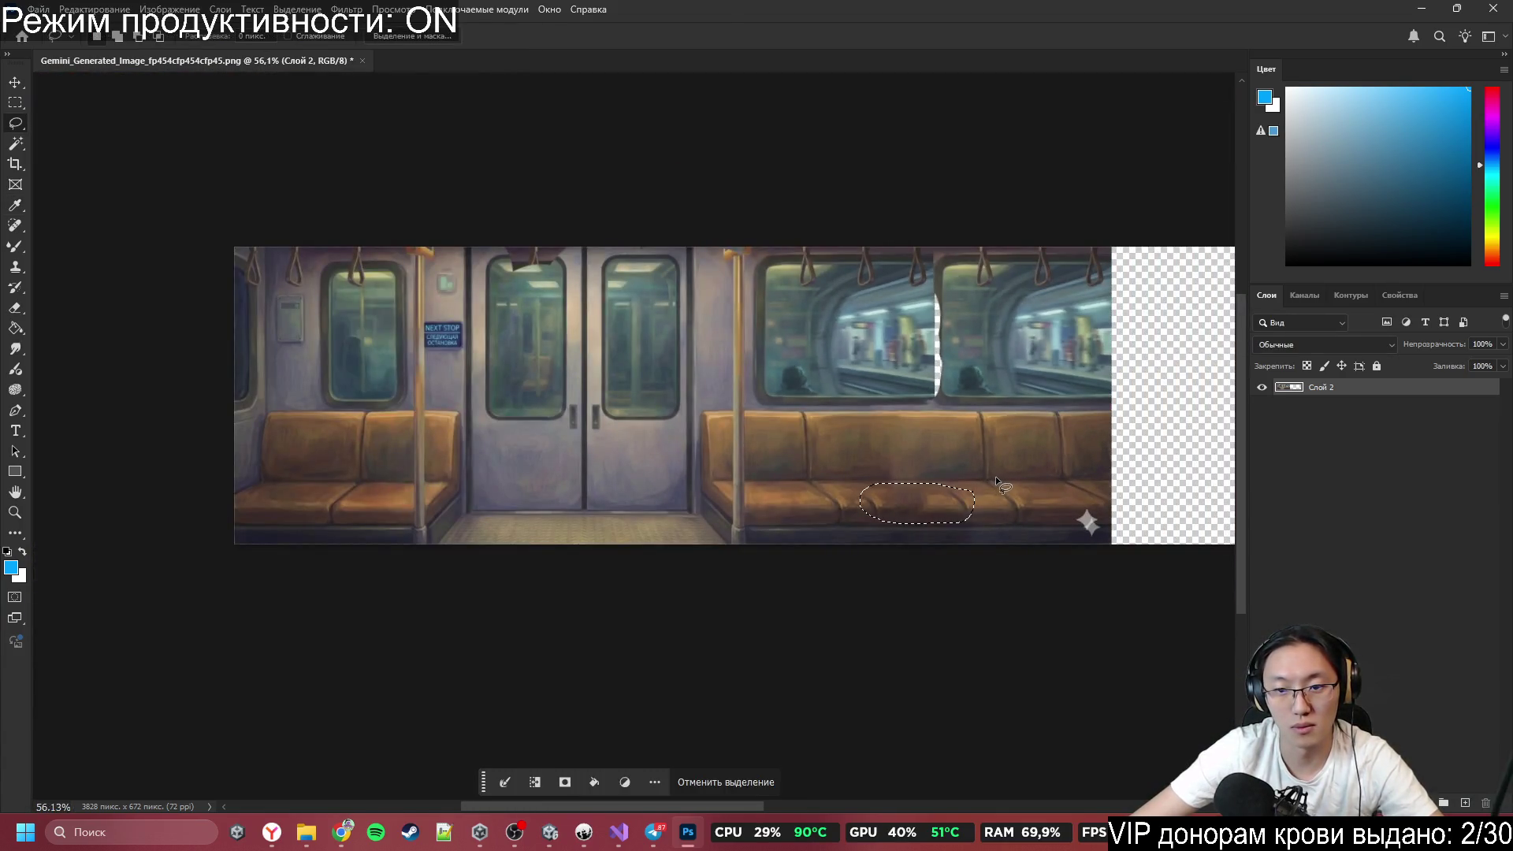
{"action": "scroll", "coordinate": [881, 504], "scroll_direction": "up", "scroll_amount": 5}
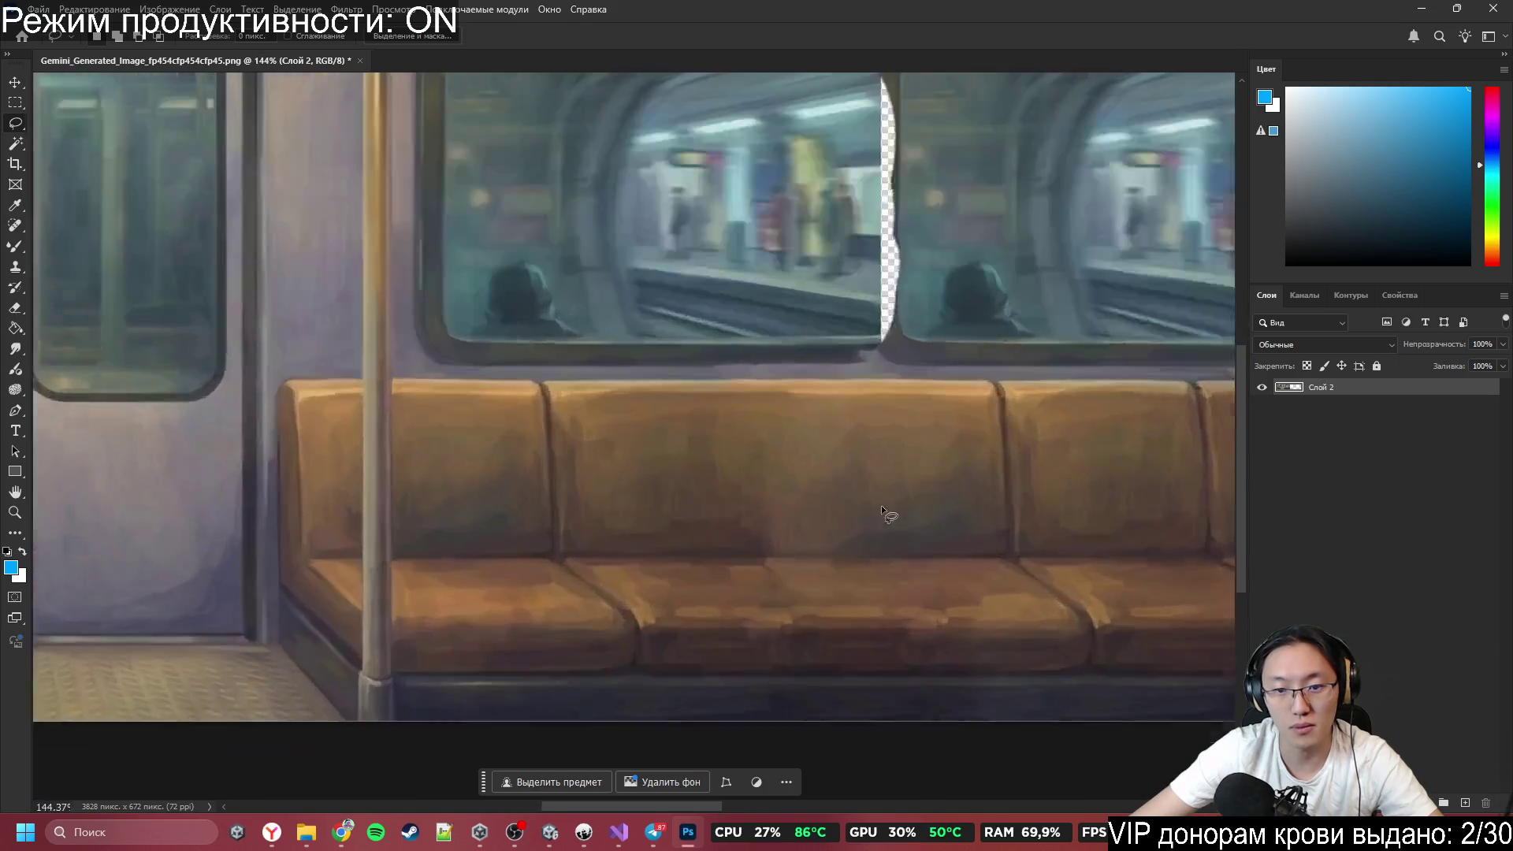
Content-aware fill the seam area across the seat.
{"action": "mouse_move", "coordinate": [750, 465]}
{"action": "left_mouse_down"}
{"action": "mouse_move", "coordinate": [965, 597]}
{"action": "mouse_move", "coordinate": [989, 509]}
{"action": "left_mouse_up"}
{"action": "key", "text": "shift+BackSpace"}
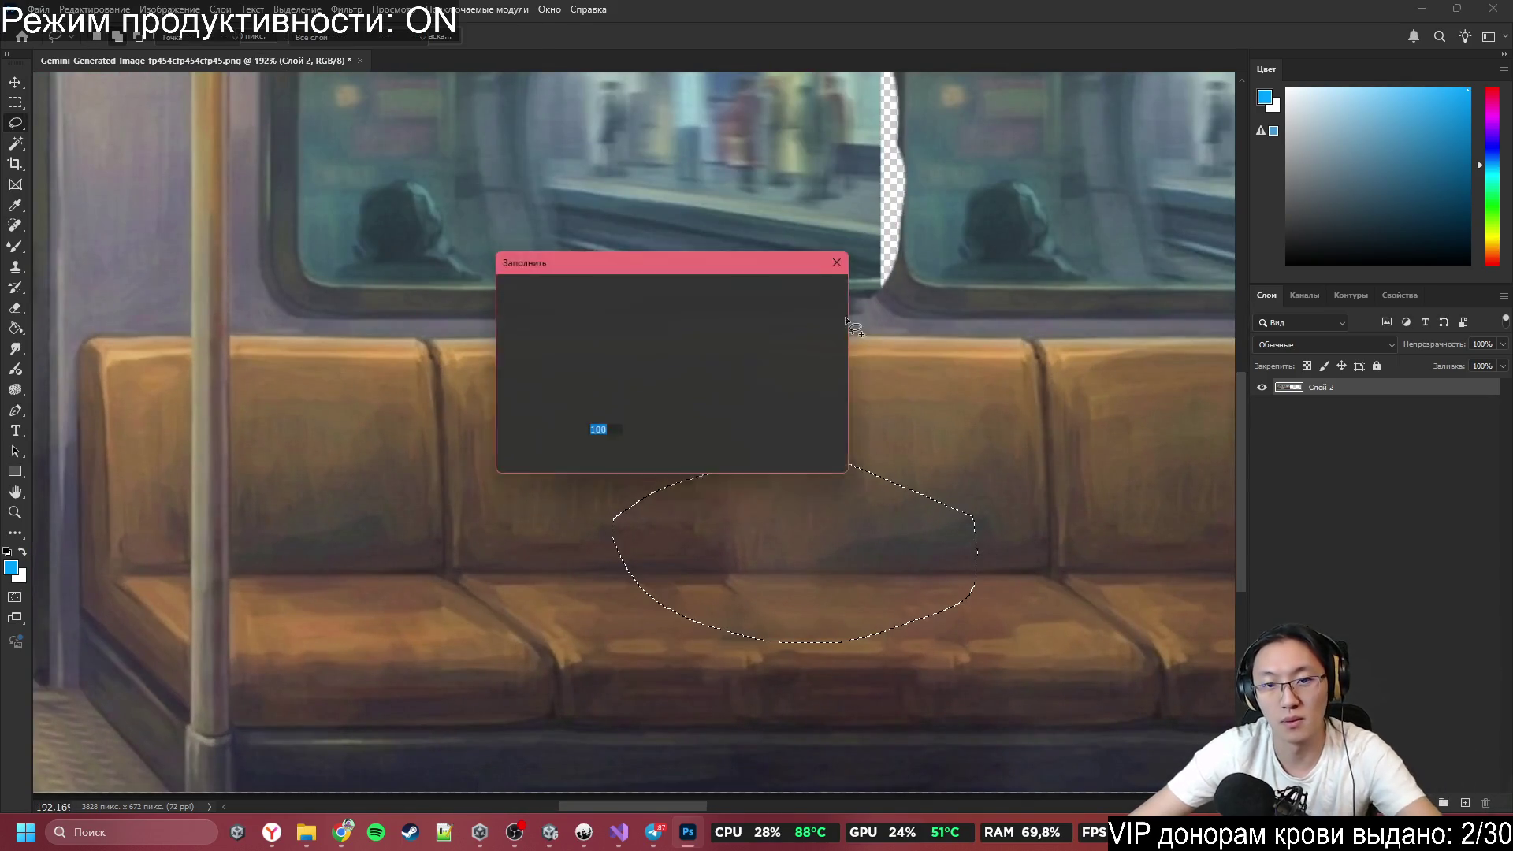
{"action": "left_click", "coordinate": [811, 292]}
{"action": "key", "text": "ctrl+d"}
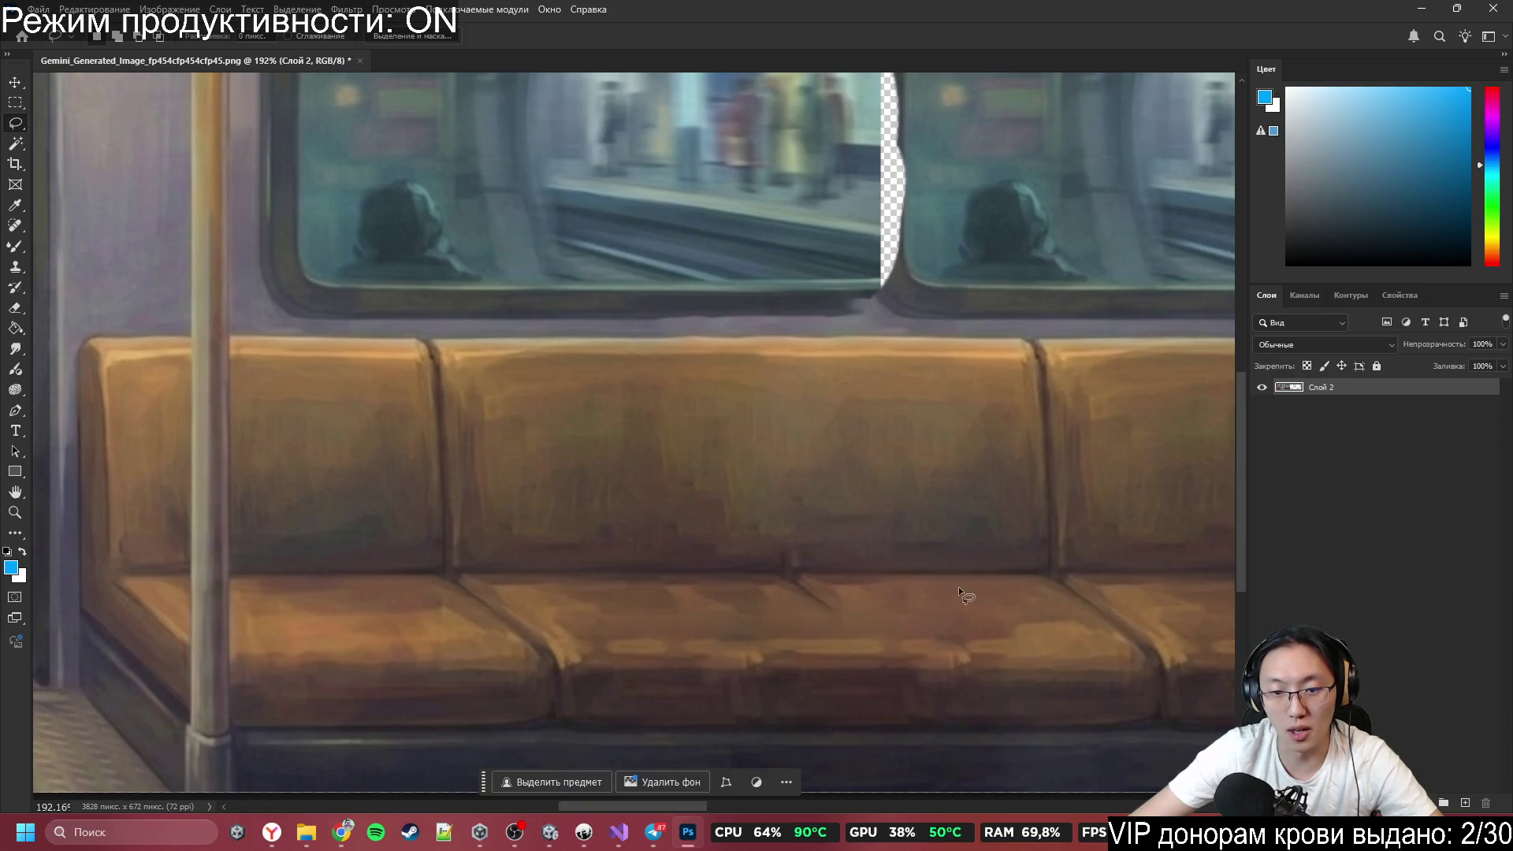
{"action": "scroll", "coordinate": [945, 598], "scroll_direction": "down", "scroll_amount": 7}
{"action": "scroll", "coordinate": [960, 645], "scroll_direction": "up", "scroll_amount": 6}
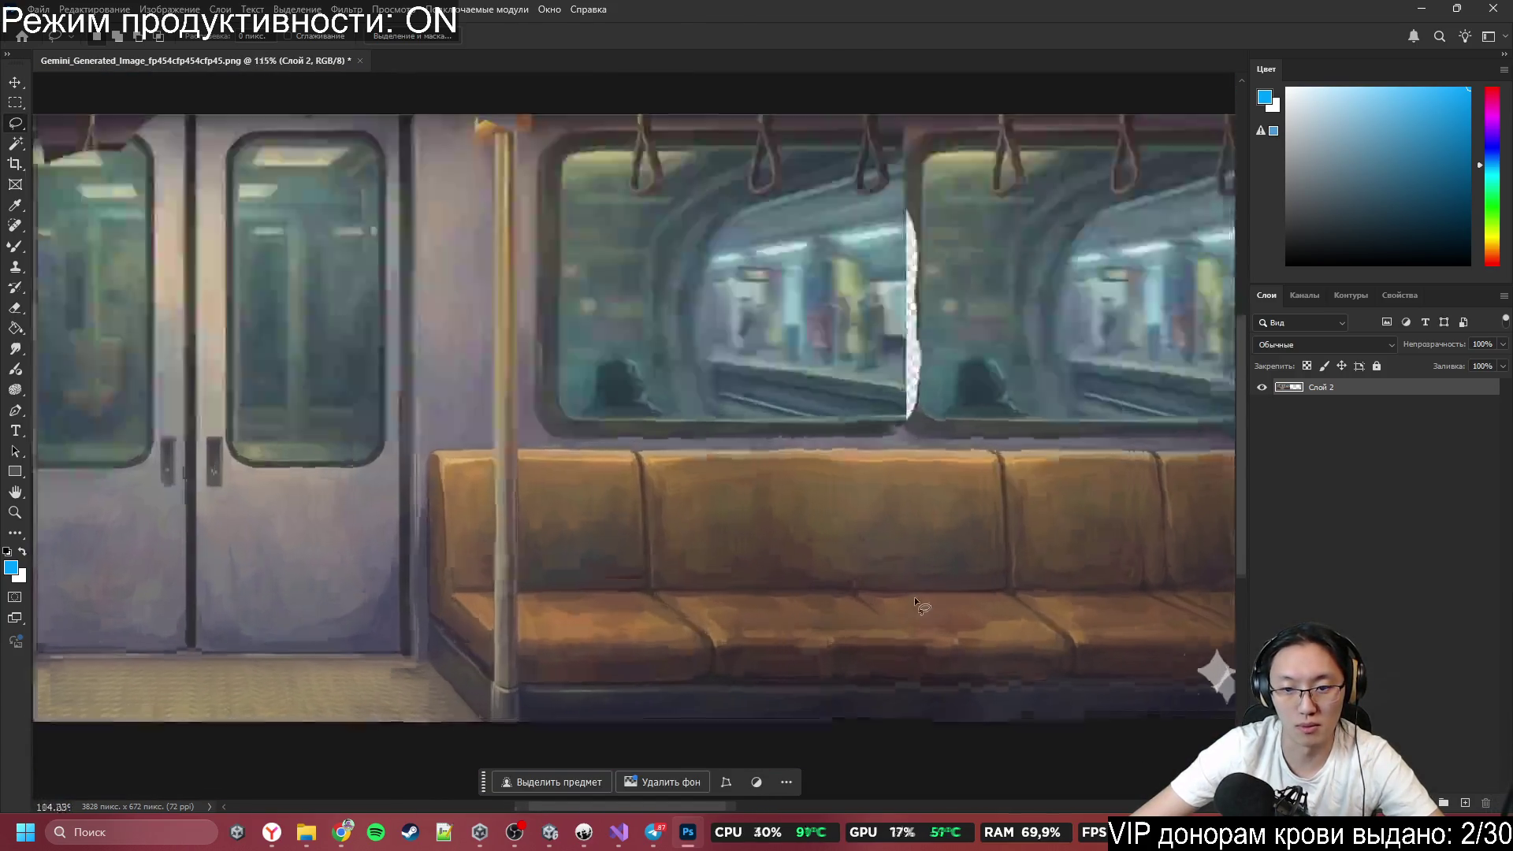
Content-aware fill a small patch on the cushion and deselect.
{"action": "left_click_drag", "start_coordinate": [974, 710], "coordinate": [928, 599]}
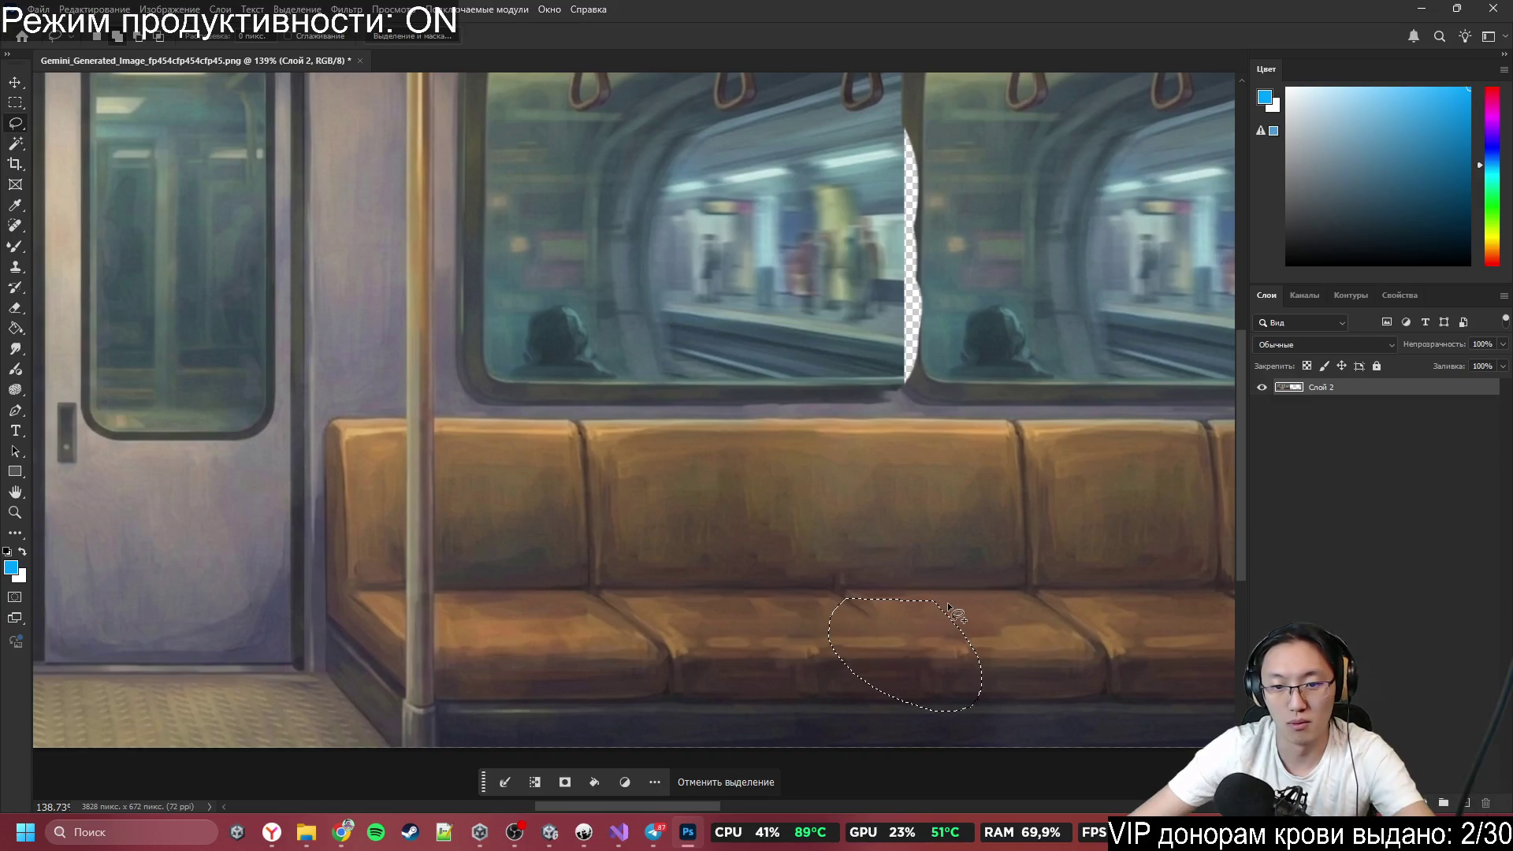
{"action": "key", "text": "shift+BackSpace"}
{"action": "key", "text": "Return"}
{"action": "key", "text": "ctrl+d"}
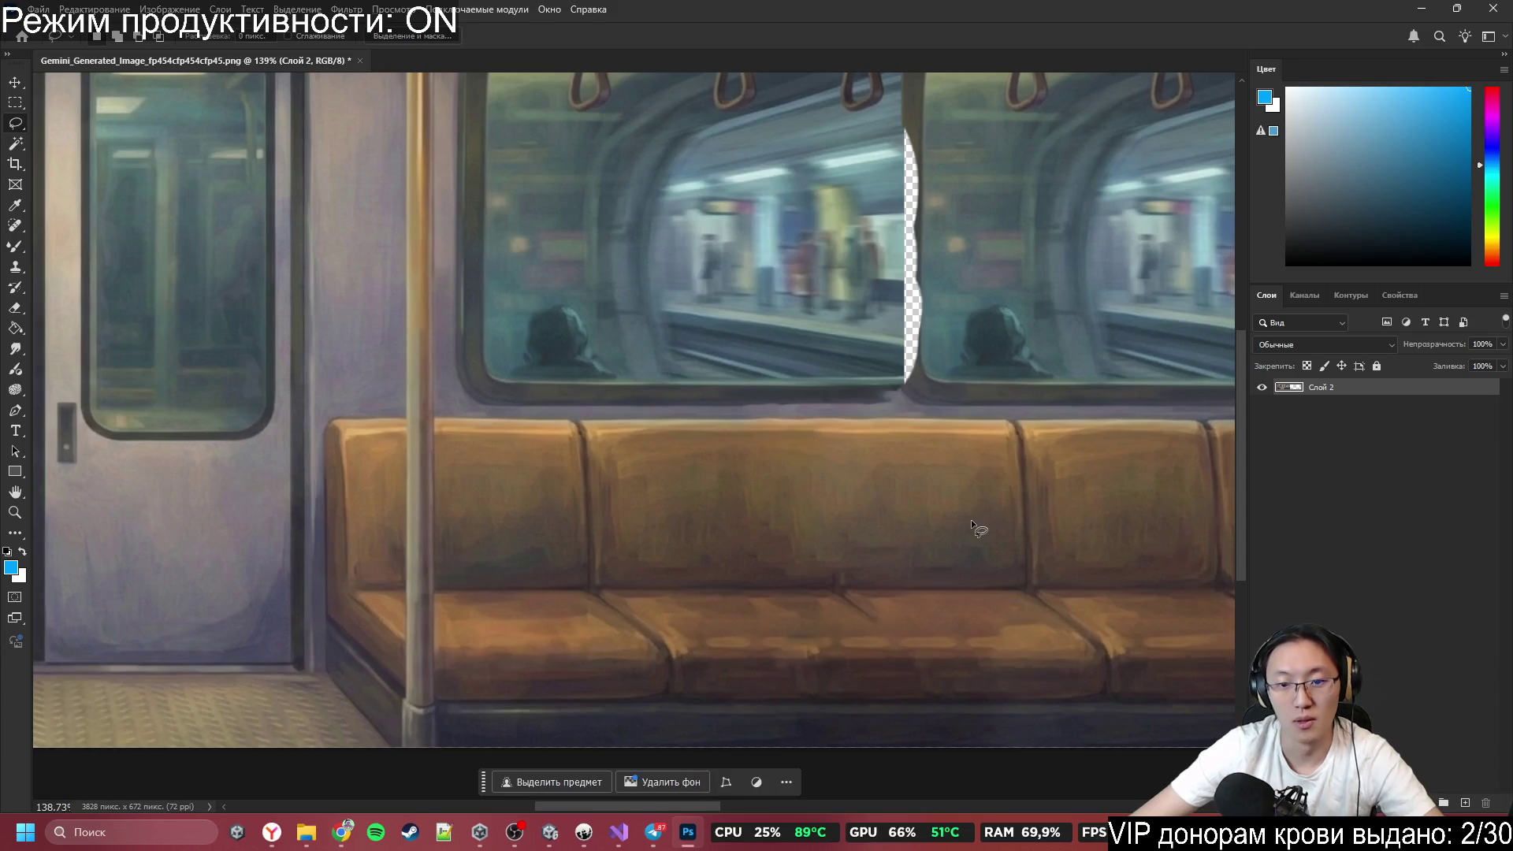
{"action": "scroll", "coordinate": [971, 519], "scroll_direction": "down", "scroll_amount": 4}
{"action": "scroll", "coordinate": [881, 447], "scroll_direction": "down", "scroll_amount": 1}
{"action": "scroll", "coordinate": [987, 448], "scroll_direction": "up", "scroll_amount": 5}
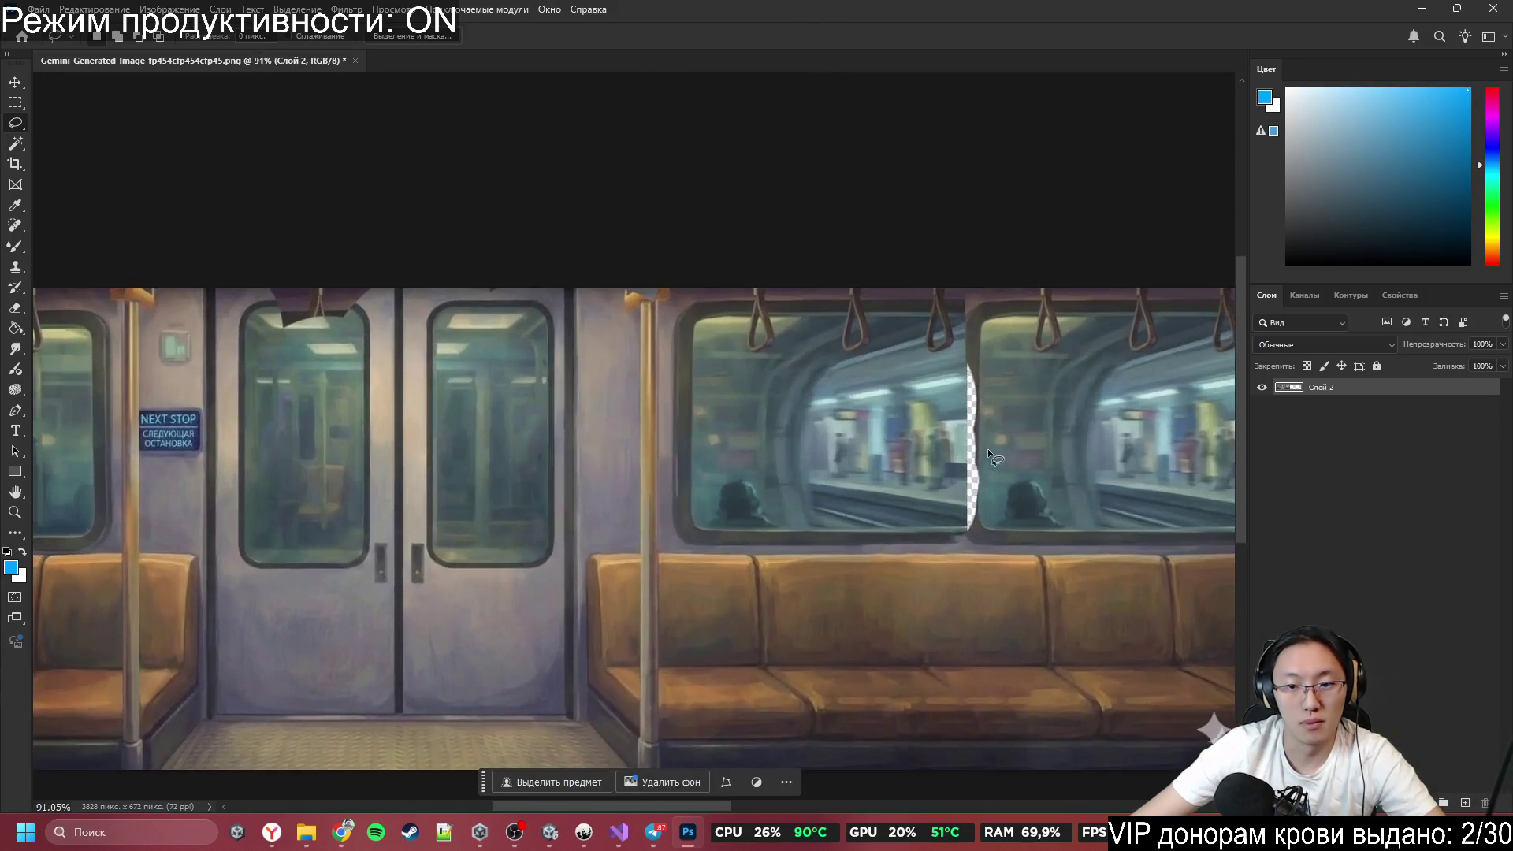
{"action": "scroll", "coordinate": [606, 481], "scroll_direction": "right", "scroll_amount": 2}
Lasso the seam between the window panes and content-aware fill it.
{"action": "left_click_drag", "start_coordinate": [737, 565], "coordinate": [701, 446]}
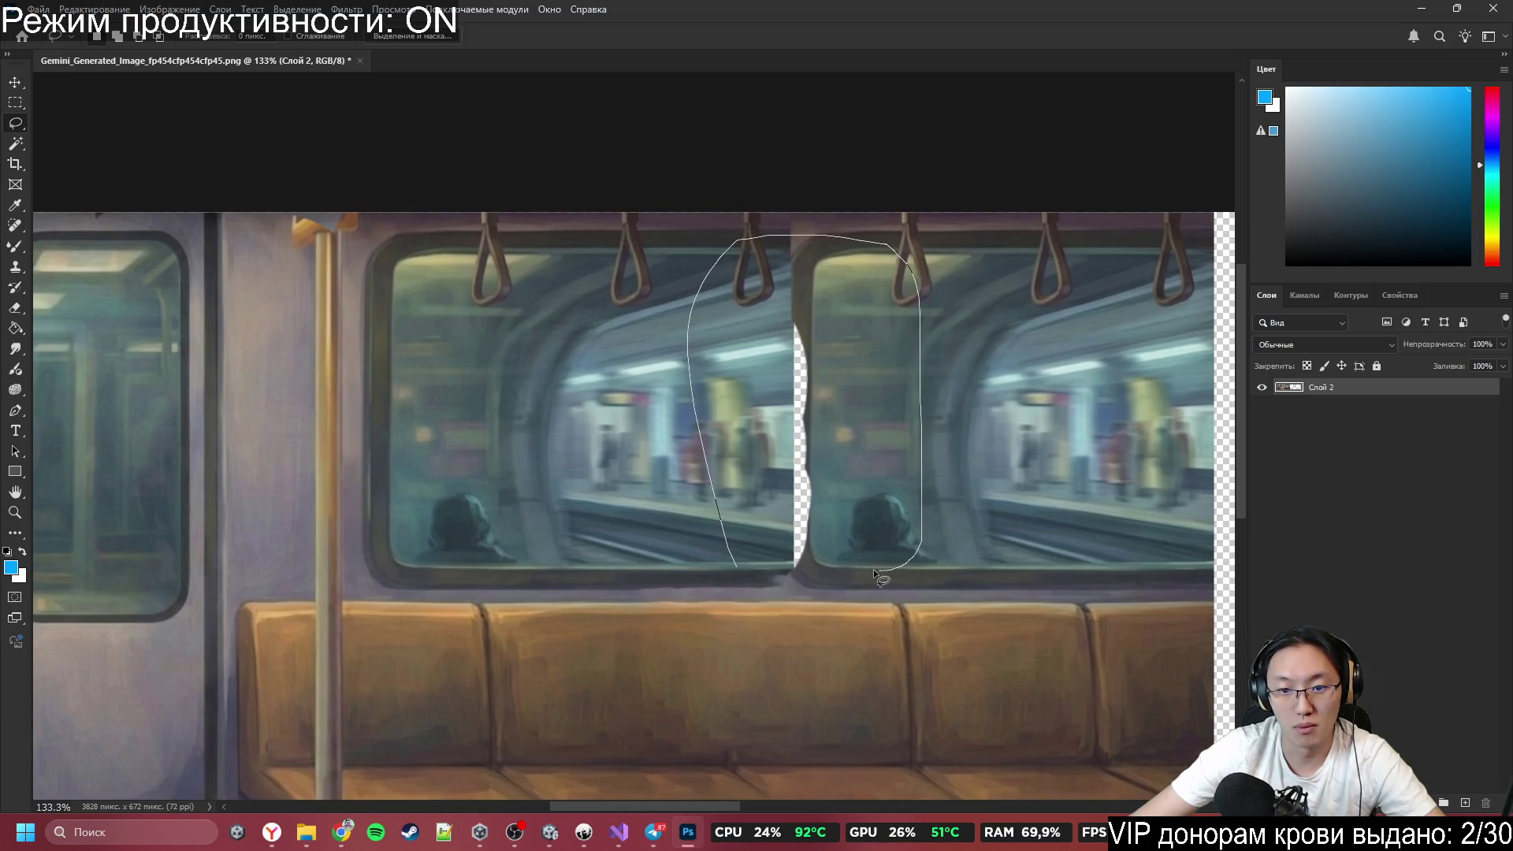
{"action": "left_click_drag", "start_coordinate": [876, 572], "coordinate": [840, 572]}
{"action": "key", "text": "shift+F5"}
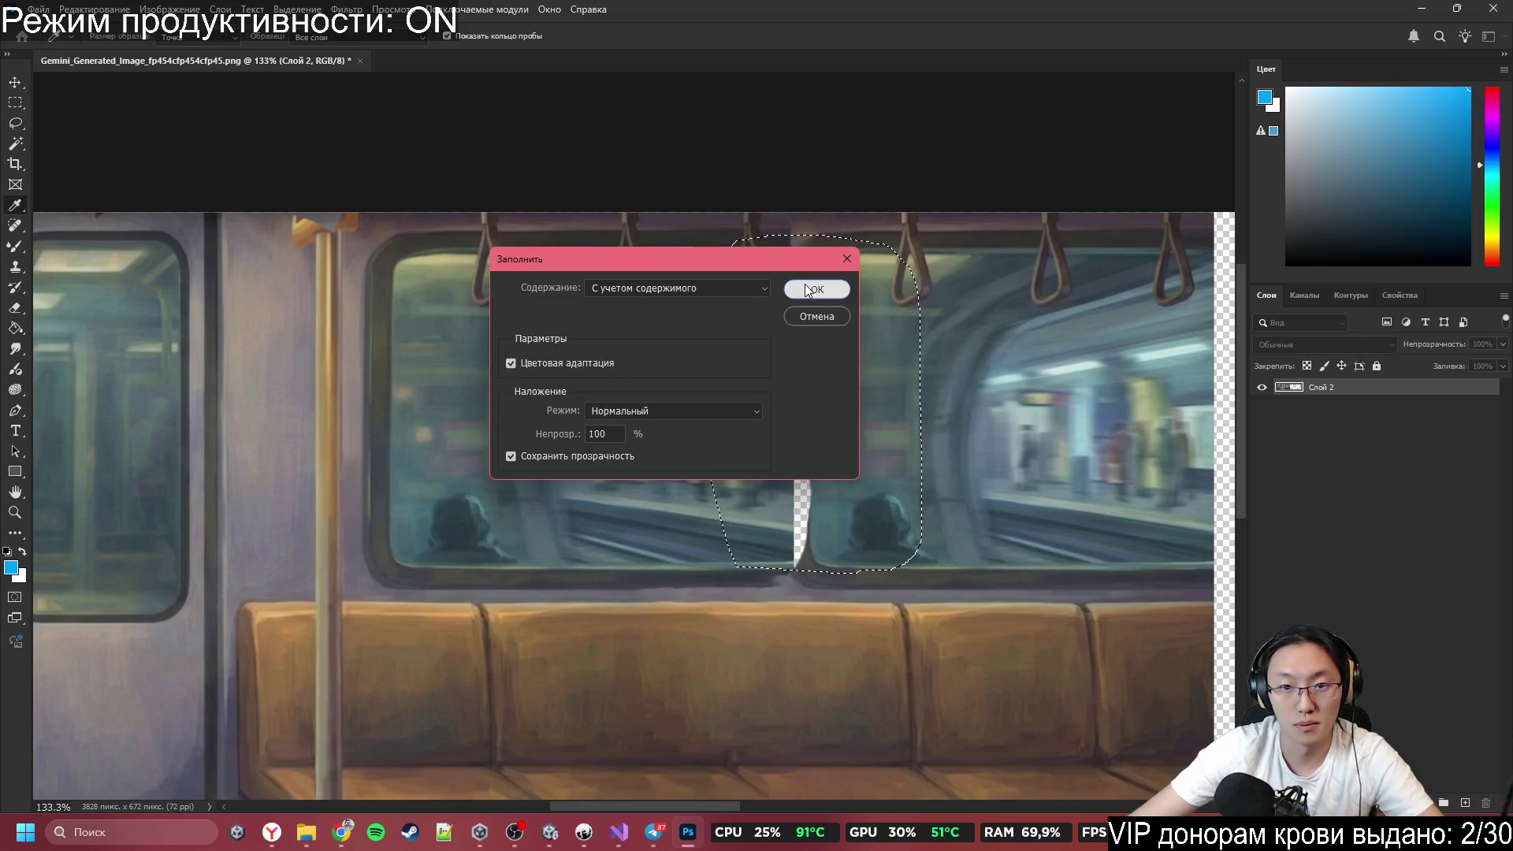
{"action": "left_click", "coordinate": [808, 291]}
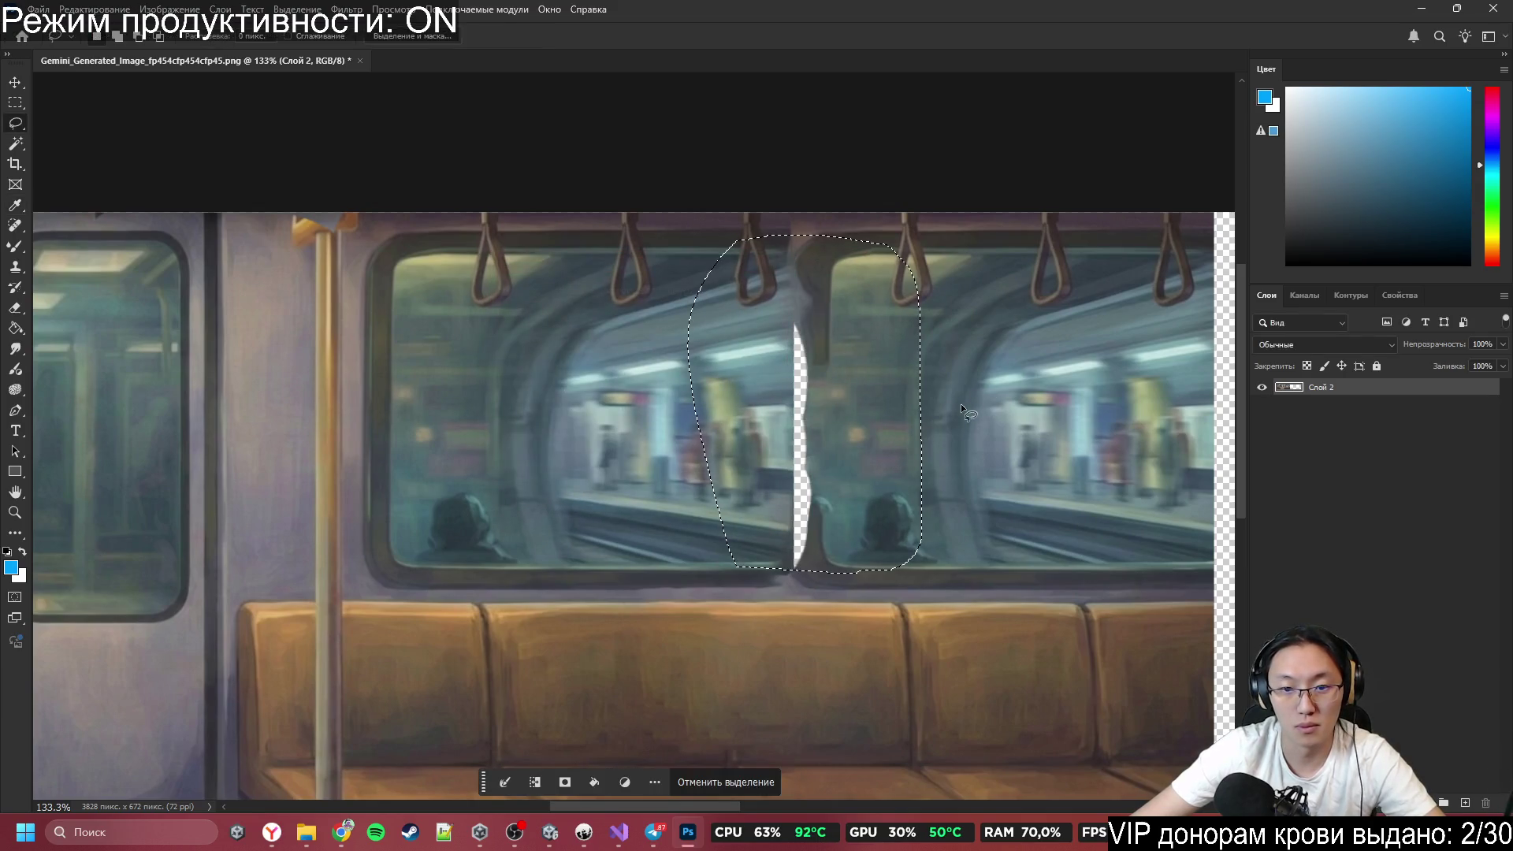
{"action": "key", "text": "ctrl+d"}
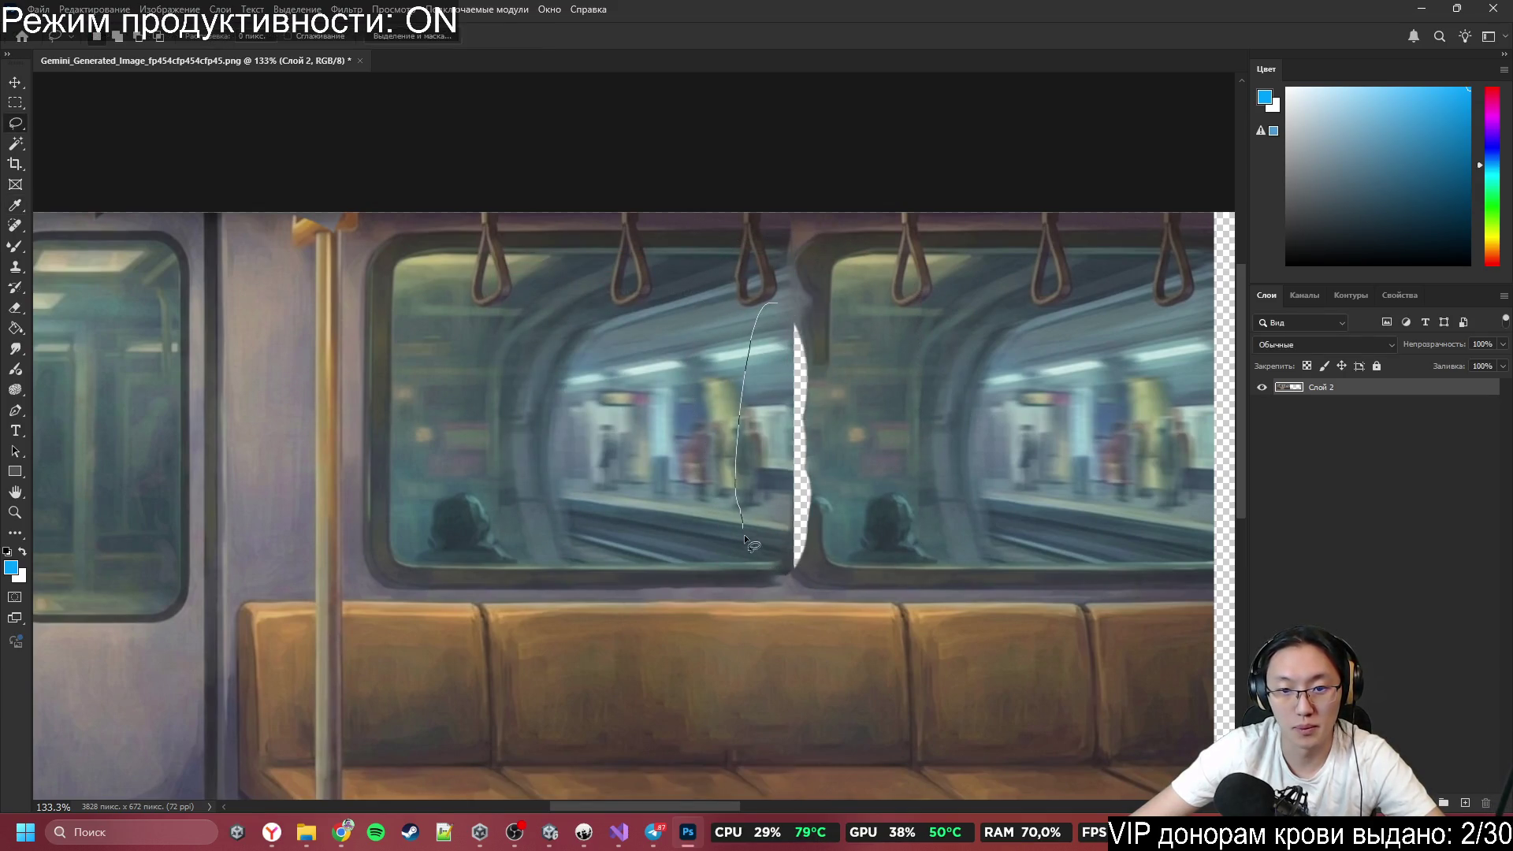
Copy a window glass strip to a new layer, place it below Слой 2, nudge it 8 px down, and merge.
{"action": "left_click_drag", "start_coordinate": [782, 522], "coordinate": [806, 490]}
{"action": "key", "text": "ctrl+j"}
{"action": "left_click_drag", "start_coordinate": [1313, 402], "coordinate": [1313, 492]}
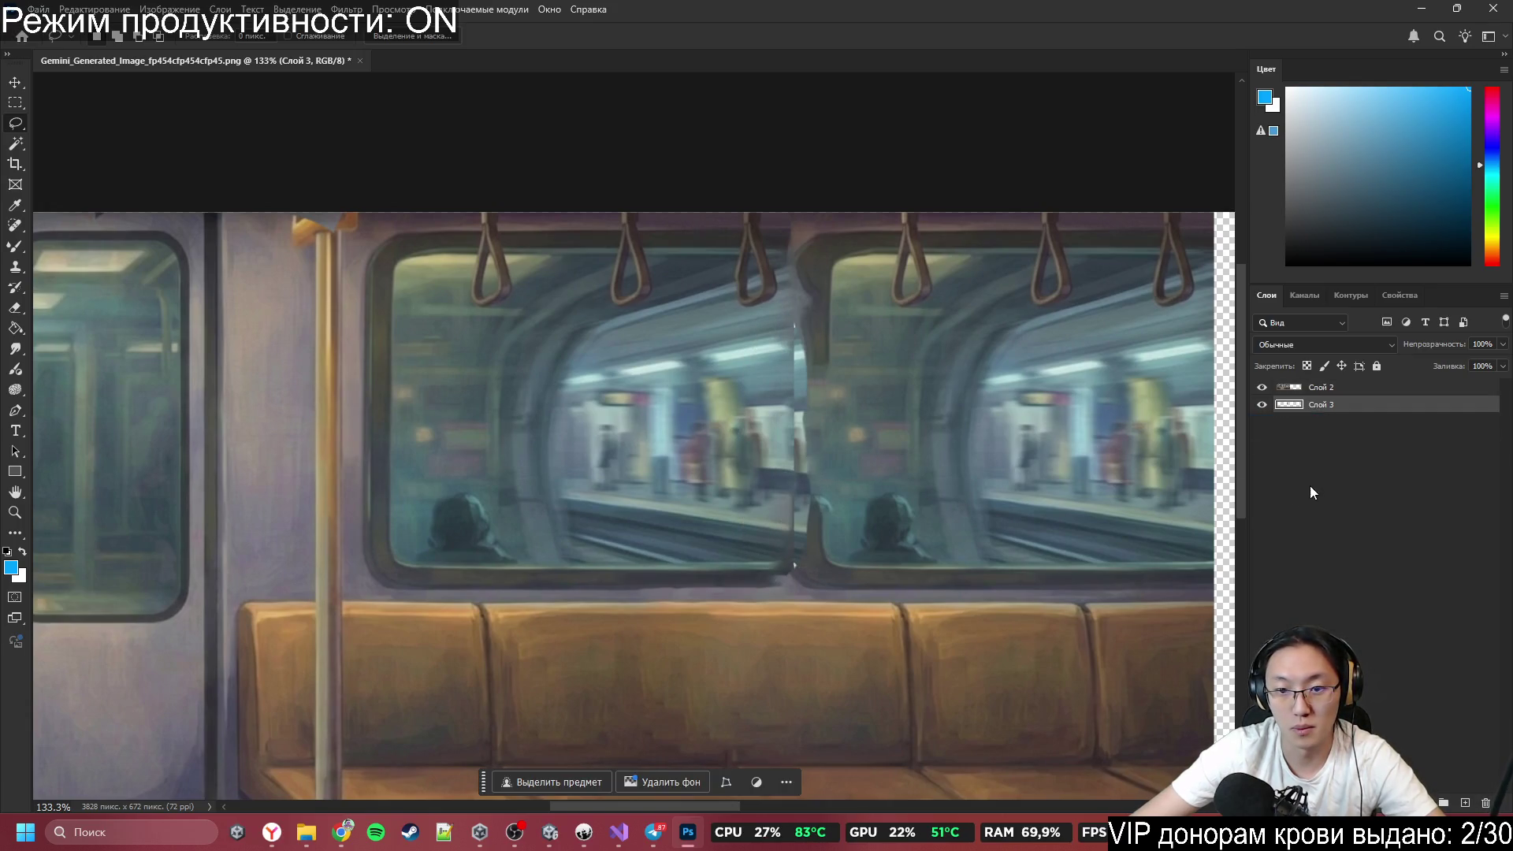
{"action": "left_click_drag", "start_coordinate": [812, 504], "coordinate": [798, 500]}
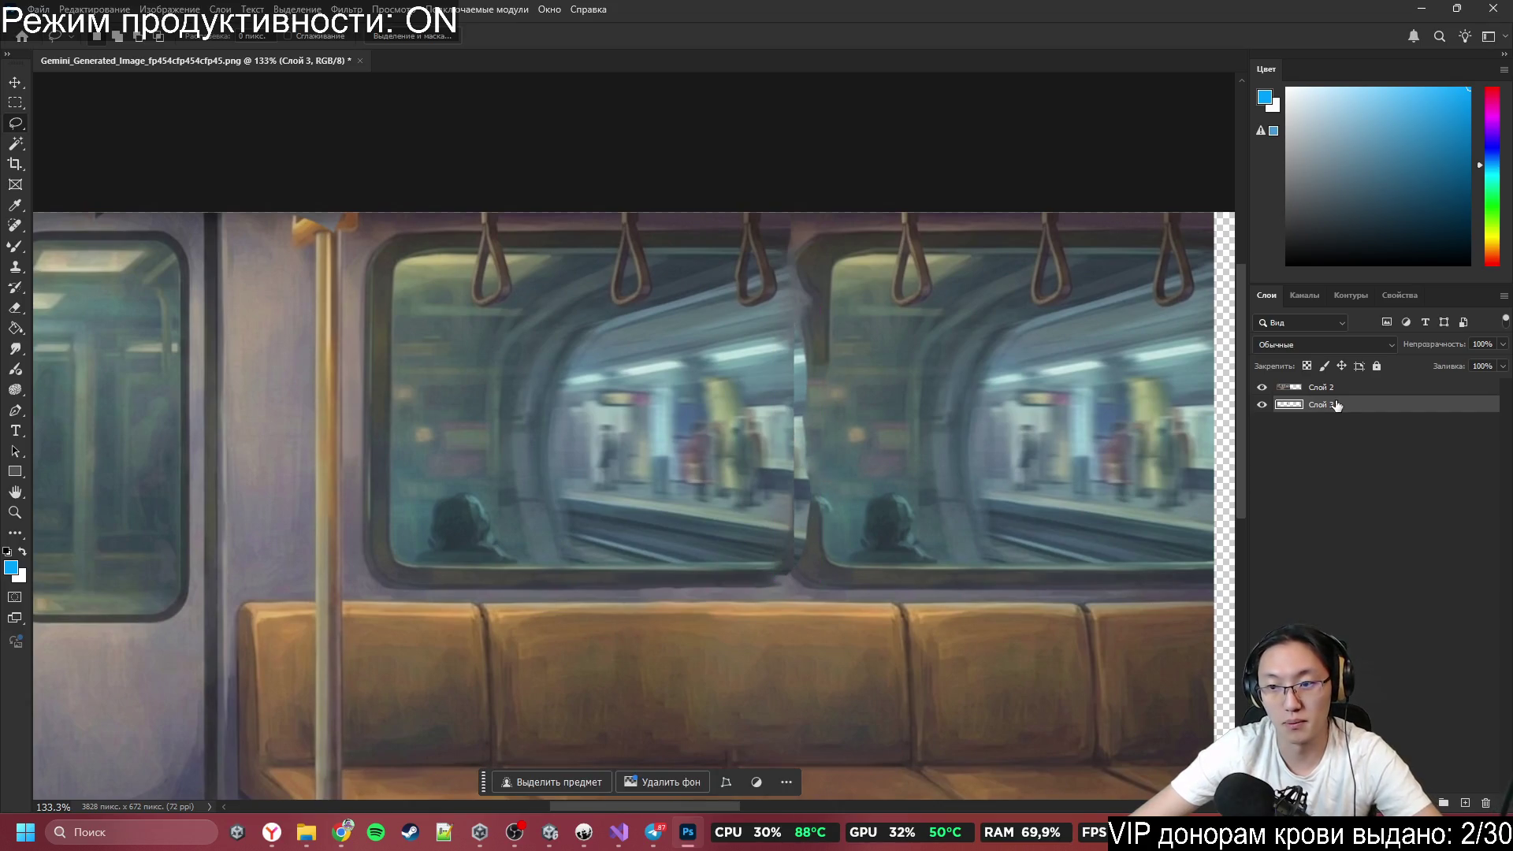
{"action": "key", "text": "ctrl+e"}
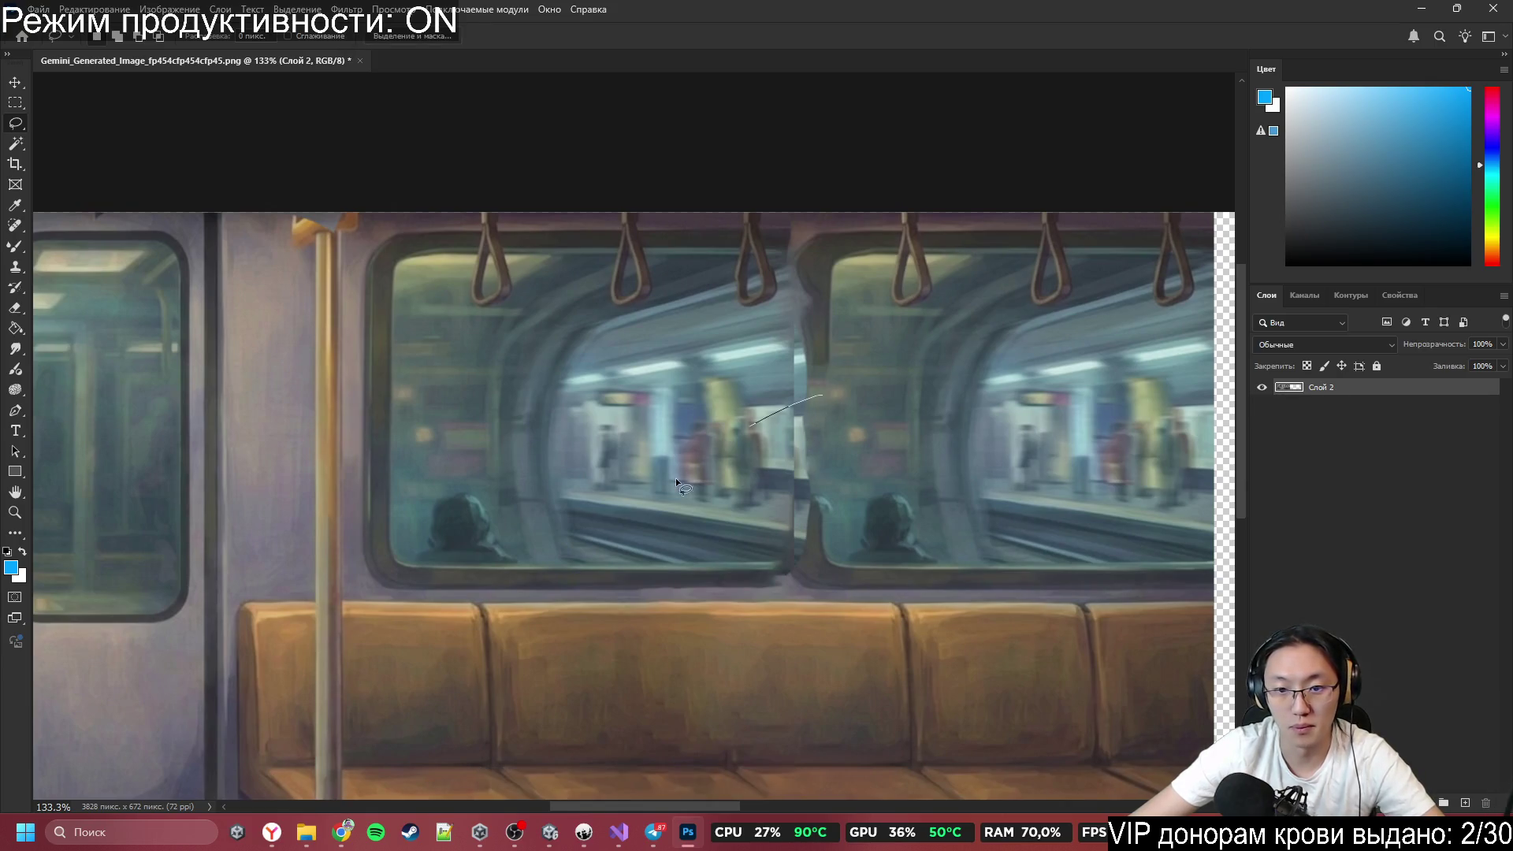
Content-aware fill the lower part of the window seam.
{"action": "left_click_drag", "start_coordinate": [866, 599], "coordinate": [896, 525]}
{"action": "key", "text": "shift+BackSpace"}
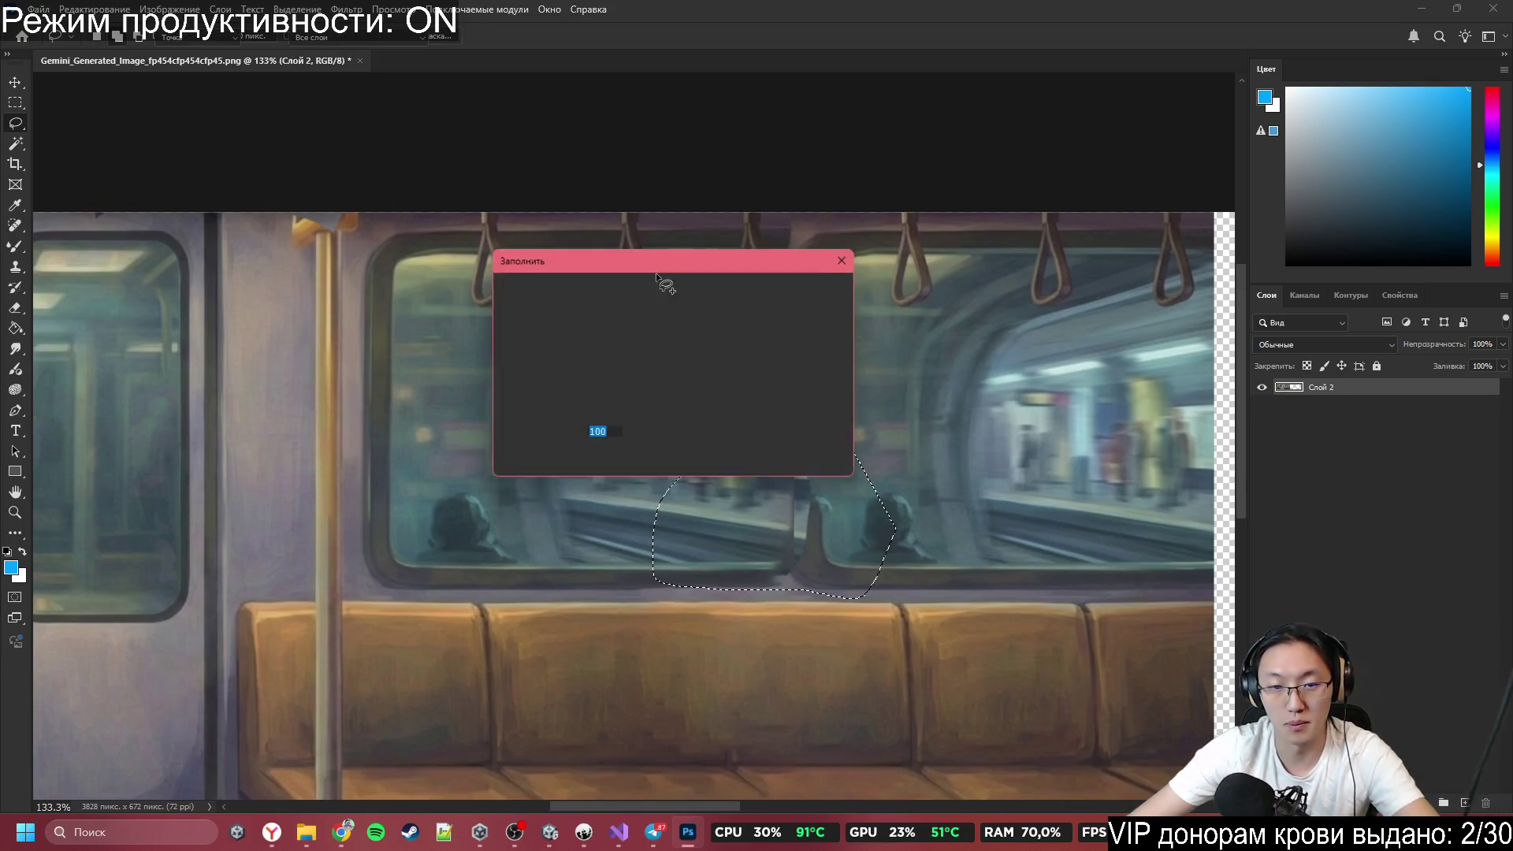
{"action": "left_click", "coordinate": [810, 293]}
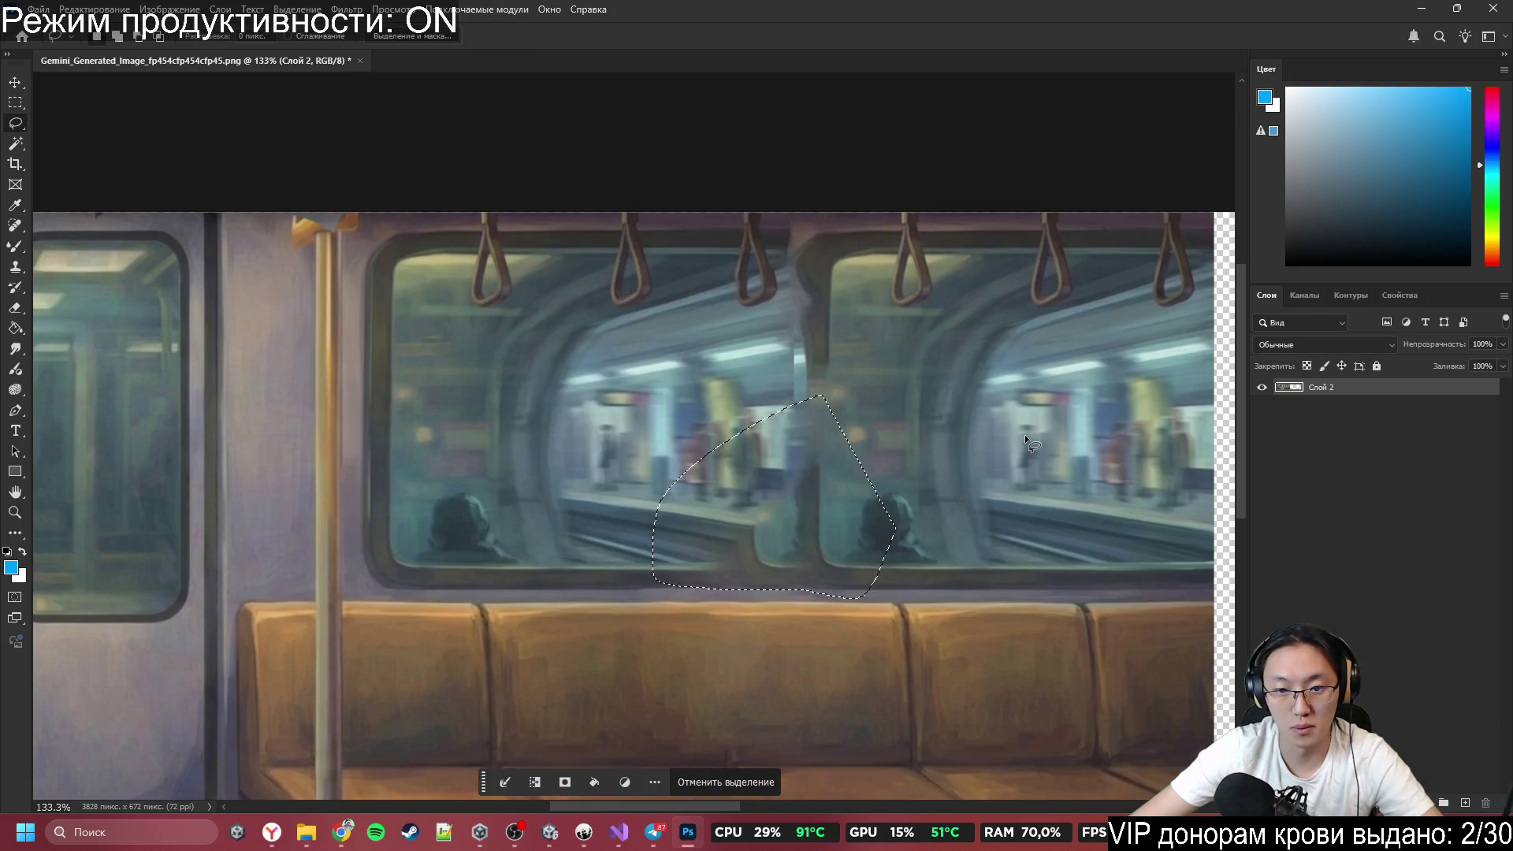
{"action": "key", "text": "ctrl+d"}
{"action": "scroll", "coordinate": [860, 449], "scroll_direction": "up", "scroll_amount": 3}
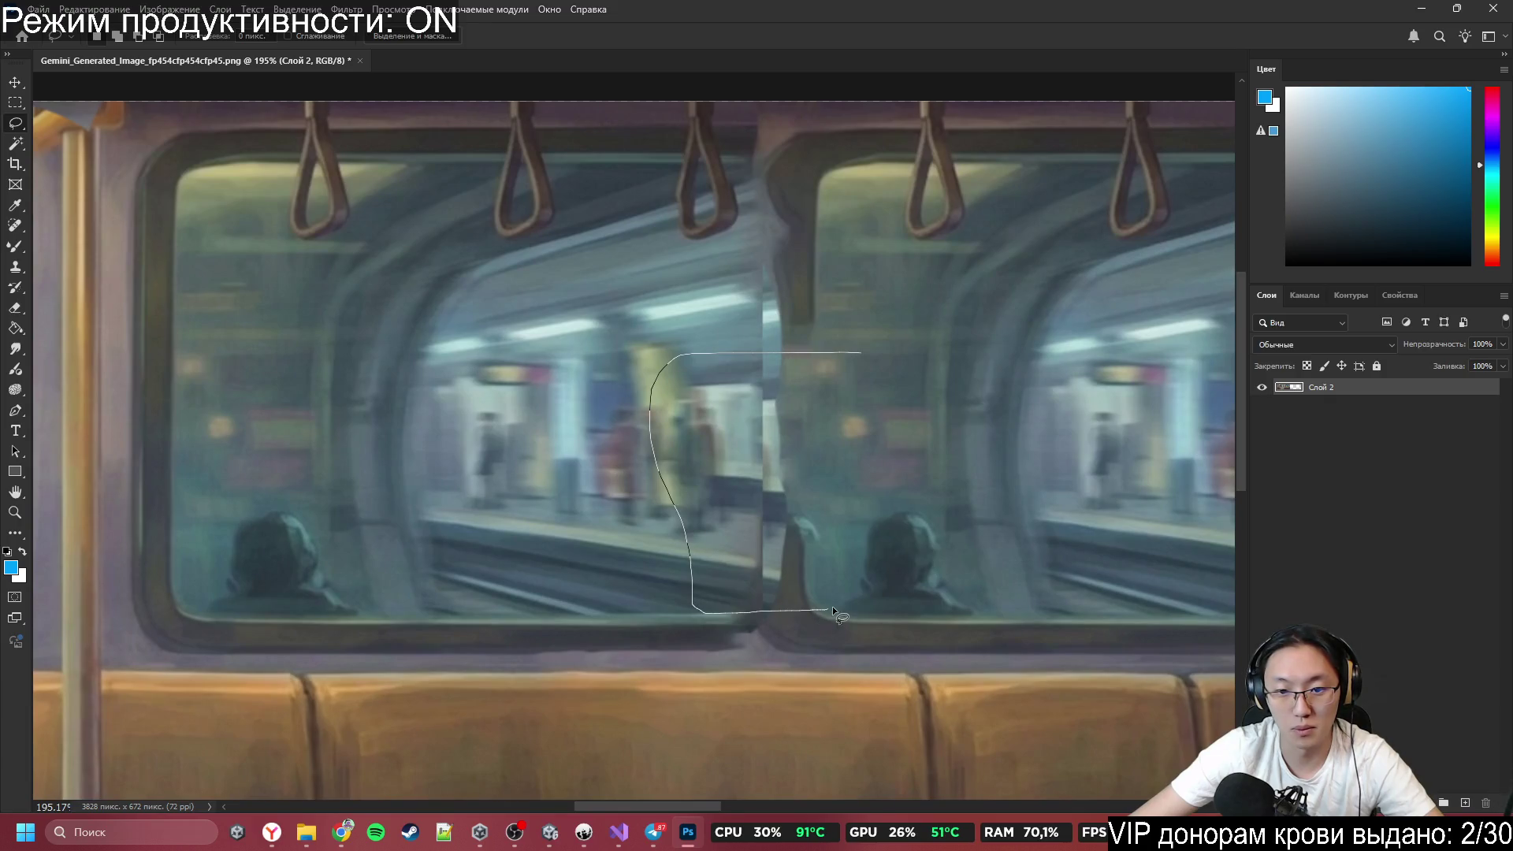
Content-aware fill the remaining seam inside the window.
{"action": "left_click_drag", "start_coordinate": [832, 606], "coordinate": [844, 474]}
{"action": "key", "text": "shift+BackSpace"}
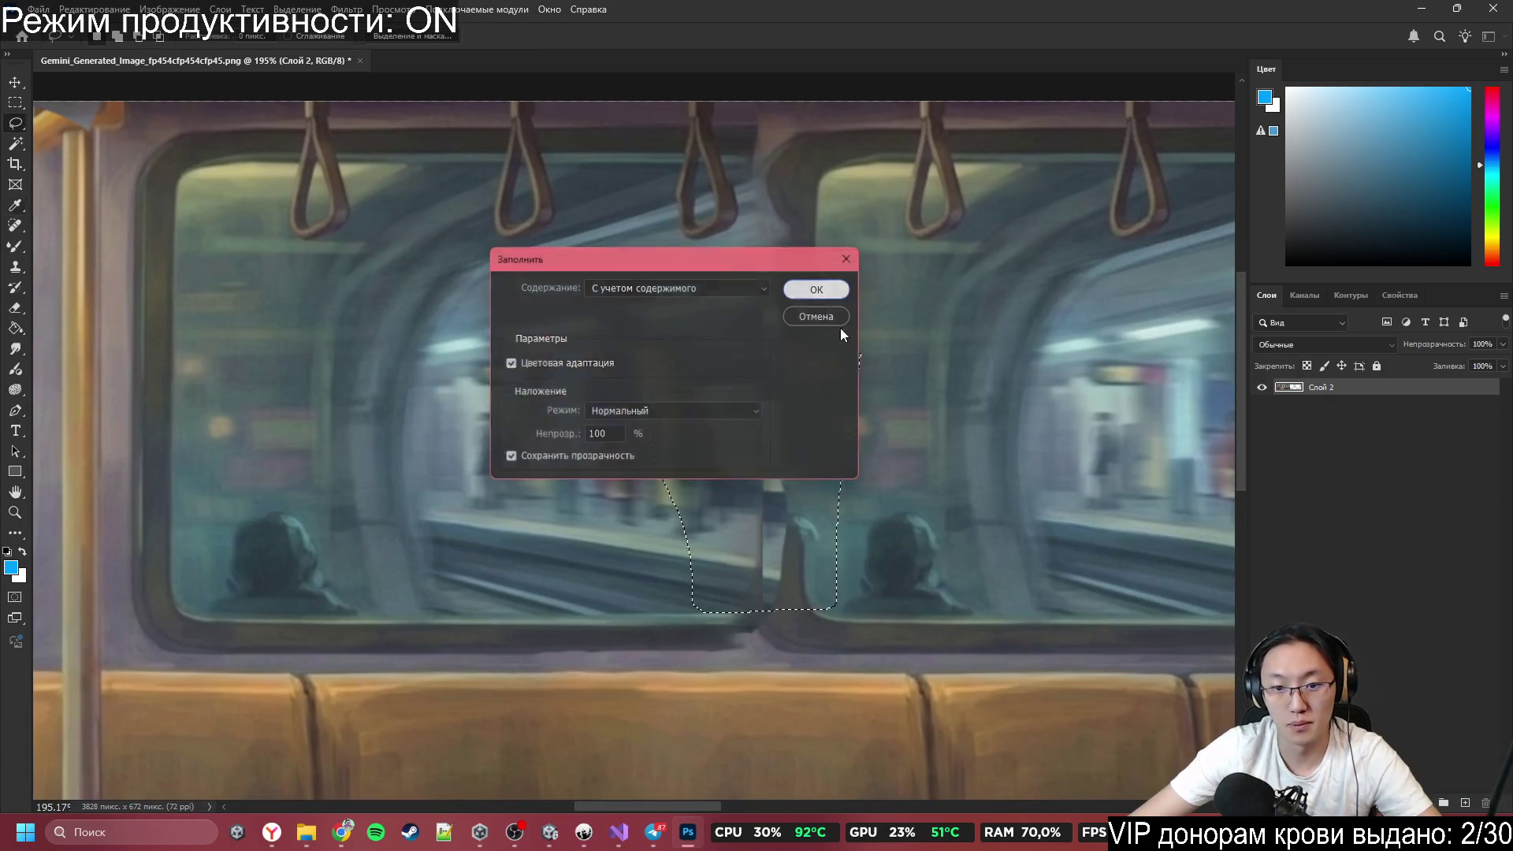
{"action": "key", "text": "Return"}
{"action": "key", "text": "ctrl+d"}
{"action": "scroll", "coordinate": [867, 449], "scroll_direction": "up", "scroll_amount": 3}
Outline the last mismatched seam area above and content-aware fill it.
{"action": "left_click_drag", "start_coordinate": [871, 494], "coordinate": [862, 347]}
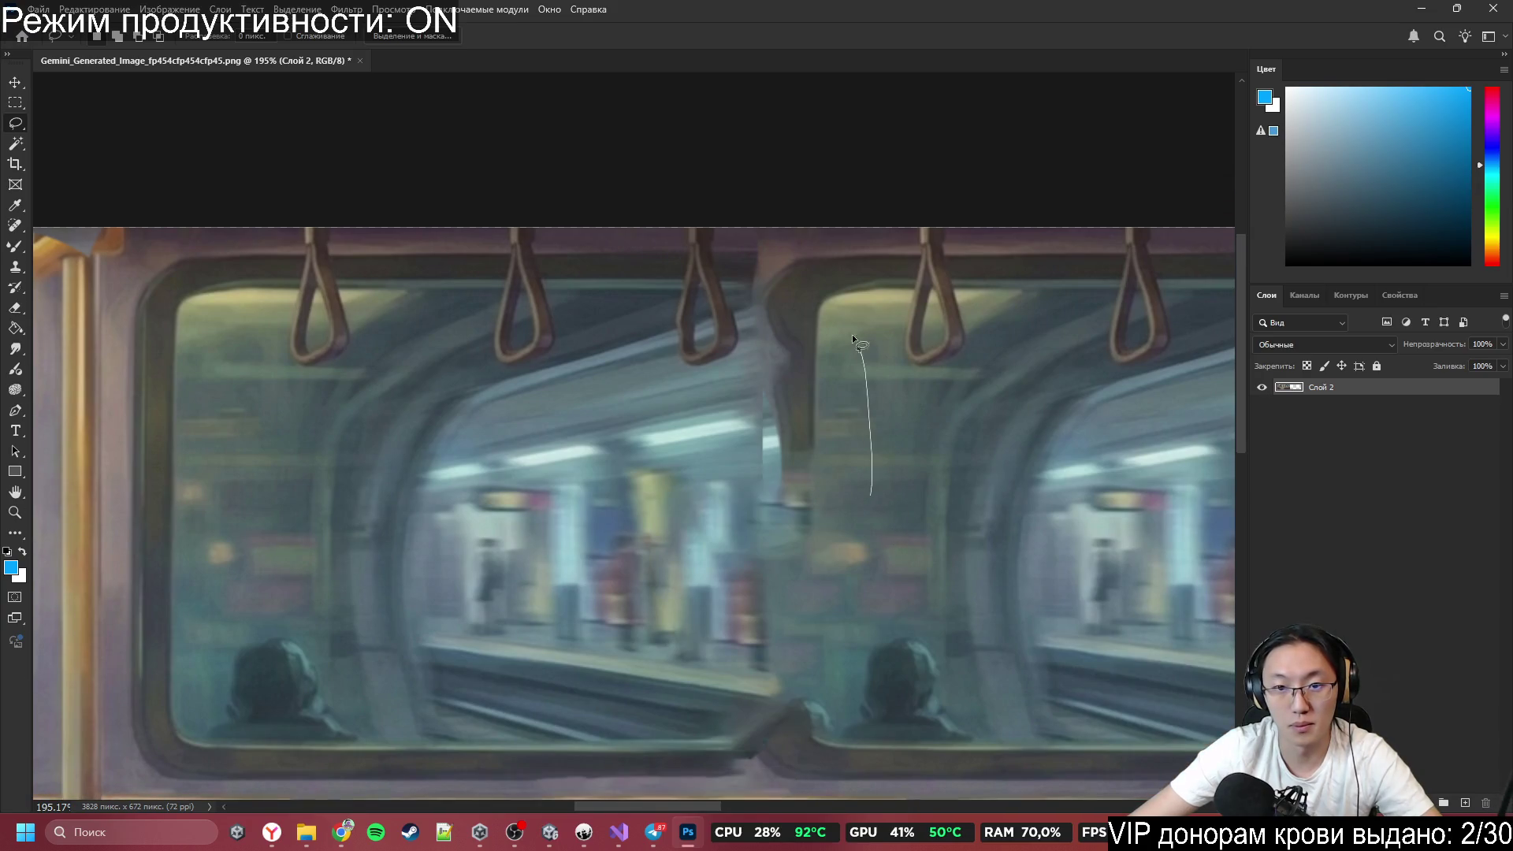
{"action": "left_click_drag", "start_coordinate": [872, 523], "coordinate": [870, 520]}
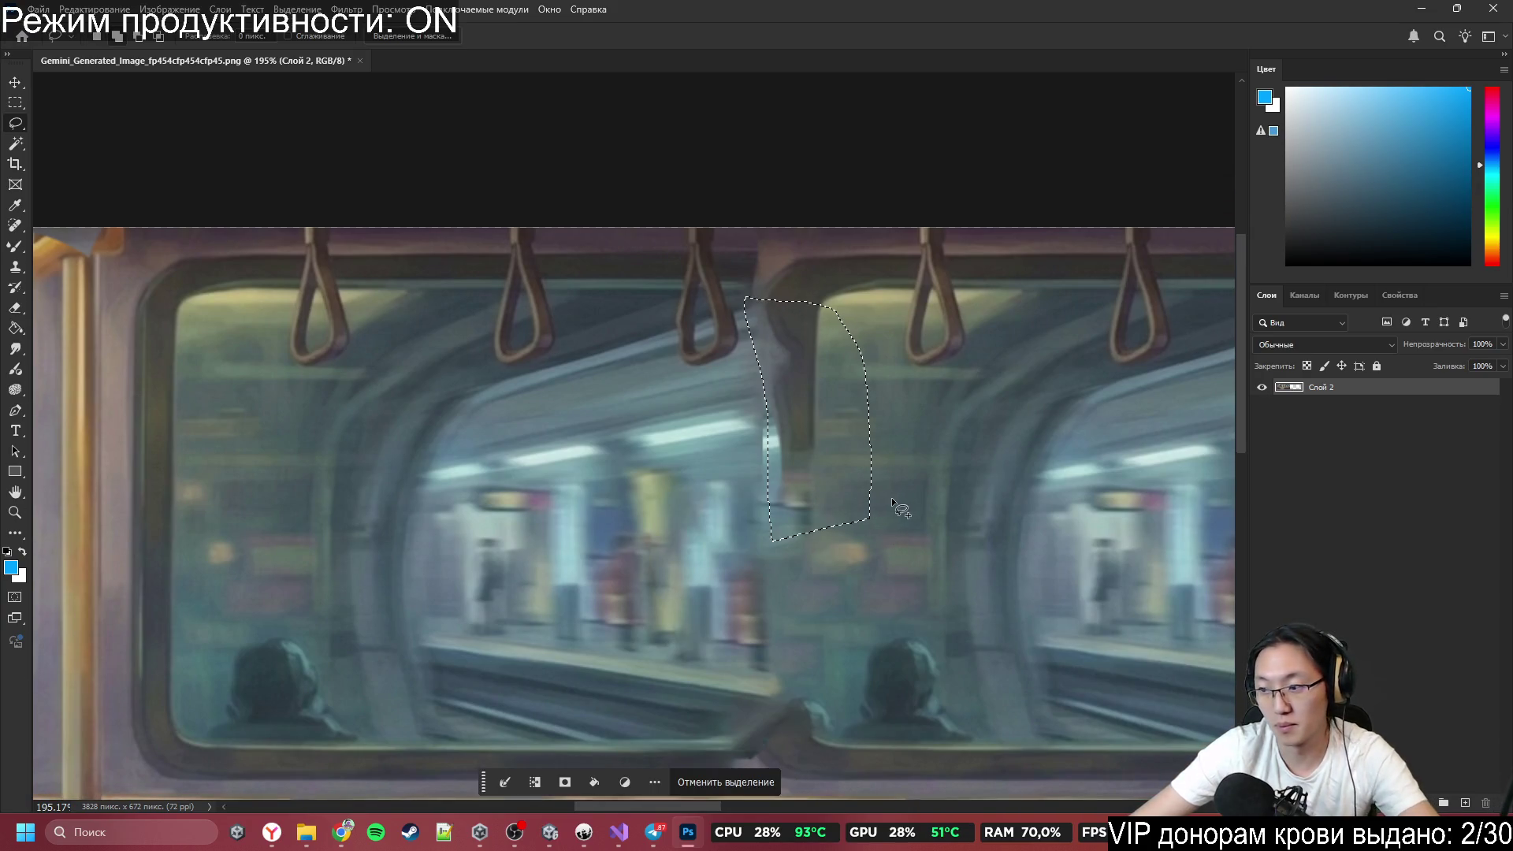
{"action": "key", "text": "shift+BackSpace"}
{"action": "left_click", "coordinate": [820, 289]}
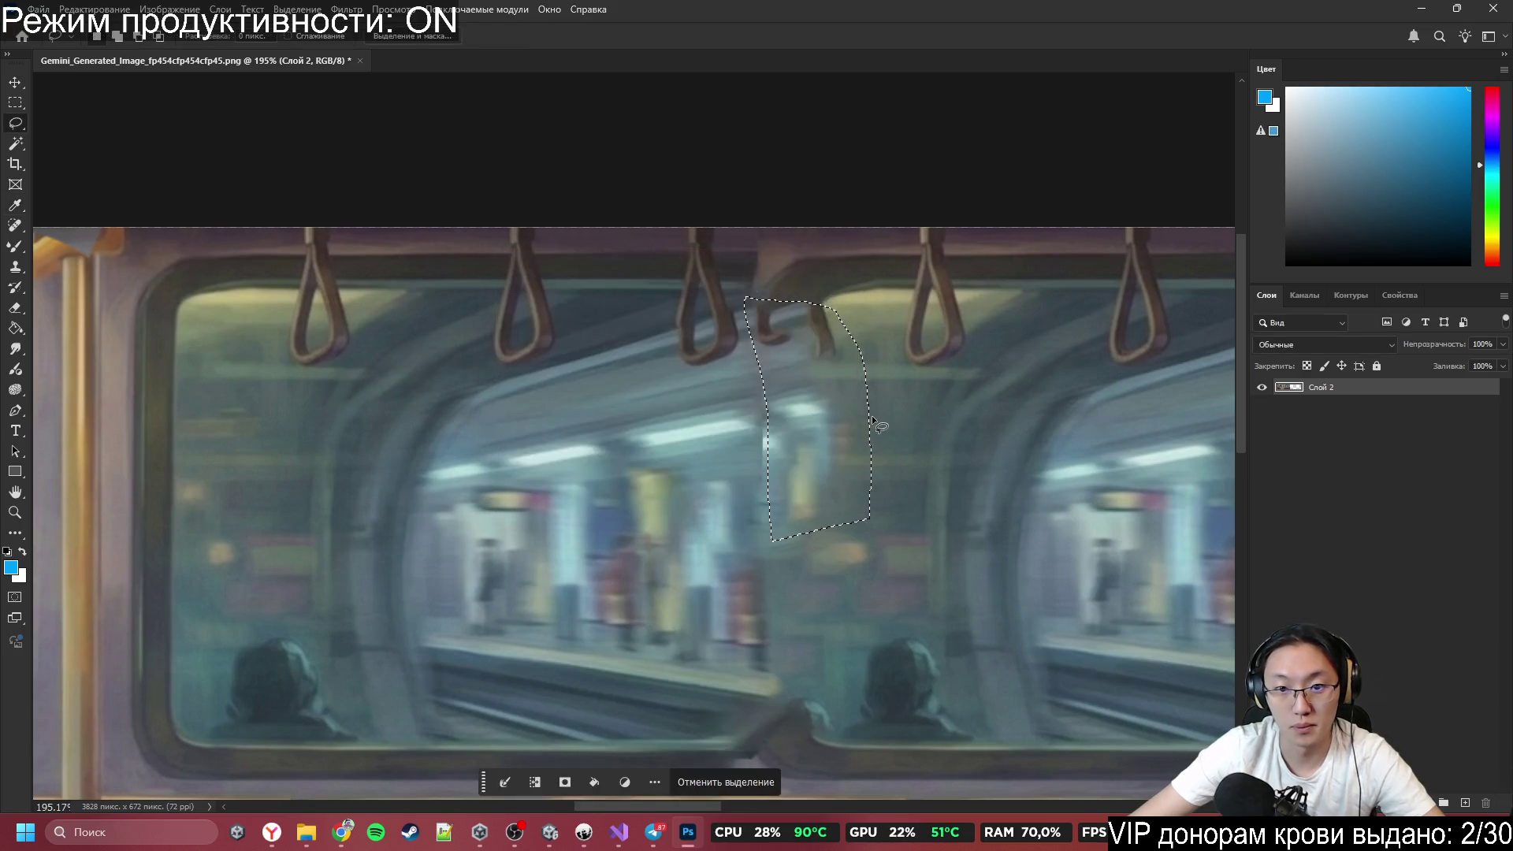
{"action": "key", "text": "ctrl+d"}
{"action": "scroll", "coordinate": [939, 390], "scroll_direction": "down", "scroll_amount": 5}
Content-aware fill the seated figure on the left and its leftover shadow at the sill.
{"action": "scroll", "coordinate": [930, 457], "scroll_direction": "up", "scroll_amount": 5}
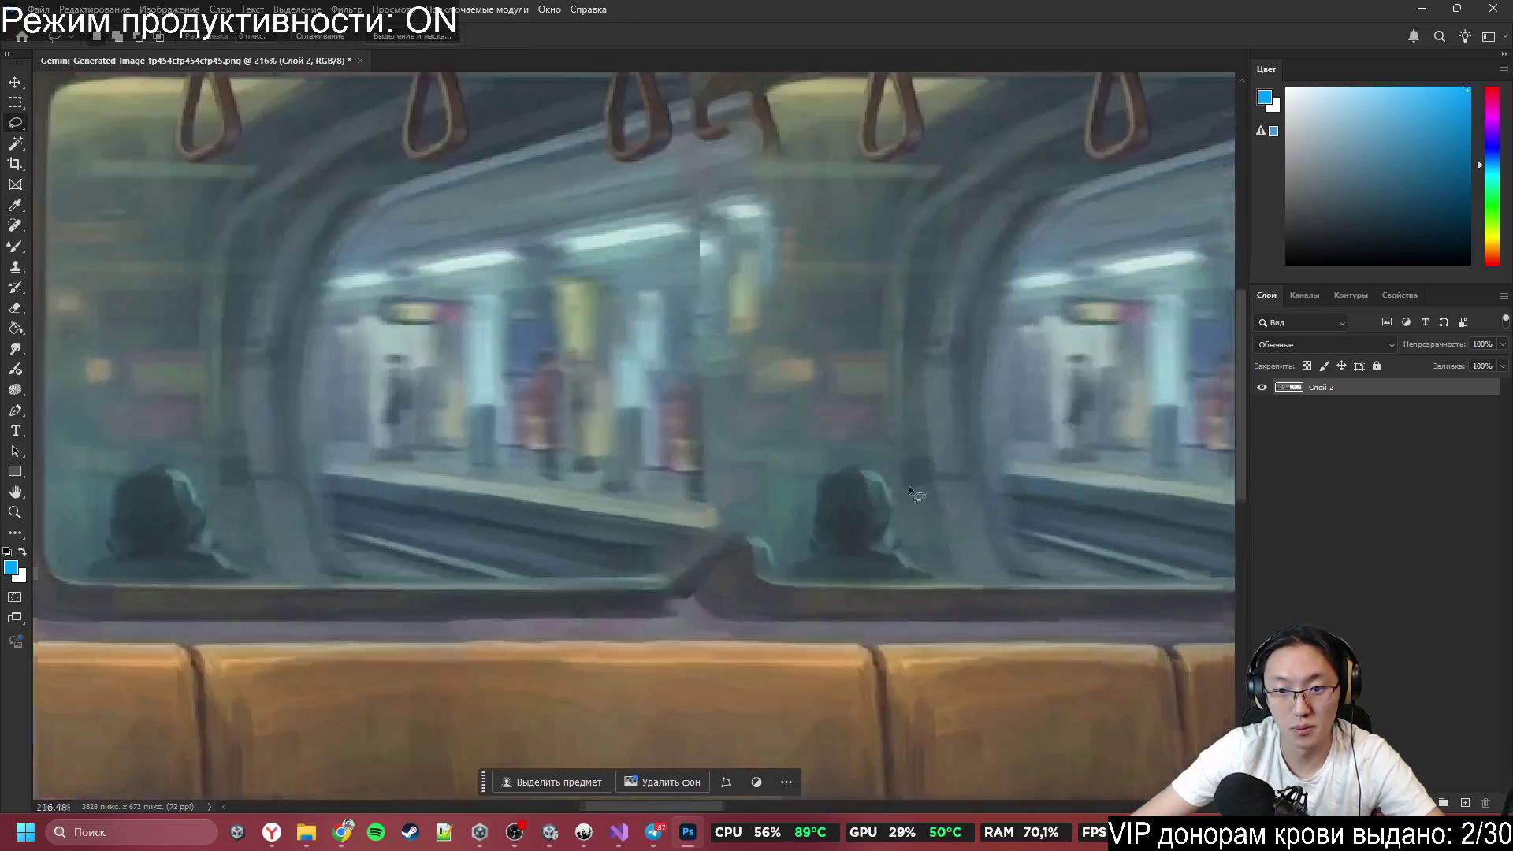
{"action": "left_click_drag", "start_coordinate": [906, 458], "coordinate": [624, 578]}
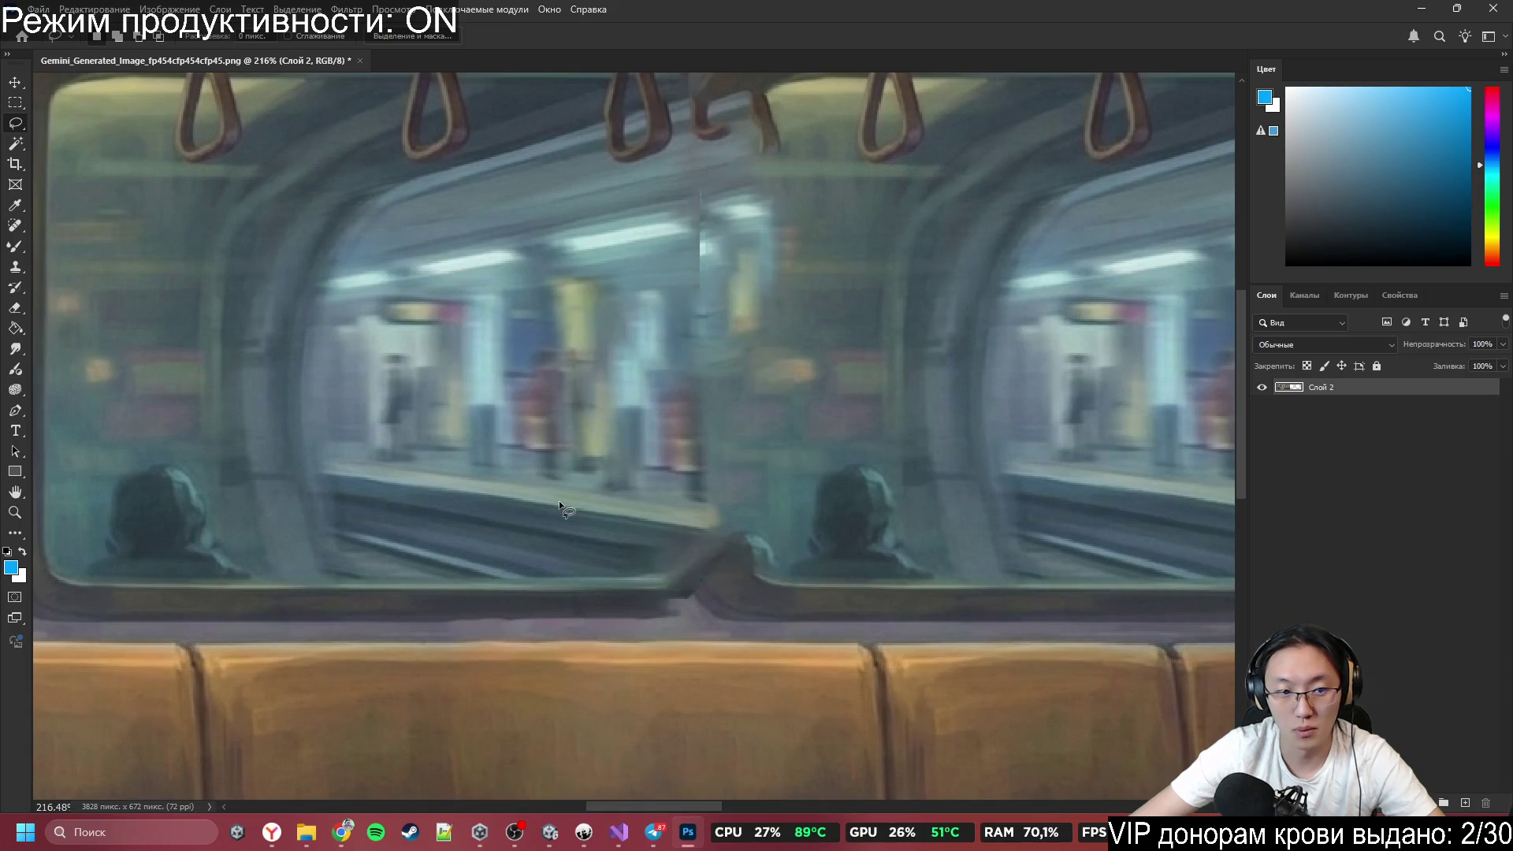
{"action": "scroll", "coordinate": [559, 500], "scroll_direction": "left", "scroll_amount": 5}
{"action": "left_click_drag", "start_coordinate": [332, 465], "coordinate": [433, 461]}
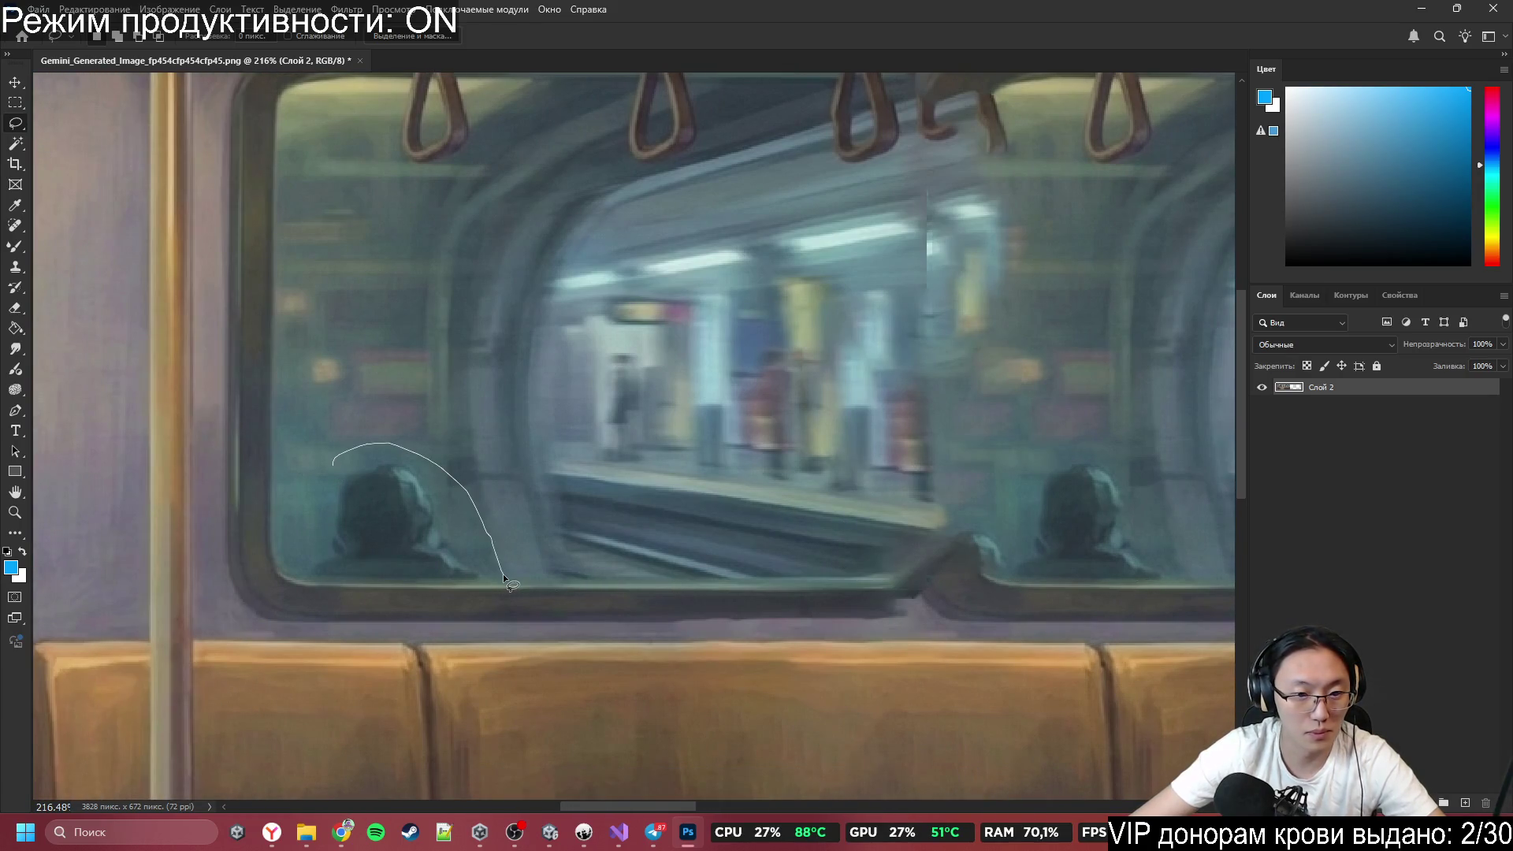
{"action": "left_click_drag", "start_coordinate": [322, 580], "coordinate": [311, 456]}
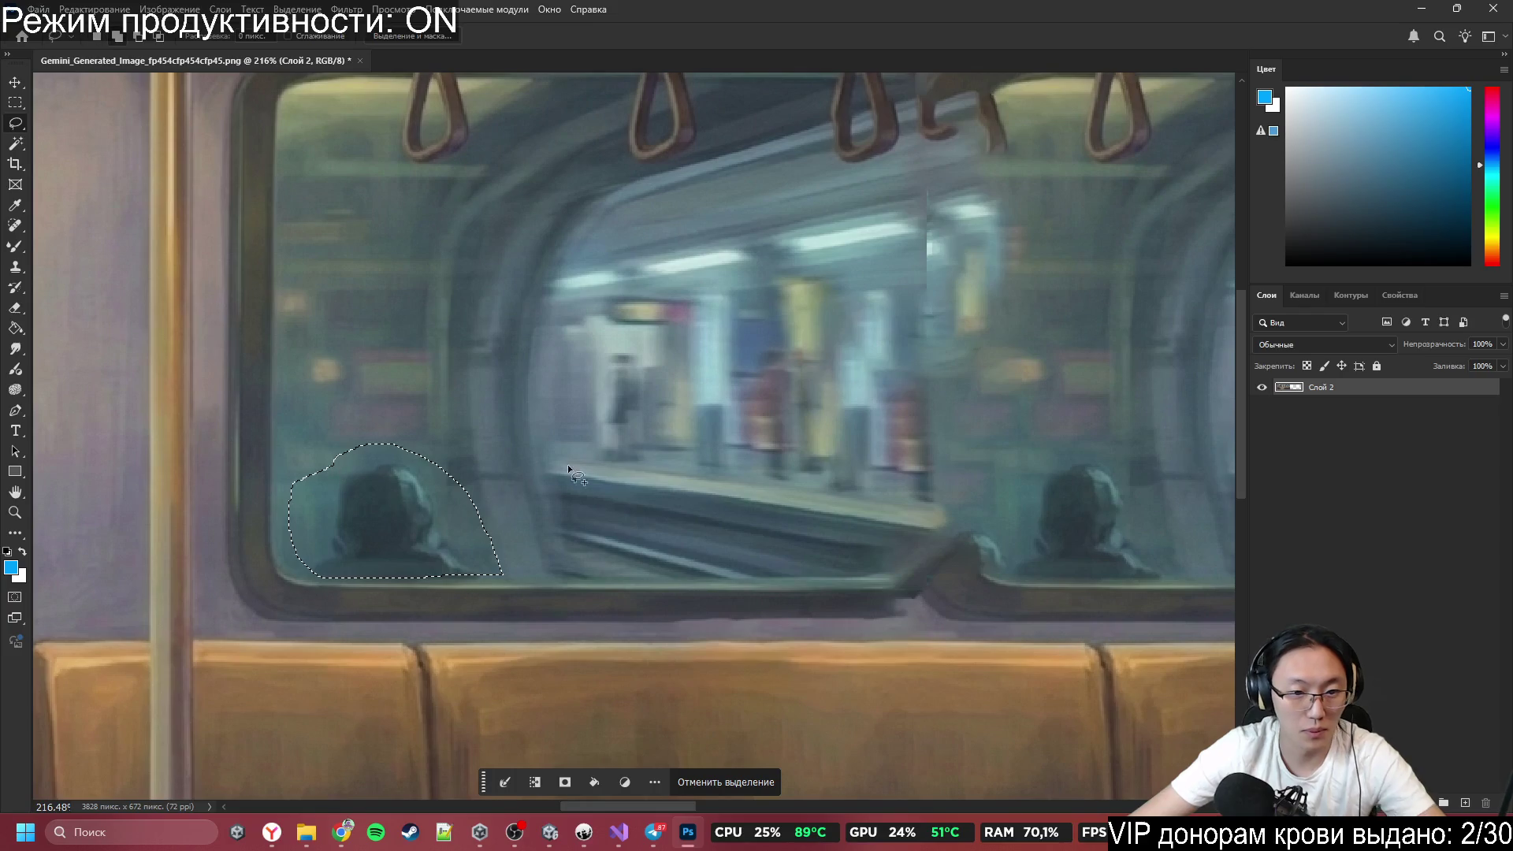
{"action": "key", "text": "shift+BackSpace"}
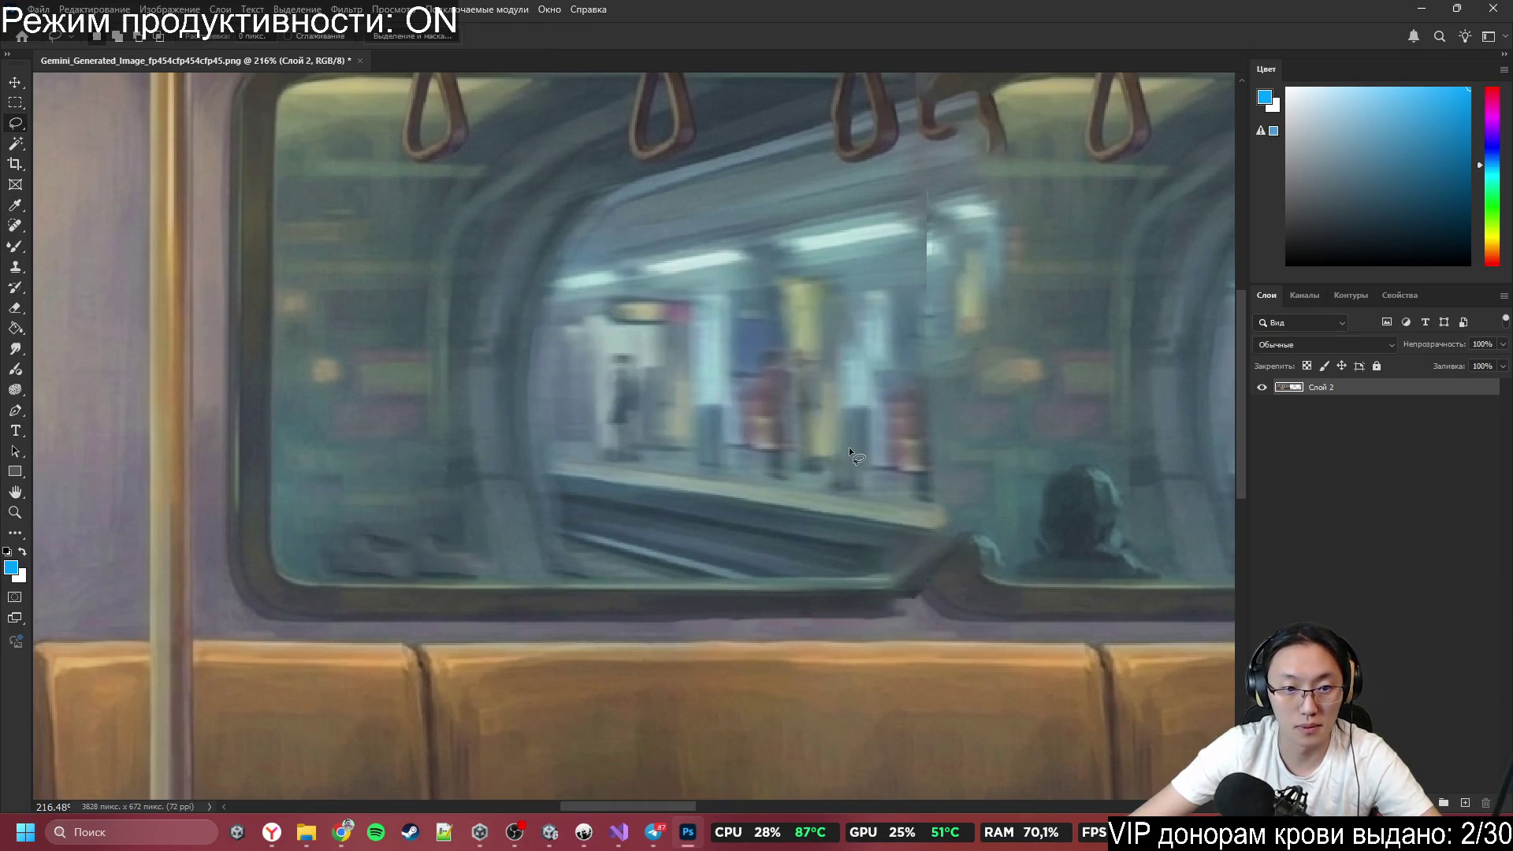
{"action": "left_click_drag", "start_coordinate": [351, 517], "coordinate": [341, 570]}
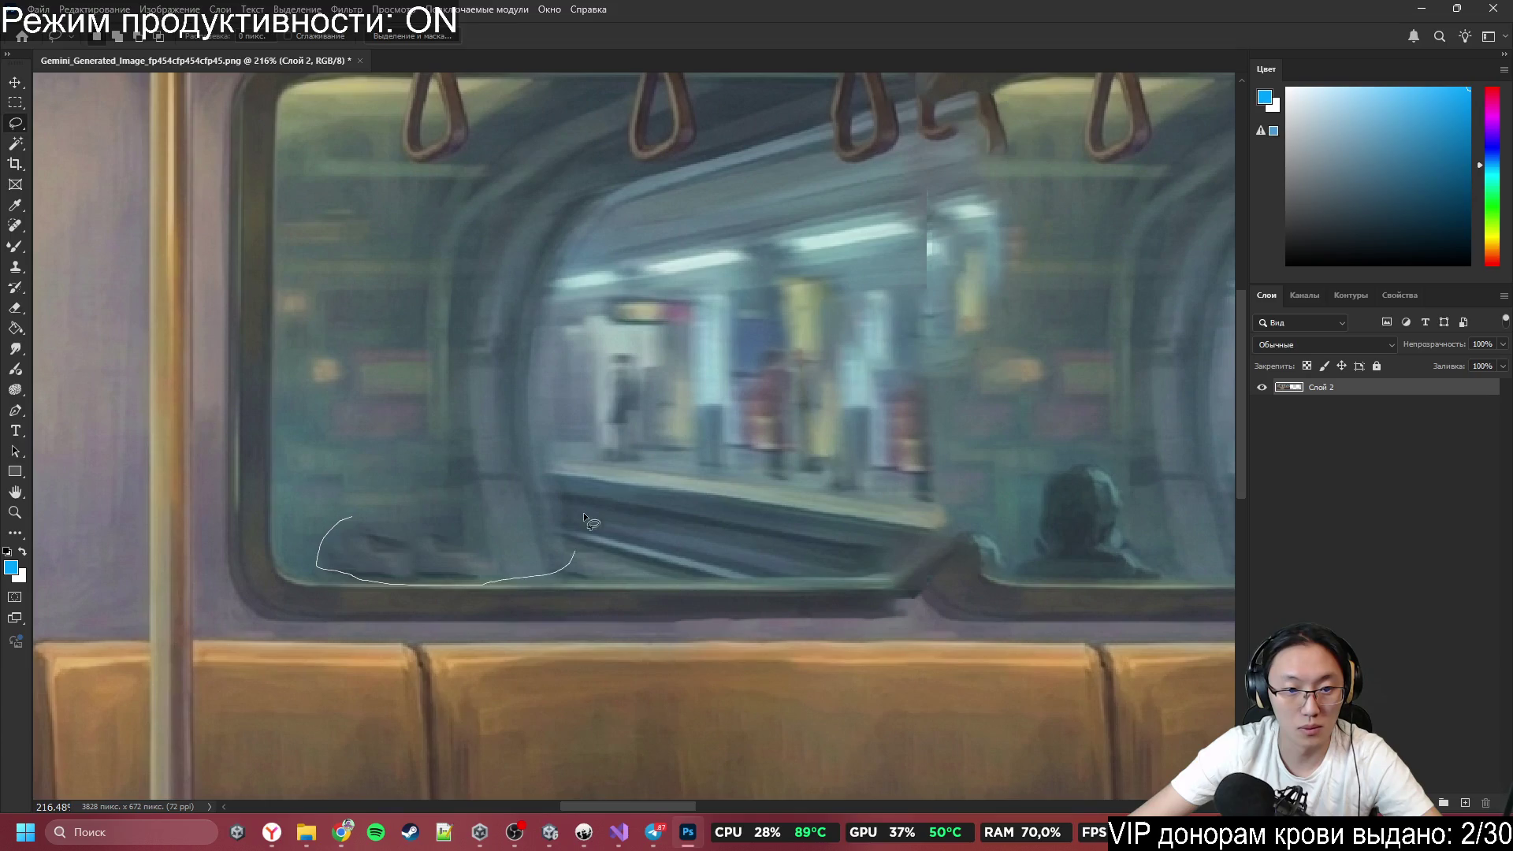
{"action": "left_click_drag", "start_coordinate": [583, 512], "coordinate": [583, 508]}
{"action": "key", "text": "shift+BackSpace"}
{"action": "left_click", "coordinate": [830, 291]}
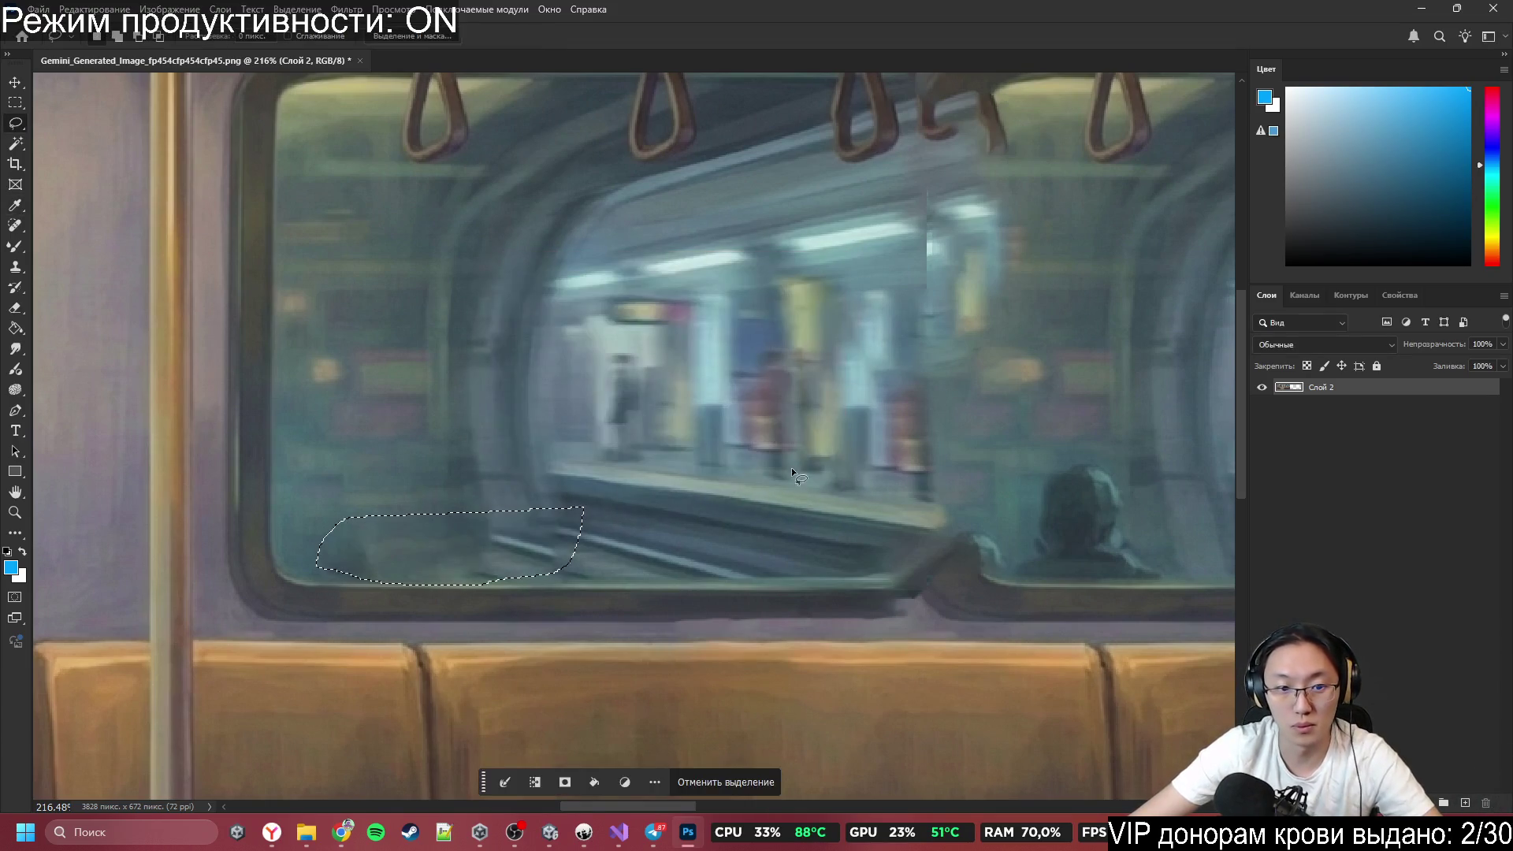
Content-aware fill the seated figure in the window centre, then deselect.
{"action": "scroll", "coordinate": [792, 467], "scroll_direction": "down", "scroll_amount": 3}
{"action": "mouse_move", "coordinate": [579, 577]}
{"action": "left_mouse_down"}
{"action": "mouse_move", "coordinate": [583, 561]}
{"action": "mouse_move", "coordinate": [947, 561]}
{"action": "mouse_move", "coordinate": [947, 581]}
{"action": "left_mouse_up"}
{"action": "key", "text": "shift+BackSpace"}
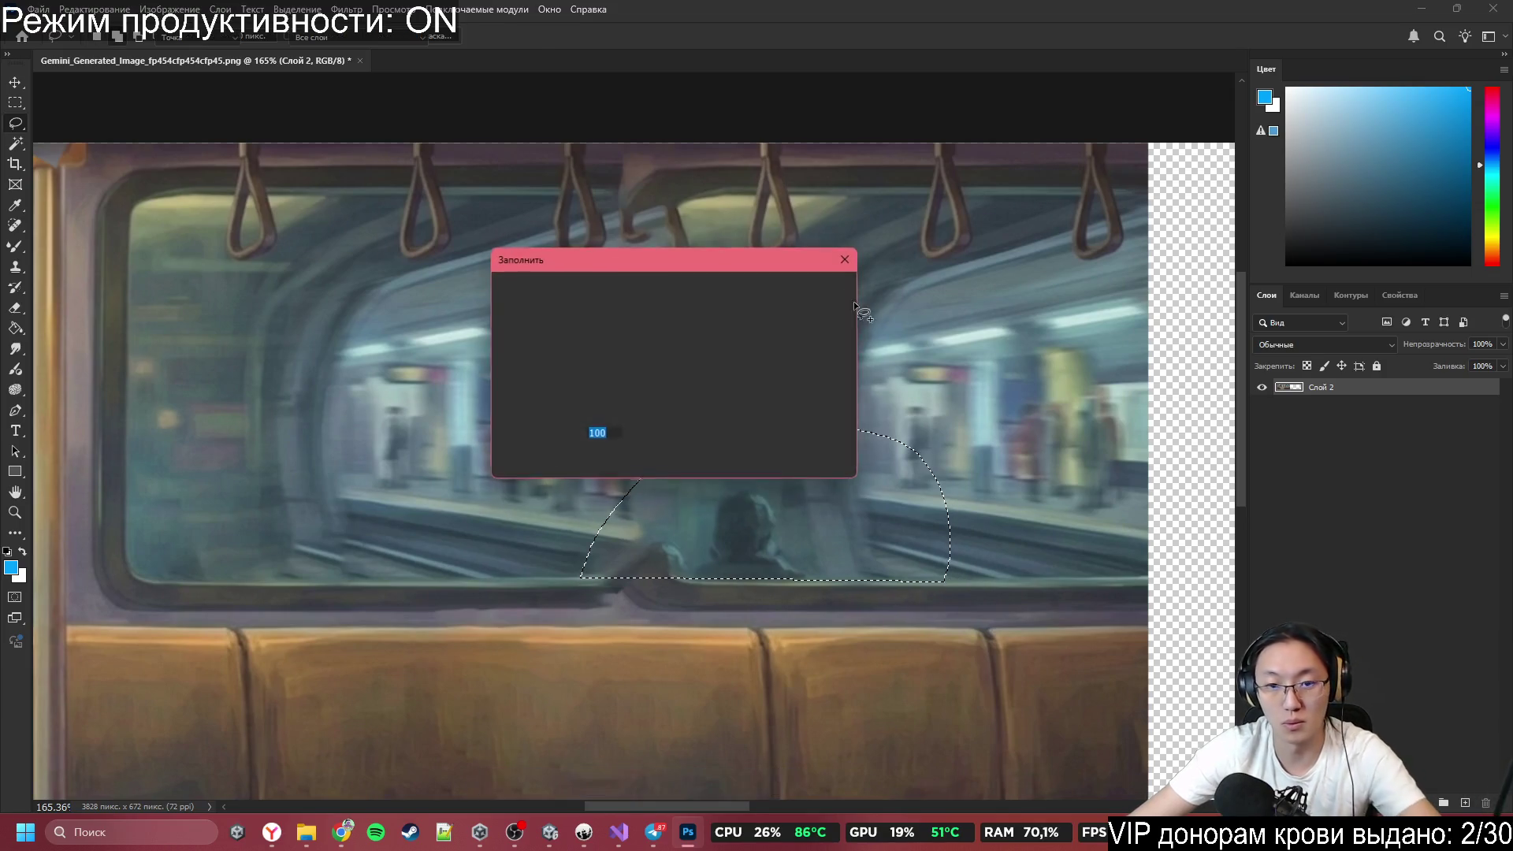
{"action": "left_click", "coordinate": [819, 293]}
{"action": "key", "text": "ctrl+d"}
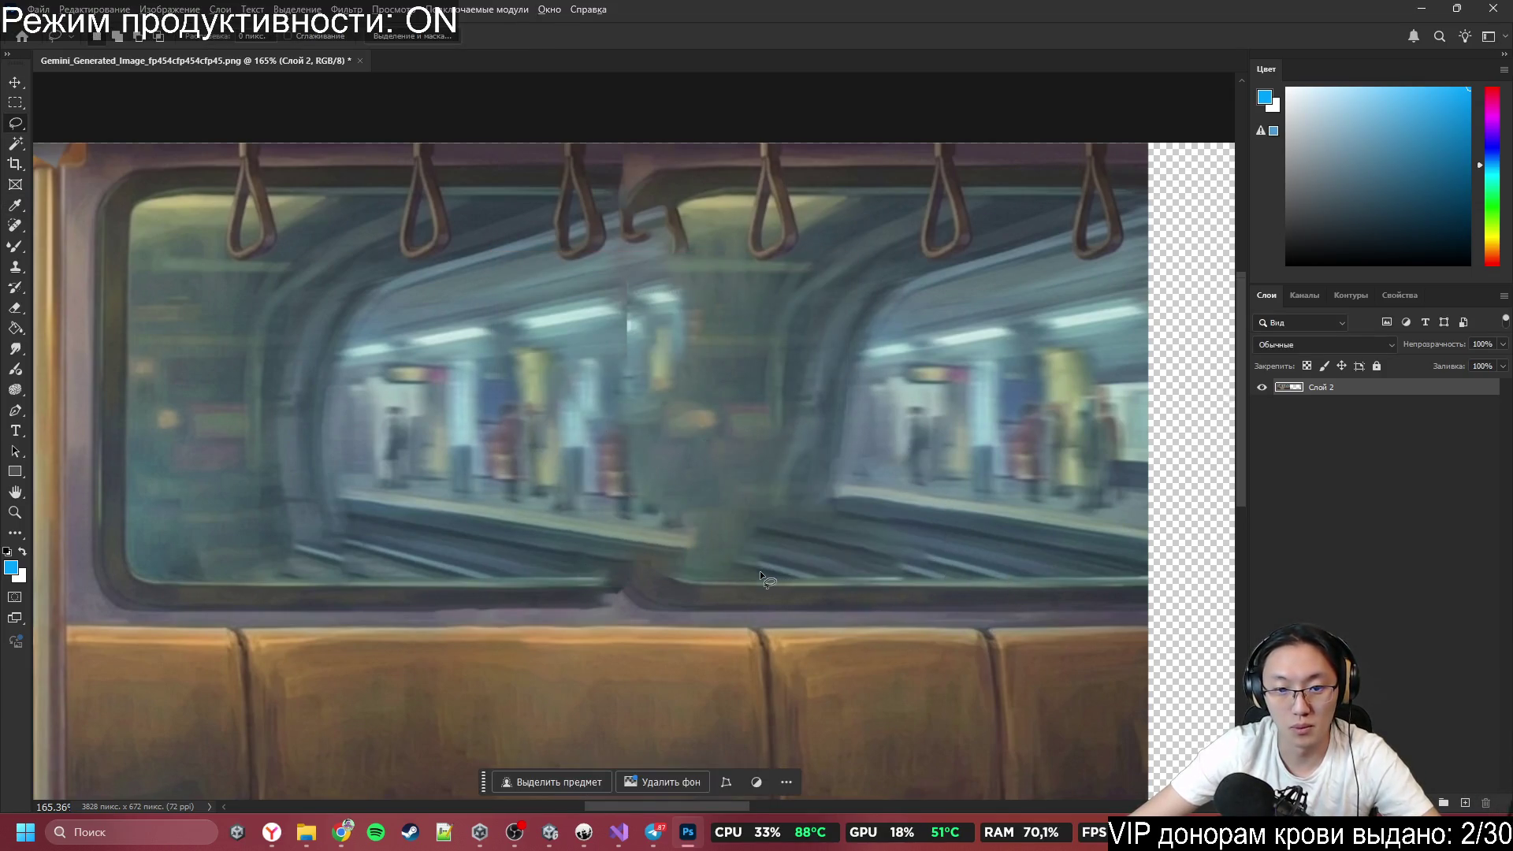
{"action": "scroll", "coordinate": [759, 571], "scroll_direction": "up", "scroll_amount": 4}
Clone rail texture along the track band with a 38 px Clone Stamp brush.
{"action": "key", "text": "s"}
{"action": "right_click", "coordinate": [789, 618], "text": "alt"}
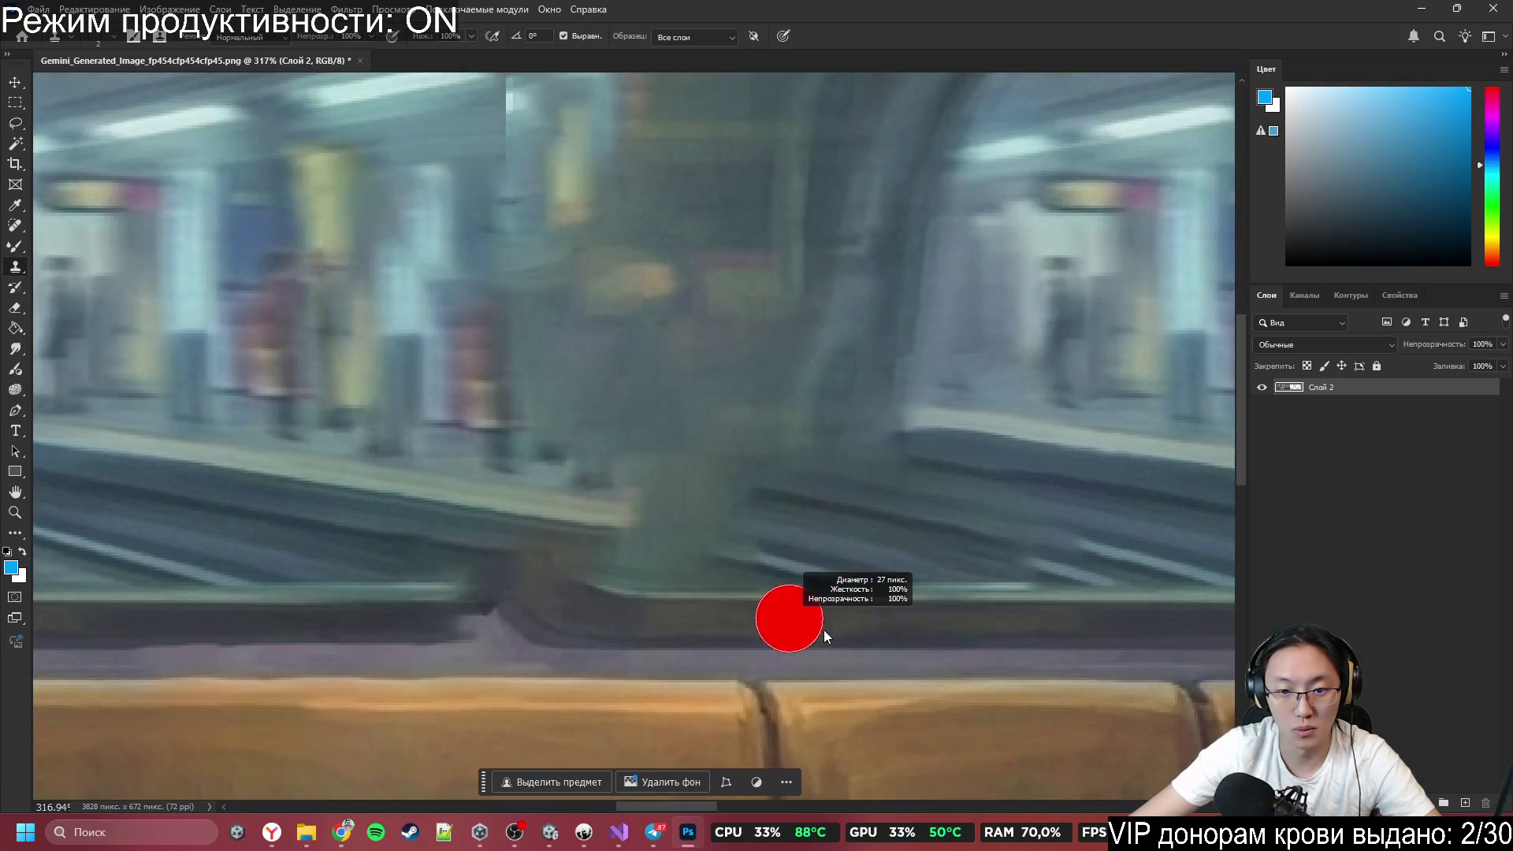
{"action": "left_click_drag", "start_coordinate": [825, 630], "coordinate": [837, 630]}
{"action": "left_click_drag", "start_coordinate": [694, 618], "coordinate": [449, 618]}
{"action": "mouse_move", "coordinate": [629, 610]}
{"action": "left_mouse_down"}
{"action": "mouse_move", "coordinate": [536, 580]}
{"action": "mouse_move", "coordinate": [598, 591]}
{"action": "mouse_move", "coordinate": [777, 573]}
{"action": "mouse_move", "coordinate": [854, 533]}
{"action": "mouse_move", "coordinate": [452, 534]}
{"action": "mouse_move", "coordinate": [352, 613]}
{"action": "left_mouse_up"}
{"action": "scroll", "coordinate": [352, 613], "scroll_direction": "down", "scroll_amount": 5}
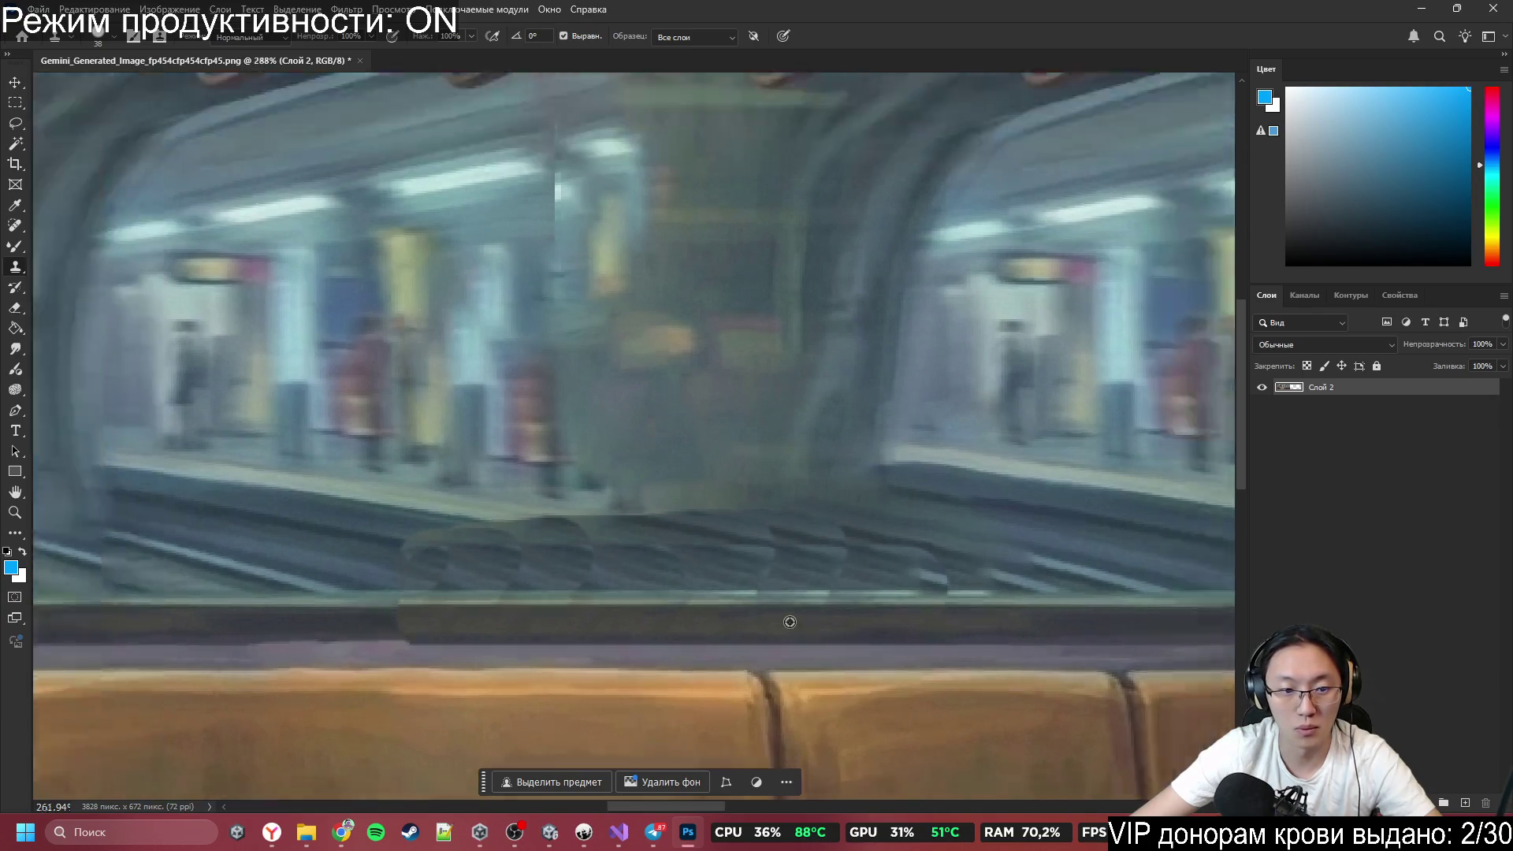
{"action": "scroll", "coordinate": [770, 584], "scroll_direction": "up", "scroll_amount": 3}
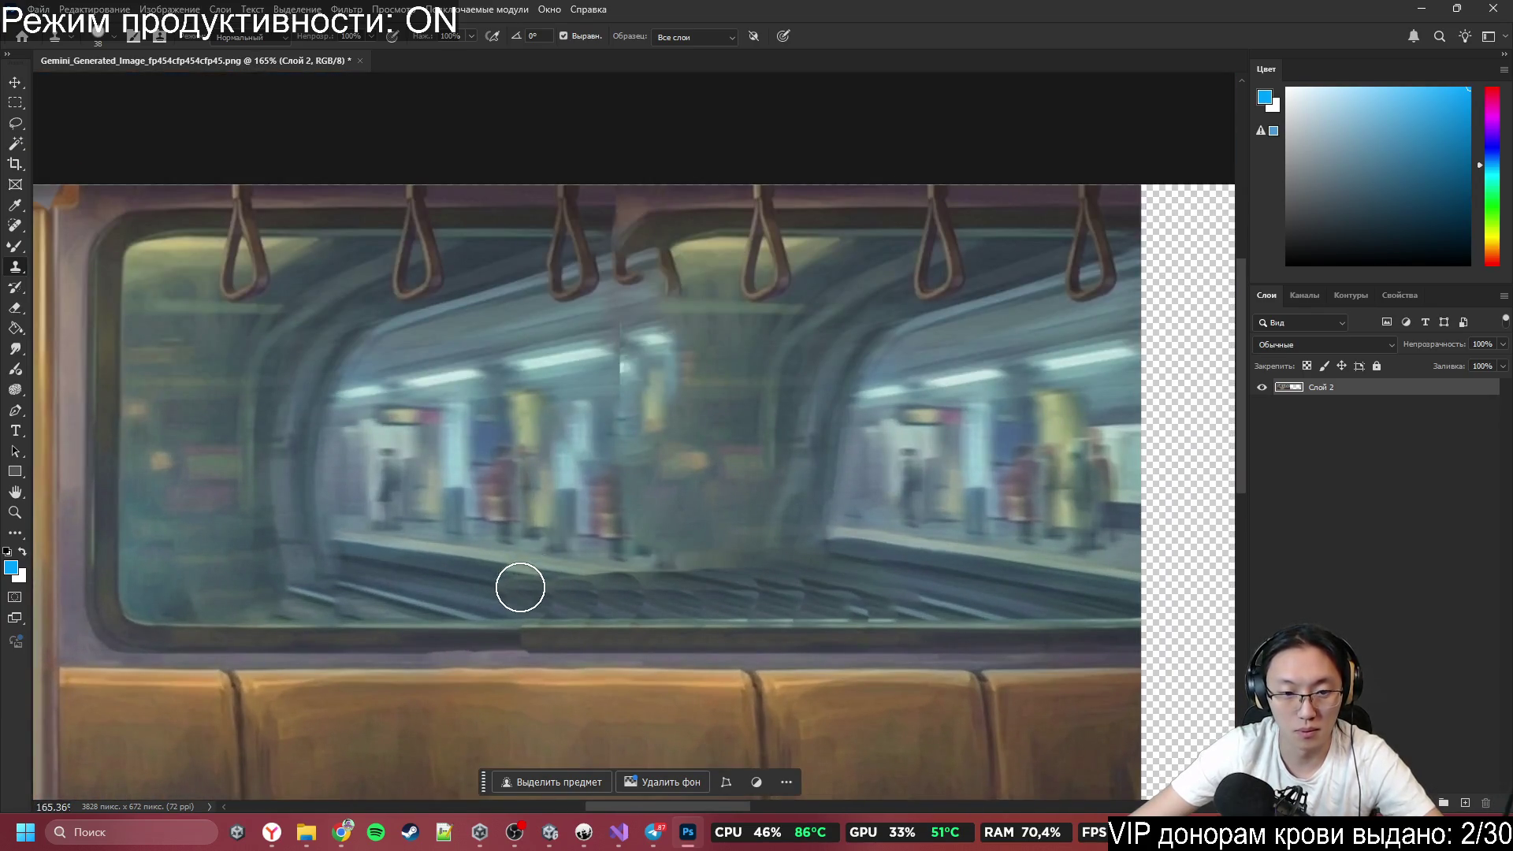
Lasso the patched track area and content-aware fill it so the rails run continuously.
{"action": "key", "text": "l"}
{"action": "left_click_drag", "start_coordinate": [927, 610], "coordinate": [482, 616]}
{"action": "left_click_drag", "start_coordinate": [747, 609], "coordinate": [836, 612]}
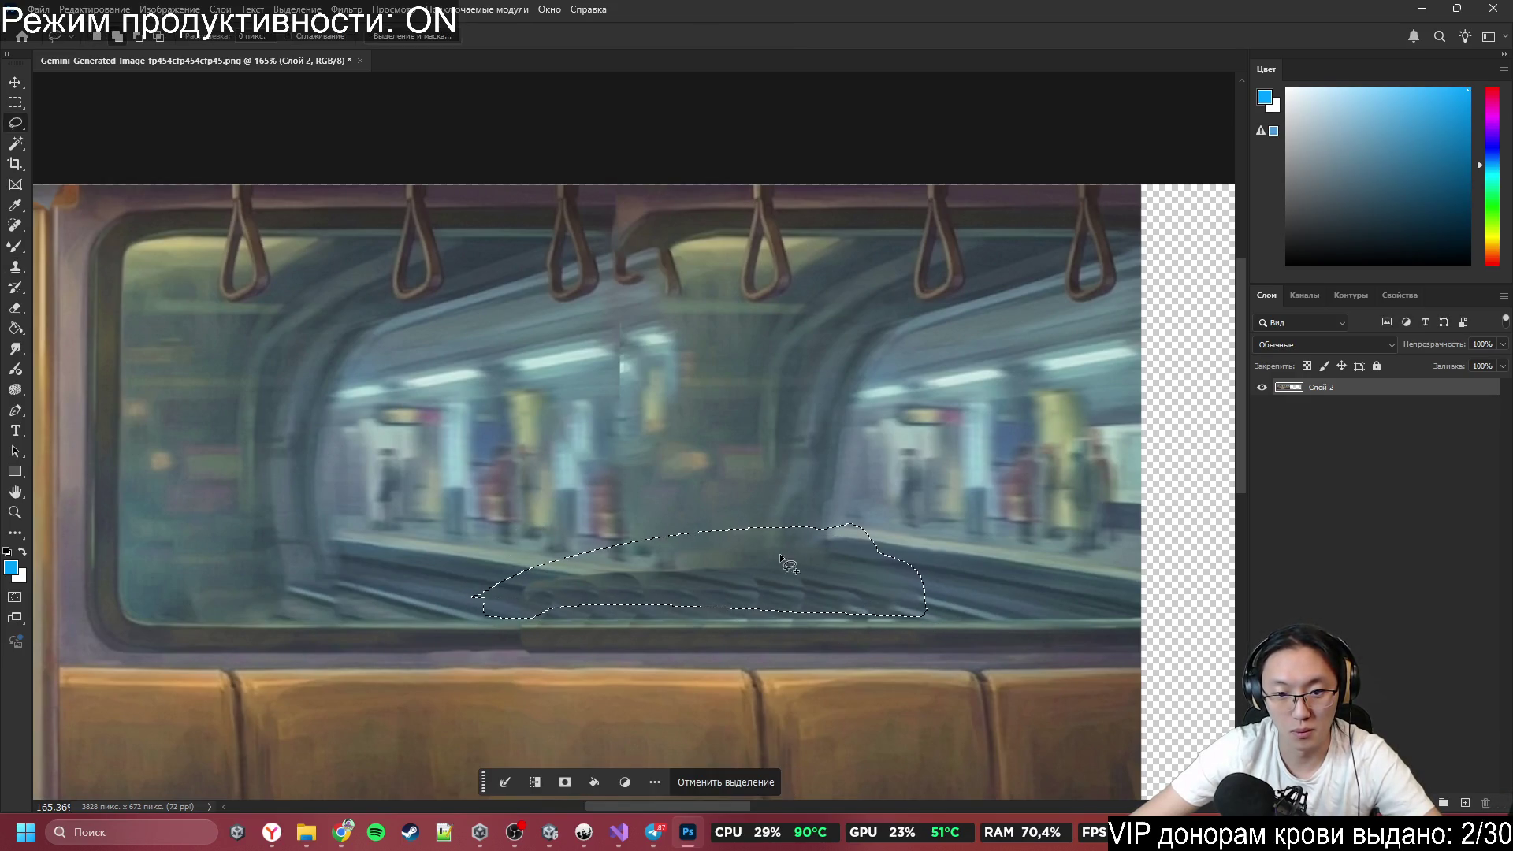
{"action": "mouse_move", "coordinate": [508, 620]}
{"action": "left_mouse_down"}
{"action": "mouse_move", "coordinate": [815, 581]}
{"action": "mouse_move", "coordinate": [867, 612]}
{"action": "left_mouse_up"}
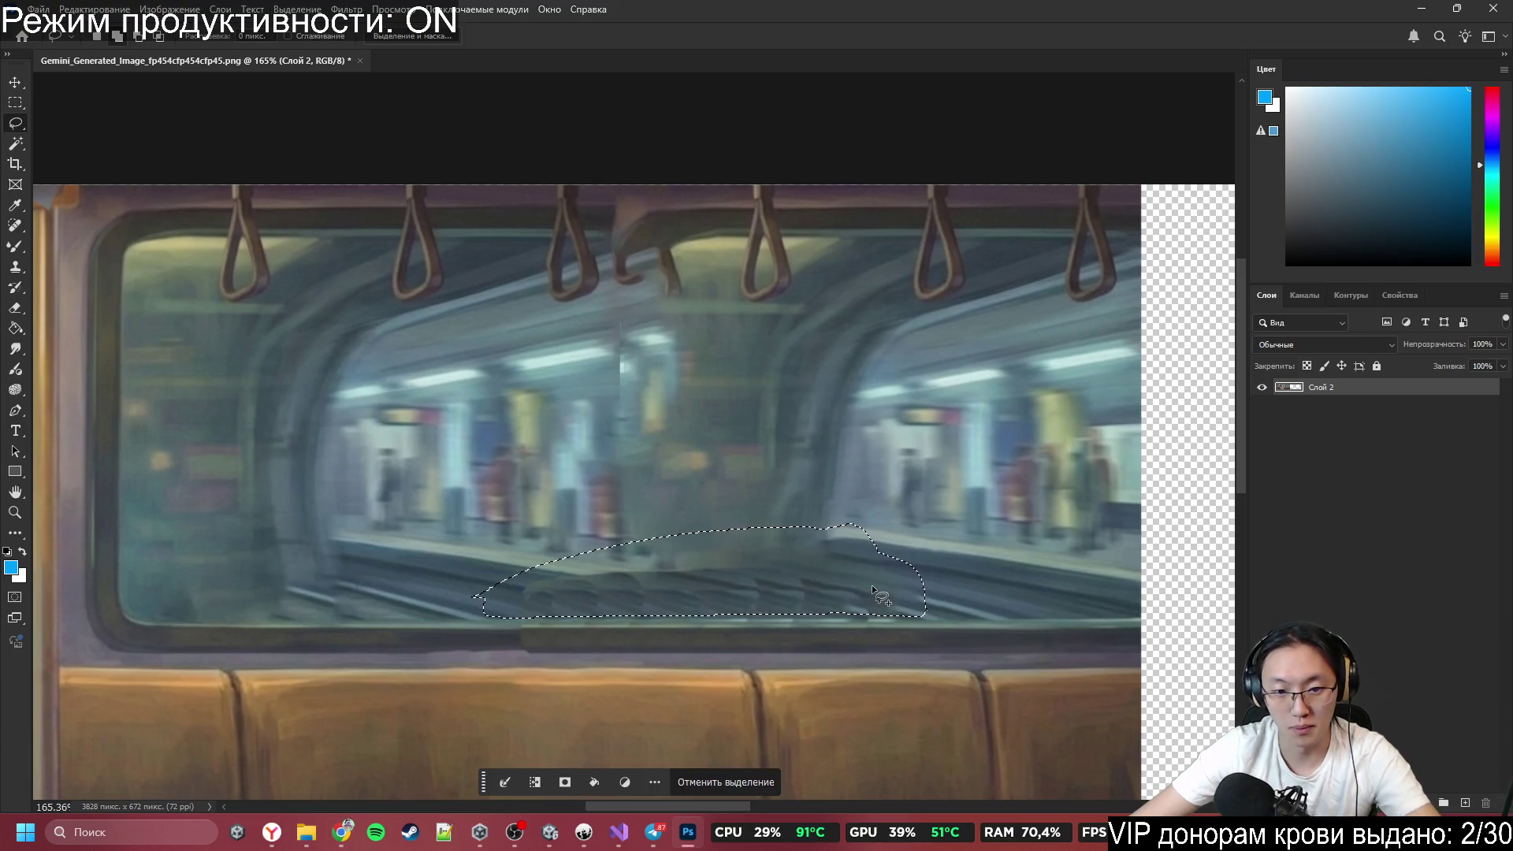
{"action": "key", "text": "shift+F5"}
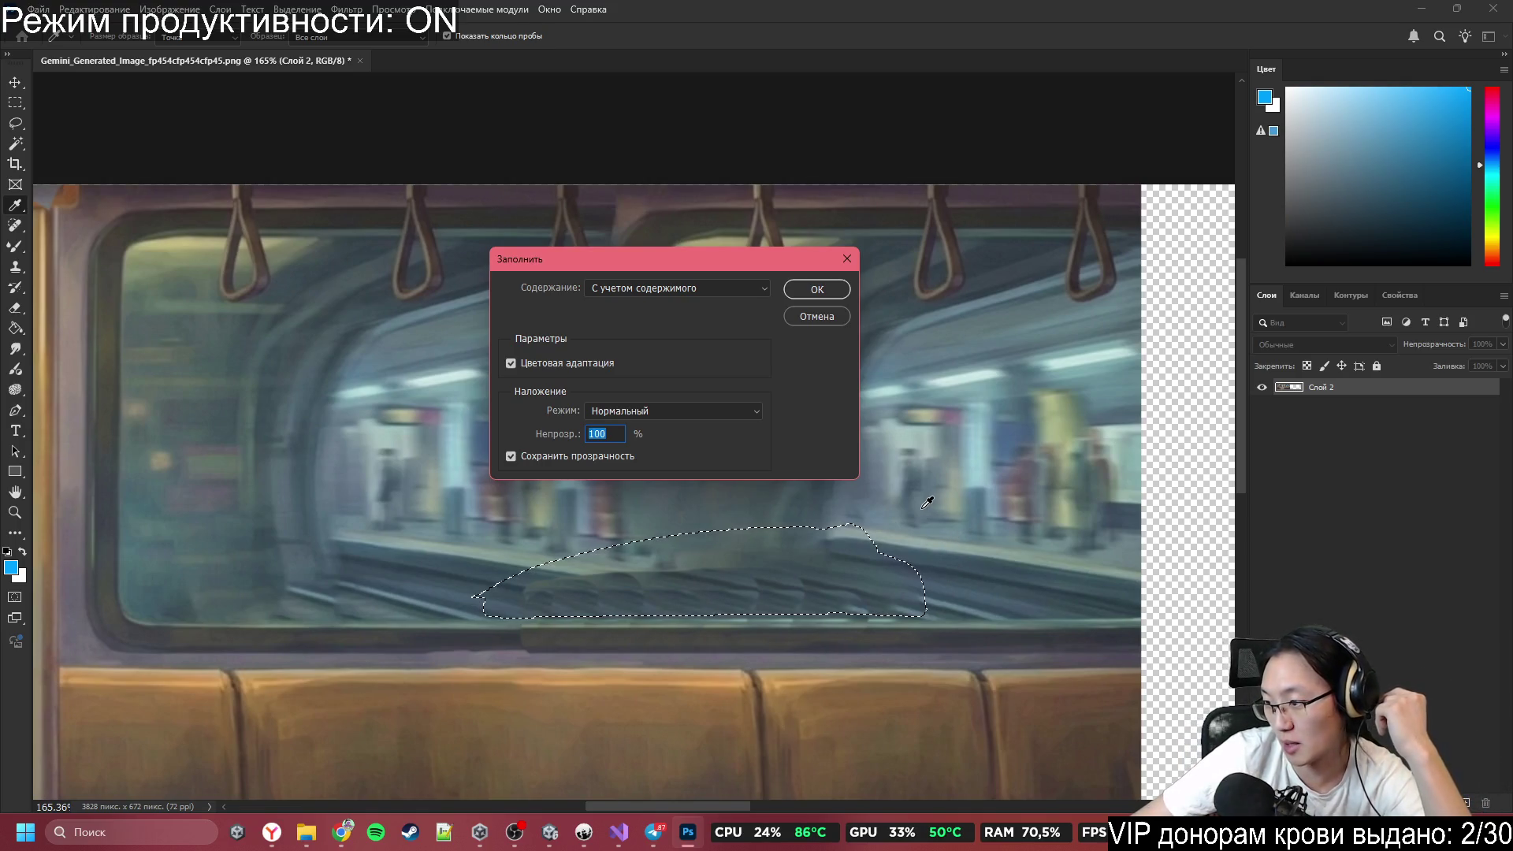
{"action": "left_click", "coordinate": [809, 290]}
{"action": "key", "text": "ctrl+d"}
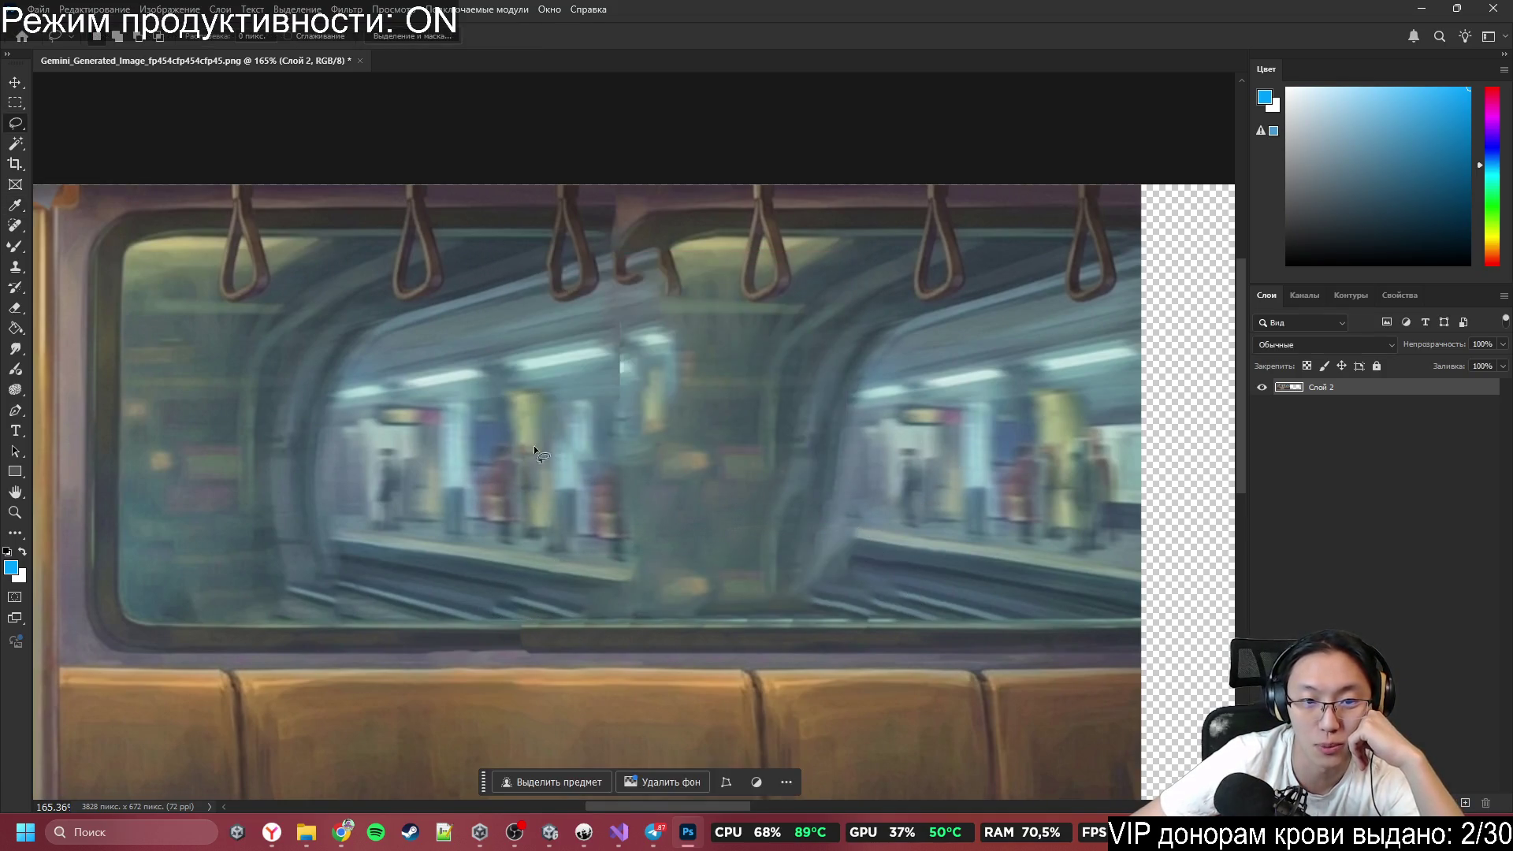
Outline a spot near the ceiling and window top, then discard the selection.
{"action": "left_click_drag", "start_coordinate": [598, 199], "coordinate": [597, 225]}
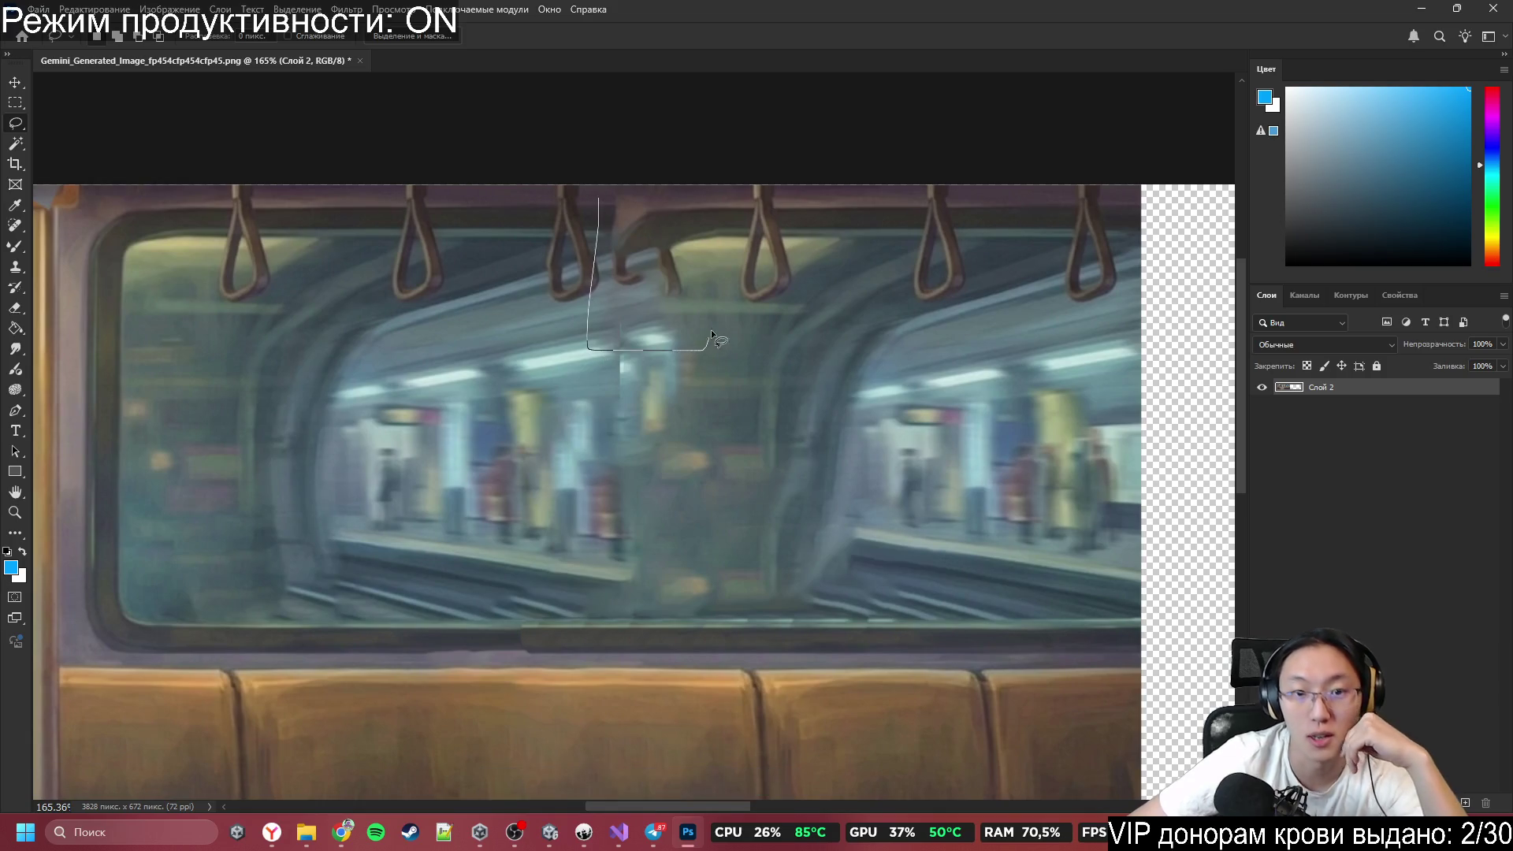
{"action": "left_click_drag", "start_coordinate": [711, 330], "coordinate": [710, 339]}
{"action": "key", "text": "ctrl+d"}
Clone dark ceiling and glass tones over the dangling shape and its hanging leg.
{"action": "scroll", "coordinate": [627, 197], "scroll_direction": "up", "scroll_amount": 3}
{"action": "key", "text": "s"}
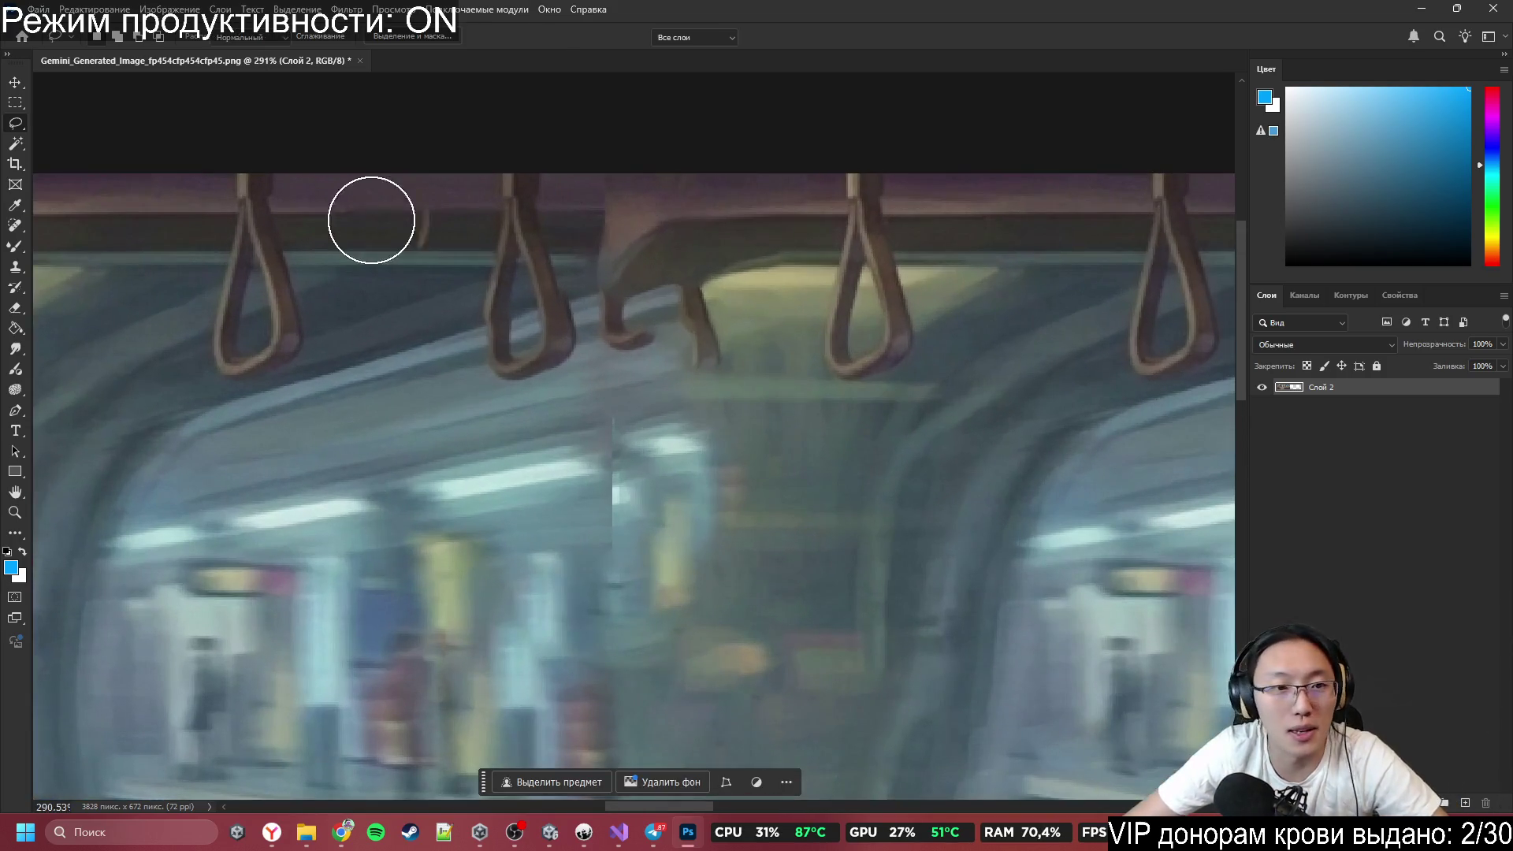
{"action": "mouse_move", "coordinate": [638, 227]}
{"action": "left_mouse_down"}
{"action": "mouse_move", "coordinate": [760, 230]}
{"action": "mouse_move", "coordinate": [492, 290]}
{"action": "left_mouse_up"}
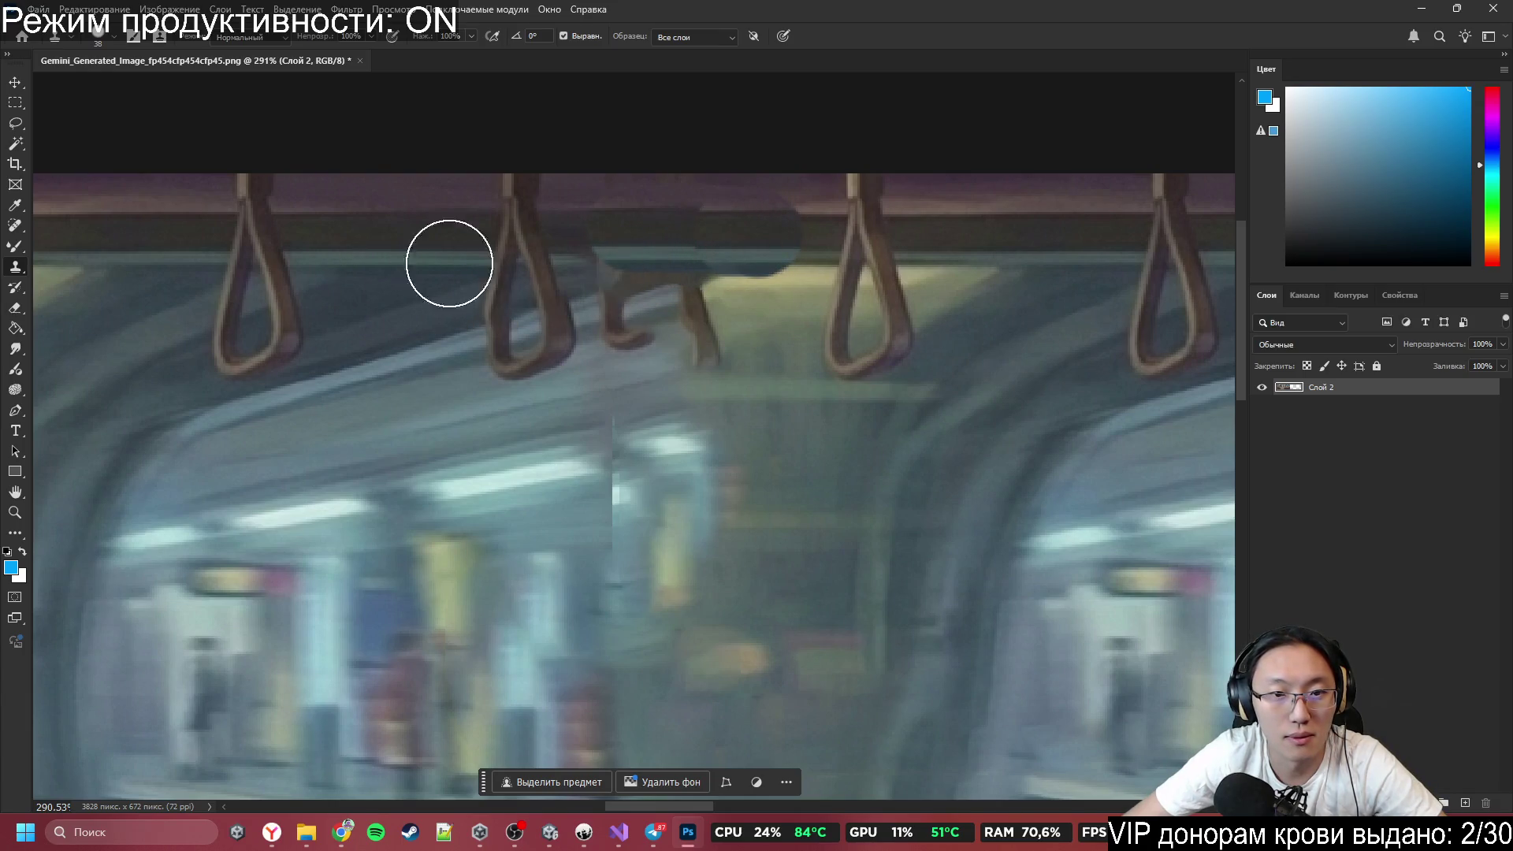
{"action": "mouse_move", "coordinate": [618, 260]}
{"action": "left_mouse_down"}
{"action": "mouse_move", "coordinate": [618, 297]}
{"action": "mouse_move", "coordinate": [696, 331]}
{"action": "mouse_move", "coordinate": [686, 297]}
{"action": "mouse_move", "coordinate": [736, 344]}
{"action": "left_mouse_up"}
Lasso the cloned ceiling patch between the hand straps.
{"action": "key", "text": "l"}
{"action": "left_click_drag", "start_coordinate": [578, 268], "coordinate": [733, 423]}
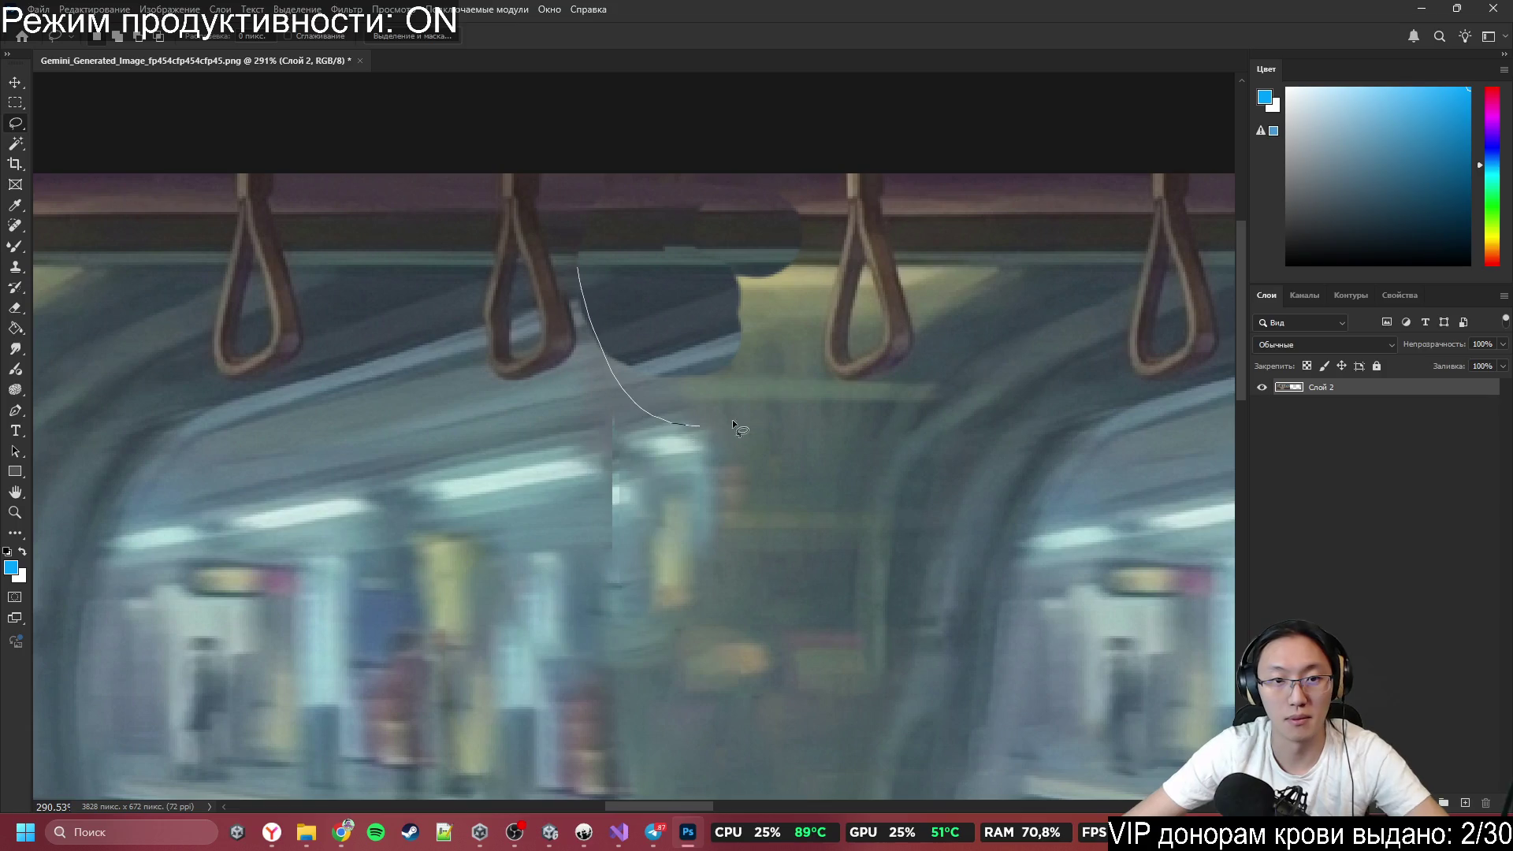
{"action": "left_click_drag", "start_coordinate": [793, 261], "coordinate": [577, 267]}
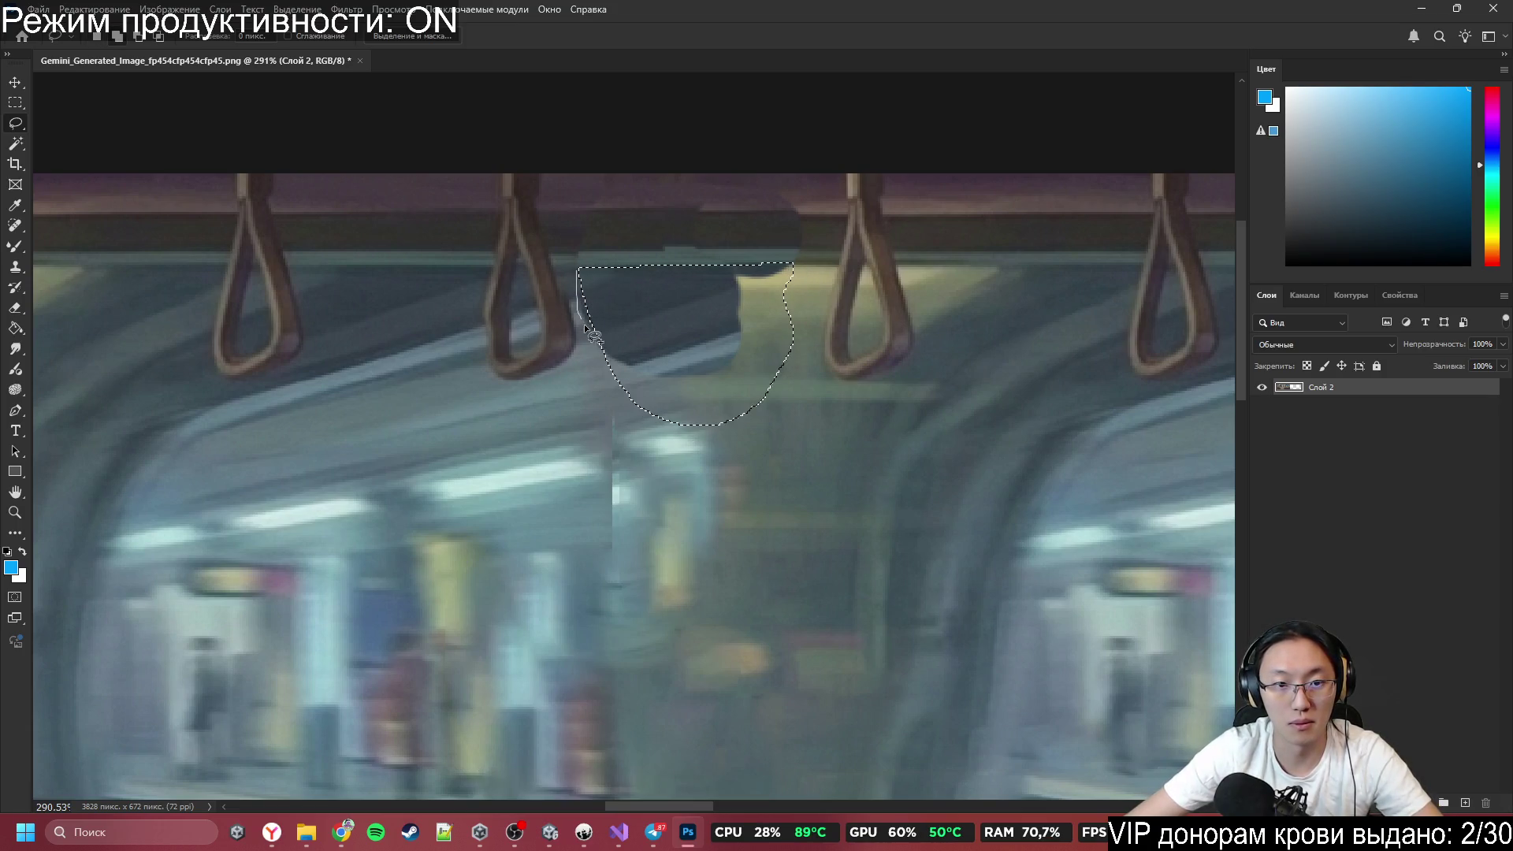
Content-aware fill the ceiling patch between the straps and another area under the ceiling.
{"action": "key", "text": "shift+F5"}
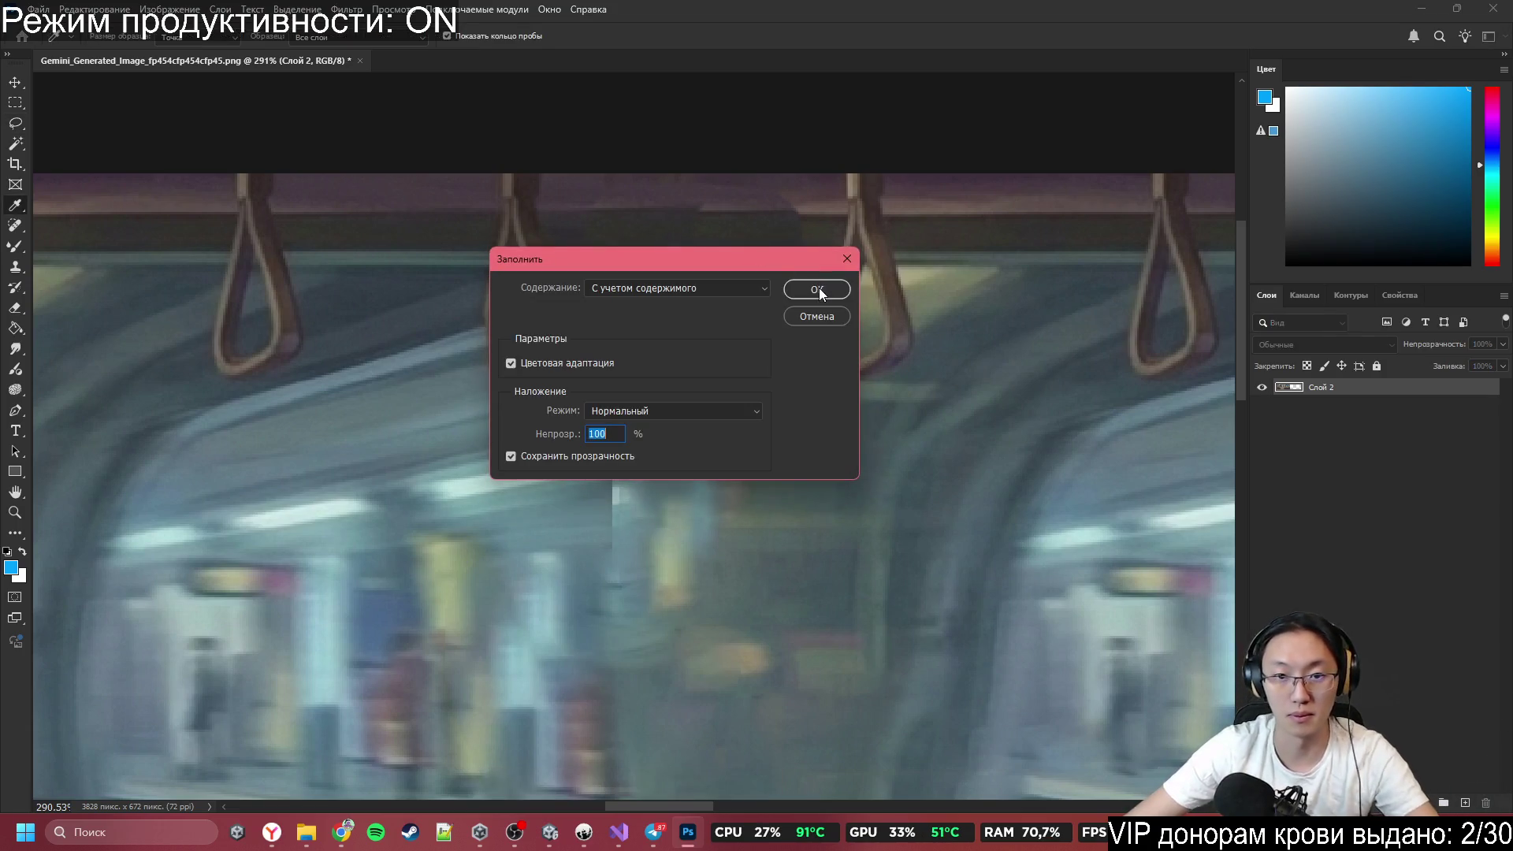
{"action": "left_click", "coordinate": [819, 288]}
{"action": "key", "text": "ctrl+d"}
{"action": "left_click_drag", "start_coordinate": [555, 194], "coordinate": [817, 276]}
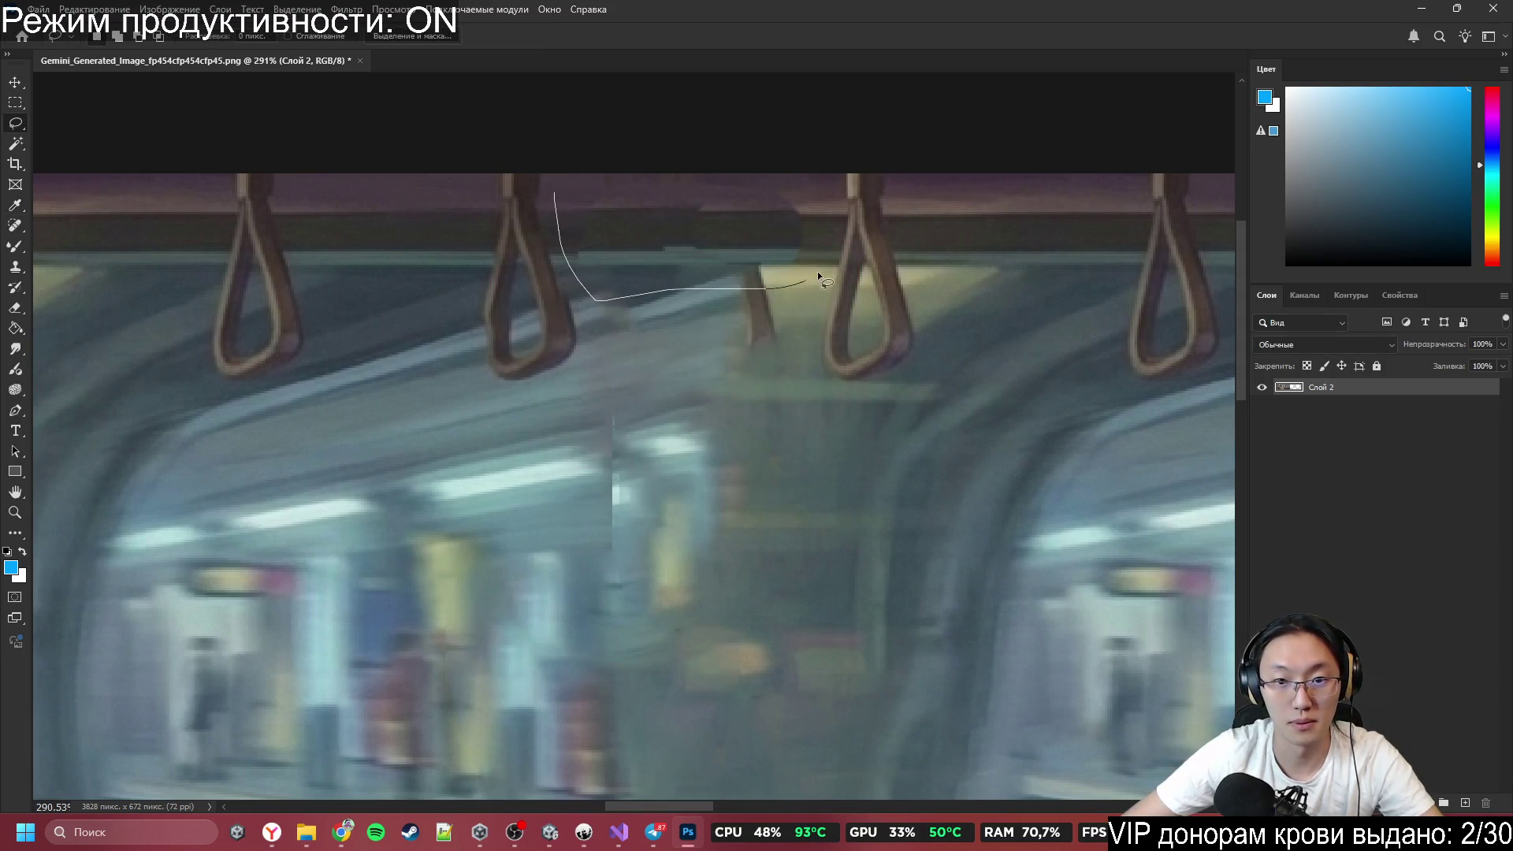
{"action": "left_click_drag", "start_coordinate": [805, 181], "coordinate": [805, 182]}
{"action": "key", "text": "shift+F5"}
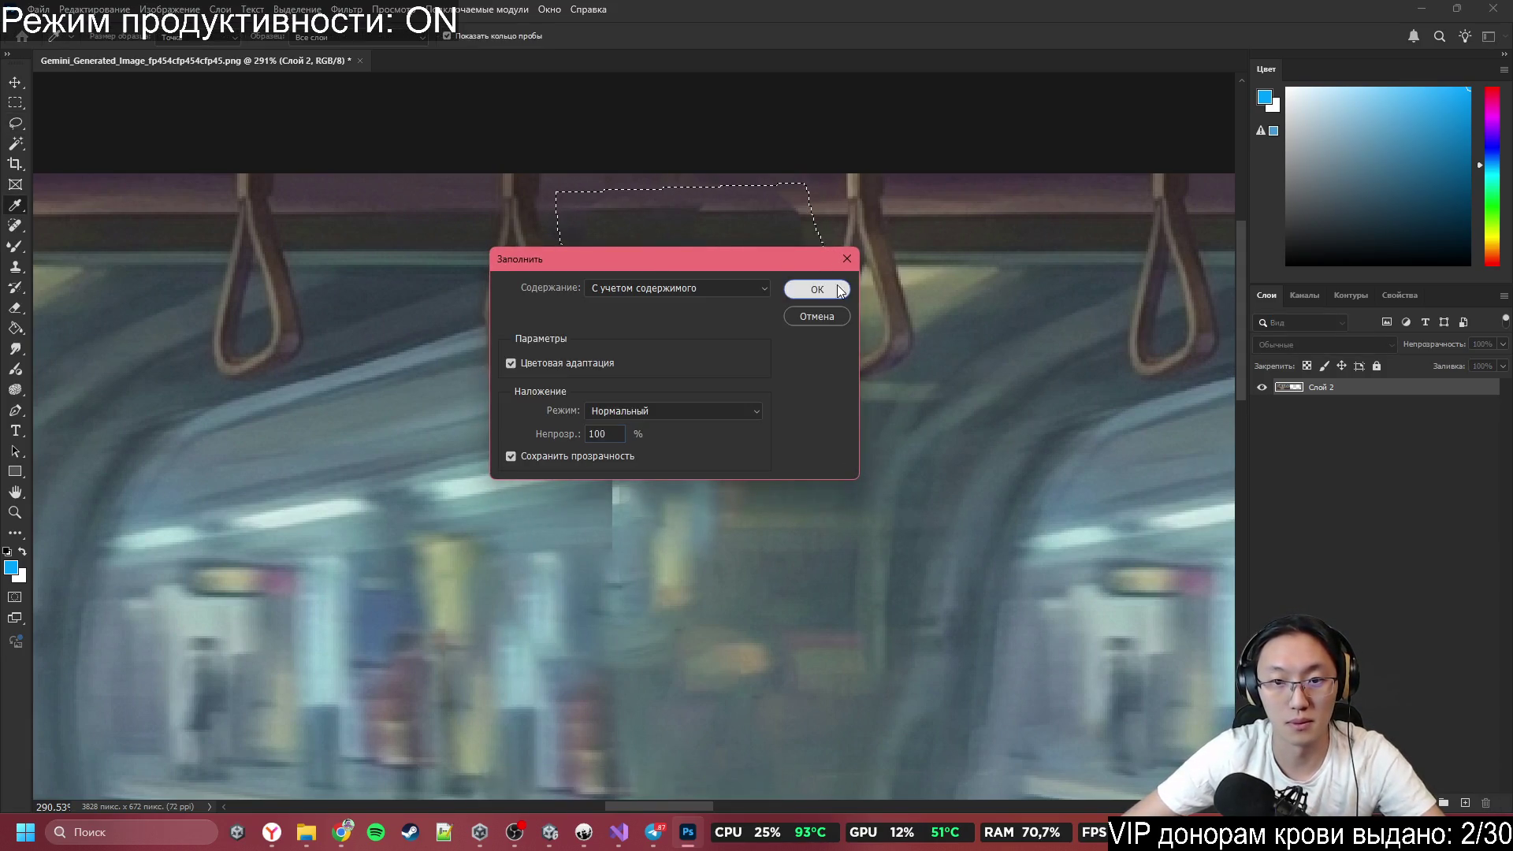
{"action": "left_click", "coordinate": [820, 289]}
{"action": "key", "text": "ctrl+d"}
Lasso the doubled hand straps near the seam and content-aware fill over them.
{"action": "mouse_move", "coordinate": [764, 192]}
{"action": "left_mouse_down"}
{"action": "mouse_move", "coordinate": [711, 394]}
{"action": "mouse_move", "coordinate": [563, 315]}
{"action": "mouse_move", "coordinate": [721, 182]}
{"action": "mouse_move", "coordinate": [763, 189]}
{"action": "left_mouse_up"}
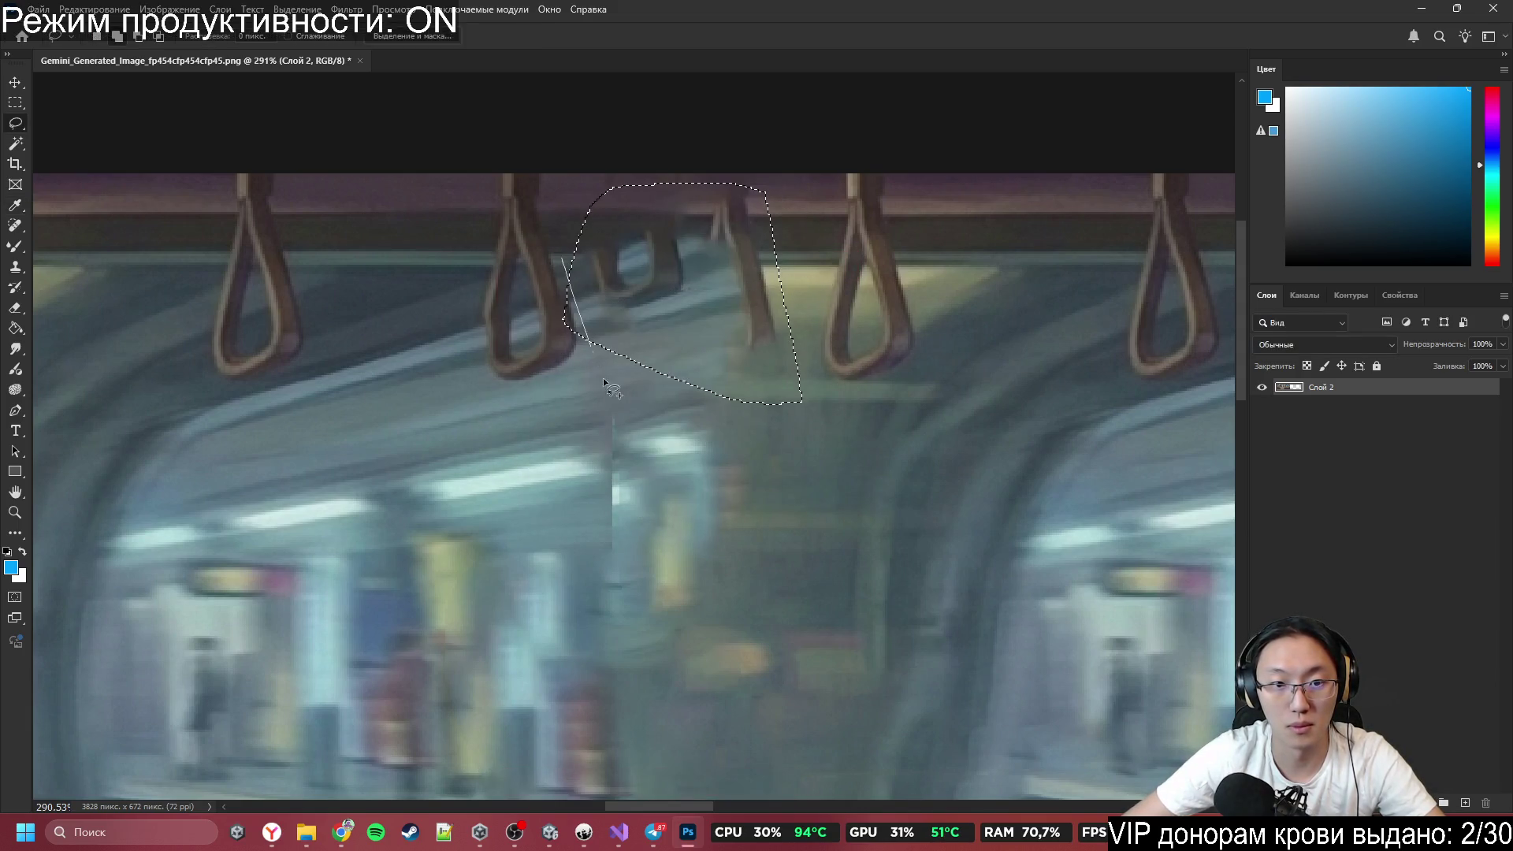
{"action": "left_click_drag", "start_coordinate": [591, 350], "coordinate": [563, 370]}
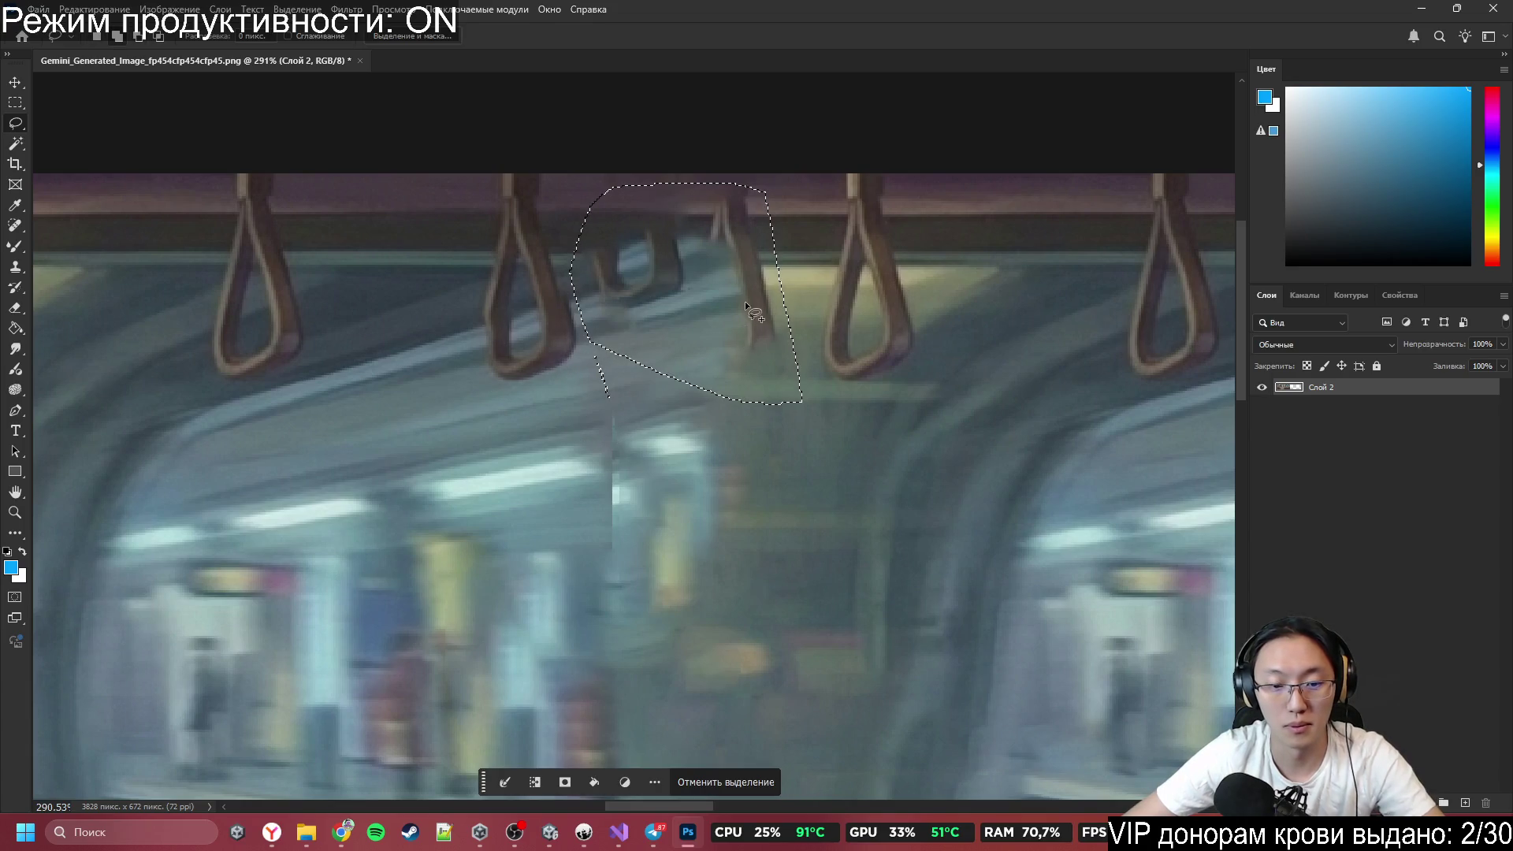
{"action": "key", "text": "shift+F5"}
{"action": "left_click", "coordinate": [821, 288]}
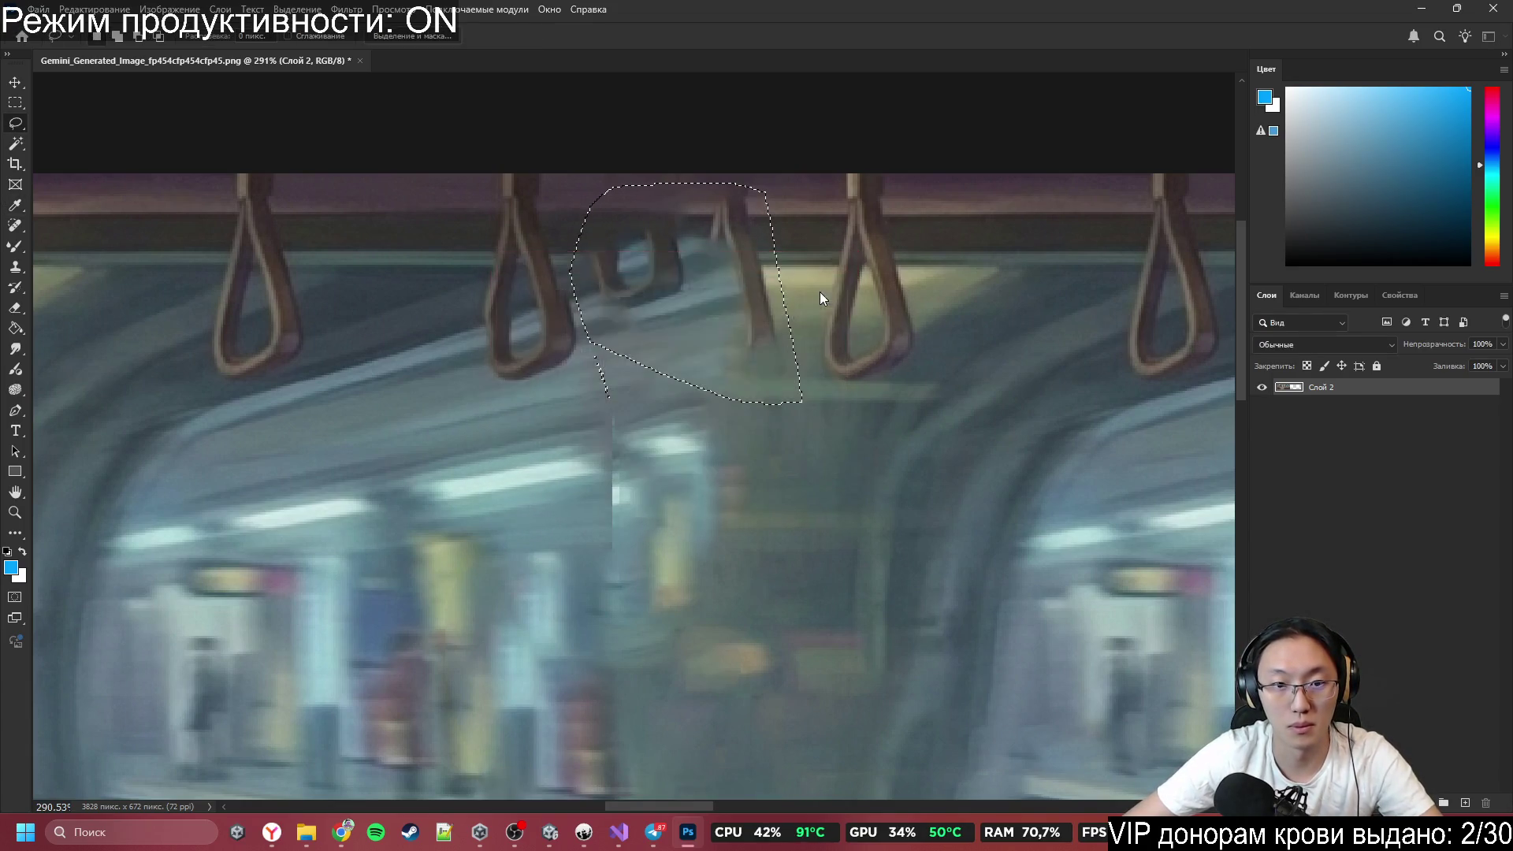
{"action": "key", "text": "ctrl+d"}
Lasso the seam patch at the window's lower edge and content-aware fill it.
{"action": "scroll", "coordinate": [810, 291], "scroll_direction": "down", "scroll_amount": 6}
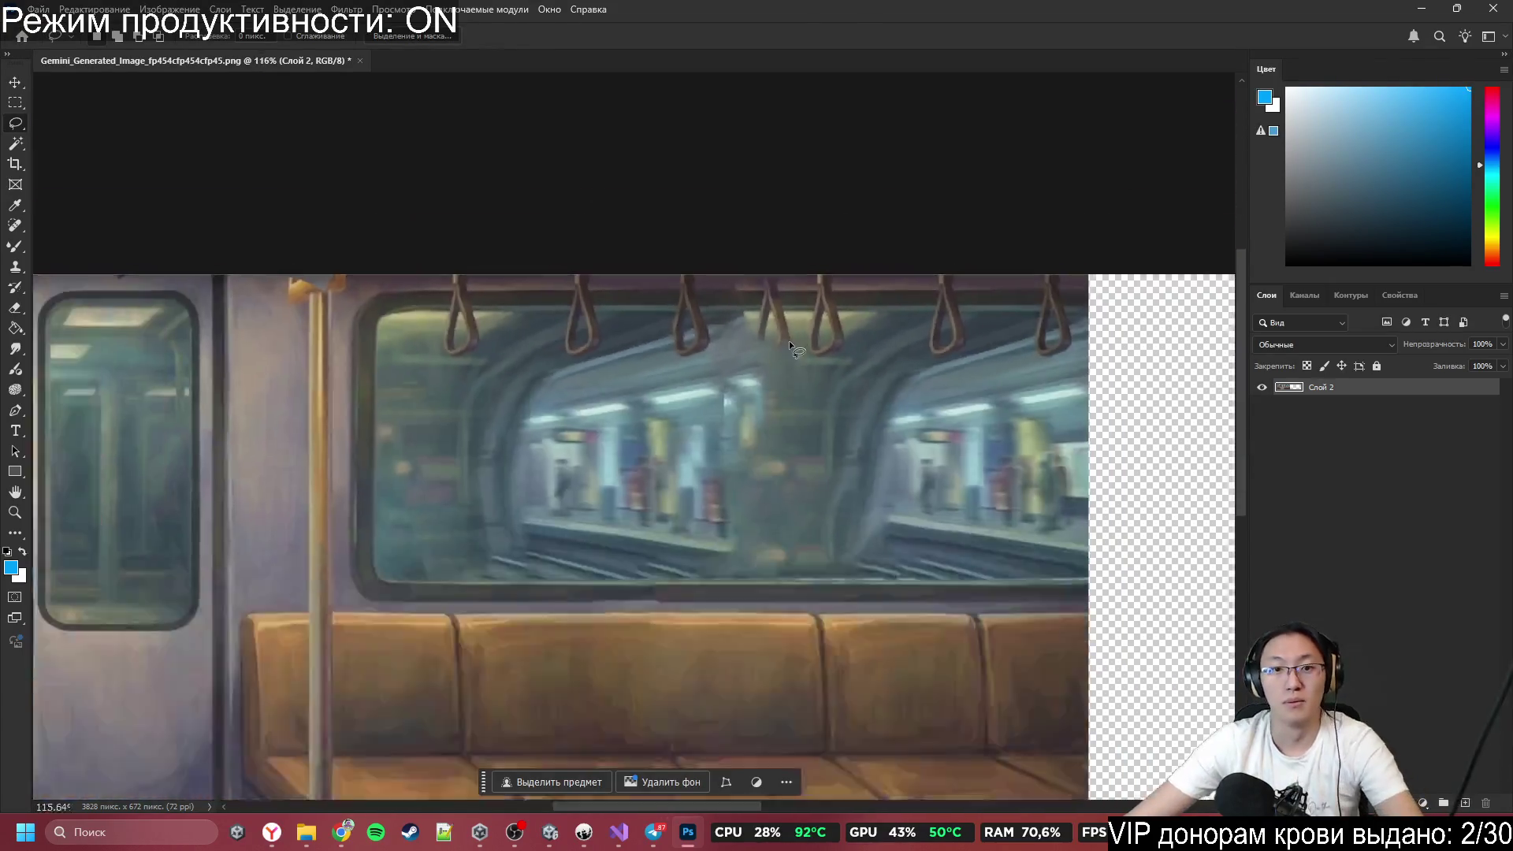
{"action": "scroll", "coordinate": [784, 342], "scroll_direction": "up", "scroll_amount": 4}
{"action": "scroll", "coordinate": [801, 334], "scroll_direction": "down", "scroll_amount": 4}
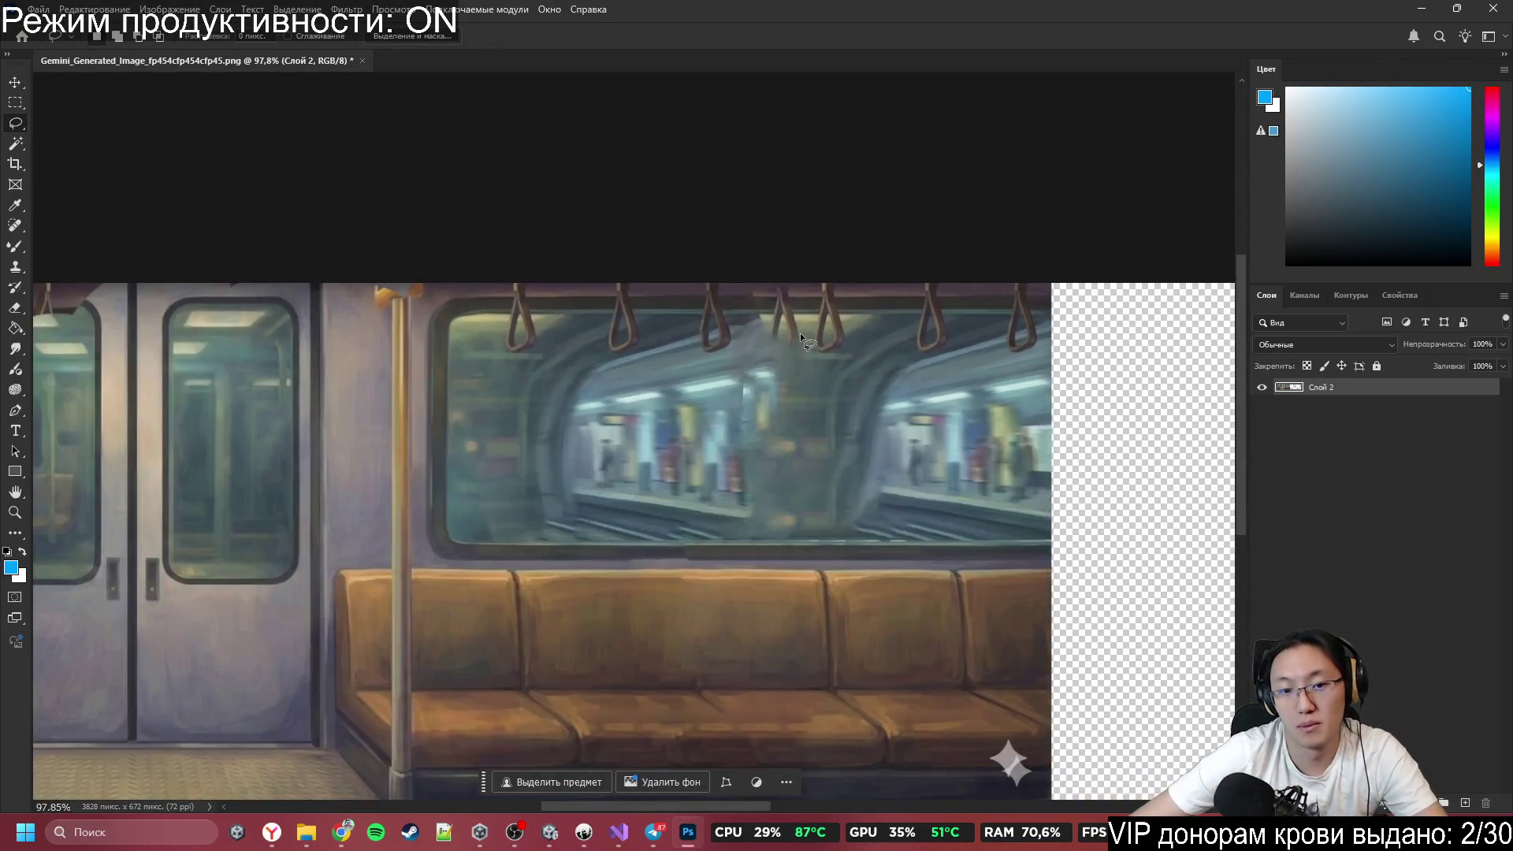
{"action": "scroll", "coordinate": [776, 343], "scroll_direction": "up", "scroll_amount": 2}
{"action": "left_click_drag", "start_coordinate": [629, 578], "coordinate": [636, 614]}
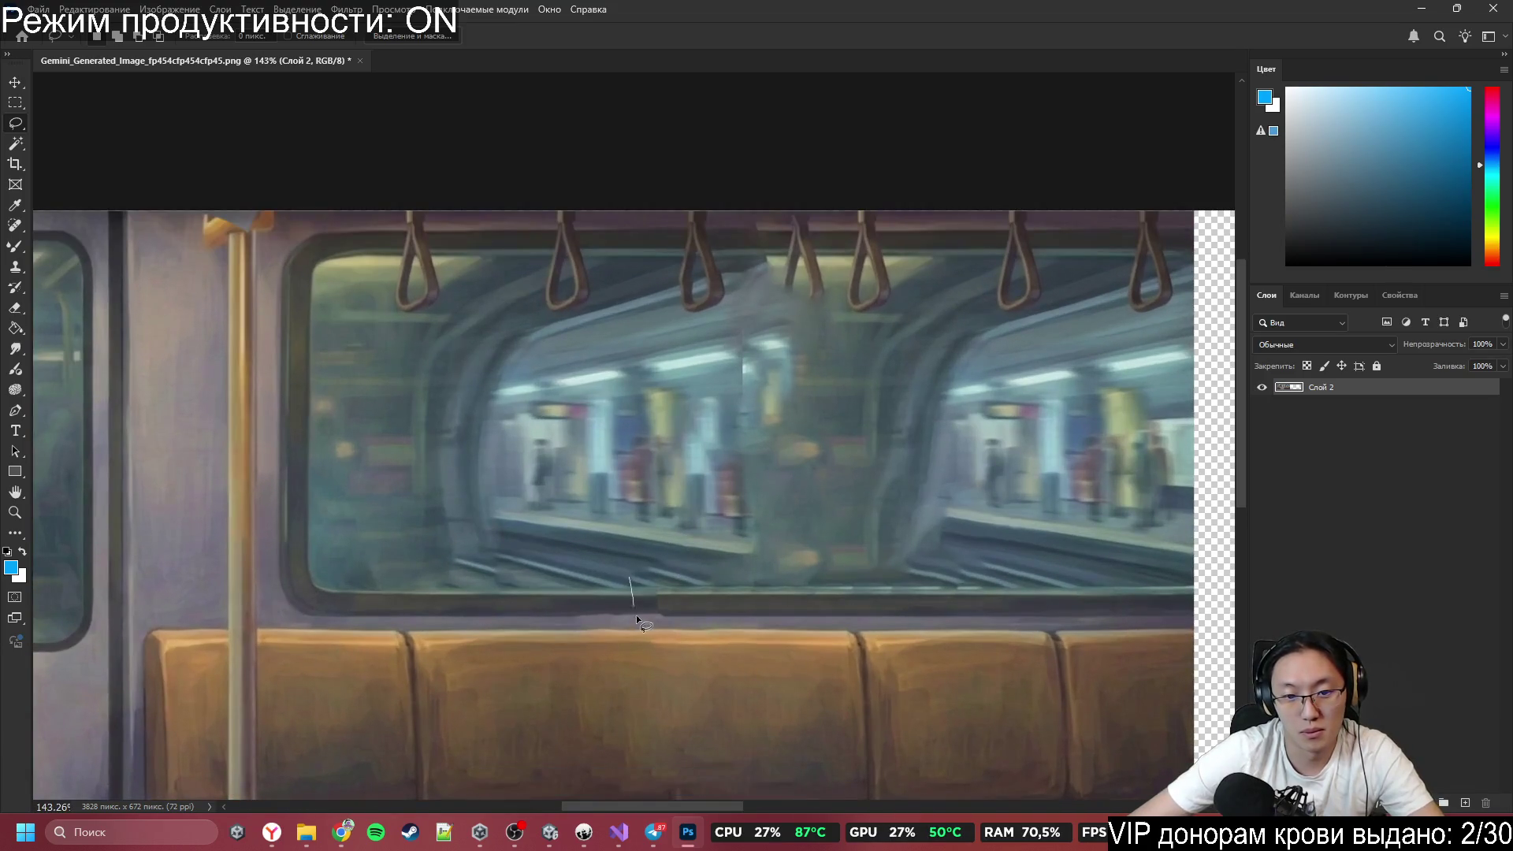
{"action": "left_click_drag", "start_coordinate": [717, 573], "coordinate": [715, 576]}
{"action": "key", "text": "shift+F5"}
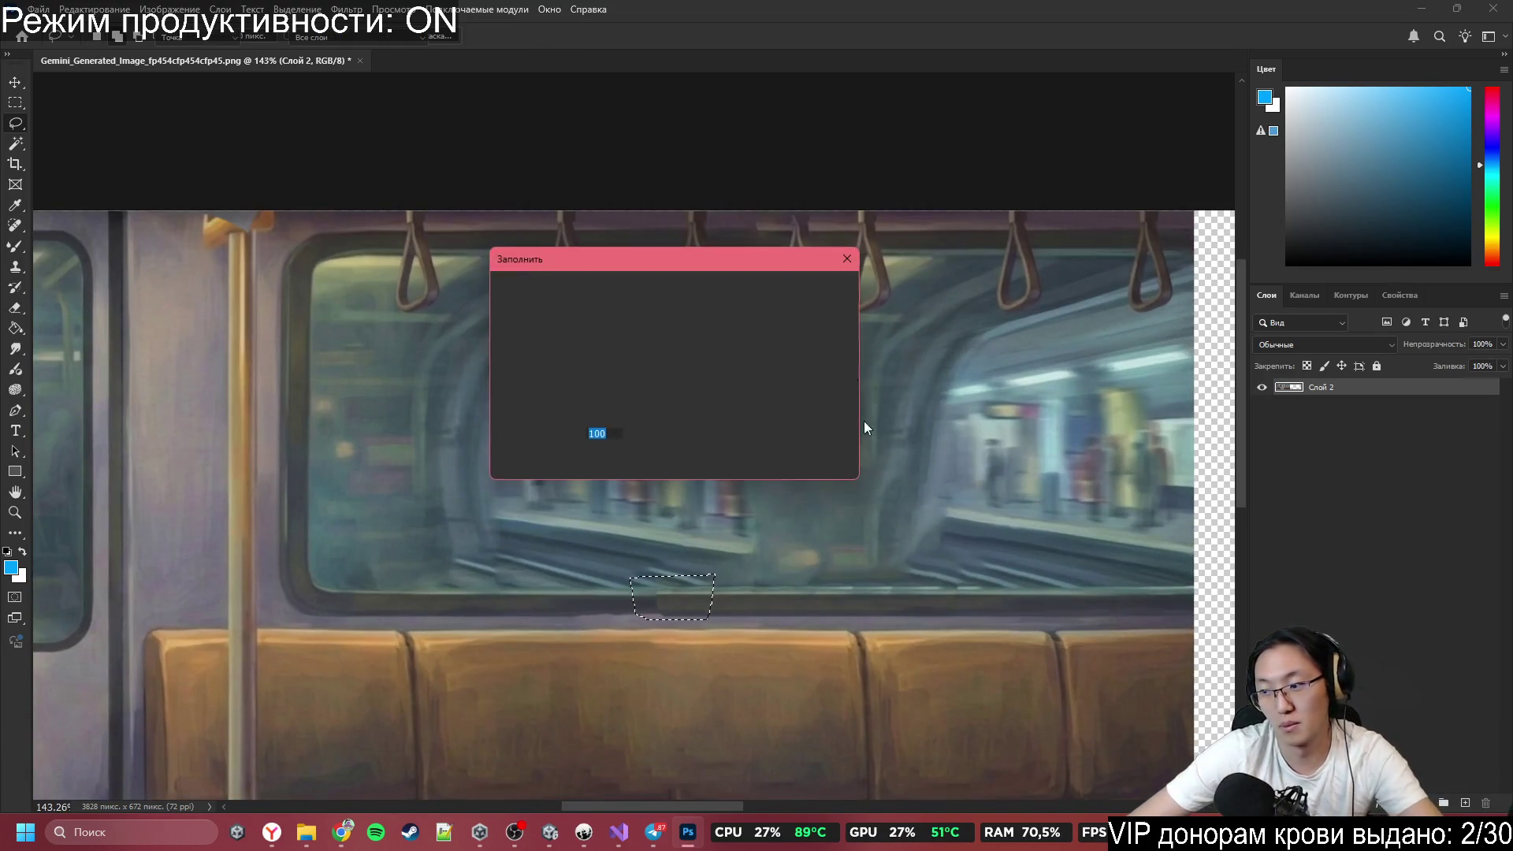
{"action": "key", "text": "Return"}
{"action": "key", "text": "ctrl+d"}
{"action": "scroll", "coordinate": [748, 569], "scroll_direction": "down", "scroll_amount": 2}
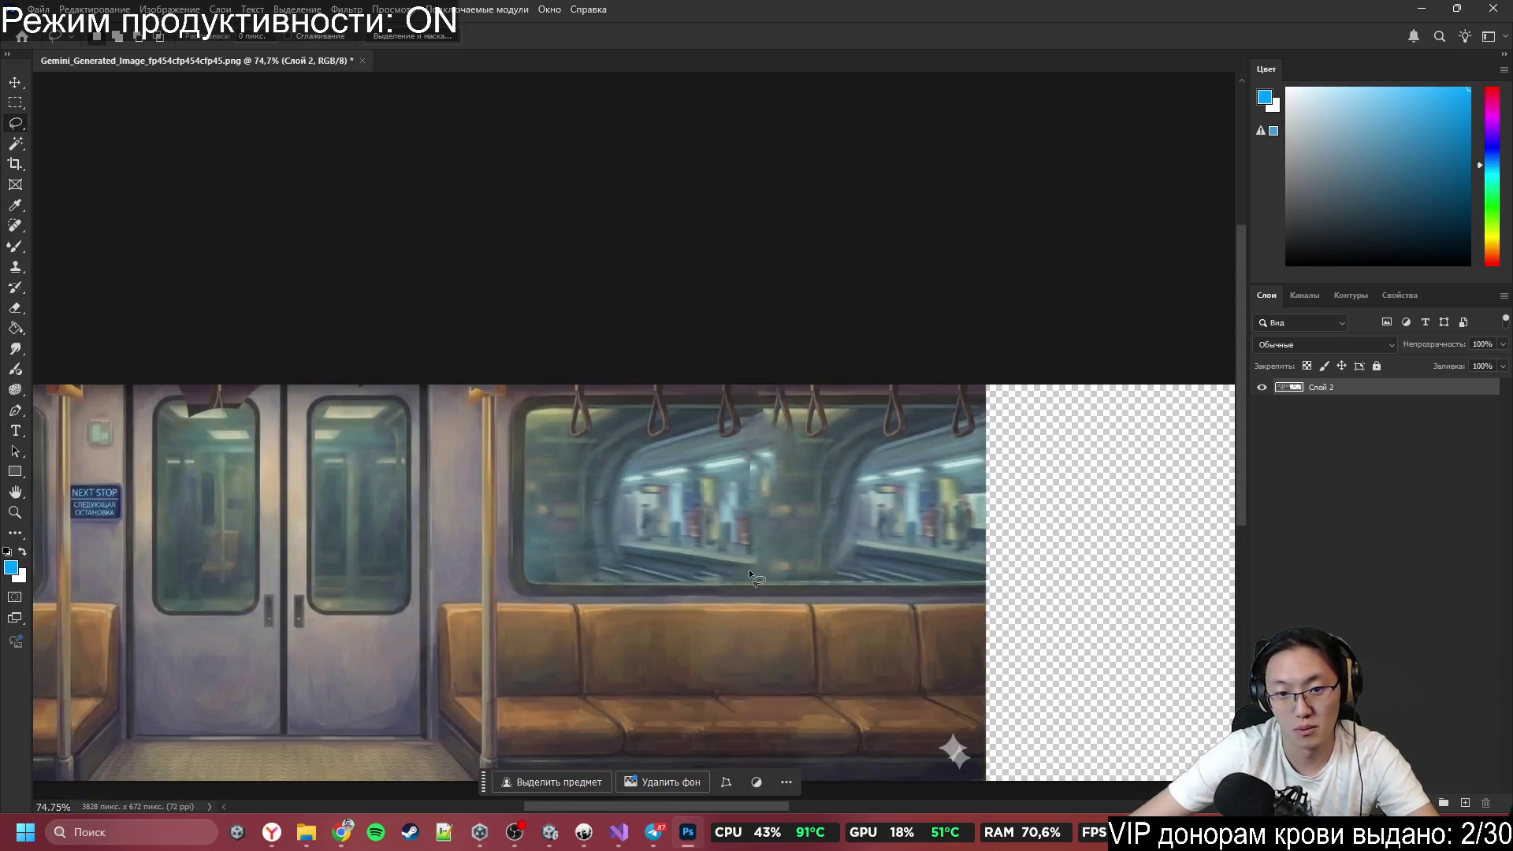
{"action": "scroll", "coordinate": [772, 475], "scroll_direction": "up", "scroll_amount": 4}
Clone texture sampled below the window over the strip above the bench and the seam under the rail.
{"action": "key", "text": "s"}
{"action": "scroll", "coordinate": [783, 659], "scroll_direction": "up", "scroll_amount": 3}
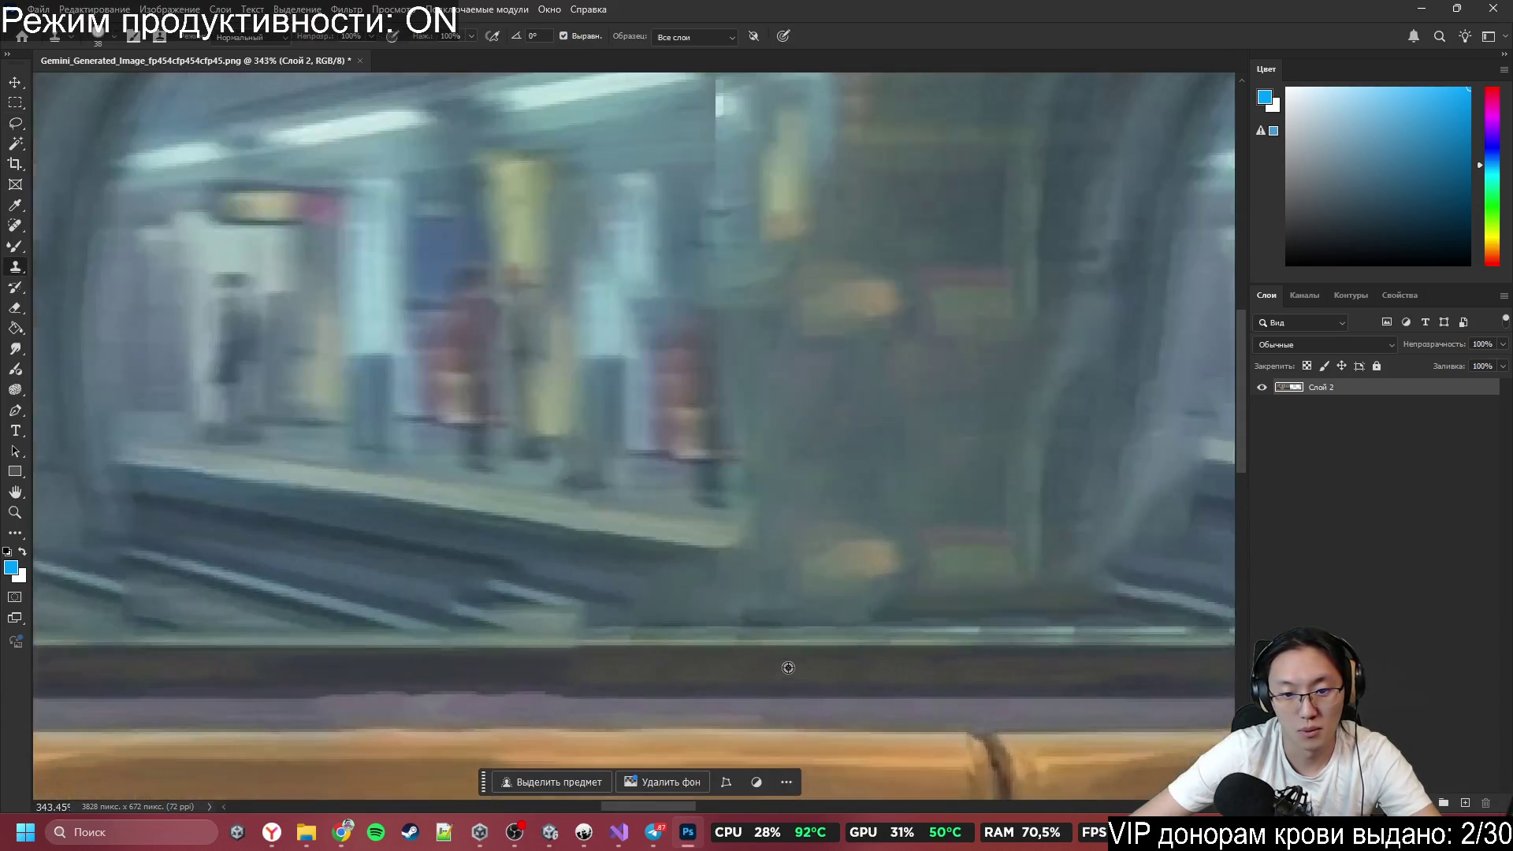
{"action": "left_click", "coordinate": [787, 665], "text": "alt"}
{"action": "left_click_drag", "start_coordinate": [551, 662], "coordinate": [352, 665]}
{"action": "scroll", "coordinate": [936, 532], "scroll_direction": "down", "scroll_amount": 7}
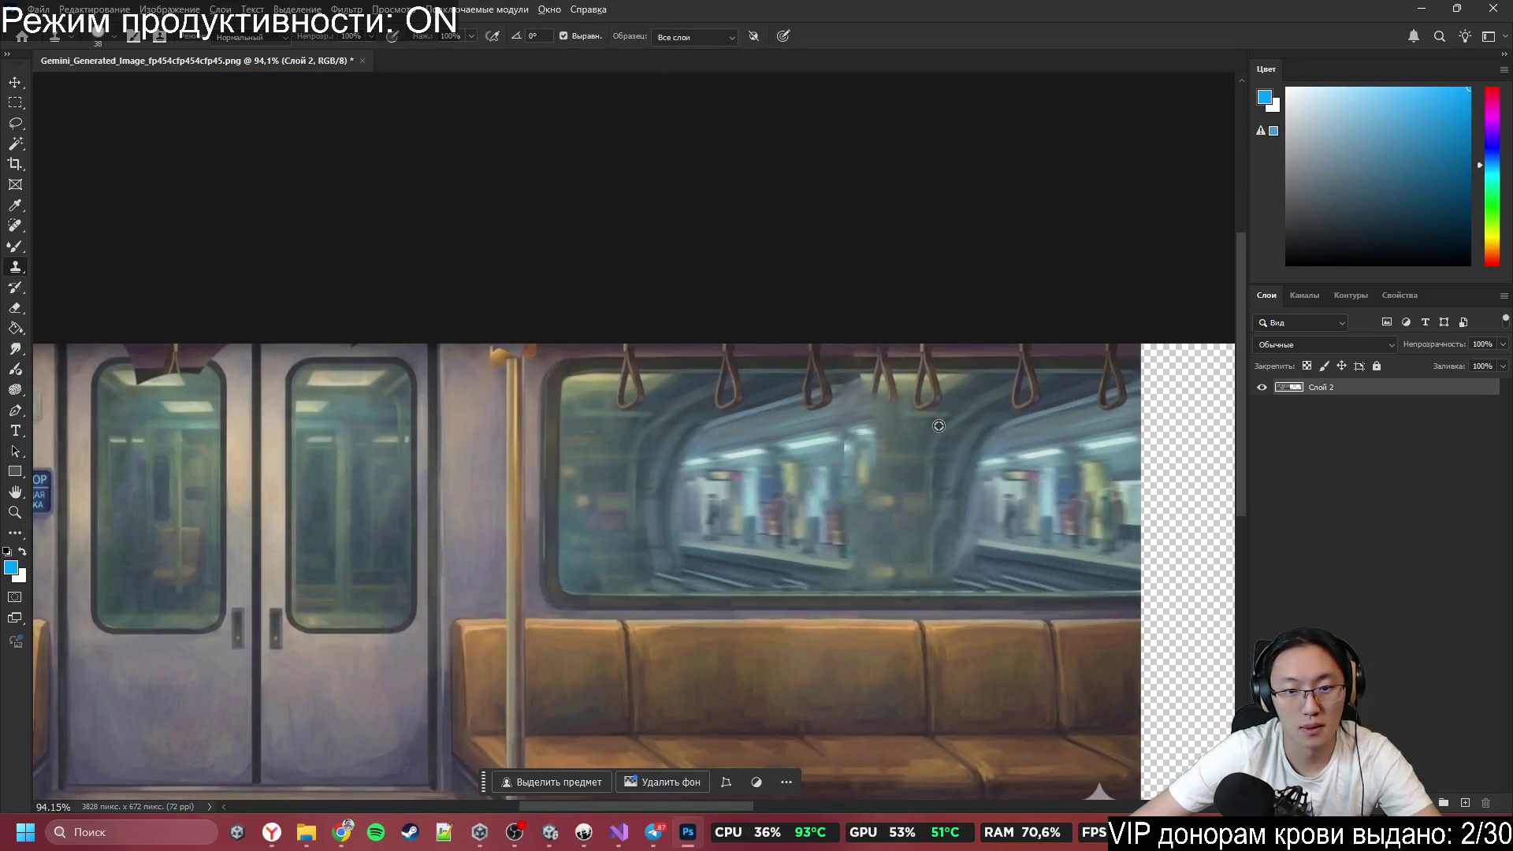
{"action": "scroll", "coordinate": [938, 426], "scroll_direction": "down", "scroll_amount": 2}
{"action": "scroll", "coordinate": [1019, 618], "scroll_direction": "up", "scroll_amount": 5}
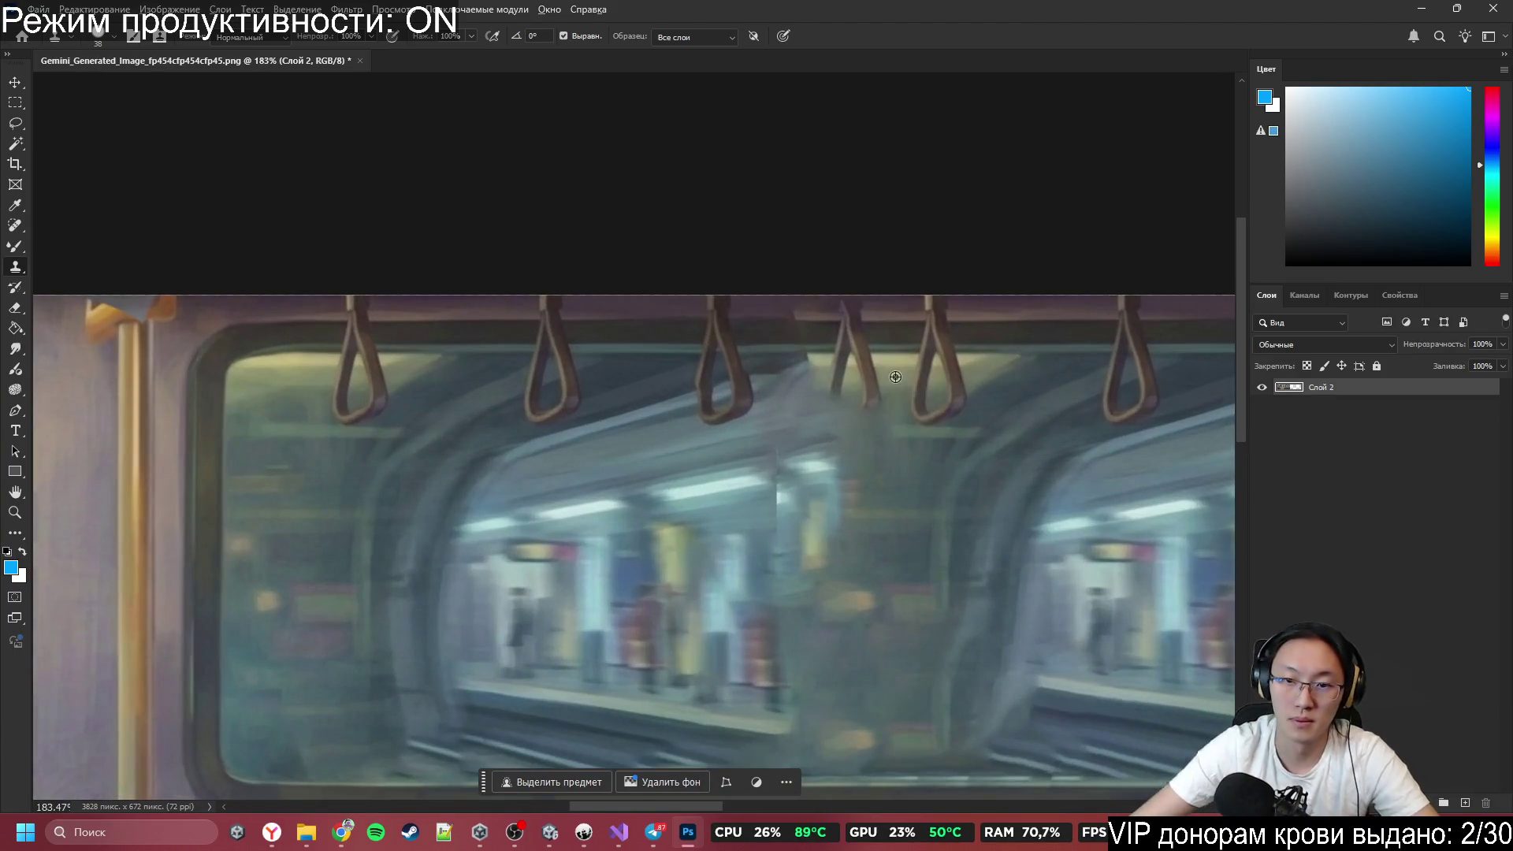
{"action": "scroll", "coordinate": [946, 390], "scroll_direction": "up", "scroll_amount": 2}
{"action": "scroll", "coordinate": [953, 389], "scroll_direction": "down", "scroll_amount": 2}
{"action": "scroll", "coordinate": [986, 331], "scroll_direction": "down", "scroll_amount": 3}
{"action": "scroll", "coordinate": [986, 332], "scroll_direction": "up", "scroll_amount": 4}
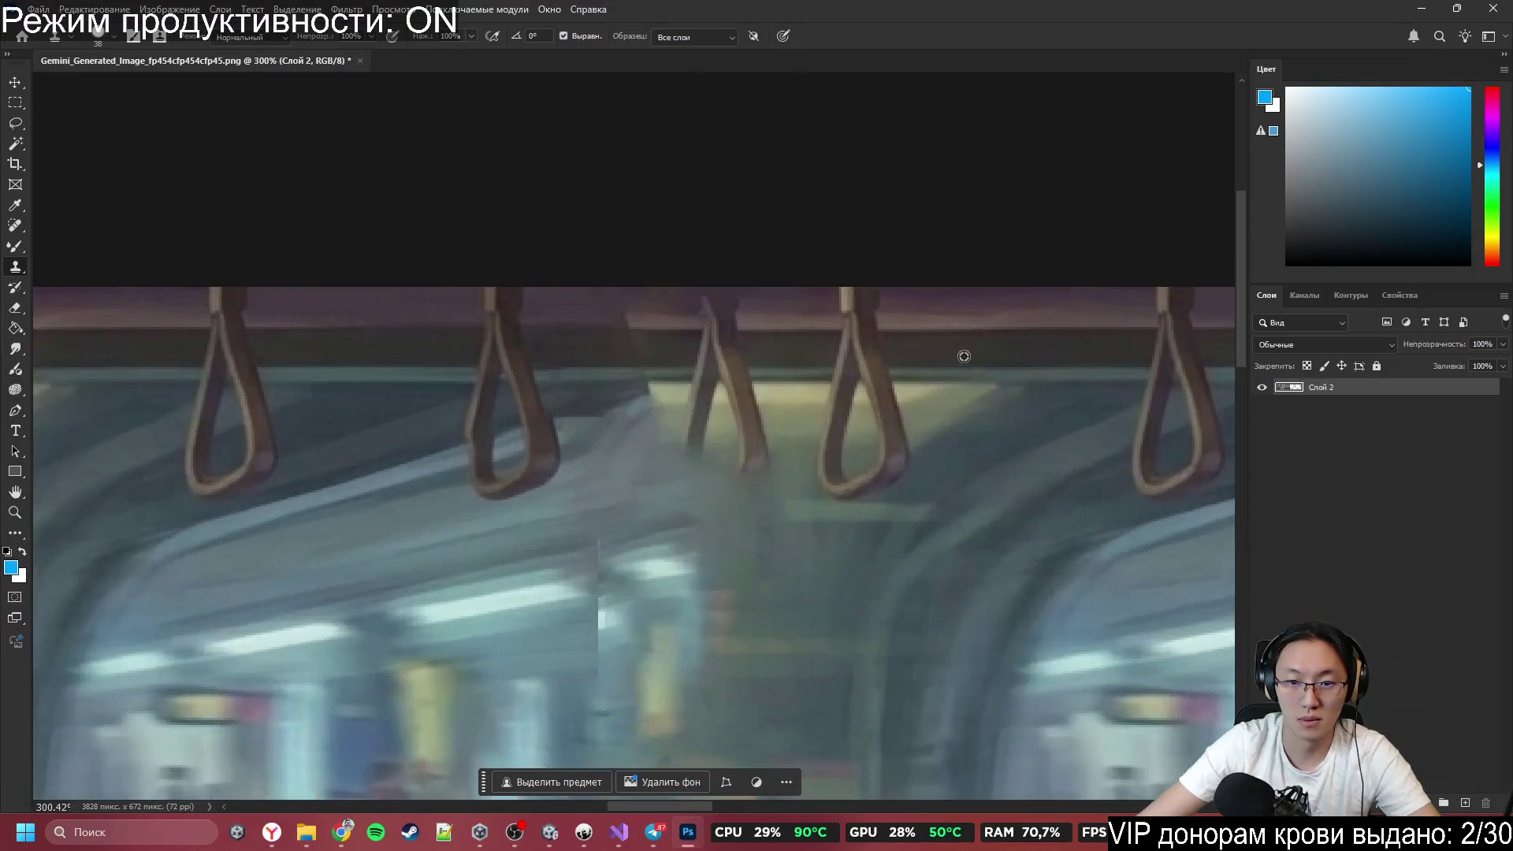
{"action": "mouse_move", "coordinate": [738, 454]}
{"action": "left_mouse_down"}
{"action": "mouse_move", "coordinate": [662, 426]}
{"action": "mouse_move", "coordinate": [760, 429]}
{"action": "left_mouse_up"}
Sample rail texture and paint it over the broken middle handle.
{"action": "left_click", "coordinate": [625, 343], "text": "alt"}
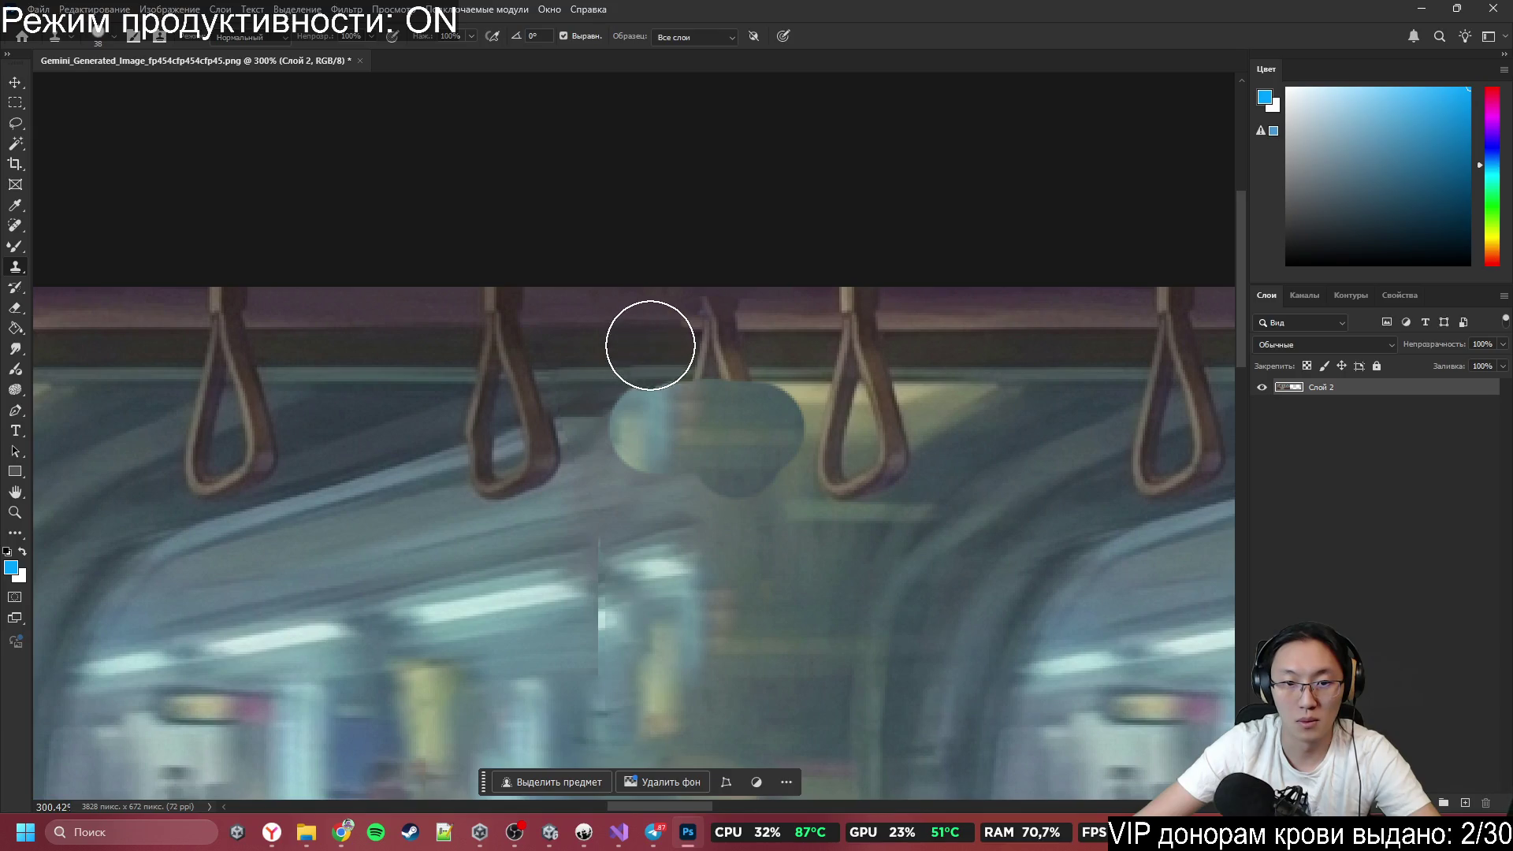
{"action": "left_click_drag", "start_coordinate": [652, 344], "coordinate": [768, 346]}
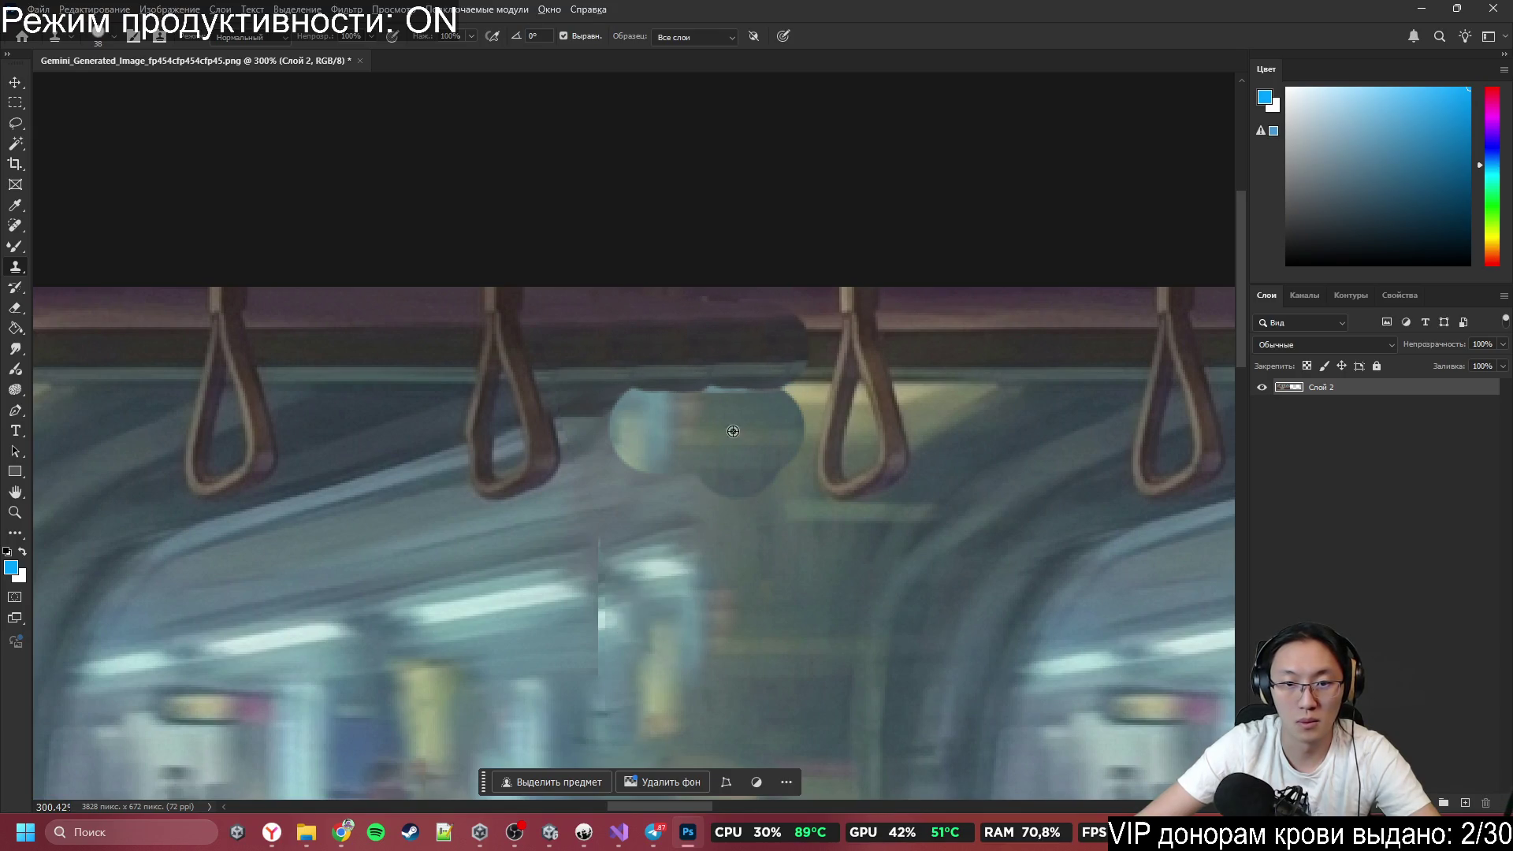
{"action": "scroll", "coordinate": [761, 517], "scroll_direction": "down", "scroll_amount": 5}
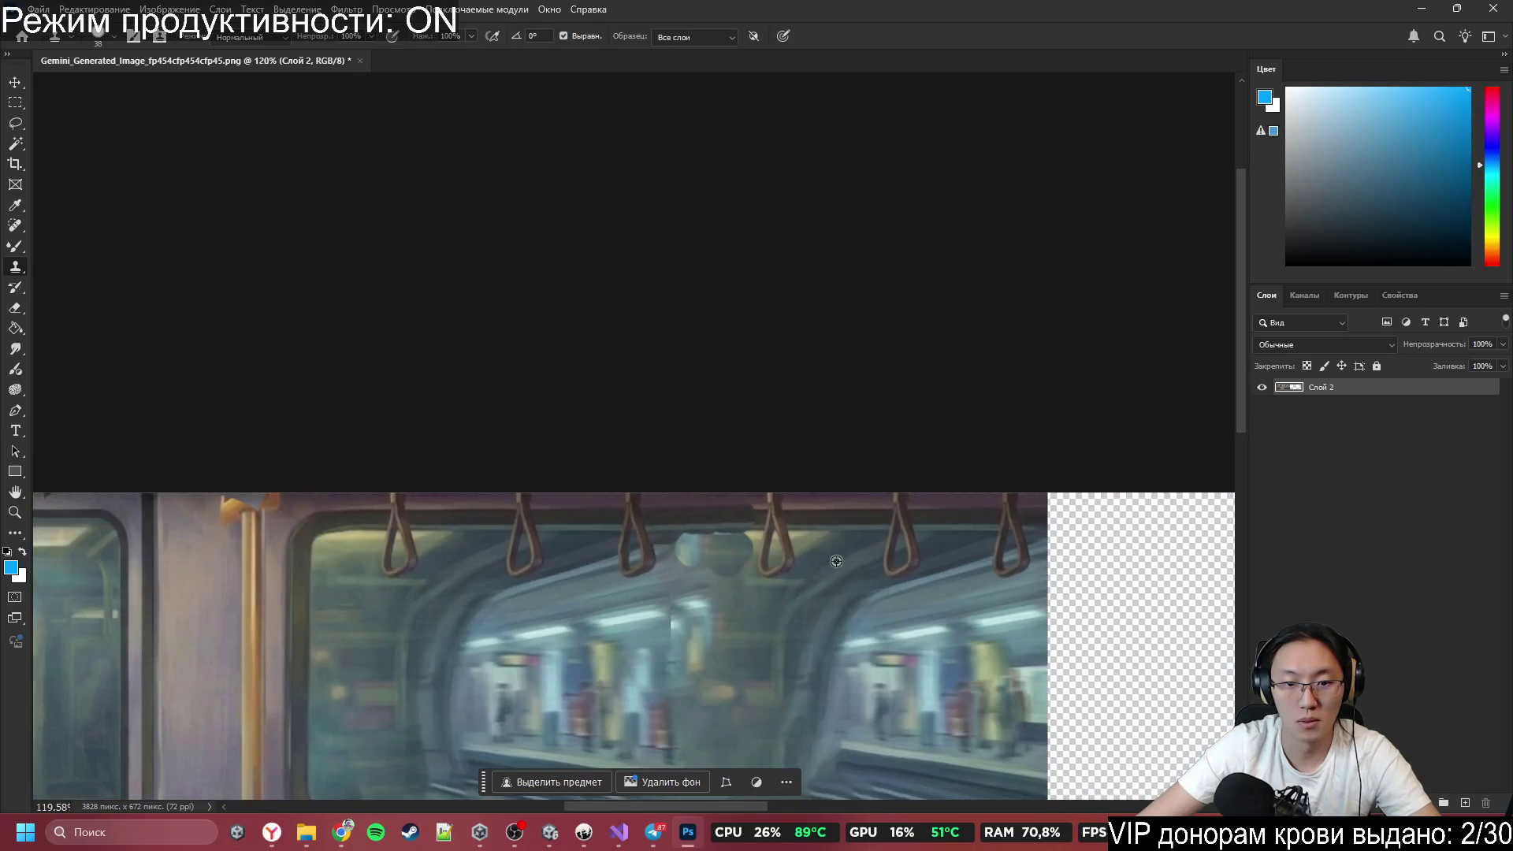
Content-aware fill the blotchy patch under the overhead rail and the rail area above it.
{"action": "key", "text": "l"}
{"action": "scroll", "coordinate": [750, 645], "scroll_direction": "up", "scroll_amount": 5}
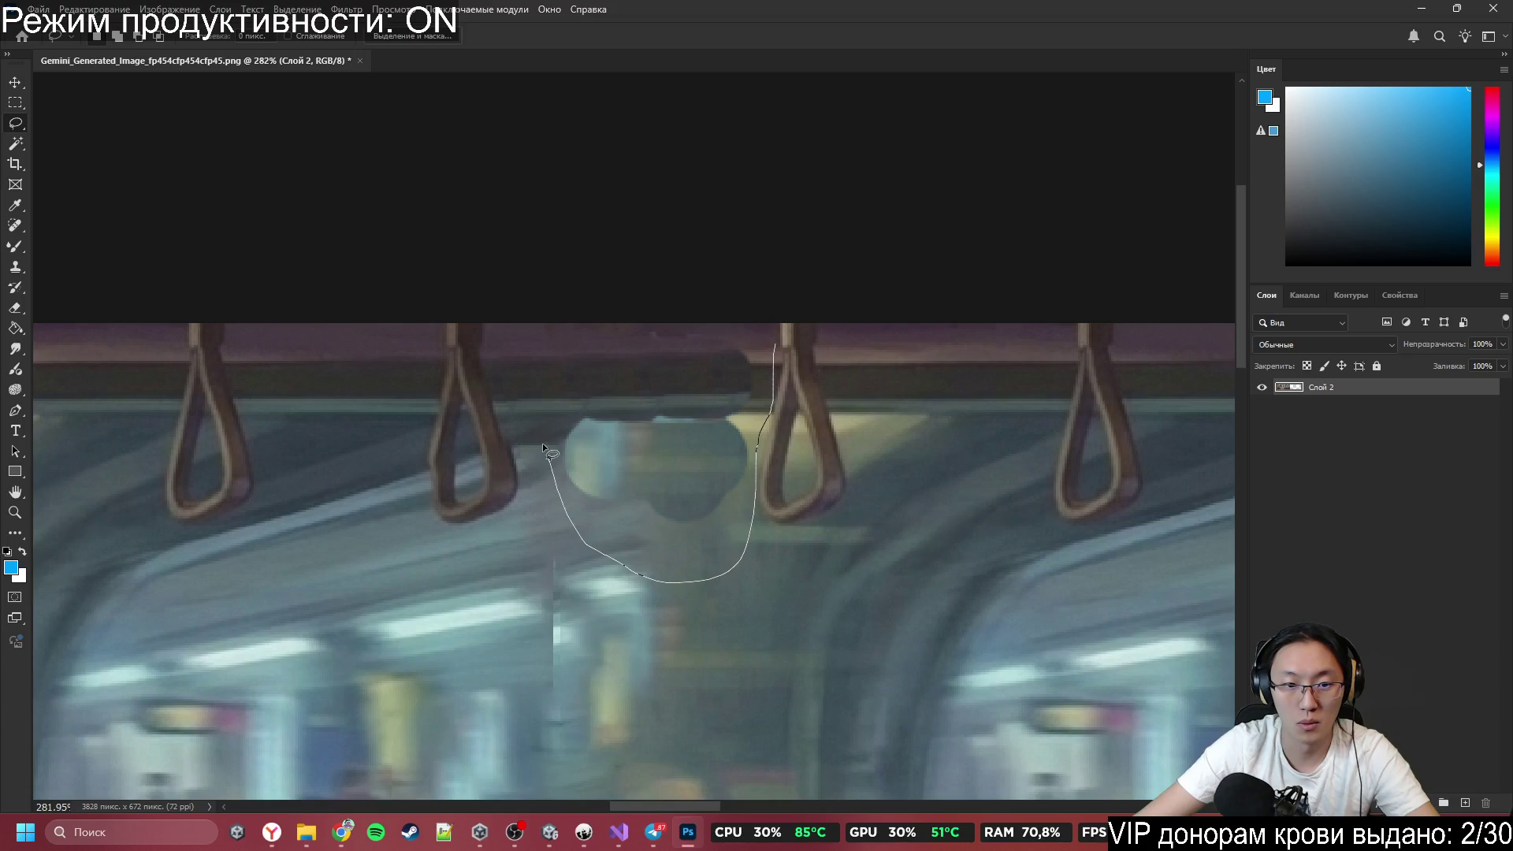
{"action": "left_click_drag", "start_coordinate": [542, 446], "coordinate": [544, 449]}
{"action": "key", "text": "shift+F5"}
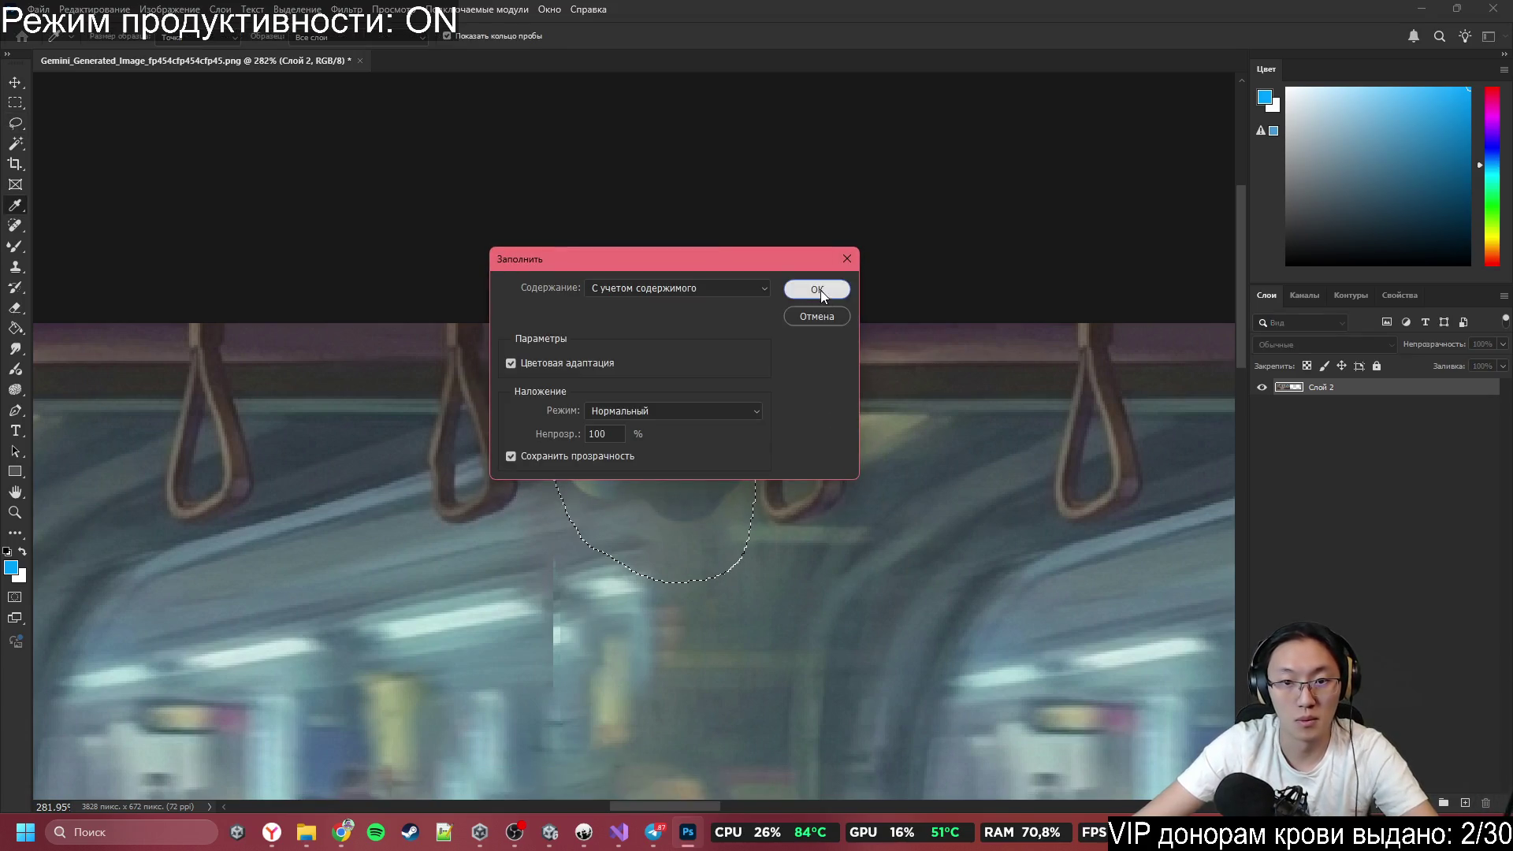
{"action": "left_click", "coordinate": [820, 290]}
{"action": "key", "text": "ctrl+d"}
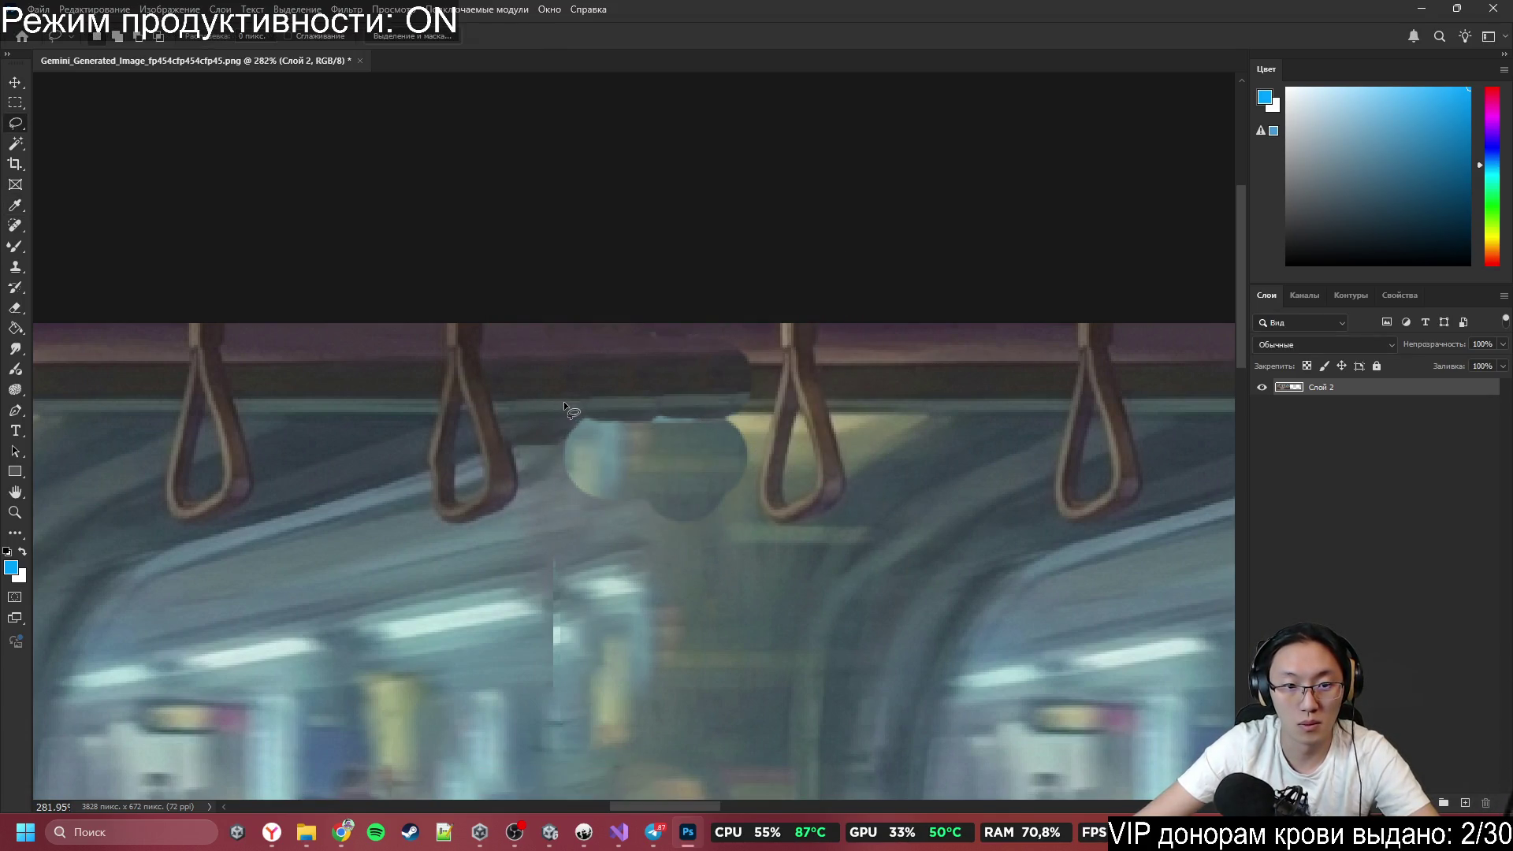
{"action": "mouse_move", "coordinate": [564, 402]}
{"action": "left_mouse_down"}
{"action": "mouse_move", "coordinate": [777, 379]}
{"action": "mouse_move", "coordinate": [773, 404]}
{"action": "left_mouse_up"}
{"action": "key", "text": "shift+F5"}
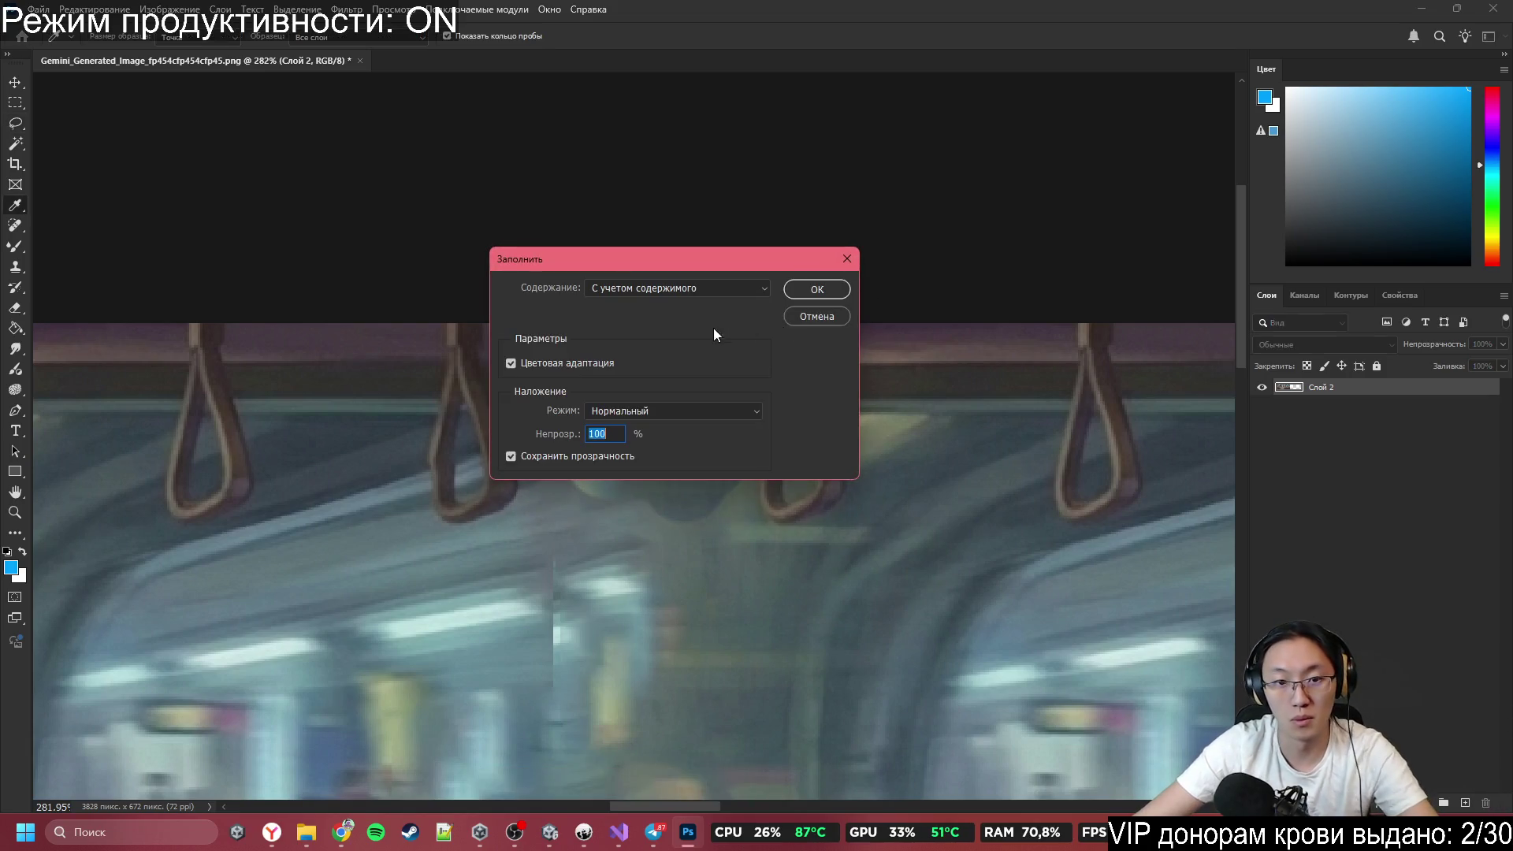
{"action": "left_click", "coordinate": [824, 295]}
{"action": "key", "text": "ctrl+d"}
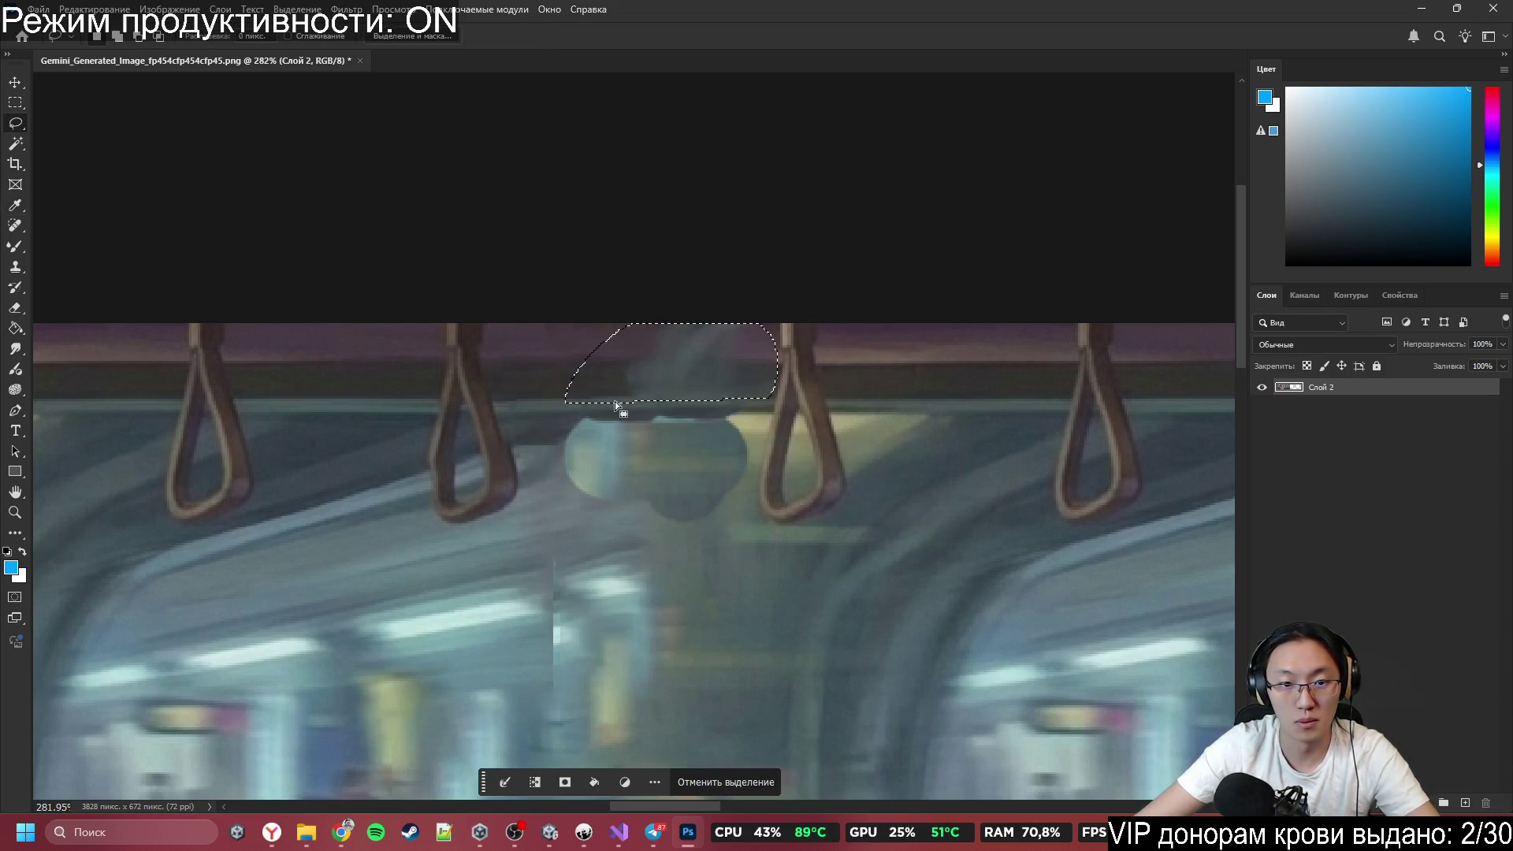
{"action": "key", "text": "shift+F5"}
{"action": "key", "text": "Return"}
{"action": "key", "text": "ctrl+d"}
Fill away the dark shape running along the overhead rail.
{"action": "mouse_move", "coordinate": [560, 398]}
{"action": "left_mouse_down"}
{"action": "mouse_move", "coordinate": [701, 340]}
{"action": "mouse_move", "coordinate": [768, 381]}
{"action": "left_mouse_up"}
{"action": "left_click_drag", "start_coordinate": [604, 419], "coordinate": [554, 406]}
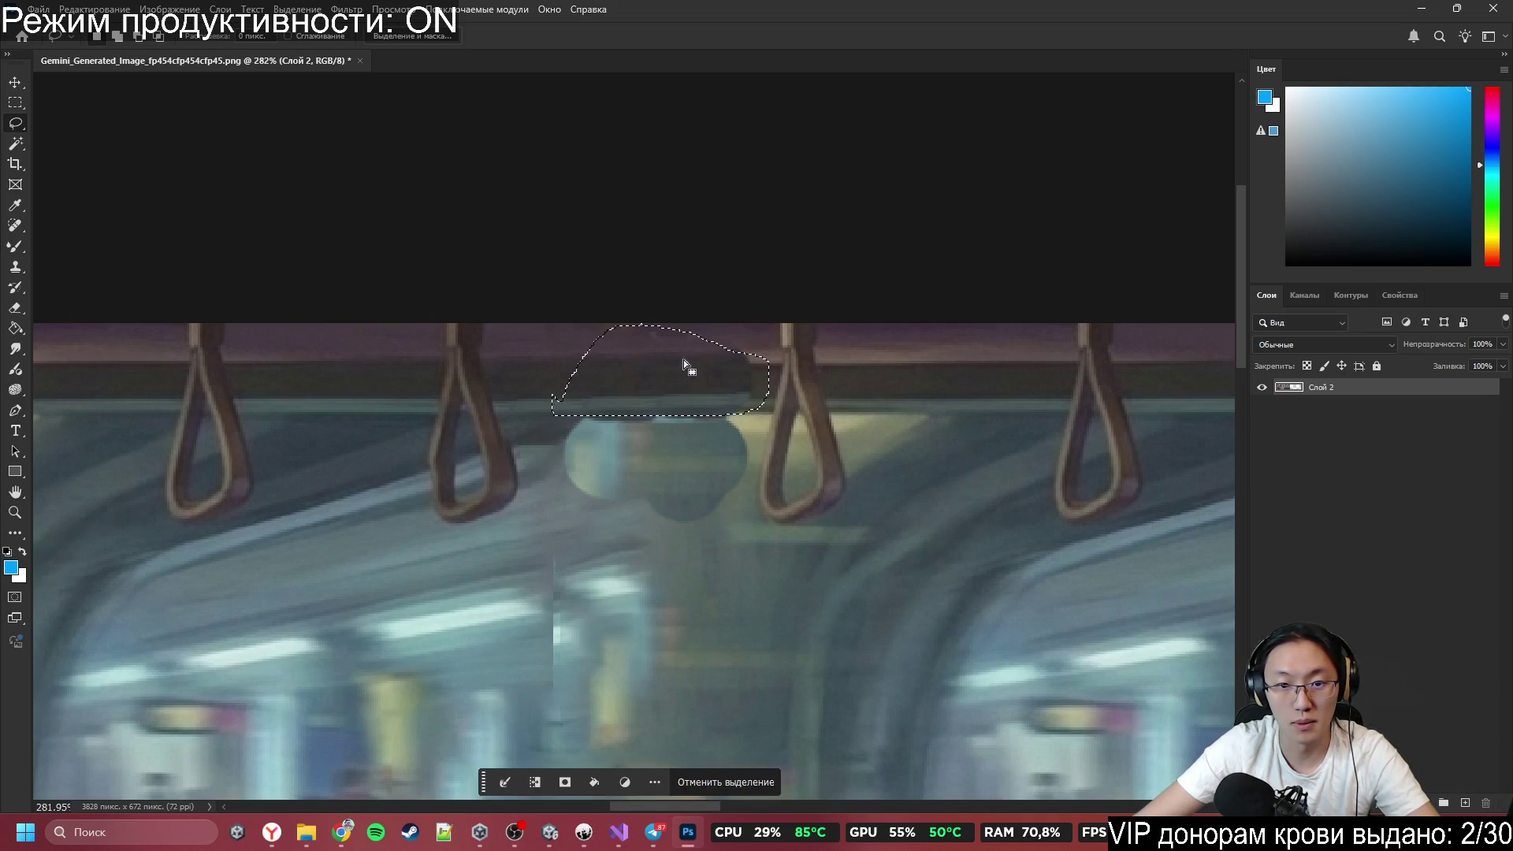
{"action": "mouse_move", "coordinate": [741, 332]}
{"action": "left_mouse_down"}
{"action": "mouse_move", "coordinate": [682, 351]}
{"action": "mouse_move", "coordinate": [757, 367]}
{"action": "left_mouse_up"}
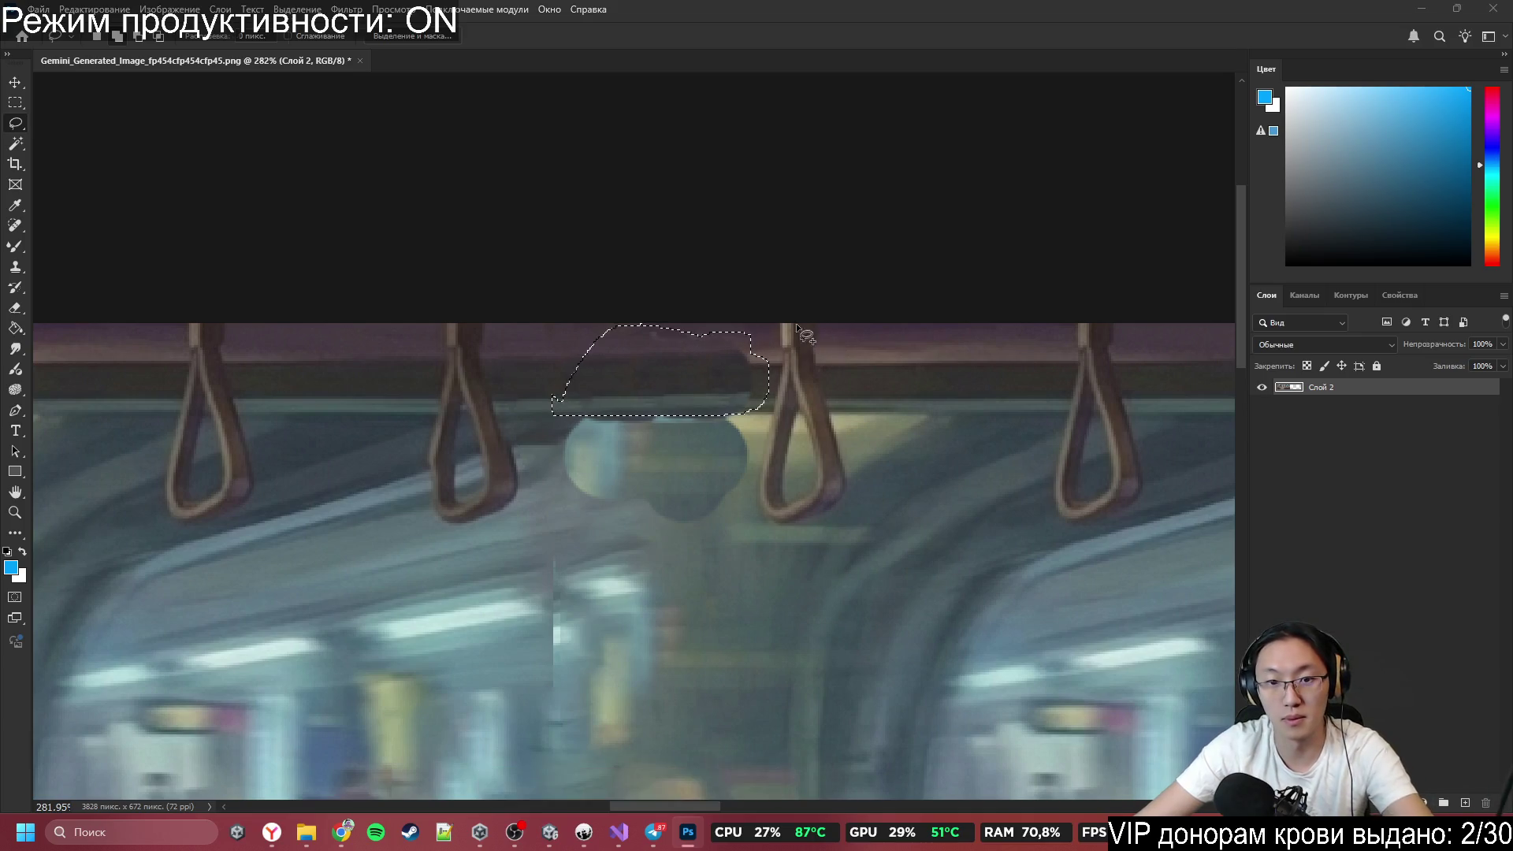
{"action": "key", "text": "shift+F5"}
{"action": "left_click", "coordinate": [832, 294]}
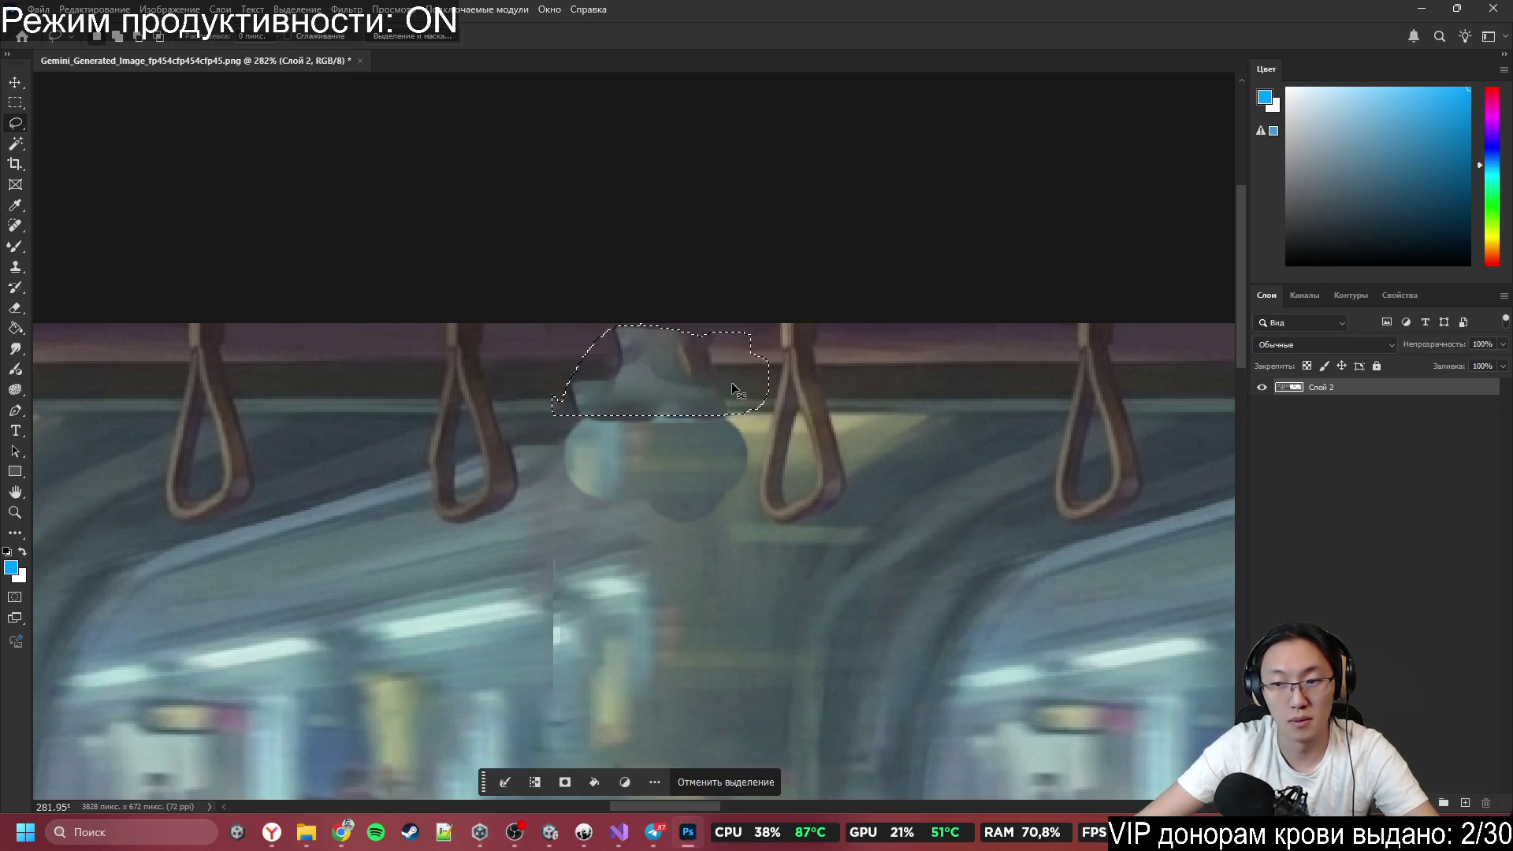
{"action": "key", "text": "ctrl+d"}
Content-aware fill the light blotches below the rail, applying the fill twice.
{"action": "left_click_drag", "start_coordinate": [568, 416], "coordinate": [545, 495]}
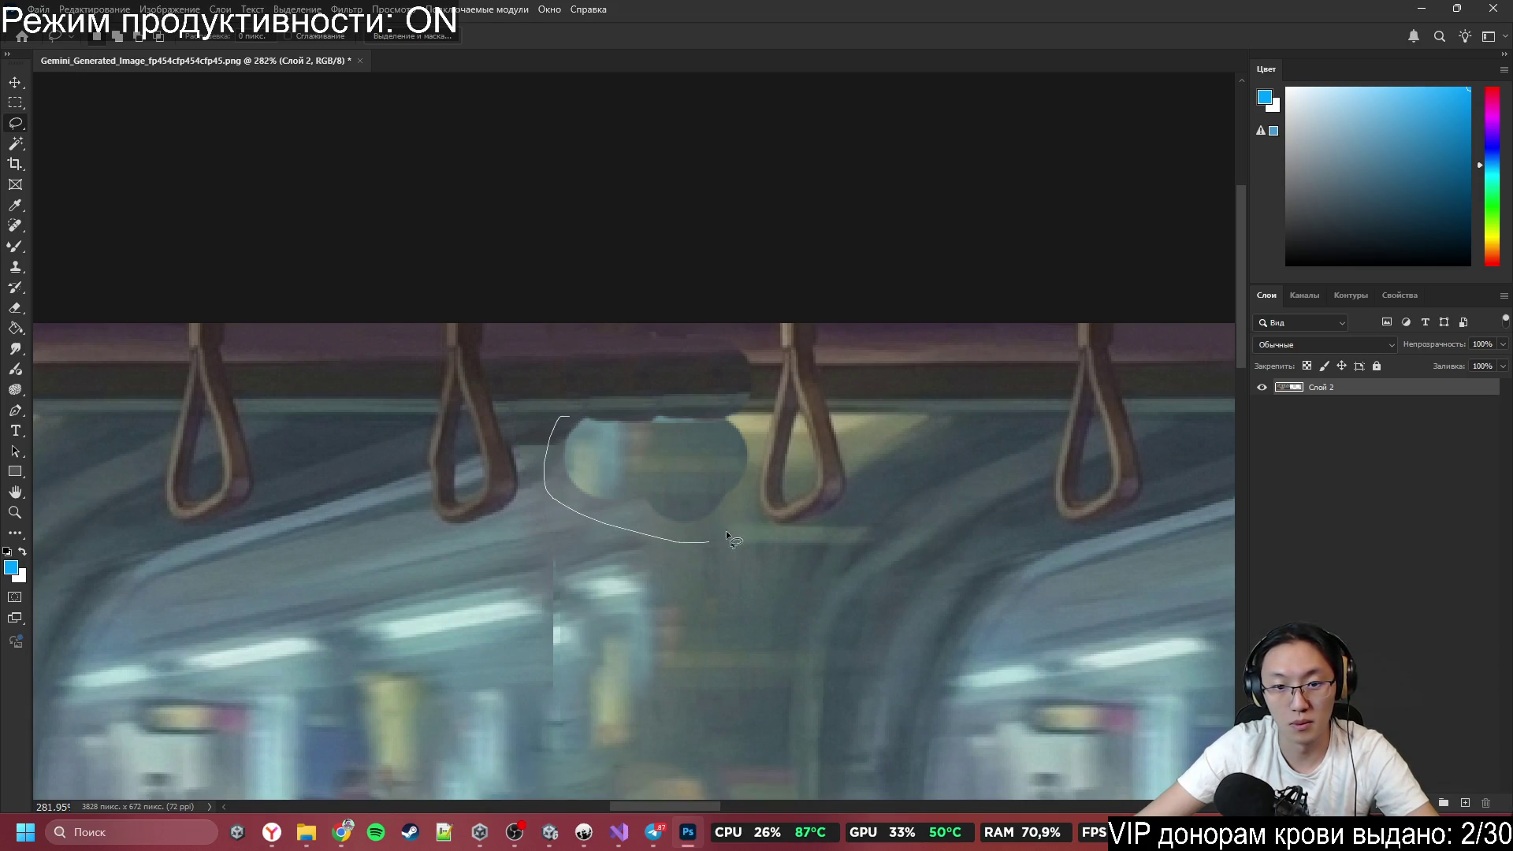
{"action": "left_click_drag", "start_coordinate": [745, 415], "coordinate": [754, 415]}
{"action": "left_click_drag", "start_coordinate": [799, 479], "coordinate": [763, 431]}
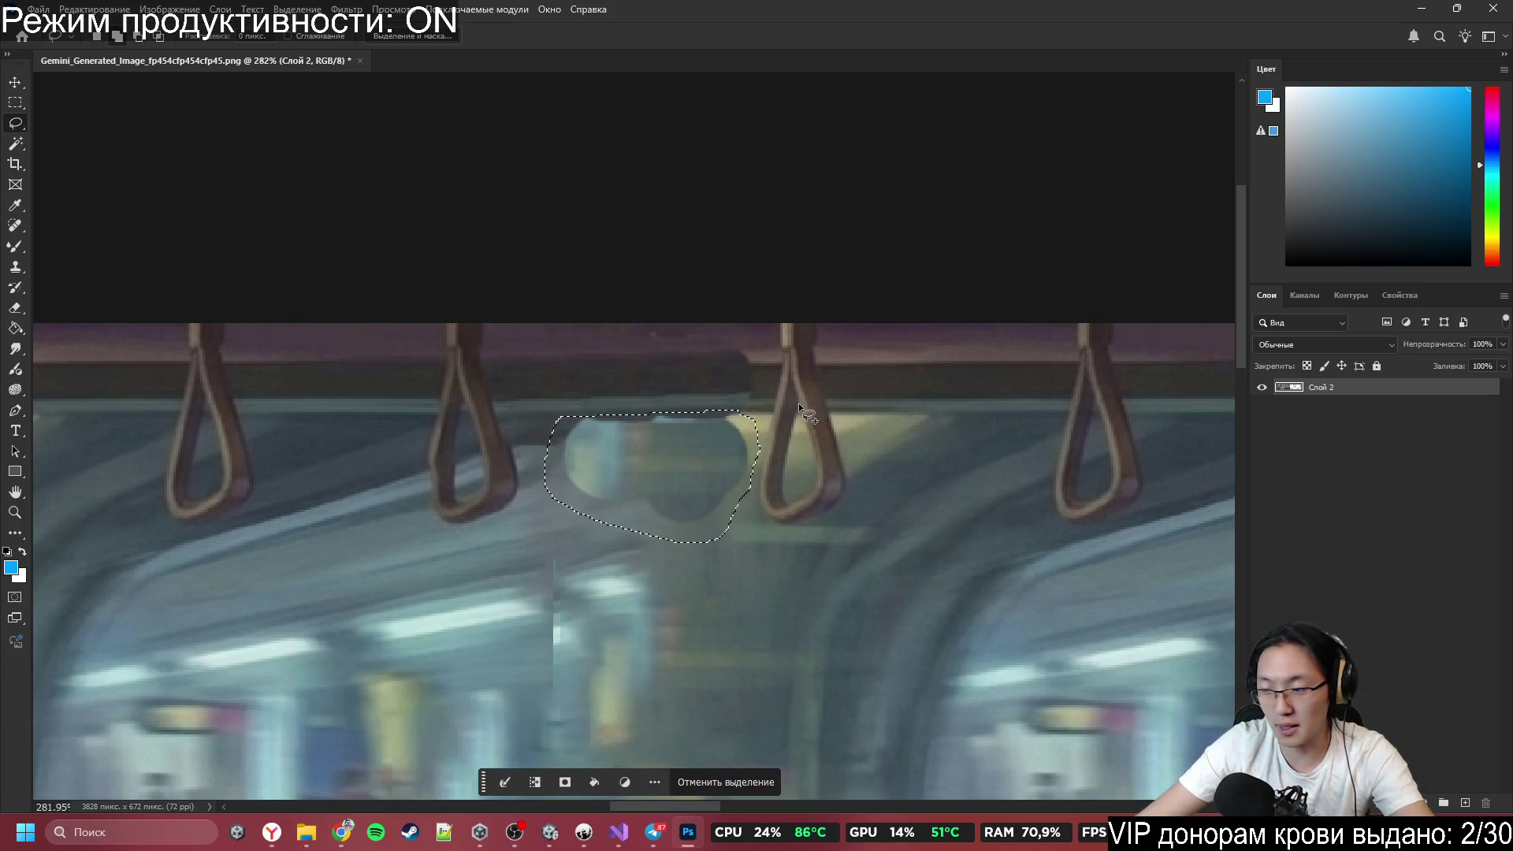
{"action": "key", "text": "shift+BackSpace"}
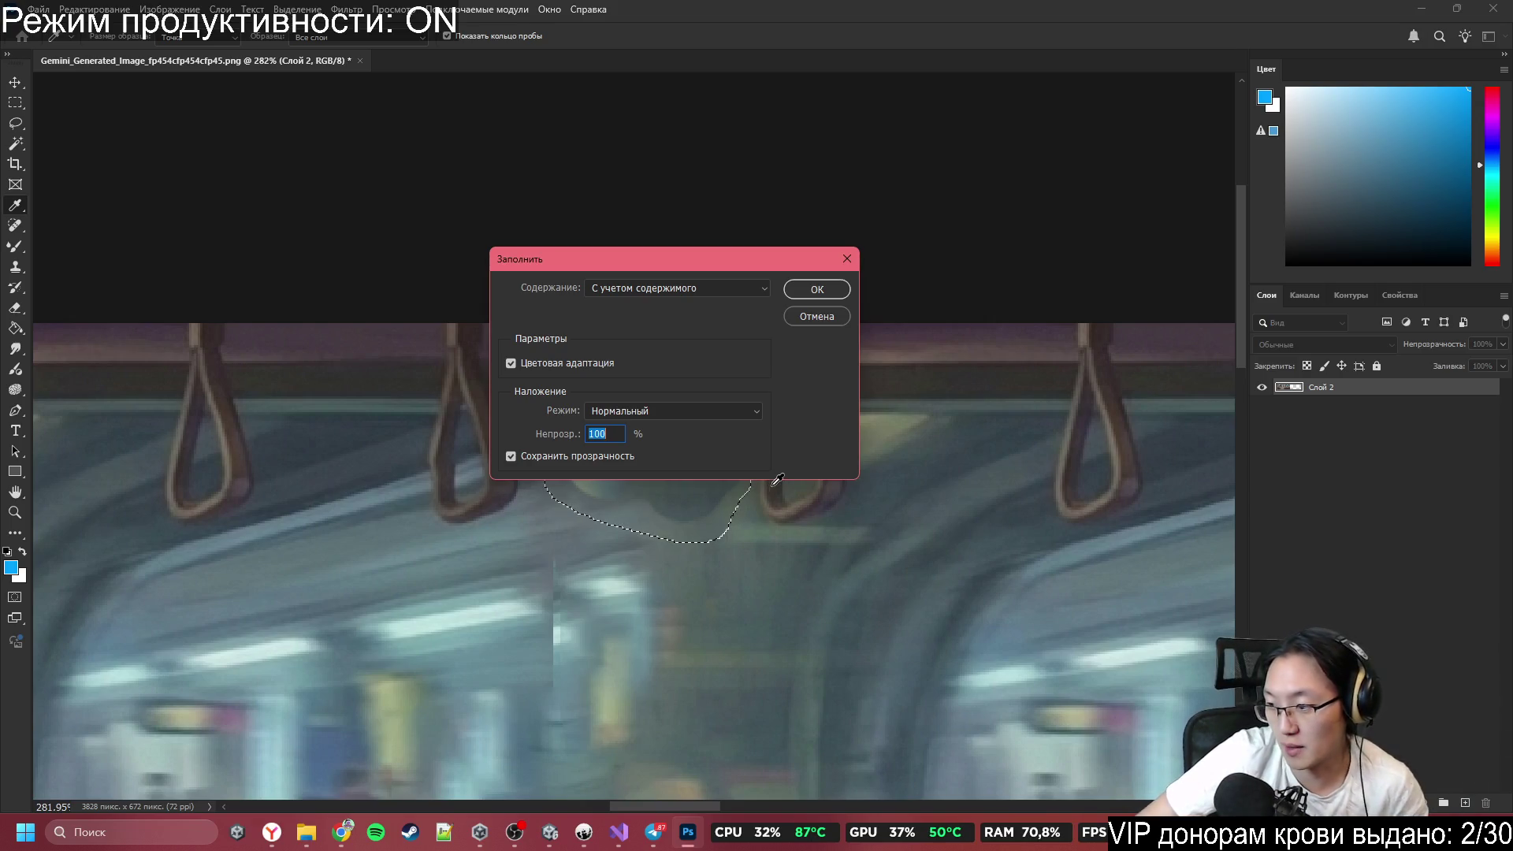
{"action": "left_click", "coordinate": [812, 288]}
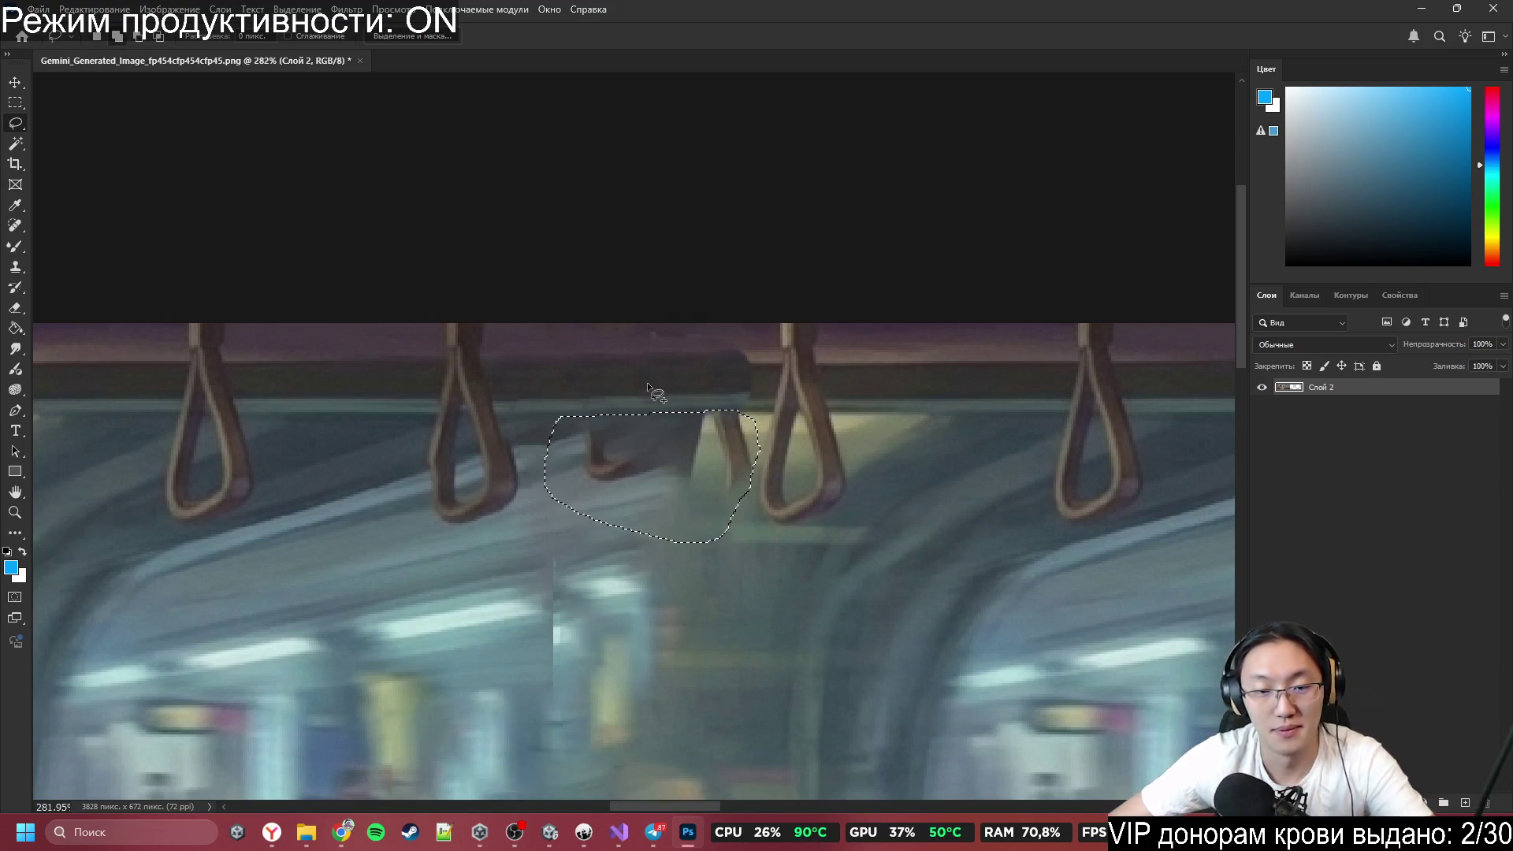
{"action": "key", "text": "shift+BackSpace"}
{"action": "left_click", "coordinate": [825, 300]}
{"action": "key", "text": "ctrl+d"}
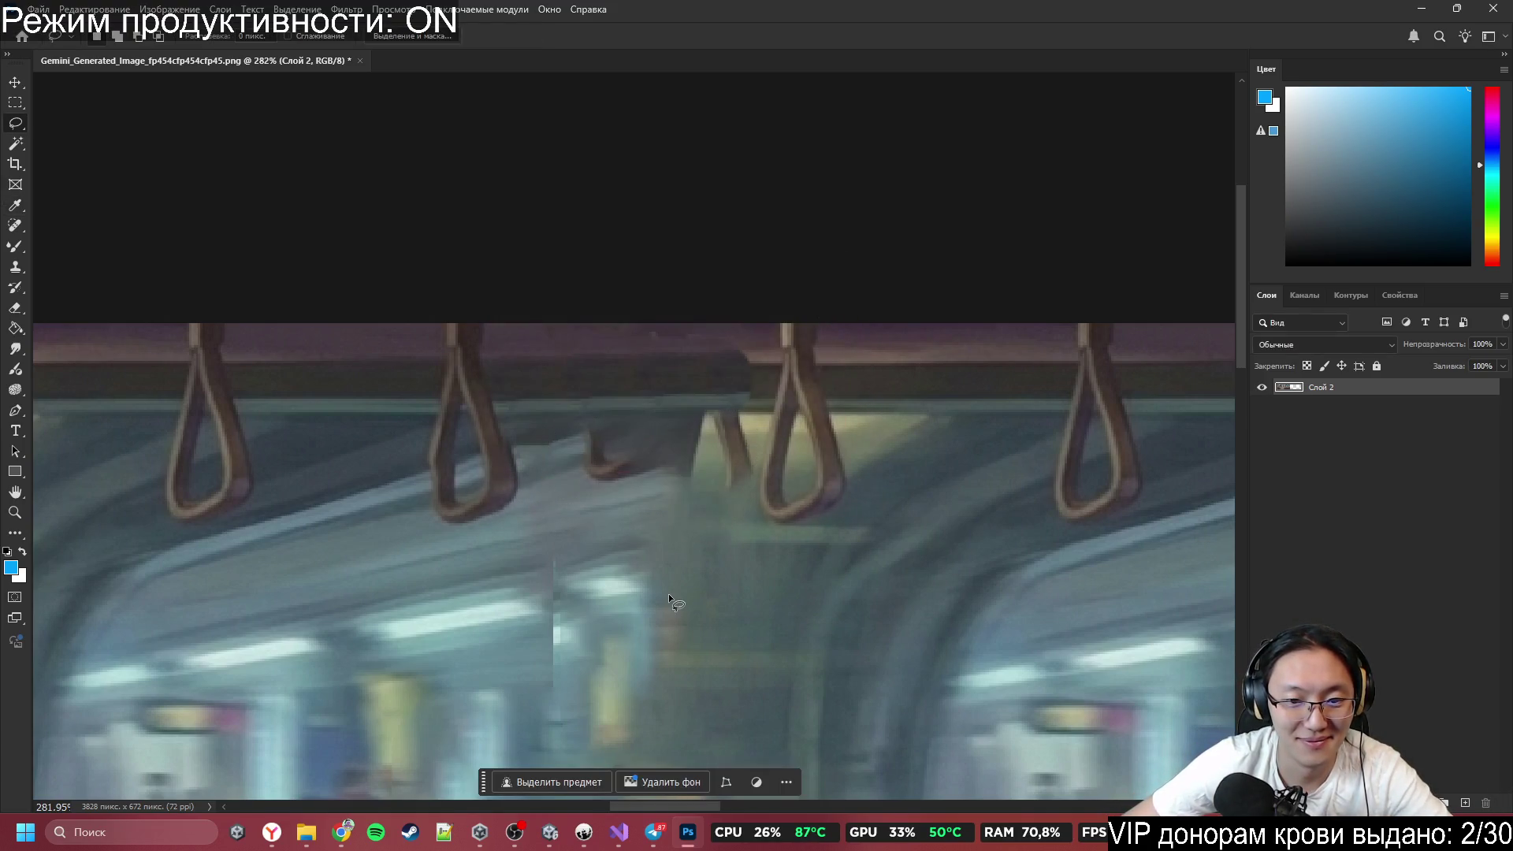
Fill over the leftover handle fragment and the remaining handle area.
{"action": "mouse_move", "coordinate": [579, 493]}
{"action": "left_mouse_down"}
{"action": "mouse_move", "coordinate": [656, 436]}
{"action": "mouse_move", "coordinate": [677, 487]}
{"action": "left_mouse_up"}
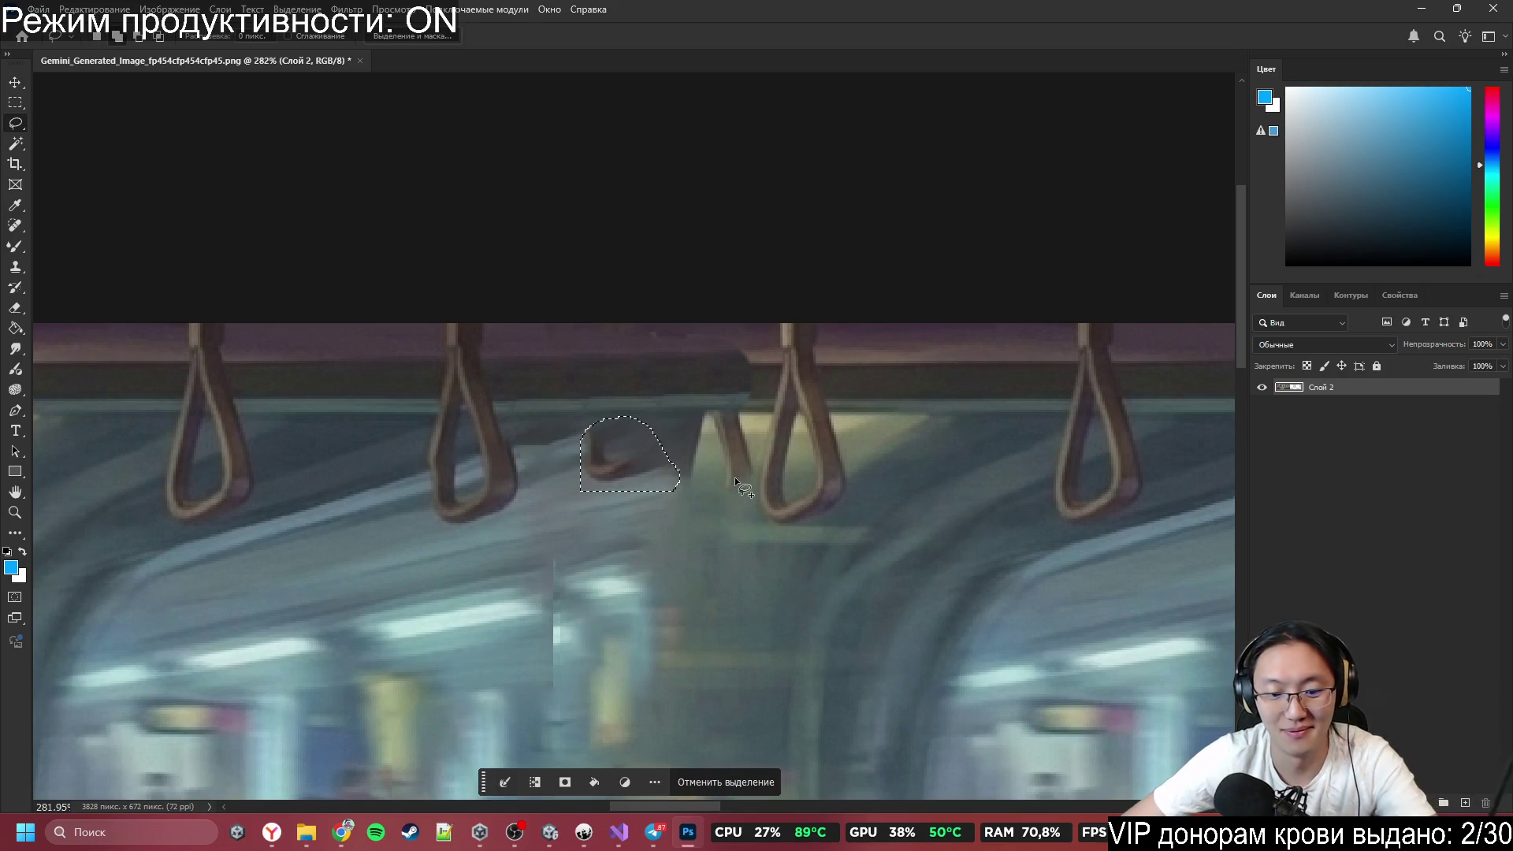
{"action": "key", "text": "shift+BackSpace"}
{"action": "left_click", "coordinate": [821, 285]}
{"action": "key", "text": "ctrl+d"}
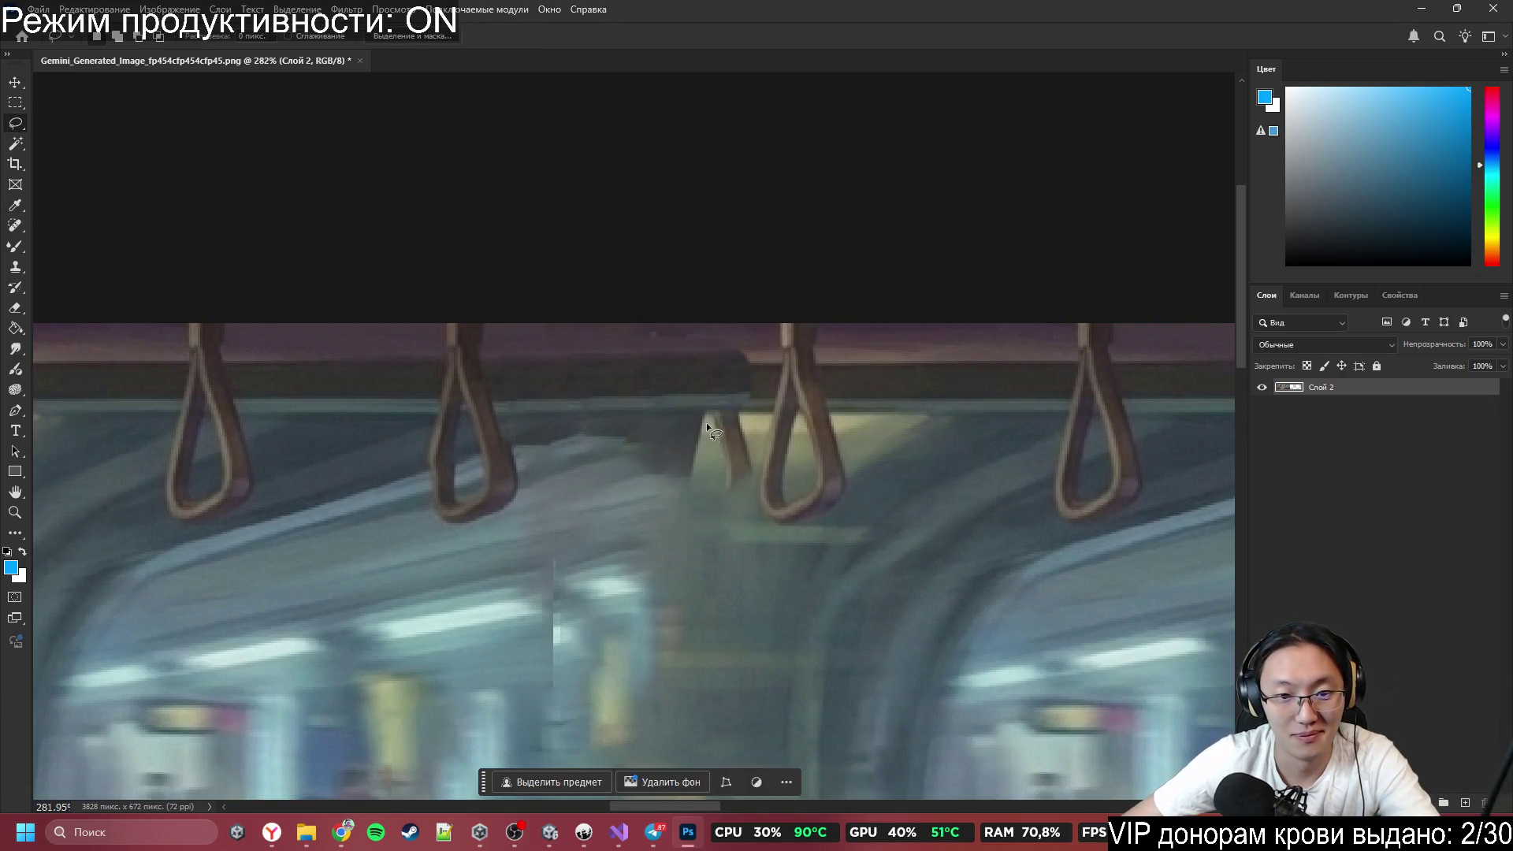
{"action": "left_click_drag", "start_coordinate": [707, 426], "coordinate": [721, 511]}
{"action": "mouse_move", "coordinate": [754, 426]}
{"action": "left_mouse_down"}
{"action": "mouse_move", "coordinate": [749, 413]}
{"action": "mouse_move", "coordinate": [642, 479]}
{"action": "left_mouse_up"}
{"action": "key", "text": "shift+BackSpace"}
{"action": "left_click", "coordinate": [820, 292]}
{"action": "key", "text": "ctrl+d"}
Fill the spot beside the right handle; undo the fill on the streaky area left of it.
{"action": "left_click_drag", "start_coordinate": [594, 424], "coordinate": [592, 429]}
{"action": "key", "text": "shift+BackSpace"}
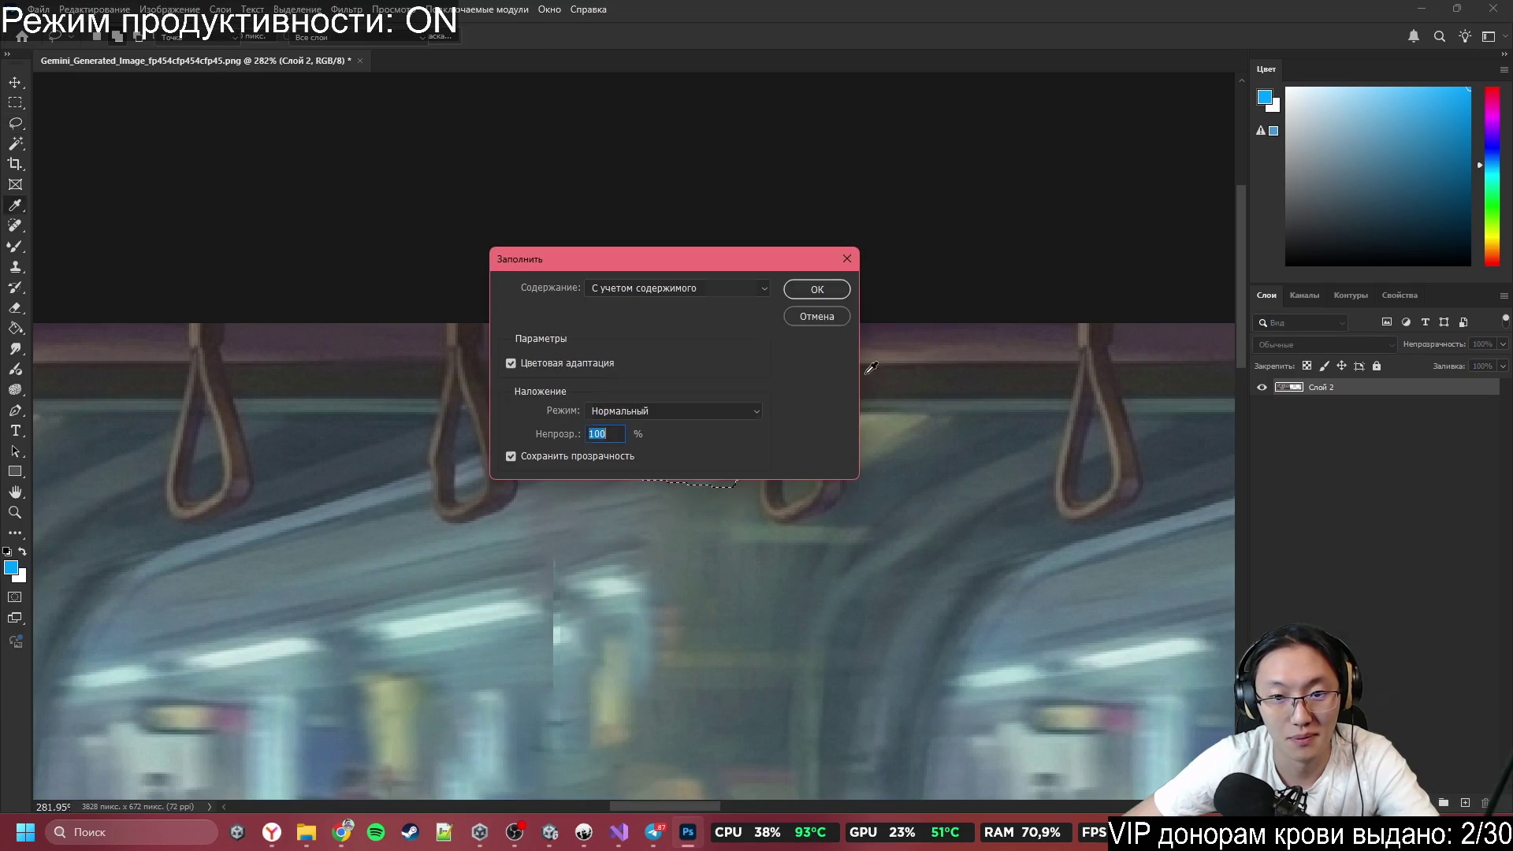
{"action": "left_click", "coordinate": [827, 289]}
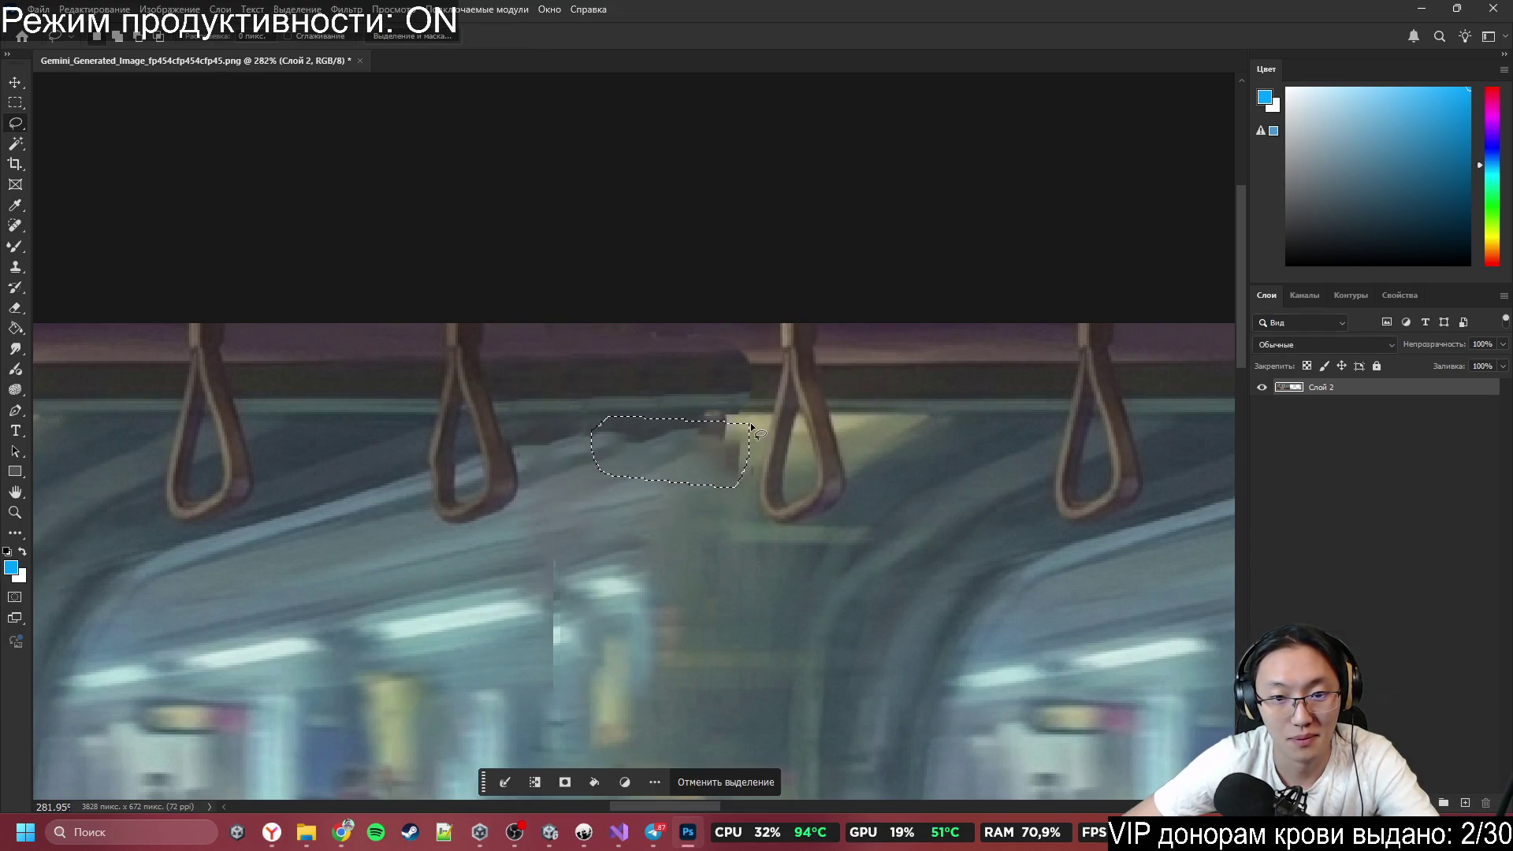
{"action": "key", "text": "ctrl+d"}
{"action": "left_click_drag", "start_coordinate": [744, 419], "coordinate": [646, 563]}
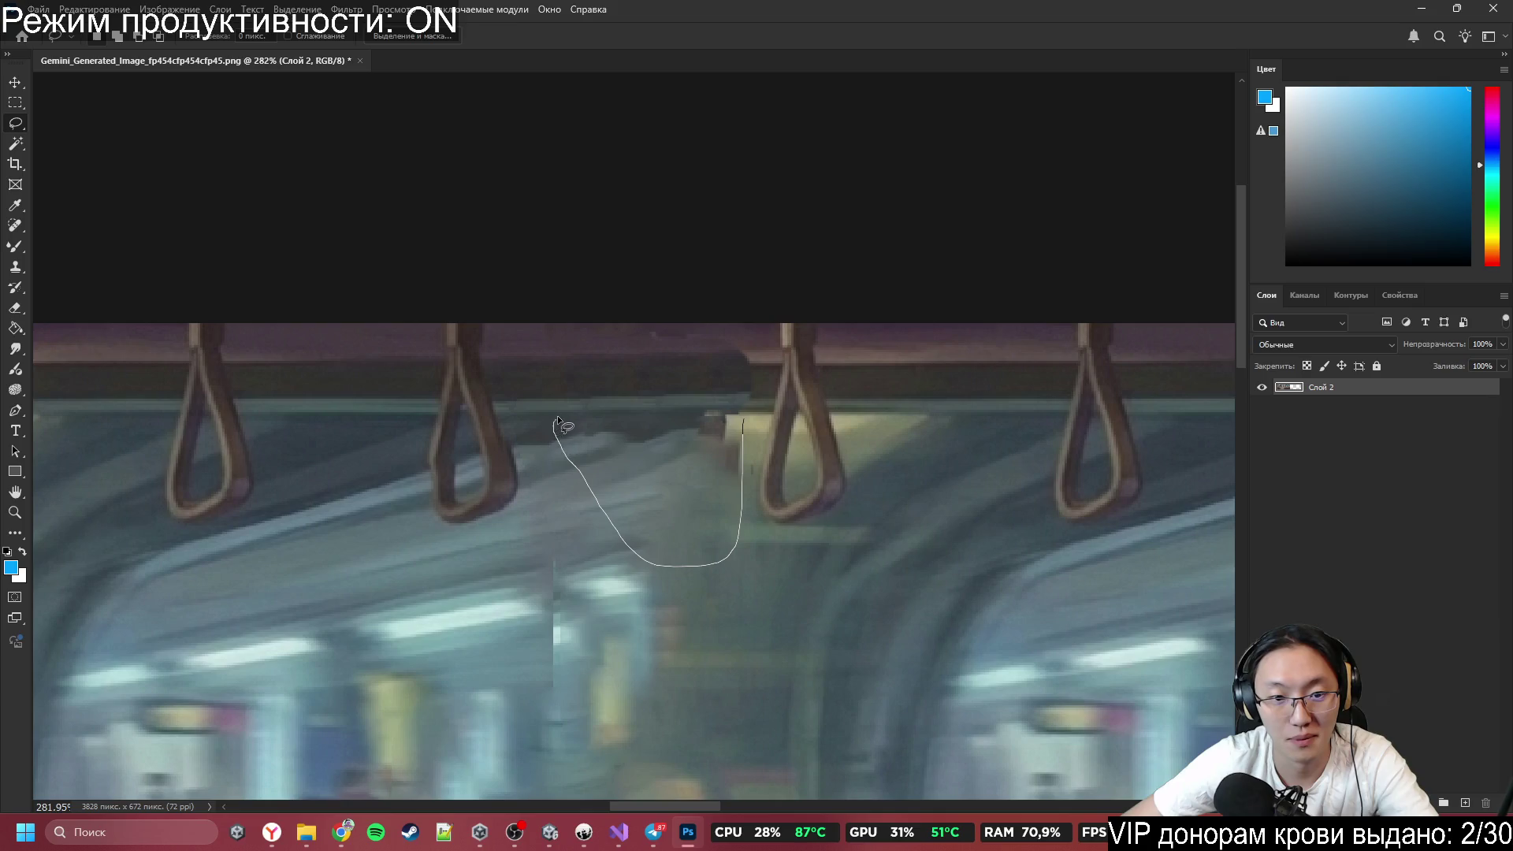
{"action": "left_click_drag", "start_coordinate": [558, 422], "coordinate": [556, 423]}
{"action": "key", "text": "shift+BackSpace"}
{"action": "left_click", "coordinate": [829, 291]}
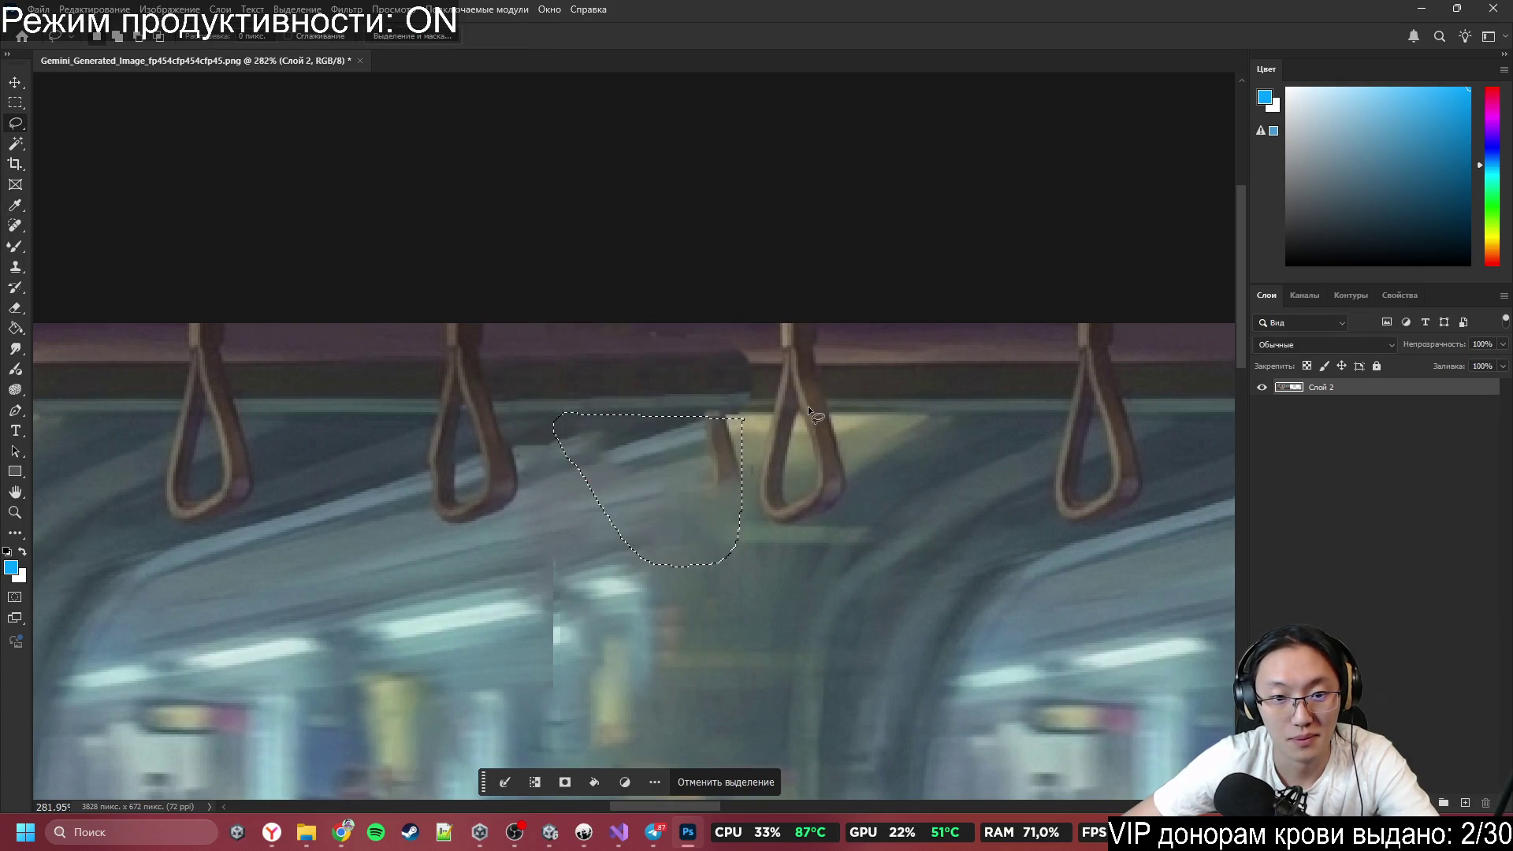
{"action": "key", "text": "ctrl+z"}
{"action": "key", "text": "ctrl+d"}
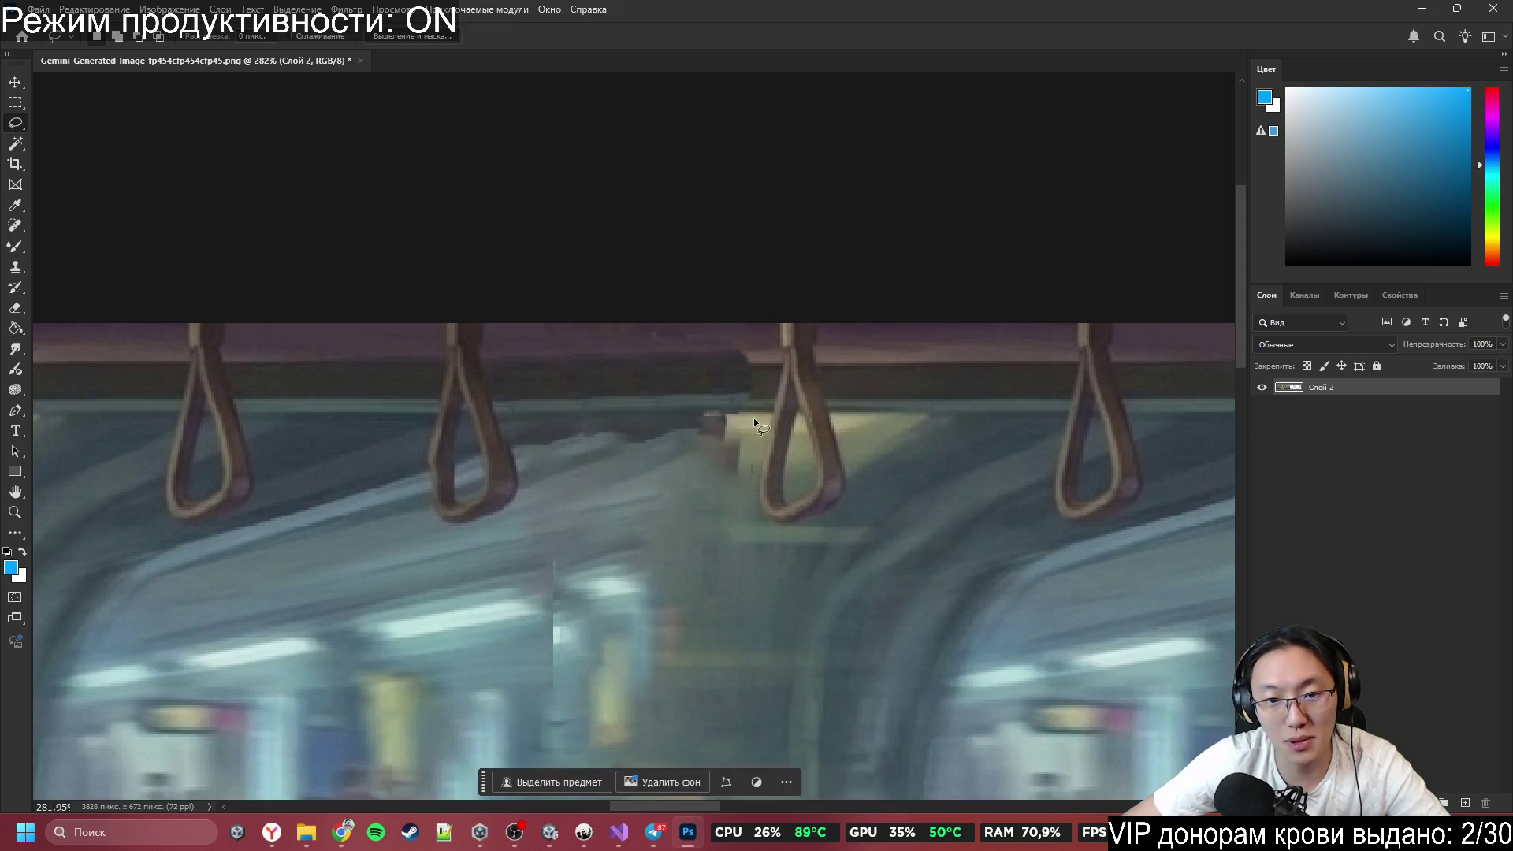
Content-aware fill the small spot beside the right handle.
{"action": "left_click_drag", "start_coordinate": [744, 421], "coordinate": [659, 465]}
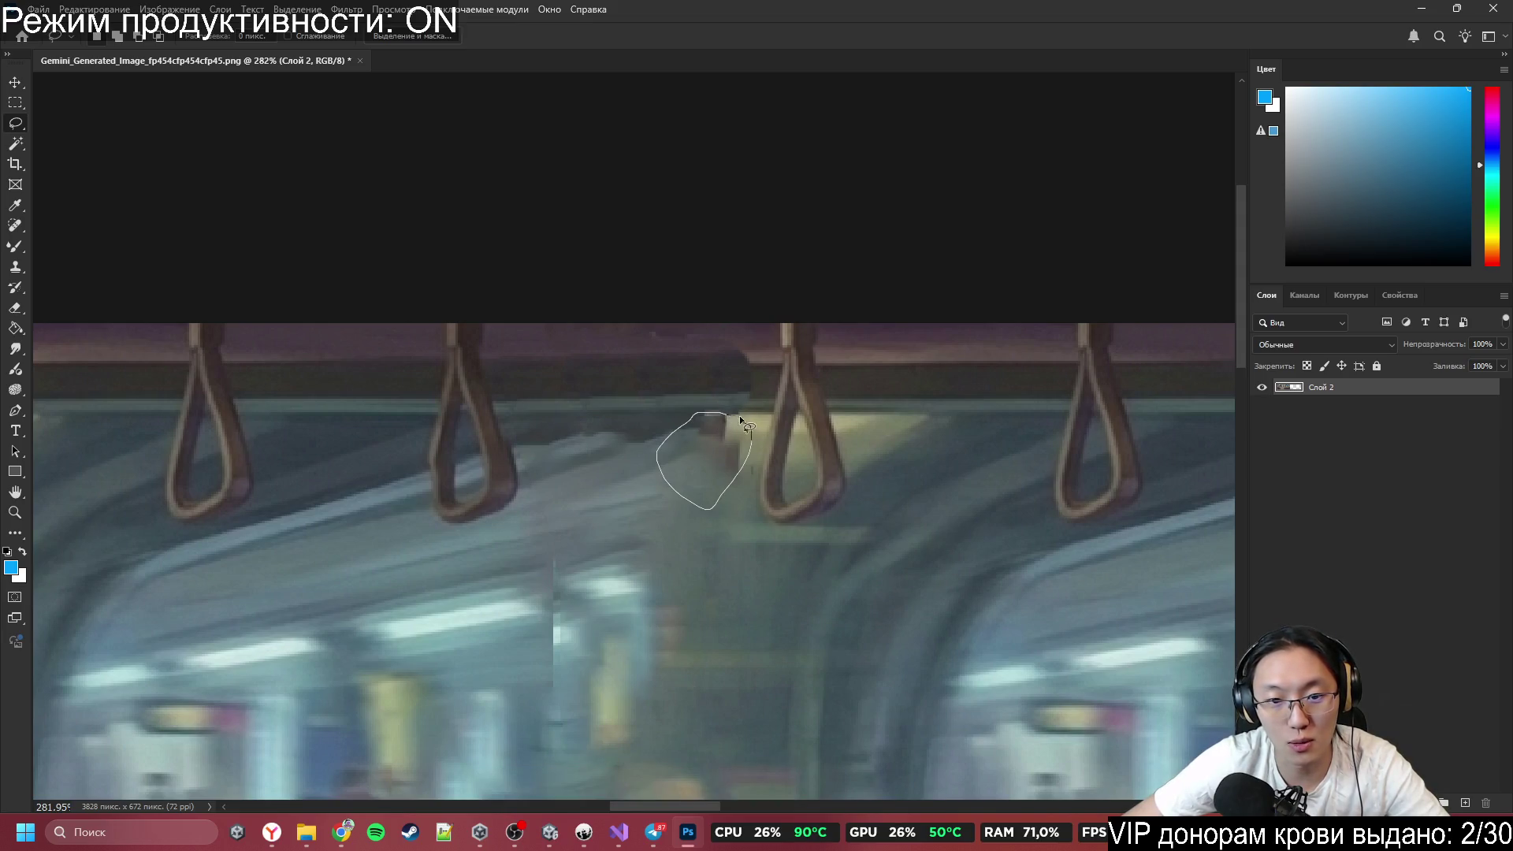
{"action": "left_click_drag", "start_coordinate": [739, 414], "coordinate": [747, 419]}
{"action": "key", "text": "shift+BackSpace"}
{"action": "left_click", "coordinate": [820, 288]}
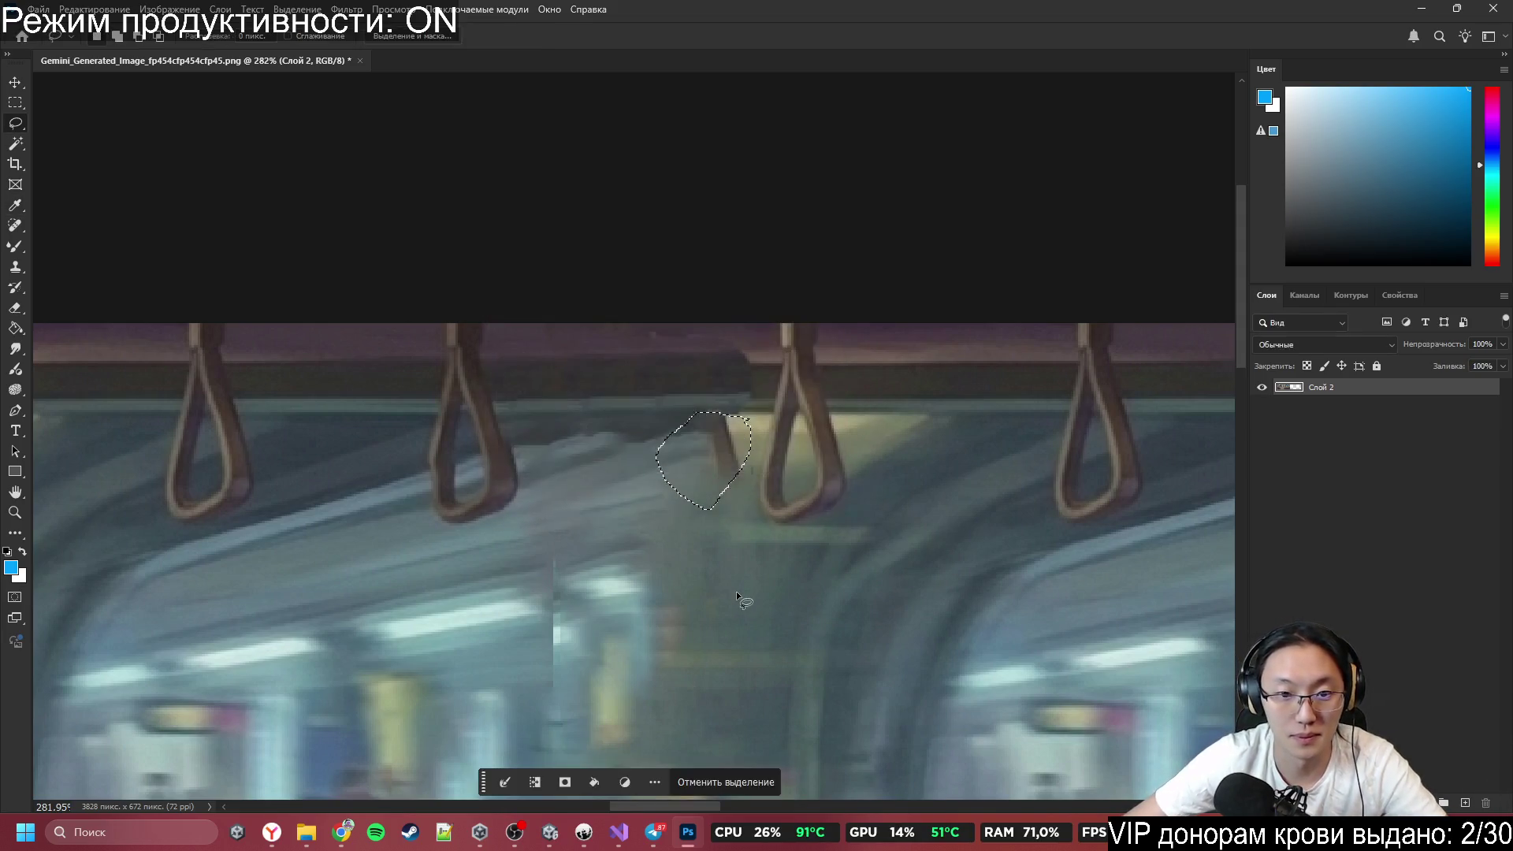
{"action": "key", "text": "ctrl+d"}
Clone clean texture over the handle seam with the Clone Stamp.
{"action": "key", "text": "s"}
{"action": "left_click", "coordinate": [613, 481], "text": "alt"}
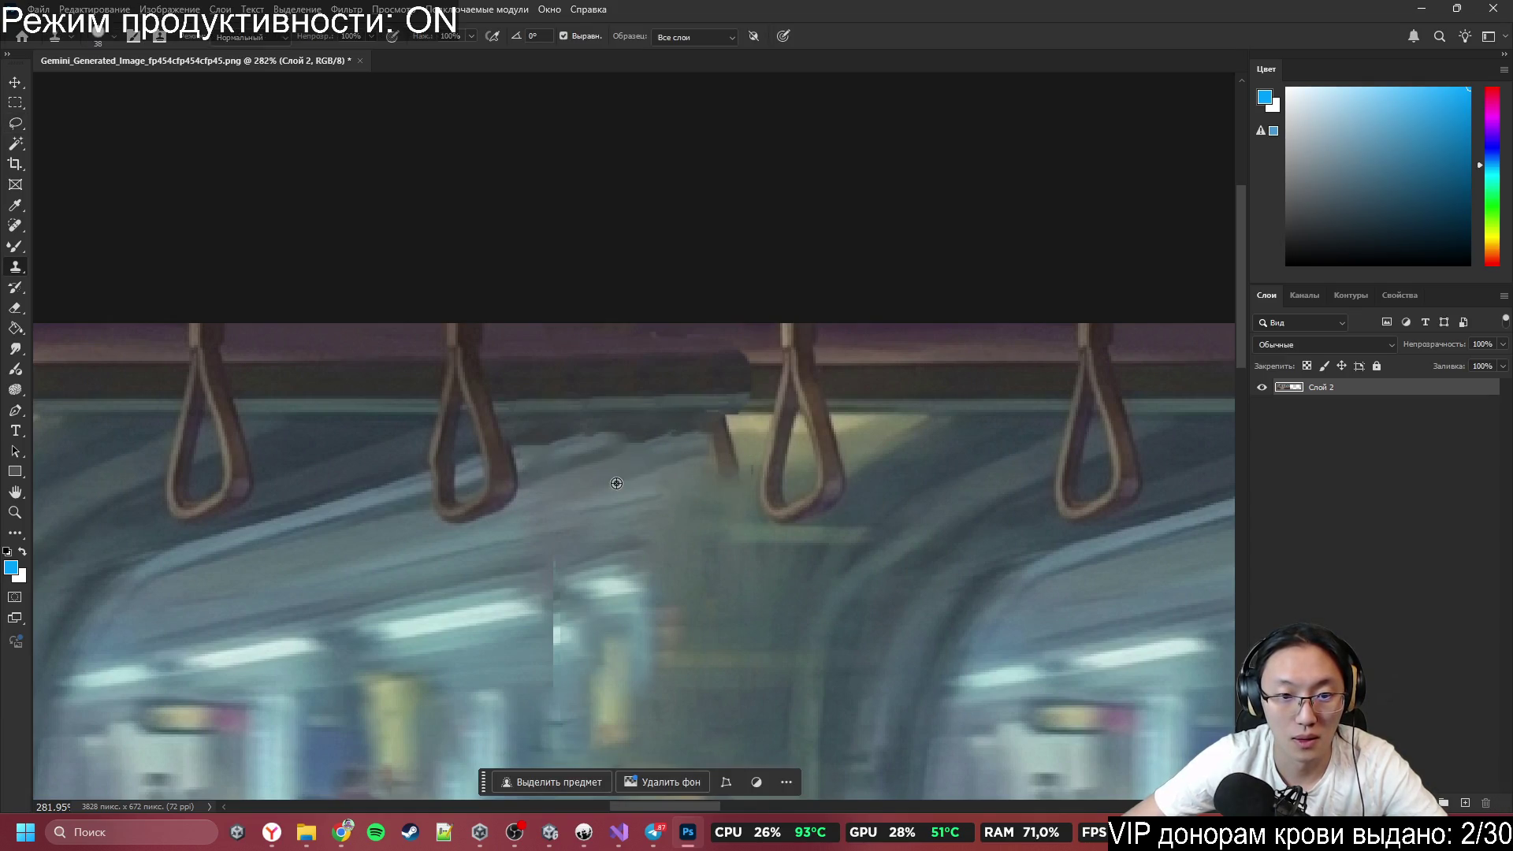
{"action": "left_click", "coordinate": [716, 455]}
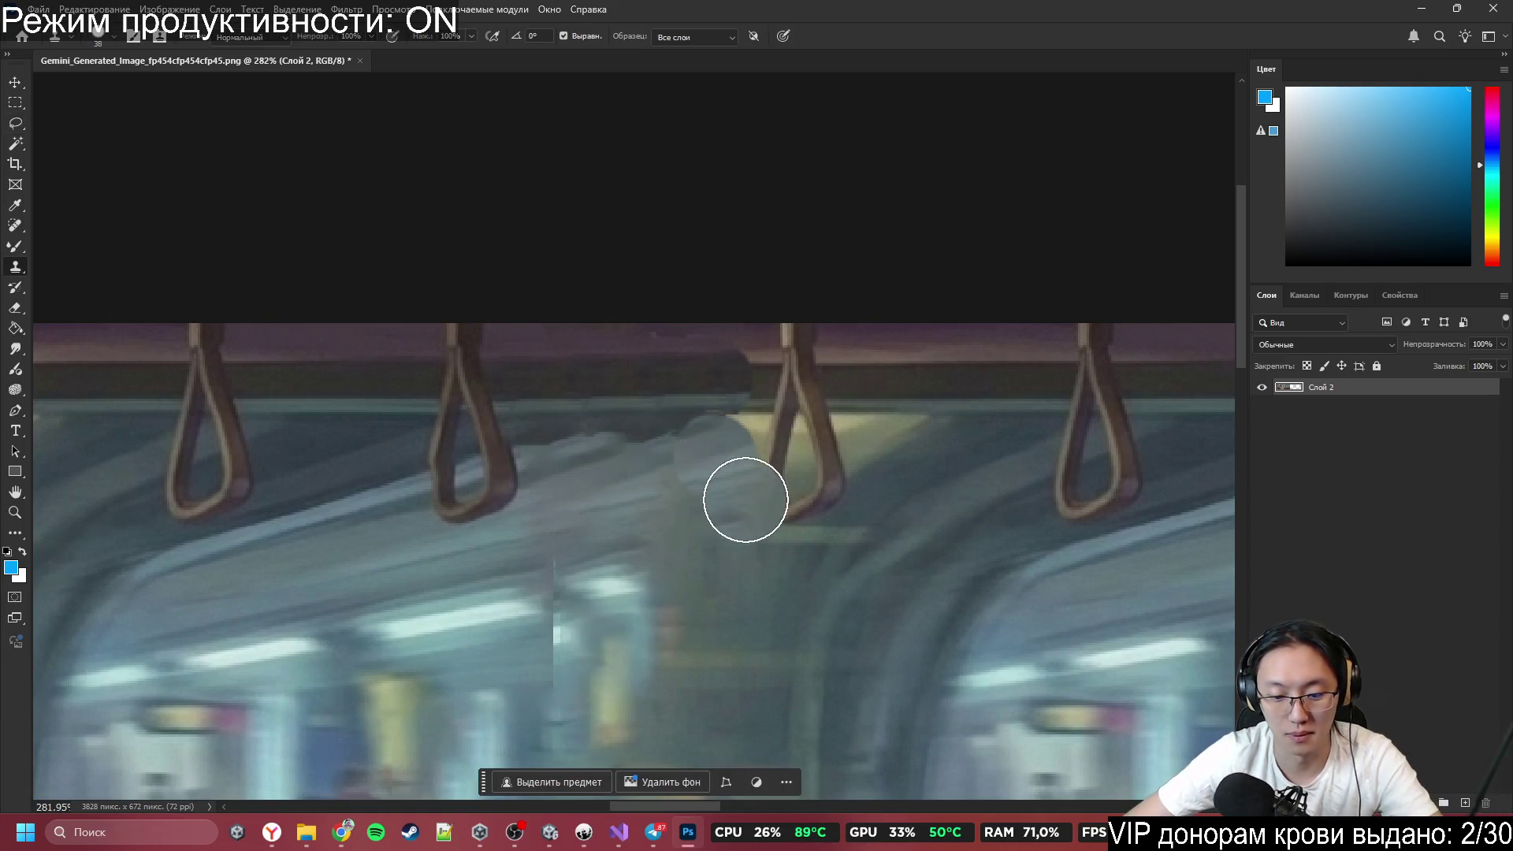
Content-aware fill the patchy area beside the handle, applying the fill twice.
{"action": "key", "text": "l"}
{"action": "mouse_move", "coordinate": [755, 431]}
{"action": "left_mouse_down"}
{"action": "mouse_move", "coordinate": [750, 514]}
{"action": "mouse_move", "coordinate": [628, 451]}
{"action": "mouse_move", "coordinate": [687, 407]}
{"action": "mouse_move", "coordinate": [744, 412]}
{"action": "mouse_move", "coordinate": [750, 467]}
{"action": "mouse_move", "coordinate": [754, 430]}
{"action": "left_mouse_up"}
{"action": "key", "text": "shift+F5"}
{"action": "key", "text": "Return"}
{"action": "key", "text": "ctrl+d"}
{"action": "key", "text": "shift+F5"}
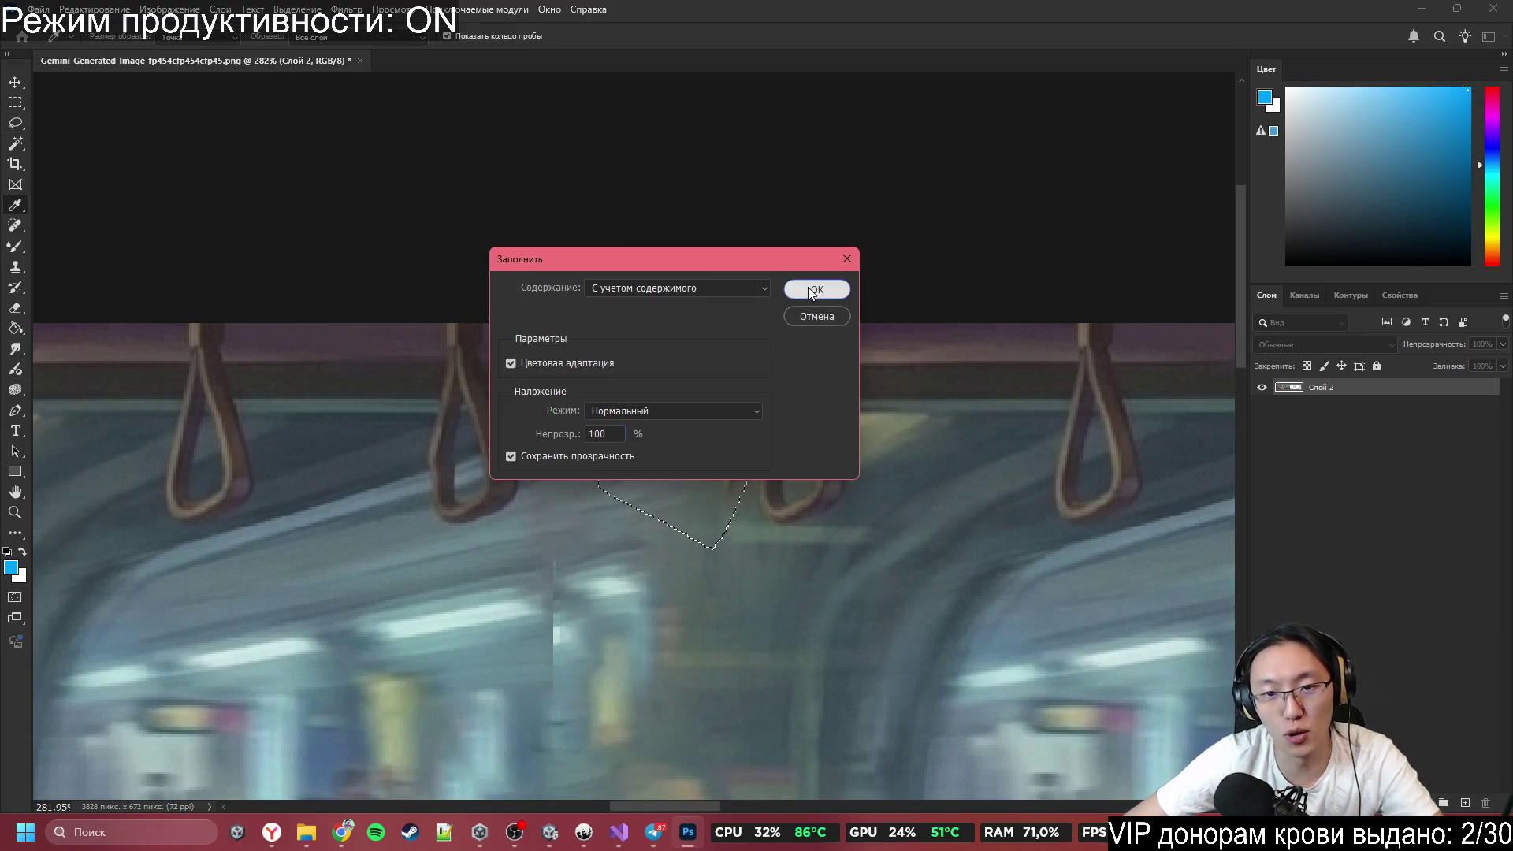
{"action": "key", "text": "Return"}
{"action": "key", "text": "ctrl+d"}
Fill the ceiling area above the handle and the ceiling band to its left.
{"action": "mouse_move", "coordinate": [751, 345]}
{"action": "left_mouse_down"}
{"action": "mouse_move", "coordinate": [762, 390]}
{"action": "mouse_move", "coordinate": [753, 346]}
{"action": "left_mouse_up"}
{"action": "key", "text": "shift+F5"}
{"action": "left_click", "coordinate": [825, 286]}
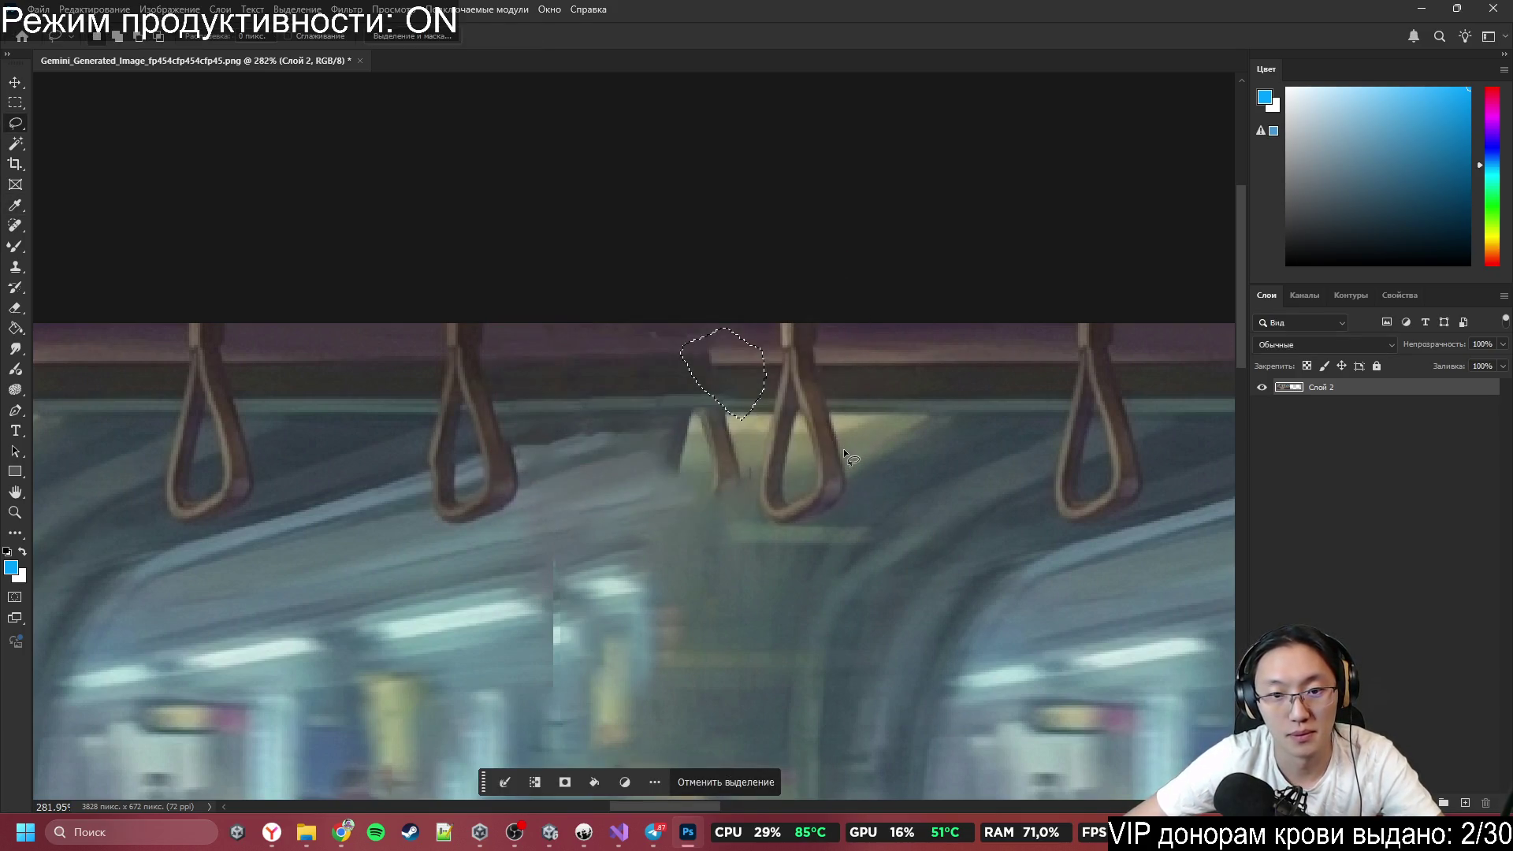
{"action": "key", "text": "ctrl+d"}
{"action": "left_click_drag", "start_coordinate": [733, 344], "coordinate": [520, 364]}
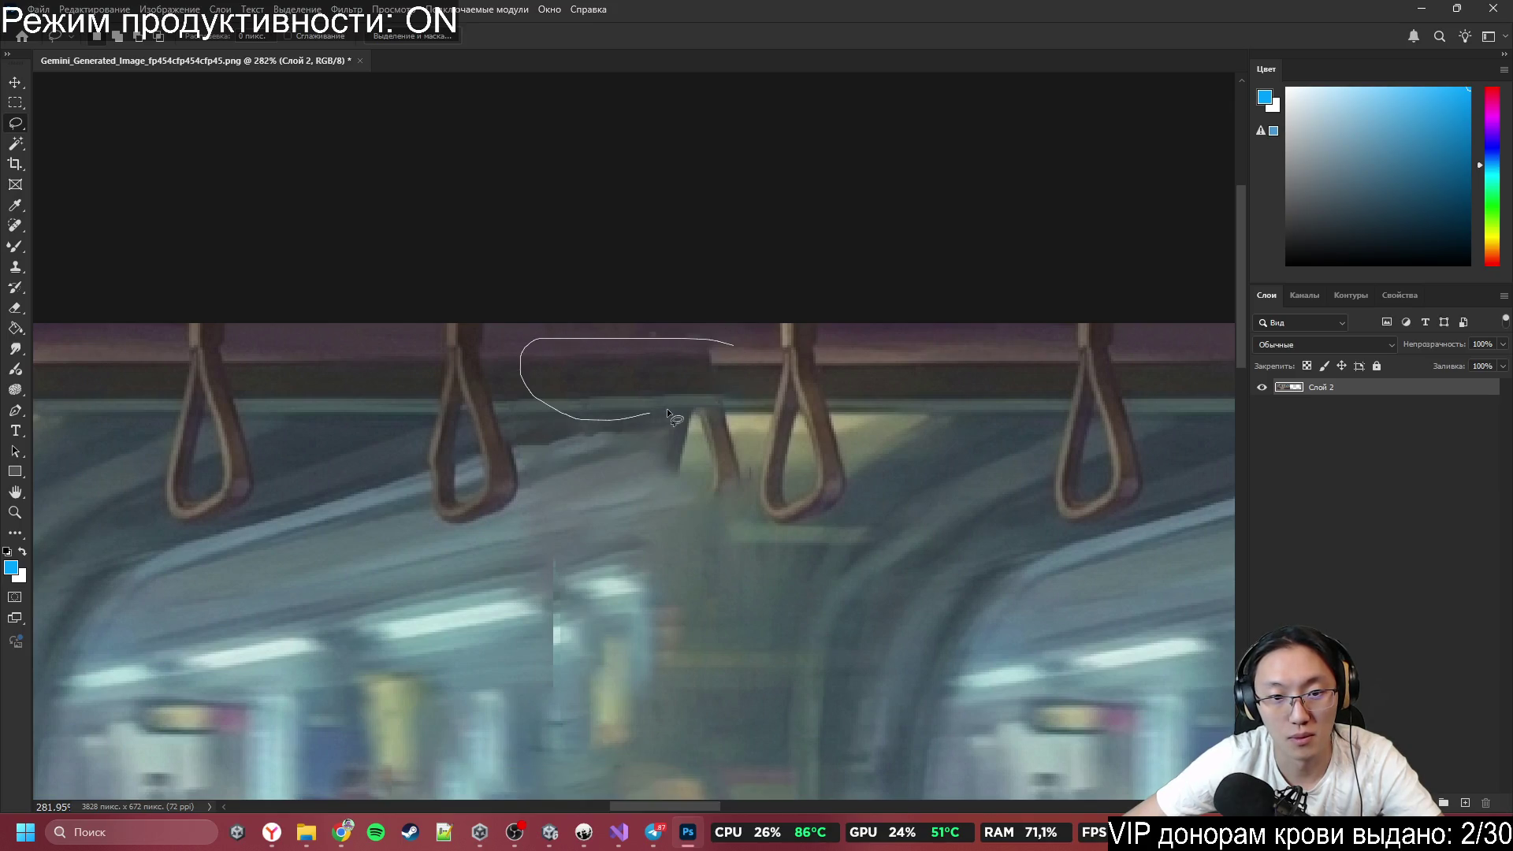
{"action": "left_click_drag", "start_coordinate": [737, 404], "coordinate": [745, 337]}
{"action": "key", "text": "shift+F5"}
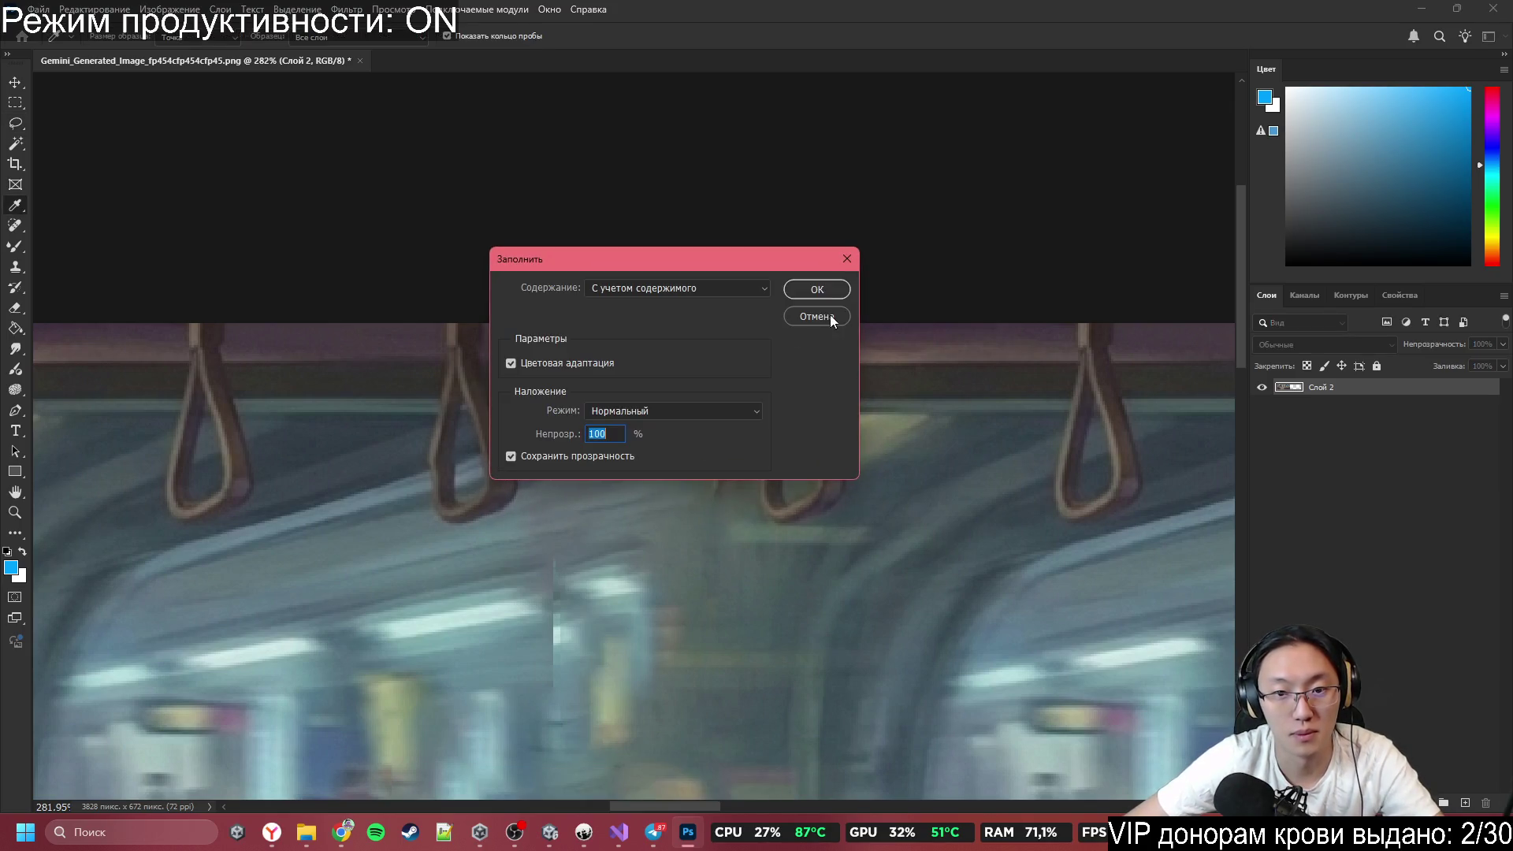
{"action": "left_click", "coordinate": [822, 291]}
Content-aware fill the remaining area around the handle and its tip.
{"action": "left_click_drag", "start_coordinate": [747, 418], "coordinate": [723, 511]}
{"action": "left_click_drag", "start_coordinate": [666, 425], "coordinate": [671, 418]}
{"action": "left_click_drag", "start_coordinate": [753, 443], "coordinate": [670, 460]}
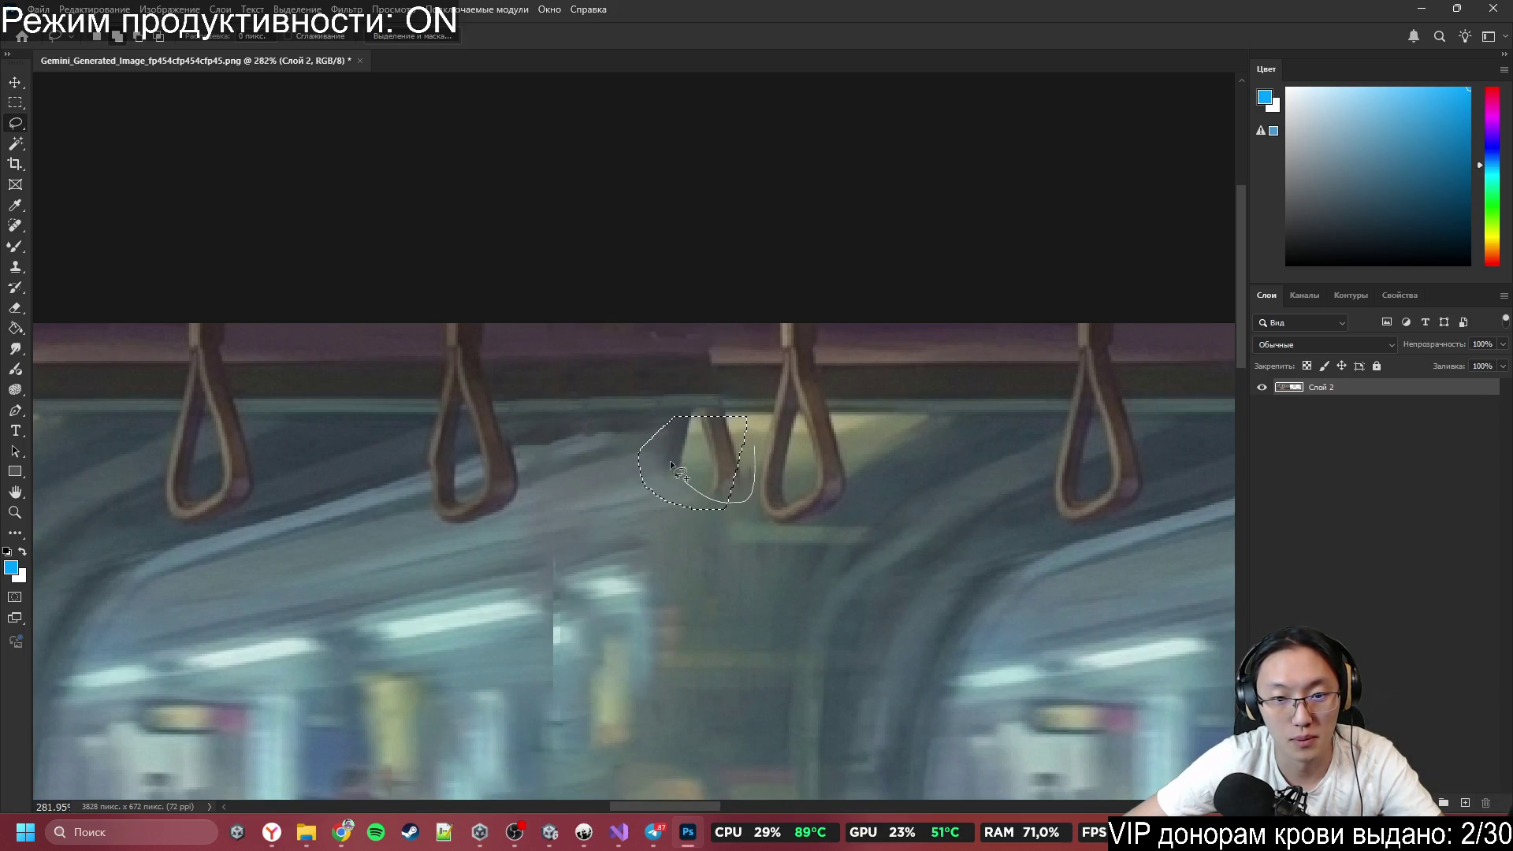
{"action": "left_click_drag", "start_coordinate": [726, 403], "coordinate": [731, 405]}
{"action": "key", "text": "shift+BackSpace"}
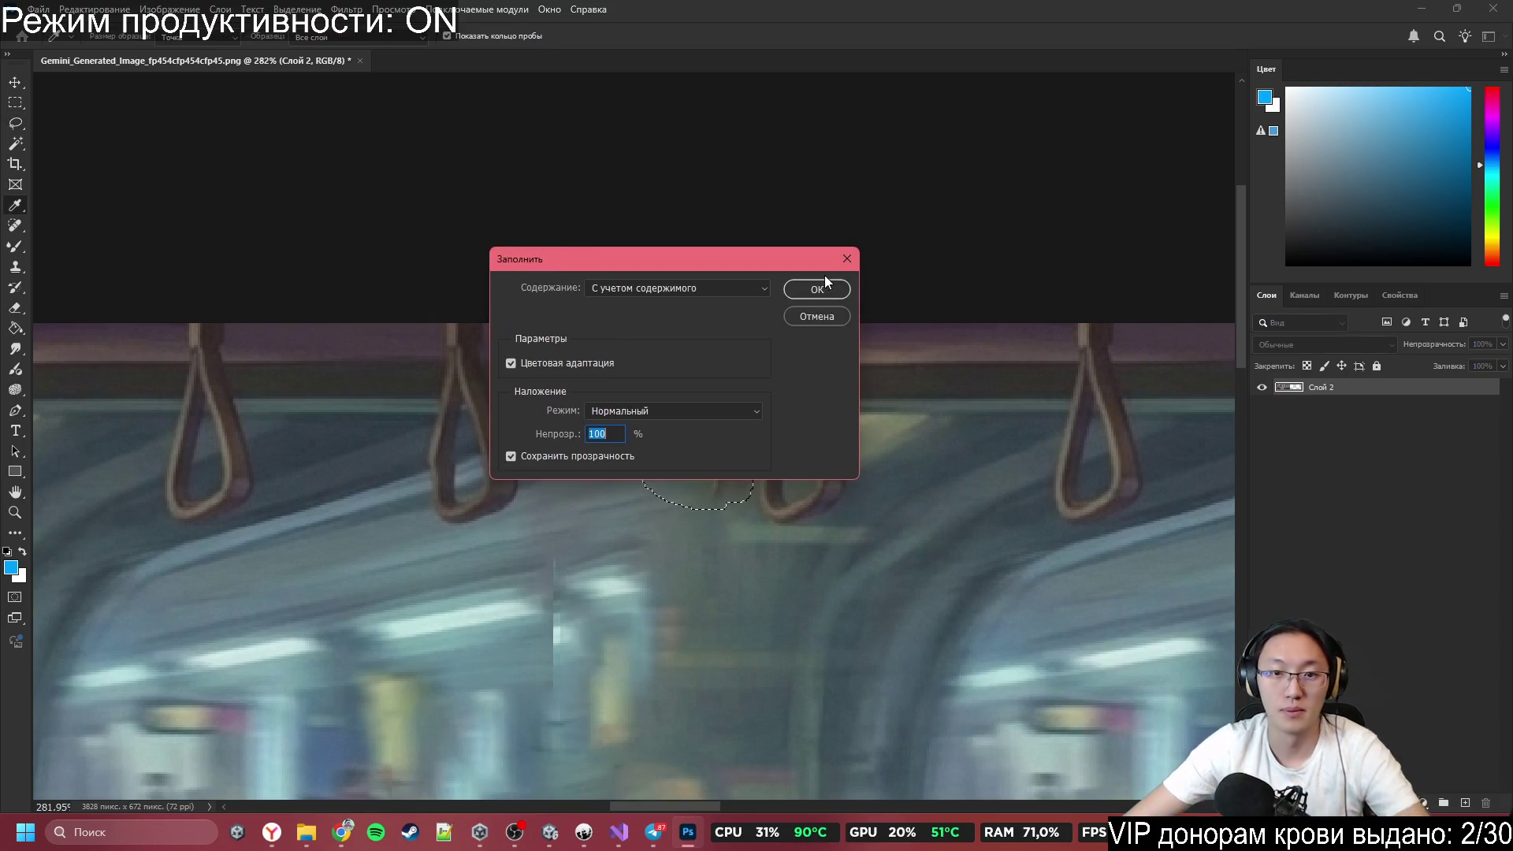
{"action": "left_click", "coordinate": [819, 287]}
{"action": "key", "text": "ctrl+d"}
{"action": "scroll", "coordinate": [753, 608], "scroll_direction": "down", "scroll_amount": 3}
Content-aware fill the smudge beside the strap.
{"action": "scroll", "coordinate": [758, 558], "scroll_direction": "down", "scroll_amount": 2}
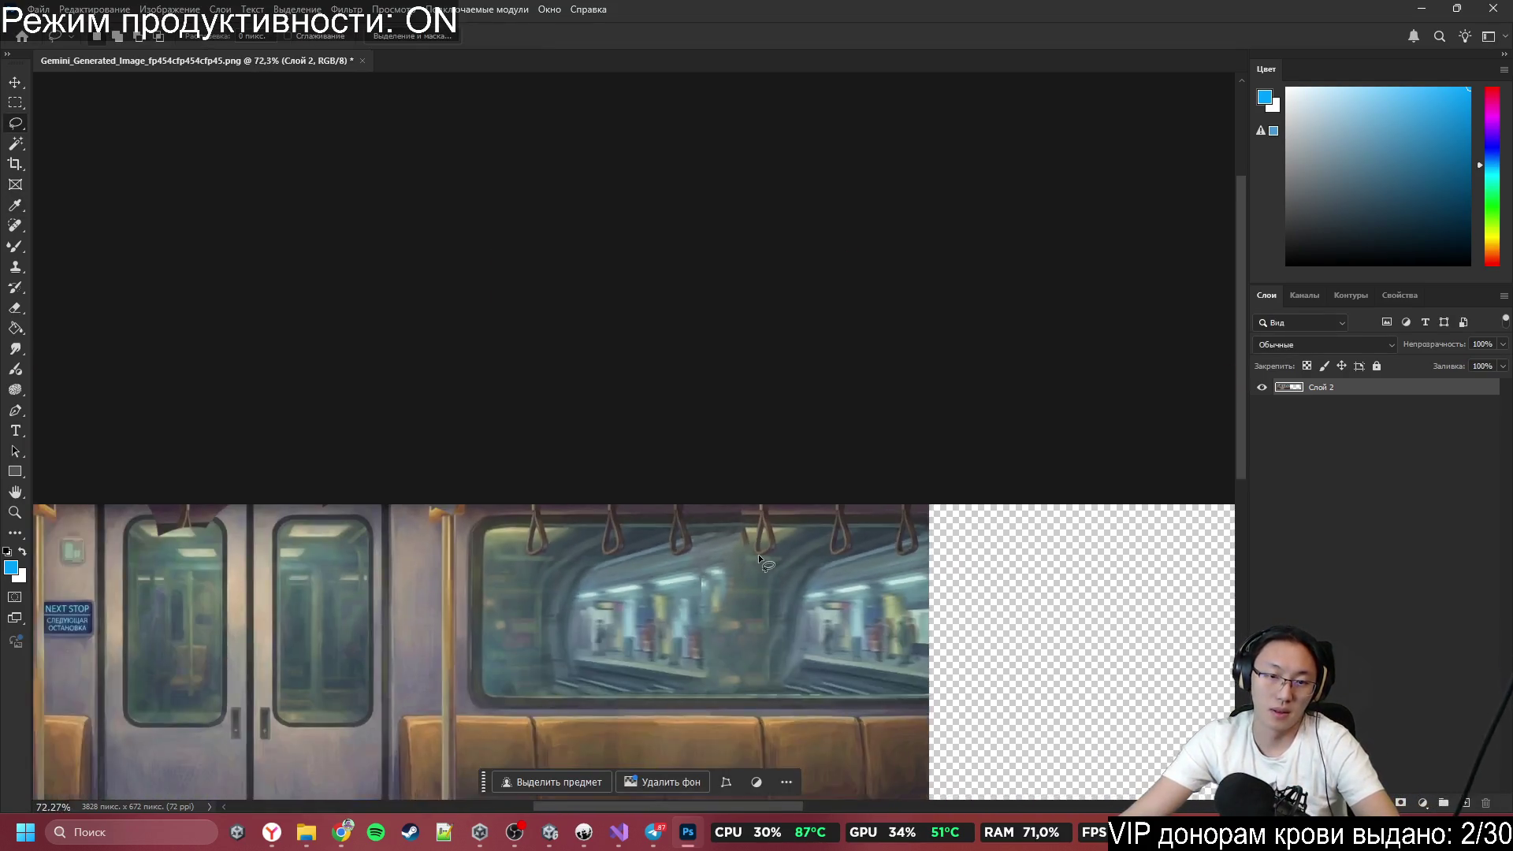
{"action": "scroll", "coordinate": [758, 555], "scroll_direction": "up", "scroll_amount": 8}
{"action": "mouse_move", "coordinate": [775, 481]}
{"action": "left_mouse_down"}
{"action": "mouse_move", "coordinate": [744, 571]}
{"action": "mouse_move", "coordinate": [702, 480]}
{"action": "mouse_move", "coordinate": [775, 483]}
{"action": "left_mouse_up"}
{"action": "key", "text": "shift+BackSpace"}
{"action": "key", "text": "Return"}
{"action": "key", "text": "ctrl+d"}
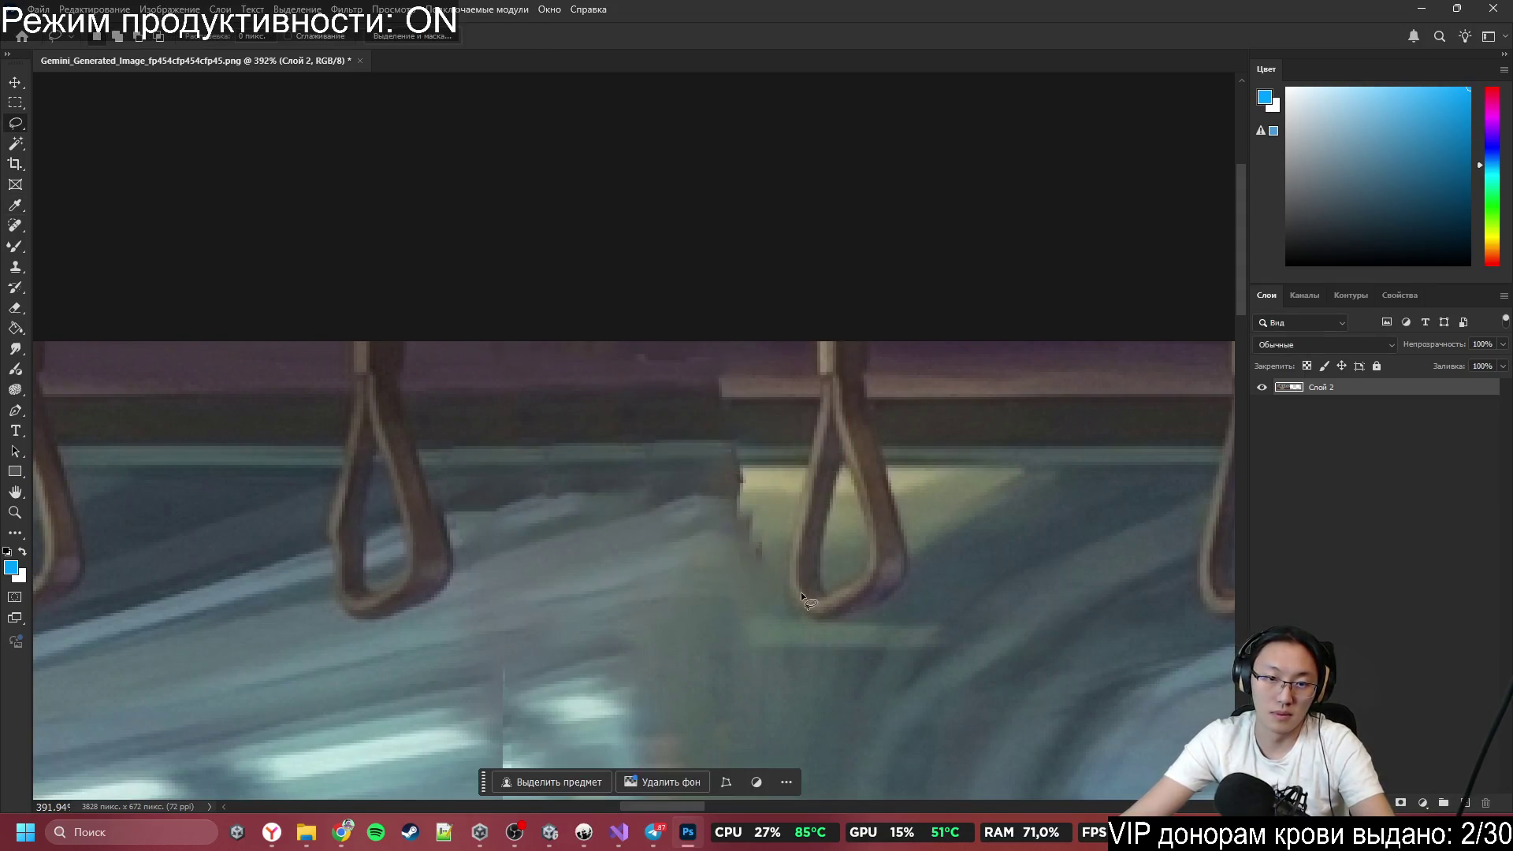
Erase the sparkle watermark on the bench's right end with a content-aware fill.
{"action": "scroll", "coordinate": [774, 475], "scroll_direction": "down", "scroll_amount": 8}
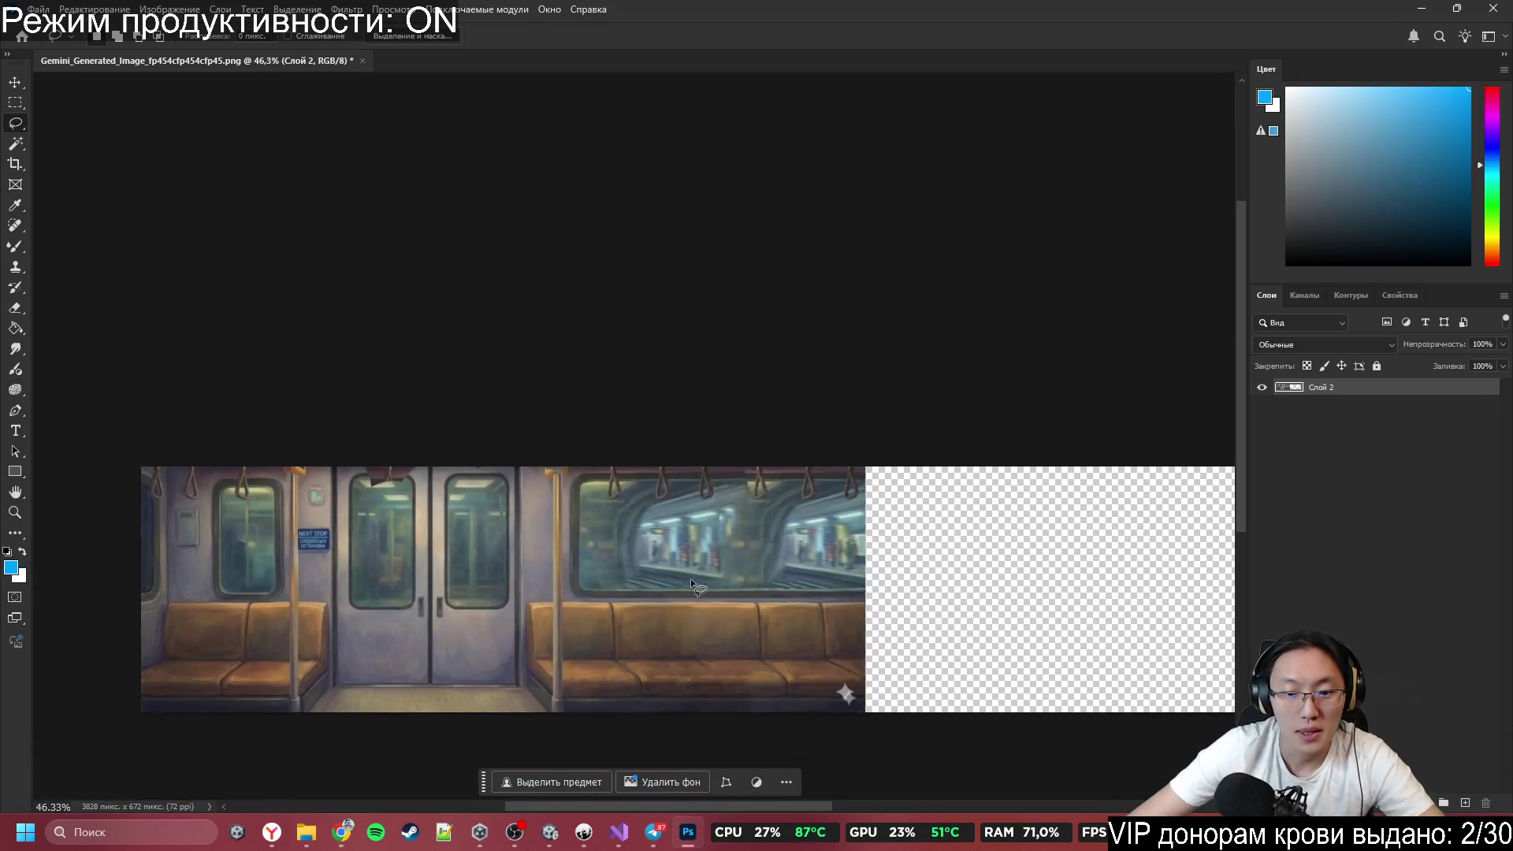
{"action": "scroll", "coordinate": [952, 690], "scroll_direction": "up", "scroll_amount": 2}
{"action": "scroll", "coordinate": [952, 690], "scroll_direction": "up", "scroll_amount": 5}
{"action": "left_click_drag", "start_coordinate": [887, 478], "coordinate": [995, 696]}
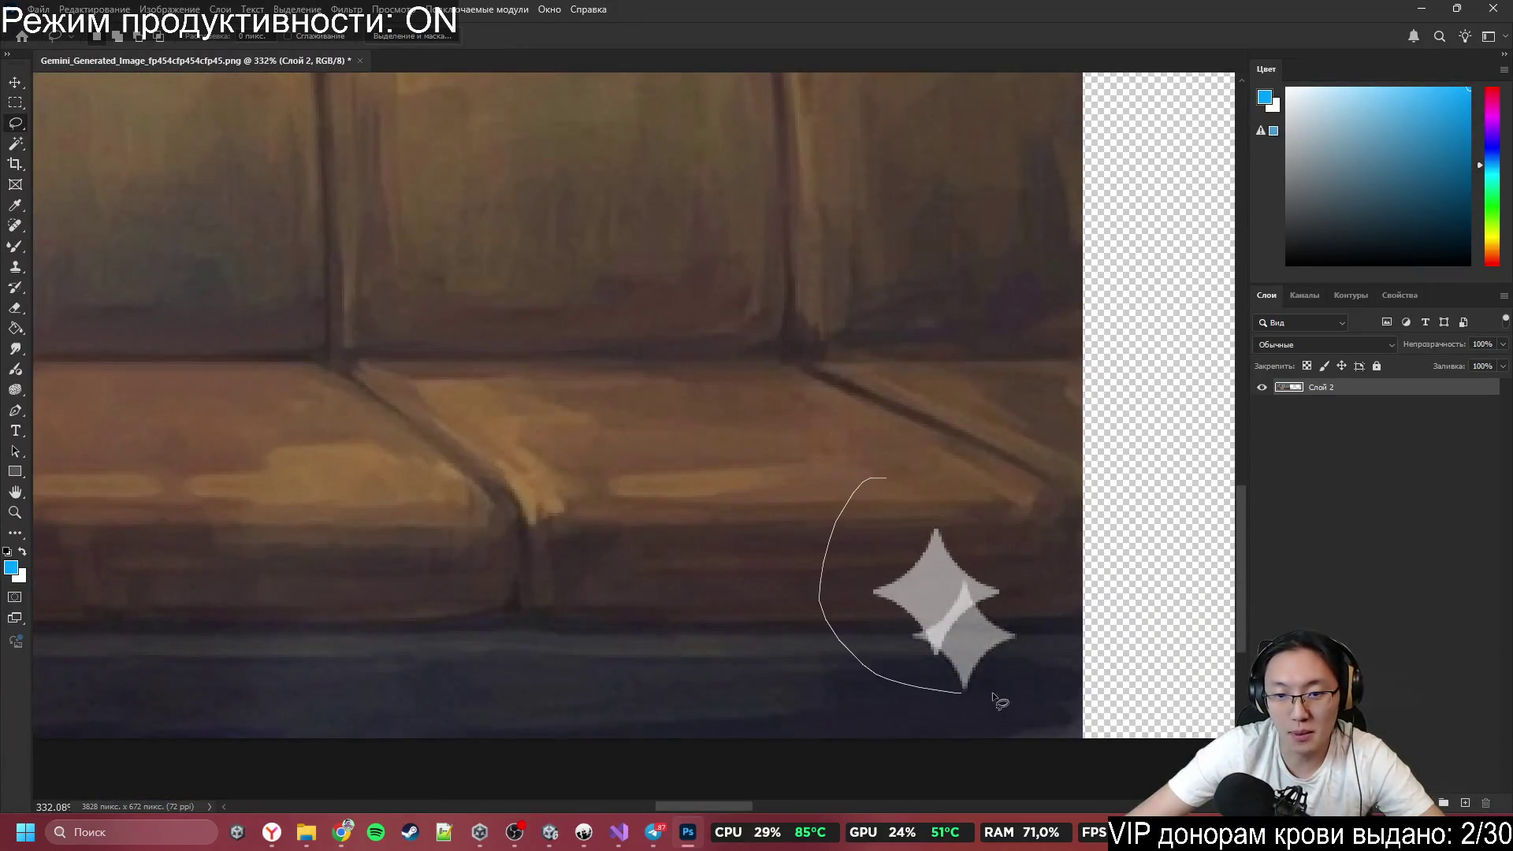
{"action": "mouse_move", "coordinate": [957, 520]}
{"action": "left_mouse_down"}
{"action": "mouse_move", "coordinate": [1060, 623]}
{"action": "mouse_move", "coordinate": [1032, 630]}
{"action": "mouse_move", "coordinate": [1009, 709]}
{"action": "left_mouse_up"}
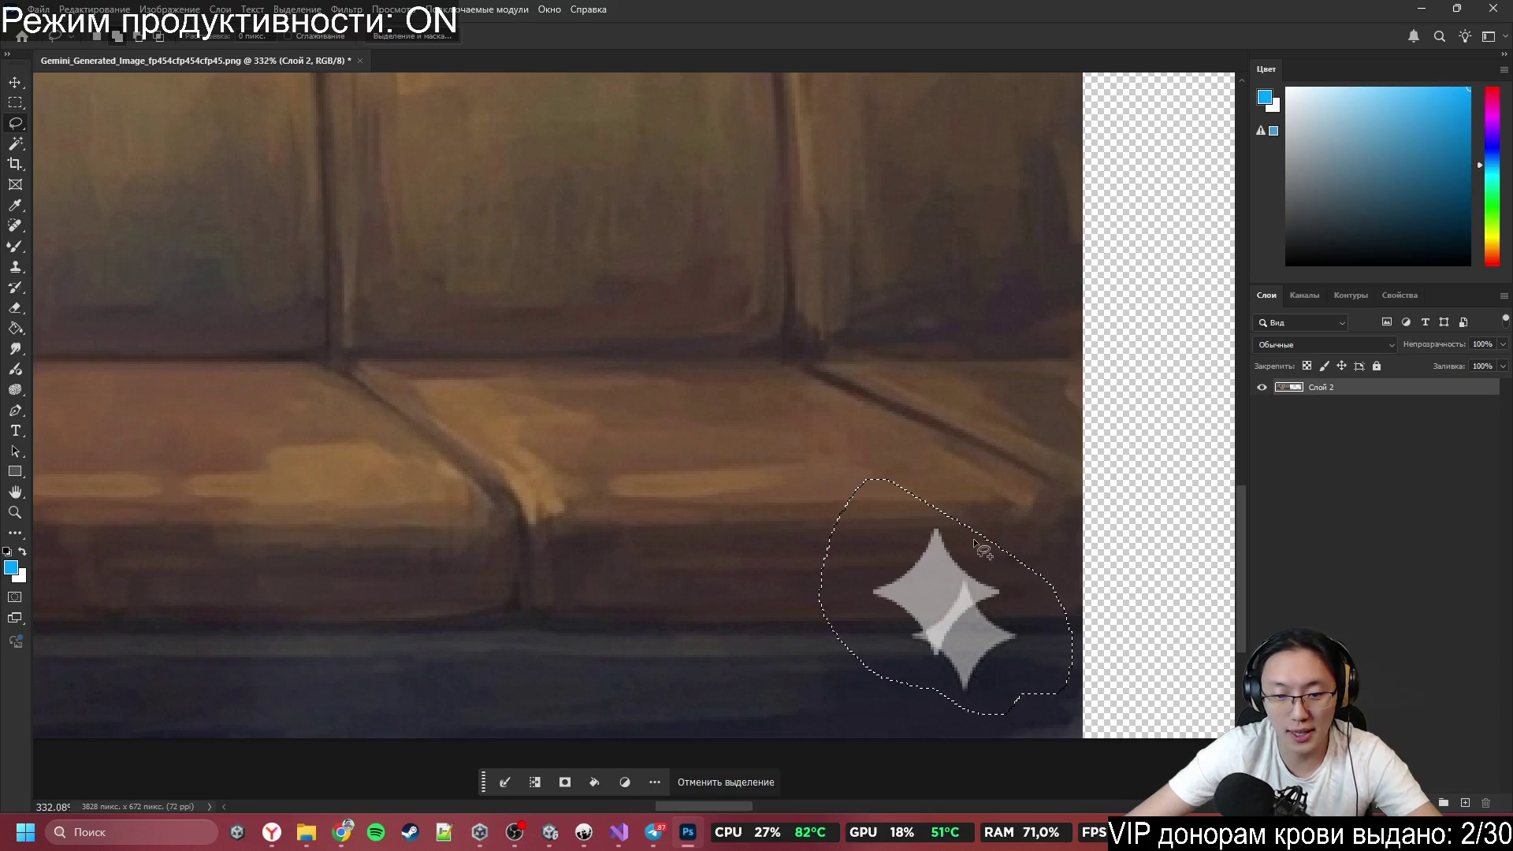
{"action": "key", "text": "shift+BackSpace"}
{"action": "key", "text": "shift+Delete"}
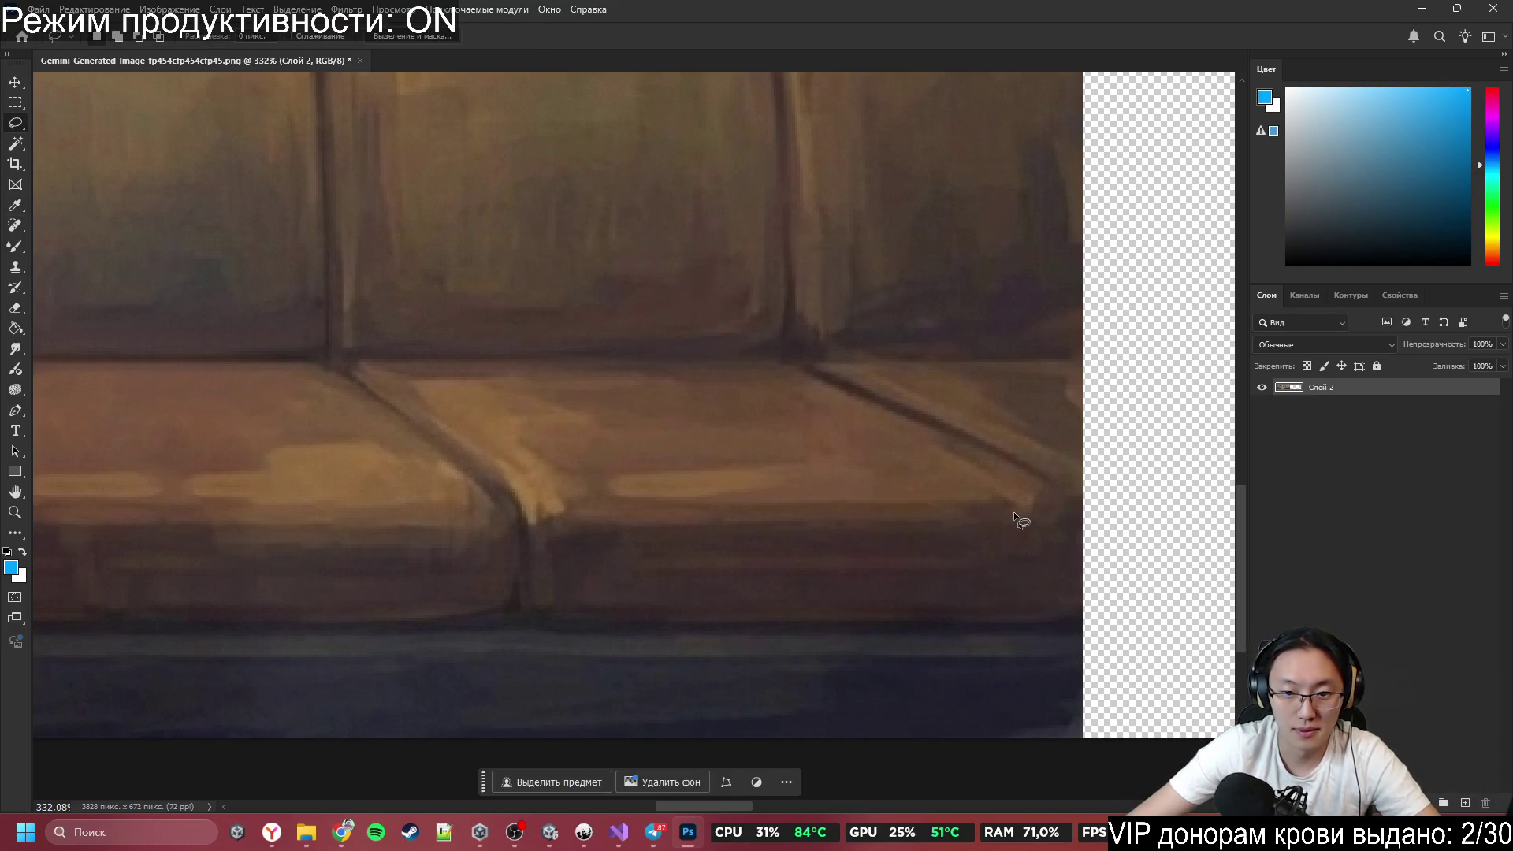
{"action": "scroll", "coordinate": [1013, 513], "scroll_direction": "down", "scroll_amount": 8}
{"action": "scroll", "coordinate": [927, 361], "scroll_direction": "up", "scroll_amount": 5}
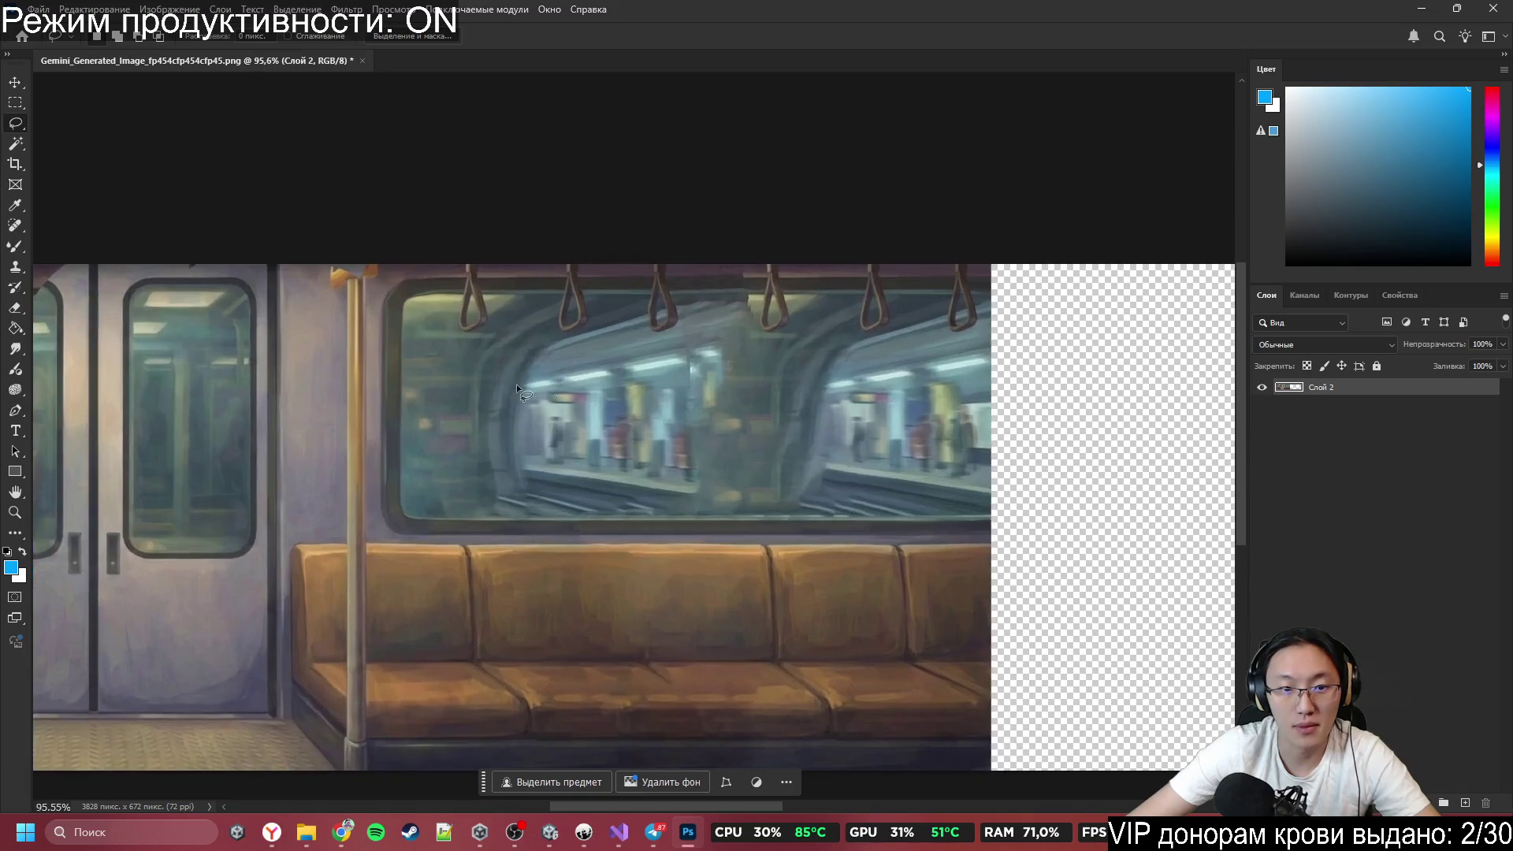
{"action": "scroll", "coordinate": [376, 284], "scroll_direction": "down", "scroll_amount": 3}
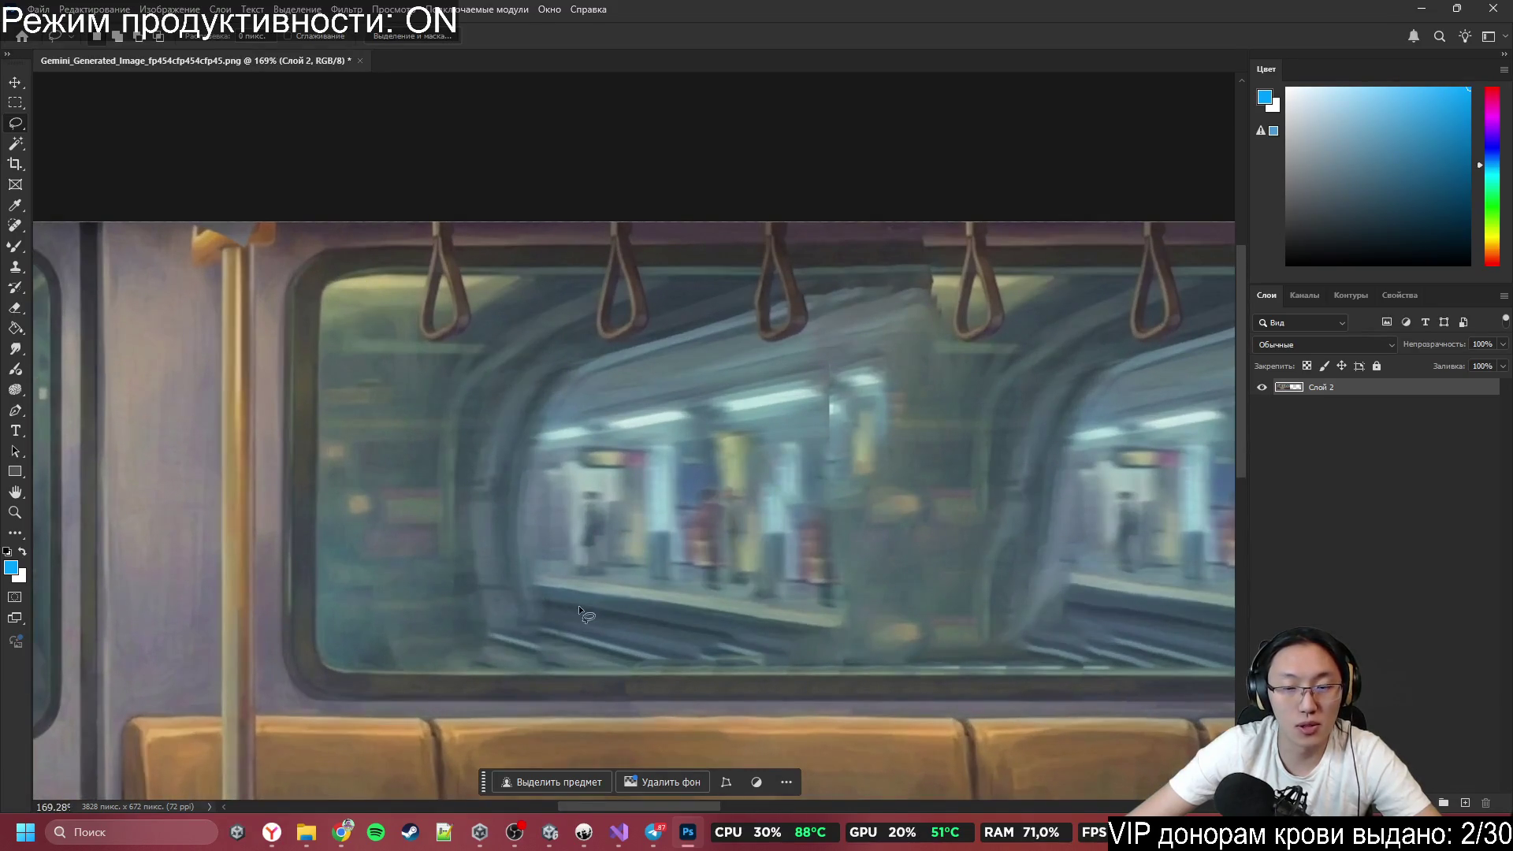
{"action": "scroll", "coordinate": [581, 418], "scroll_direction": "up", "scroll_amount": 1}
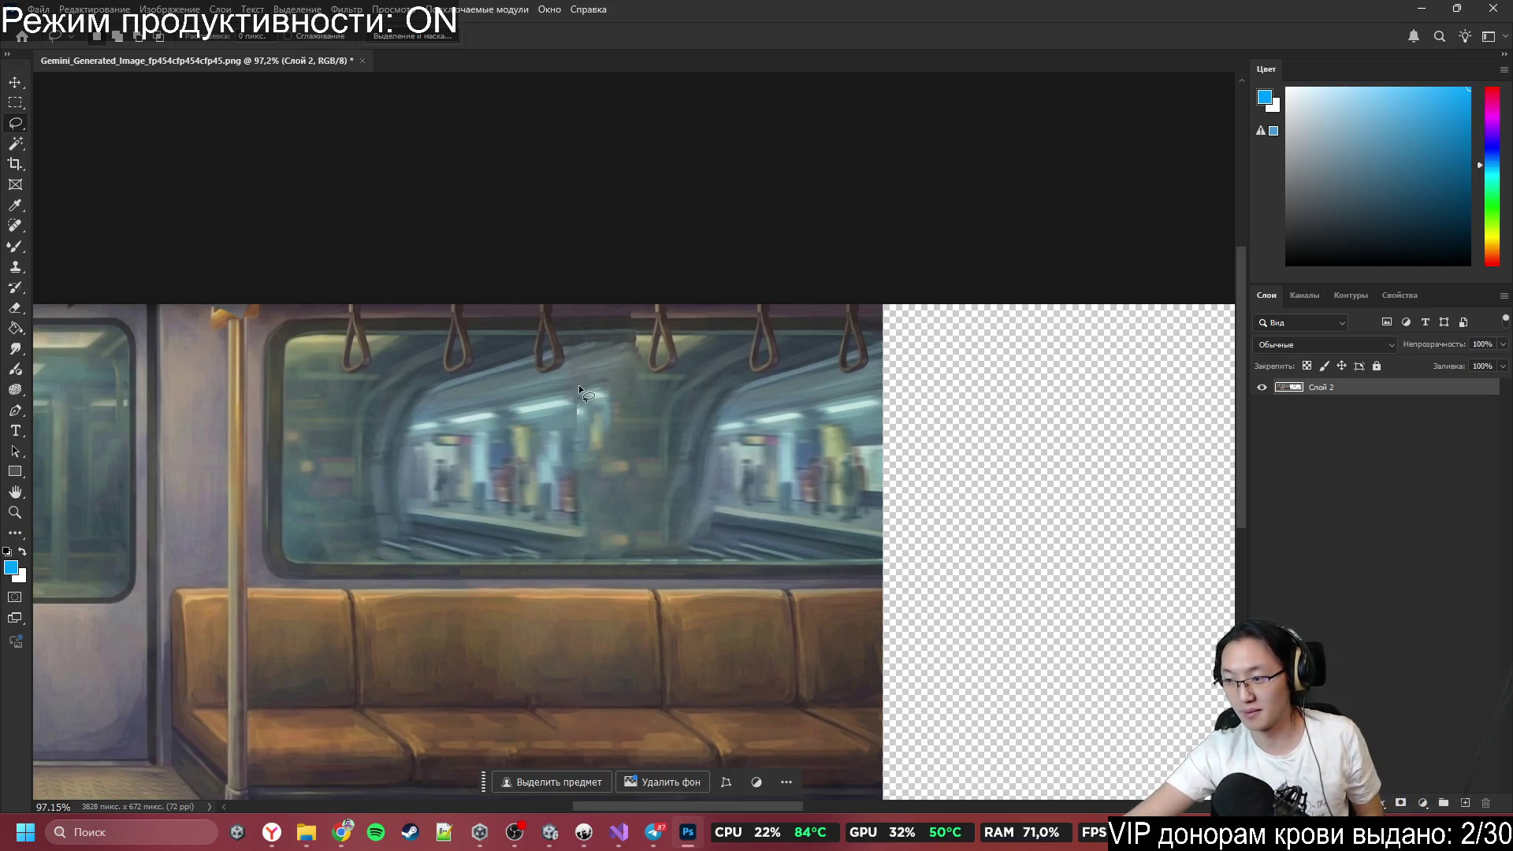
{"action": "scroll", "coordinate": [635, 481], "scroll_direction": "down", "scroll_amount": 3}
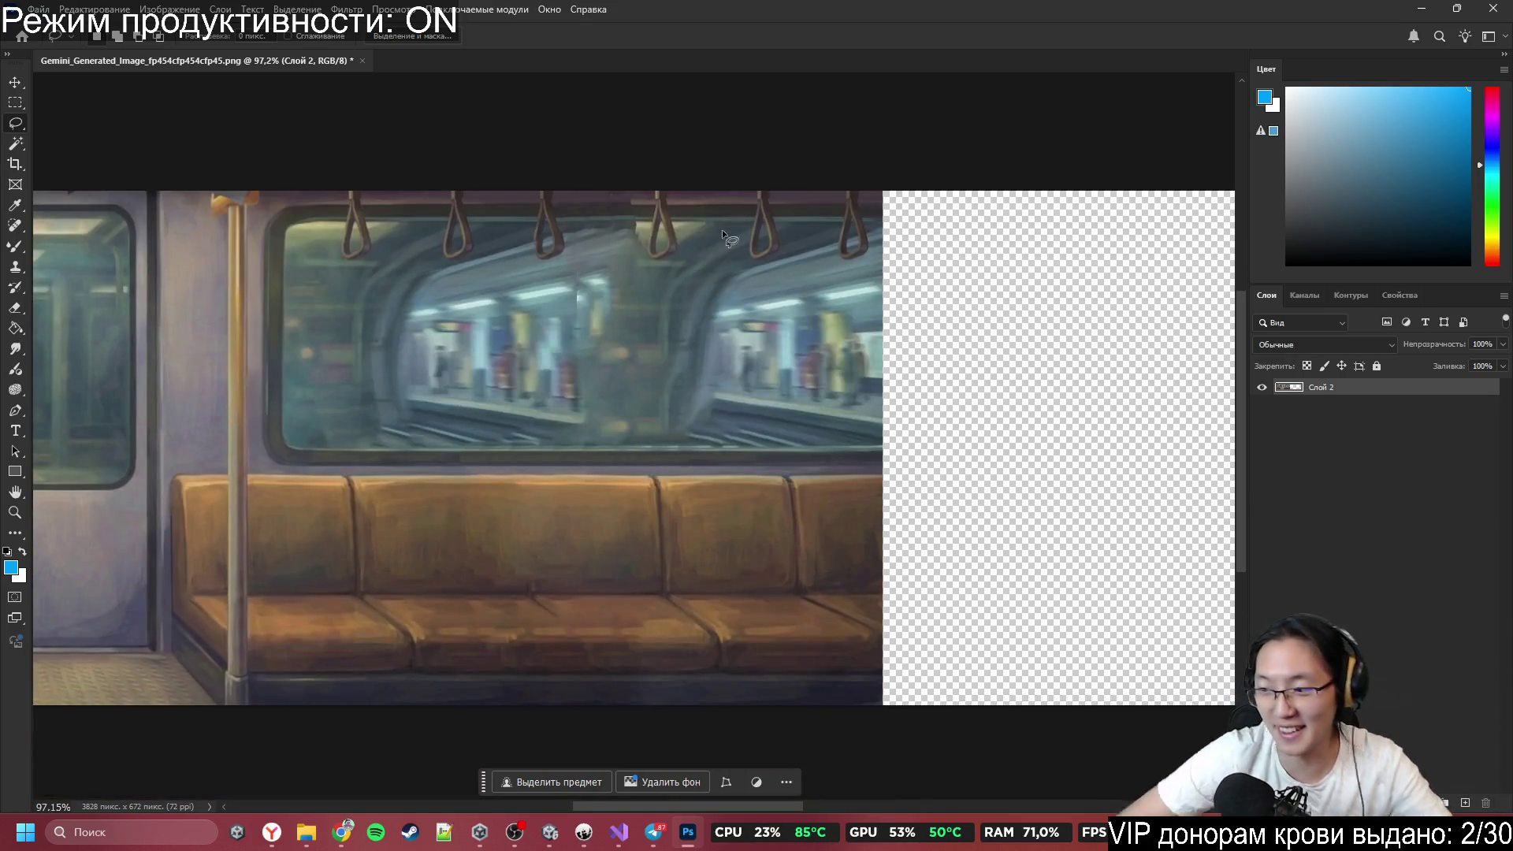
{"action": "scroll", "coordinate": [722, 233], "scroll_direction": "down", "scroll_amount": 5}
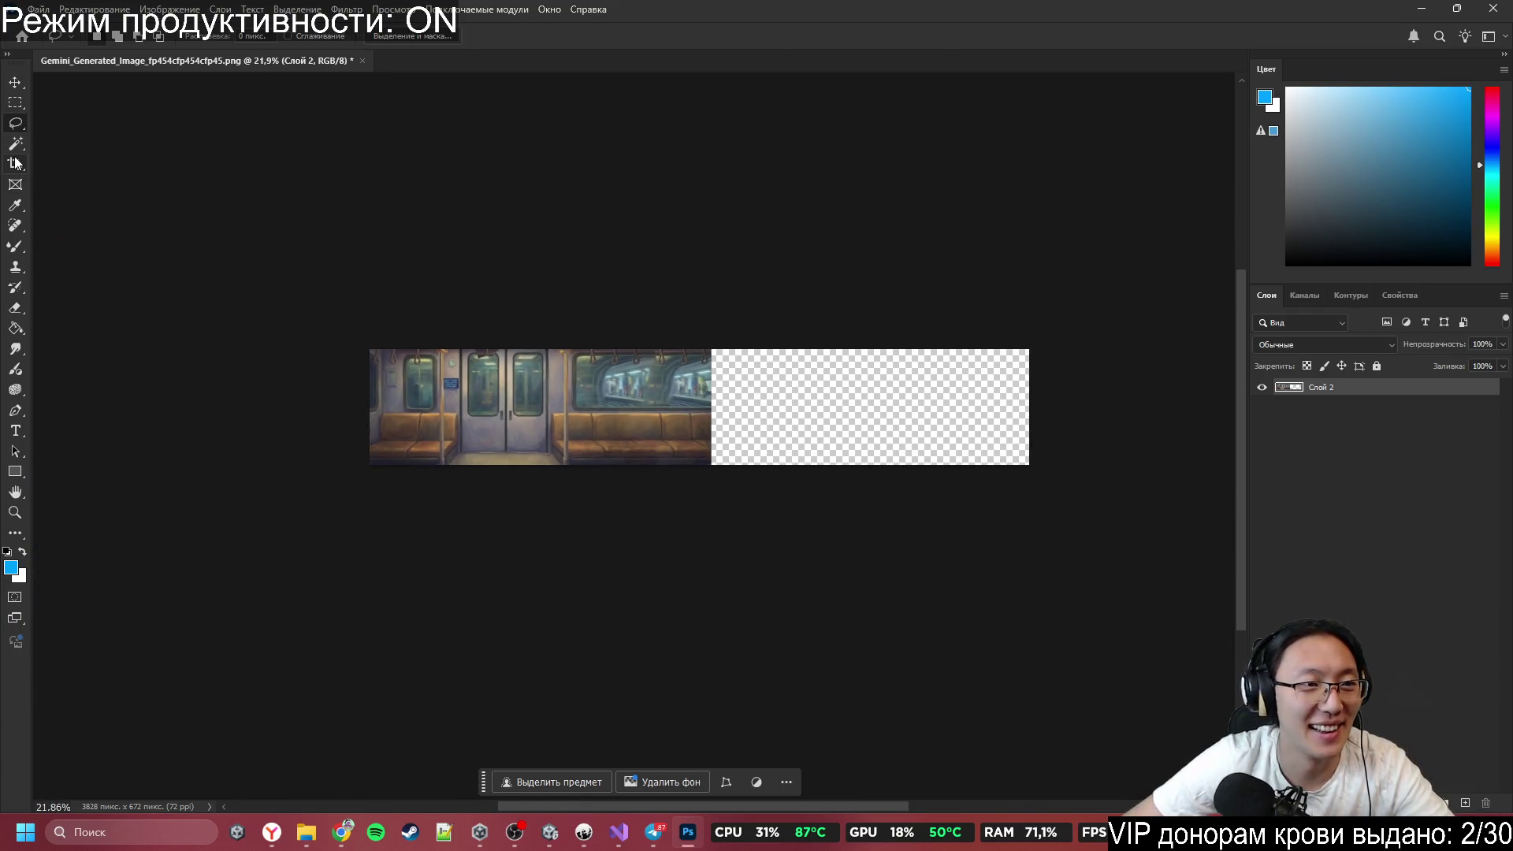
Crop the canvas's right edge to the image border so it ends 1982 px wide.
{"action": "left_click", "coordinate": [15, 163]}
{"action": "left_click_drag", "start_coordinate": [1028, 406], "coordinate": [713, 406]}
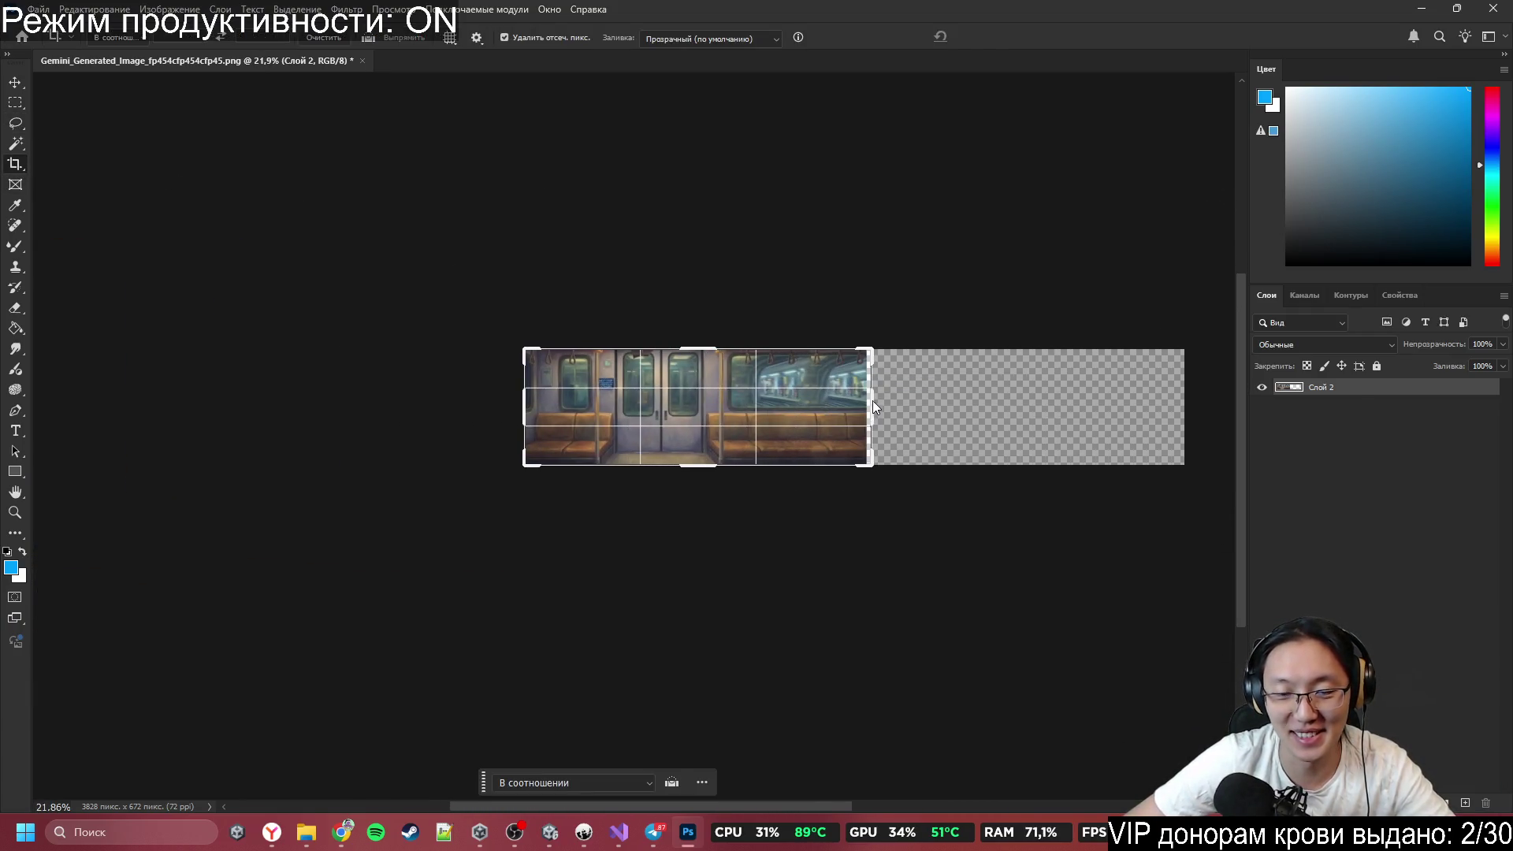
{"action": "scroll", "coordinate": [718, 406], "scroll_direction": "up", "scroll_amount": 5}
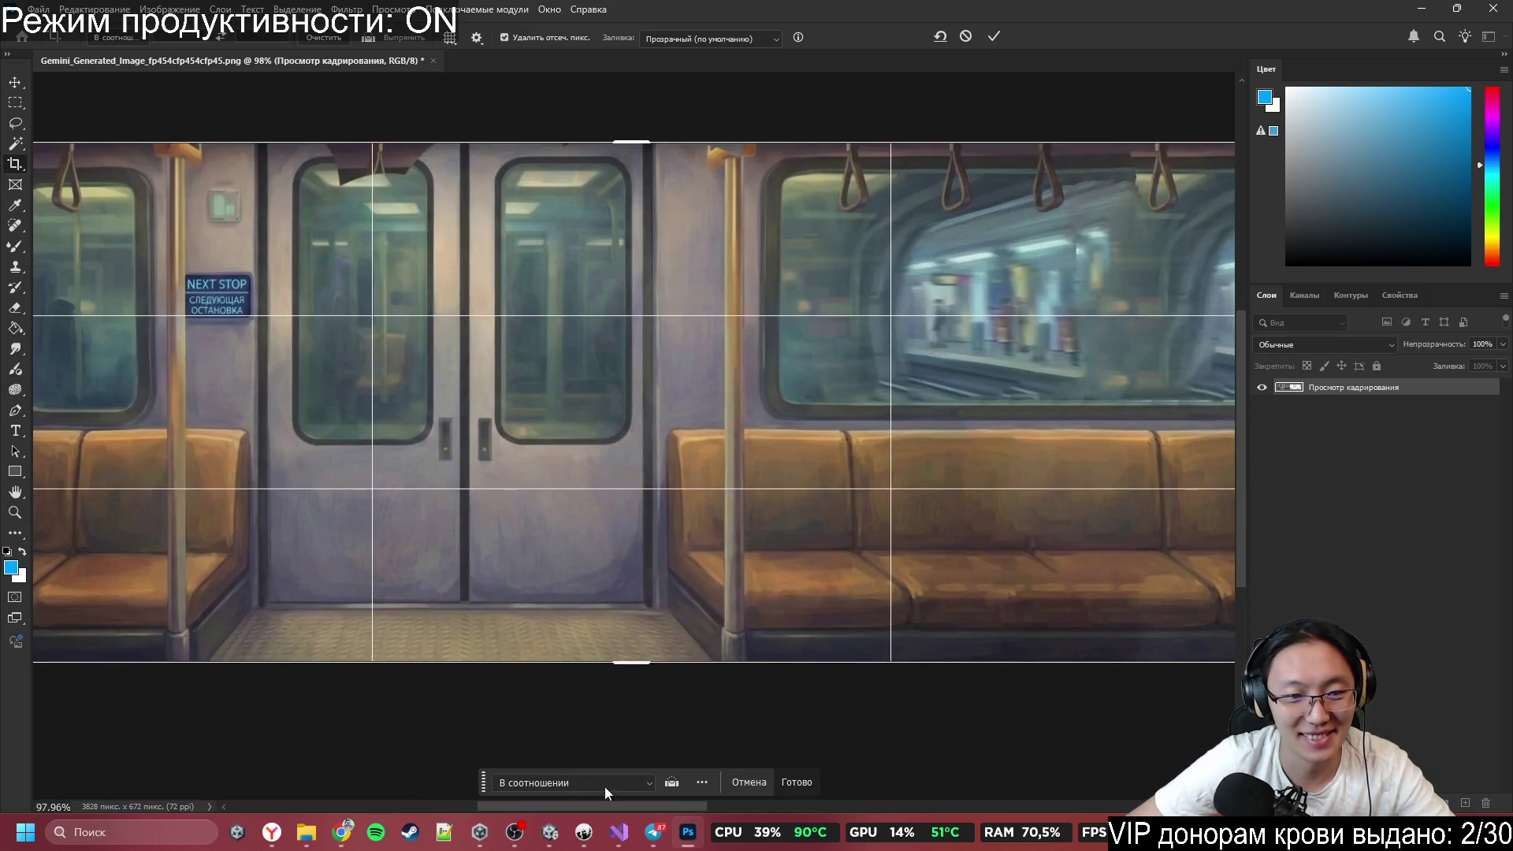
{"action": "left_click_drag", "start_coordinate": [573, 810], "coordinate": [787, 806]}
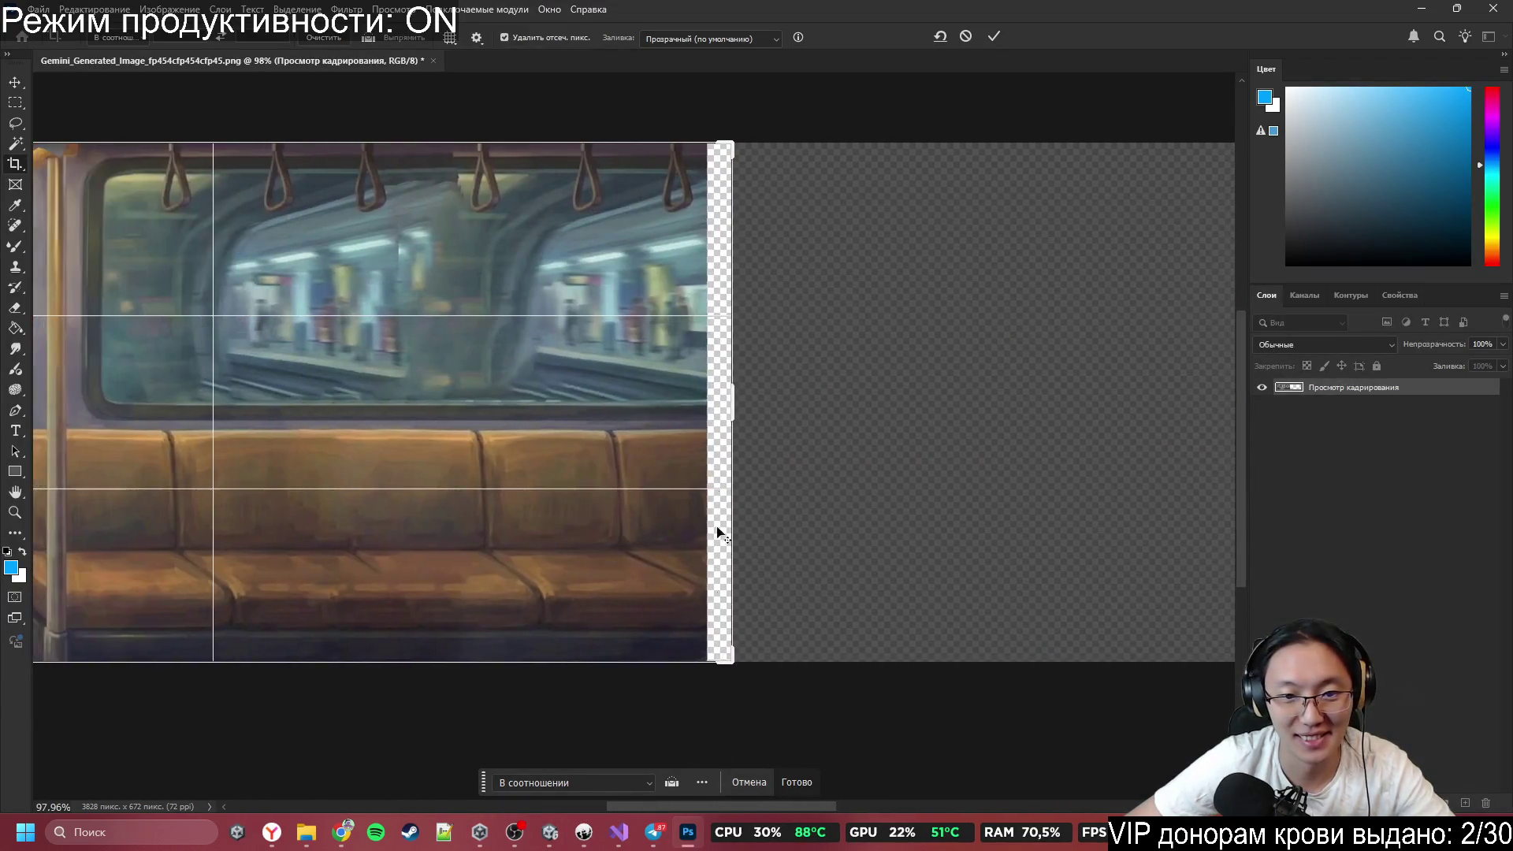
{"action": "scroll", "coordinate": [716, 531], "scroll_direction": "up", "scroll_amount": 3}
{"action": "left_click_drag", "start_coordinate": [730, 433], "coordinate": [709, 434]}
{"action": "left_click", "coordinate": [798, 778]}
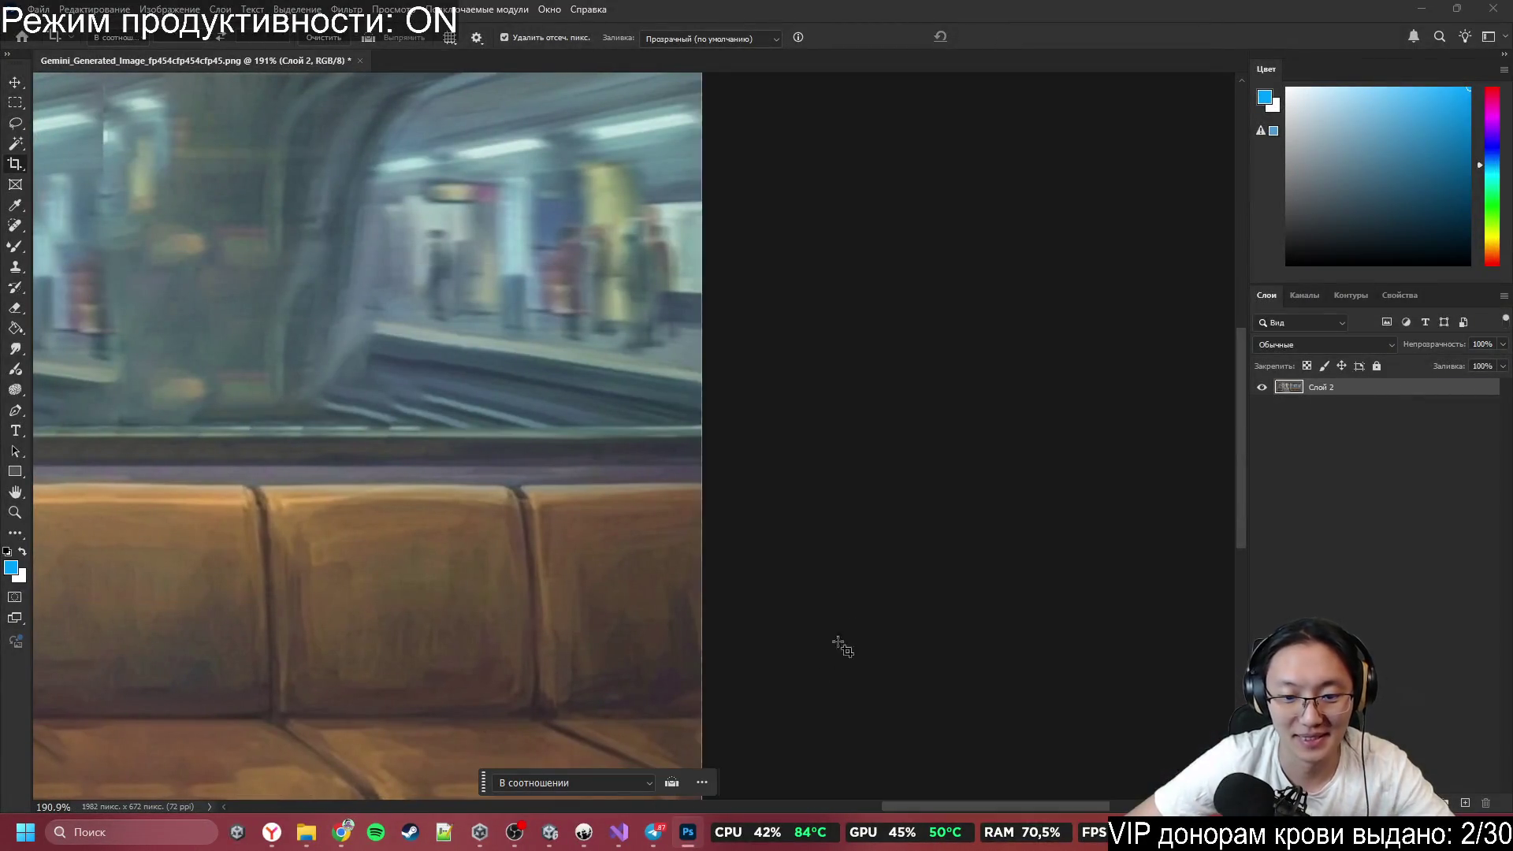
{"action": "scroll", "coordinate": [837, 642], "scroll_direction": "down", "scroll_amount": 5}
{"action": "scroll", "coordinate": [770, 574], "scroll_direction": "up", "scroll_amount": 2}
{"action": "scroll", "coordinate": [867, 552], "scroll_direction": "down", "scroll_amount": 2}
{"action": "scroll", "coordinate": [461, 416], "scroll_direction": "up", "scroll_amount": 10}
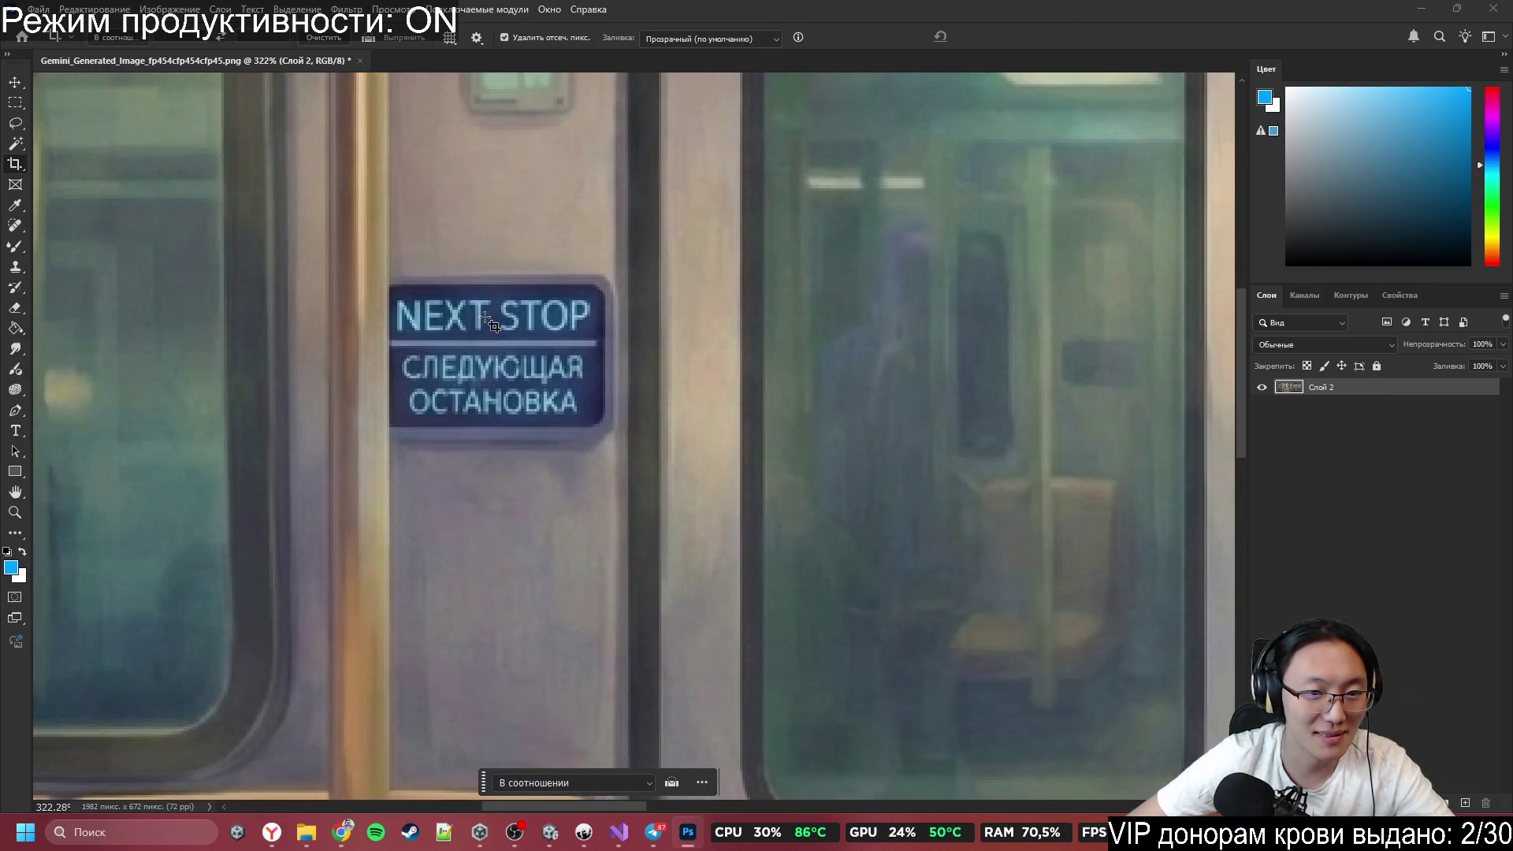
{"action": "scroll", "coordinate": [490, 323], "scroll_direction": "down", "scroll_amount": 6}
{"action": "scroll", "coordinate": [489, 377], "scroll_direction": "up", "scroll_amount": 5}
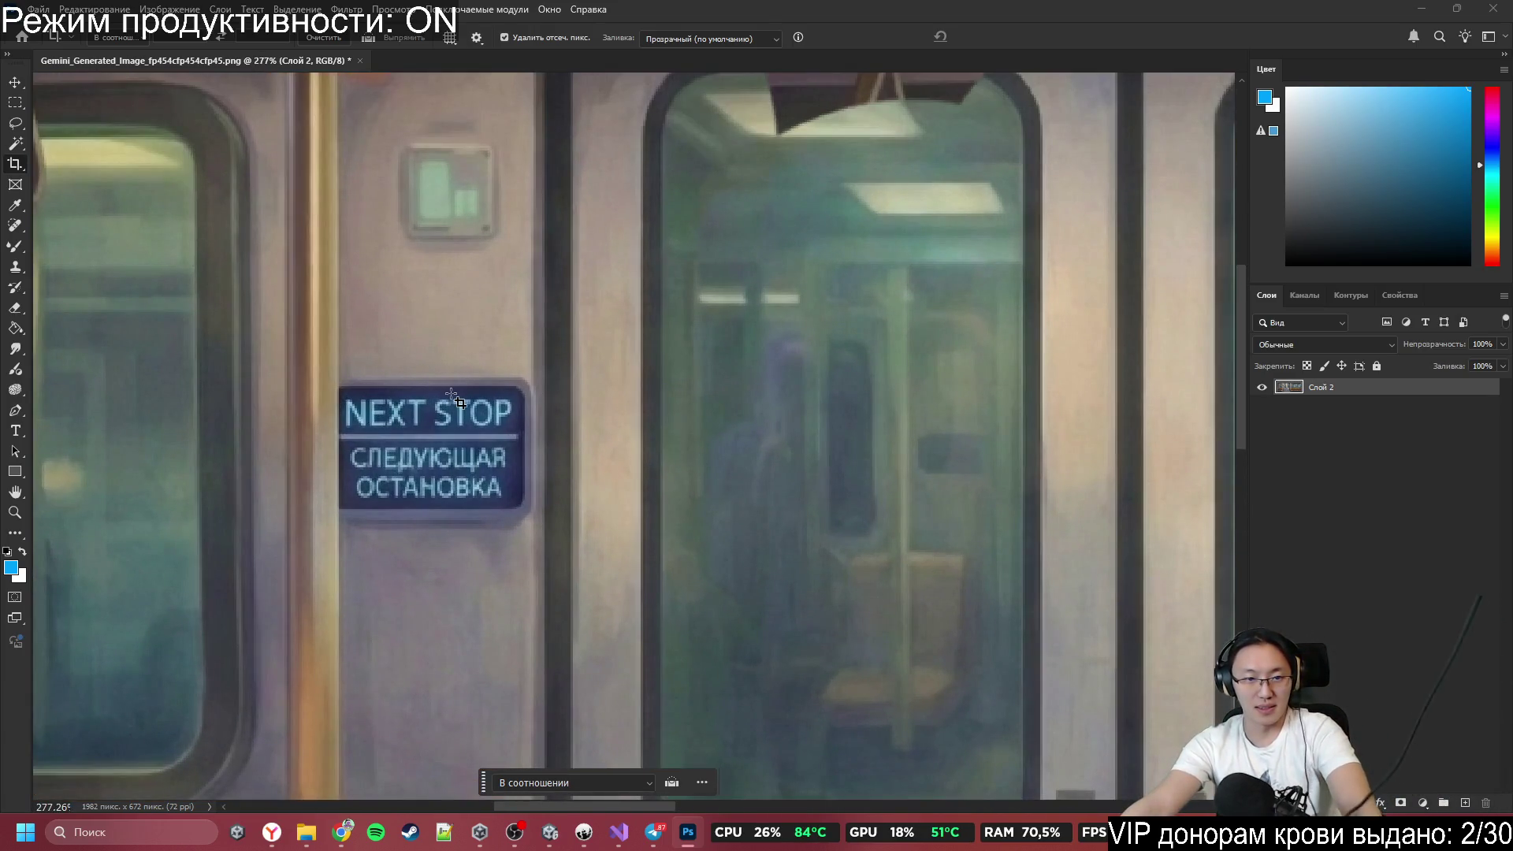
{"action": "scroll", "coordinate": [460, 403], "scroll_direction": "down", "scroll_amount": 7}
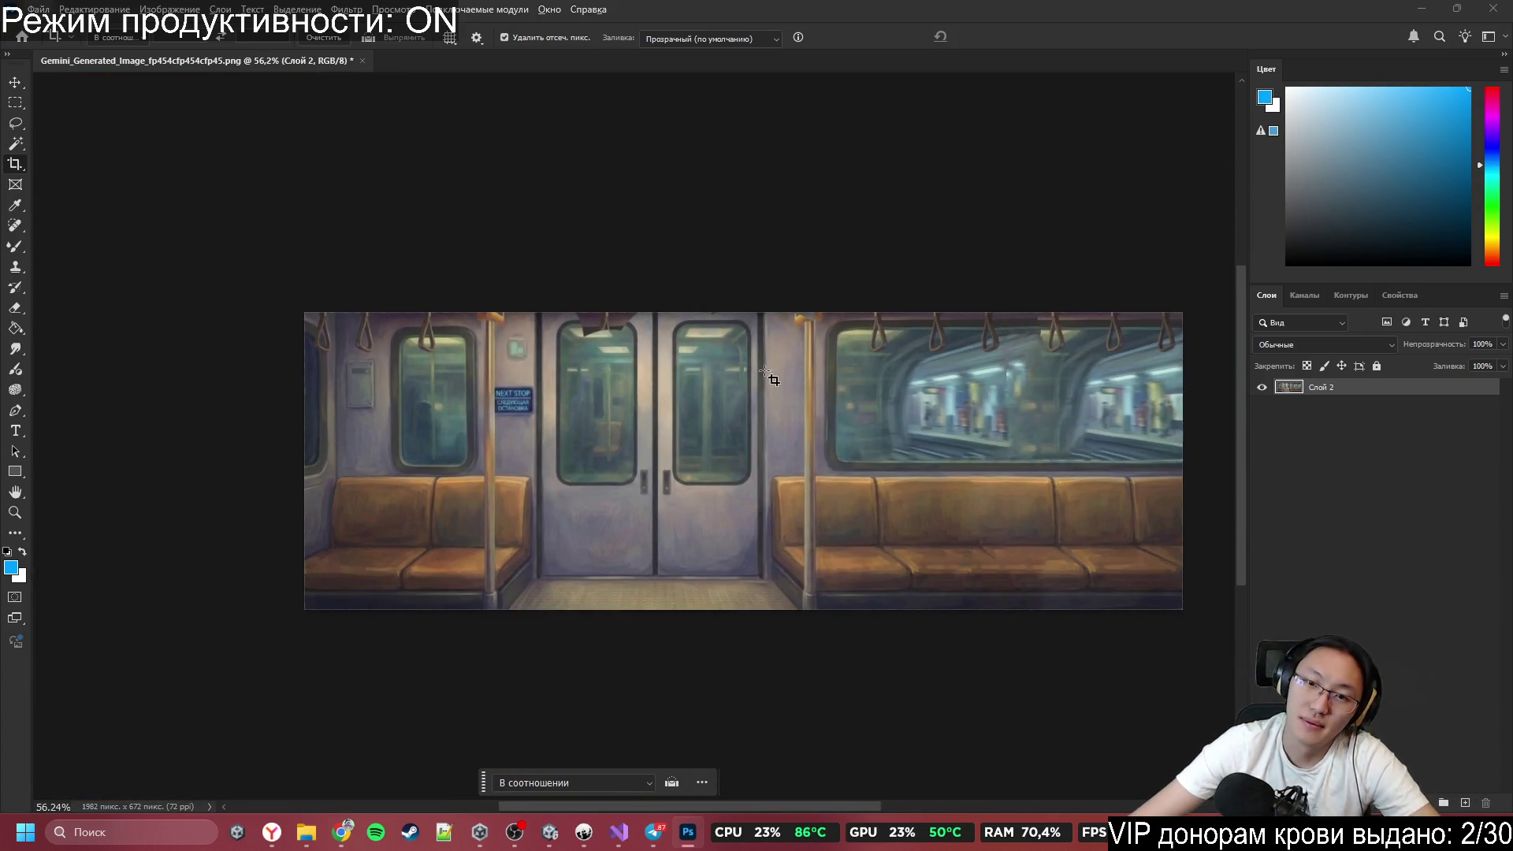
{"action": "key", "text": "e"}
{"action": "scroll", "coordinate": [940, 374], "scroll_direction": "down", "scroll_amount": 3}
Content-aware fill the blurred figure seen through the window.
{"action": "scroll", "coordinate": [630, 363], "scroll_direction": "up", "scroll_amount": 3}
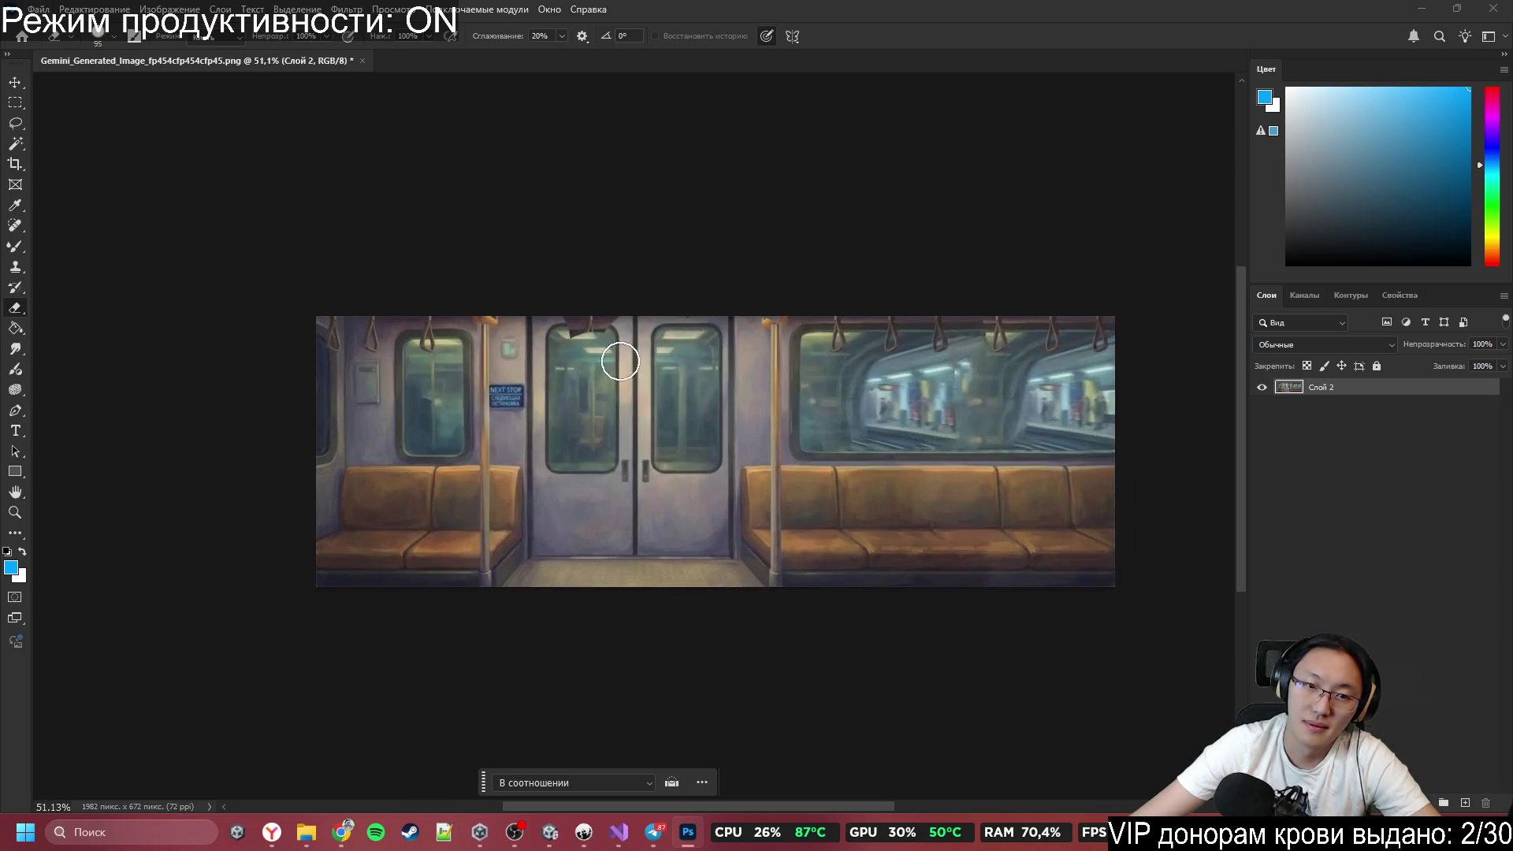
{"action": "scroll", "coordinate": [631, 363], "scroll_direction": "down", "scroll_amount": 1}
{"action": "scroll", "coordinate": [779, 383], "scroll_direction": "up", "scroll_amount": 1}
{"action": "scroll", "coordinate": [778, 383], "scroll_direction": "up", "scroll_amount": 2}
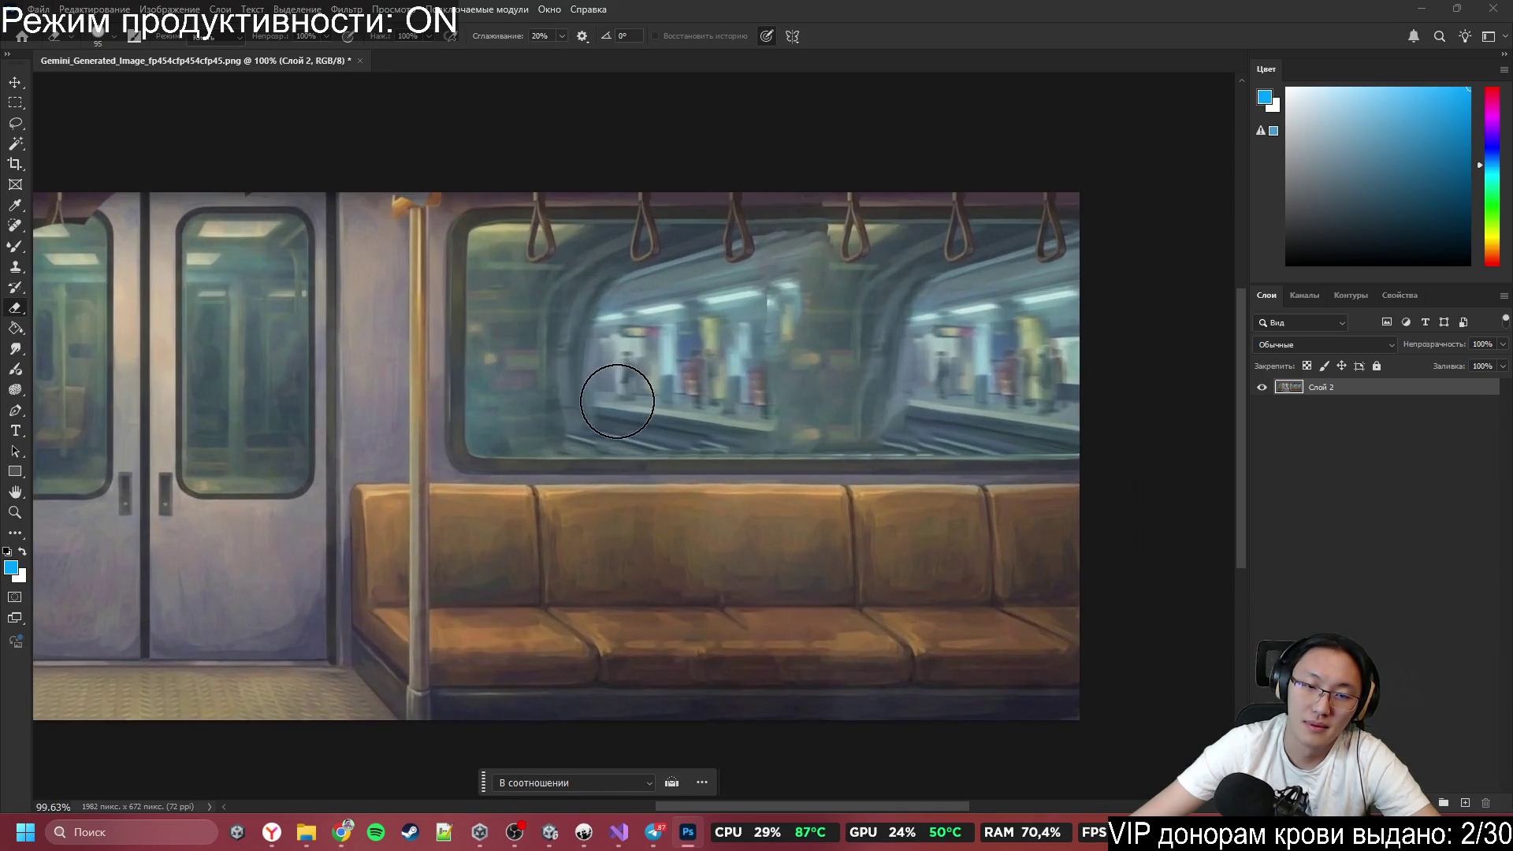
{"action": "scroll", "coordinate": [629, 398], "scroll_direction": "down", "scroll_amount": 1}
{"action": "scroll", "coordinate": [648, 392], "scroll_direction": "up", "scroll_amount": 2}
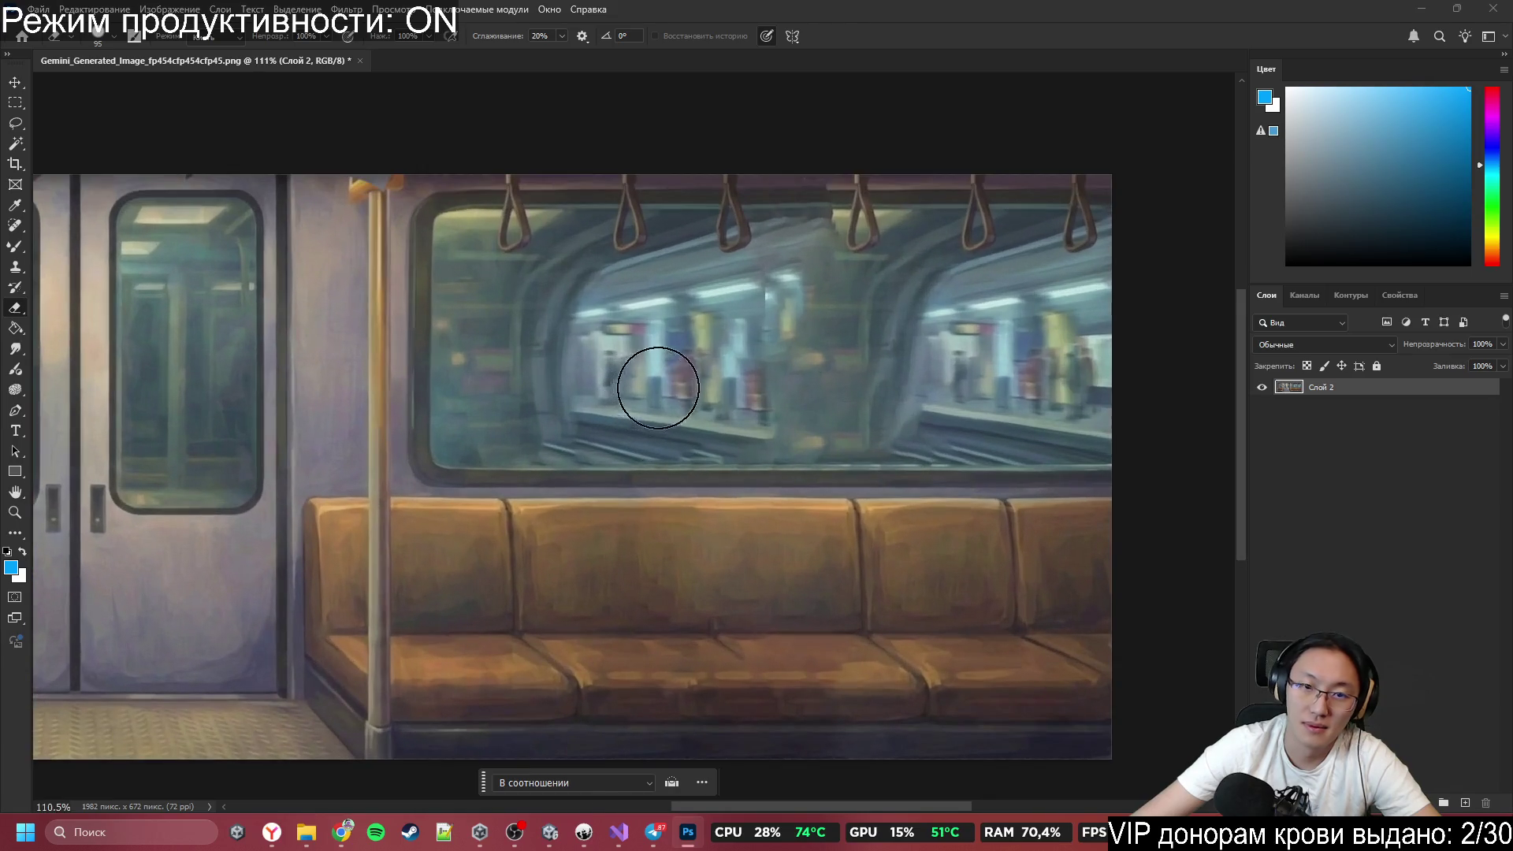
{"action": "scroll", "coordinate": [780, 307], "scroll_direction": "up", "scroll_amount": 3}
{"action": "key", "text": "l"}
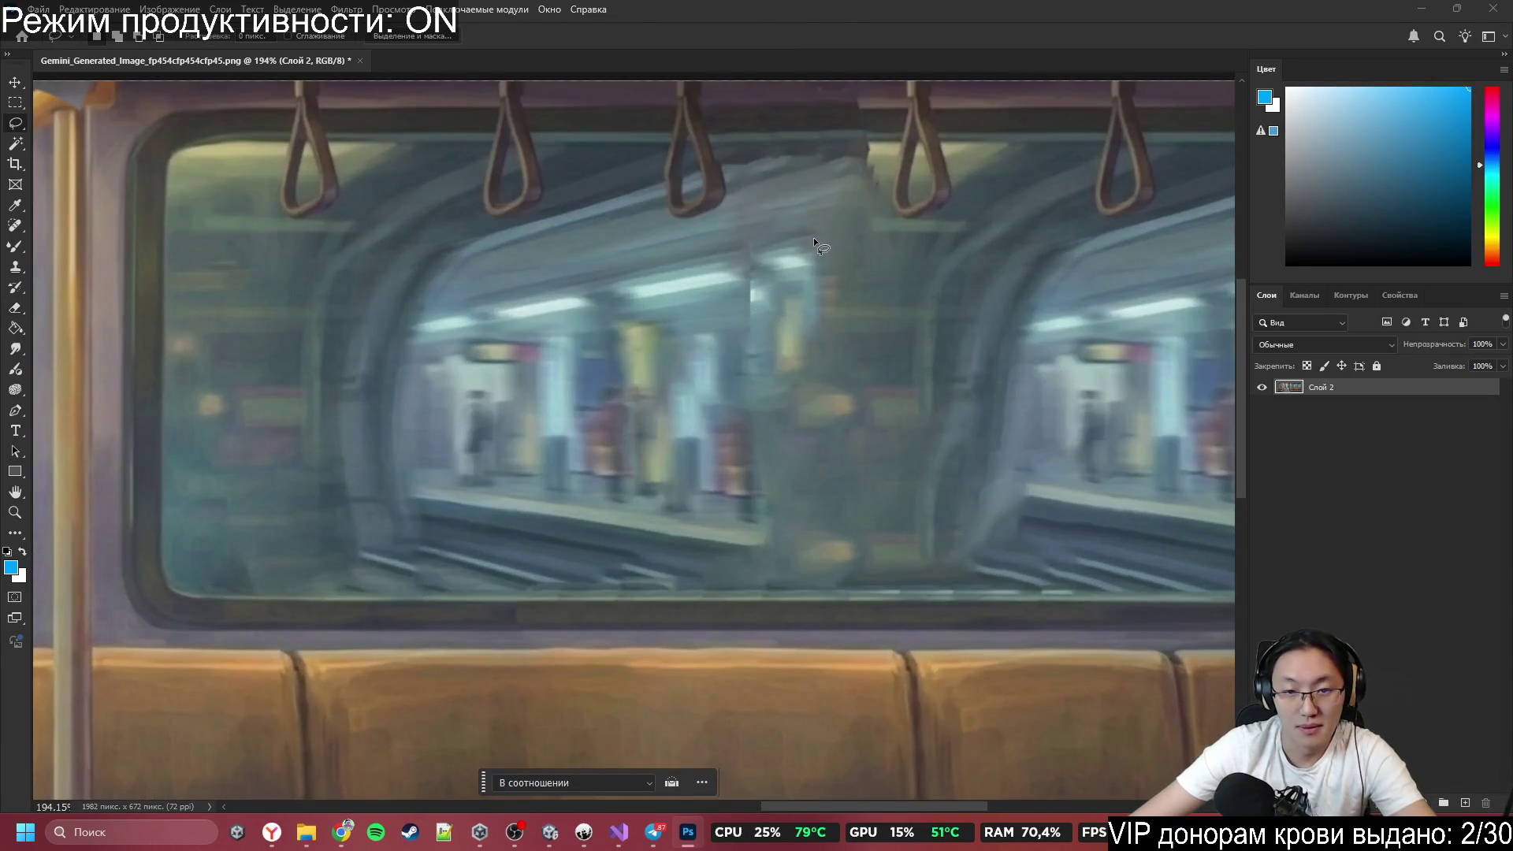
{"action": "mouse_move", "coordinate": [815, 233]}
{"action": "left_mouse_down"}
{"action": "mouse_move", "coordinate": [788, 461]}
{"action": "mouse_move", "coordinate": [735, 242]}
{"action": "mouse_move", "coordinate": [815, 233]}
{"action": "left_mouse_up"}
{"action": "key", "text": "shift+BackSpace"}
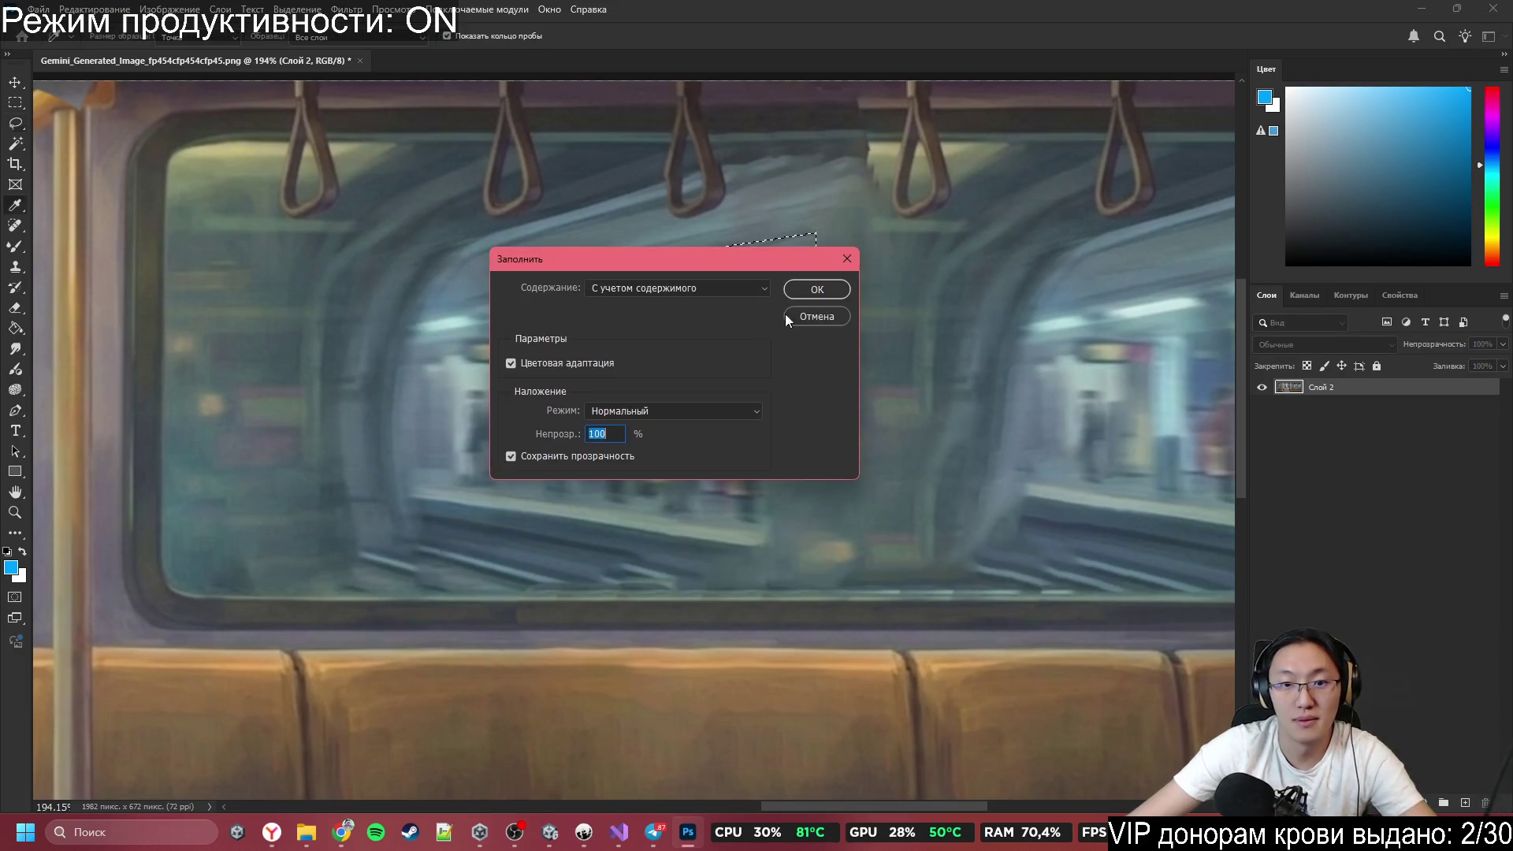
{"action": "left_click", "coordinate": [810, 290]}
{"action": "key", "text": "ctrl+d"}
Replace the left and right station views in the window with content-aware filled texture.
{"action": "scroll", "coordinate": [665, 372], "scroll_direction": "down", "scroll_amount": 3}
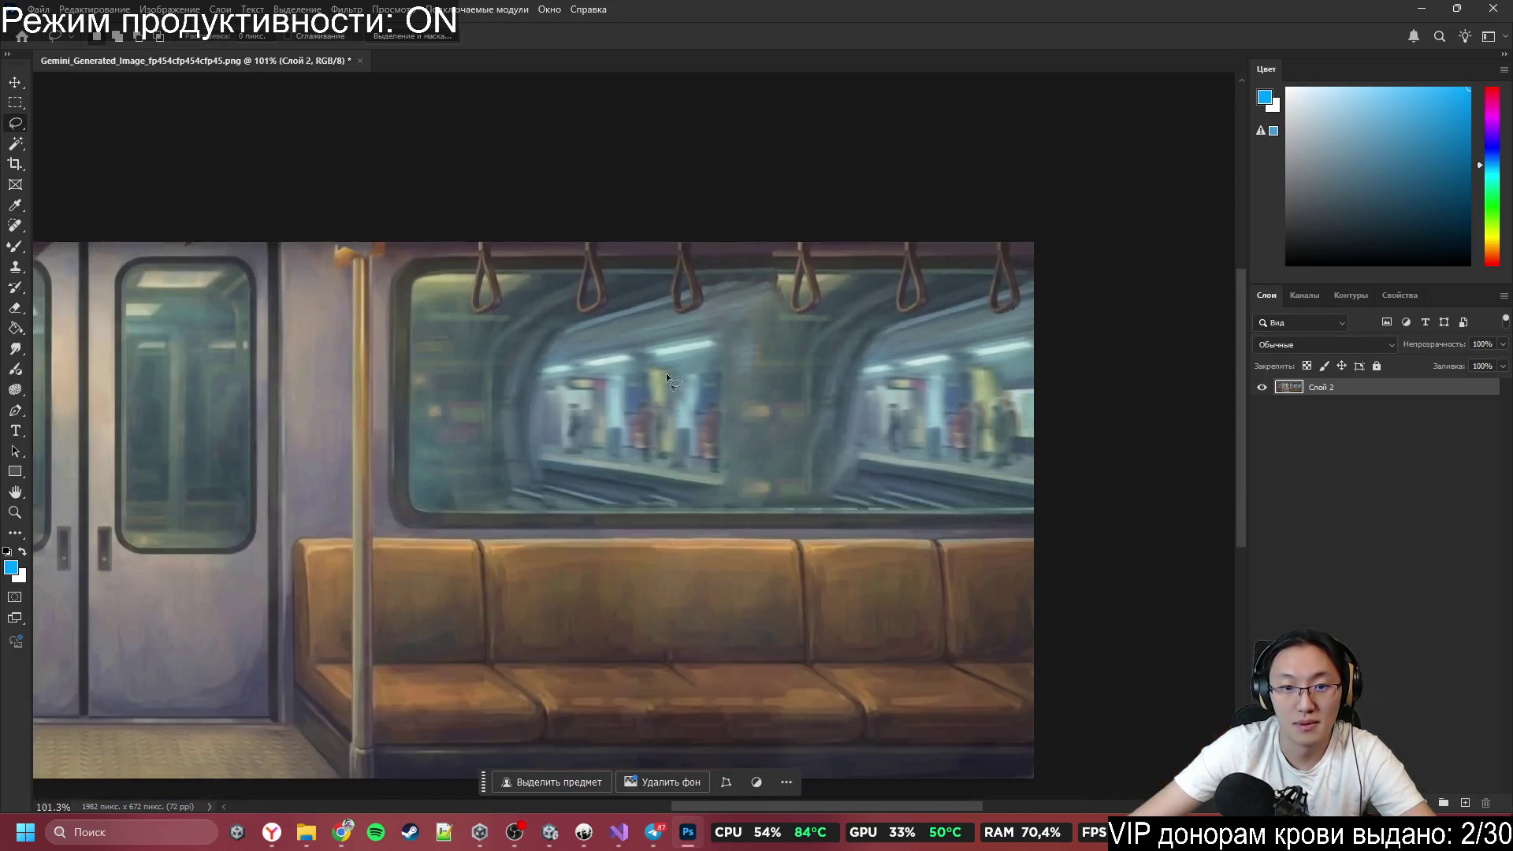
{"action": "left_click_drag", "start_coordinate": [546, 483], "coordinate": [513, 383]}
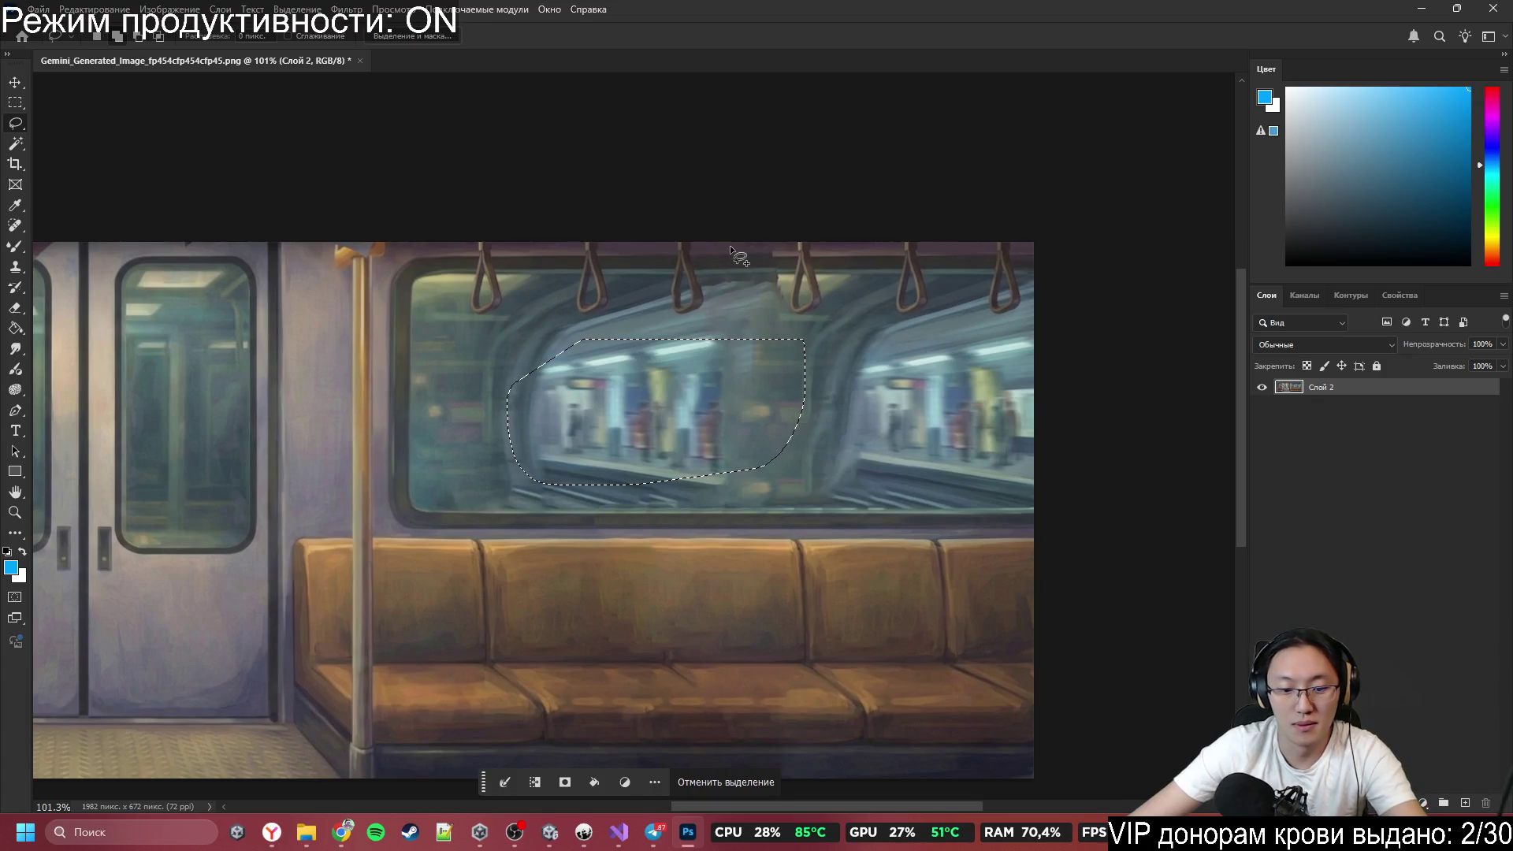
{"action": "key", "text": "shift+BackSpace"}
{"action": "left_click", "coordinate": [840, 287]}
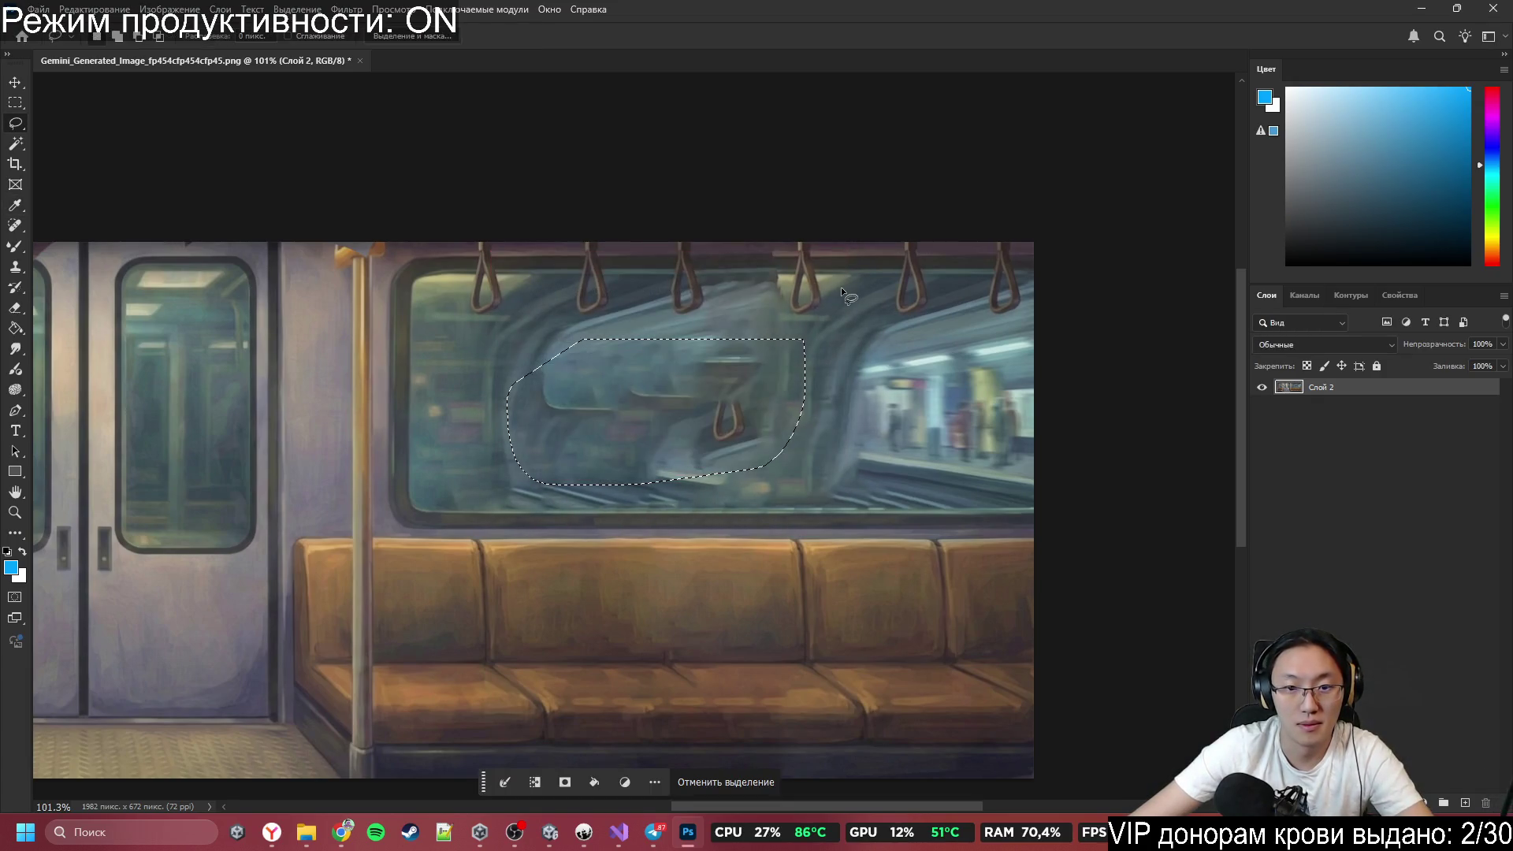
{"action": "key", "text": "ctrl+d"}
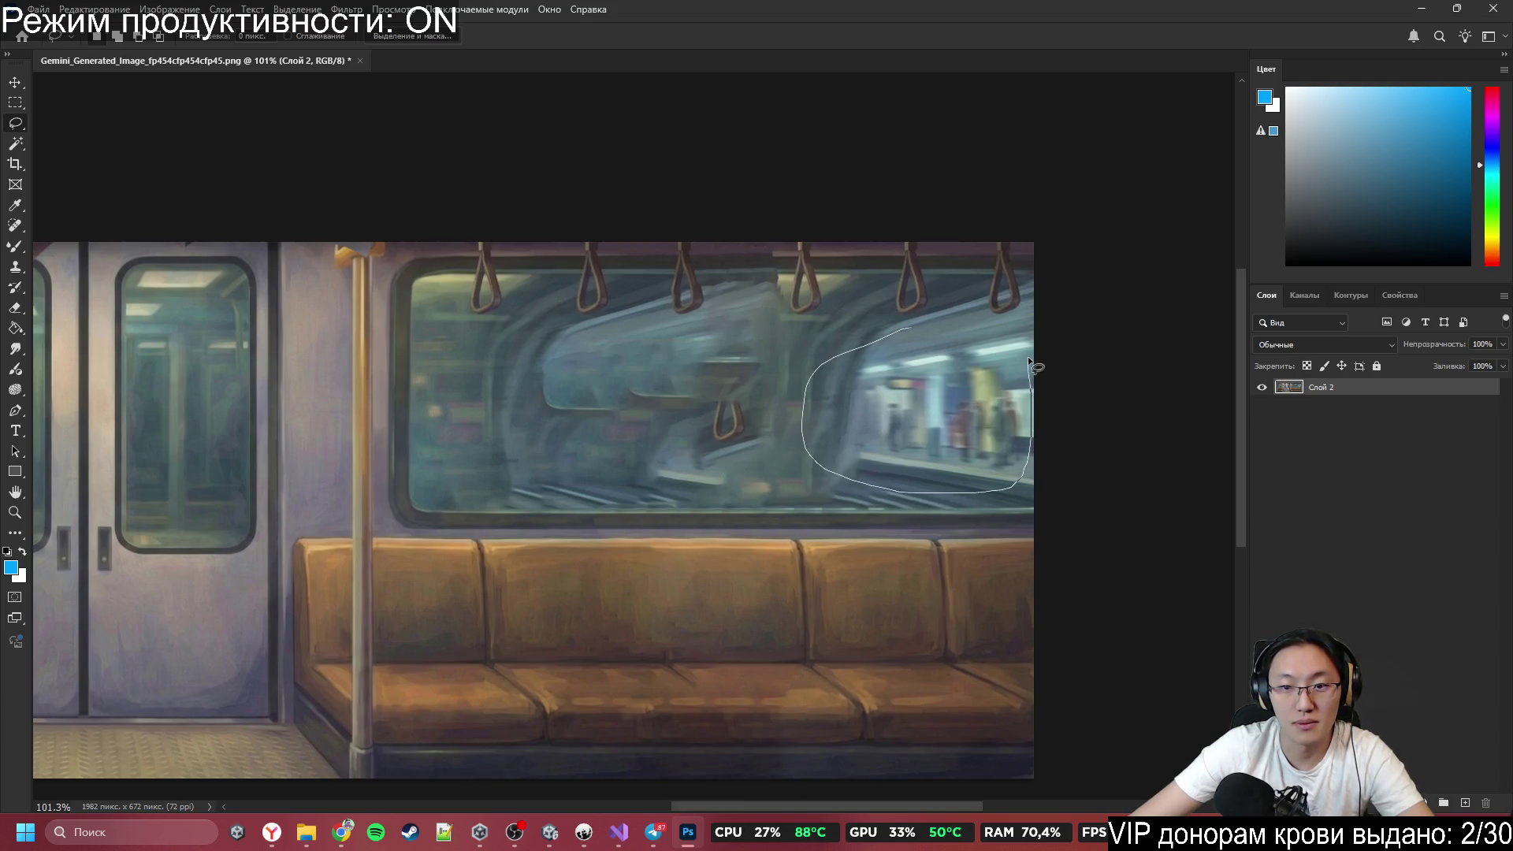
{"action": "left_click_drag", "start_coordinate": [1028, 357], "coordinate": [1028, 358]}
{"action": "key", "text": "shift+BackSpace"}
{"action": "left_click", "coordinate": [817, 292]}
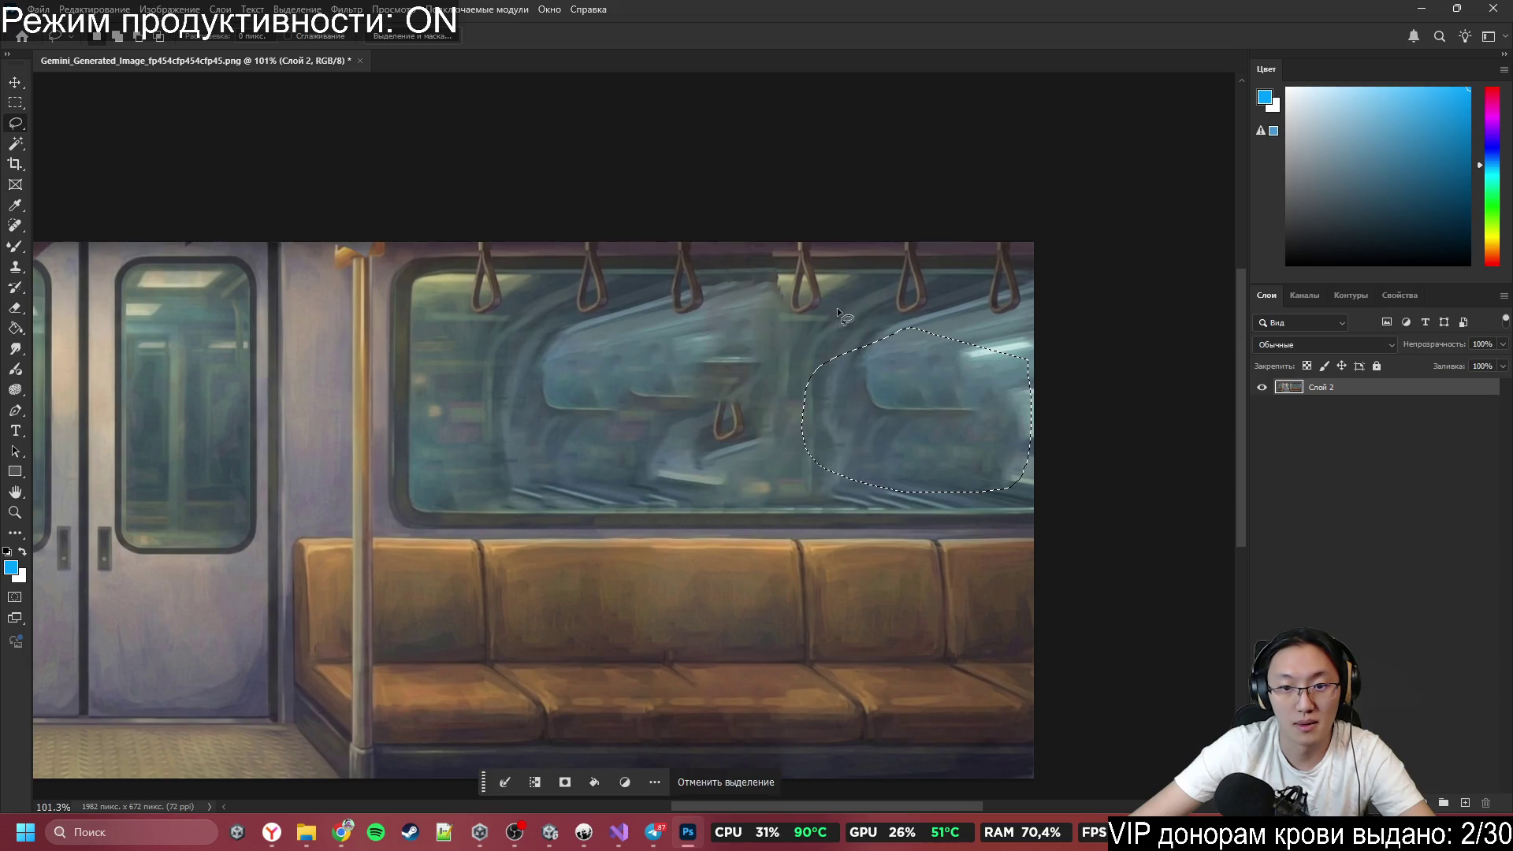
{"action": "key", "text": "ctrl+d"}
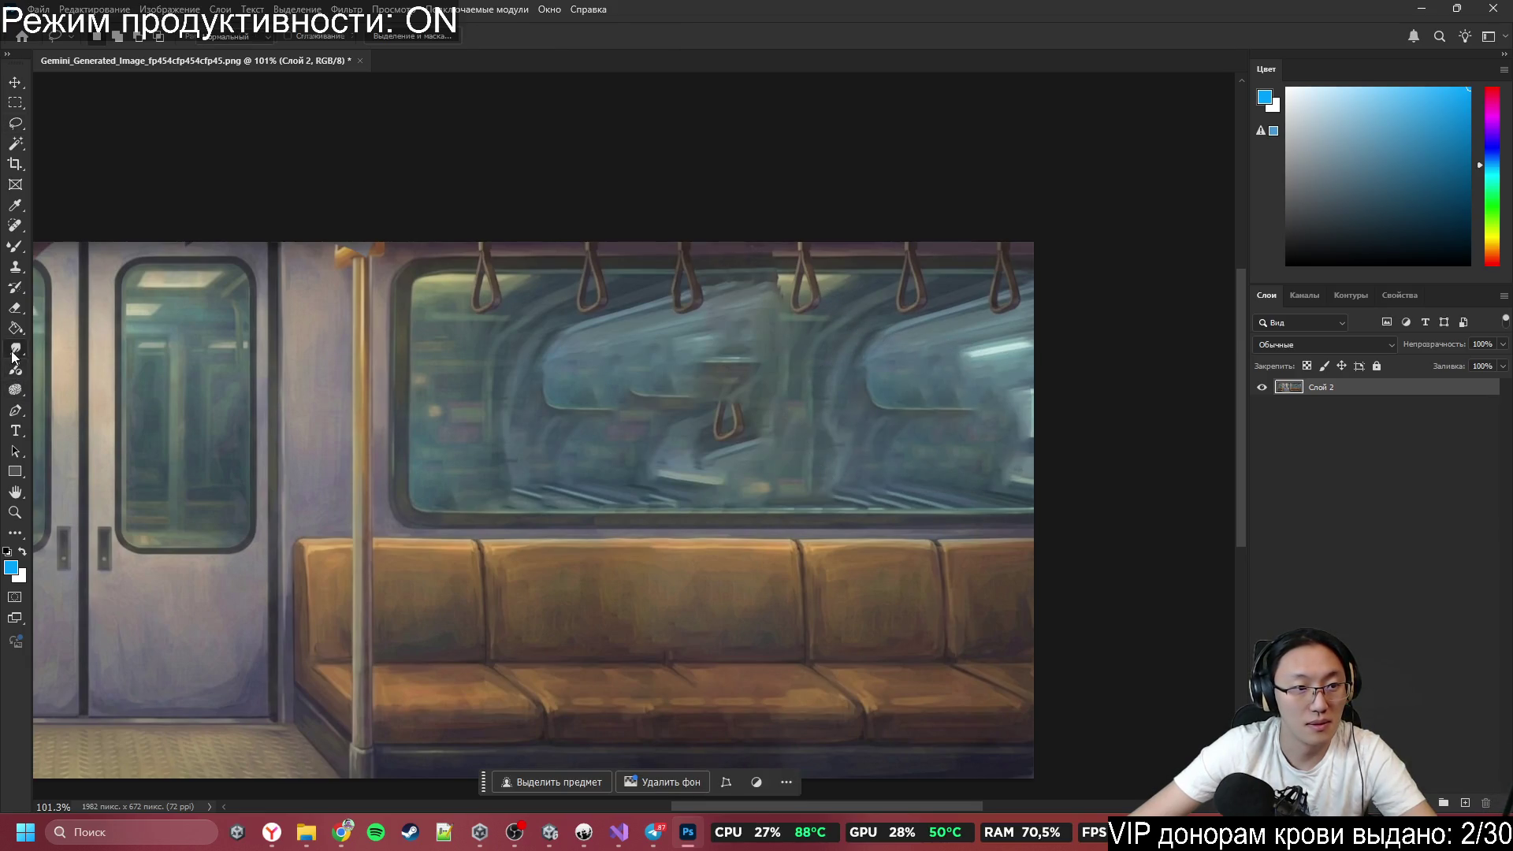
Smudge the bright window area into grey glass using a smaller Smudge brush.
{"action": "left_click", "coordinate": [14, 353]}
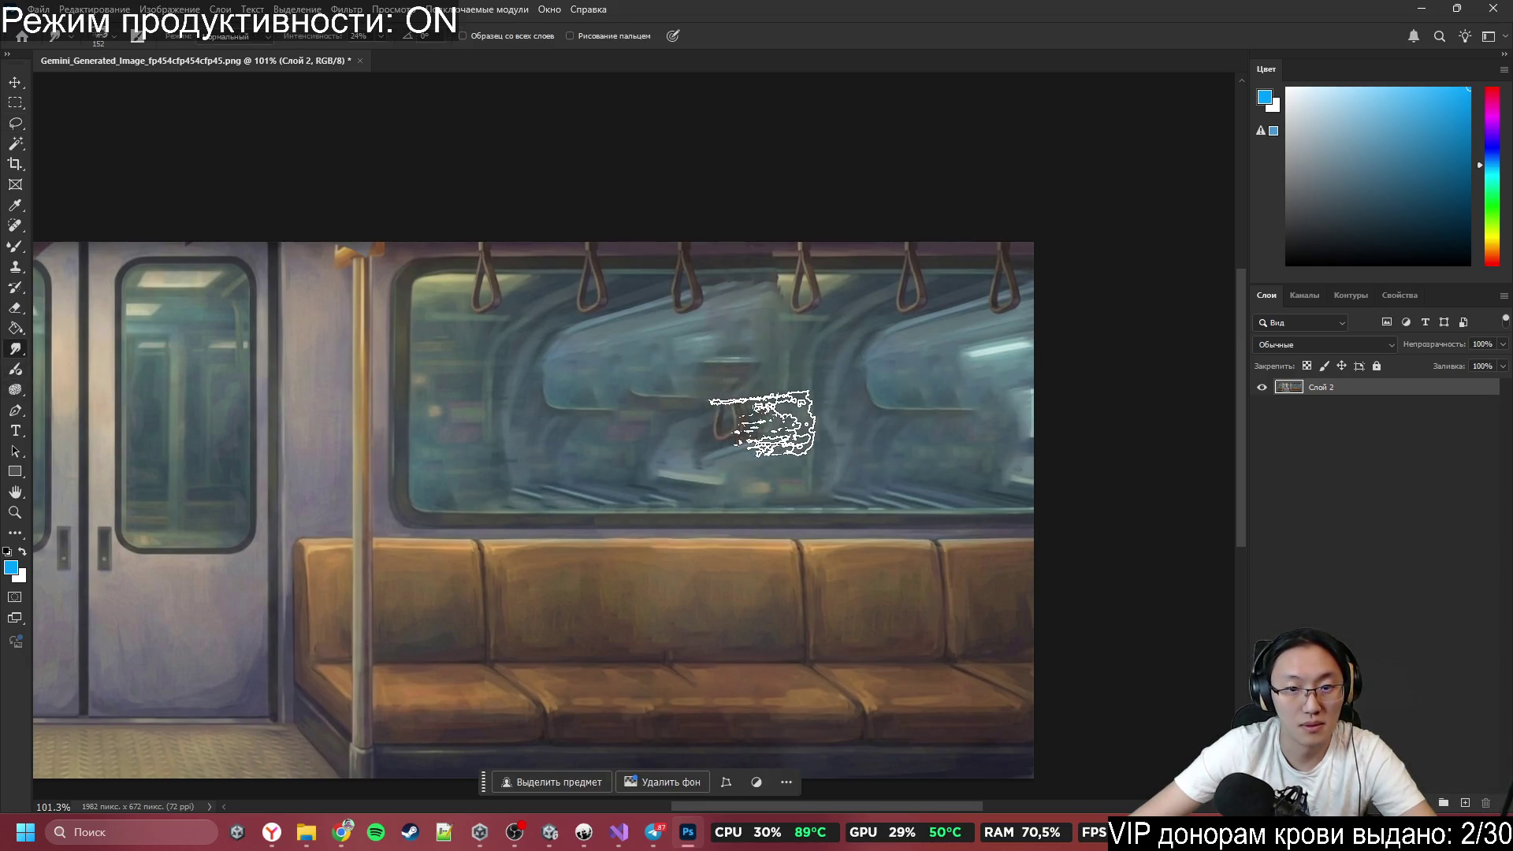
{"action": "key", "text": "bracketleft"}
{"action": "key", "text": "bracketleft"}
{"action": "key", "text": "bracketleft"}
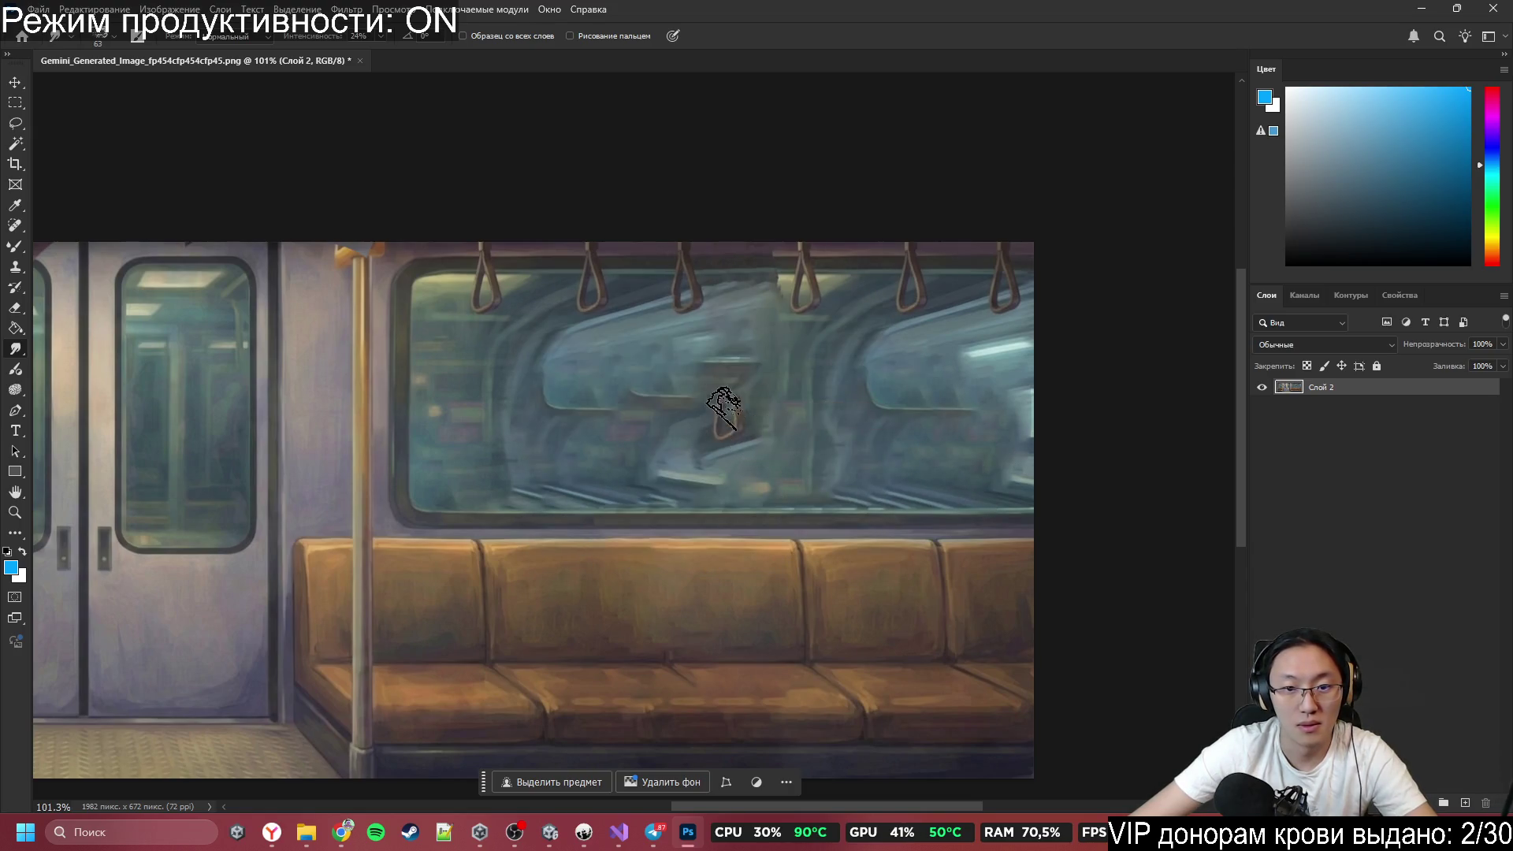
{"action": "left_click_drag", "start_coordinate": [723, 408], "coordinate": [757, 412]}
{"action": "left_click_drag", "start_coordinate": [977, 384], "coordinate": [708, 388]}
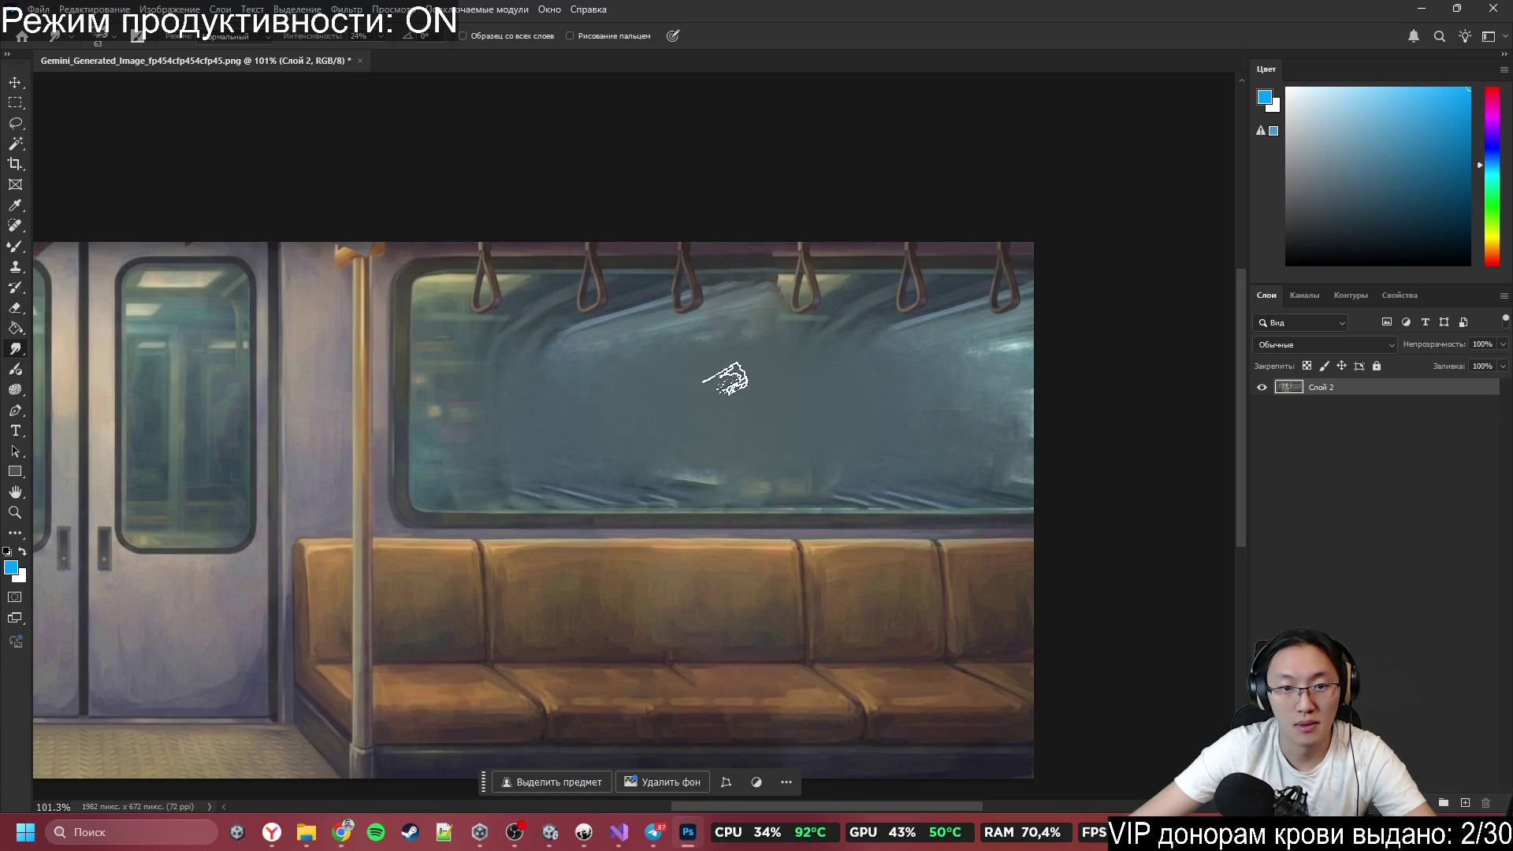
{"action": "scroll", "coordinate": [1114, 429], "scroll_direction": "left", "scroll_amount": 5}
{"action": "scroll", "coordinate": [1114, 428], "scroll_direction": "down", "scroll_amount": 2}
{"action": "scroll", "coordinate": [641, 328], "scroll_direction": "up", "scroll_amount": 4}
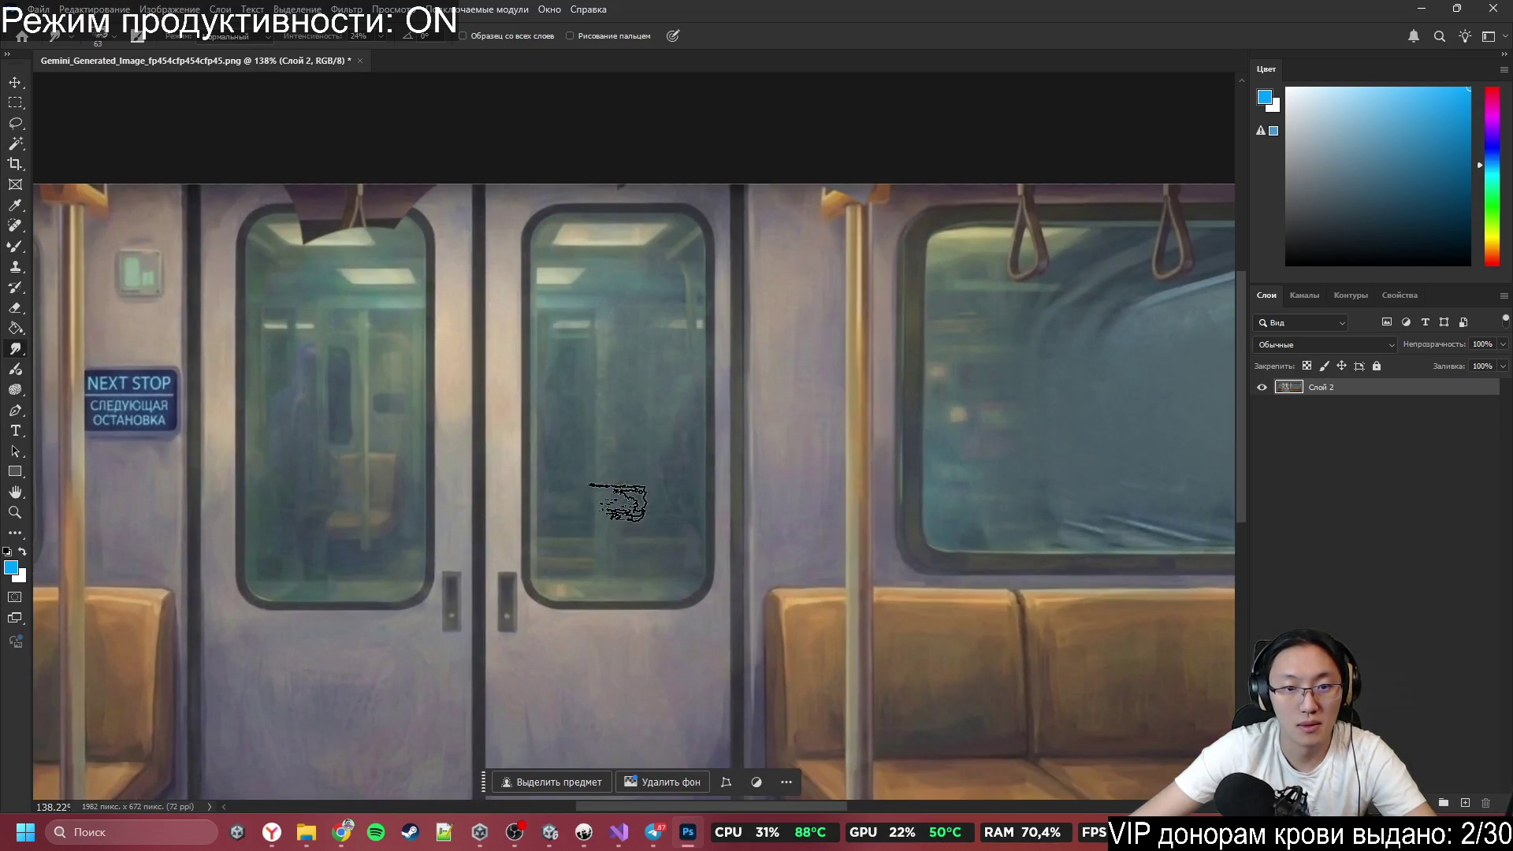
Blur the interior visible through the door window with the Smudge tool.
{"action": "mouse_move", "coordinate": [331, 338]}
{"action": "left_mouse_down"}
{"action": "mouse_move", "coordinate": [330, 473]}
{"action": "mouse_move", "coordinate": [338, 314]}
{"action": "mouse_move", "coordinate": [335, 534]}
{"action": "mouse_move", "coordinate": [349, 550]}
{"action": "left_mouse_up"}
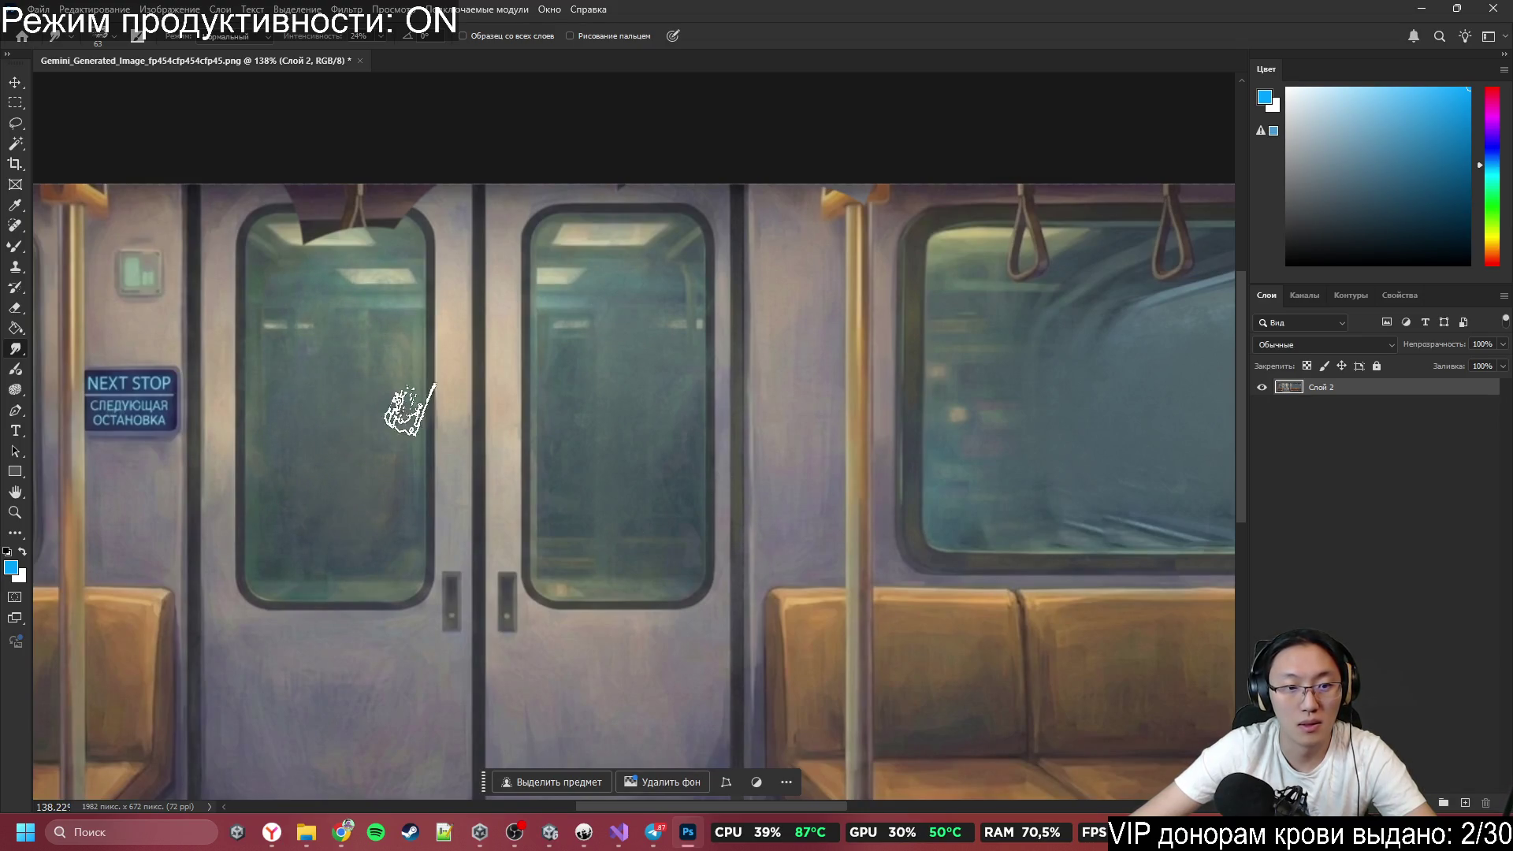
{"action": "scroll", "coordinate": [406, 410], "scroll_direction": "down", "scroll_amount": 3}
{"action": "scroll", "coordinate": [389, 433], "scroll_direction": "up", "scroll_amount": 4}
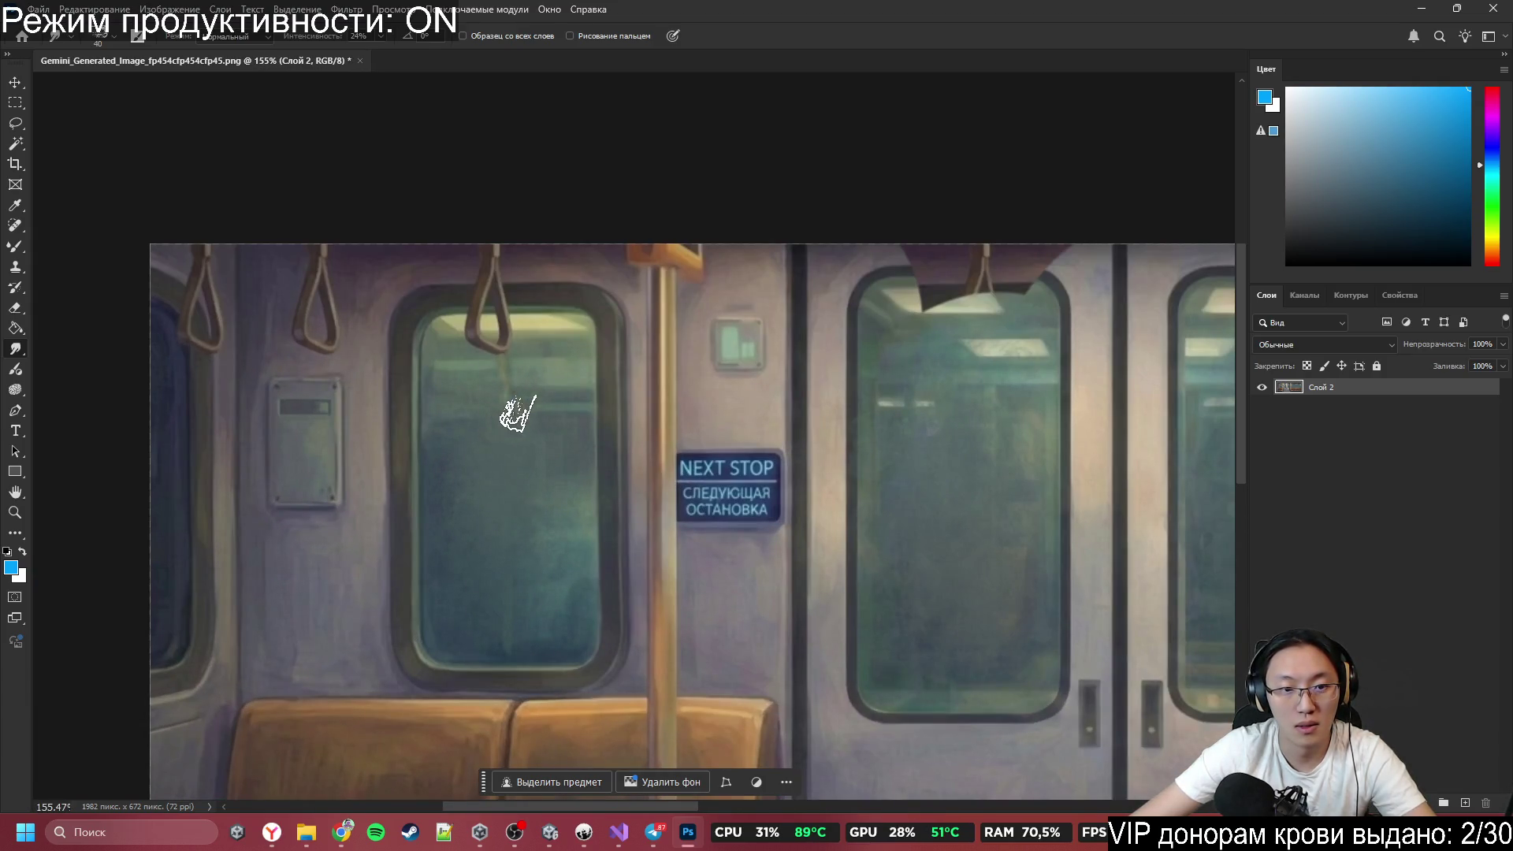
{"action": "scroll", "coordinate": [524, 488], "scroll_direction": "down", "scroll_amount": 4}
{"action": "scroll", "coordinate": [568, 520], "scroll_direction": "up", "scroll_amount": 3}
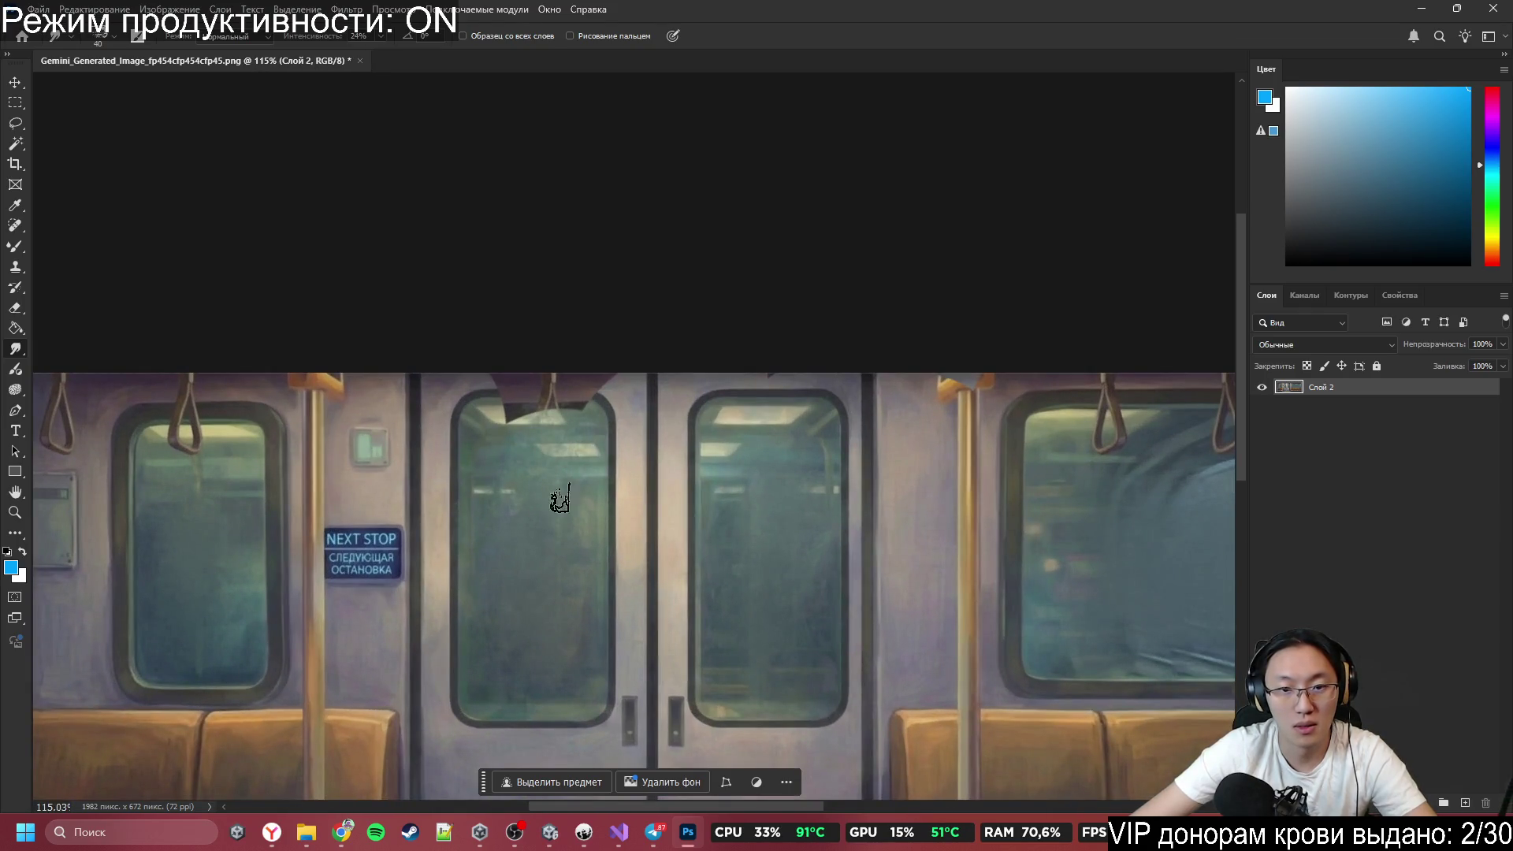
{"action": "scroll", "coordinate": [555, 488], "scroll_direction": "up", "scroll_amount": 6}
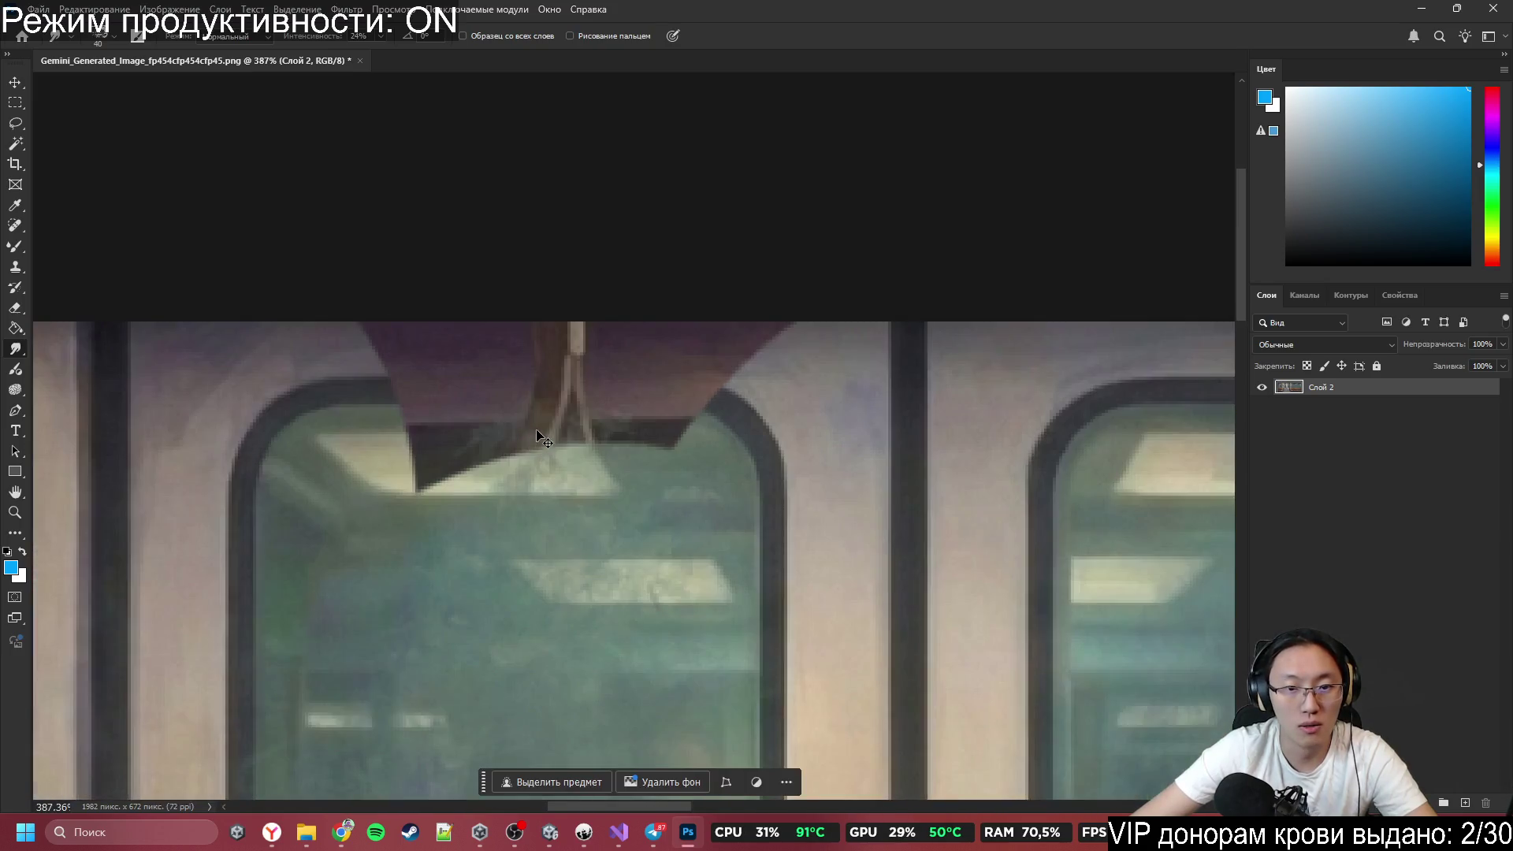
{"action": "scroll", "coordinate": [543, 435], "scroll_direction": "down", "scroll_amount": 6}
{"action": "scroll", "coordinate": [554, 445], "scroll_direction": "up", "scroll_amount": 4}
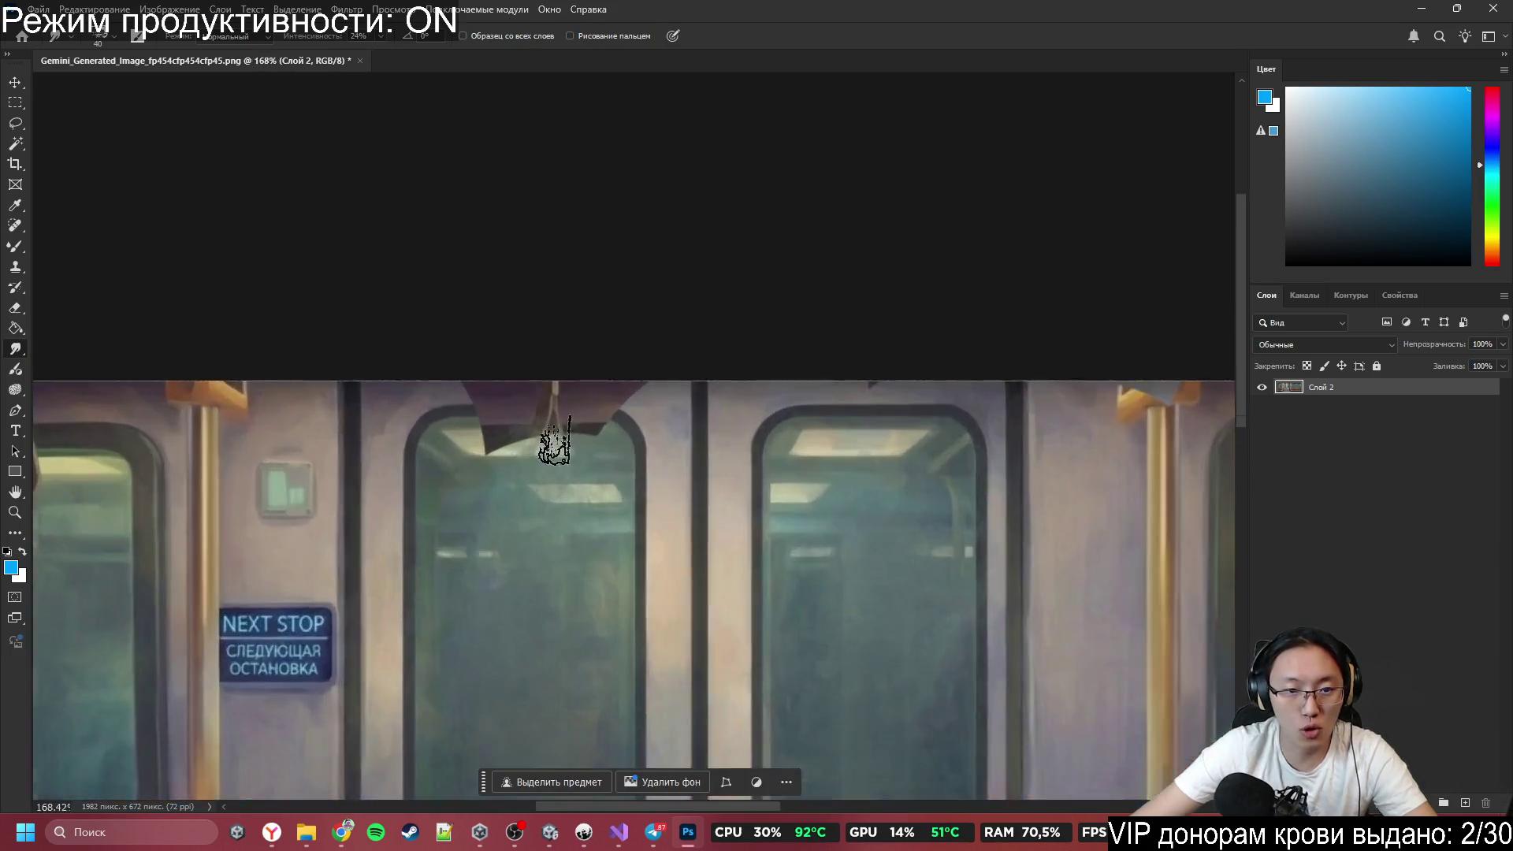
{"action": "scroll", "coordinate": [554, 445], "scroll_direction": "up", "scroll_amount": 3}
{"action": "scroll", "coordinate": [554, 441], "scroll_direction": "down", "scroll_amount": 4}
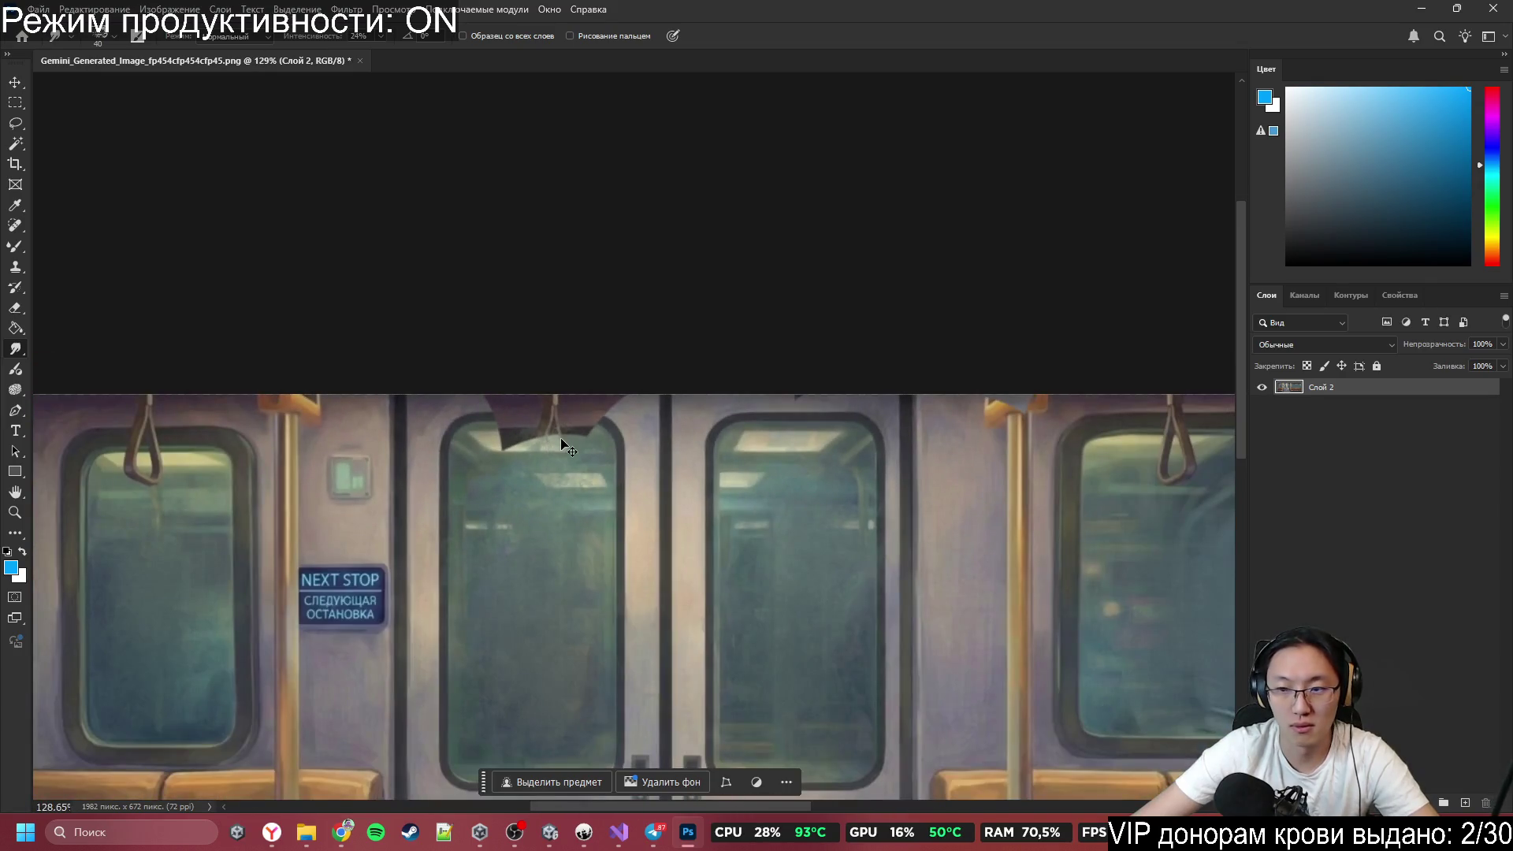
Paste the copied fragment, undo it, and bring up the Clipdiary history.
{"action": "key", "text": "ctrl+v"}
{"action": "key", "text": "ctrl+z"}
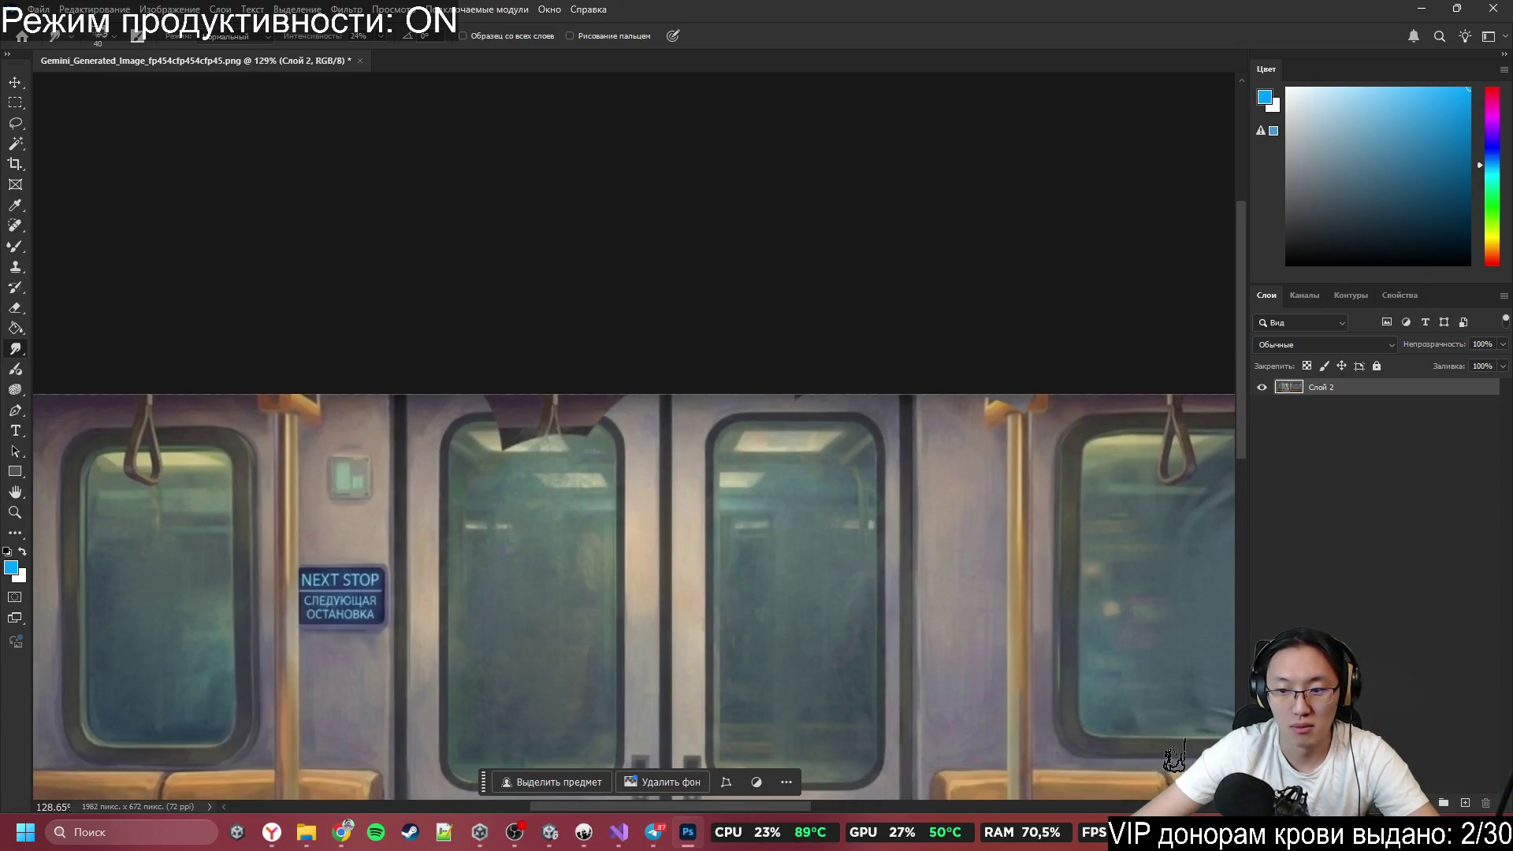
{"action": "key", "text": "ctrl+d"}
Paste the earlier subway image from Clipdiary as a new layer.
{"action": "left_click", "coordinate": [943, 697]}
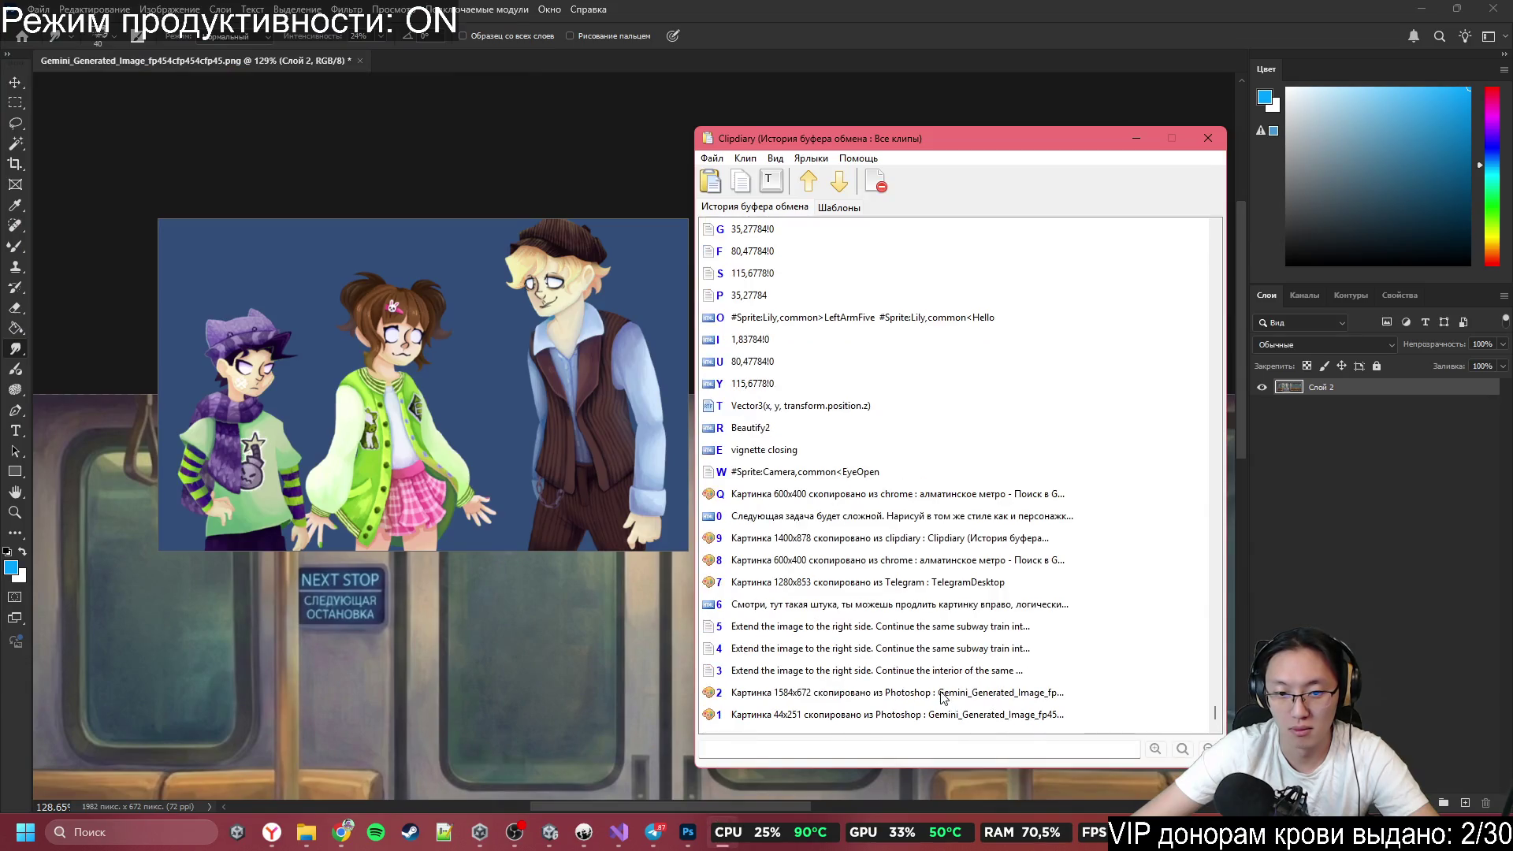
{"action": "double_click", "coordinate": [943, 693]}
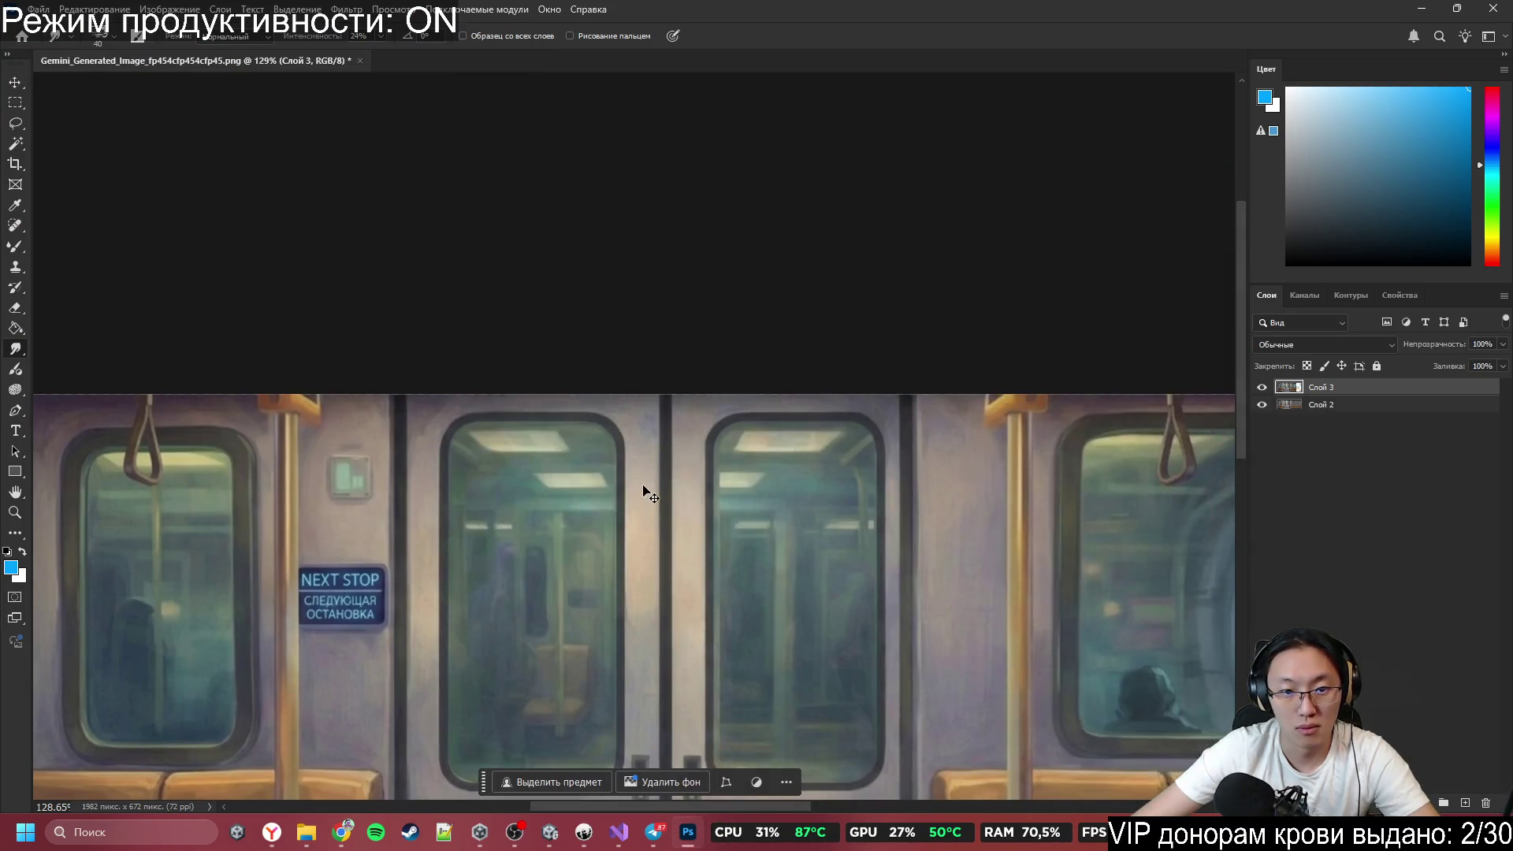
{"action": "scroll", "coordinate": [956, 696], "scroll_direction": "down", "scroll_amount": 4}
{"action": "scroll", "coordinate": [851, 692], "scroll_direction": "up", "scroll_amount": 4}
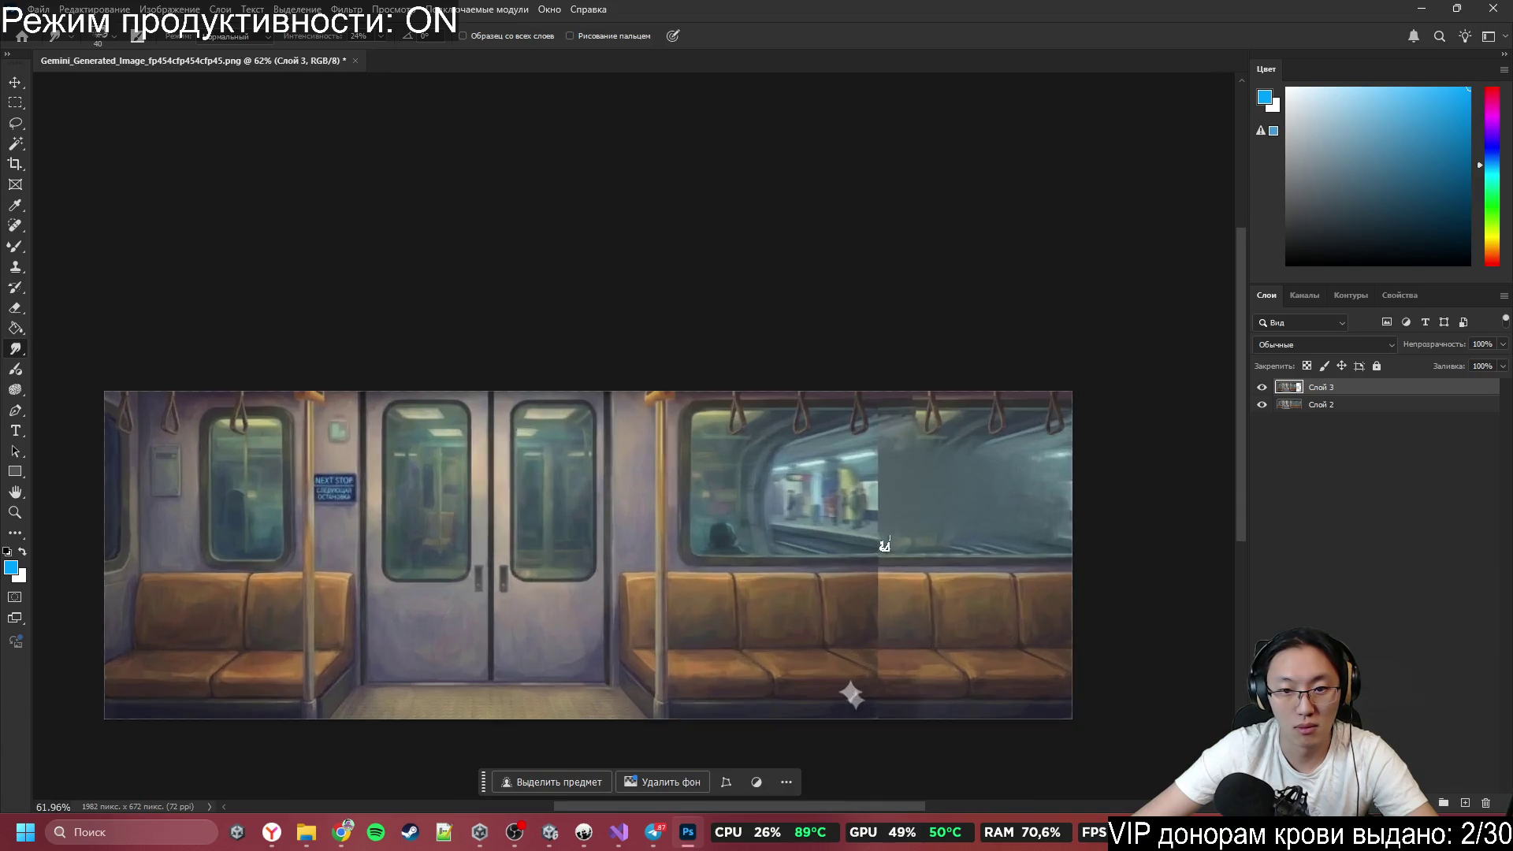
{"action": "scroll", "coordinate": [855, 542], "scroll_direction": "down", "scroll_amount": 3}
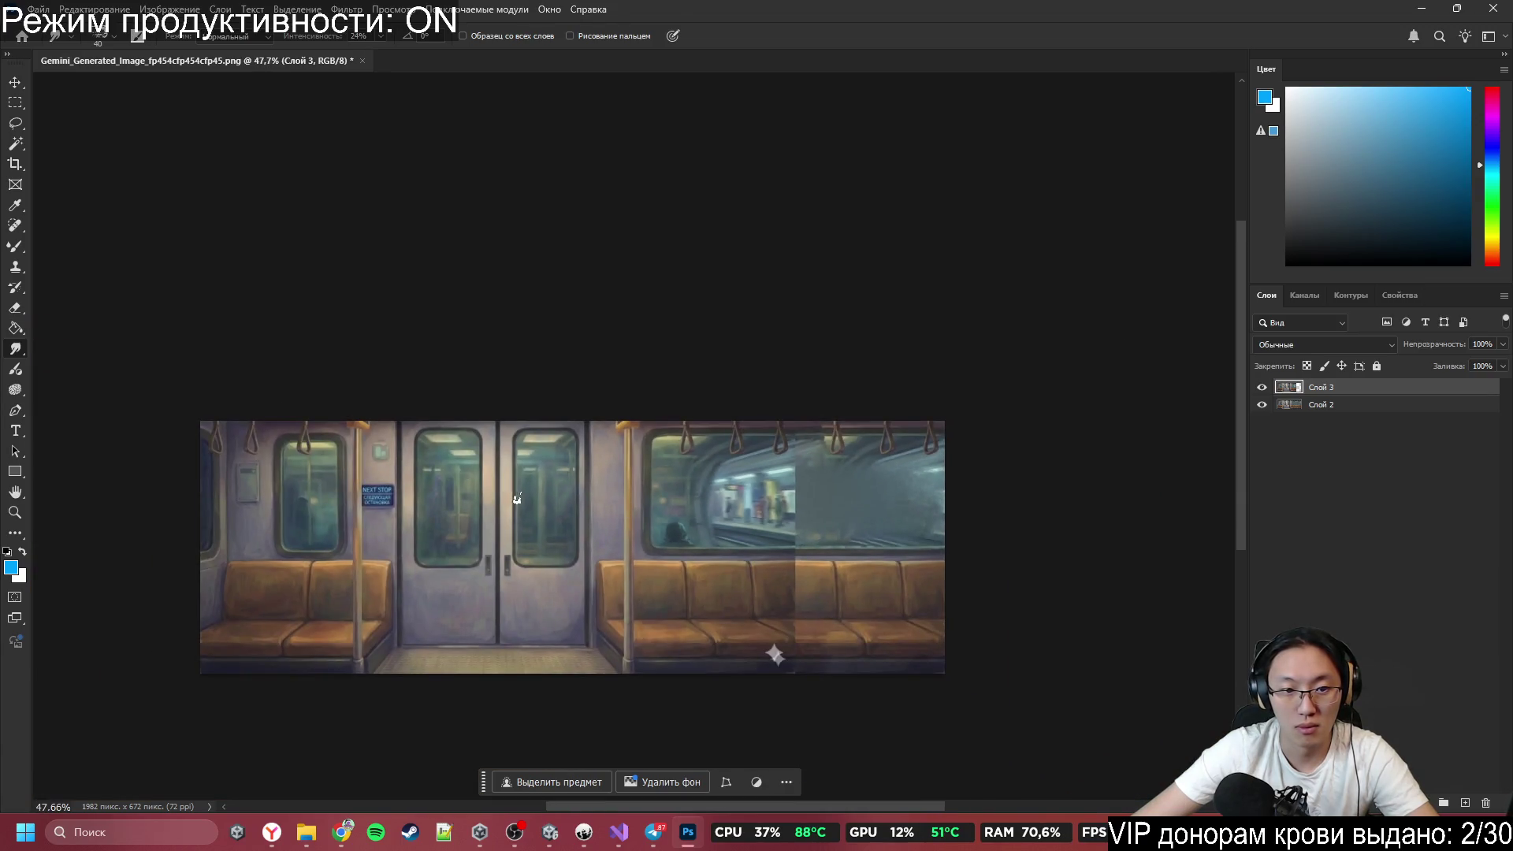
Erase the dark figures and poles in the right window and door window.
{"action": "key", "text": "e"}
{"action": "mouse_move", "coordinate": [697, 593]}
{"action": "left_mouse_down"}
{"action": "mouse_move", "coordinate": [567, 661]}
{"action": "mouse_move", "coordinate": [351, 693]}
{"action": "mouse_move", "coordinate": [247, 540]}
{"action": "mouse_move", "coordinate": [371, 655]}
{"action": "mouse_move", "coordinate": [323, 608]}
{"action": "mouse_move", "coordinate": [330, 579]}
{"action": "left_mouse_up"}
{"action": "mouse_move", "coordinate": [459, 584]}
{"action": "left_mouse_down"}
{"action": "mouse_move", "coordinate": [453, 495]}
{"action": "mouse_move", "coordinate": [453, 510]}
{"action": "left_mouse_up"}
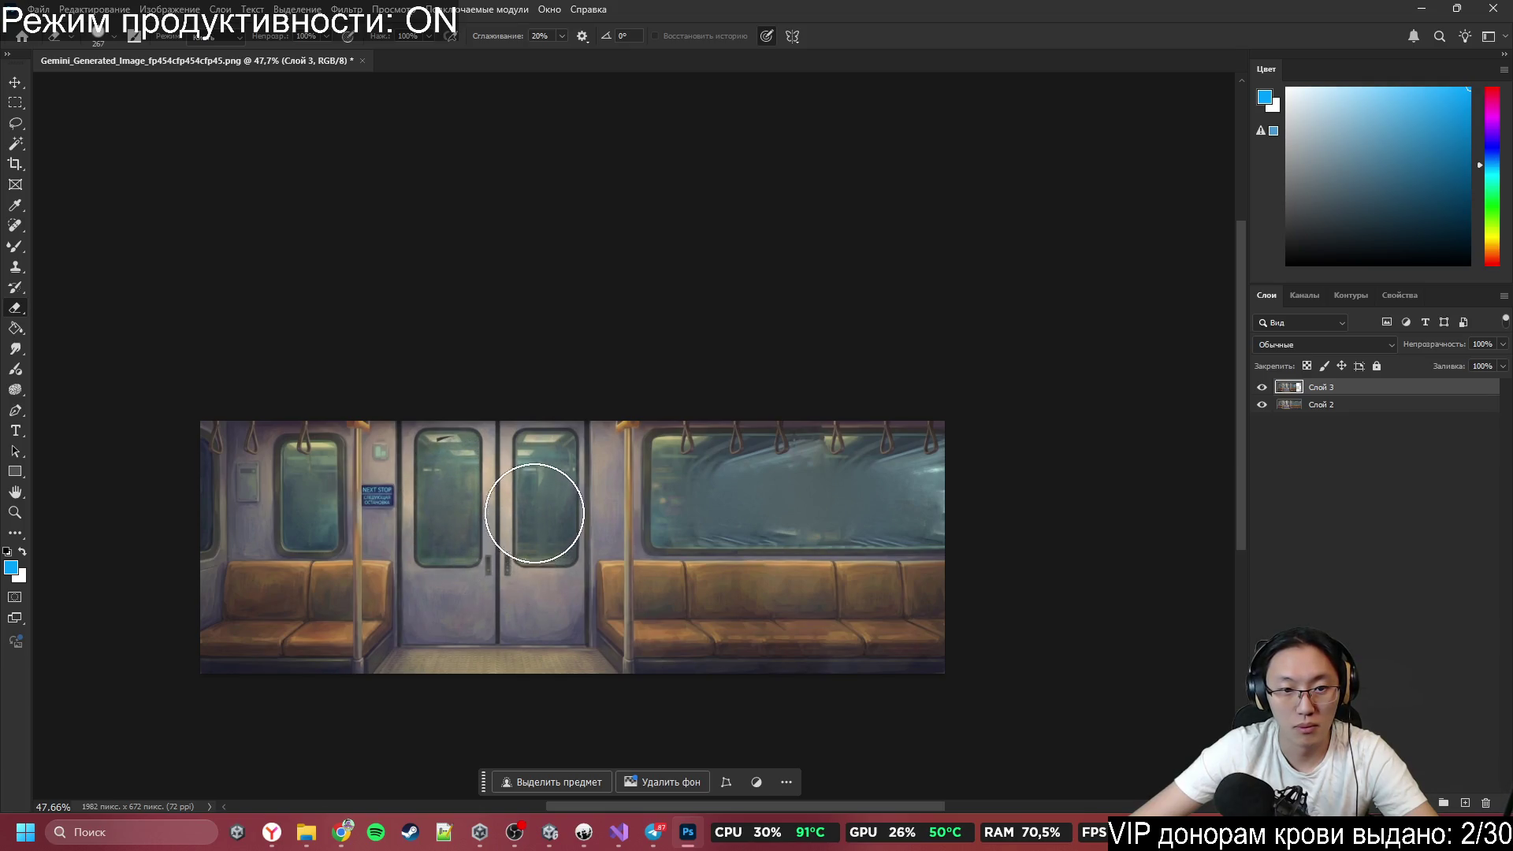
{"action": "scroll", "coordinate": [477, 473], "scroll_direction": "up", "scroll_amount": 5}
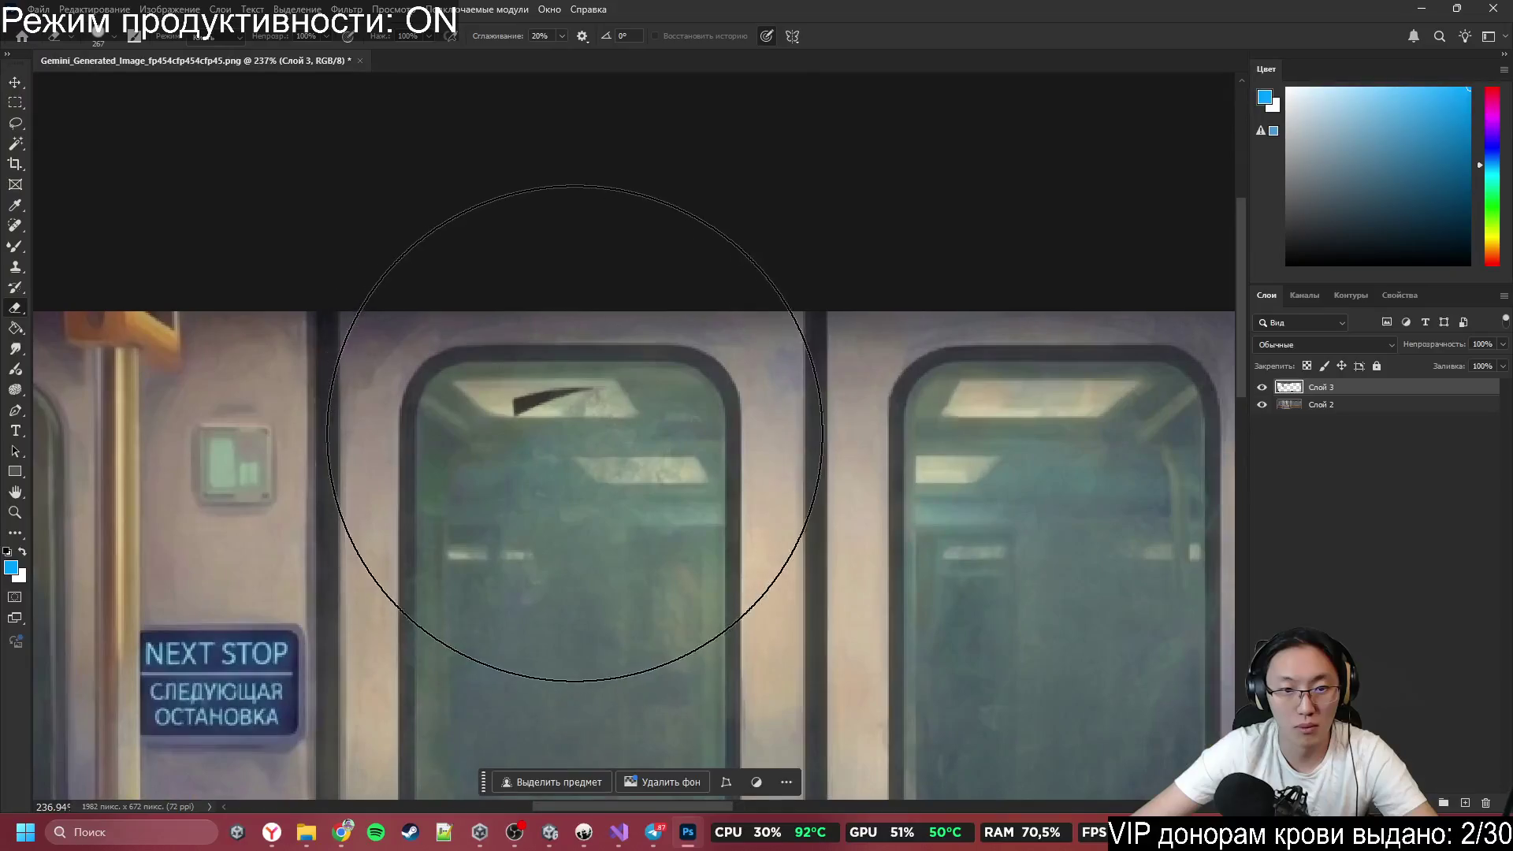
Merge the pasted layer down into Слой 3 and return to the Smudge tool.
{"action": "left_click", "coordinate": [1353, 407], "text": "shift"}
{"action": "key", "text": "ctrl+e"}
{"action": "key", "text": "s"}
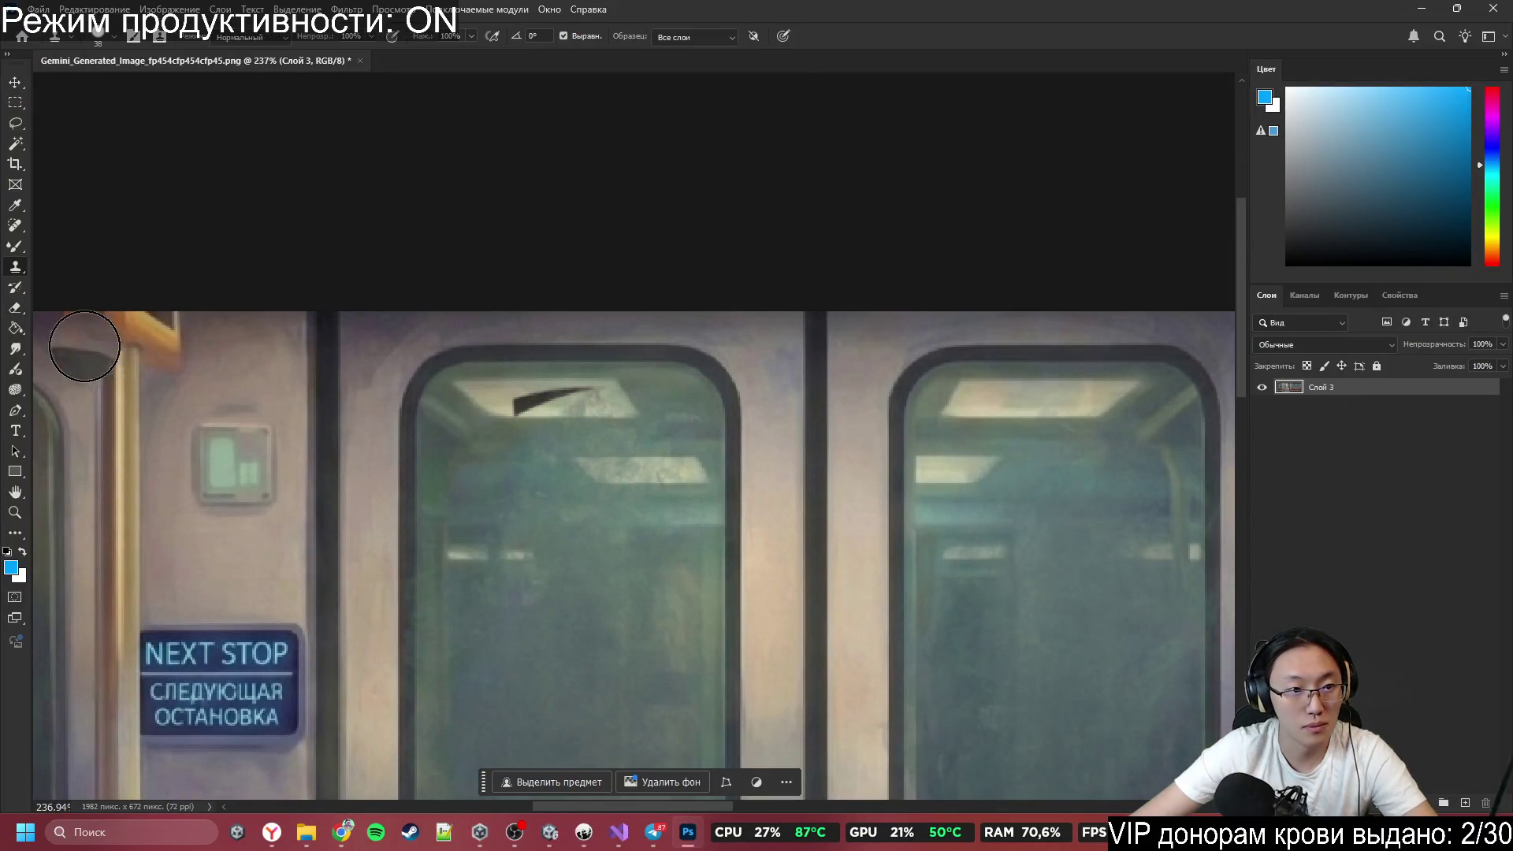
{"action": "key", "text": "r"}
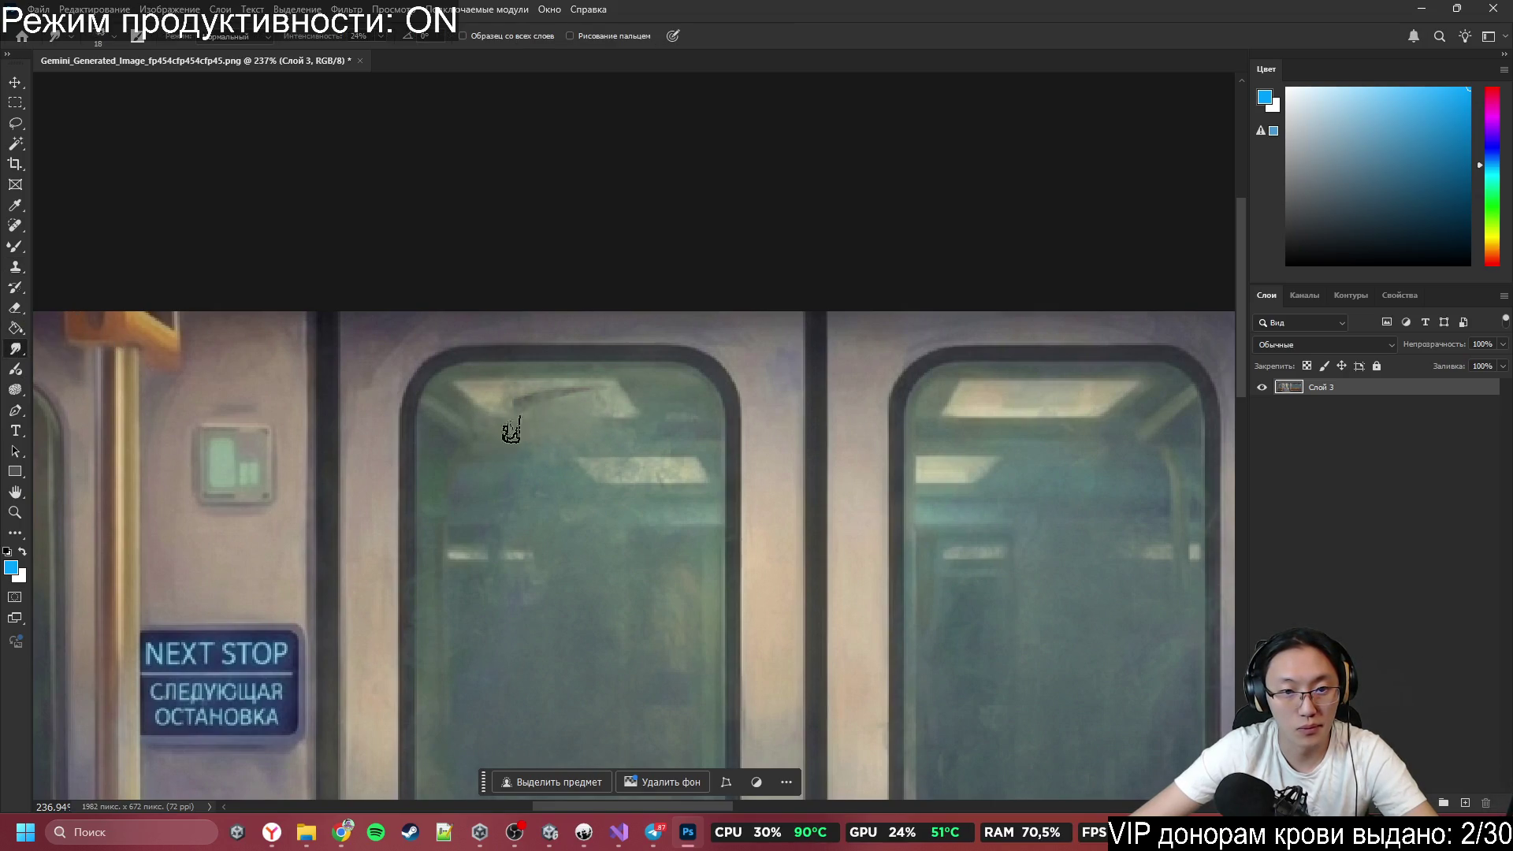
{"action": "scroll", "coordinate": [567, 419], "scroll_direction": "down", "scroll_amount": 5}
With Quick Selection, trim the glass selection's upper-left edge back to the window frame.
{"action": "key", "text": "w"}
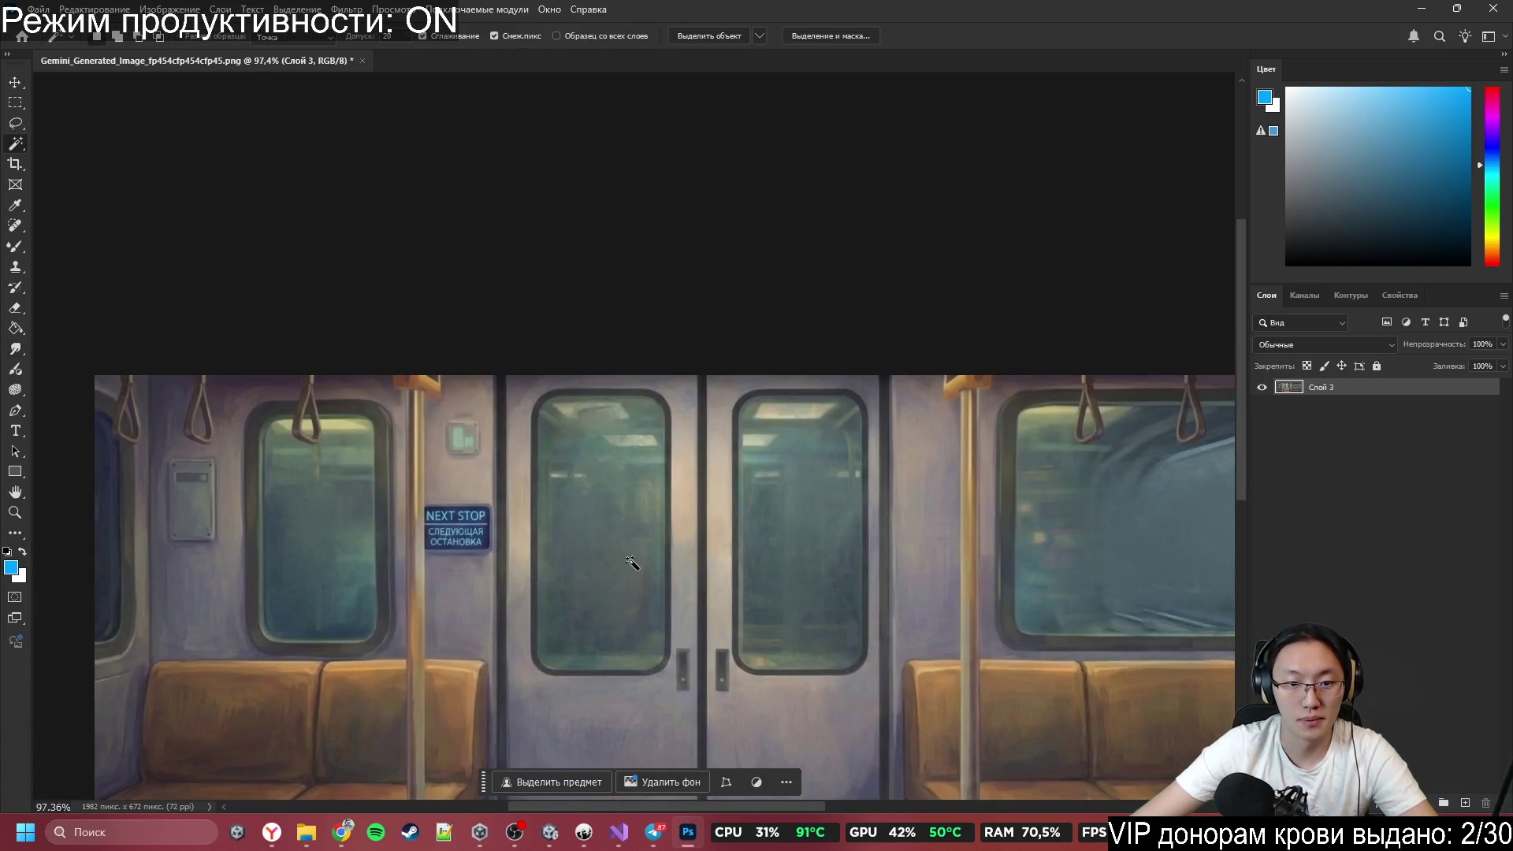
{"action": "right_click", "coordinate": [136, 65]}
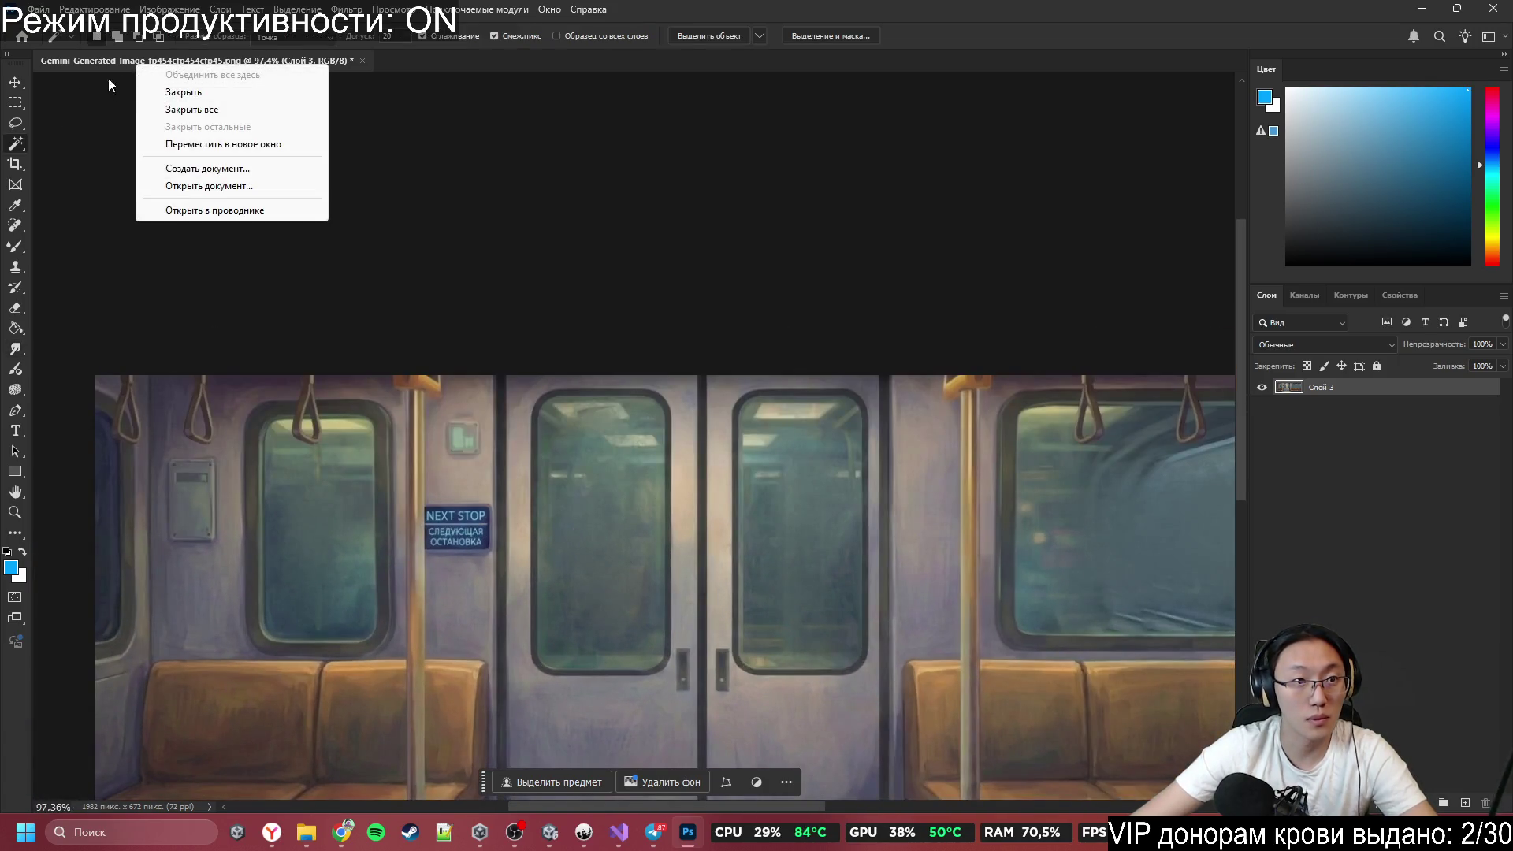
{"action": "right_click", "coordinate": [14, 150]}
{"action": "left_click", "coordinate": [73, 159]}
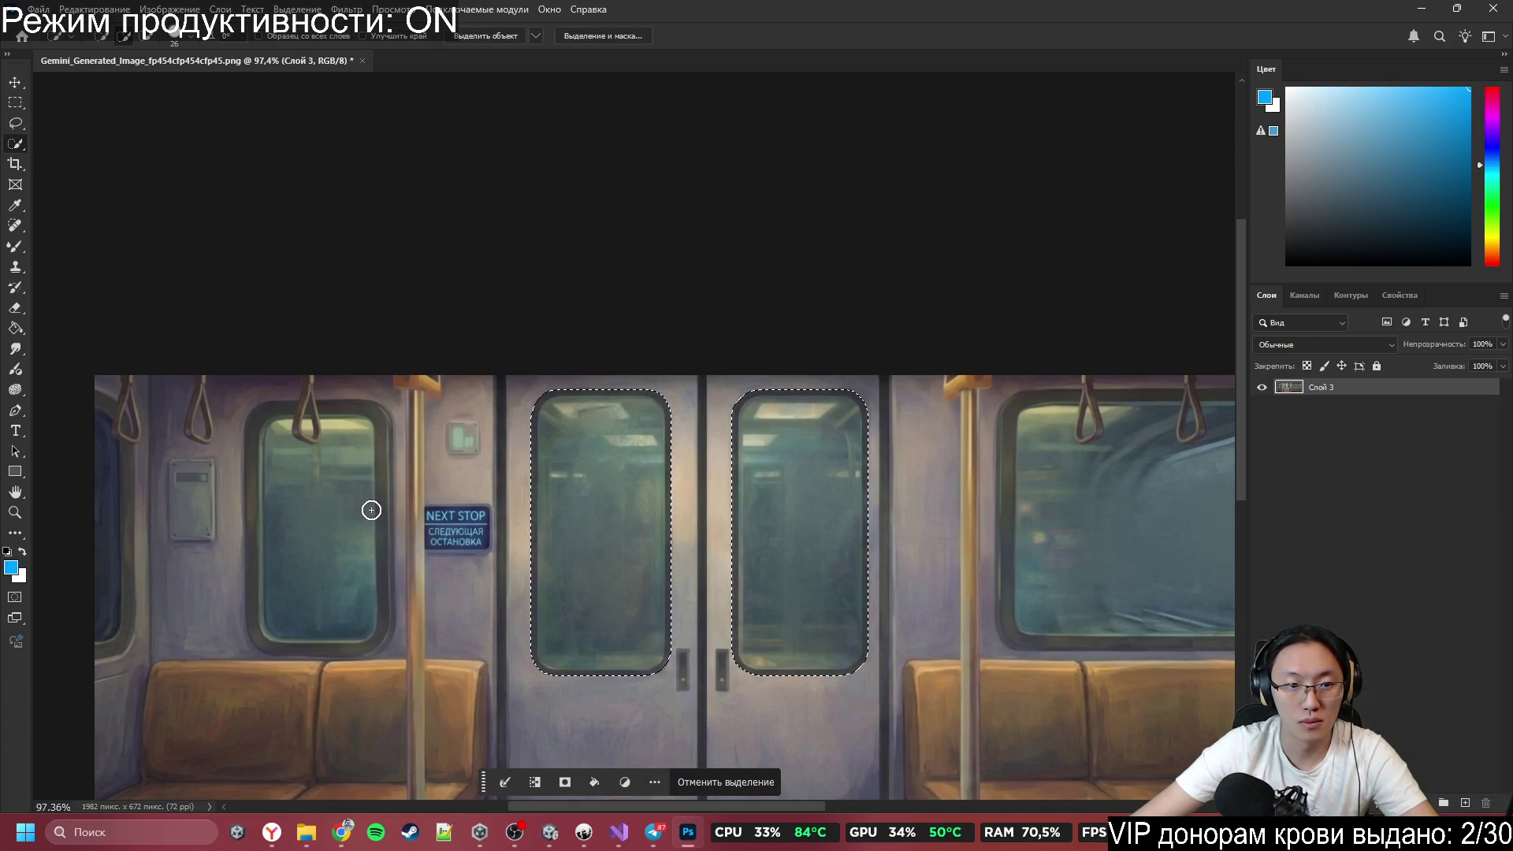
{"action": "scroll", "coordinate": [232, 453], "scroll_direction": "up", "scroll_amount": 5}
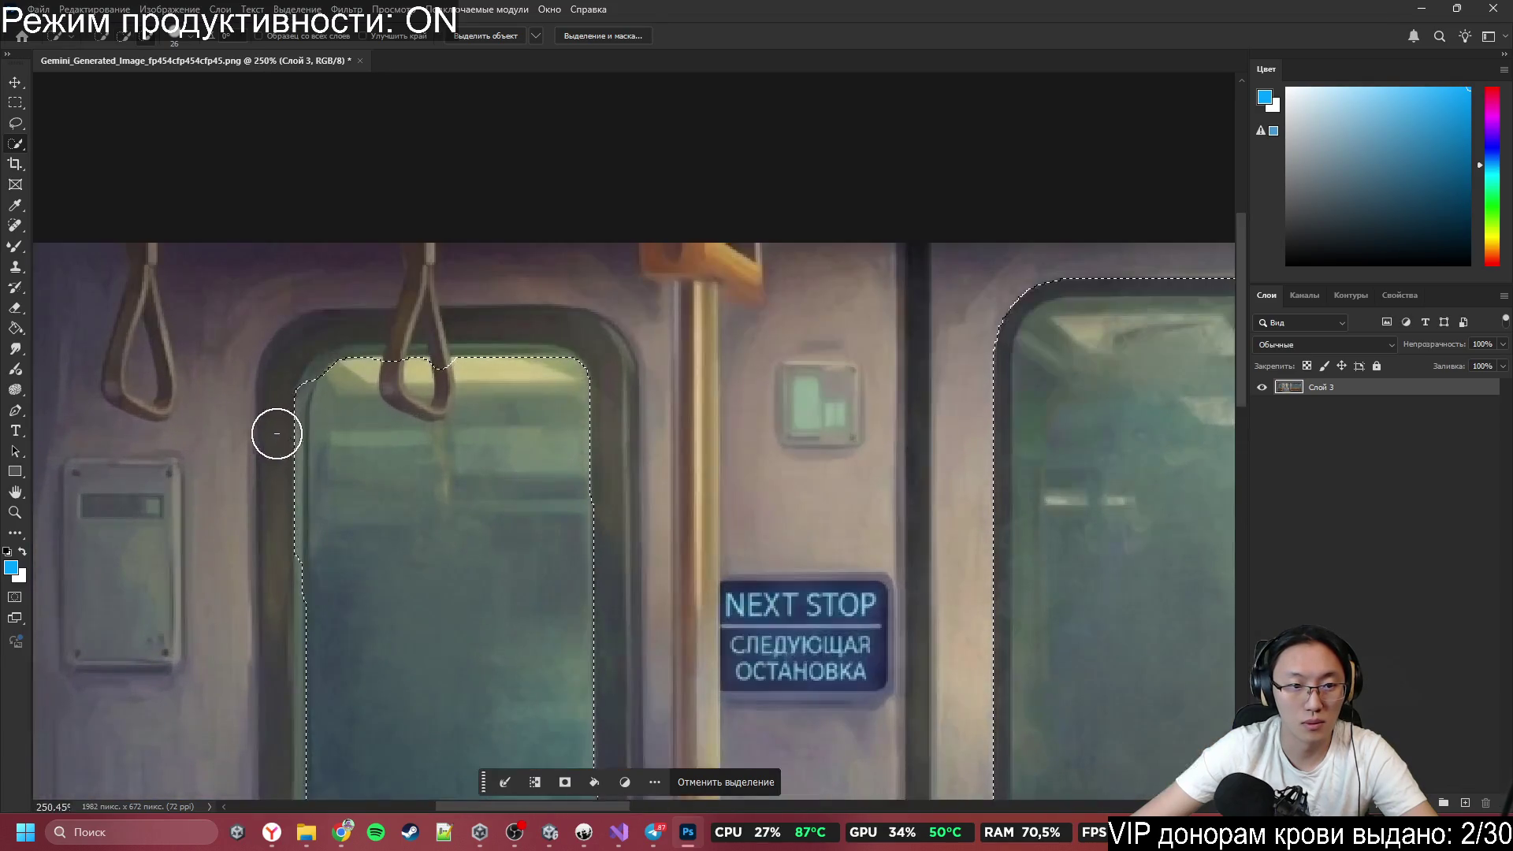
{"action": "mouse_move", "coordinate": [269, 520]}
{"action": "left_mouse_down"}
{"action": "mouse_move", "coordinate": [280, 602]}
{"action": "mouse_move", "coordinate": [303, 439]}
{"action": "left_mouse_up"}
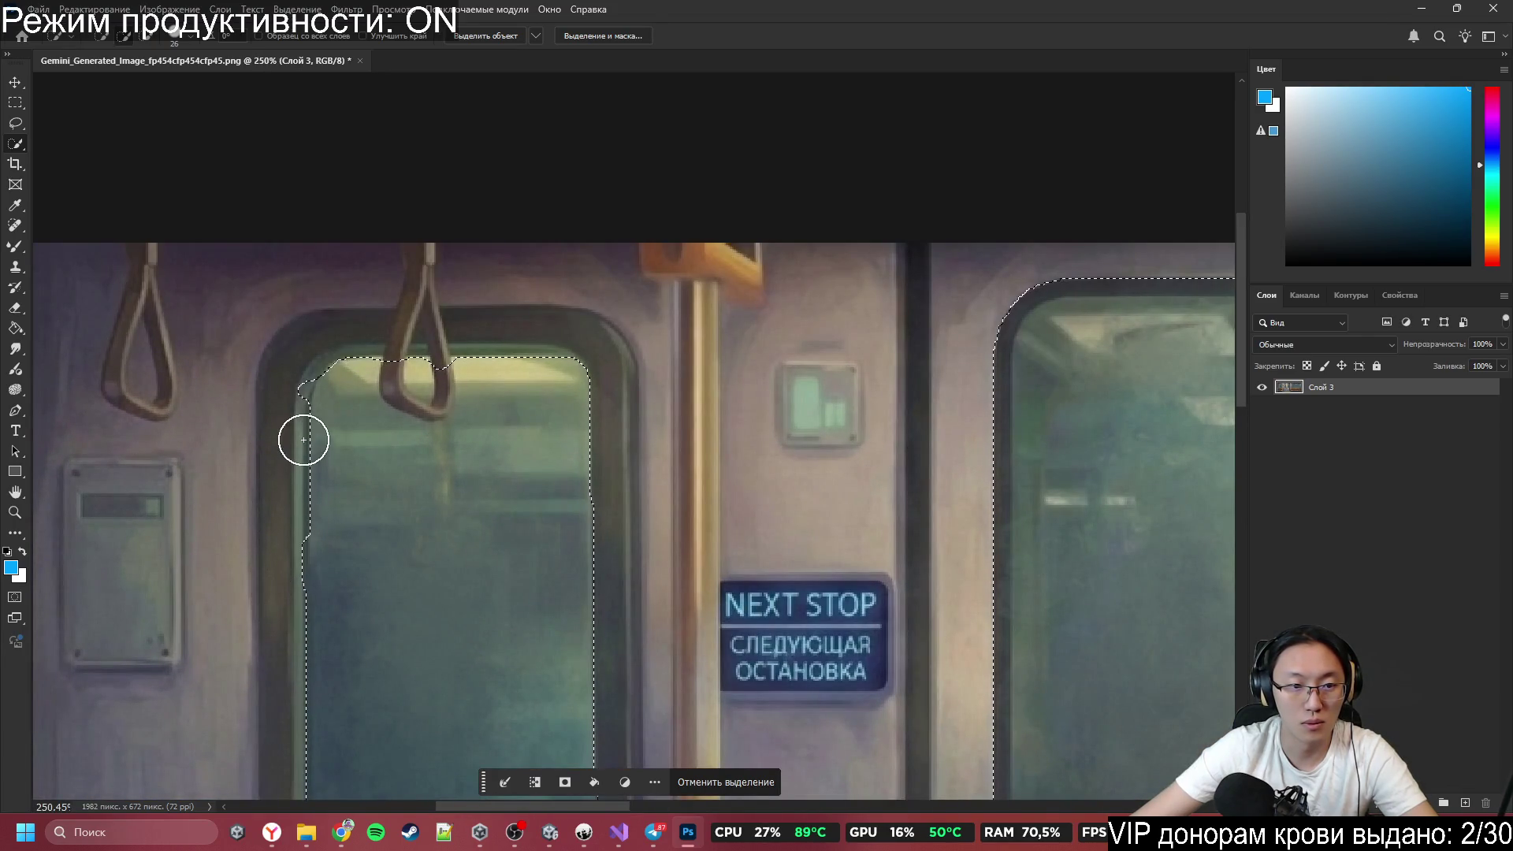
{"action": "left_click_drag", "start_coordinate": [282, 369], "coordinate": [284, 377]}
{"action": "mouse_move", "coordinate": [274, 613]}
{"action": "left_mouse_down"}
{"action": "mouse_move", "coordinate": [304, 490]}
{"action": "mouse_move", "coordinate": [378, 438]}
{"action": "mouse_move", "coordinate": [358, 402]}
{"action": "left_mouse_up"}
Remove the strip holding the hanging handles from the top of the window selection.
{"action": "scroll", "coordinate": [497, 475], "scroll_direction": "down", "scroll_amount": 8}
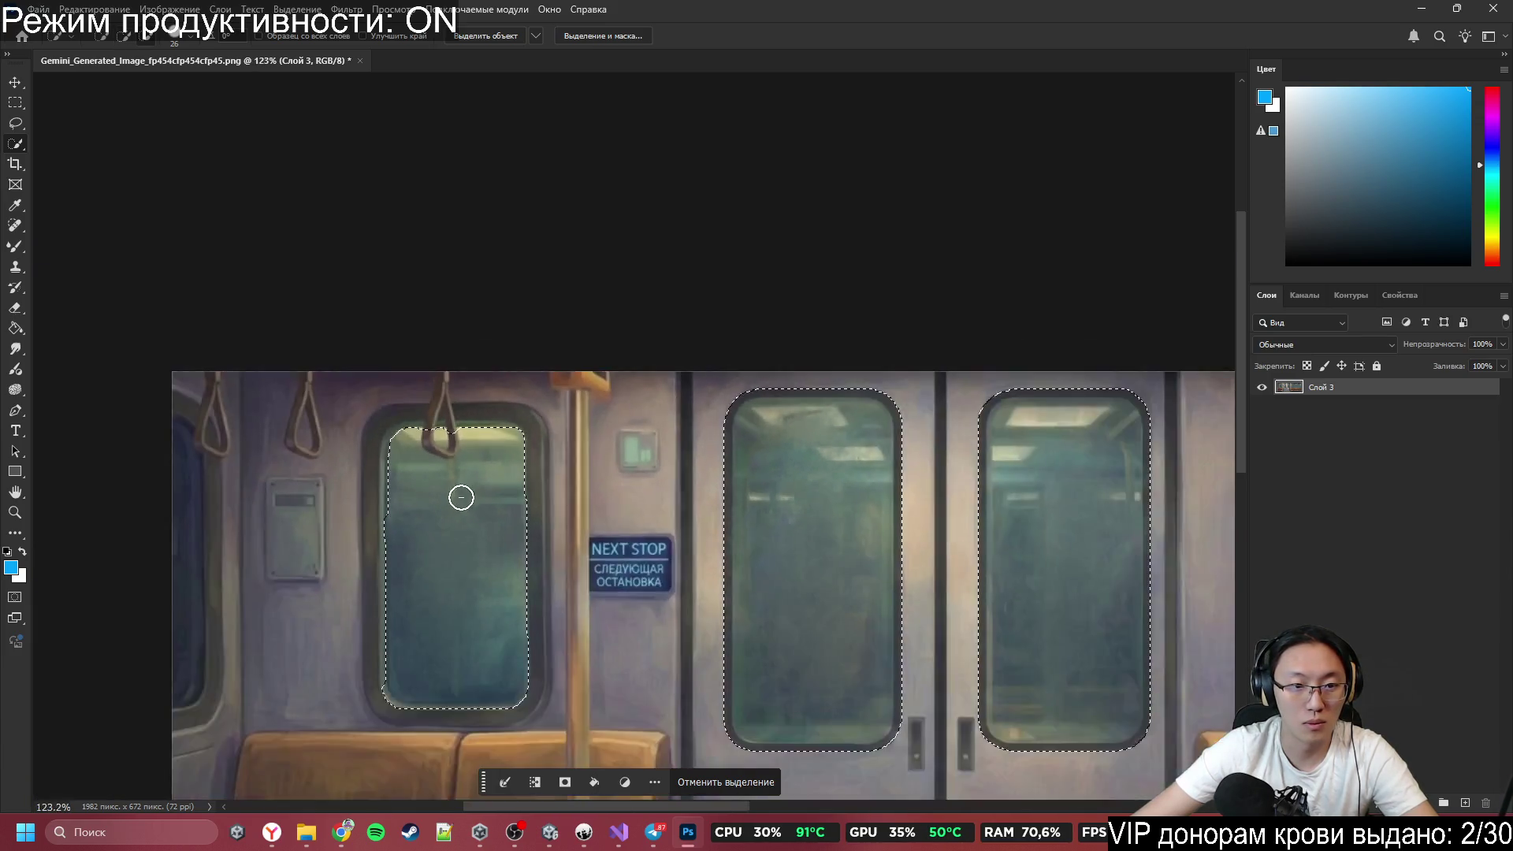
{"action": "scroll", "coordinate": [803, 512], "scroll_direction": "up", "scroll_amount": 3}
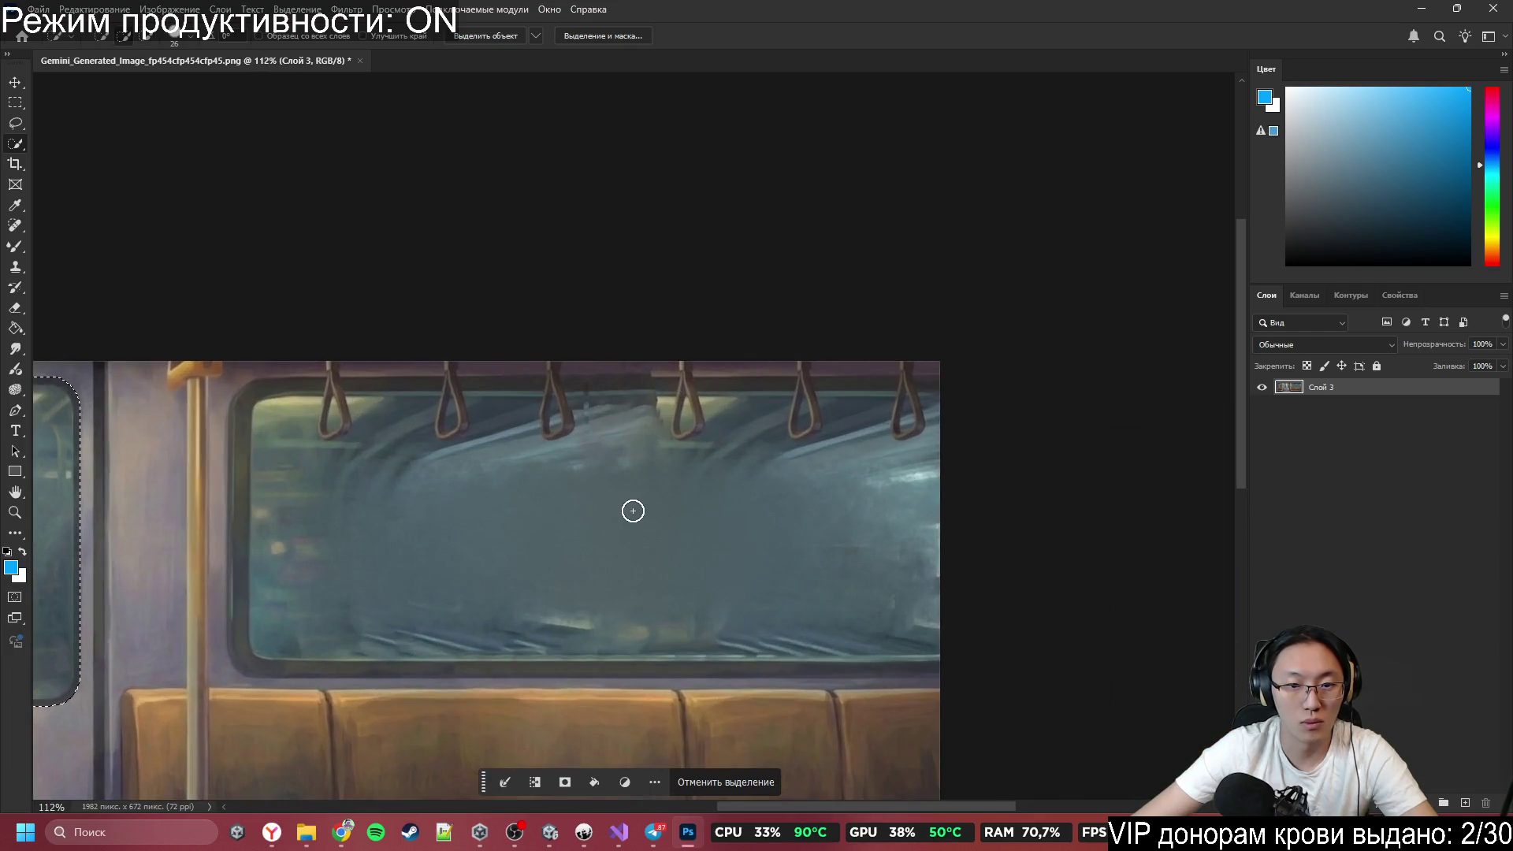
{"action": "mouse_move", "coordinate": [361, 371]}
{"action": "left_mouse_down", "text": "alt"}
{"action": "mouse_move", "coordinate": [338, 371]}
{"action": "mouse_move", "coordinate": [851, 373]}
{"action": "mouse_move", "coordinate": [1088, 394]}
{"action": "left_mouse_up", "text": "alt"}
{"action": "key", "text": "m"}
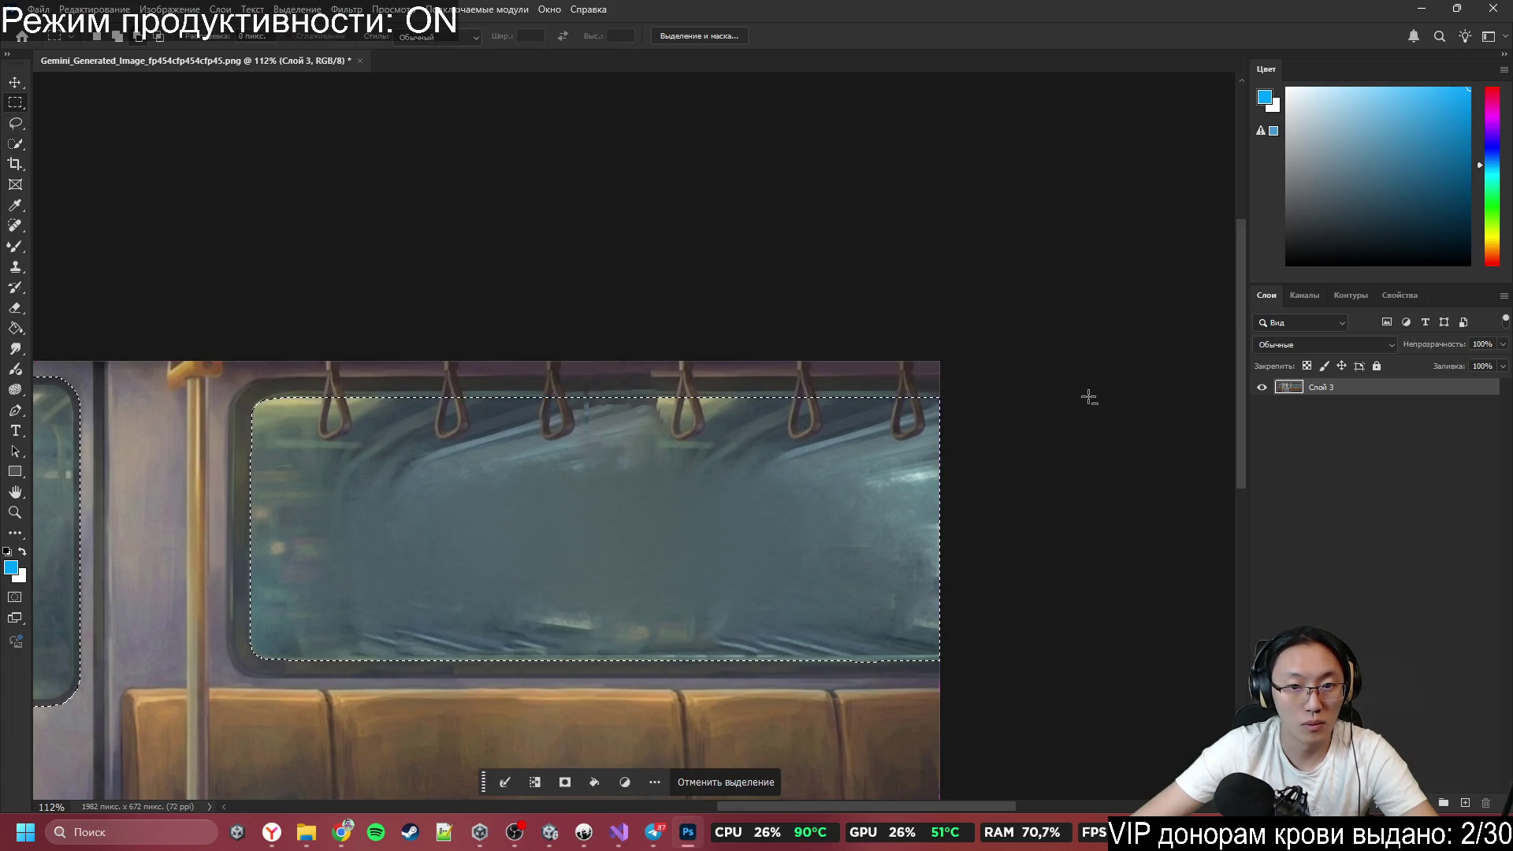
Subtract a narrow marquee strip along the window's left edge from the selection.
{"action": "scroll", "coordinate": [510, 471], "scroll_direction": "down", "scroll_amount": 4}
{"action": "scroll", "coordinate": [511, 470], "scroll_direction": "up", "scroll_amount": 3}
{"action": "scroll", "coordinate": [510, 470], "scroll_direction": "down", "scroll_amount": 3}
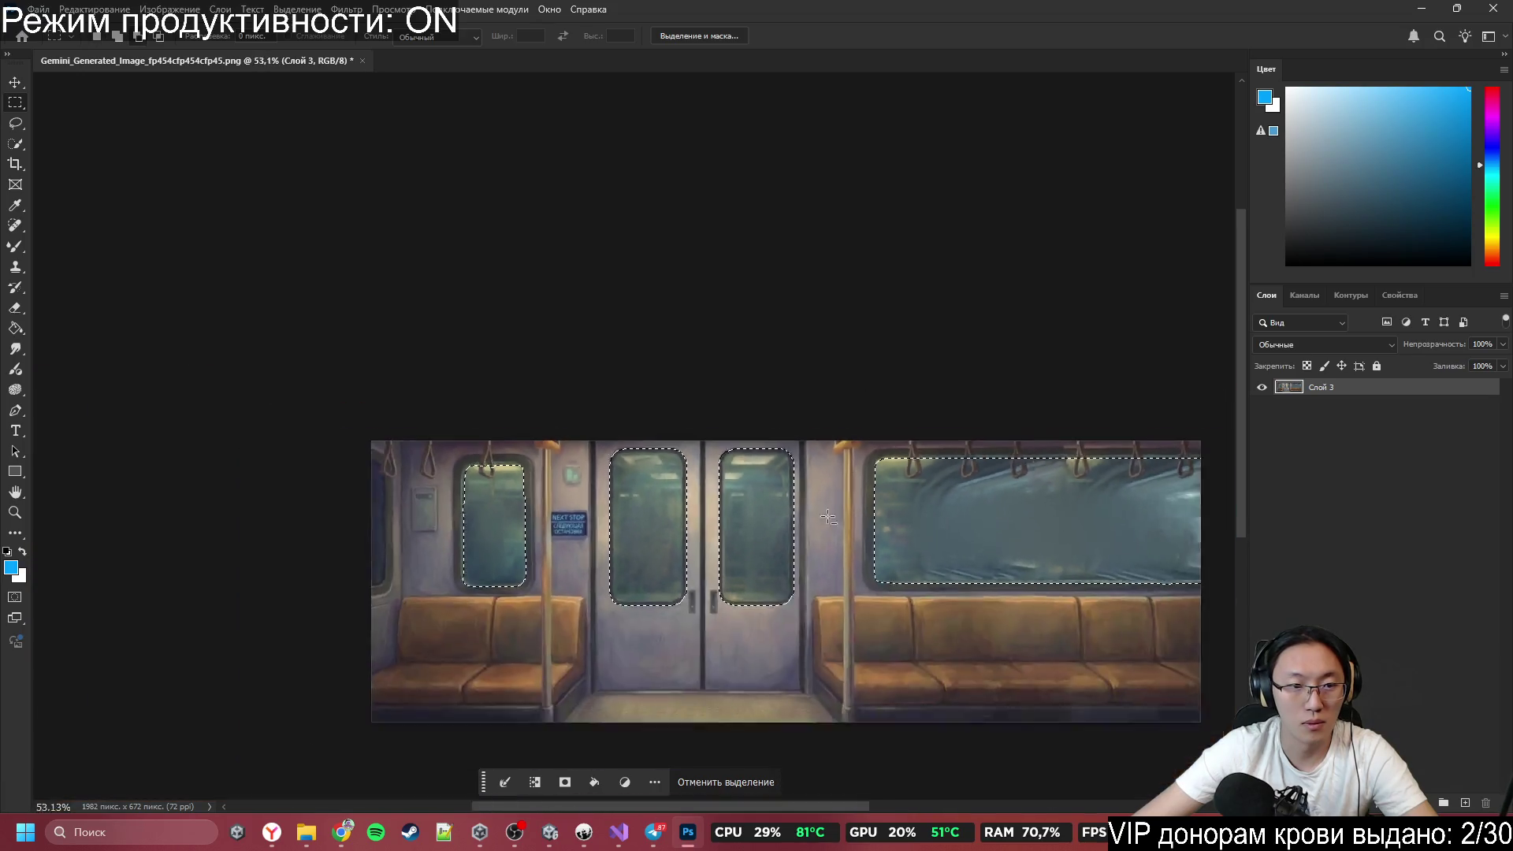
{"action": "scroll", "coordinate": [513, 489], "scroll_direction": "up", "scroll_amount": 6}
{"action": "scroll", "coordinate": [515, 512], "scroll_direction": "up", "scroll_amount": 4}
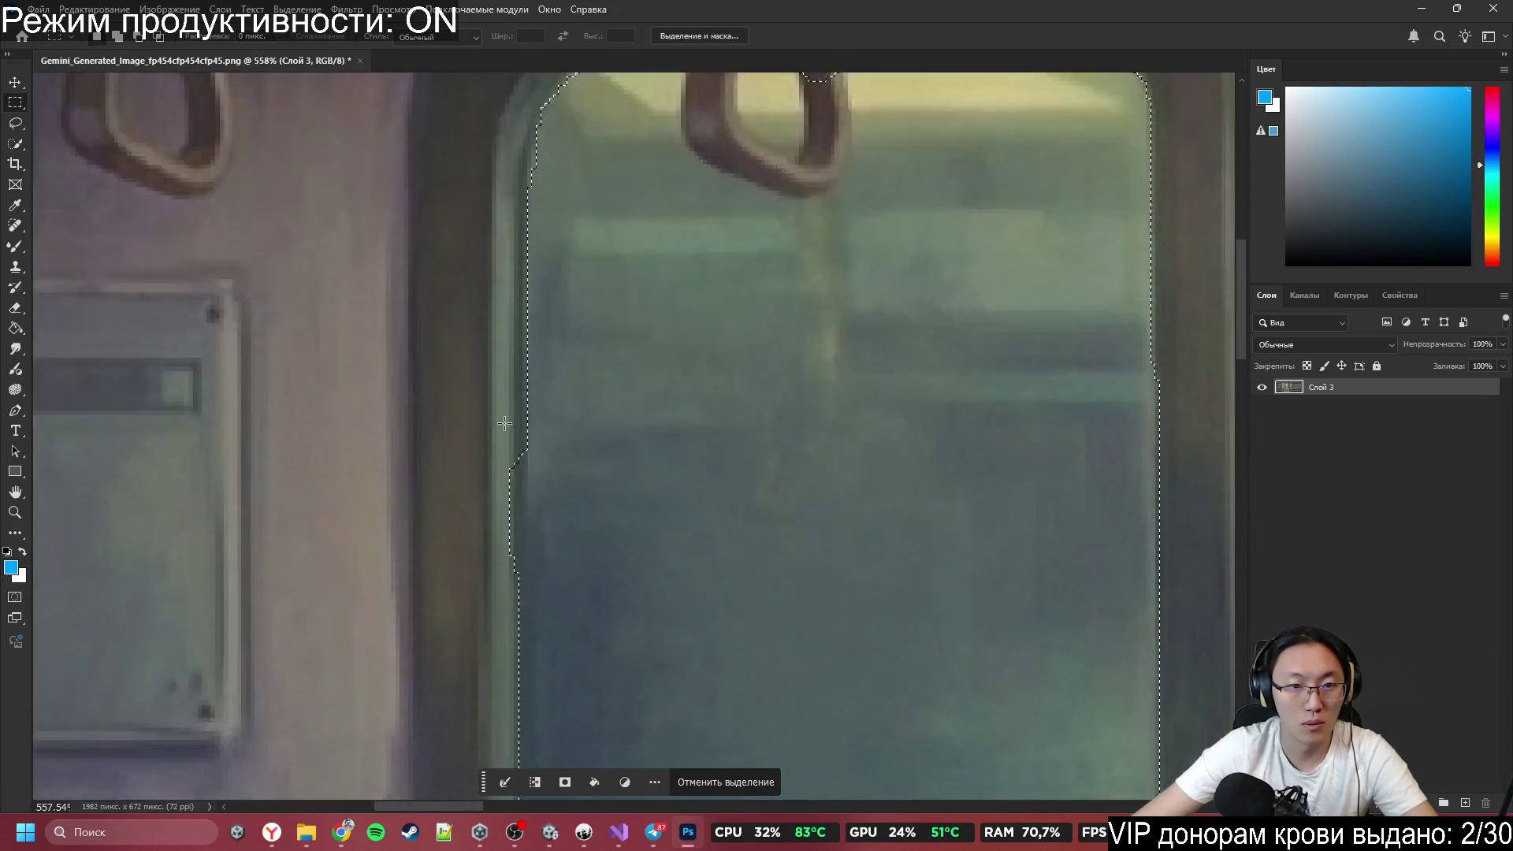
{"action": "scroll", "coordinate": [536, 363], "scroll_direction": "down", "scroll_amount": 5}
{"action": "scroll", "coordinate": [525, 192], "scroll_direction": "up", "scroll_amount": 3}
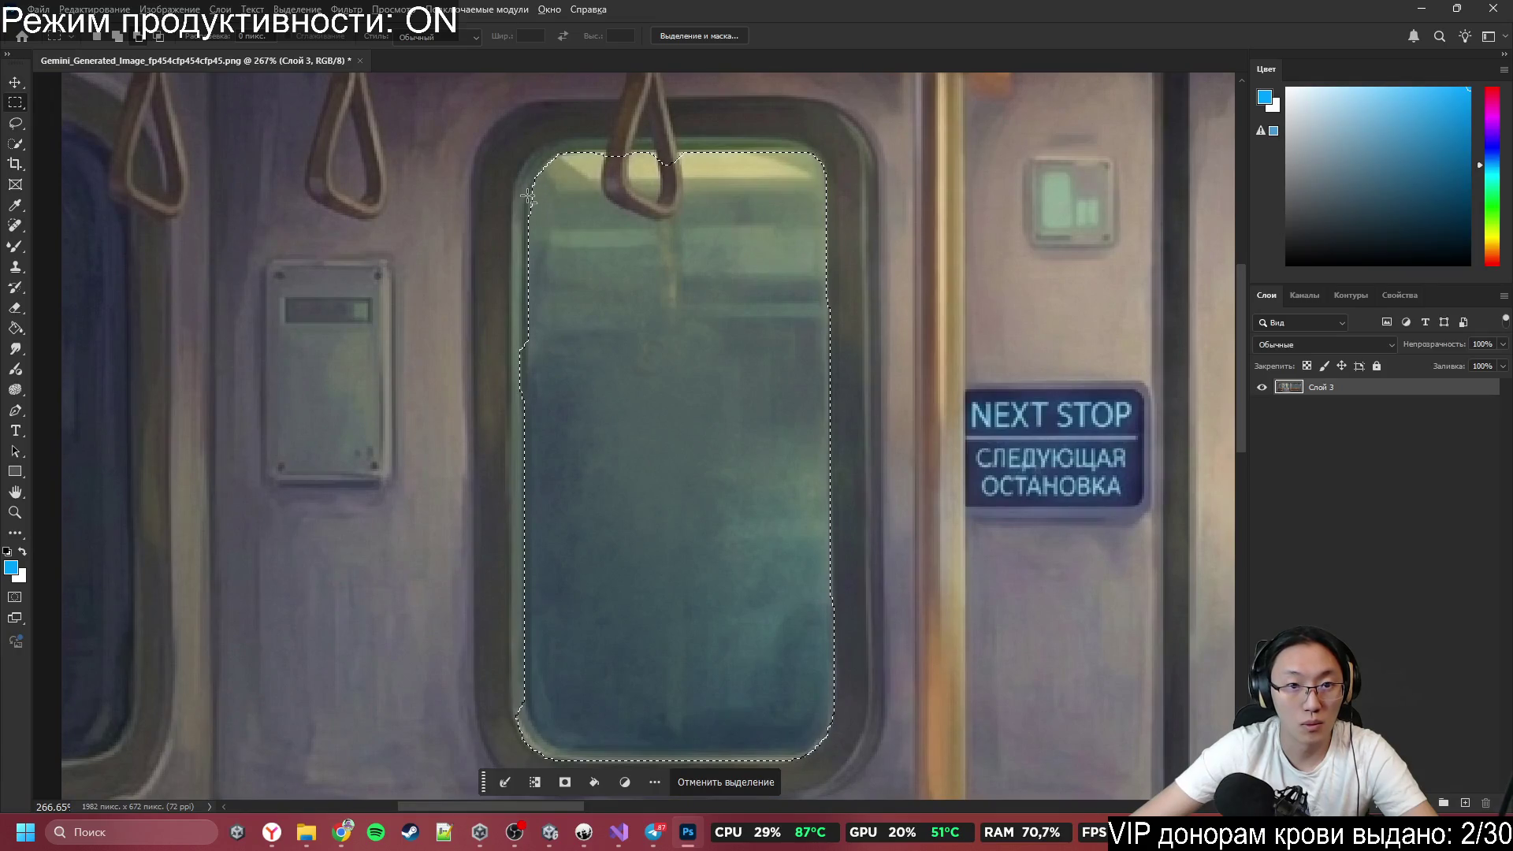
{"action": "left_click_drag", "start_coordinate": [524, 196], "coordinate": [454, 703]}
{"action": "key", "text": "ctrl+z"}
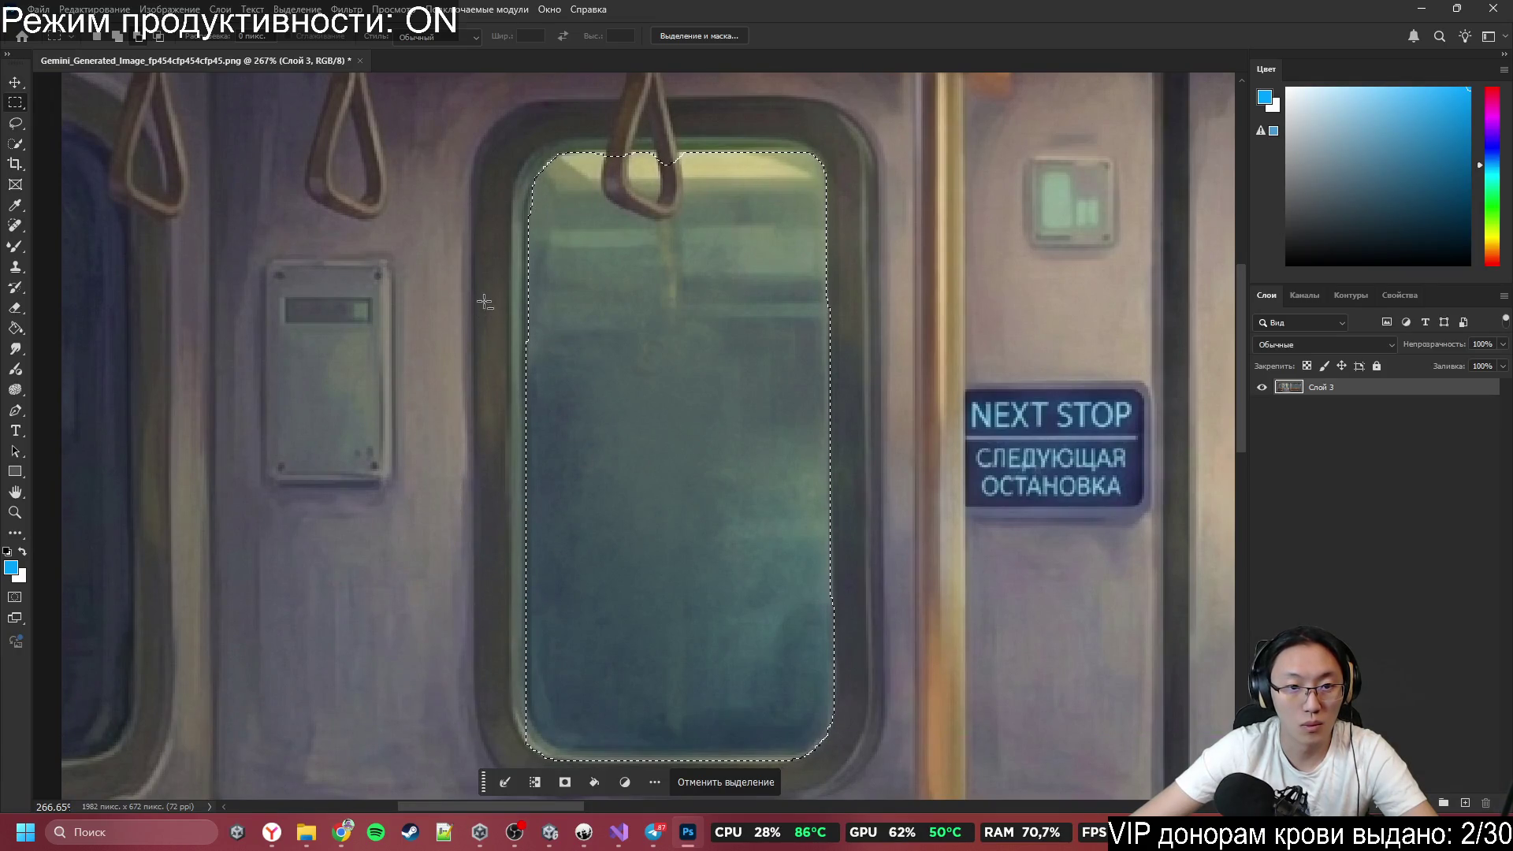
{"action": "mouse_move", "coordinate": [484, 300]}
{"action": "left_mouse_down"}
{"action": "mouse_move", "coordinate": [527, 524]}
{"action": "mouse_move", "coordinate": [524, 784]}
{"action": "left_mouse_up"}
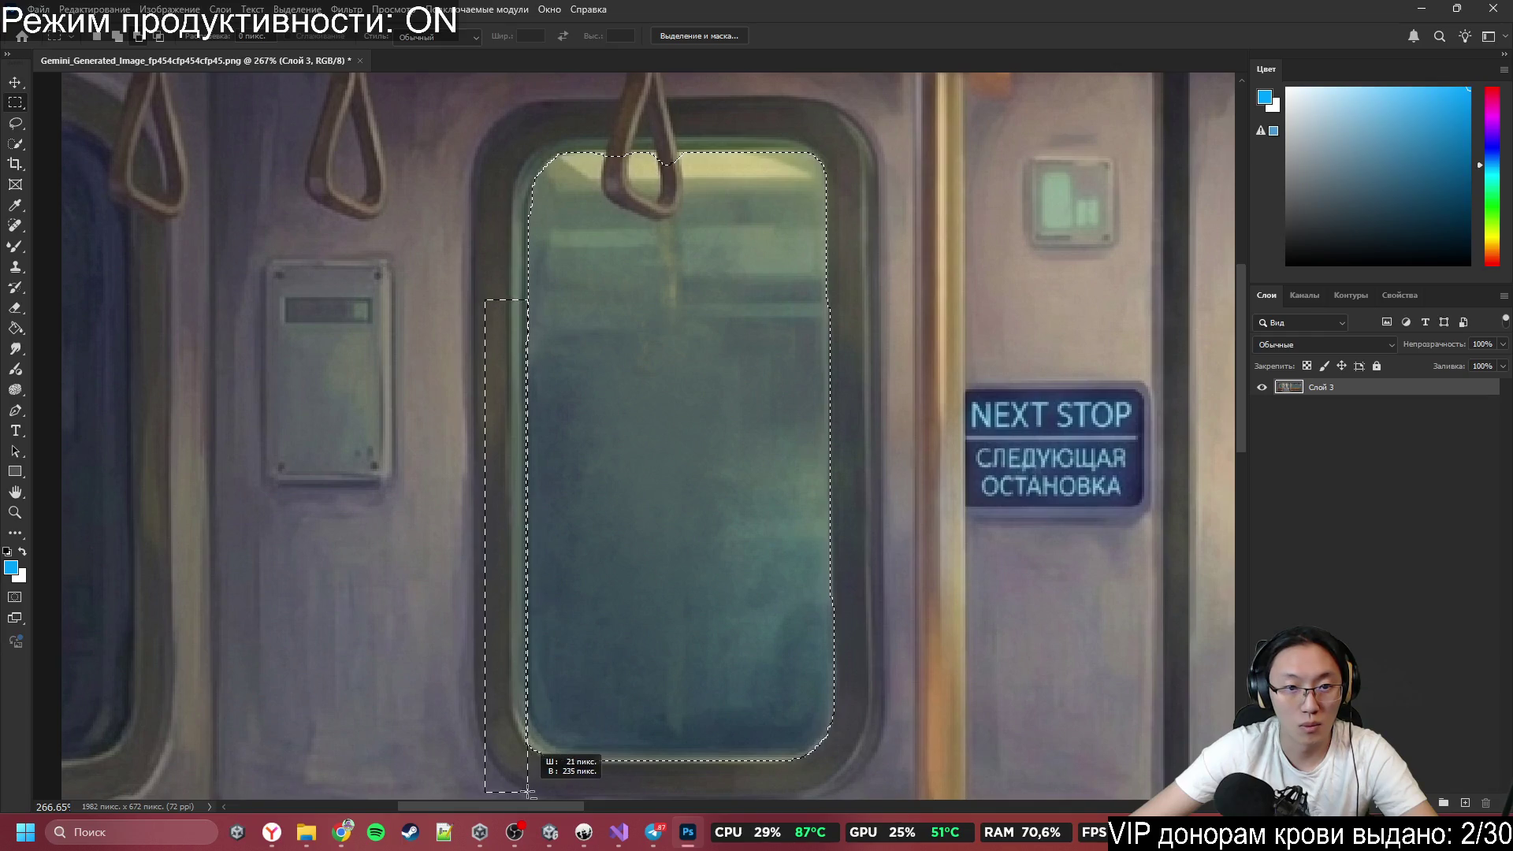
{"action": "scroll", "coordinate": [665, 726], "scroll_direction": "down", "scroll_amount": 3}
{"action": "scroll", "coordinate": [744, 596], "scroll_direction": "up", "scroll_amount": 4}
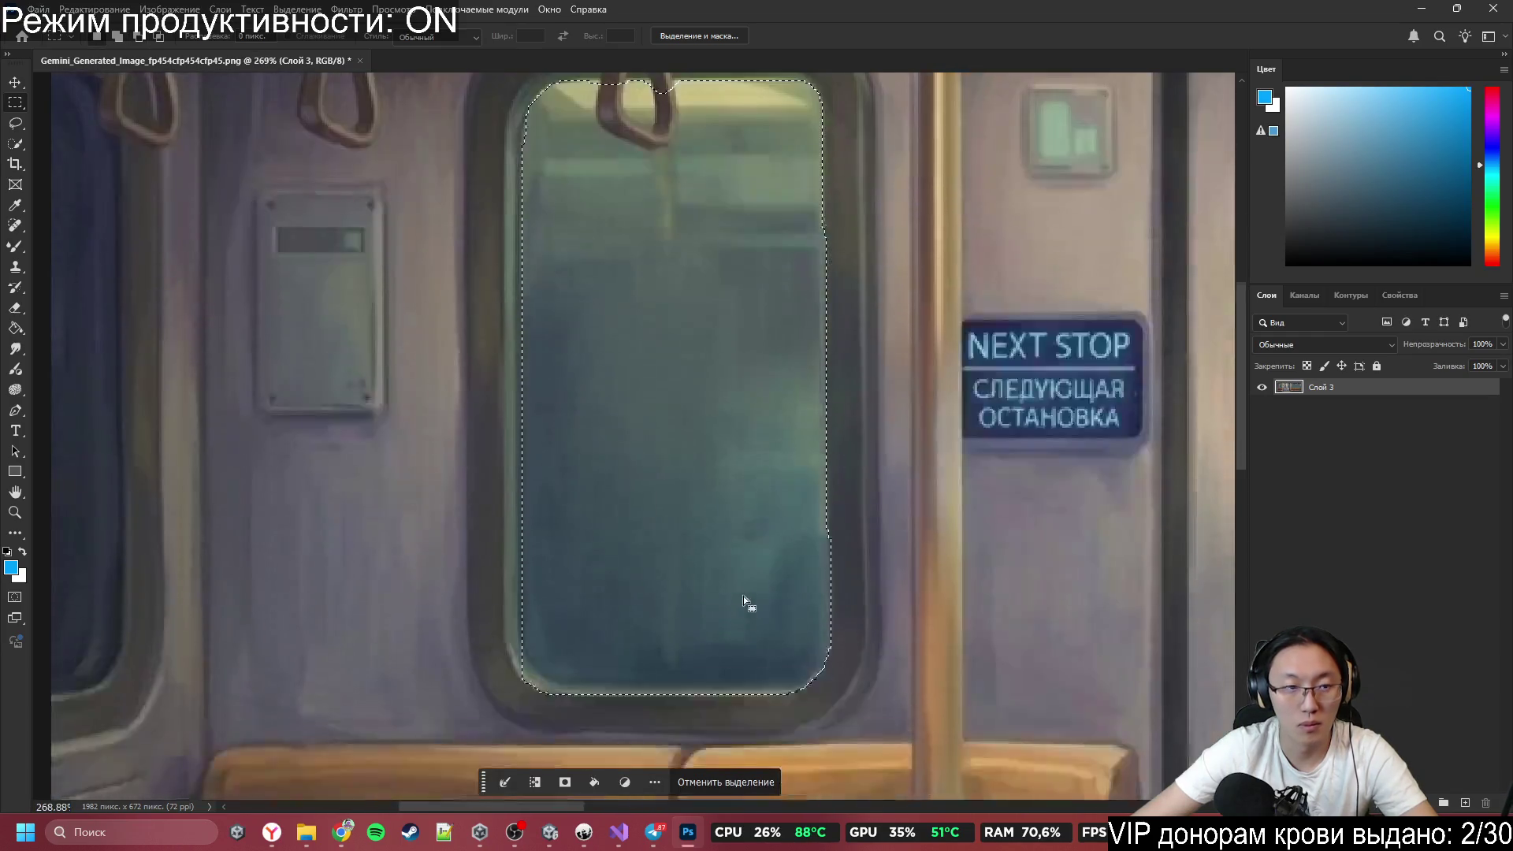
Lasso away the frame at both bottom corners so the selection follows their rounding.
{"action": "key", "text": "l"}
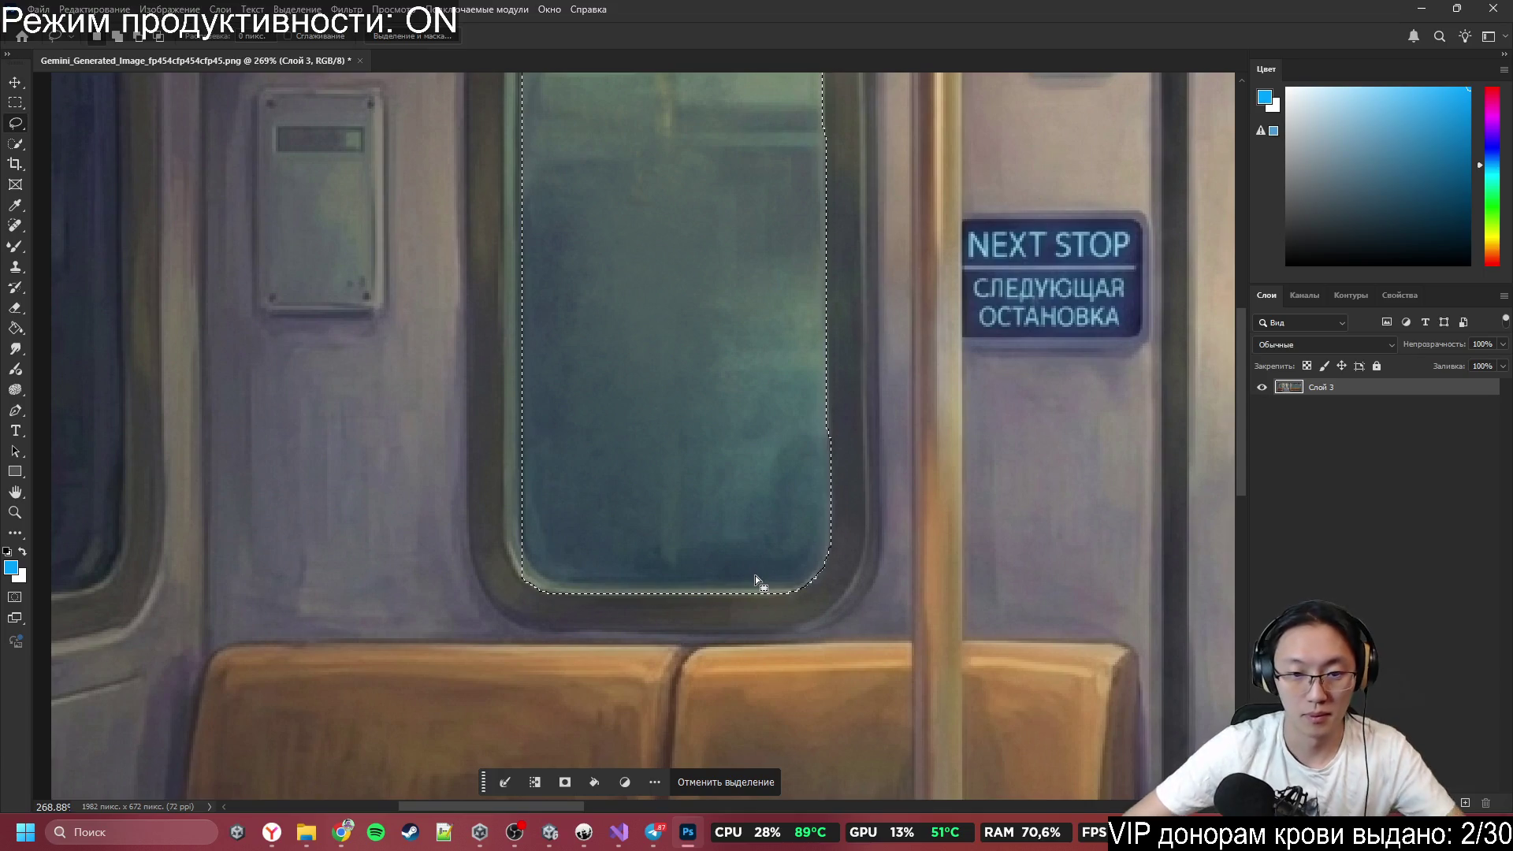
{"action": "mouse_move", "coordinate": [521, 549]}
{"action": "left_mouse_down"}
{"action": "mouse_move", "coordinate": [579, 603]}
{"action": "mouse_move", "coordinate": [516, 537]}
{"action": "left_mouse_up"}
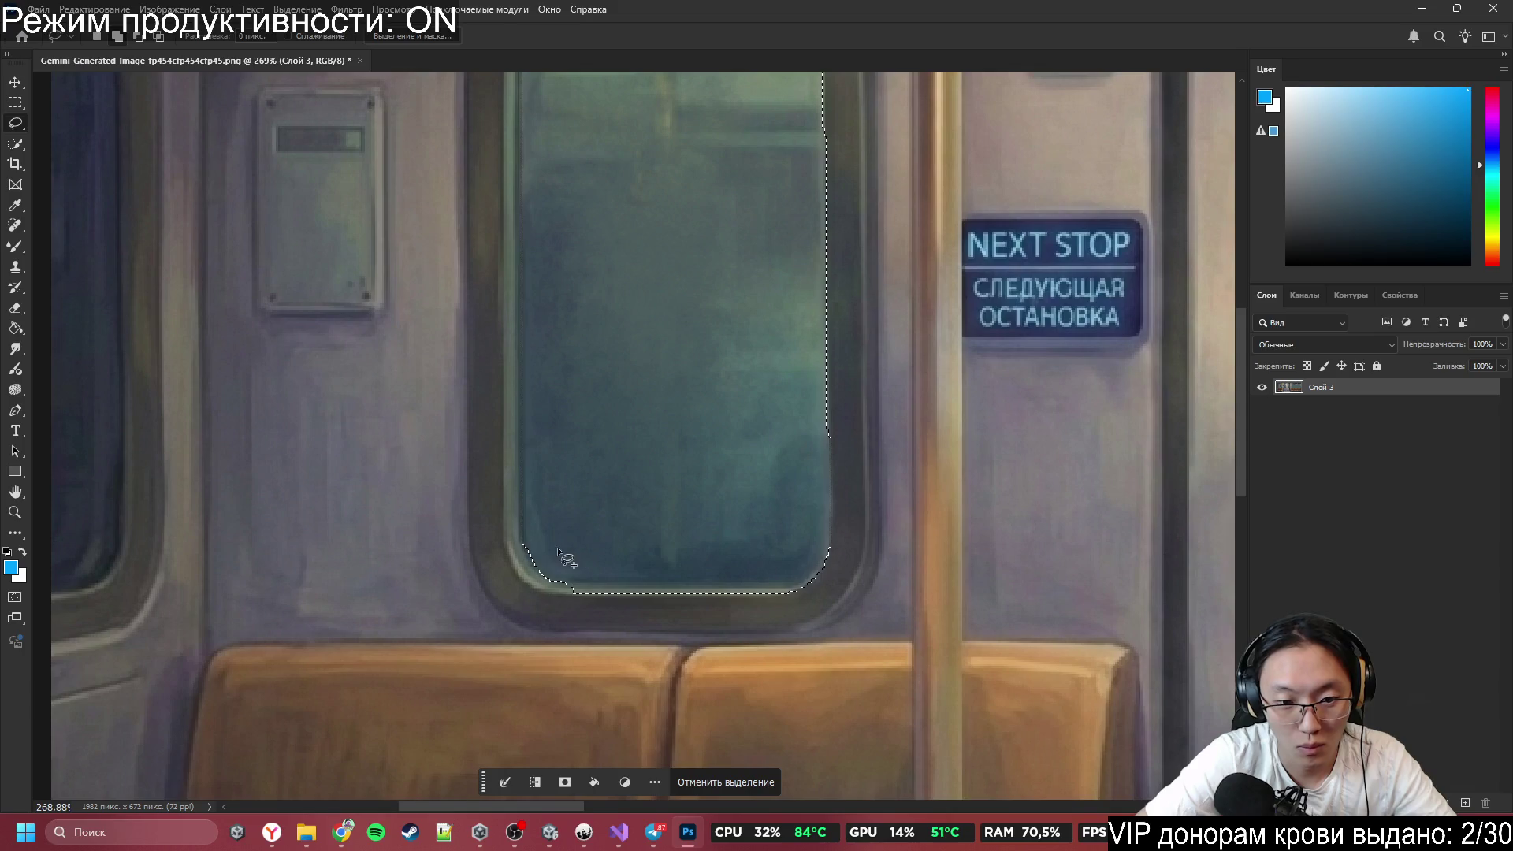
{"action": "mouse_move", "coordinate": [563, 576]}
{"action": "left_mouse_down"}
{"action": "mouse_move", "coordinate": [537, 540]}
{"action": "mouse_move", "coordinate": [587, 614]}
{"action": "mouse_move", "coordinate": [709, 627]}
{"action": "mouse_move", "coordinate": [813, 589]}
{"action": "mouse_move", "coordinate": [818, 602]}
{"action": "mouse_move", "coordinate": [836, 520]}
{"action": "mouse_move", "coordinate": [832, 580]}
{"action": "mouse_move", "coordinate": [799, 591]}
{"action": "mouse_move", "coordinate": [820, 574]}
{"action": "mouse_move", "coordinate": [829, 592]}
{"action": "mouse_move", "coordinate": [828, 533]}
{"action": "mouse_move", "coordinate": [819, 587]}
{"action": "left_mouse_up"}
{"action": "mouse_move", "coordinate": [839, 529]}
{"action": "left_mouse_down"}
{"action": "mouse_move", "coordinate": [860, 560]}
{"action": "mouse_move", "coordinate": [832, 565]}
{"action": "mouse_move", "coordinate": [836, 548]}
{"action": "left_mouse_up"}
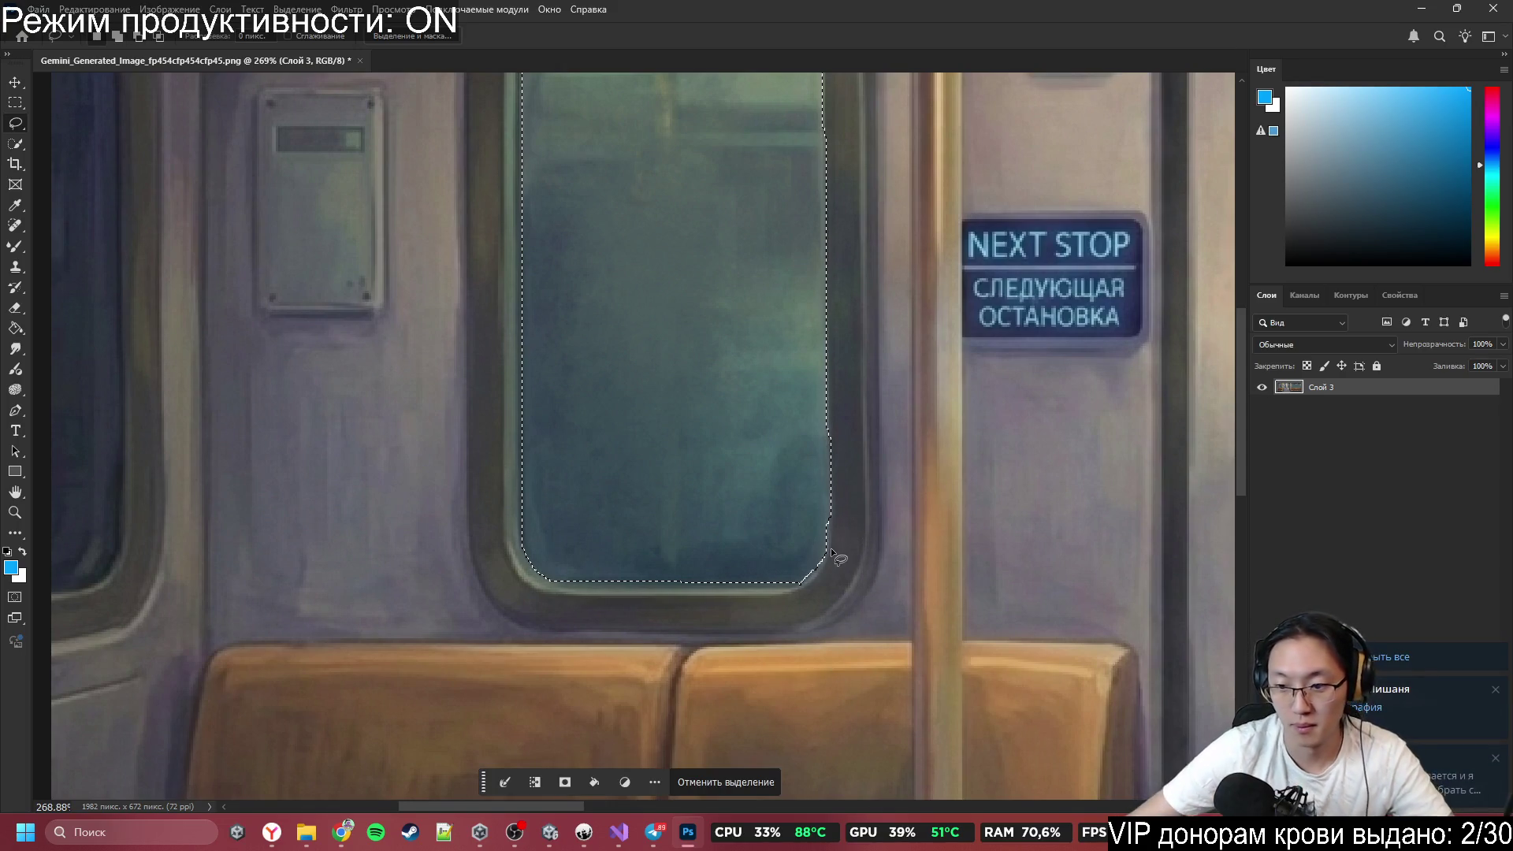
{"action": "left_click", "coordinate": [1412, 710]}
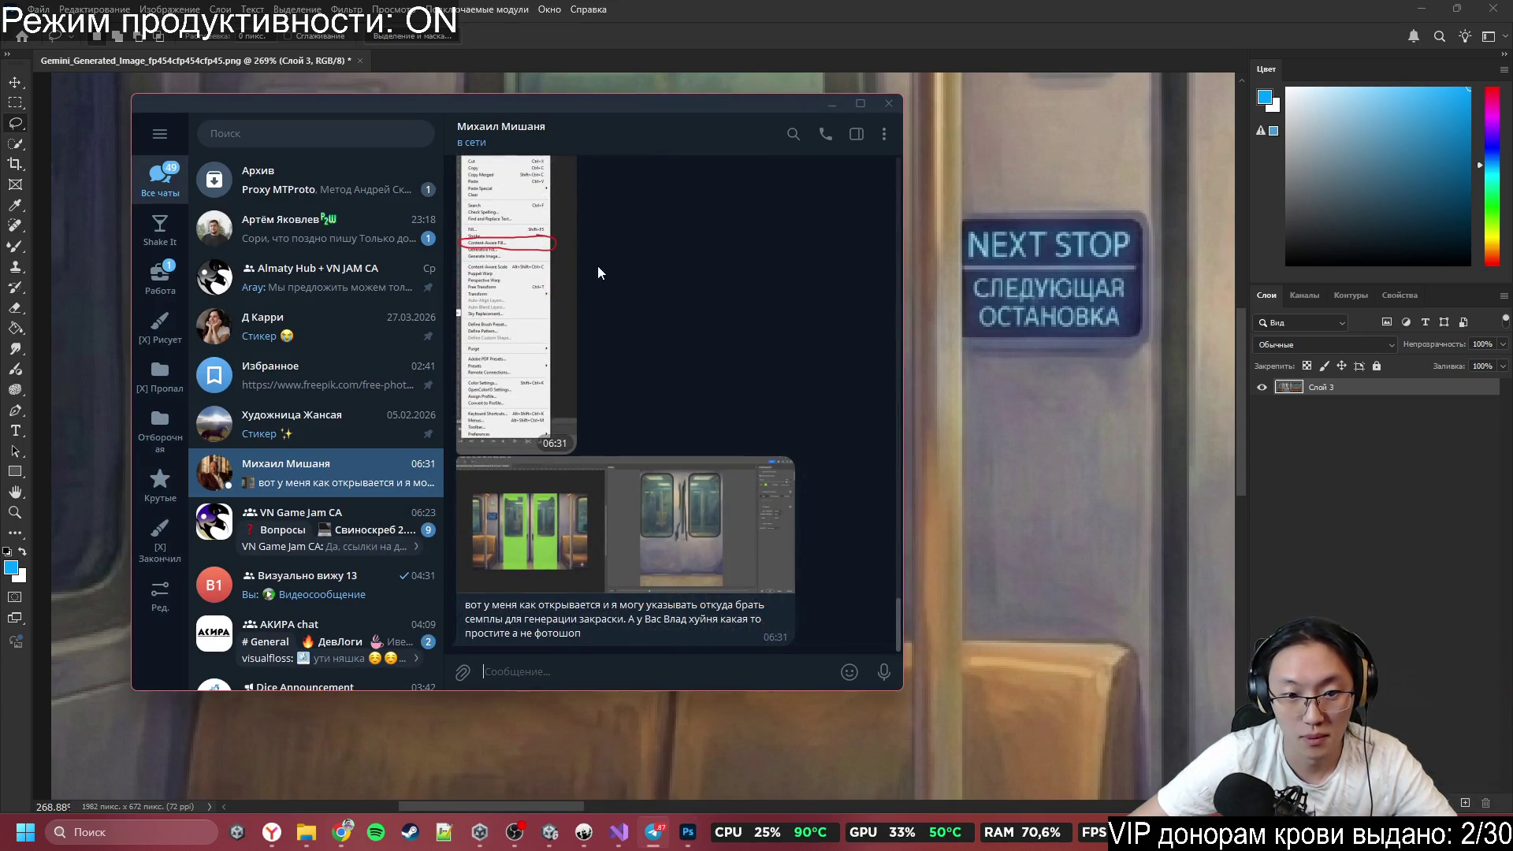
{"action": "double_click", "coordinate": [505, 612]}
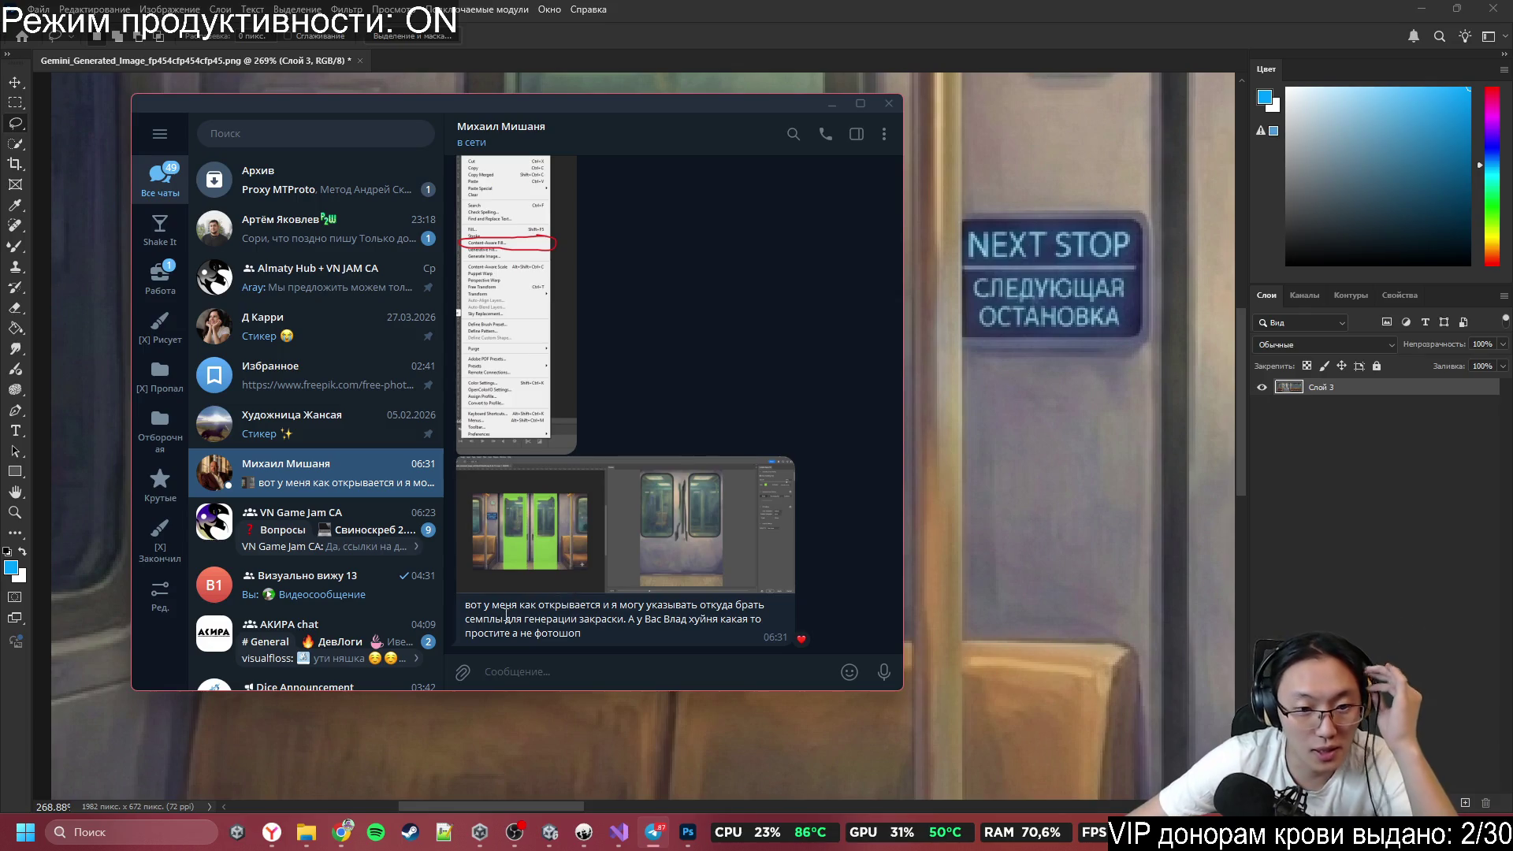
{"action": "double_click", "coordinate": [516, 607]}
{"action": "left_click", "coordinate": [484, 611]}
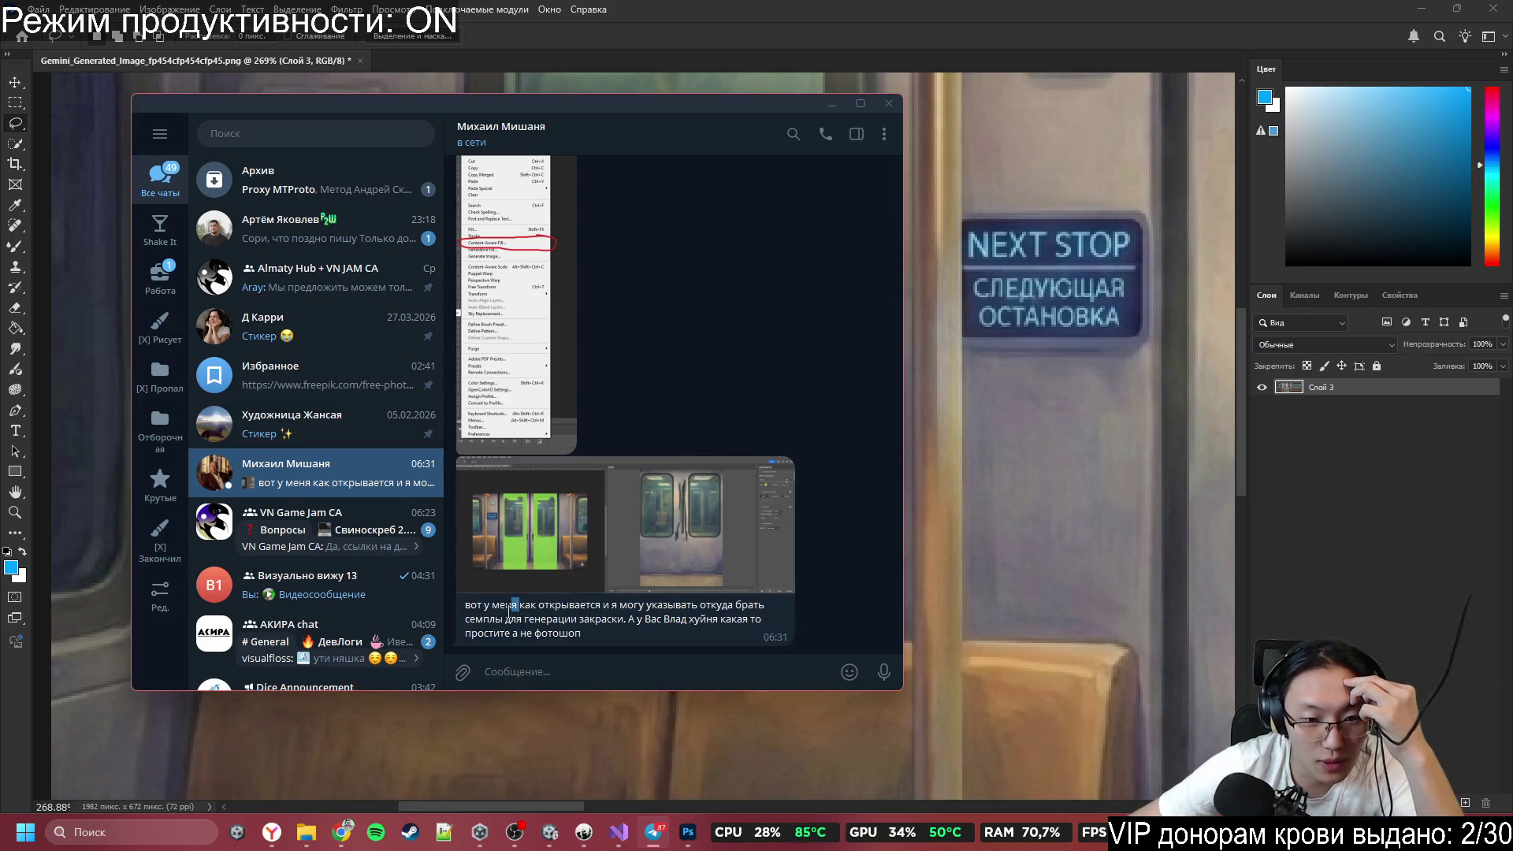
{"action": "left_click_drag", "start_coordinate": [483, 618], "coordinate": [561, 605]}
{"action": "double_click", "coordinate": [592, 634]}
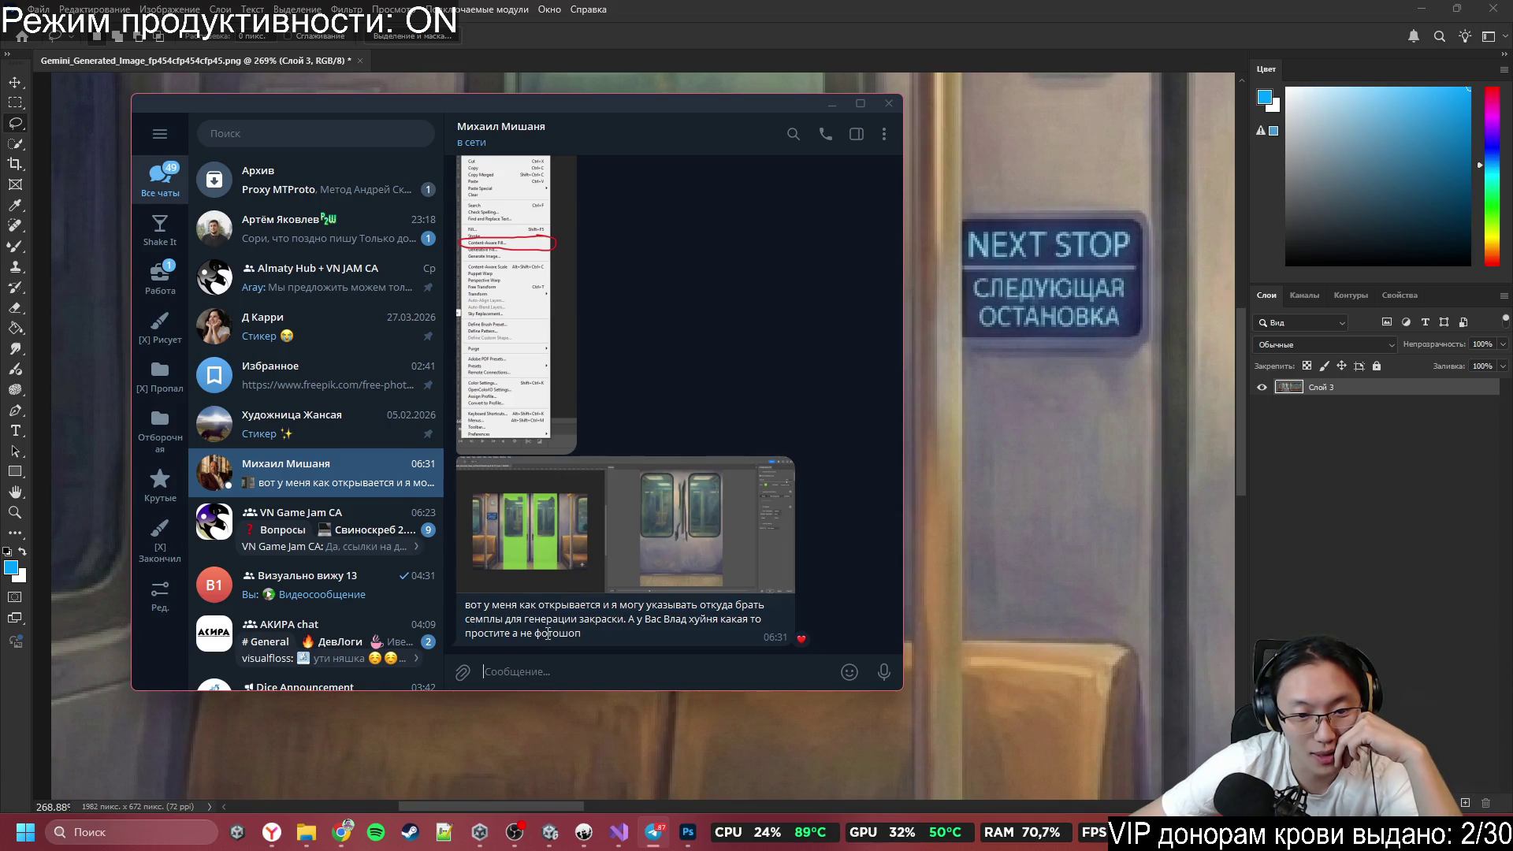
{"action": "left_click", "coordinate": [575, 579]}
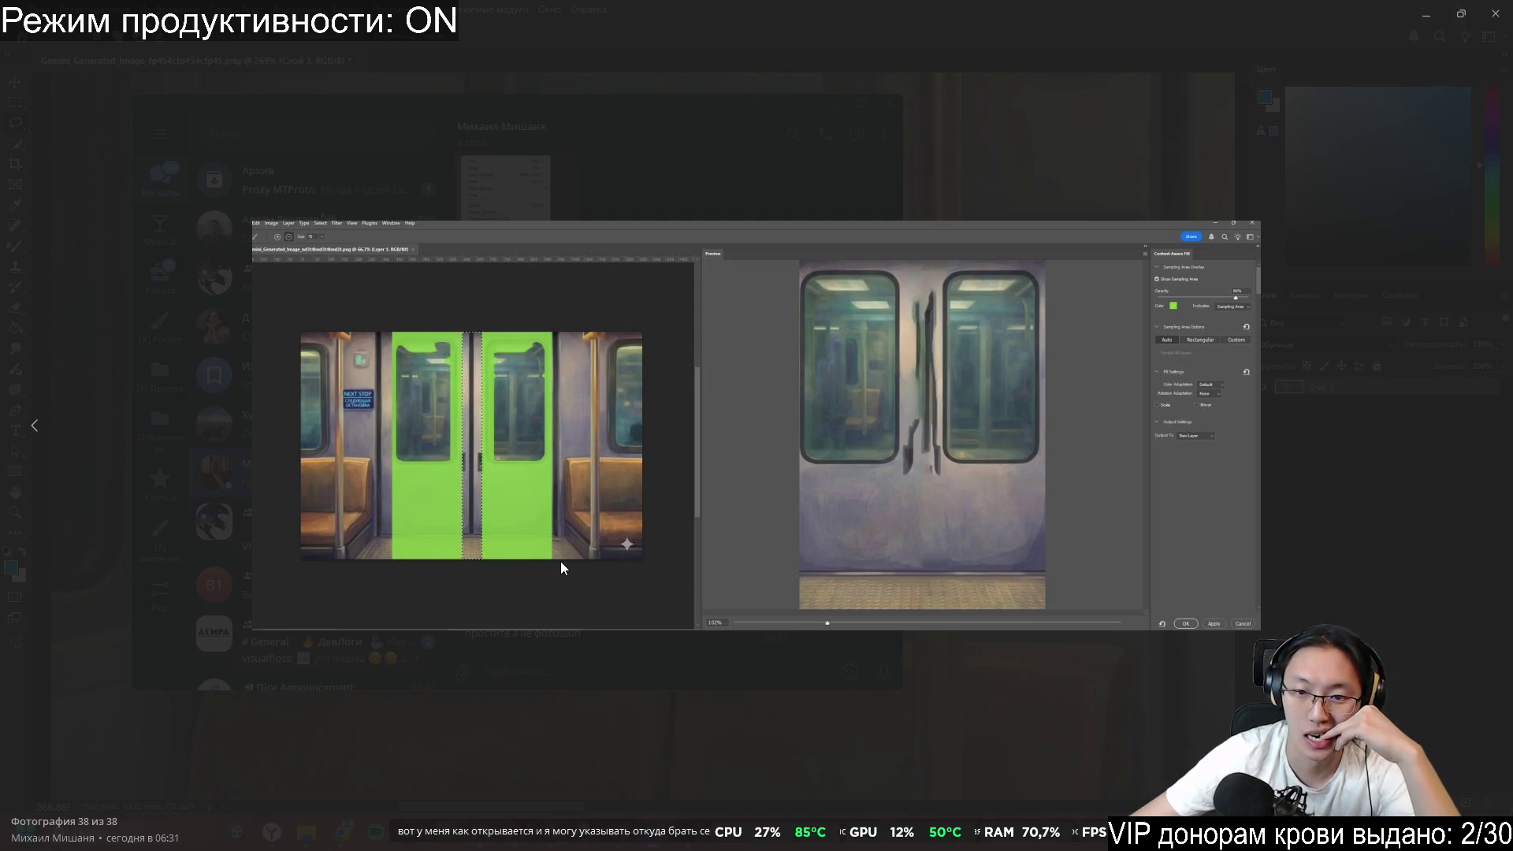
{"action": "left_click", "coordinate": [1061, 711]}
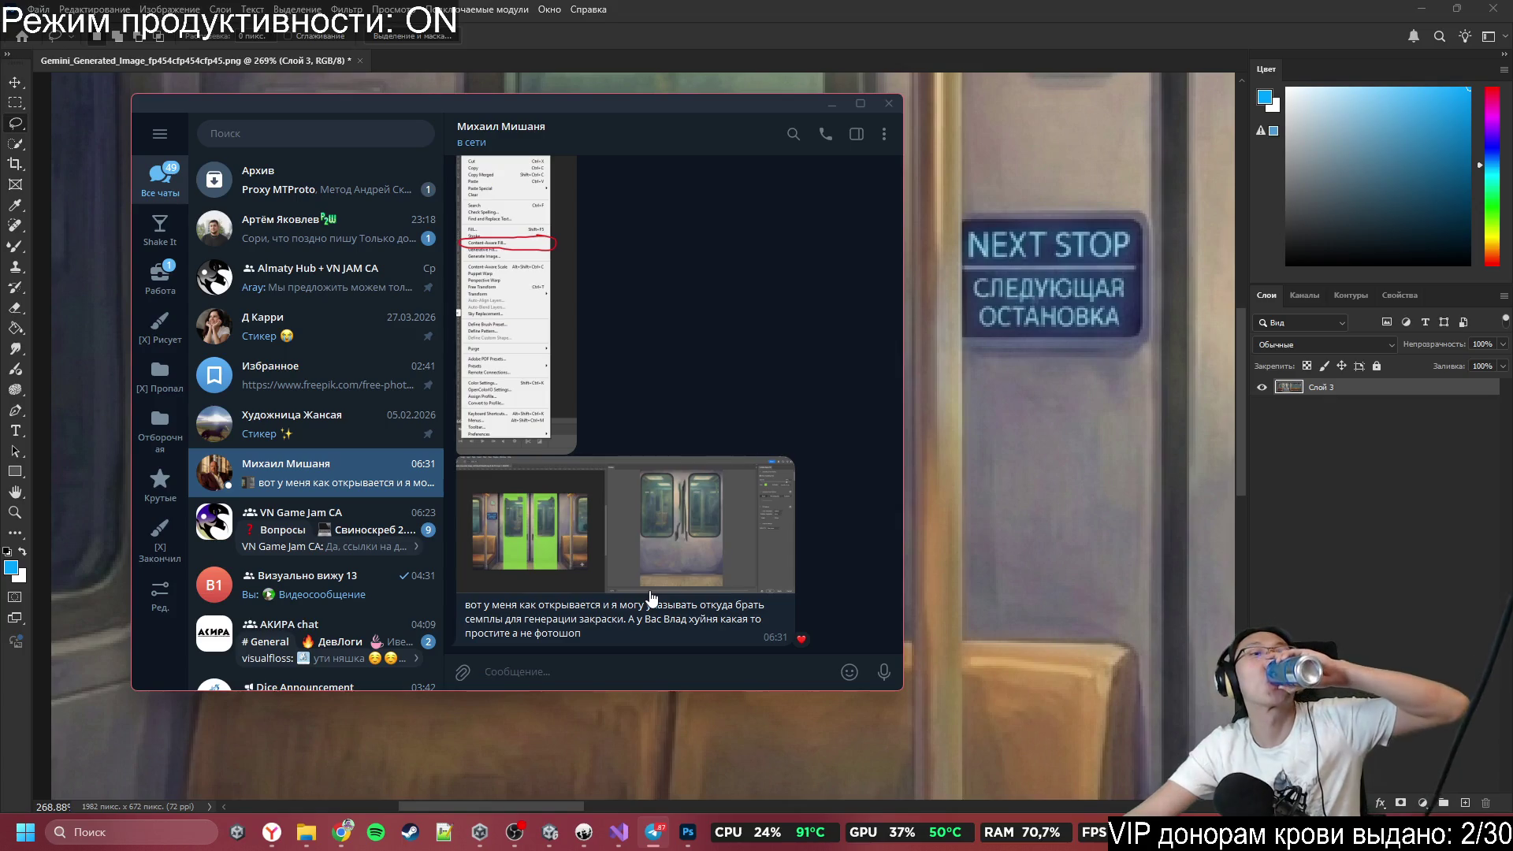
{"action": "left_click", "coordinate": [836, 112]}
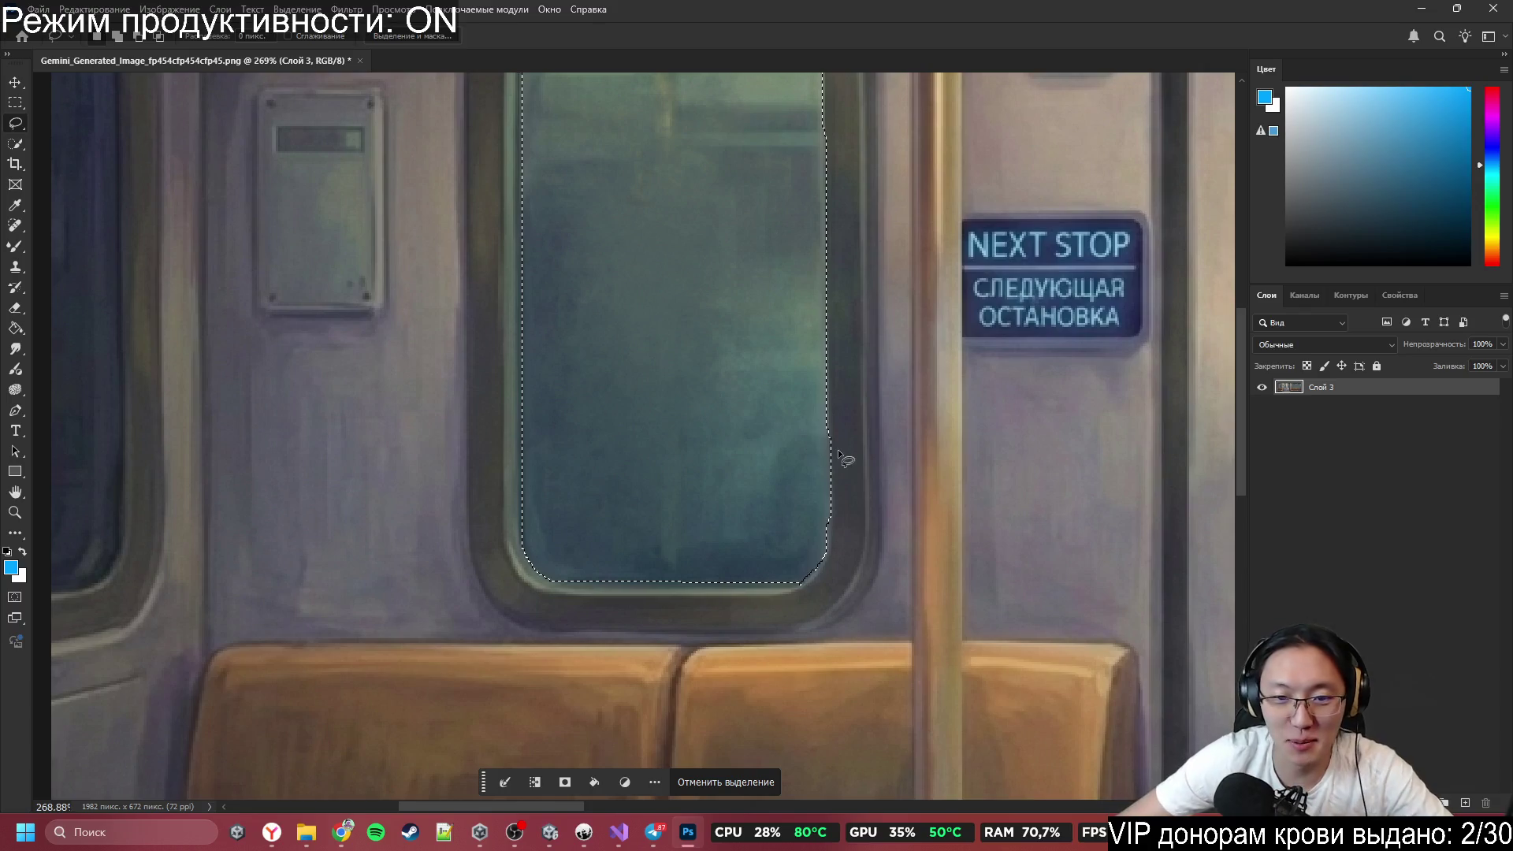
Trim slivers off the selection's right edge and bottom-right corner with the Lasso.
{"action": "left_click_drag", "start_coordinate": [829, 429], "coordinate": [829, 430]}
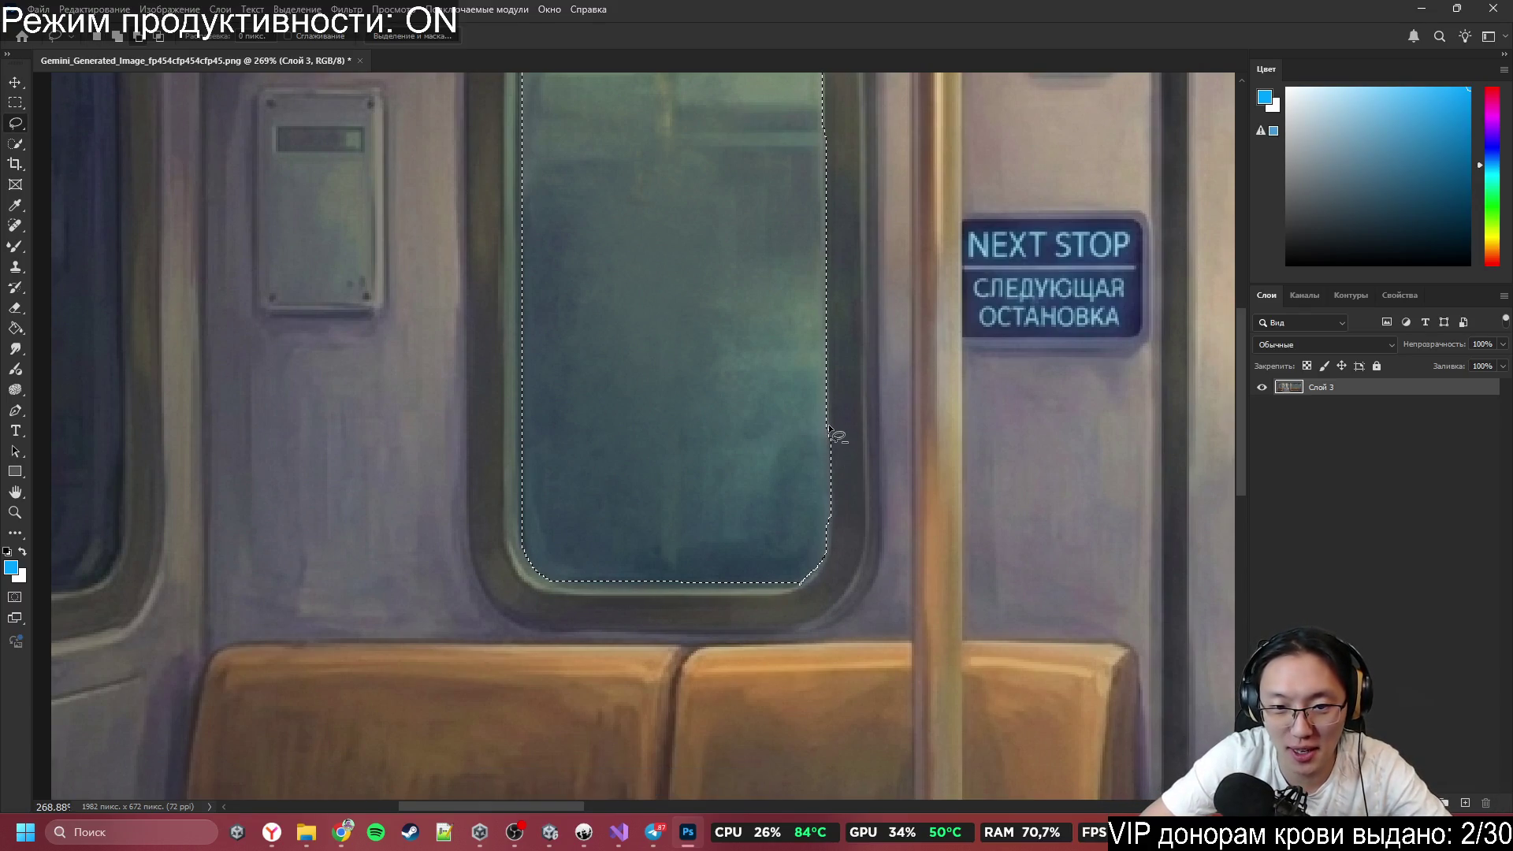
{"action": "left_click_drag", "start_coordinate": [840, 560], "coordinate": [829, 552]}
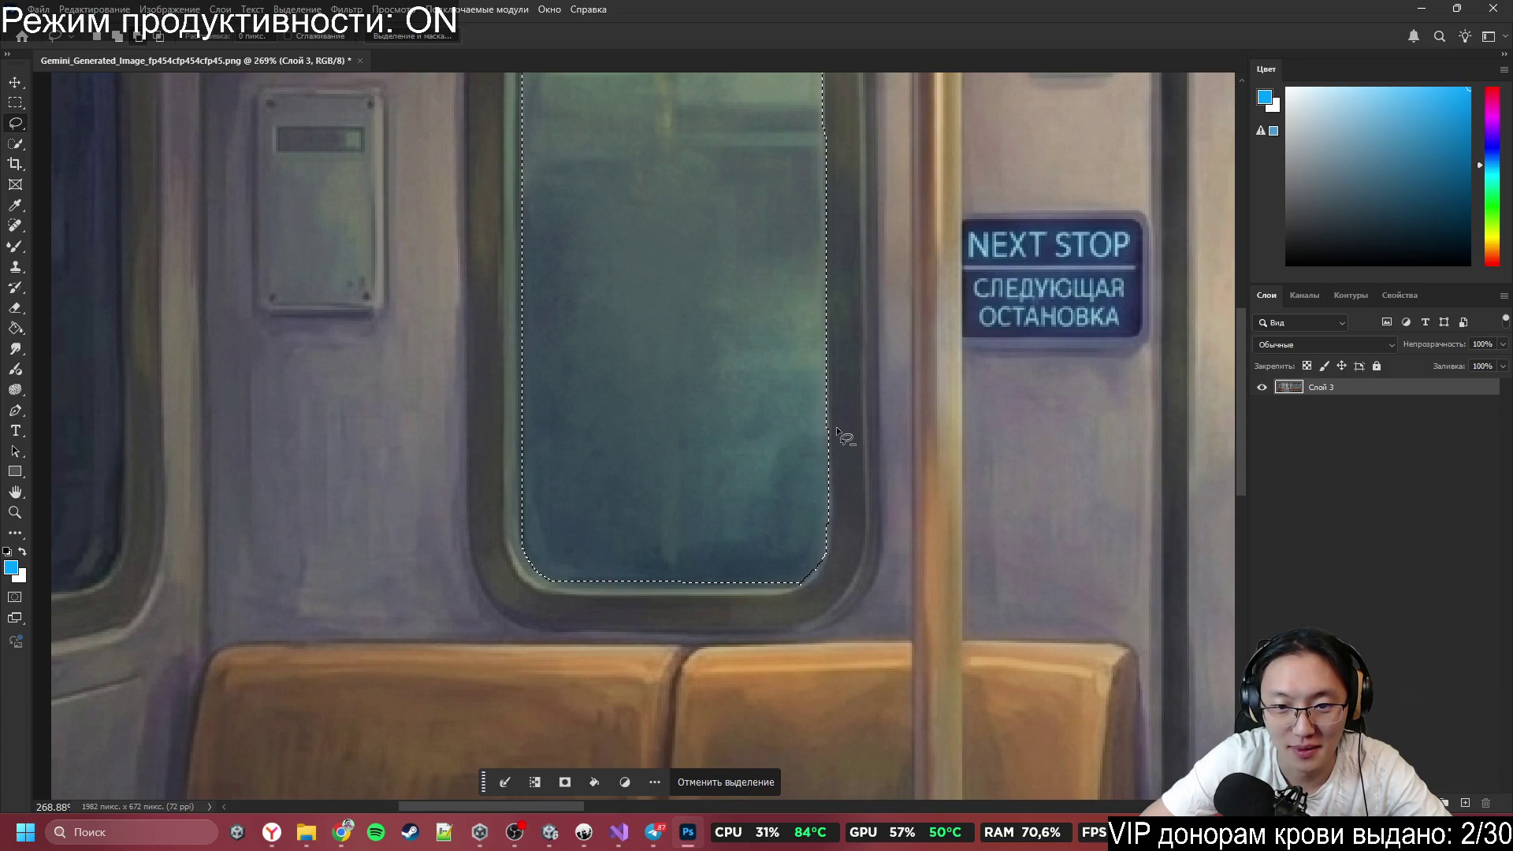
{"action": "left_click_drag", "start_coordinate": [829, 429], "coordinate": [849, 445]}
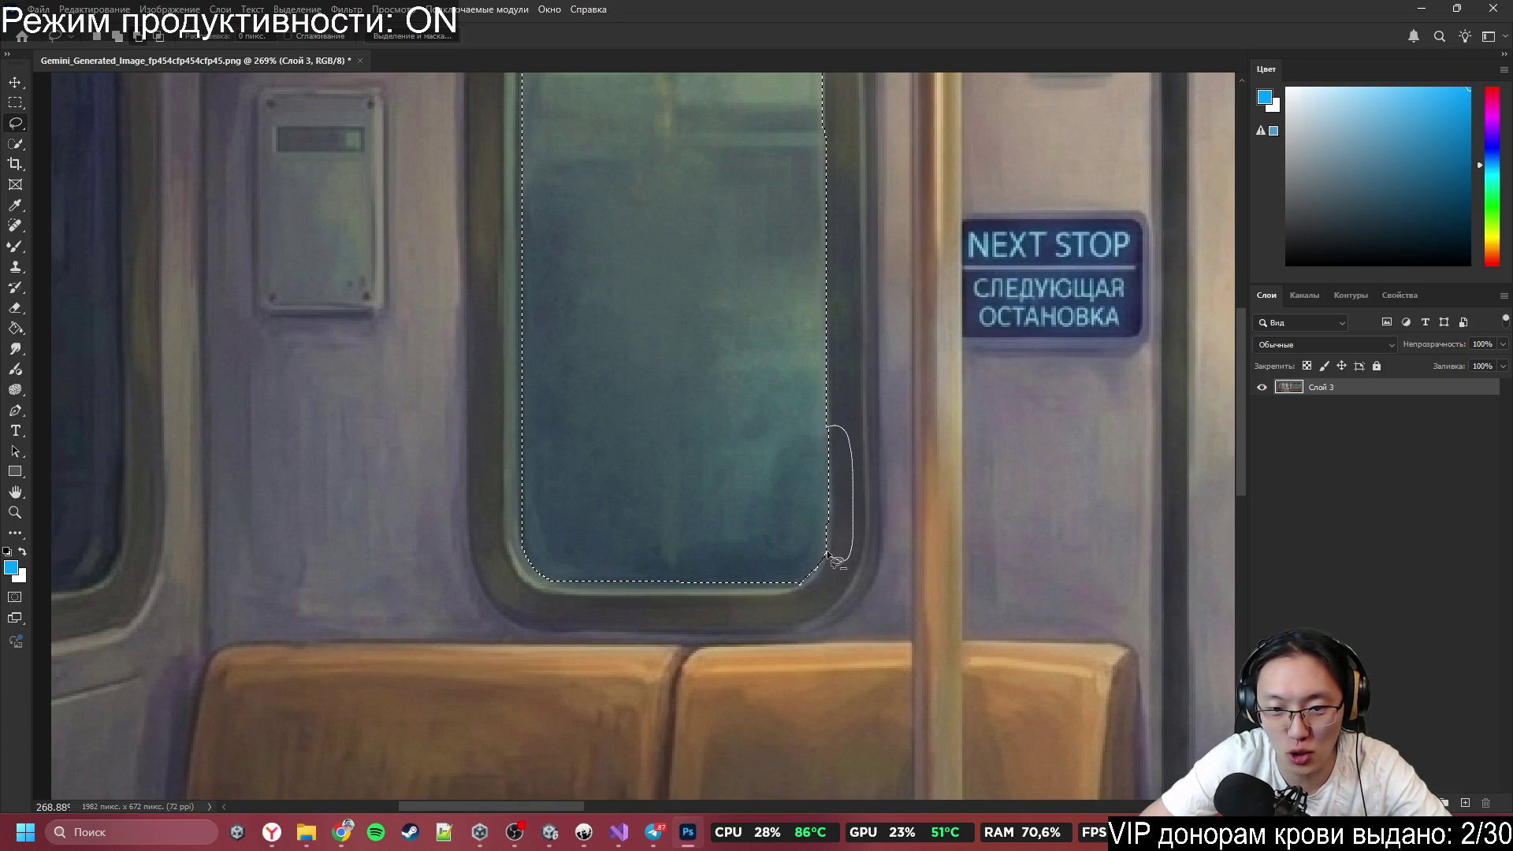
{"action": "left_click_drag", "start_coordinate": [836, 561], "coordinate": [829, 555]}
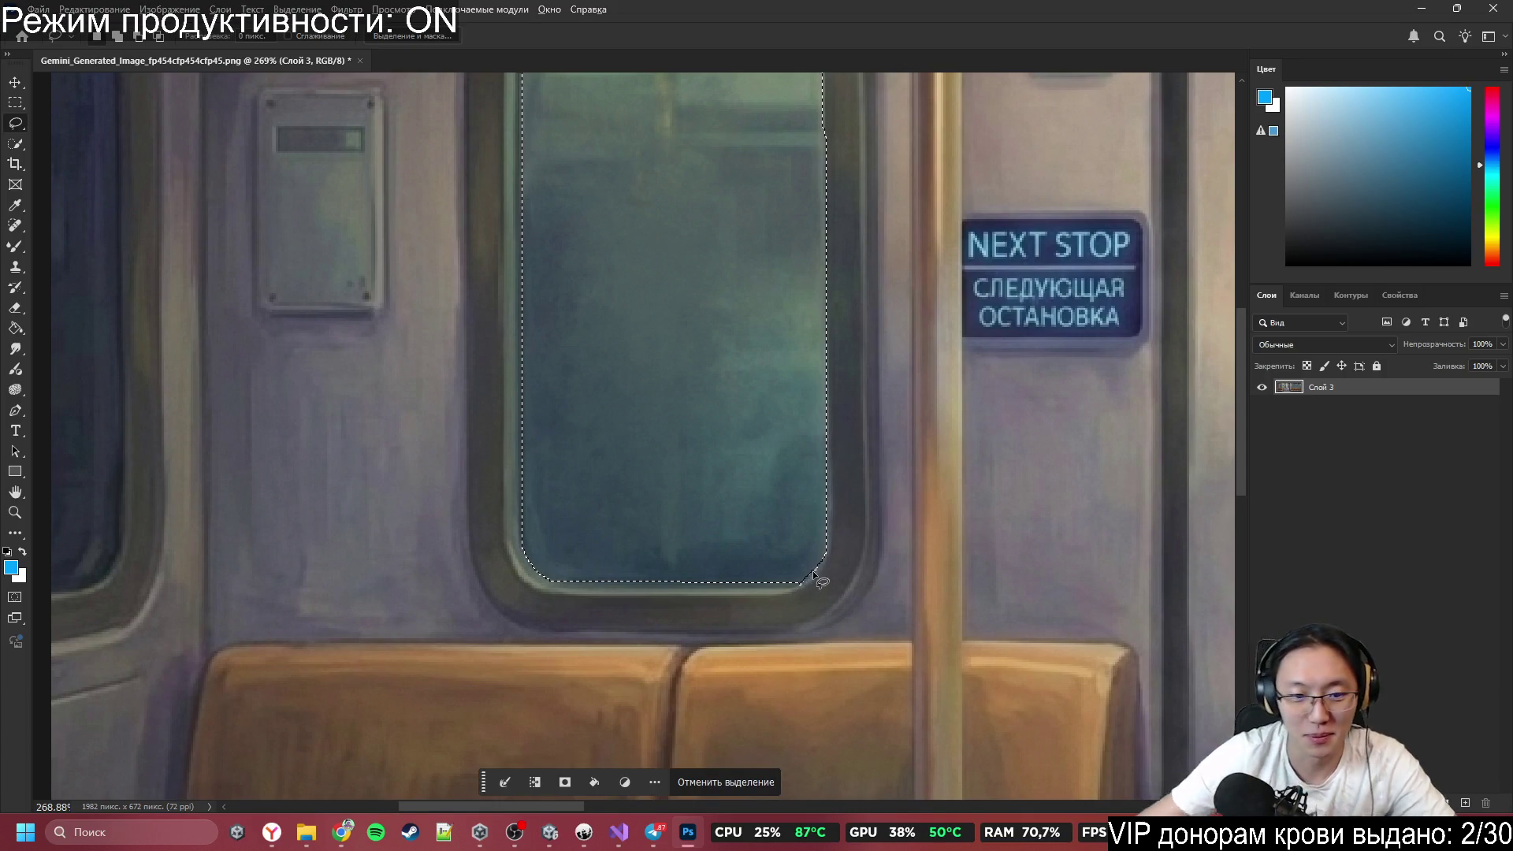
{"action": "scroll", "coordinate": [815, 579], "scroll_direction": "up", "scroll_amount": 5}
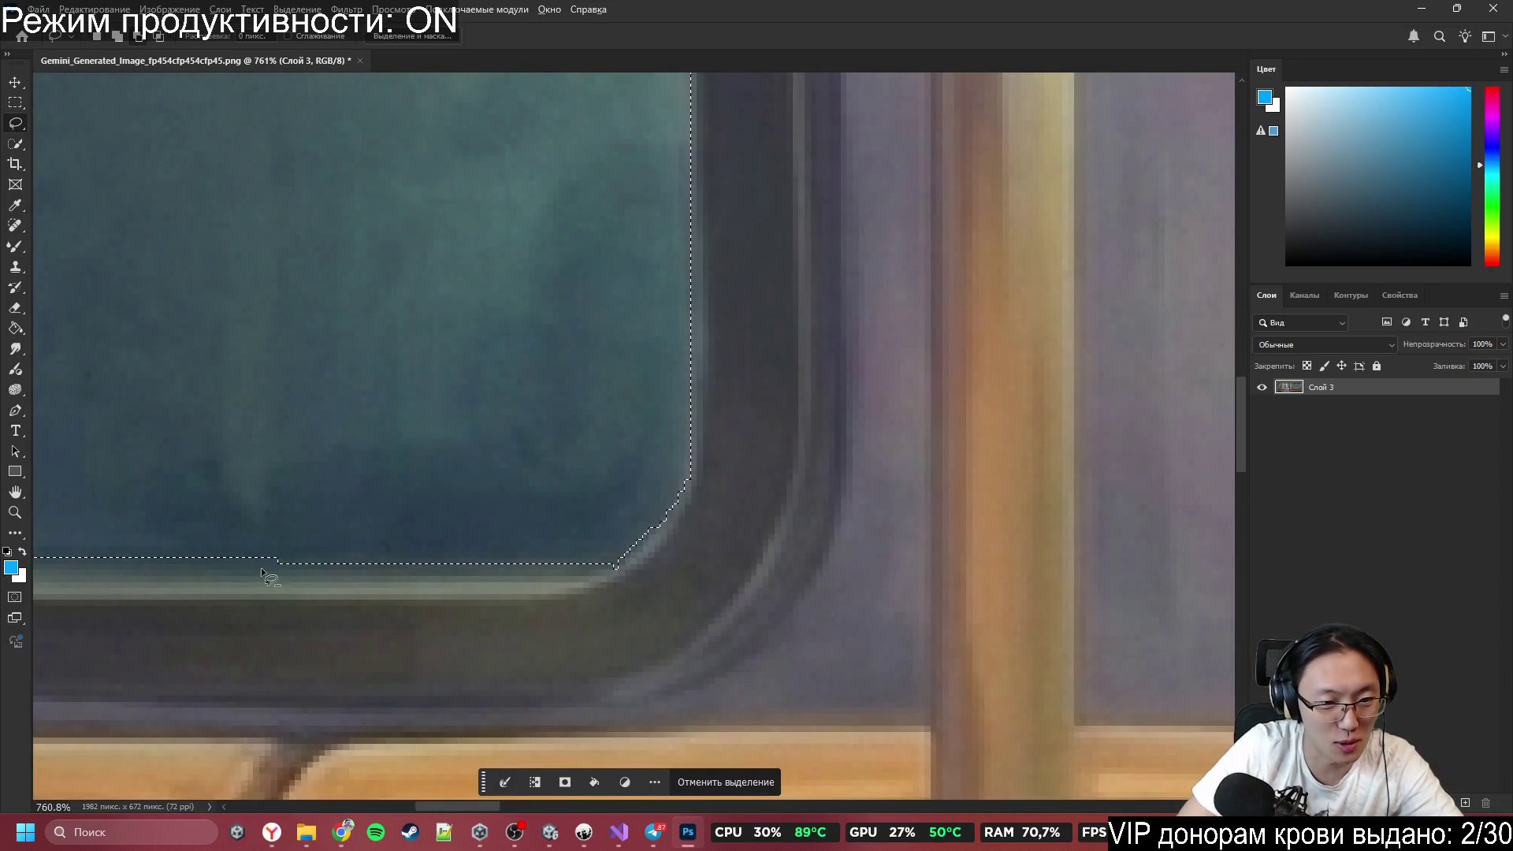
Cut the selection's bottom edge back to the glass and refine its bottom-right corner.
{"action": "left_click_drag", "start_coordinate": [276, 557], "coordinate": [292, 593]}
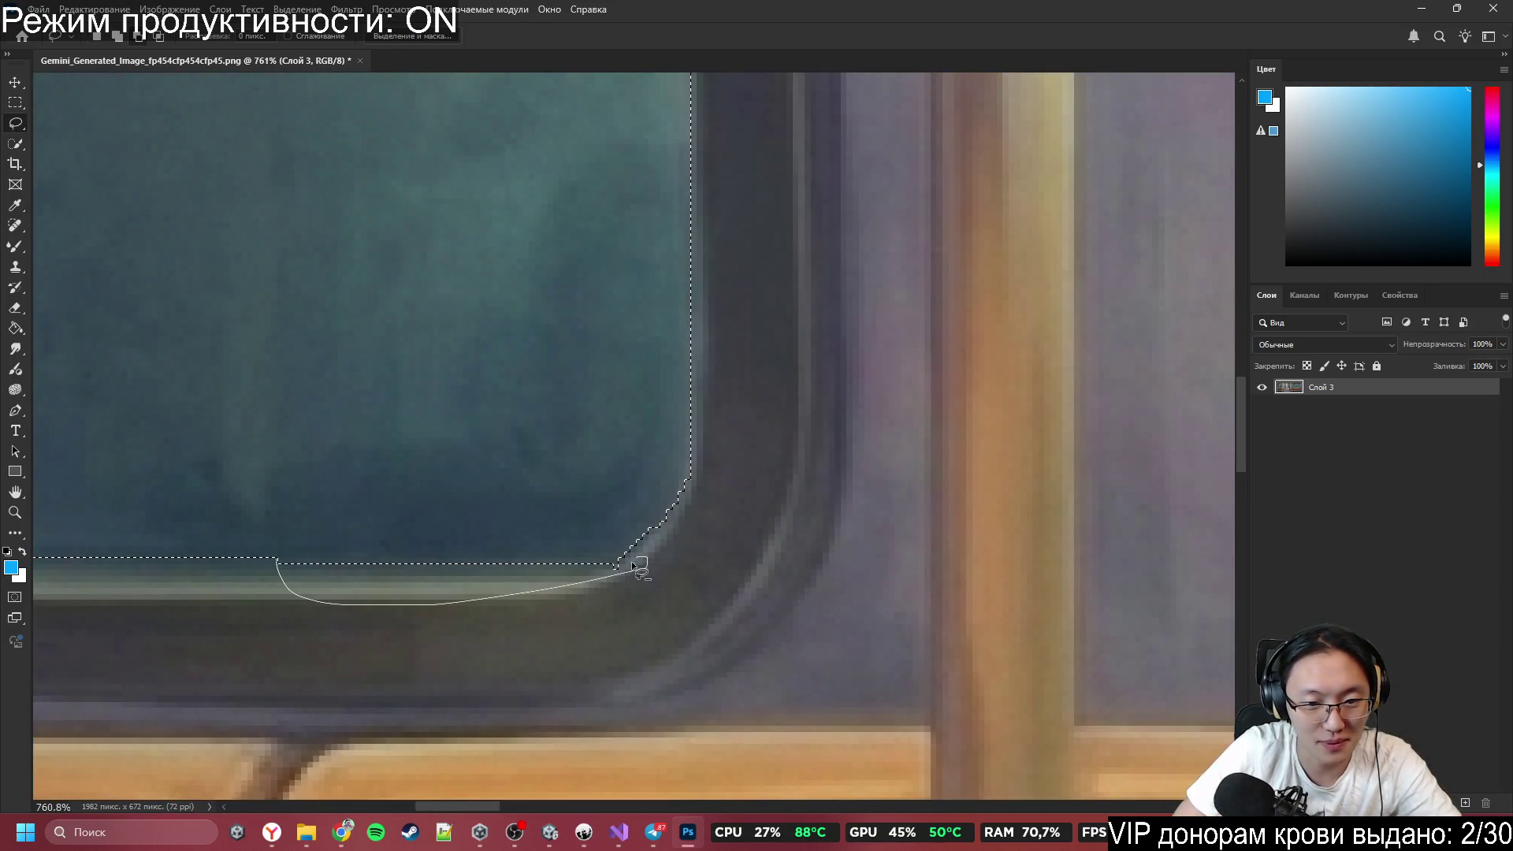
{"action": "mouse_move", "coordinate": [633, 564]}
{"action": "left_mouse_down"}
{"action": "mouse_move", "coordinate": [658, 568]}
{"action": "mouse_move", "coordinate": [711, 438]}
{"action": "mouse_move", "coordinate": [682, 490]}
{"action": "left_mouse_up"}
{"action": "mouse_move", "coordinate": [685, 553]}
{"action": "left_mouse_down"}
{"action": "mouse_move", "coordinate": [684, 504]}
{"action": "mouse_move", "coordinate": [709, 465]}
{"action": "left_mouse_up"}
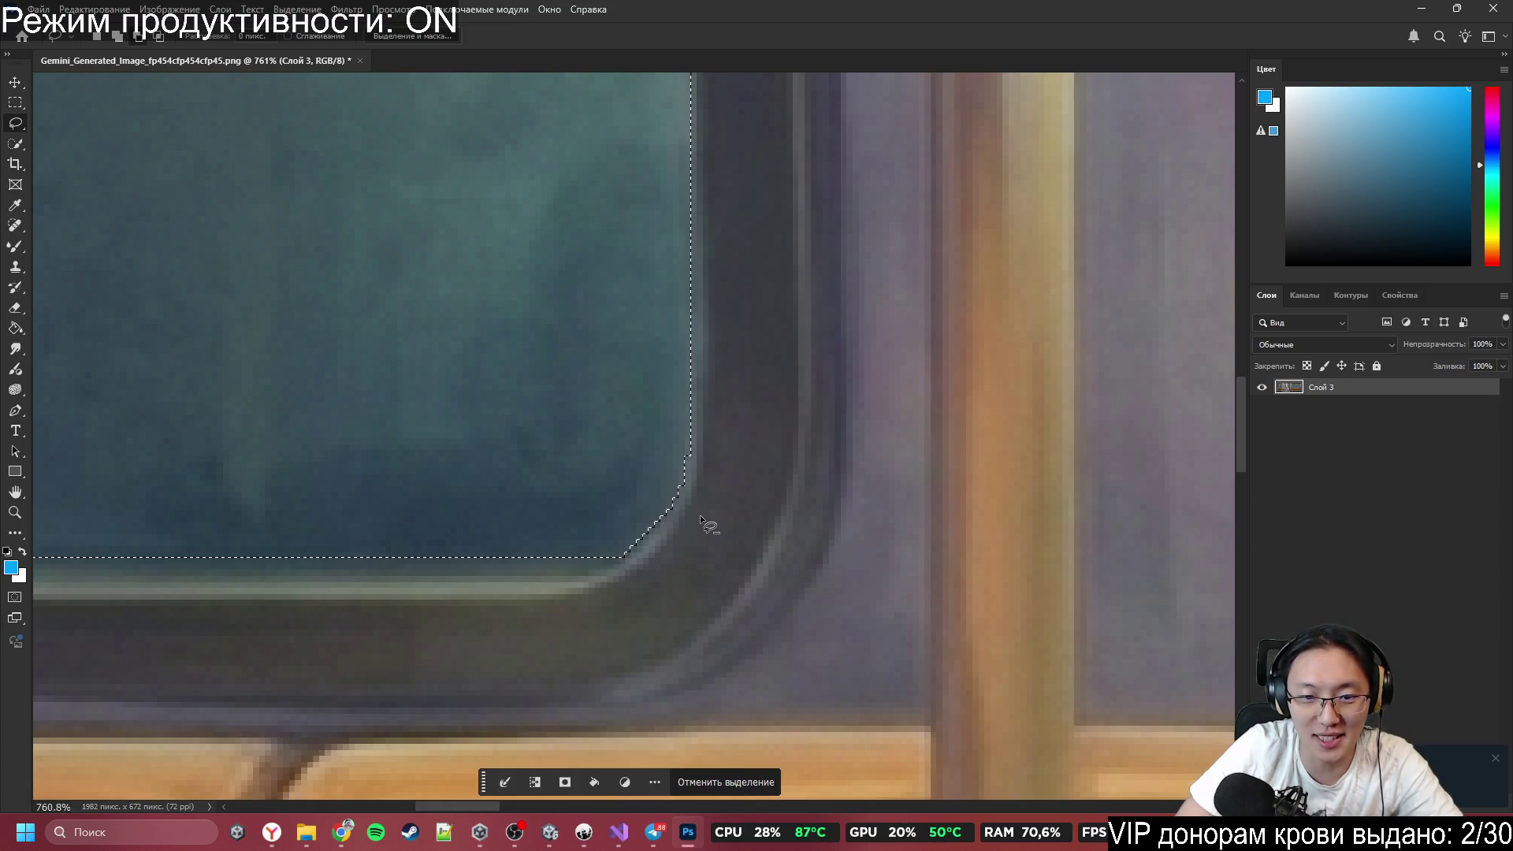
{"action": "scroll", "coordinate": [781, 501], "scroll_direction": "down", "scroll_amount": 5}
{"action": "scroll", "coordinate": [776, 362], "scroll_direction": "up", "scroll_amount": 3}
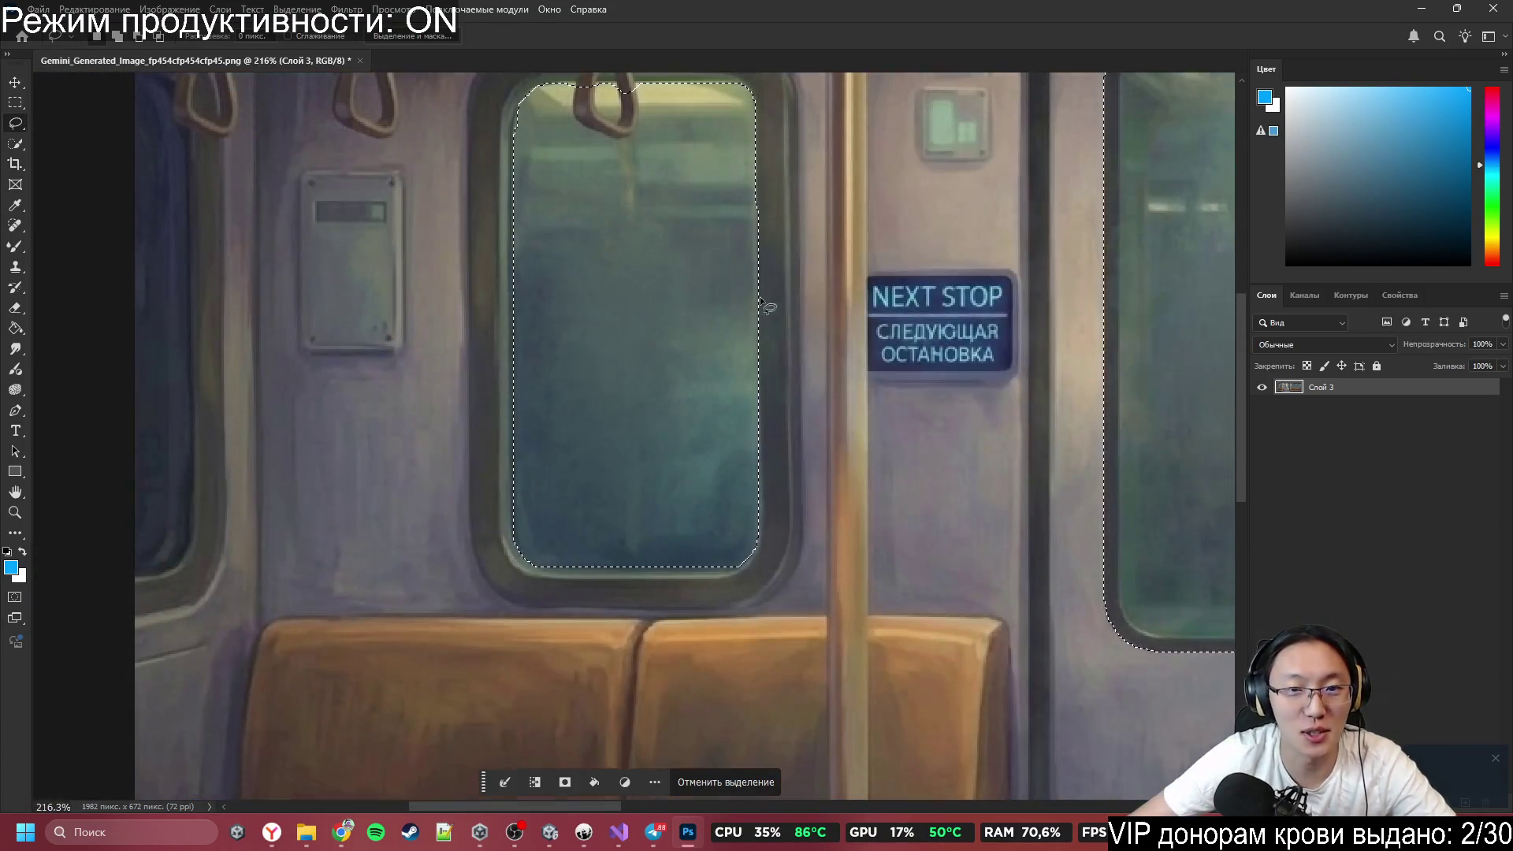
{"action": "scroll", "coordinate": [774, 352], "scroll_direction": "down", "scroll_amount": 2}
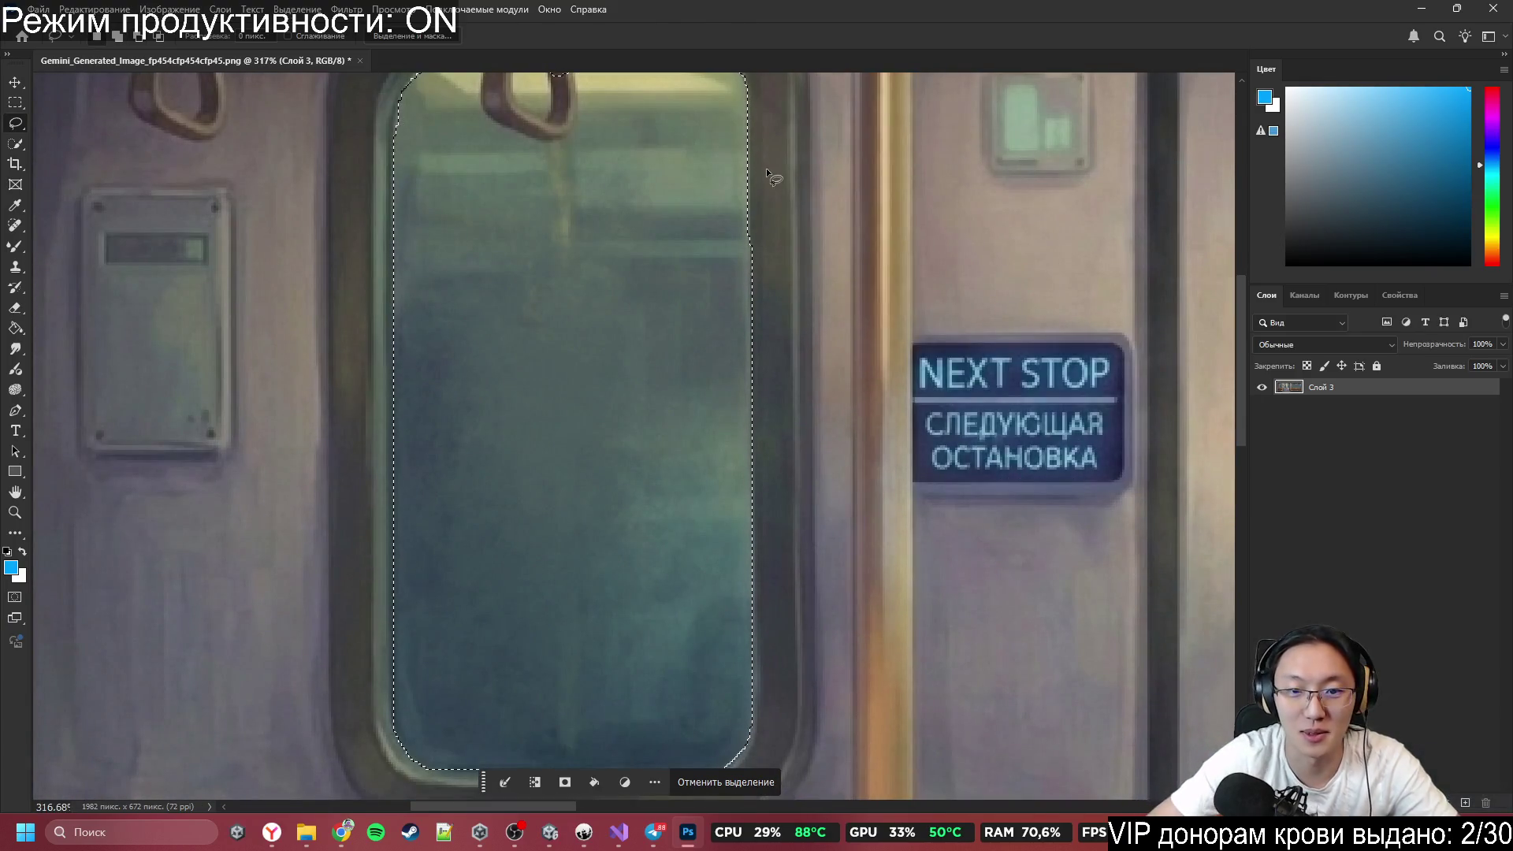
Subtract the frame from the long window's right edge, then zoom to check edges near the straps.
{"action": "left_click_drag", "start_coordinate": [753, 235], "coordinate": [752, 235]}
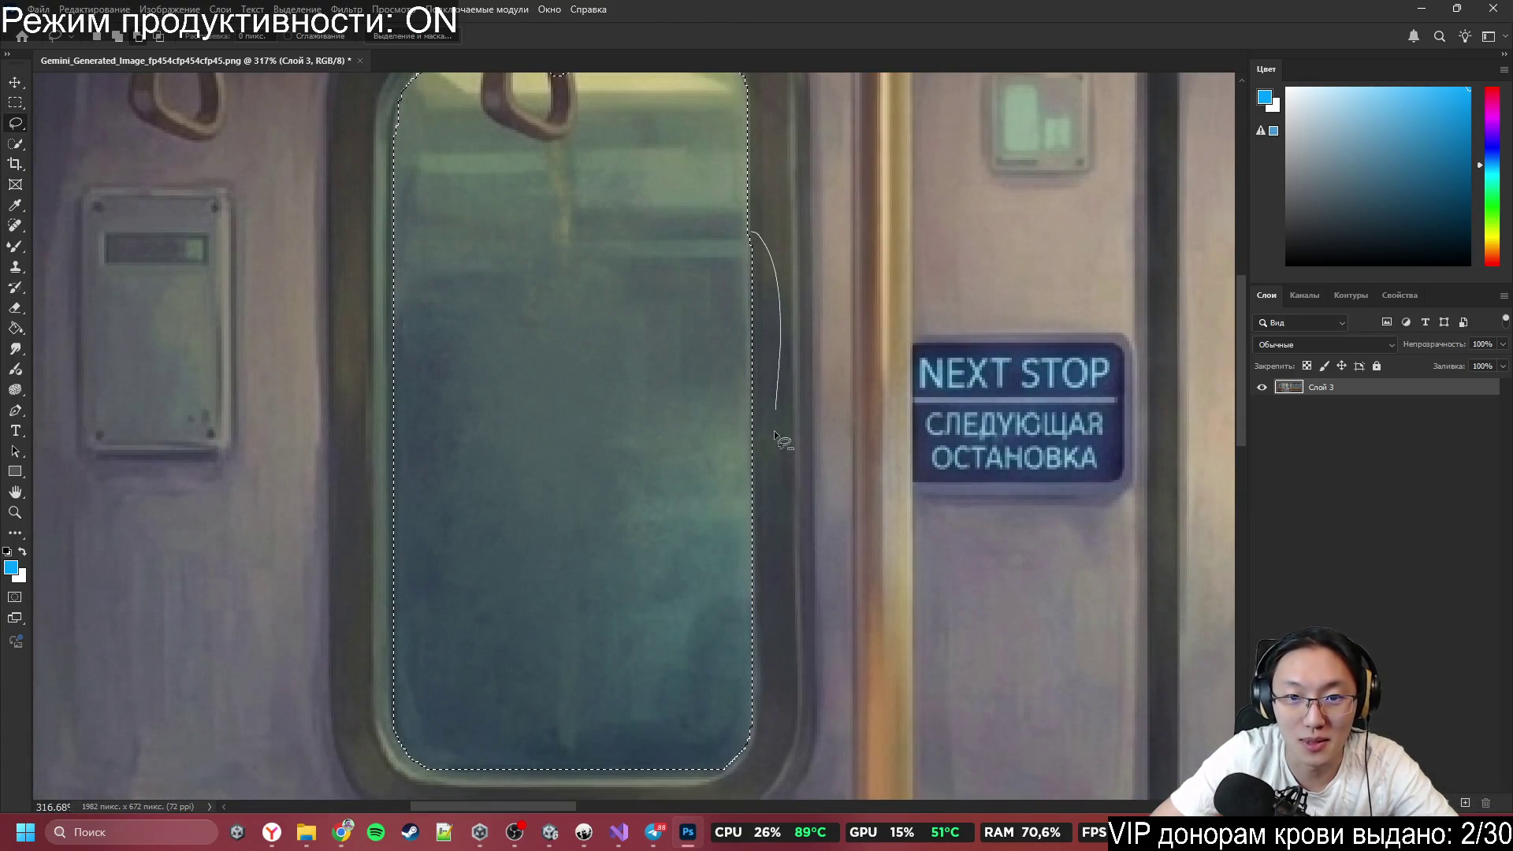
{"action": "left_click_drag", "start_coordinate": [768, 581], "coordinate": [769, 580]}
{"action": "left_click_drag", "start_coordinate": [749, 236], "coordinate": [749, 236]}
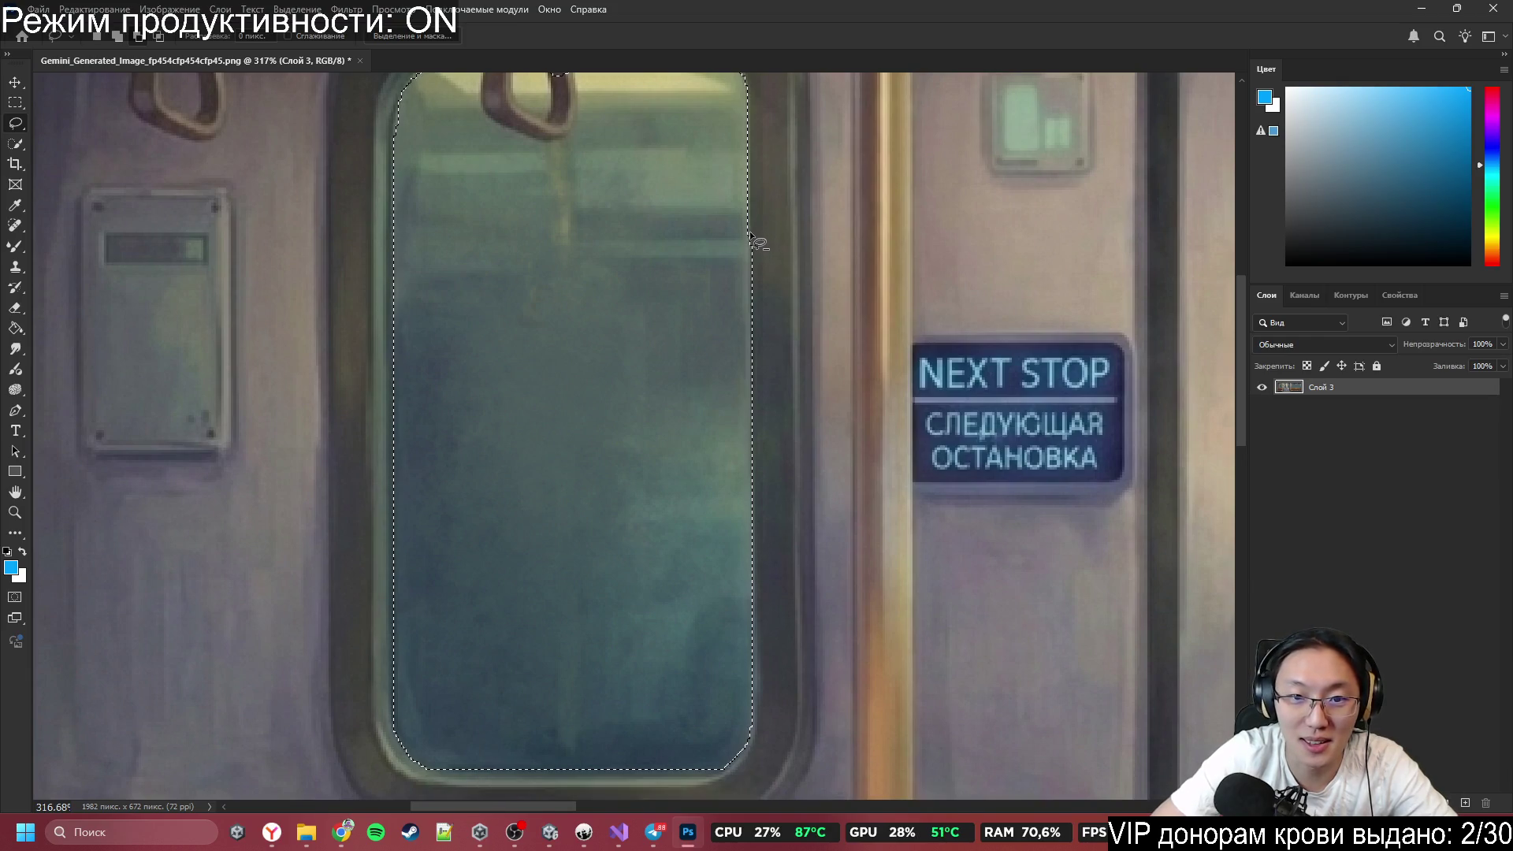
{"action": "left_click_drag", "start_coordinate": [755, 498], "coordinate": [757, 502]}
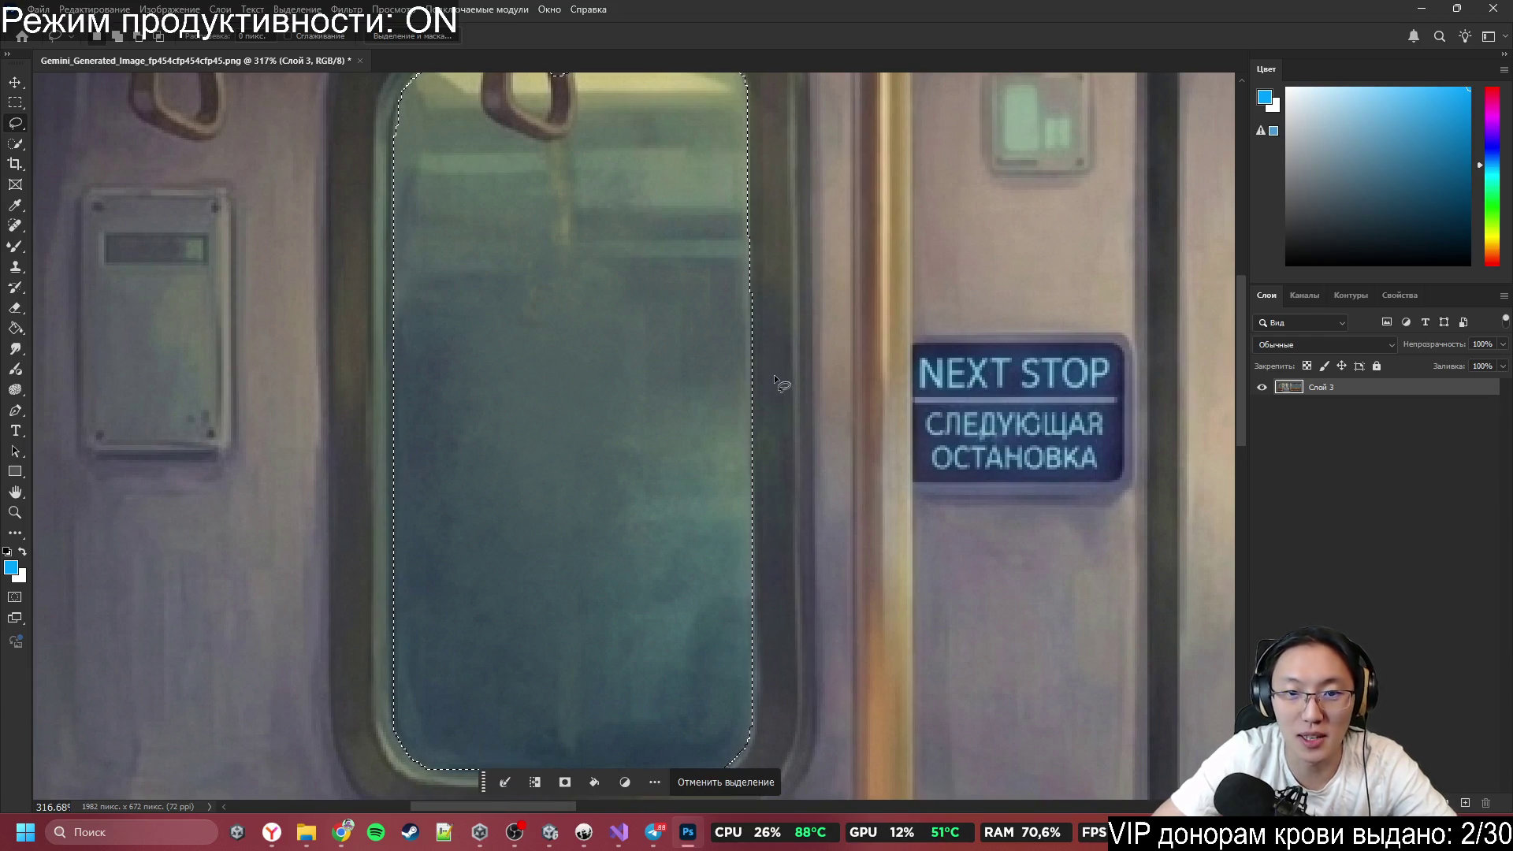
{"action": "scroll", "coordinate": [763, 286], "scroll_direction": "down", "scroll_amount": 1}
{"action": "scroll", "coordinate": [733, 221], "scroll_direction": "down", "scroll_amount": 2}
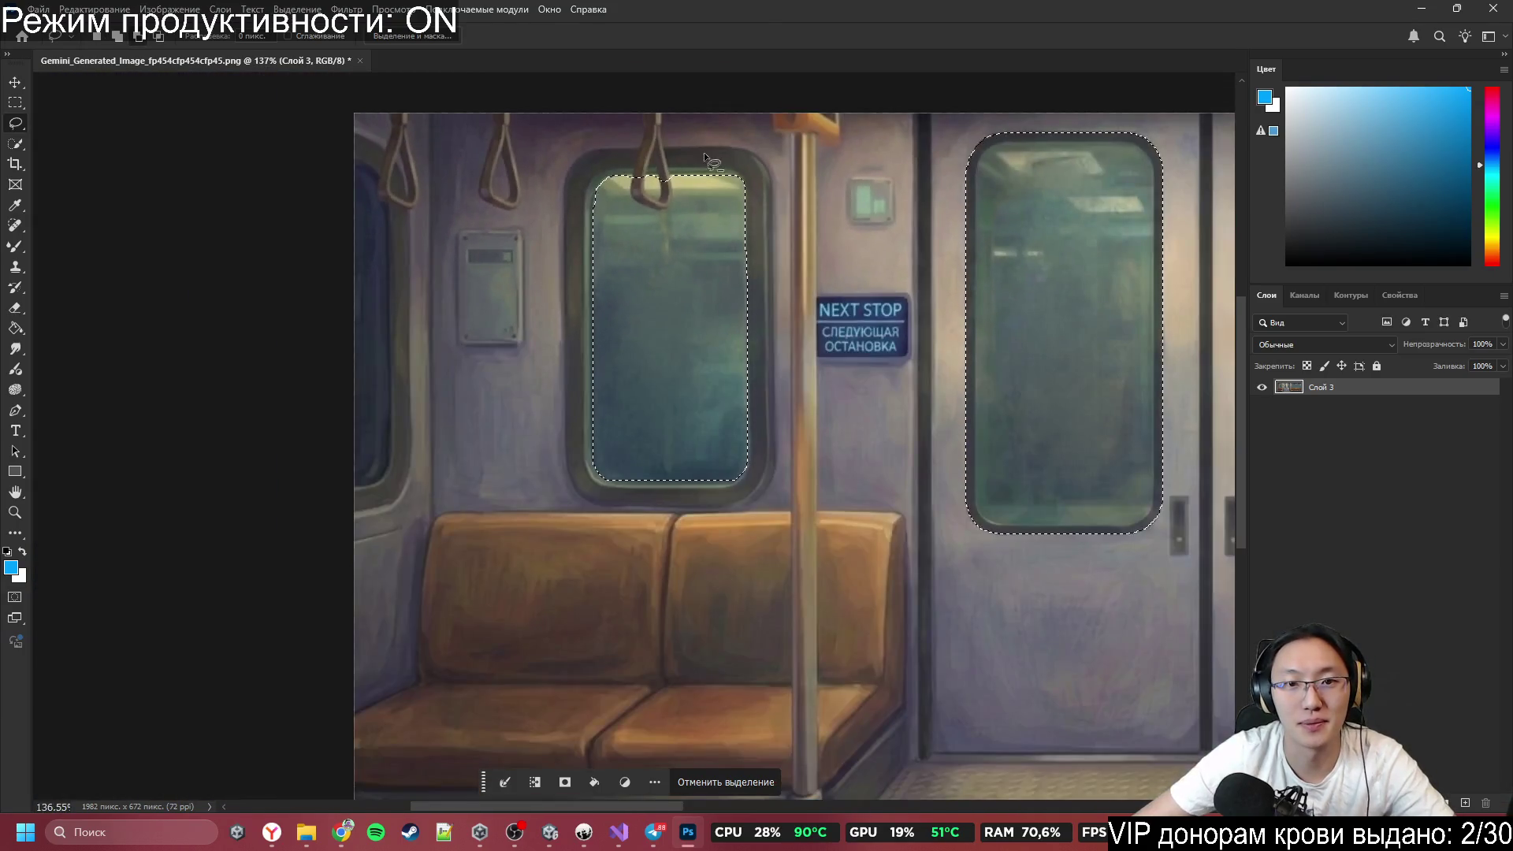
{"action": "scroll", "coordinate": [703, 153], "scroll_direction": "up", "scroll_amount": 4}
{"action": "scroll", "coordinate": [628, 190], "scroll_direction": "down", "scroll_amount": 10}
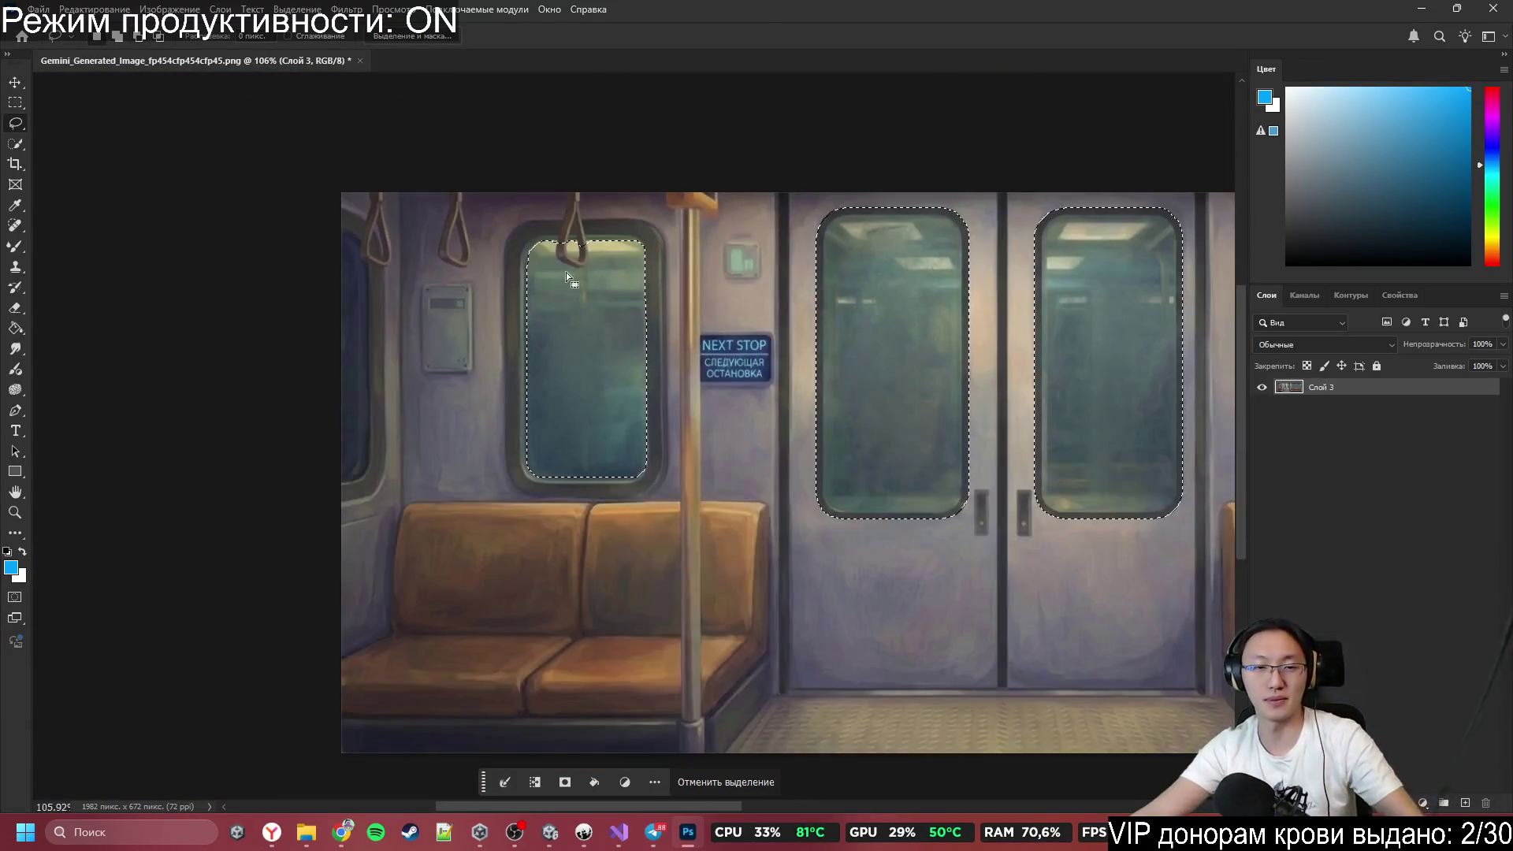
{"action": "scroll", "coordinate": [434, 275], "scroll_direction": "down", "scroll_amount": 4}
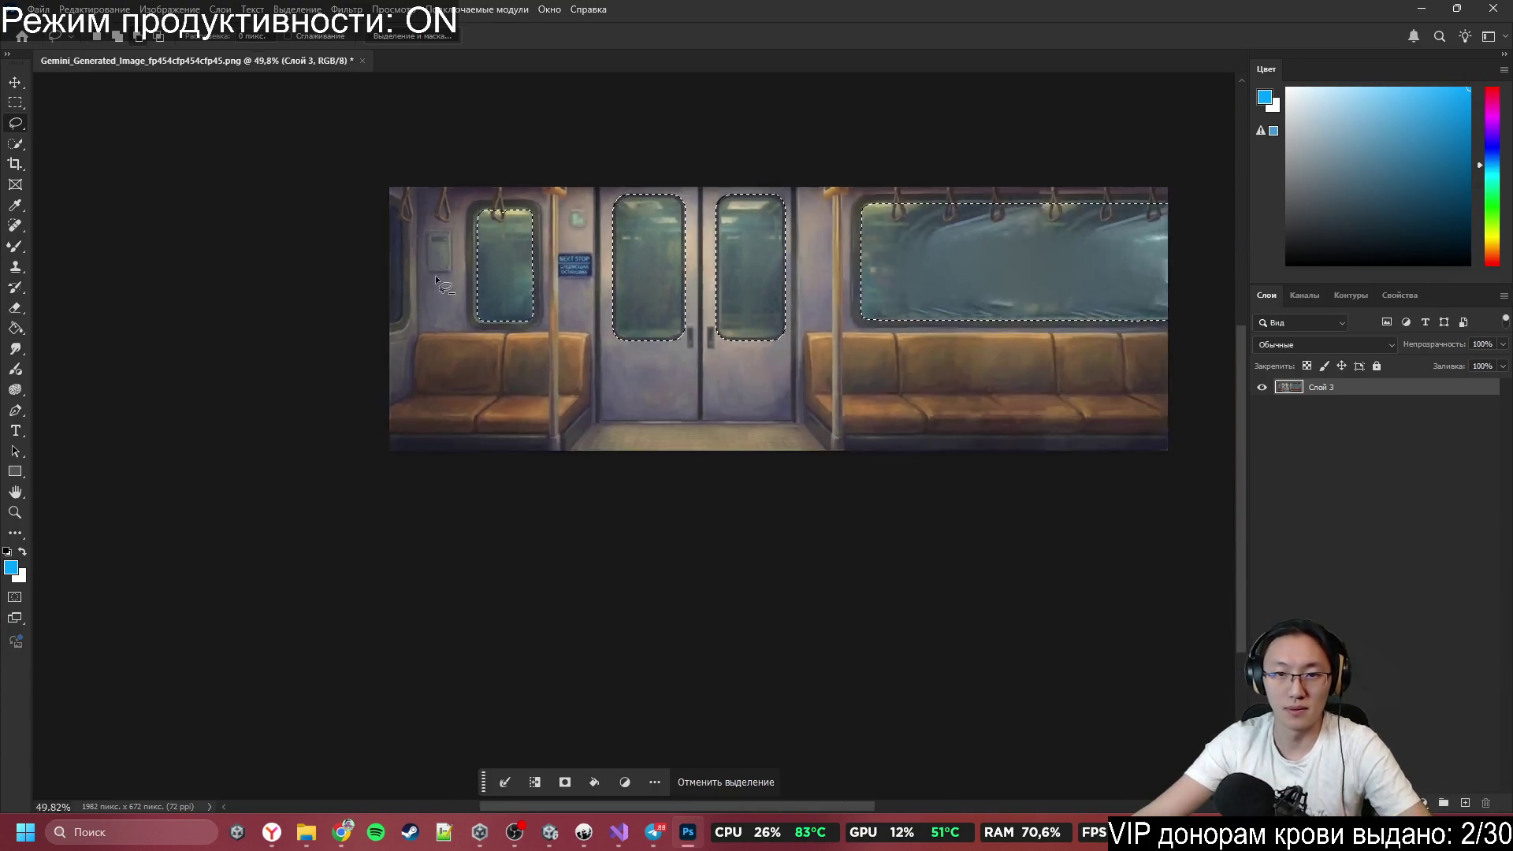
{"action": "scroll", "coordinate": [832, 202], "scroll_direction": "up", "scroll_amount": 3}
{"action": "scroll", "coordinate": [831, 201], "scroll_direction": "up", "scroll_amount": 5}
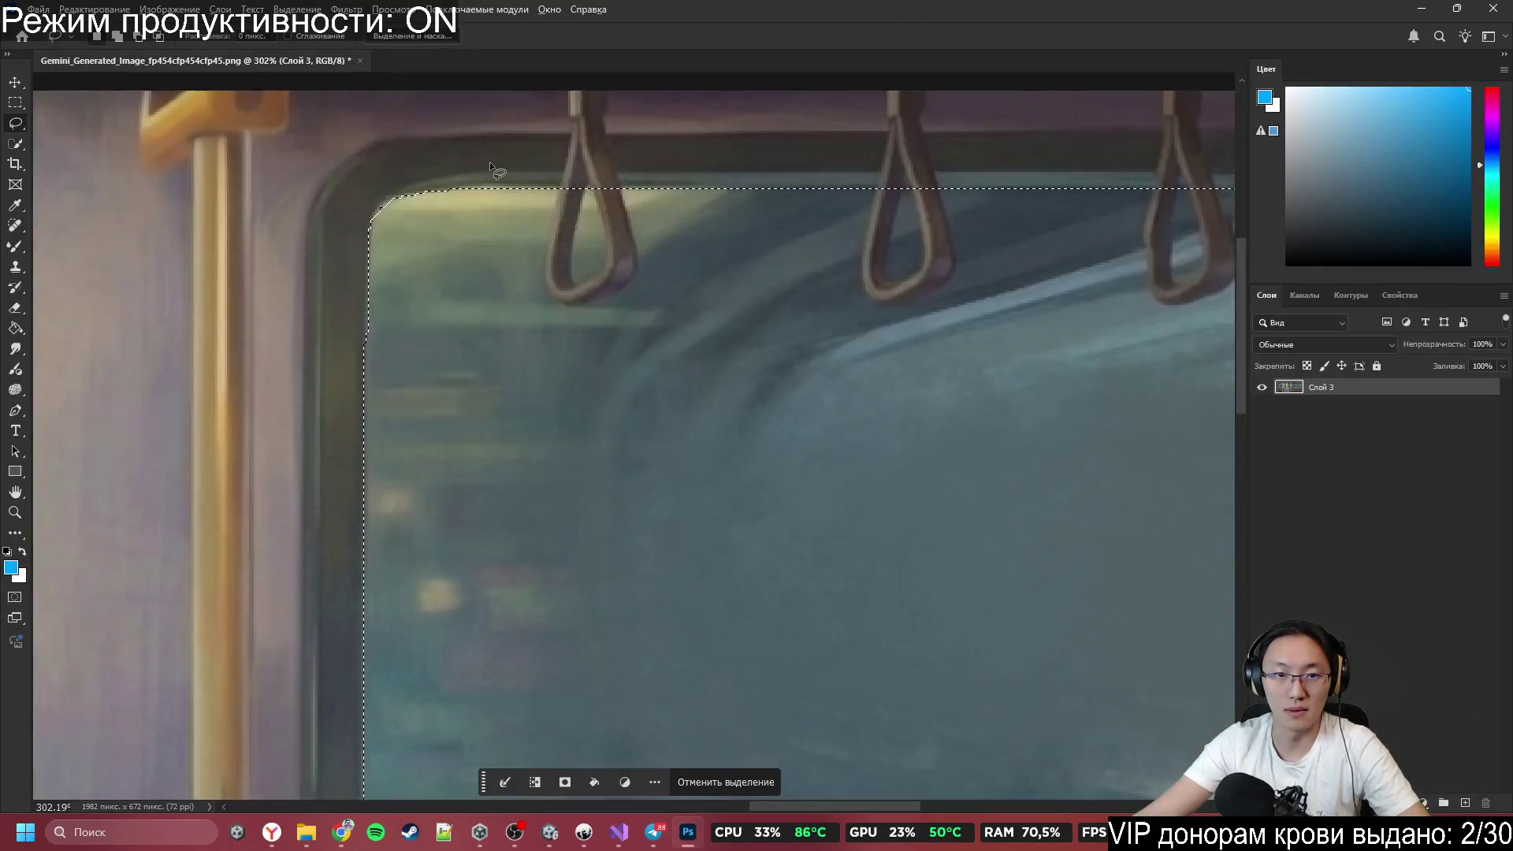
{"action": "scroll", "coordinate": [489, 162], "scroll_direction": "up", "scroll_amount": 5}
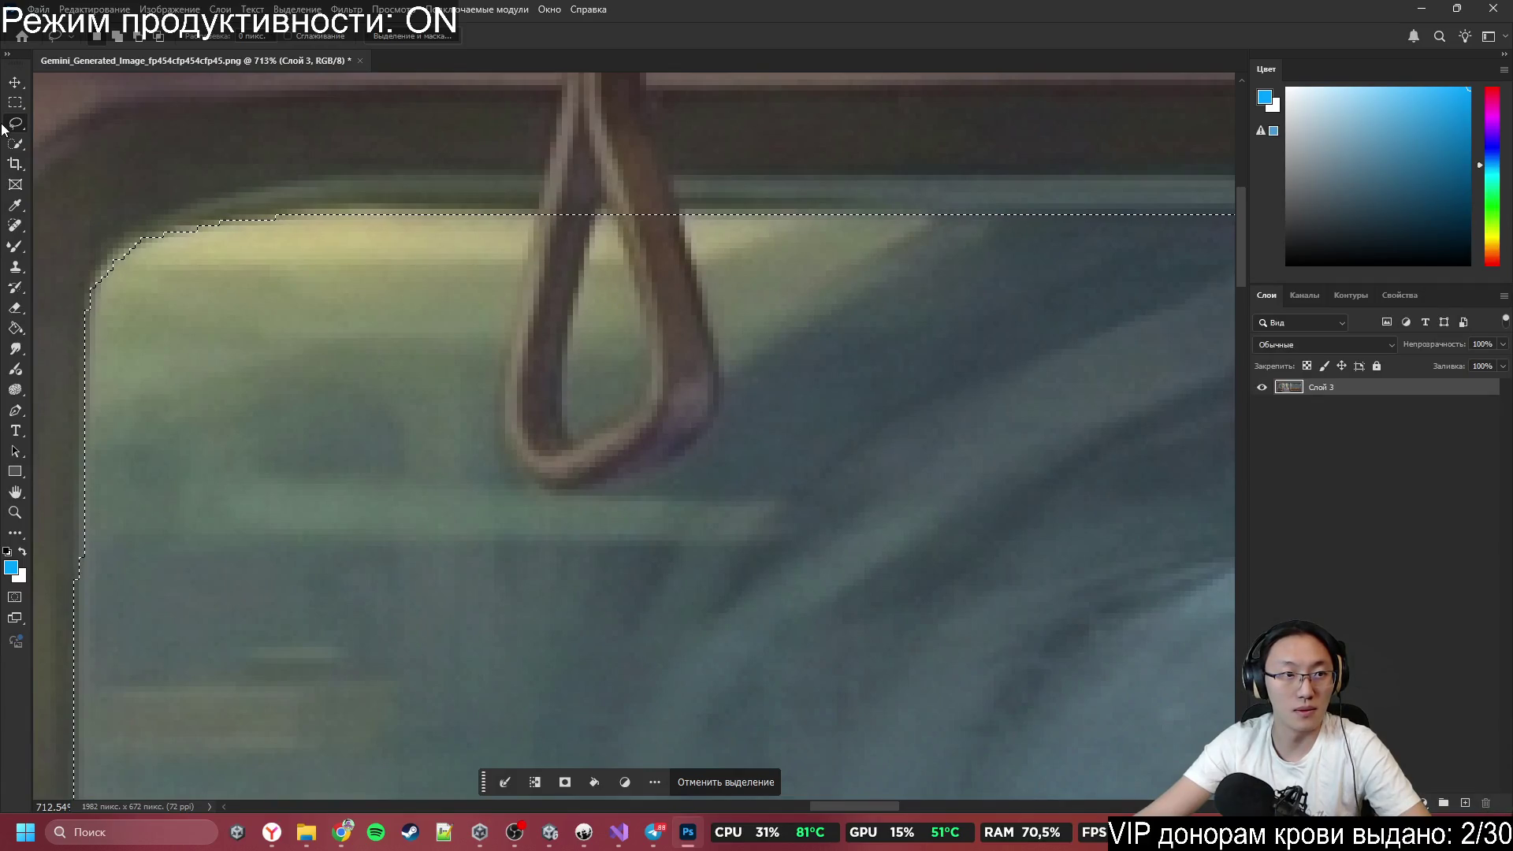
{"action": "right_click", "coordinate": [15, 123]}
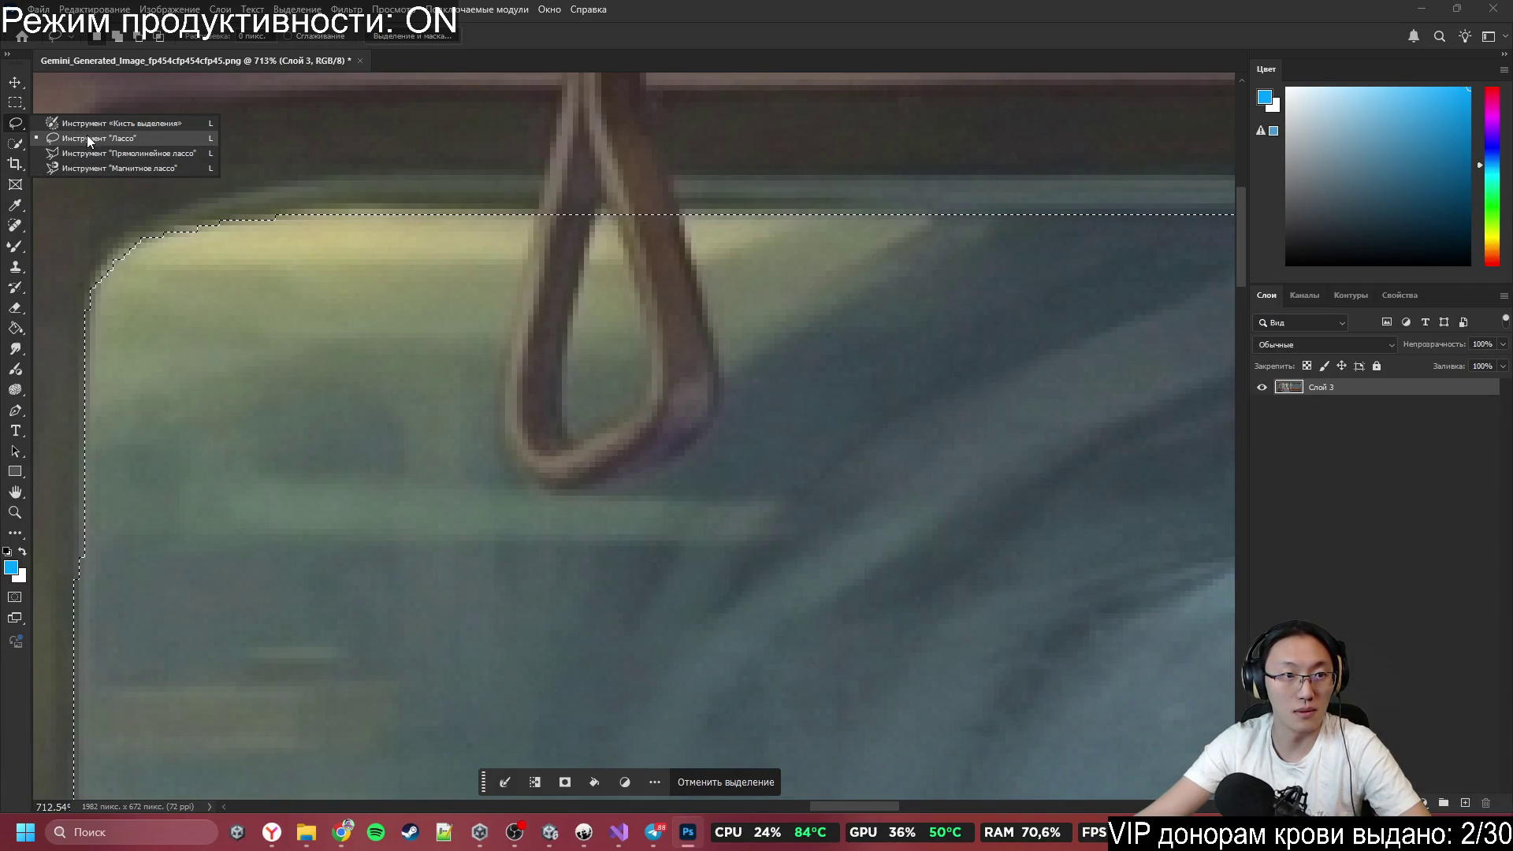
{"action": "left_click", "coordinate": [13, 147]}
{"action": "left_click_drag", "start_coordinate": [581, 288], "coordinate": [512, 291]}
{"action": "left_click_drag", "start_coordinate": [554, 233], "coordinate": [523, 455]}
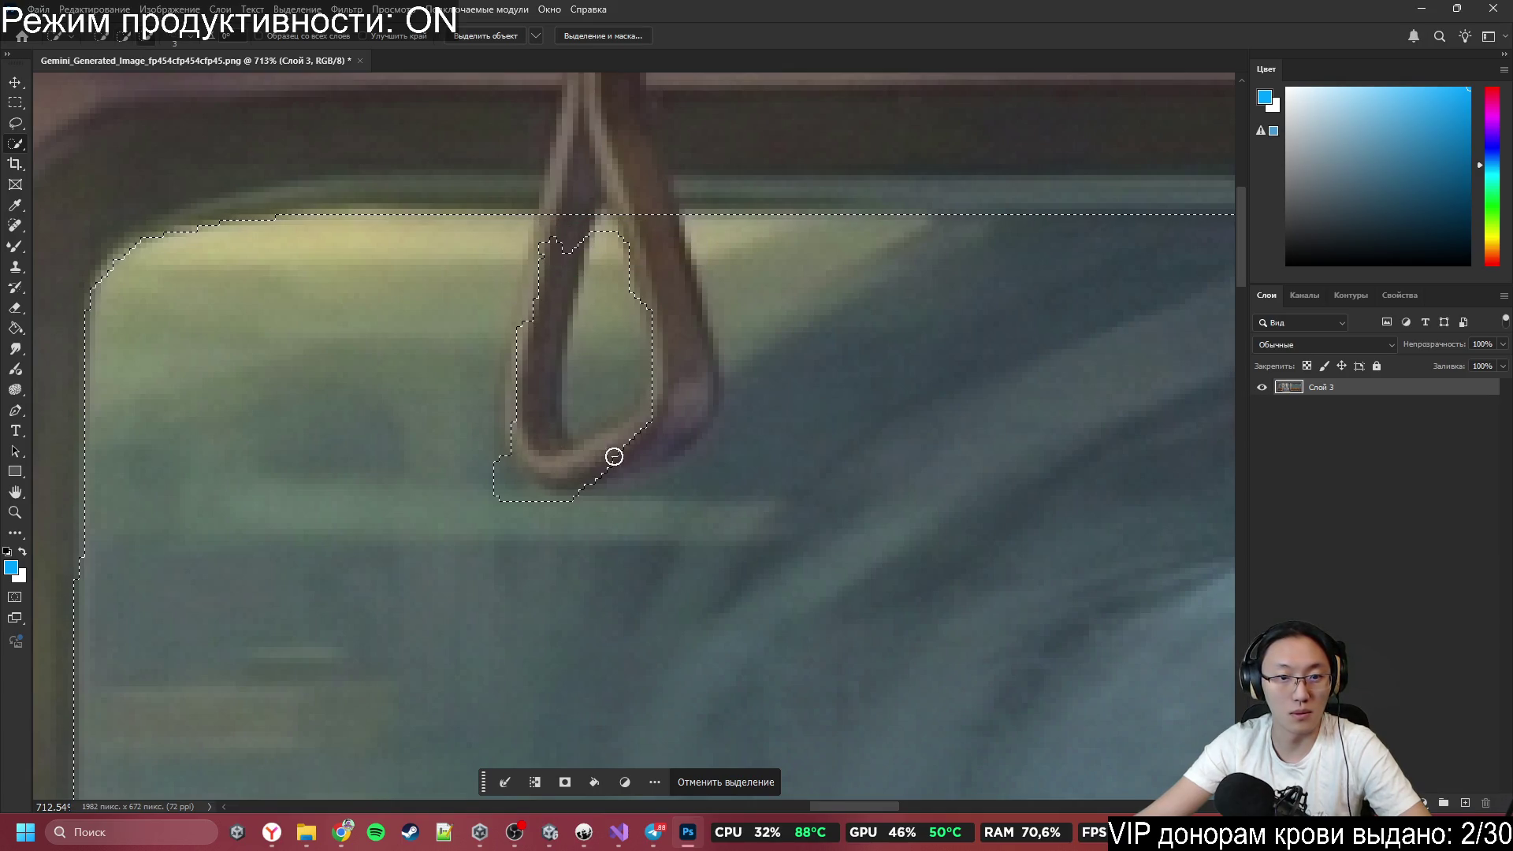
{"action": "mouse_move", "coordinate": [658, 227]}
{"action": "left_mouse_down"}
{"action": "mouse_move", "coordinate": [613, 223]}
{"action": "mouse_move", "coordinate": [525, 295]}
{"action": "left_mouse_up"}
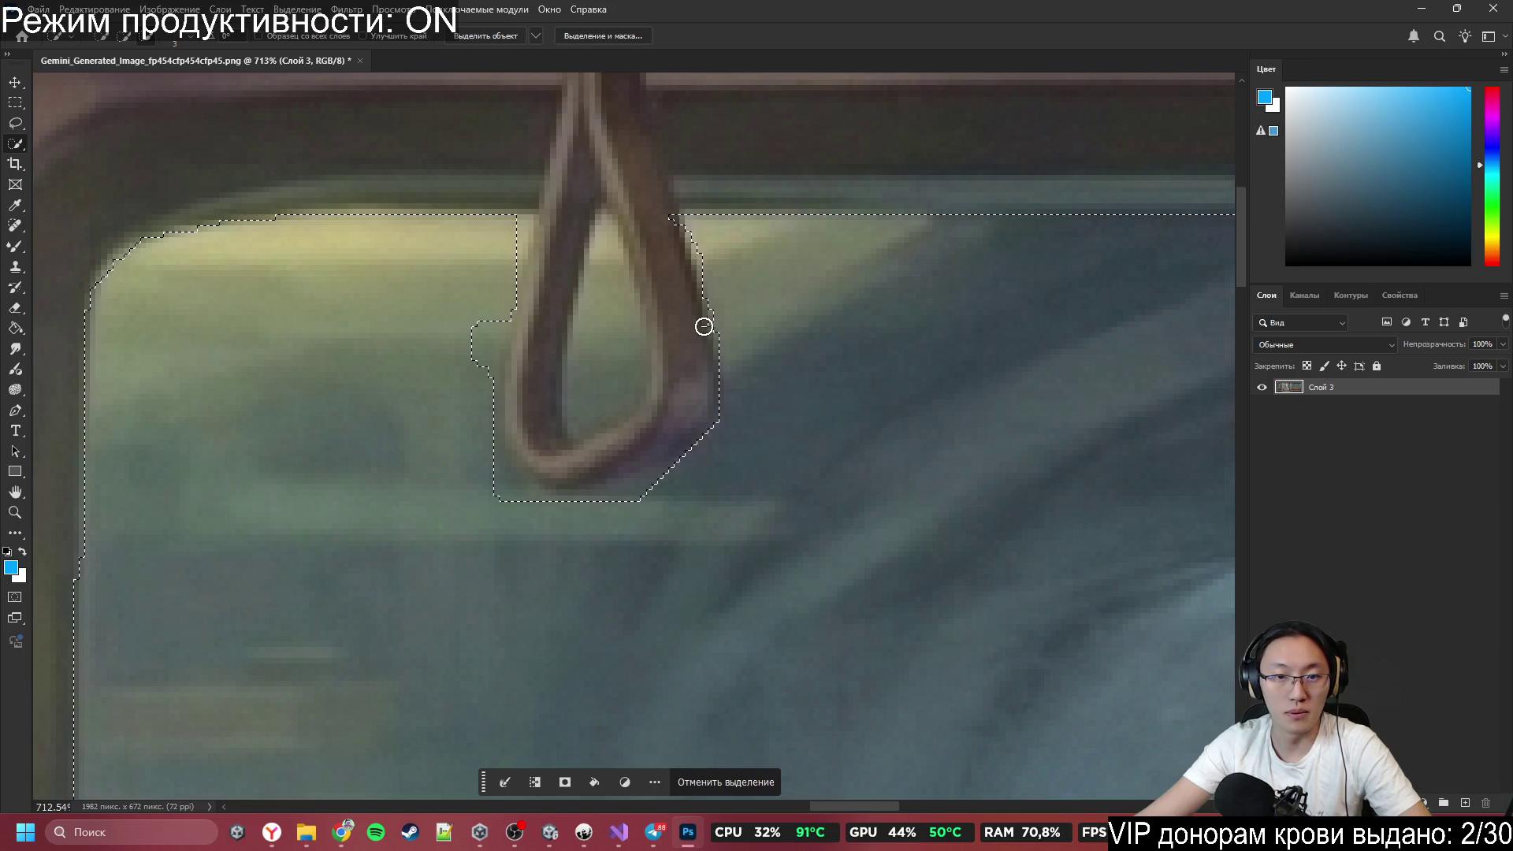
{"action": "left_click_drag", "start_coordinate": [702, 324], "coordinate": [690, 250]}
{"action": "scroll", "coordinate": [686, 294], "scroll_direction": "down", "scroll_amount": 3}
{"action": "scroll", "coordinate": [624, 309], "scroll_direction": "down", "scroll_amount": 3}
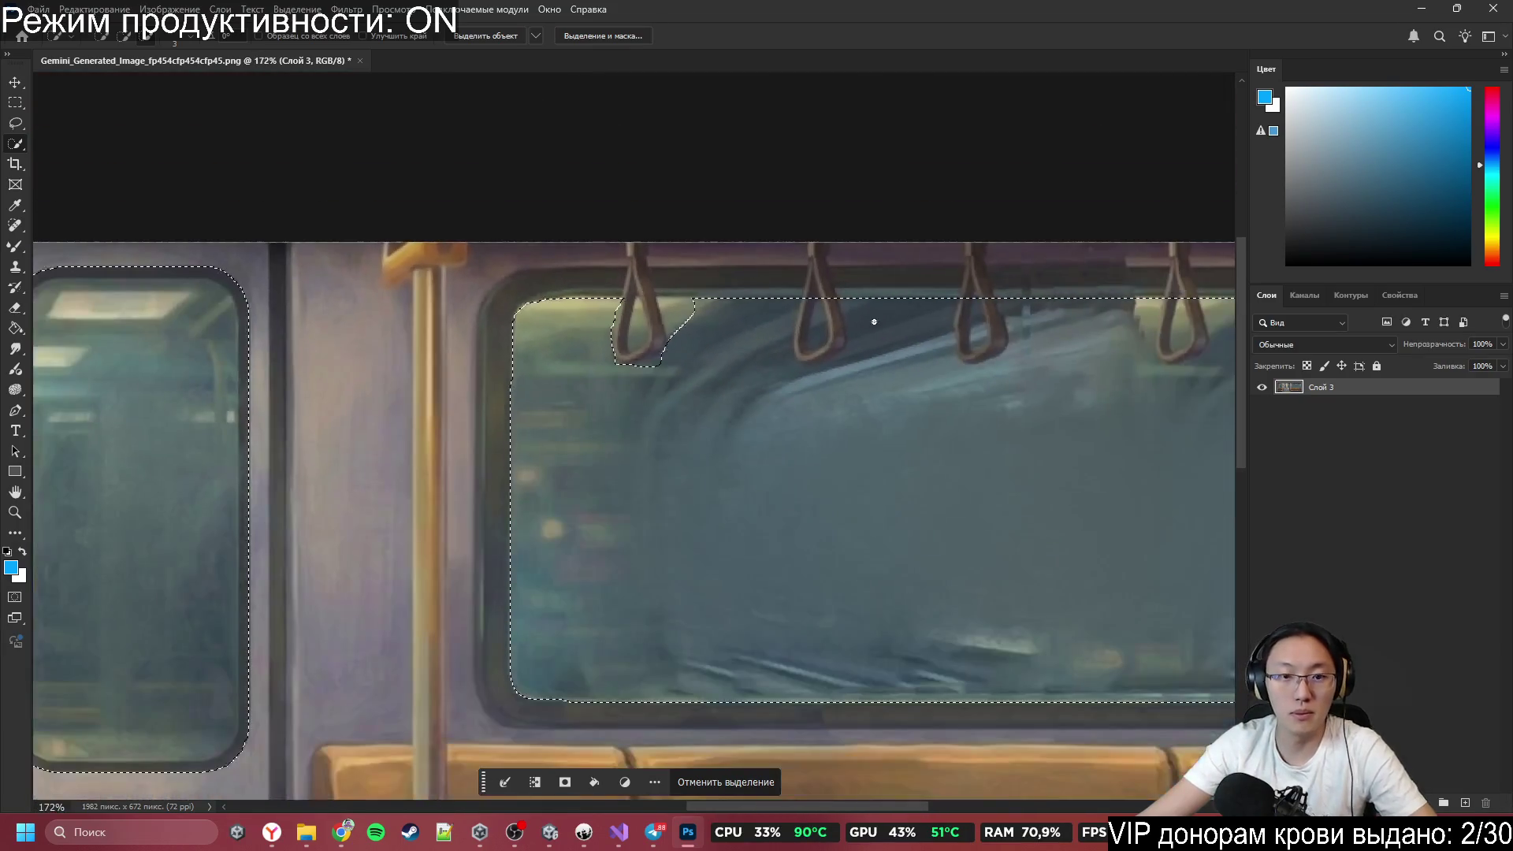
{"action": "scroll", "coordinate": [871, 321], "scroll_direction": "up", "scroll_amount": 2}
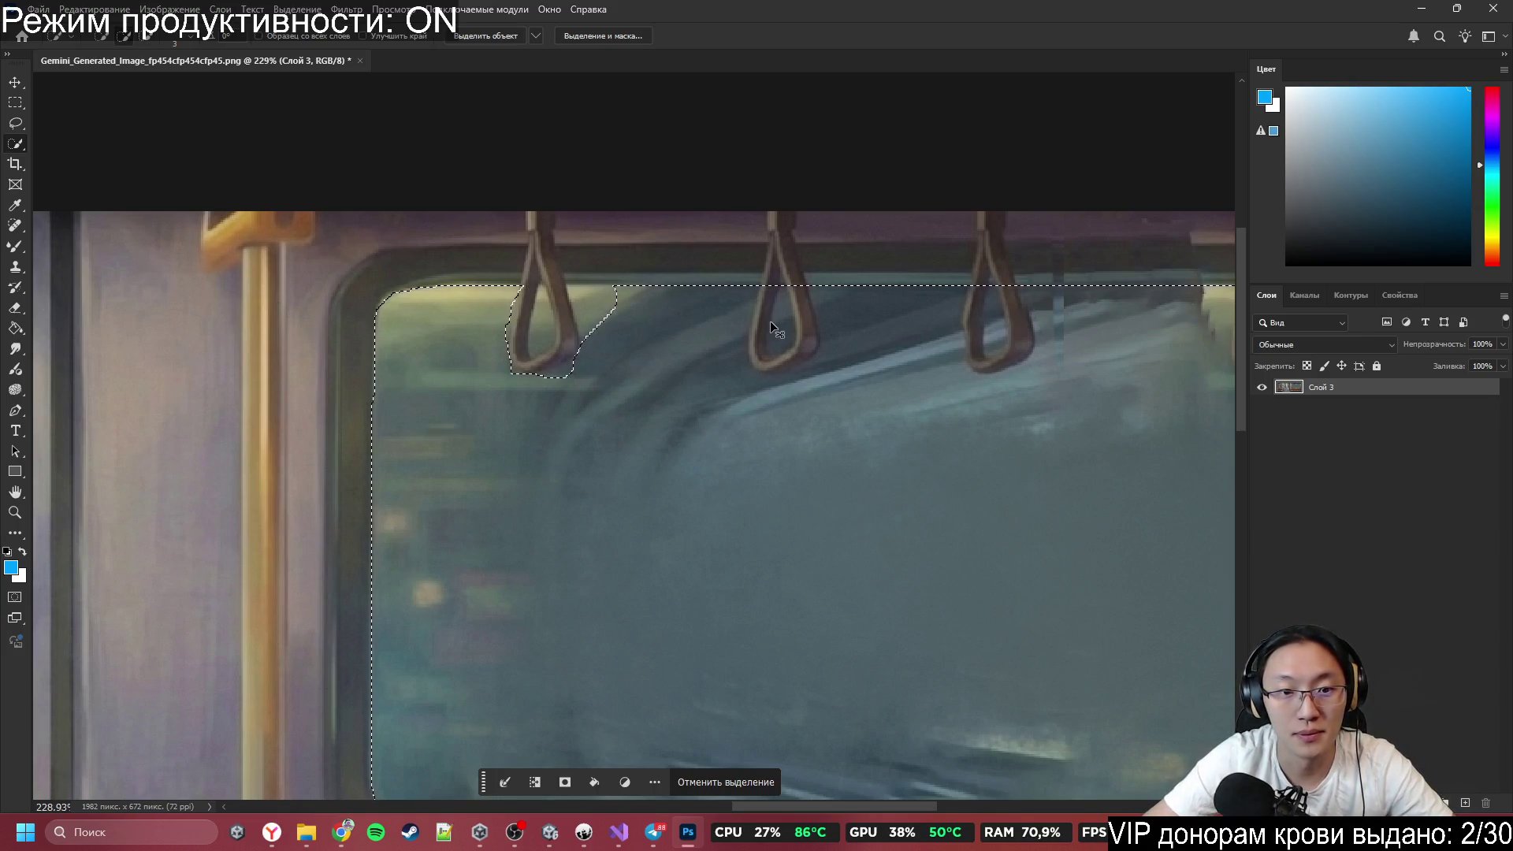
{"action": "key", "text": "ctrl+z"}
{"action": "scroll", "coordinate": [743, 388], "scroll_direction": "down", "scroll_amount": 4}
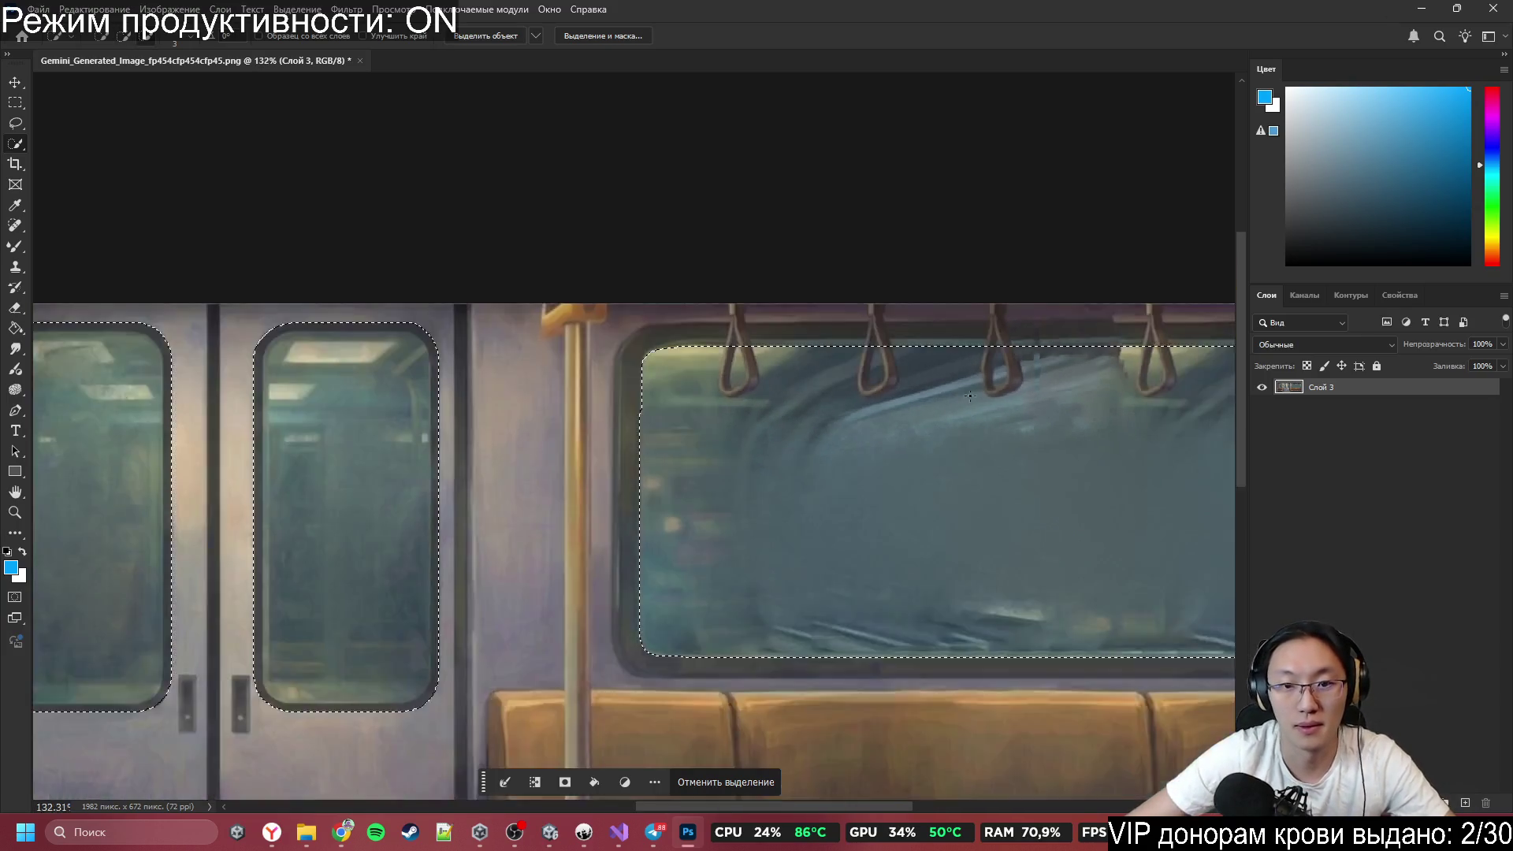
Copy the selected glass to a new layer, Слой 4, and view it alone.
{"action": "right_click", "coordinate": [960, 425]}
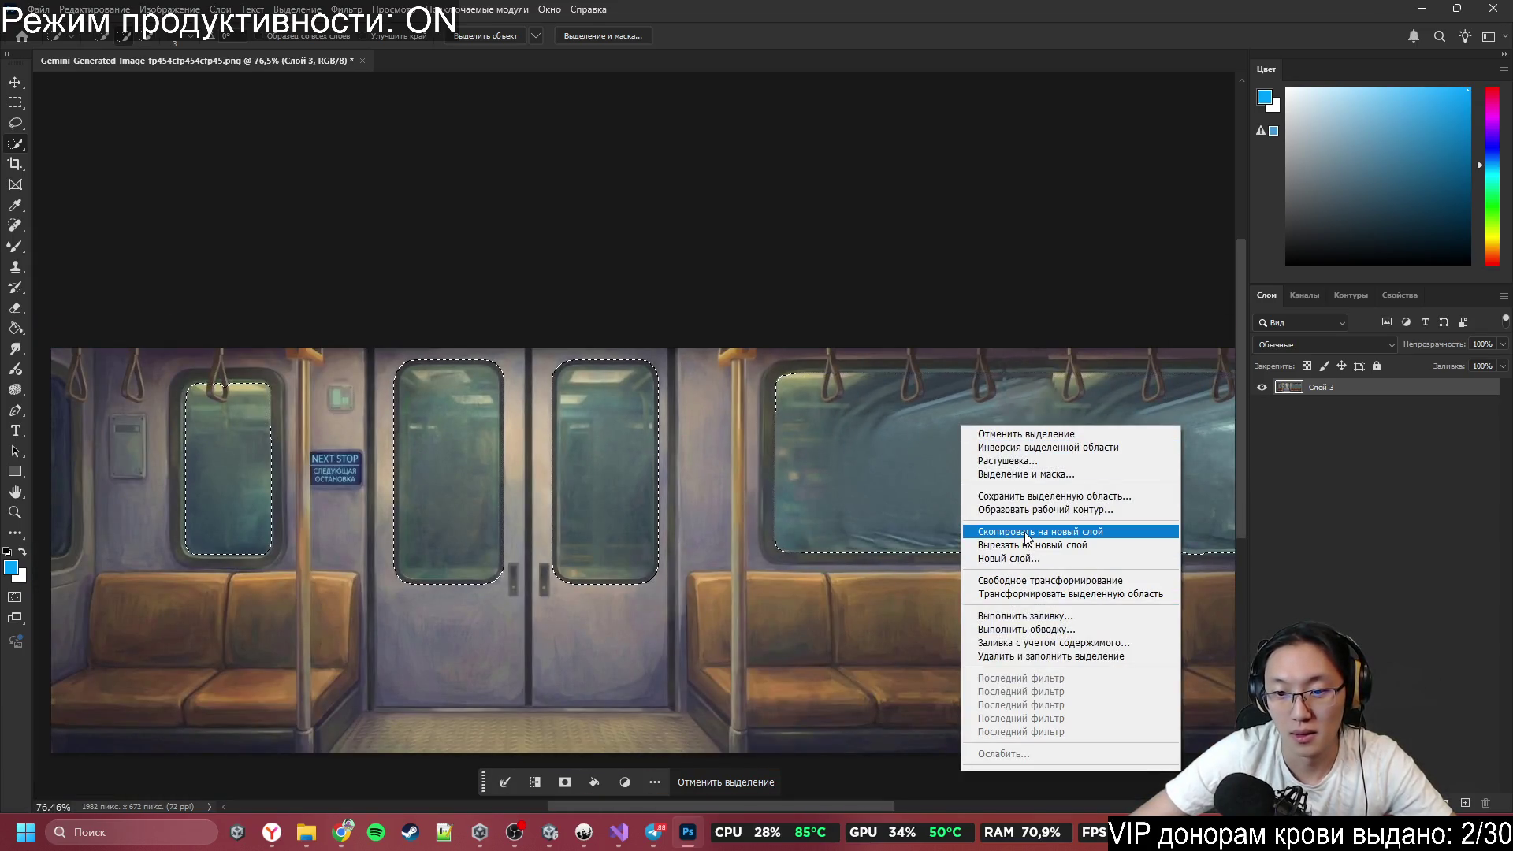
{"action": "left_click", "coordinate": [1025, 531]}
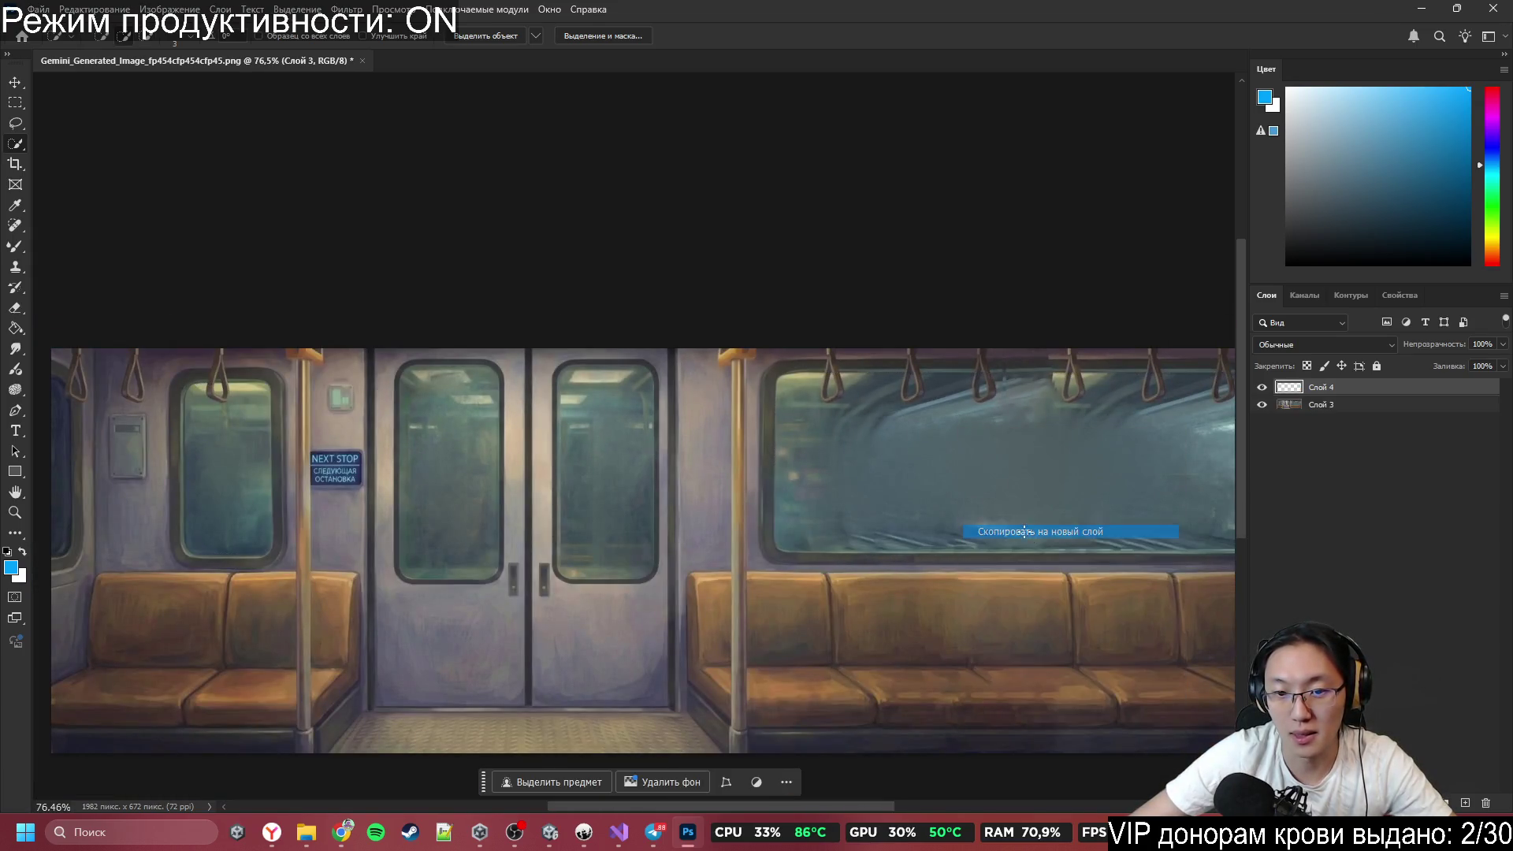
{"action": "left_click", "coordinate": [1262, 388]}
{"action": "left_click", "coordinate": [1265, 406]}
{"action": "left_click", "coordinate": [1260, 388]}
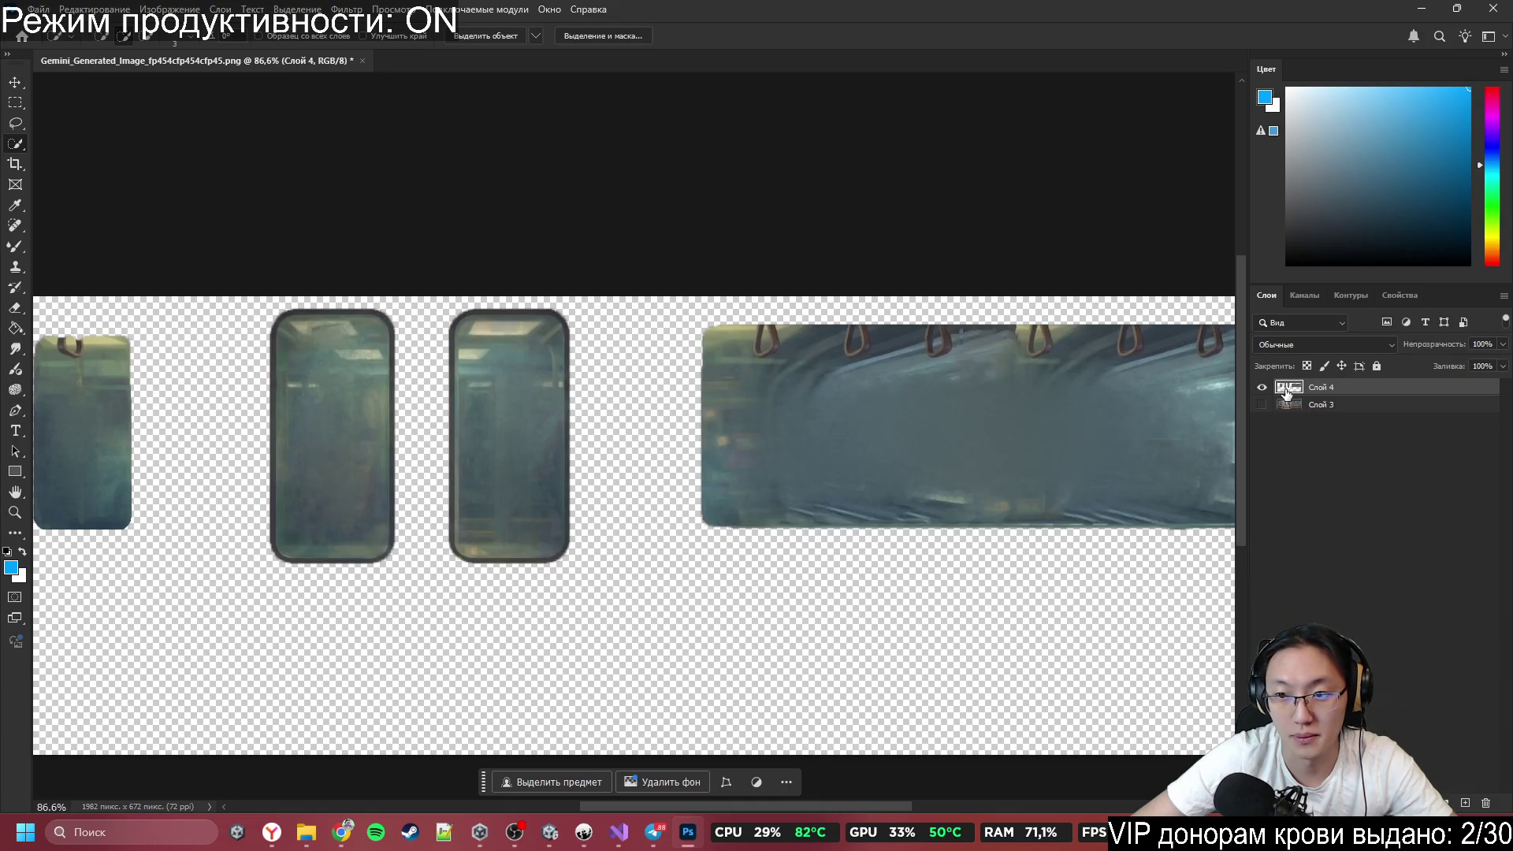
Reload the glass outline as a selection, show Слой 3 again, and hide Слой 4.
{"action": "left_click", "coordinate": [1287, 390], "text": "ctrl"}
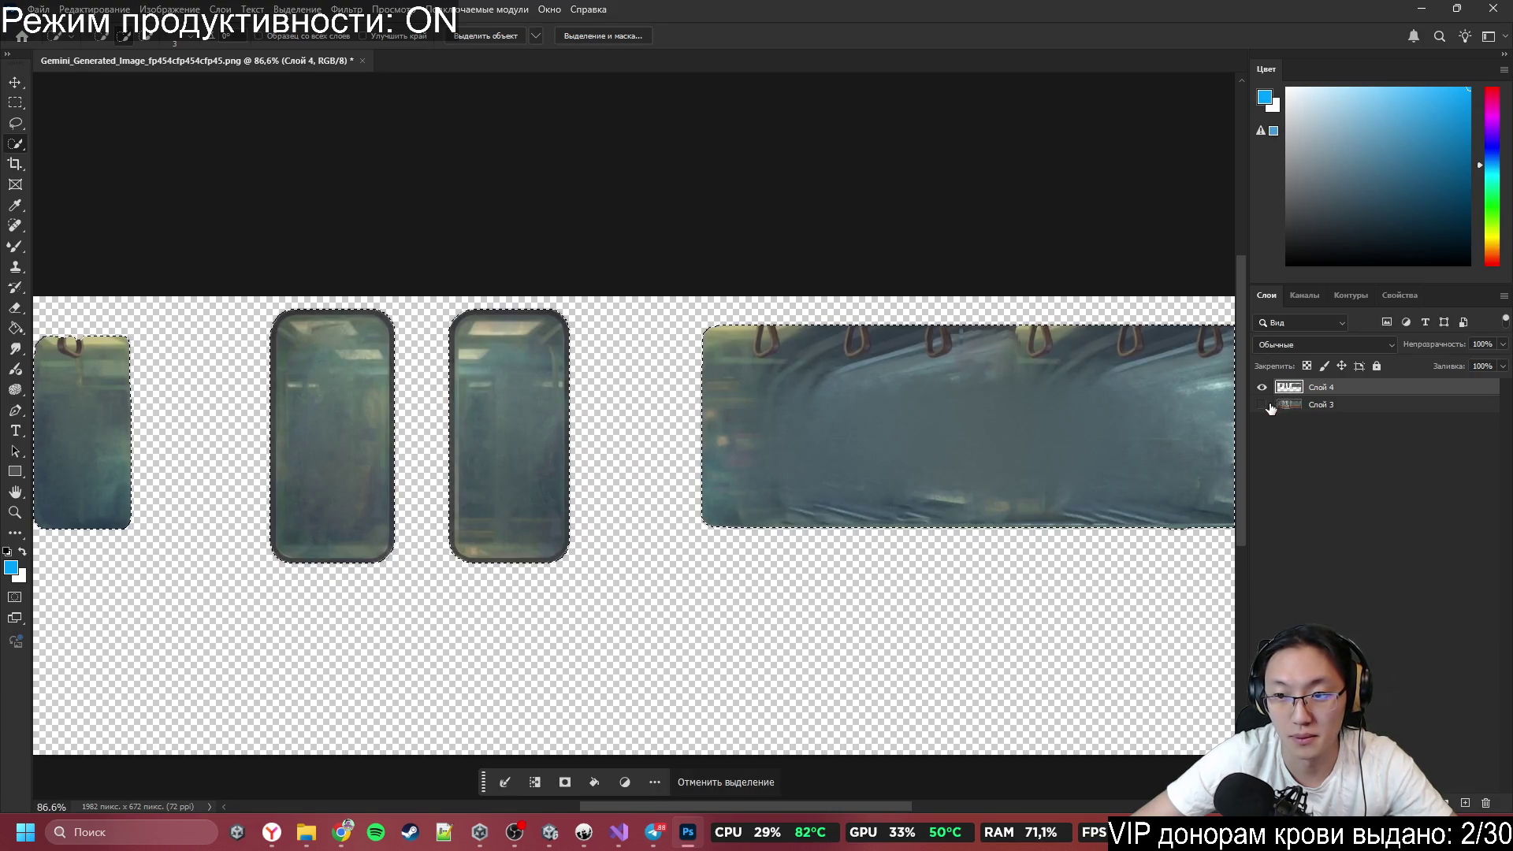
{"action": "left_click", "coordinate": [1262, 406]}
{"action": "left_click", "coordinate": [1263, 389]}
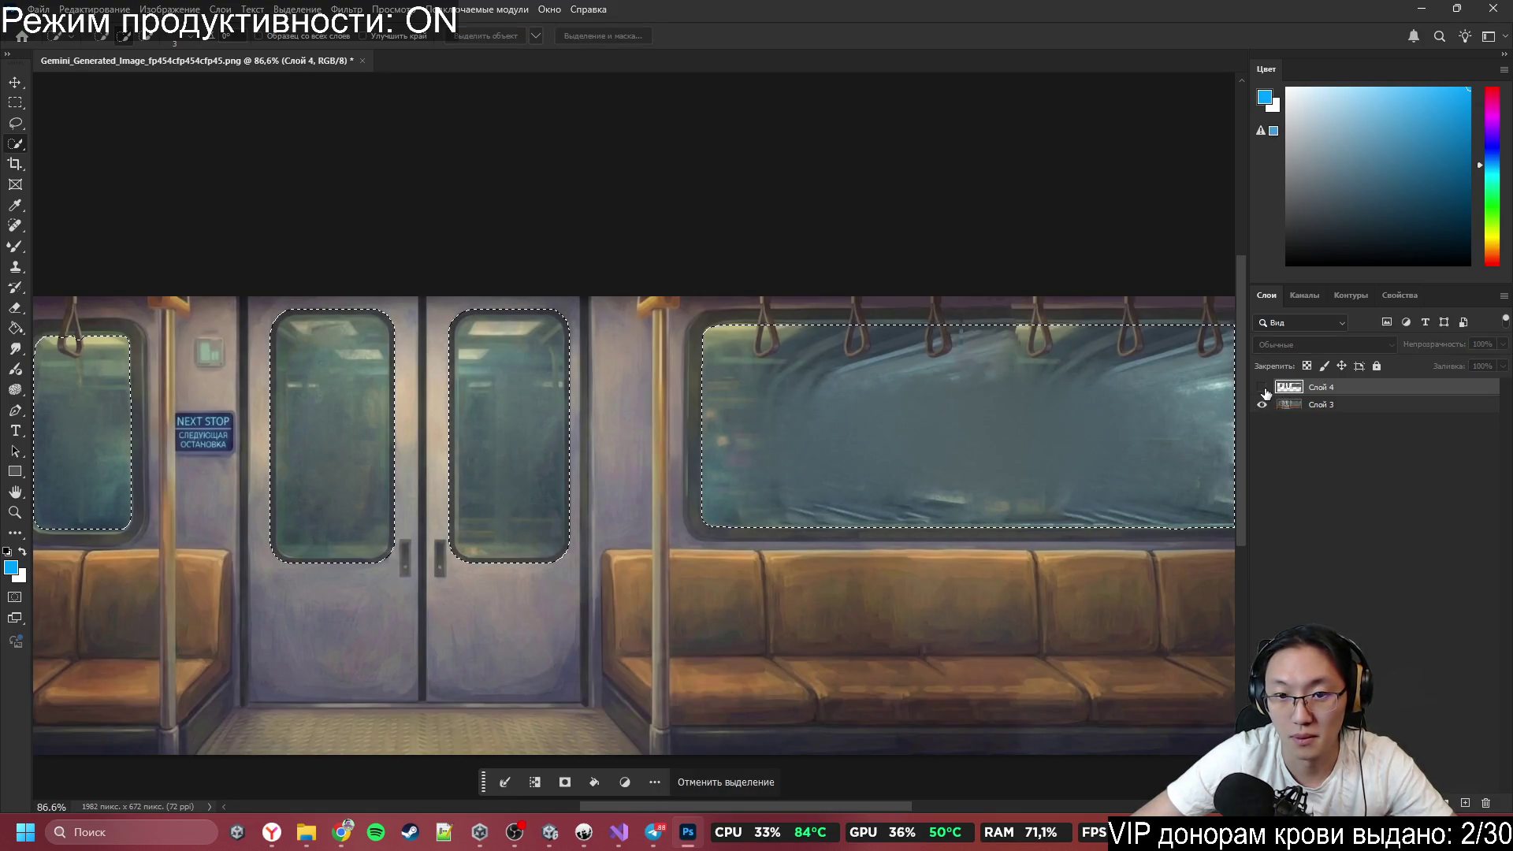
{"action": "scroll", "coordinate": [1008, 375], "scroll_direction": "down", "scroll_amount": 2}
{"action": "scroll", "coordinate": [1008, 375], "scroll_direction": "up", "scroll_amount": 3}
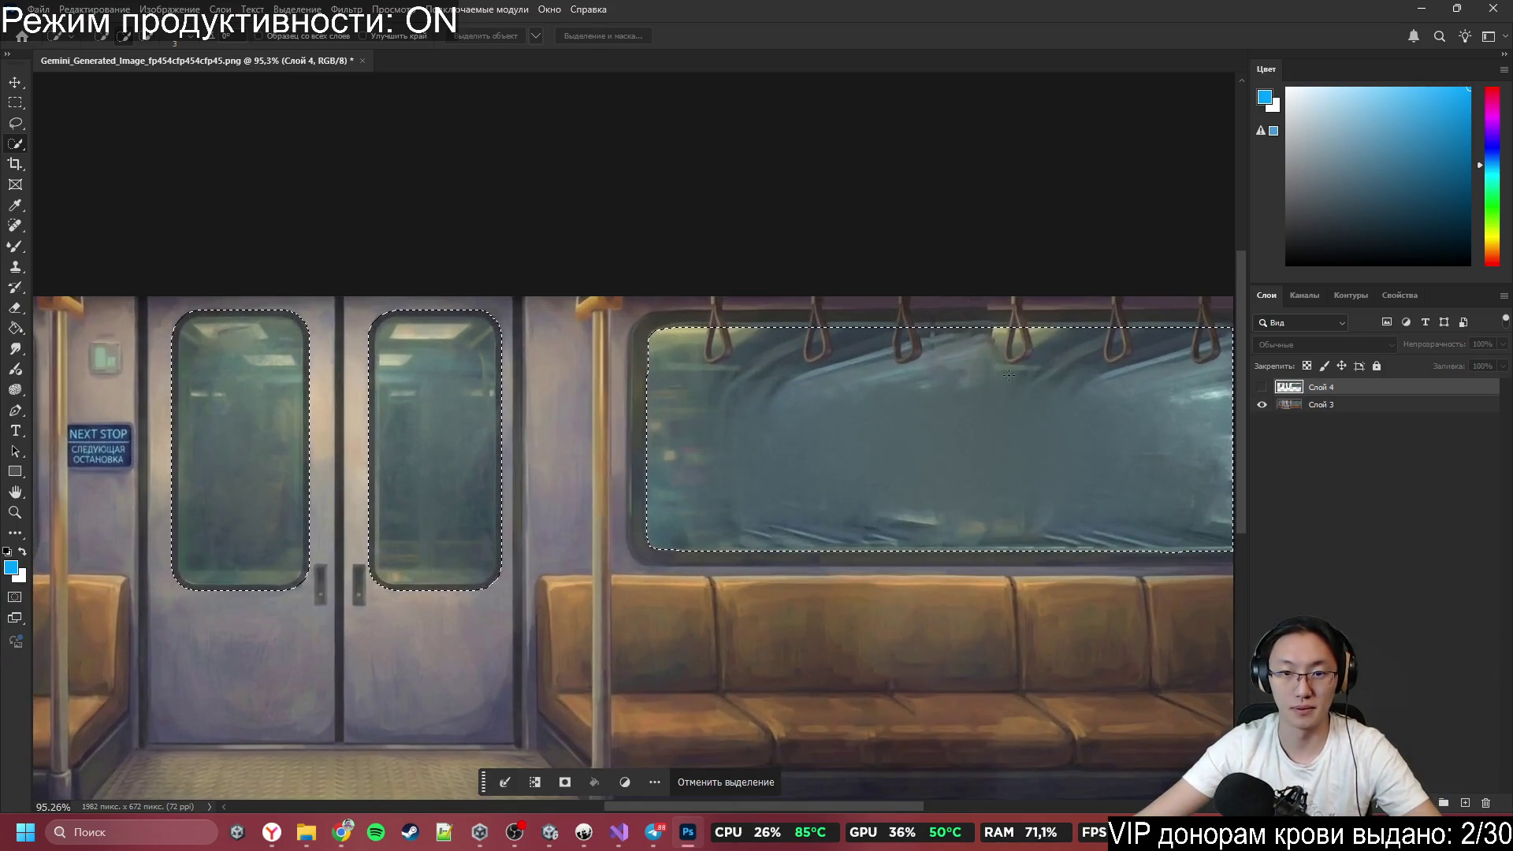
{"action": "scroll", "coordinate": [1009, 375], "scroll_direction": "up", "scroll_amount": 2}
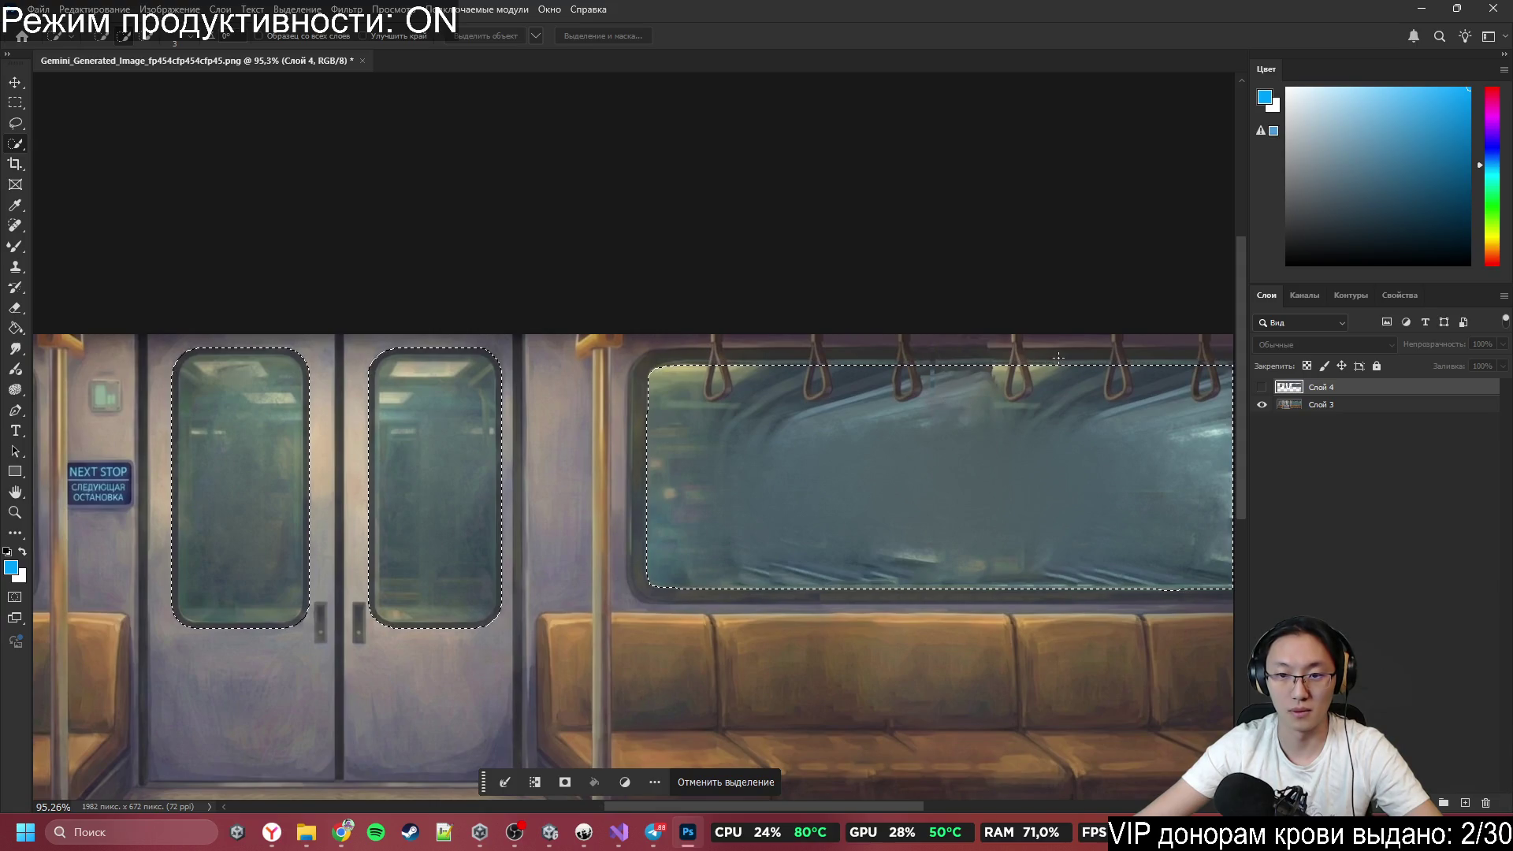
{"action": "scroll", "coordinate": [1010, 368], "scroll_direction": "up", "scroll_amount": 5}
{"action": "scroll", "coordinate": [1048, 312], "scroll_direction": "down", "scroll_amount": 5}
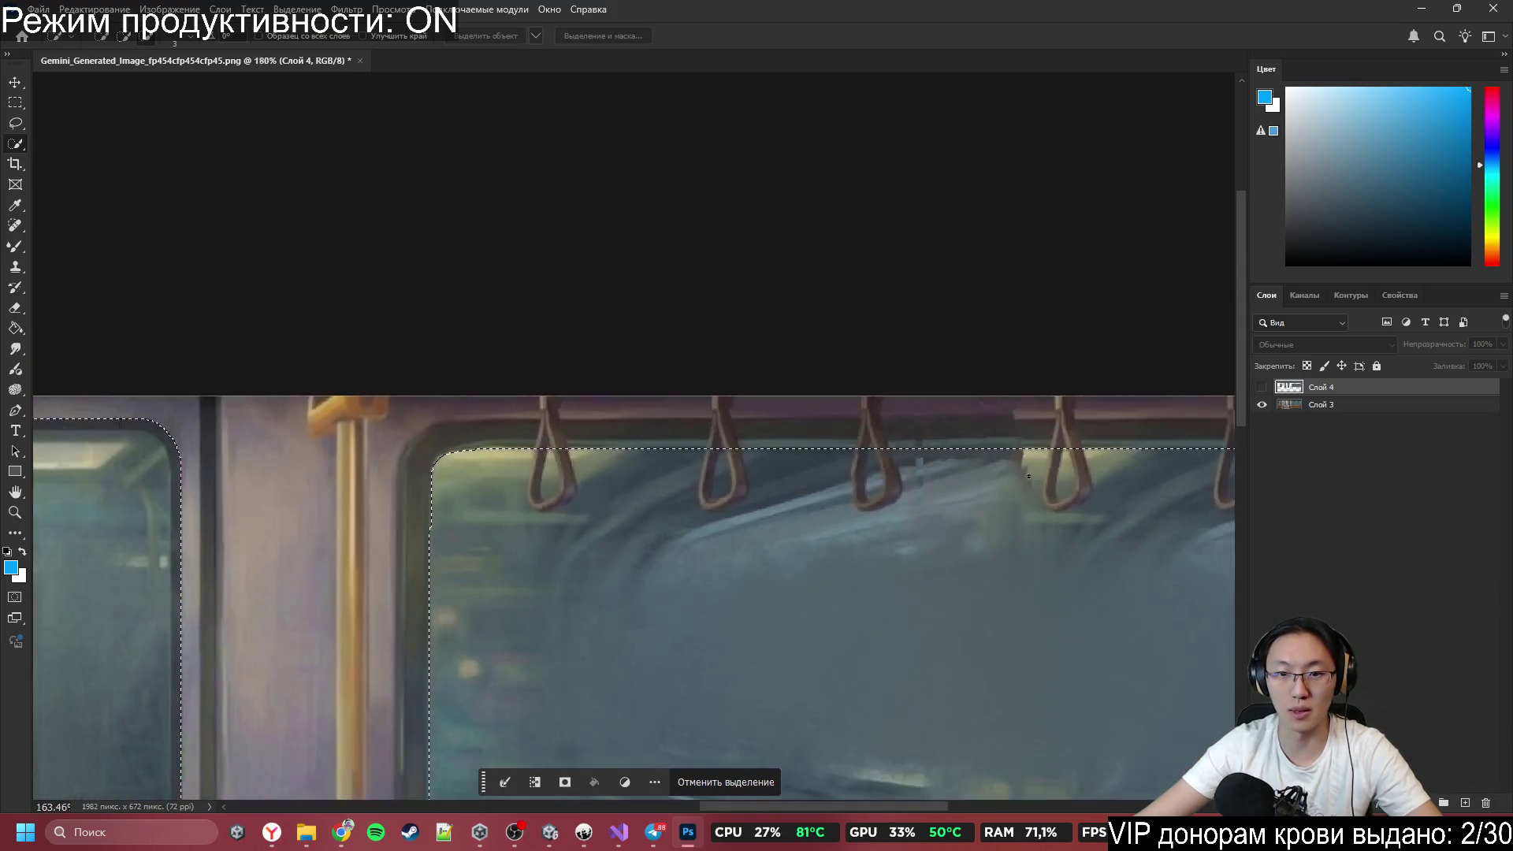
{"action": "scroll", "coordinate": [777, 490], "scroll_direction": "down", "scroll_amount": 5}
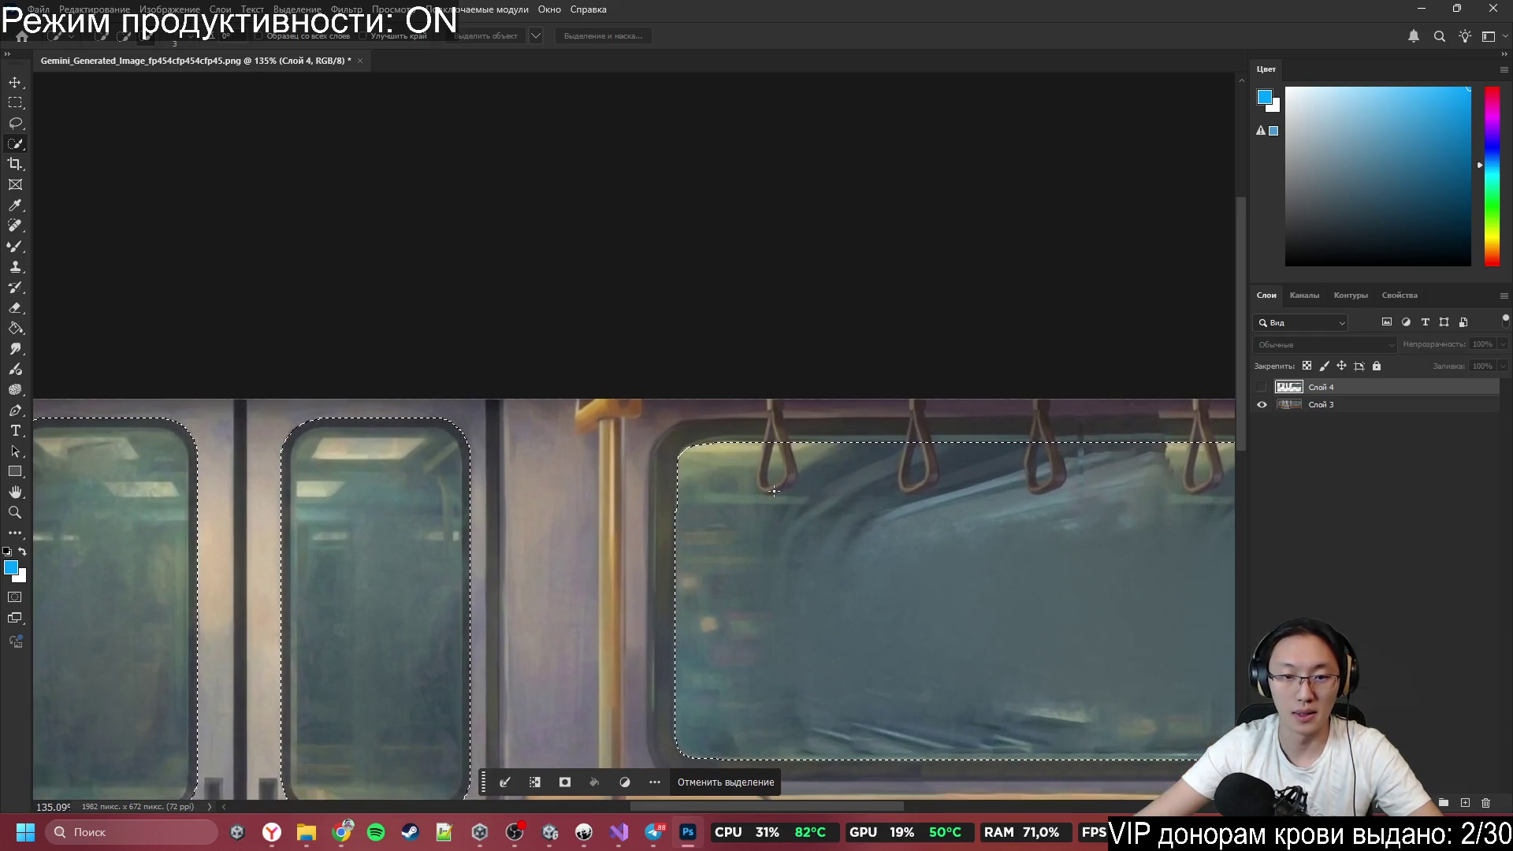
{"action": "scroll", "coordinate": [763, 529], "scroll_direction": "up", "scroll_amount": 3}
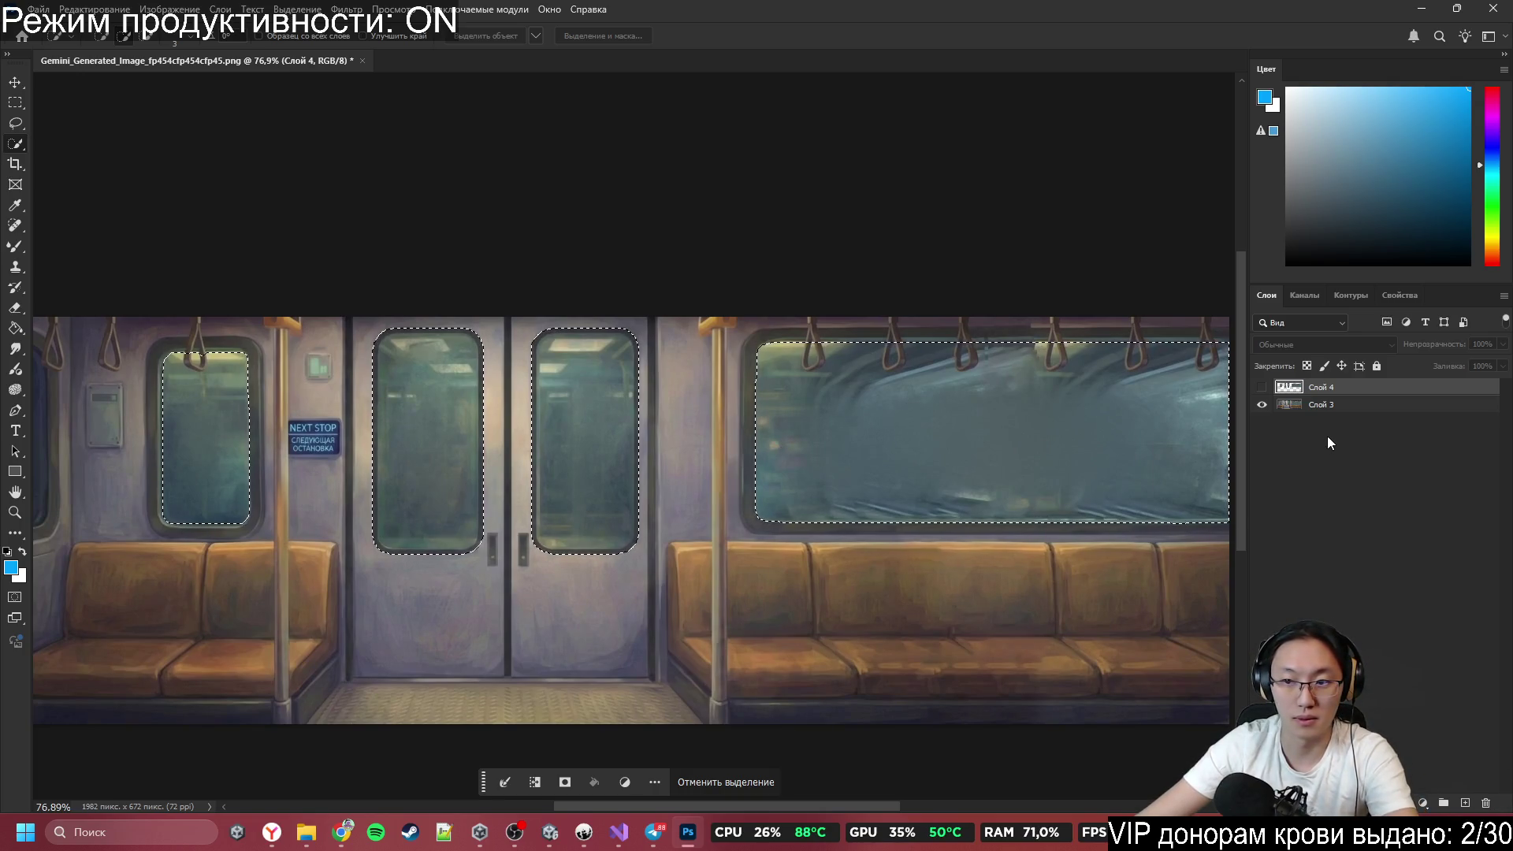
Make Слой 3 active, trial-delete the selected glass, then undo it.
{"action": "left_click", "coordinate": [1336, 404]}
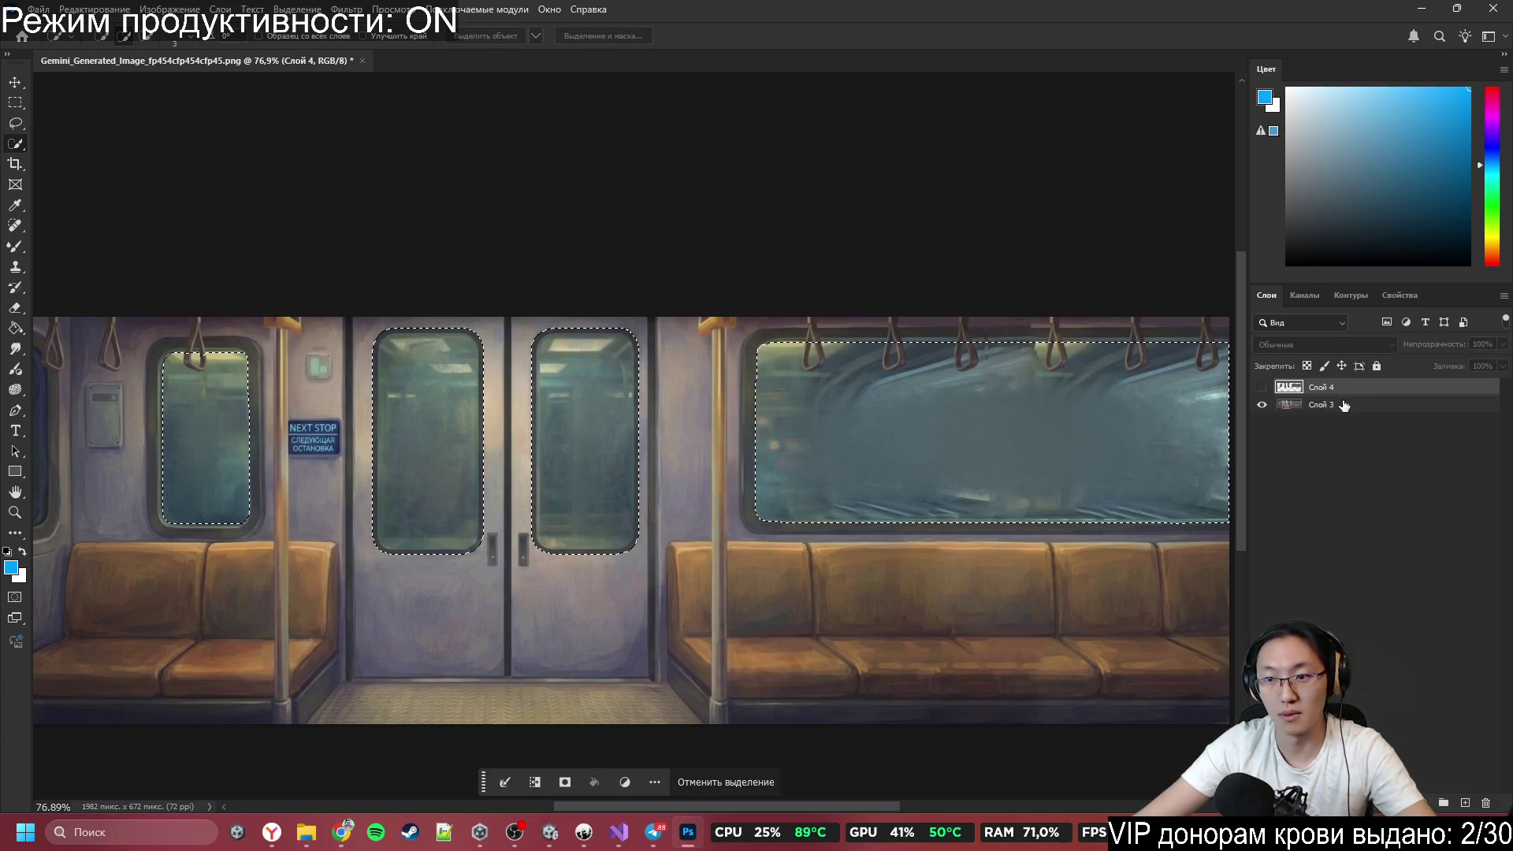
{"action": "key", "text": "Delete"}
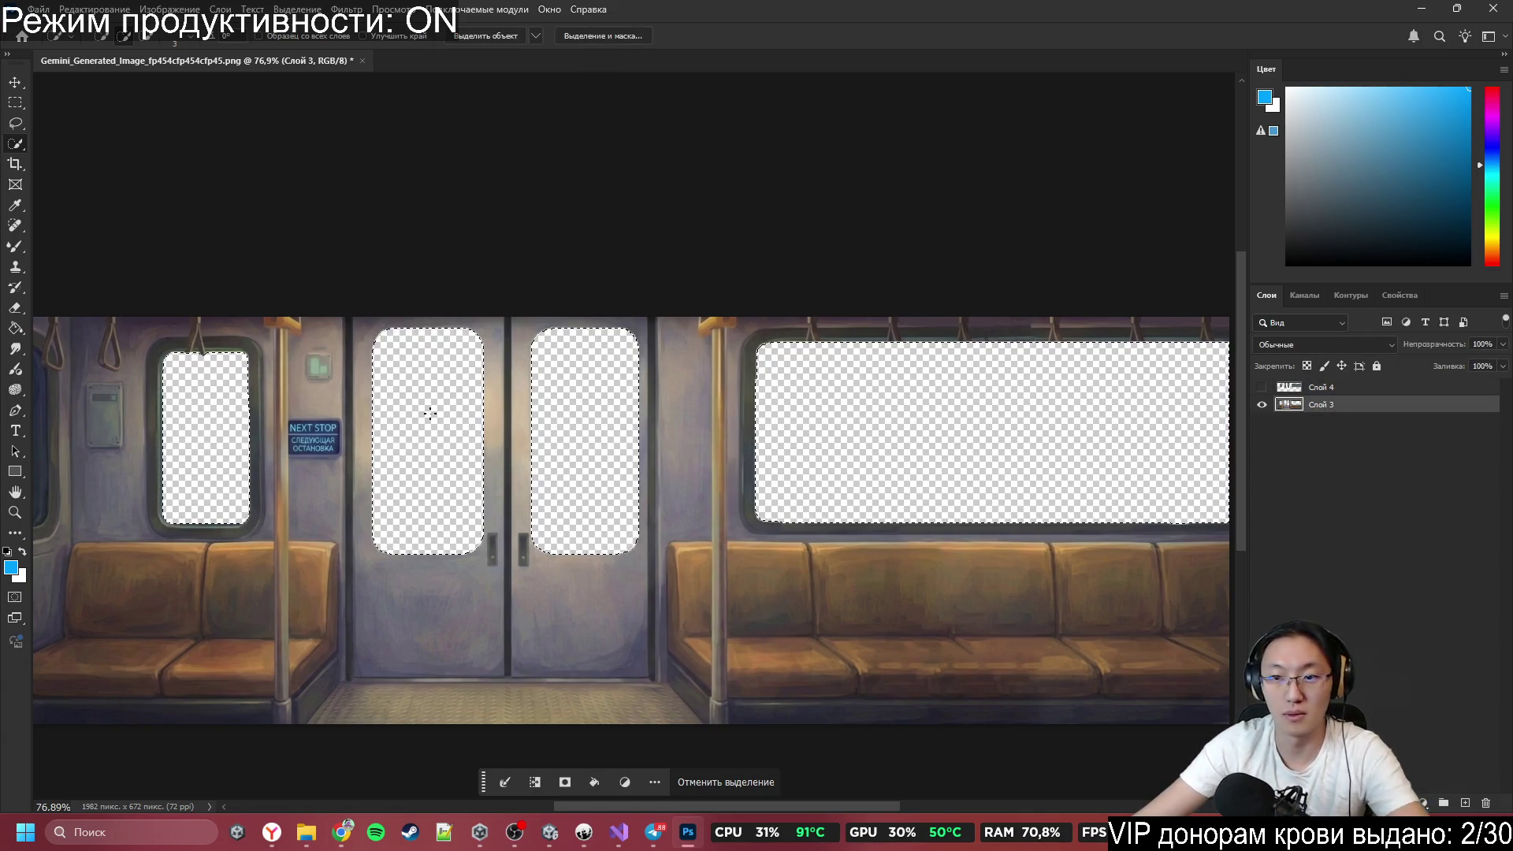
{"action": "scroll", "coordinate": [430, 406], "scroll_direction": "down", "scroll_amount": 4}
{"action": "scroll", "coordinate": [466, 334], "scroll_direction": "up", "scroll_amount": 2}
{"action": "key", "text": "ctrl+z"}
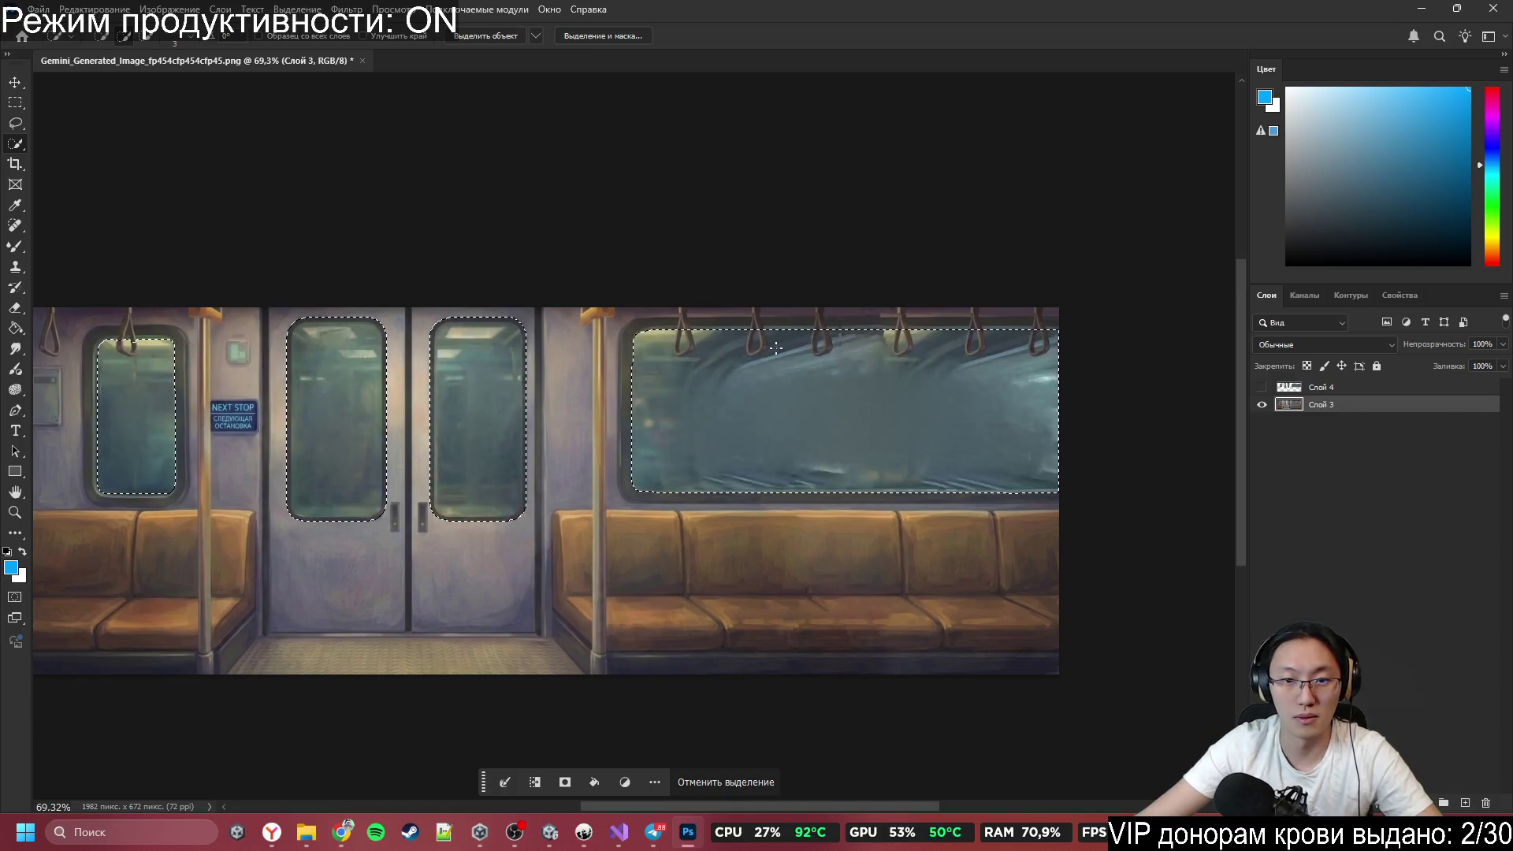
{"action": "scroll", "coordinate": [642, 337], "scroll_direction": "up", "scroll_amount": 5}
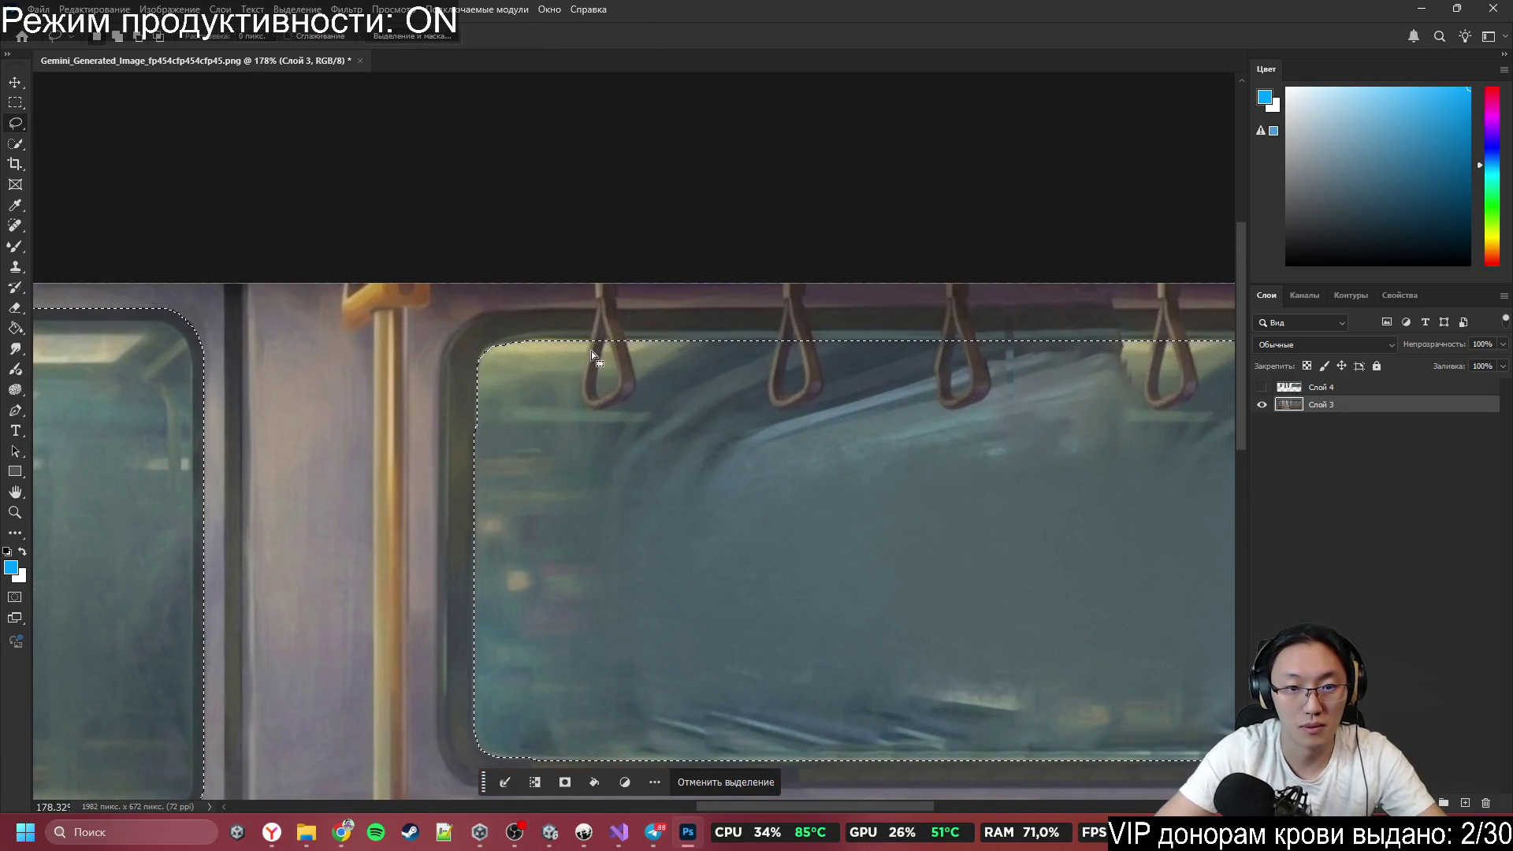
Lasso the hanging handles out of the selection and delete the remaining window glass.
{"action": "key", "text": "l"}
{"action": "mouse_move", "coordinate": [563, 341]}
{"action": "left_mouse_down"}
{"action": "mouse_move", "coordinate": [574, 403]}
{"action": "mouse_move", "coordinate": [657, 341]}
{"action": "mouse_move", "coordinate": [806, 422]}
{"action": "mouse_move", "coordinate": [857, 341]}
{"action": "mouse_move", "coordinate": [1004, 391]}
{"action": "mouse_move", "coordinate": [1012, 339]}
{"action": "left_mouse_up"}
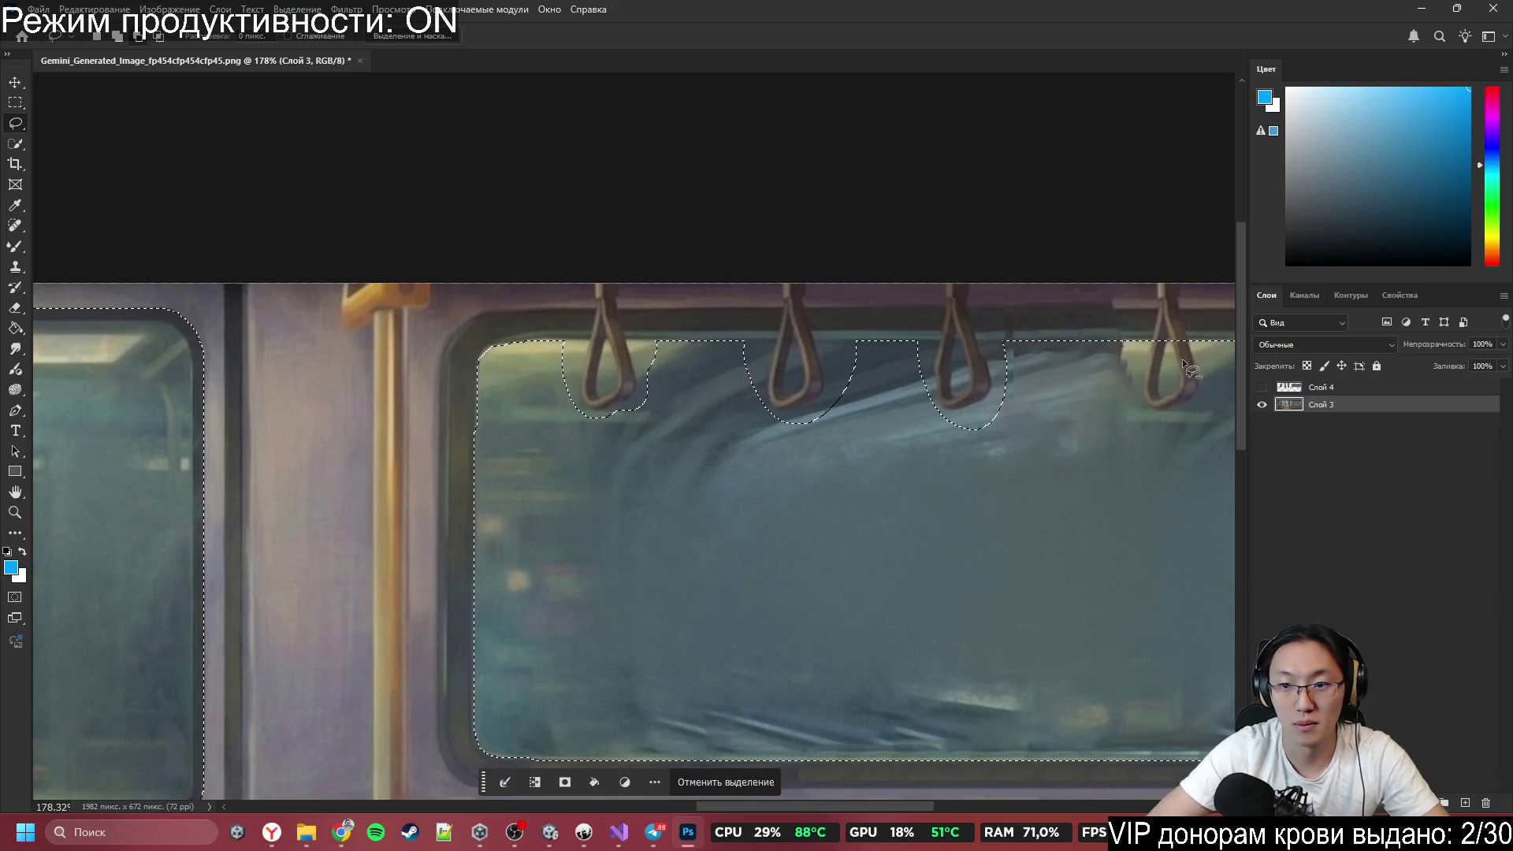
{"action": "left_click_drag", "start_coordinate": [1134, 331], "coordinate": [1158, 296]}
{"action": "scroll", "coordinate": [775, 341], "scroll_direction": "down", "scroll_amount": 5}
{"action": "scroll", "coordinate": [776, 344], "scroll_direction": "up", "scroll_amount": 1}
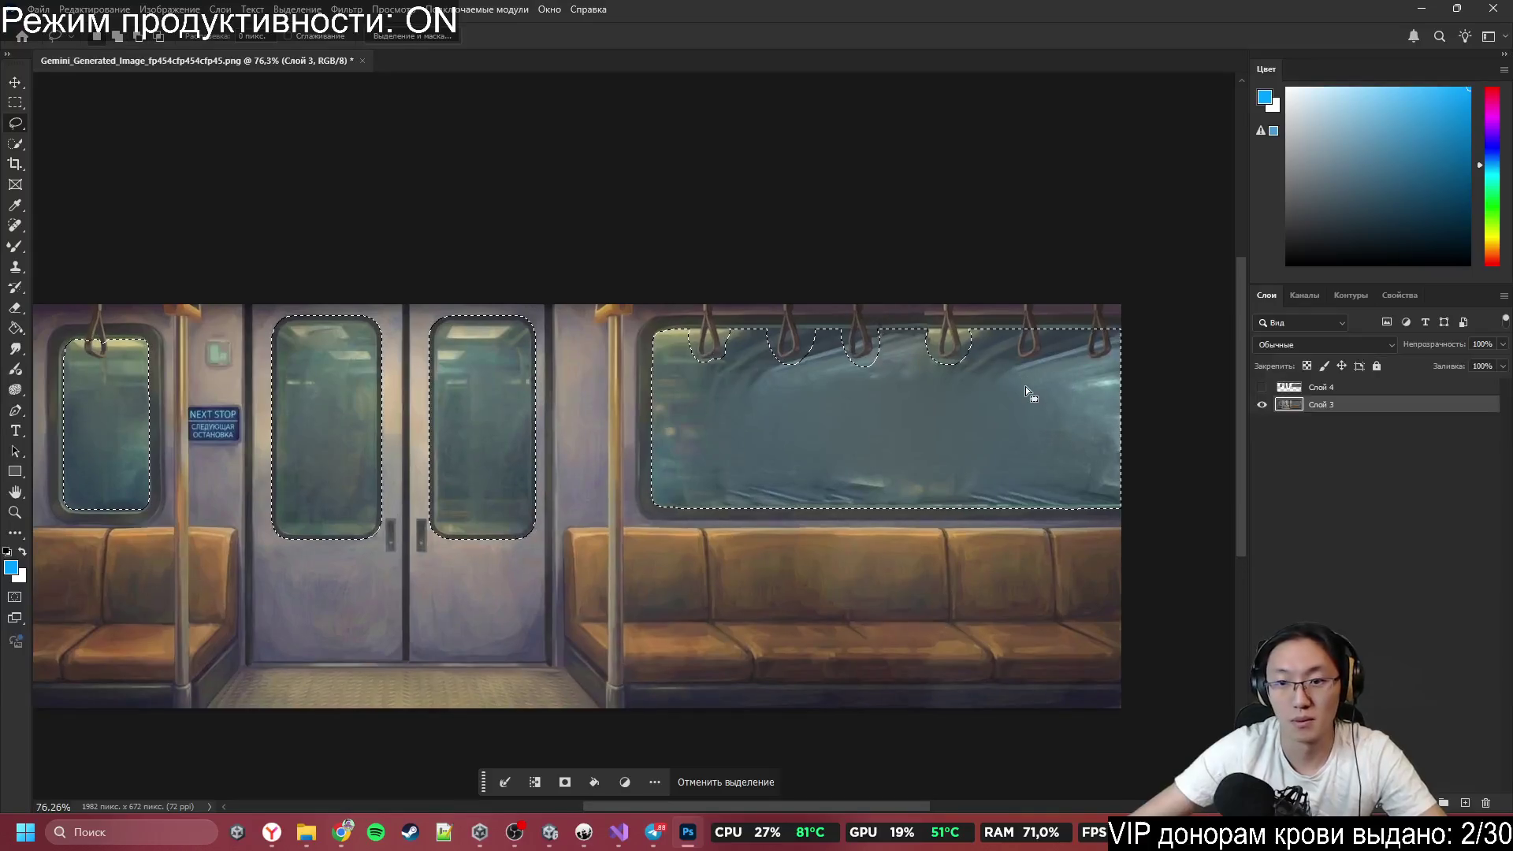
{"action": "mouse_move", "coordinate": [1005, 331]}
{"action": "left_mouse_down"}
{"action": "mouse_move", "coordinate": [1053, 348]}
{"action": "mouse_move", "coordinate": [1059, 328]}
{"action": "mouse_move", "coordinate": [1126, 362]}
{"action": "mouse_move", "coordinate": [1117, 323]}
{"action": "left_mouse_up"}
{"action": "mouse_move", "coordinate": [146, 346]}
{"action": "left_mouse_down"}
{"action": "mouse_move", "coordinate": [88, 328]}
{"action": "mouse_move", "coordinate": [78, 345]}
{"action": "left_mouse_up"}
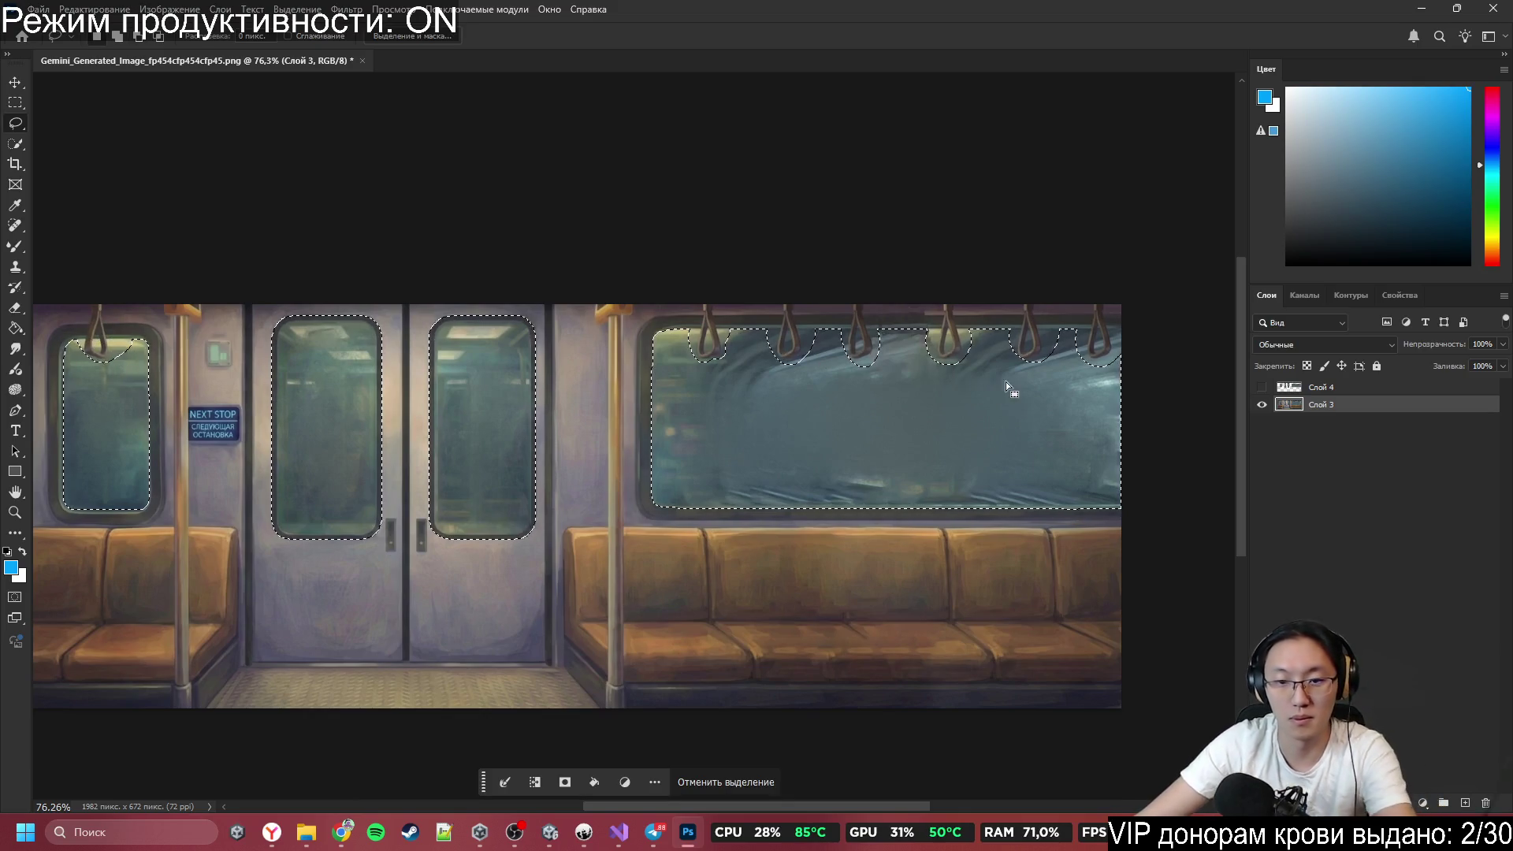
{"action": "key", "text": "Delete"}
Quick-select the area around the rightmost handle, then deselect it.
{"action": "scroll", "coordinate": [906, 327], "scroll_direction": "up", "scroll_amount": 10}
{"action": "scroll", "coordinate": [923, 419], "scroll_direction": "right", "scroll_amount": 5}
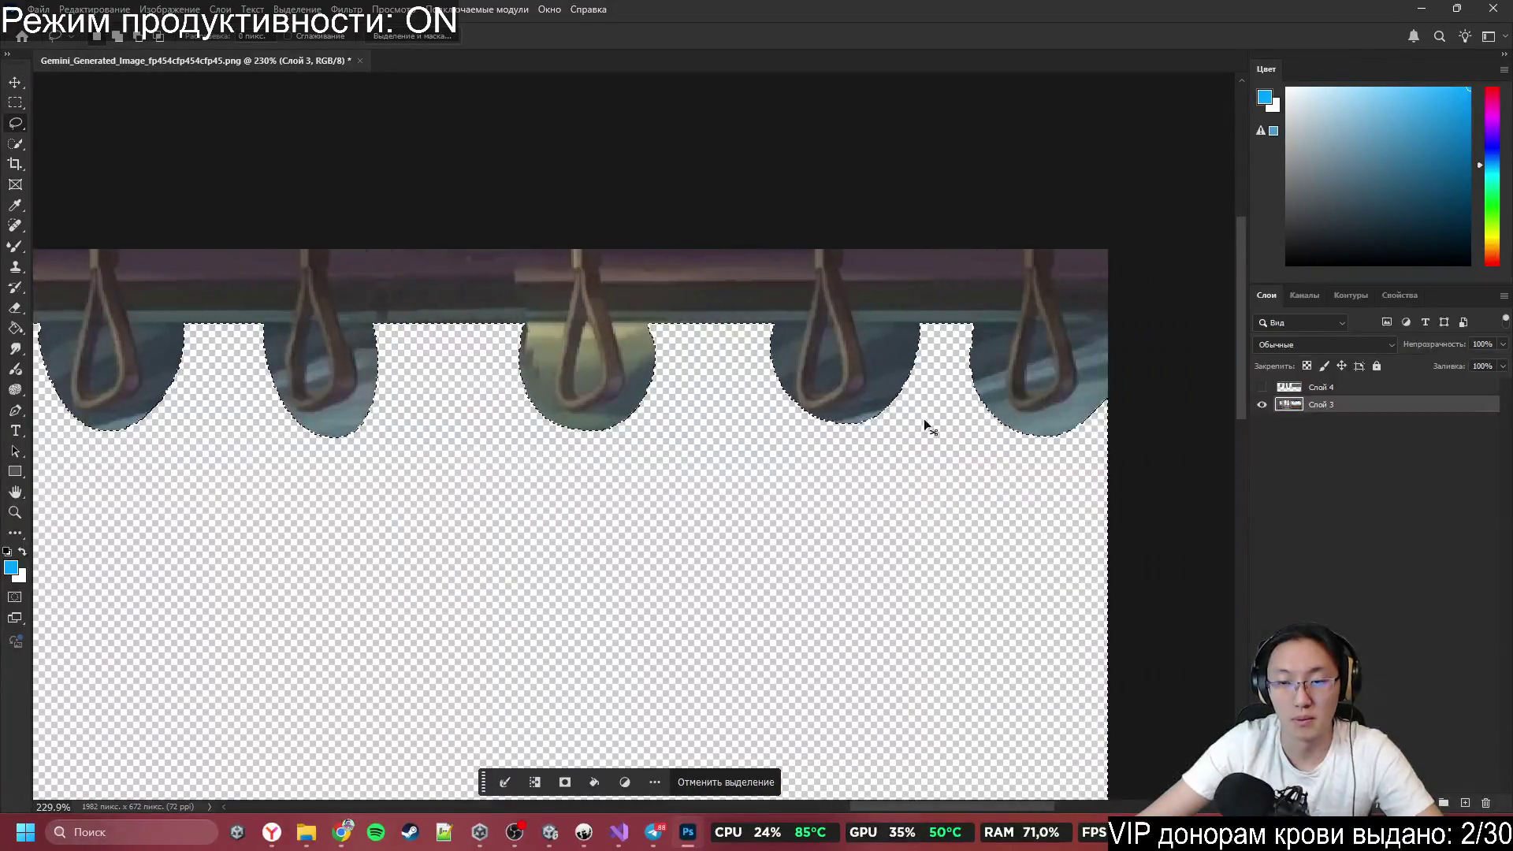
{"action": "scroll", "coordinate": [1044, 375], "scroll_direction": "up", "scroll_amount": 5}
{"action": "key", "text": "w"}
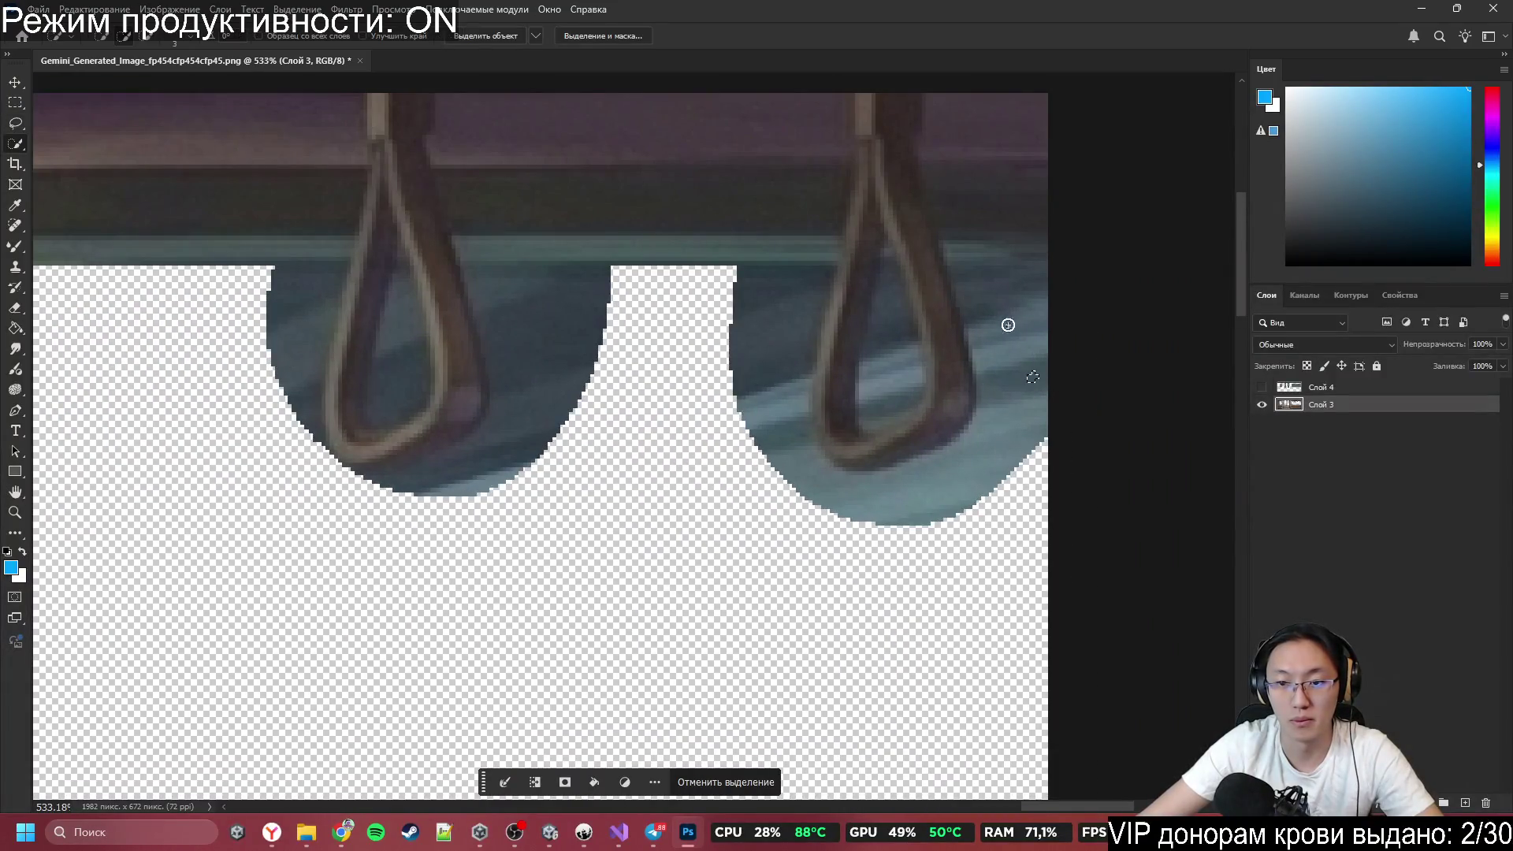
{"action": "left_click_drag", "start_coordinate": [1008, 324], "coordinate": [953, 480]}
{"action": "key", "text": "ctrl+d"}
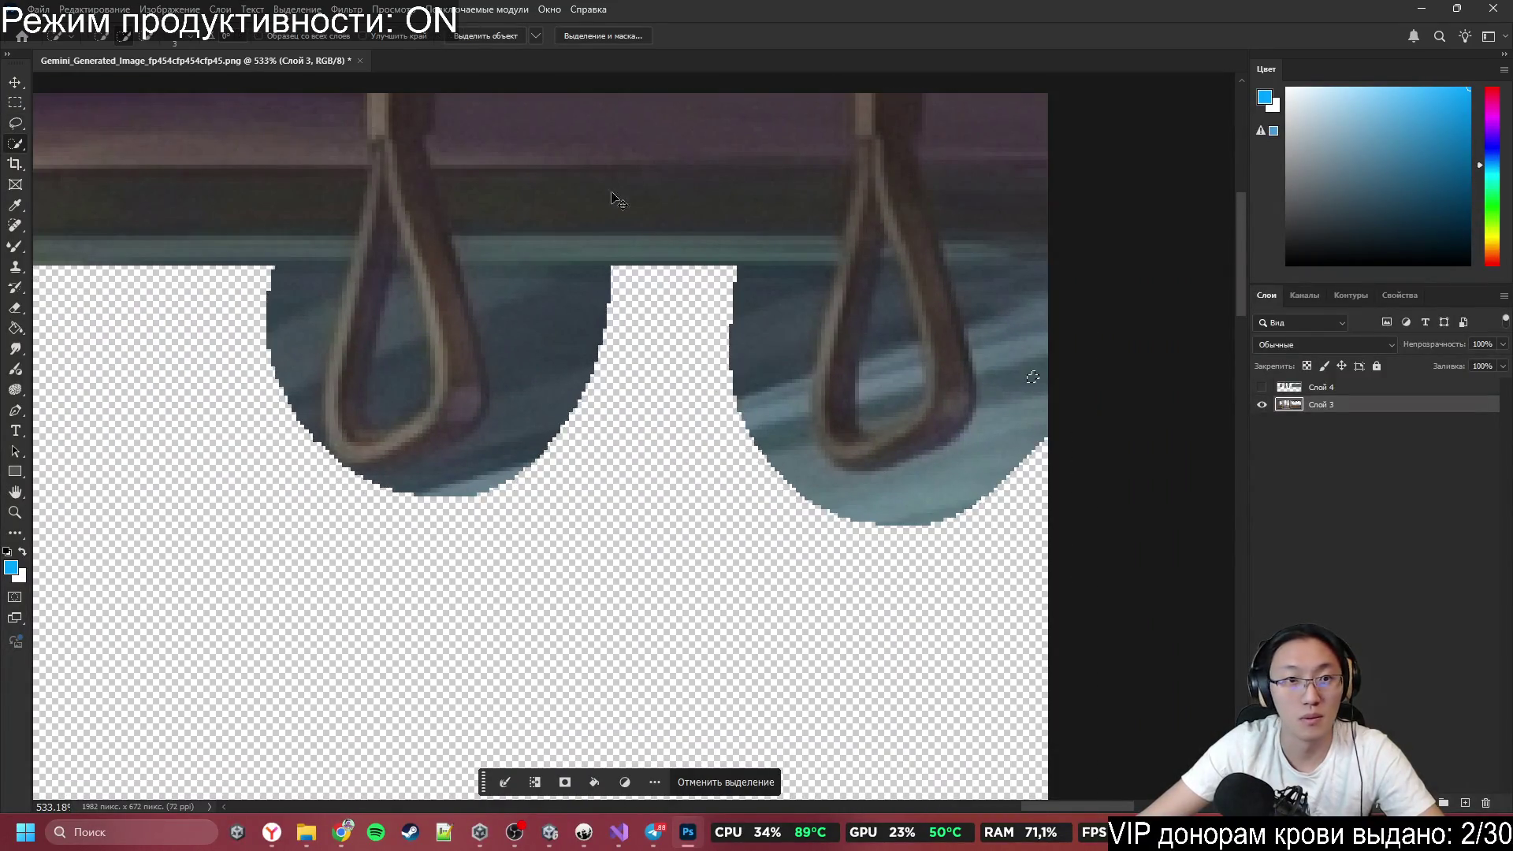
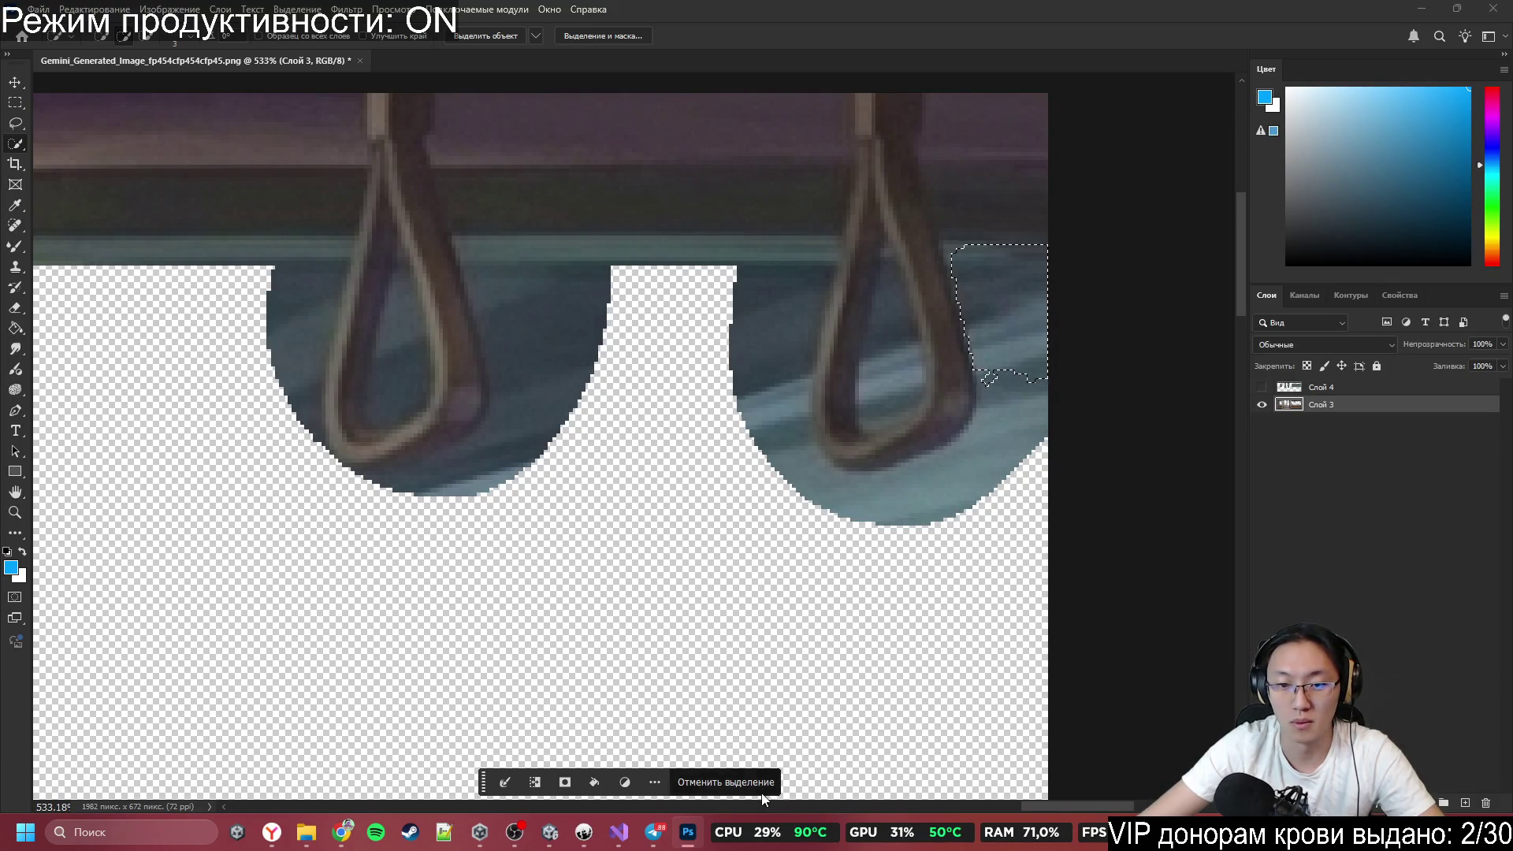
Deselect, switch to a 16 px eraser and erase the left edge of the right cut-out.
{"action": "left_click", "coordinate": [725, 782]}
{"action": "key", "text": "e"}
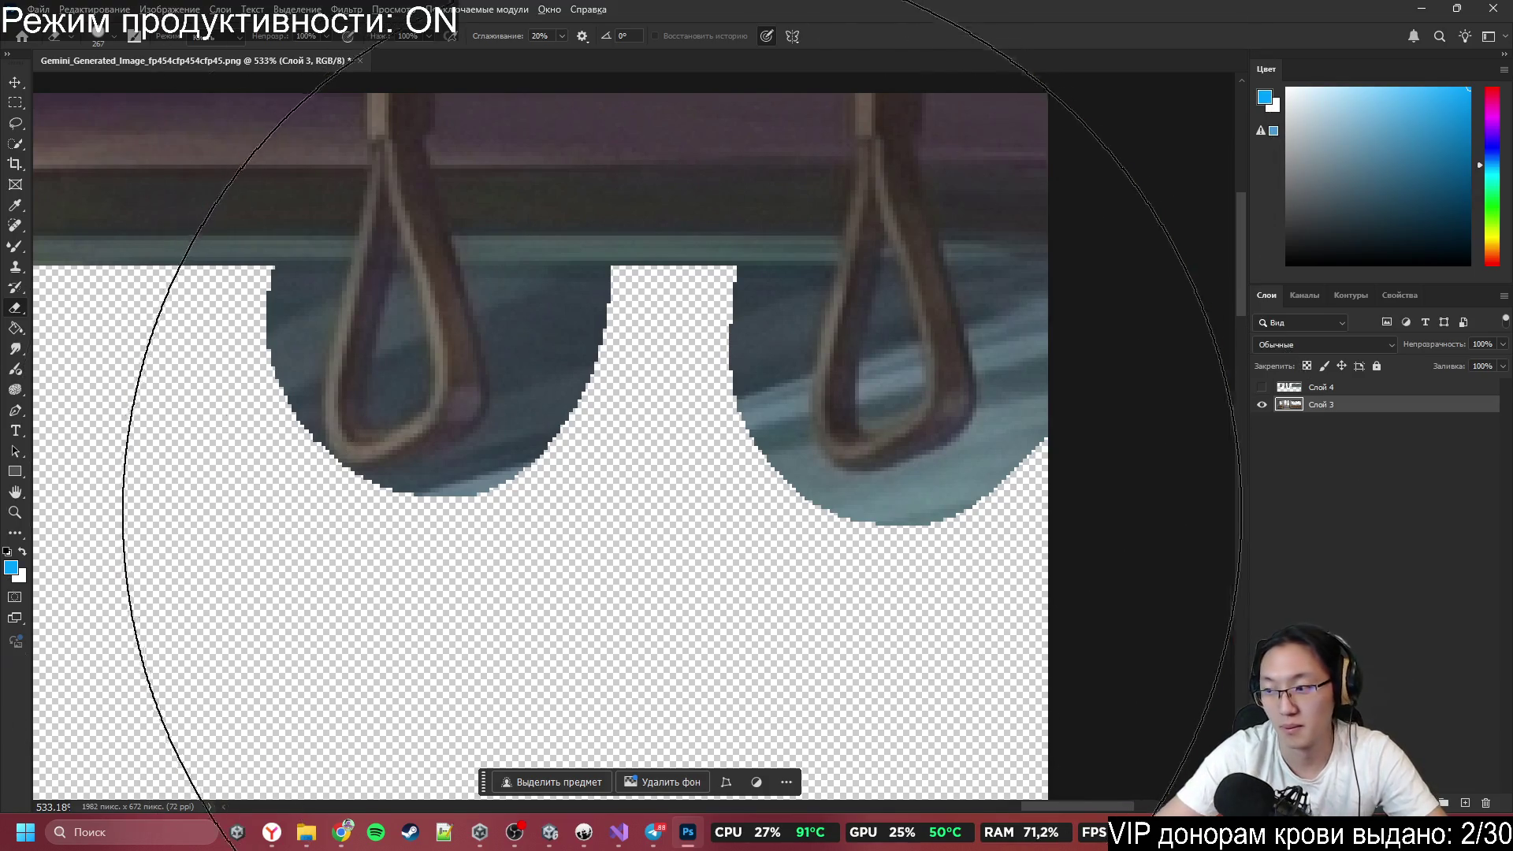
{"action": "mouse_move", "coordinate": [679, 513]}
{"action": "left_mouse_down"}
{"action": "mouse_move", "coordinate": [394, 513]}
{"action": "mouse_move", "coordinate": [189, 540]}
{"action": "mouse_move", "coordinate": [133, 526]}
{"action": "left_mouse_up"}
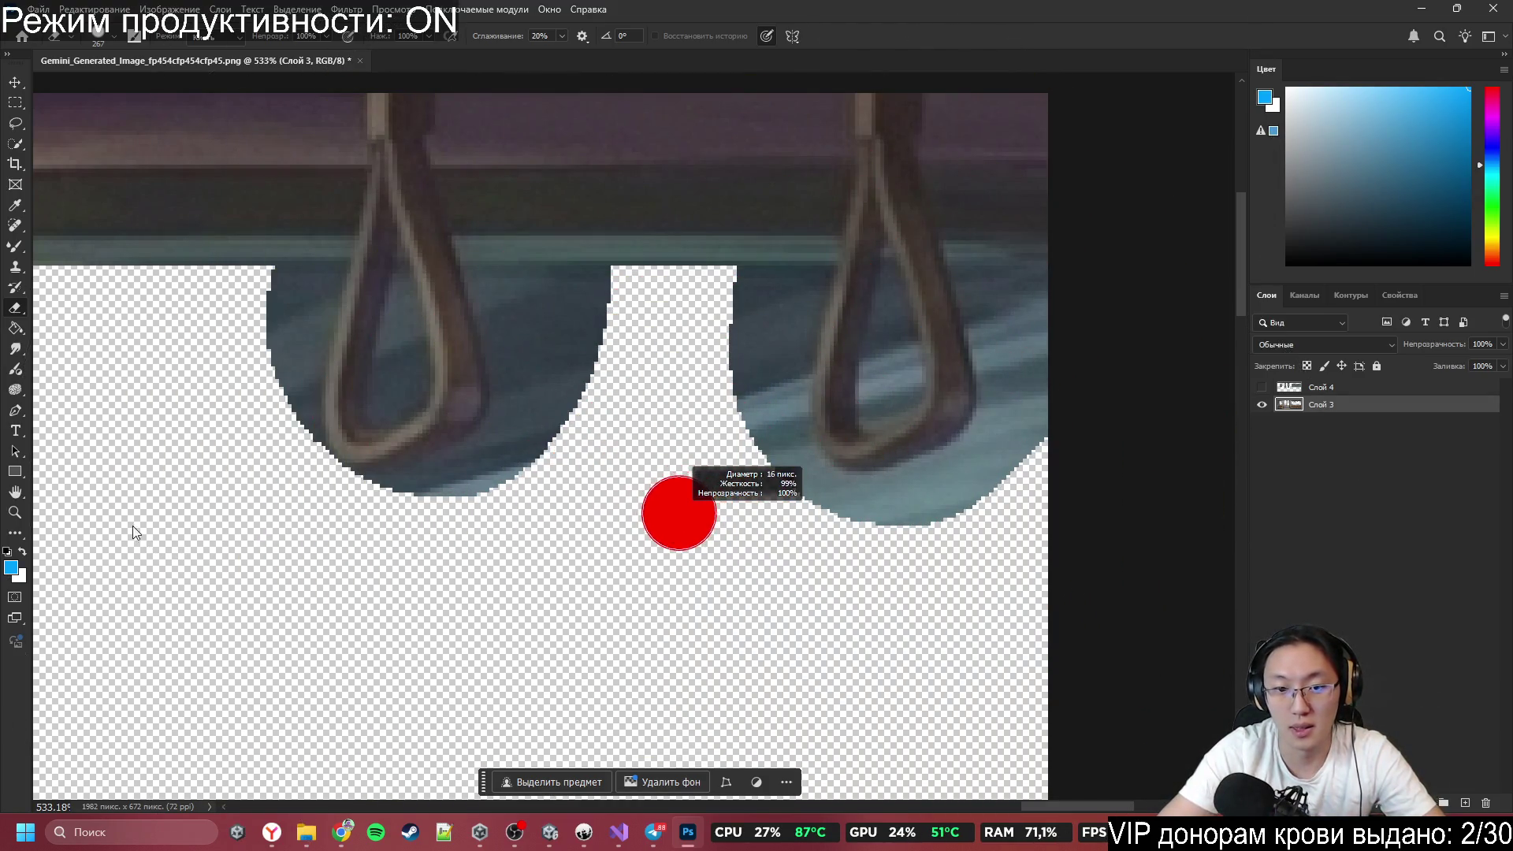
{"action": "mouse_move", "coordinate": [716, 378]}
{"action": "left_mouse_down"}
{"action": "mouse_move", "coordinate": [757, 439]}
{"action": "mouse_move", "coordinate": [766, 319]}
{"action": "mouse_move", "coordinate": [740, 297]}
{"action": "mouse_move", "coordinate": [807, 289]}
{"action": "mouse_move", "coordinate": [790, 341]}
{"action": "mouse_move", "coordinate": [834, 523]}
{"action": "mouse_move", "coordinate": [790, 456]}
{"action": "mouse_move", "coordinate": [885, 513]}
{"action": "mouse_move", "coordinate": [861, 517]}
{"action": "mouse_move", "coordinate": [1007, 444]}
{"action": "mouse_move", "coordinate": [973, 465]}
{"action": "mouse_move", "coordinate": [1003, 422]}
{"action": "mouse_move", "coordinate": [1003, 338]}
{"action": "mouse_move", "coordinate": [1030, 287]}
{"action": "left_mouse_up"}
Shrink the eraser to 9 px and clear the teal around and inside the right handle's loop.
{"action": "right_click", "coordinate": [909, 356], "text": "alt"}
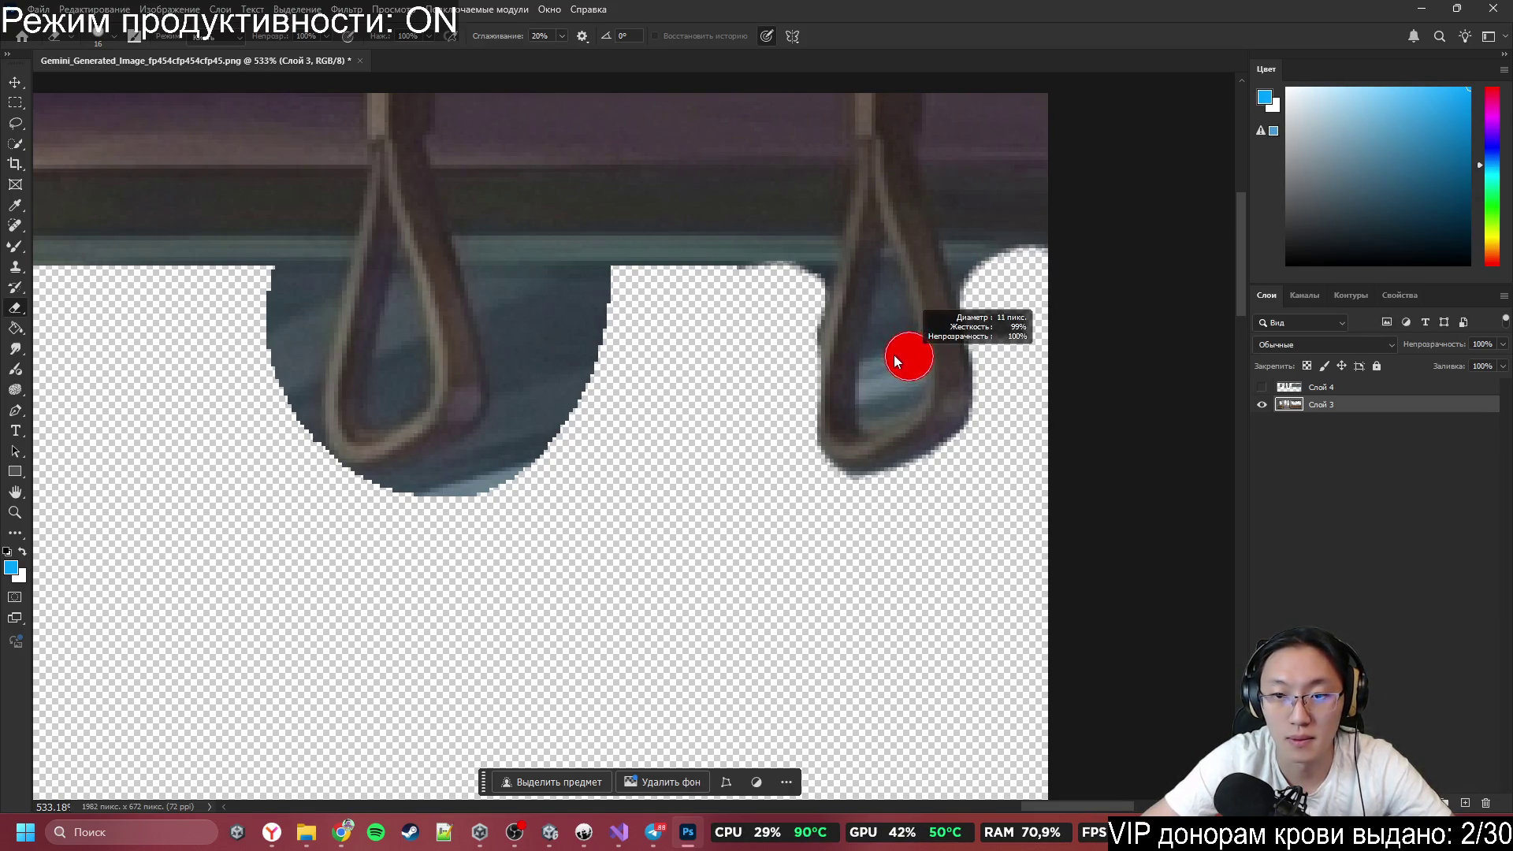
{"action": "left_click_drag", "start_coordinate": [896, 361], "coordinate": [886, 356]}
{"action": "mouse_move", "coordinate": [993, 313]}
{"action": "left_mouse_down"}
{"action": "mouse_move", "coordinate": [956, 261]}
{"action": "mouse_move", "coordinate": [1021, 256]}
{"action": "left_mouse_up"}
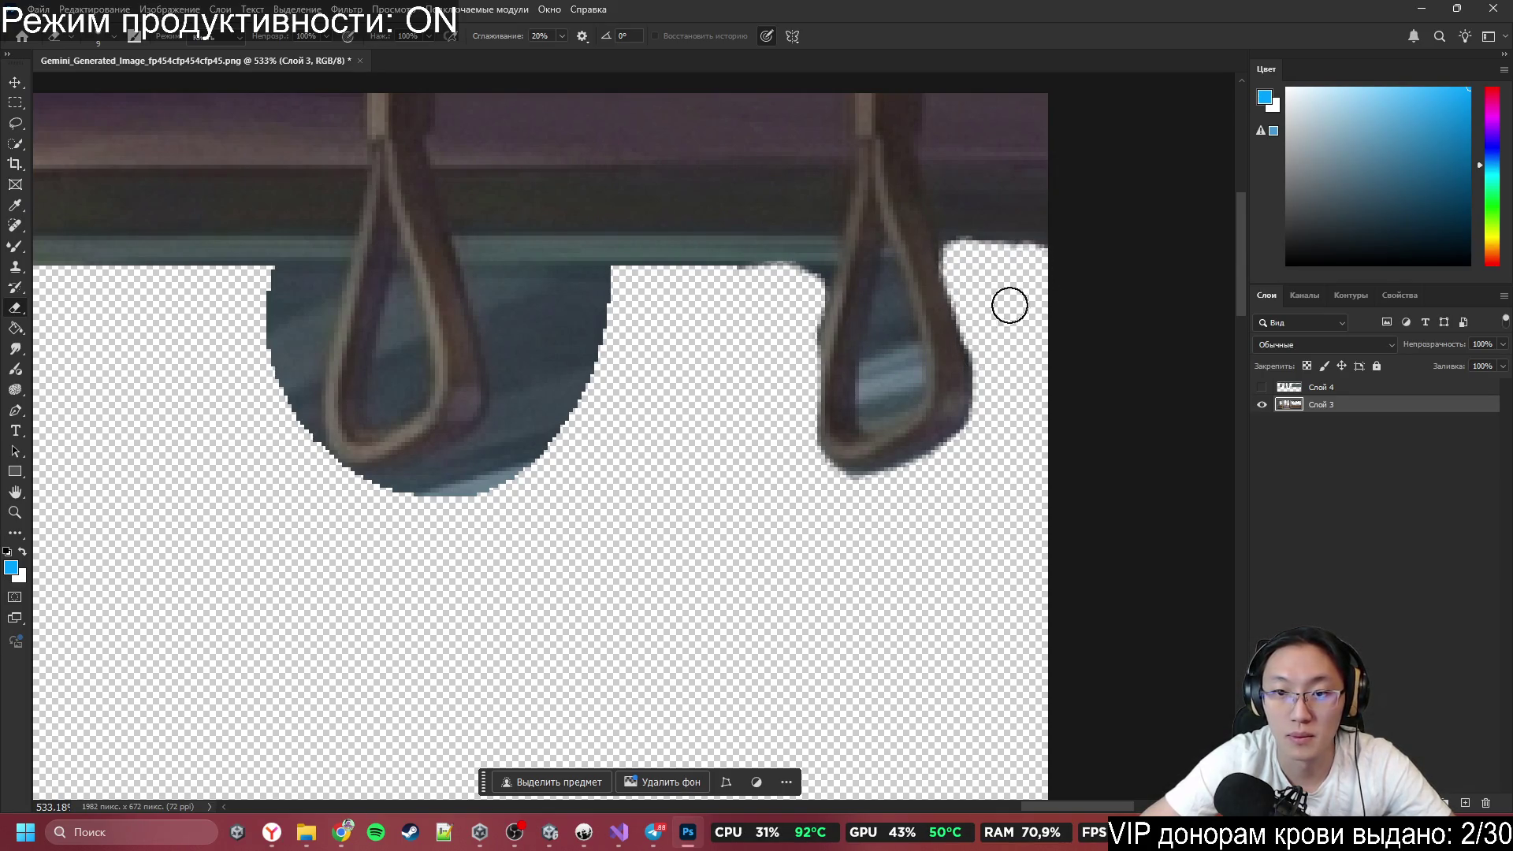
{"action": "mouse_move", "coordinate": [885, 357]}
{"action": "left_mouse_down"}
{"action": "mouse_move", "coordinate": [876, 331]}
{"action": "mouse_move", "coordinate": [906, 382]}
{"action": "mouse_move", "coordinate": [898, 362]}
{"action": "left_mouse_up"}
{"action": "left_click_drag", "start_coordinate": [892, 306], "coordinate": [878, 353]}
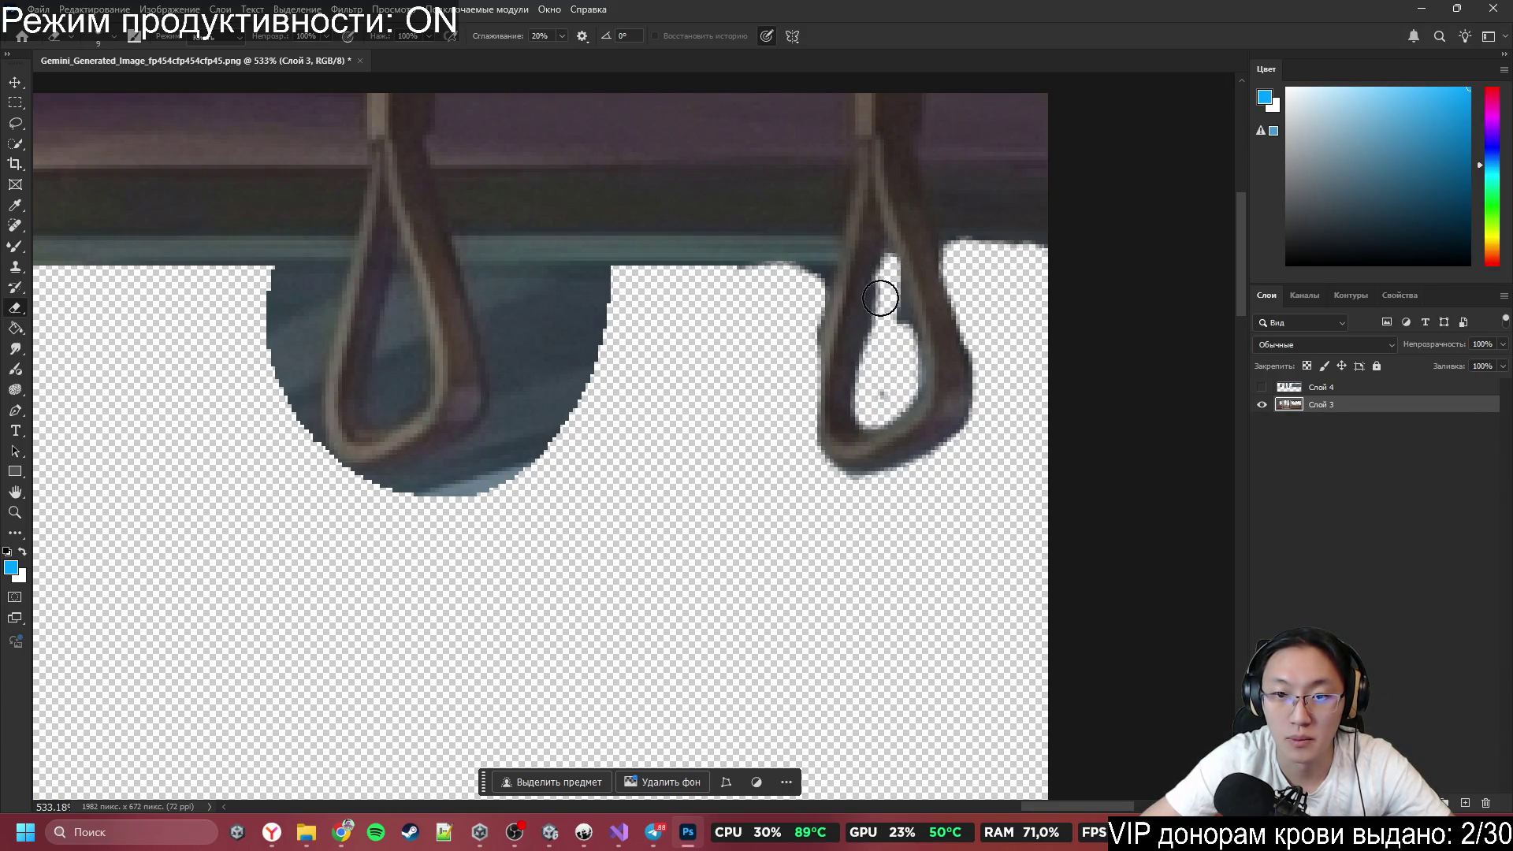
{"action": "mouse_move", "coordinate": [880, 298]}
{"action": "left_mouse_down"}
{"action": "mouse_move", "coordinate": [885, 277]}
{"action": "mouse_move", "coordinate": [884, 331]}
{"action": "mouse_move", "coordinate": [895, 313]}
{"action": "left_mouse_up"}
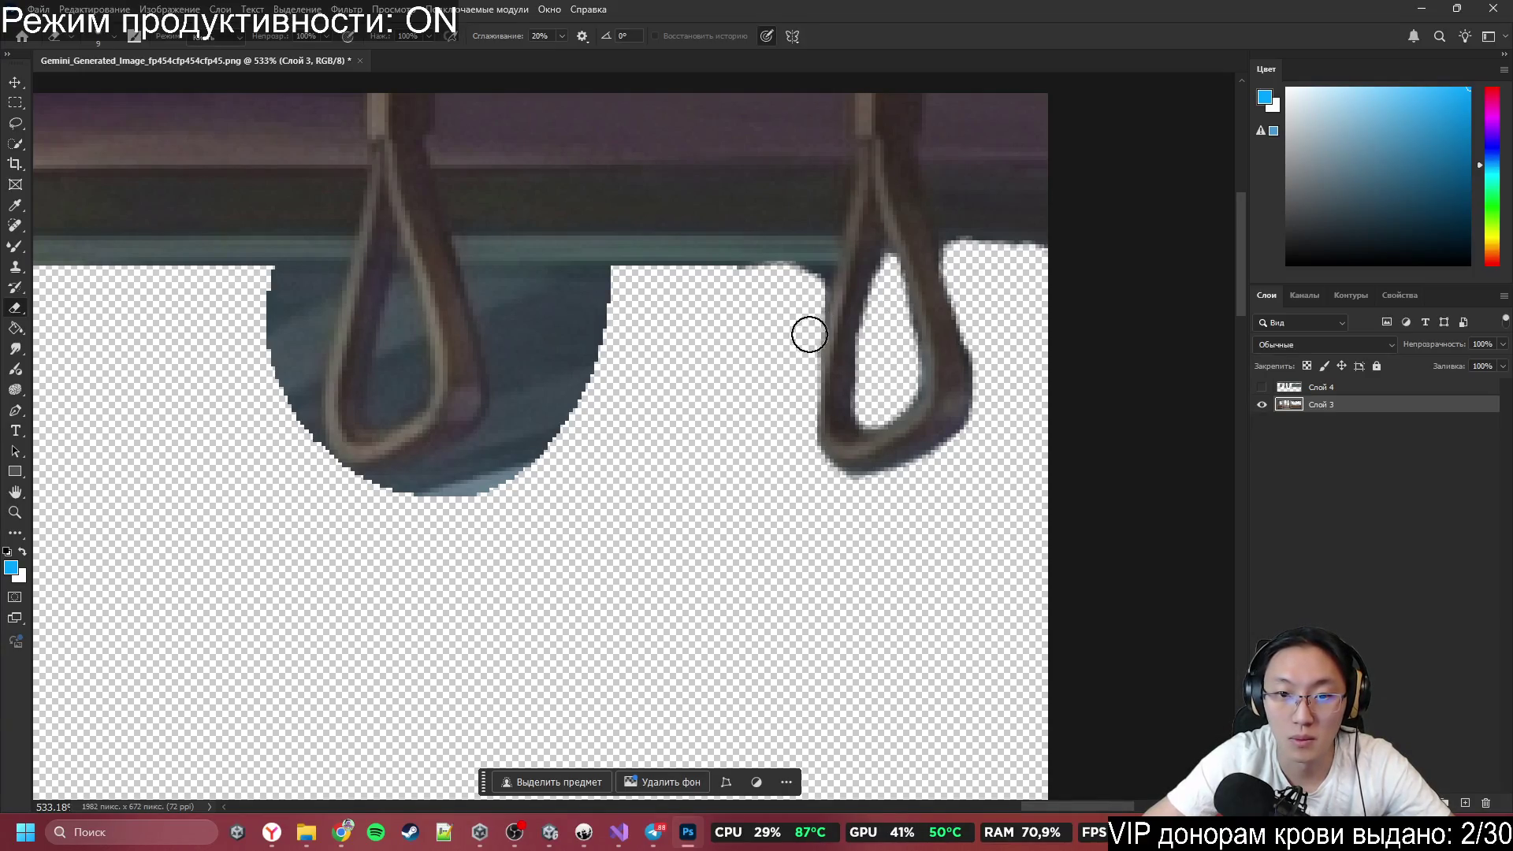
Erase the teal along the bar's lower edge and around the left handle.
{"action": "left_click_drag", "start_coordinate": [743, 286], "coordinate": [792, 285]}
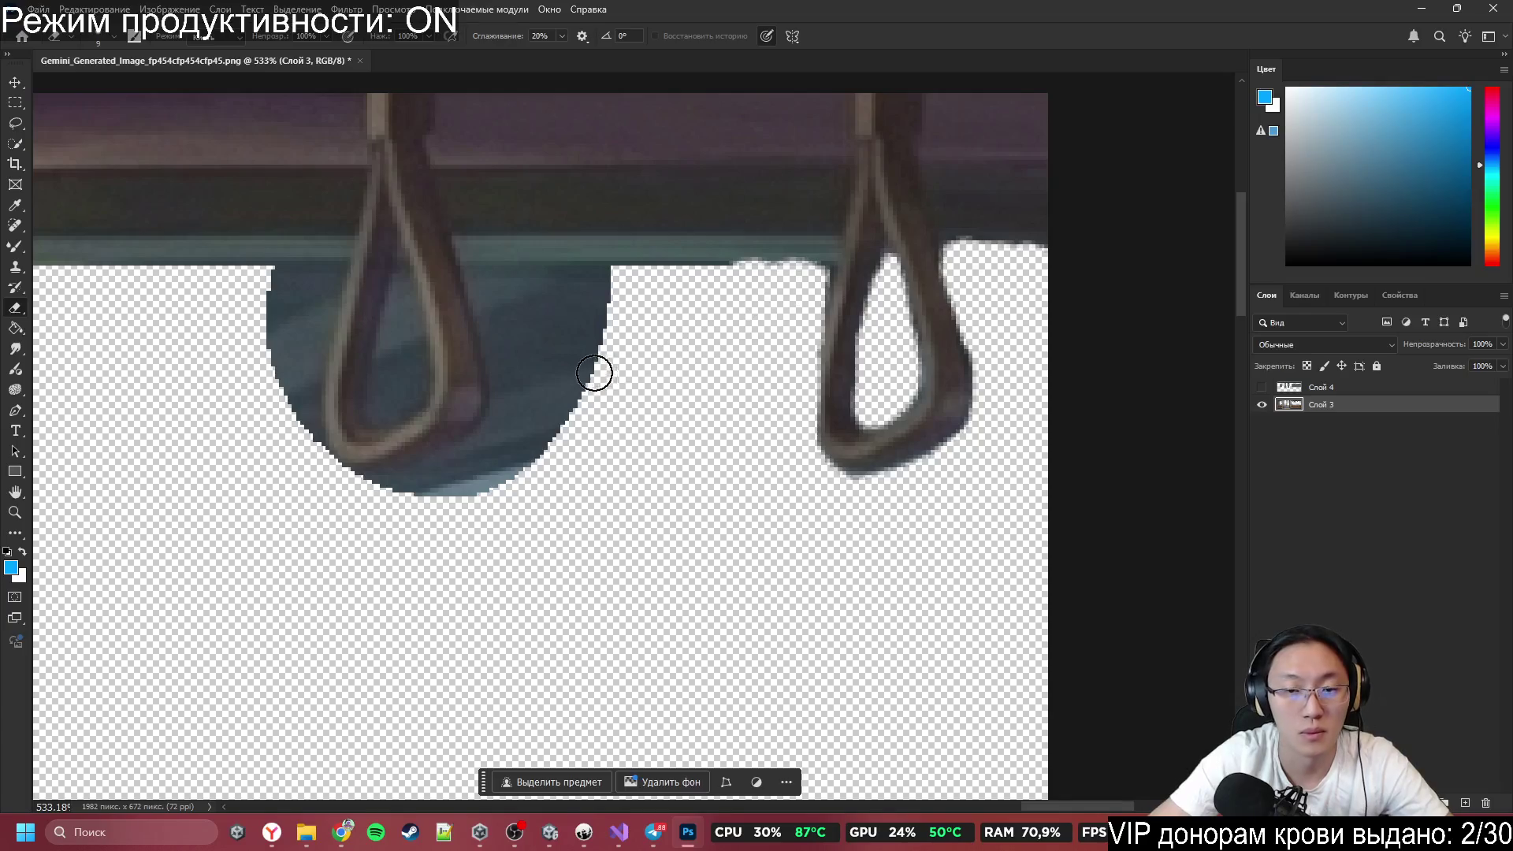
{"action": "mouse_move", "coordinate": [599, 332]}
{"action": "left_mouse_down"}
{"action": "mouse_move", "coordinate": [561, 414]}
{"action": "mouse_move", "coordinate": [500, 304]}
{"action": "mouse_move", "coordinate": [546, 476]}
{"action": "left_mouse_up"}
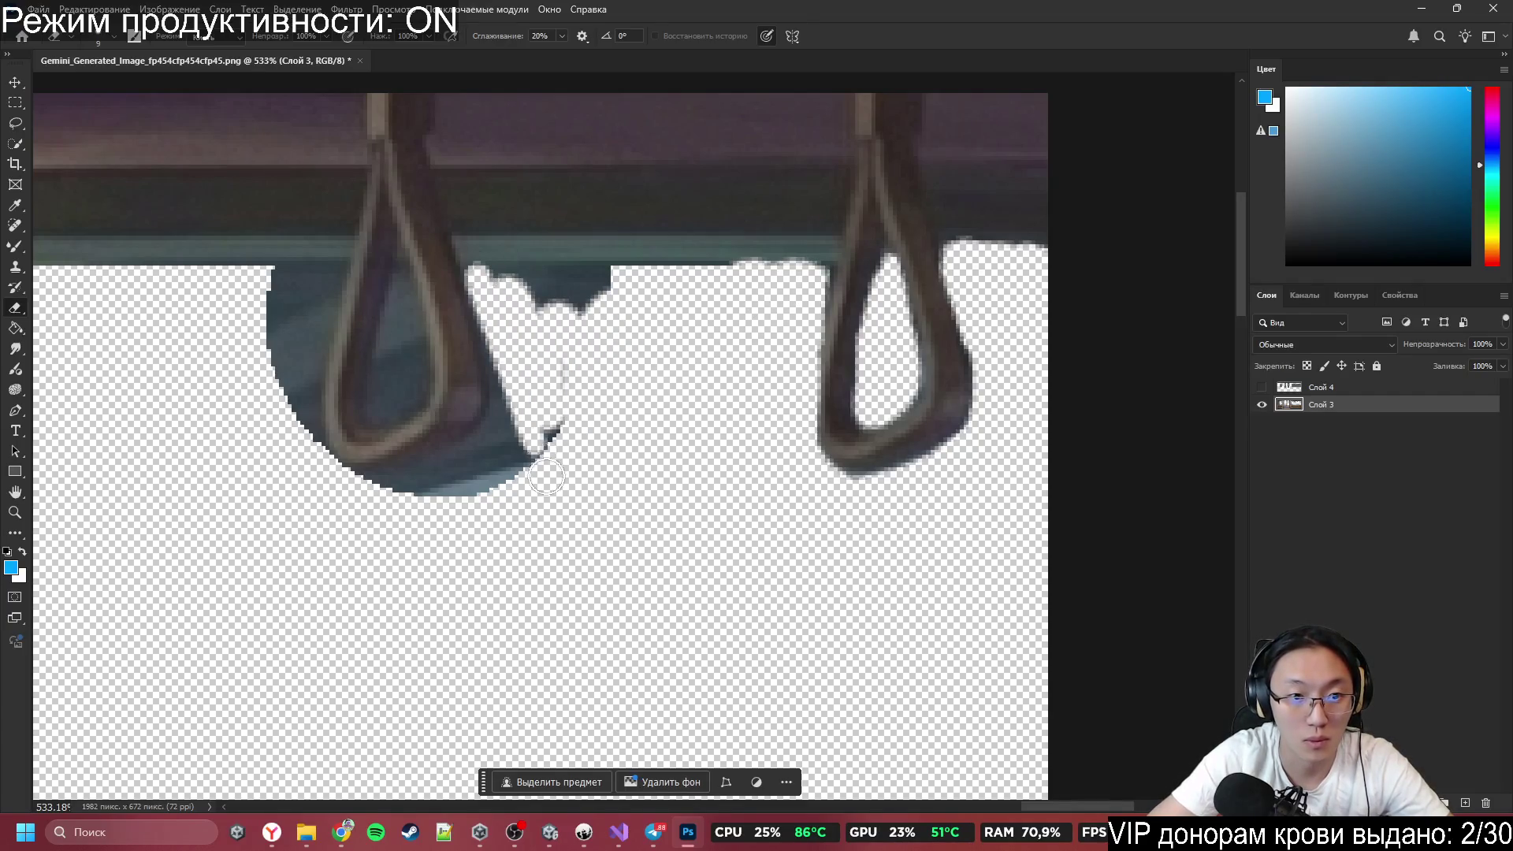
{"action": "mouse_move", "coordinate": [494, 288]}
{"action": "left_mouse_down"}
{"action": "mouse_move", "coordinate": [612, 294]}
{"action": "mouse_move", "coordinate": [591, 277]}
{"action": "mouse_move", "coordinate": [587, 334]}
{"action": "left_mouse_up"}
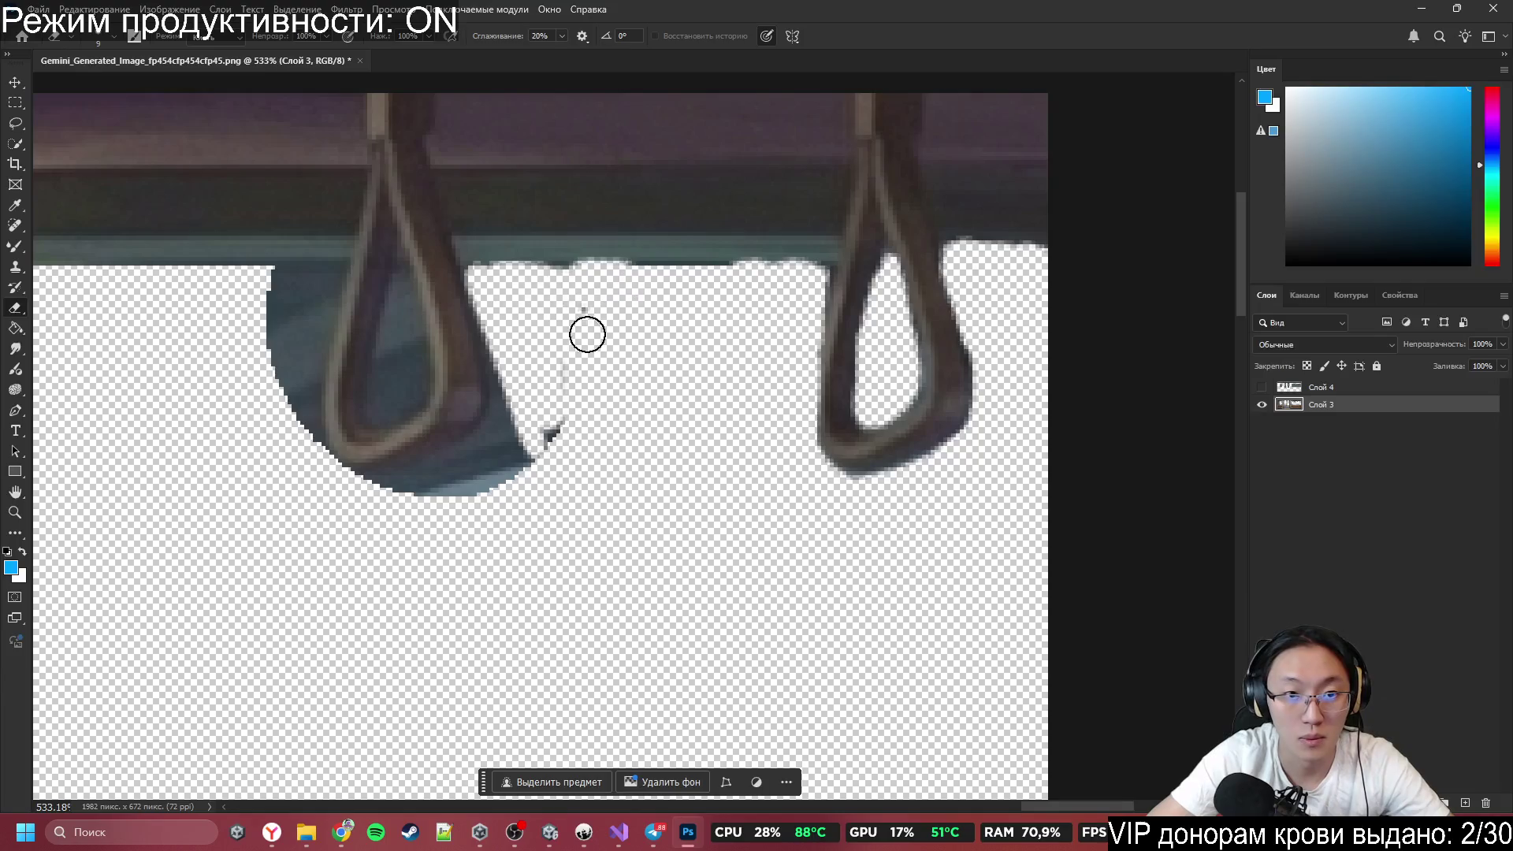
{"action": "left_click_drag", "start_coordinate": [563, 398], "coordinate": [366, 498]}
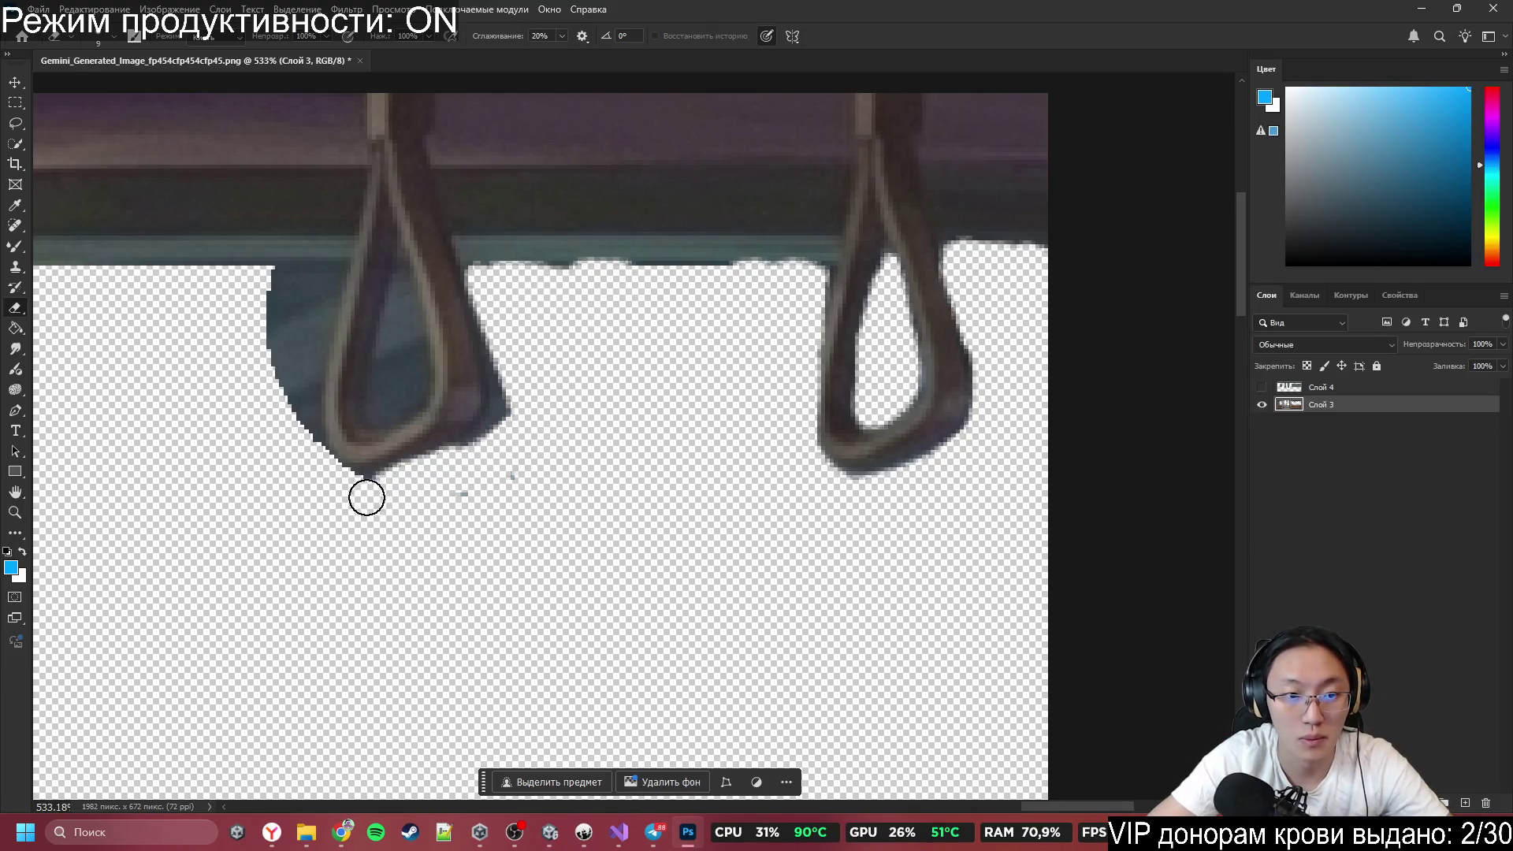
{"action": "mouse_move", "coordinate": [520, 415]}
{"action": "left_mouse_down"}
{"action": "mouse_move", "coordinate": [541, 386]}
{"action": "mouse_move", "coordinate": [505, 398]}
{"action": "left_mouse_up"}
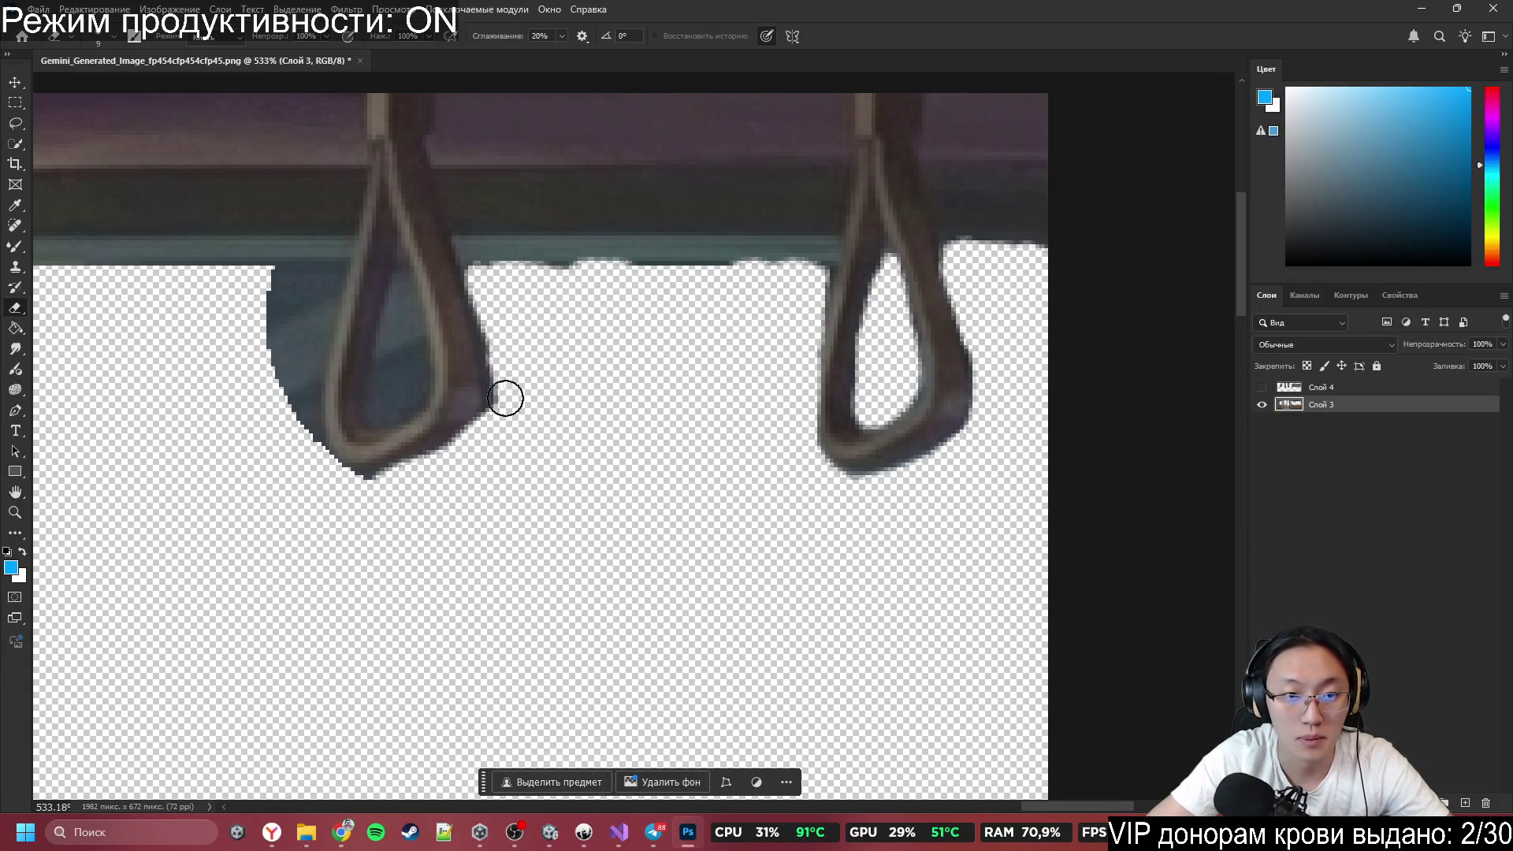
{"action": "scroll", "coordinate": [857, 438], "scroll_direction": "down", "scroll_amount": 6}
Erase the remaining dark fill beside and inside the right handle's loop.
{"action": "scroll", "coordinate": [467, 532], "scroll_direction": "up", "scroll_amount": 4}
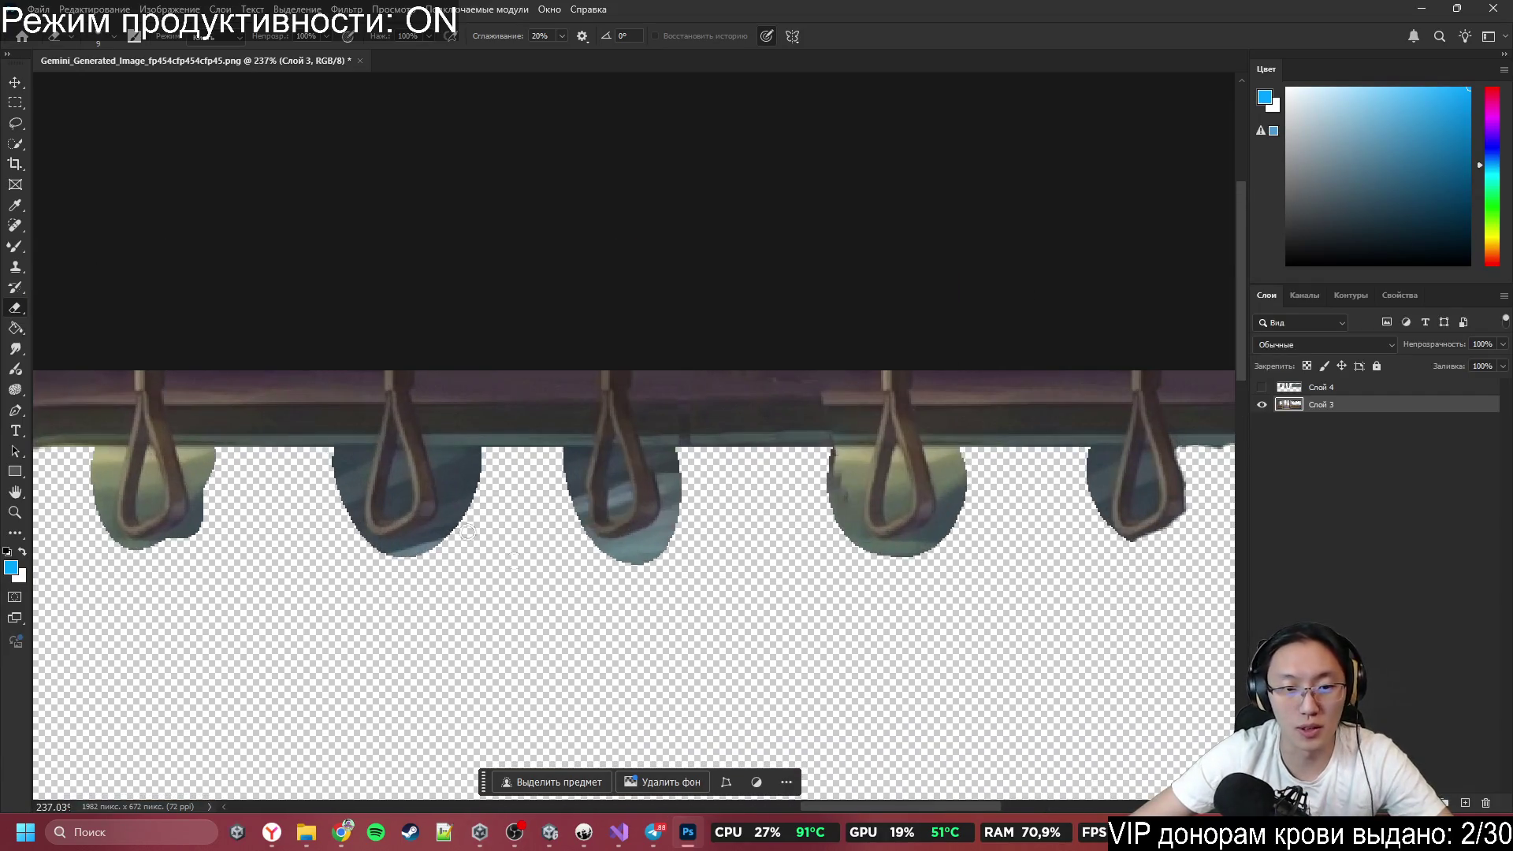
{"action": "scroll", "coordinate": [1225, 480], "scroll_direction": "up", "scroll_amount": 3}
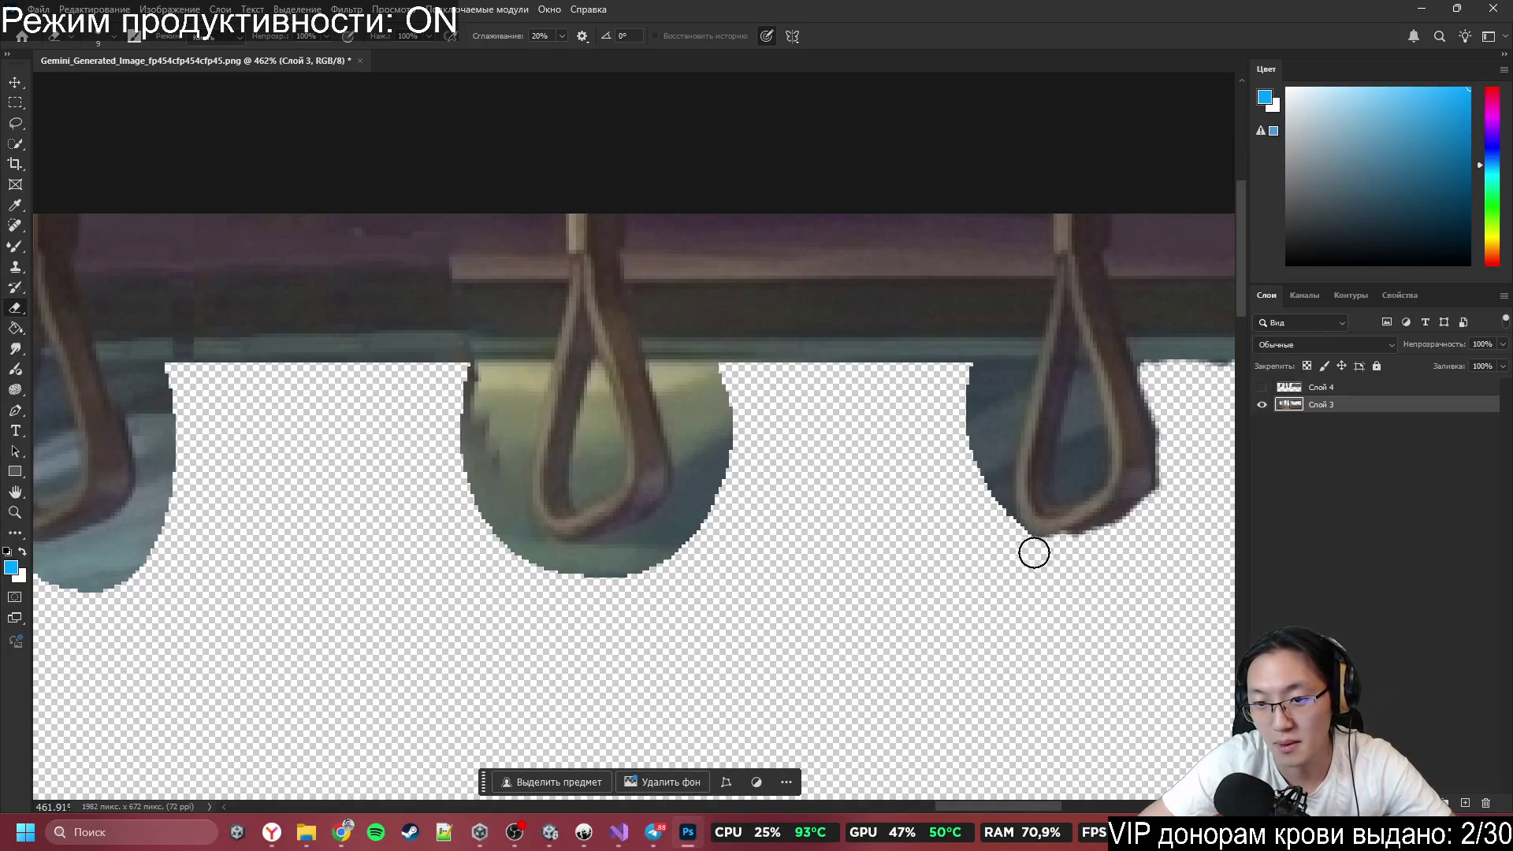
{"action": "mouse_move", "coordinate": [1021, 550]}
{"action": "left_mouse_down"}
{"action": "mouse_move", "coordinate": [996, 520]}
{"action": "mouse_move", "coordinate": [988, 403]}
{"action": "mouse_move", "coordinate": [991, 528]}
{"action": "left_mouse_up"}
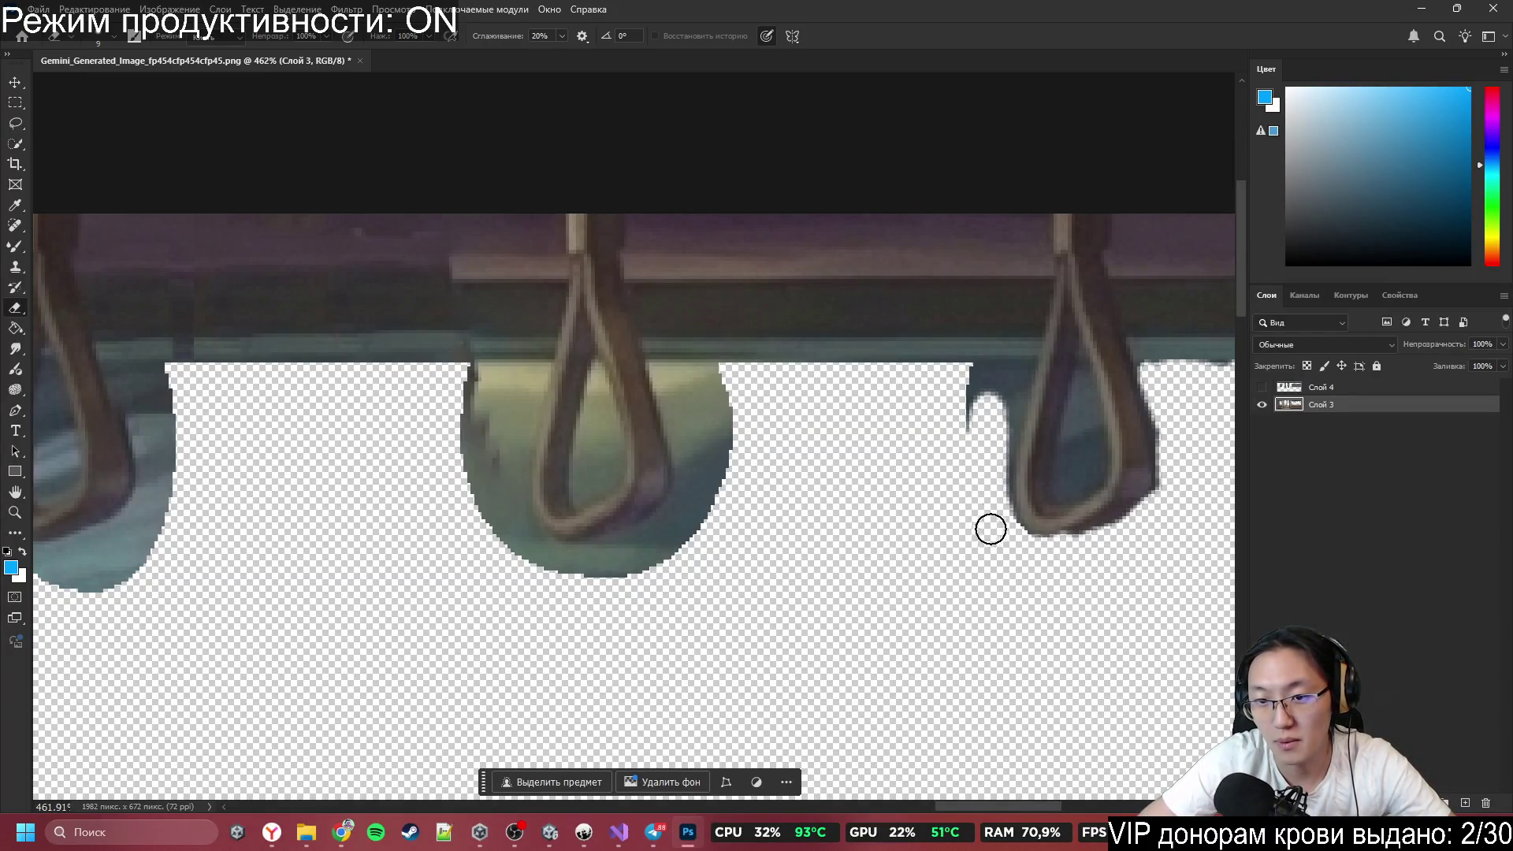
{"action": "mouse_move", "coordinate": [994, 429]}
{"action": "left_mouse_down"}
{"action": "mouse_move", "coordinate": [964, 381]}
{"action": "mouse_move", "coordinate": [1010, 372]}
{"action": "left_mouse_up"}
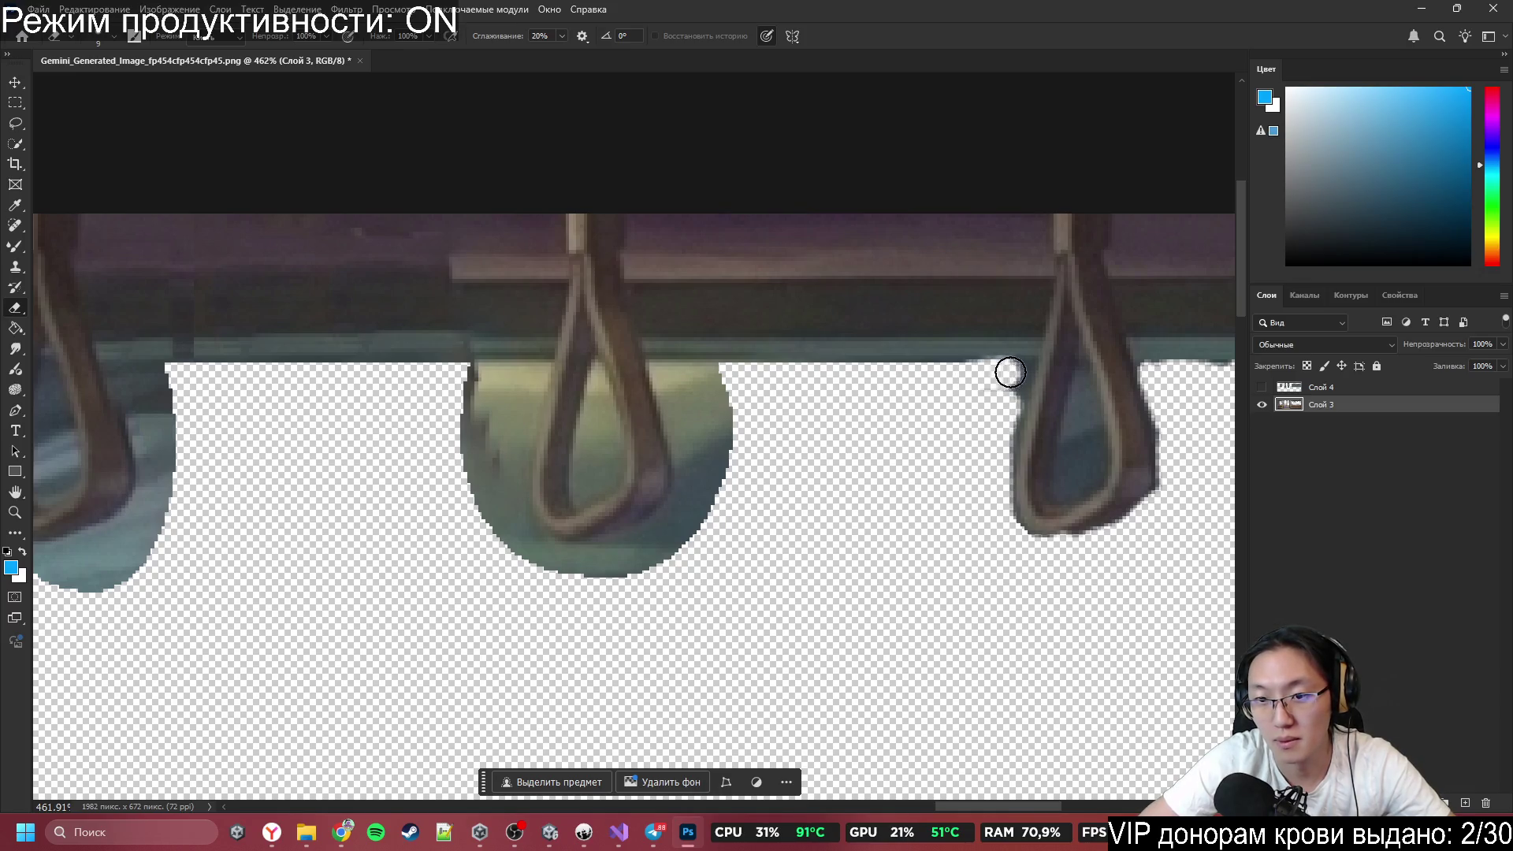
{"action": "mouse_move", "coordinate": [1072, 416]}
{"action": "left_mouse_down"}
{"action": "mouse_move", "coordinate": [1059, 497]}
{"action": "mouse_move", "coordinate": [1090, 421]}
{"action": "mouse_move", "coordinate": [1083, 376]}
{"action": "left_mouse_up"}
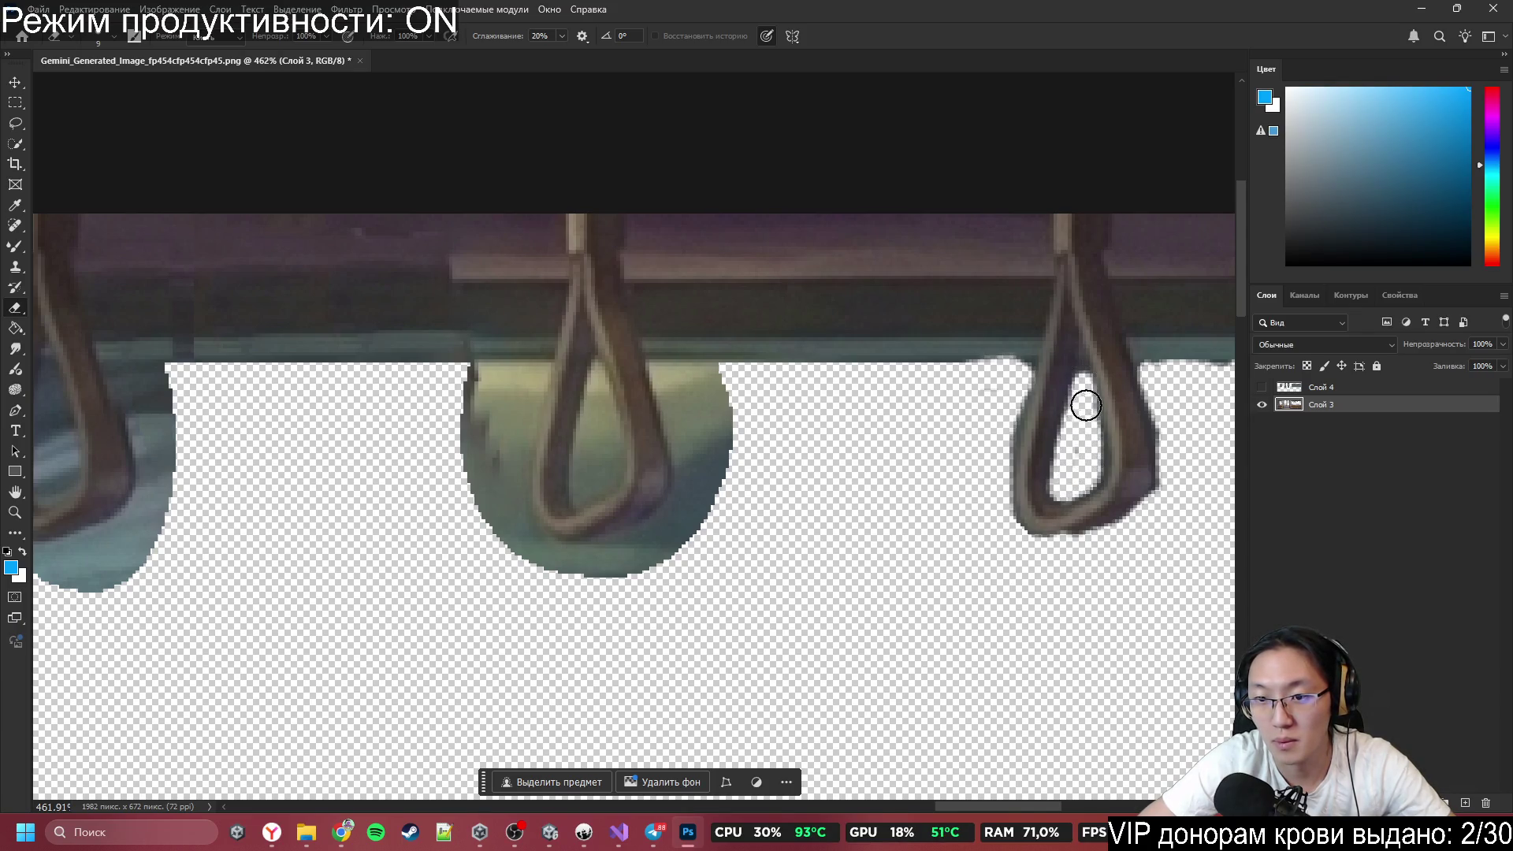
Erase the leftover fill around and inside the middle handle's loop.
{"action": "mouse_move", "coordinate": [717, 382]}
{"action": "left_mouse_down"}
{"action": "mouse_move", "coordinate": [725, 483]}
{"action": "mouse_move", "coordinate": [676, 405]}
{"action": "mouse_move", "coordinate": [710, 527]}
{"action": "left_mouse_up"}
{"action": "left_click_drag", "start_coordinate": [681, 388], "coordinate": [740, 383]}
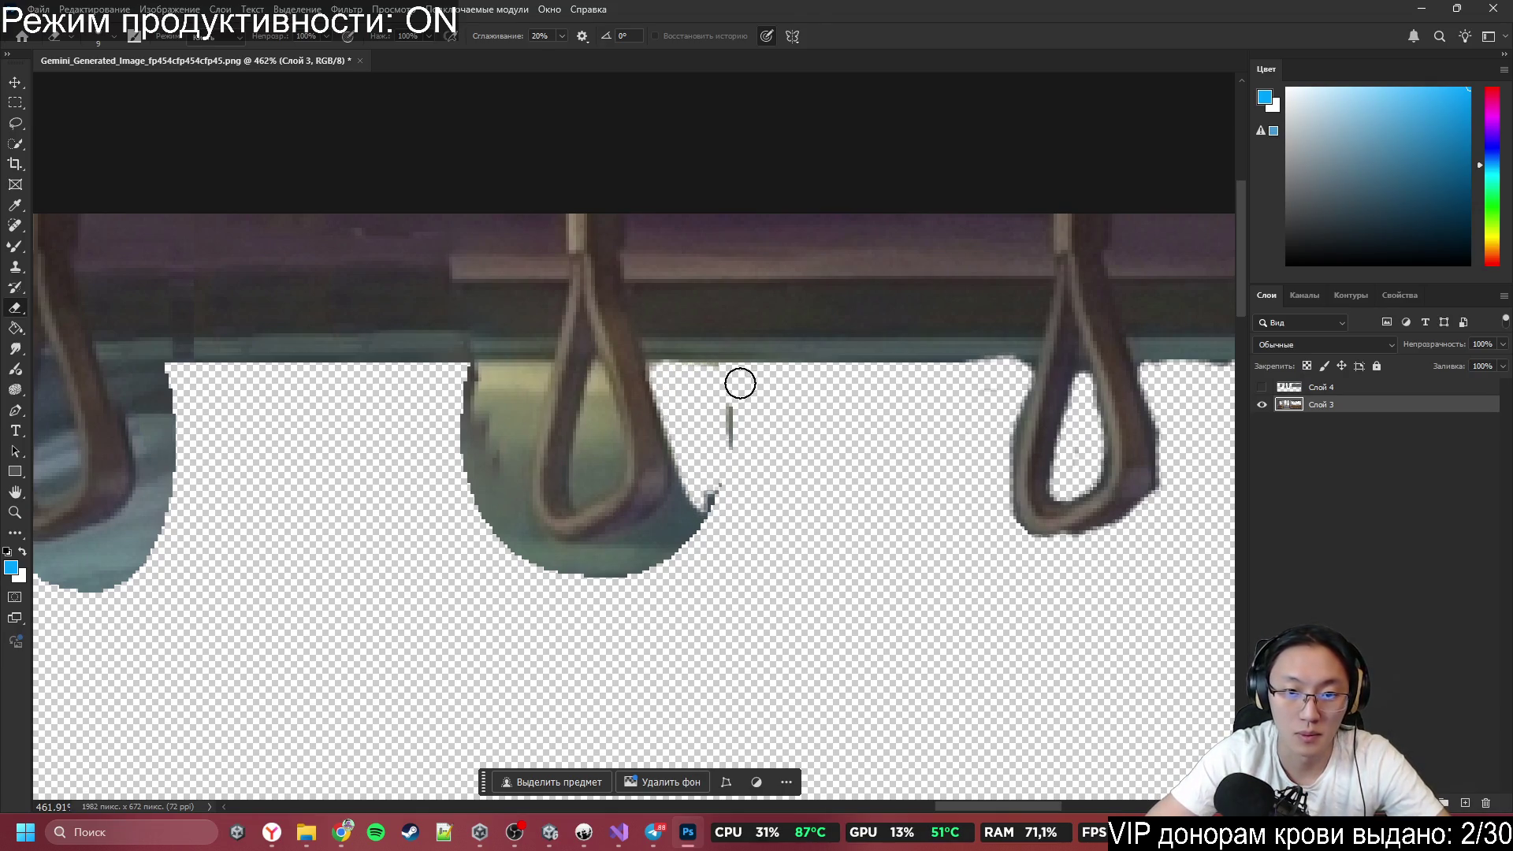
{"action": "mouse_move", "coordinate": [738, 488]}
{"action": "left_mouse_down"}
{"action": "mouse_move", "coordinate": [665, 551]}
{"action": "mouse_move", "coordinate": [685, 507]}
{"action": "mouse_move", "coordinate": [624, 560]}
{"action": "mouse_move", "coordinate": [543, 563]}
{"action": "mouse_move", "coordinate": [489, 499]}
{"action": "mouse_move", "coordinate": [523, 398]}
{"action": "mouse_move", "coordinate": [467, 430]}
{"action": "mouse_move", "coordinate": [496, 375]}
{"action": "mouse_move", "coordinate": [529, 372]}
{"action": "mouse_move", "coordinate": [514, 439]}
{"action": "left_mouse_up"}
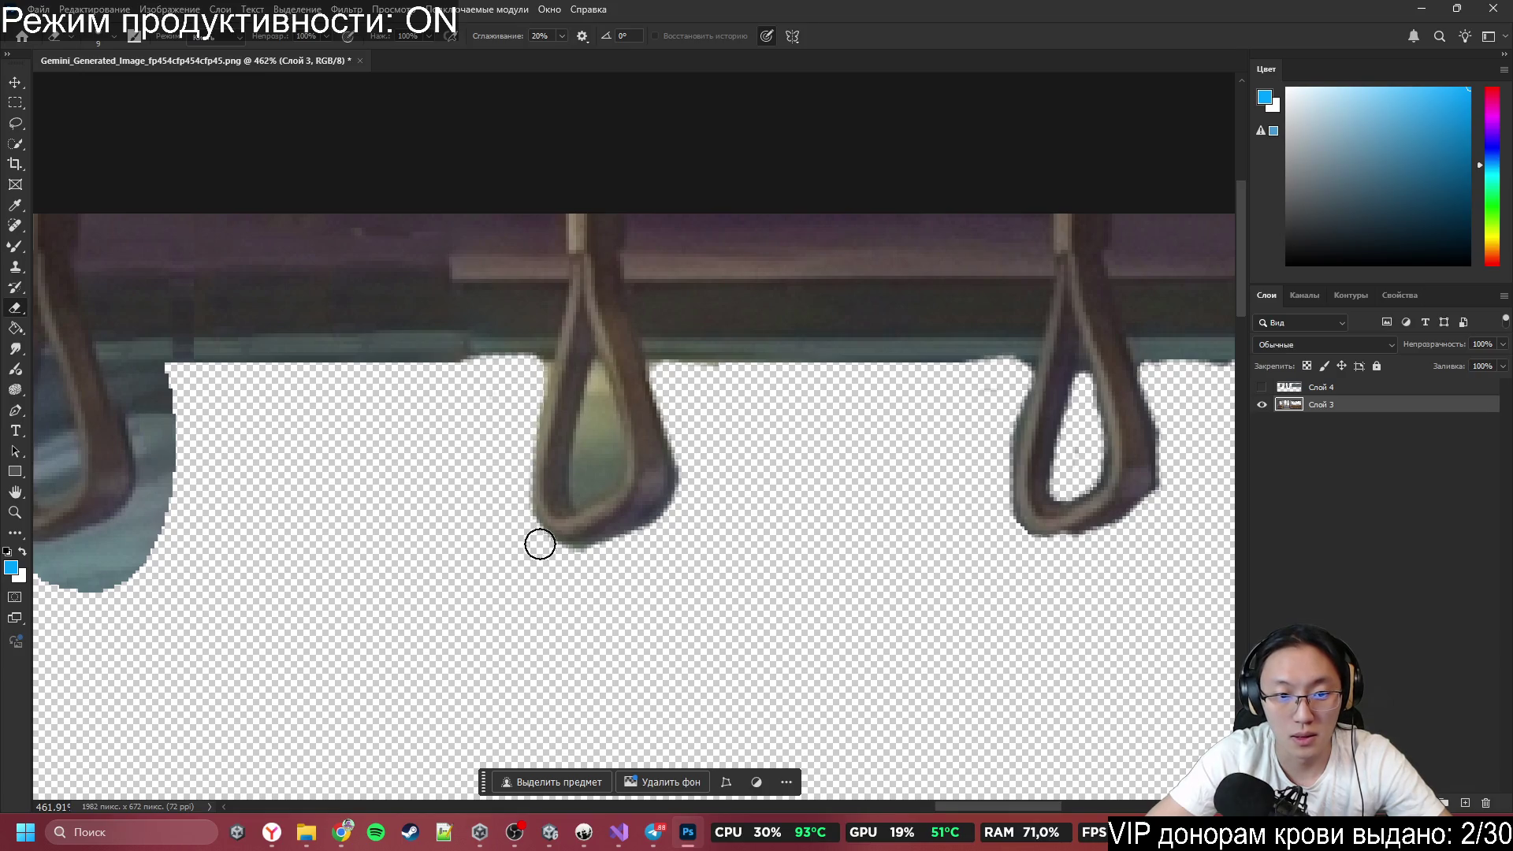
{"action": "mouse_move", "coordinate": [591, 486]}
{"action": "left_mouse_down"}
{"action": "mouse_move", "coordinate": [581, 493]}
{"action": "mouse_move", "coordinate": [604, 421]}
{"action": "mouse_move", "coordinate": [589, 440]}
{"action": "left_mouse_up"}
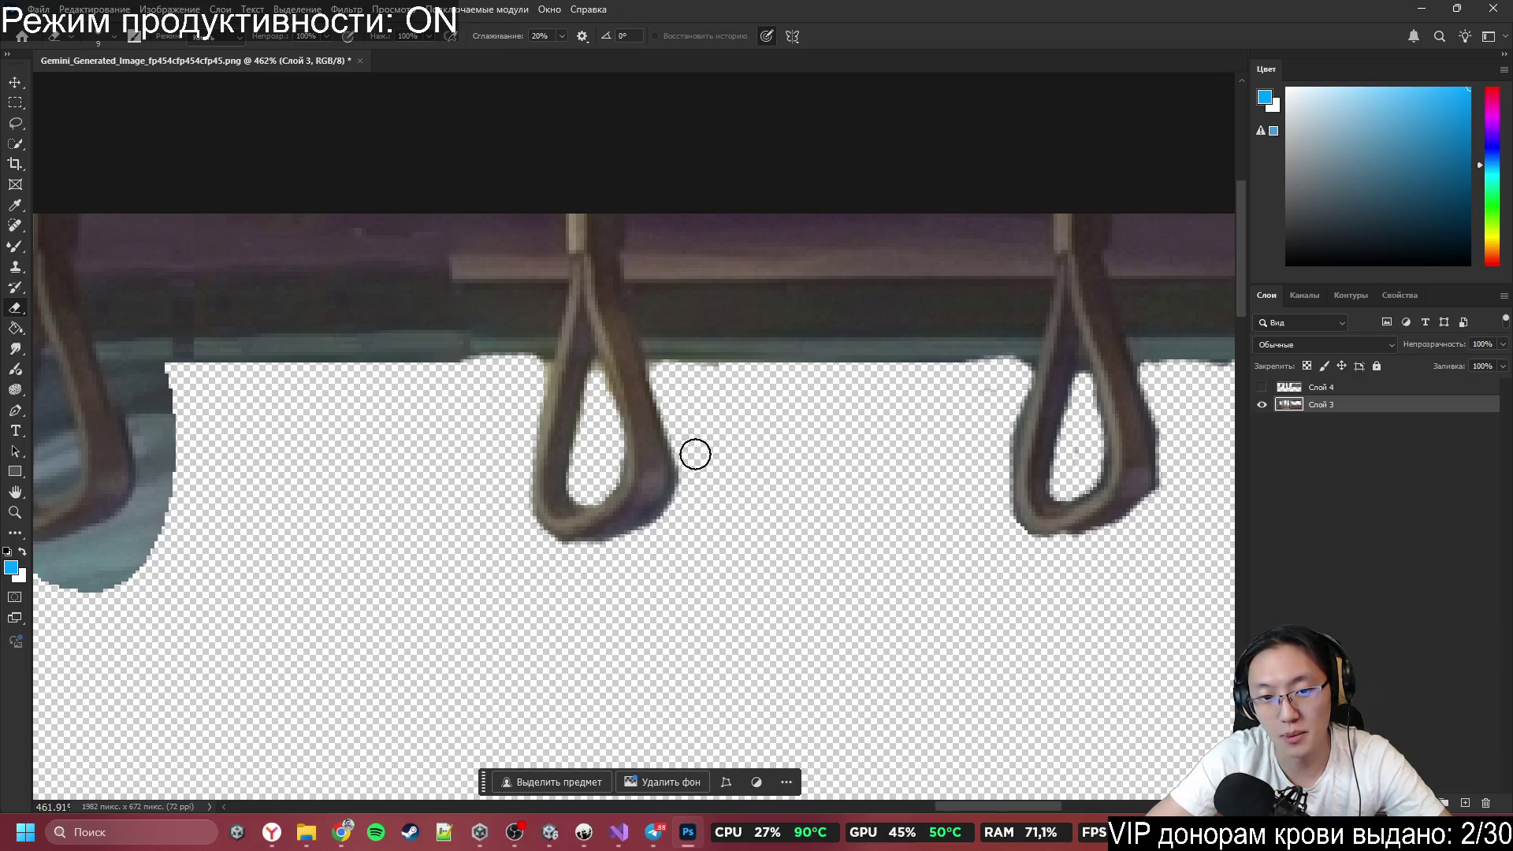
Trim the fringe off both edges of the strap loop and enlarge the hole inside it.
{"action": "scroll", "coordinate": [990, 625], "scroll_direction": "down", "scroll_amount": 2}
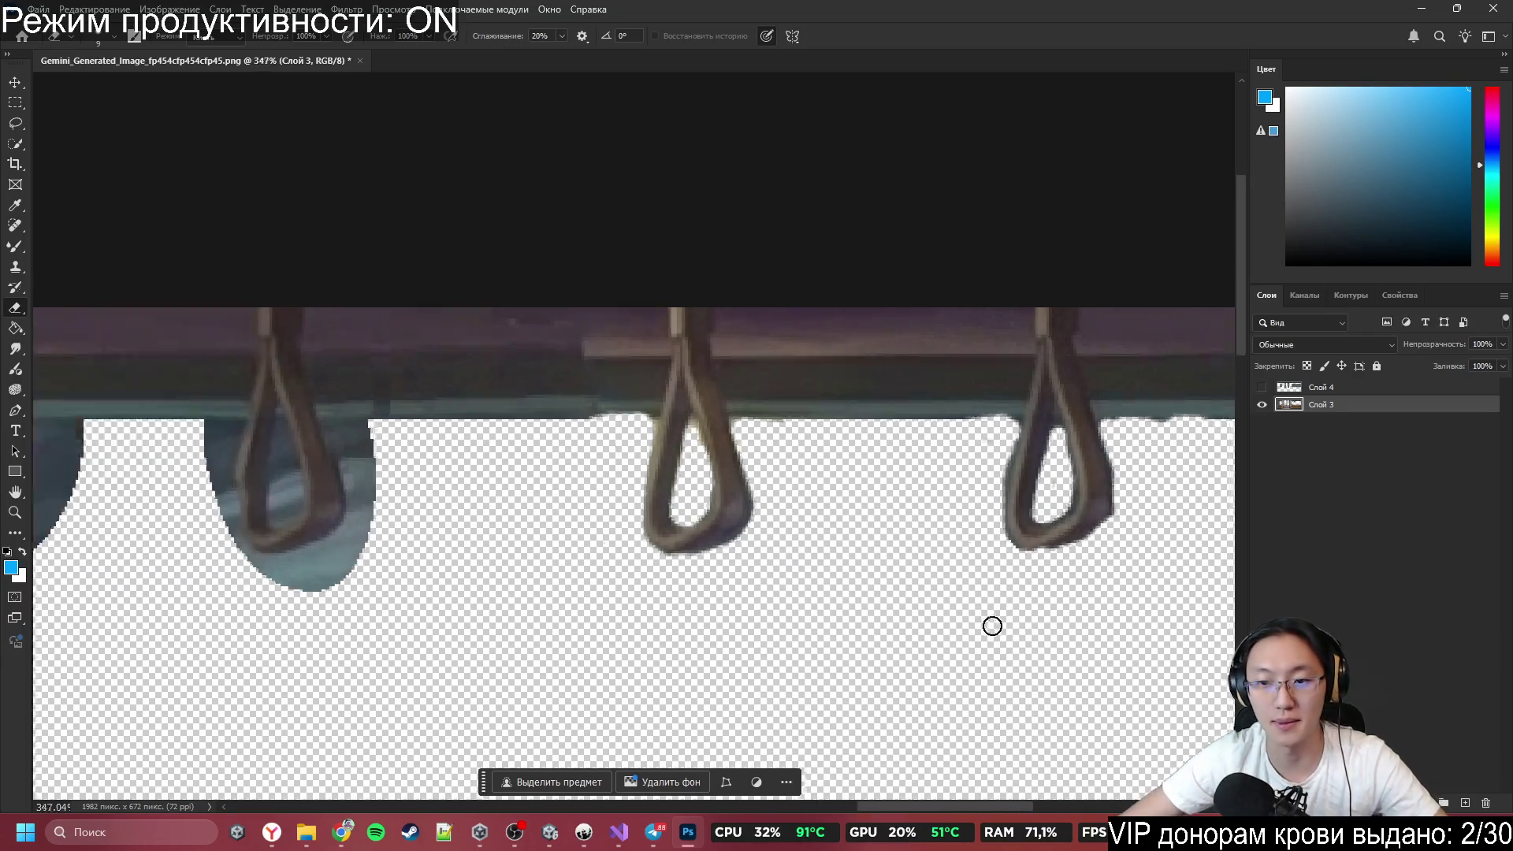
{"action": "scroll", "coordinate": [1121, 551], "scroll_direction": "up", "scroll_amount": 5}
{"action": "mouse_move", "coordinate": [959, 256]}
{"action": "left_mouse_down"}
{"action": "mouse_move", "coordinate": [945, 378]}
{"action": "mouse_move", "coordinate": [925, 294]}
{"action": "mouse_move", "coordinate": [938, 480]}
{"action": "left_mouse_up"}
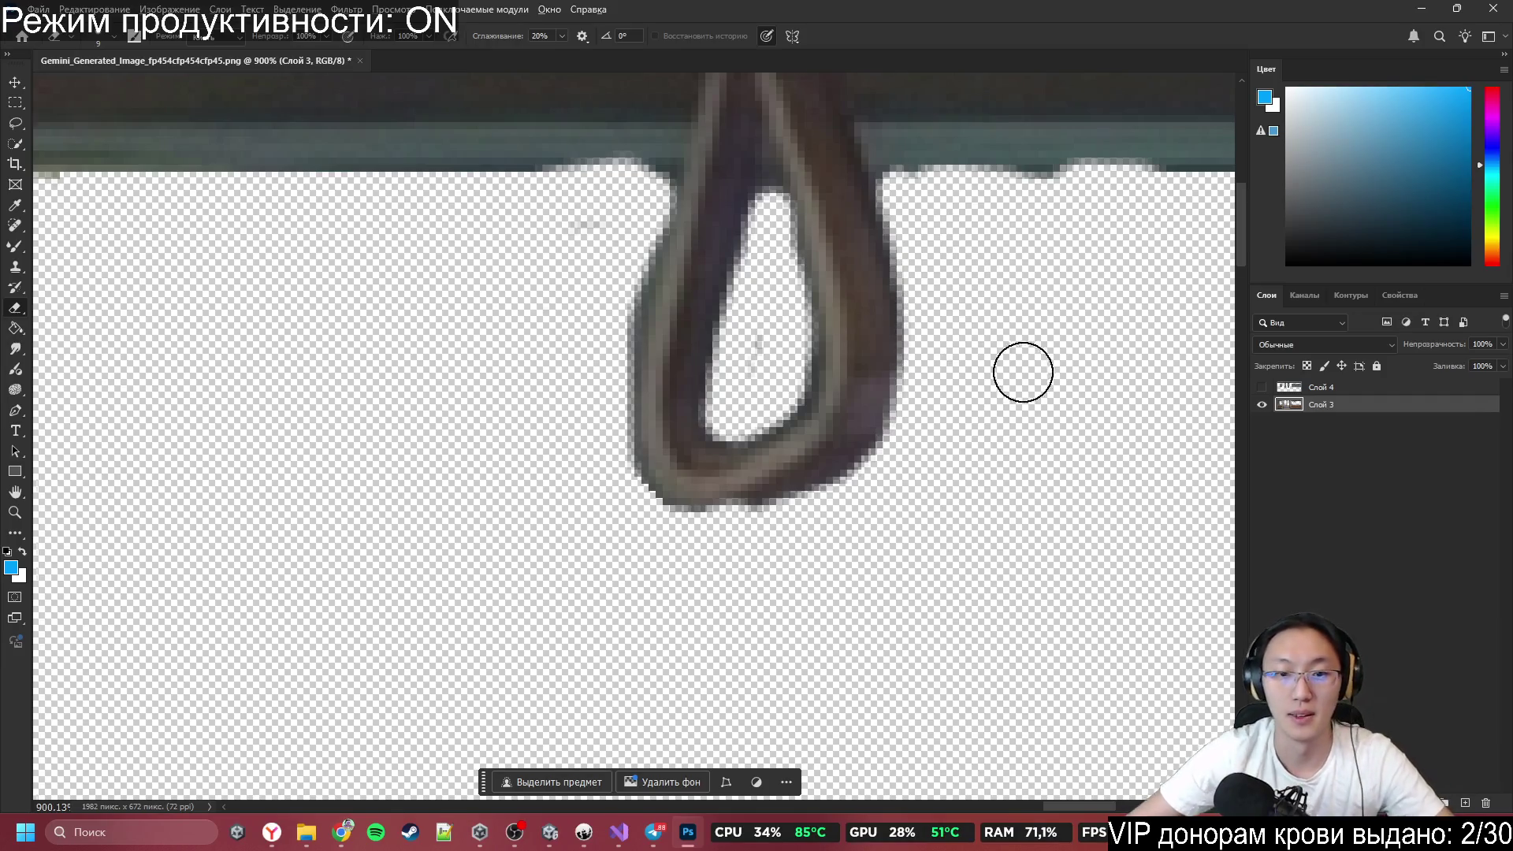
{"action": "scroll", "coordinate": [1023, 372], "scroll_direction": "down", "scroll_amount": 1}
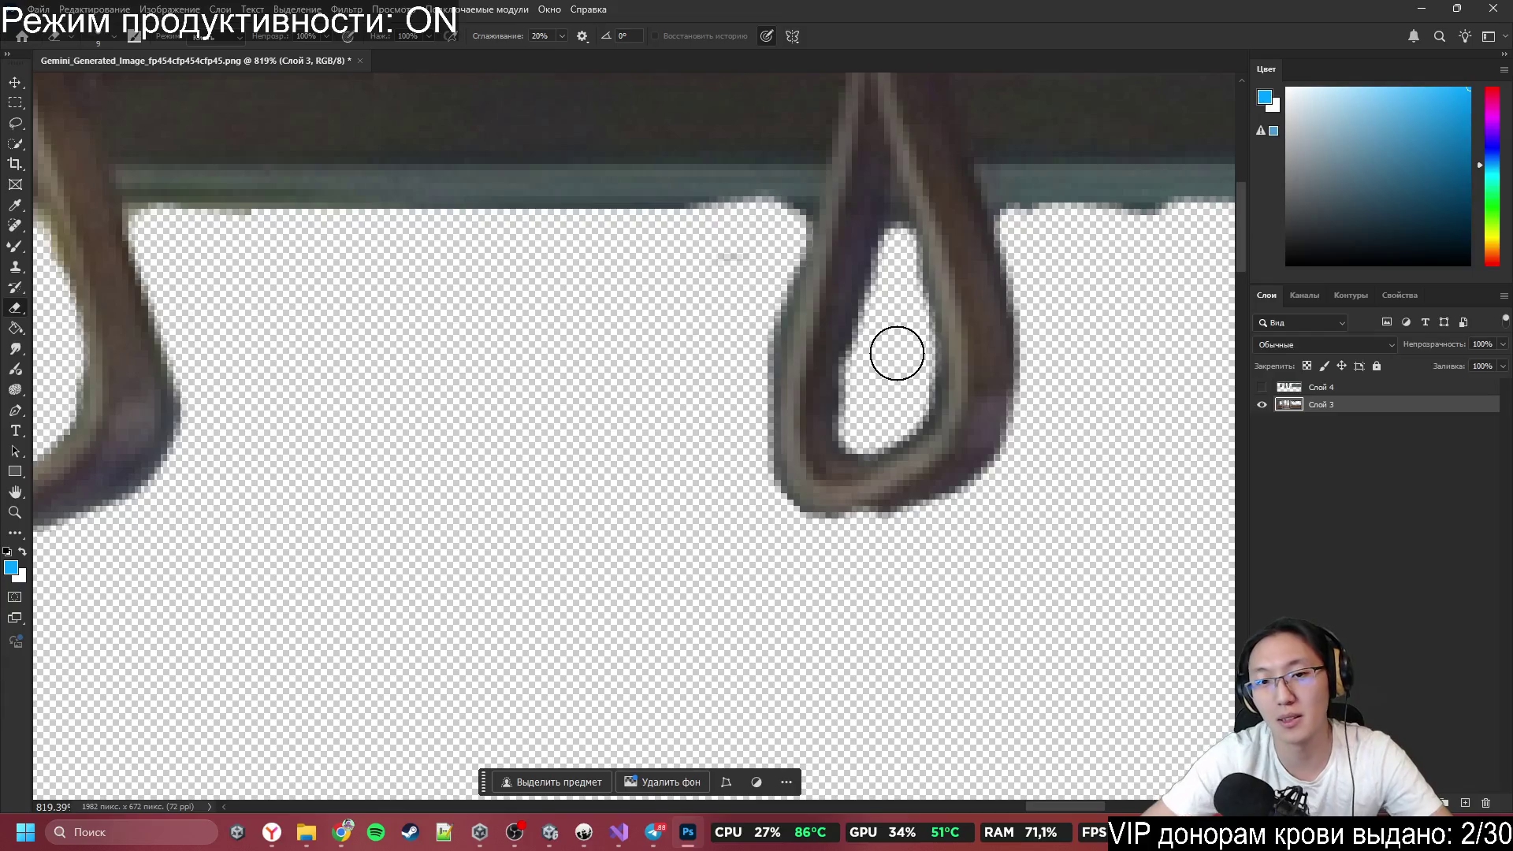
{"action": "mouse_move", "coordinate": [715, 289]}
{"action": "left_mouse_down"}
{"action": "mouse_move", "coordinate": [770, 270]}
{"action": "mouse_move", "coordinate": [769, 311]}
{"action": "mouse_move", "coordinate": [783, 253]}
{"action": "mouse_move", "coordinate": [752, 406]}
{"action": "mouse_move", "coordinate": [777, 557]}
{"action": "mouse_move", "coordinate": [914, 535]}
{"action": "mouse_move", "coordinate": [775, 536]}
{"action": "mouse_move", "coordinate": [835, 557]}
{"action": "left_mouse_up"}
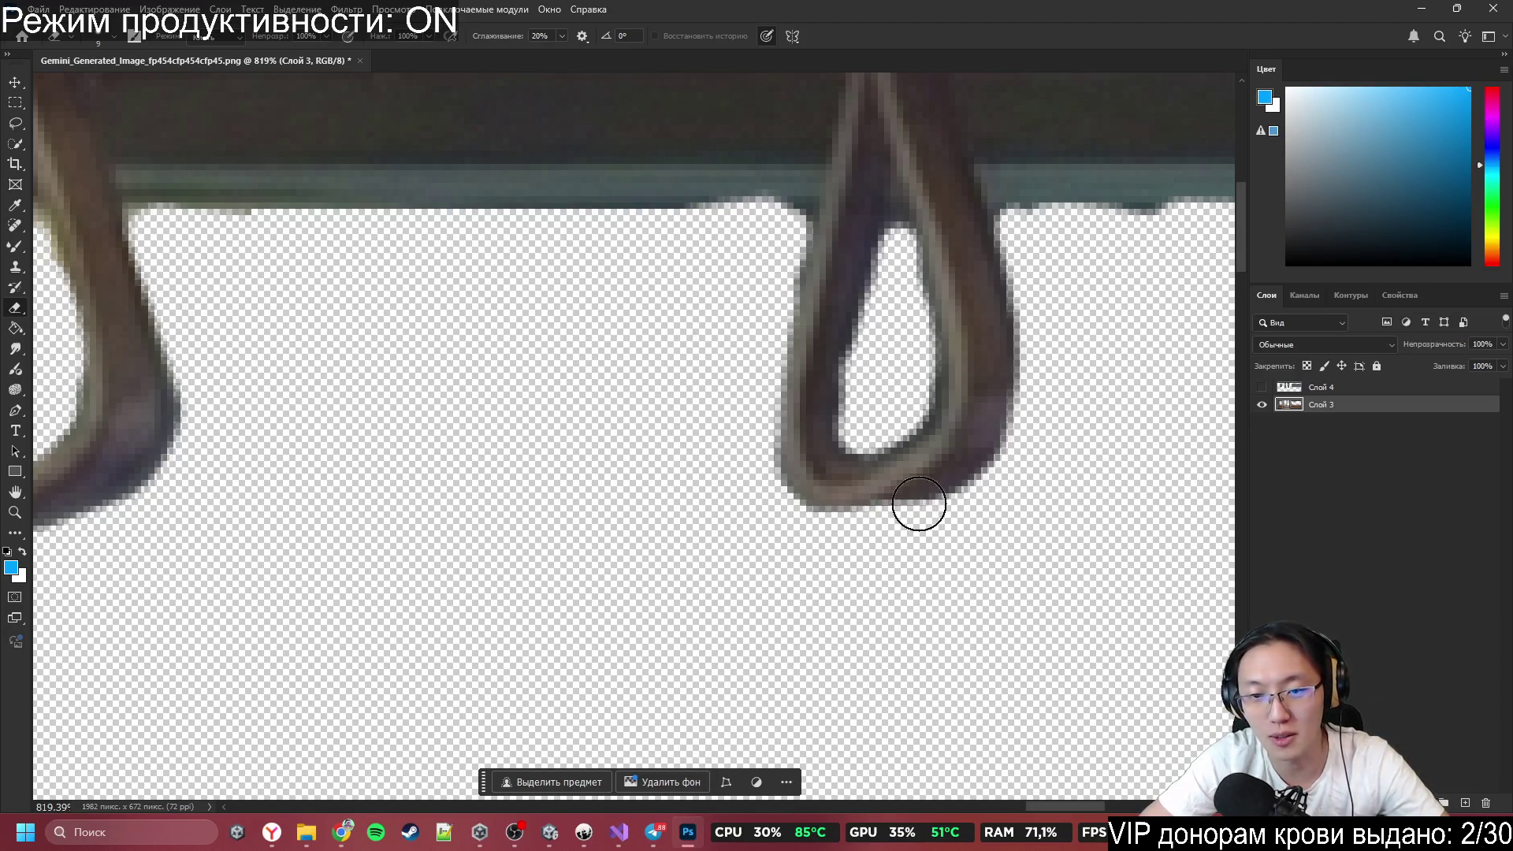
{"action": "mouse_move", "coordinate": [874, 391]}
{"action": "left_mouse_down"}
{"action": "mouse_move", "coordinate": [888, 219]}
{"action": "mouse_move", "coordinate": [899, 347]}
{"action": "left_mouse_up"}
{"action": "scroll", "coordinate": [892, 399], "scroll_direction": "down", "scroll_amount": 3}
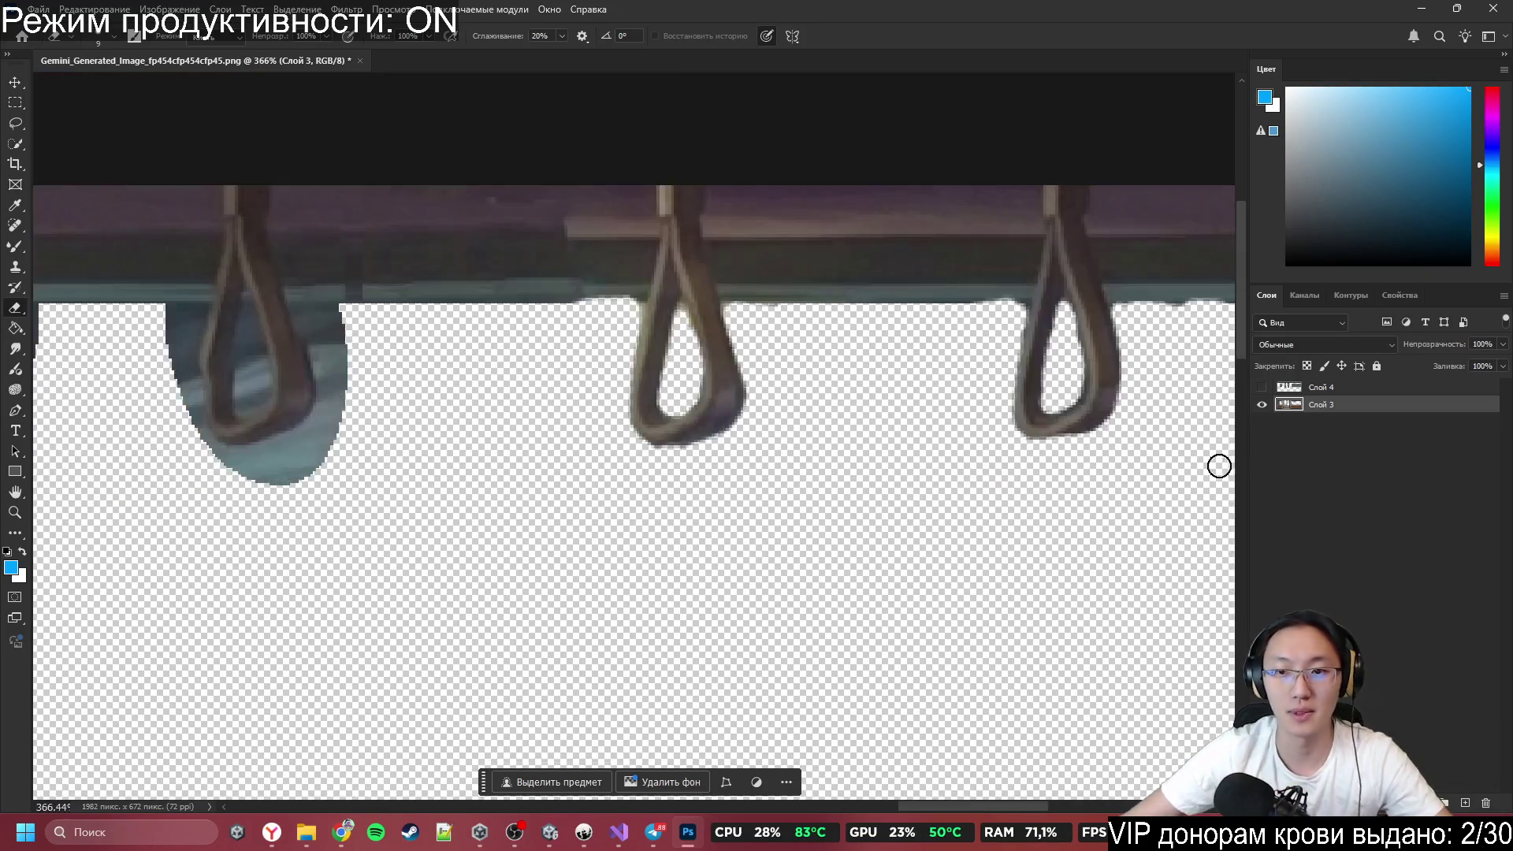
{"action": "scroll", "coordinate": [887, 372], "scroll_direction": "up", "scroll_amount": 2}
{"action": "scroll", "coordinate": [902, 375], "scroll_direction": "up", "scroll_amount": 2}
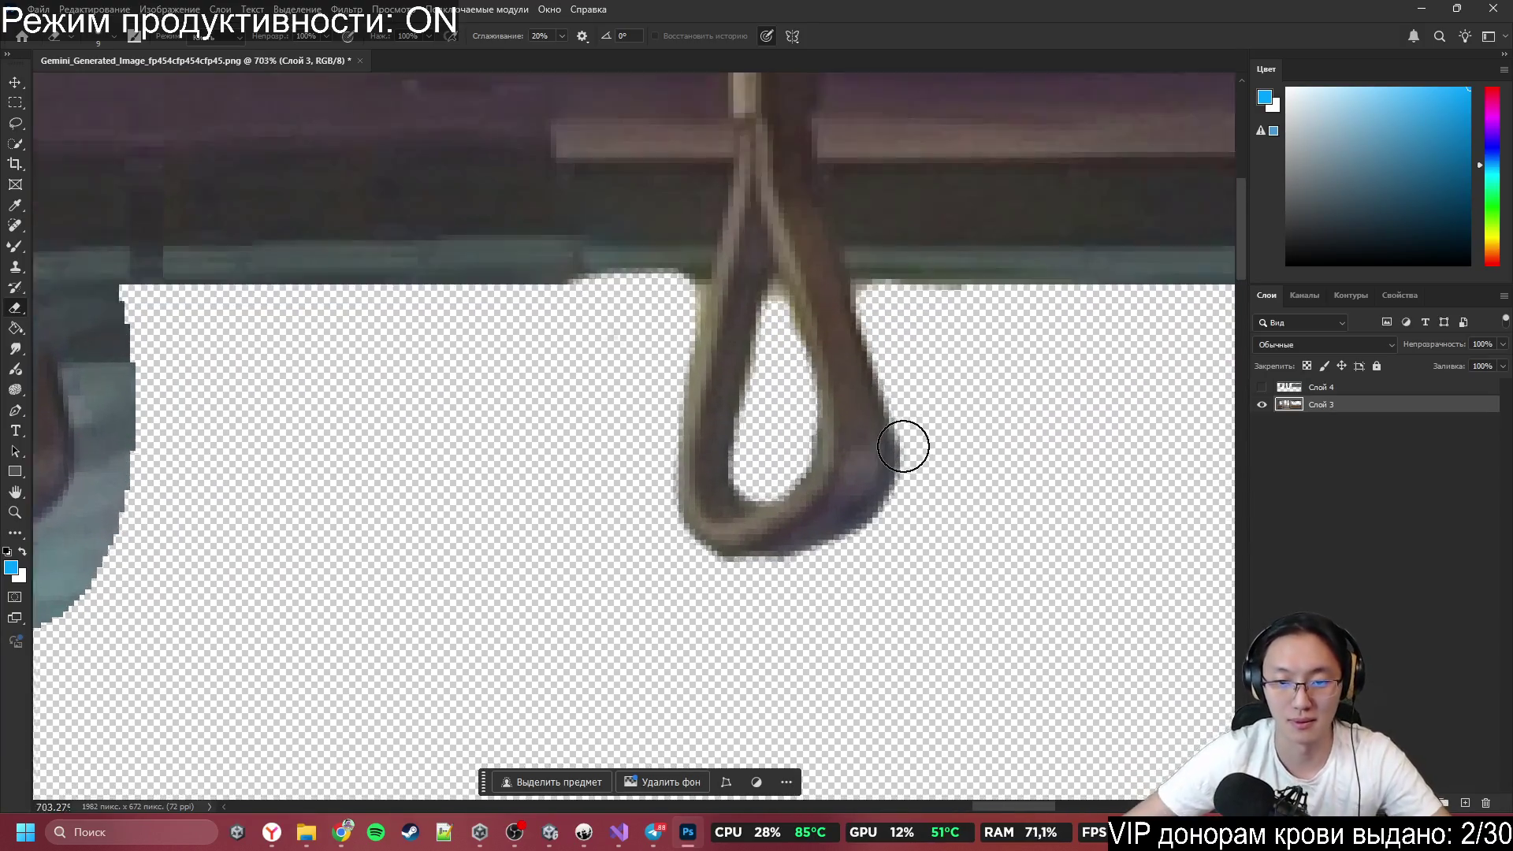
Trim dark outline pixels off the strap's edges and cut away its lower-right corner piece.
{"action": "mouse_move", "coordinate": [914, 403]}
{"action": "left_mouse_down"}
{"action": "mouse_move", "coordinate": [838, 574]}
{"action": "mouse_move", "coordinate": [909, 511]}
{"action": "left_mouse_up"}
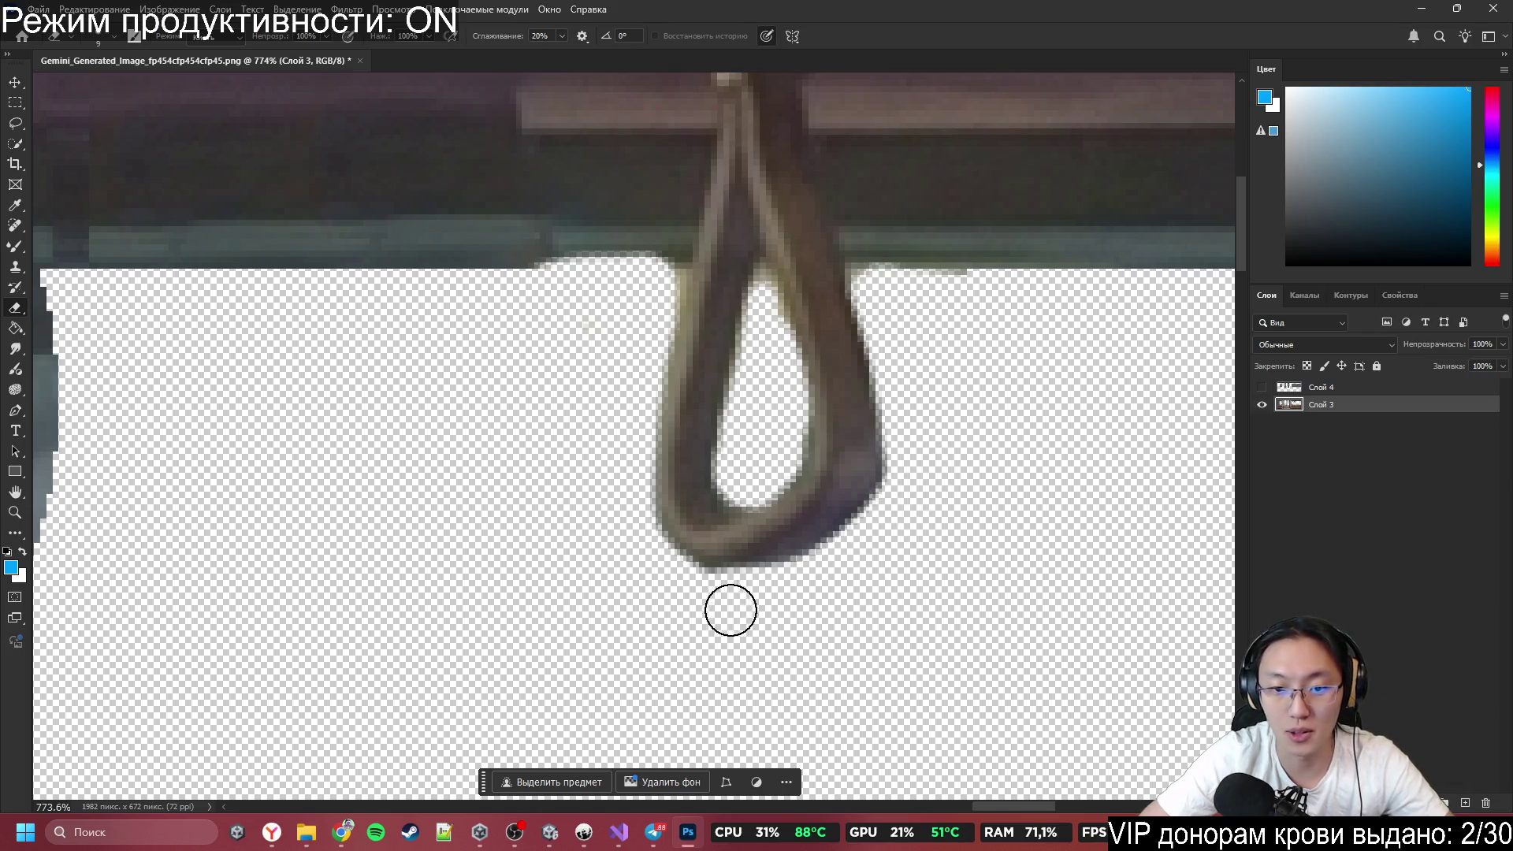
{"action": "scroll", "coordinate": [702, 631], "scroll_direction": "down", "scroll_amount": 5}
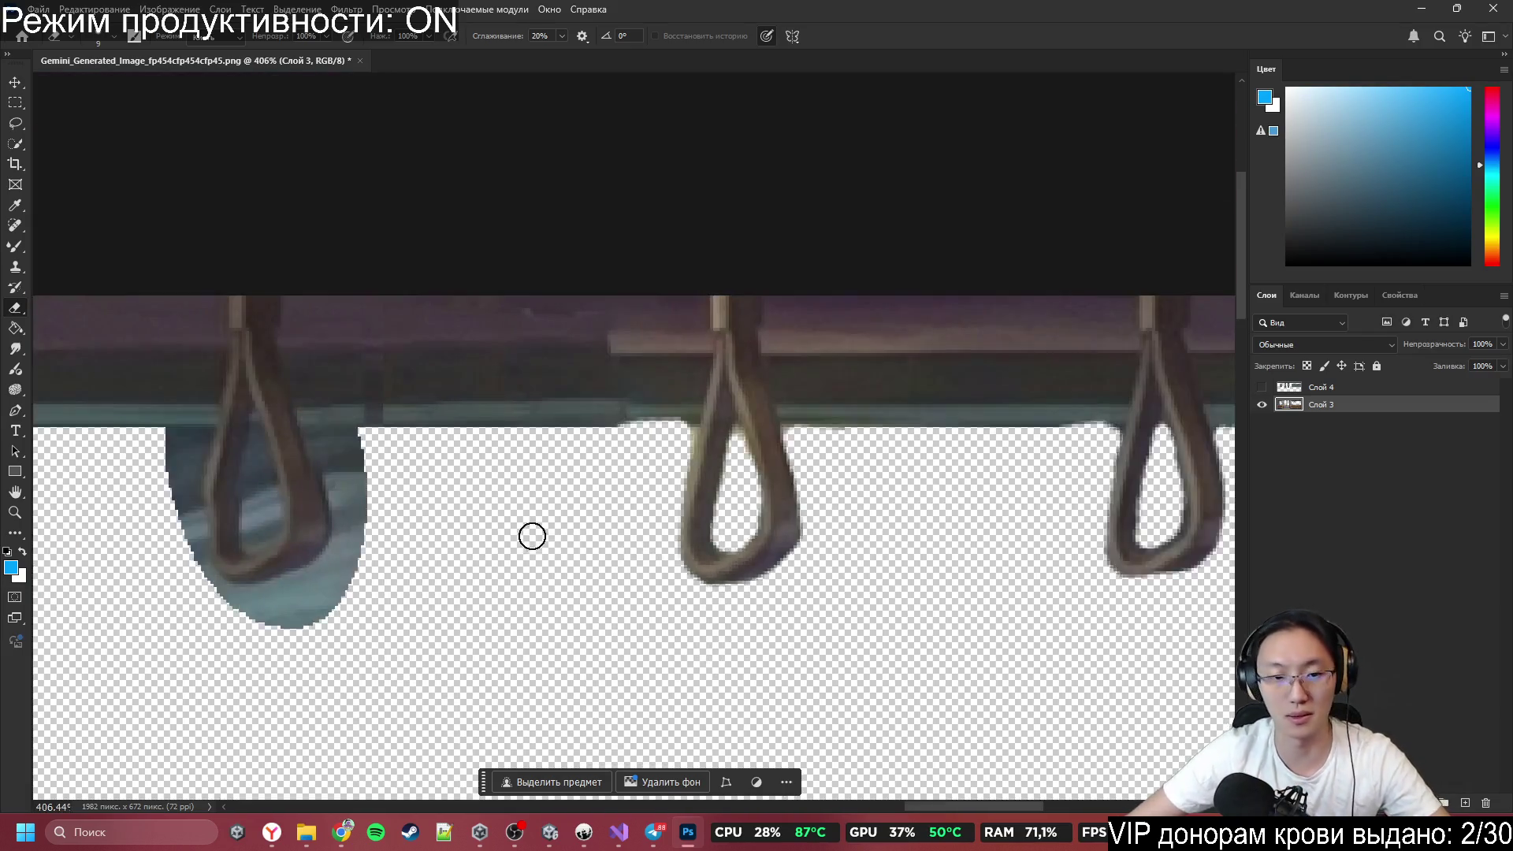
{"action": "scroll", "coordinate": [641, 488], "scroll_direction": "up", "scroll_amount": 5}
{"action": "scroll", "coordinate": [640, 488], "scroll_direction": "up", "scroll_amount": 1}
{"action": "scroll", "coordinate": [753, 287], "scroll_direction": "down", "scroll_amount": 2}
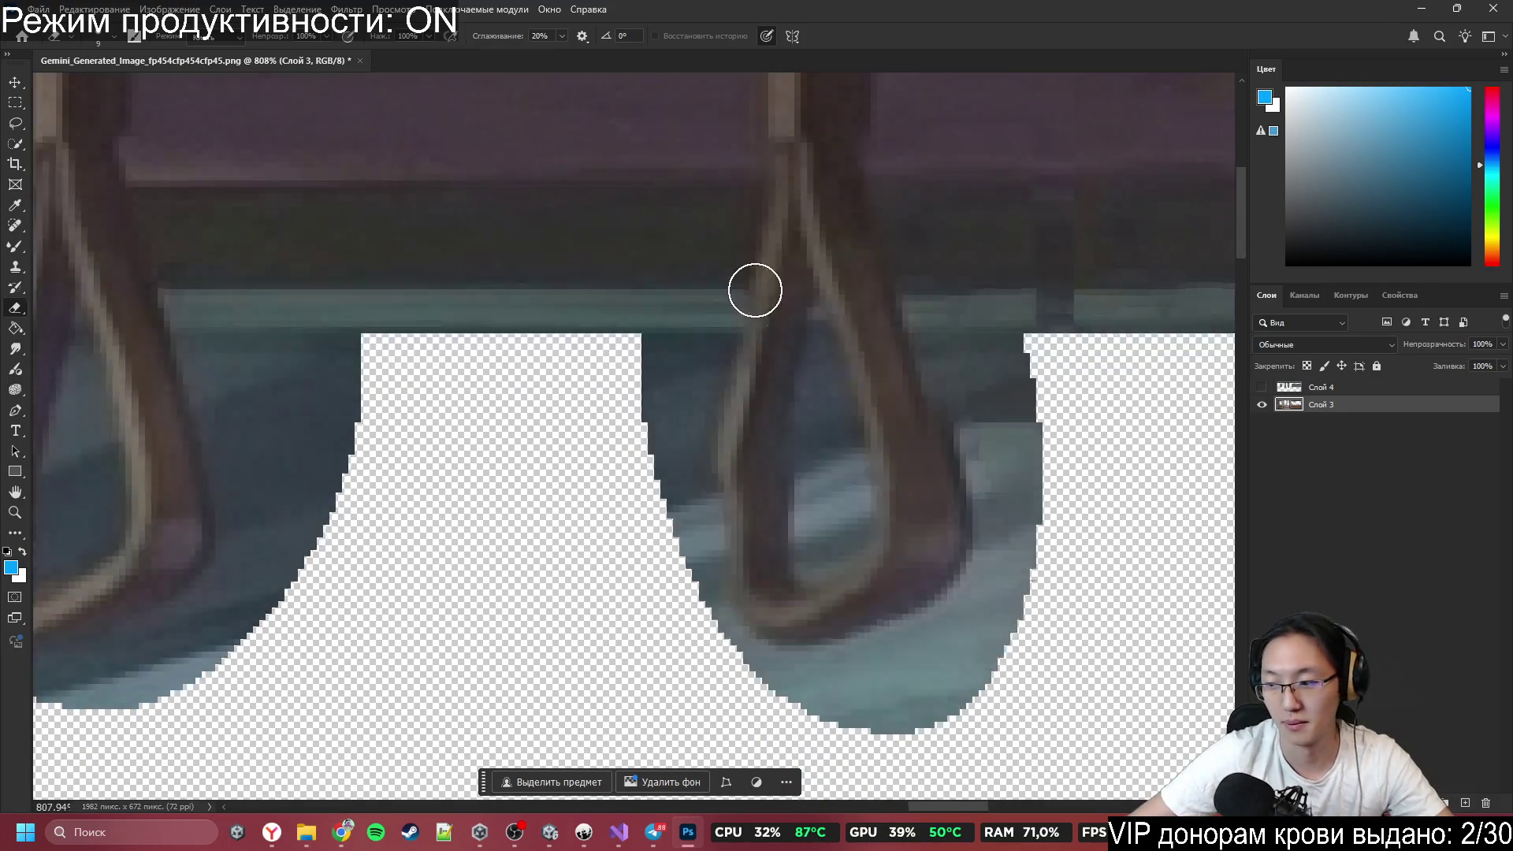
{"action": "mouse_move", "coordinate": [653, 345]}
{"action": "left_mouse_down"}
{"action": "mouse_move", "coordinate": [670, 311]}
{"action": "mouse_move", "coordinate": [705, 315]}
{"action": "mouse_move", "coordinate": [689, 320]}
{"action": "mouse_move", "coordinate": [655, 446]}
{"action": "mouse_move", "coordinate": [702, 543]}
{"action": "mouse_move", "coordinate": [699, 338]}
{"action": "mouse_move", "coordinate": [678, 462]}
{"action": "mouse_move", "coordinate": [825, 685]}
{"action": "mouse_move", "coordinate": [962, 685]}
{"action": "mouse_move", "coordinate": [906, 658]}
{"action": "mouse_move", "coordinate": [895, 625]}
{"action": "mouse_move", "coordinate": [802, 633]}
{"action": "mouse_move", "coordinate": [979, 568]}
{"action": "mouse_move", "coordinate": [944, 582]}
{"action": "left_mouse_up"}
{"action": "mouse_move", "coordinate": [842, 627]}
{"action": "left_mouse_down"}
{"action": "mouse_move", "coordinate": [962, 584]}
{"action": "mouse_move", "coordinate": [1001, 465]}
{"action": "mouse_move", "coordinate": [995, 557]}
{"action": "mouse_move", "coordinate": [979, 560]}
{"action": "mouse_move", "coordinate": [979, 371]}
{"action": "mouse_move", "coordinate": [939, 301]}
{"action": "mouse_move", "coordinate": [959, 338]}
{"action": "mouse_move", "coordinate": [946, 304]}
{"action": "mouse_move", "coordinate": [1030, 321]}
{"action": "mouse_move", "coordinate": [988, 307]}
{"action": "mouse_move", "coordinate": [1043, 435]}
{"action": "left_mouse_up"}
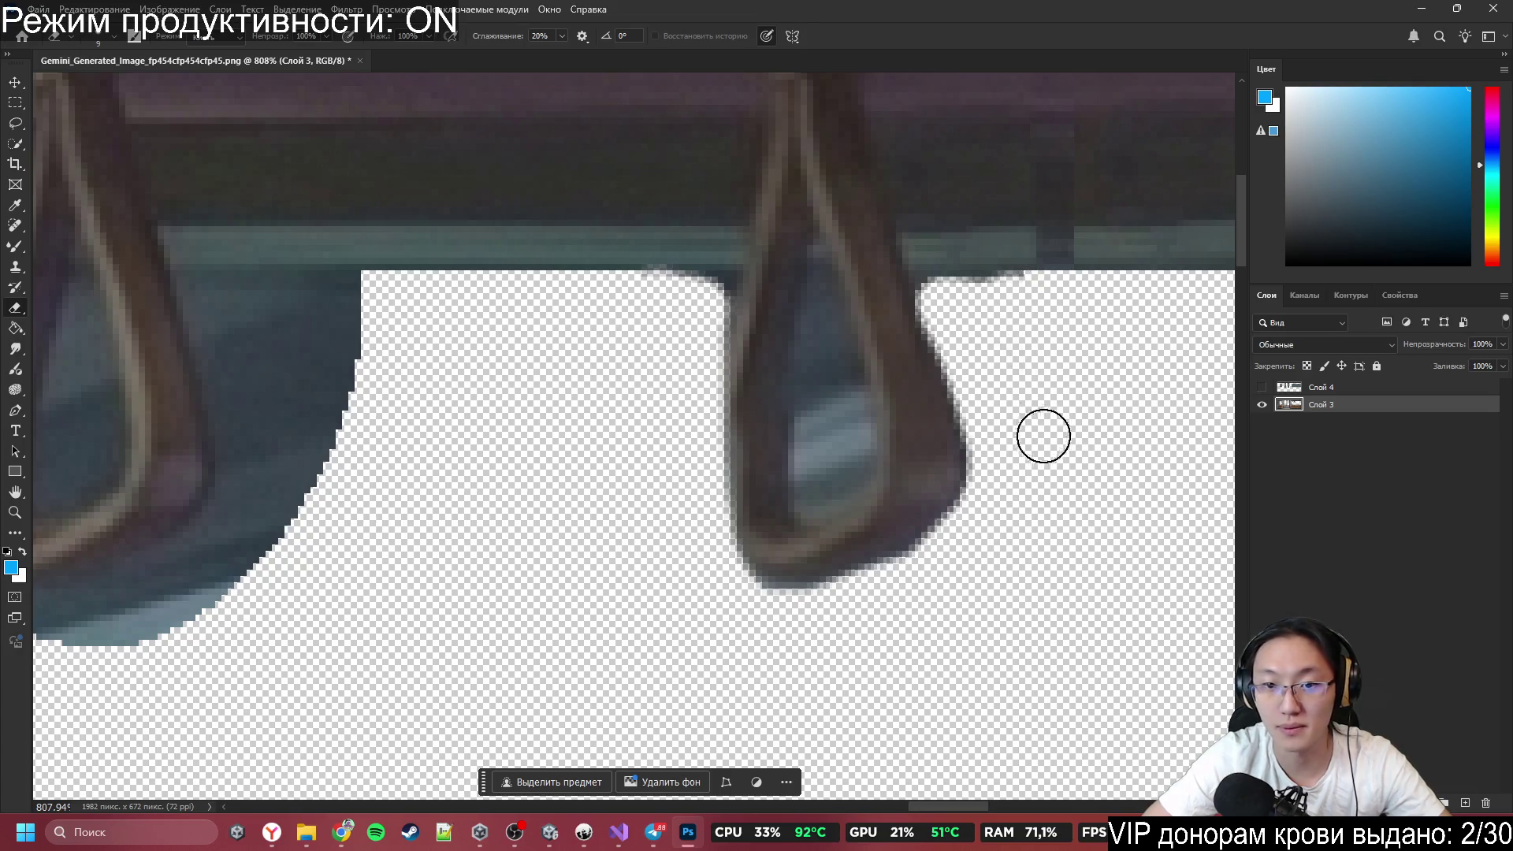
{"action": "scroll", "coordinate": [796, 442], "scroll_direction": "down", "scroll_amount": 6}
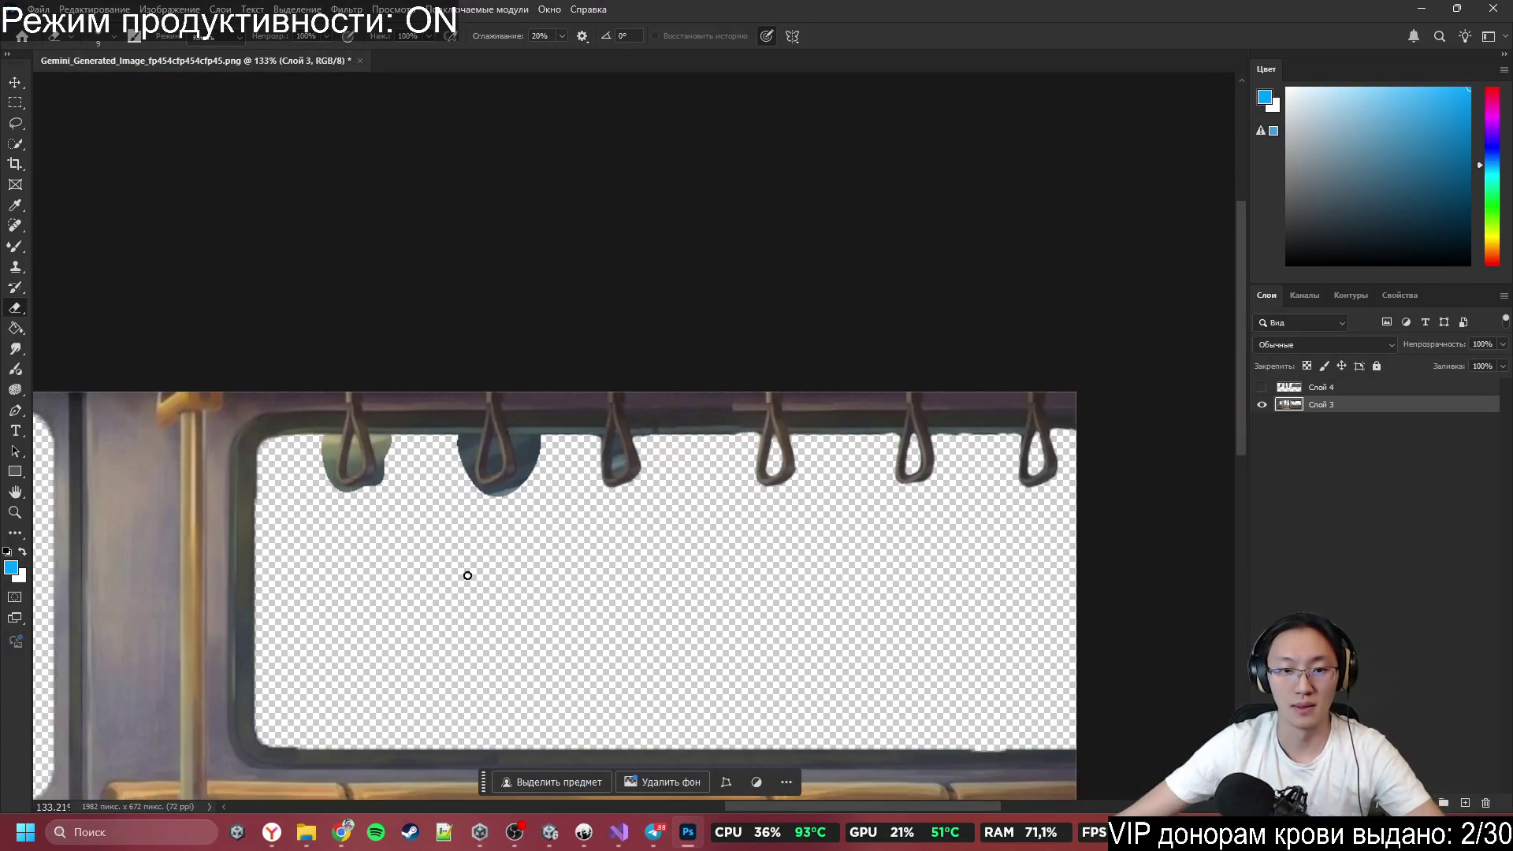
Erase the blue inside the right strap loop and around the middle strap.
{"action": "scroll", "coordinate": [260, 380], "scroll_direction": "up", "scroll_amount": 3}
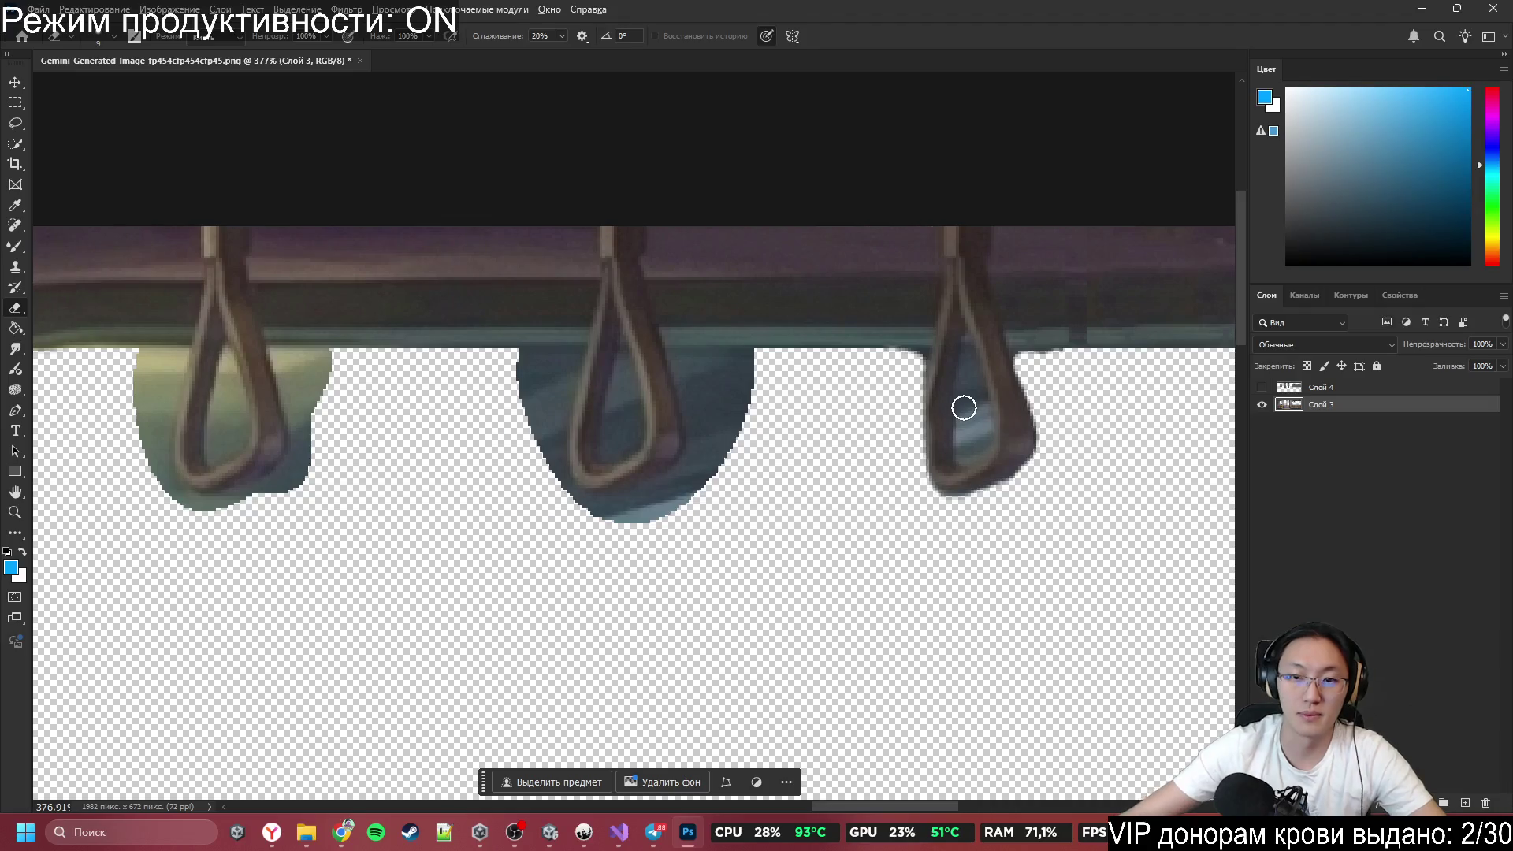
{"action": "scroll", "coordinate": [996, 410], "scroll_direction": "up", "scroll_amount": 2}
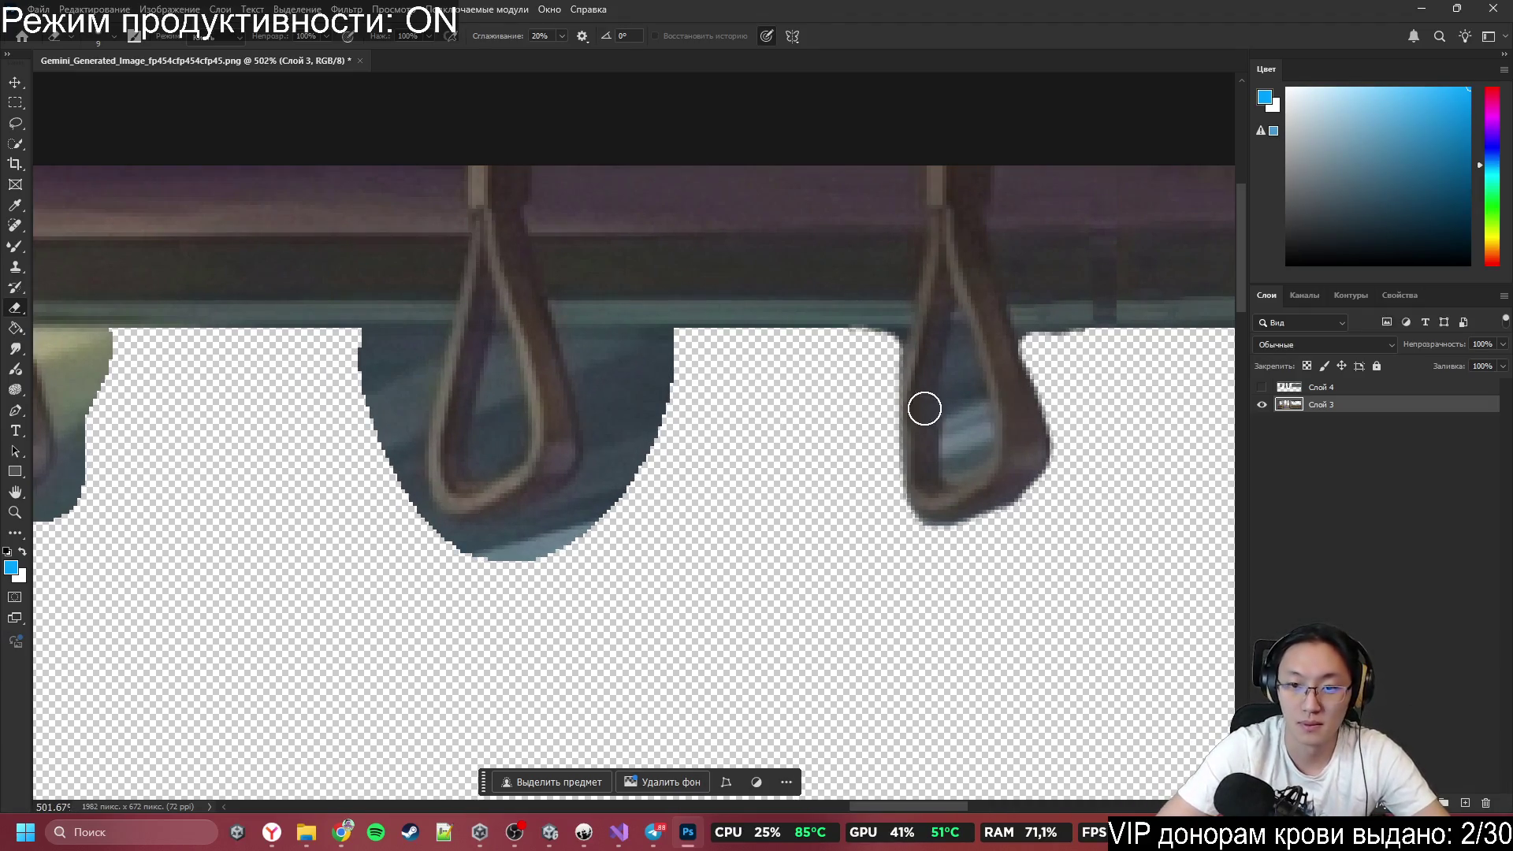
{"action": "mouse_move", "coordinate": [924, 408]}
{"action": "left_mouse_down"}
{"action": "mouse_move", "coordinate": [953, 432]}
{"action": "mouse_move", "coordinate": [973, 409]}
{"action": "mouse_move", "coordinate": [978, 427]}
{"action": "left_mouse_up"}
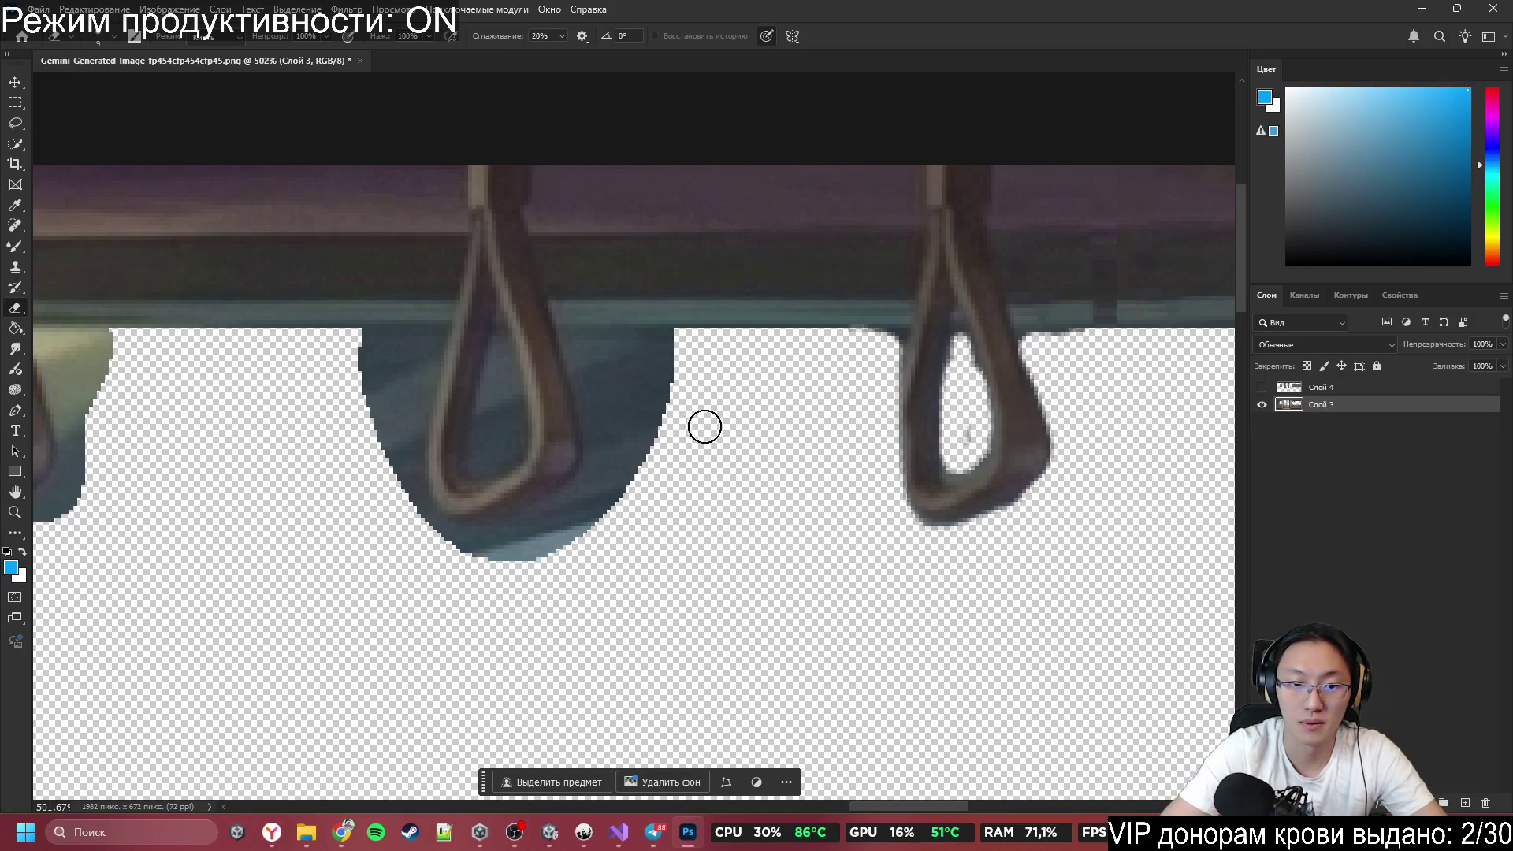
{"action": "mouse_move", "coordinate": [705, 426]}
{"action": "left_mouse_down"}
{"action": "mouse_move", "coordinate": [628, 493]}
{"action": "mouse_move", "coordinate": [567, 334]}
{"action": "mouse_move", "coordinate": [619, 370]}
{"action": "mouse_move", "coordinate": [670, 375]}
{"action": "left_mouse_up"}
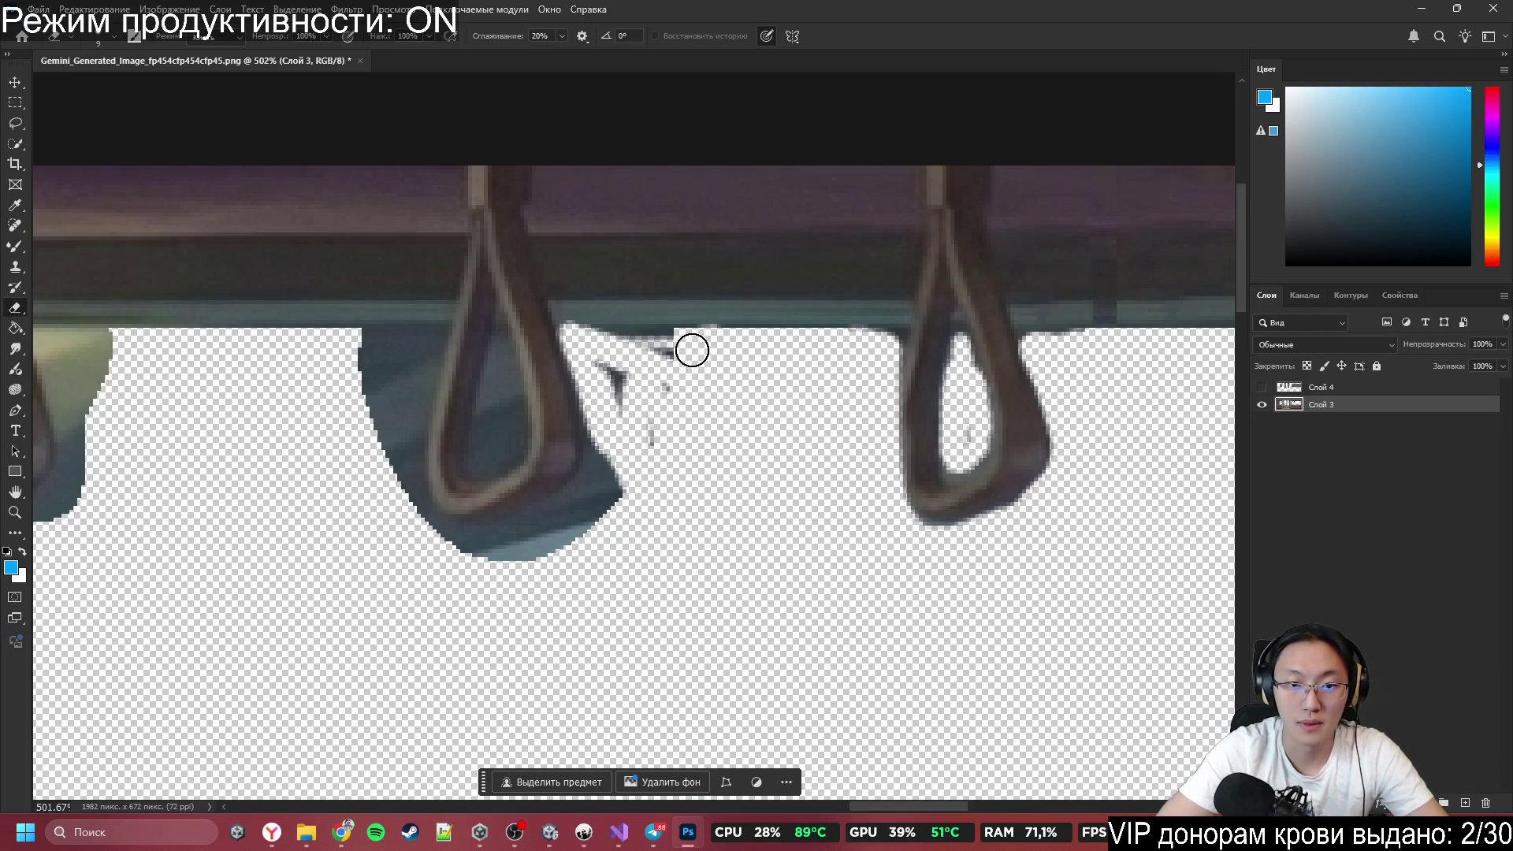
{"action": "mouse_move", "coordinate": [626, 344]}
{"action": "left_mouse_down"}
{"action": "mouse_move", "coordinate": [608, 338]}
{"action": "mouse_move", "coordinate": [737, 357]}
{"action": "left_mouse_up"}
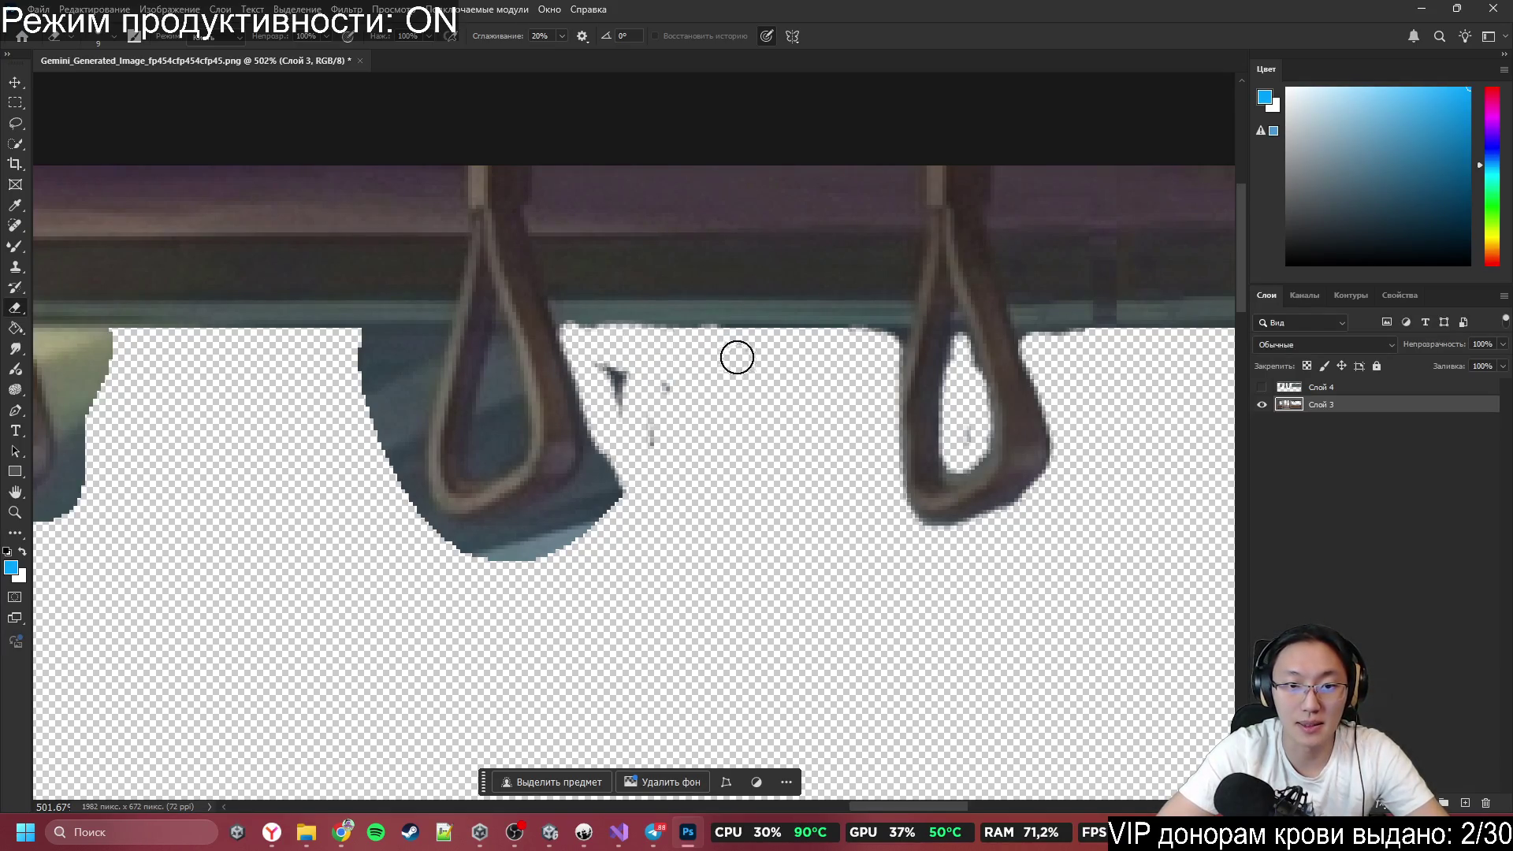
{"action": "mouse_move", "coordinate": [659, 426]}
{"action": "left_mouse_down"}
{"action": "mouse_move", "coordinate": [665, 439]}
{"action": "mouse_move", "coordinate": [605, 409]}
{"action": "mouse_move", "coordinate": [608, 466]}
{"action": "left_mouse_up"}
{"action": "scroll", "coordinate": [710, 321], "scroll_direction": "left", "scroll_amount": 5}
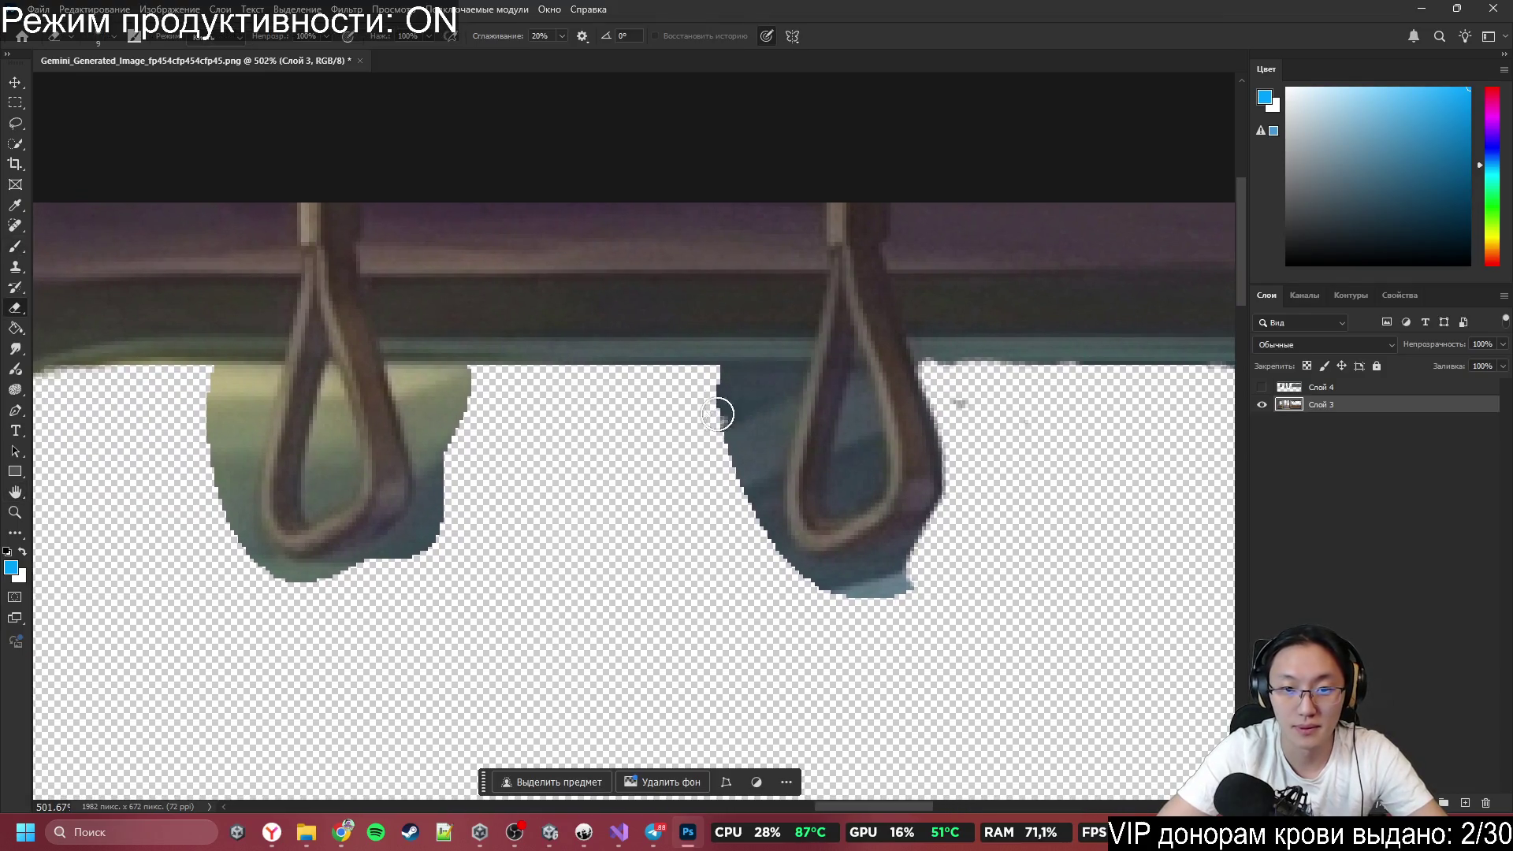
Clear the blue block around the right strap, undoing the last stray stroke.
{"action": "mouse_move", "coordinate": [717, 413]}
{"action": "left_mouse_down"}
{"action": "mouse_move", "coordinate": [721, 378]}
{"action": "mouse_move", "coordinate": [796, 378]}
{"action": "mouse_move", "coordinate": [749, 472]}
{"action": "left_mouse_up"}
{"action": "left_click_drag", "start_coordinate": [780, 398], "coordinate": [737, 413]}
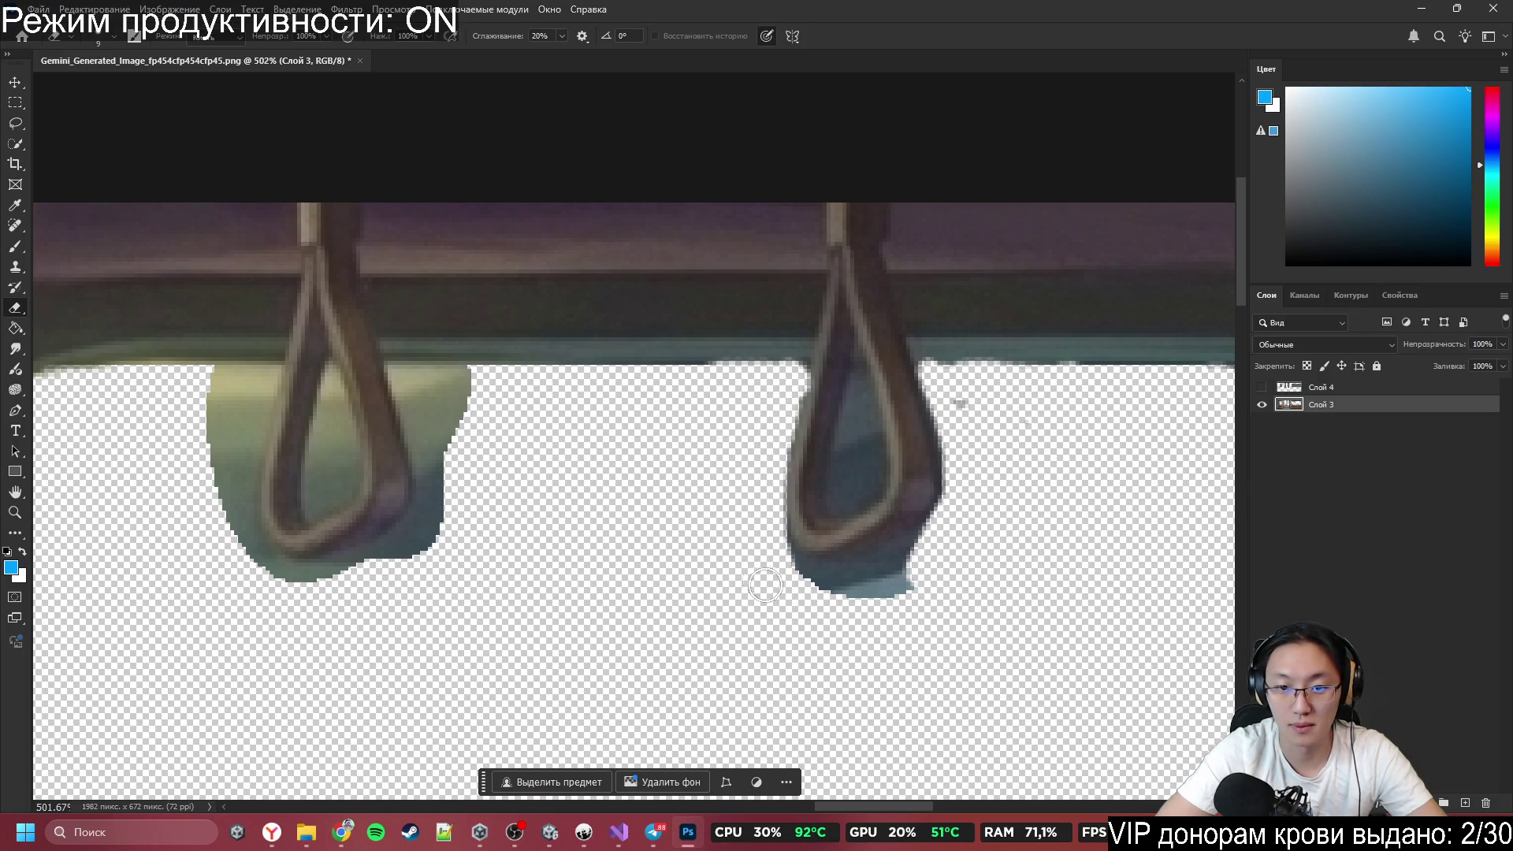
{"action": "left_click_drag", "start_coordinate": [764, 586], "coordinate": [766, 552]}
{"action": "mouse_move", "coordinate": [887, 587]}
{"action": "left_mouse_down"}
{"action": "mouse_move", "coordinate": [906, 563]}
{"action": "mouse_move", "coordinate": [873, 579]}
{"action": "mouse_move", "coordinate": [948, 522]}
{"action": "left_mouse_up"}
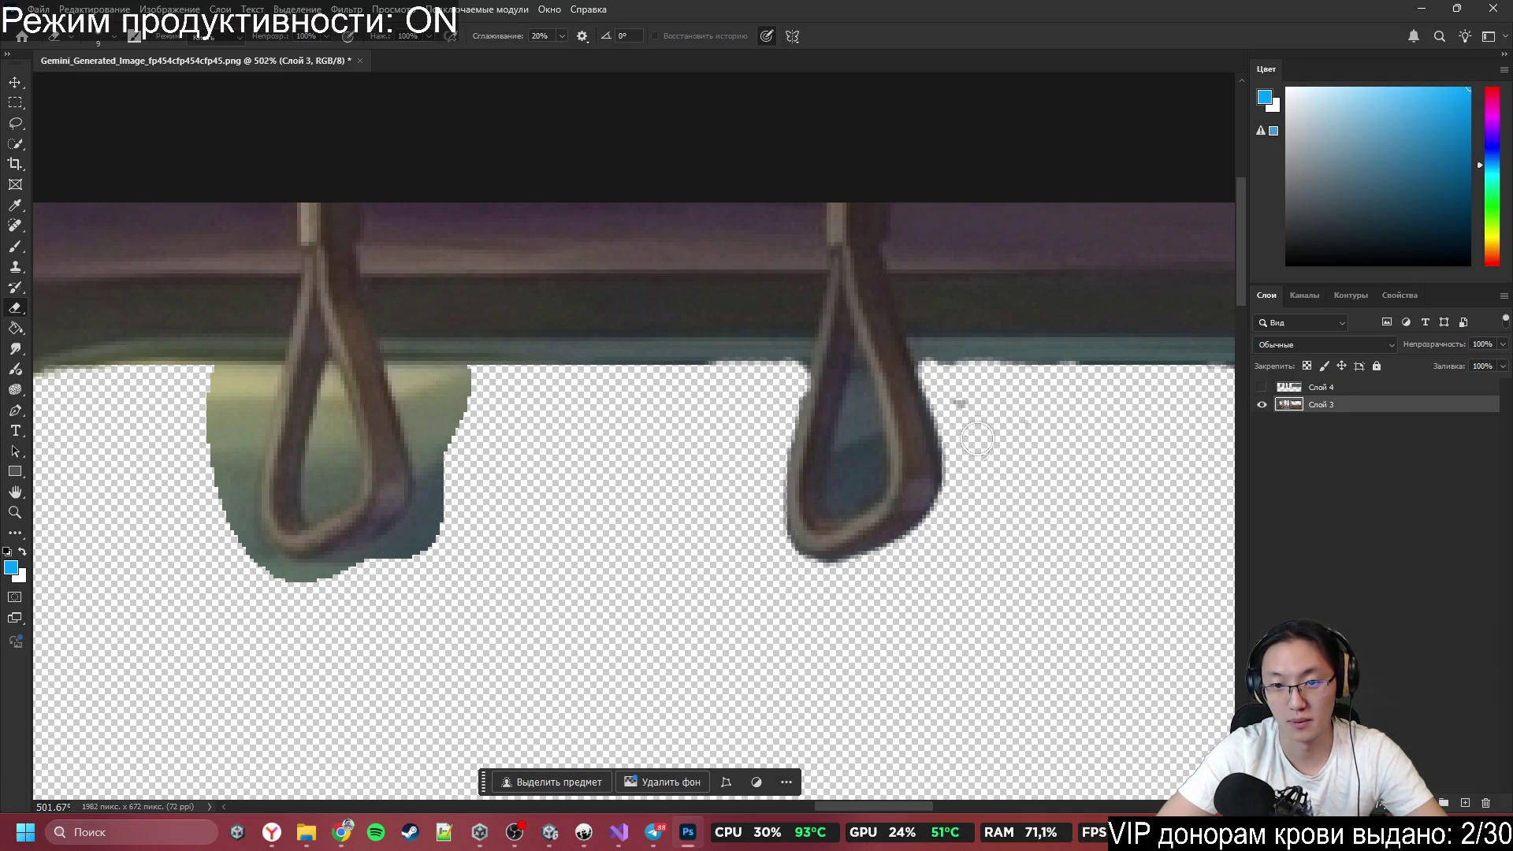
{"action": "left_click_drag", "start_coordinate": [944, 406], "coordinate": [951, 429]}
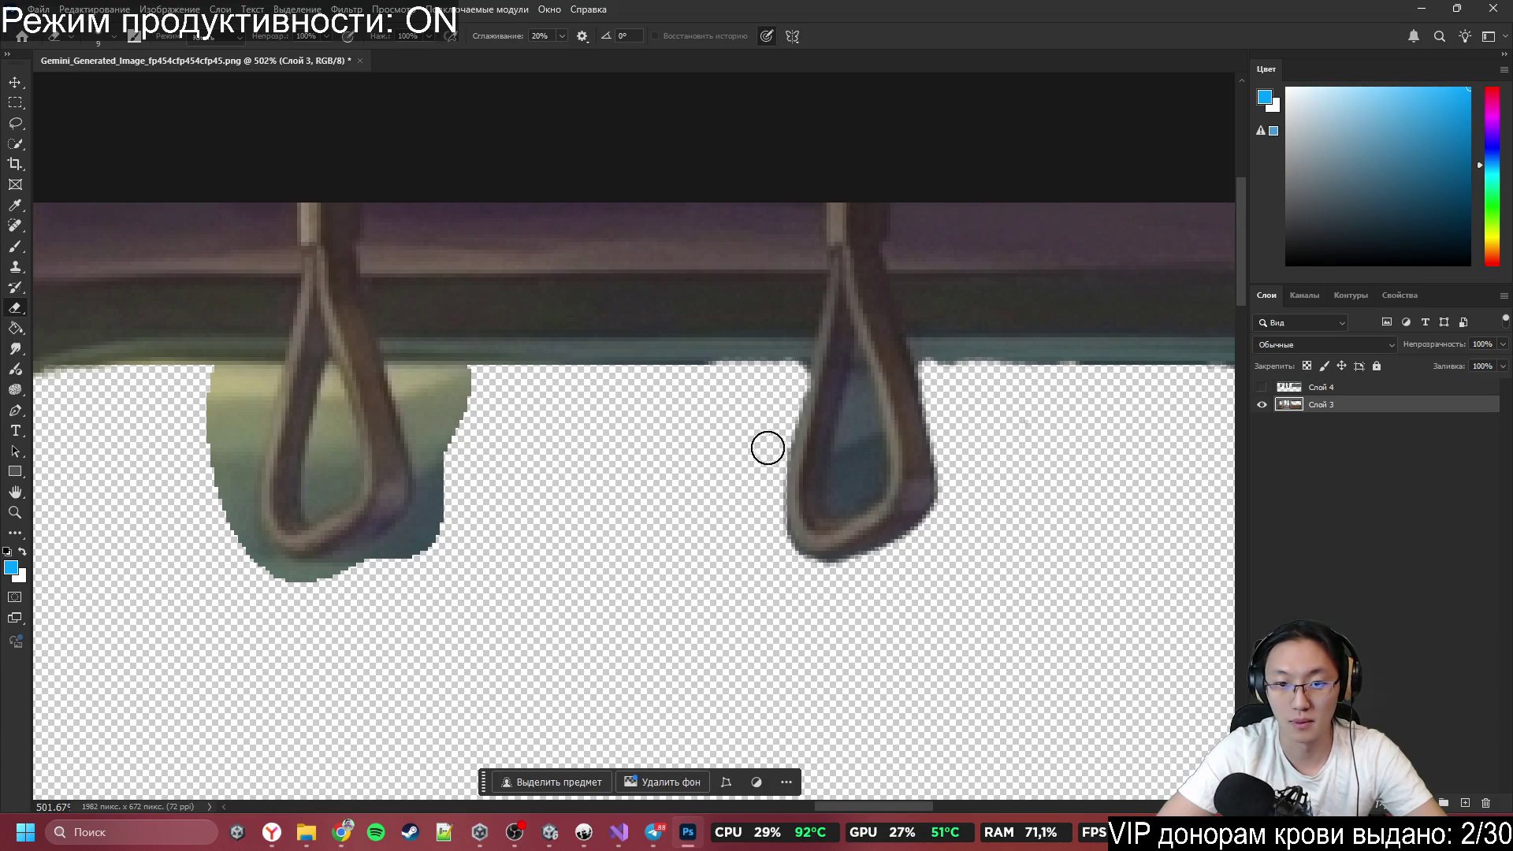
{"action": "mouse_move", "coordinate": [849, 413]}
{"action": "left_mouse_down"}
{"action": "mouse_move", "coordinate": [834, 493]}
{"action": "mouse_move", "coordinate": [839, 442]}
{"action": "mouse_move", "coordinate": [827, 473]}
{"action": "mouse_move", "coordinate": [865, 432]}
{"action": "mouse_move", "coordinate": [862, 486]}
{"action": "mouse_move", "coordinate": [849, 426]}
{"action": "mouse_move", "coordinate": [757, 417]}
{"action": "mouse_move", "coordinate": [788, 415]}
{"action": "left_mouse_up"}
{"action": "key", "text": "ctrl+z"}
{"action": "key", "text": "ctrl+z"}
{"action": "key", "text": "ctrl+z"}
{"action": "key", "text": "space"}
Erase the green-yellow fill beside and below the left window's strap and cut a hole in its loop.
{"action": "left_click_drag", "start_coordinate": [615, 405], "coordinate": [605, 462]}
{"action": "mouse_move", "coordinate": [628, 362]}
{"action": "left_mouse_down"}
{"action": "mouse_move", "coordinate": [581, 355]}
{"action": "mouse_move", "coordinate": [628, 347]}
{"action": "left_mouse_up"}
{"action": "mouse_move", "coordinate": [590, 407]}
{"action": "left_mouse_down"}
{"action": "mouse_move", "coordinate": [604, 480]}
{"action": "mouse_move", "coordinate": [713, 551]}
{"action": "mouse_move", "coordinate": [616, 516]}
{"action": "left_mouse_up"}
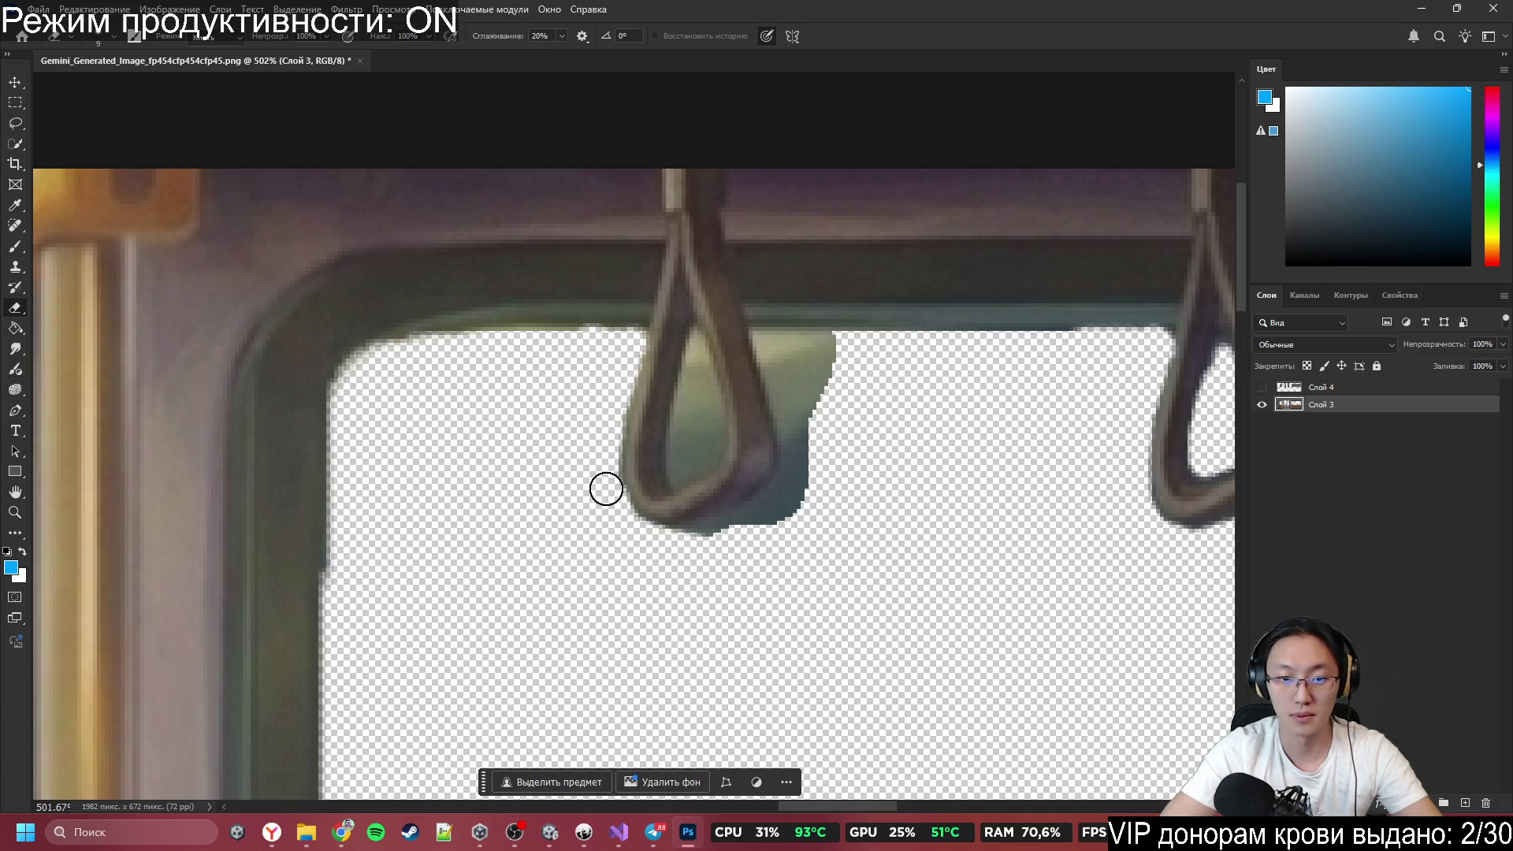
{"action": "mouse_move", "coordinate": [754, 539]}
{"action": "left_mouse_down"}
{"action": "mouse_move", "coordinate": [749, 523]}
{"action": "mouse_move", "coordinate": [784, 516]}
{"action": "mouse_move", "coordinate": [807, 457]}
{"action": "mouse_move", "coordinate": [749, 525]}
{"action": "left_mouse_up"}
{"action": "mouse_move", "coordinate": [824, 437]}
{"action": "left_mouse_down"}
{"action": "mouse_move", "coordinate": [800, 449]}
{"action": "mouse_move", "coordinate": [786, 395]}
{"action": "left_mouse_up"}
{"action": "mouse_move", "coordinate": [762, 341]}
{"action": "left_mouse_down"}
{"action": "mouse_move", "coordinate": [824, 352]}
{"action": "mouse_move", "coordinate": [798, 381]}
{"action": "left_mouse_up"}
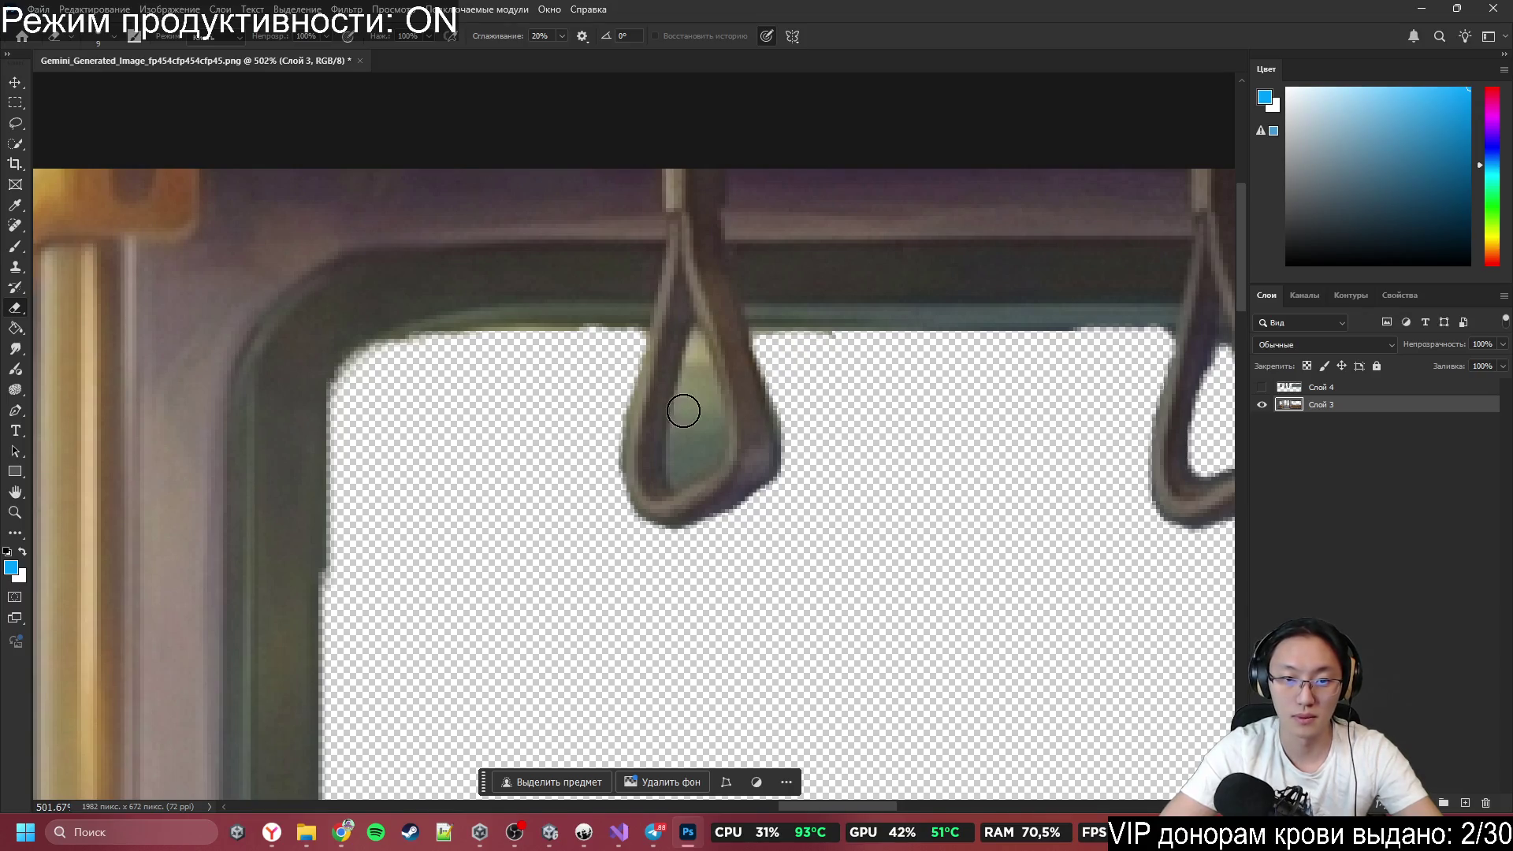
{"action": "mouse_move", "coordinate": [684, 411]}
{"action": "left_mouse_down"}
{"action": "mouse_move", "coordinate": [699, 394]}
{"action": "mouse_move", "coordinate": [675, 459]}
{"action": "mouse_move", "coordinate": [709, 415]}
{"action": "mouse_move", "coordinate": [693, 347]}
{"action": "mouse_move", "coordinate": [702, 403]}
{"action": "left_mouse_up"}
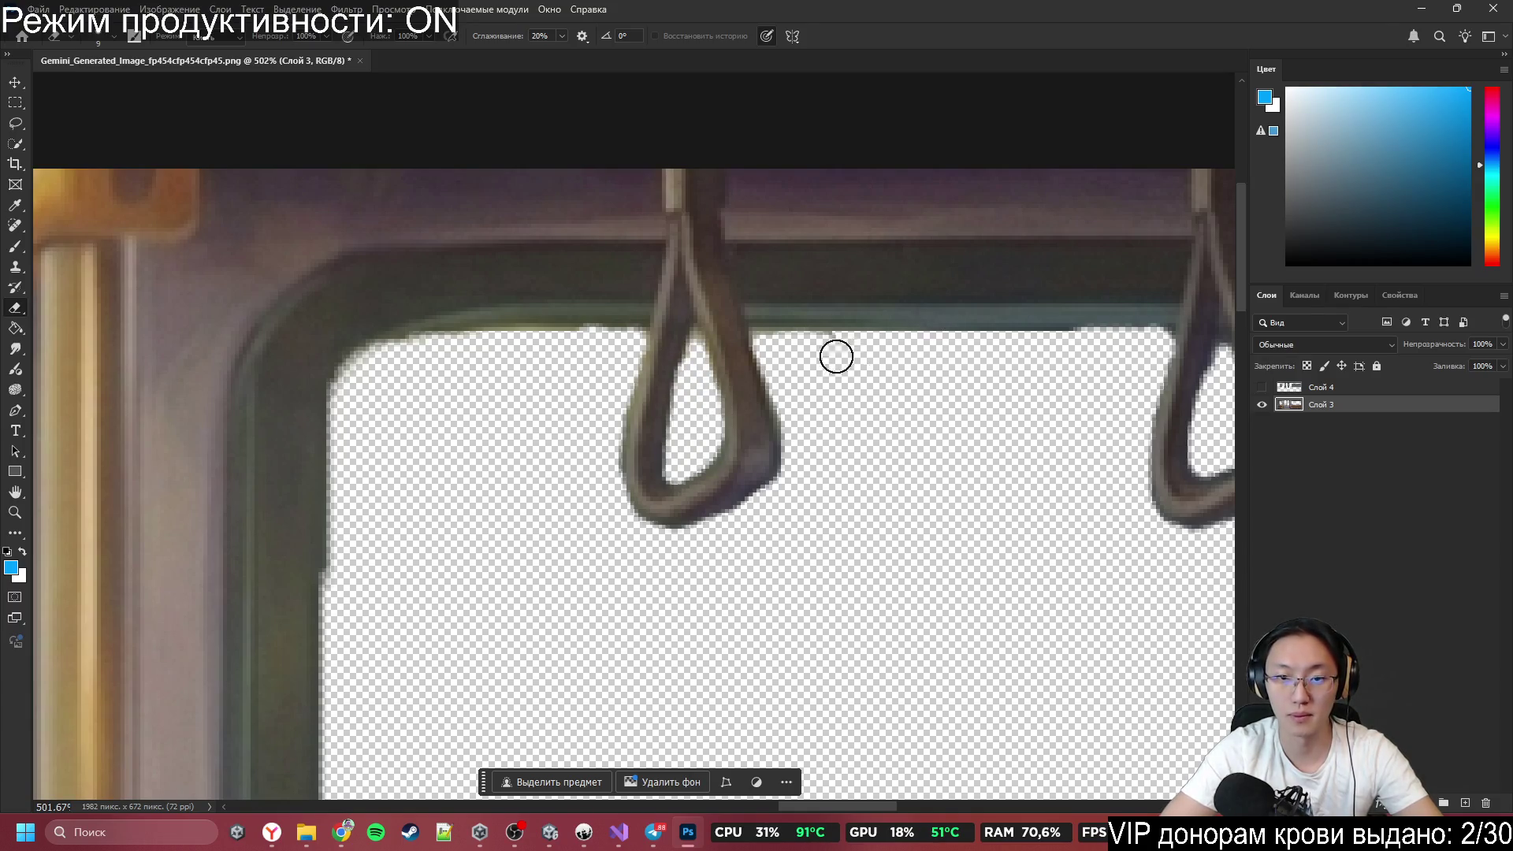
Clear the remaining yellow-green fill right of the strap and inside its loop.
{"action": "scroll", "coordinate": [879, 399], "scroll_direction": "down", "scroll_amount": 8}
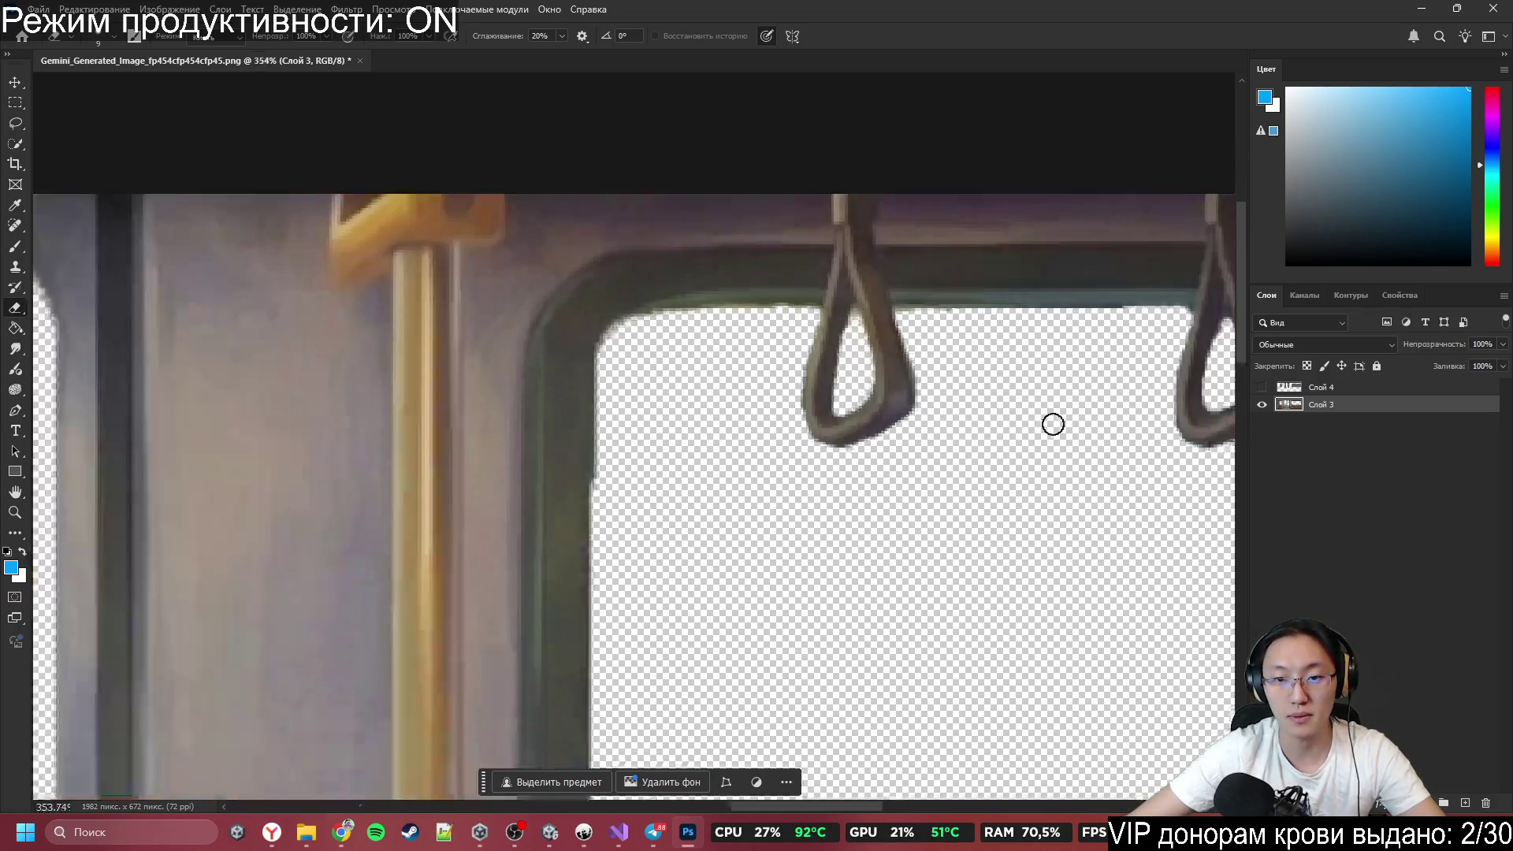
{"action": "scroll", "coordinate": [665, 371], "scroll_direction": "up", "scroll_amount": 8}
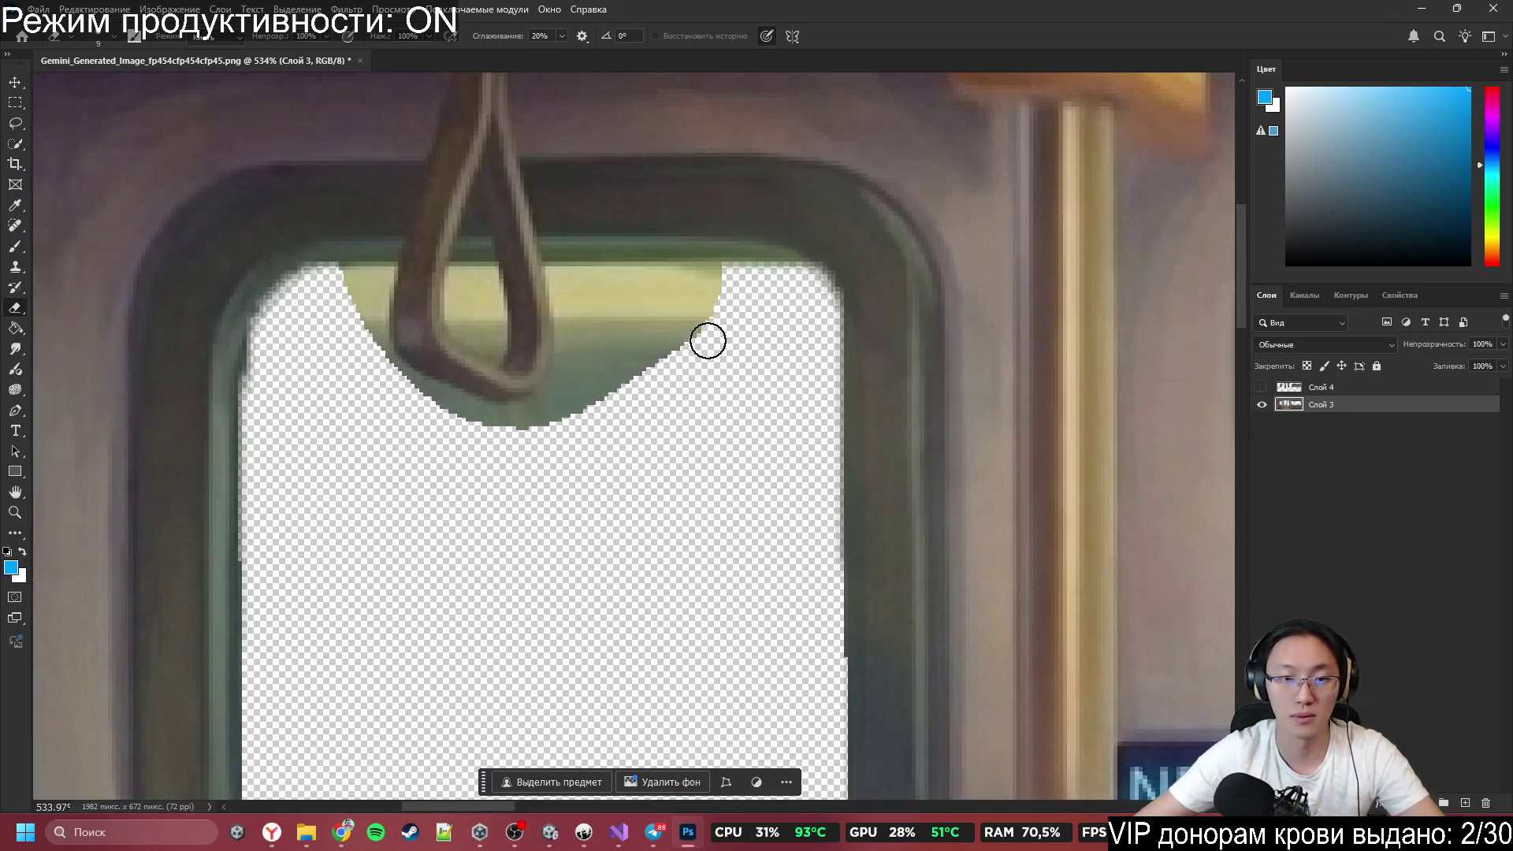
{"action": "mouse_move", "coordinate": [722, 311]}
{"action": "left_mouse_down"}
{"action": "mouse_move", "coordinate": [706, 331]}
{"action": "mouse_move", "coordinate": [586, 304]}
{"action": "mouse_move", "coordinate": [575, 357]}
{"action": "mouse_move", "coordinate": [567, 283]}
{"action": "mouse_move", "coordinate": [713, 276]}
{"action": "mouse_move", "coordinate": [585, 336]}
{"action": "mouse_move", "coordinate": [547, 436]}
{"action": "mouse_move", "coordinate": [574, 305]}
{"action": "mouse_move", "coordinate": [500, 415]}
{"action": "mouse_move", "coordinate": [641, 353]}
{"action": "mouse_move", "coordinate": [471, 412]}
{"action": "mouse_move", "coordinate": [423, 398]}
{"action": "mouse_move", "coordinate": [351, 293]}
{"action": "left_mouse_up"}
{"action": "left_click_drag", "start_coordinate": [468, 292], "coordinate": [492, 337]}
{"action": "left_click_drag", "start_coordinate": [486, 277], "coordinate": [469, 285]}
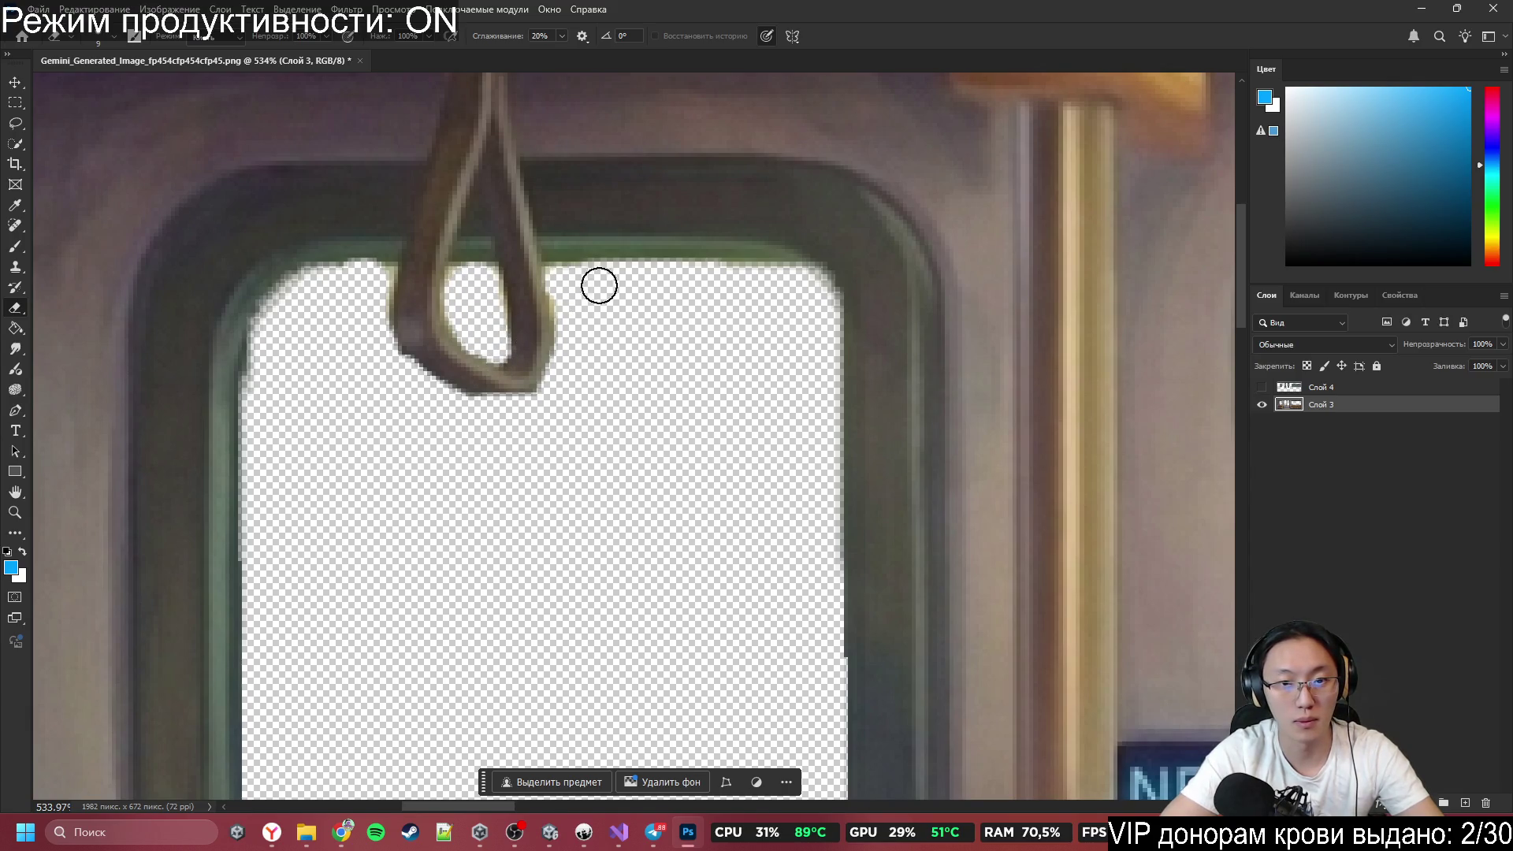
Check the erased straps zoomed out and make Слой 4 visible again.
{"action": "scroll", "coordinate": [646, 302], "scroll_direction": "down", "scroll_amount": 10}
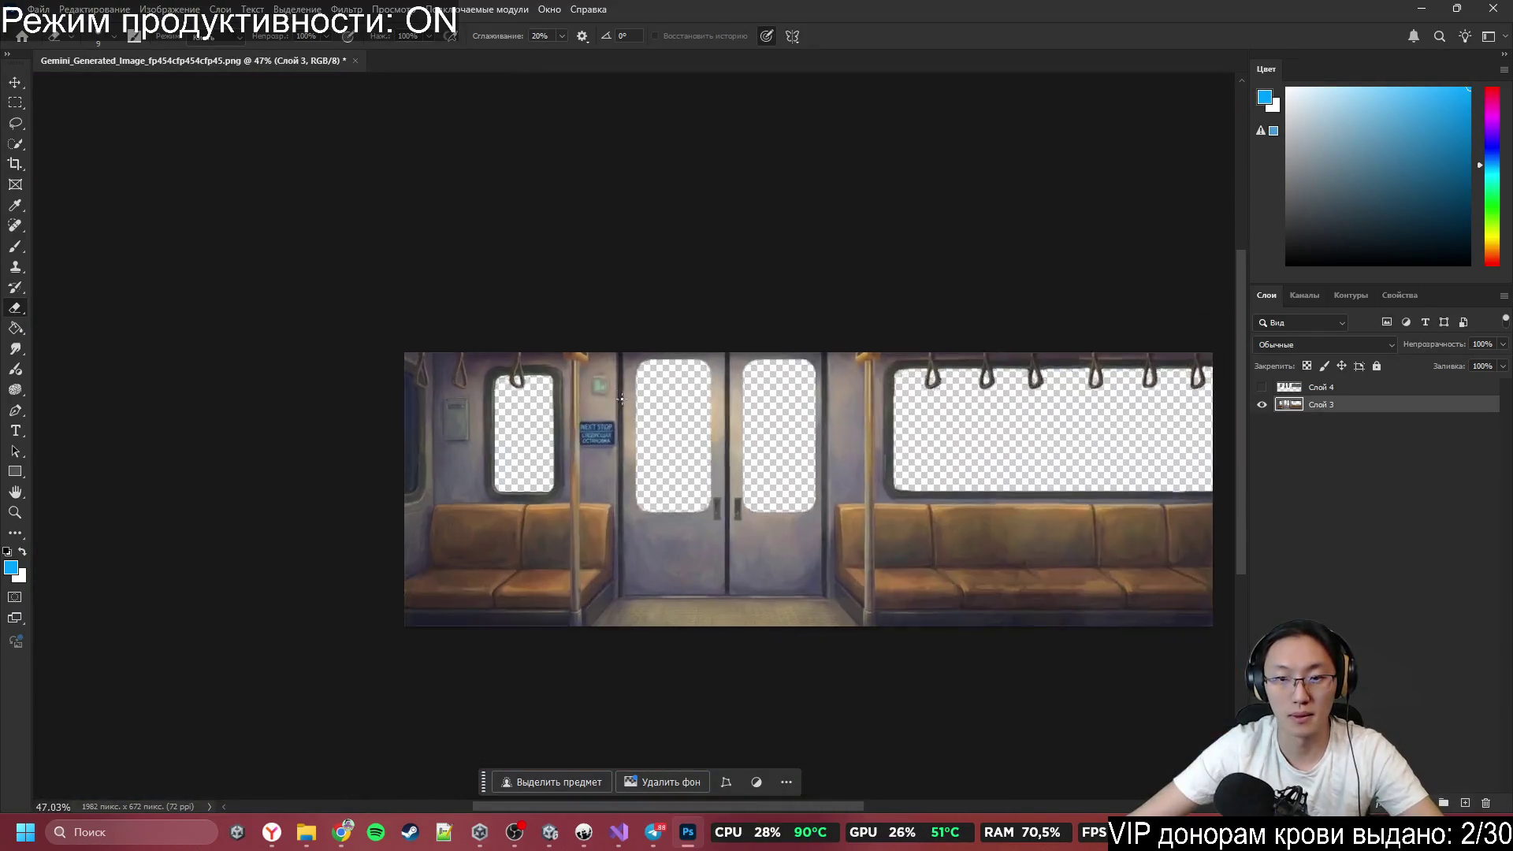
{"action": "scroll", "coordinate": [376, 314], "scroll_direction": "up", "scroll_amount": 5}
{"action": "scroll", "coordinate": [376, 314], "scroll_direction": "up", "scroll_amount": 5}
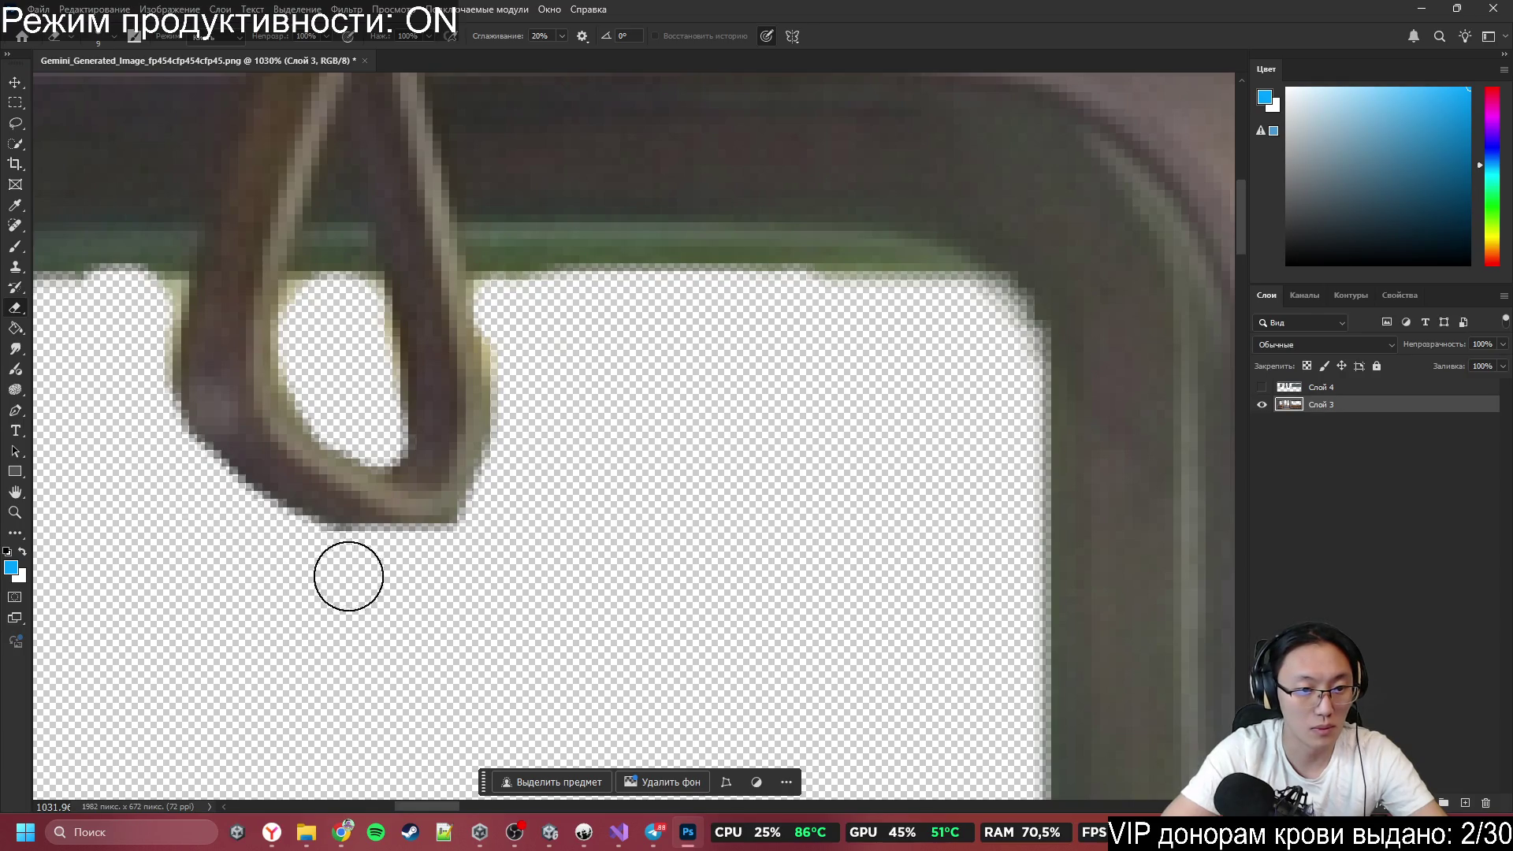
{"action": "scroll", "coordinate": [456, 618], "scroll_direction": "down", "scroll_amount": 10}
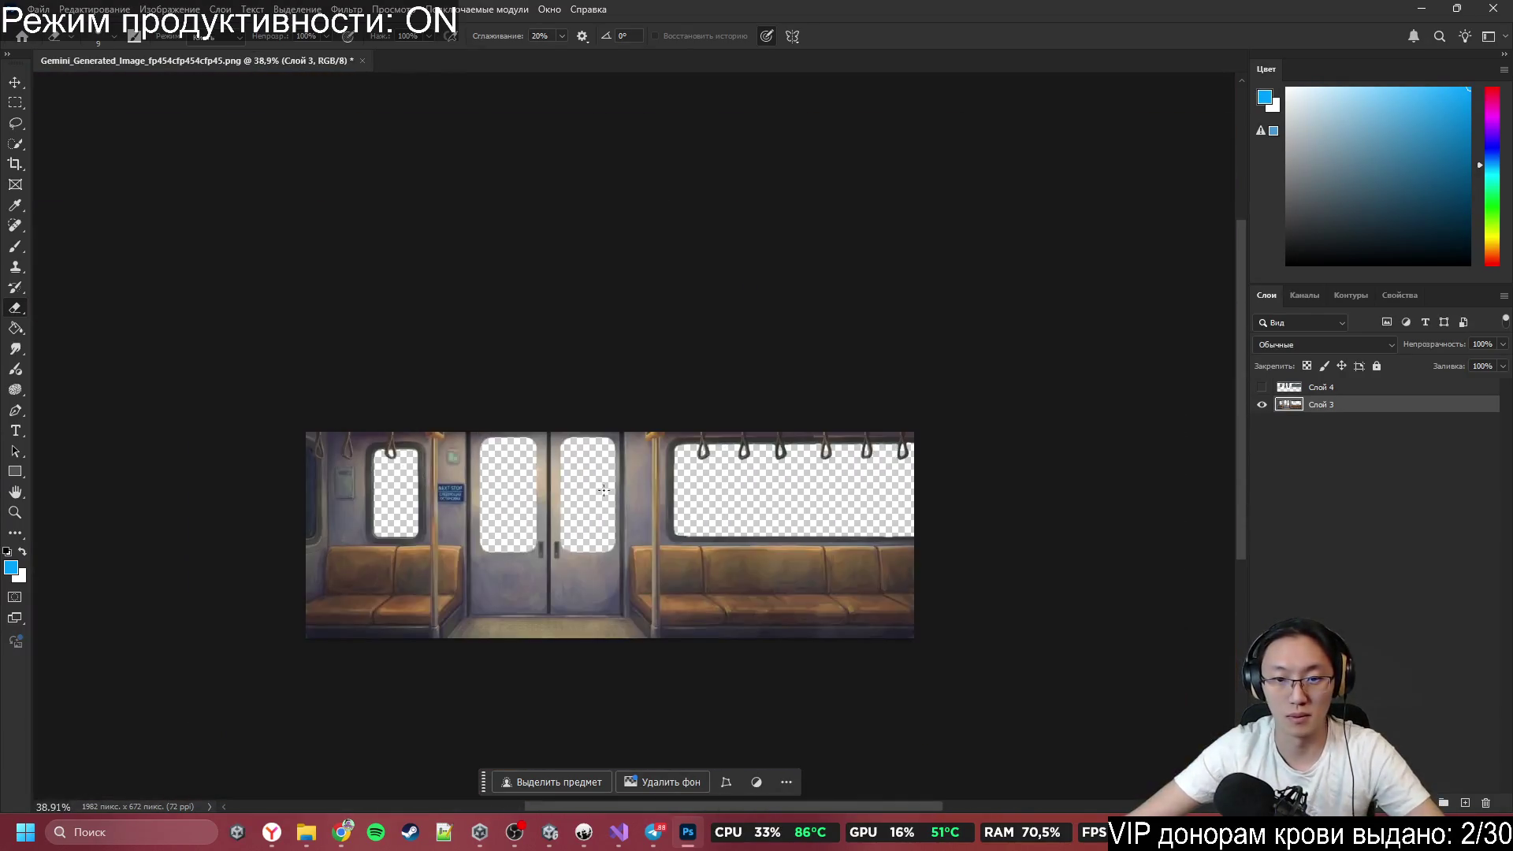
{"action": "scroll", "coordinate": [903, 445], "scroll_direction": "up", "scroll_amount": 3}
{"action": "scroll", "coordinate": [922, 434], "scroll_direction": "up", "scroll_amount": 5}
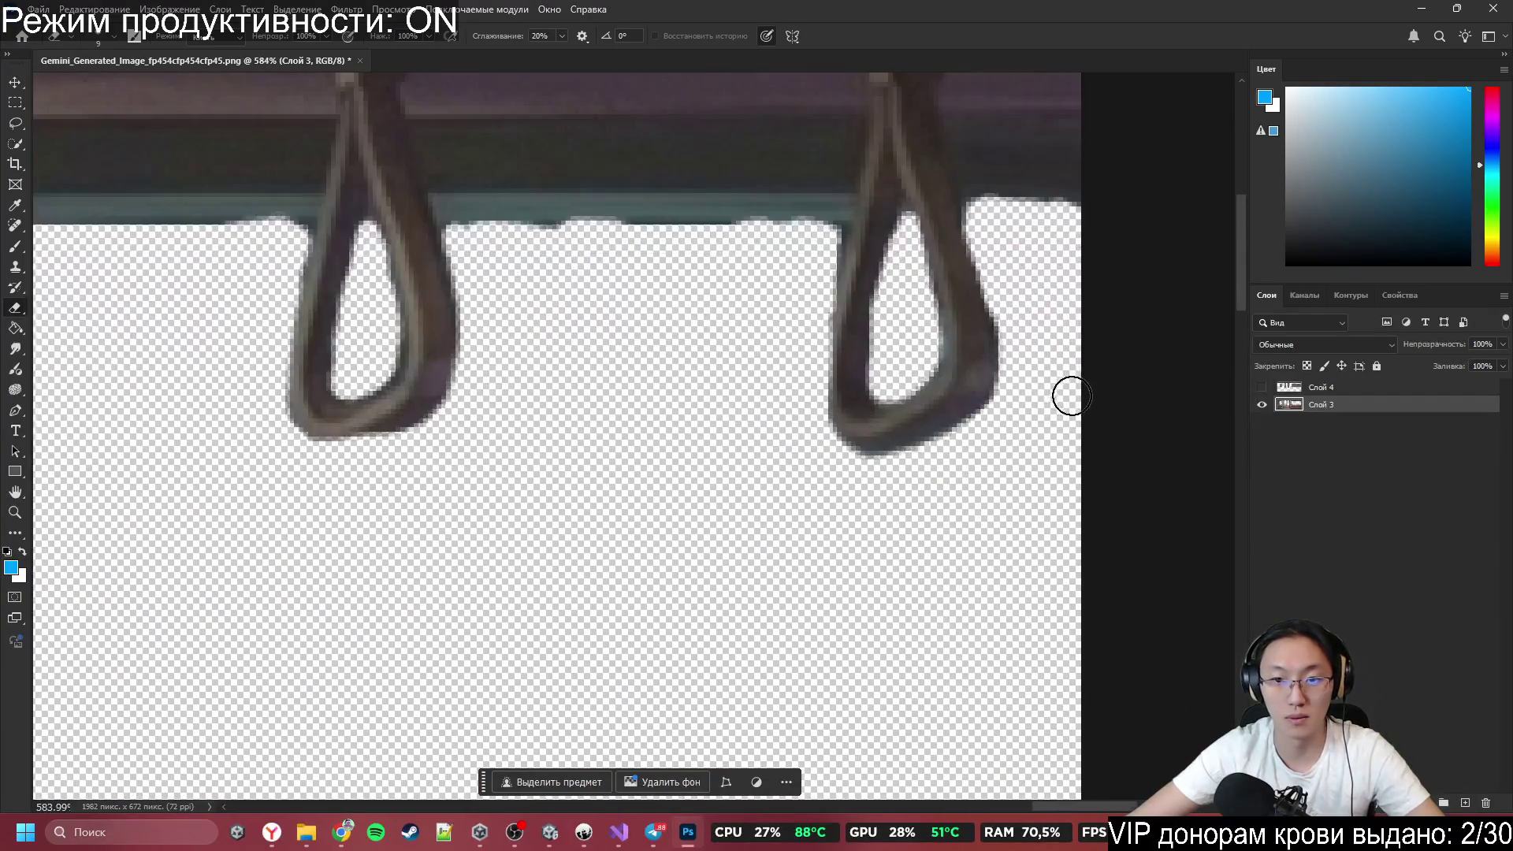
{"action": "scroll", "coordinate": [770, 389], "scroll_direction": "down", "scroll_amount": 6}
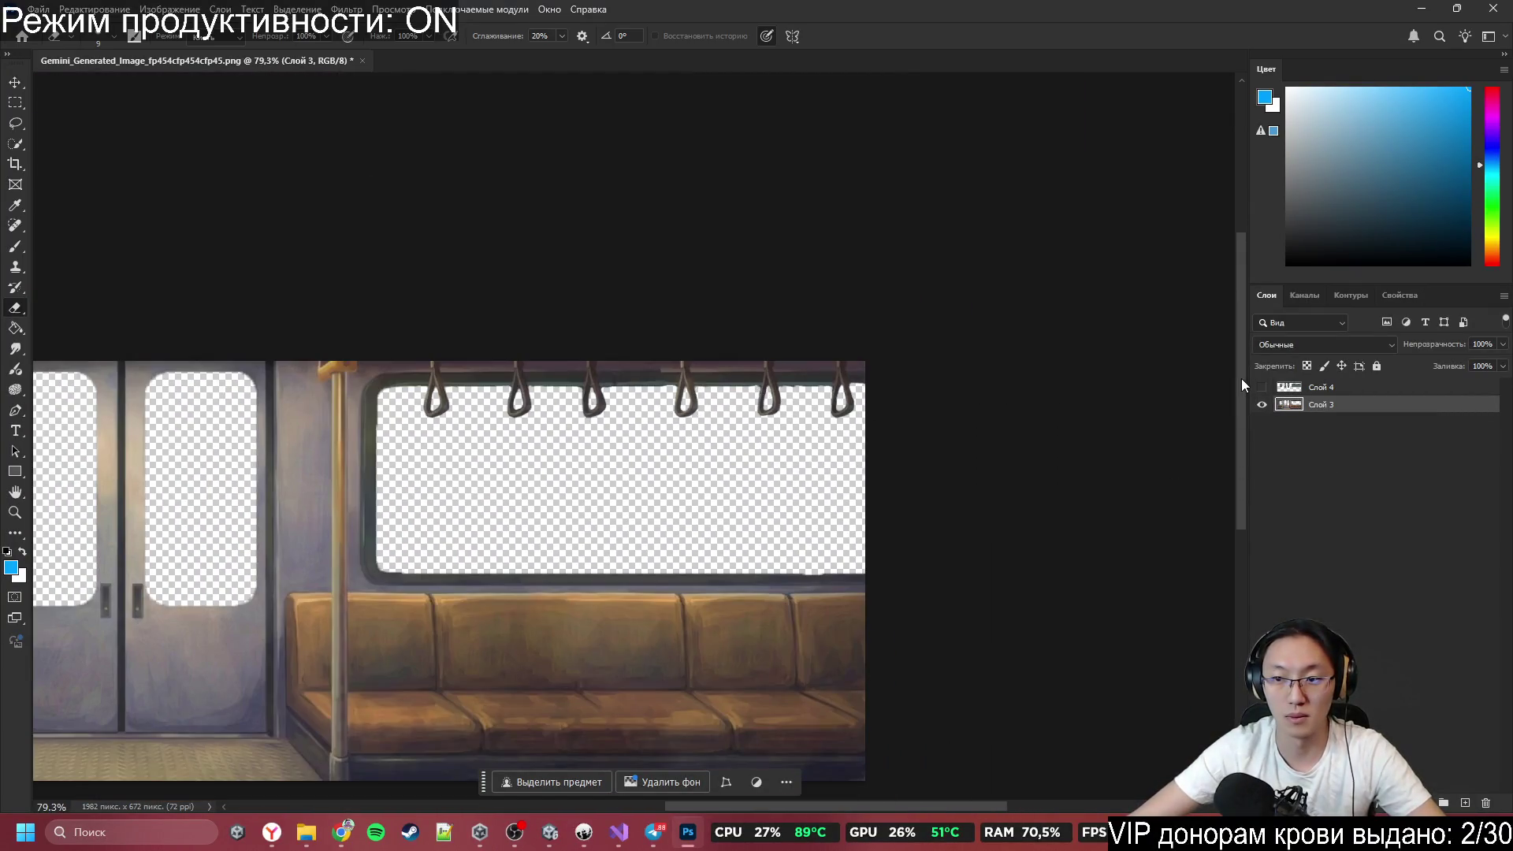
{"action": "left_click", "coordinate": [1262, 386]}
{"action": "scroll", "coordinate": [804, 493], "scroll_direction": "left", "scroll_amount": 4}
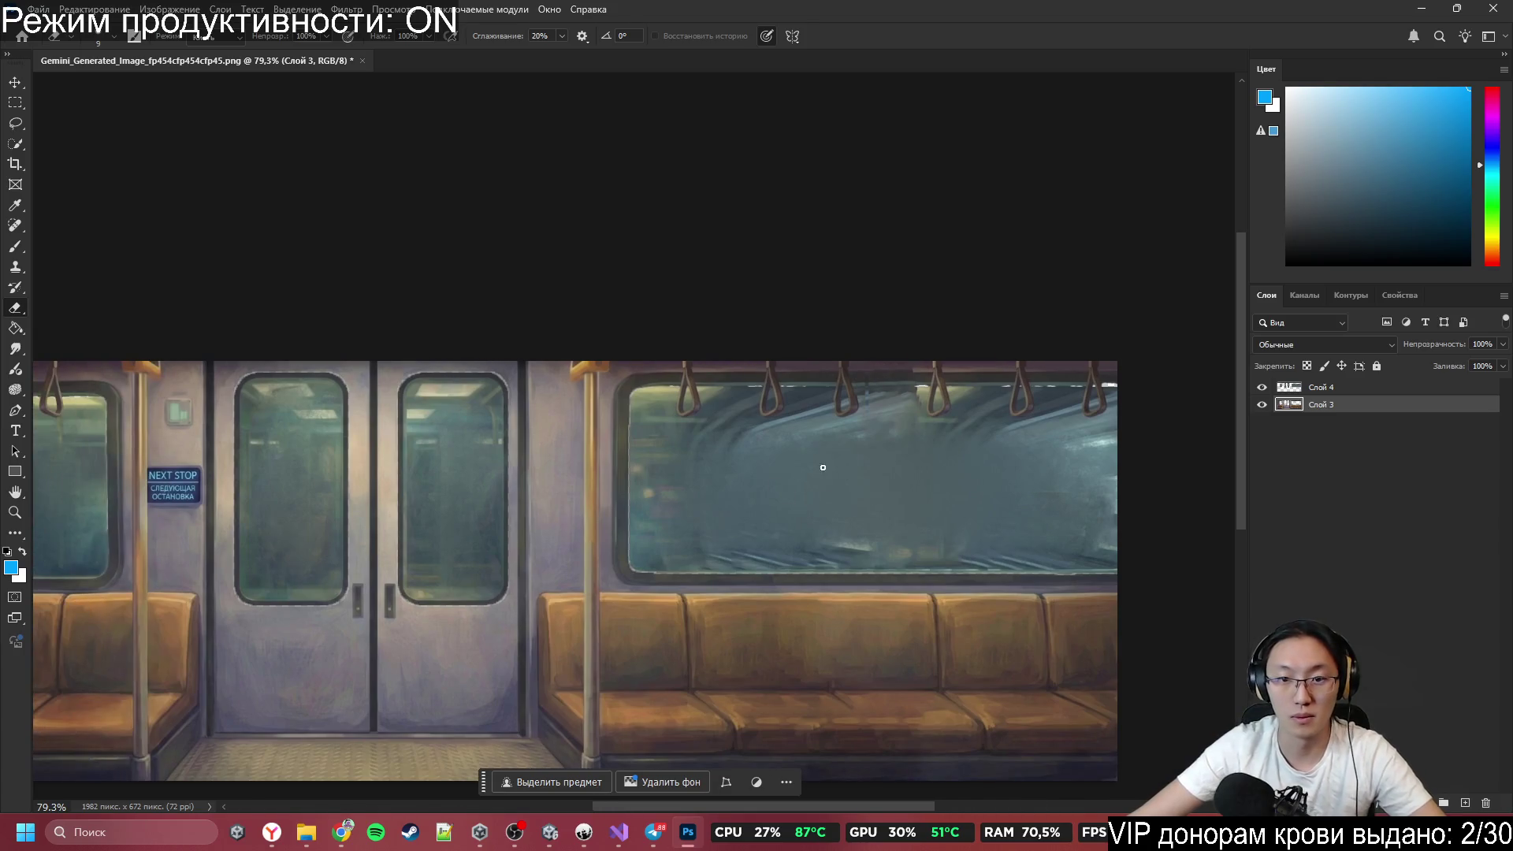
Select Слой 4 and set its opacity to 71%.
{"action": "left_click", "coordinate": [1355, 388]}
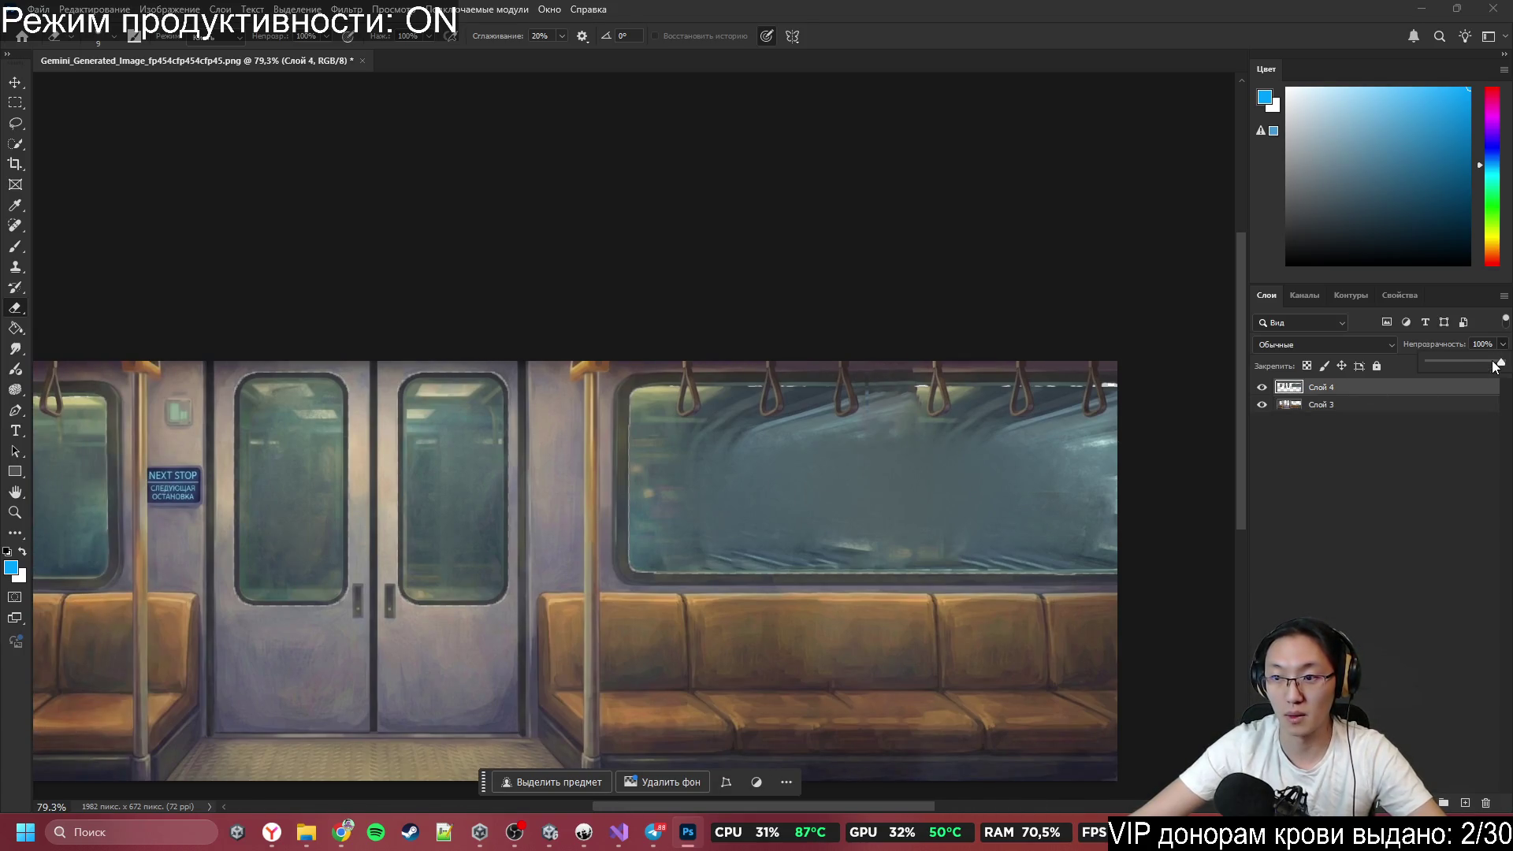
{"action": "left_click_drag", "start_coordinate": [1495, 366], "coordinate": [1472, 363]}
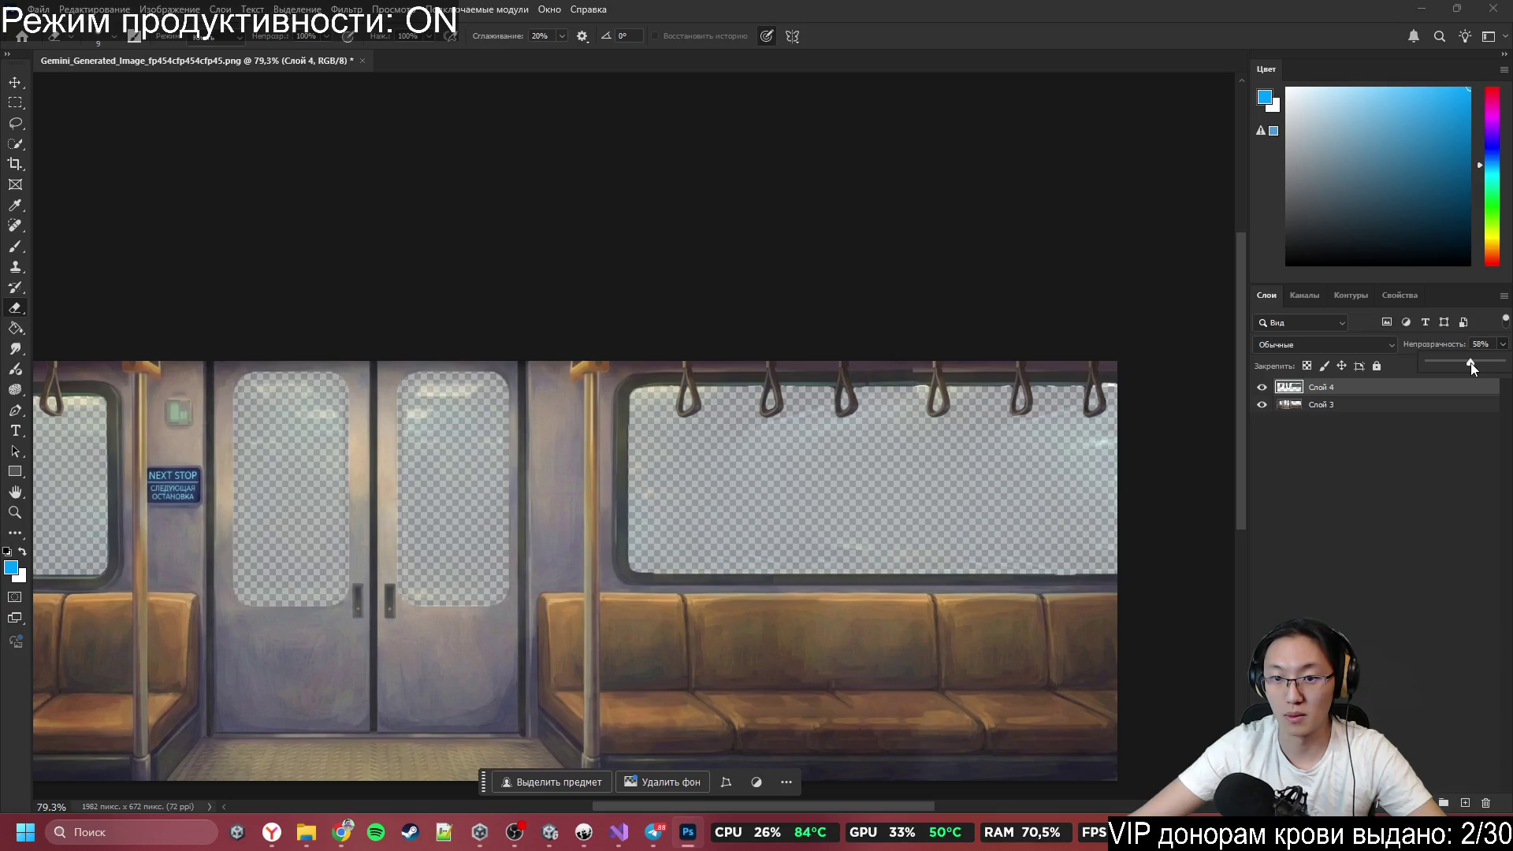
{"action": "scroll", "coordinate": [903, 529], "scroll_direction": "down", "scroll_amount": 2}
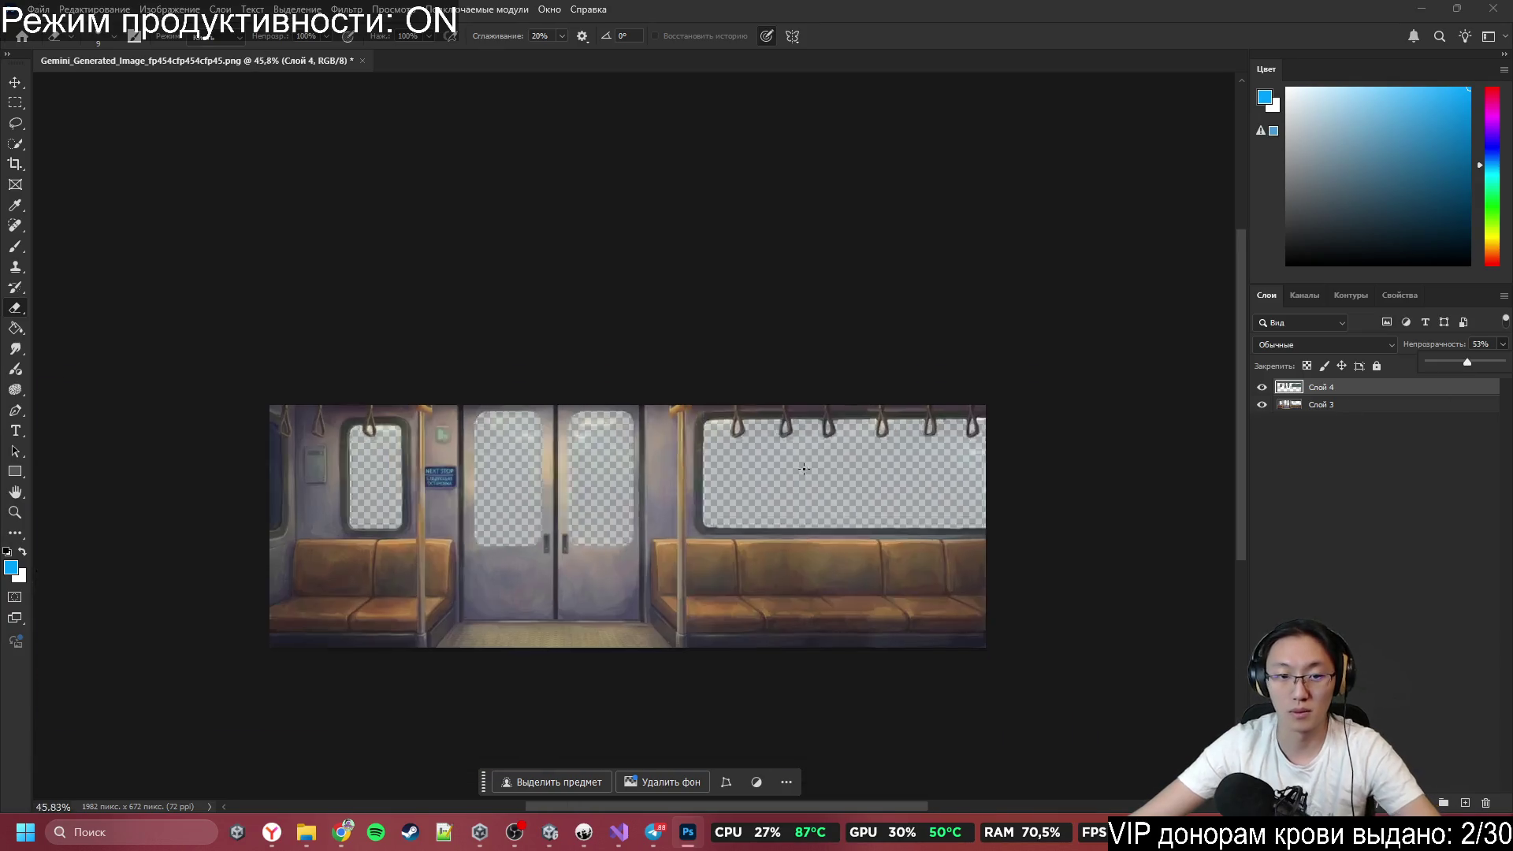
{"action": "scroll", "coordinate": [903, 529], "scroll_direction": "up", "scroll_amount": 6}
{"action": "scroll", "coordinate": [904, 528], "scroll_direction": "down", "scroll_amount": 5}
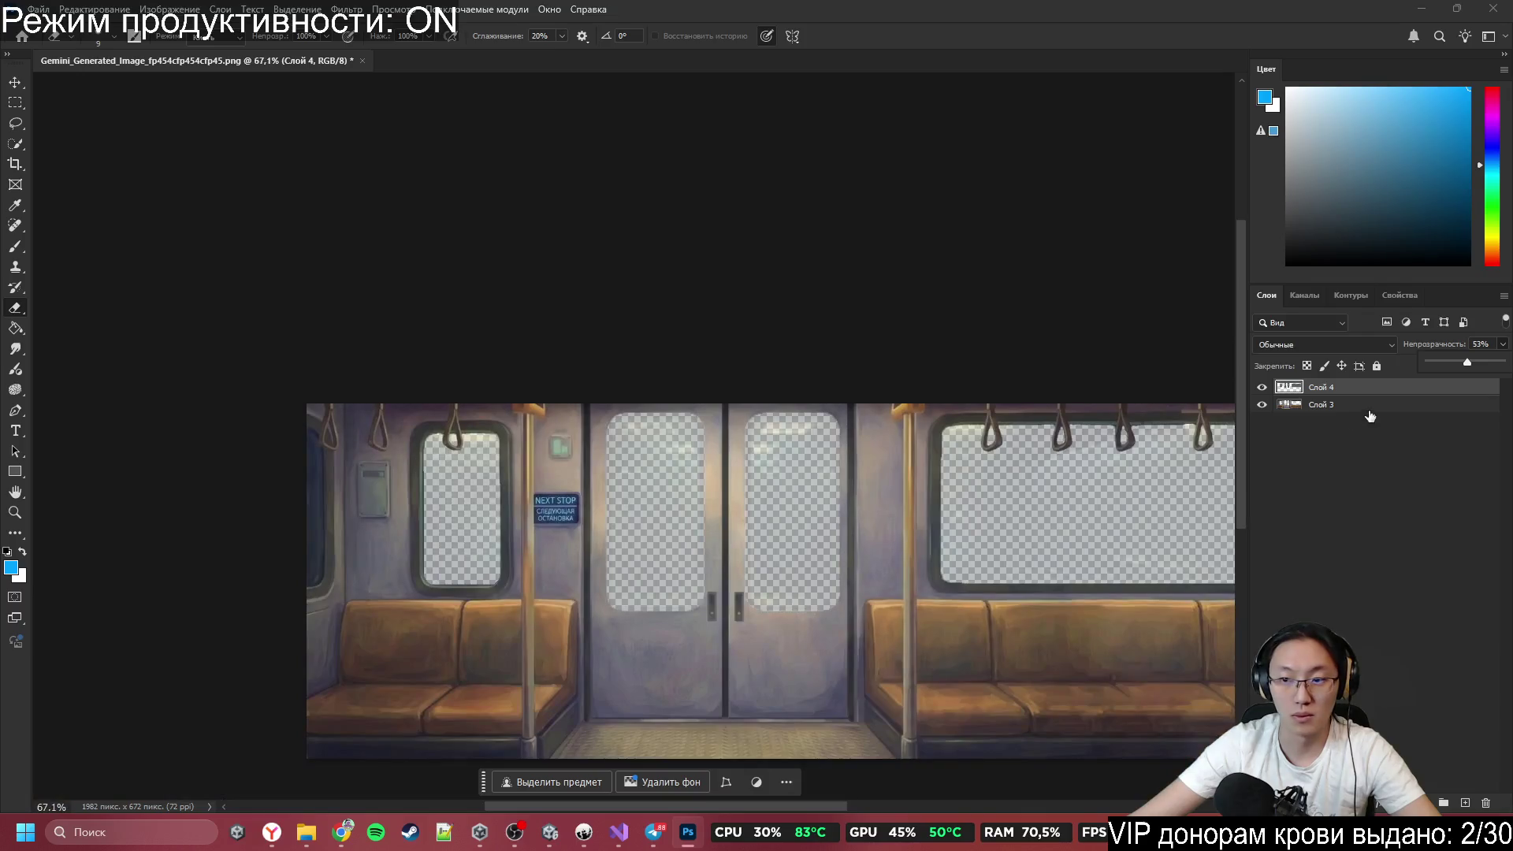
{"action": "mouse_move", "coordinate": [1483, 361]}
{"action": "left_mouse_down"}
{"action": "mouse_move", "coordinate": [1501, 362]}
{"action": "mouse_move", "coordinate": [1480, 362]}
{"action": "left_mouse_up"}
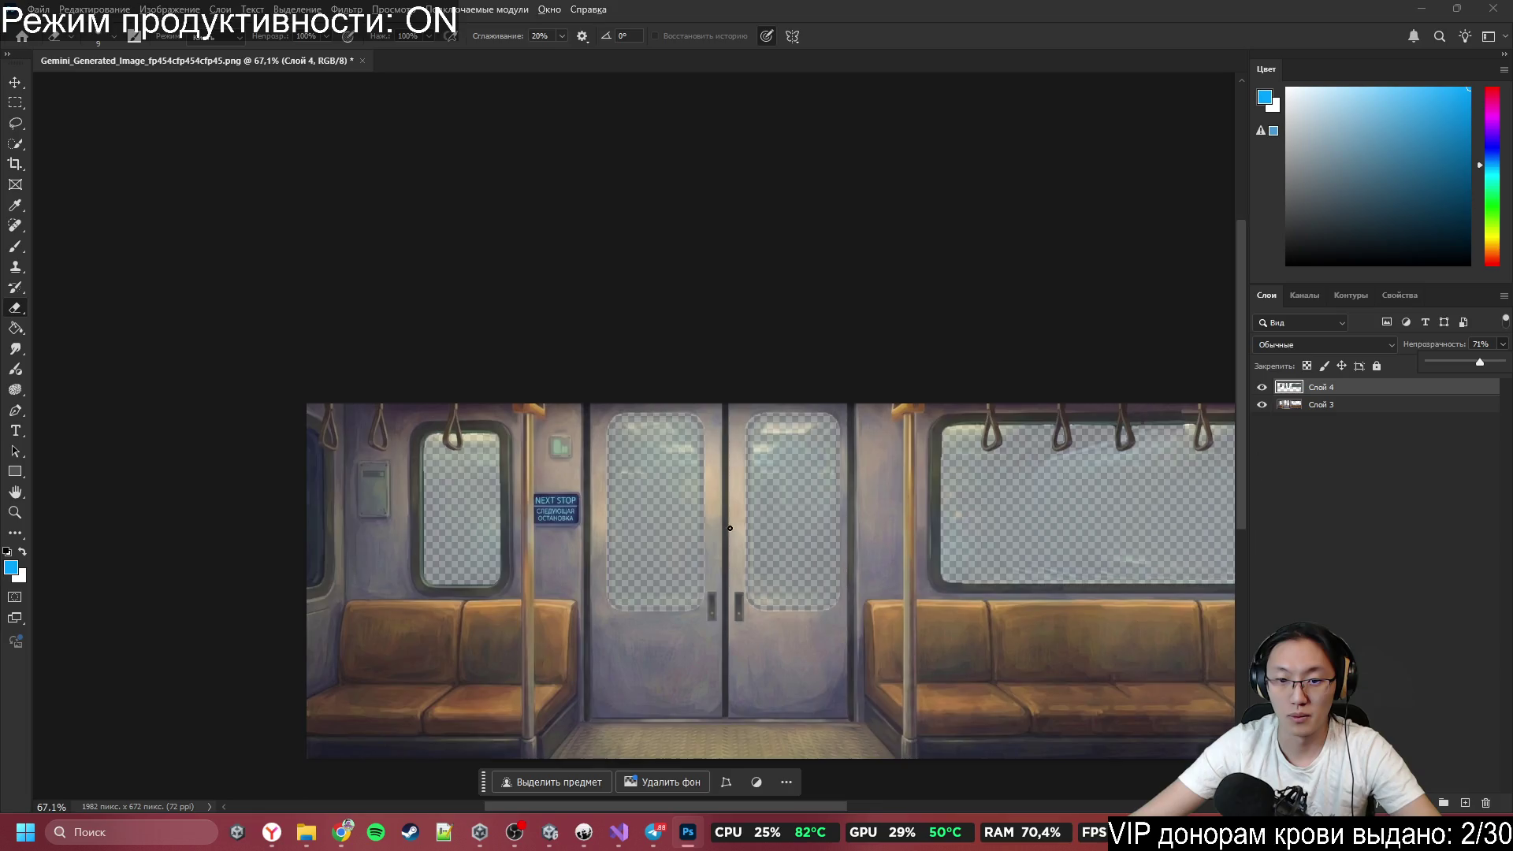
{"action": "scroll", "coordinate": [729, 528], "scroll_direction": "down", "scroll_amount": 2}
{"action": "scroll", "coordinate": [1055, 486], "scroll_direction": "up", "scroll_amount": 6}
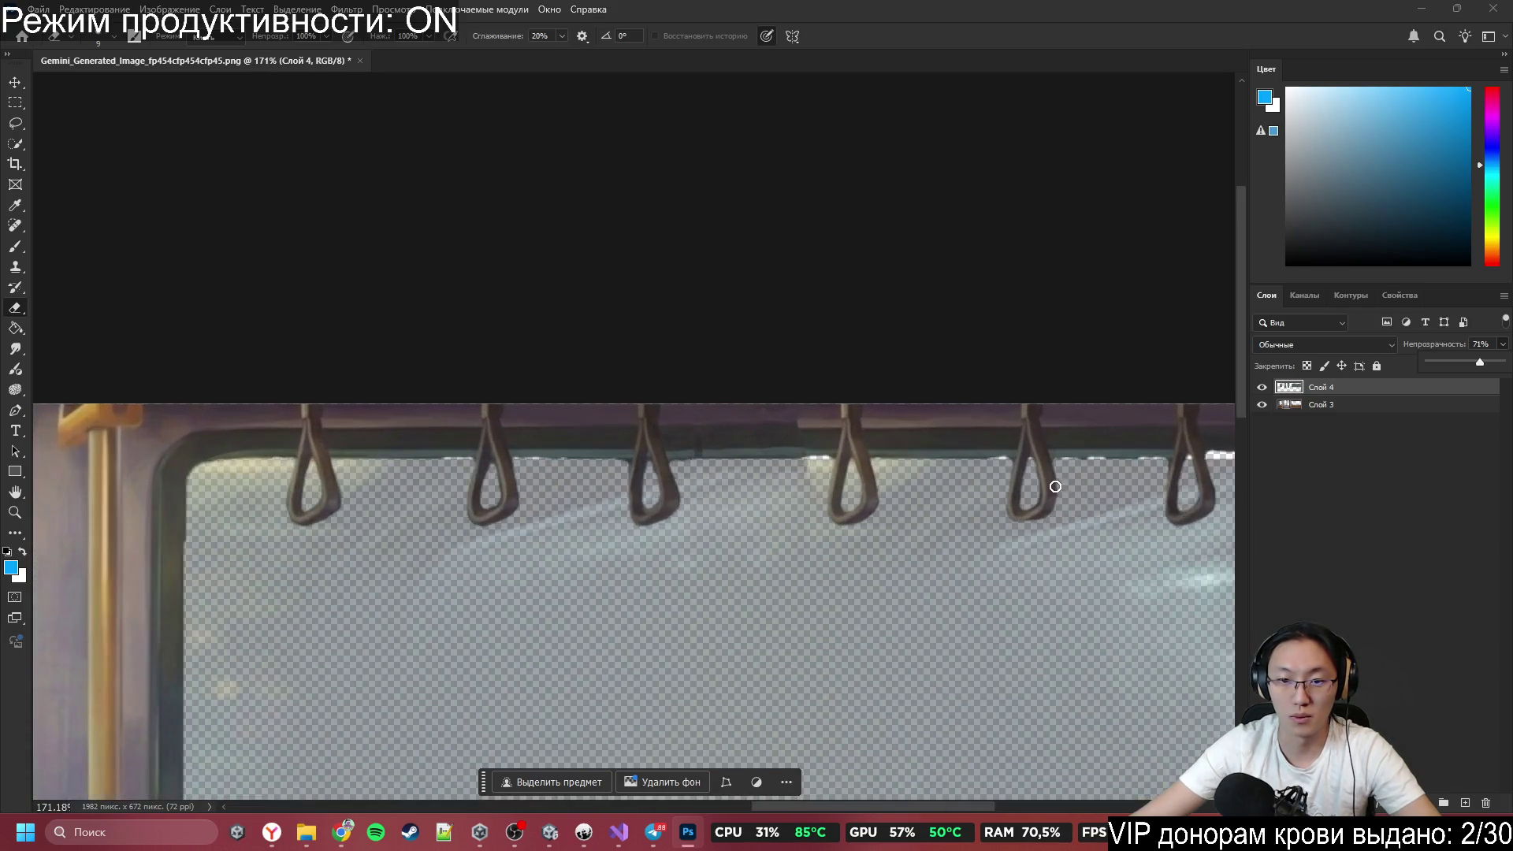
Select Слой 3 and sample a dark teal-grey brush colour from the image.
{"action": "scroll", "coordinate": [1056, 483], "scroll_direction": "up", "scroll_amount": 2}
{"action": "left_click", "coordinate": [1357, 412]}
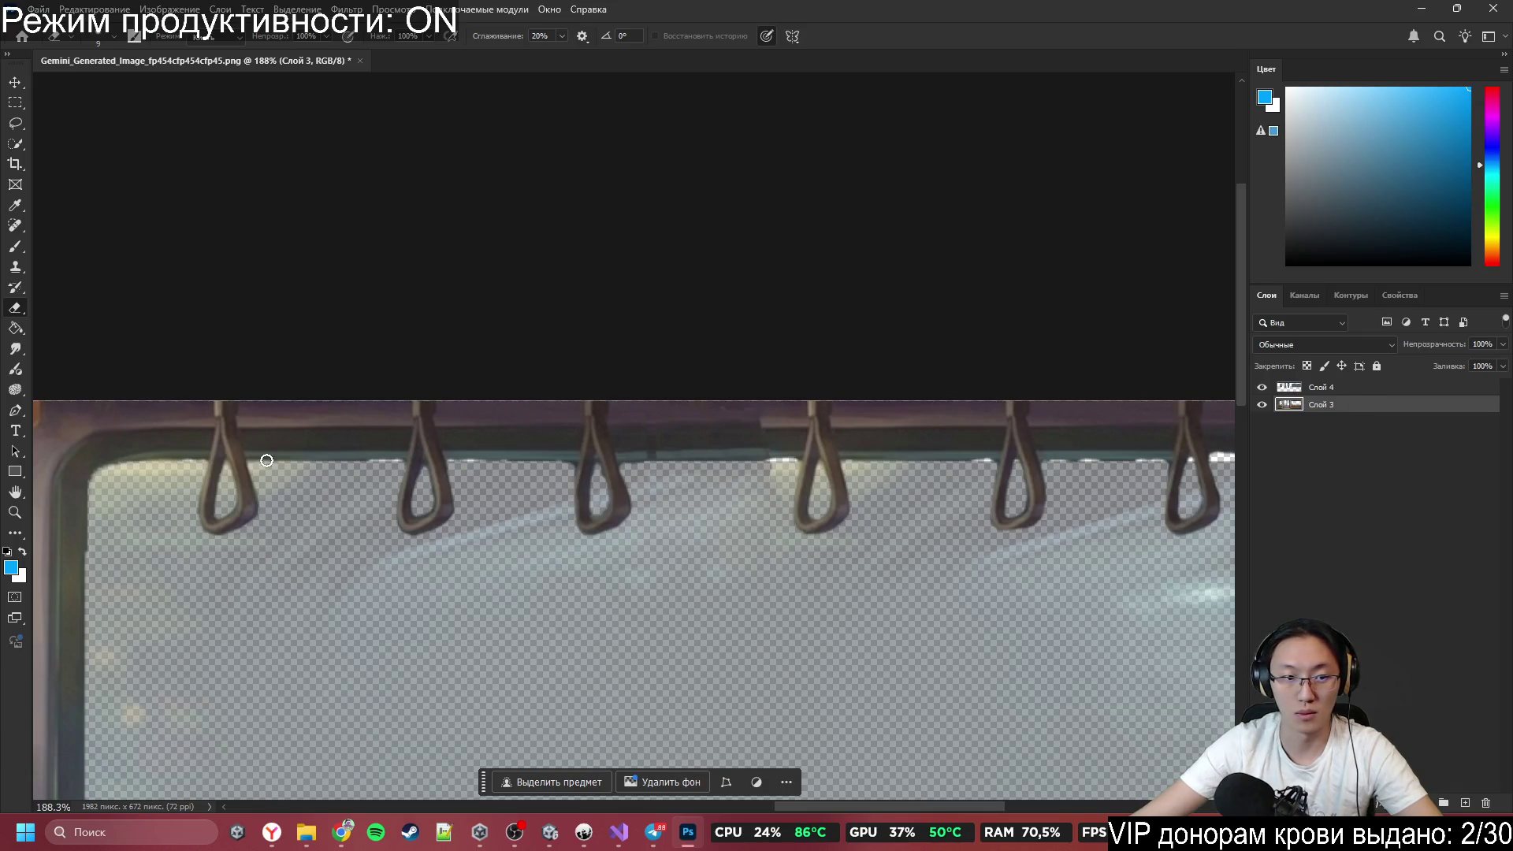
{"action": "key", "text": "b"}
{"action": "left_click", "coordinate": [322, 455], "text": "alt"}
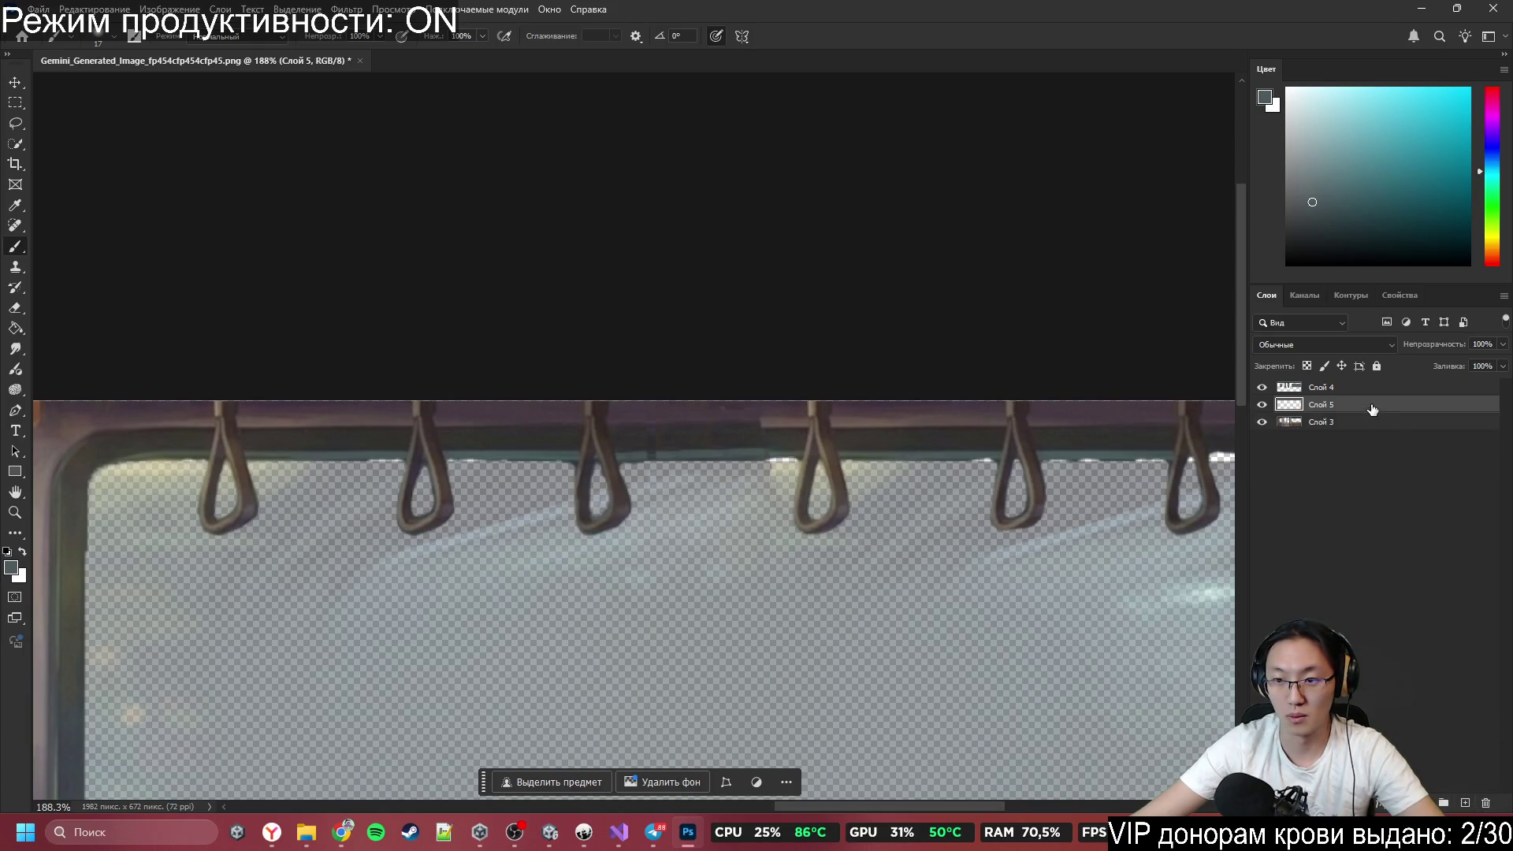
Move Слой 5 below Слой 3 and marquee-select the strip along the top rail.
{"action": "left_click_drag", "start_coordinate": [1372, 409], "coordinate": [1358, 443]}
{"action": "left_click", "coordinate": [16, 103]}
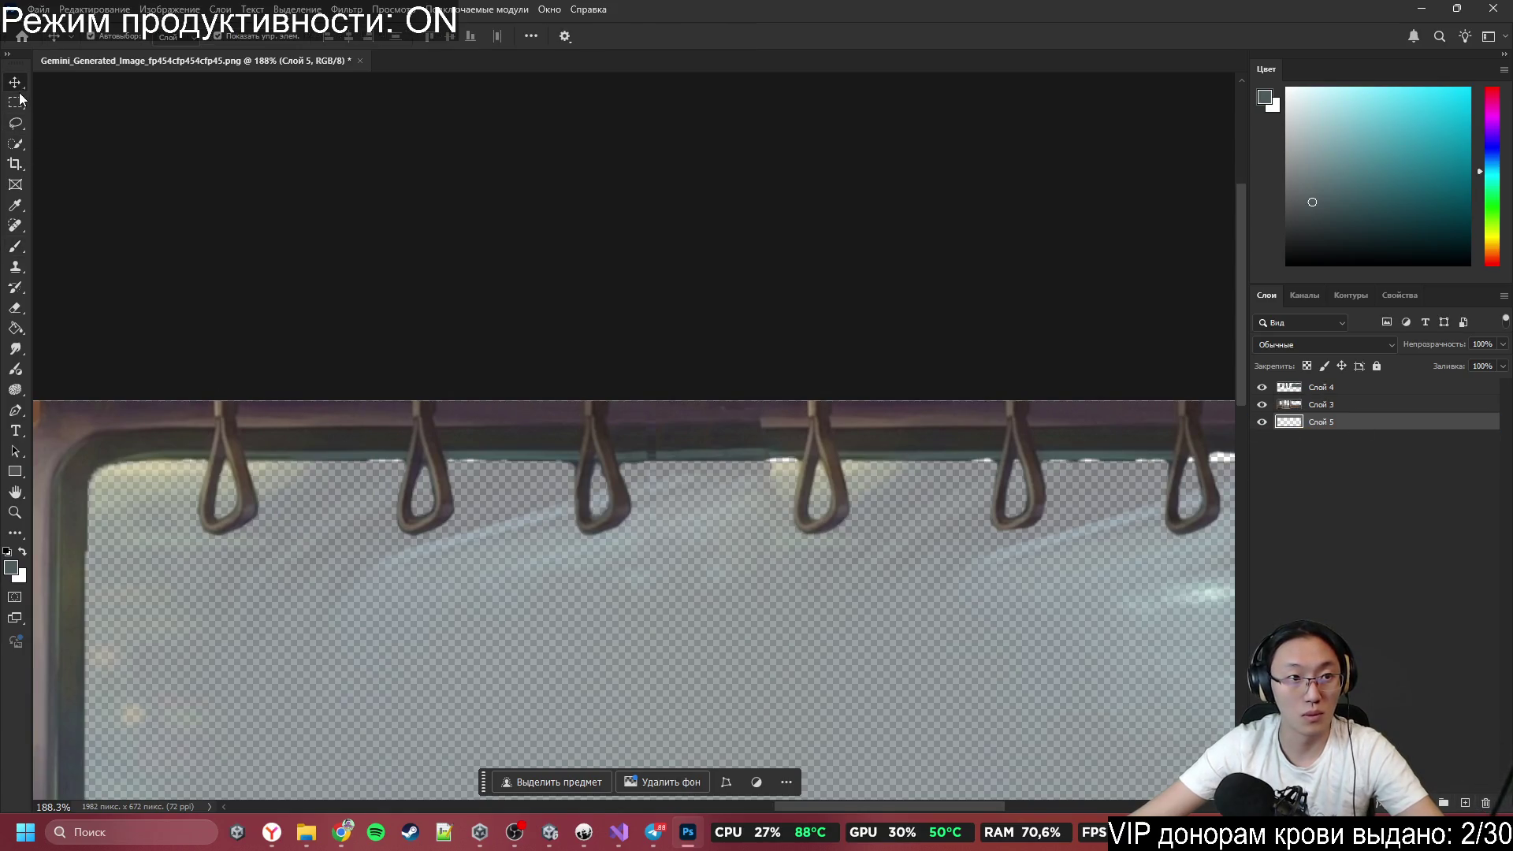
{"action": "mouse_move", "coordinate": [101, 412]}
{"action": "left_mouse_down"}
{"action": "mouse_move", "coordinate": [1402, 470]}
{"action": "mouse_move", "coordinate": [1046, 428]}
{"action": "mouse_move", "coordinate": [1054, 457]}
{"action": "left_mouse_up"}
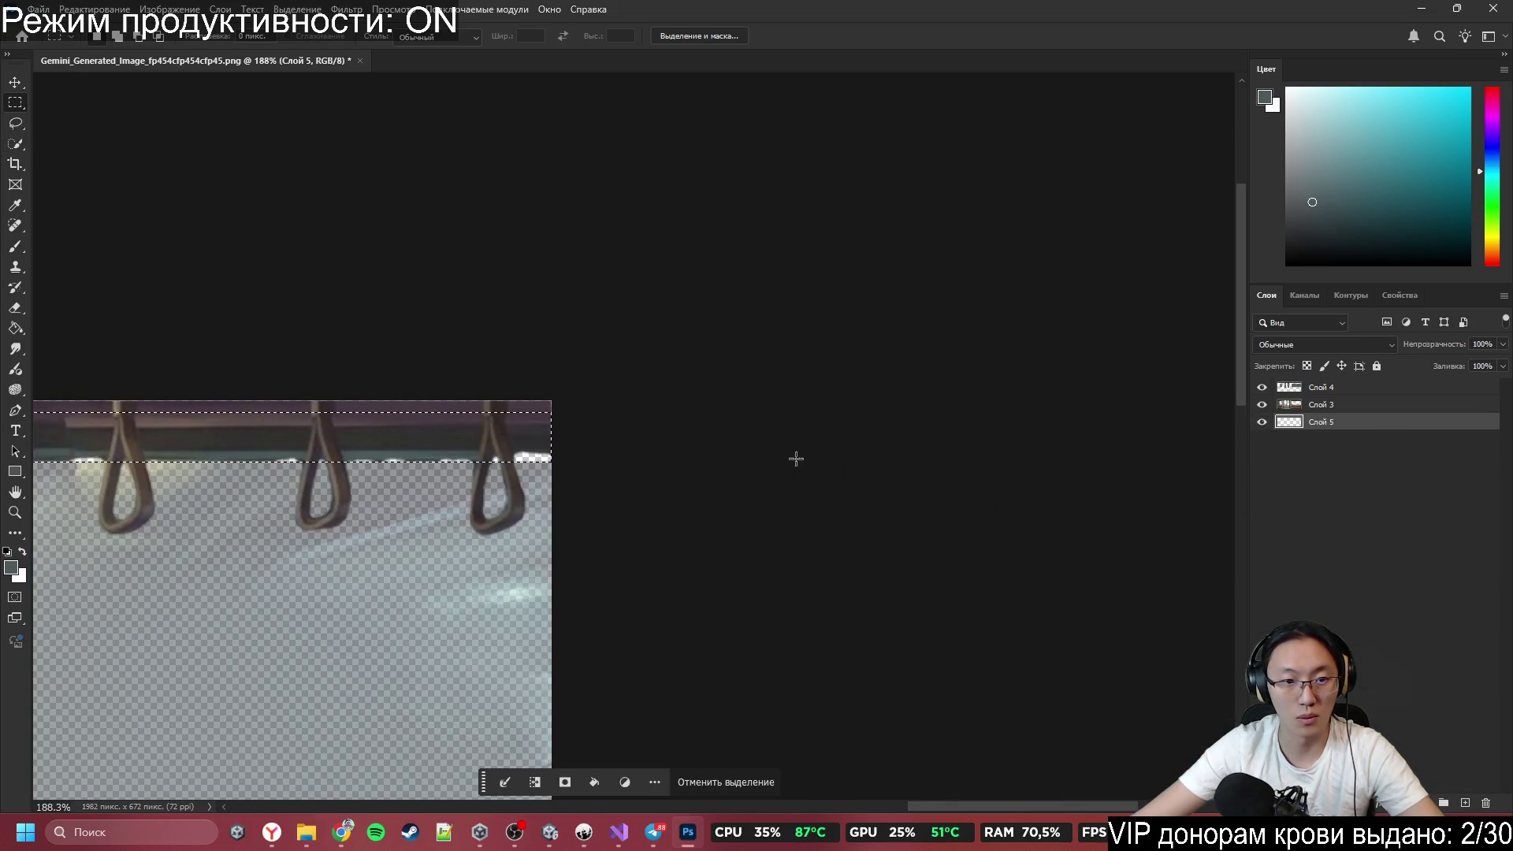
Attempt erasing inside the selected strip and dismiss the History Eraser error.
{"action": "scroll", "coordinate": [273, 310], "scroll_direction": "left", "scroll_amount": 4}
{"action": "key", "text": "e"}
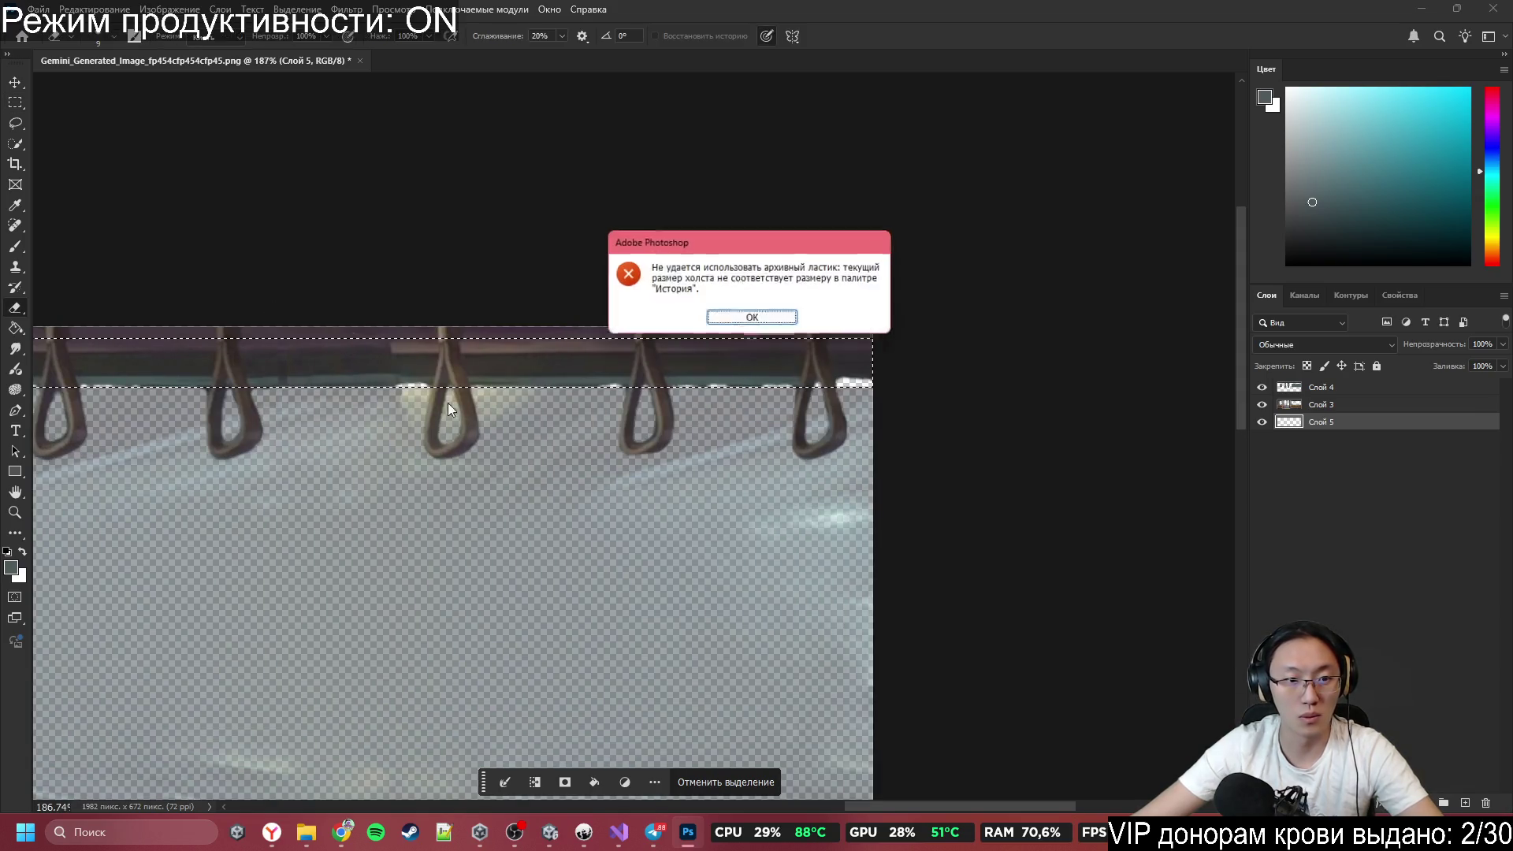
{"action": "left_click", "coordinate": [362, 377]}
{"action": "left_click", "coordinate": [753, 318]}
{"action": "scroll", "coordinate": [670, 544], "scroll_direction": "up", "scroll_amount": 3}
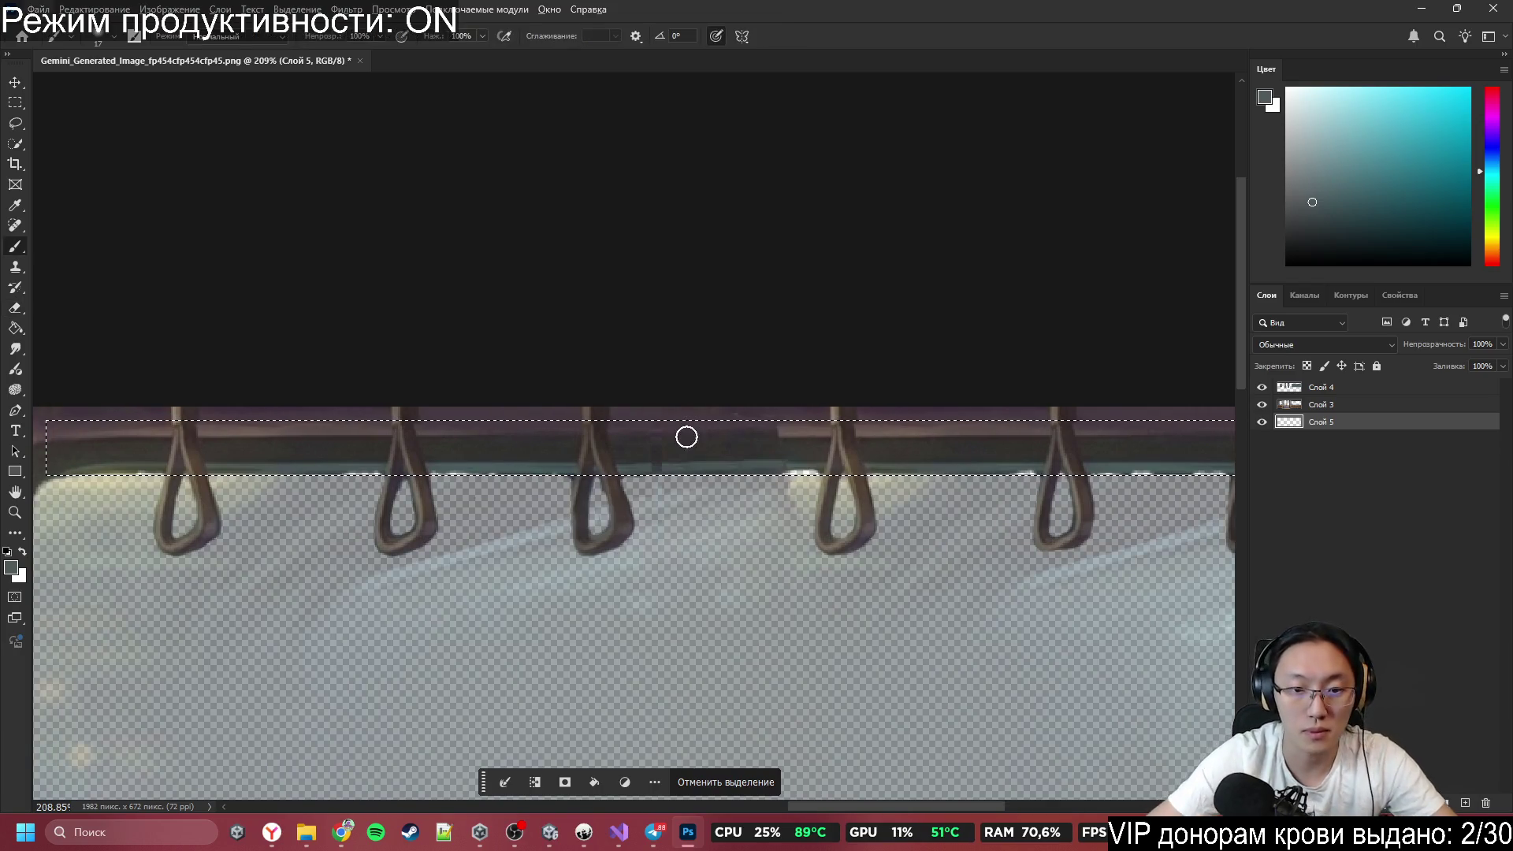
Sample a paint colour from the rail and set the brush size to 130.
{"action": "key", "text": "b"}
{"action": "left_click", "coordinate": [720, 467], "text": "alt"}
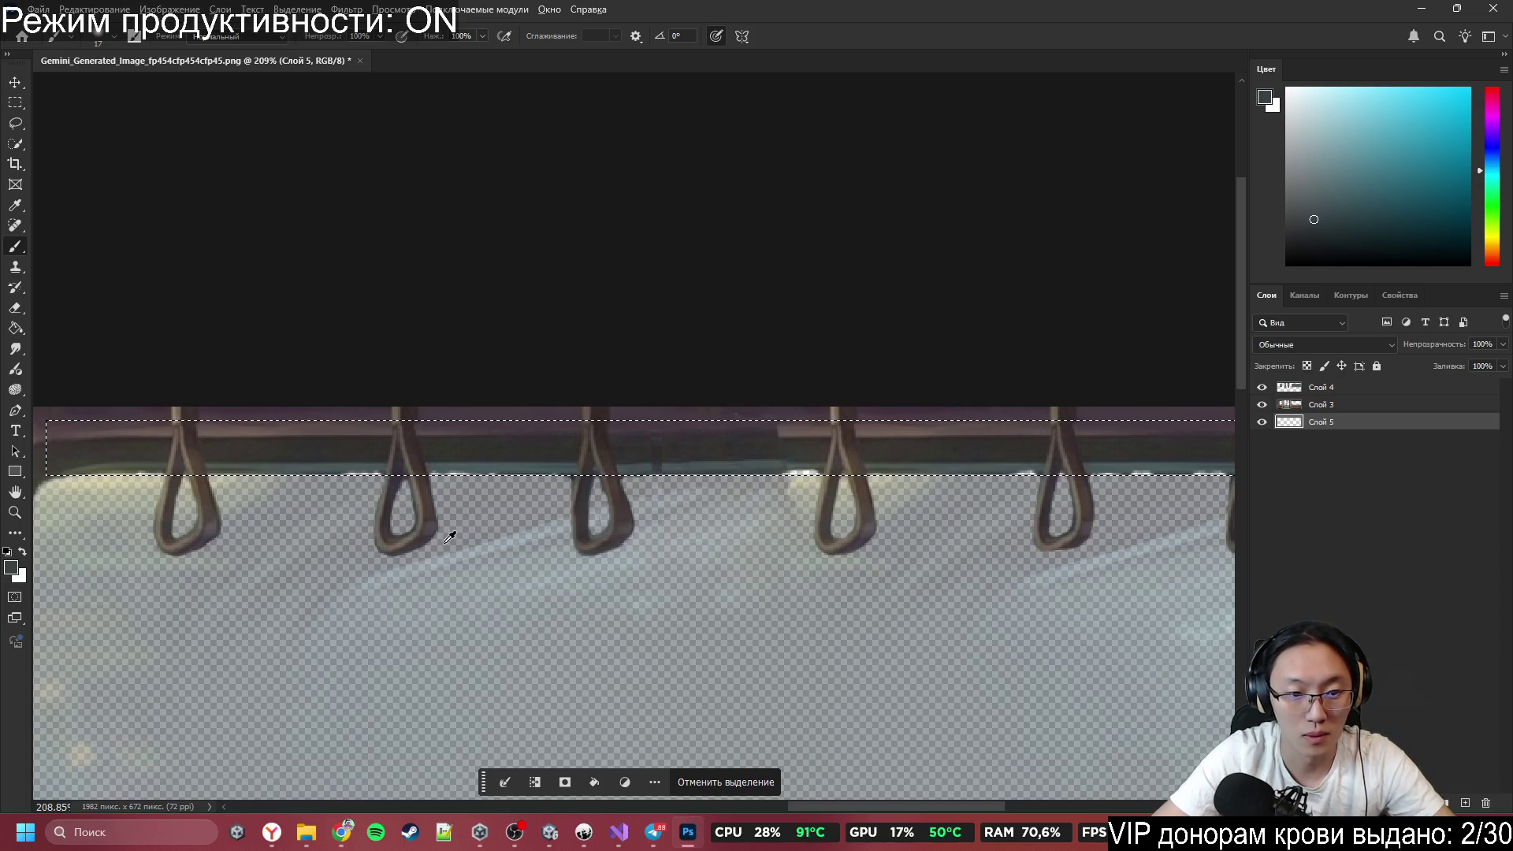
{"action": "left_click_drag", "start_coordinate": [413, 598], "coordinate": [473, 598]}
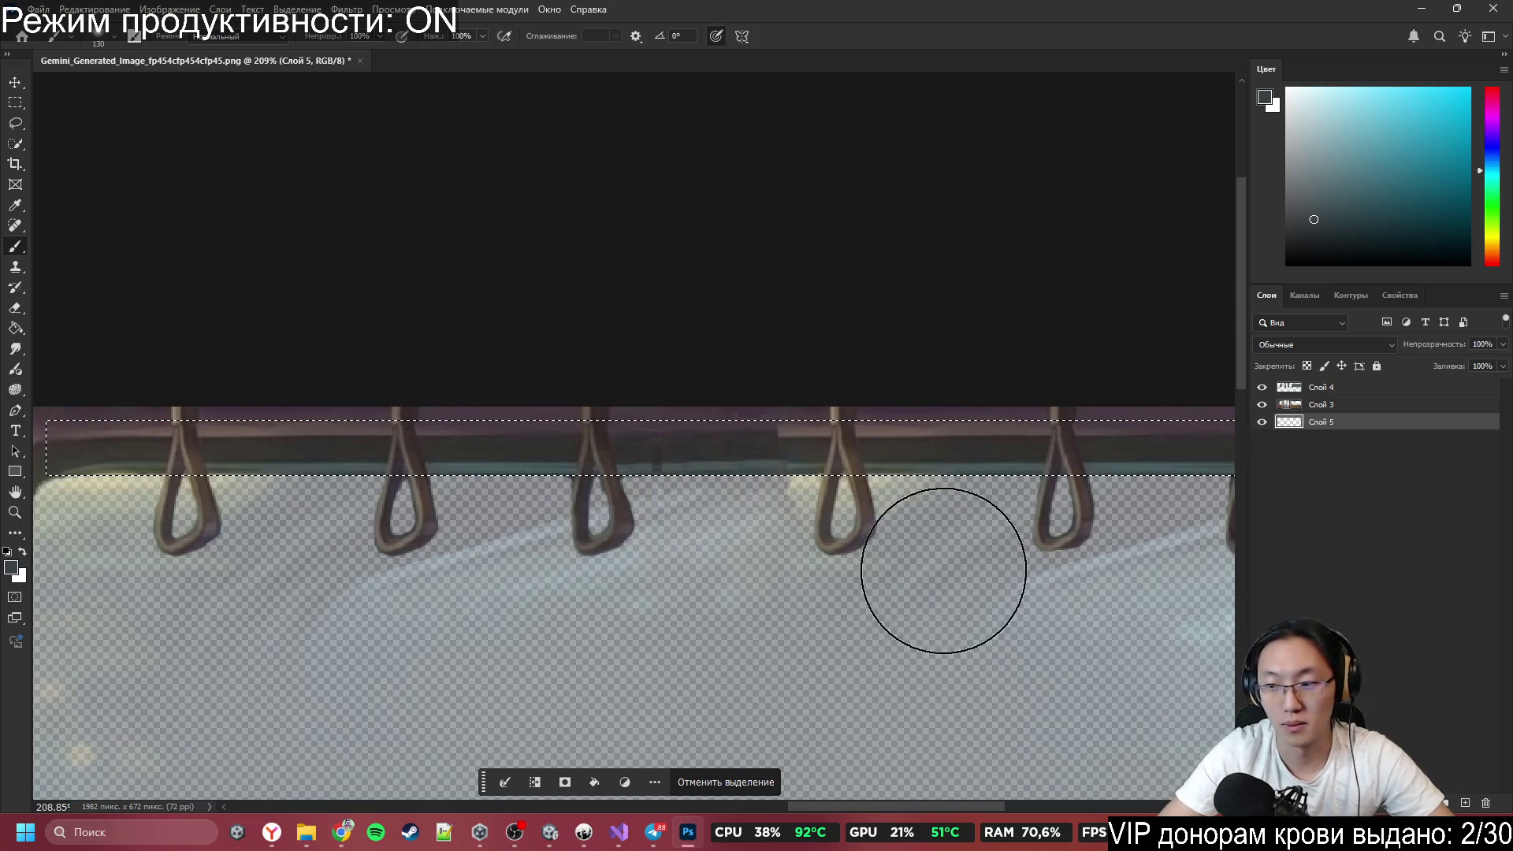
{"action": "scroll", "coordinate": [666, 372], "scroll_direction": "down", "scroll_amount": 5}
{"action": "scroll", "coordinate": [929, 418], "scroll_direction": "up", "scroll_amount": 2}
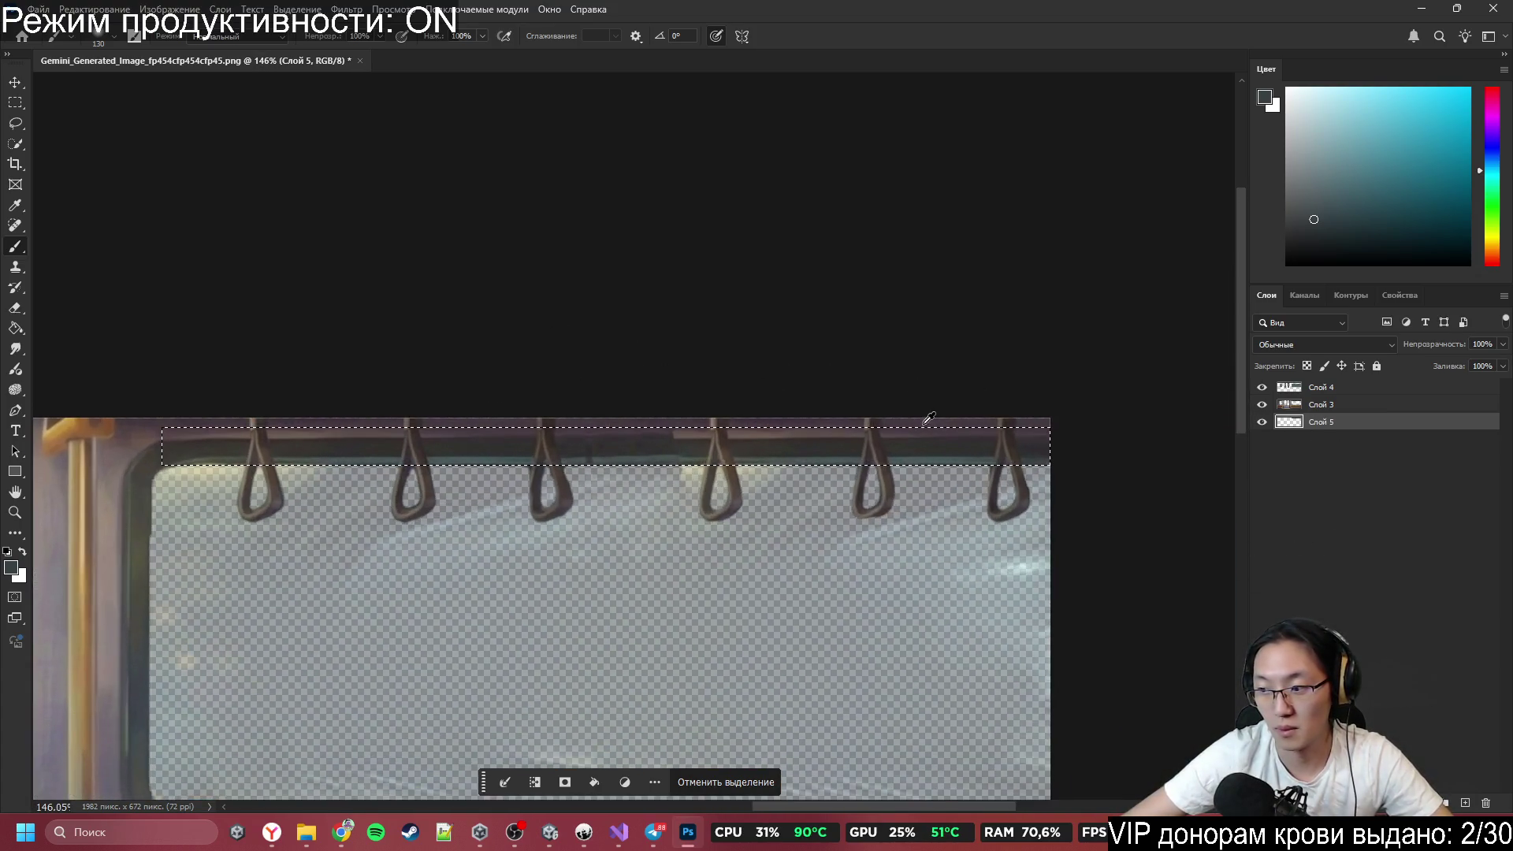
{"action": "scroll", "coordinate": [476, 456], "scroll_direction": "down", "scroll_amount": 5}
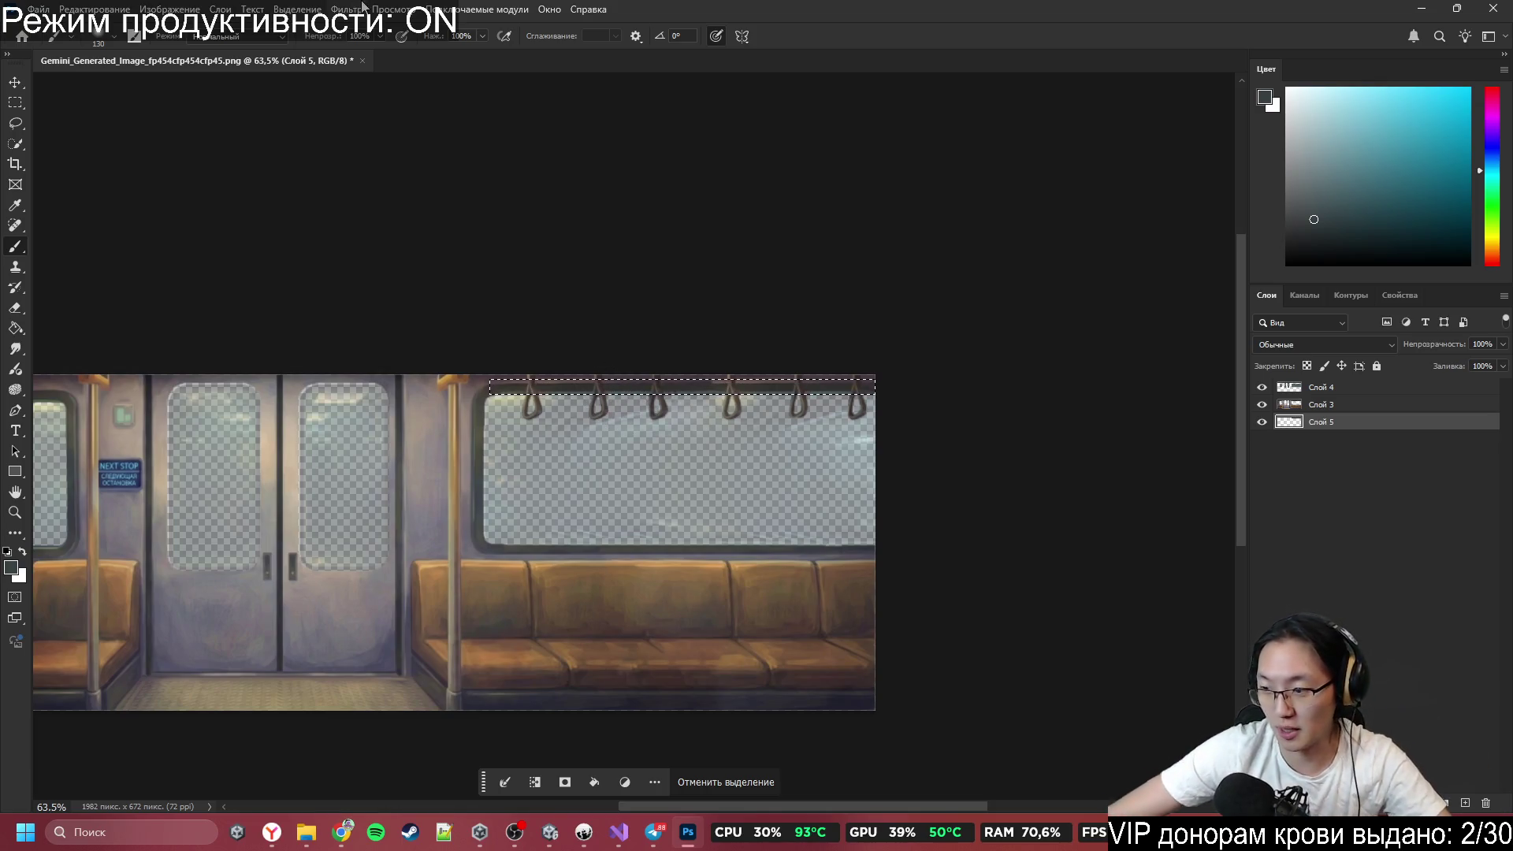
{"action": "scroll", "coordinate": [365, 452], "scroll_direction": "up", "scroll_amount": 5}
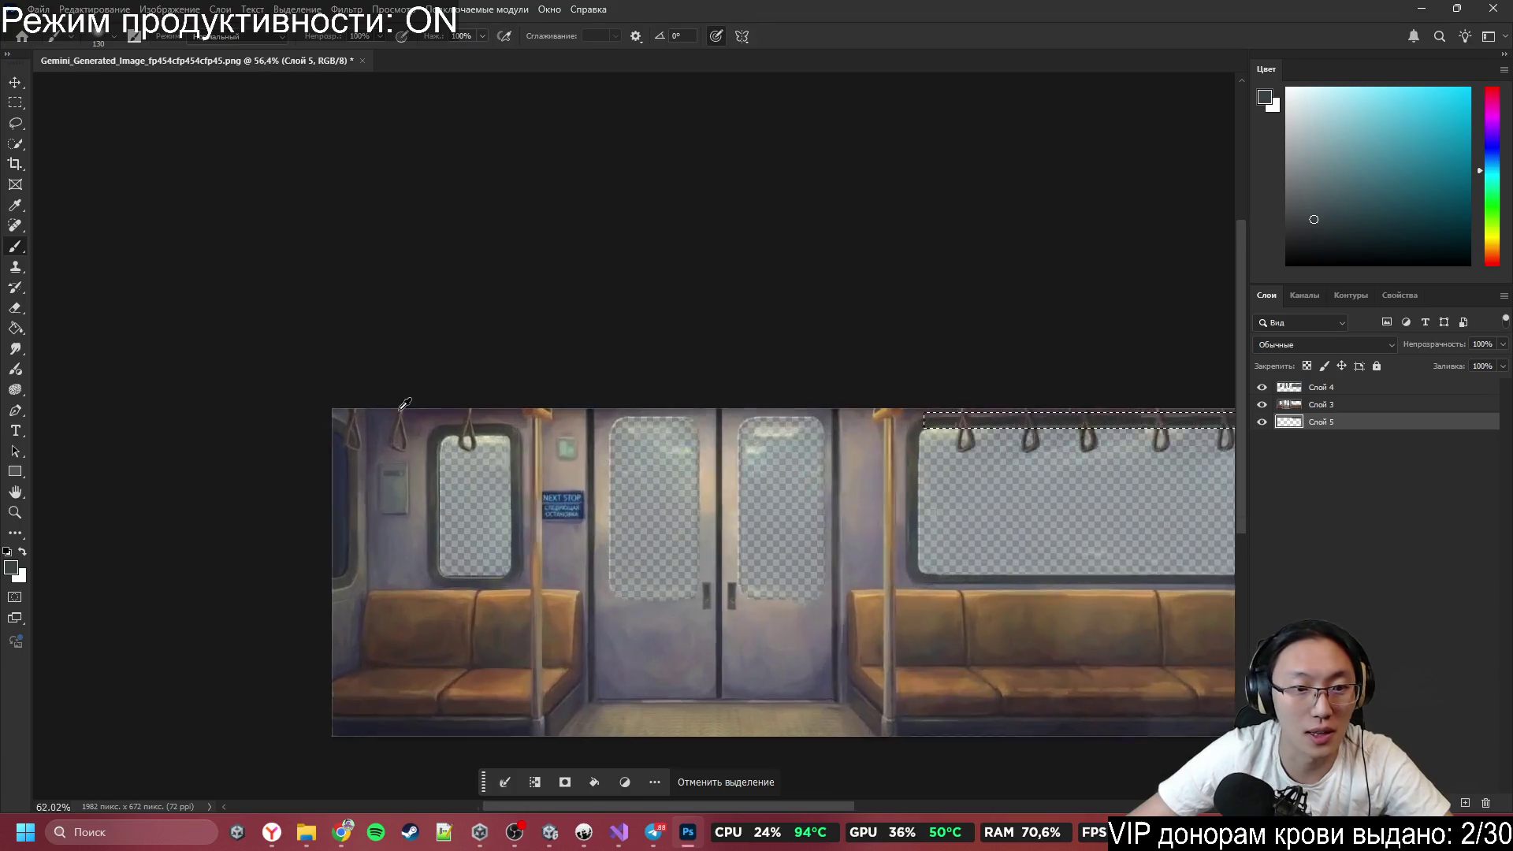
{"action": "scroll", "coordinate": [325, 451], "scroll_direction": "up", "scroll_amount": 5}
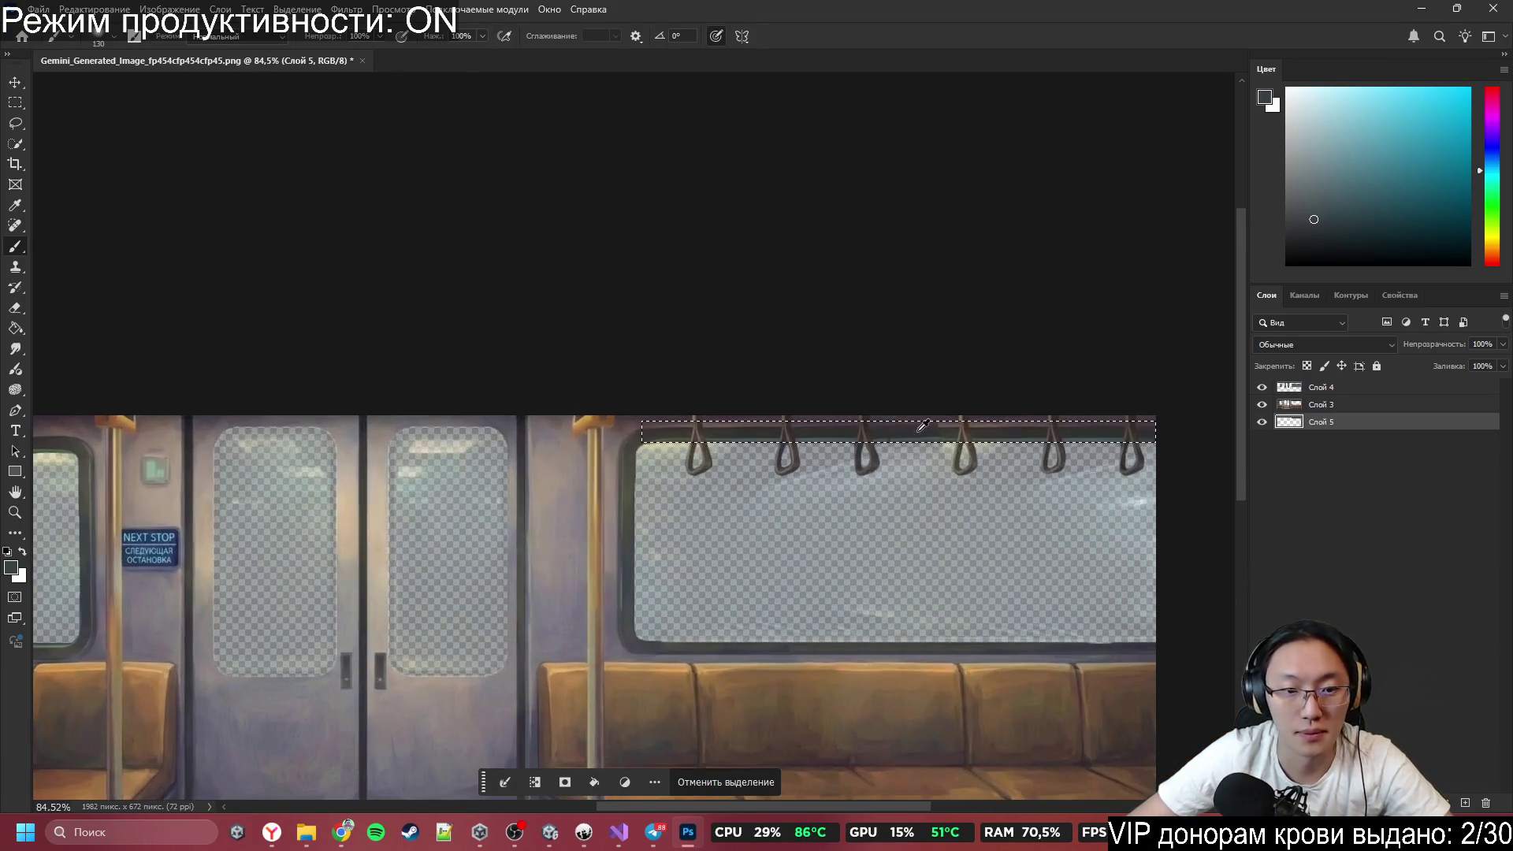
{"action": "scroll", "coordinate": [859, 413], "scroll_direction": "up", "scroll_amount": 2}
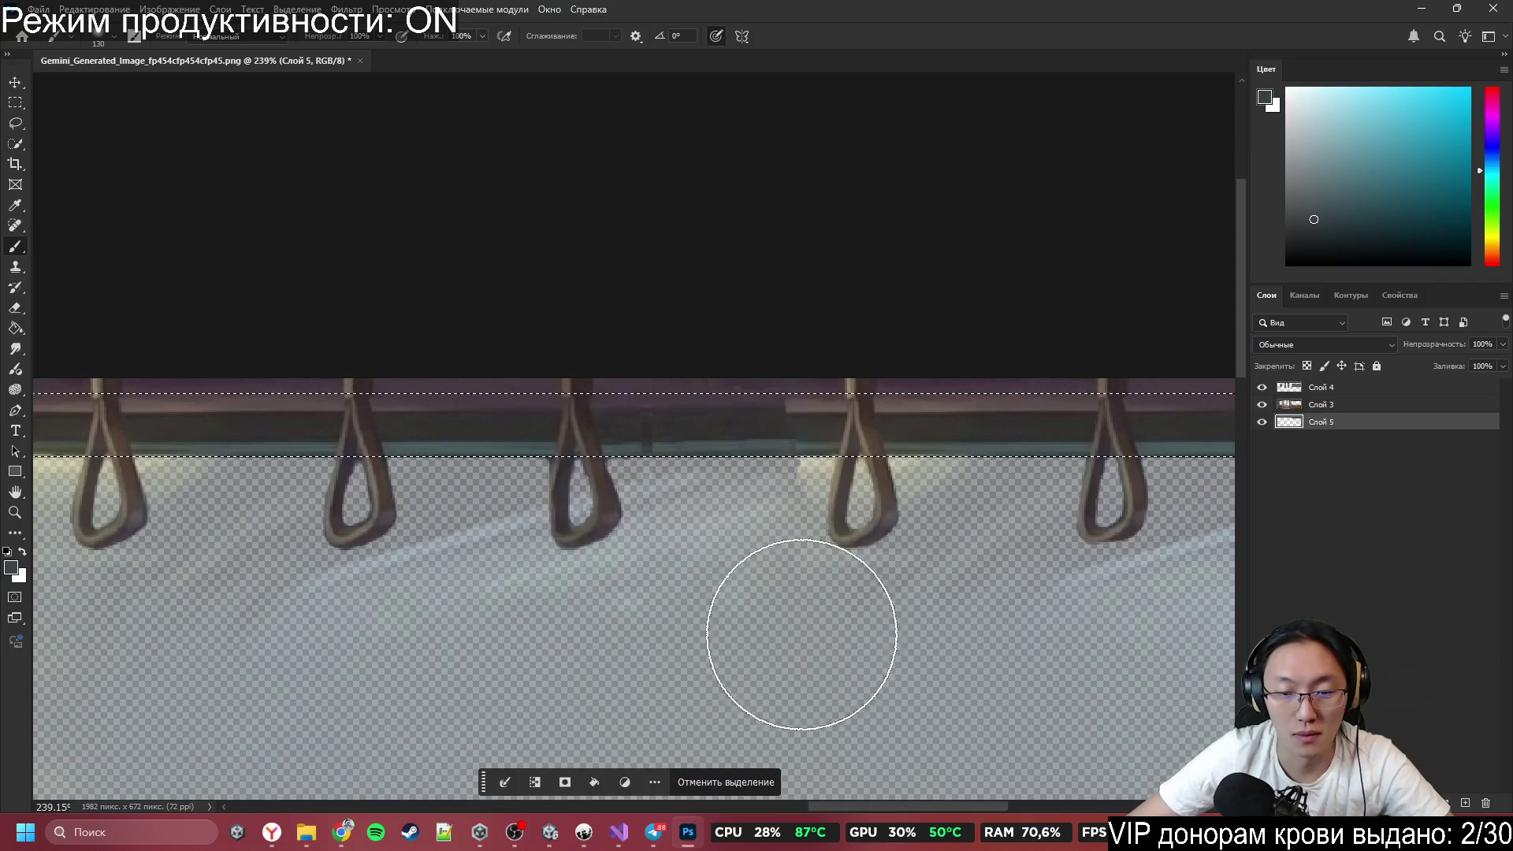
Drop the rail selection and delete the empty Слой 5.
{"action": "key", "text": "ctrl+d"}
{"action": "scroll", "coordinate": [865, 608], "scroll_direction": "up", "scroll_amount": 1}
{"action": "scroll", "coordinate": [859, 470], "scroll_direction": "up", "scroll_amount": 2}
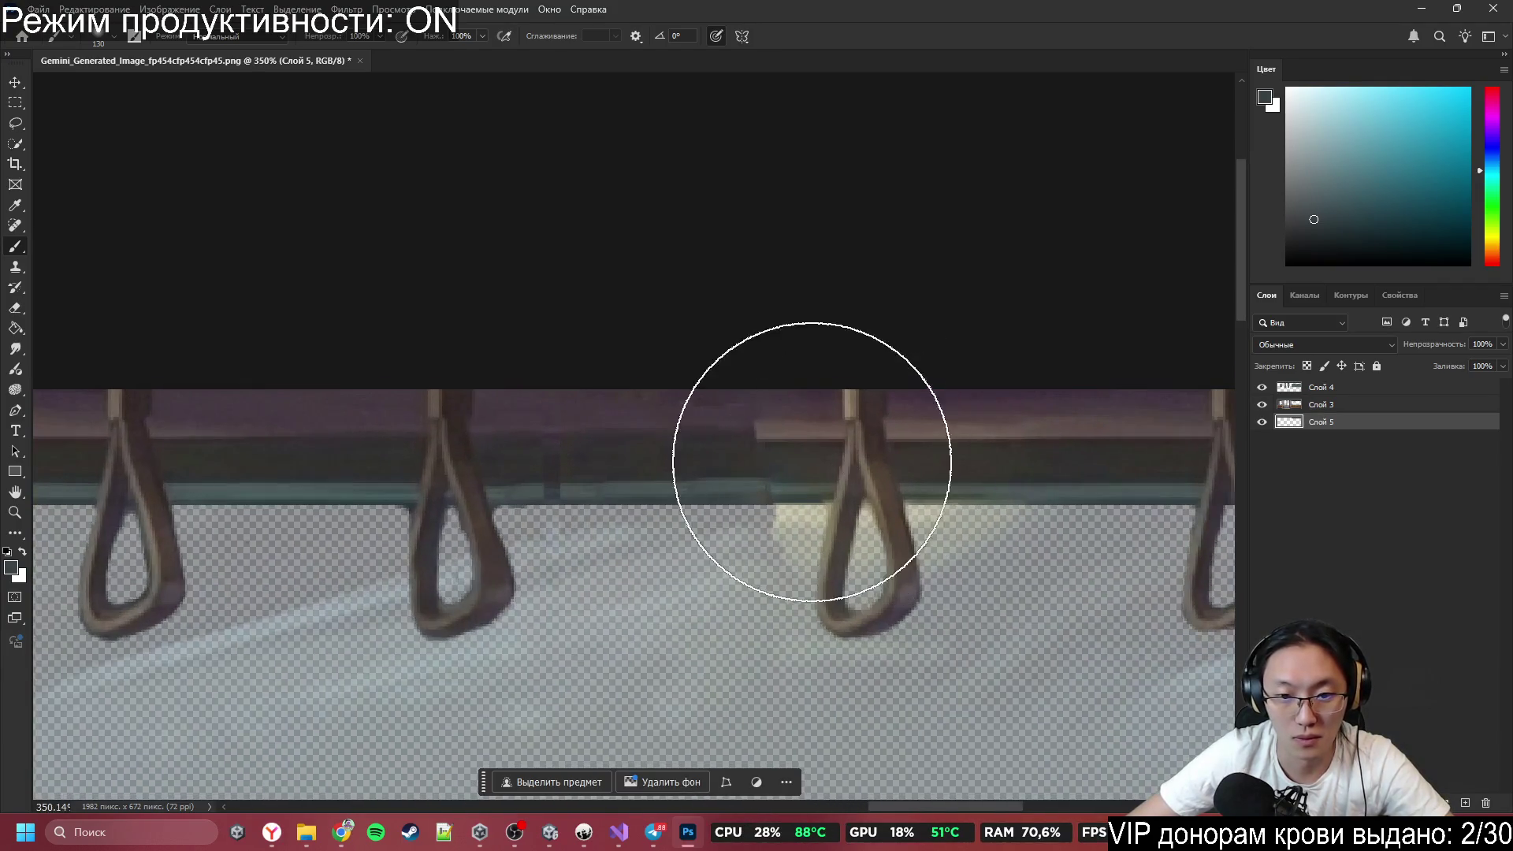
{"action": "key", "text": "Delete"}
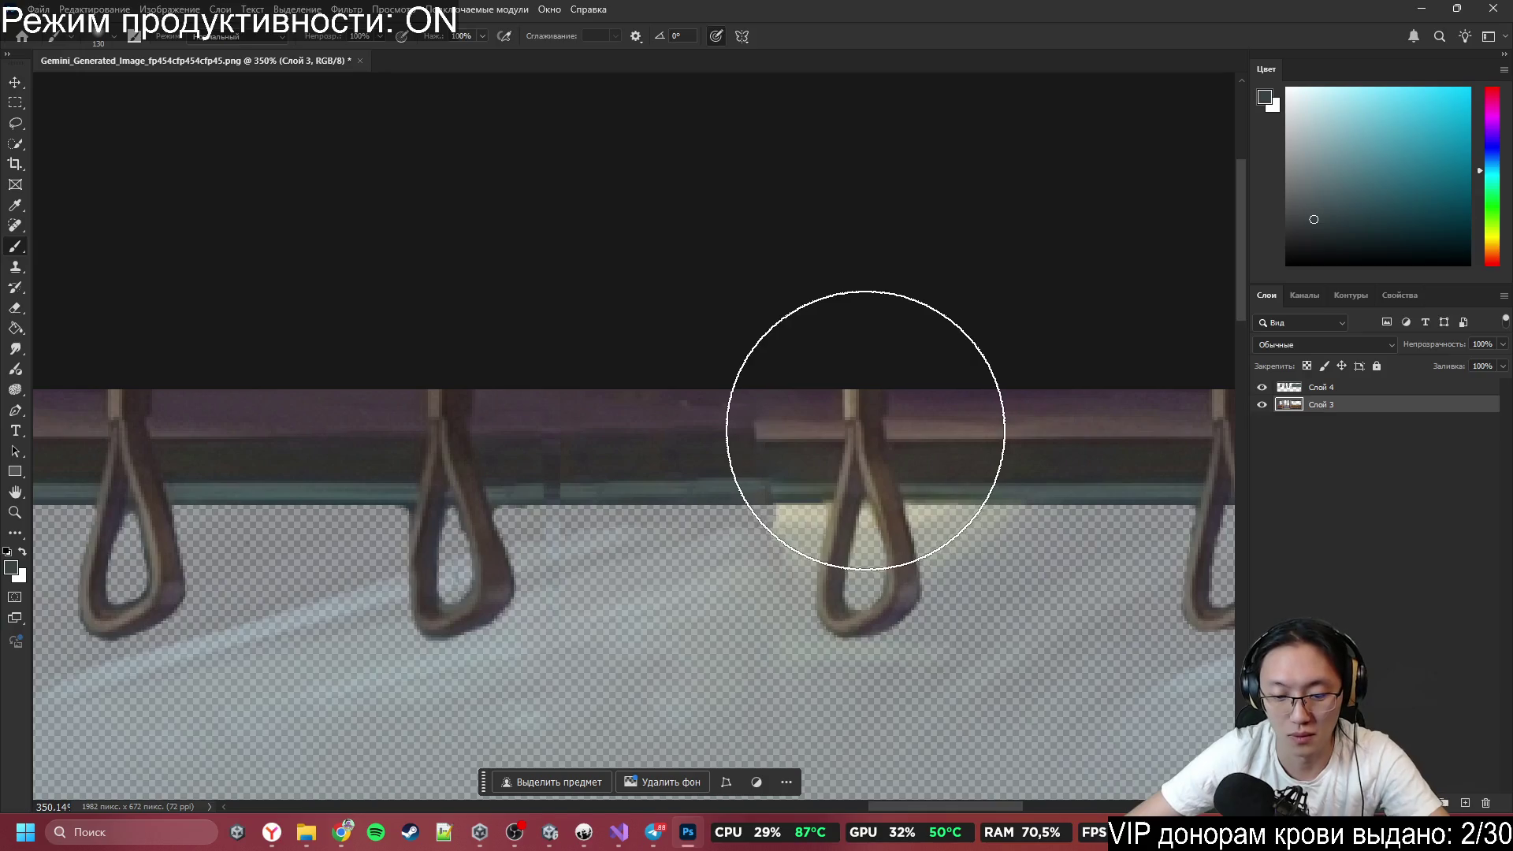
Lasso a mismatched patch of the dark rail and content-aware fill it.
{"action": "key", "text": "l"}
{"action": "left_click_drag", "start_coordinate": [819, 409], "coordinate": [811, 497]}
{"action": "left_click_drag", "start_coordinate": [647, 432], "coordinate": [648, 407]}
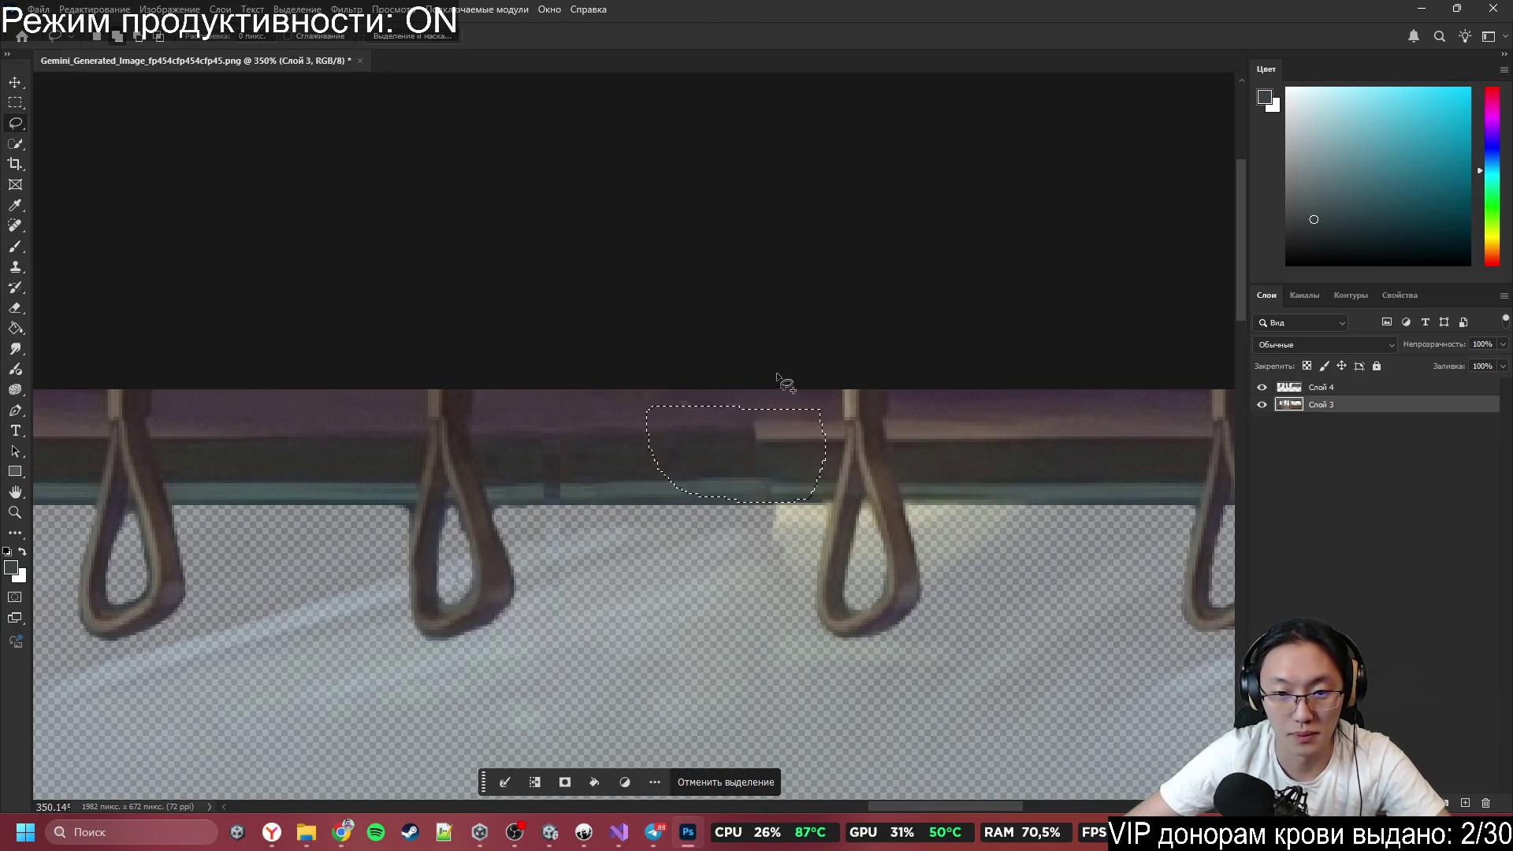
{"action": "key", "text": "shift+F5"}
{"action": "left_click", "coordinate": [798, 288]}
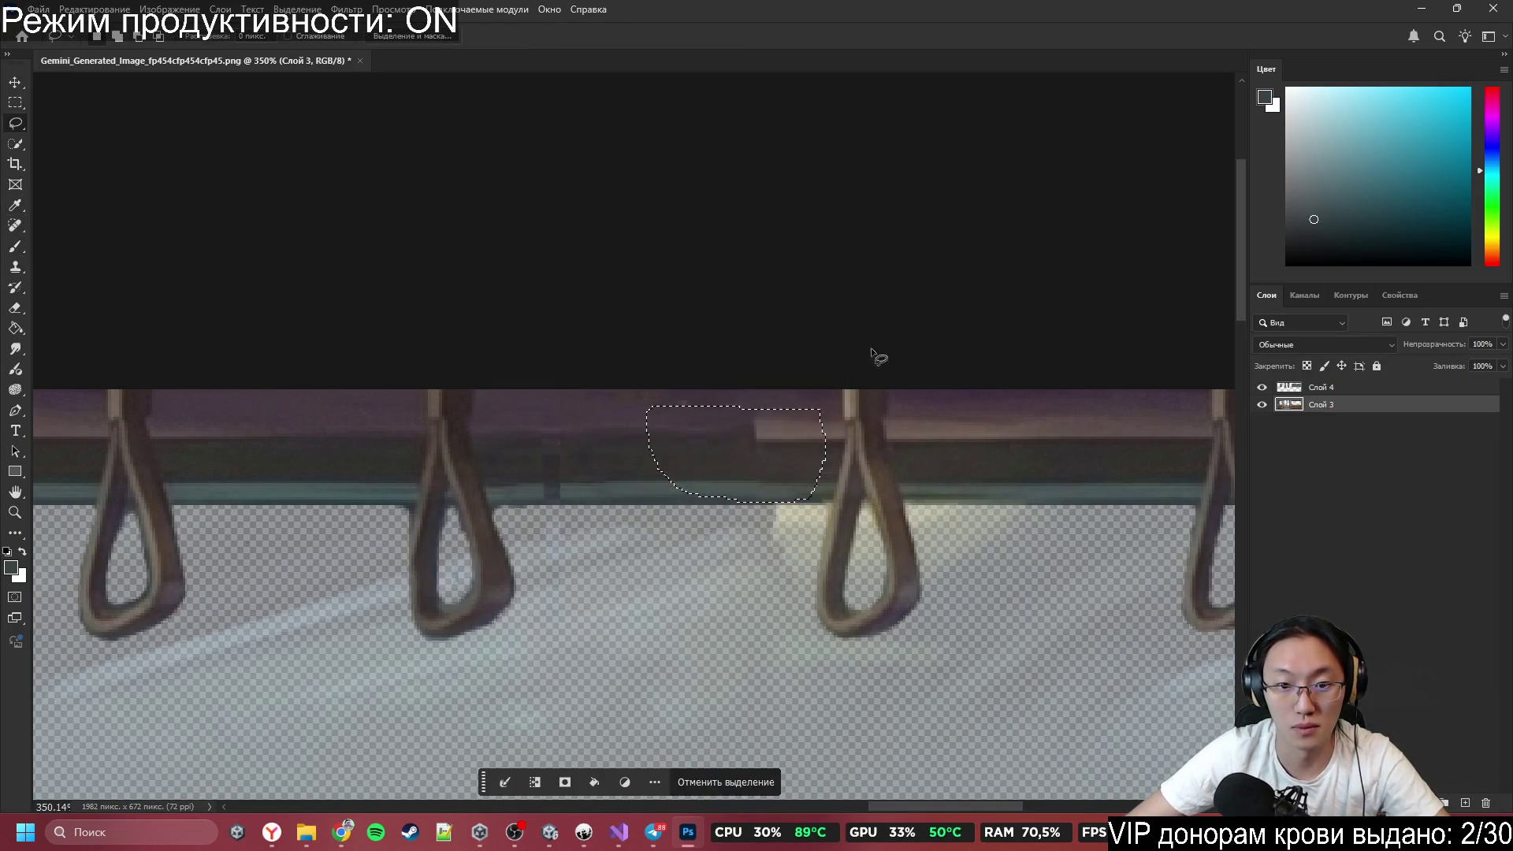
{"action": "key", "text": "ctrl+d"}
Lasso the rail section between the straps and content-aware fill it.
{"action": "left_click_drag", "start_coordinate": [687, 401], "coordinate": [634, 429]}
{"action": "key", "text": "ctrl+d"}
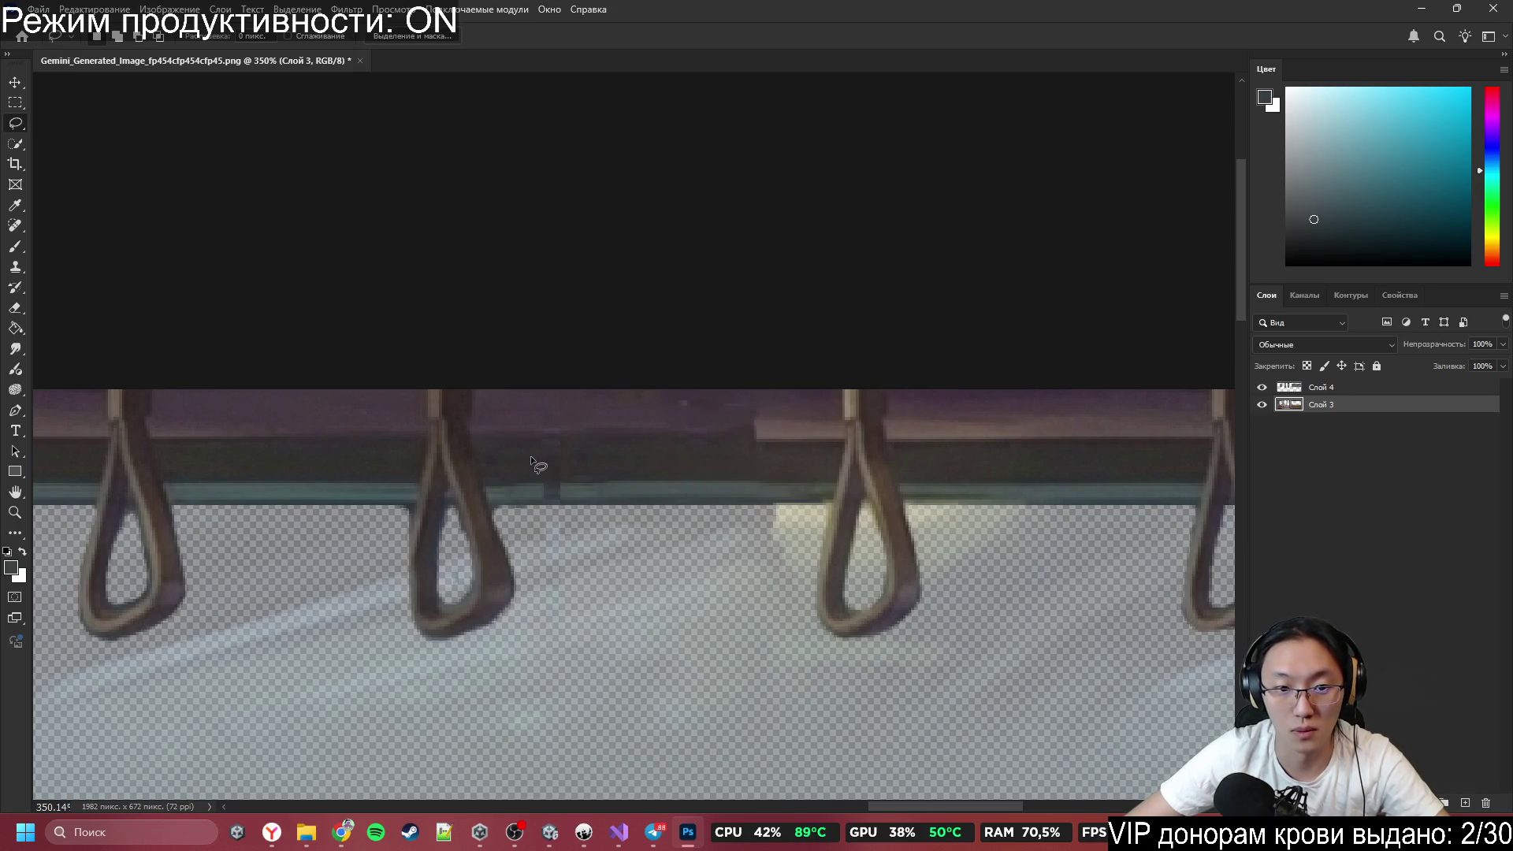
{"action": "left_click_drag", "start_coordinate": [524, 455], "coordinate": [800, 391]}
{"action": "left_click_drag", "start_coordinate": [630, 407], "coordinate": [583, 400]}
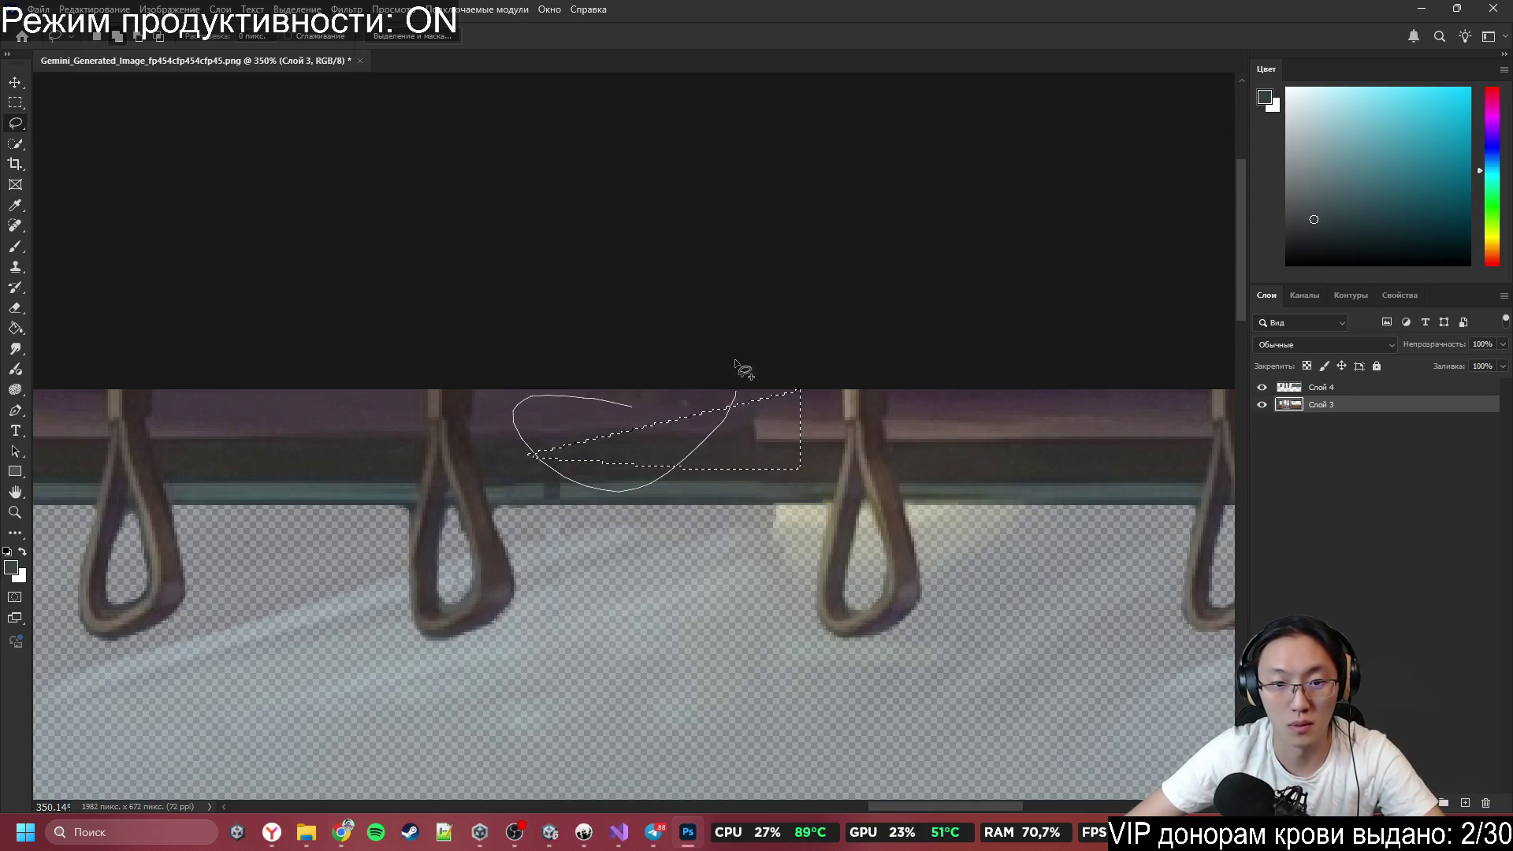
{"action": "left_click_drag", "start_coordinate": [735, 364], "coordinate": [684, 323]}
{"action": "key", "text": "shift+F5"}
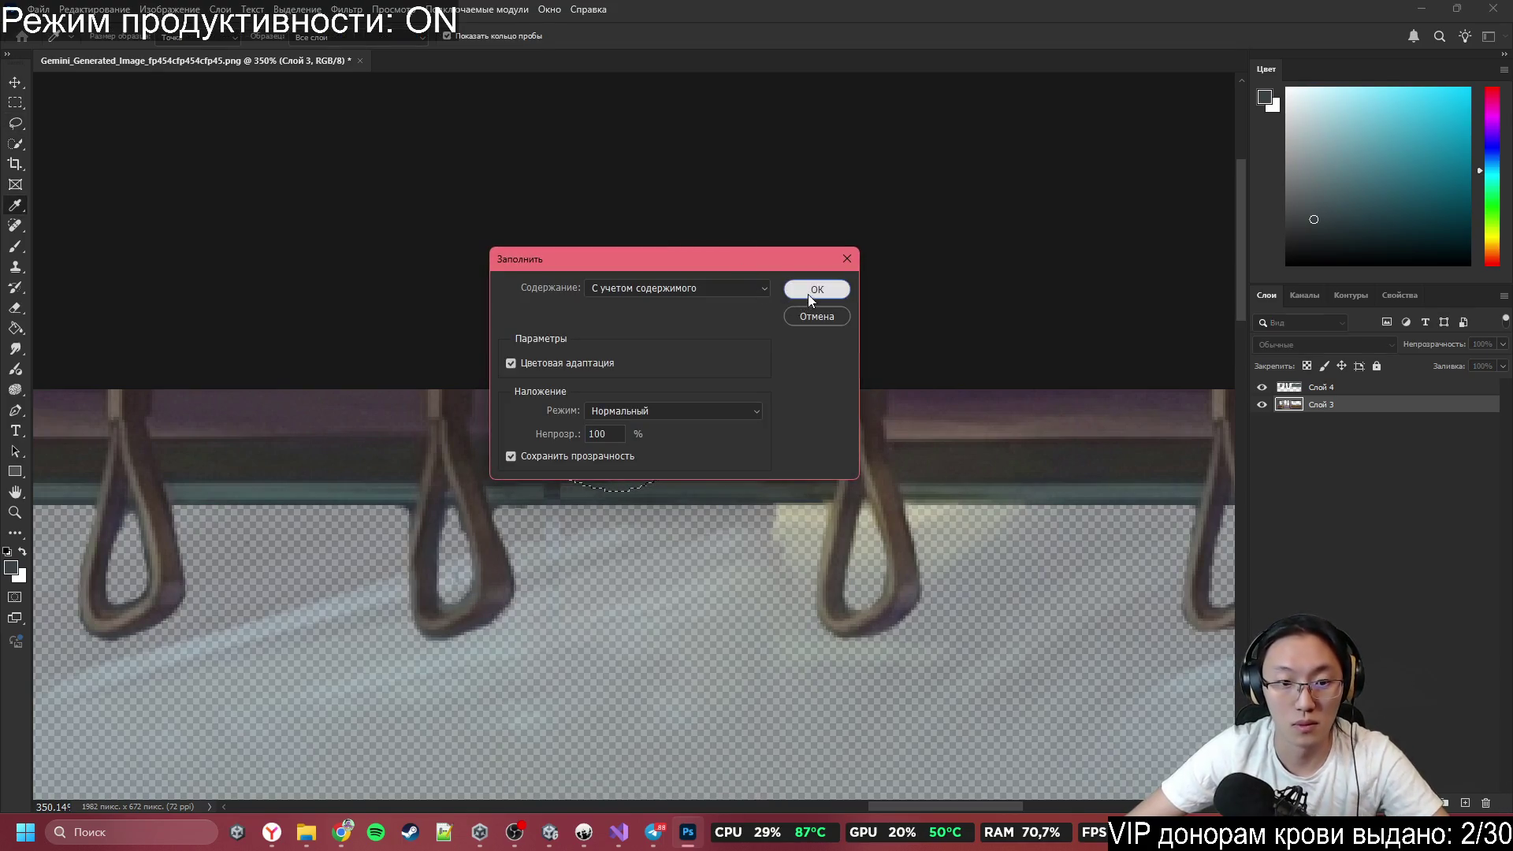
{"action": "left_click", "coordinate": [815, 290]}
Lasso another leftover rail patch, content-aware fill it and deselect.
{"action": "scroll", "coordinate": [599, 503], "scroll_direction": "up", "scroll_amount": 2}
{"action": "left_click_drag", "start_coordinate": [552, 473], "coordinate": [607, 483]}
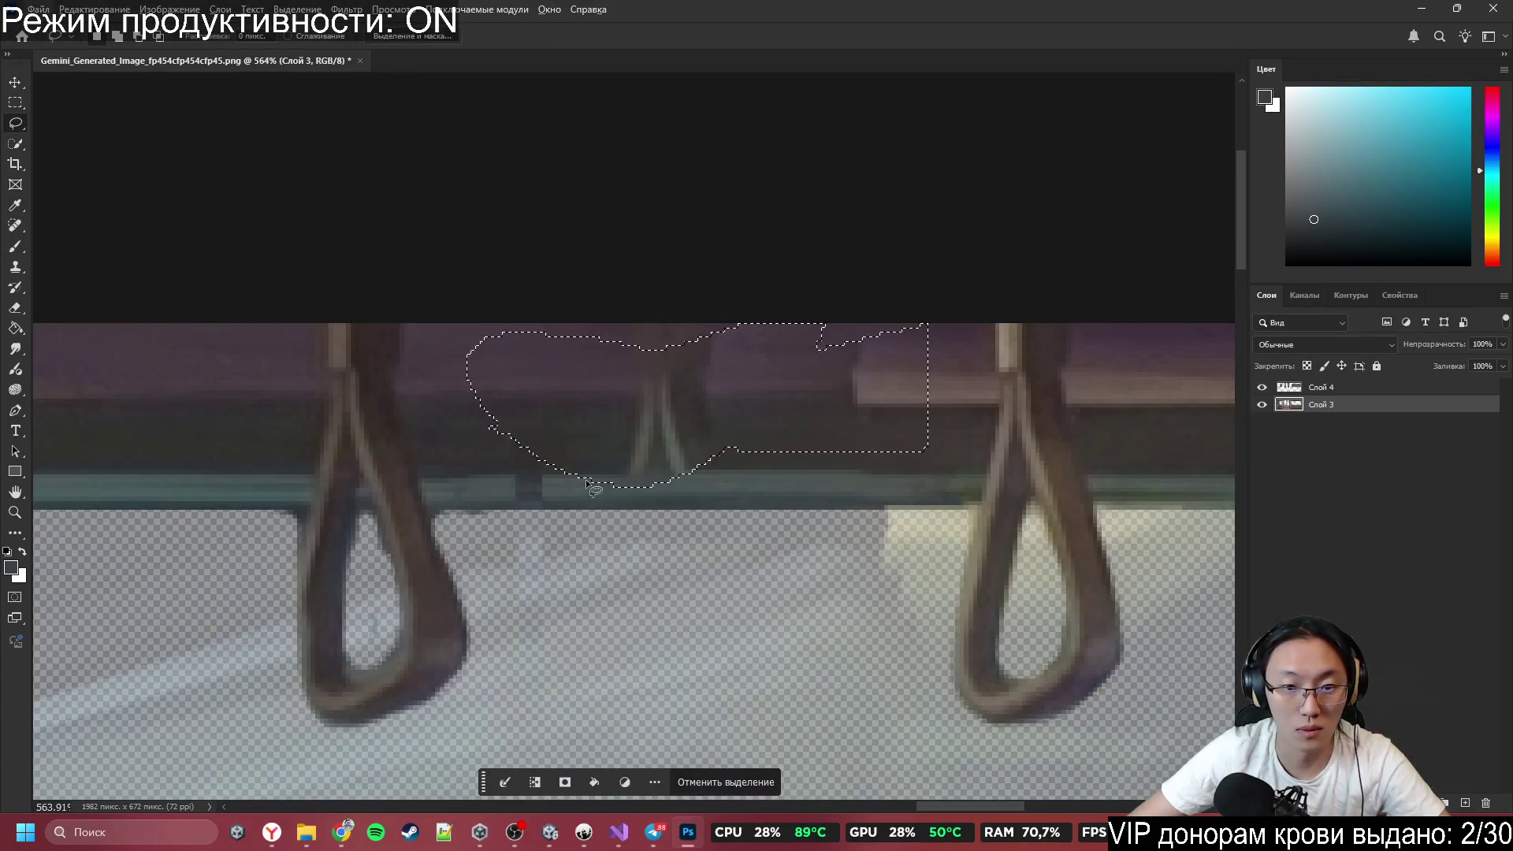
{"action": "scroll", "coordinate": [564, 504], "scroll_direction": "up", "scroll_amount": 2}
{"action": "mouse_move", "coordinate": [467, 409]}
{"action": "left_mouse_down"}
{"action": "mouse_move", "coordinate": [455, 544]}
{"action": "mouse_move", "coordinate": [576, 413]}
{"action": "left_mouse_up"}
{"action": "key", "text": "shift+F5"}
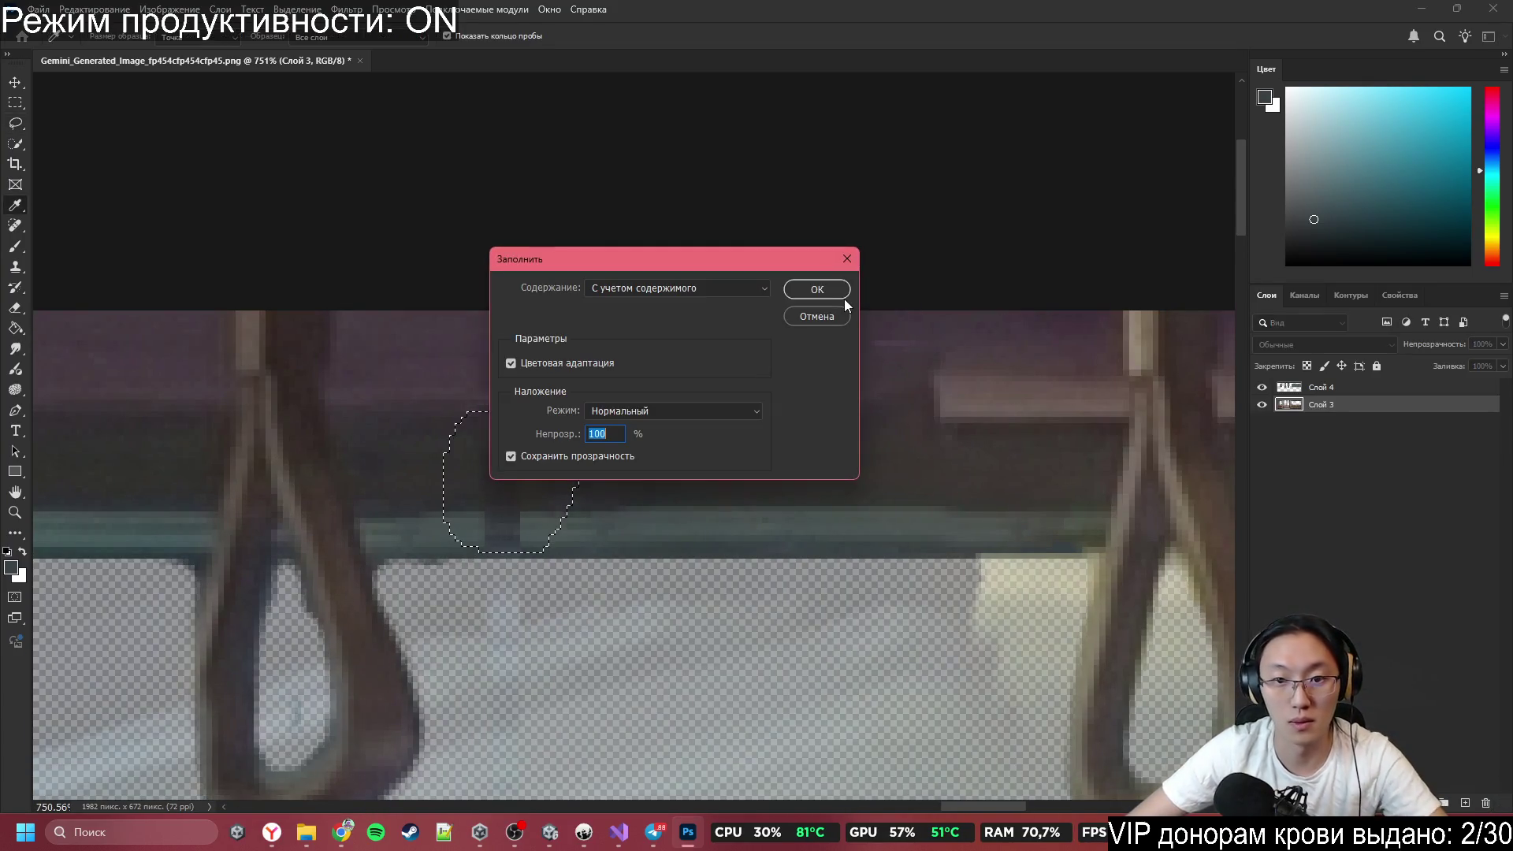
{"action": "left_click", "coordinate": [842, 301]}
{"action": "key", "text": "ctrl+d"}
Paint over the light beam by the right strap in the rail's dark brown with a size-13 brush.
{"action": "left_click_drag", "start_coordinate": [918, 450], "coordinate": [1132, 467]}
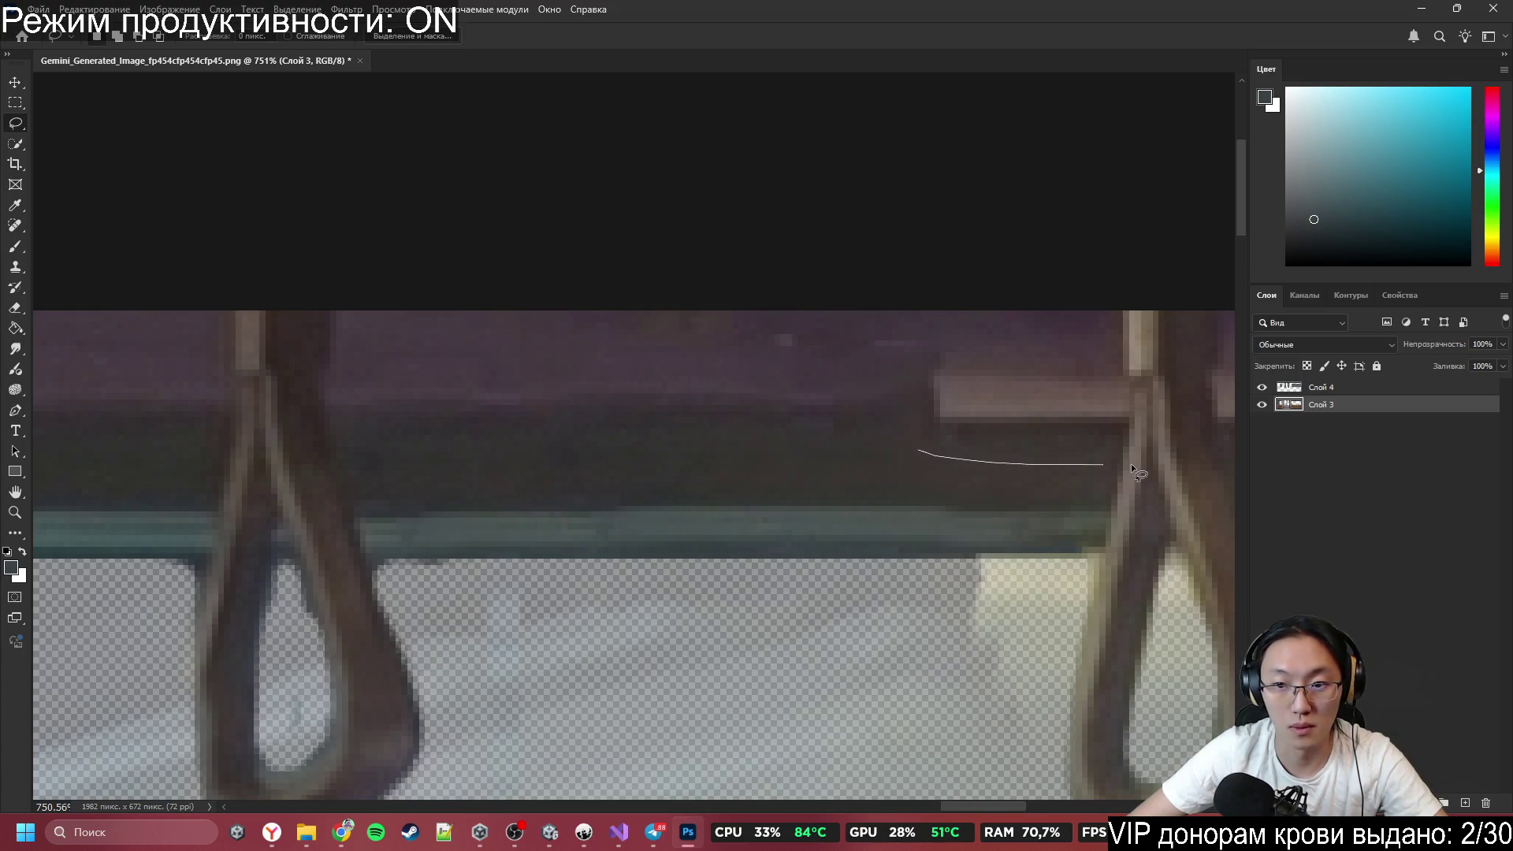
{"action": "key", "text": "b"}
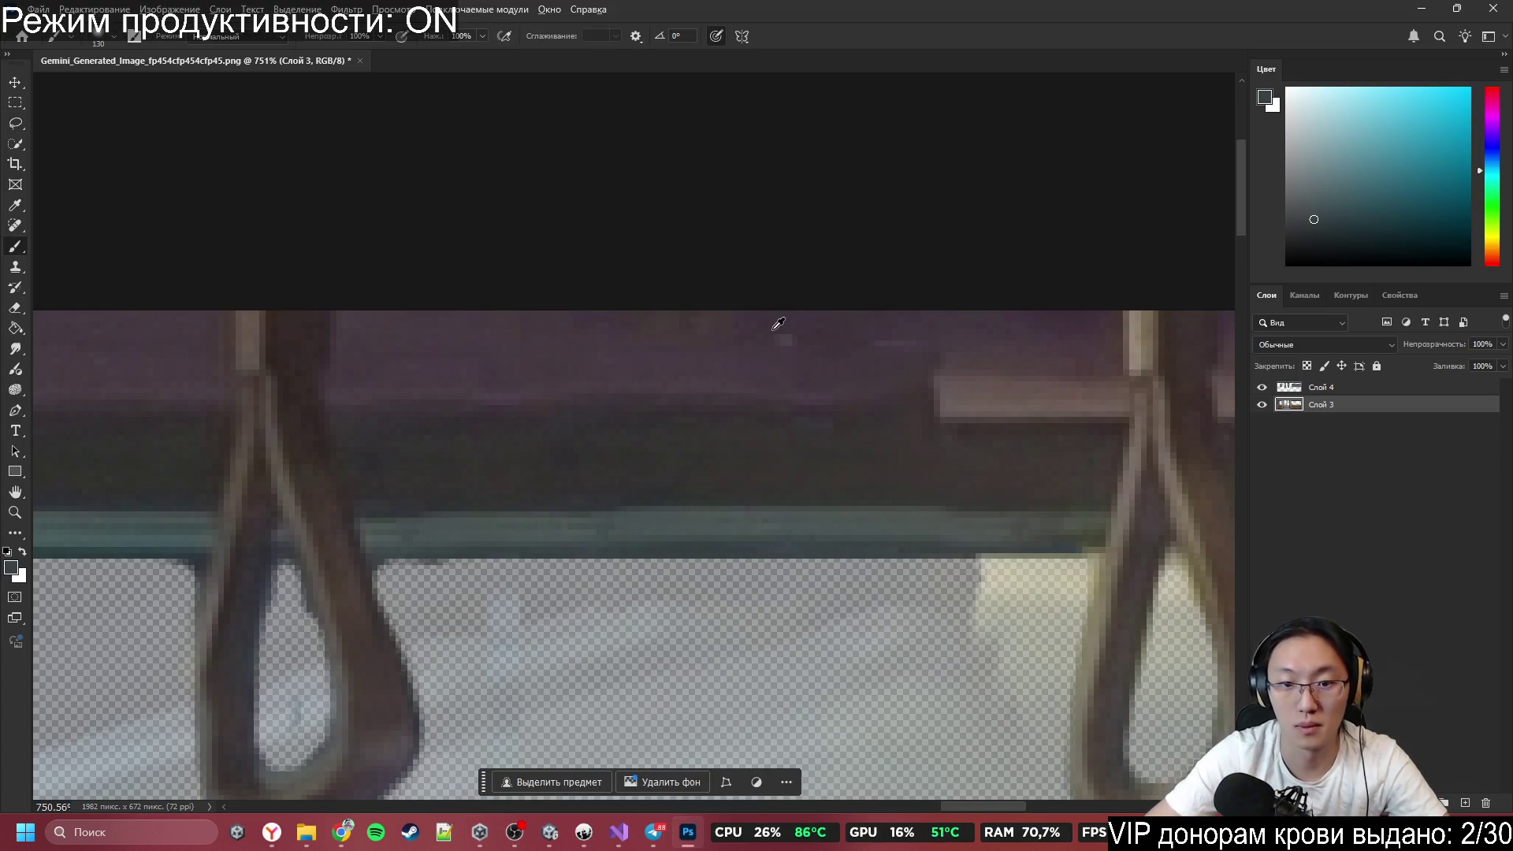
{"action": "right_click", "coordinate": [693, 416], "text": "alt"}
{"action": "left_click_drag", "start_coordinate": [694, 416], "coordinate": [323, 405]}
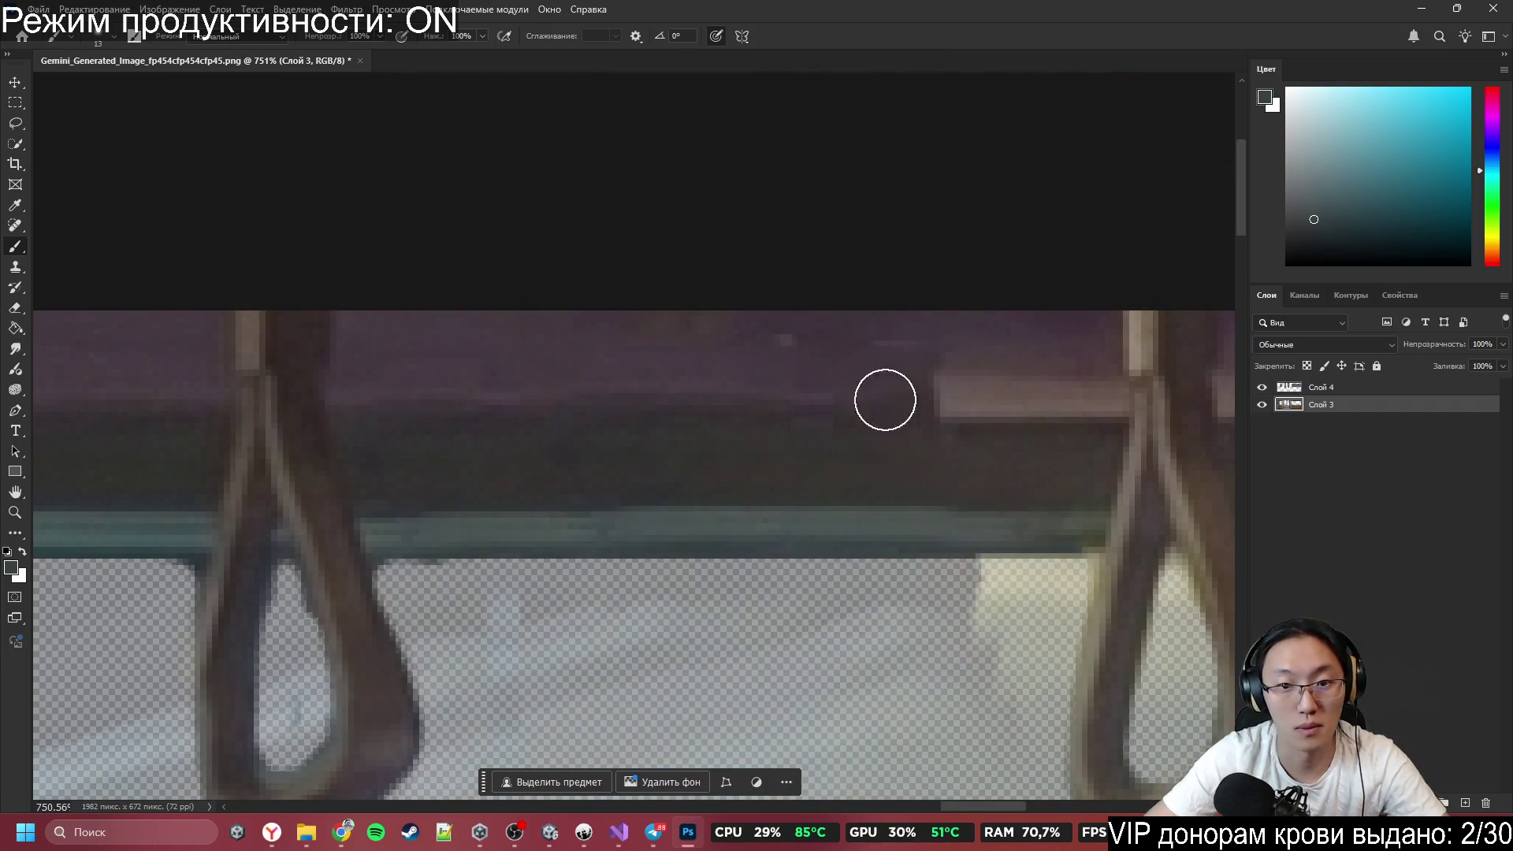
{"action": "left_click", "coordinate": [848, 439], "text": "alt"}
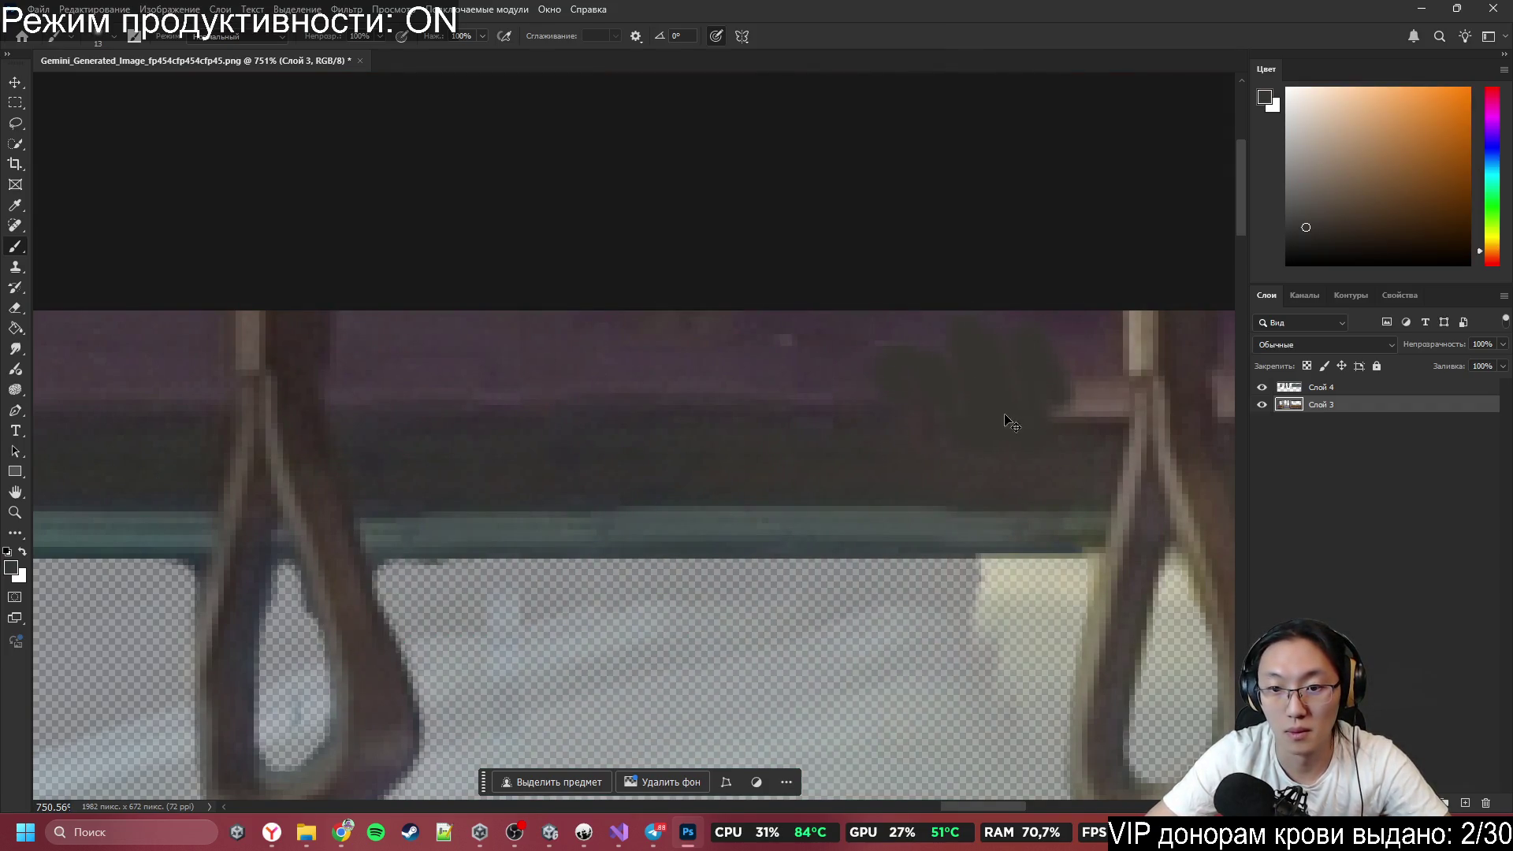
{"action": "left_click", "coordinate": [894, 466], "text": "alt"}
{"action": "mouse_move", "coordinate": [894, 467]}
{"action": "left_mouse_down"}
{"action": "mouse_move", "coordinate": [959, 391]}
{"action": "mouse_move", "coordinate": [946, 426]}
{"action": "mouse_move", "coordinate": [1057, 415]}
{"action": "mouse_move", "coordinate": [1091, 337]}
{"action": "mouse_move", "coordinate": [1101, 375]}
{"action": "left_mouse_up"}
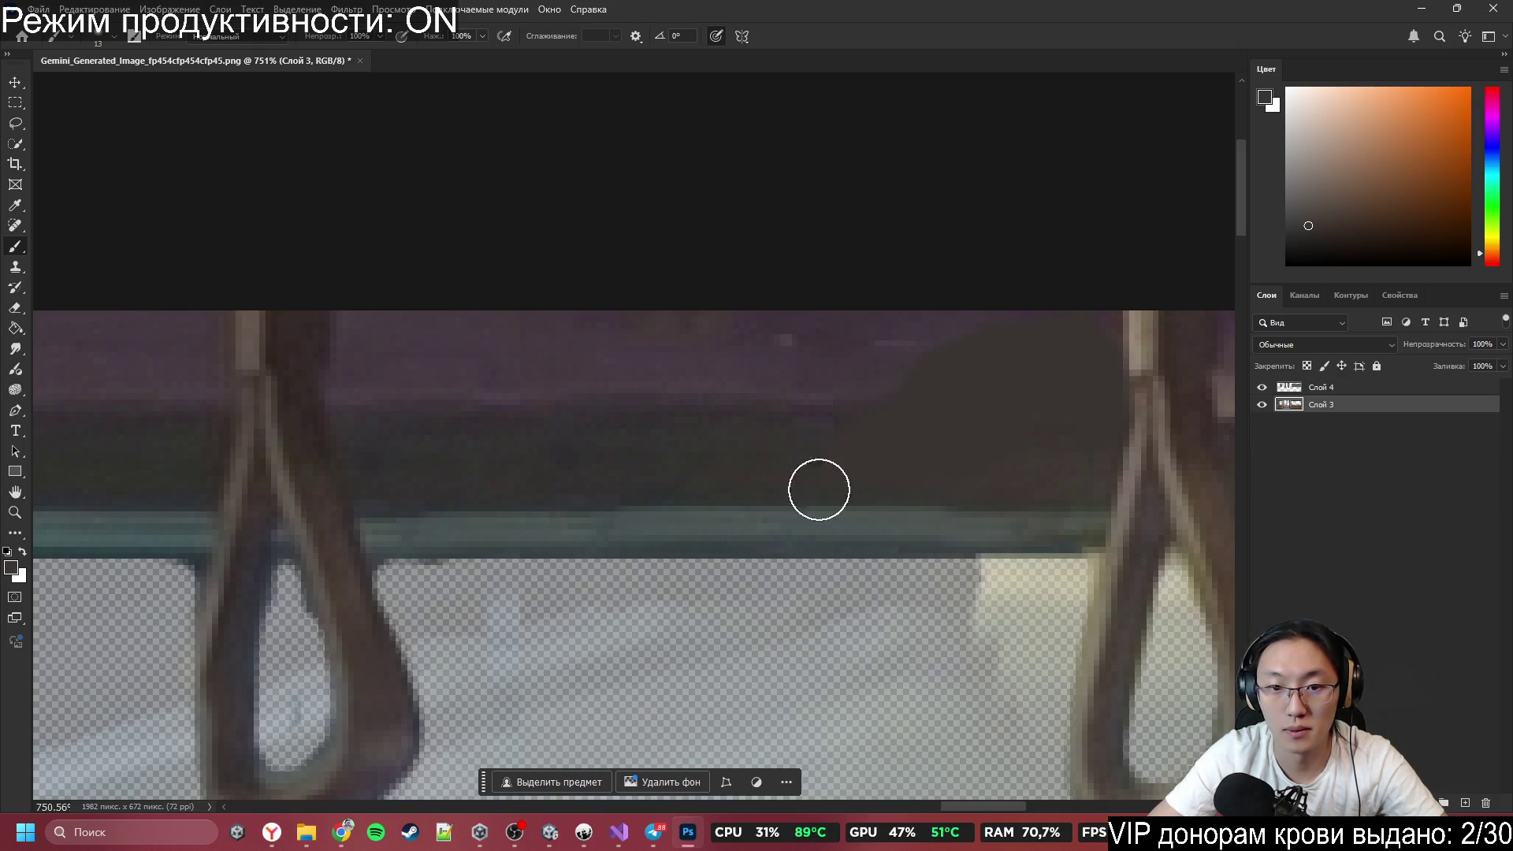
Smudge the painted rail area on Слой 3 to blend the seams.
{"action": "left_click", "coordinate": [16, 348]}
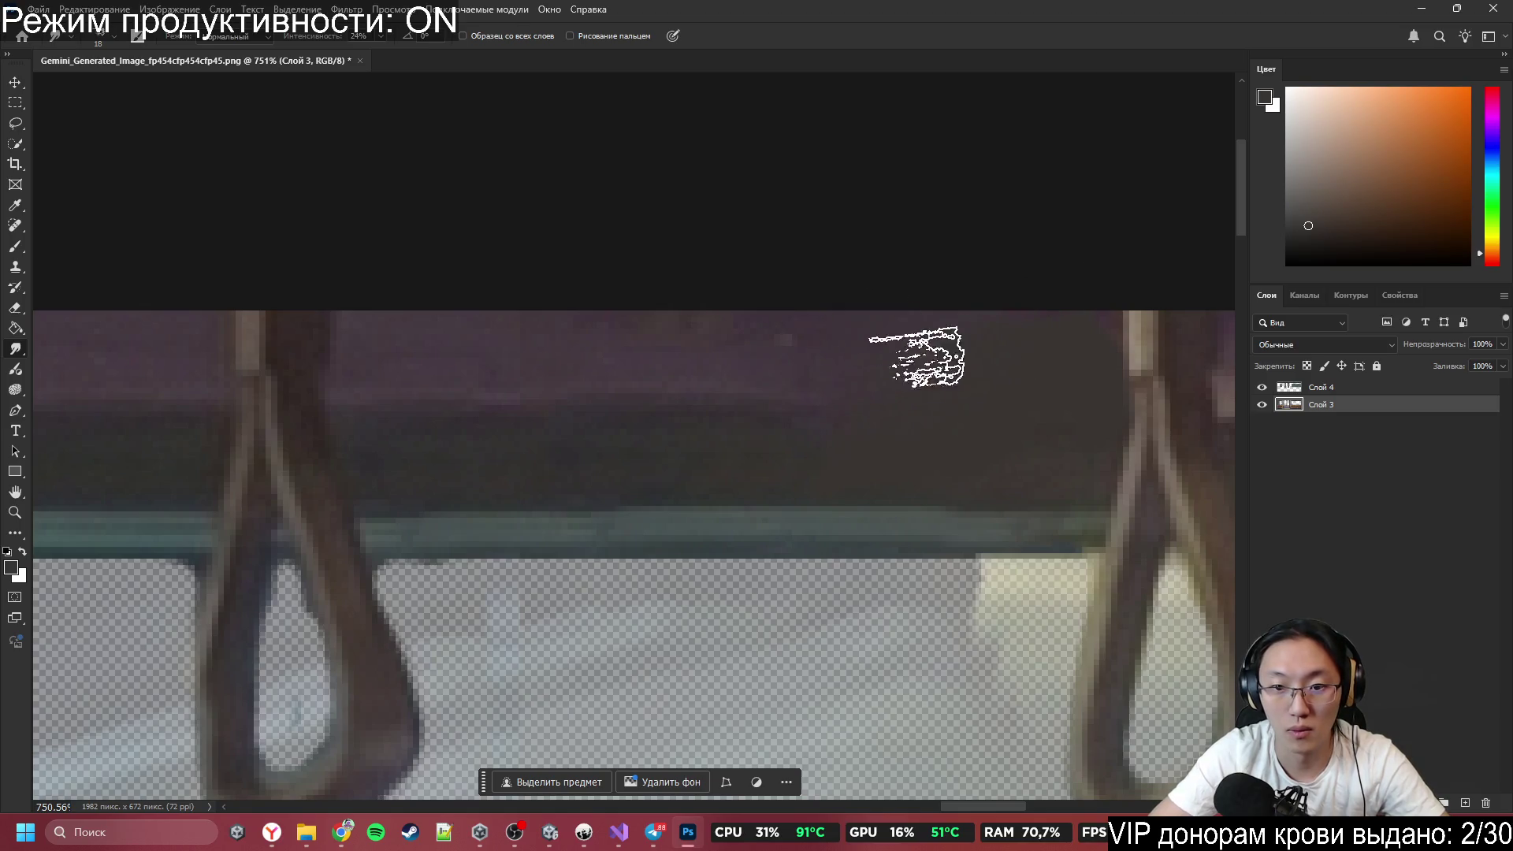
{"action": "left_click_drag", "start_coordinate": [919, 348], "coordinate": [905, 405]}
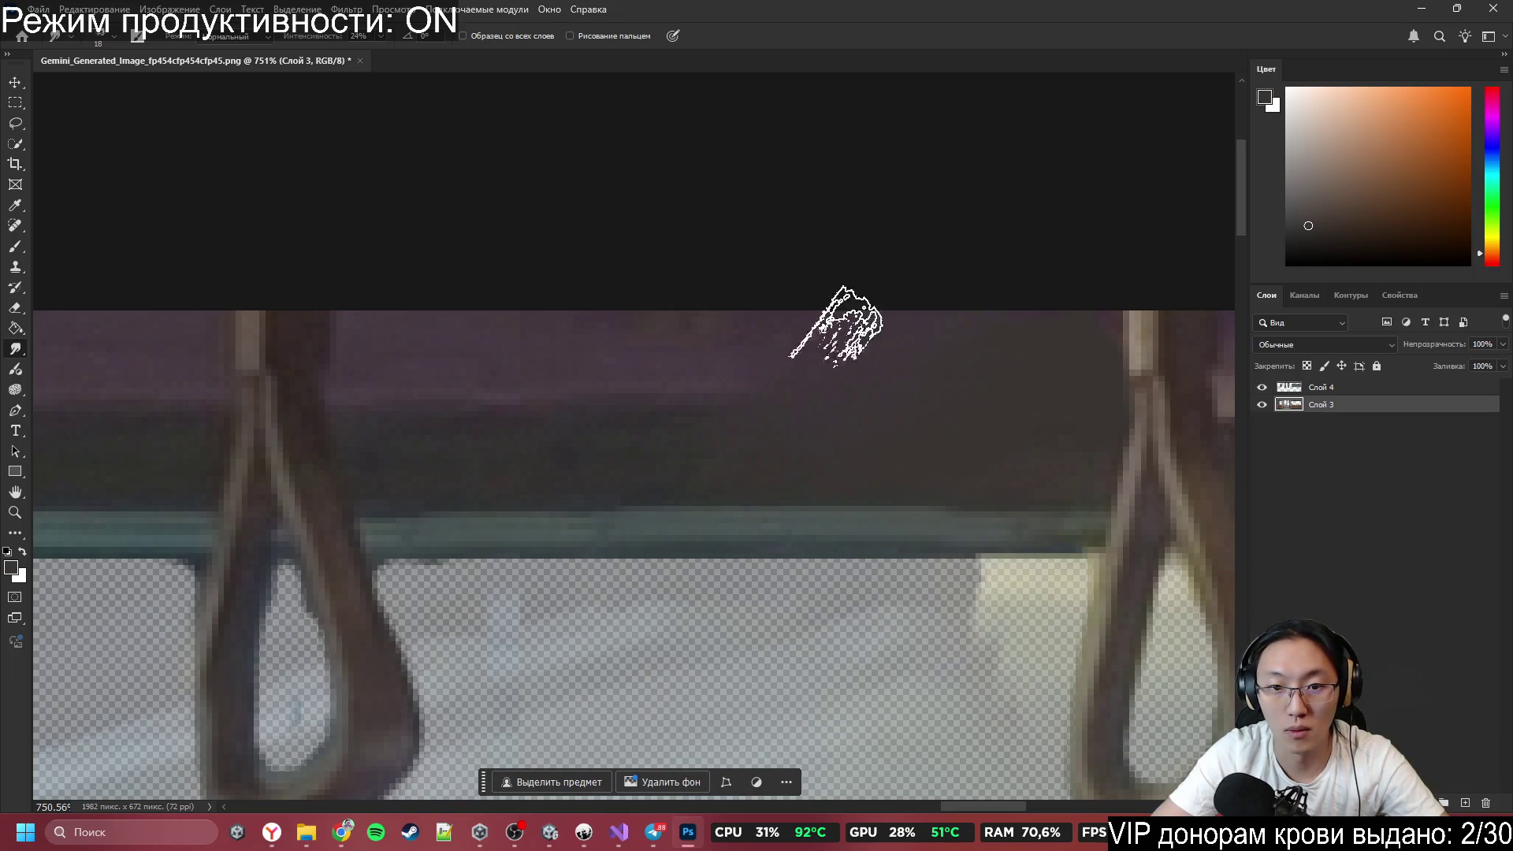
{"action": "scroll", "coordinate": [841, 139], "scroll_direction": "down", "scroll_amount": 12}
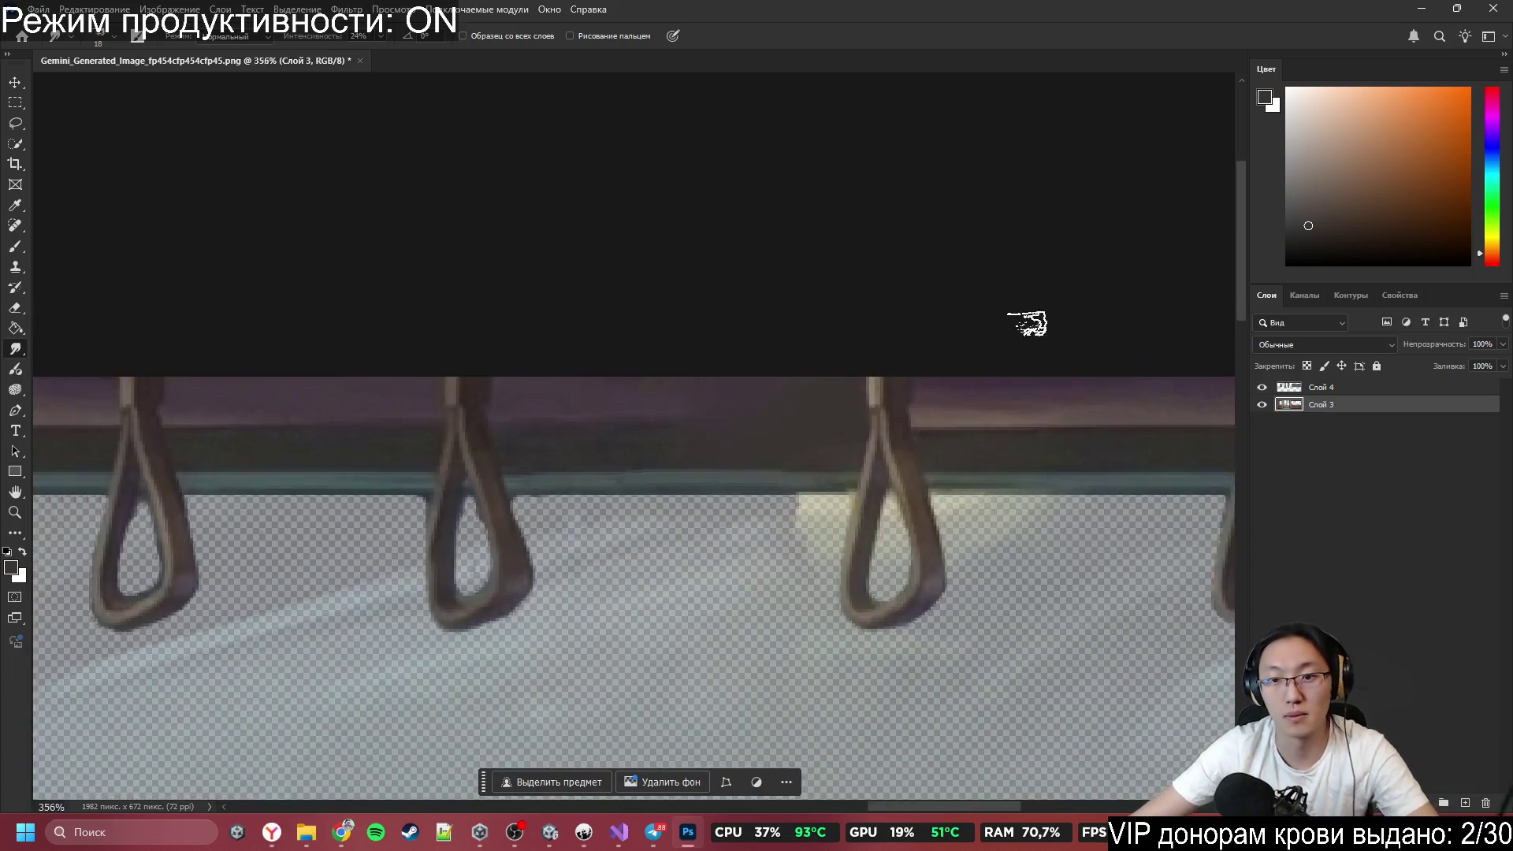
{"action": "scroll", "coordinate": [551, 538], "scroll_direction": "up", "scroll_amount": 3}
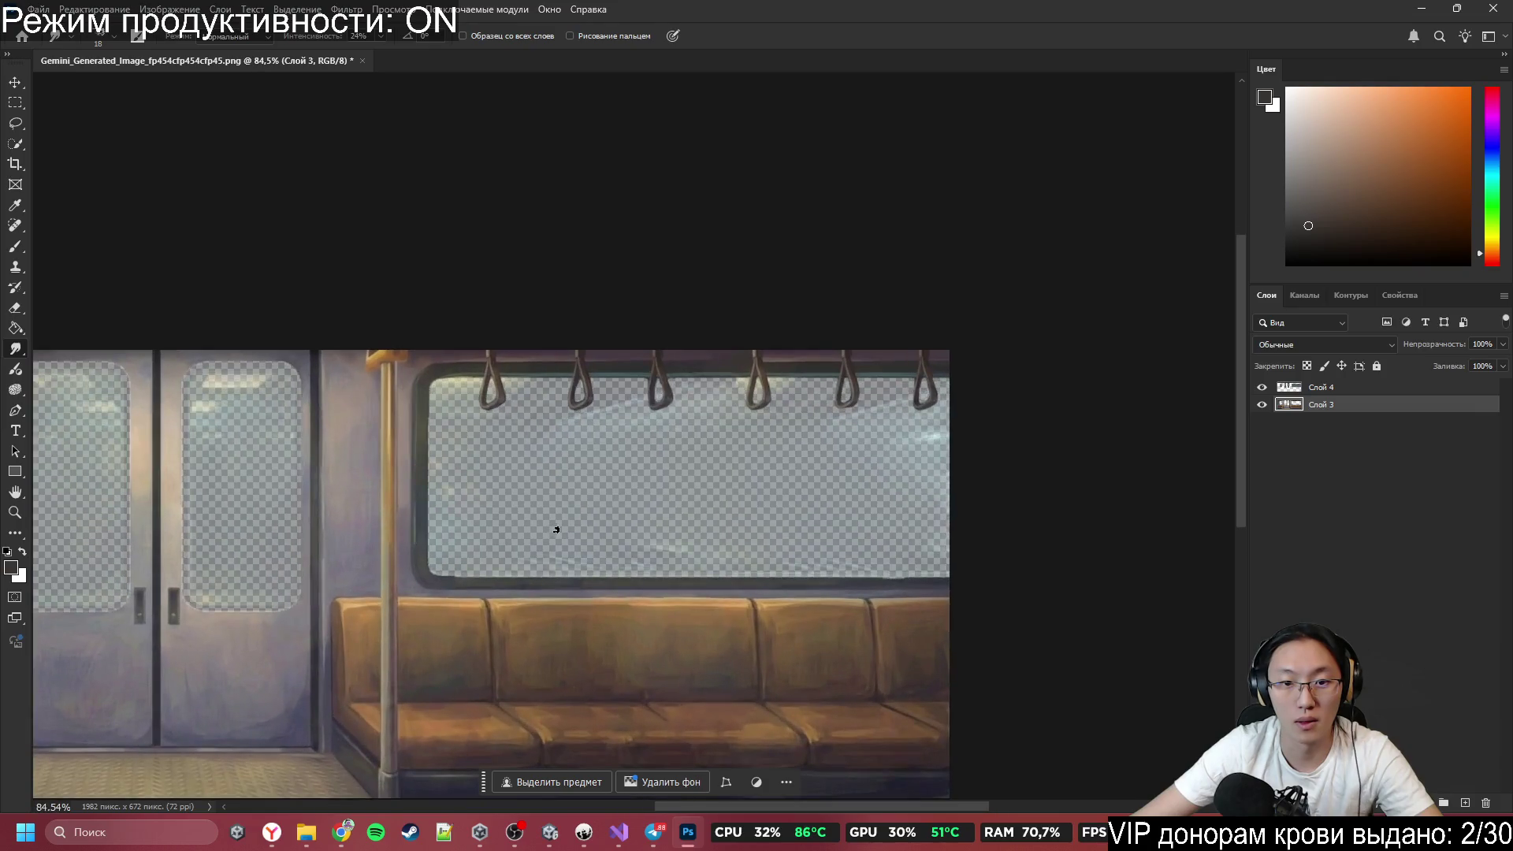
Select Слой 4, toggle its visibility to compare, and raise its opacity to 100%.
{"action": "scroll", "coordinate": [989, 449], "scroll_direction": "up", "scroll_amount": 2}
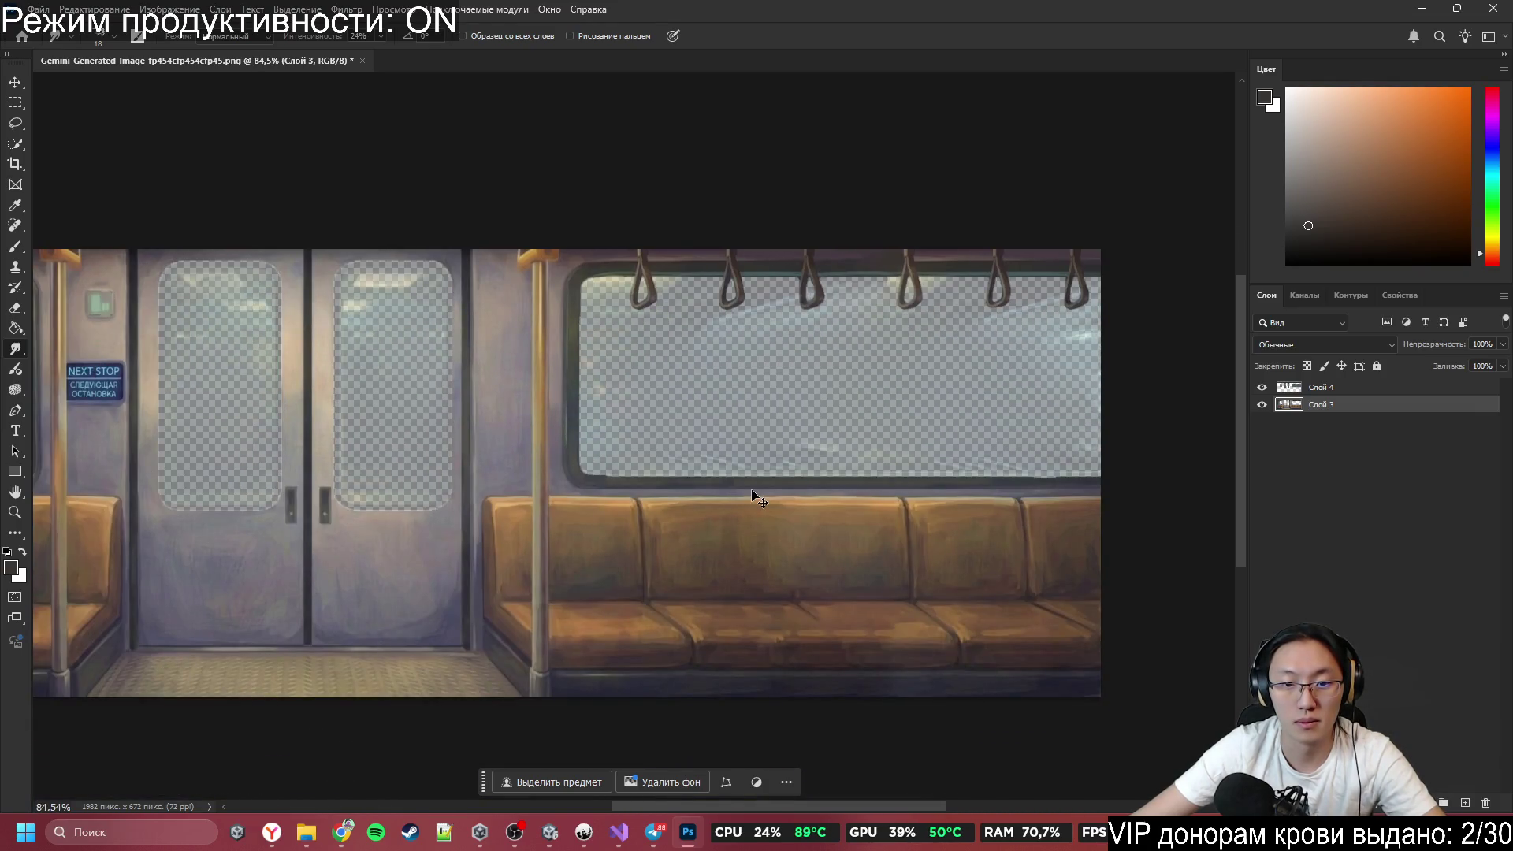
{"action": "scroll", "coordinate": [753, 495], "scroll_direction": "down", "scroll_amount": 2}
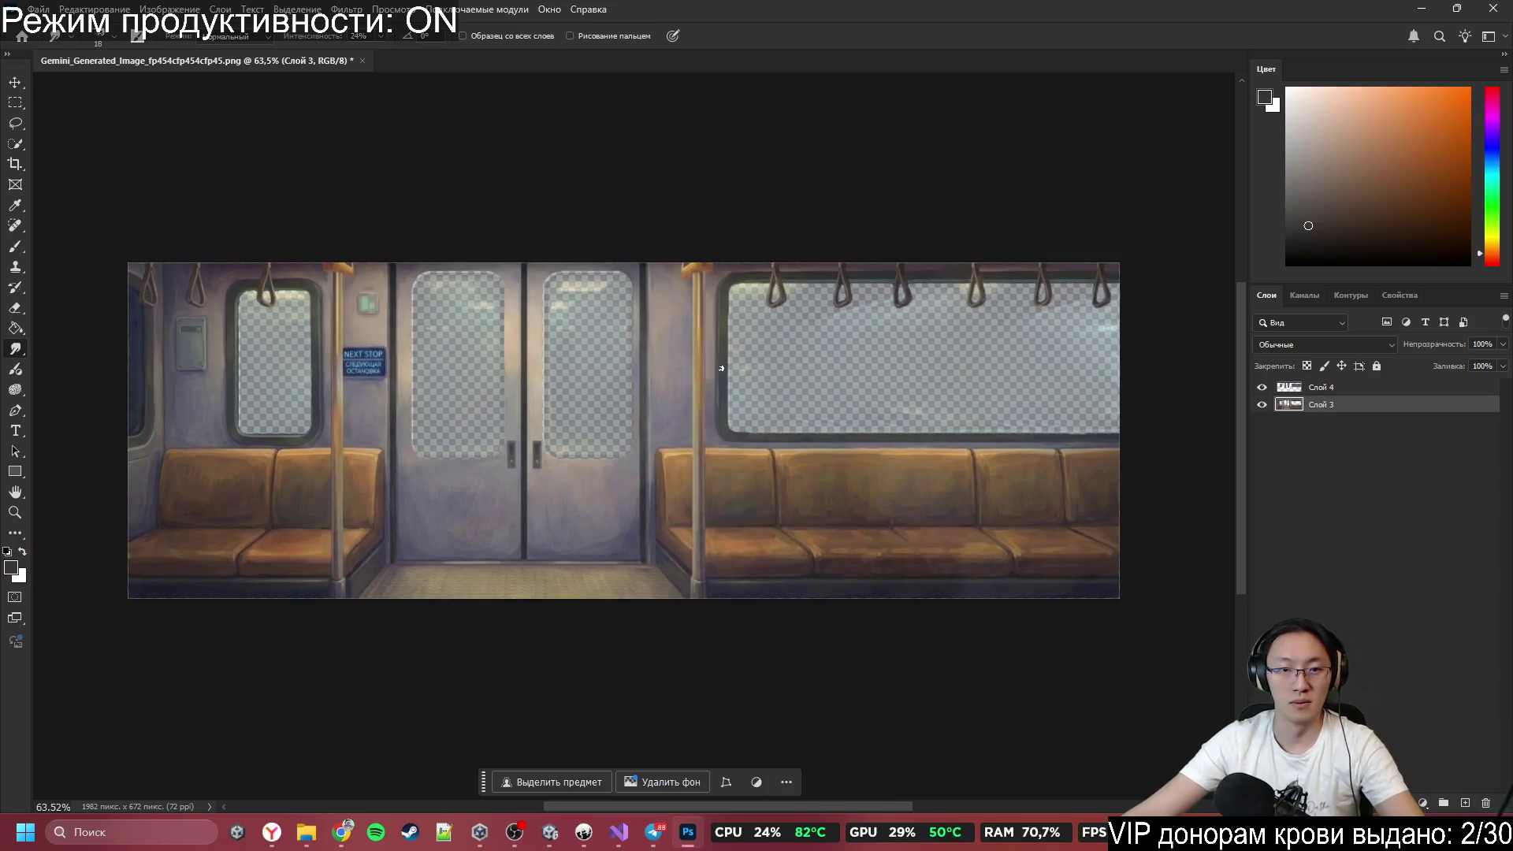
{"action": "left_click", "coordinate": [1348, 391]}
{"action": "left_click", "coordinate": [1261, 388]}
{"action": "left_click", "coordinate": [1261, 388]}
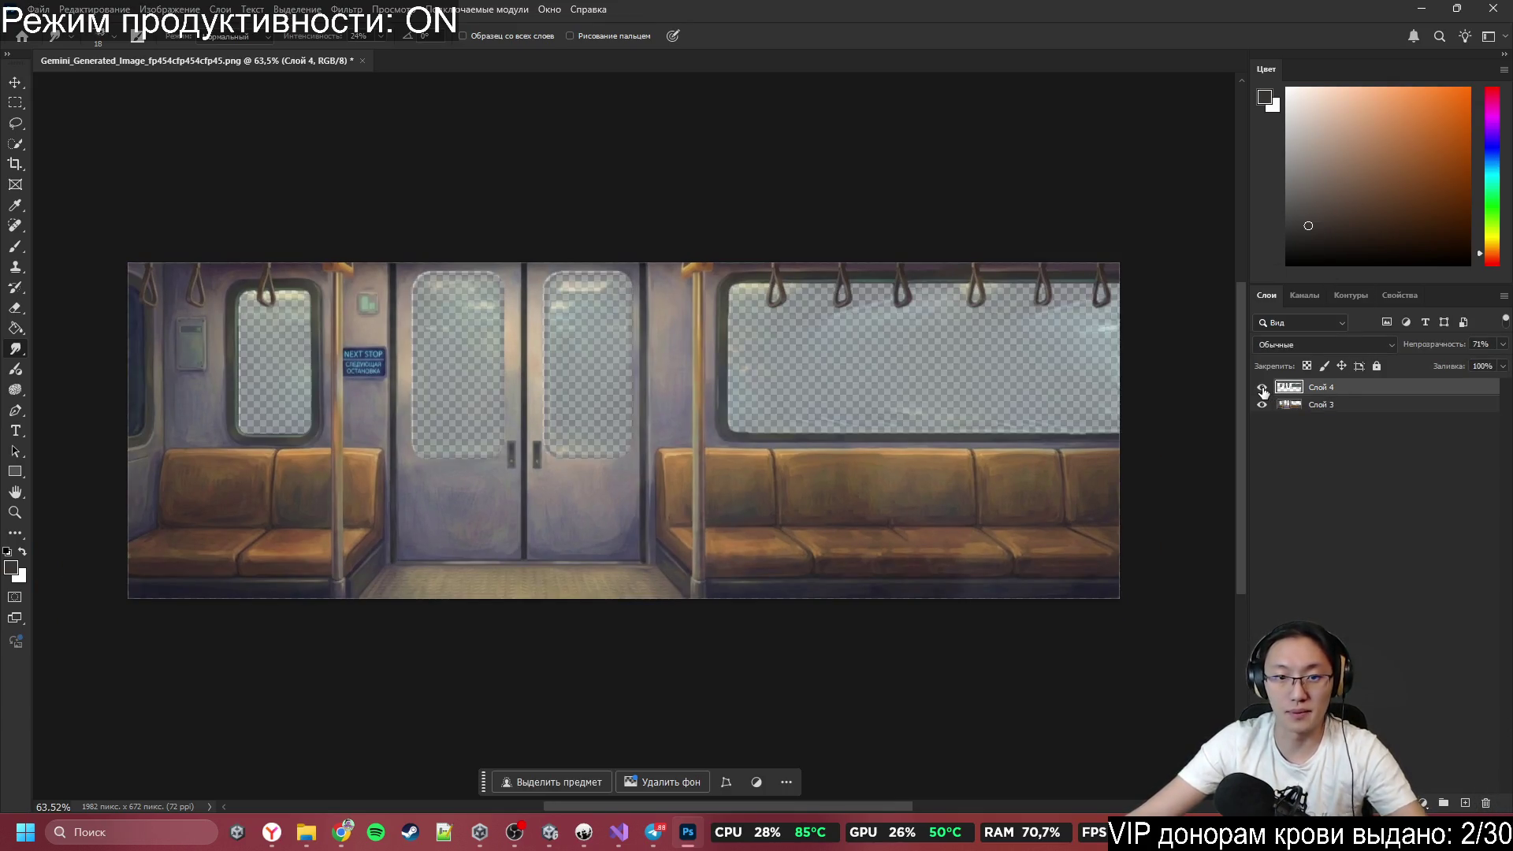
{"action": "left_click", "coordinate": [1261, 387]}
{"action": "left_click", "coordinate": [1262, 387]}
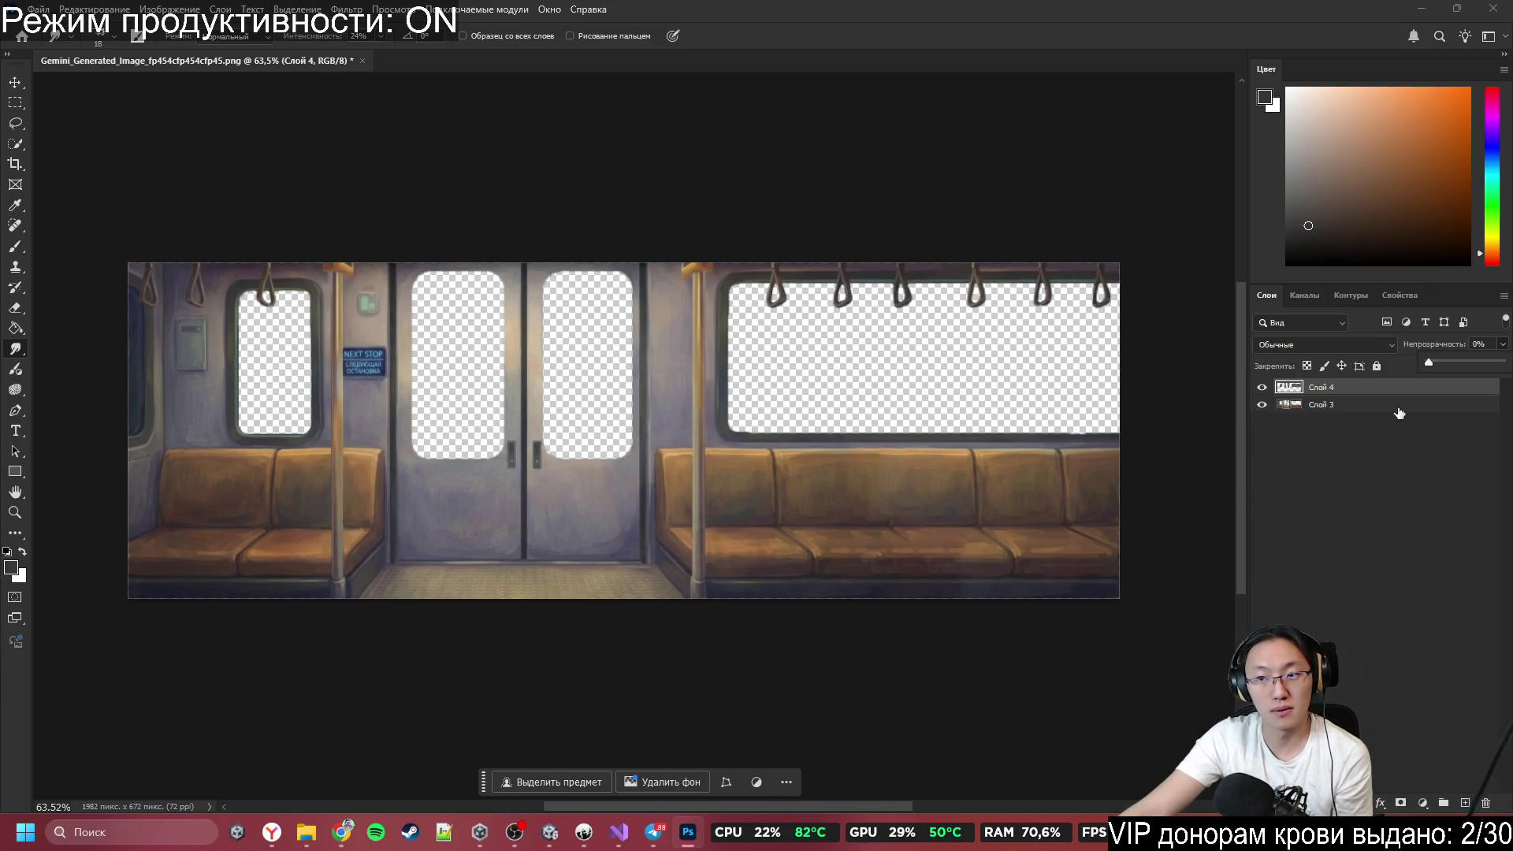
{"action": "left_click_drag", "start_coordinate": [1453, 363], "coordinate": [1501, 361]}
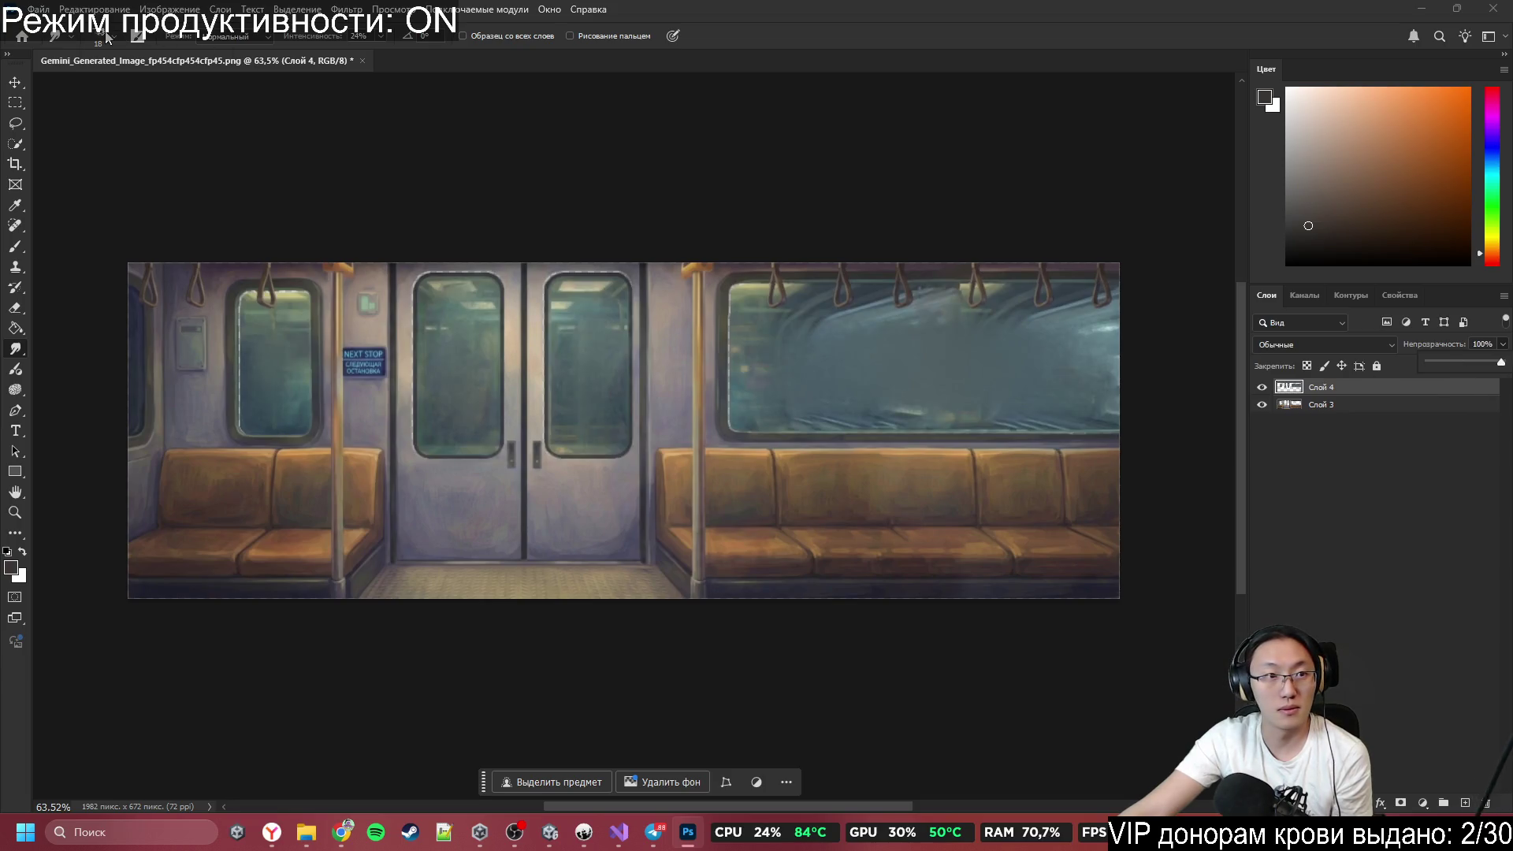
Select and hide the window-view layer Слой 4 so only the carriage shows.
{"action": "key", "text": "alt+f"}
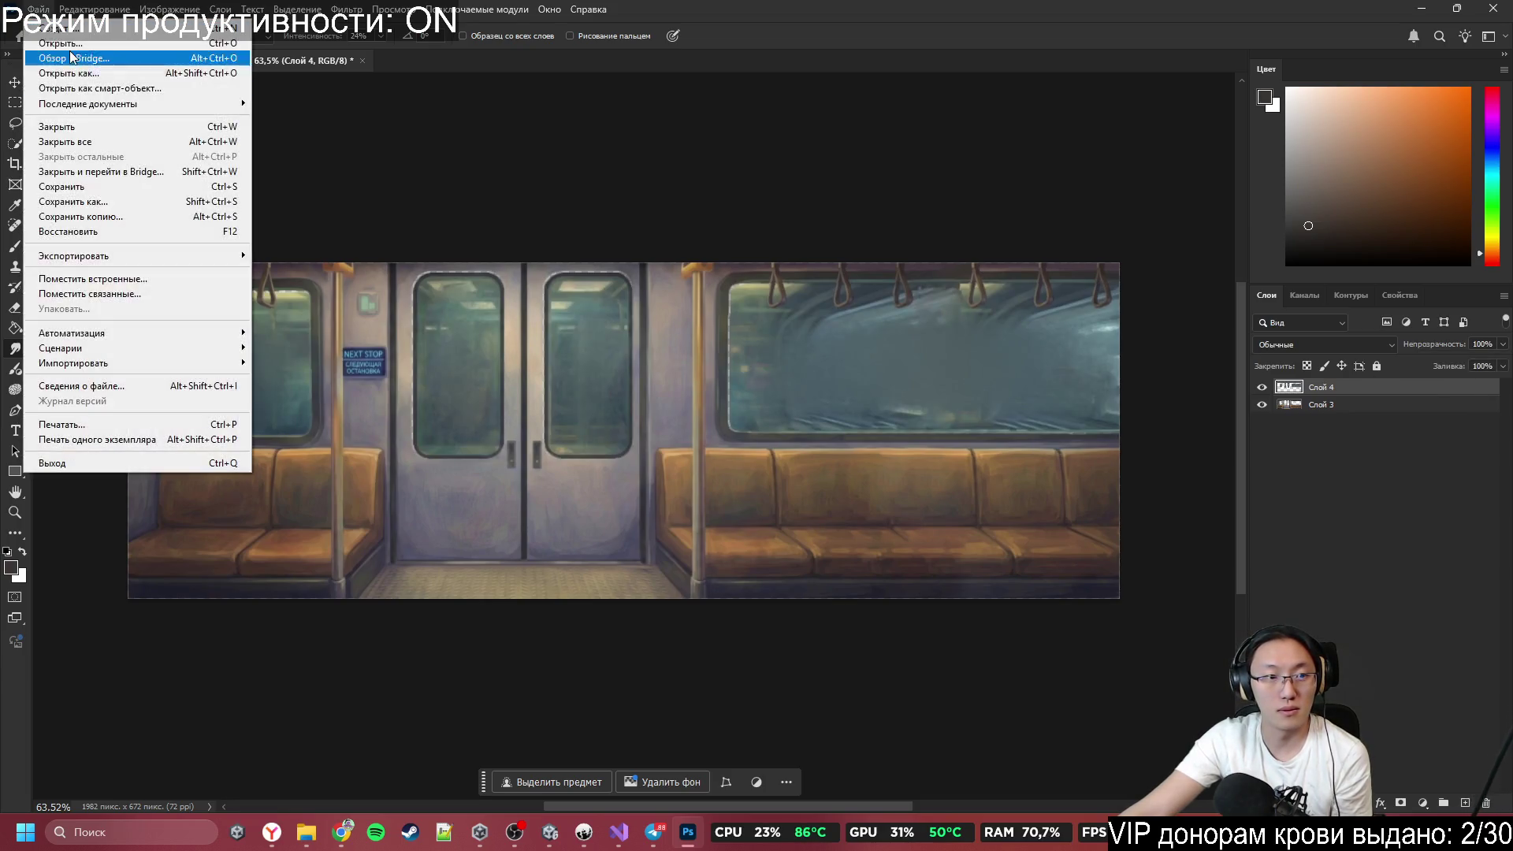
{"action": "left_click", "coordinate": [1387, 439]}
{"action": "left_click", "coordinate": [1363, 395]}
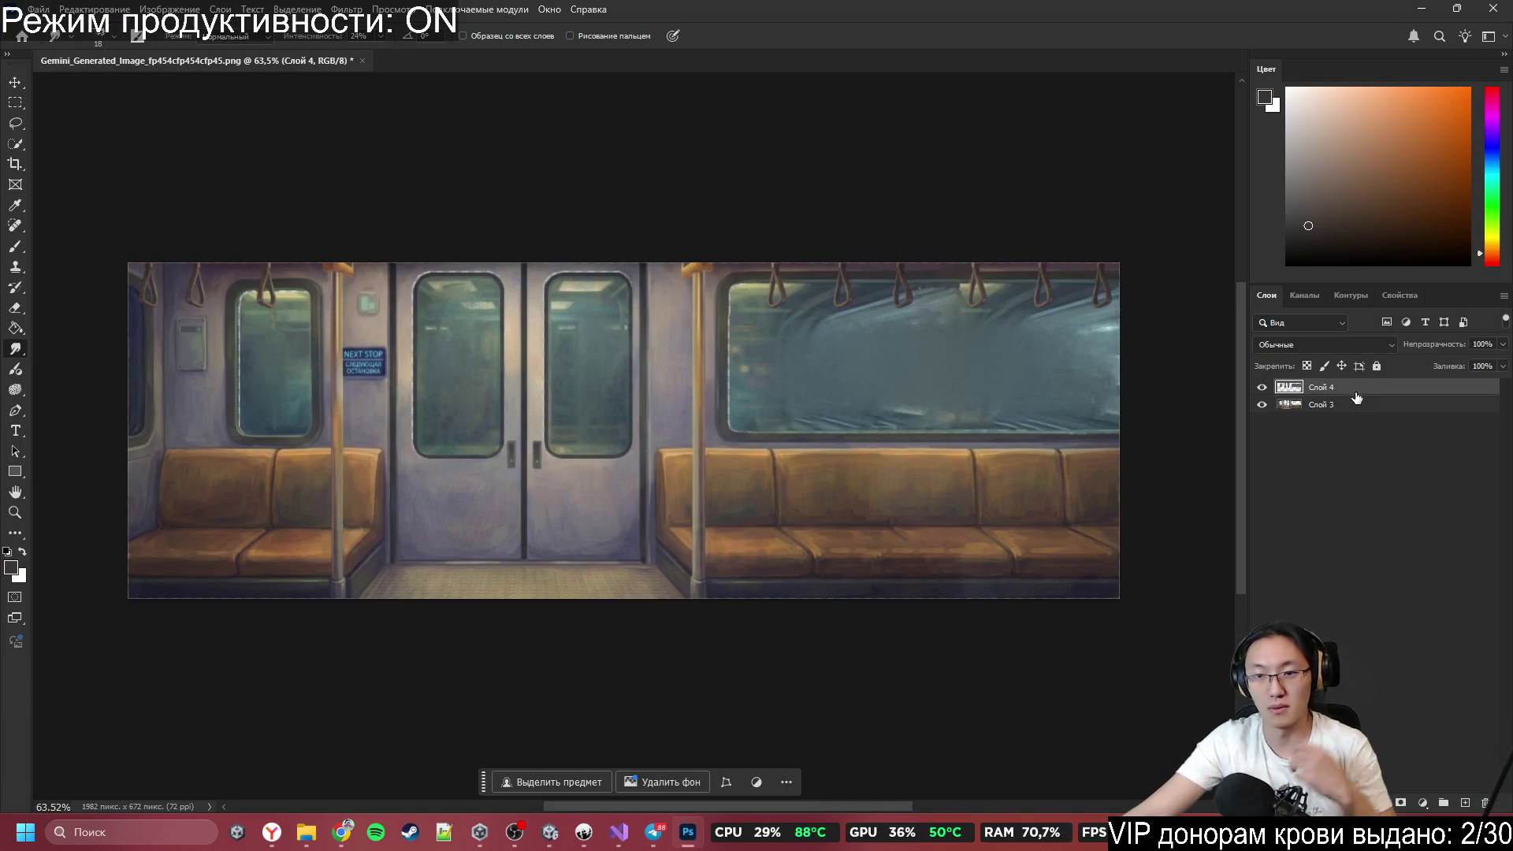
{"action": "left_click", "coordinate": [1261, 387]}
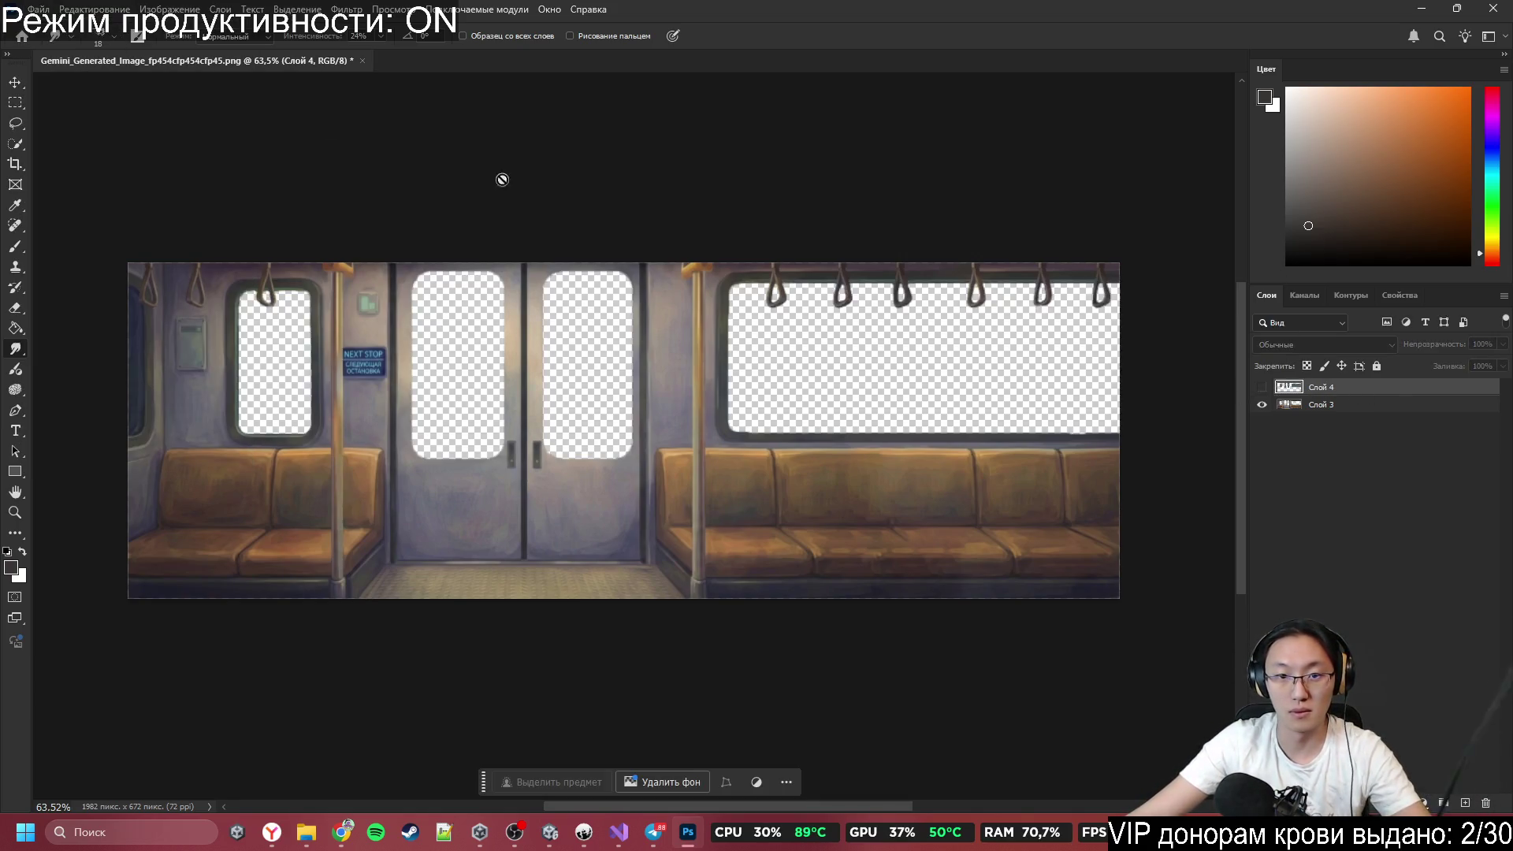
Export the carriage image as a PNG named Metro1.
{"action": "left_click", "coordinate": [38, 9]}
{"action": "mouse_move", "coordinate": [102, 254]}
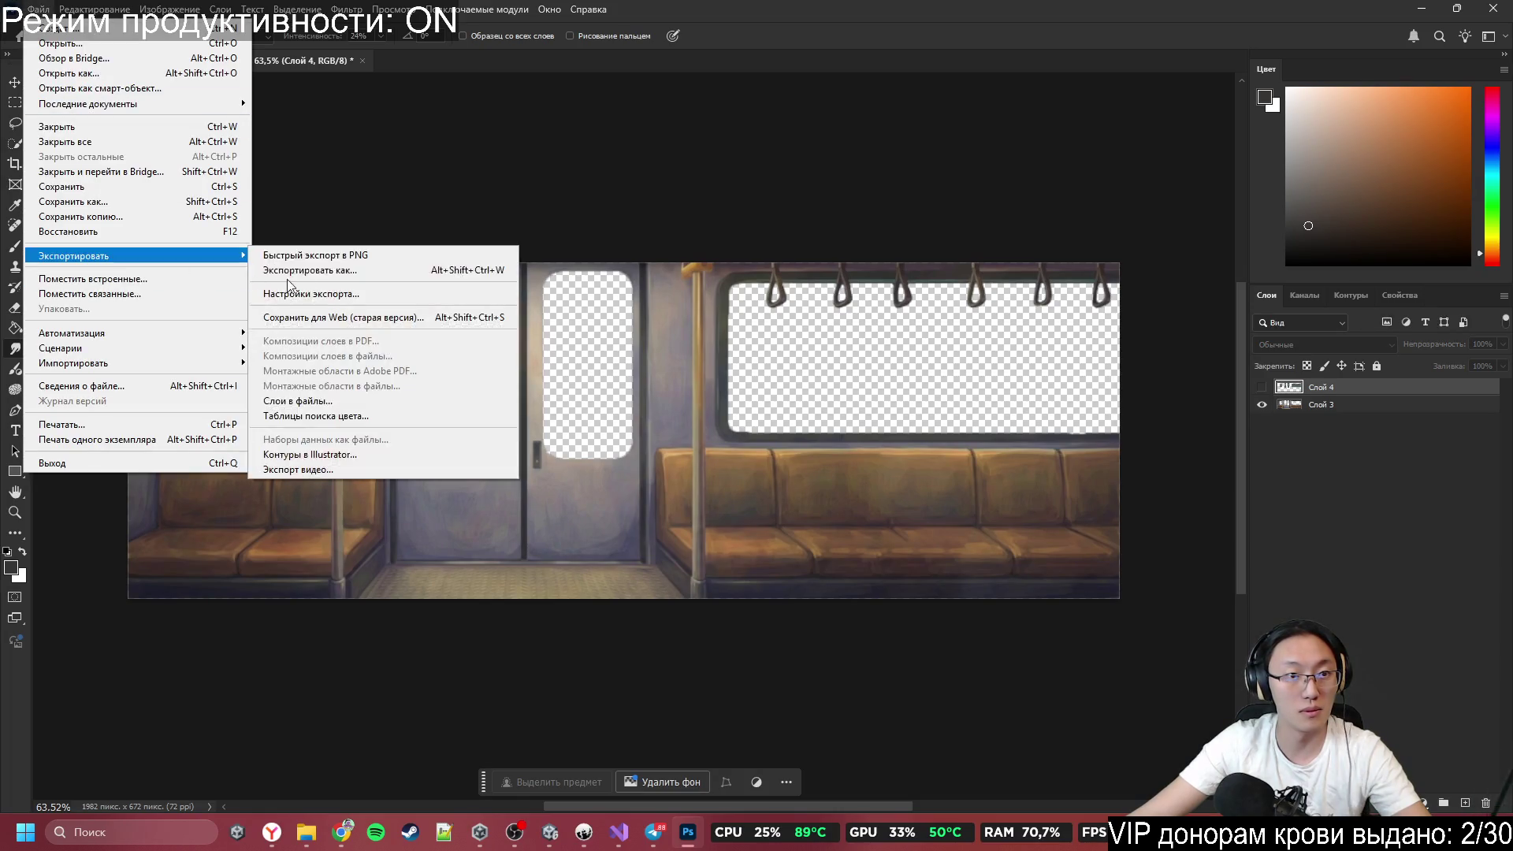
{"action": "left_click", "coordinate": [315, 270]}
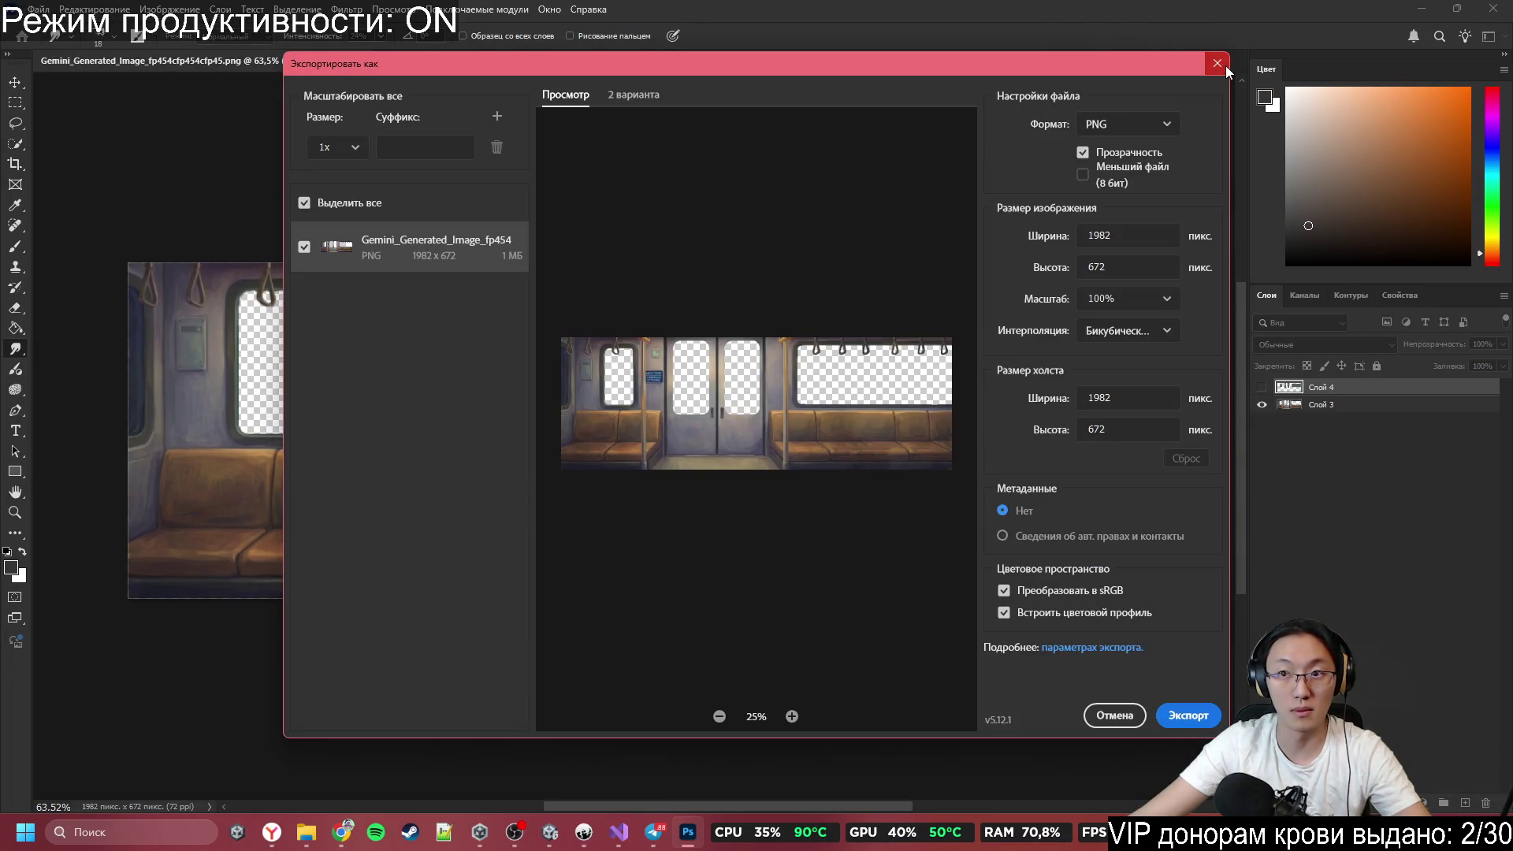
{"action": "key", "text": "Escape"}
{"action": "left_click", "coordinate": [38, 9]}
{"action": "mouse_move", "coordinate": [149, 254]}
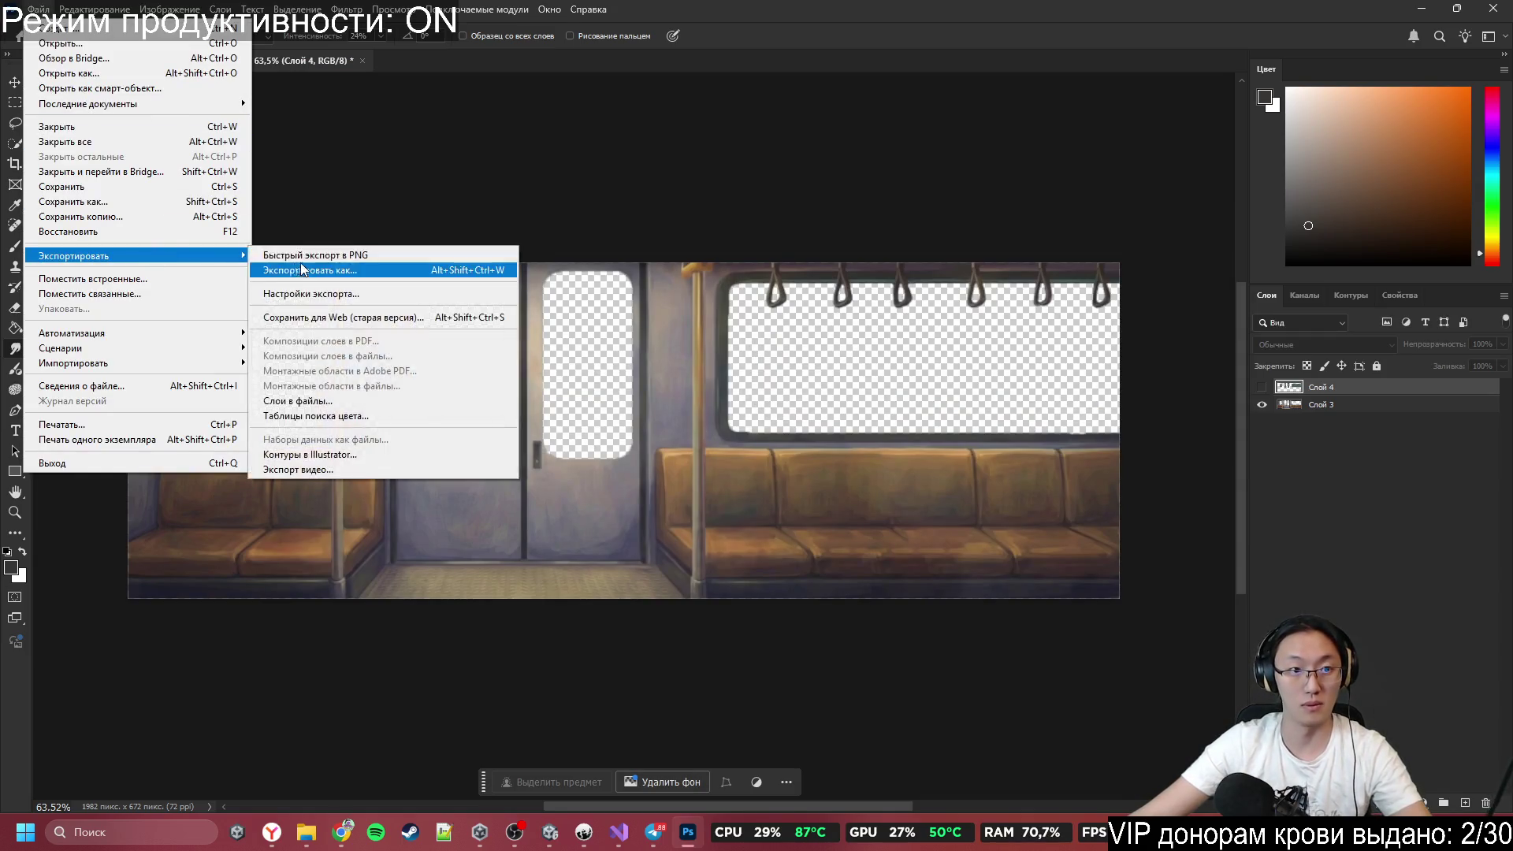
{"action": "left_click", "coordinate": [315, 270]}
{"action": "key", "text": "Return"}
{"action": "type", "text": "M"}
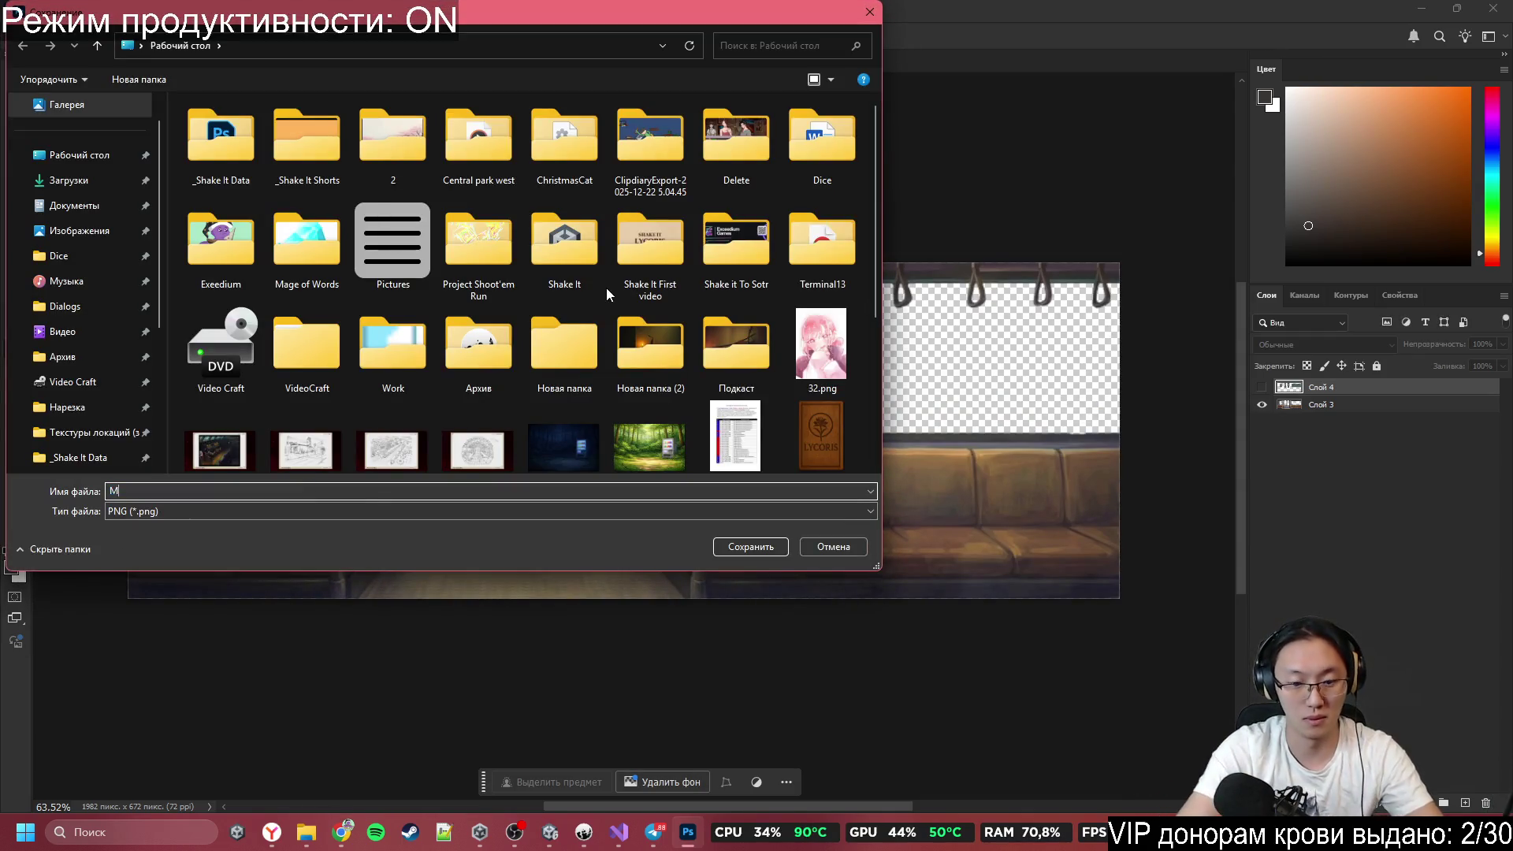
{"action": "type", "text": "Metro1"}
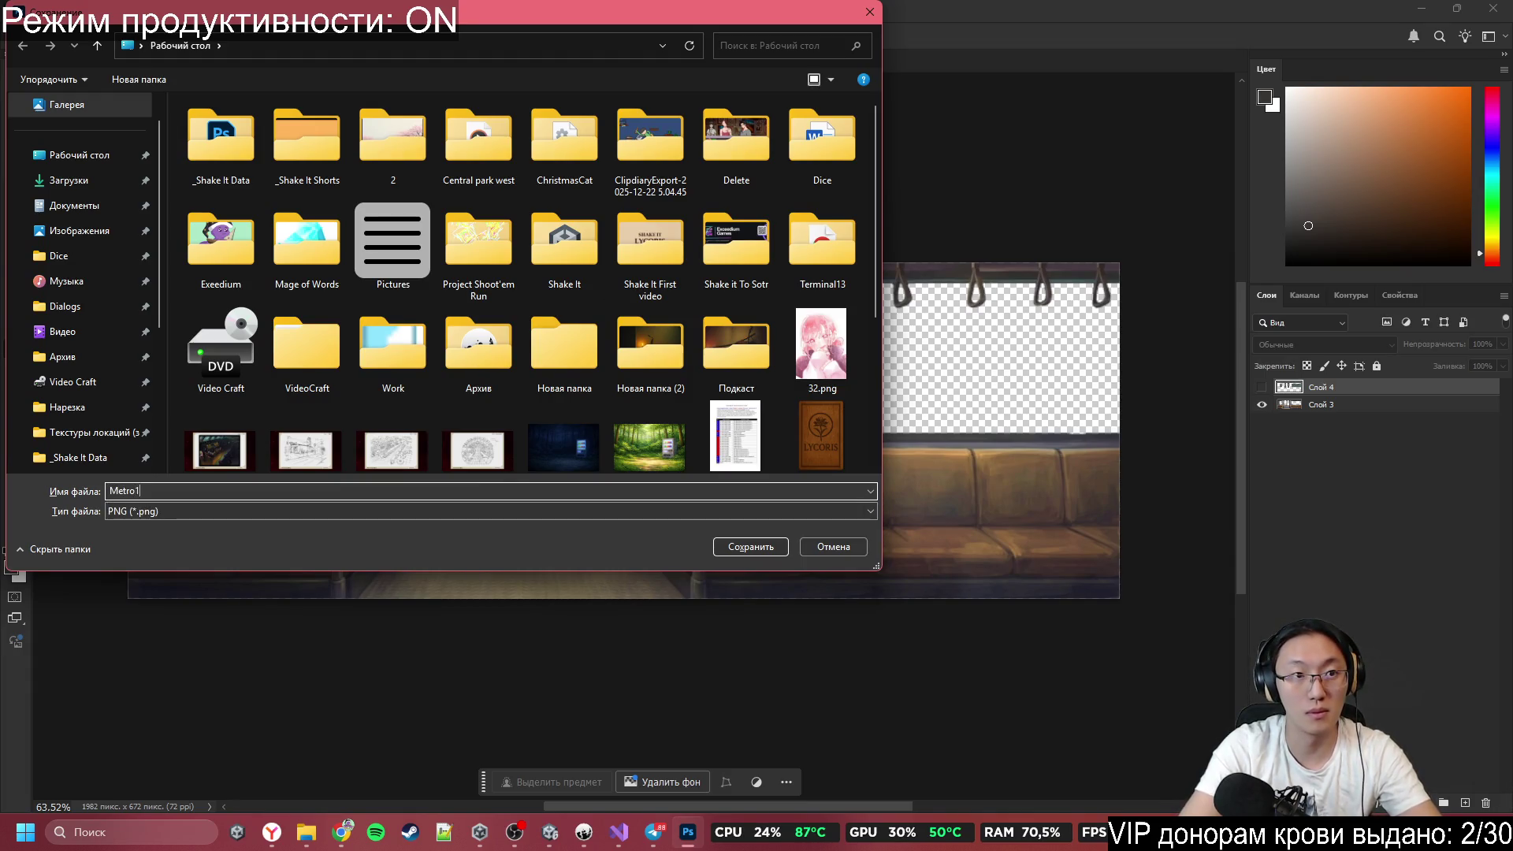
{"action": "key", "text": "Return"}
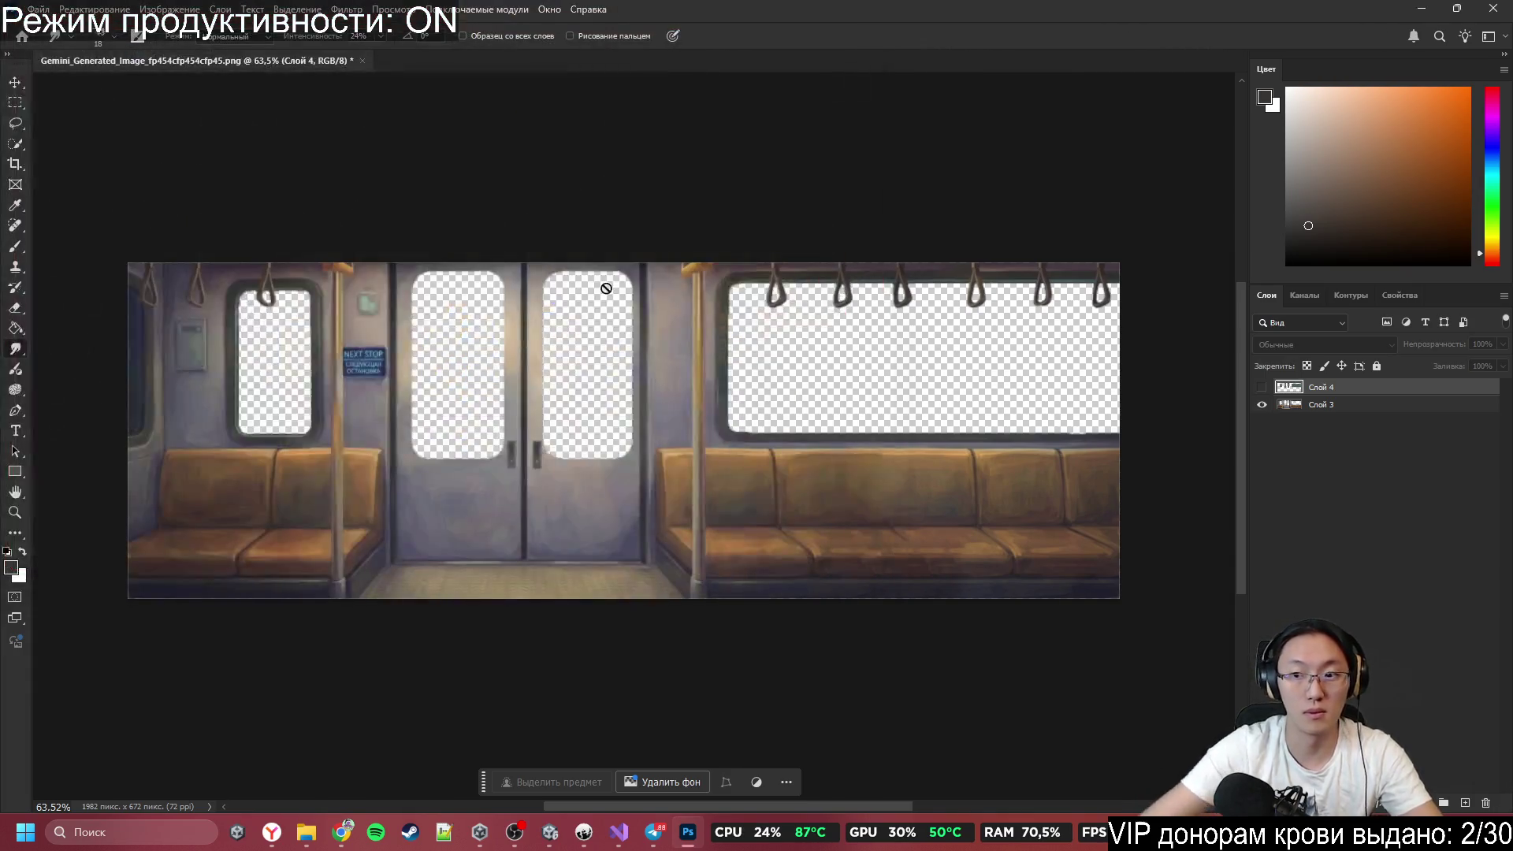
Hide Слой 3, show Слой 4, and export the window view as Metro2.png.
{"action": "left_click", "coordinate": [1261, 405]}
{"action": "left_click", "coordinate": [1262, 387]}
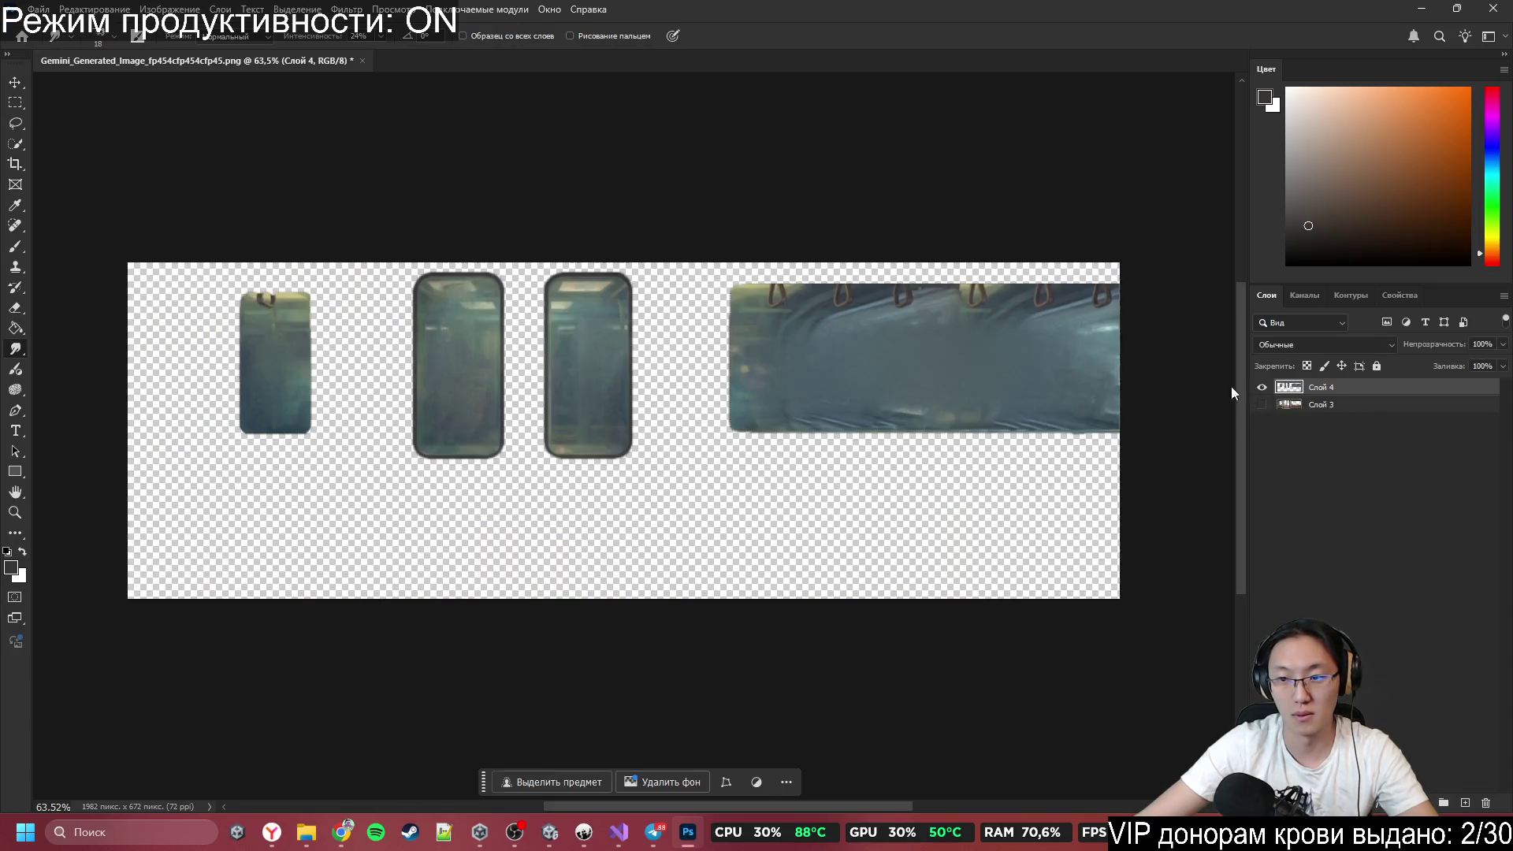
{"action": "left_click", "coordinate": [38, 10]}
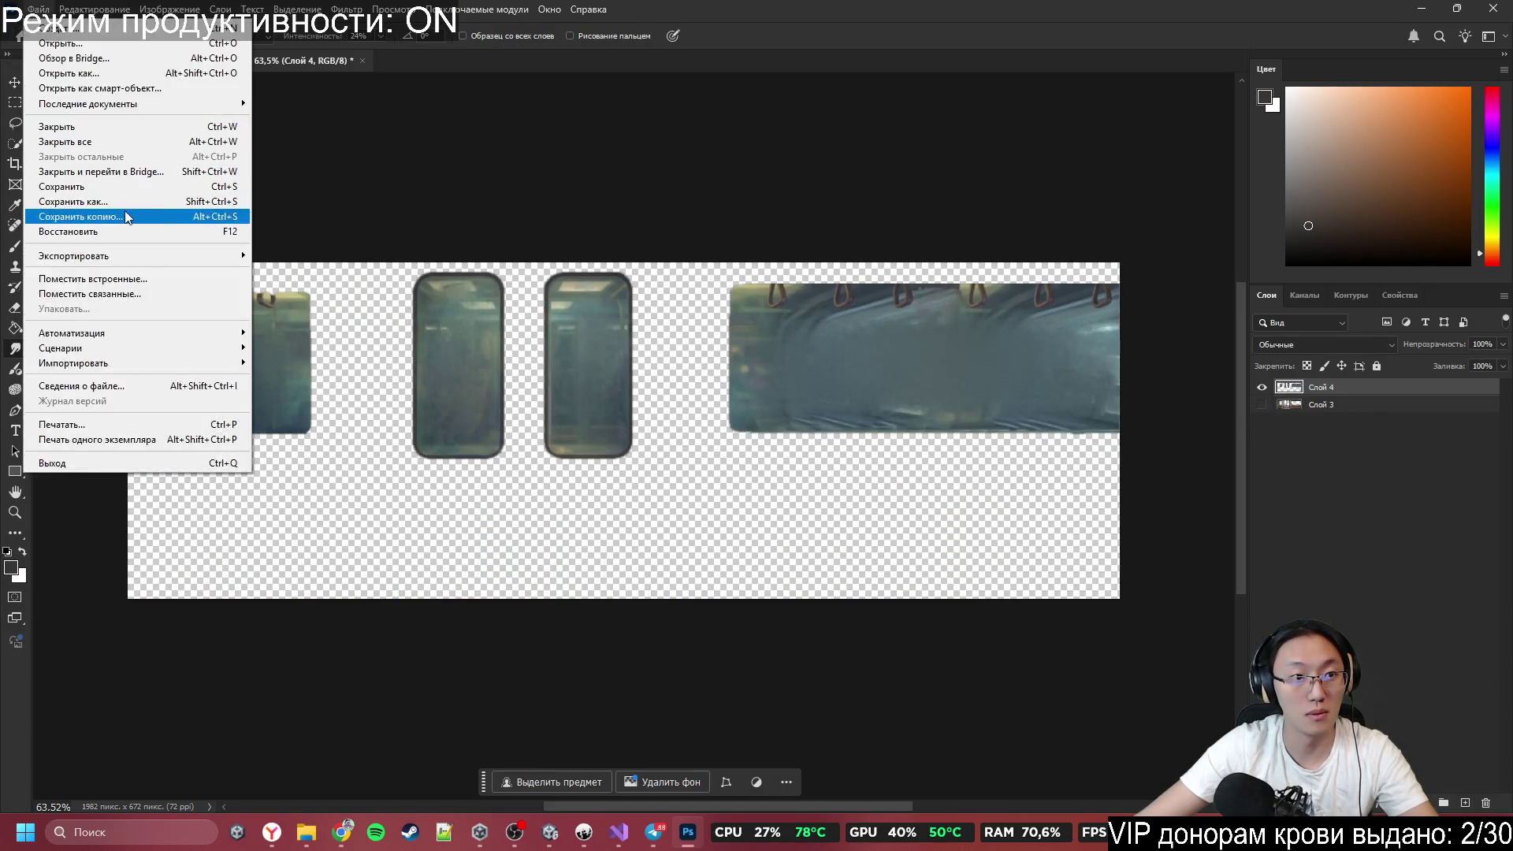
{"action": "mouse_move", "coordinate": [142, 250]}
{"action": "left_click", "coordinate": [313, 249]}
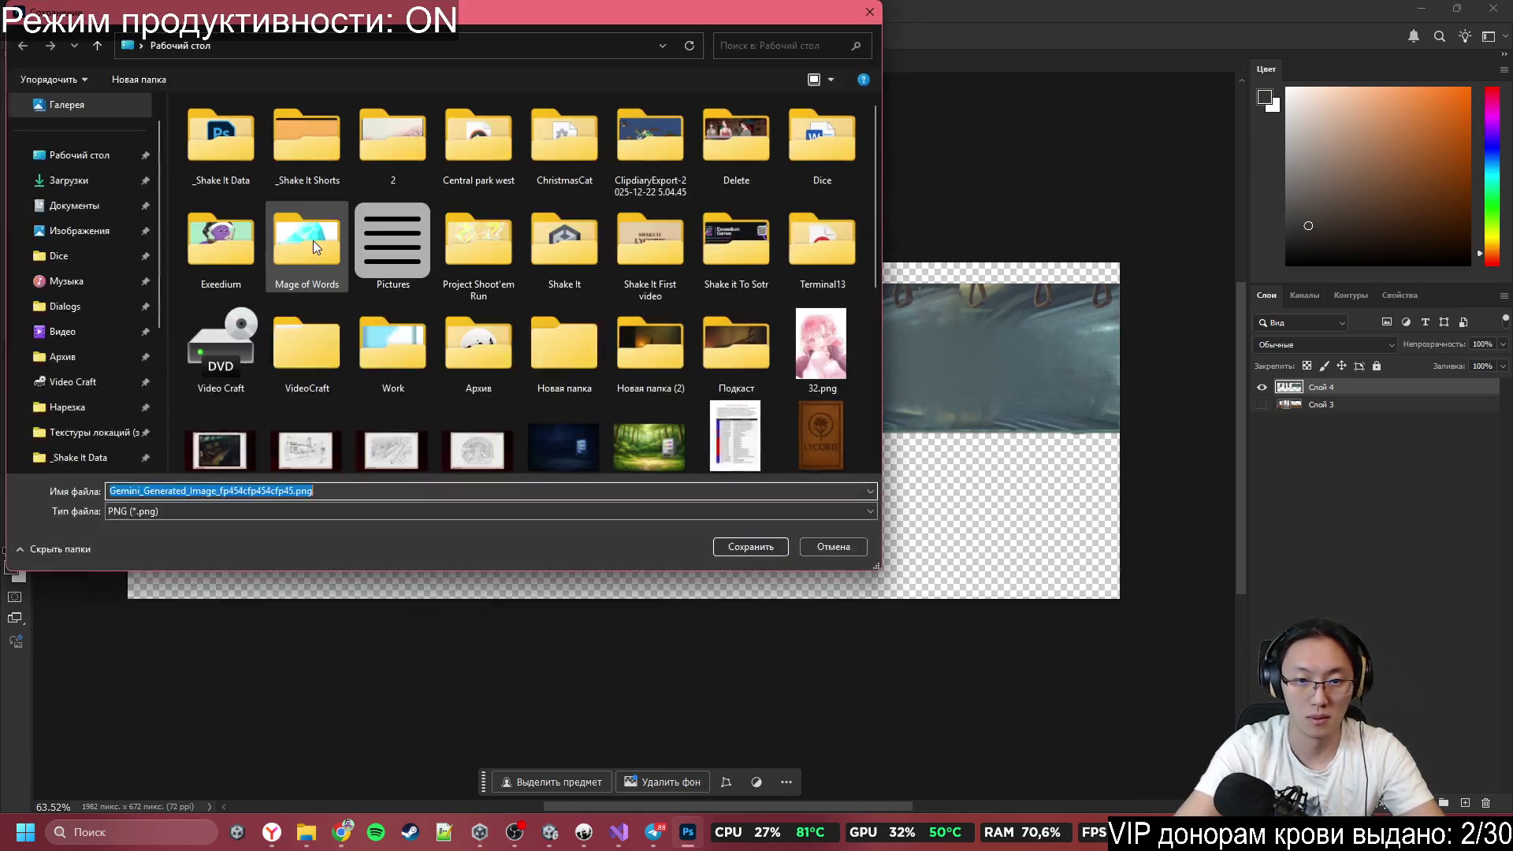
{"action": "type", "text": "Metr"}
{"action": "type", "text": "o1"}
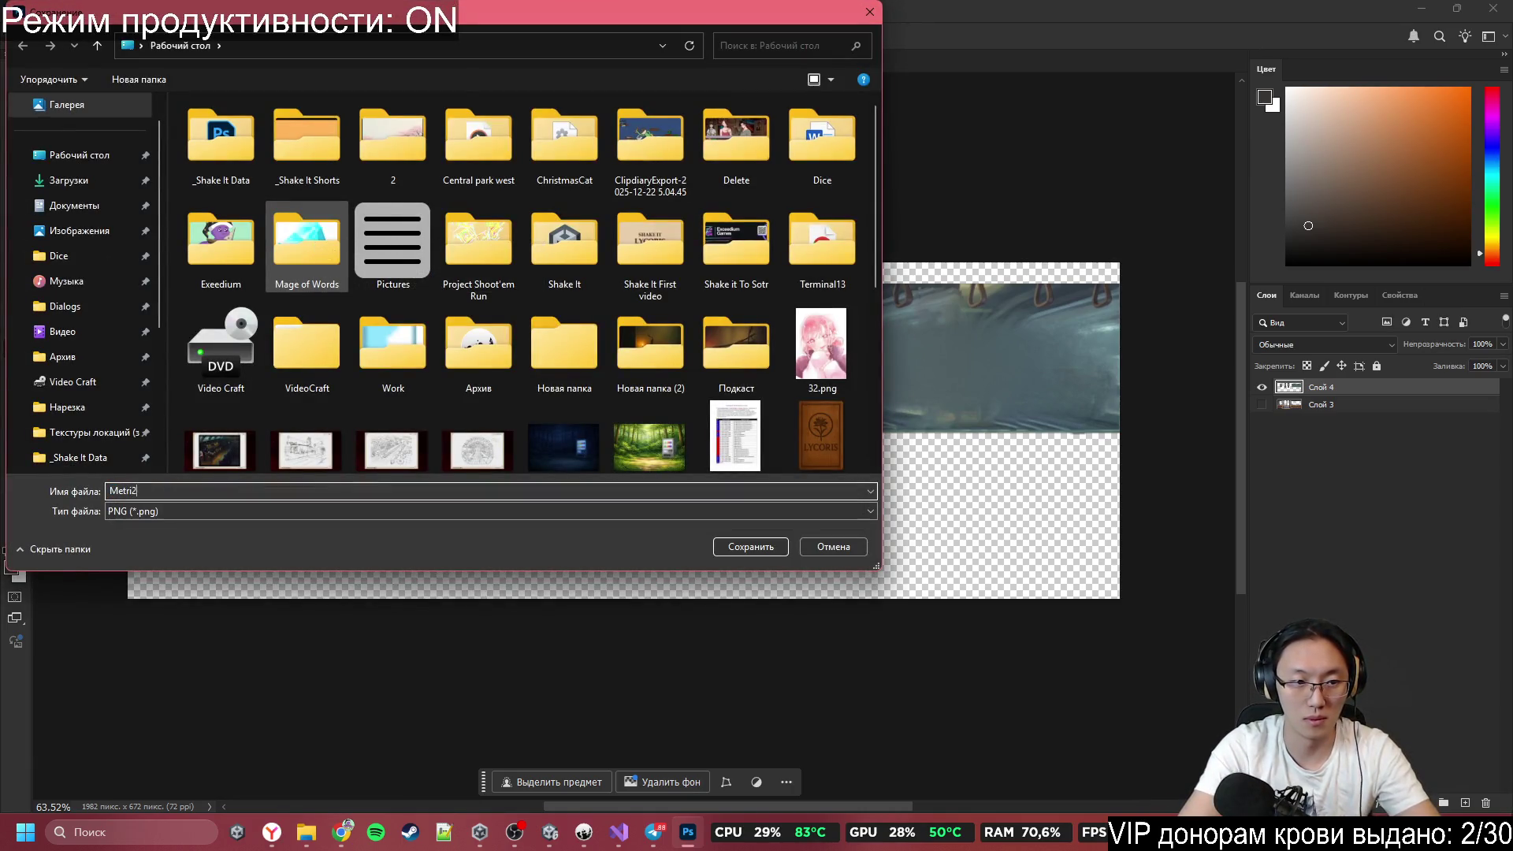
{"action": "key", "text": "Return"}
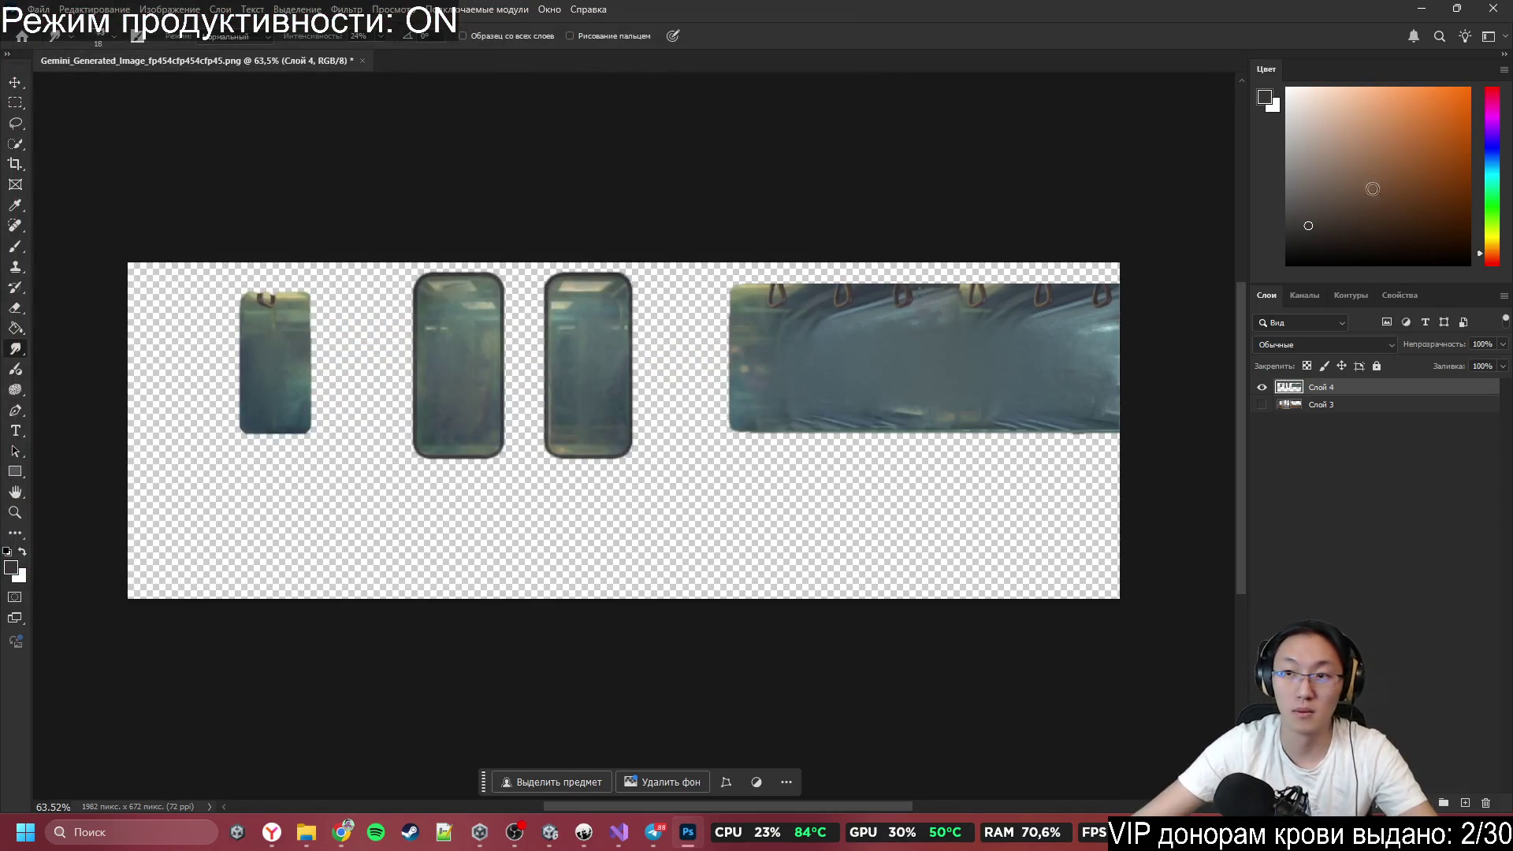
Minimize Photoshop, the browser and the ink editor, then open Unity's Sprites folder.
{"action": "left_click", "coordinate": [1421, 8]}
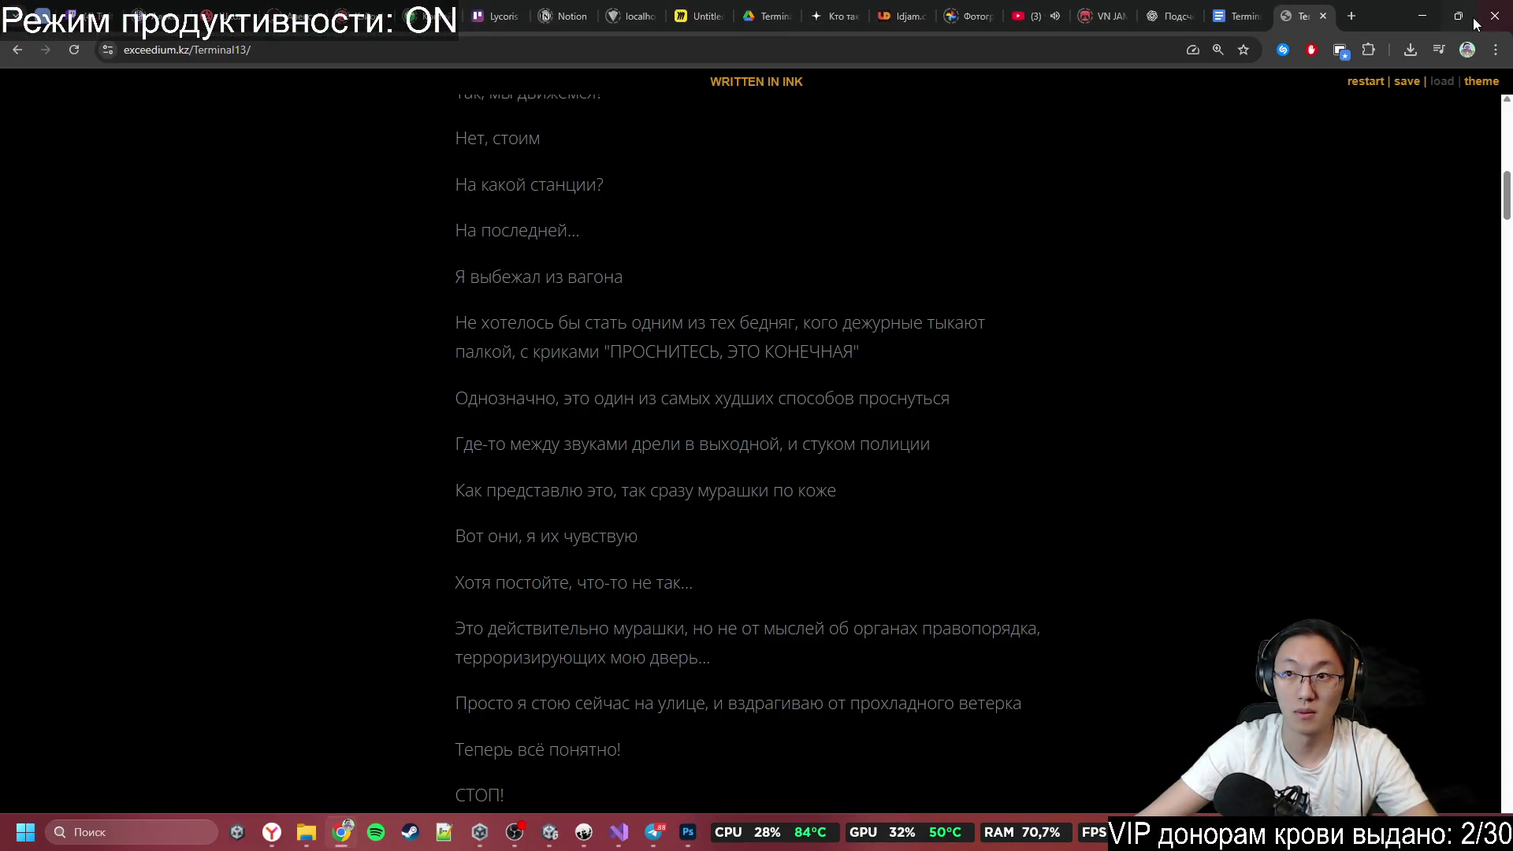
{"action": "left_click", "coordinate": [1421, 16]}
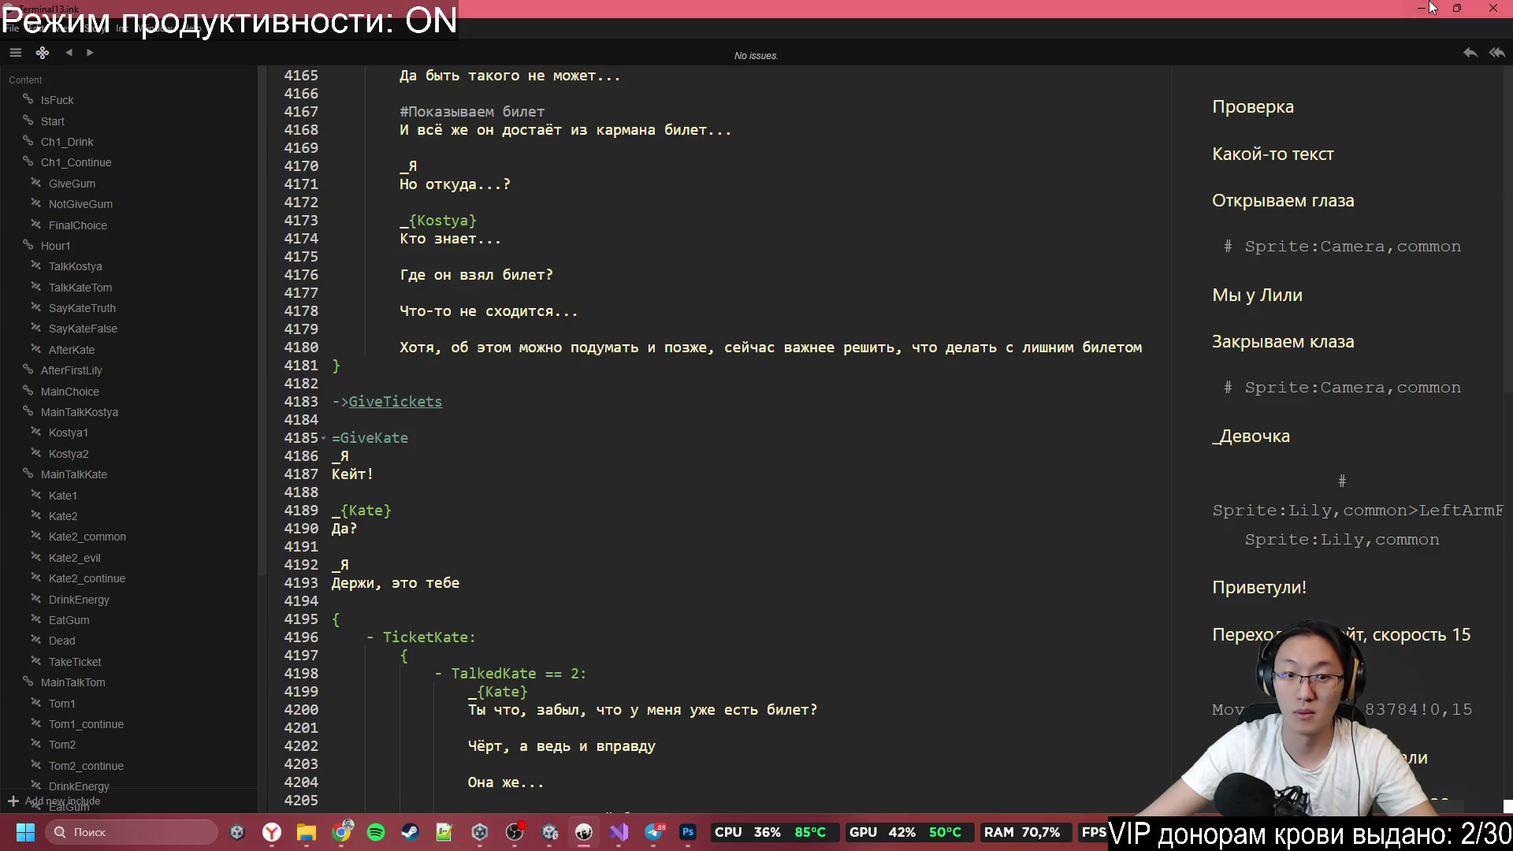
{"action": "left_click", "coordinate": [1422, 7]}
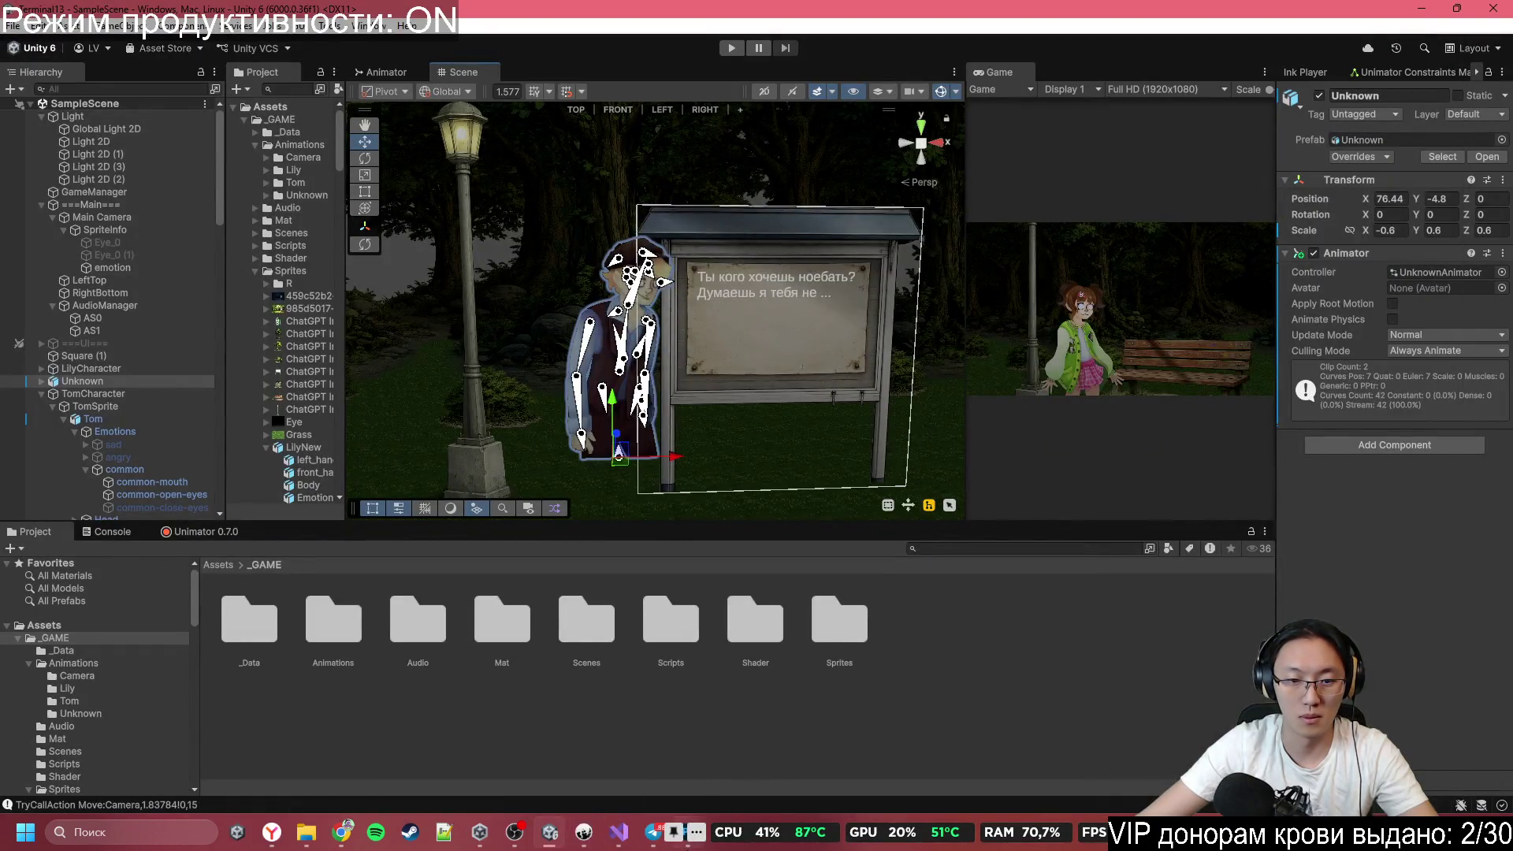
{"action": "left_click", "coordinate": [421, 693]}
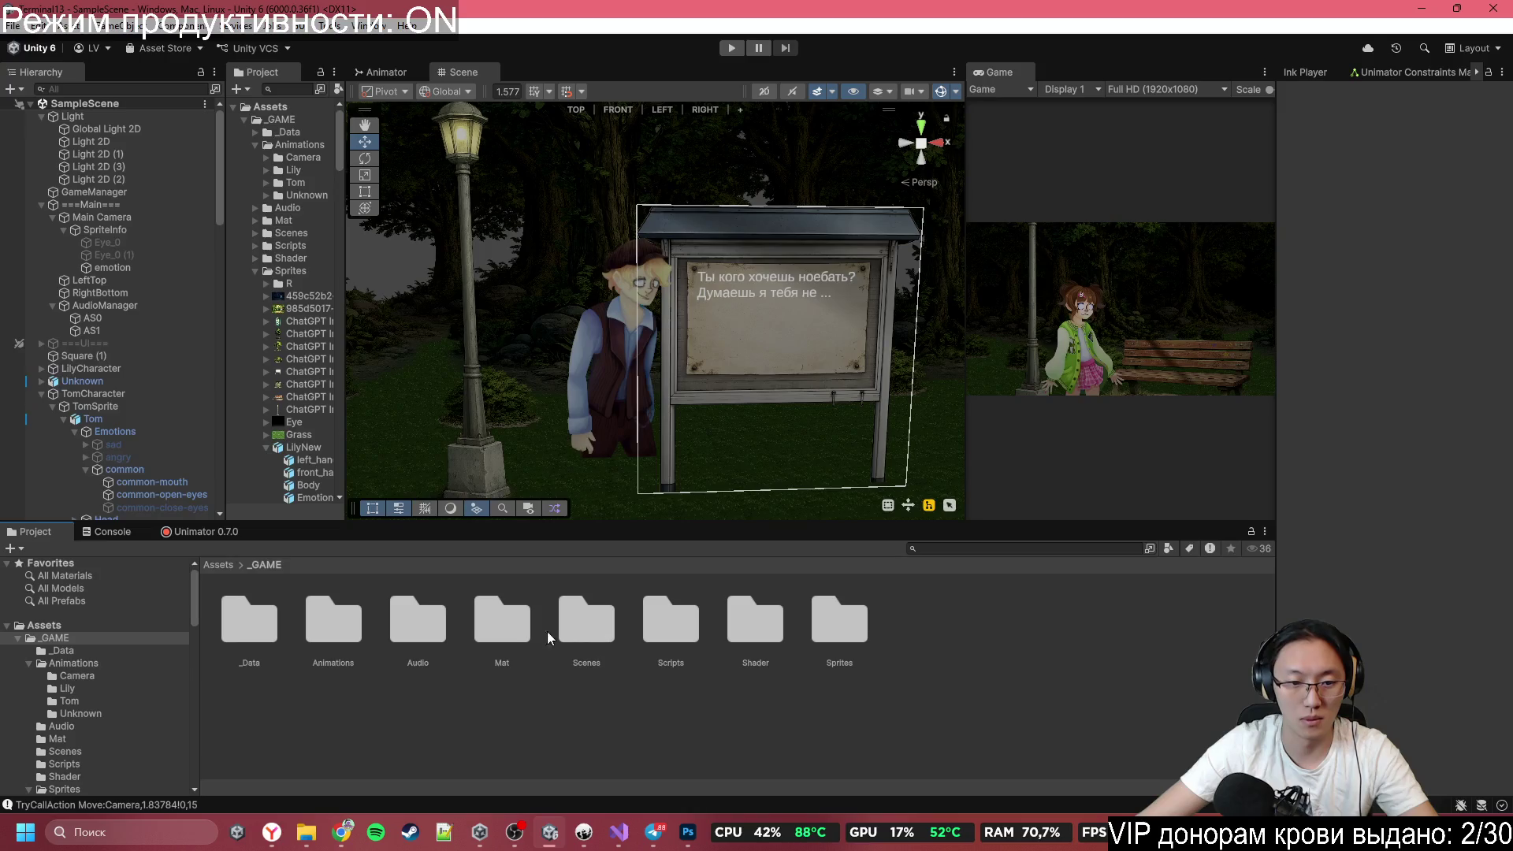
{"action": "double_click", "coordinate": [820, 626]}
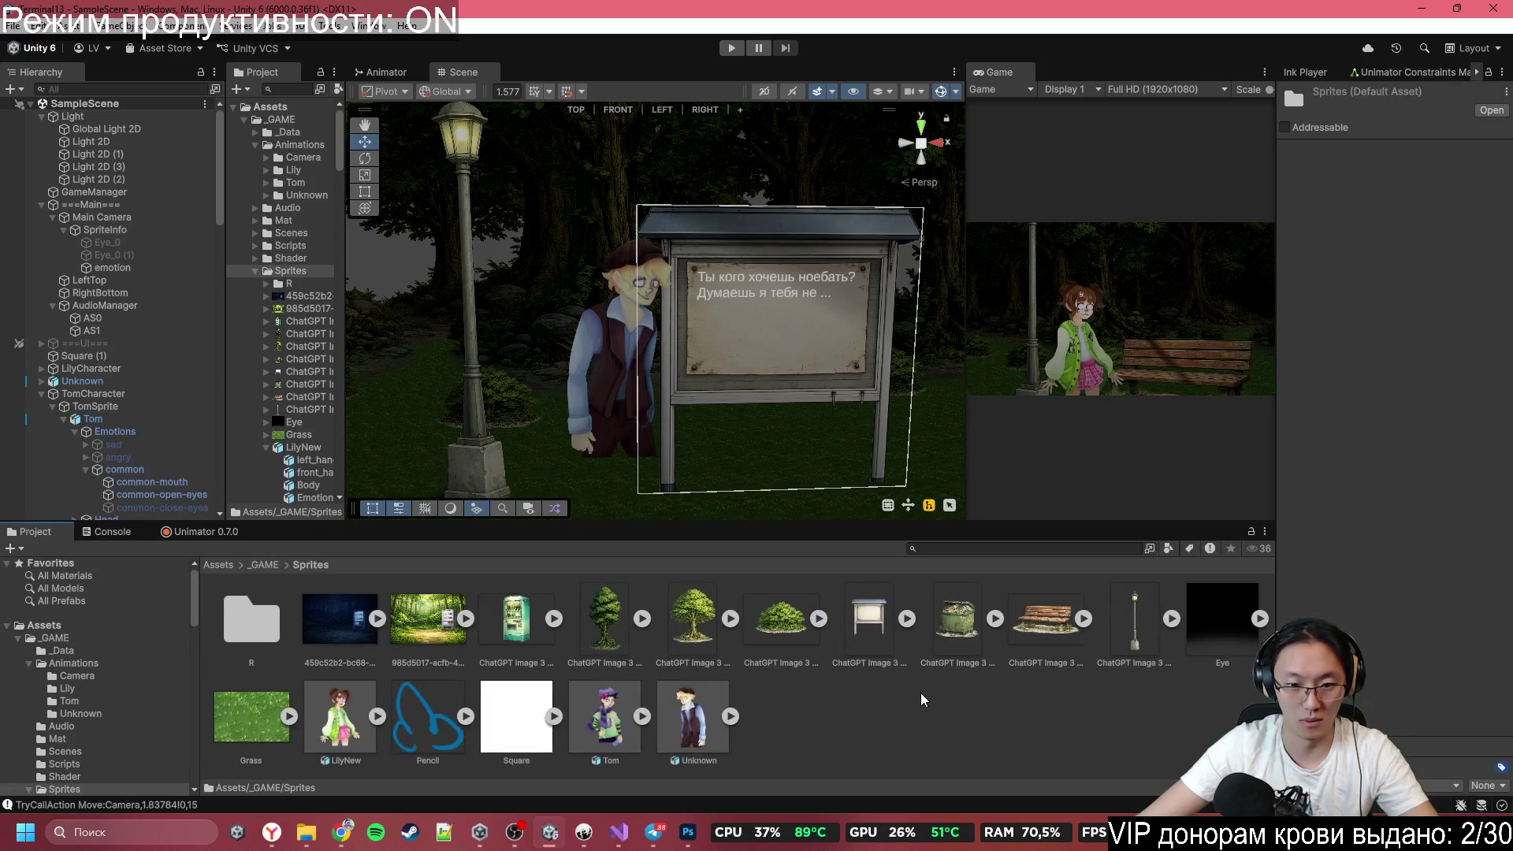
Drag Metro2.png from the desktop into the Unity project, then maximize the editor.
{"action": "key", "text": "super+Down"}
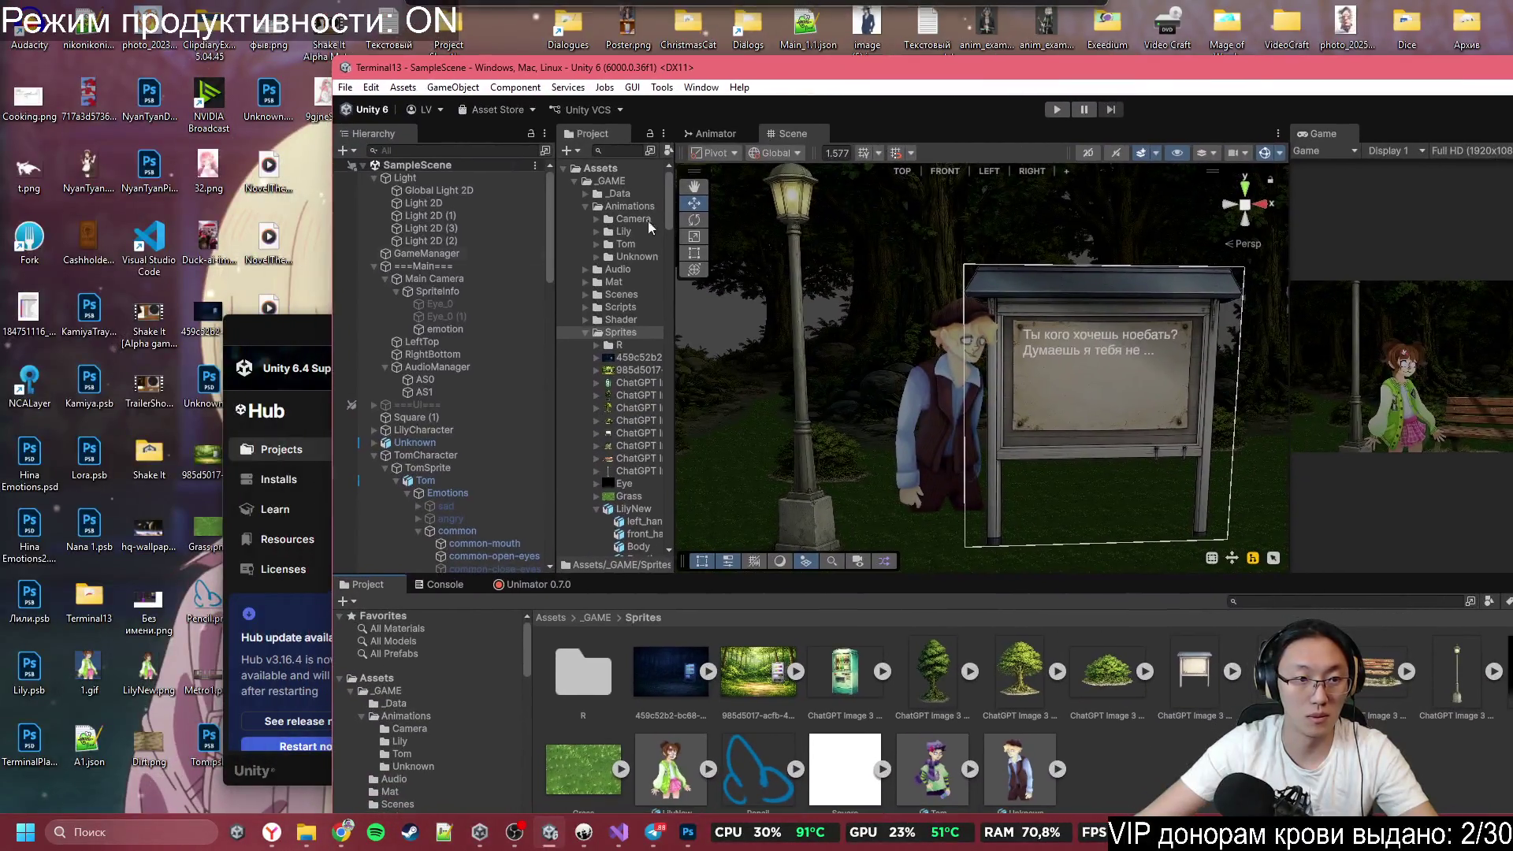
{"action": "key", "text": "alt+Tab"}
{"action": "left_click", "coordinate": [977, 319]}
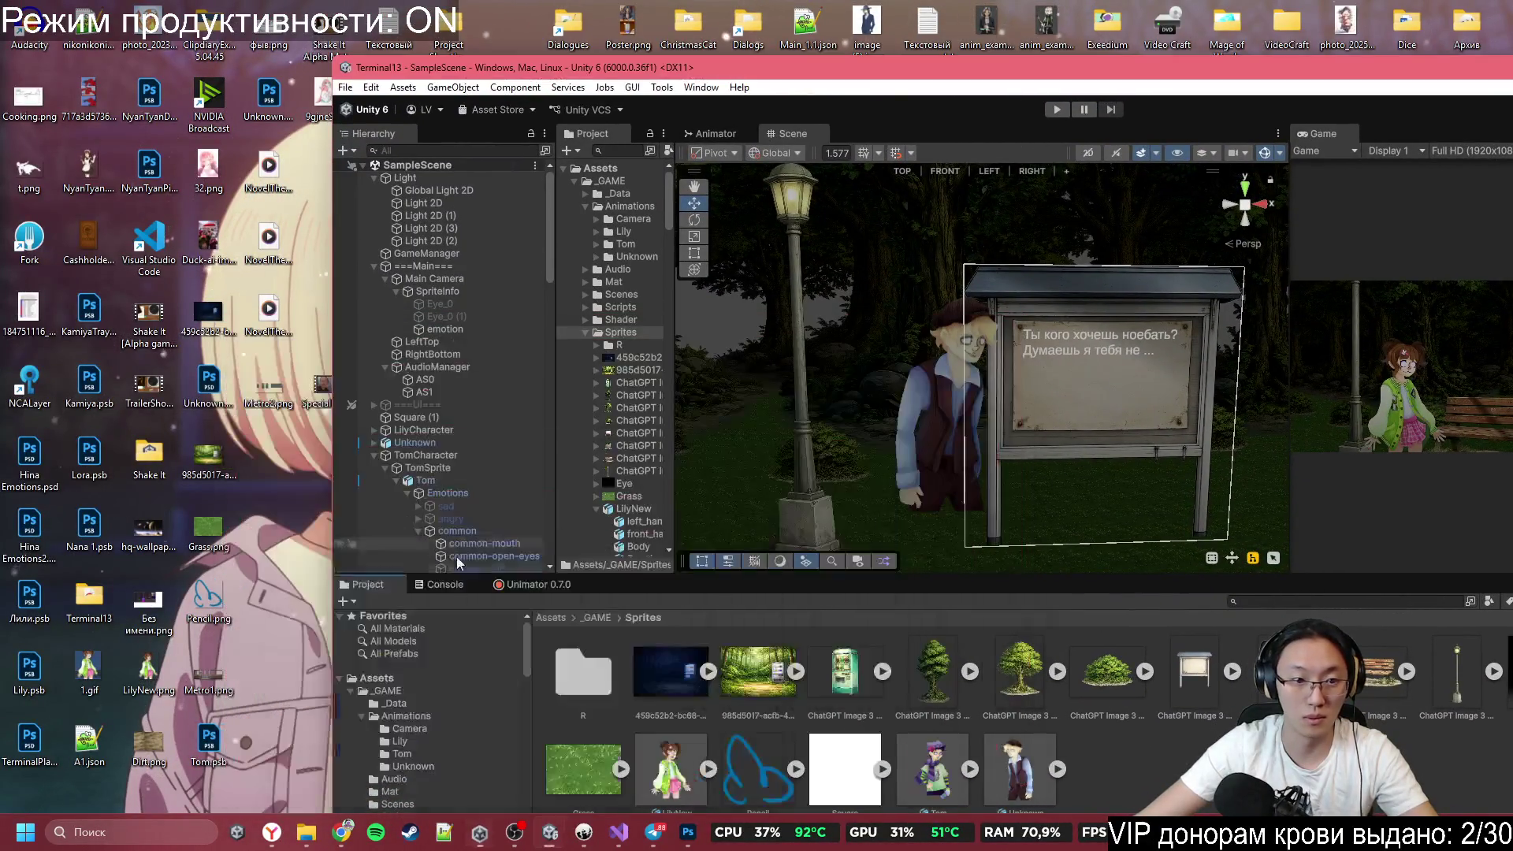
{"action": "left_click", "coordinate": [268, 390]}
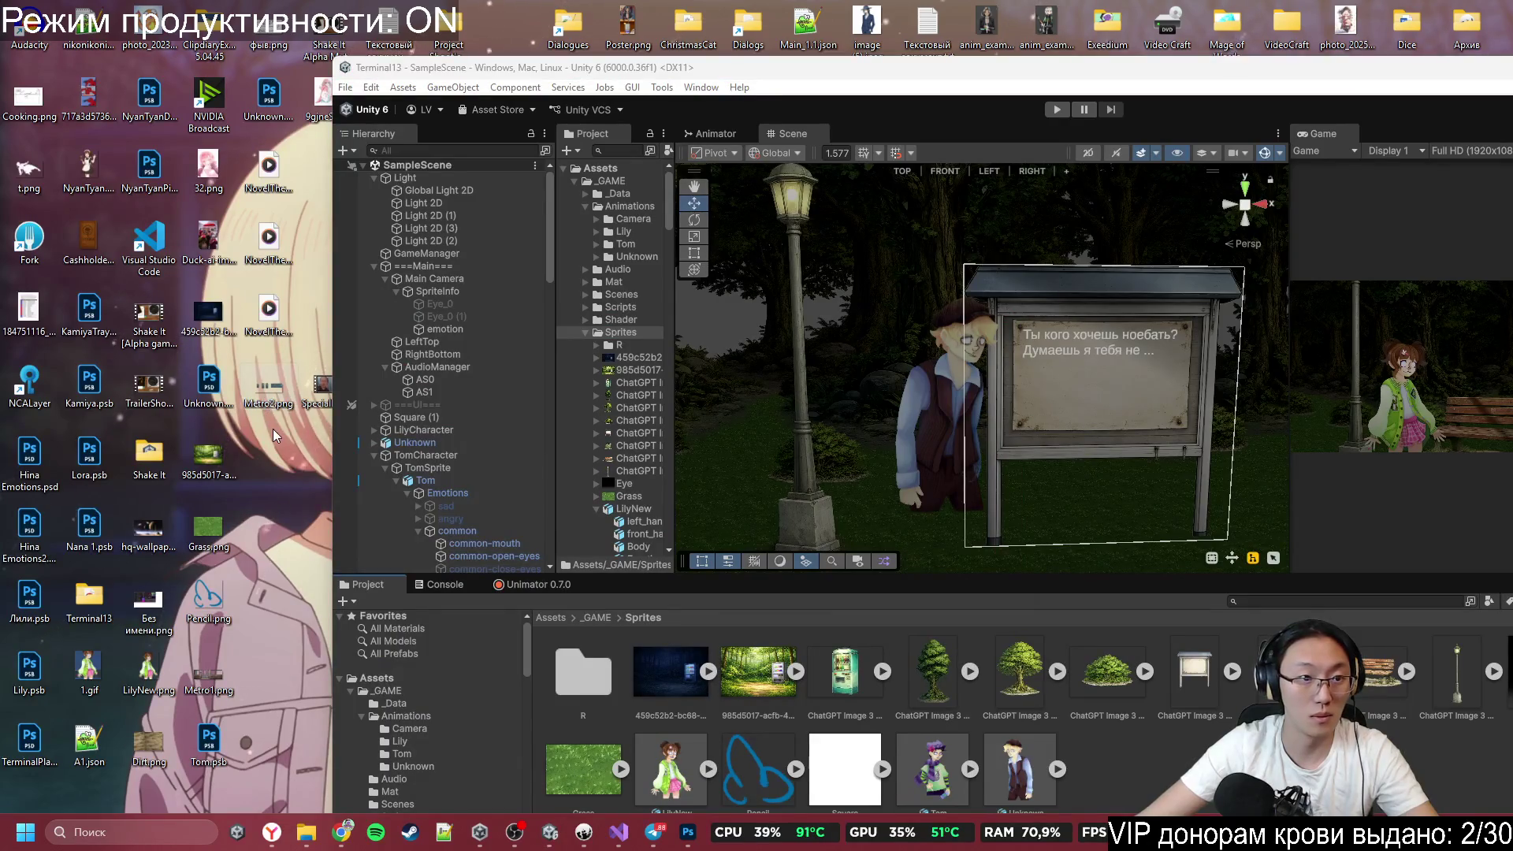
{"action": "mouse_move", "coordinate": [271, 392]}
{"action": "left_mouse_down"}
{"action": "mouse_move", "coordinate": [269, 674]}
{"action": "mouse_move", "coordinate": [565, 681]}
{"action": "left_mouse_up"}
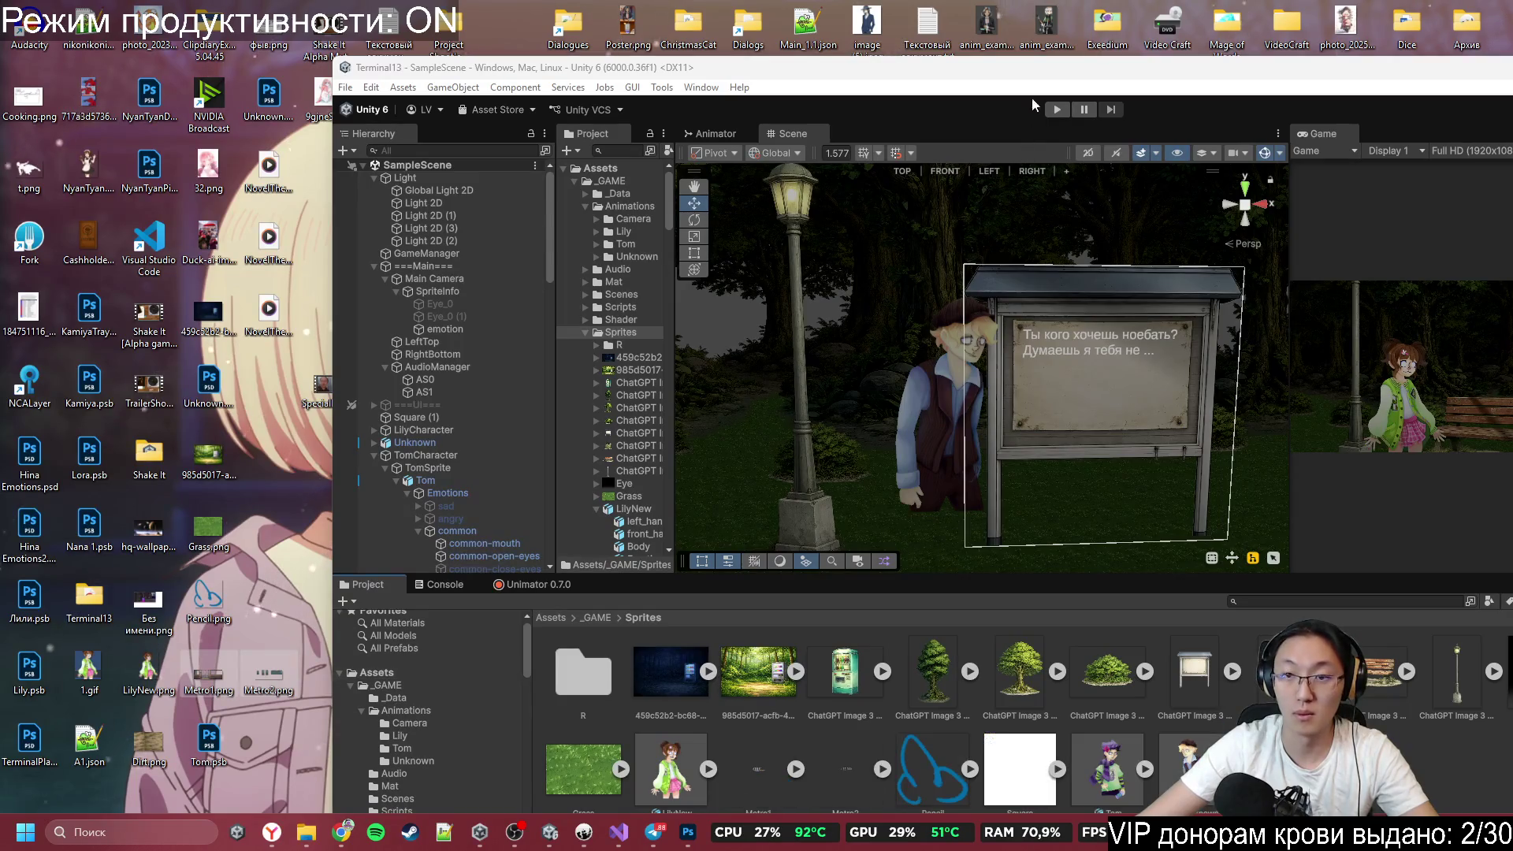
{"action": "key", "text": "super+Up"}
Zoom and orbit the Scene view close to the girl and park bench, then select the bench.
{"action": "scroll", "coordinate": [665, 354], "scroll_direction": "down", "scroll_amount": 5}
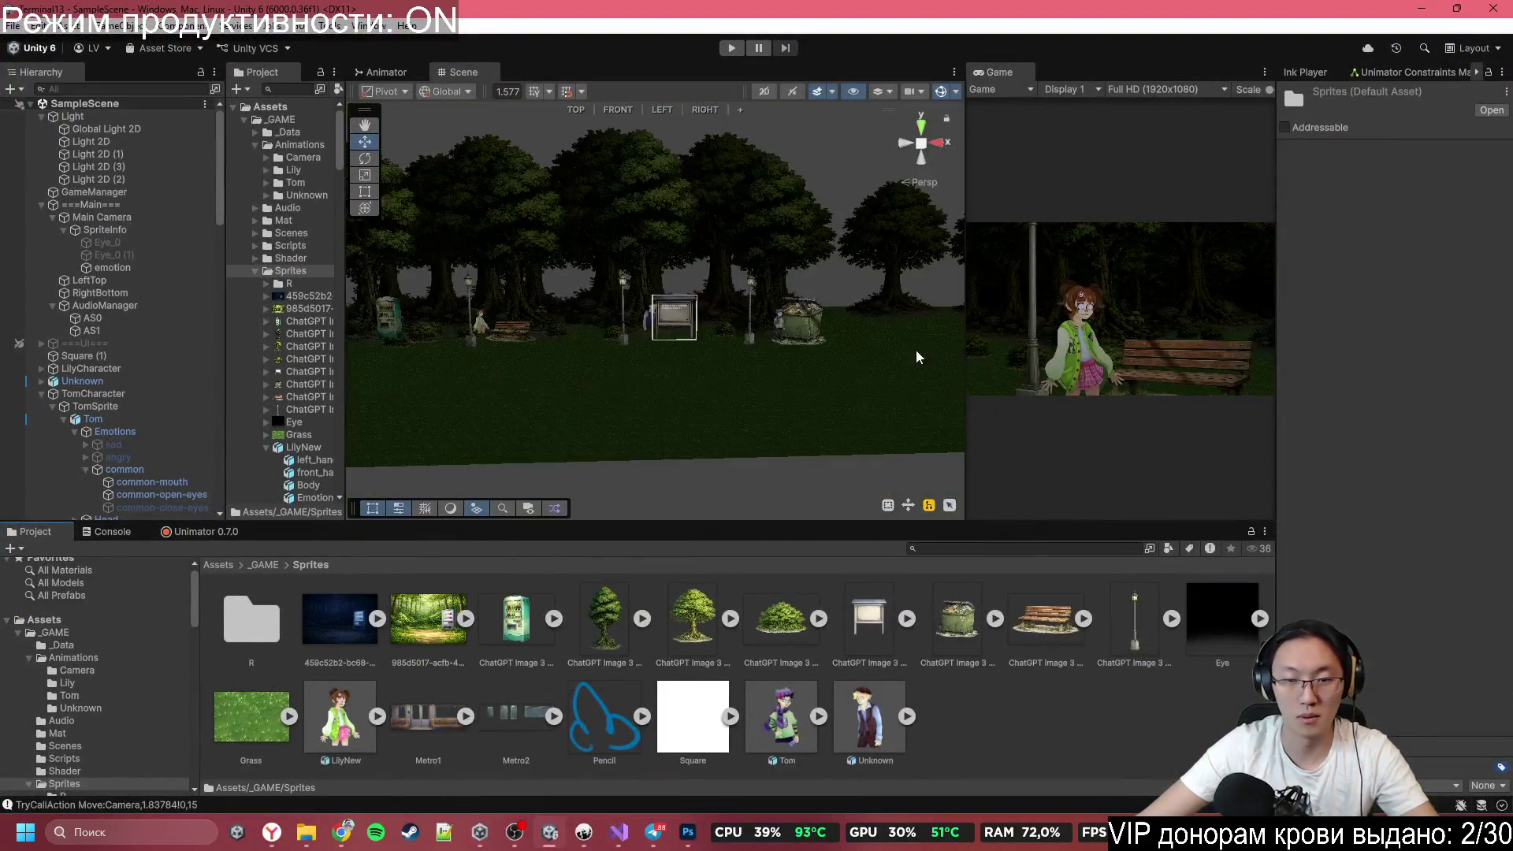
{"action": "mouse_move", "coordinate": [709, 387]}
{"action": "left_mouse_down"}
{"action": "mouse_move", "coordinate": [572, 386]}
{"action": "mouse_move", "coordinate": [712, 382]}
{"action": "mouse_move", "coordinate": [688, 366]}
{"action": "left_mouse_up"}
{"action": "key", "text": "e"}
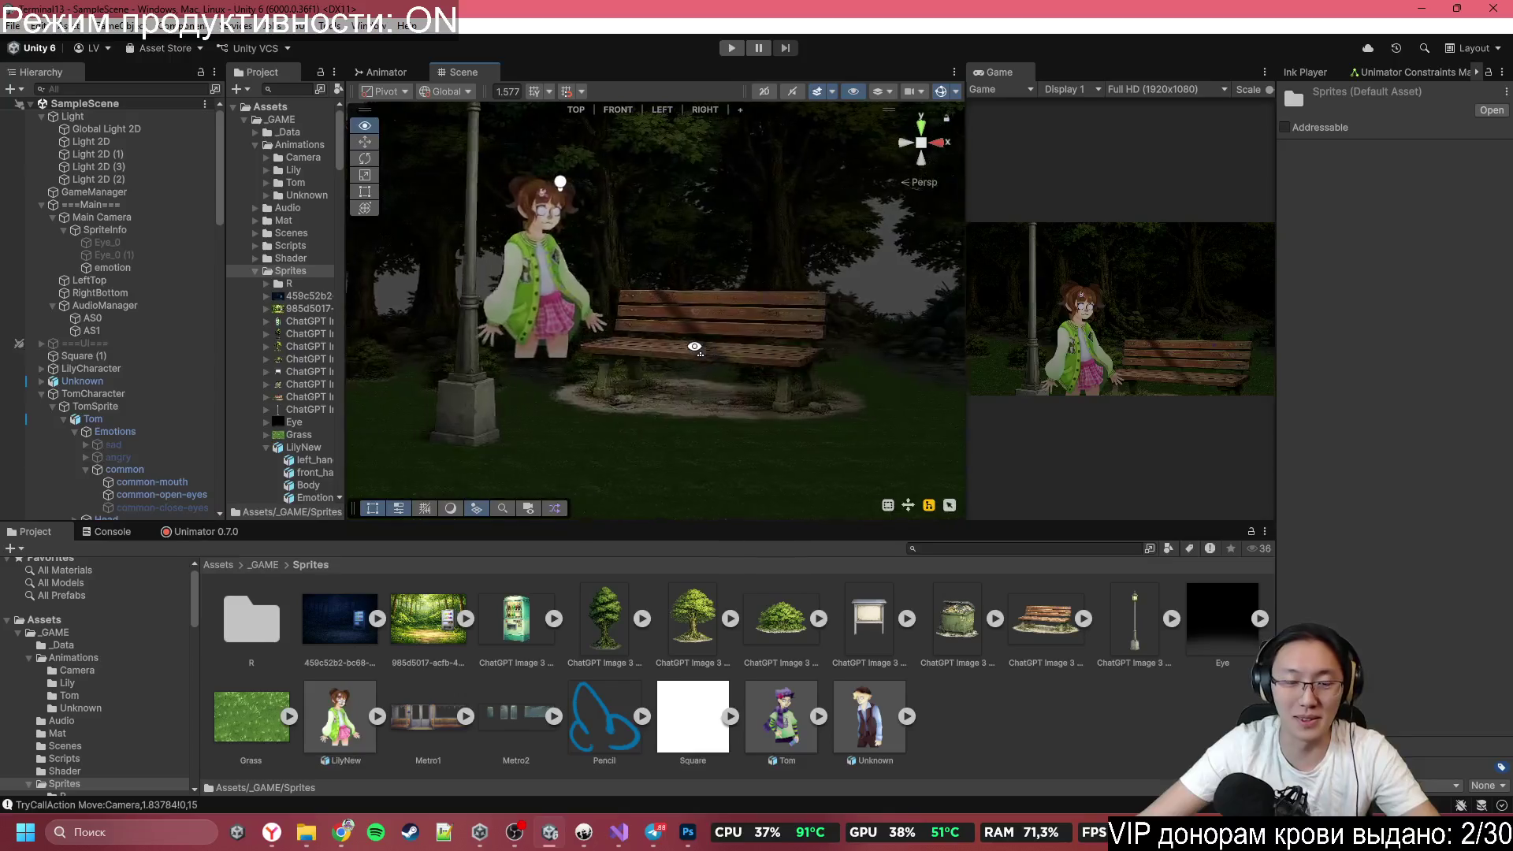
{"action": "mouse_move", "coordinate": [694, 346]}
{"action": "left_mouse_down"}
{"action": "mouse_move", "coordinate": [899, 339]}
{"action": "mouse_move", "coordinate": [875, 362]}
{"action": "left_mouse_up"}
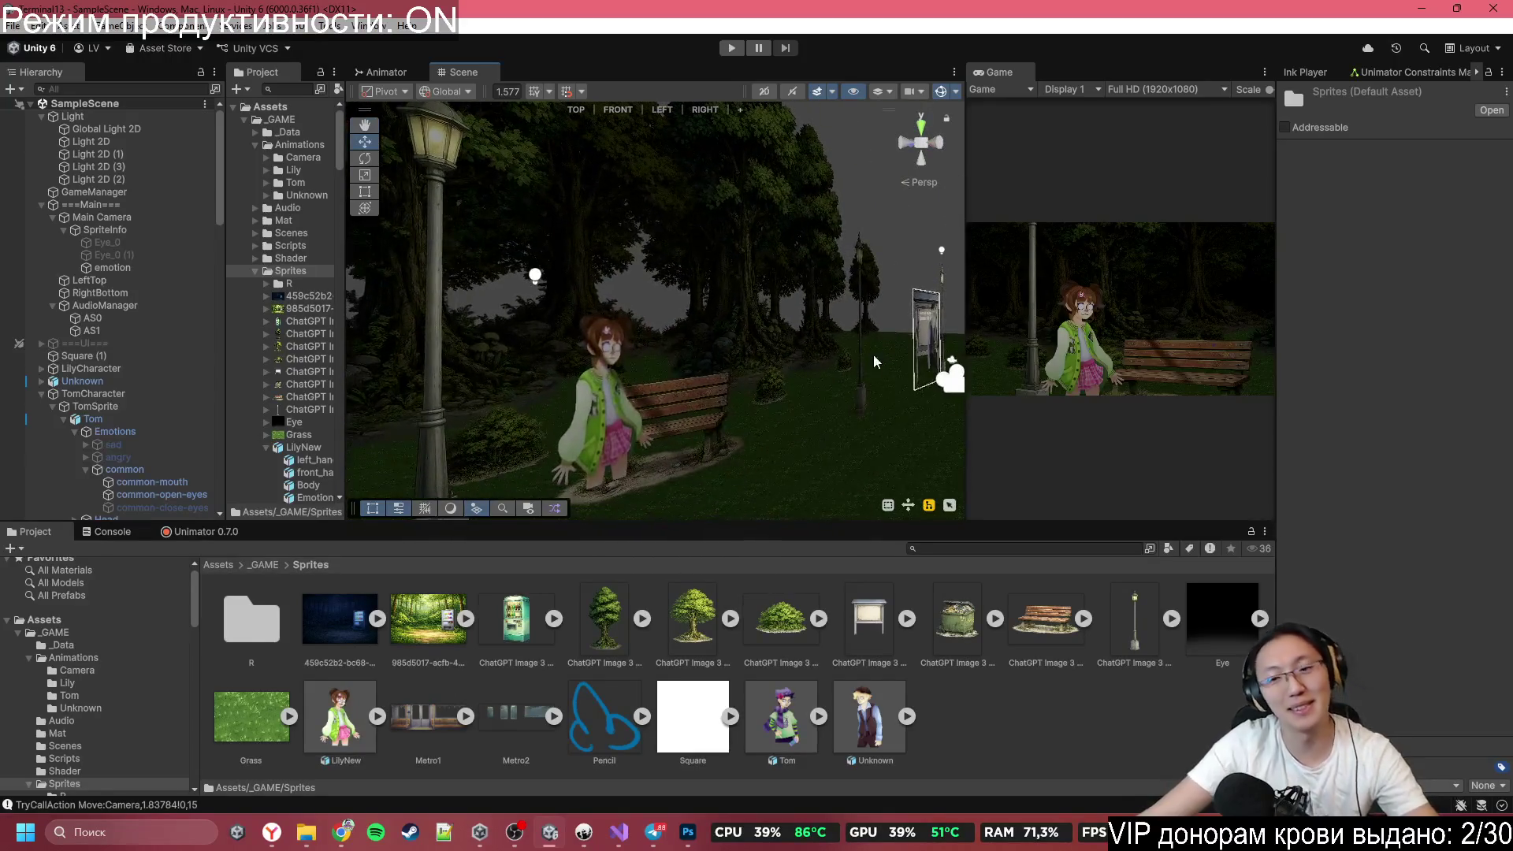
{"action": "left_click_drag", "start_coordinate": [771, 382], "coordinate": [564, 378]}
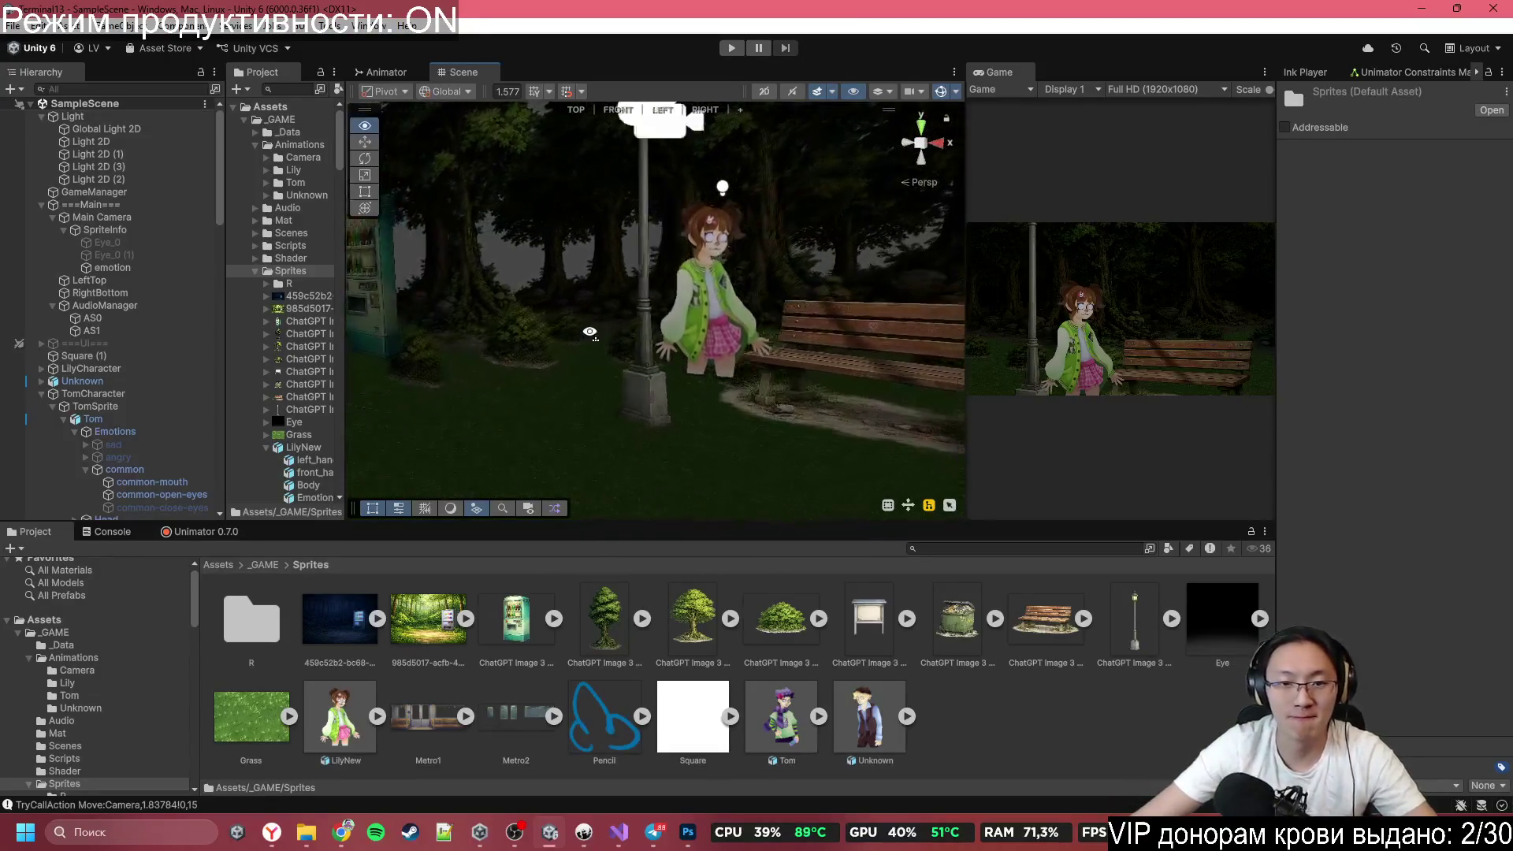
{"action": "left_click", "coordinate": [812, 357]}
{"action": "left_click_drag", "start_coordinate": [812, 357], "coordinate": [800, 302]}
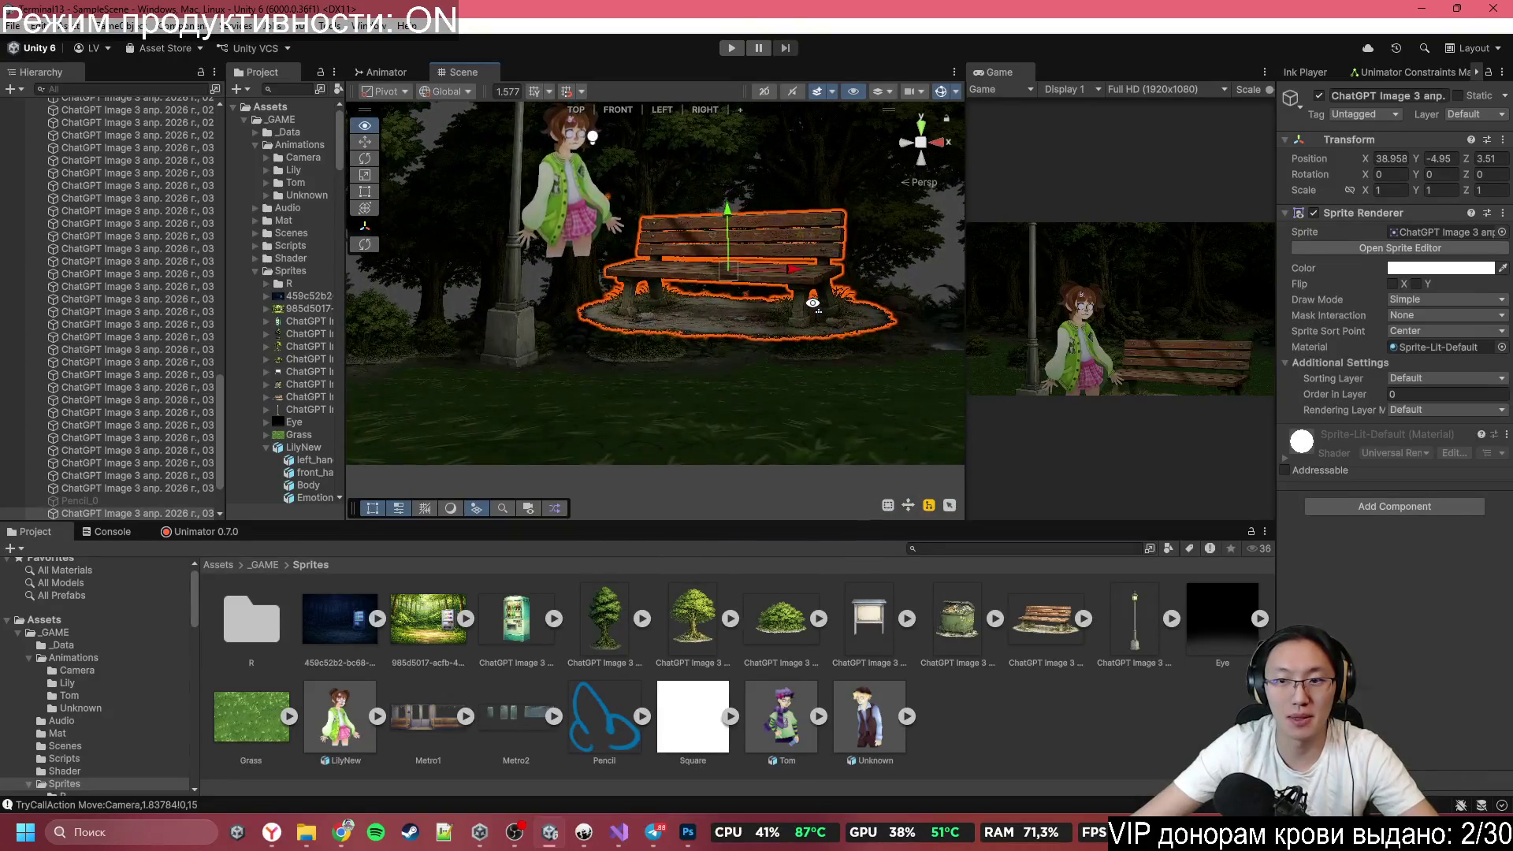
Lower the bench, nudge it up slightly, and push it back in depth to Z 4.28.
{"action": "left_click_drag", "start_coordinate": [728, 251], "coordinate": [734, 275]}
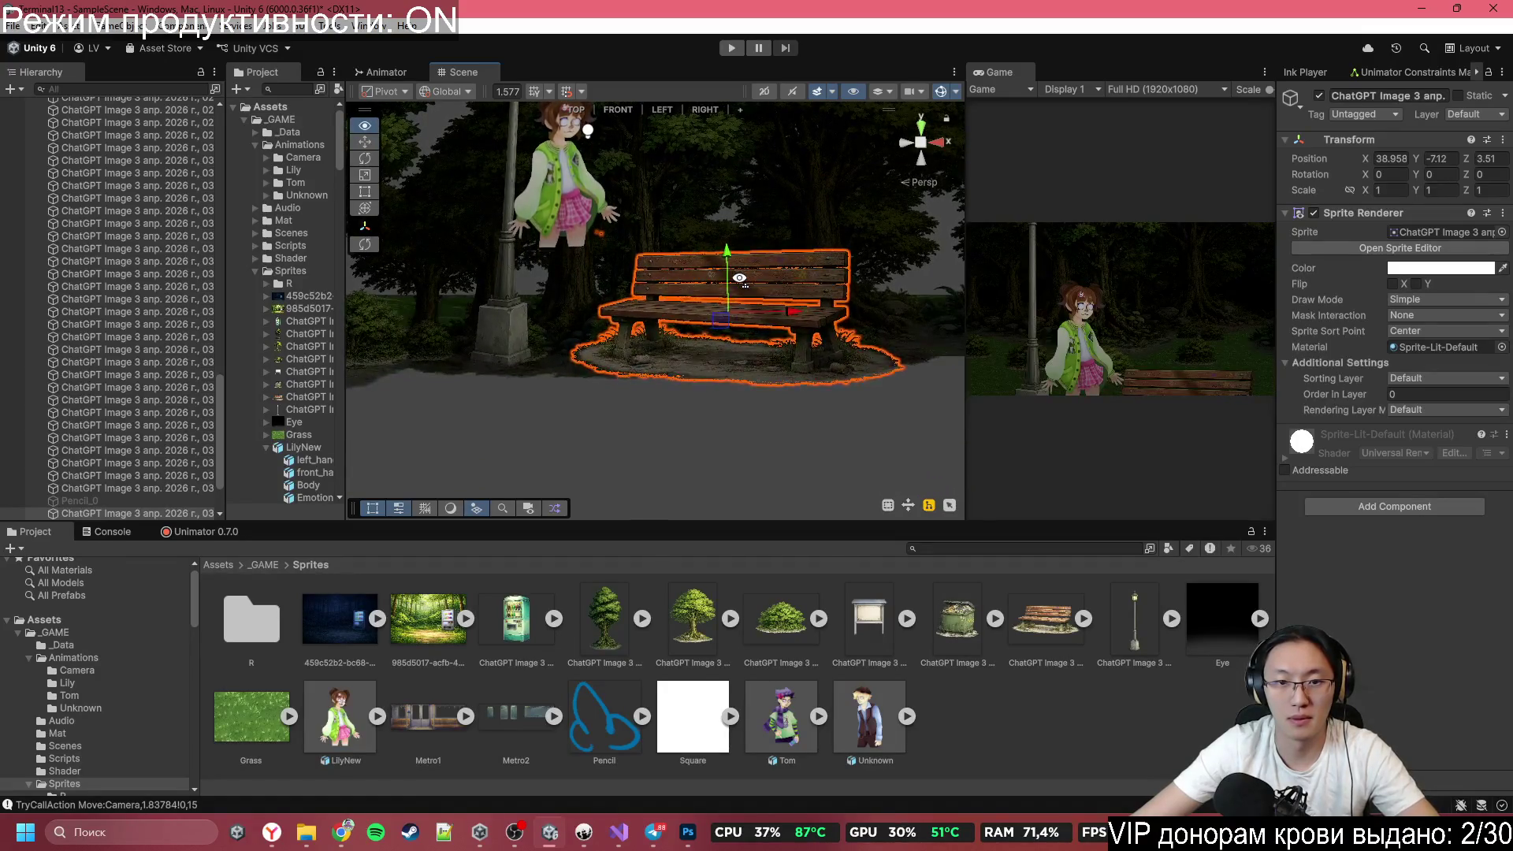
{"action": "scroll", "coordinate": [741, 280], "scroll_direction": "up", "scroll_amount": 5}
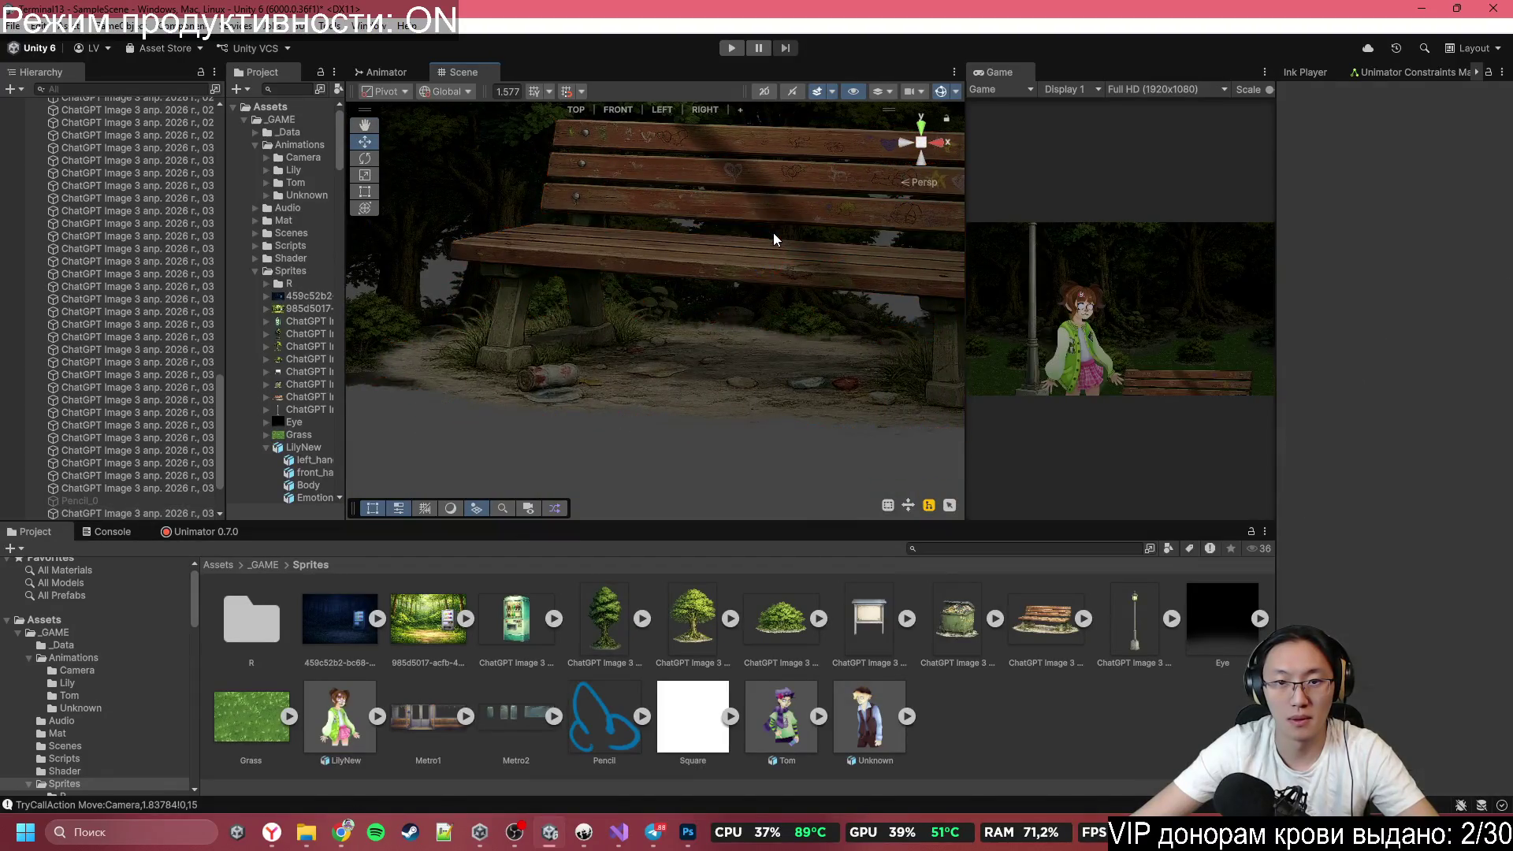
{"action": "mouse_move", "coordinate": [774, 240]}
{"action": "left_mouse_down"}
{"action": "mouse_move", "coordinate": [774, 213]}
{"action": "mouse_move", "coordinate": [732, 234]}
{"action": "mouse_move", "coordinate": [768, 288]}
{"action": "mouse_move", "coordinate": [835, 244]}
{"action": "mouse_move", "coordinate": [802, 257]}
{"action": "left_mouse_up"}
{"action": "scroll", "coordinate": [788, 315], "scroll_direction": "up", "scroll_amount": 5}
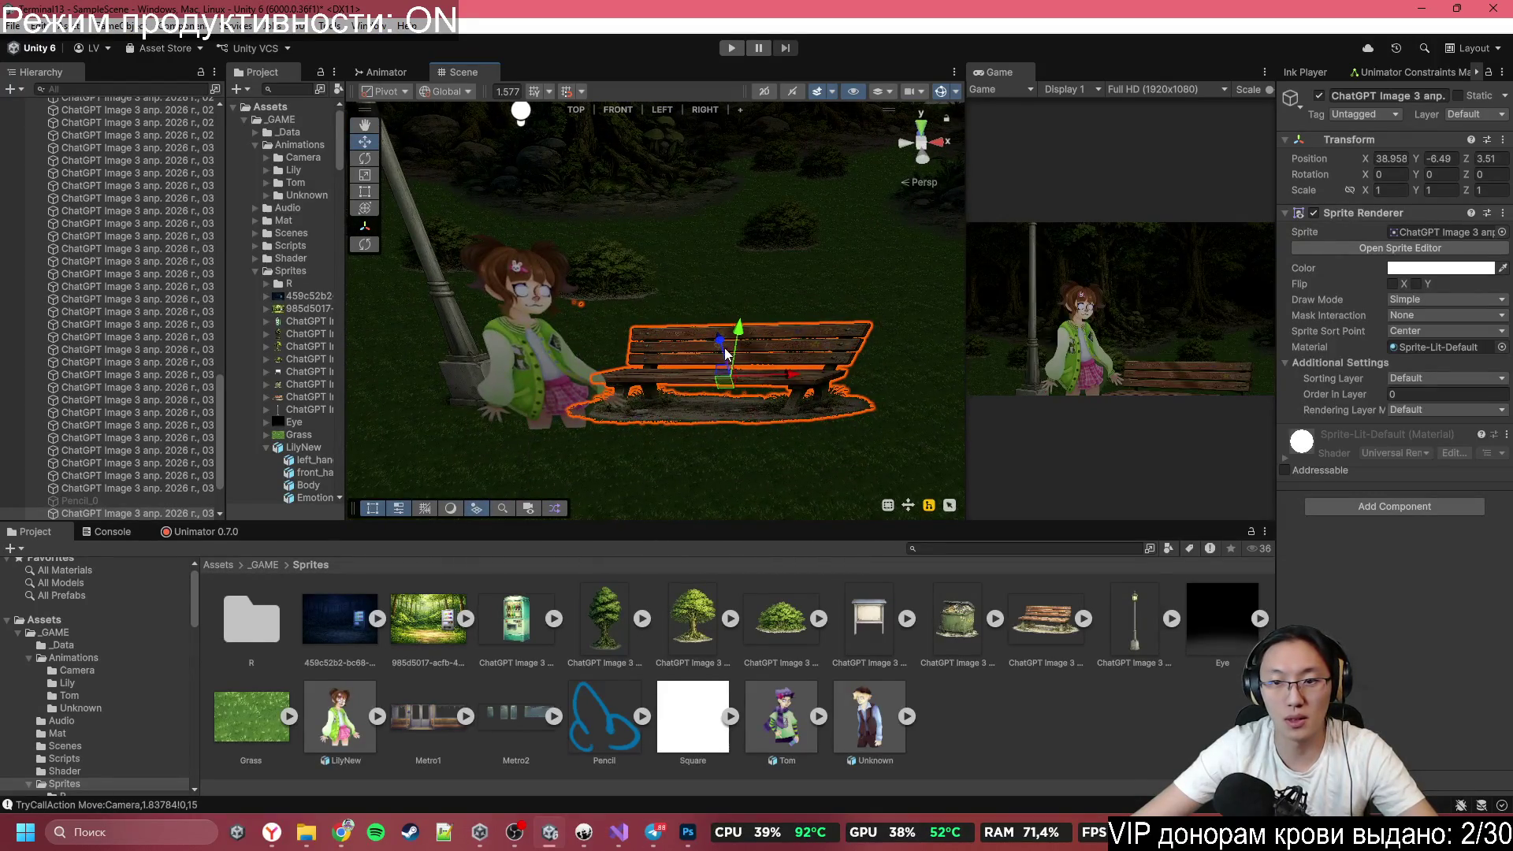
{"action": "mouse_move", "coordinate": [721, 345]}
{"action": "left_mouse_down"}
{"action": "mouse_move", "coordinate": [732, 319]}
{"action": "mouse_move", "coordinate": [741, 329]}
{"action": "mouse_move", "coordinate": [727, 268]}
{"action": "left_mouse_up"}
Move the bench farther back and right at scale 1.2, checking framing in the maximized Game view.
{"action": "double_click", "coordinate": [999, 72]}
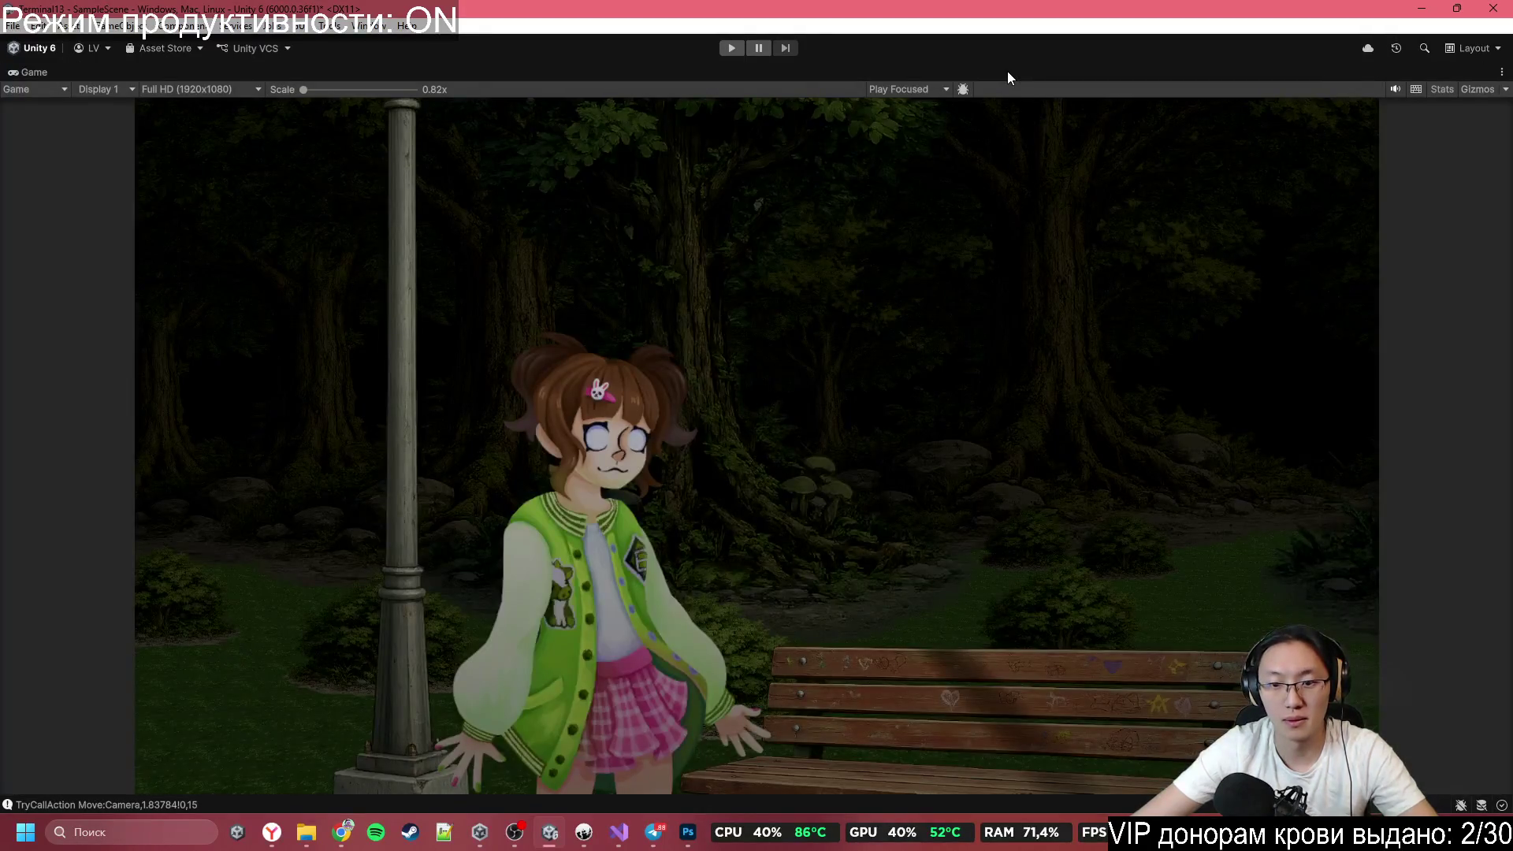
{"action": "double_click", "coordinate": [1007, 71]}
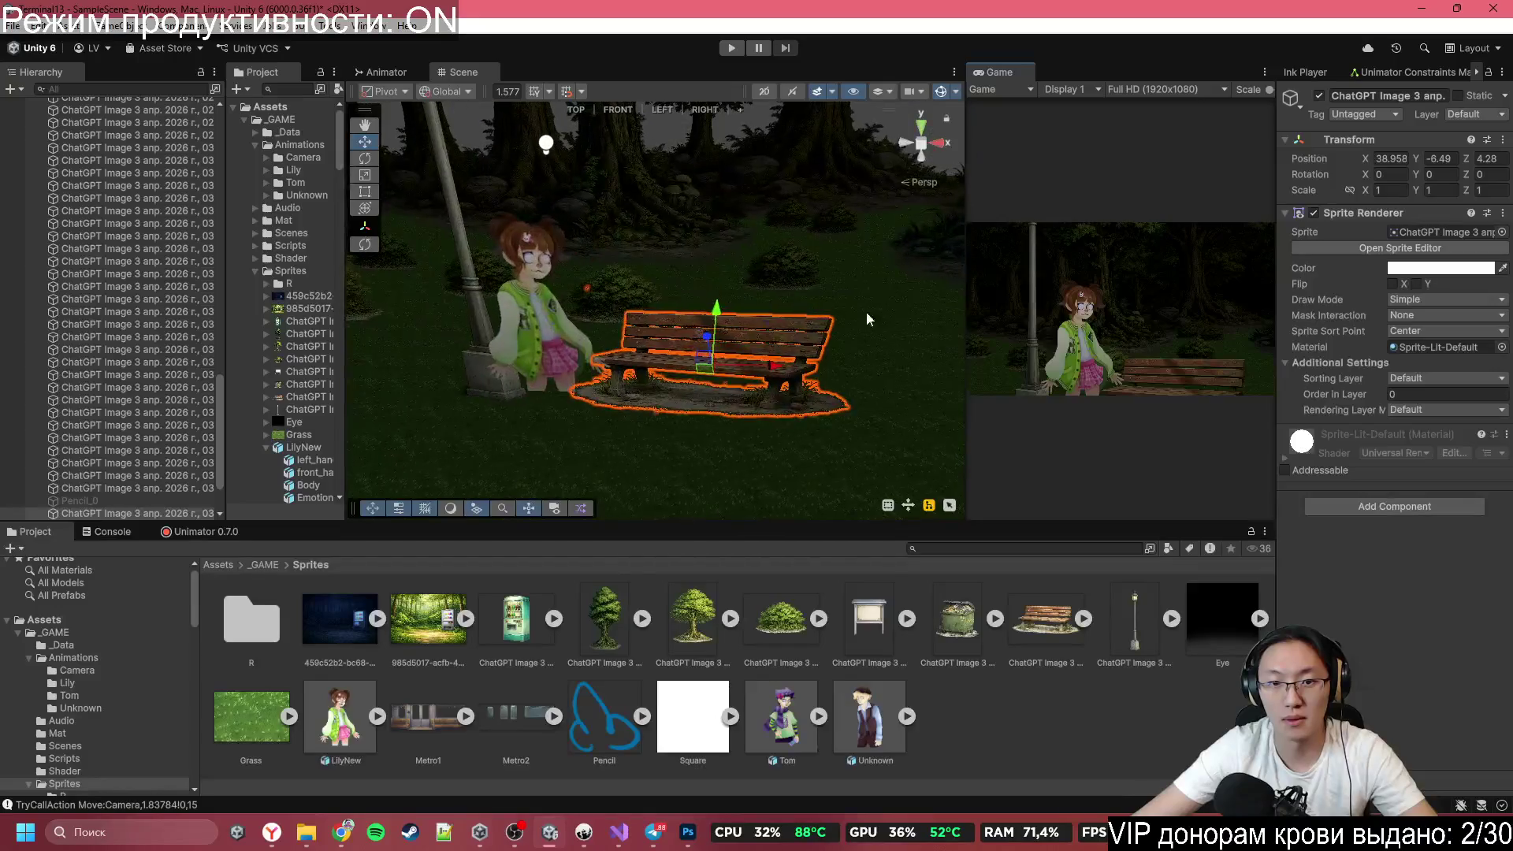
{"action": "left_click_drag", "start_coordinate": [707, 340], "coordinate": [717, 318]}
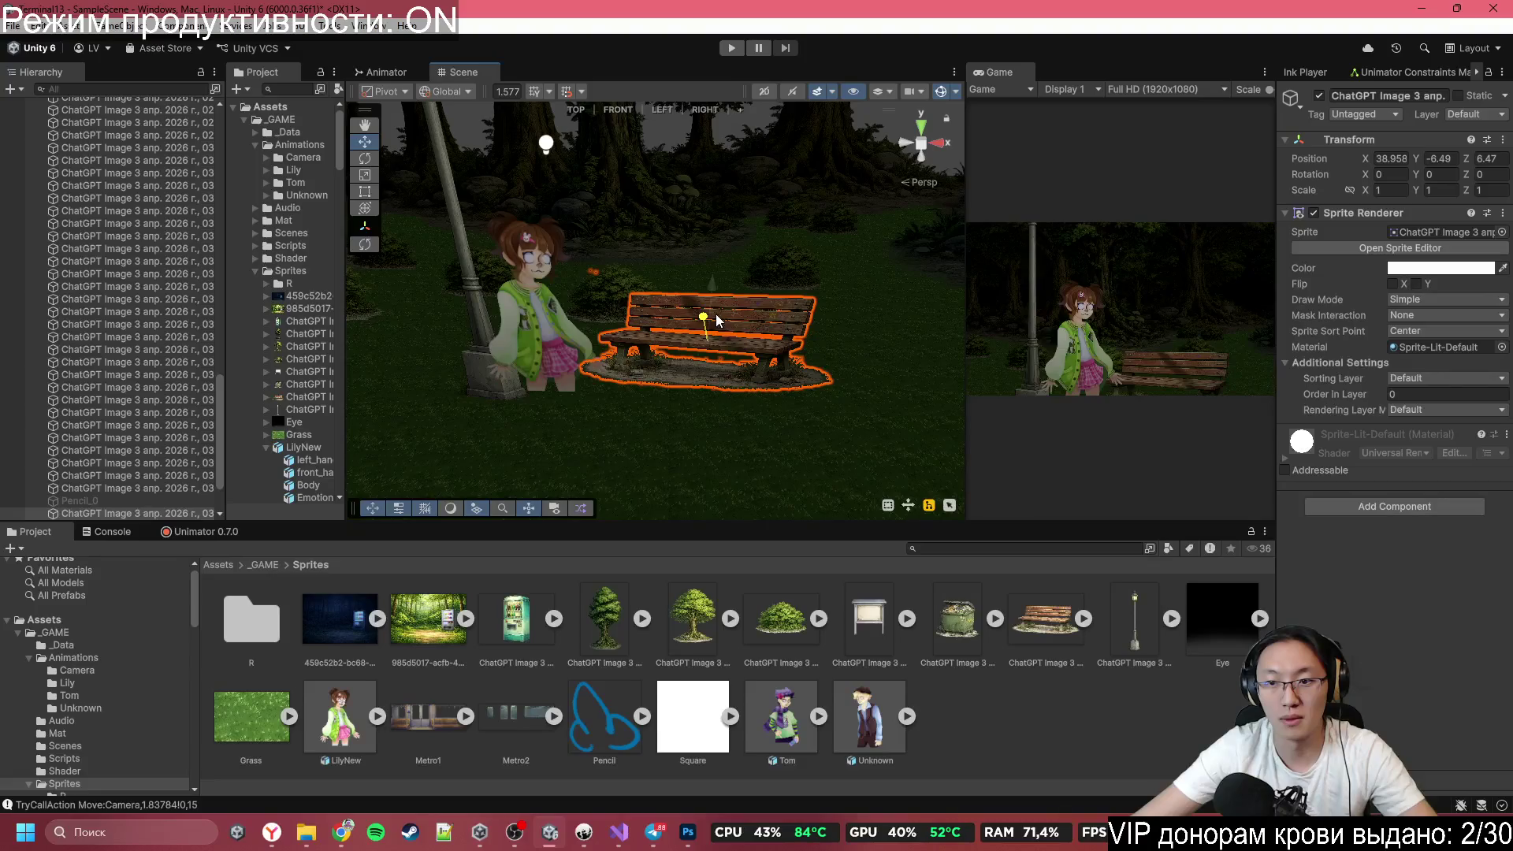
{"action": "double_click", "coordinate": [1009, 75]}
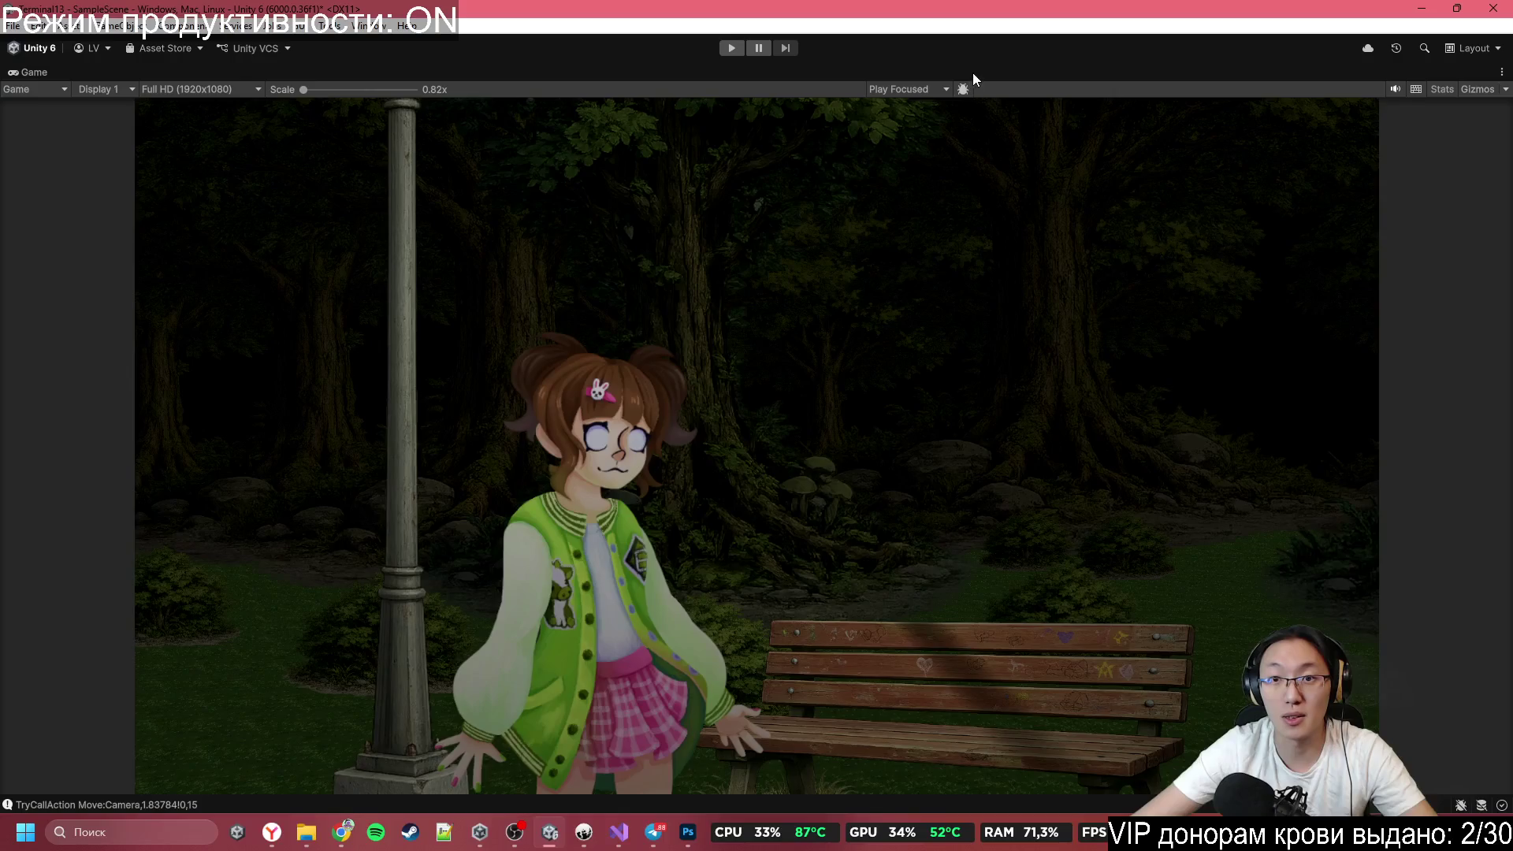
{"action": "double_click", "coordinate": [972, 72]}
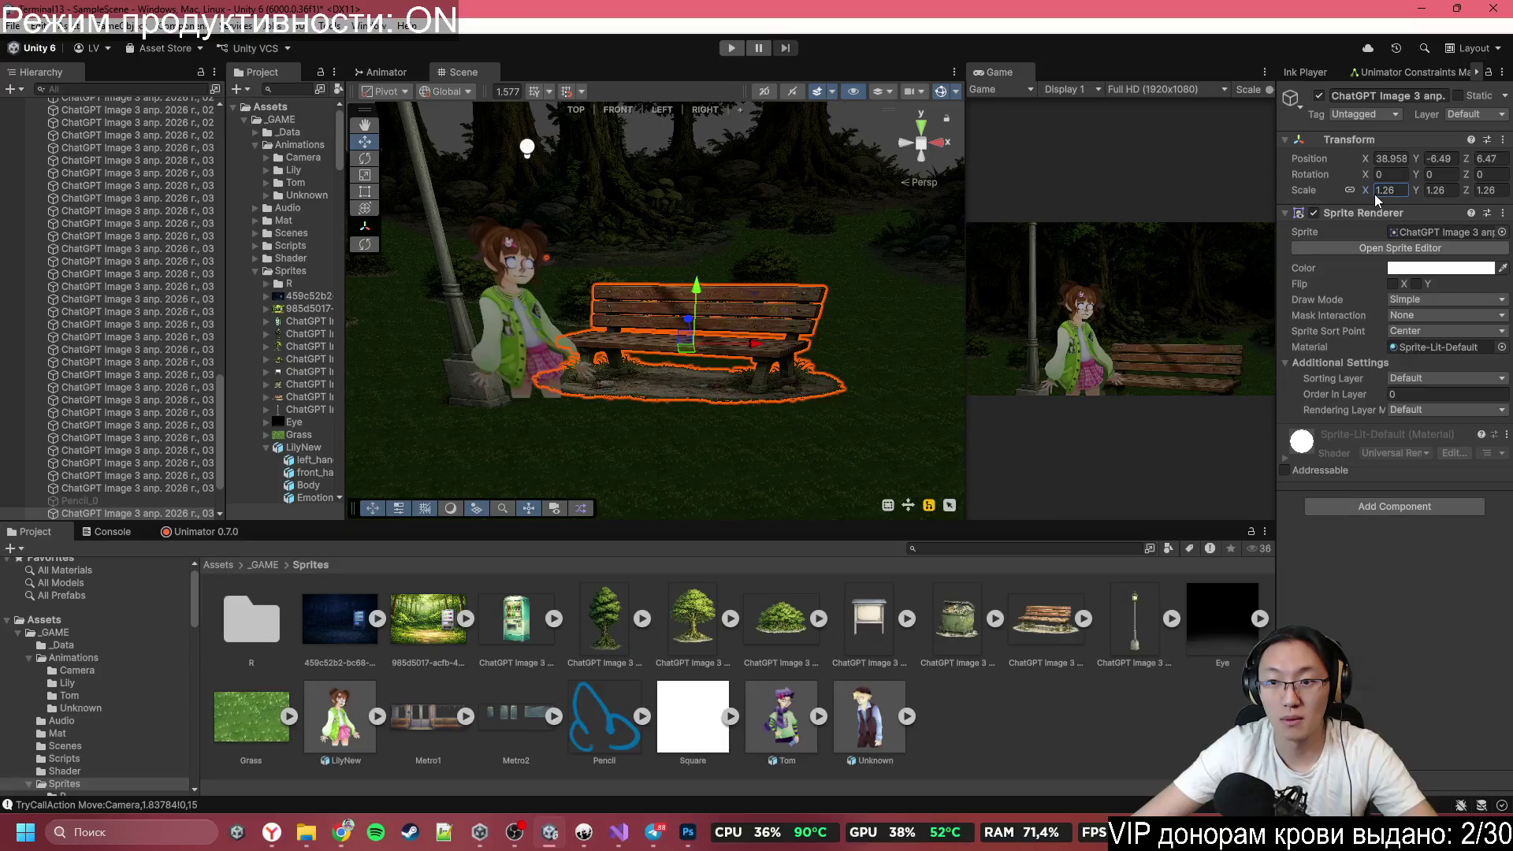
{"action": "left_click_drag", "start_coordinate": [1374, 194], "coordinate": [1374, 196]}
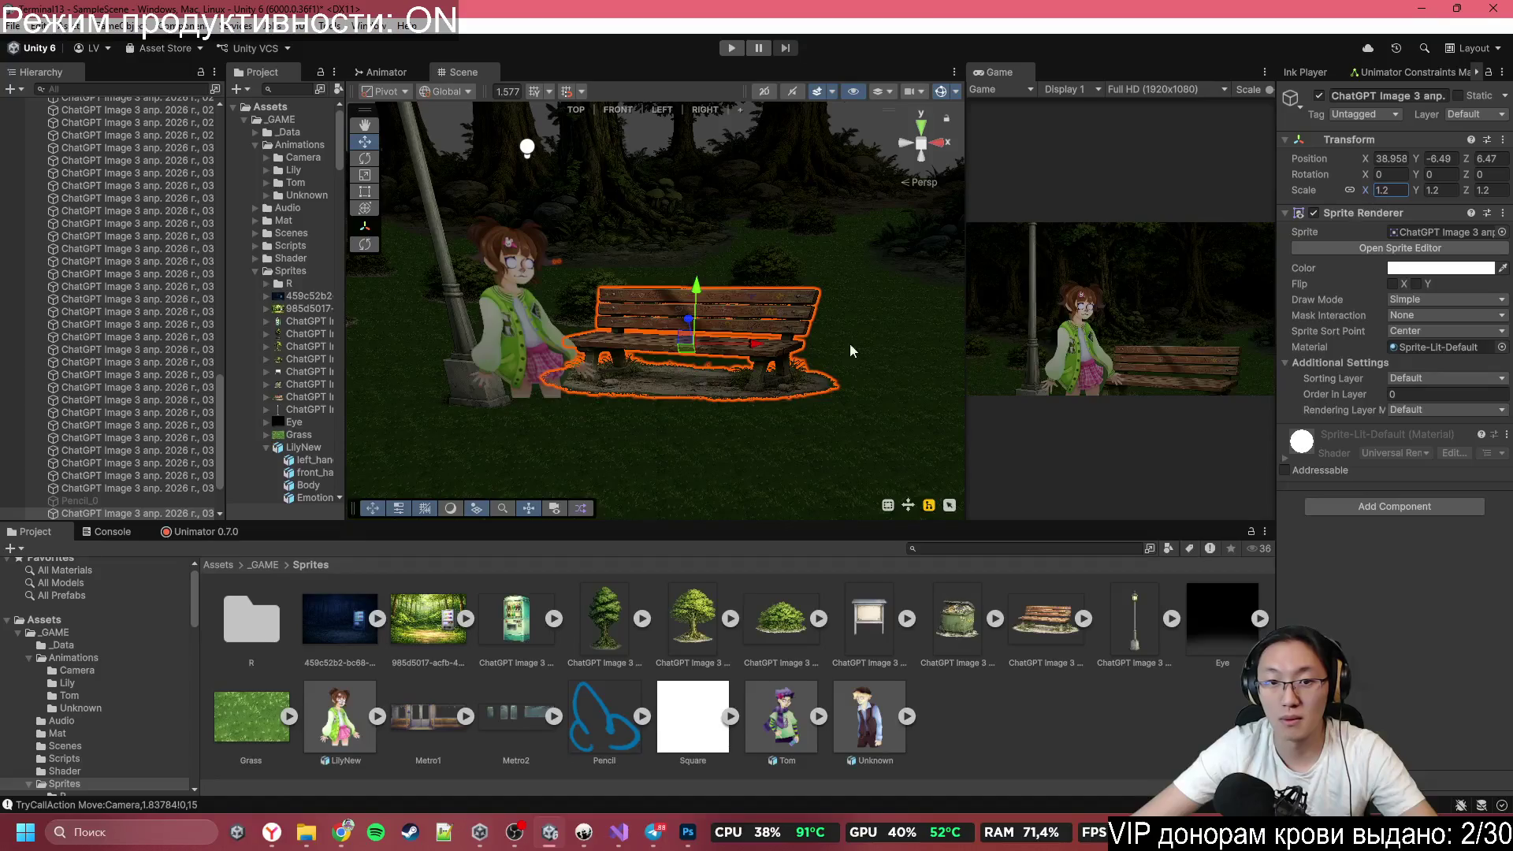
{"action": "left_click_drag", "start_coordinate": [688, 345], "coordinate": [969, 348]}
{"action": "double_click", "coordinate": [997, 72]}
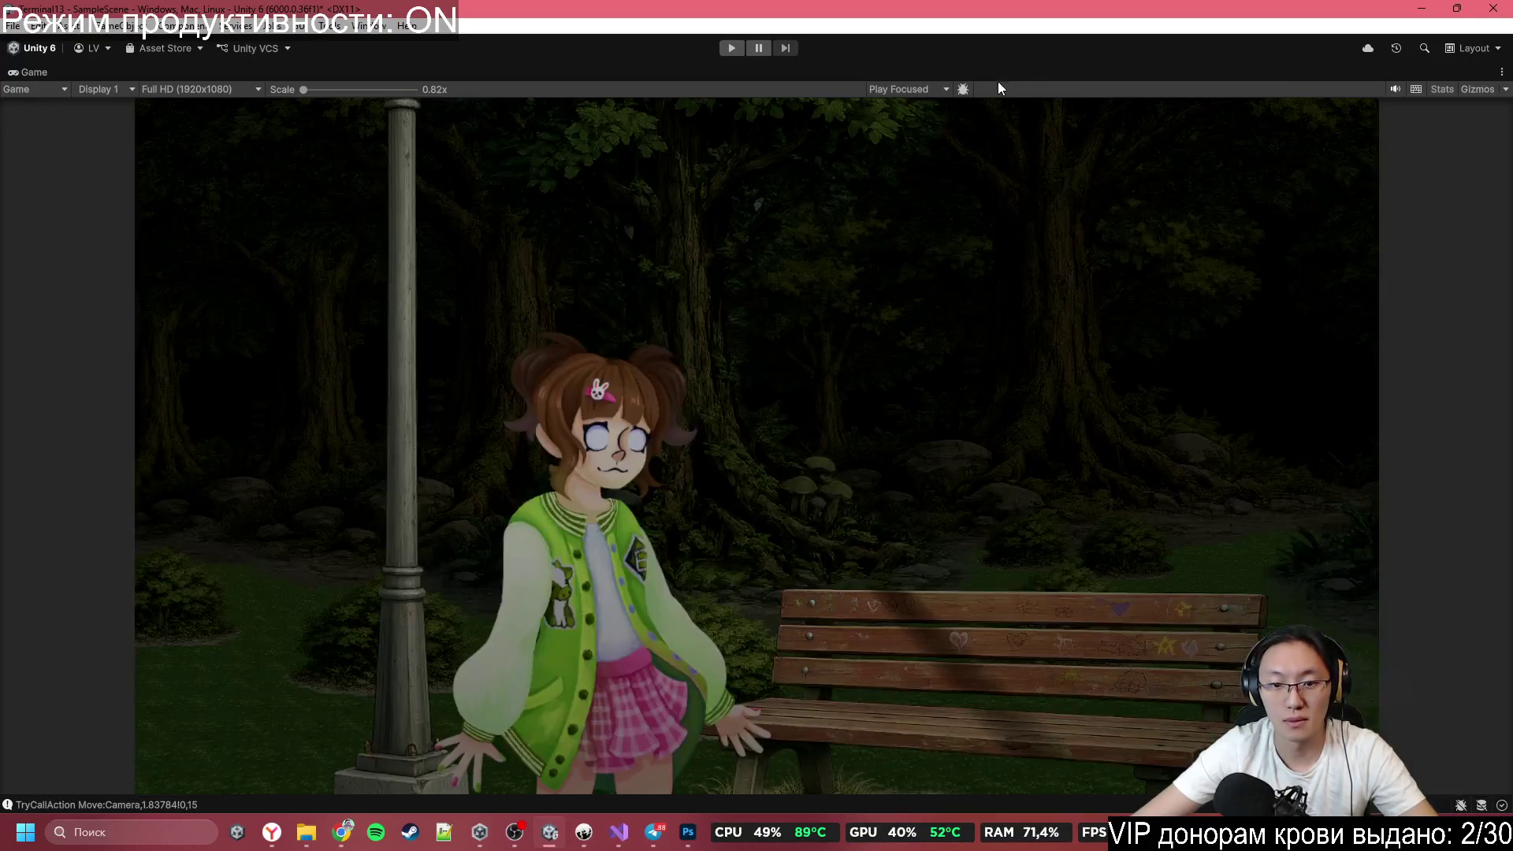
{"action": "double_click", "coordinate": [1123, 75]}
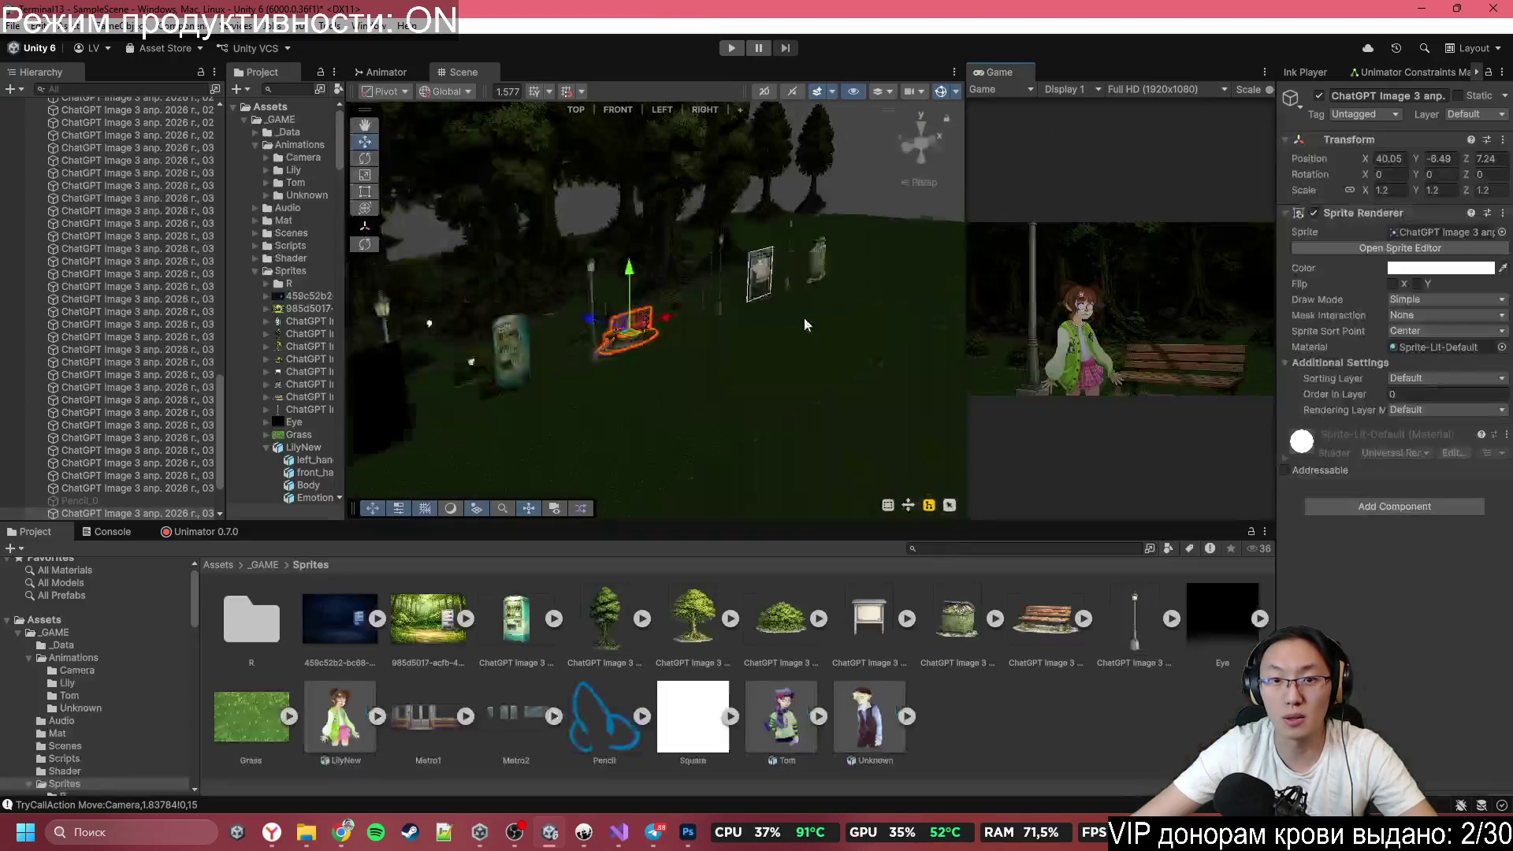
Try pulling the Main Camera back, then undo to keep its original distance.
{"action": "mouse_move", "coordinate": [804, 318]}
{"action": "left_mouse_down"}
{"action": "mouse_move", "coordinate": [946, 439]}
{"action": "mouse_move", "coordinate": [630, 331]}
{"action": "mouse_move", "coordinate": [512, 324]}
{"action": "mouse_move", "coordinate": [569, 345]}
{"action": "mouse_move", "coordinate": [718, 340]}
{"action": "mouse_move", "coordinate": [622, 315]}
{"action": "mouse_move", "coordinate": [637, 272]}
{"action": "mouse_move", "coordinate": [783, 404]}
{"action": "left_mouse_up"}
{"action": "left_click", "coordinate": [621, 274]}
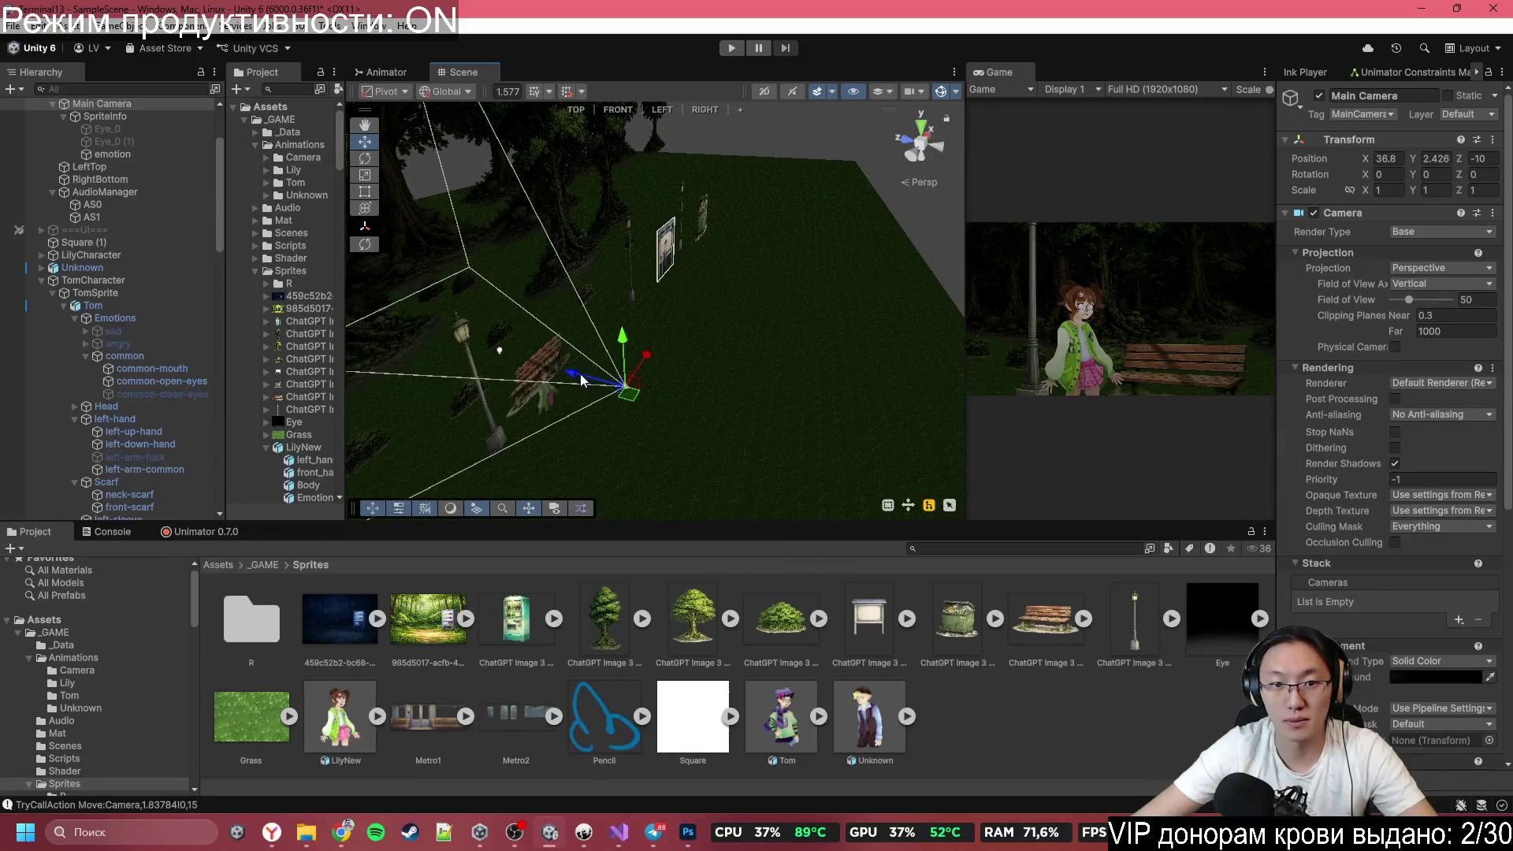
{"action": "mouse_move", "coordinate": [581, 381]}
{"action": "left_mouse_down"}
{"action": "mouse_move", "coordinate": [822, 416]}
{"action": "mouse_move", "coordinate": [778, 432]}
{"action": "mouse_move", "coordinate": [611, 406]}
{"action": "mouse_move", "coordinate": [755, 420]}
{"action": "mouse_move", "coordinate": [622, 436]}
{"action": "mouse_move", "coordinate": [623, 384]}
{"action": "mouse_move", "coordinate": [489, 319]}
{"action": "mouse_move", "coordinate": [369, 297]}
{"action": "mouse_move", "coordinate": [791, 304]}
{"action": "left_mouse_up"}
{"action": "right_click", "coordinate": [823, 415]}
{"action": "left_click", "coordinate": [795, 435]}
{"action": "key", "text": "ctrl+z"}
Select the Grass_0 ground sprite and orbit to a front view of the park.
{"action": "left_click", "coordinate": [790, 304]}
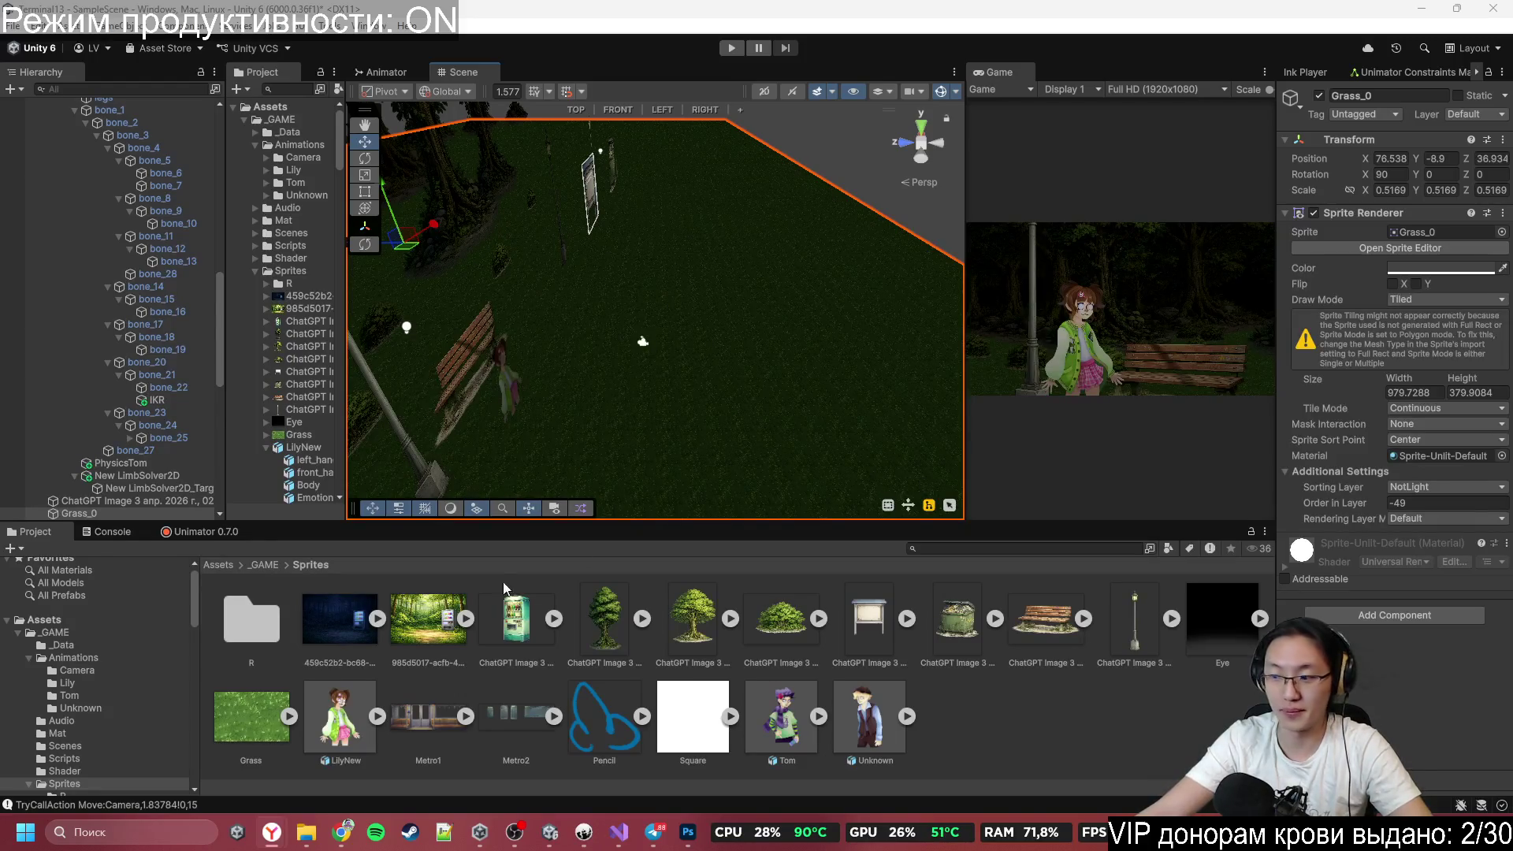
{"action": "left_click", "coordinate": [343, 834]}
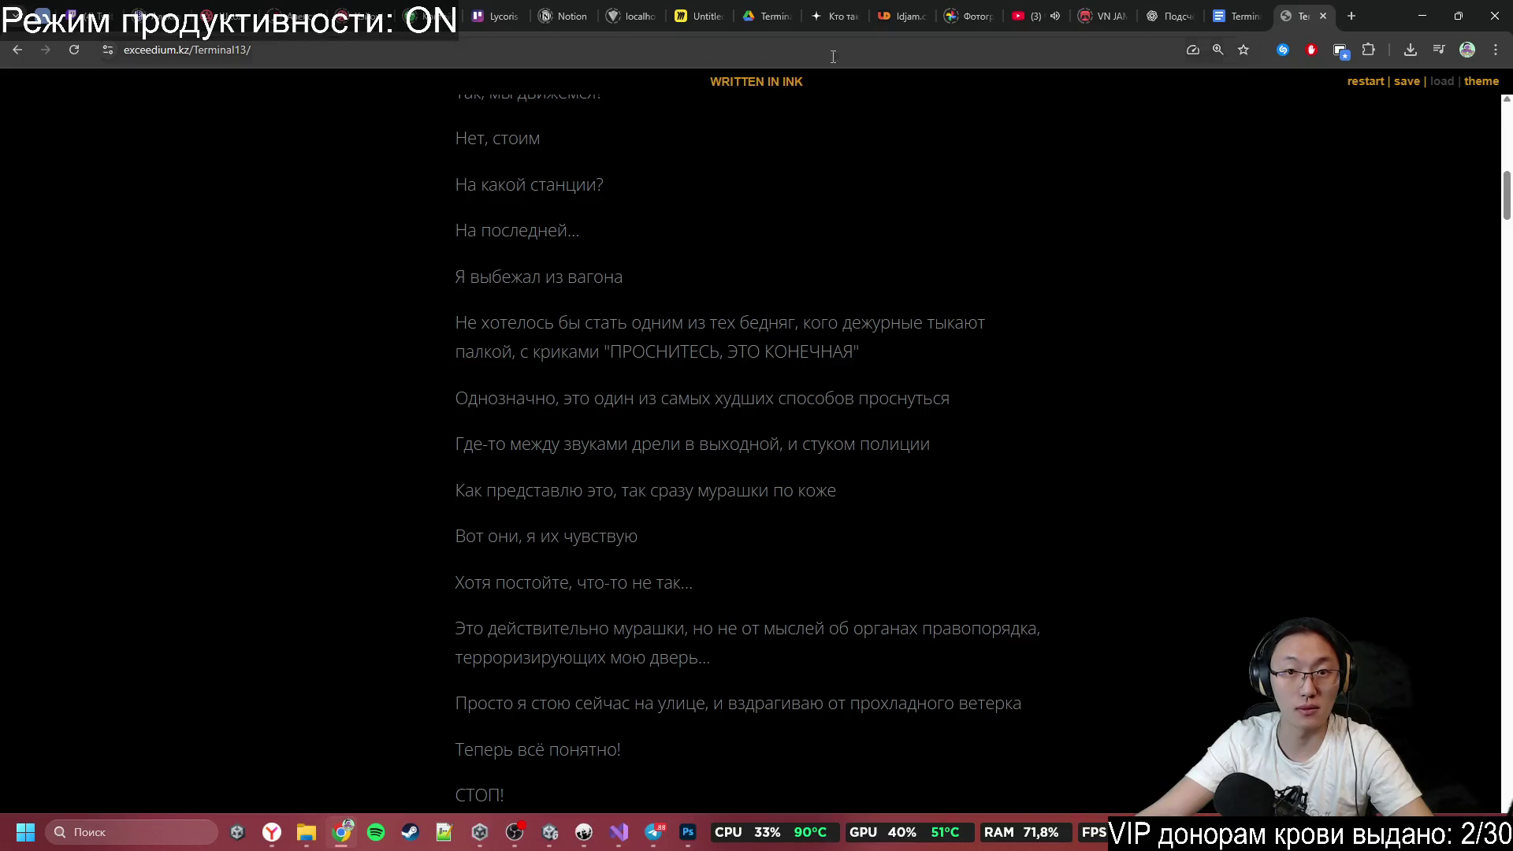
{"action": "left_click", "coordinate": [1352, 17]}
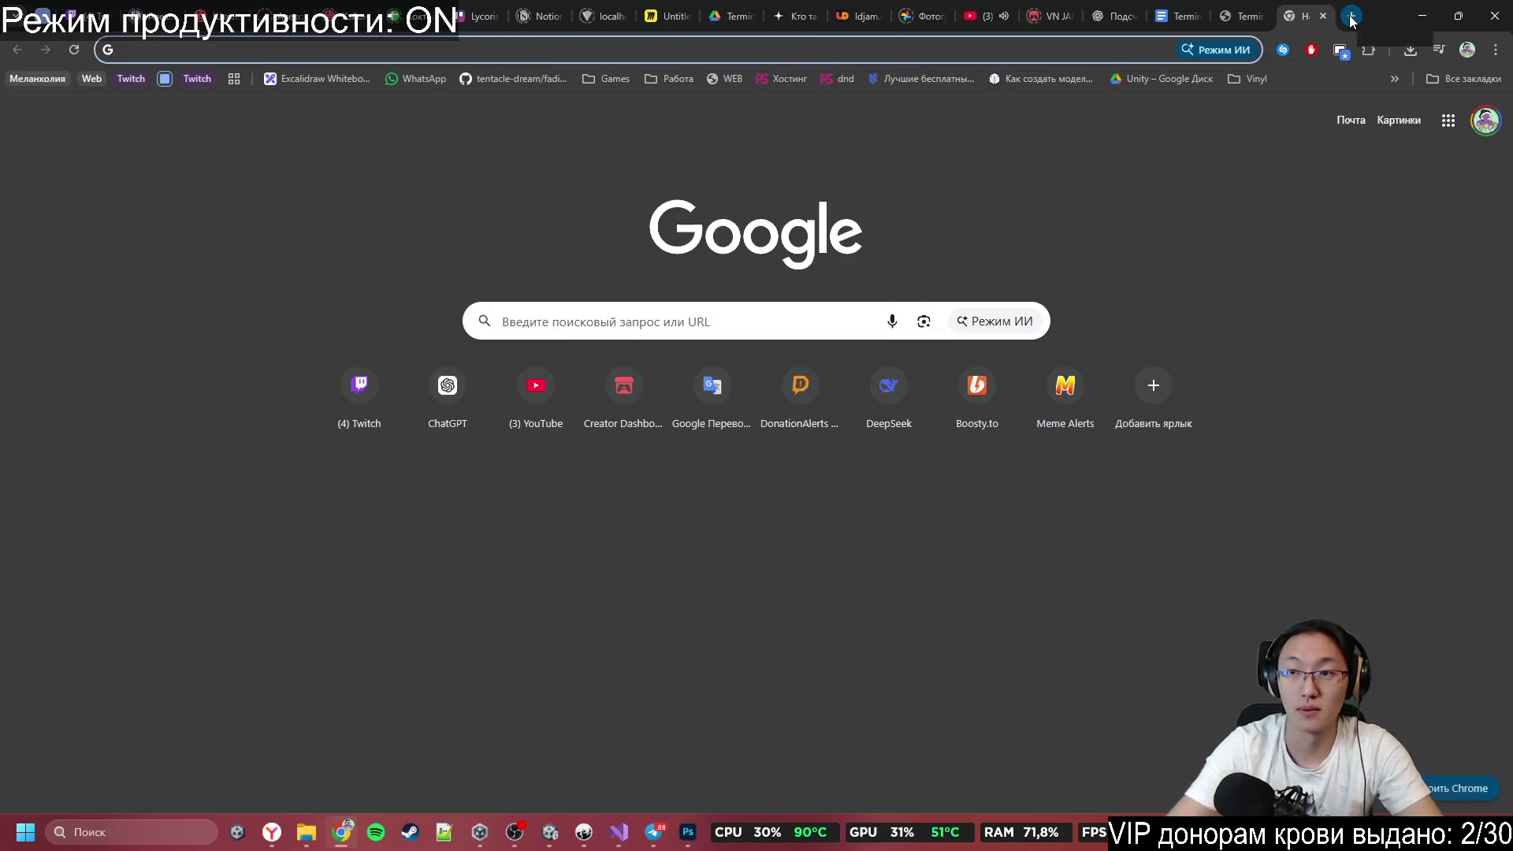
{"action": "left_click", "coordinate": [1422, 16]}
{"action": "left_click_drag", "start_coordinate": [677, 419], "coordinate": [614, 622]}
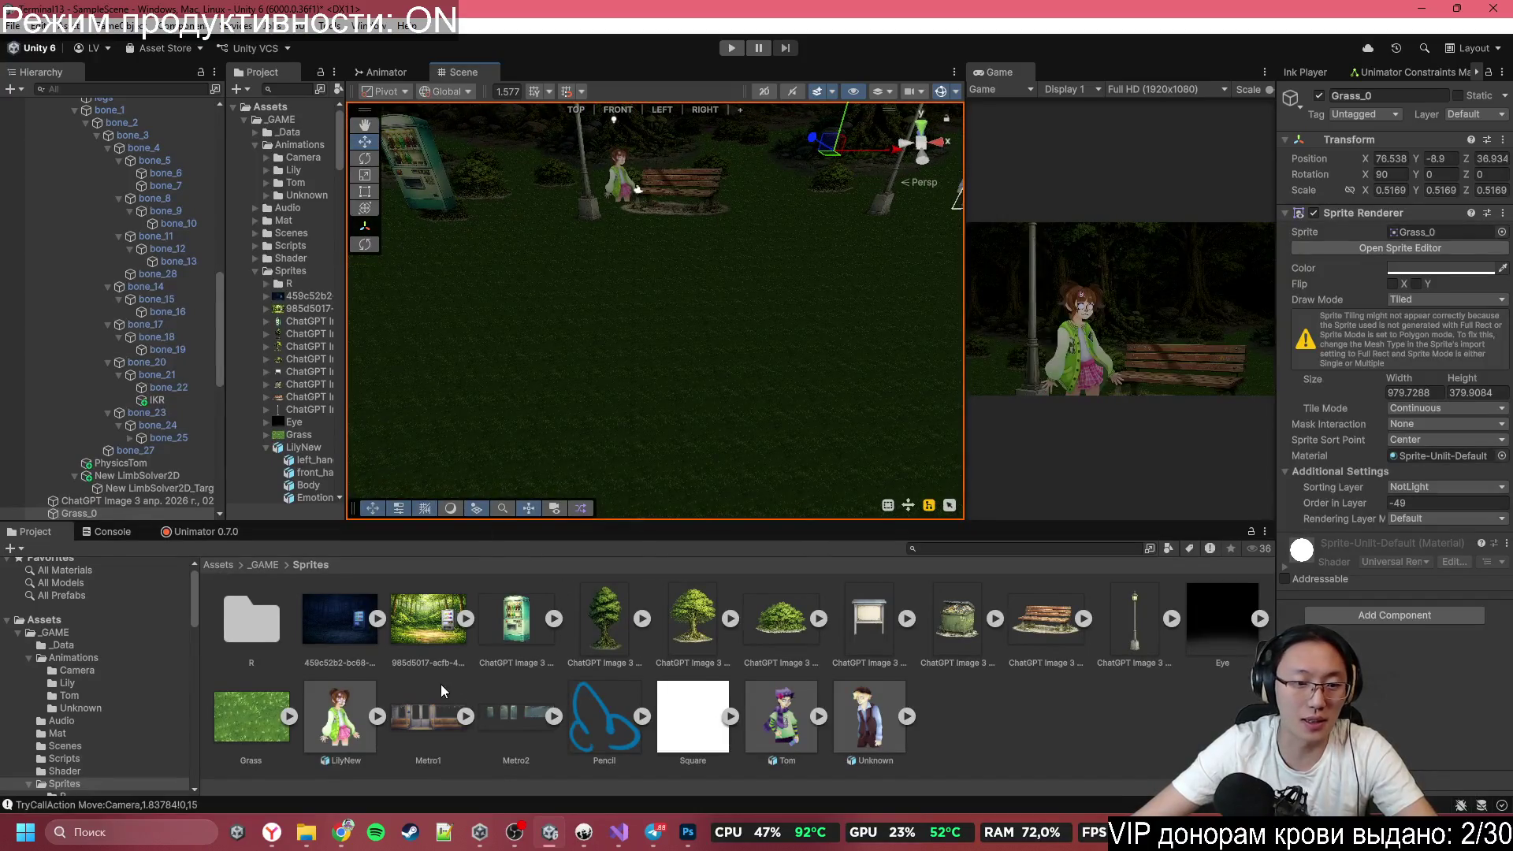
Expand Metro2 into its five slices, select Metro1, and switch to Photoshop.
{"action": "left_click", "coordinate": [543, 712]}
{"action": "left_click", "coordinate": [488, 713]}
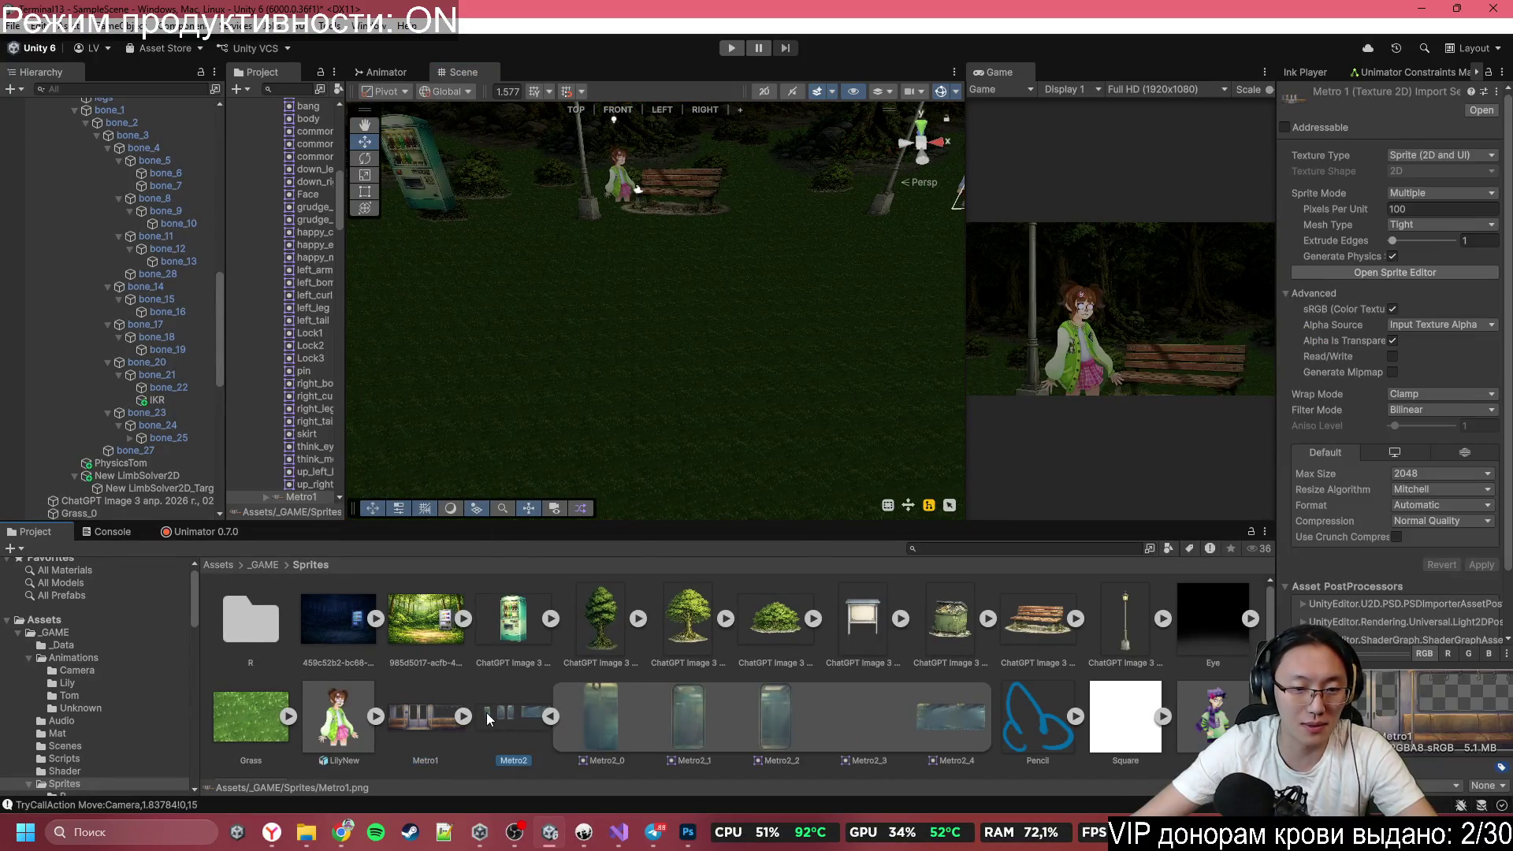
{"action": "left_click", "coordinate": [438, 717]}
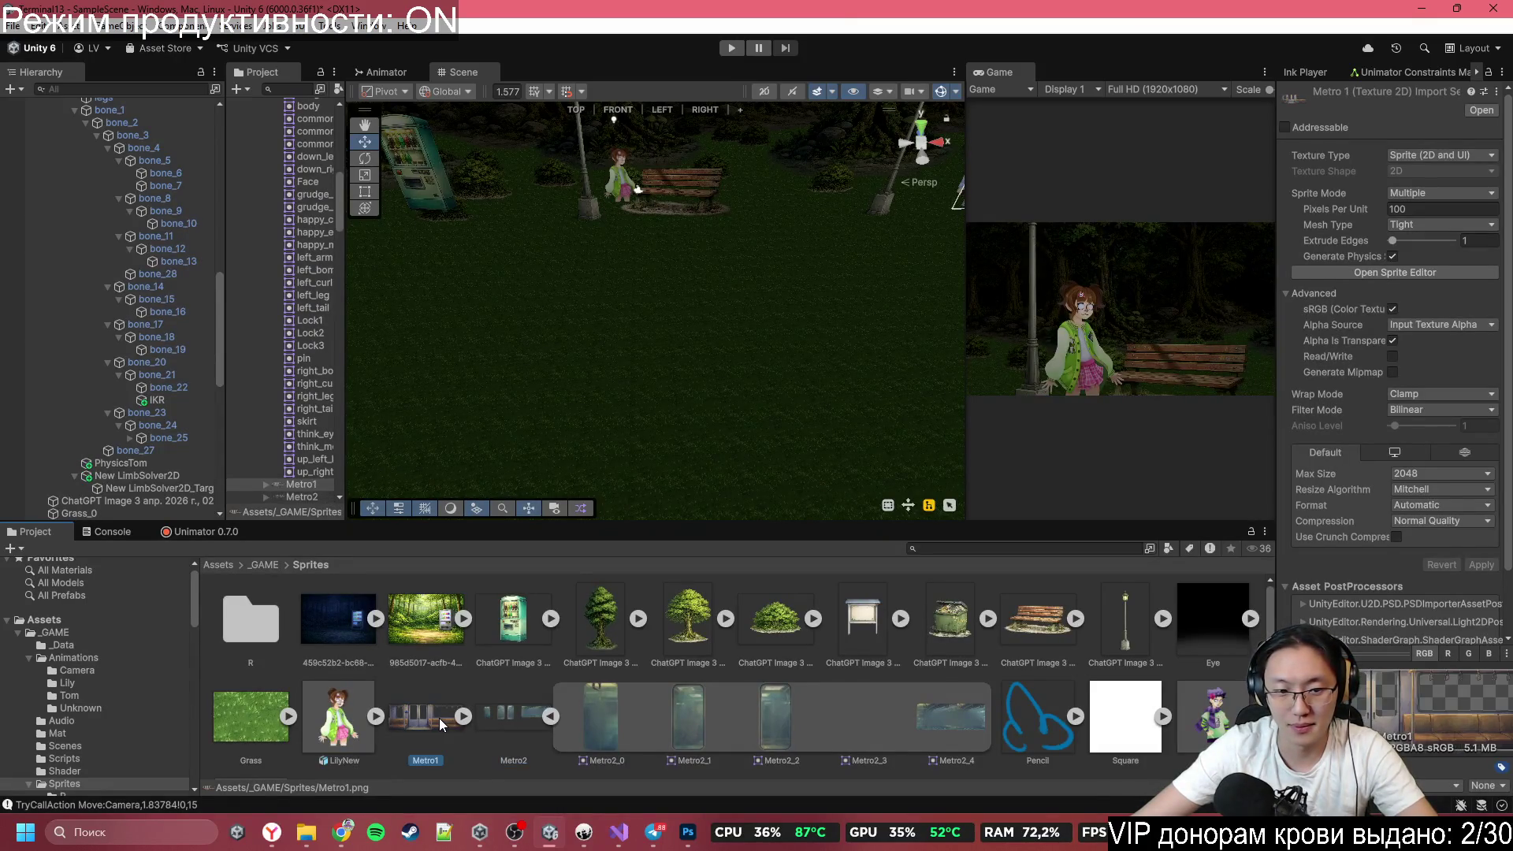
{"action": "left_click", "coordinate": [688, 832]}
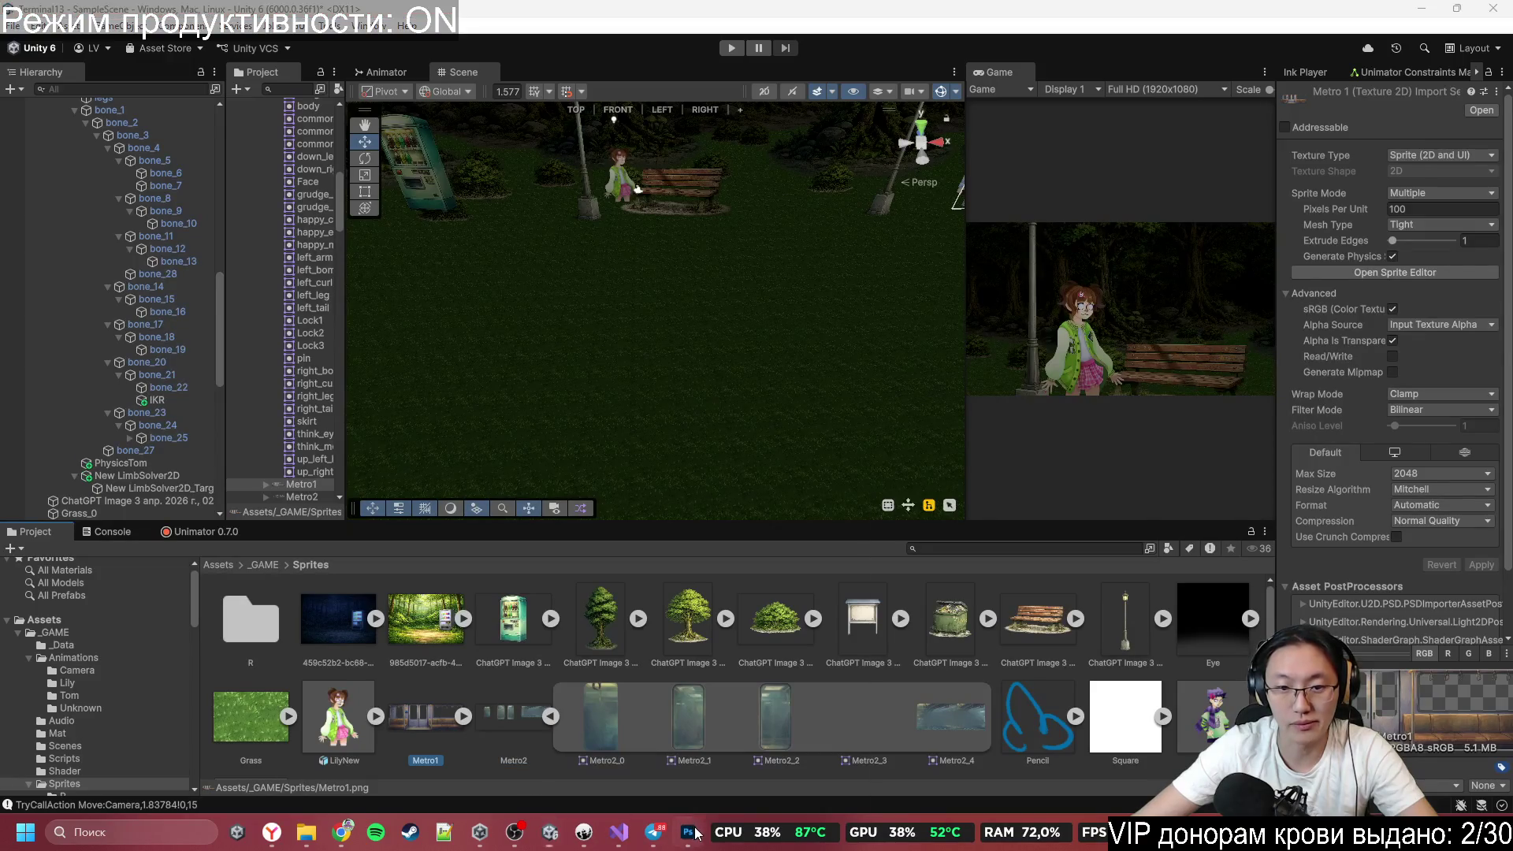
Show Слой 3, compare with Слой 4 hidden, and marquee the left door.
{"action": "left_click", "coordinate": [1261, 405]}
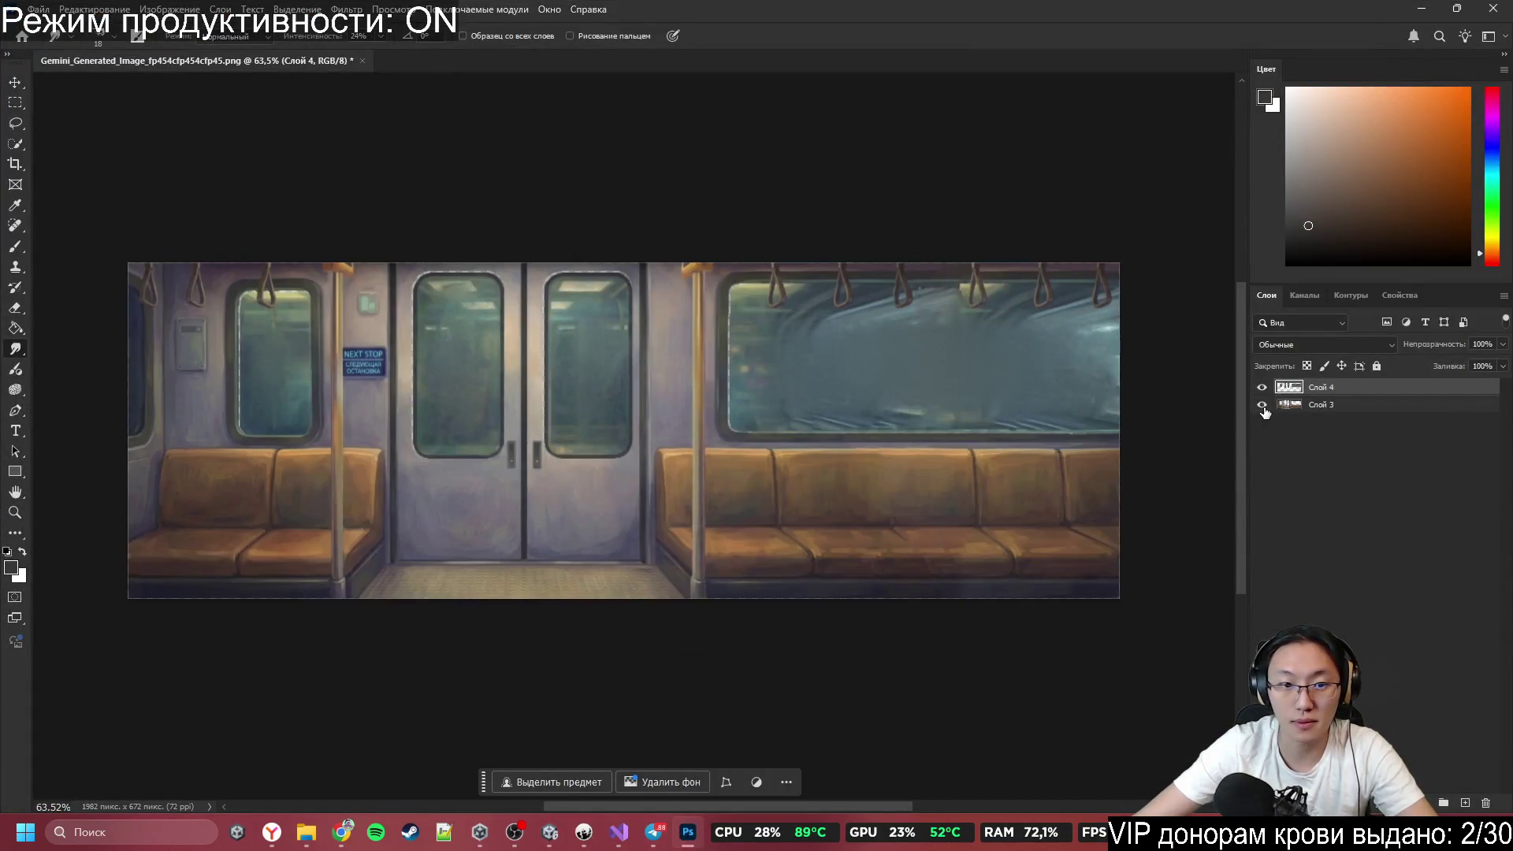
{"action": "left_click", "coordinate": [1261, 388]}
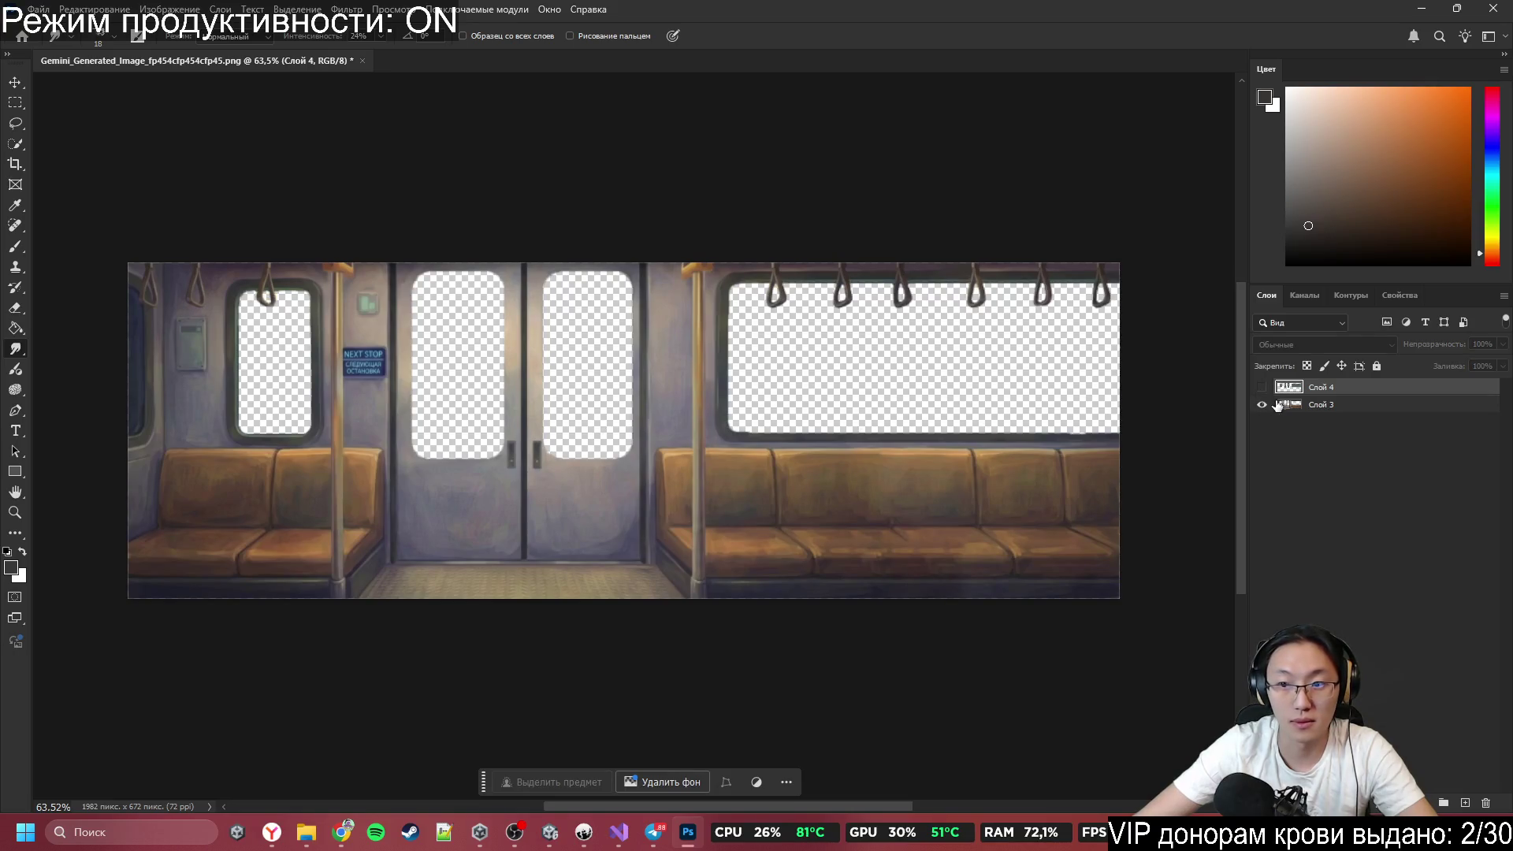
{"action": "left_click", "coordinate": [1262, 387]}
{"action": "scroll", "coordinate": [384, 461], "scroll_direction": "up", "scroll_amount": 5}
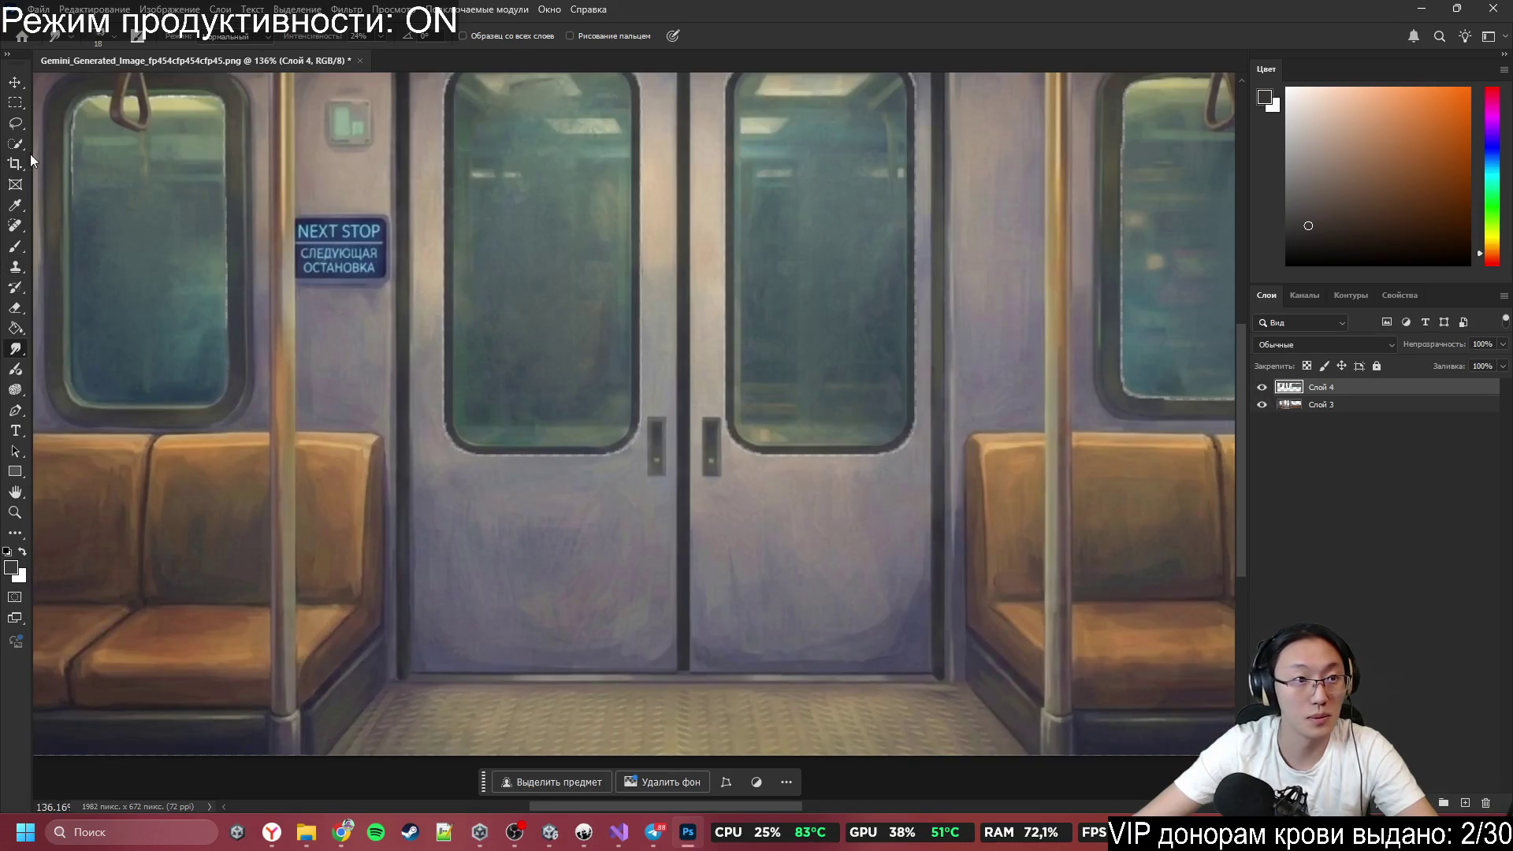
{"action": "left_click", "coordinate": [15, 103]}
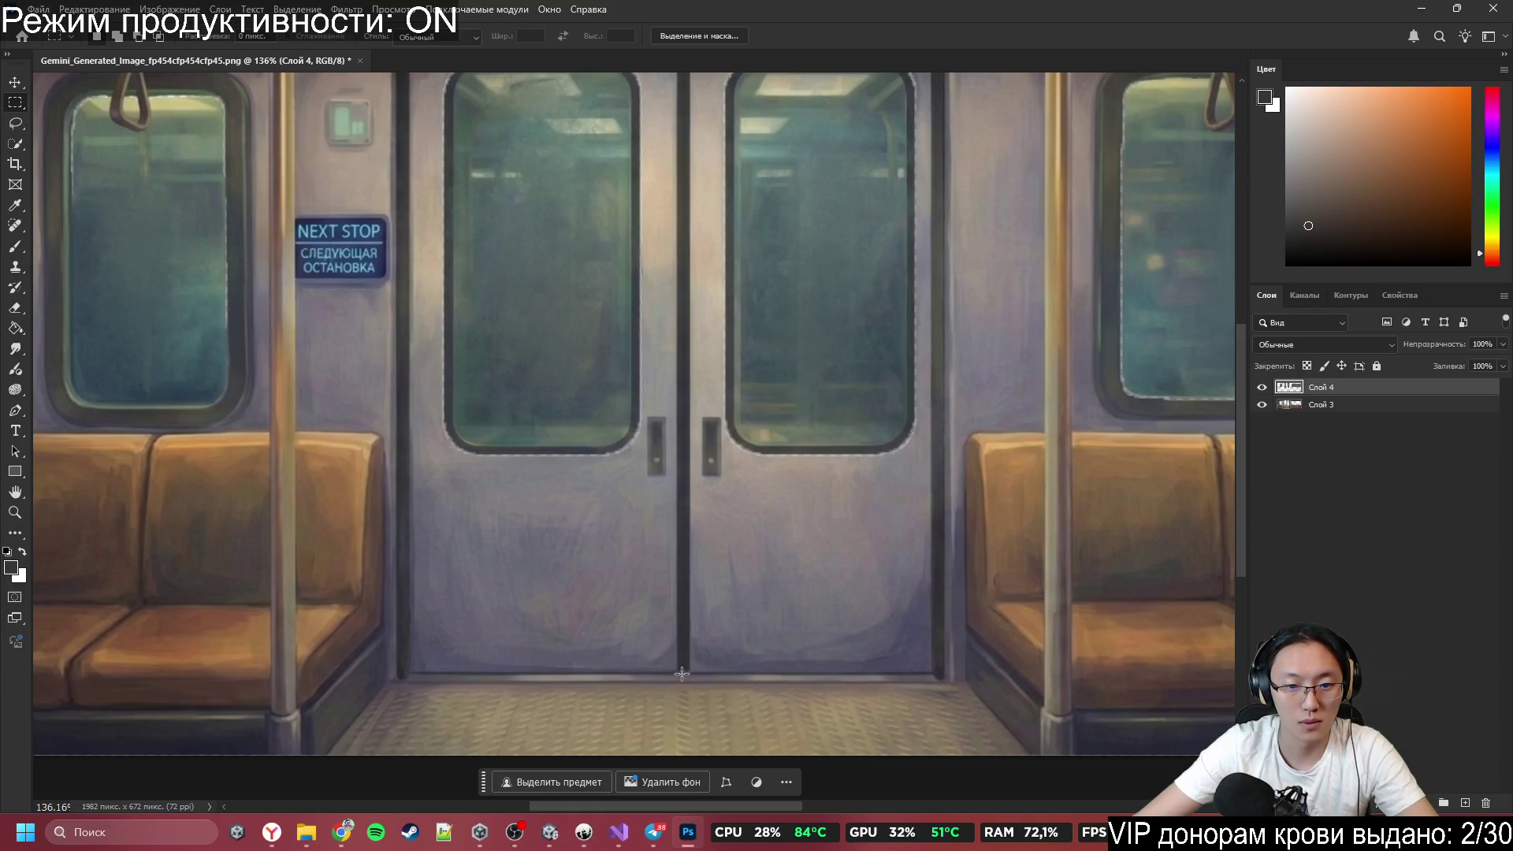
{"action": "mouse_move", "coordinate": [682, 673]}
{"action": "left_mouse_down"}
{"action": "mouse_move", "coordinate": [445, 39]}
{"action": "mouse_move", "coordinate": [410, 277]}
{"action": "left_mouse_up"}
{"action": "scroll", "coordinate": [635, 513], "scroll_direction": "down", "scroll_amount": 5}
{"action": "scroll", "coordinate": [707, 617], "scroll_direction": "up", "scroll_amount": 6}
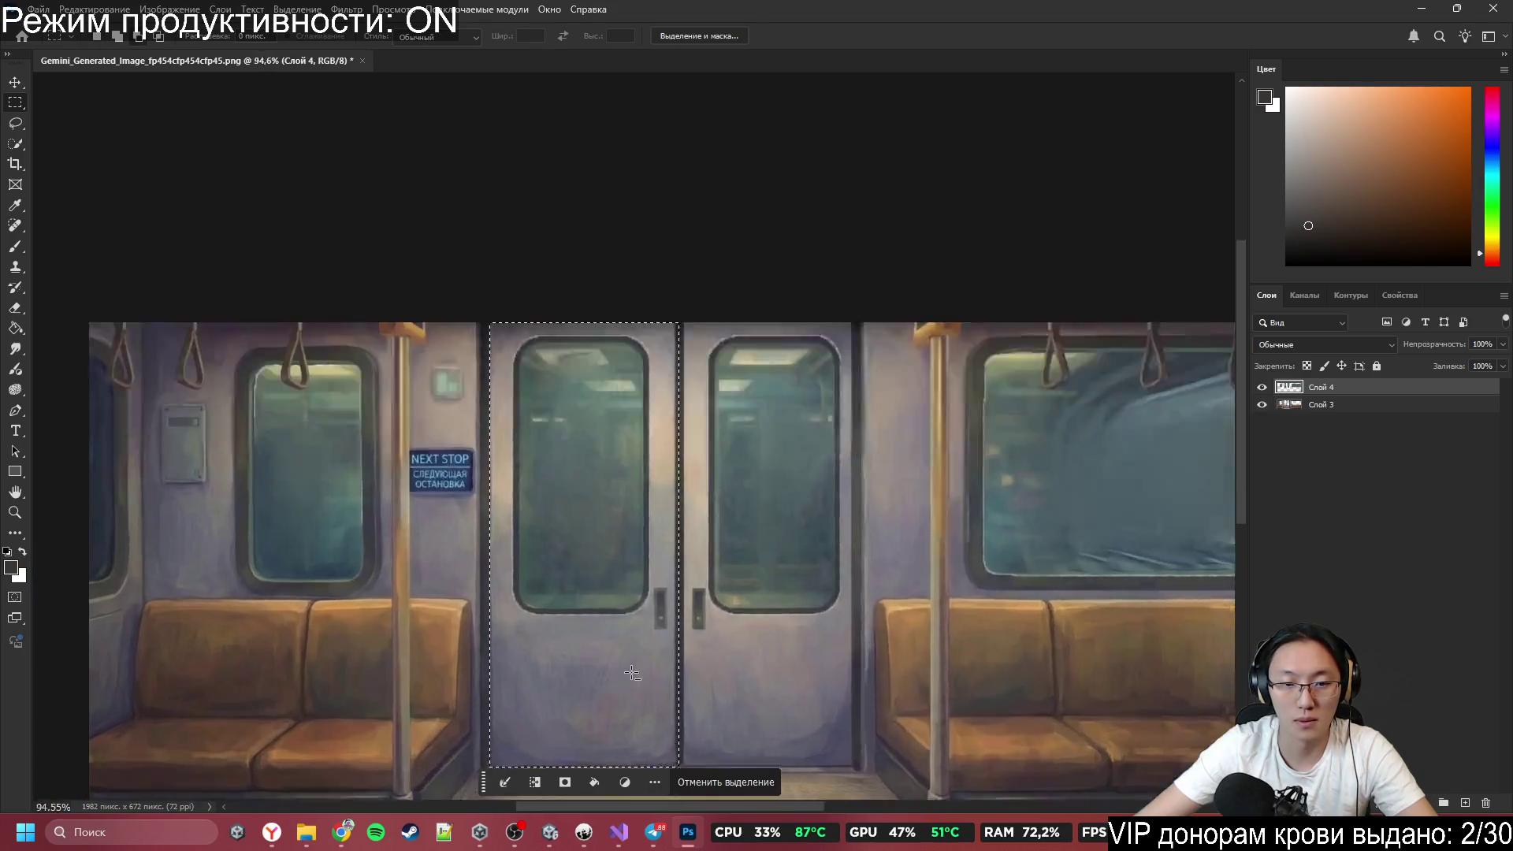
Cut the left door from Слой 3 onto its own layer with Layer via Cut.
{"action": "left_click", "coordinate": [1332, 406]}
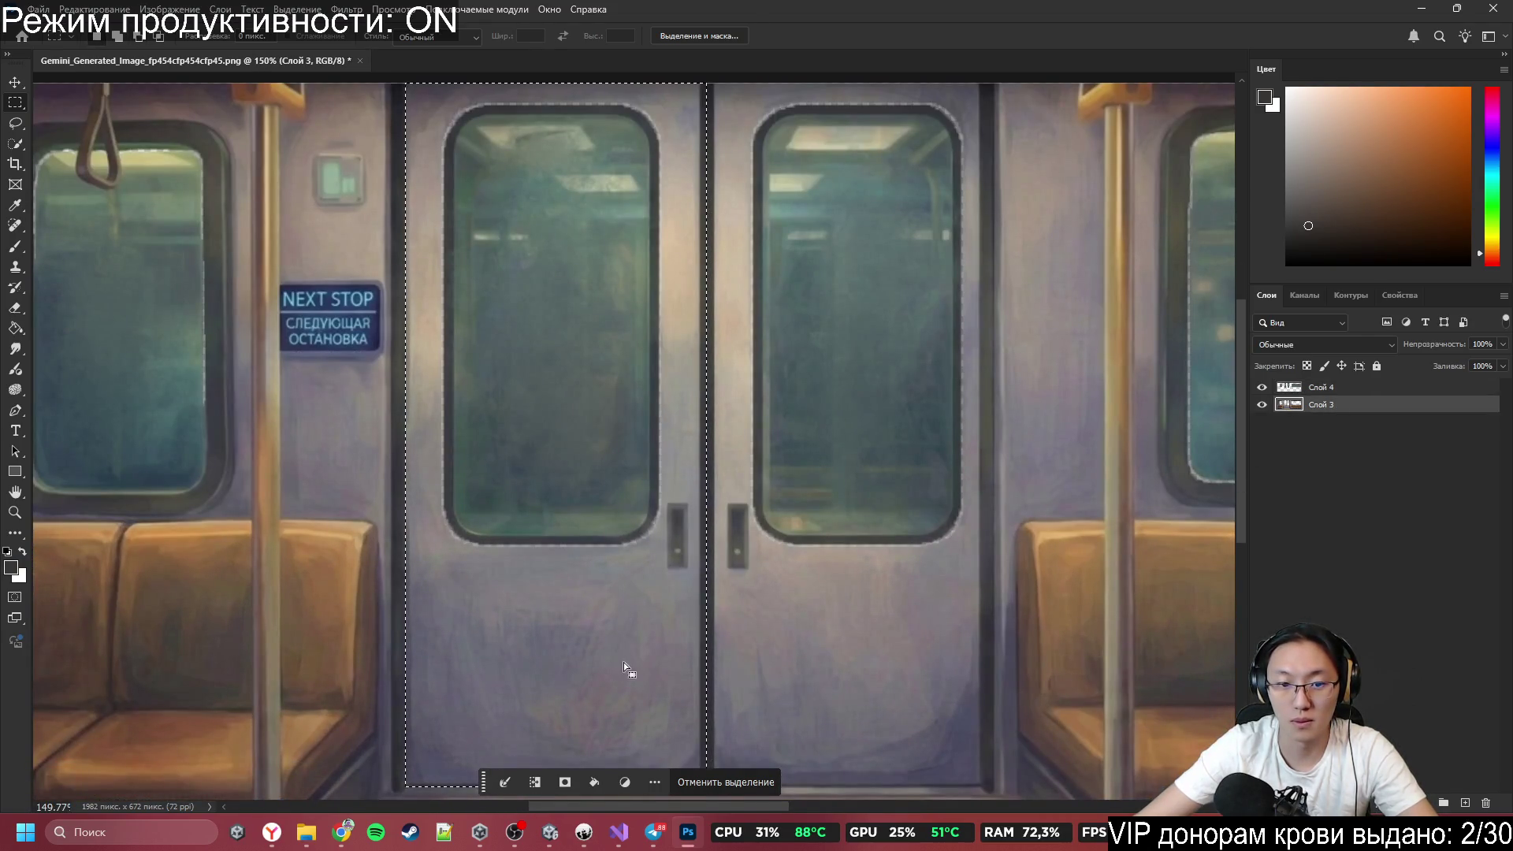
{"action": "right_click", "coordinate": [532, 654]}
{"action": "left_click", "coordinate": [684, 405]}
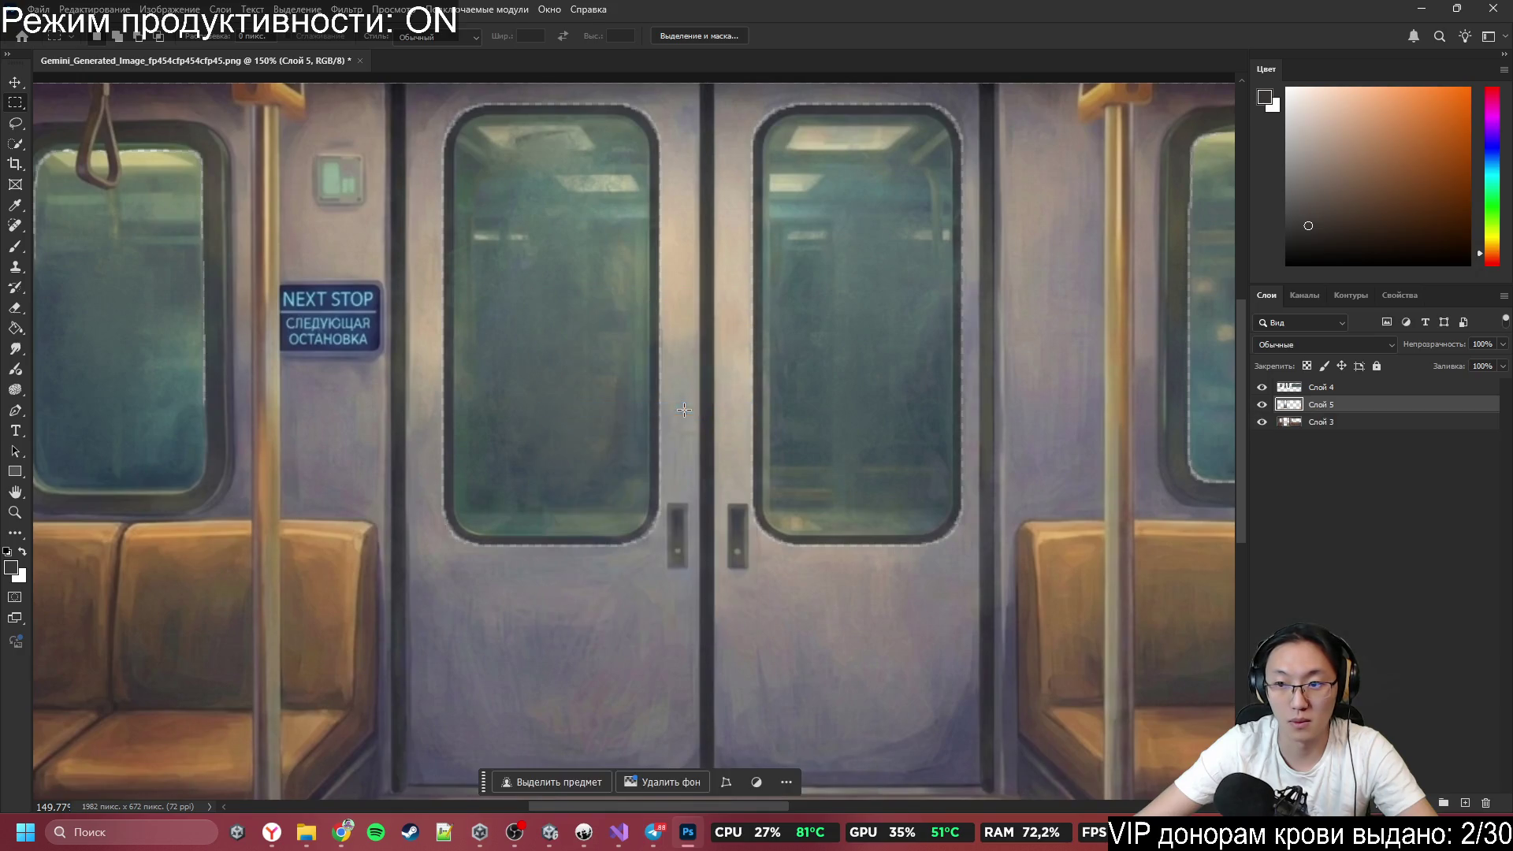
{"action": "left_click", "coordinate": [1263, 405]}
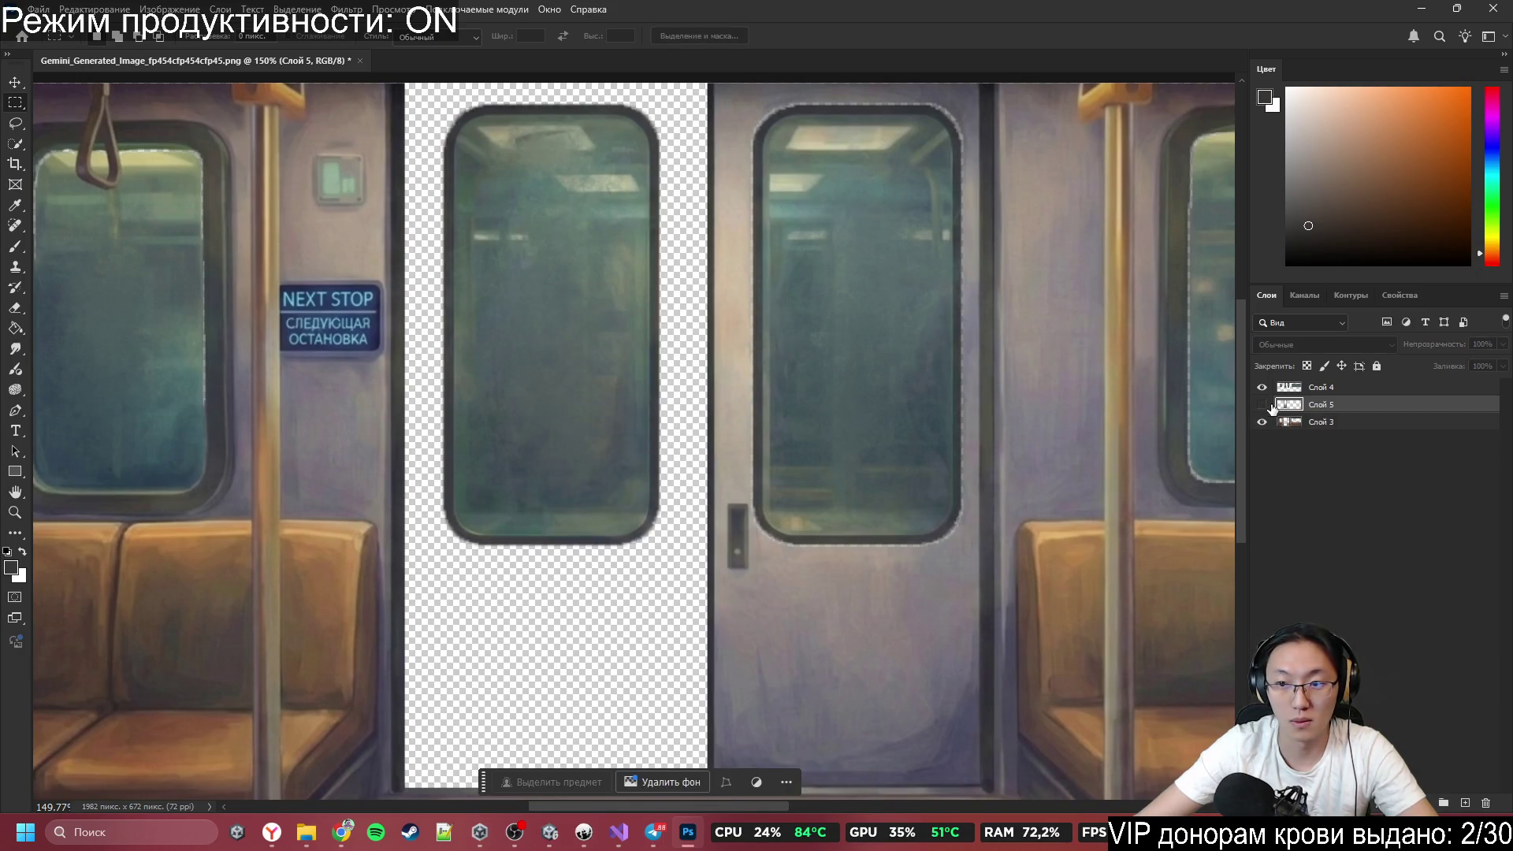
{"action": "left_click", "coordinate": [1263, 405]}
{"action": "left_click", "coordinate": [1262, 388]}
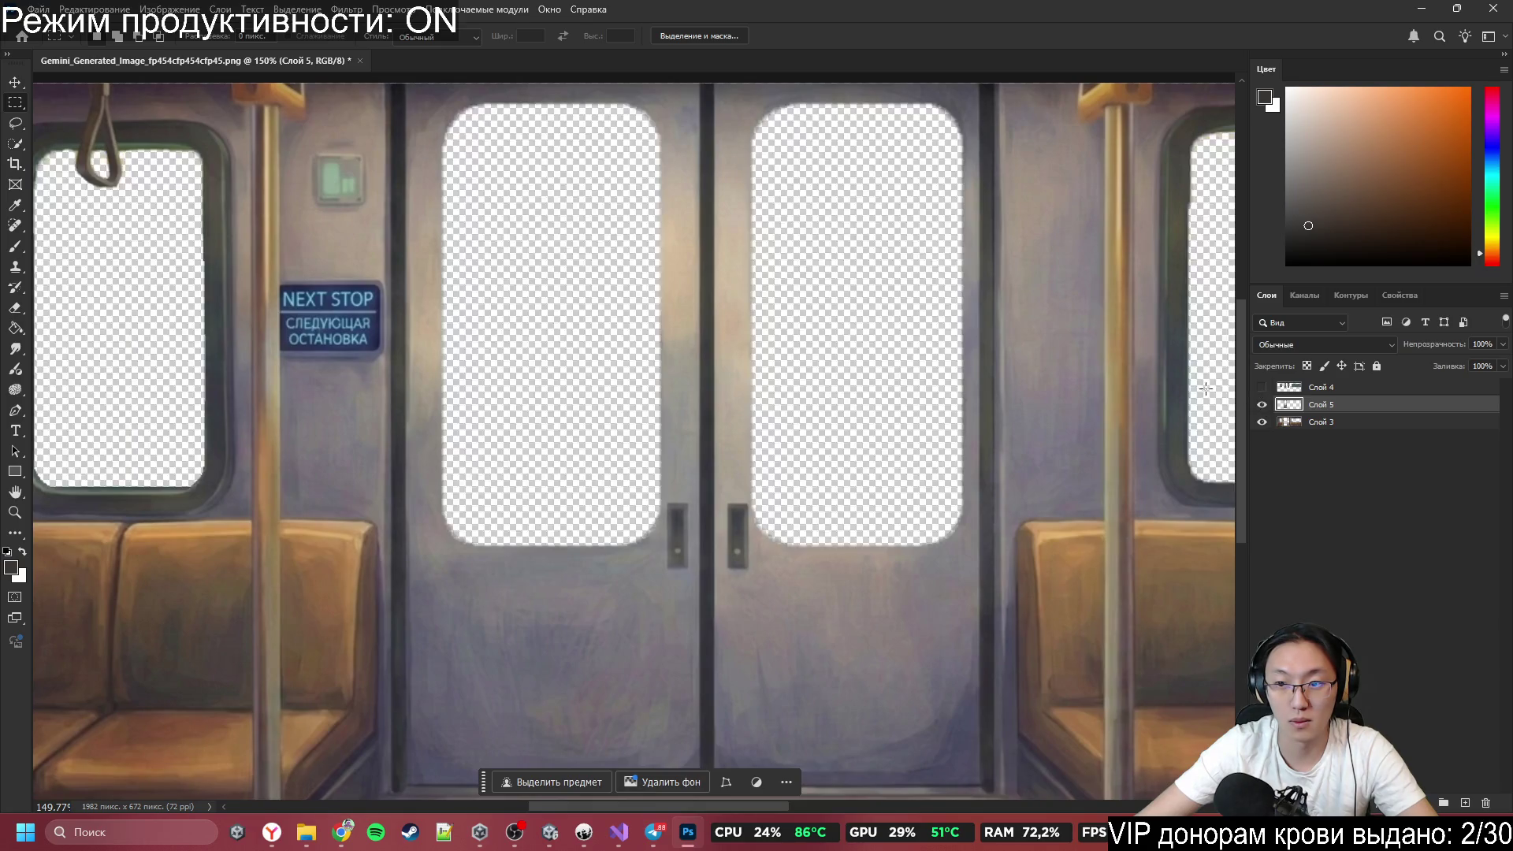
{"action": "left_click", "coordinate": [1264, 408]}
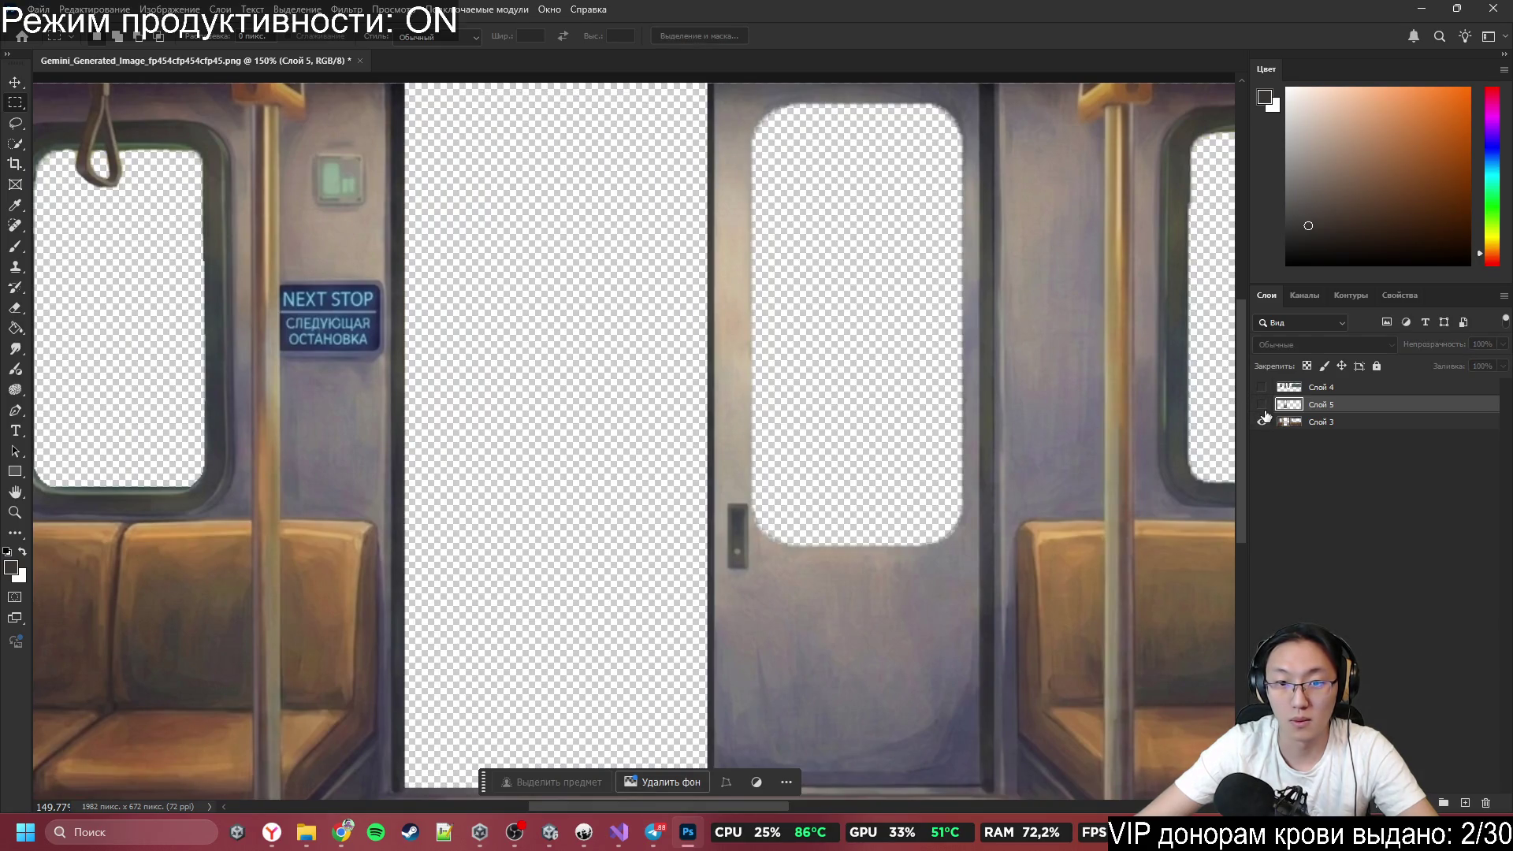
{"action": "left_click", "coordinate": [1261, 387]}
Cut the left door's window glass onto Слой 6, return Слой 4 to the top, and select both door layers.
{"action": "mouse_move", "coordinate": [438, 570]}
{"action": "left_mouse_down"}
{"action": "mouse_move", "coordinate": [673, 185]}
{"action": "mouse_move", "coordinate": [679, 91]}
{"action": "left_mouse_up"}
{"action": "right_click", "coordinate": [615, 211]}
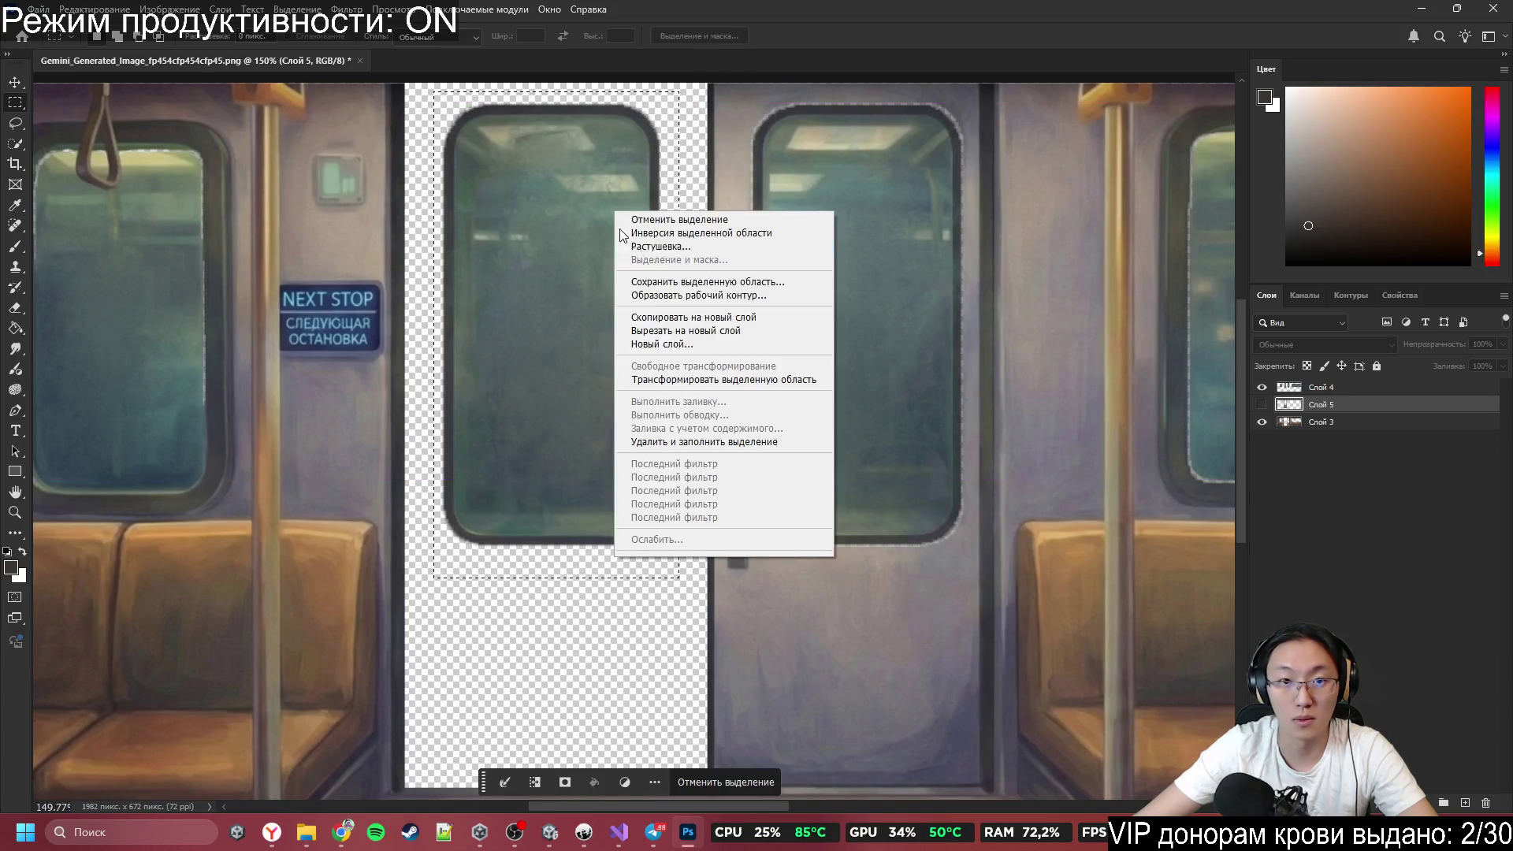
{"action": "left_click", "coordinate": [686, 331]}
{"action": "key", "text": "ctrl+z"}
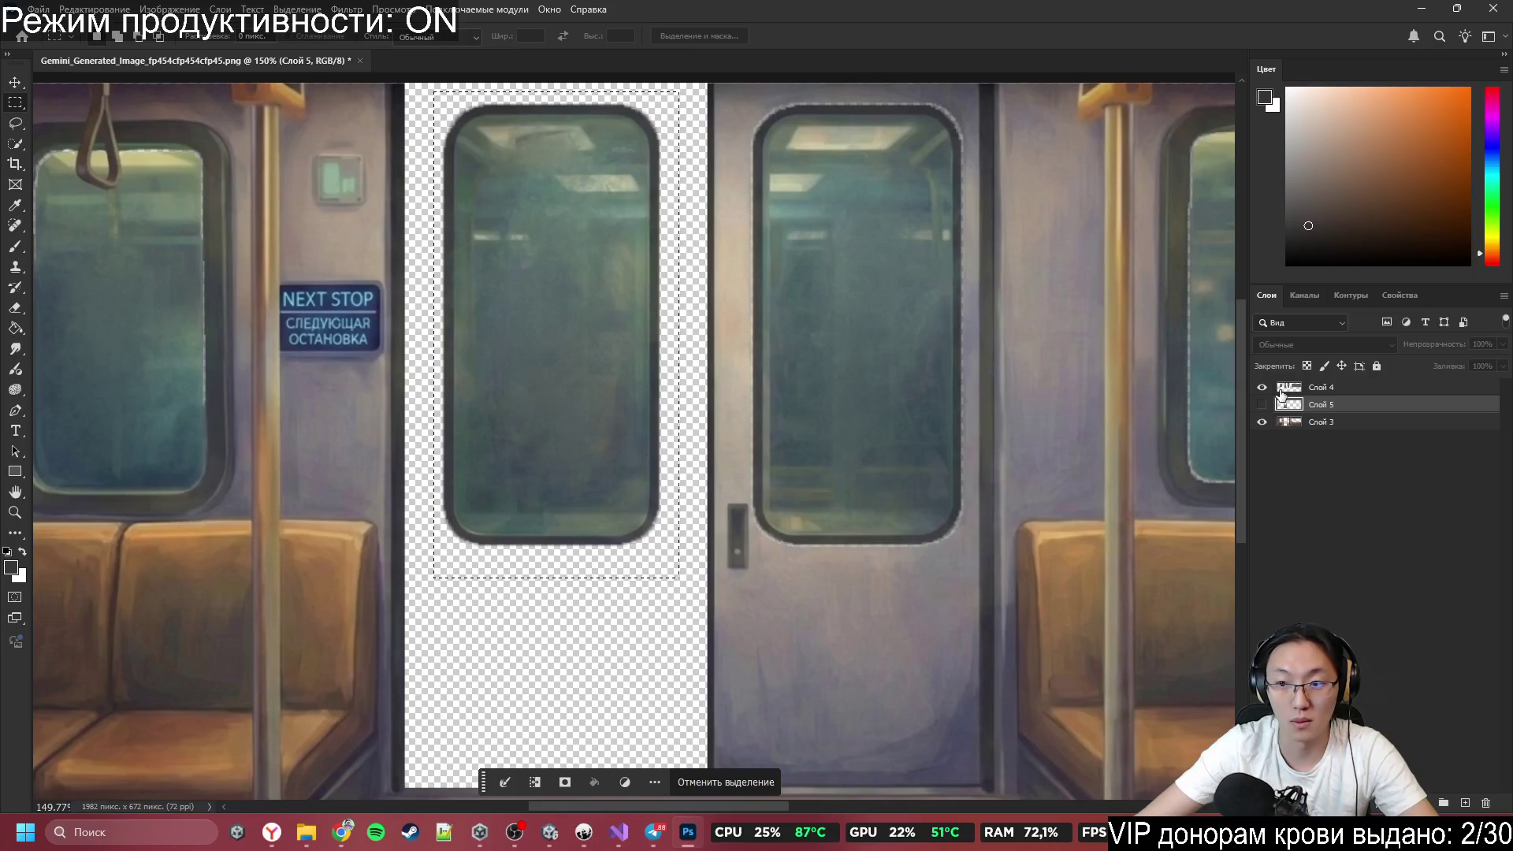
{"action": "right_click", "coordinate": [517, 384]}
{"action": "left_click", "coordinate": [628, 498]}
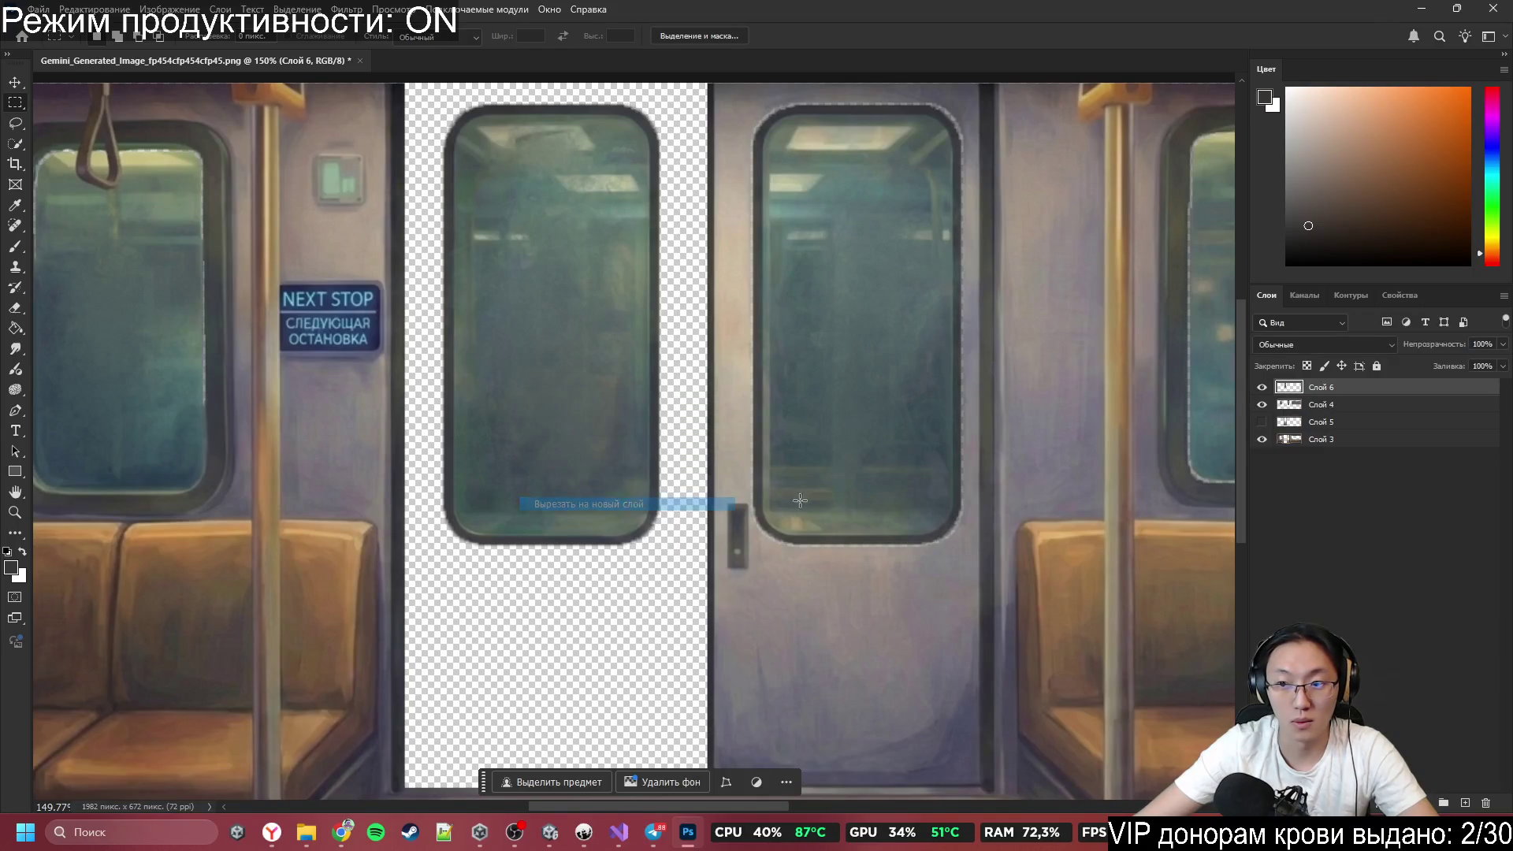
{"action": "left_click_drag", "start_coordinate": [1286, 405], "coordinate": [1312, 406]}
{"action": "left_click", "coordinate": [1262, 404]}
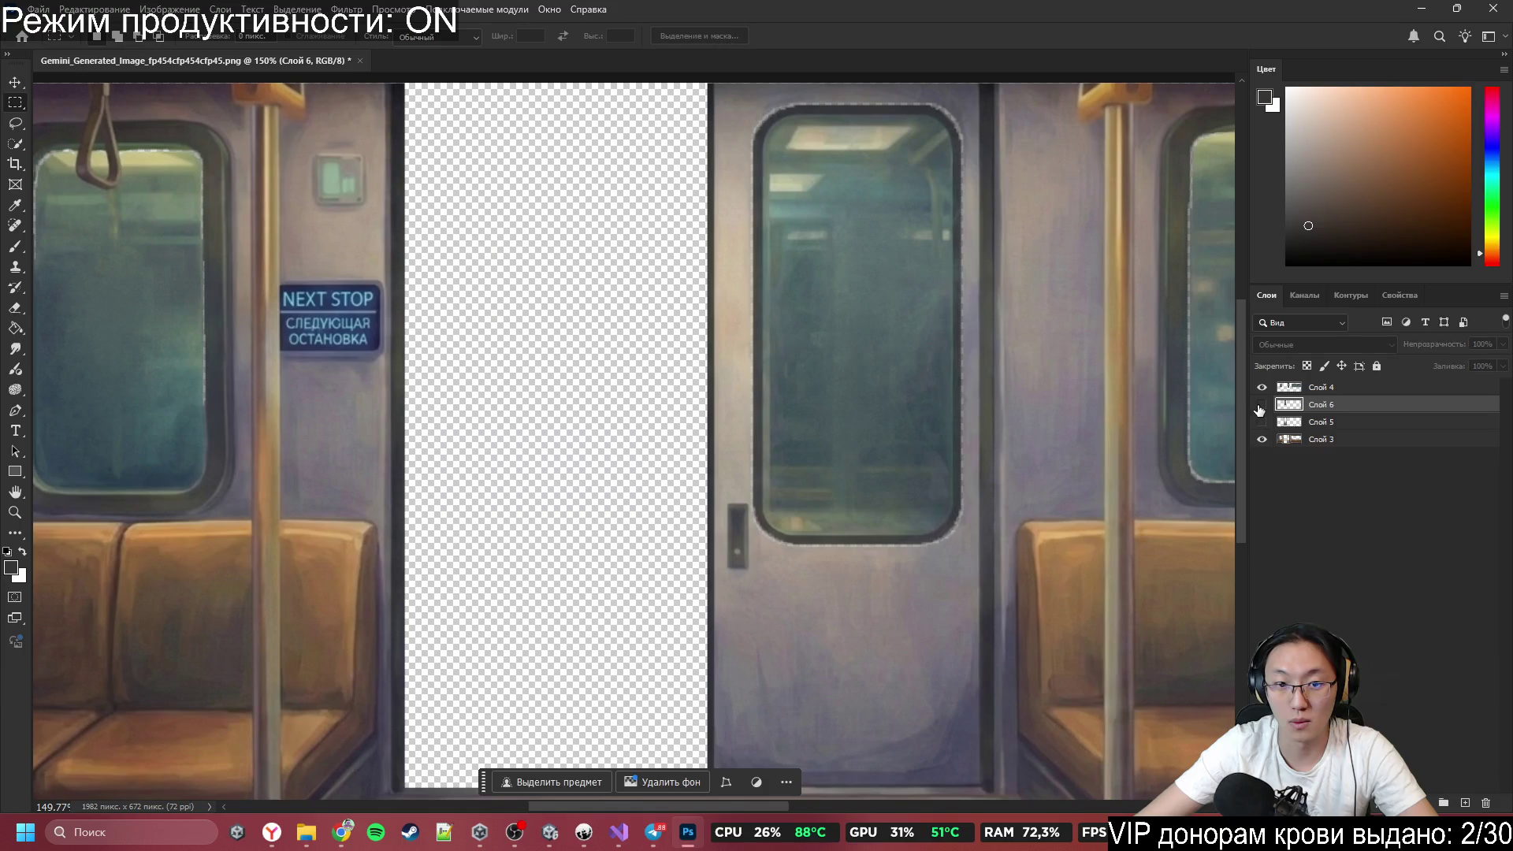
{"action": "left_click", "coordinate": [1261, 422]}
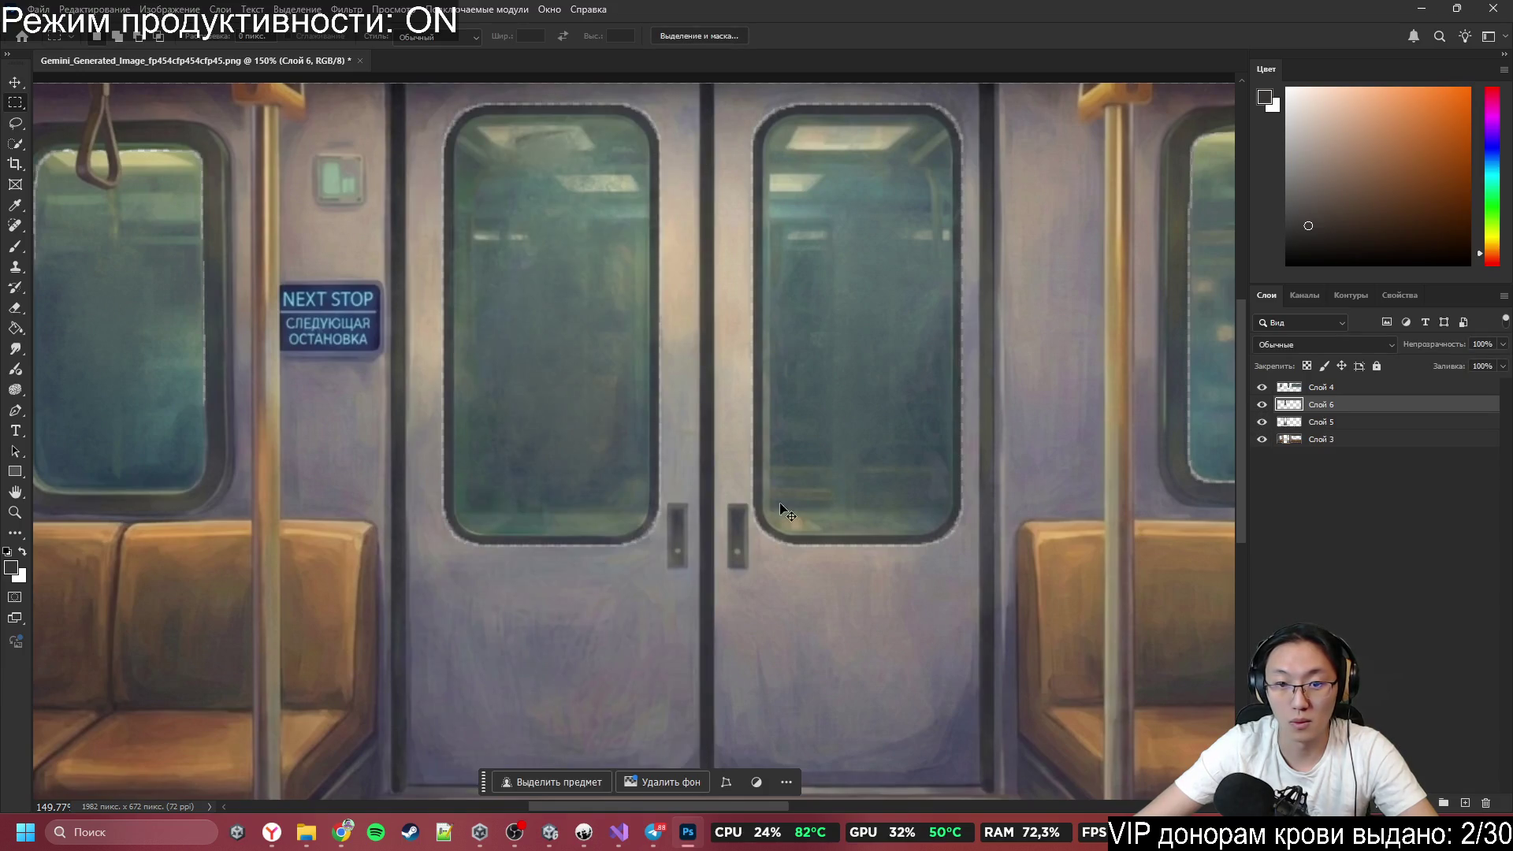
{"action": "left_click", "coordinate": [1334, 423], "text": "shift"}
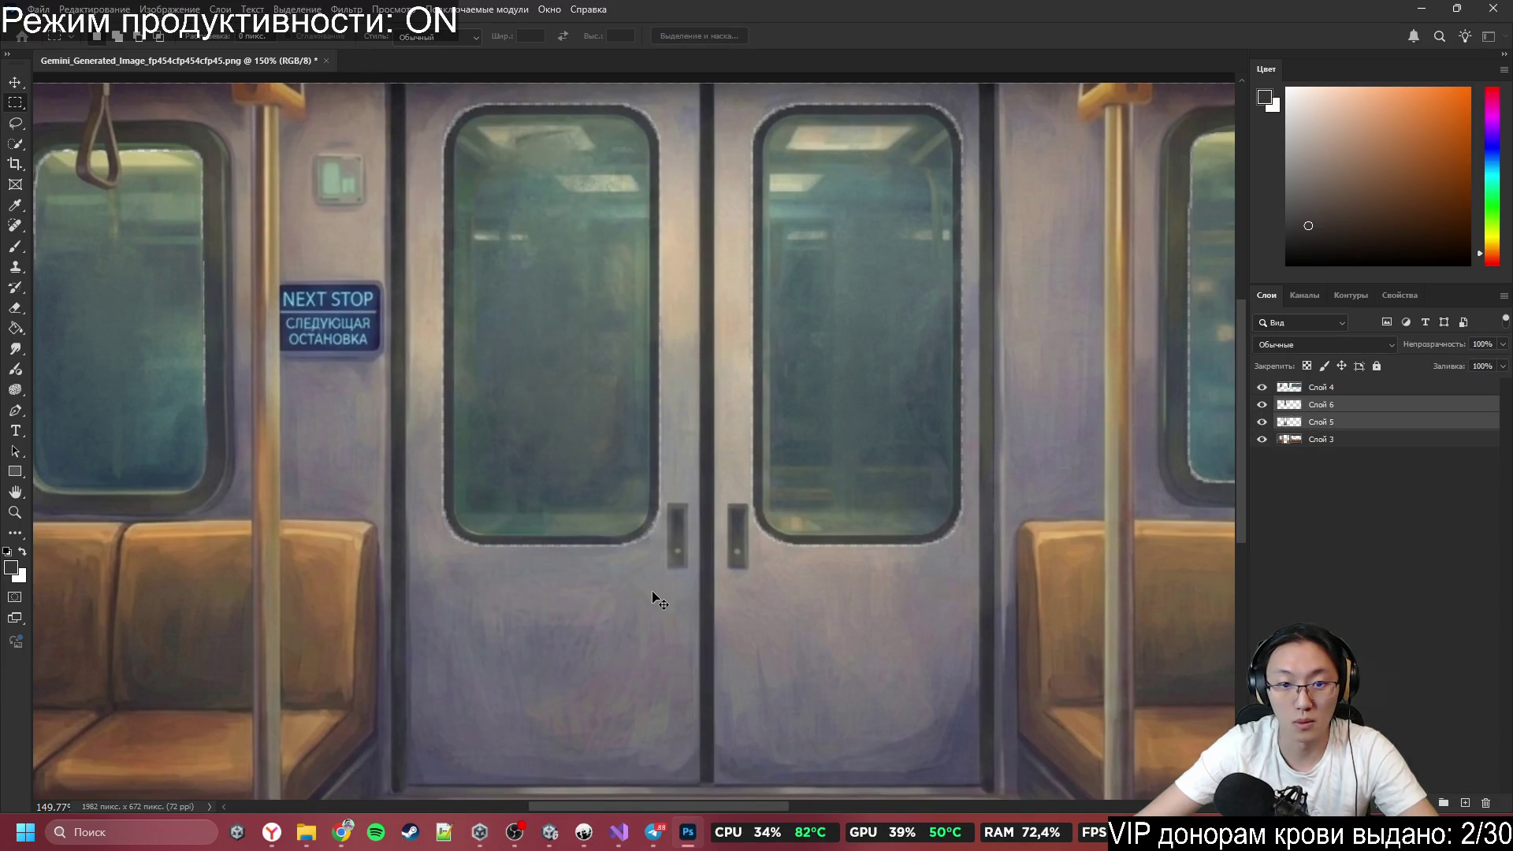
Move the left door layers below Слой 3 and undo a test shift of the door.
{"action": "mouse_move", "coordinate": [658, 601]}
{"action": "left_mouse_down"}
{"action": "mouse_move", "coordinate": [585, 588]}
{"action": "mouse_move", "coordinate": [575, 601]}
{"action": "mouse_move", "coordinate": [1299, 456]}
{"action": "mouse_move", "coordinate": [1302, 489]}
{"action": "left_mouse_up"}
{"action": "scroll", "coordinate": [90, 142], "scroll_direction": "down", "scroll_amount": 3}
{"action": "left_click", "coordinate": [16, 88]}
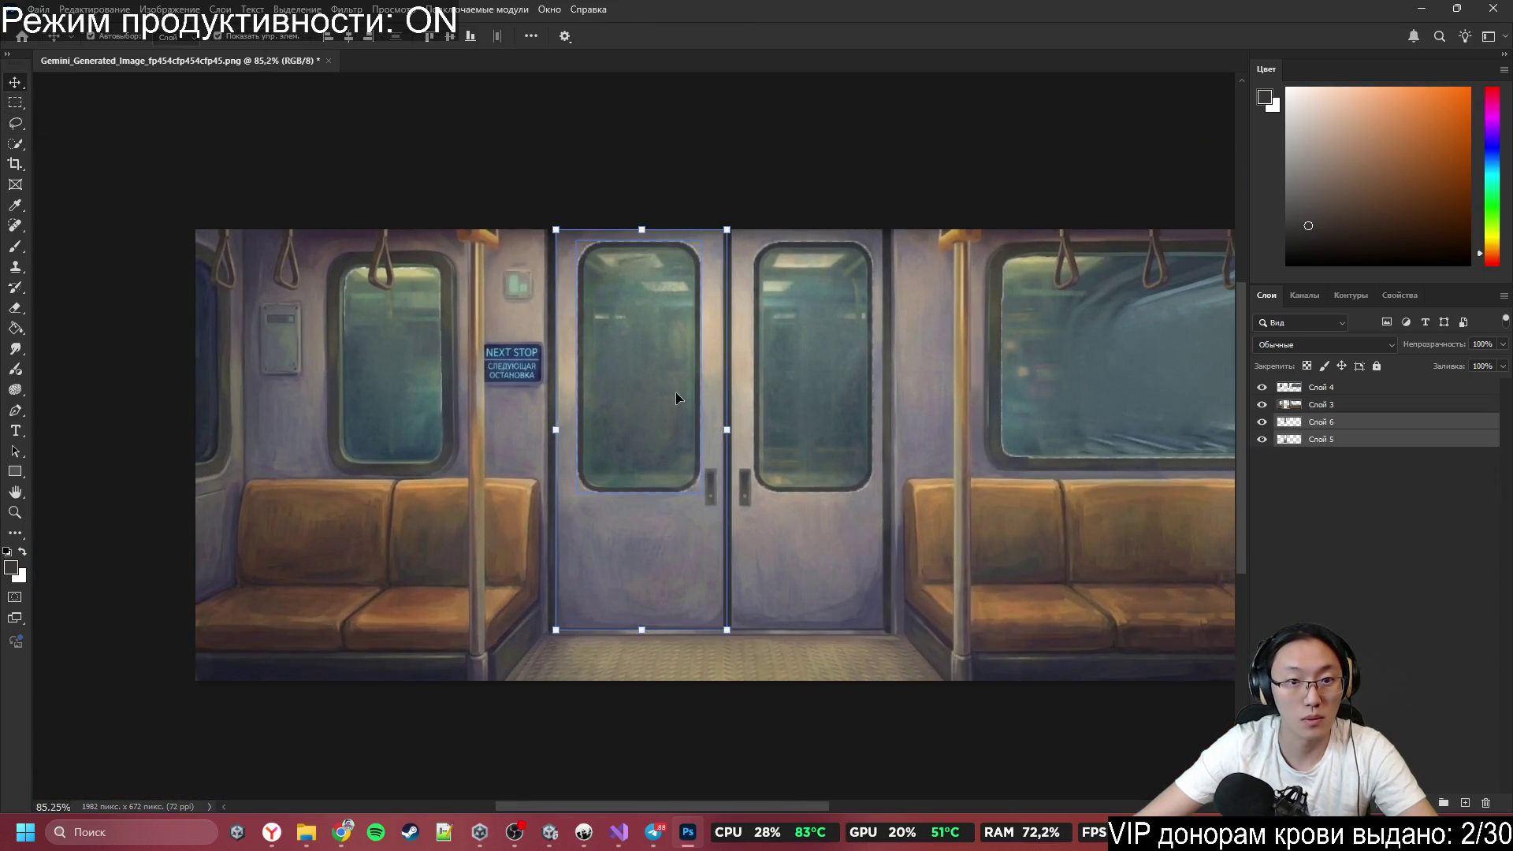
{"action": "left_click_drag", "start_coordinate": [674, 391], "coordinate": [554, 405]}
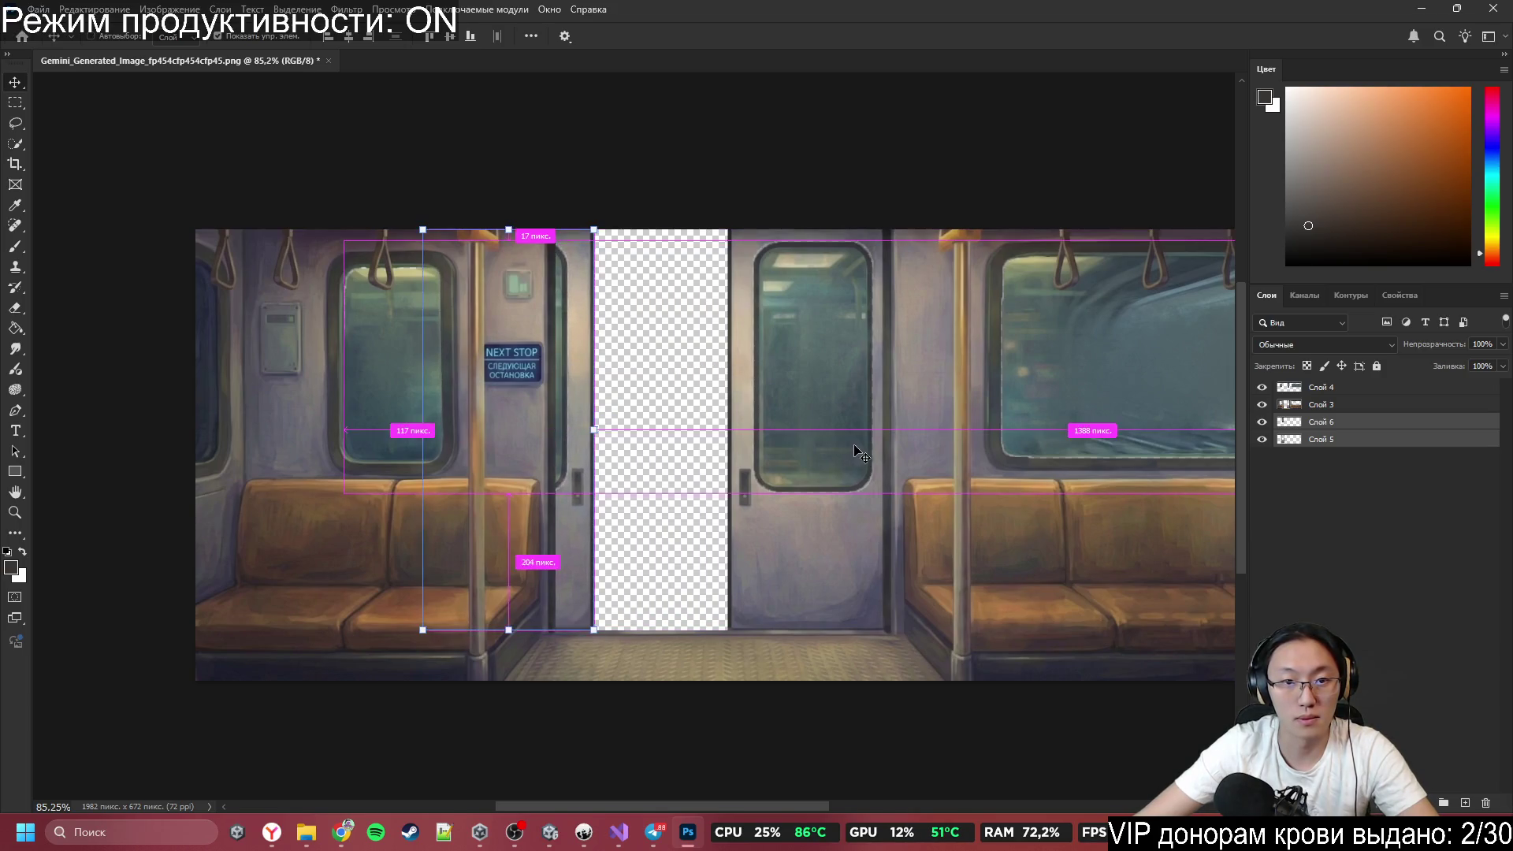
{"action": "key", "text": "ctrl+z"}
Hide both left door layers and leave only the carriage layer Слой 3 selected.
{"action": "scroll", "coordinate": [699, 432], "scroll_direction": "up", "scroll_amount": 3}
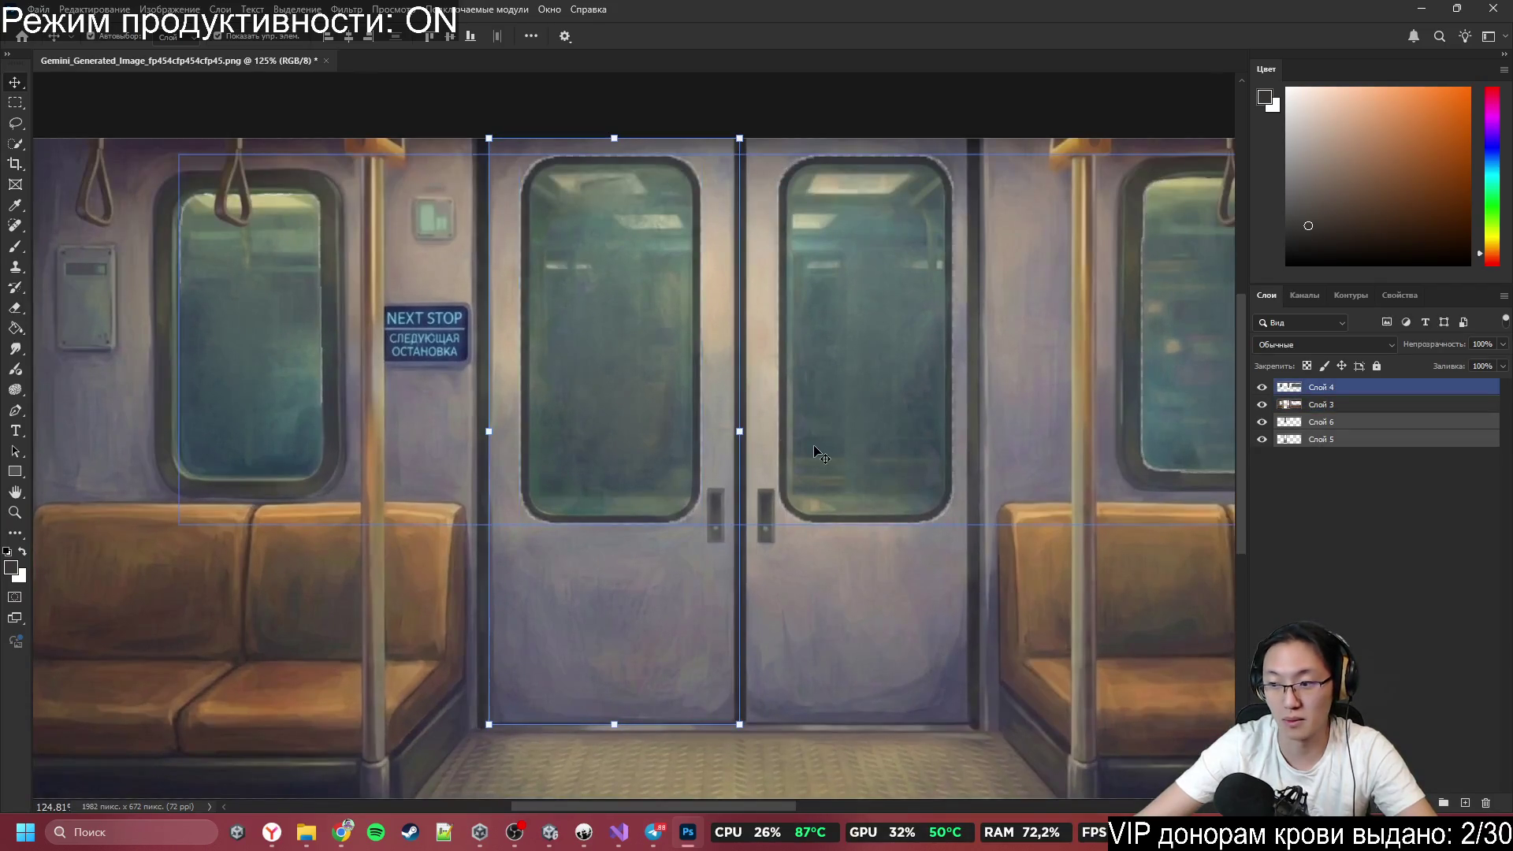
{"action": "left_click", "coordinate": [877, 490]}
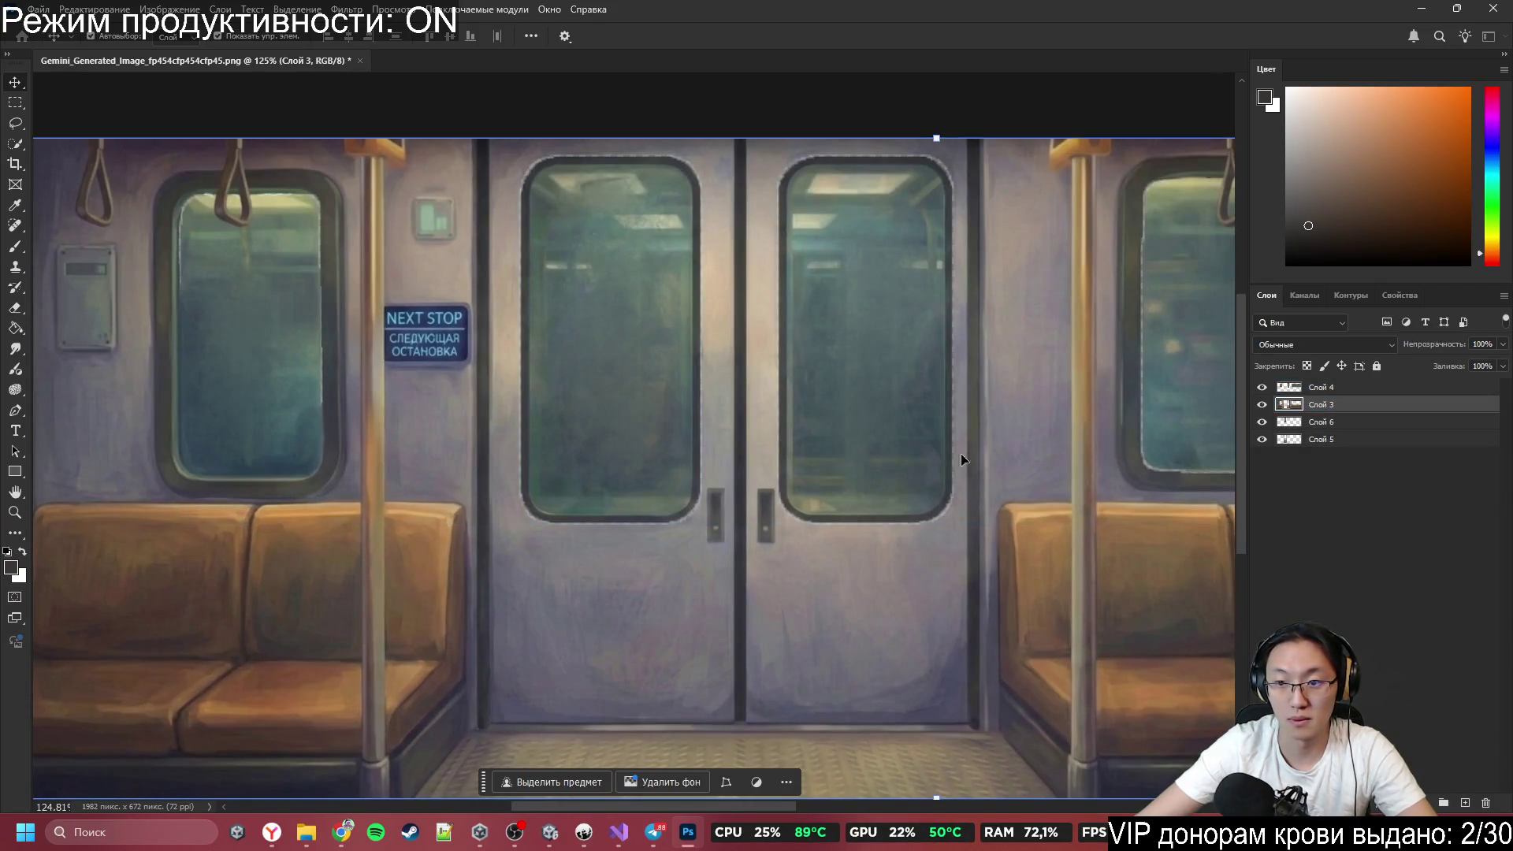
{"action": "left_click_drag", "start_coordinate": [1262, 421], "coordinate": [1256, 454]}
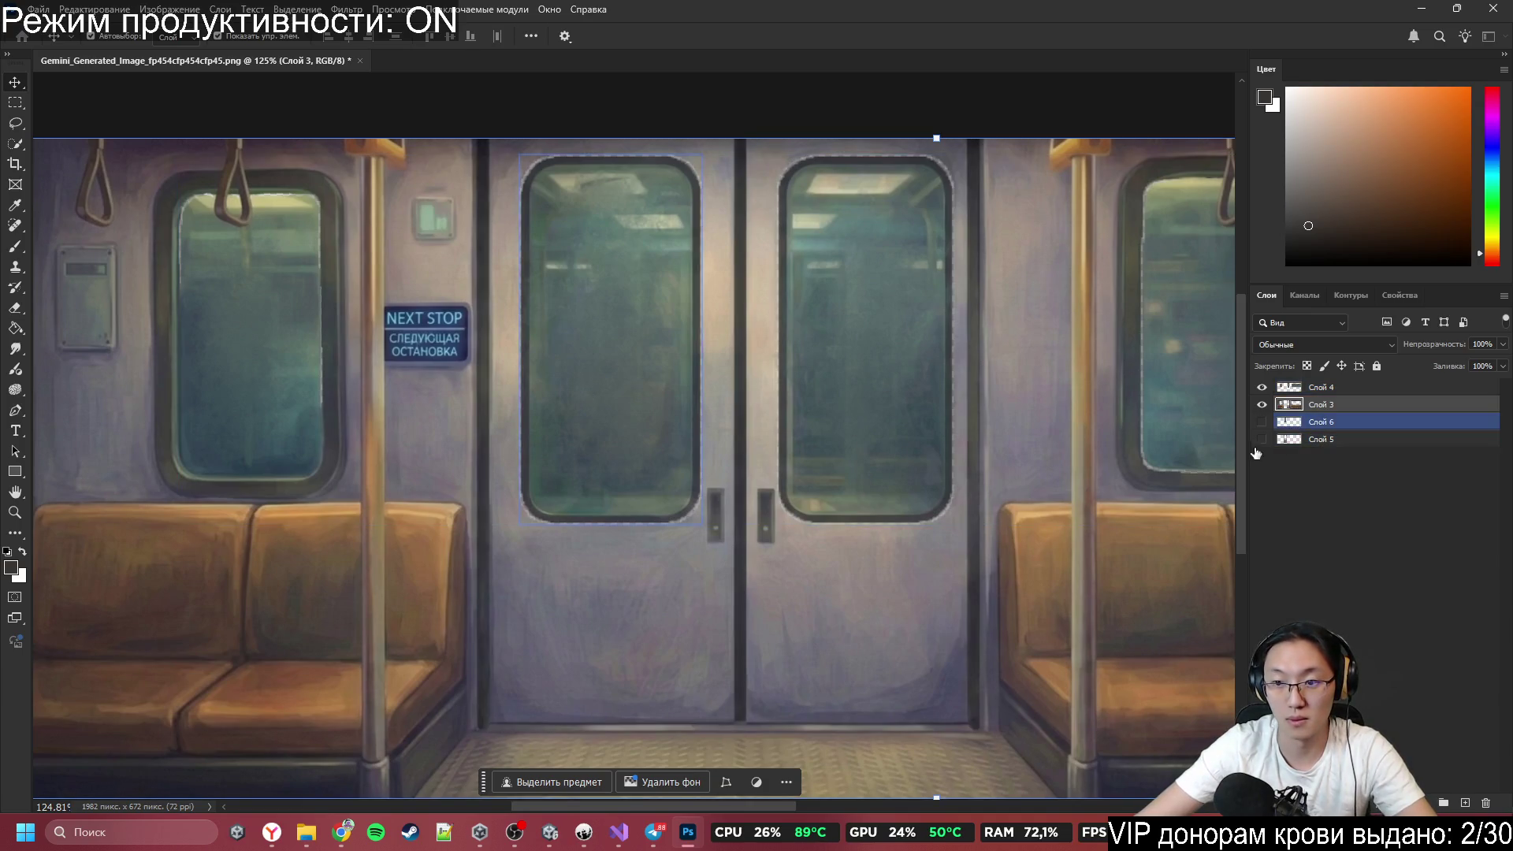
{"action": "left_click", "coordinate": [825, 505]}
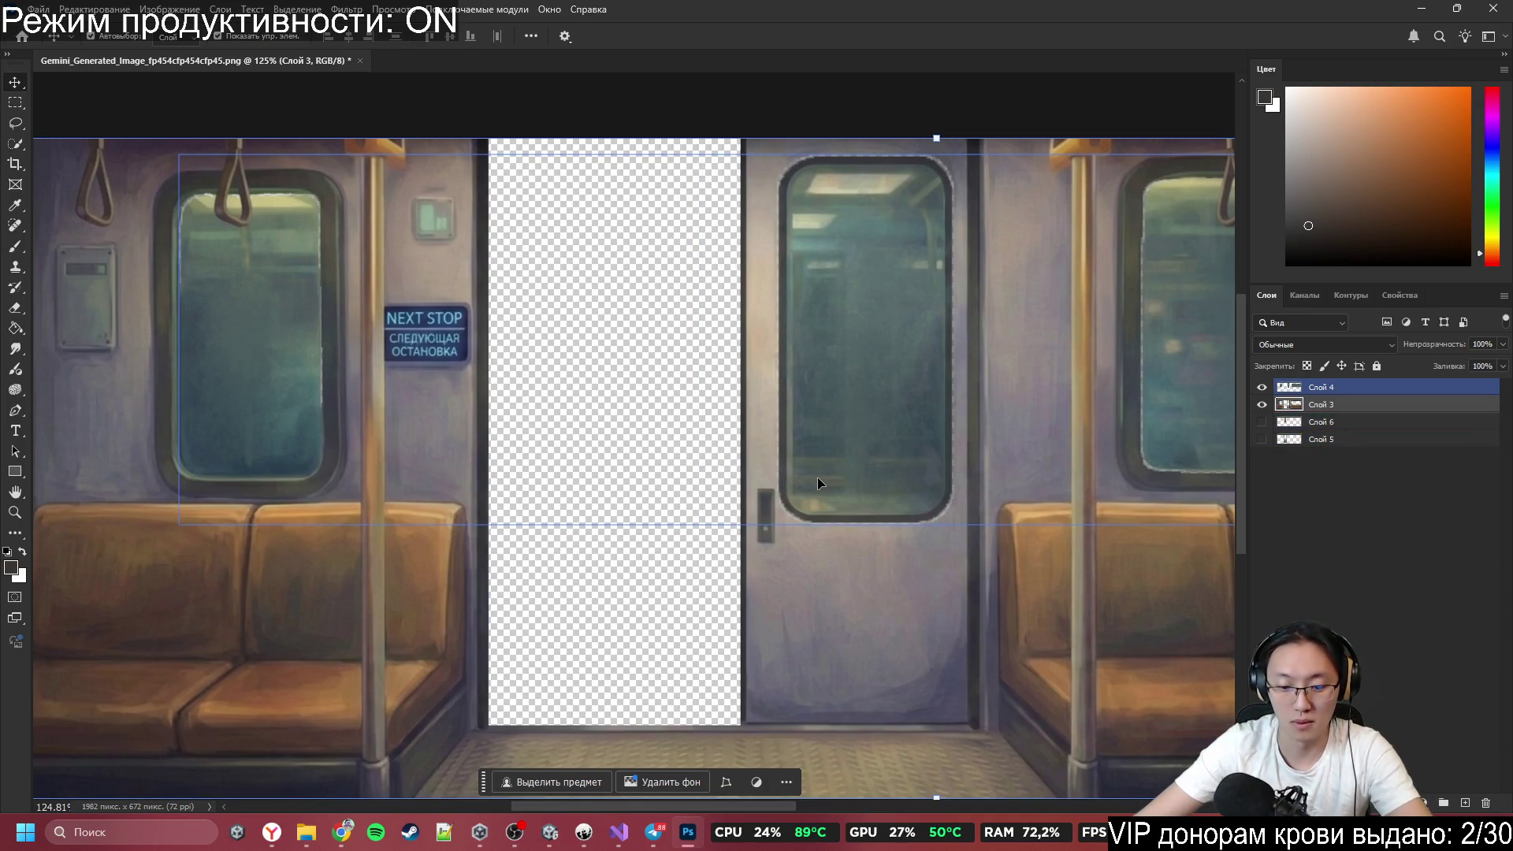
{"action": "left_click", "coordinate": [197, 250]}
{"action": "key", "text": "m"}
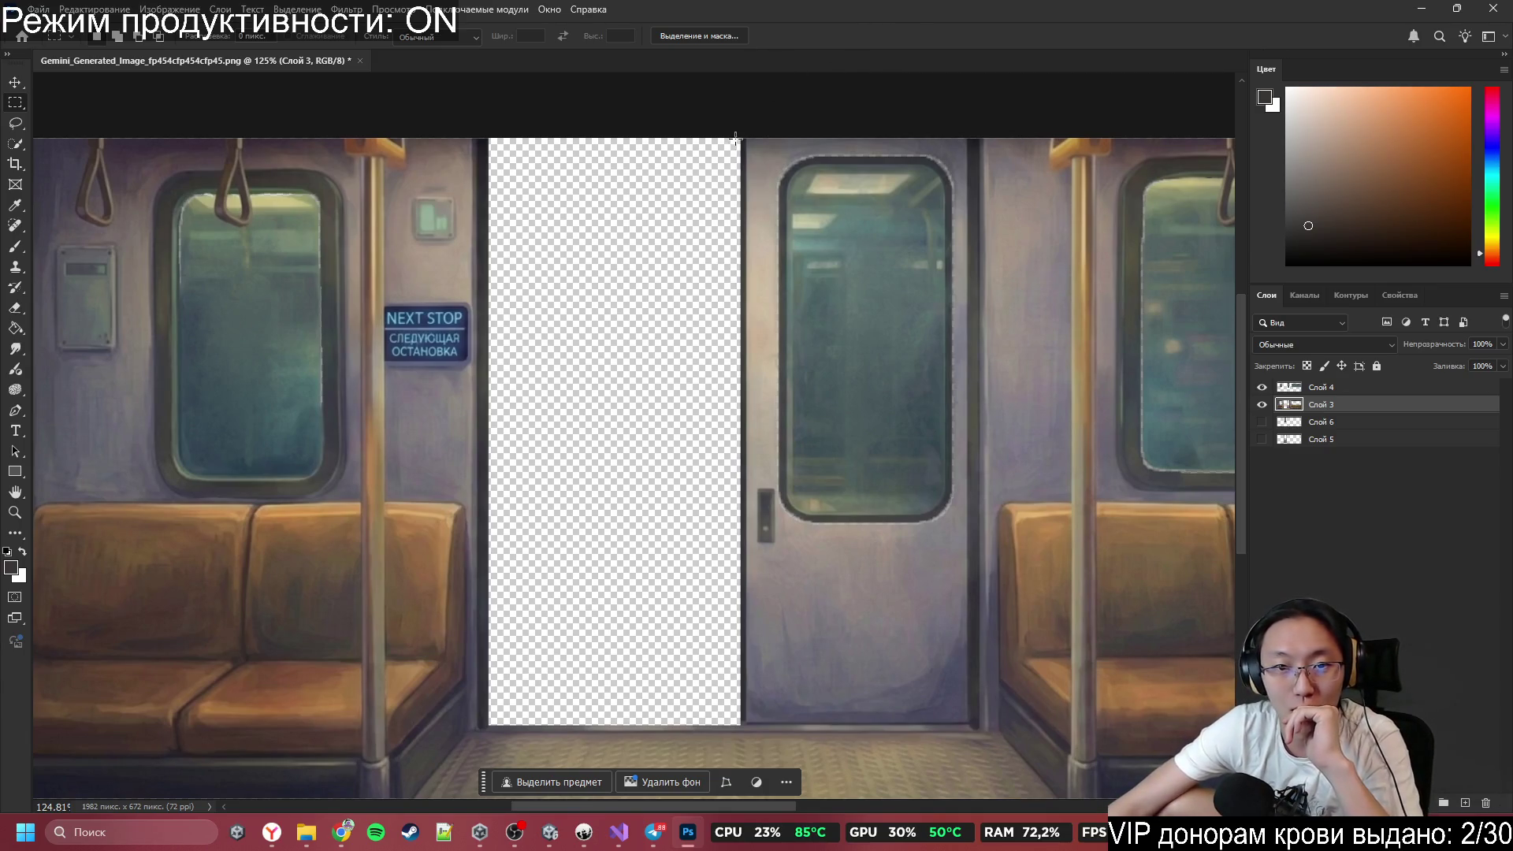
Cut the right door from Слой 3 onto its own layer using Layer via Cut.
{"action": "mouse_move", "coordinate": [735, 138]}
{"action": "left_mouse_down"}
{"action": "mouse_move", "coordinate": [962, 747]}
{"action": "mouse_move", "coordinate": [968, 724]}
{"action": "left_mouse_up"}
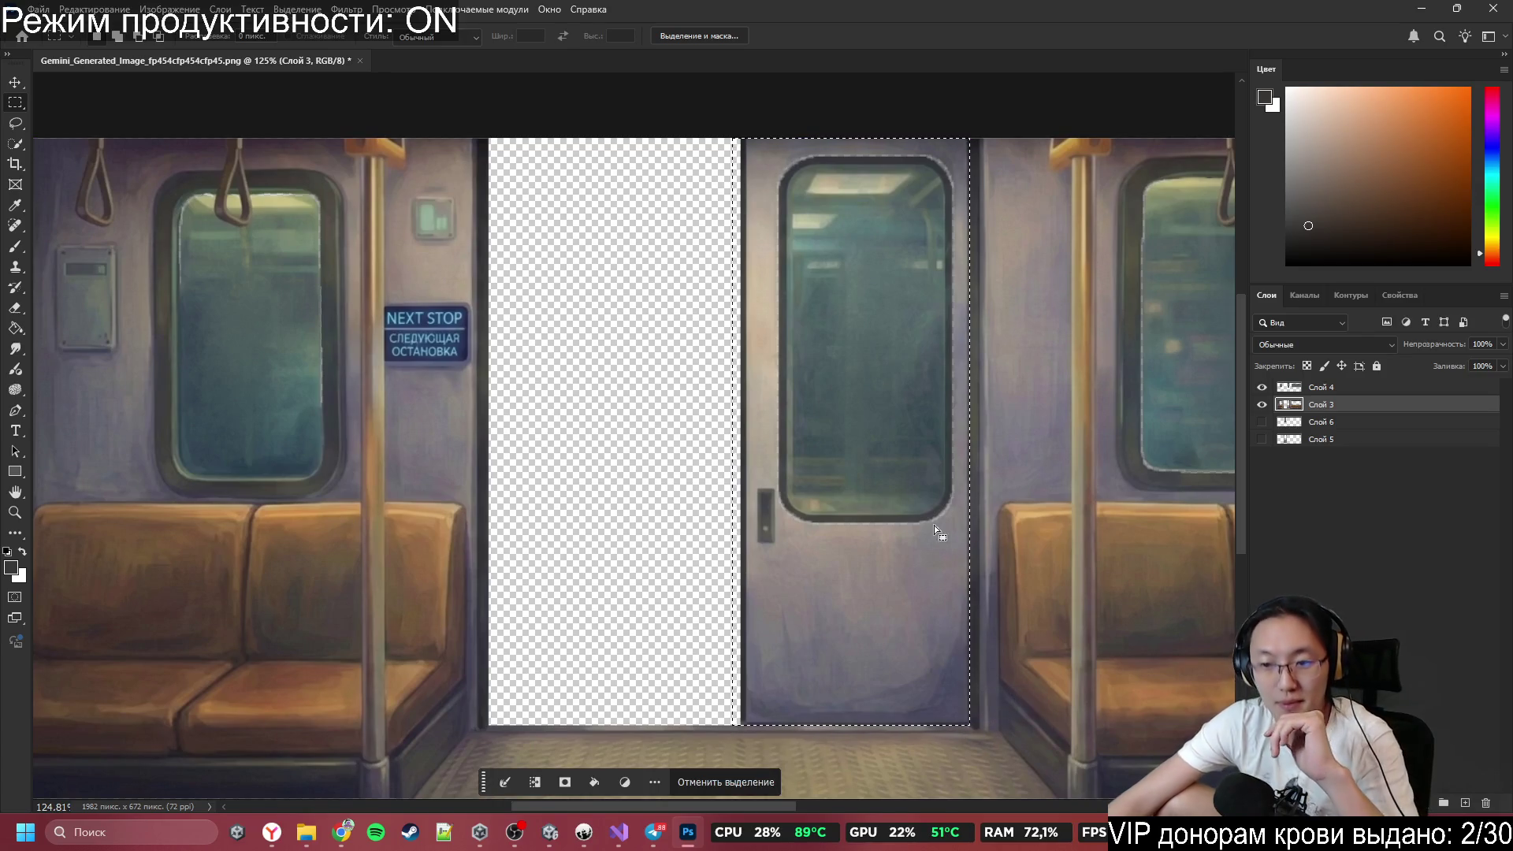
{"action": "right_click", "coordinate": [938, 400]}
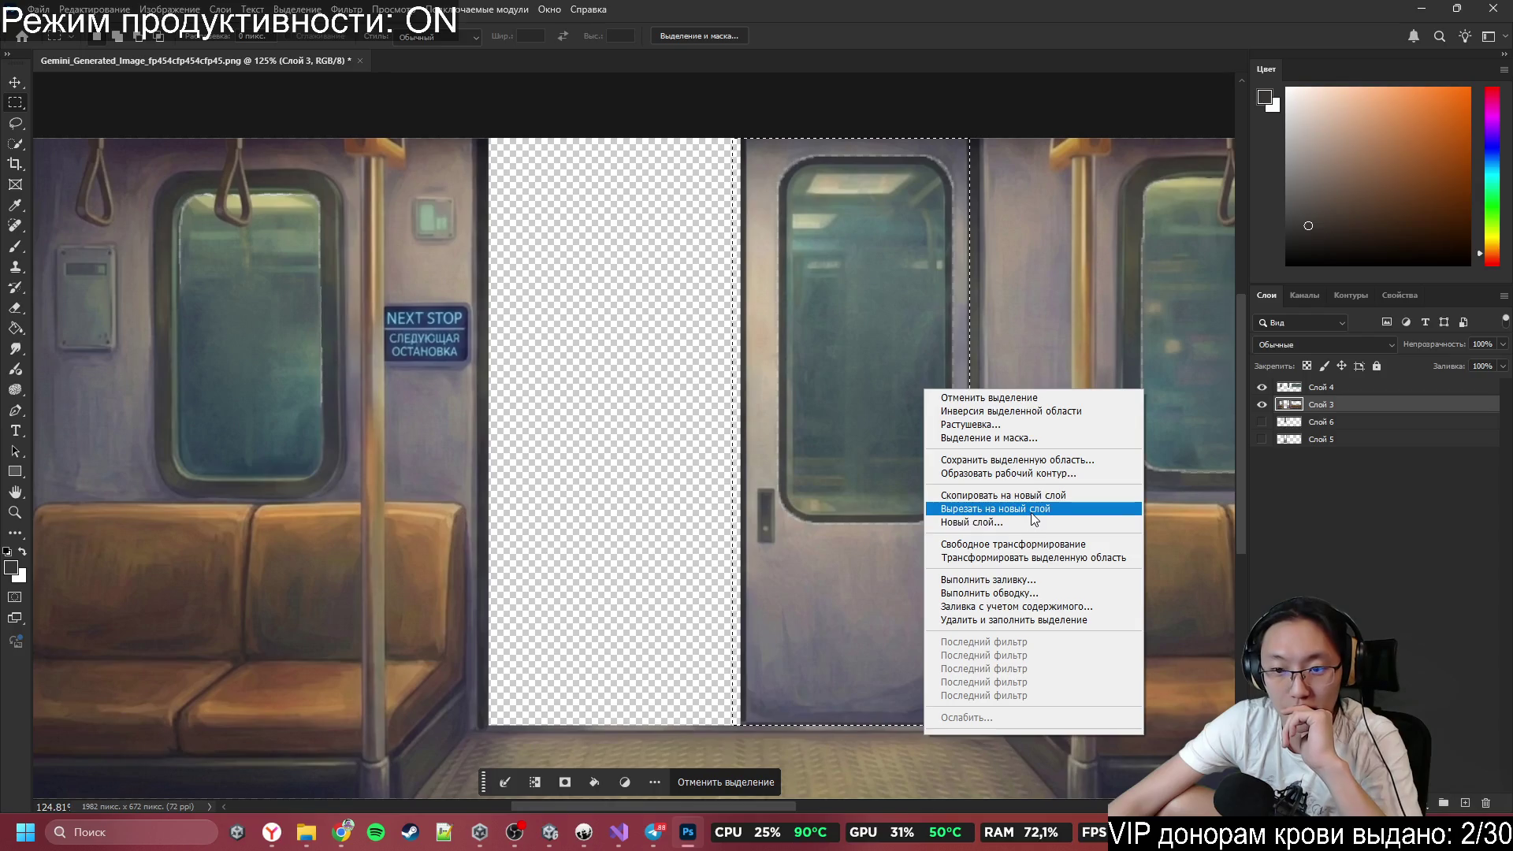
{"action": "left_click", "coordinate": [1002, 496]}
{"action": "left_click", "coordinate": [1262, 405]}
{"action": "left_click", "coordinate": [1262, 404]}
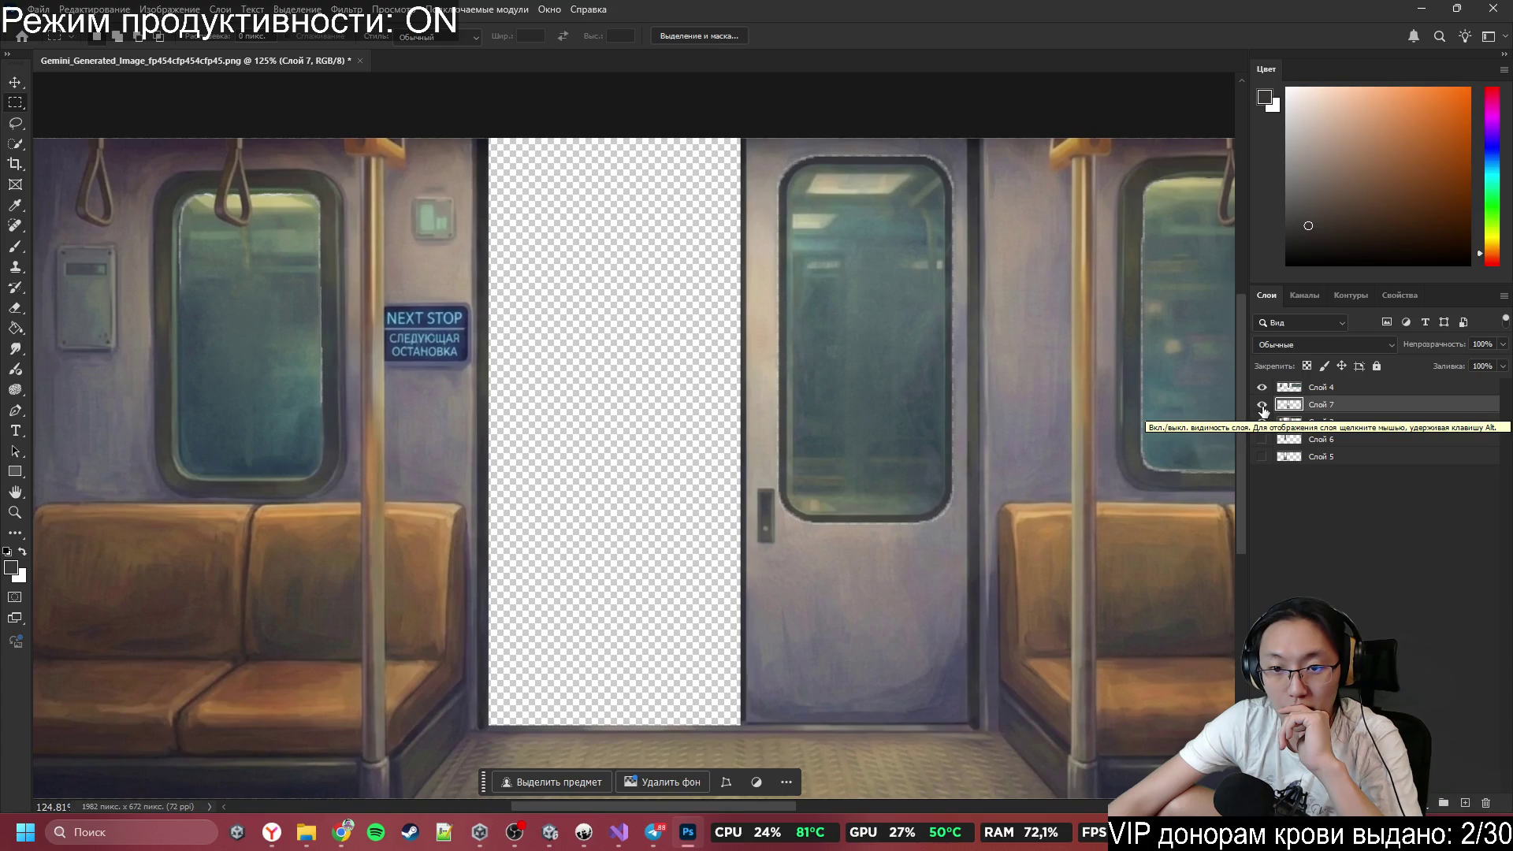
{"action": "left_click", "coordinate": [1261, 405]}
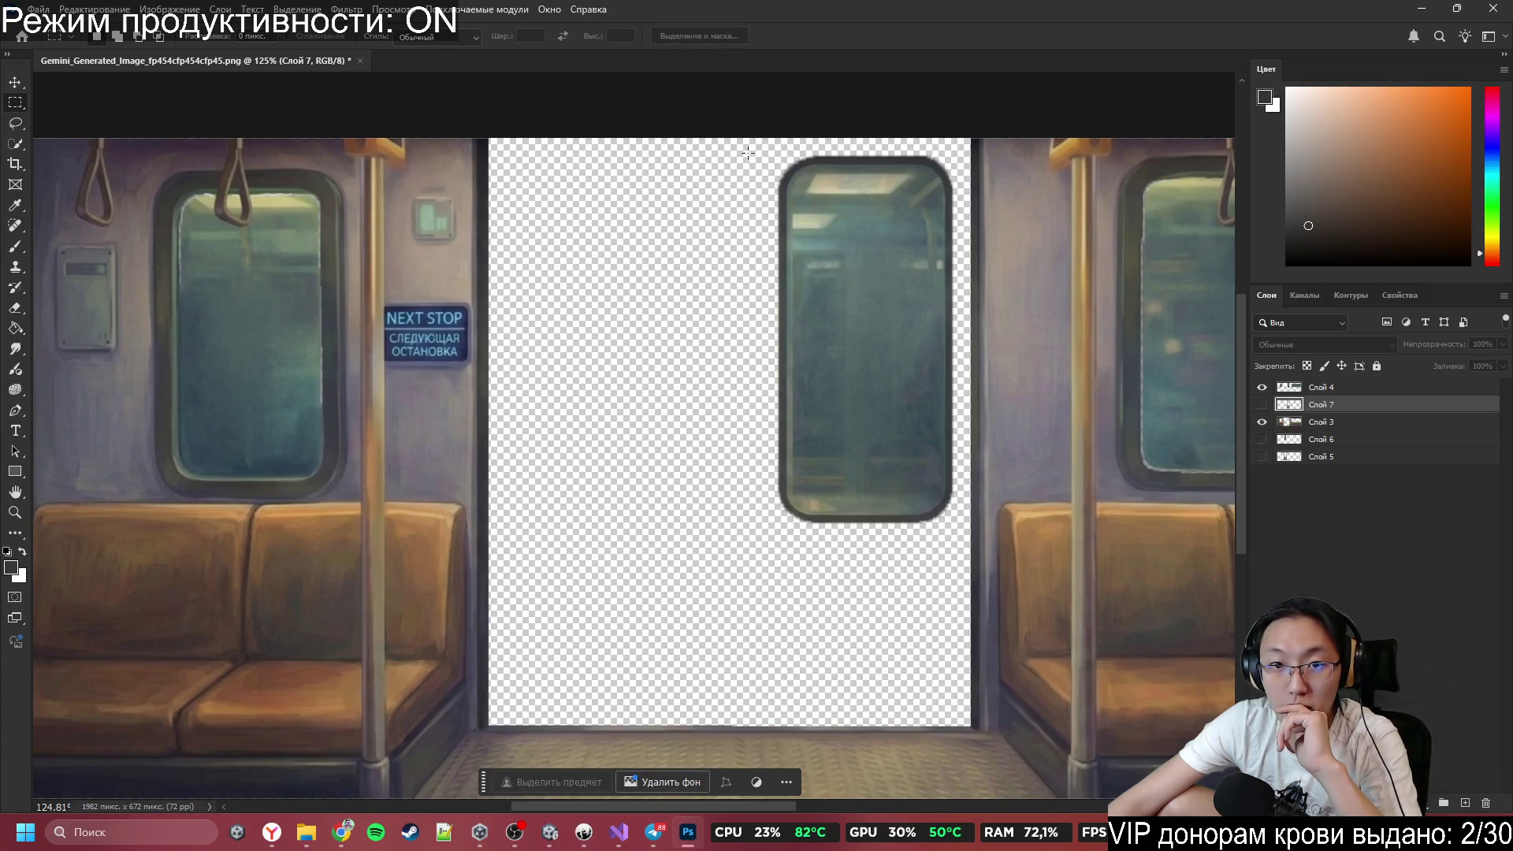
Cut the right door's window glass from Слой 4 onto its own layer, then show all door layers.
{"action": "mouse_move", "coordinate": [751, 149]}
{"action": "left_mouse_down"}
{"action": "mouse_move", "coordinate": [966, 508]}
{"action": "mouse_move", "coordinate": [962, 546]}
{"action": "left_mouse_up"}
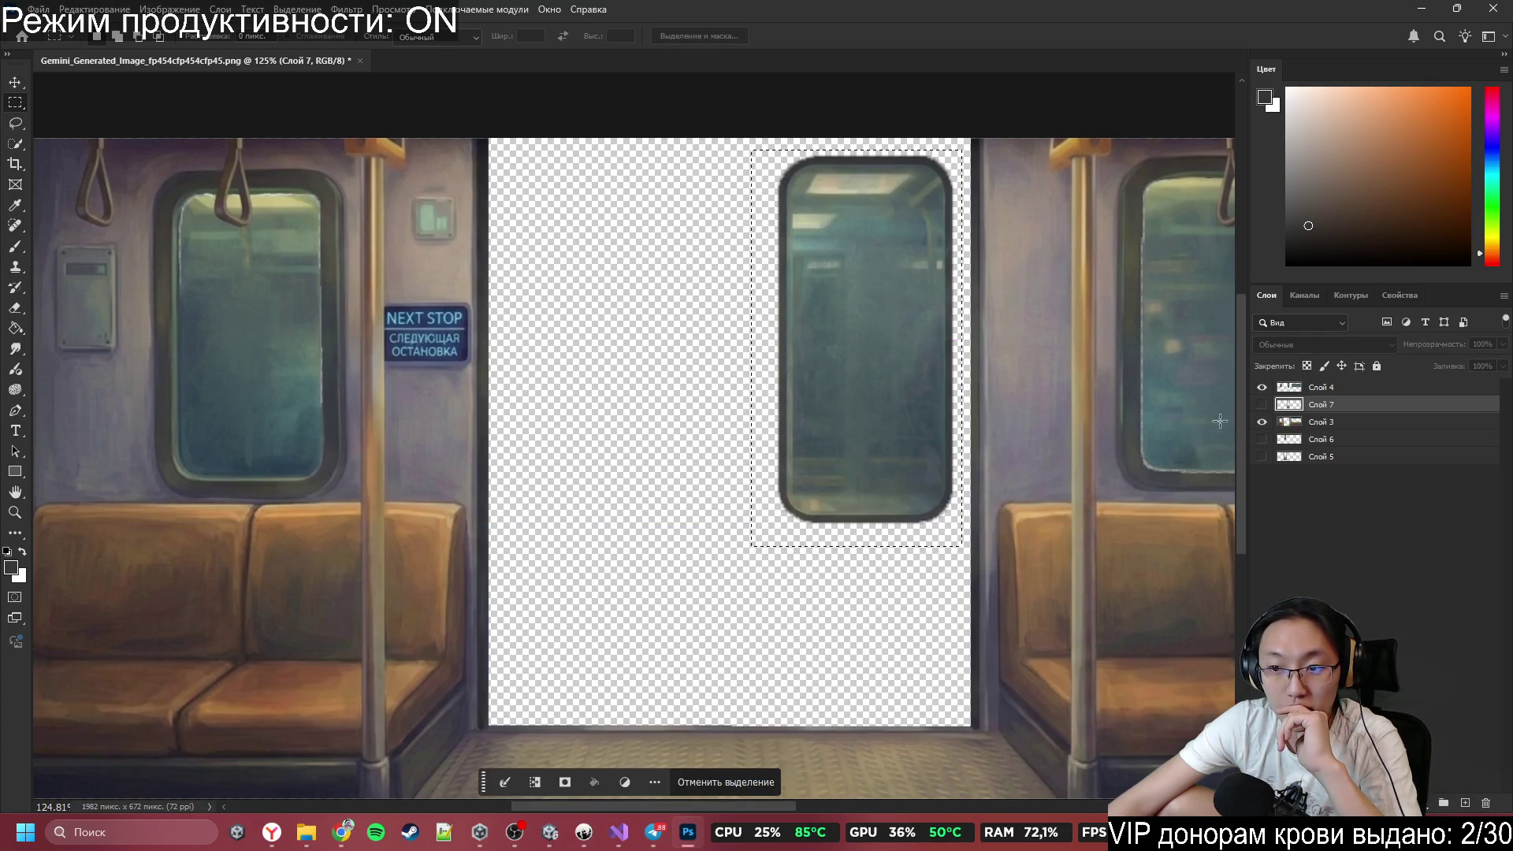
{"action": "left_click", "coordinate": [1312, 389]}
{"action": "right_click", "coordinate": [895, 385]}
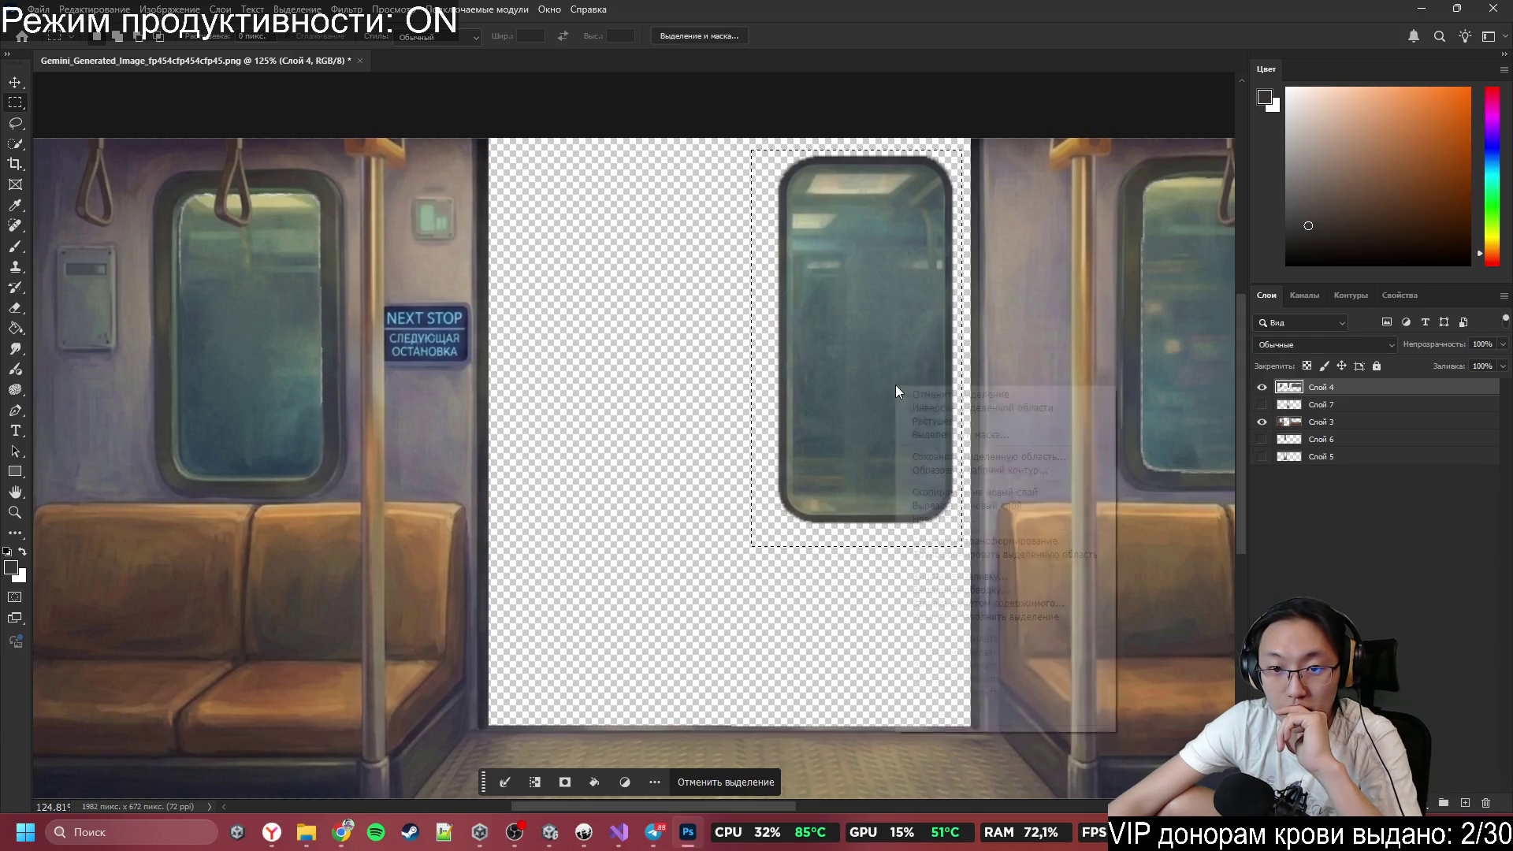
{"action": "left_click", "coordinate": [1009, 501]}
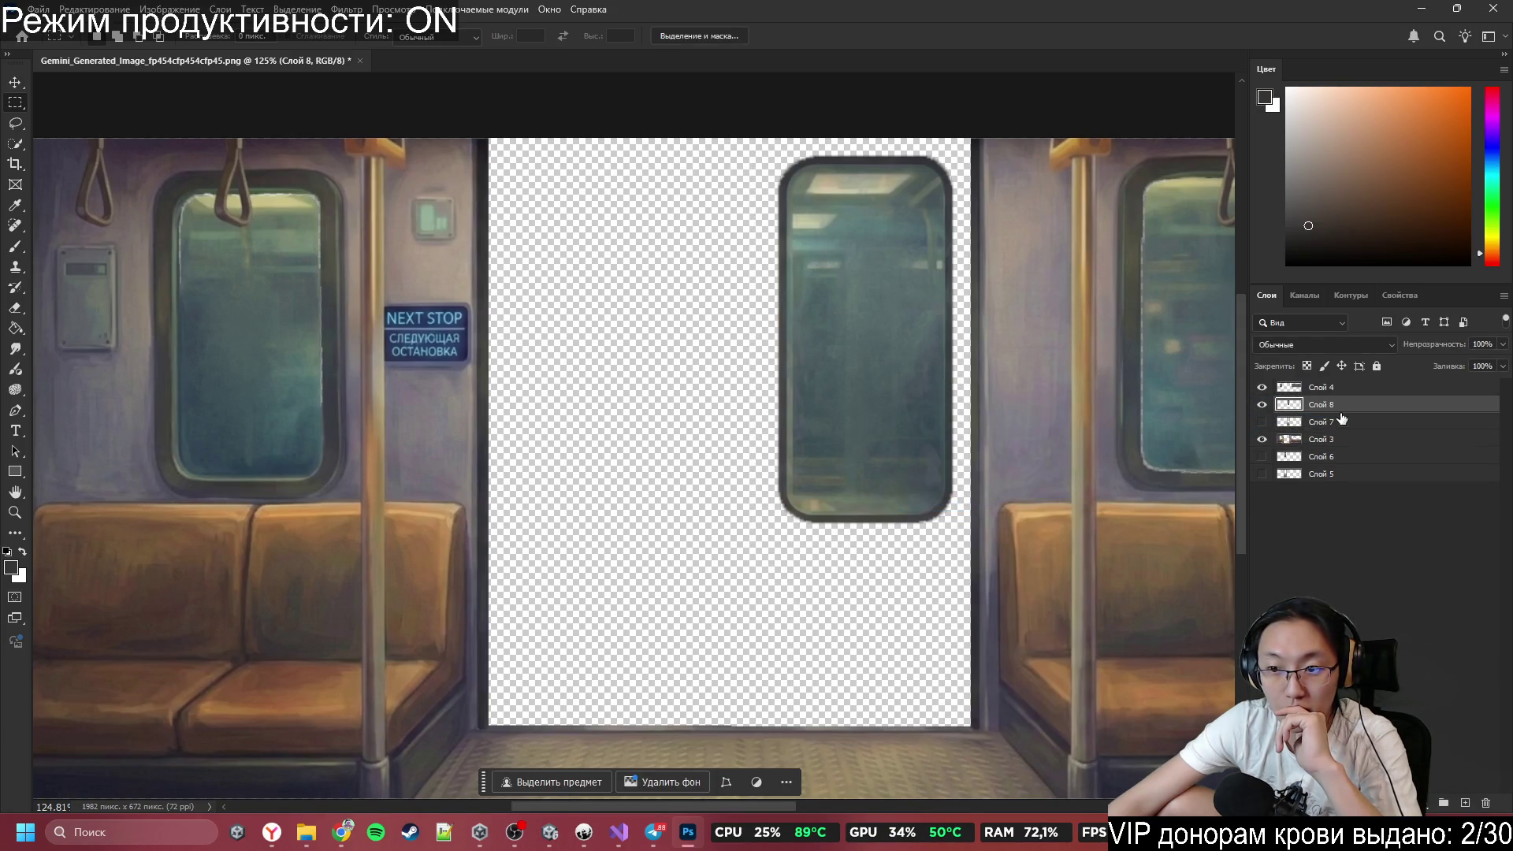
{"action": "left_click", "coordinate": [1261, 423]}
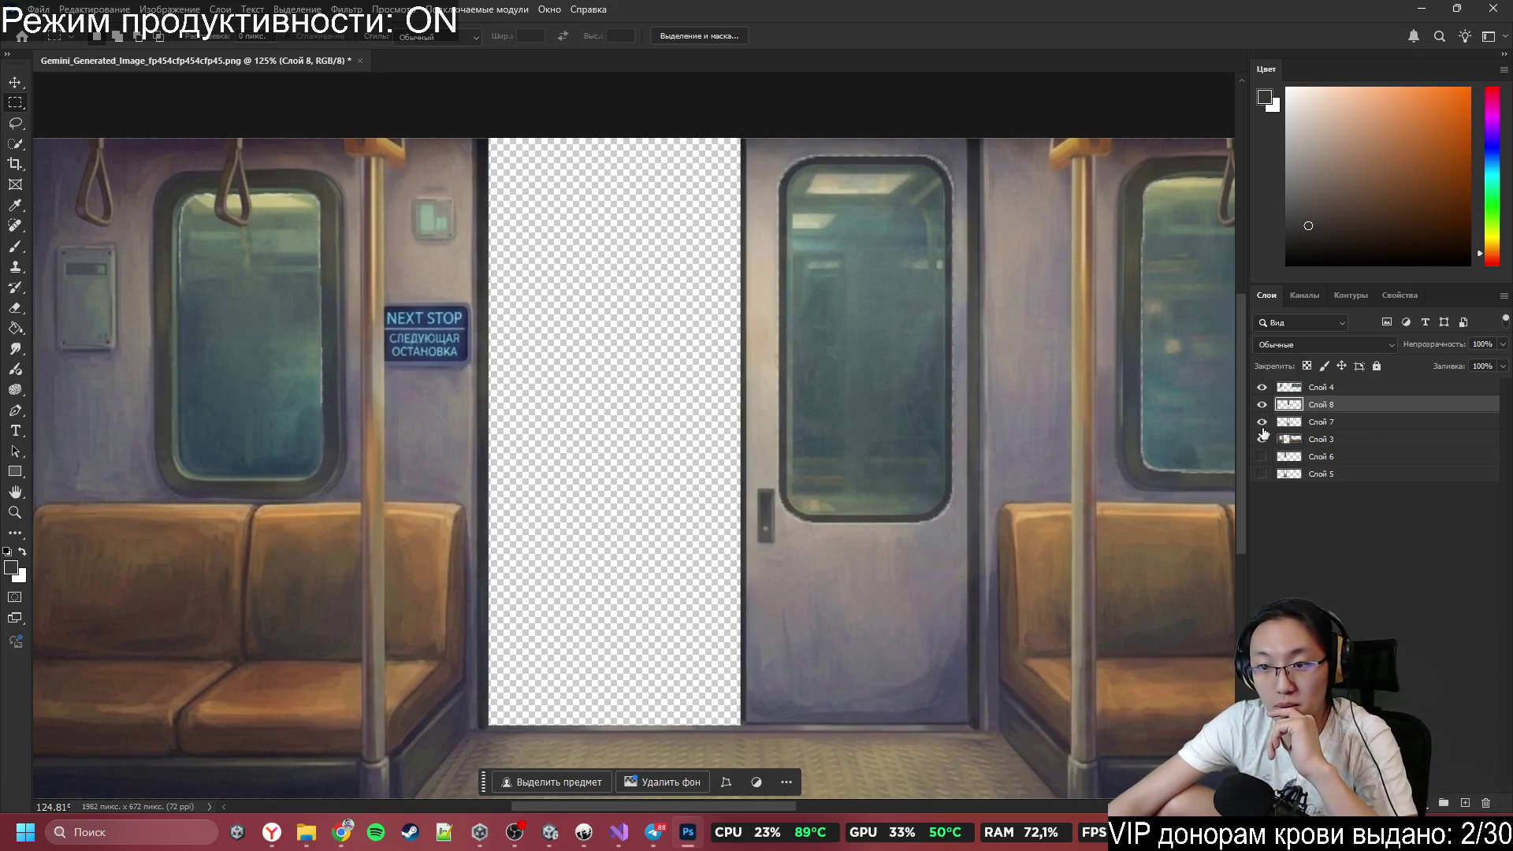
{"action": "left_click", "coordinate": [1263, 457]}
{"action": "left_click", "coordinate": [1262, 474]}
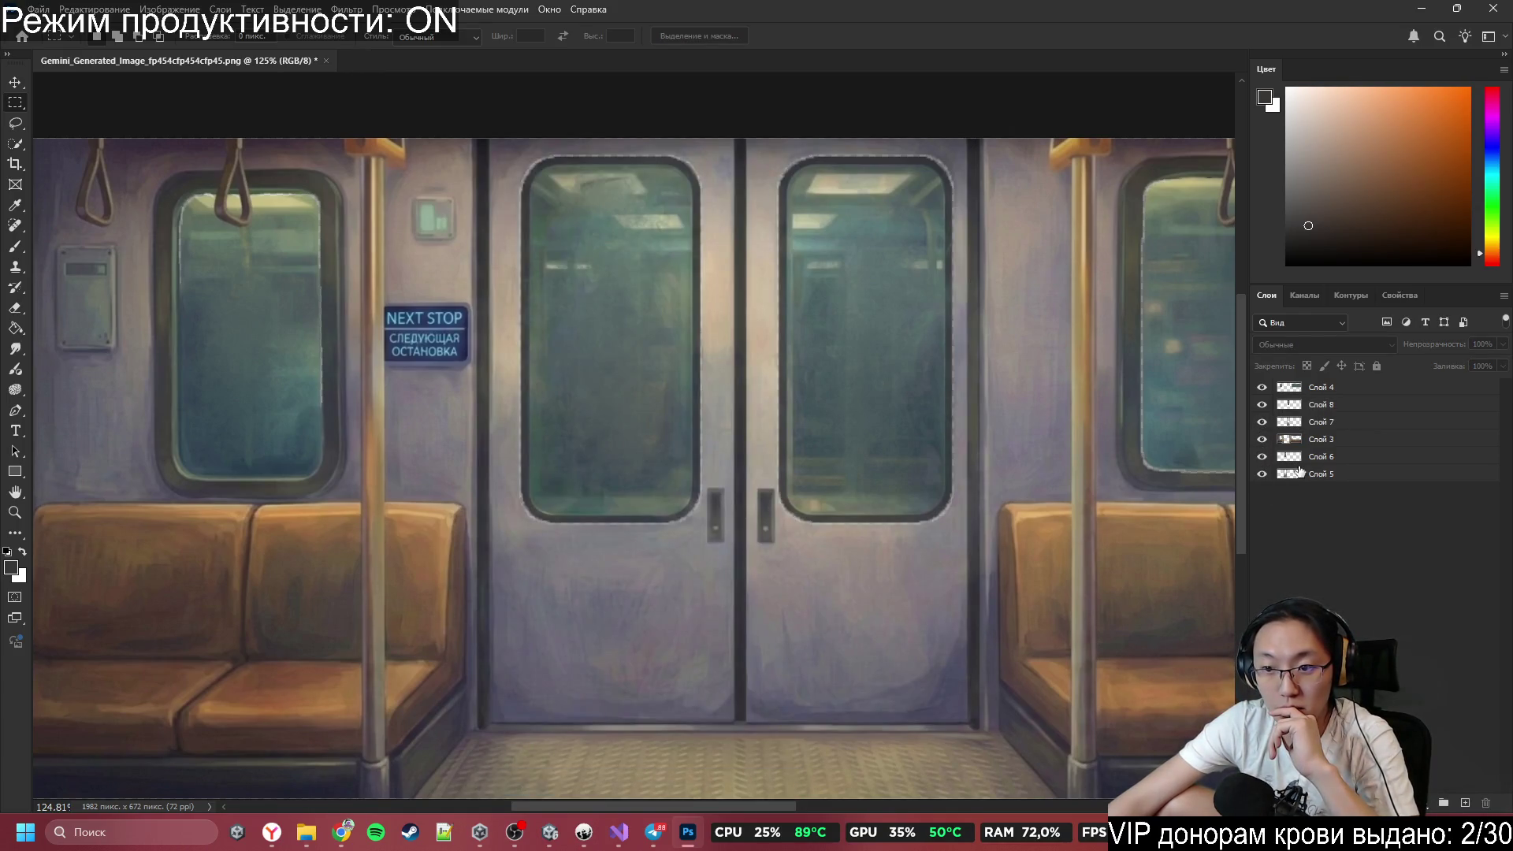
{"action": "left_click", "coordinate": [1343, 476]}
{"action": "left_click", "coordinate": [1345, 465]}
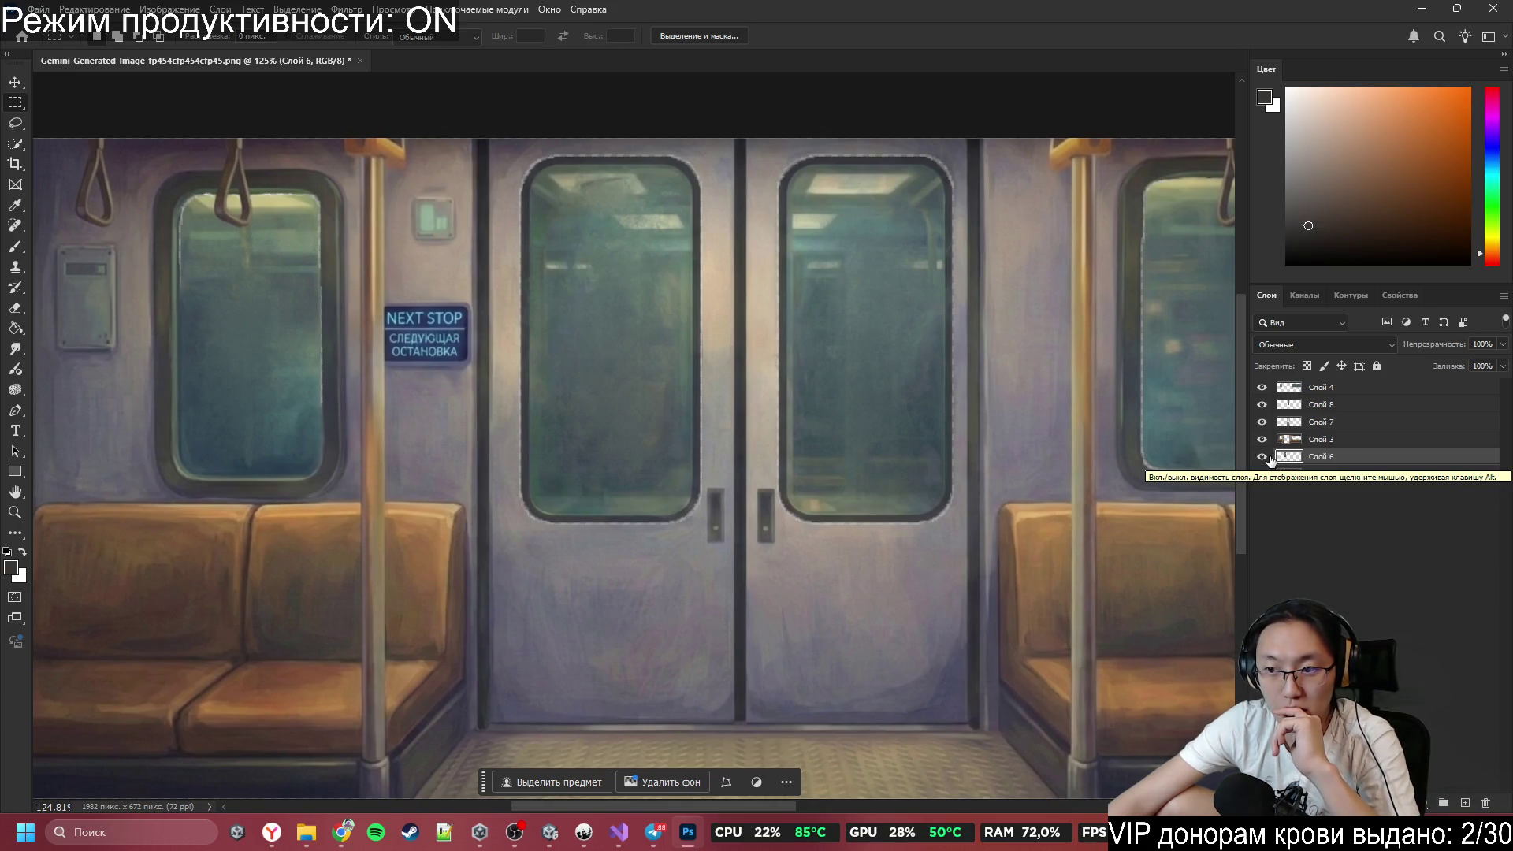
{"action": "scroll", "coordinate": [873, 466], "scroll_direction": "down", "scroll_amount": 1}
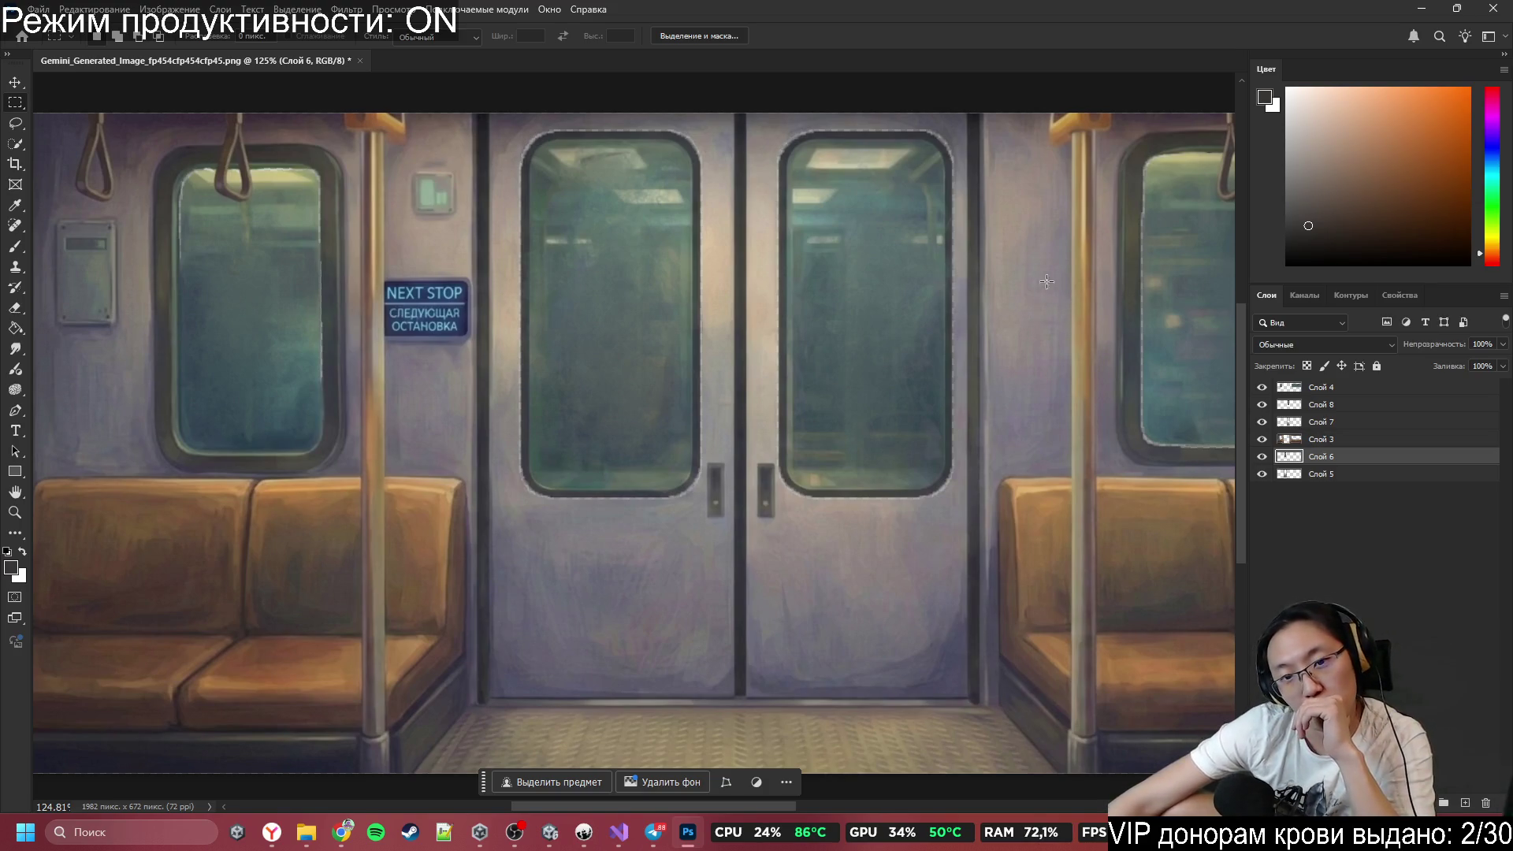
{"action": "scroll", "coordinate": [795, 502], "scroll_direction": "down", "scroll_amount": 4}
{"action": "scroll", "coordinate": [795, 502], "scroll_direction": "up", "scroll_amount": 3}
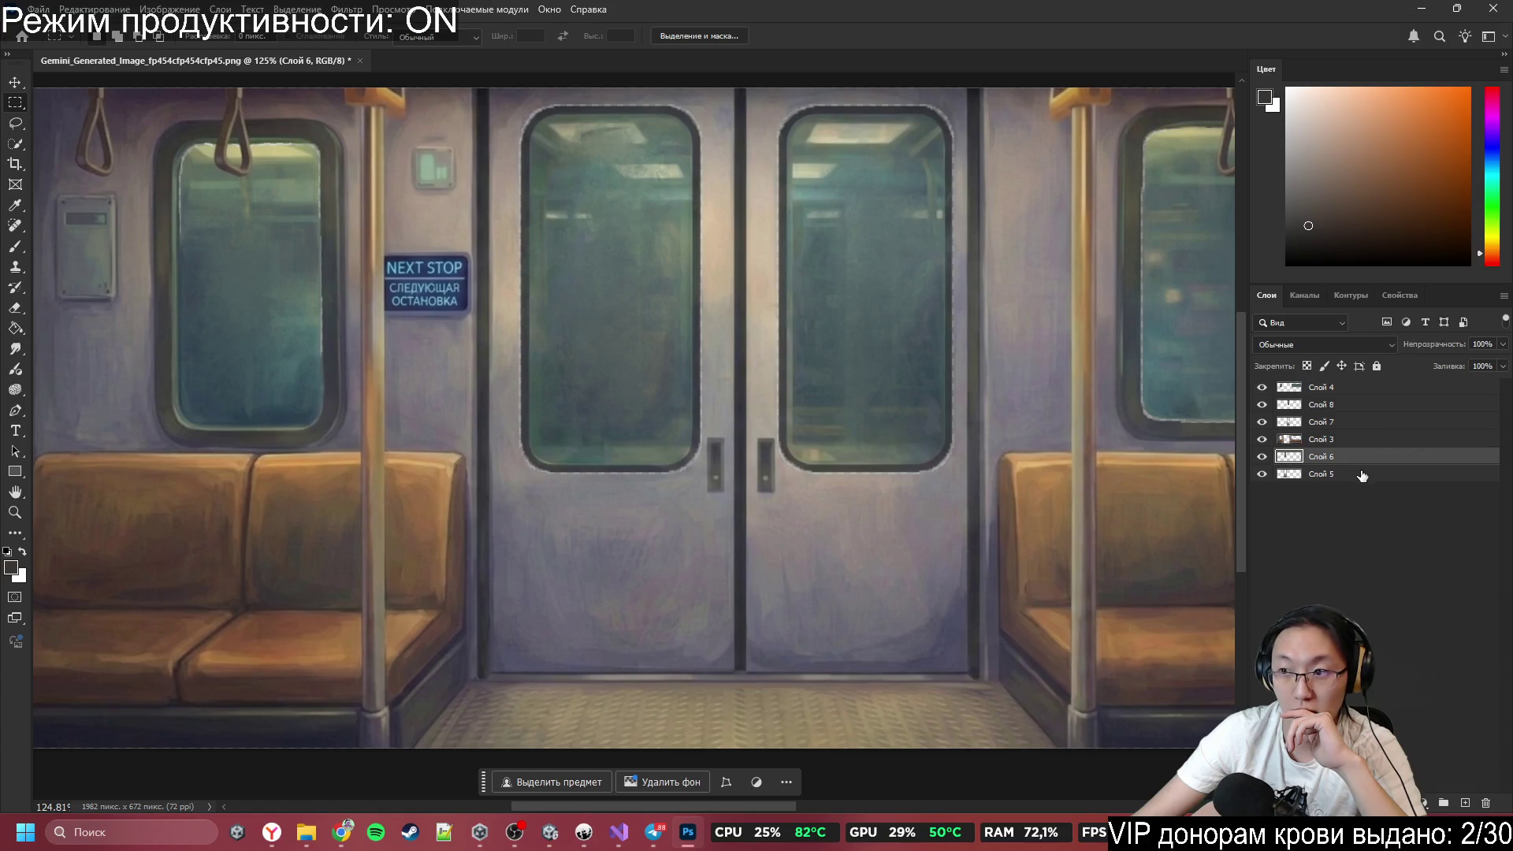
{"action": "left_click", "coordinate": [1386, 421]}
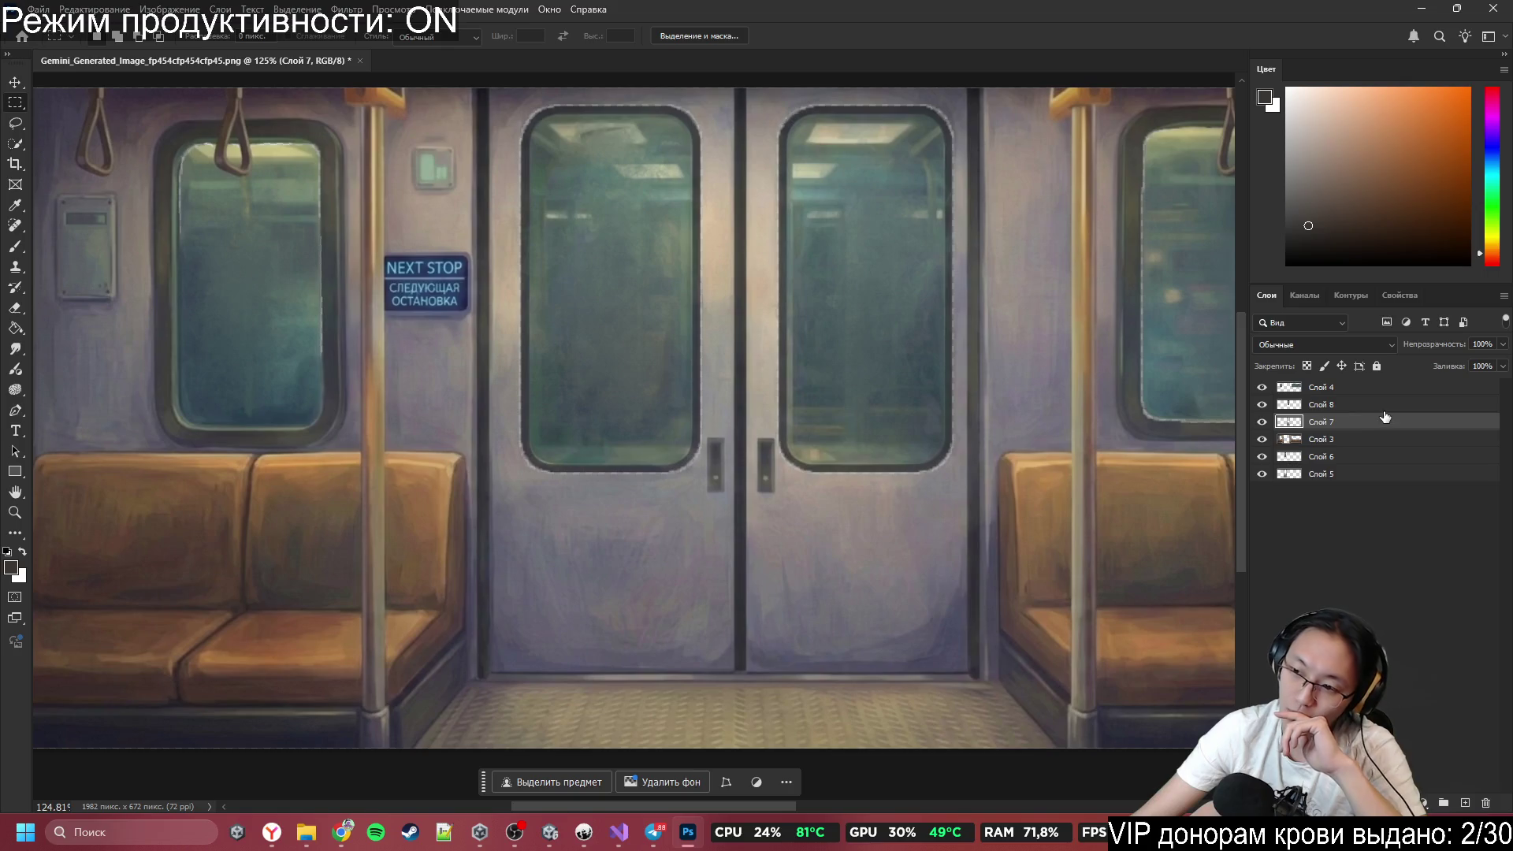
{"action": "left_click", "coordinate": [1384, 406]}
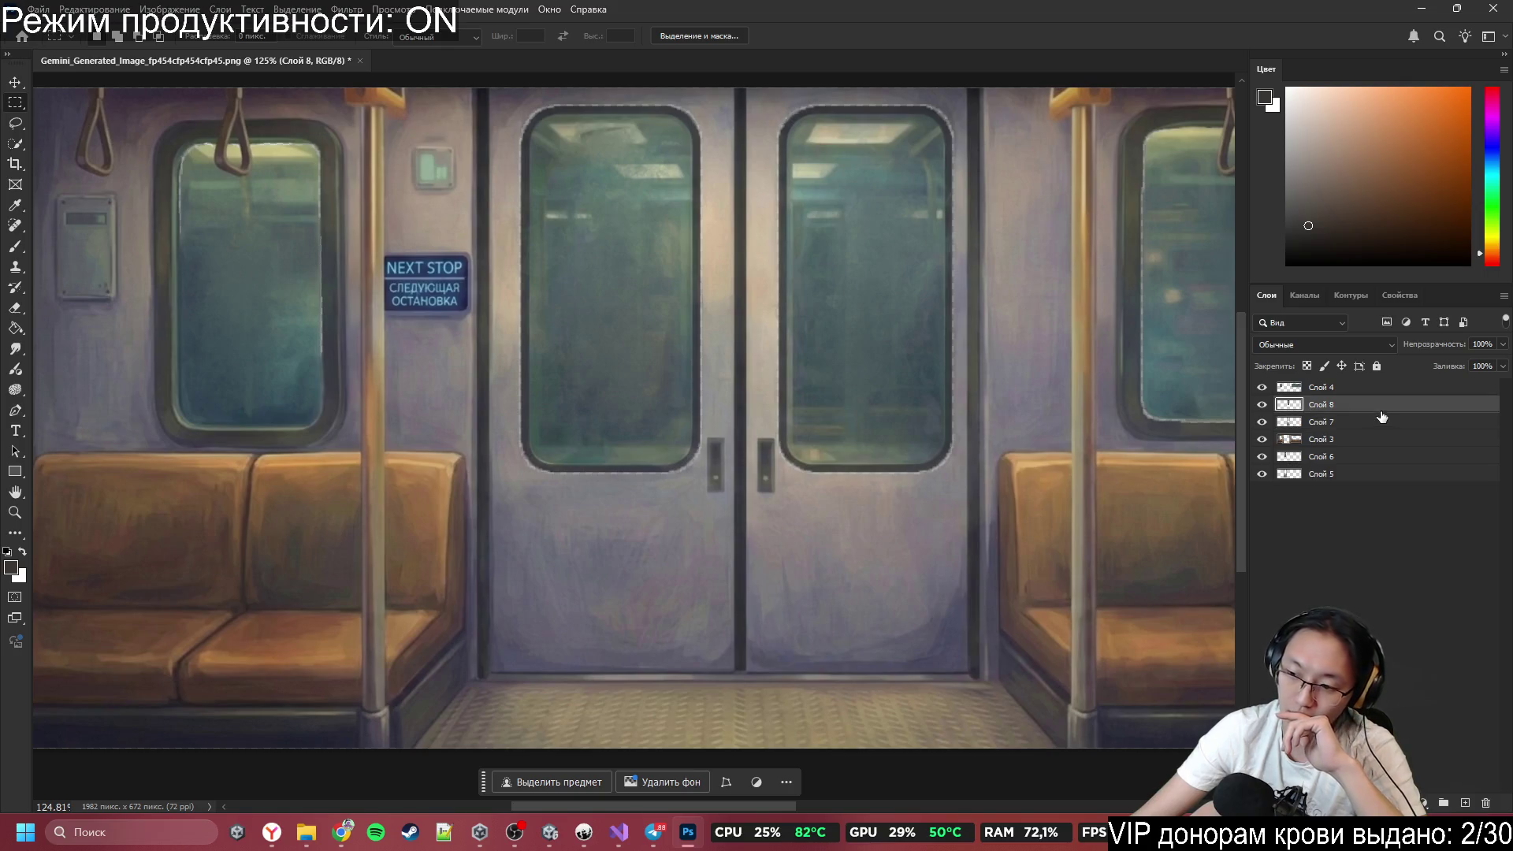
{"action": "left_click", "coordinate": [1263, 421]}
{"action": "left_click", "coordinate": [1263, 421]}
{"action": "left_click", "coordinate": [1262, 406]}
{"action": "left_click", "coordinate": [1262, 406]}
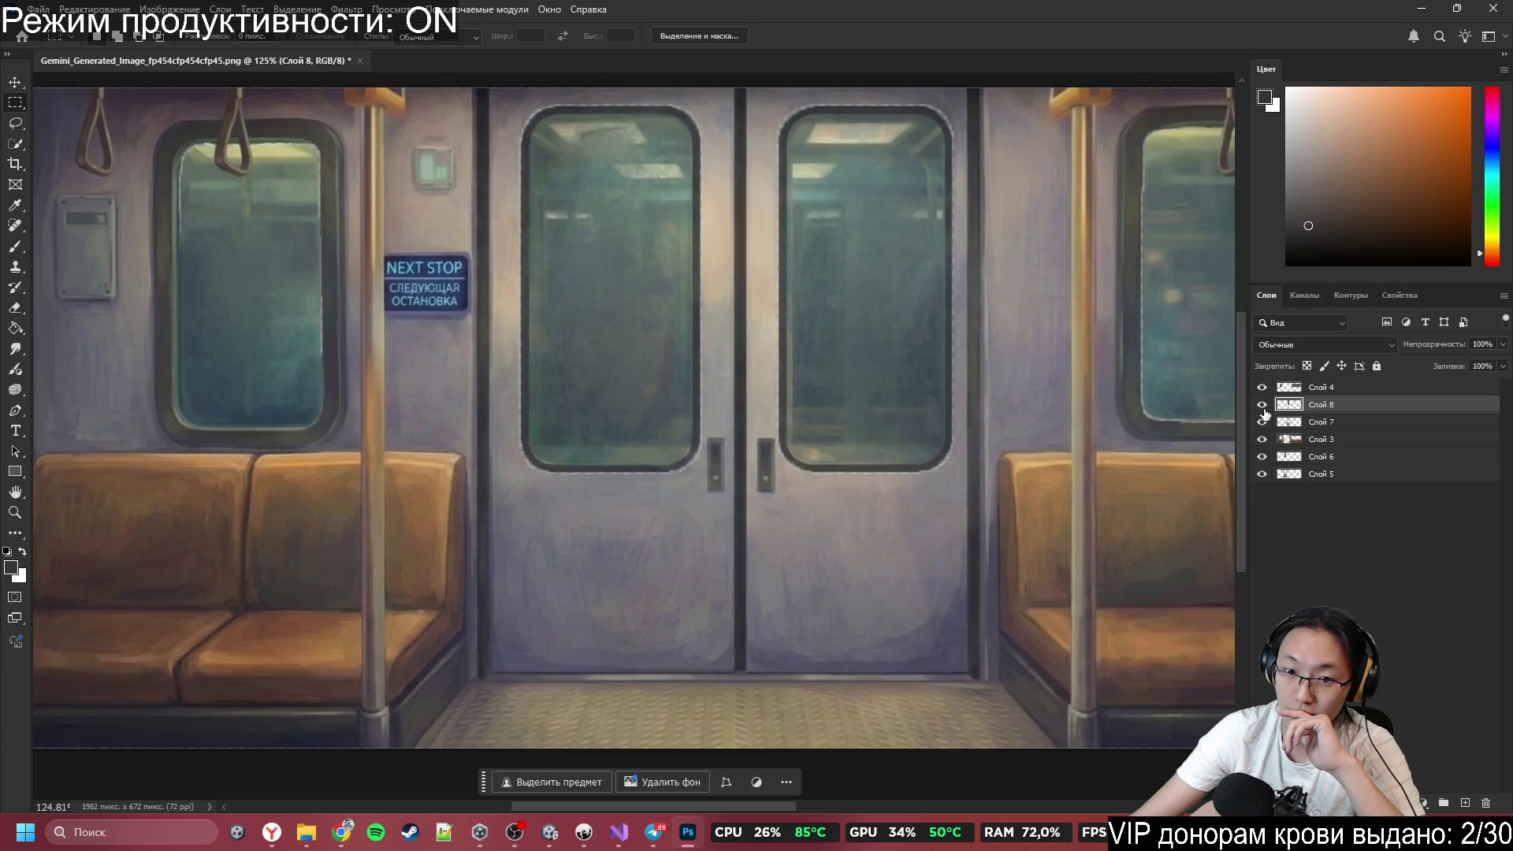
{"action": "left_click", "coordinate": [1318, 427], "text": "ctrl"}
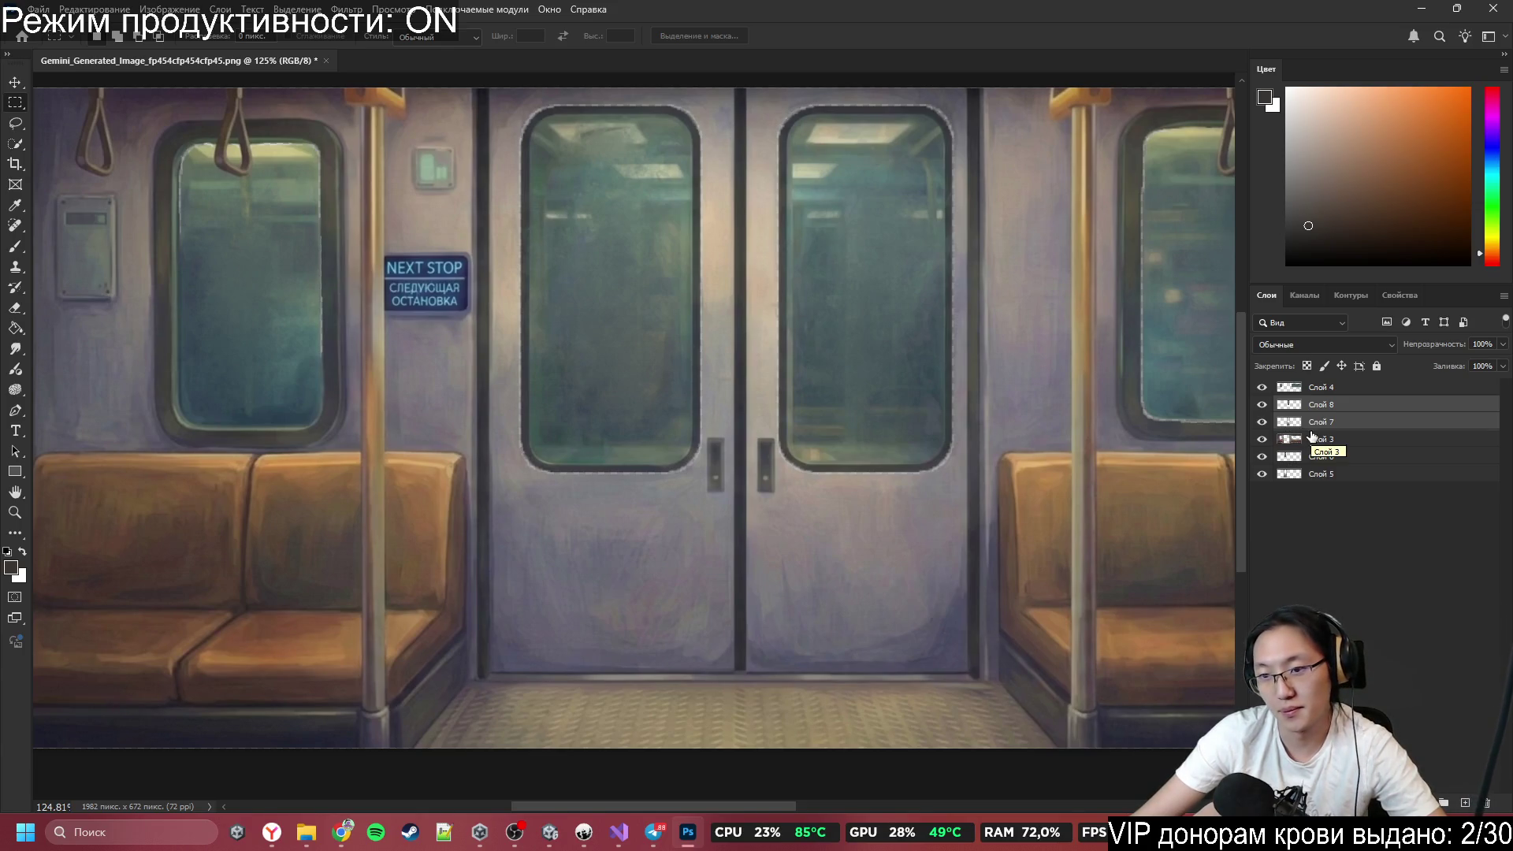
Set the glass layers Слой 4 and Слой 8 to 78% opacity.
{"action": "left_click", "coordinate": [1326, 550]}
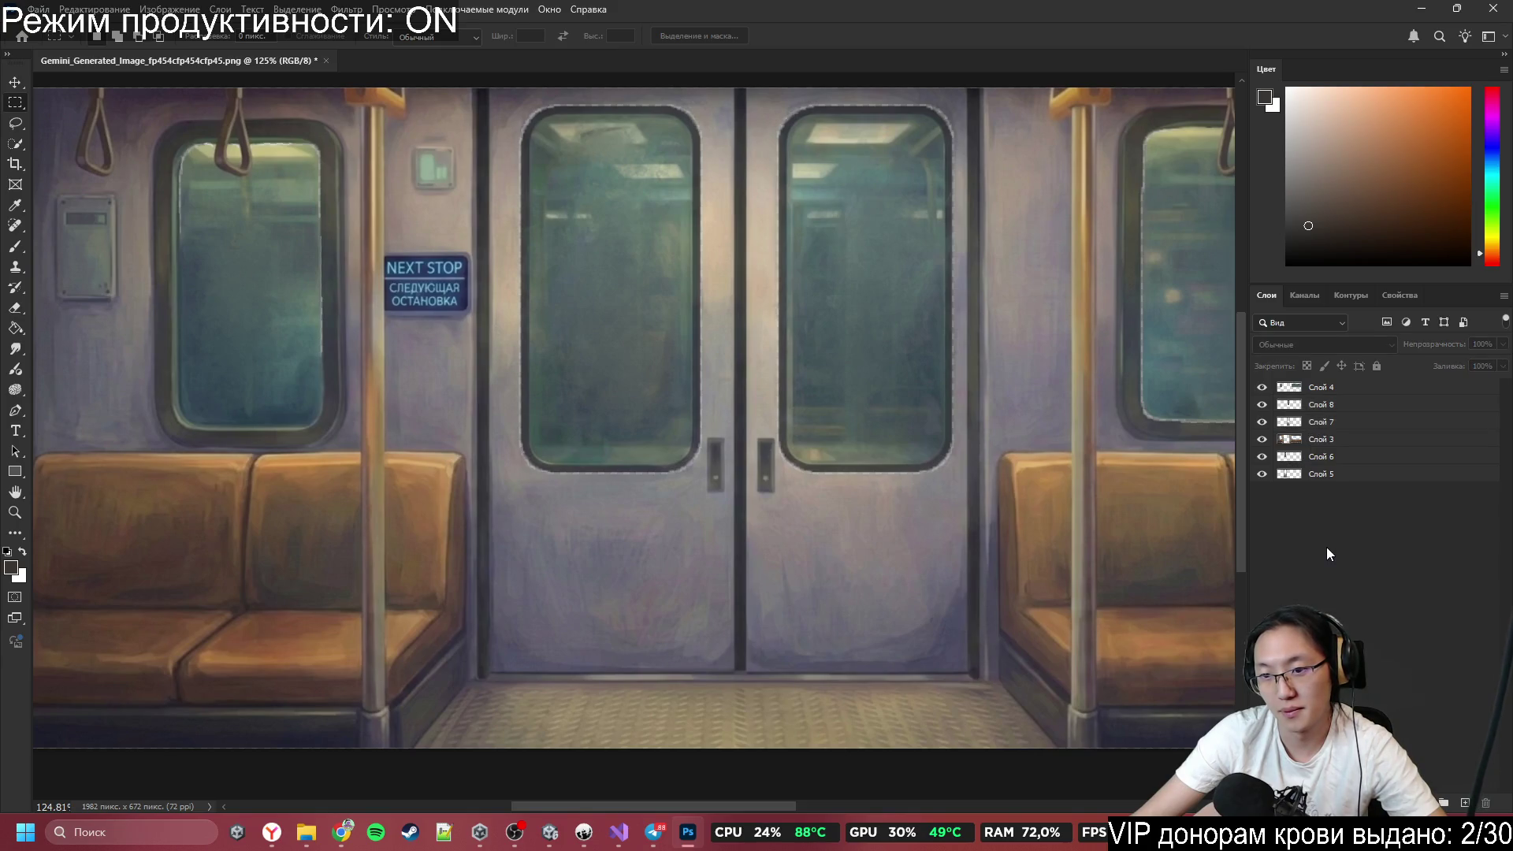
{"action": "scroll", "coordinate": [619, 376], "scroll_direction": "down", "scroll_amount": 3}
{"action": "scroll", "coordinate": [620, 377], "scroll_direction": "down", "scroll_amount": 2}
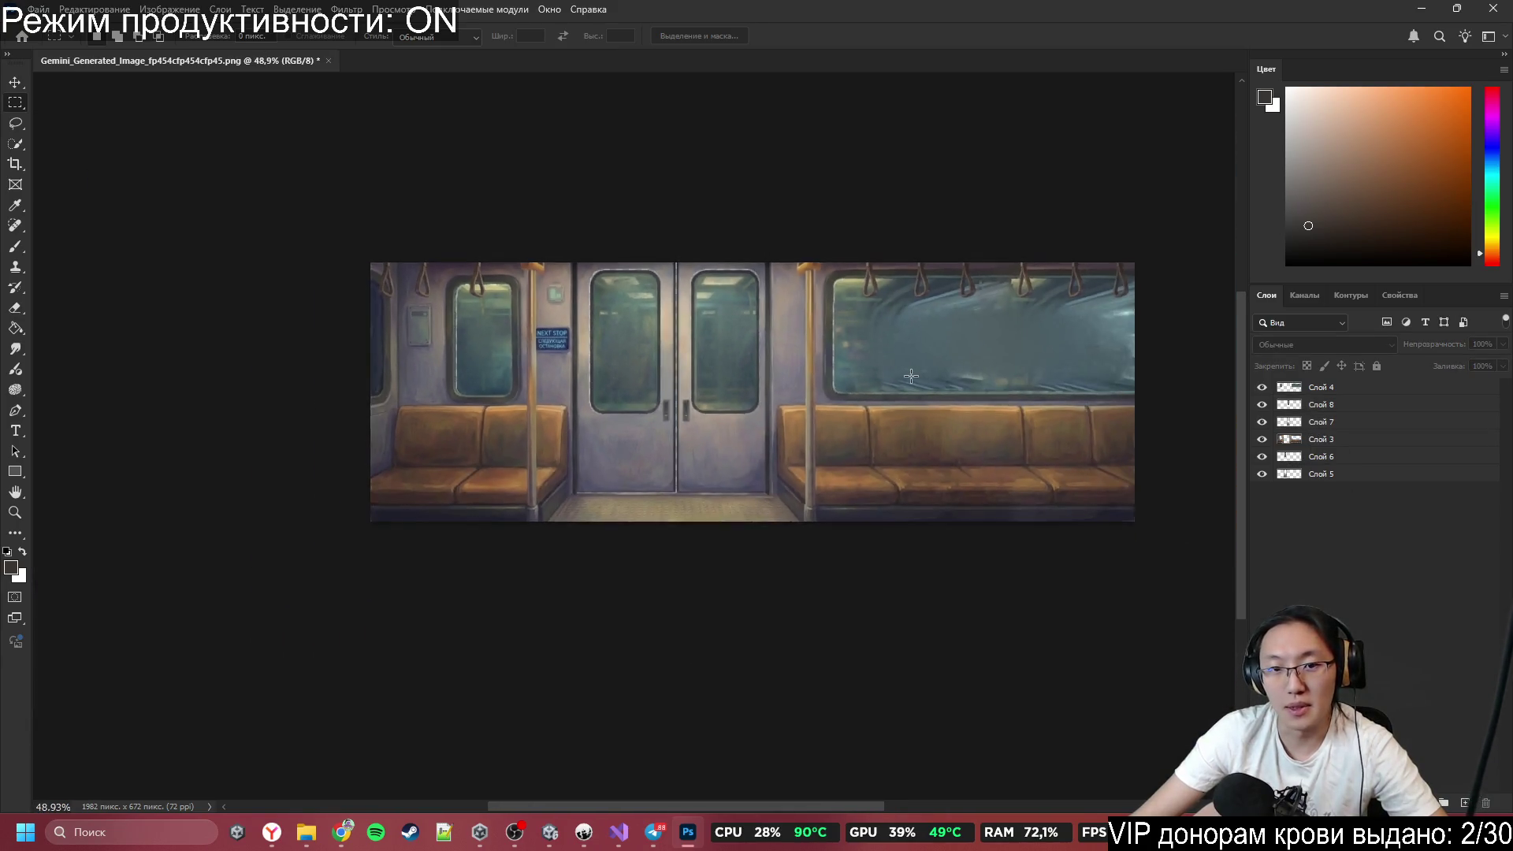
{"action": "scroll", "coordinate": [760, 337], "scroll_direction": "up", "scroll_amount": 4}
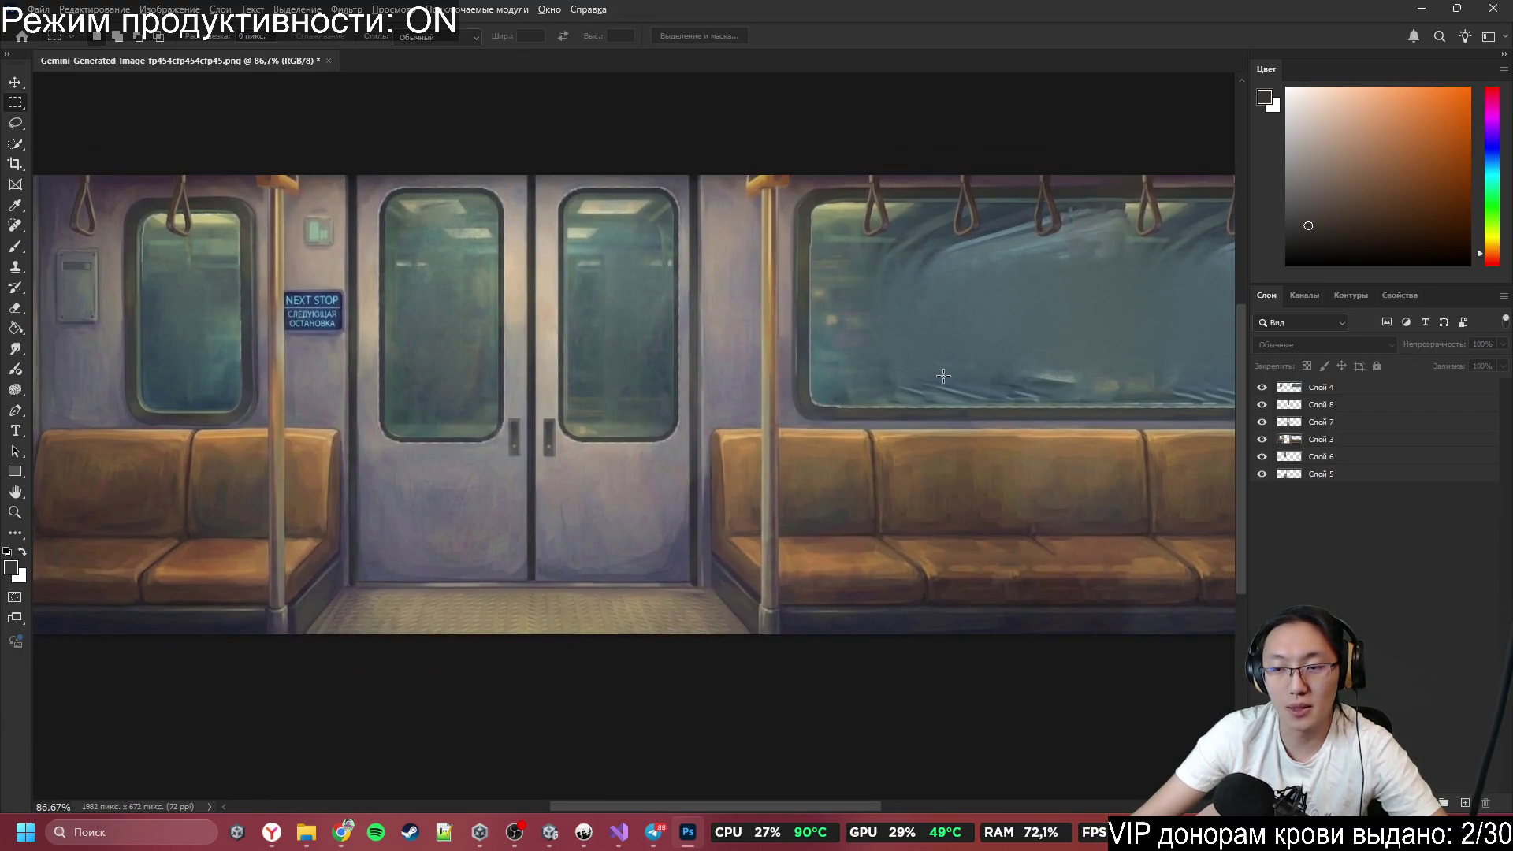
{"action": "scroll", "coordinate": [943, 376], "scroll_direction": "up", "scroll_amount": 2}
{"action": "left_click", "coordinate": [1366, 389]}
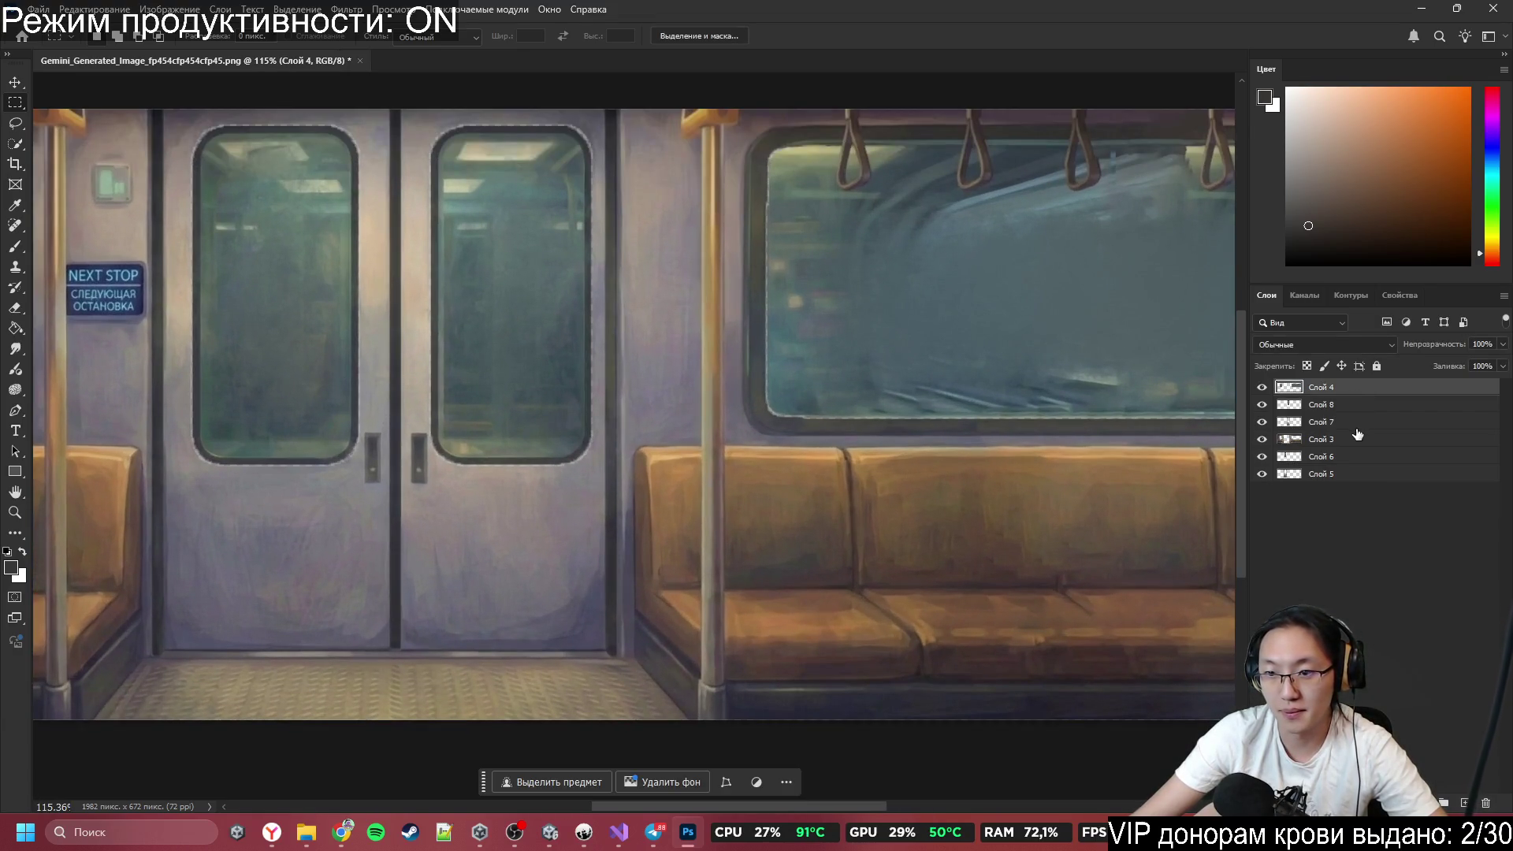
{"action": "left_click", "coordinate": [1355, 408], "text": "shift"}
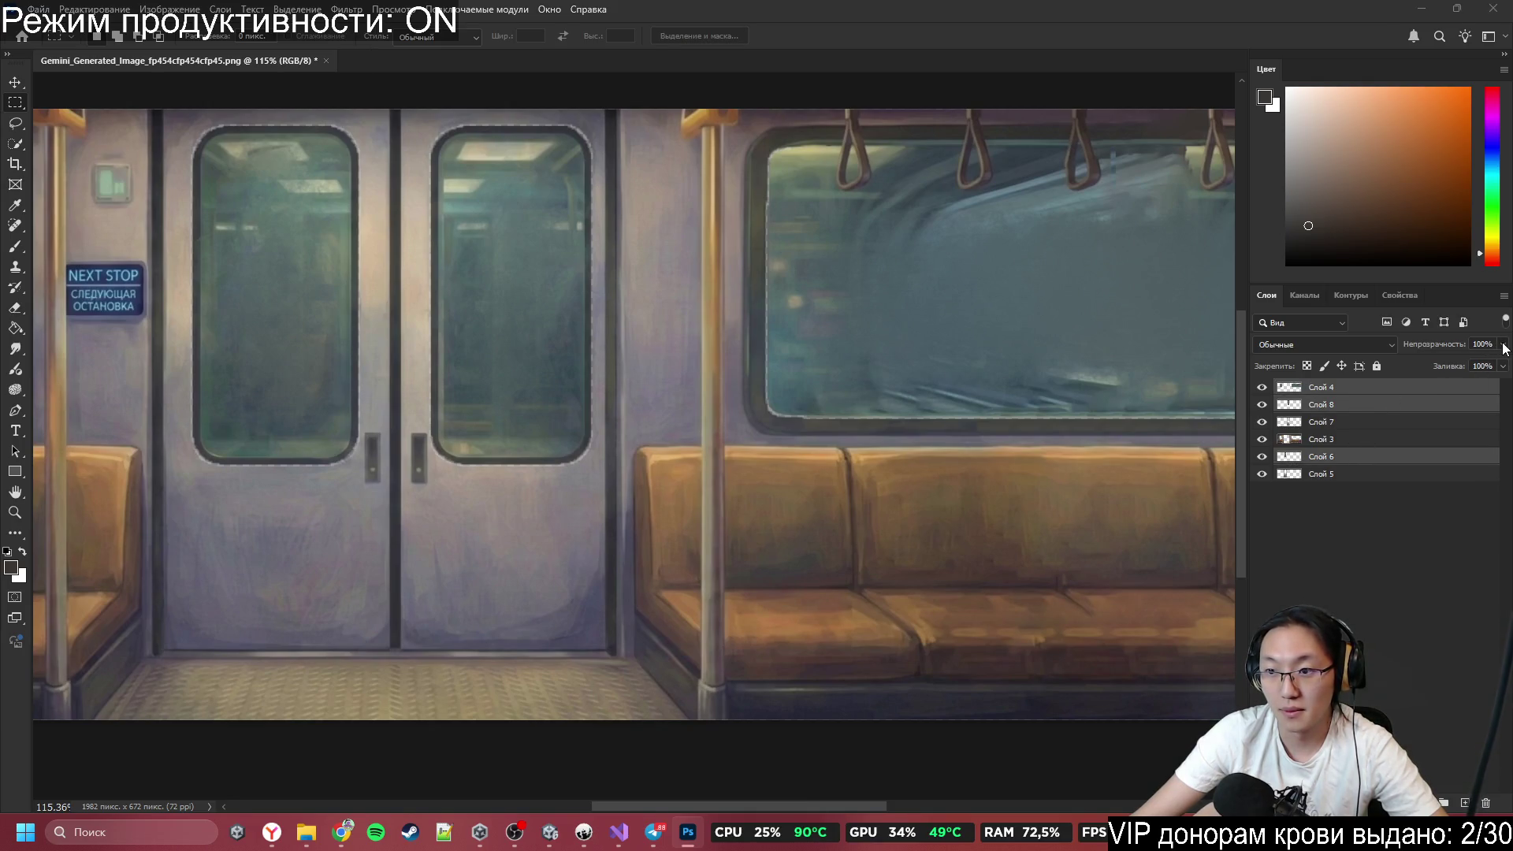
{"action": "mouse_move", "coordinate": [1492, 363]}
{"action": "left_mouse_down"}
{"action": "mouse_move", "coordinate": [1469, 363]}
{"action": "mouse_move", "coordinate": [1486, 367]}
{"action": "left_mouse_up"}
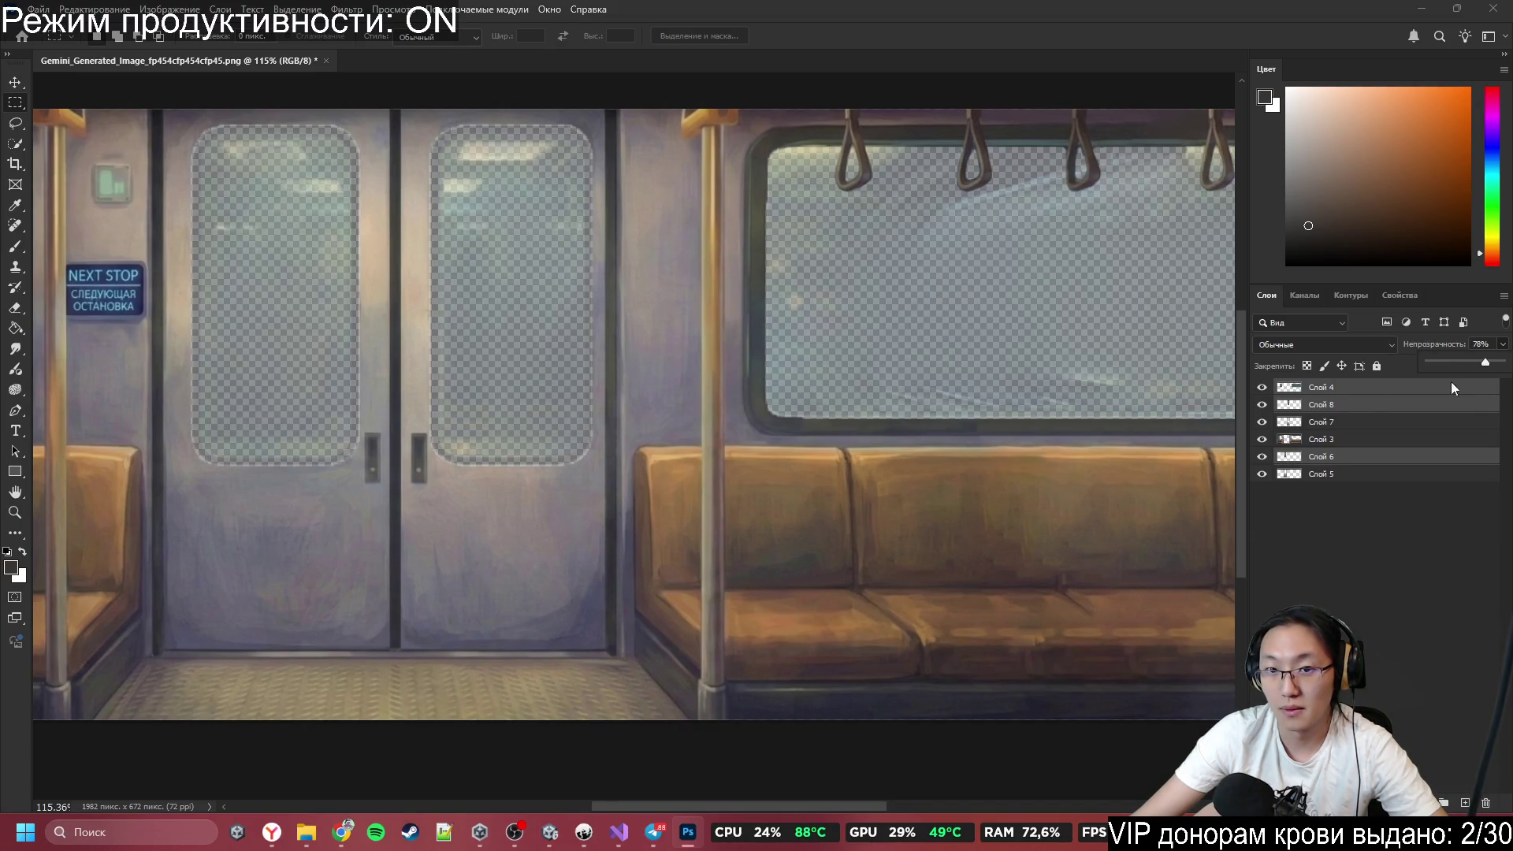
{"action": "scroll", "coordinate": [761, 468], "scroll_direction": "down", "scroll_amount": 5}
{"action": "scroll", "coordinate": [761, 468], "scroll_direction": "up", "scroll_amount": 2}
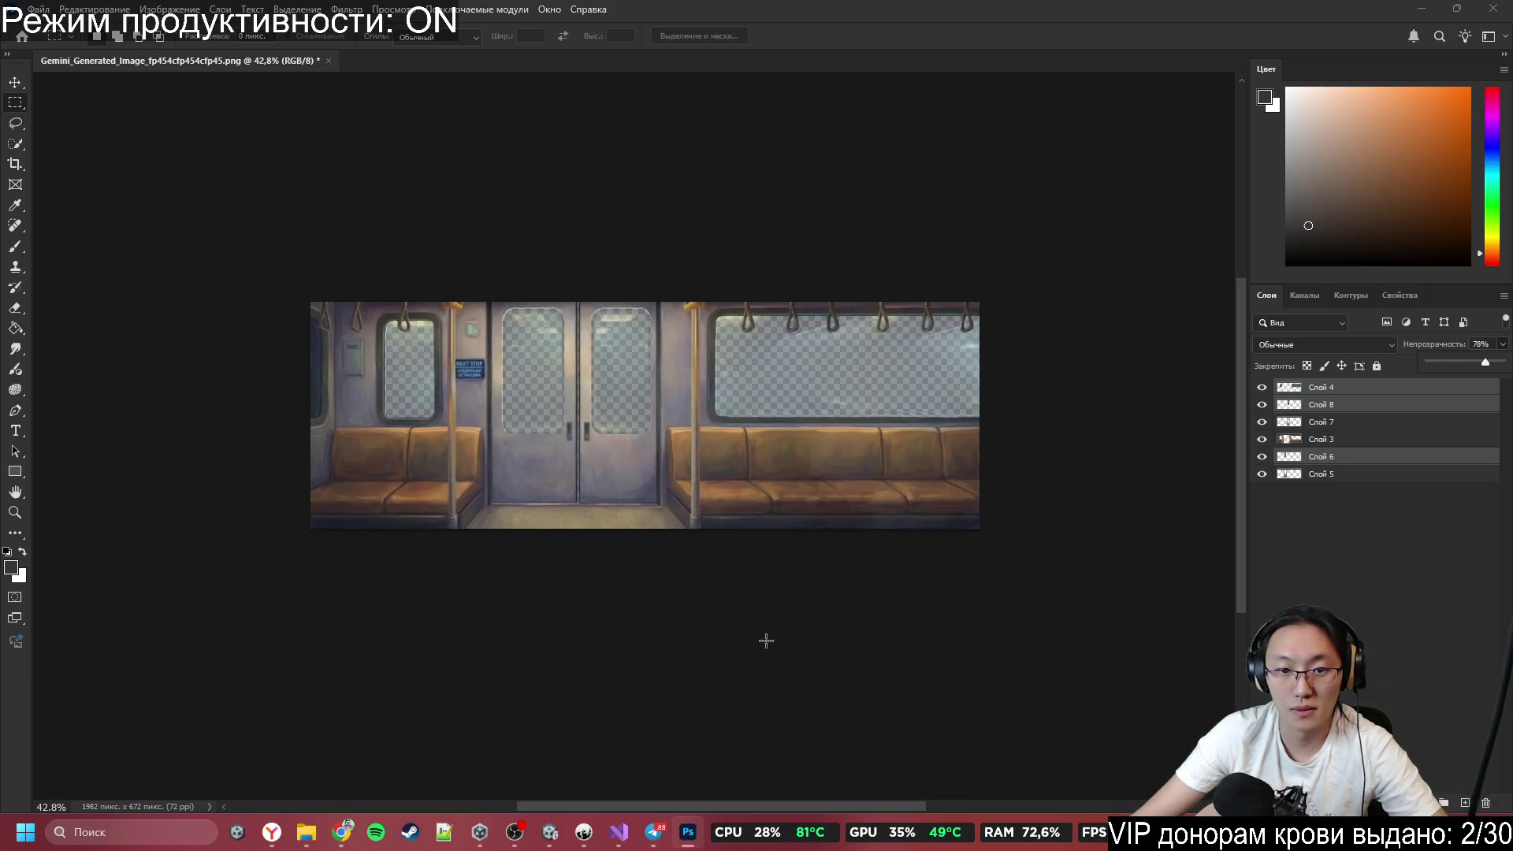
{"action": "left_click", "coordinate": [1383, 616]}
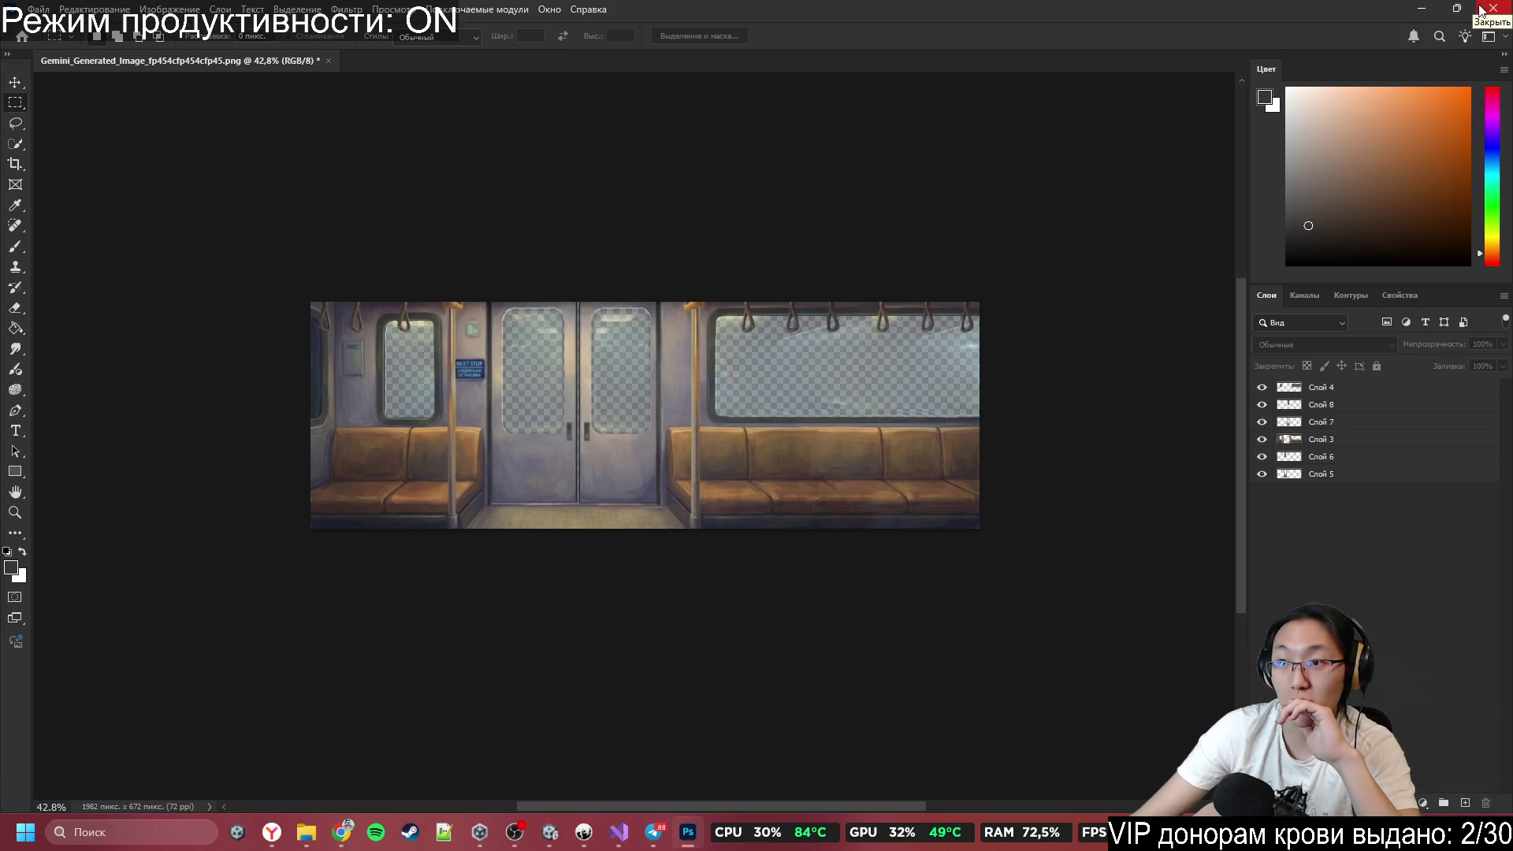
{"action": "left_click", "coordinate": [1431, 9]}
{"action": "left_click", "coordinate": [1423, 10]}
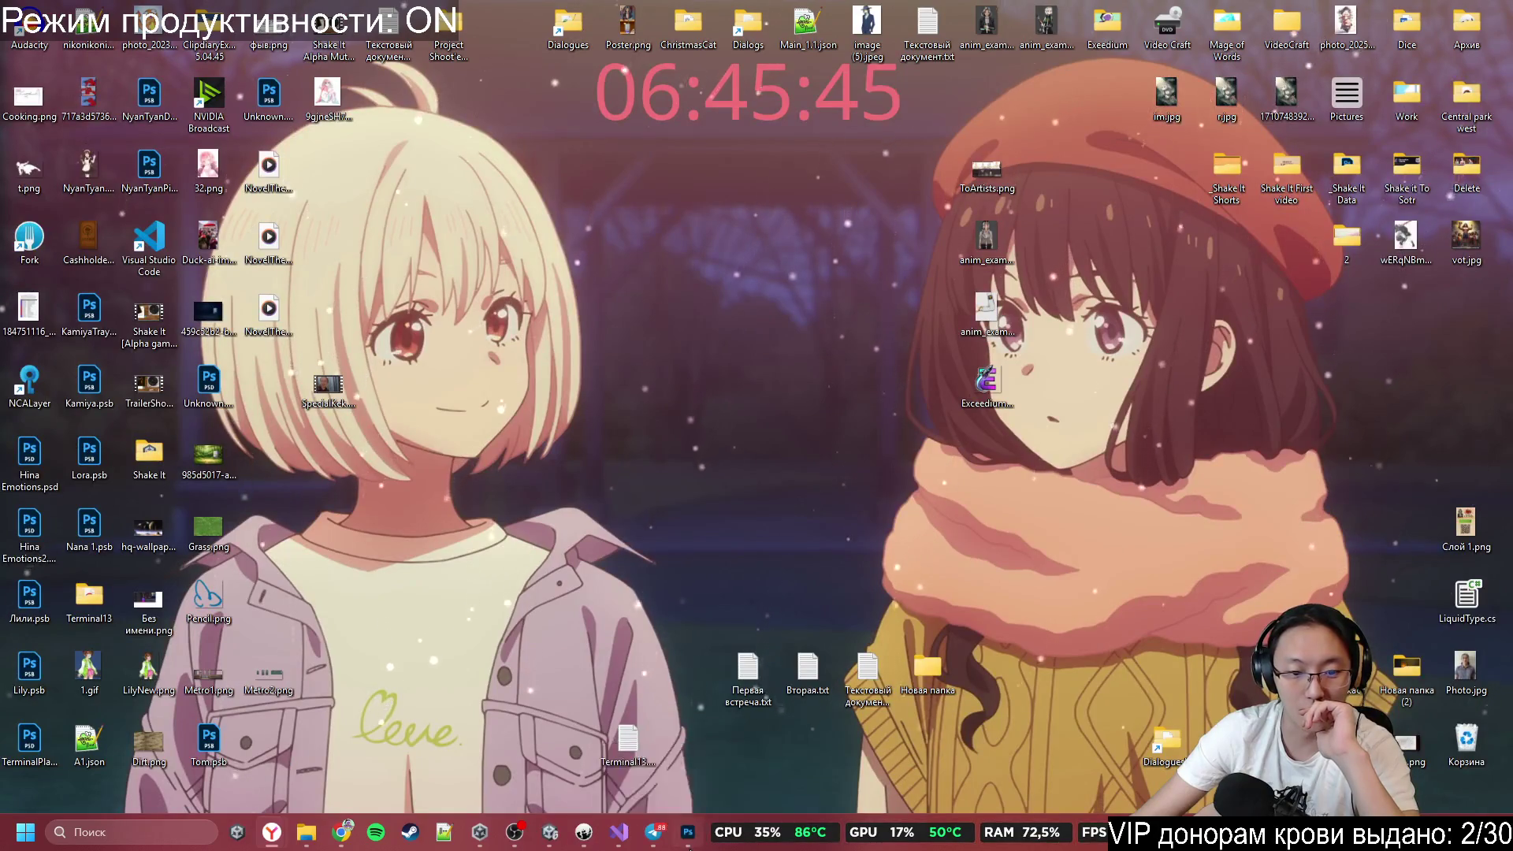
{"action": "left_click", "coordinate": [687, 832]}
{"action": "double_click", "coordinate": [1024, 7]}
{"action": "left_click_drag", "start_coordinate": [906, 140], "coordinate": [670, 129]}
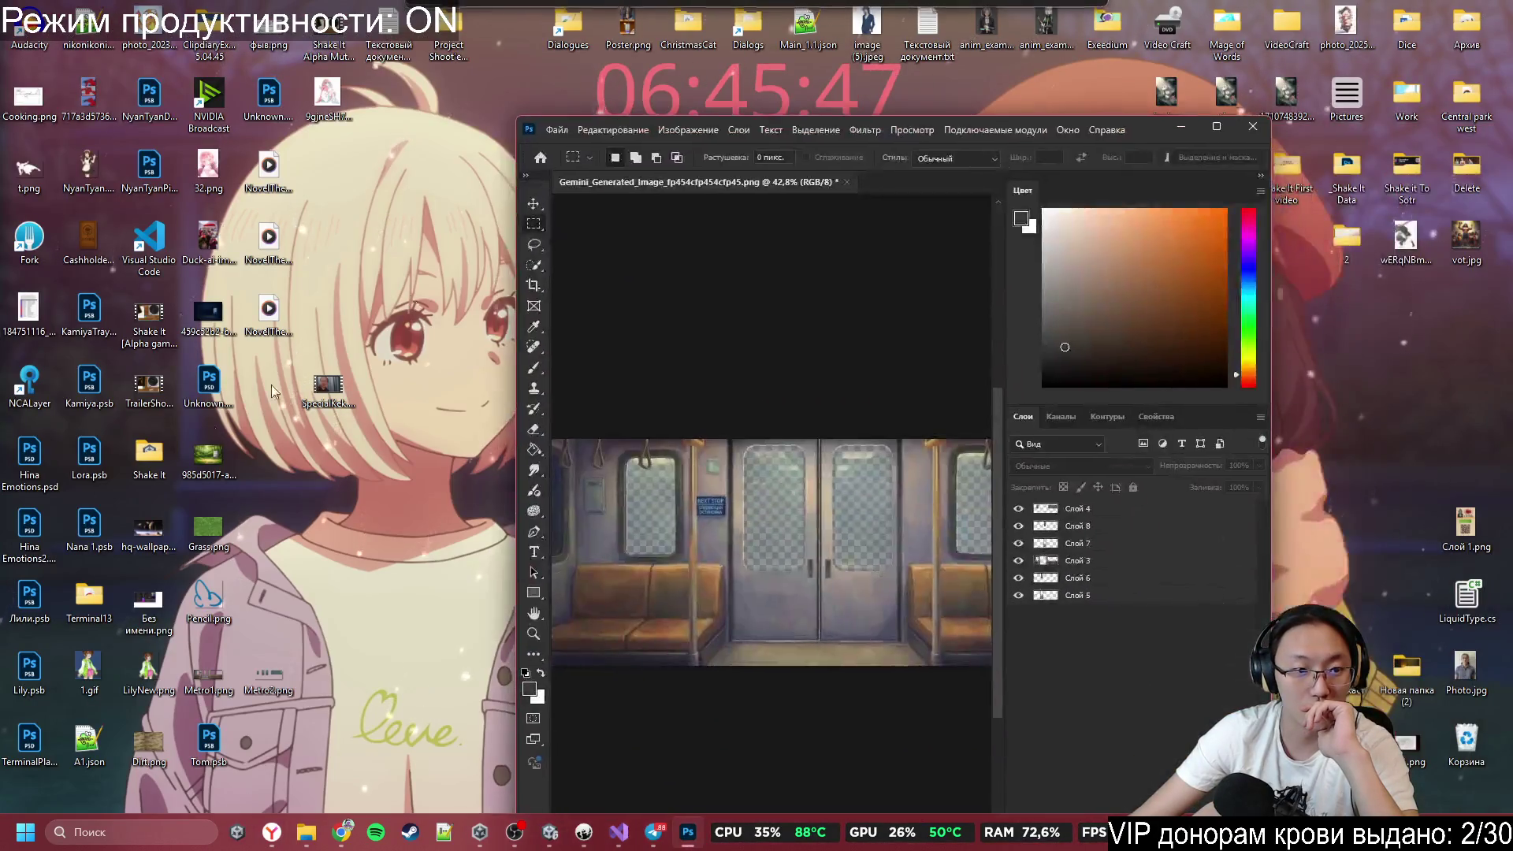
{"action": "mouse_move", "coordinate": [208, 453]}
{"action": "left_mouse_down"}
{"action": "mouse_move", "coordinate": [780, 457]}
{"action": "mouse_move", "coordinate": [997, 431]}
{"action": "left_mouse_up"}
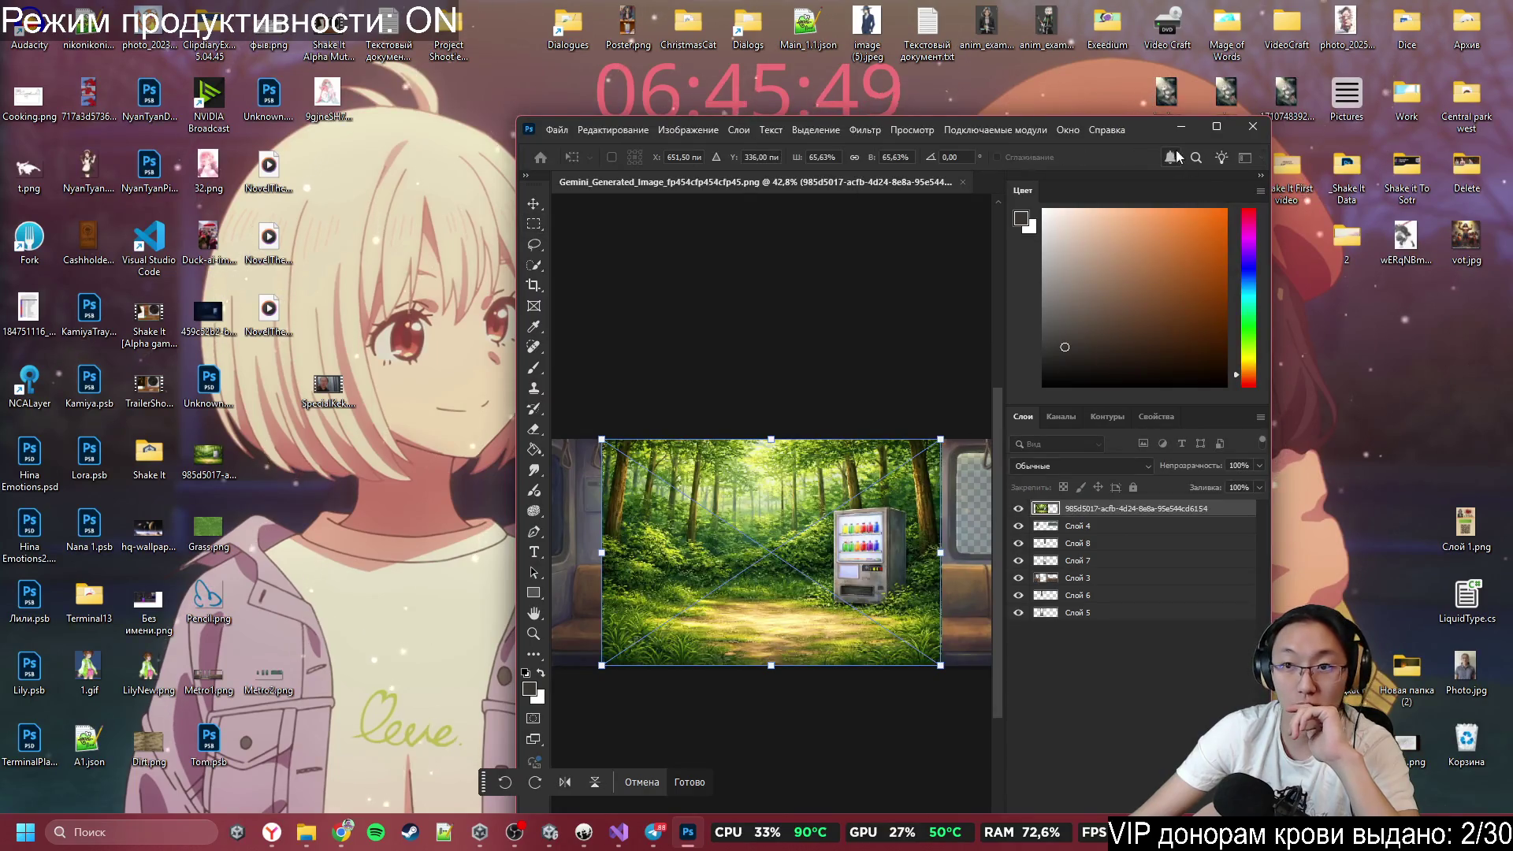
{"action": "left_click", "coordinate": [1215, 126]}
{"action": "key", "text": "Return"}
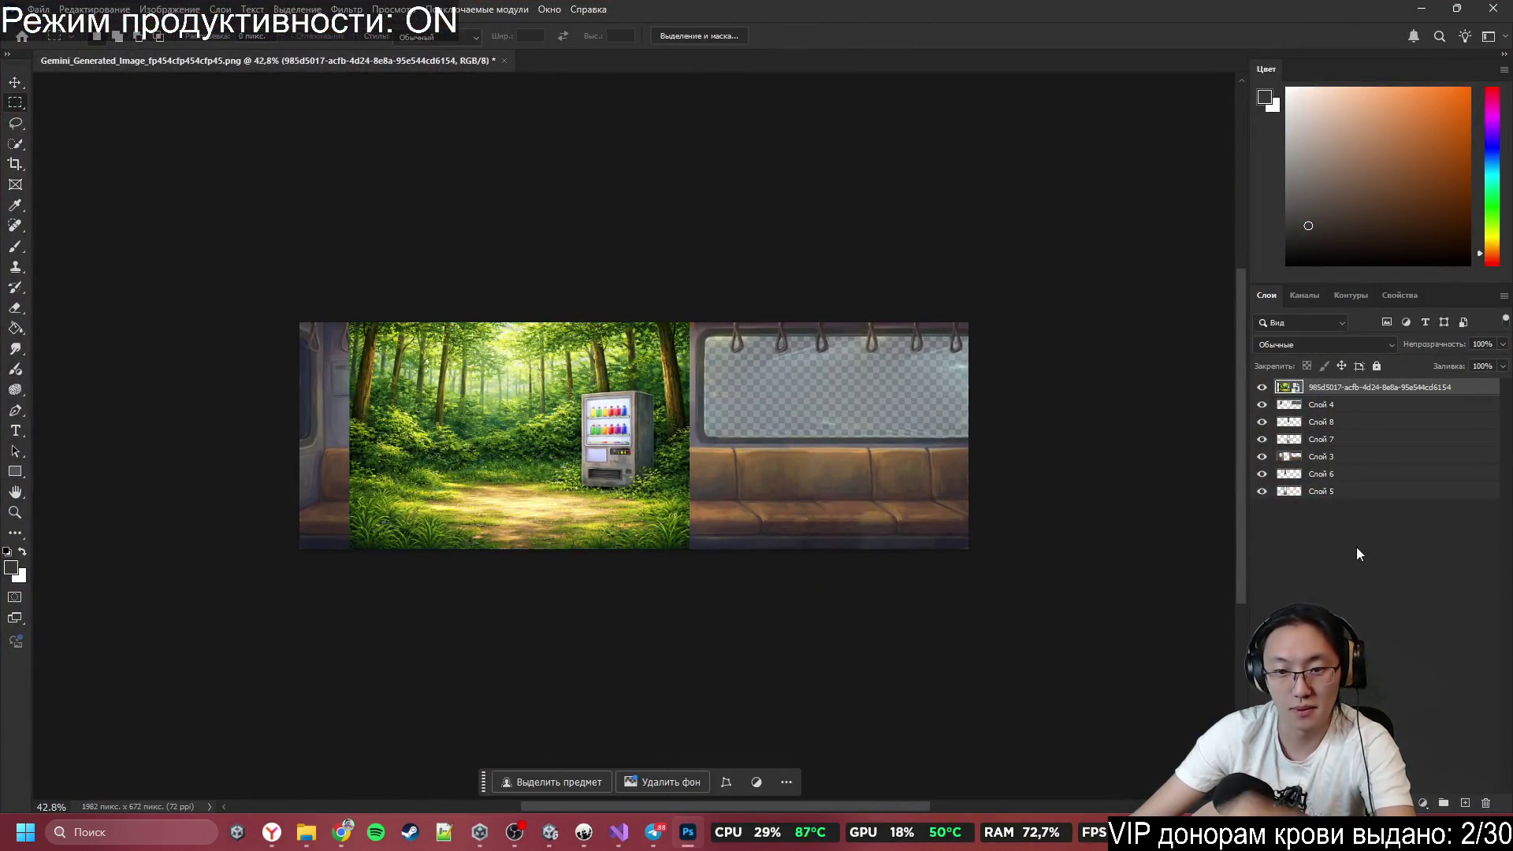
{"action": "left_click_drag", "start_coordinate": [1361, 387], "coordinate": [1361, 499]}
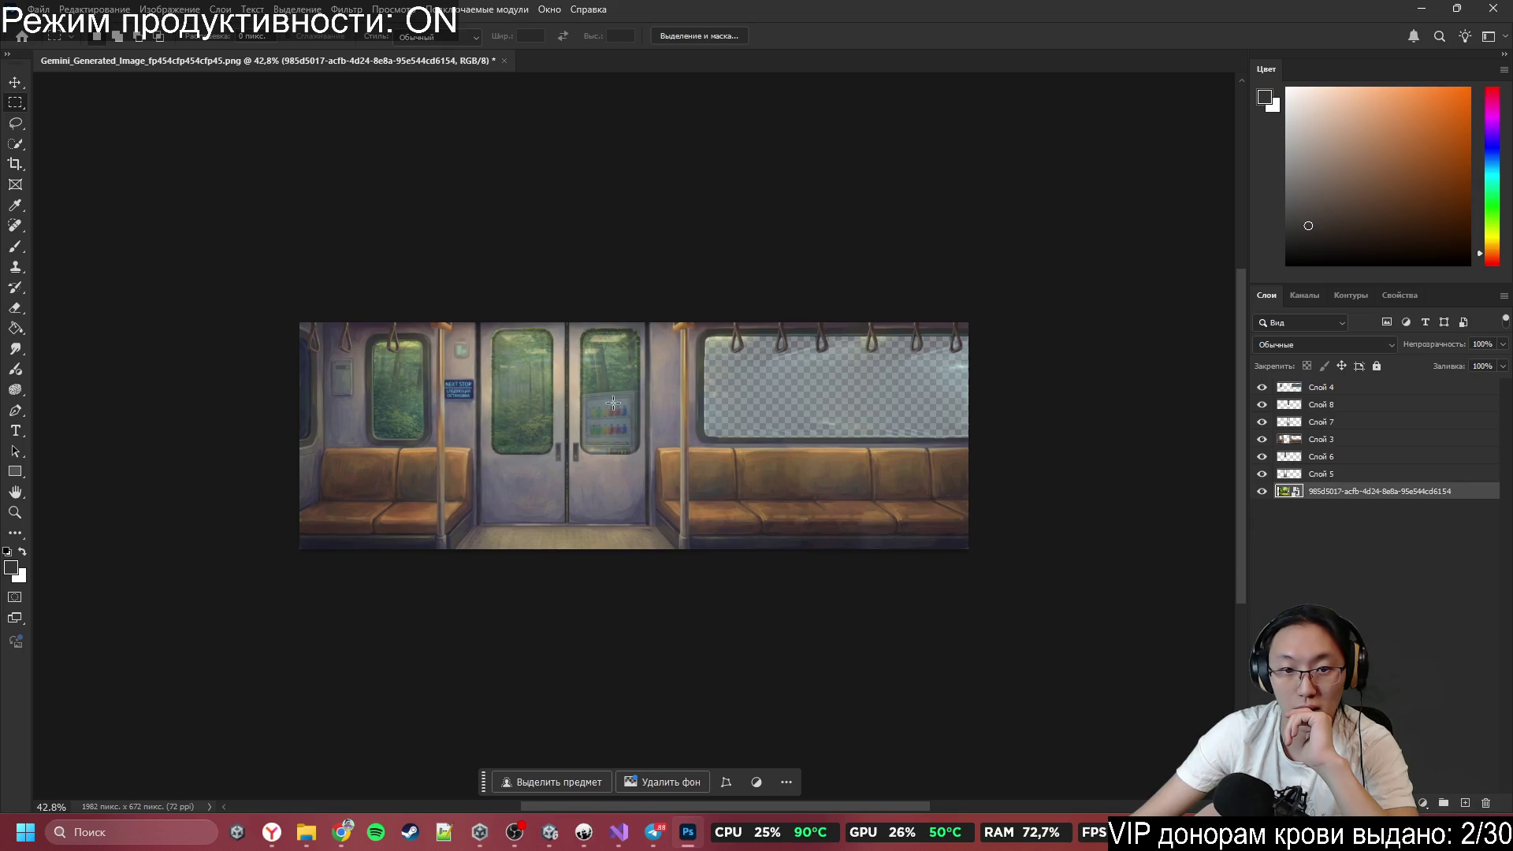
{"action": "left_click", "coordinate": [15, 82]}
{"action": "left_click", "coordinate": [637, 408]}
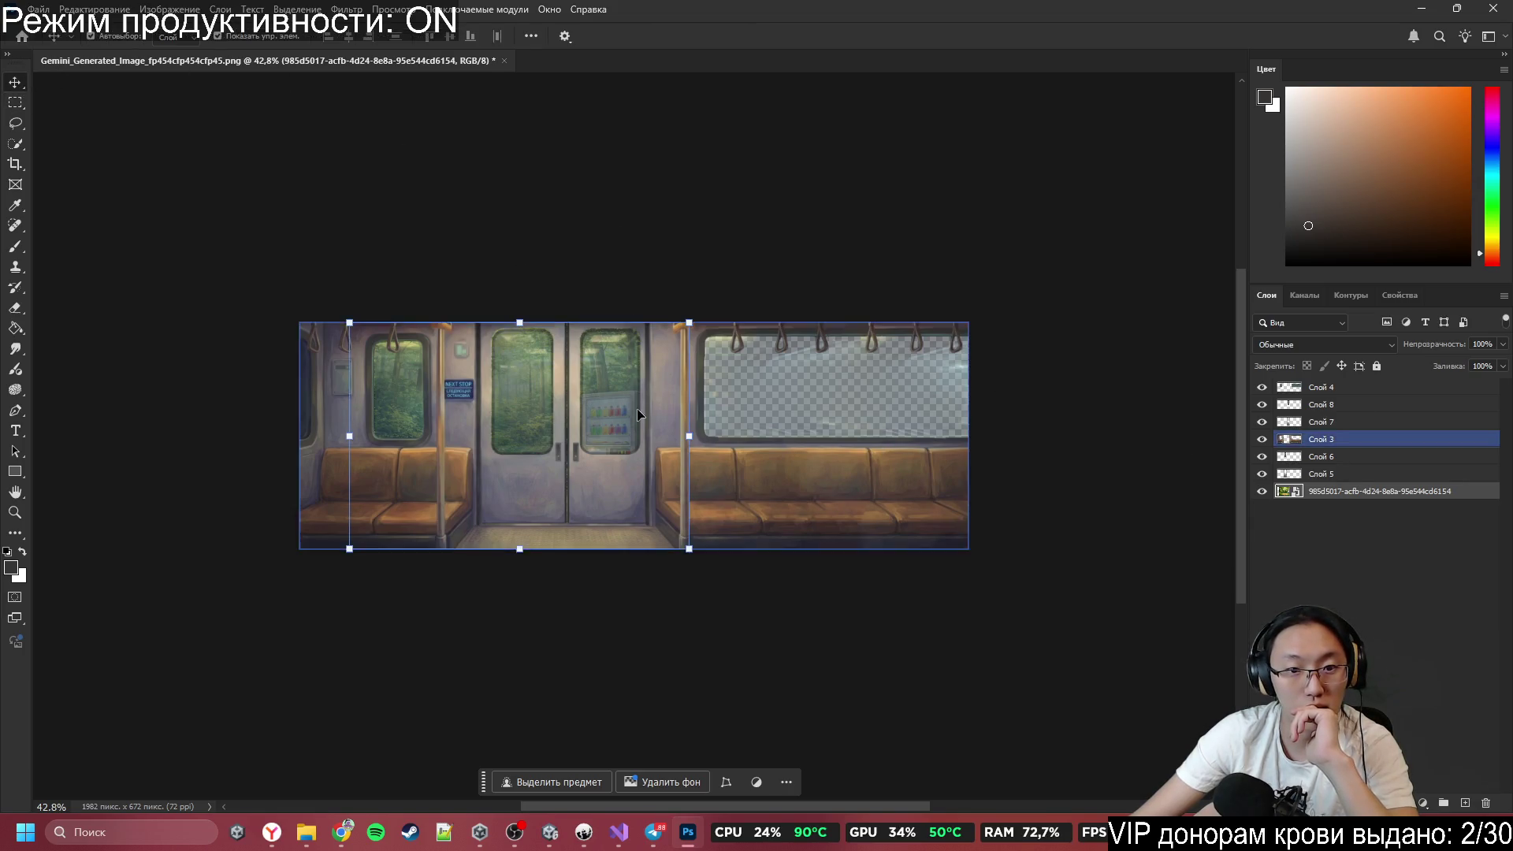
{"action": "left_click", "coordinate": [637, 388]}
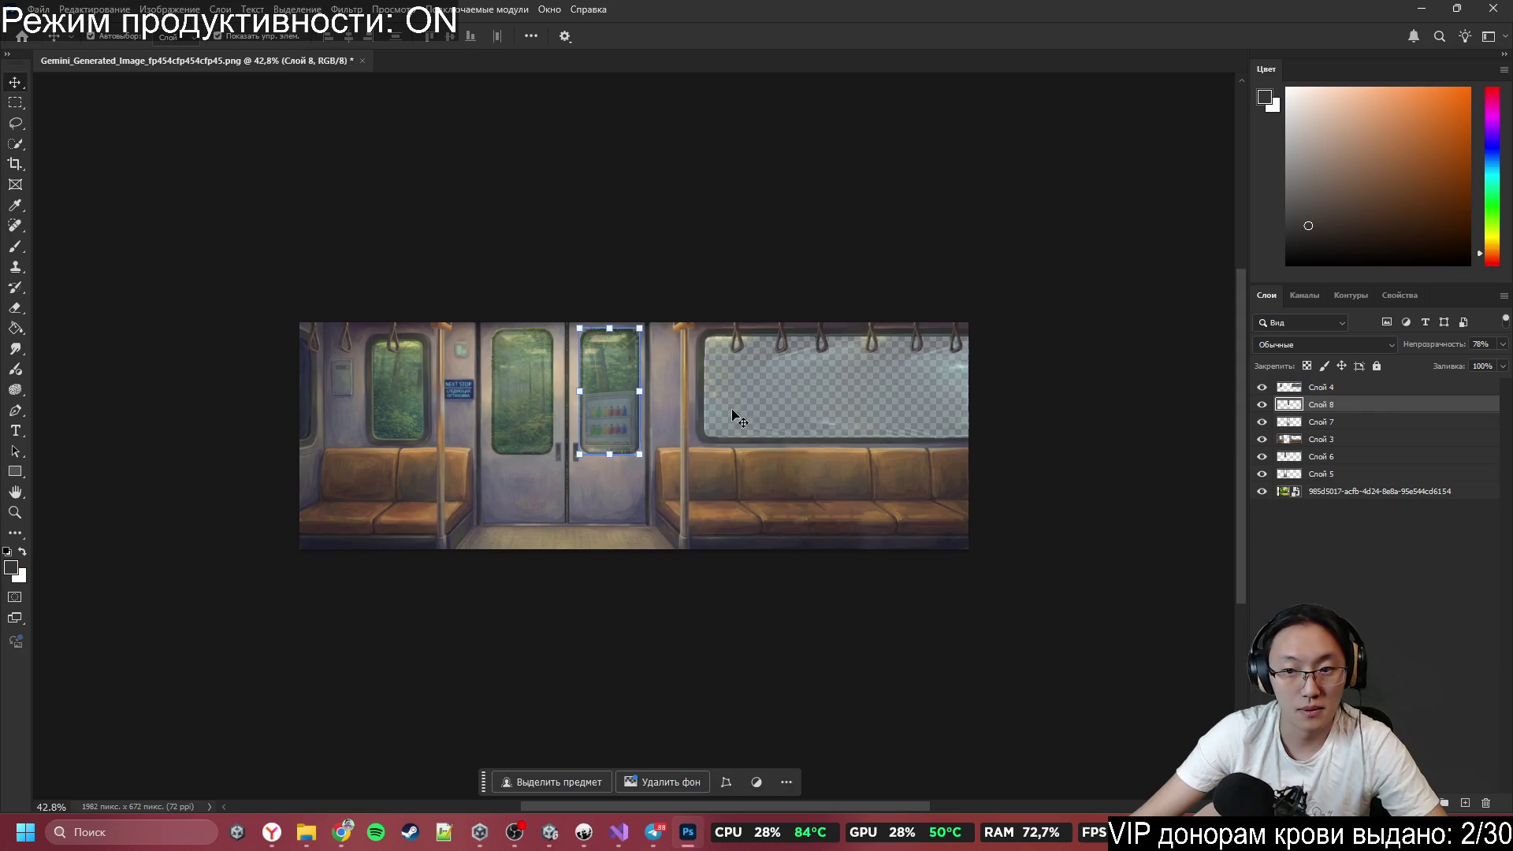
{"action": "left_click", "coordinate": [1379, 490]}
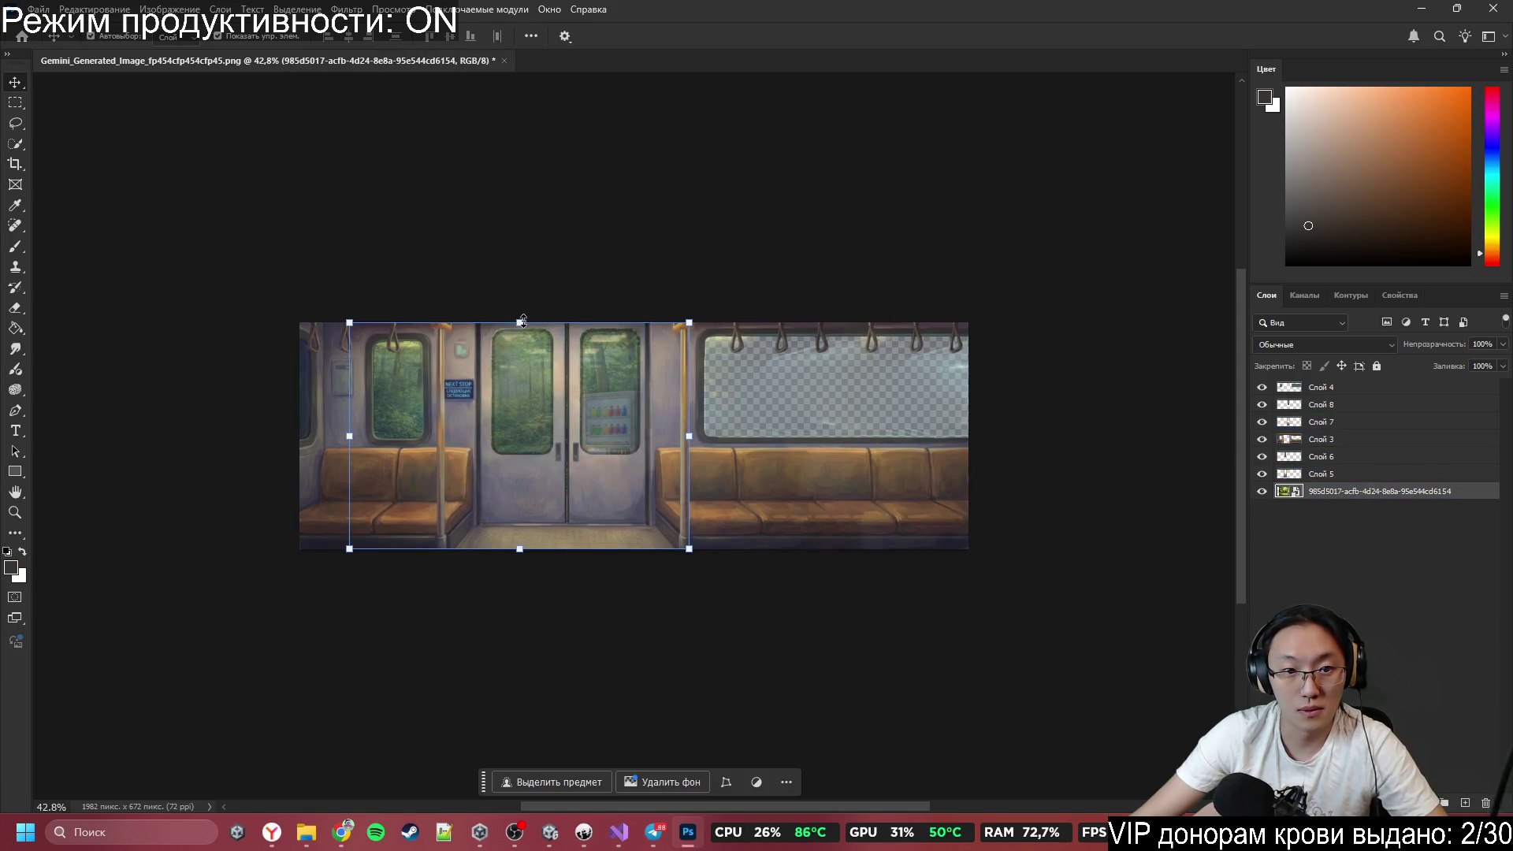
{"action": "left_click_drag", "start_coordinate": [562, 321], "coordinate": [841, 310]}
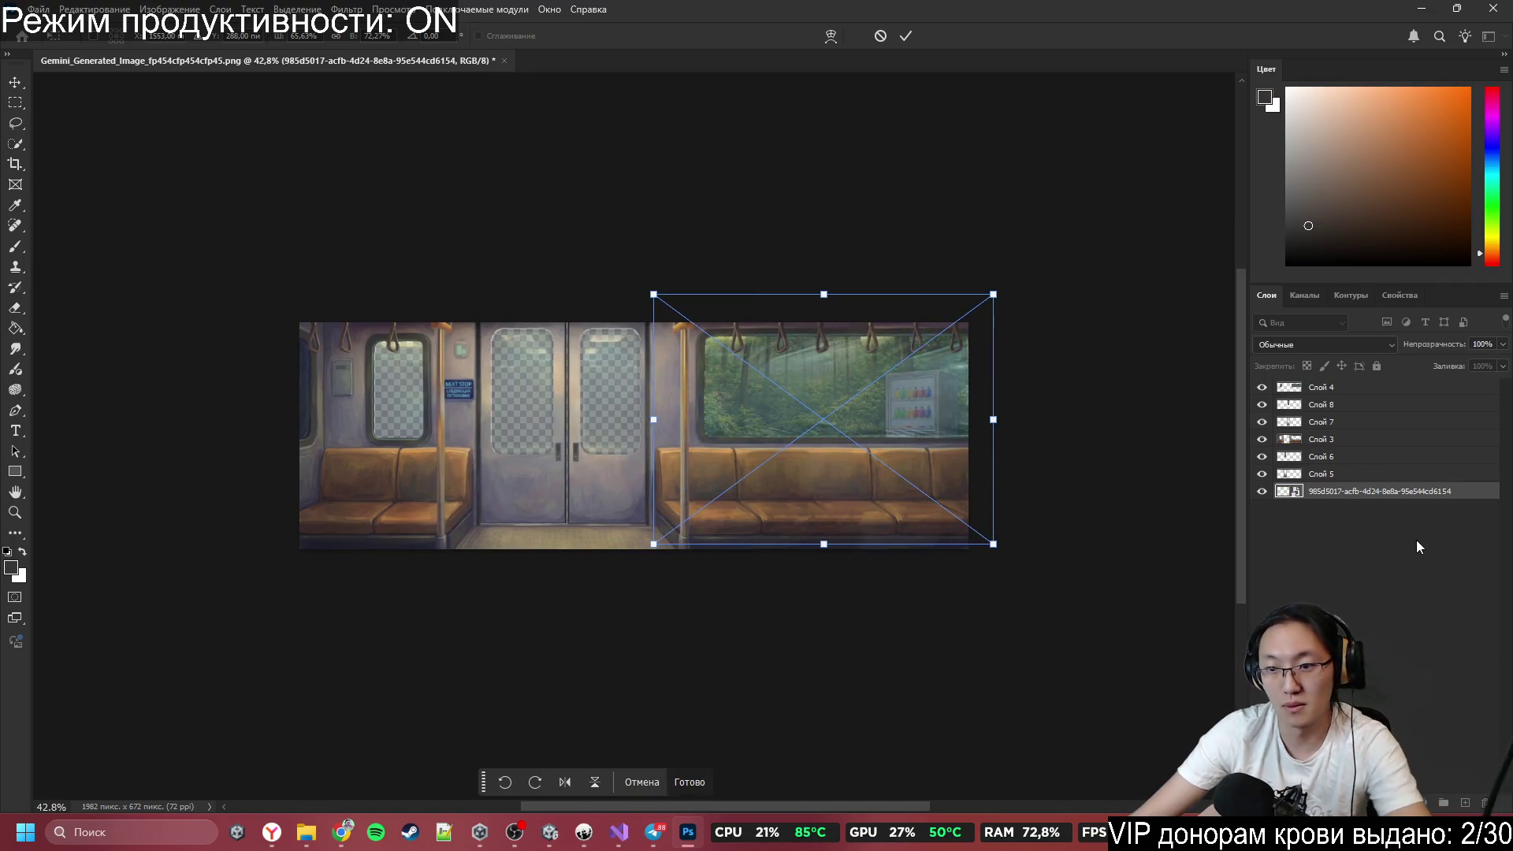
{"action": "key", "text": "Escape"}
{"action": "left_click", "coordinate": [1292, 457]}
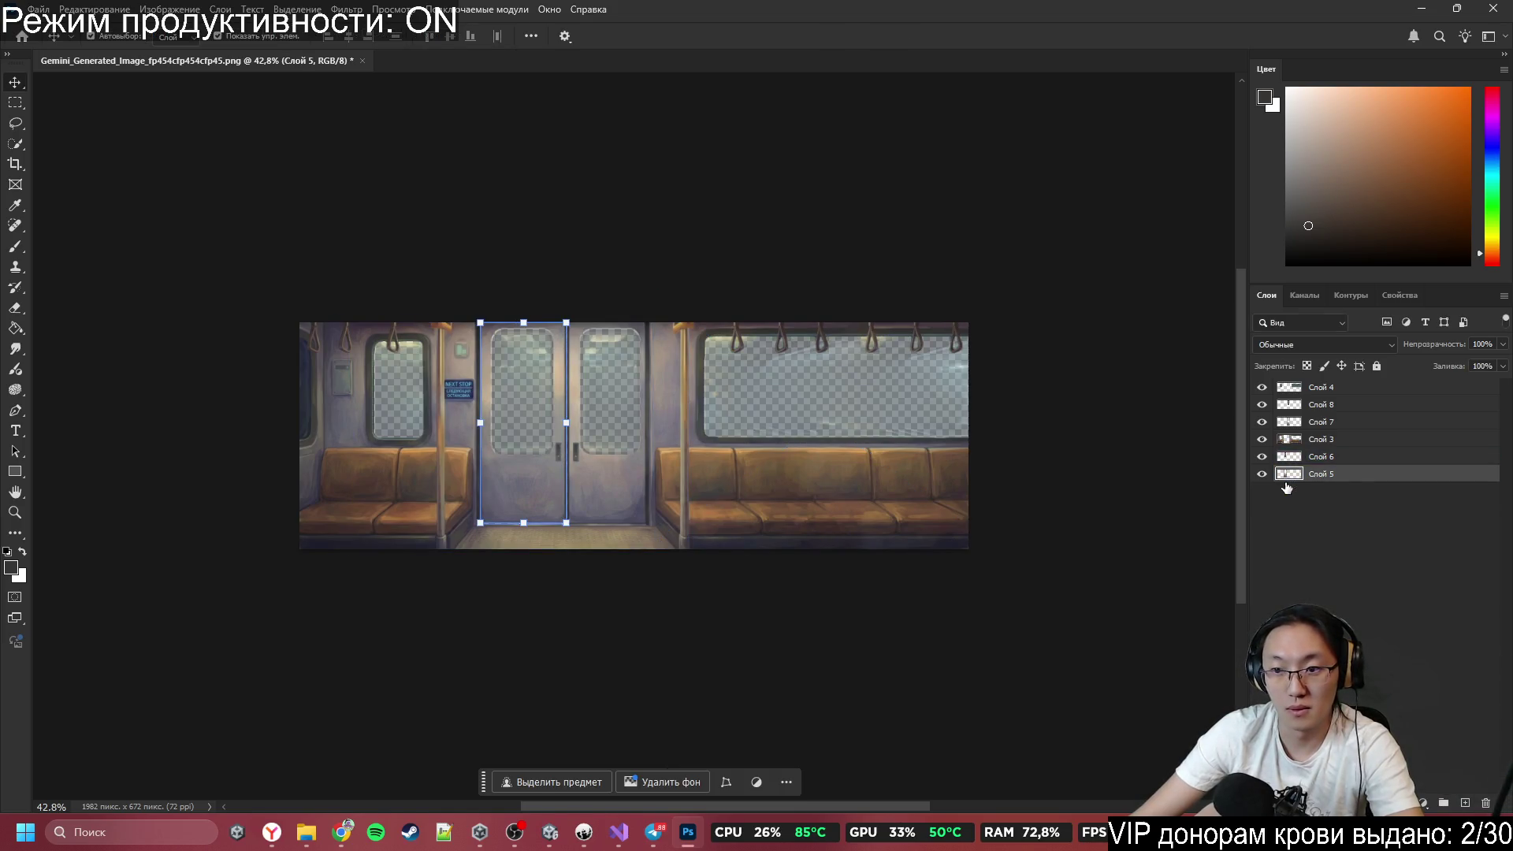
Merge Слой 5 with Слой 6, Слой 3 into the layer below, and Слой 7 into the door layer.
{"action": "left_click", "coordinate": [1363, 457], "text": "shift"}
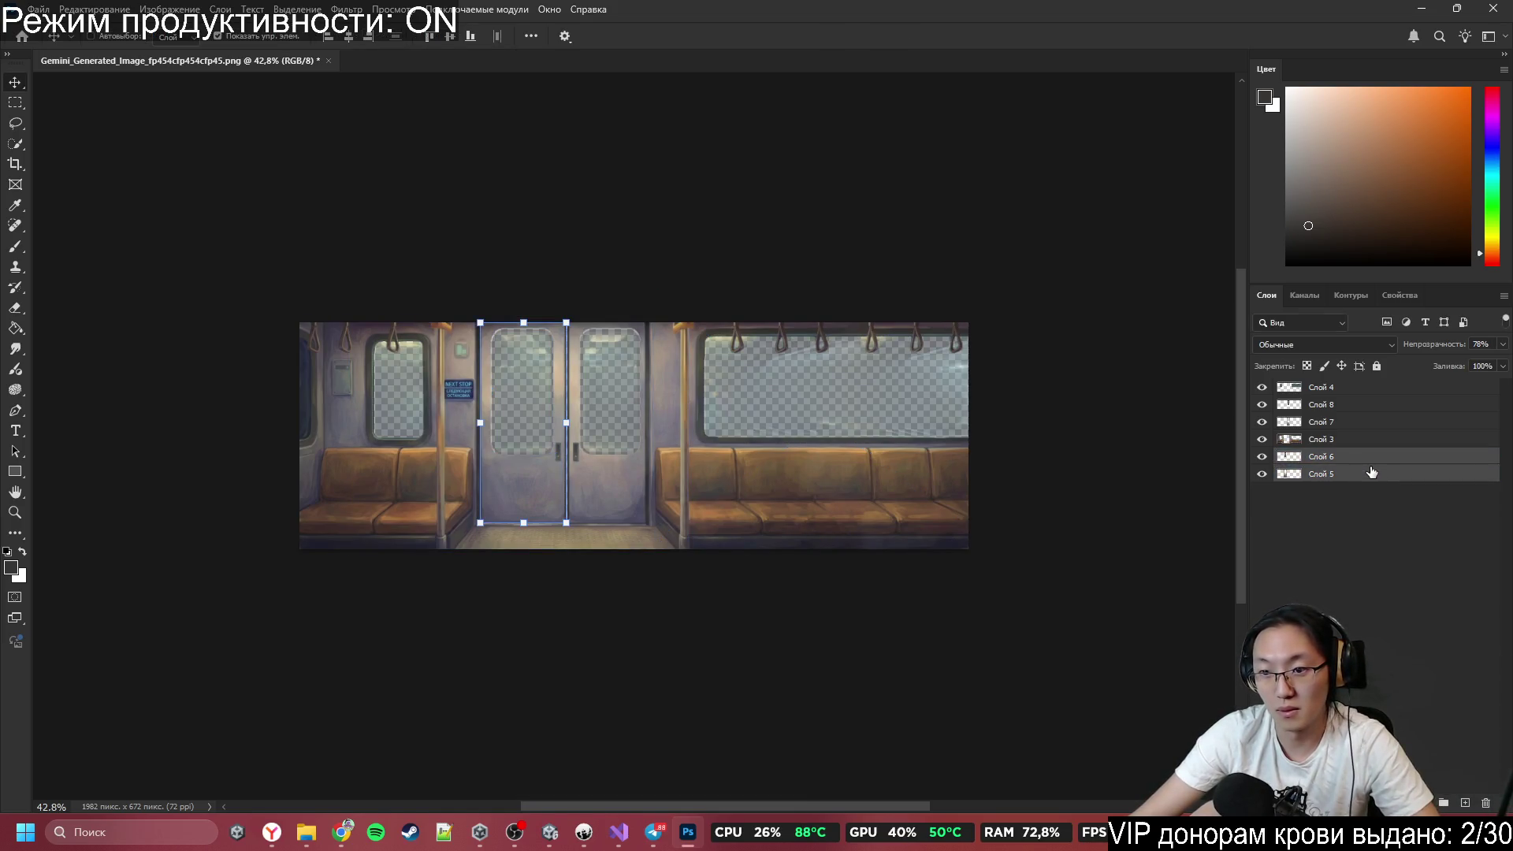
{"action": "key", "text": "ctrl+e"}
{"action": "left_click", "coordinate": [1345, 439]}
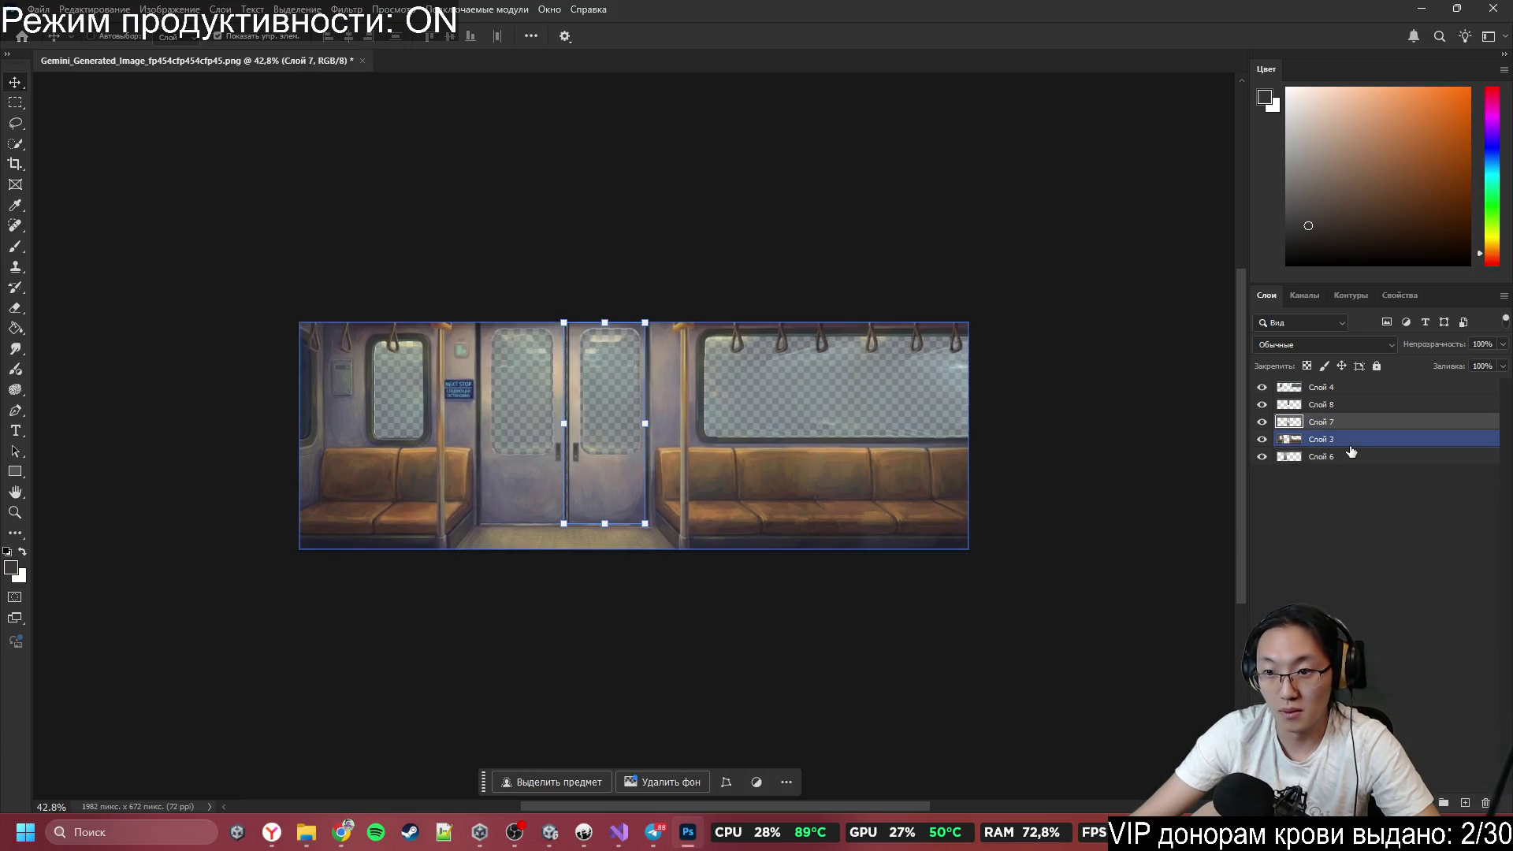
{"action": "key", "text": "ctrl+e"}
{"action": "left_click", "coordinate": [1354, 421]}
{"action": "left_click", "coordinate": [1349, 404], "text": "shift"}
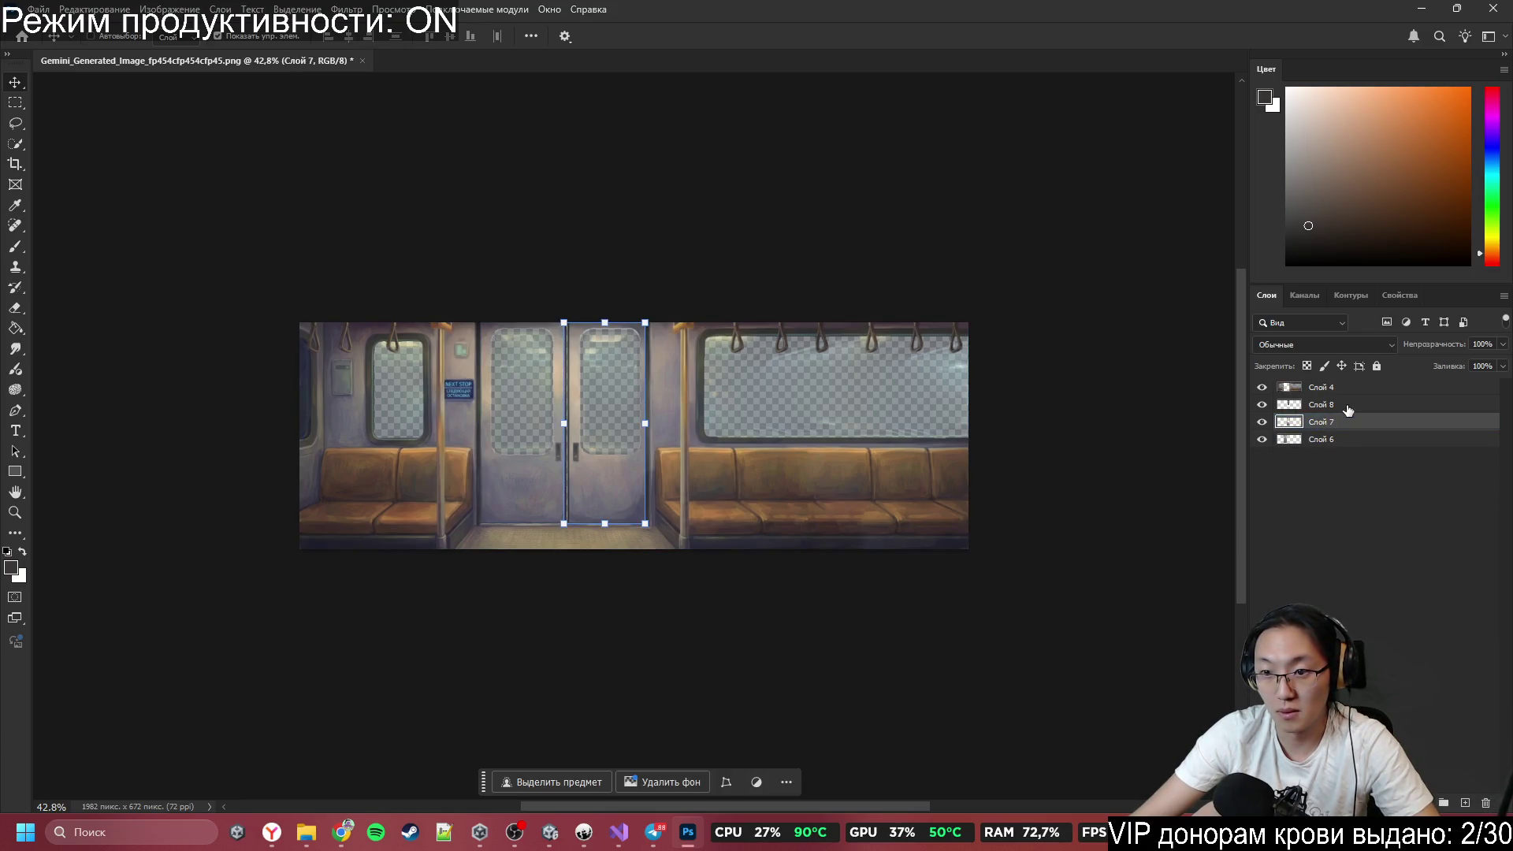
{"action": "key", "text": "ctrl+e"}
Quick-export the merged door layer Слой 6 as a PNG named Door.
{"action": "left_click", "coordinate": [1348, 426]}
{"action": "right_click", "coordinate": [1352, 420]}
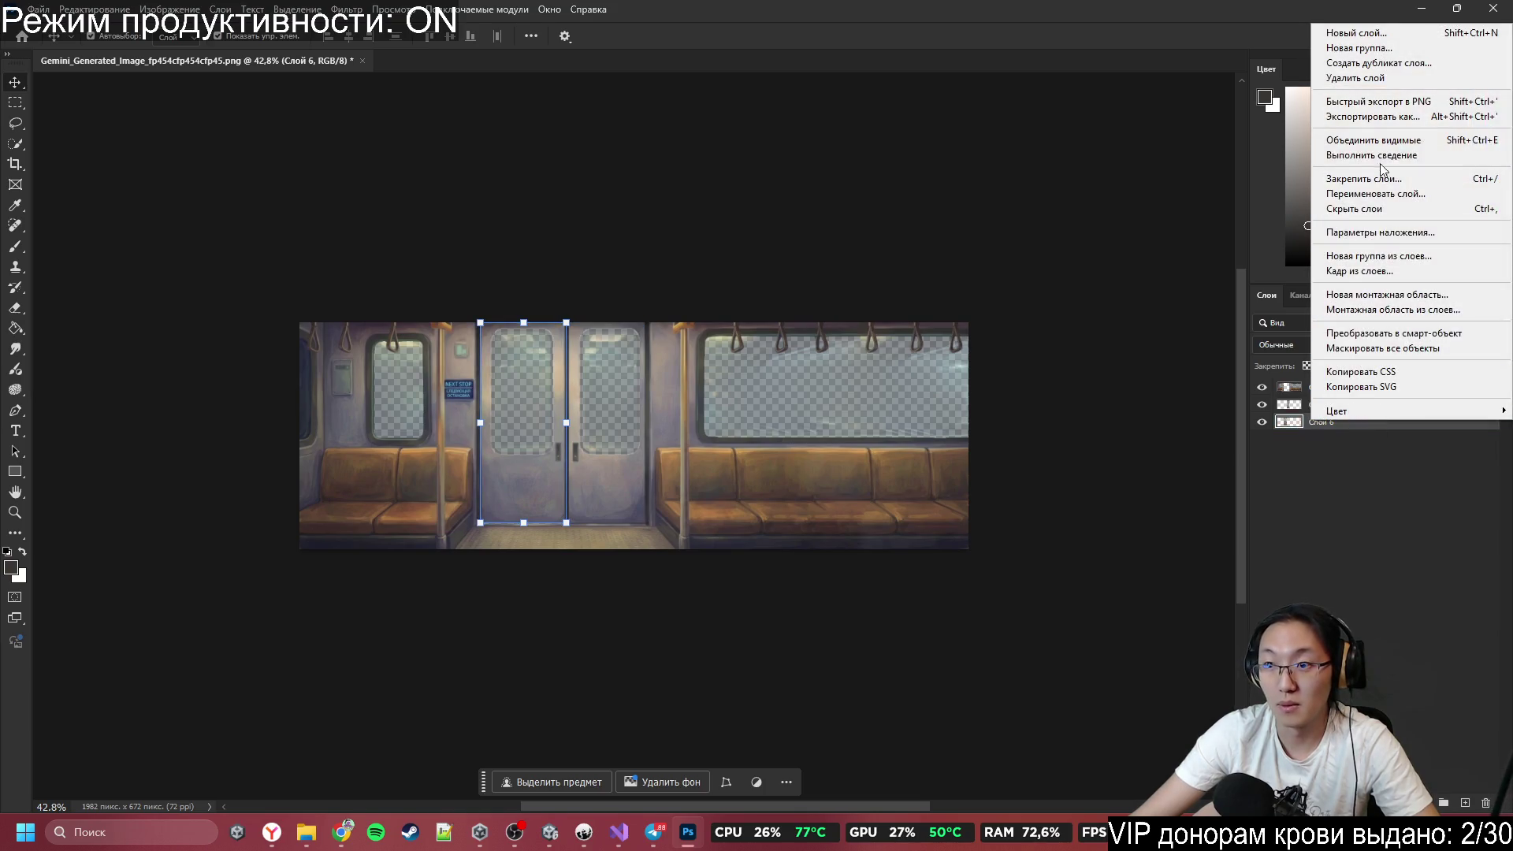
{"action": "left_click", "coordinate": [1396, 107]}
{"action": "type", "text": "D"}
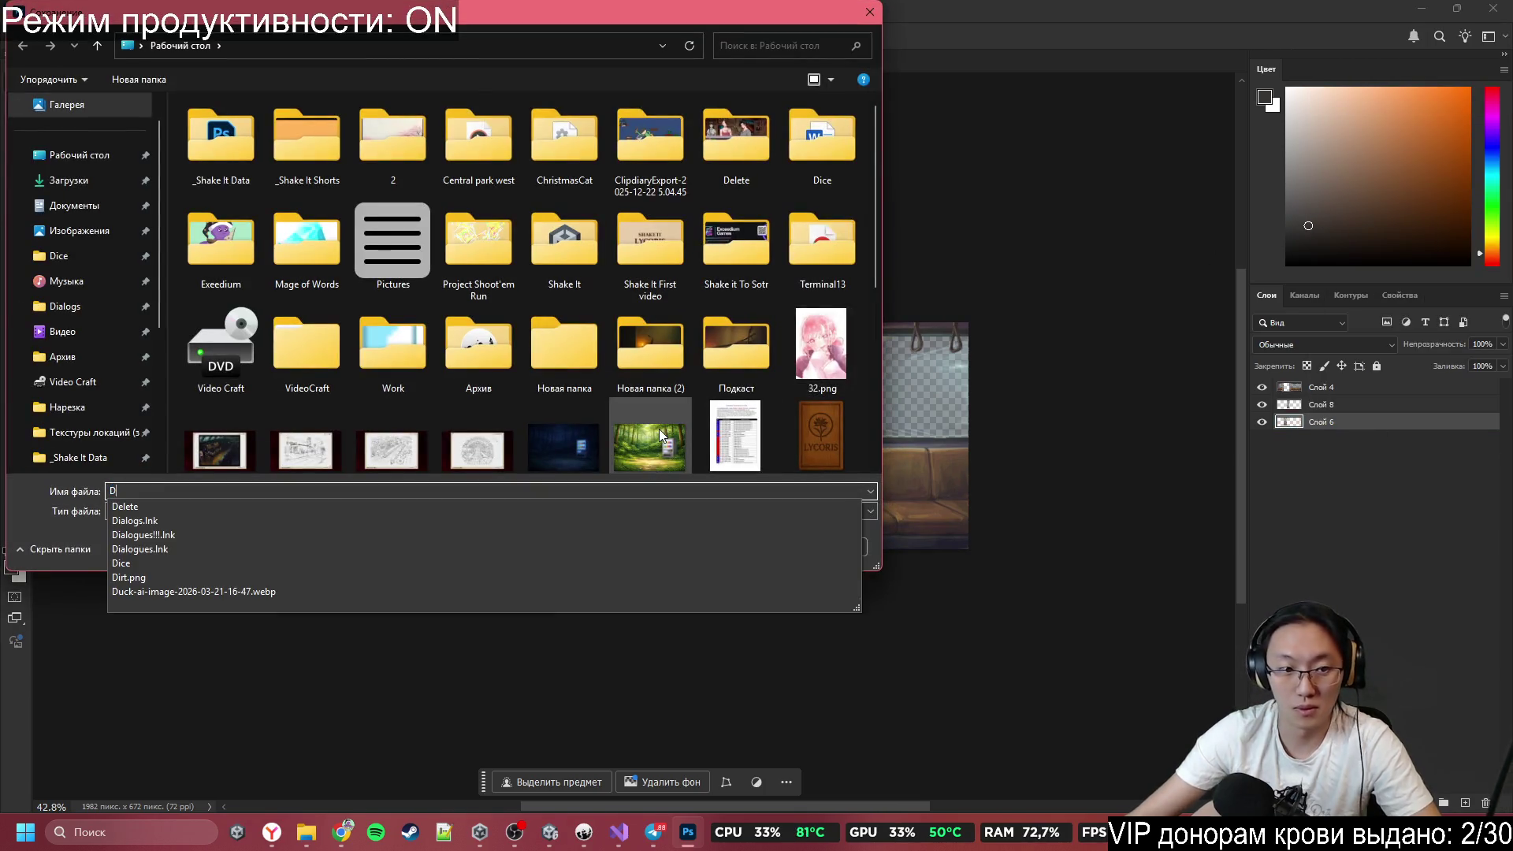
{"action": "type", "text": "oor"}
{"action": "key", "text": "Return"}
Quick-export the right door layer Слой 8 as a PNG named Do.
{"action": "left_click", "coordinate": [1331, 407]}
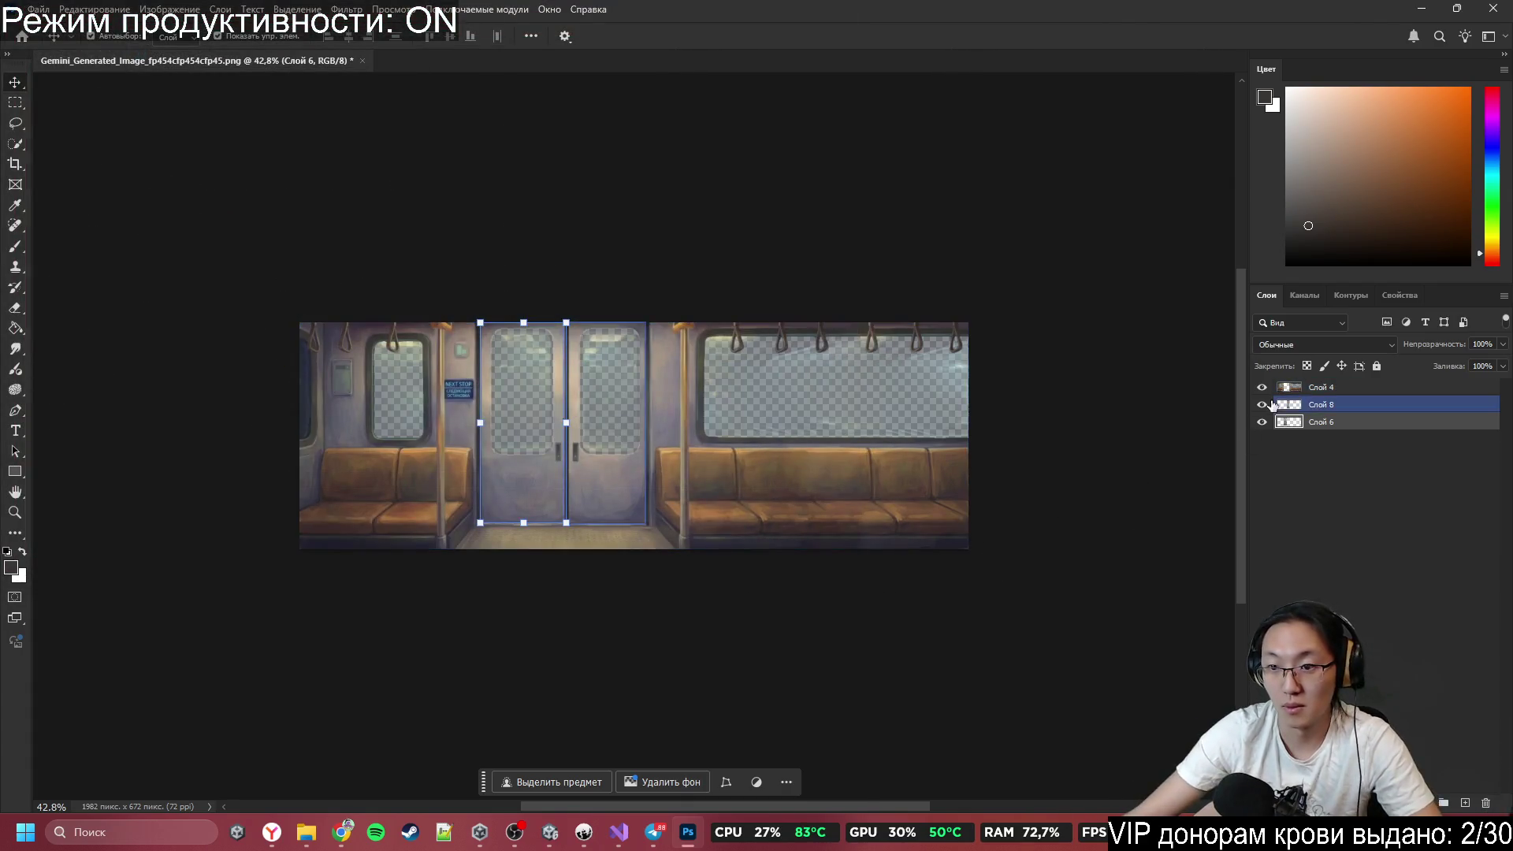
{"action": "key", "text": "alt+f"}
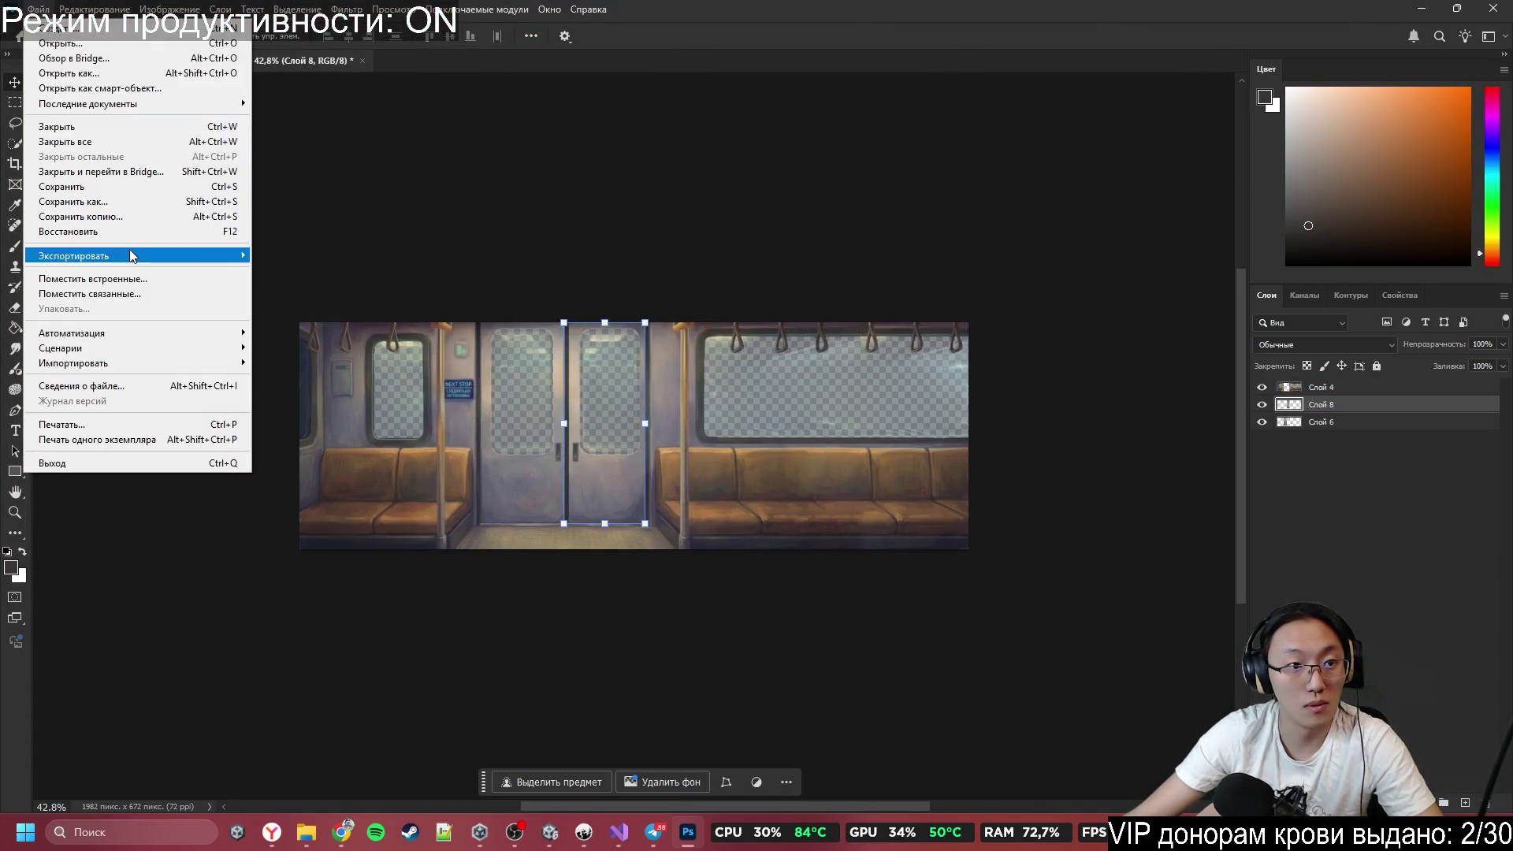
{"action": "right_click", "coordinate": [1371, 406]}
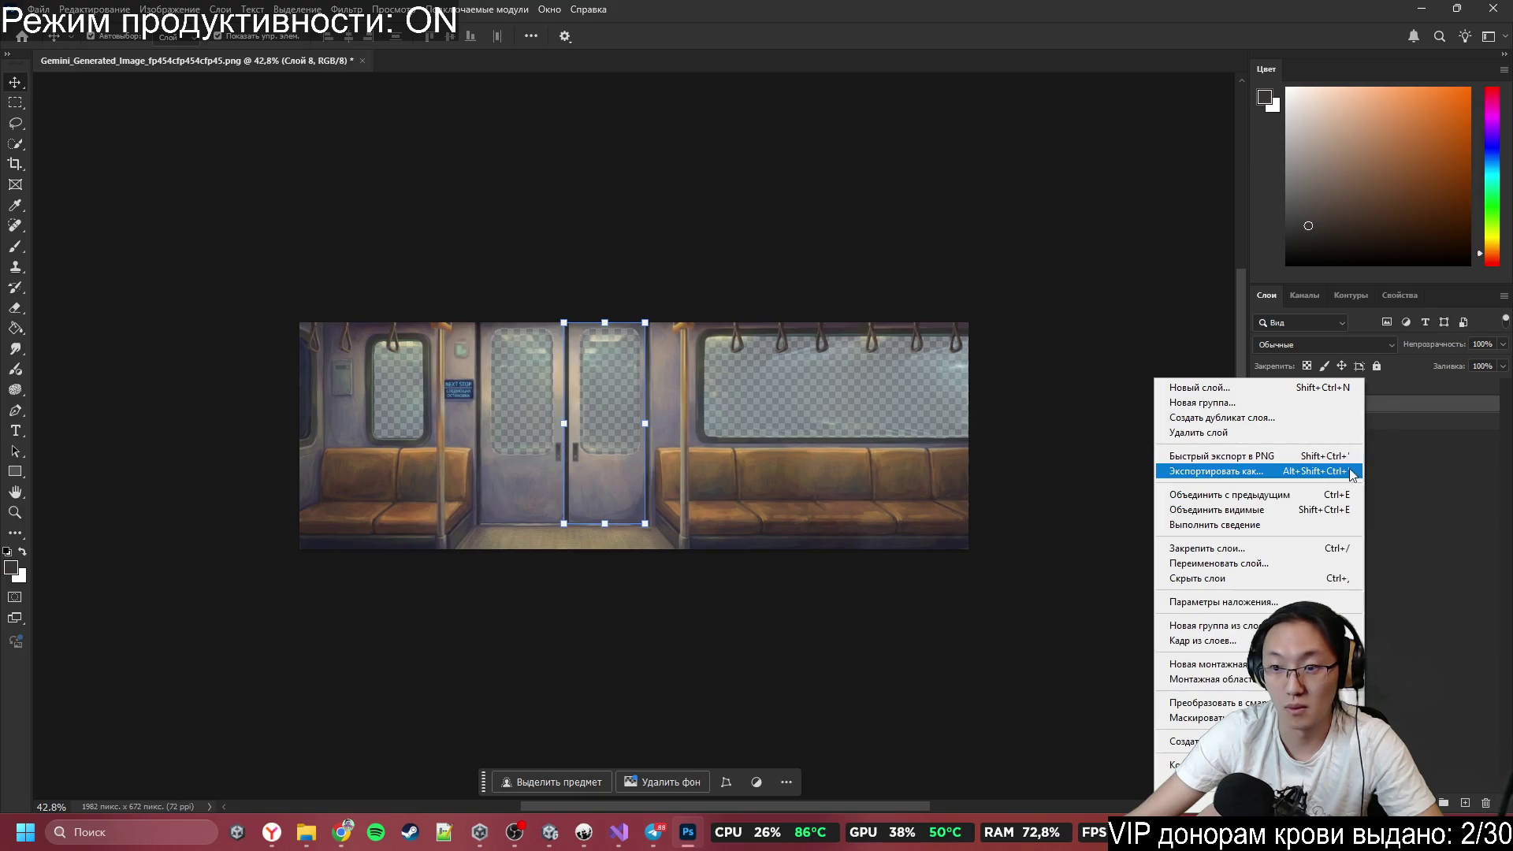
{"action": "left_click", "coordinate": [1280, 455]}
{"action": "type", "text": "Door"}
{"action": "key", "text": "Return"}
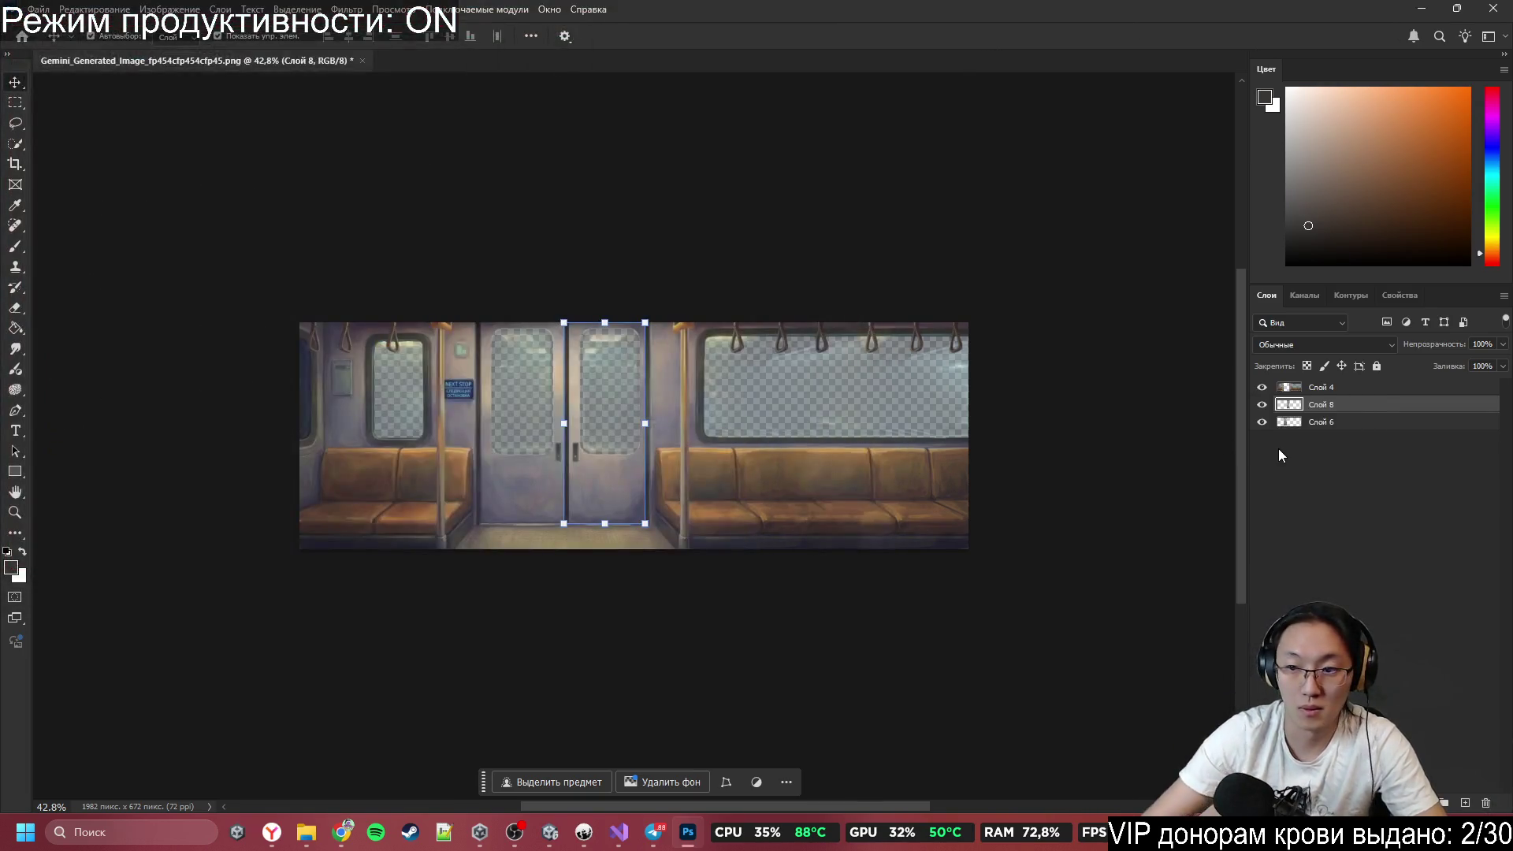
Export the carriage layer Слой 4 as Train.png, then close the image without saving.
{"action": "left_click", "coordinate": [1346, 389]}
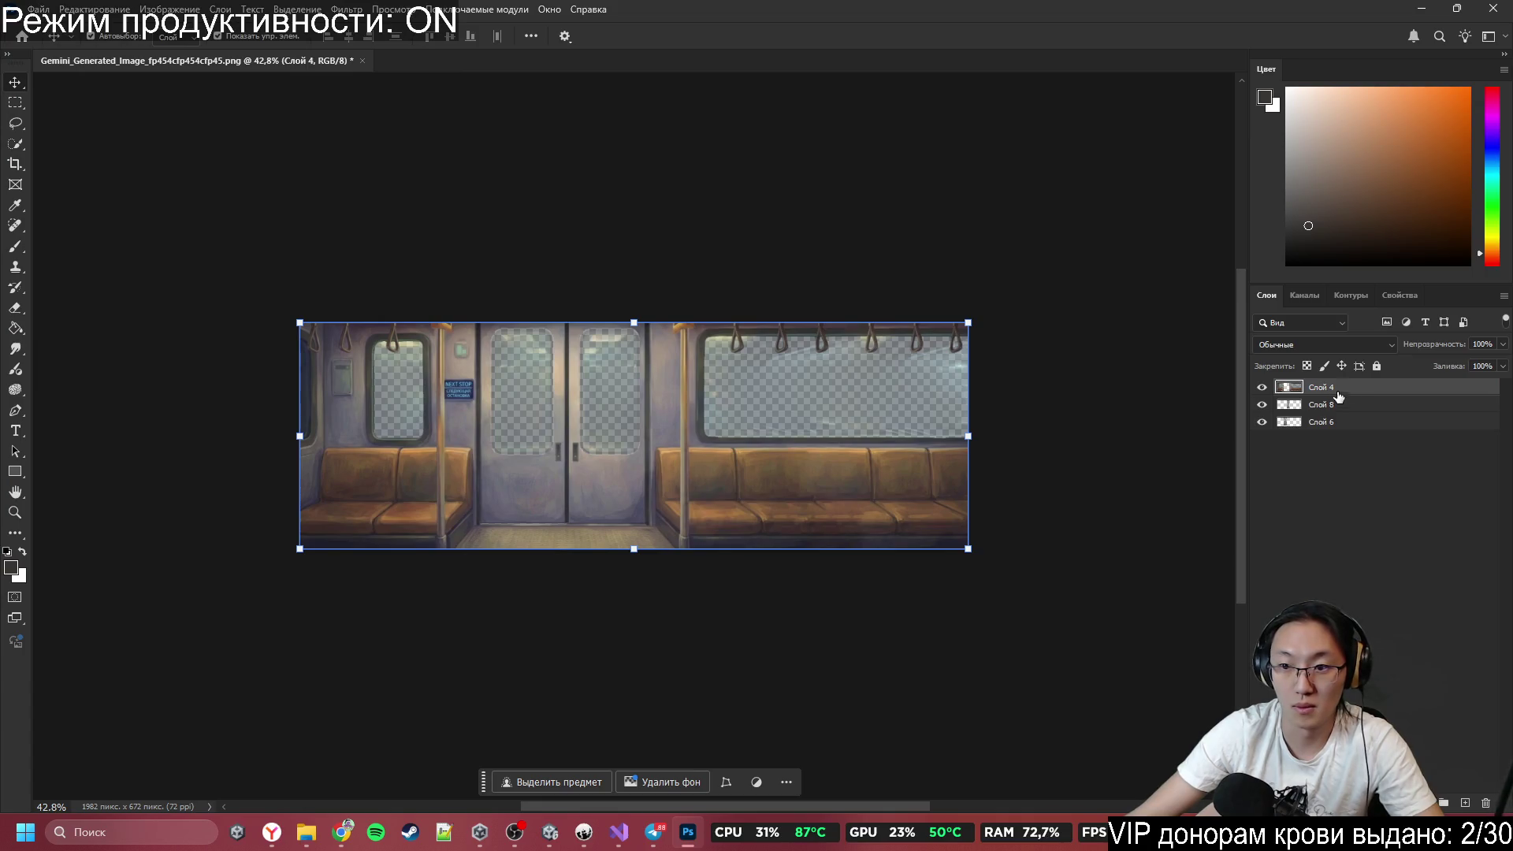
{"action": "right_click", "coordinate": [1384, 386]}
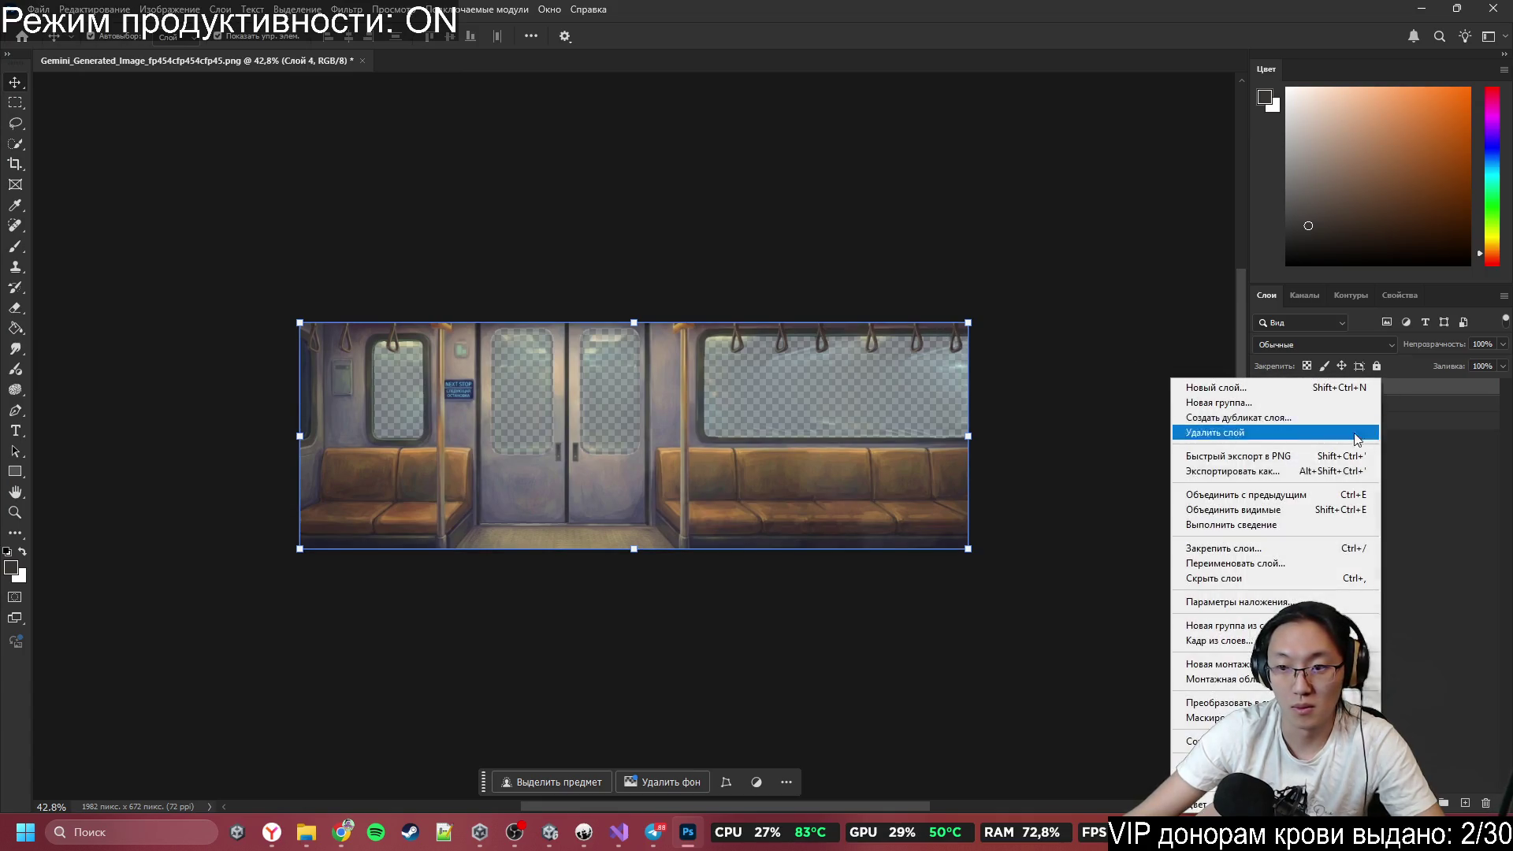
{"action": "left_click", "coordinate": [1276, 441]}
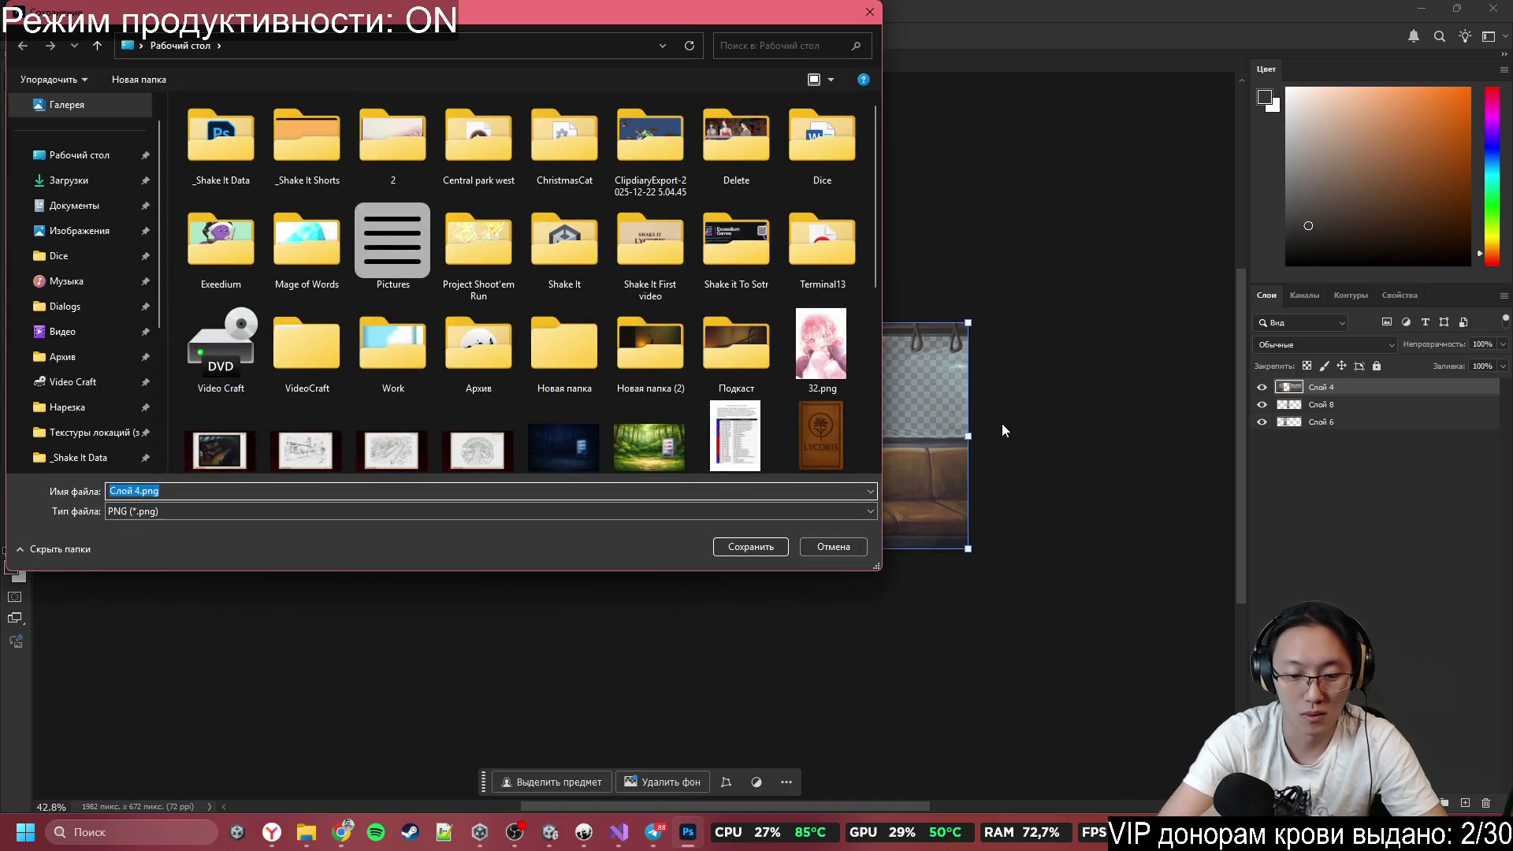
{"action": "type", "text": "Train"}
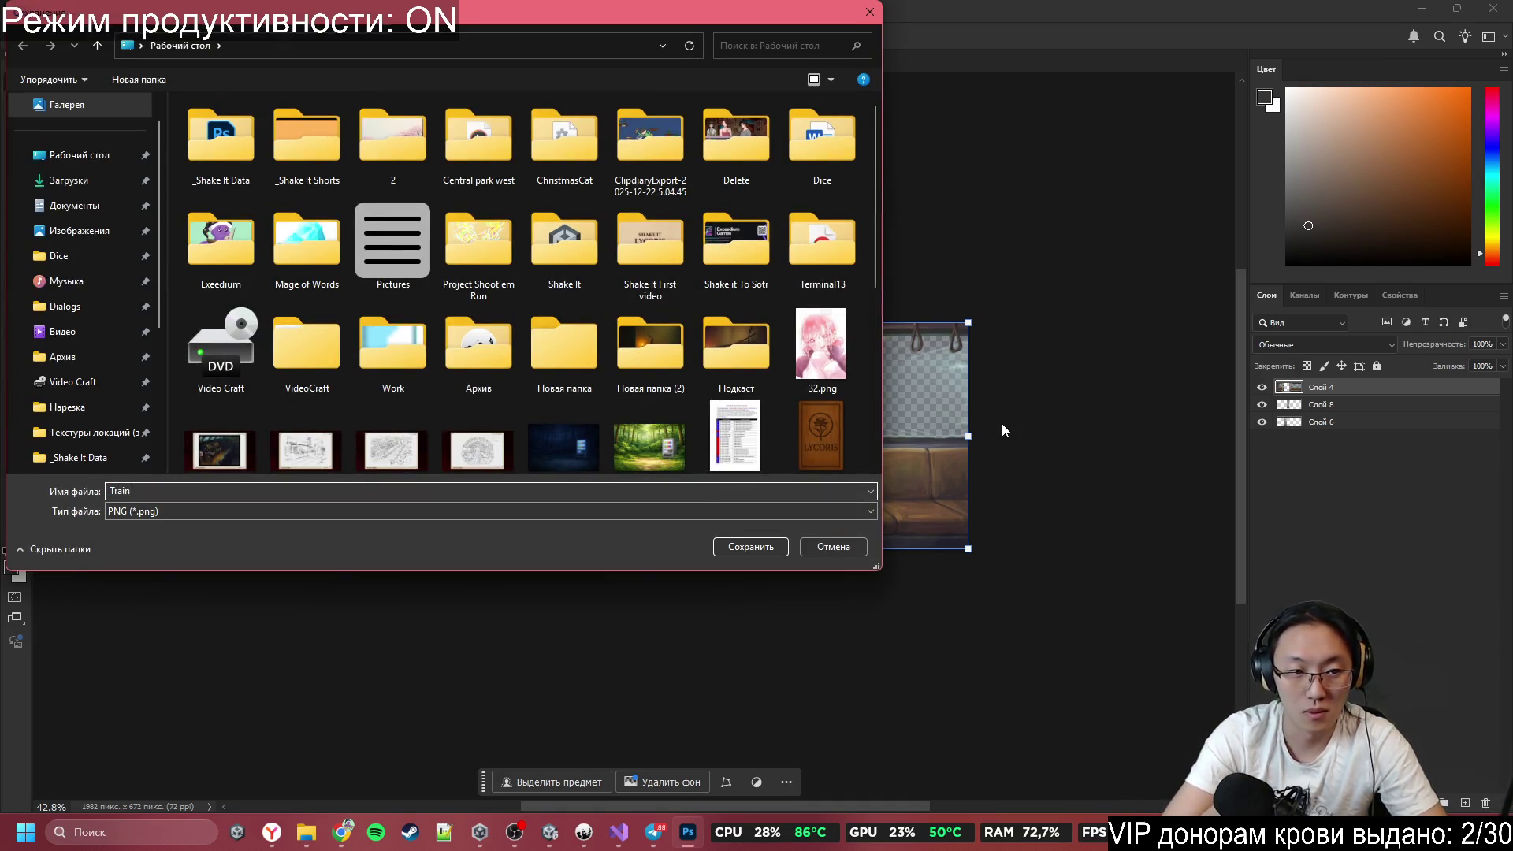
{"action": "key", "text": "Return"}
{"action": "left_click", "coordinate": [1494, 8]}
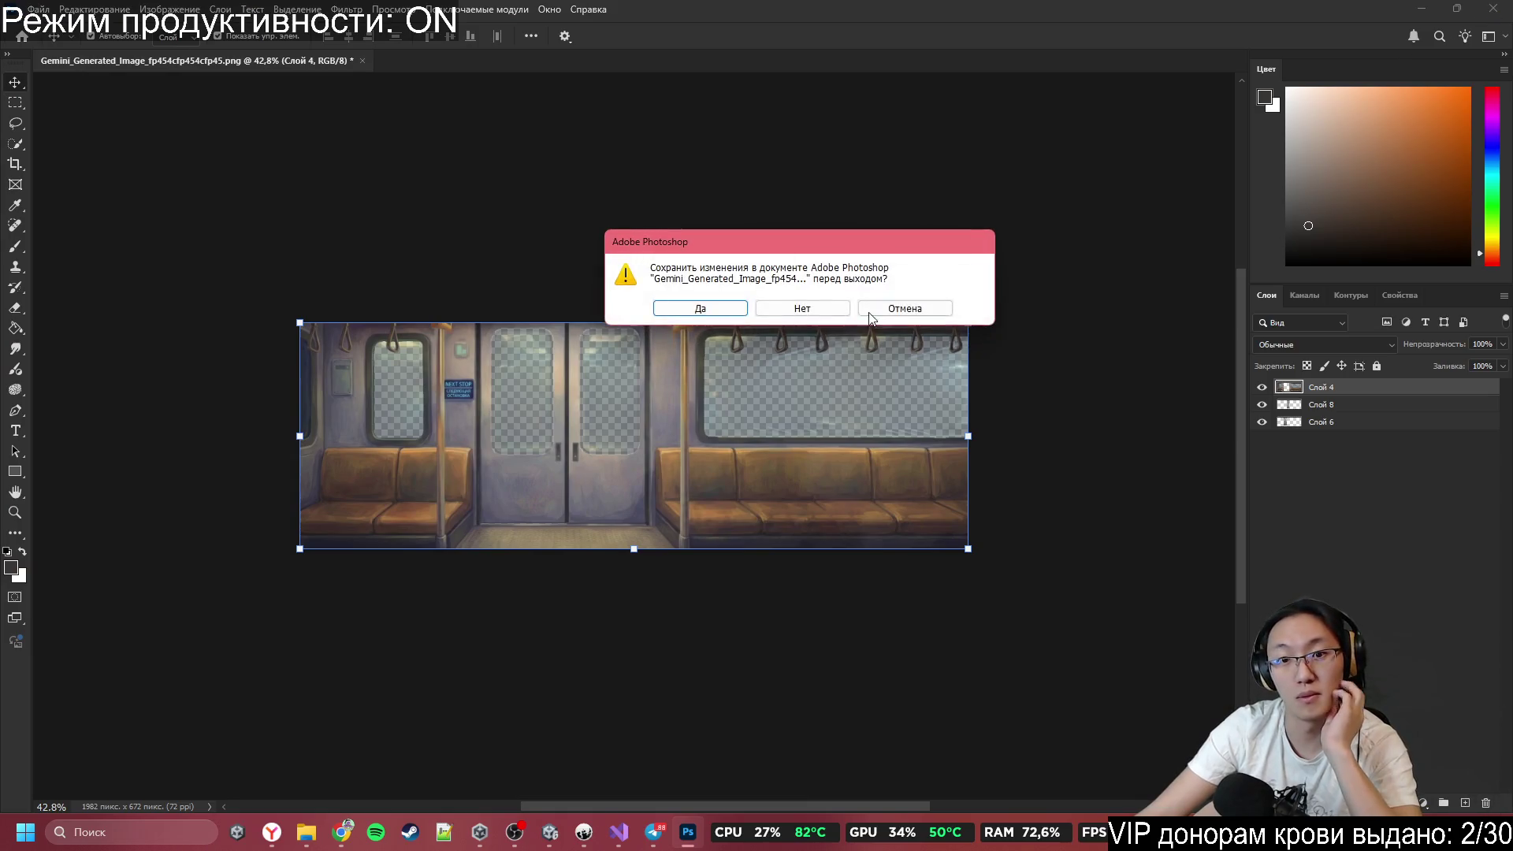
{"action": "left_click", "coordinate": [820, 312]}
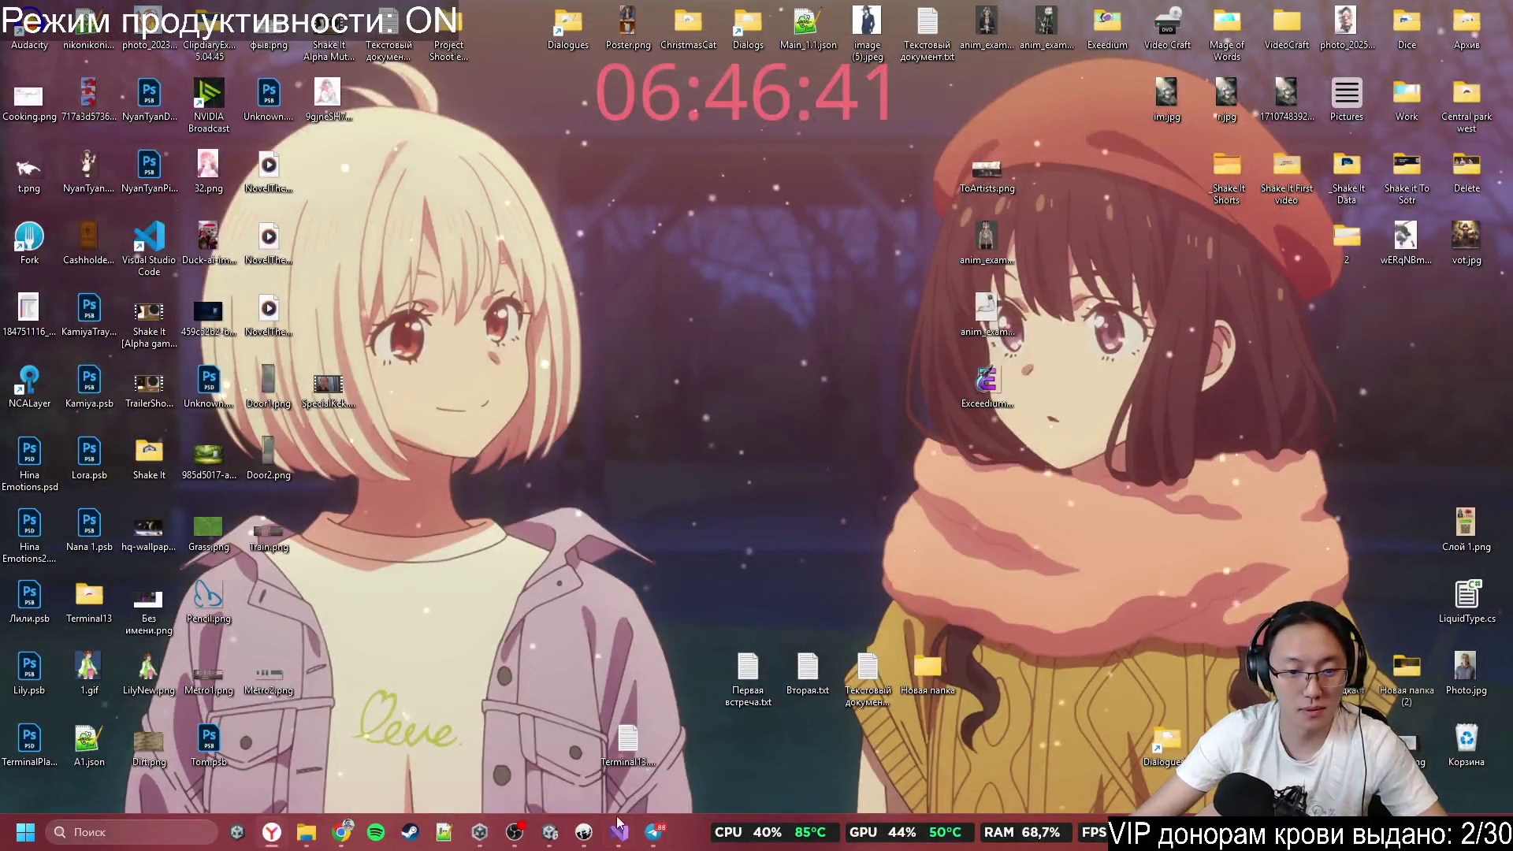
Delete the Metro1 and Metro2 sprites from the Project panel.
{"action": "left_click", "coordinate": [549, 832]}
{"action": "left_click", "coordinate": [550, 716]}
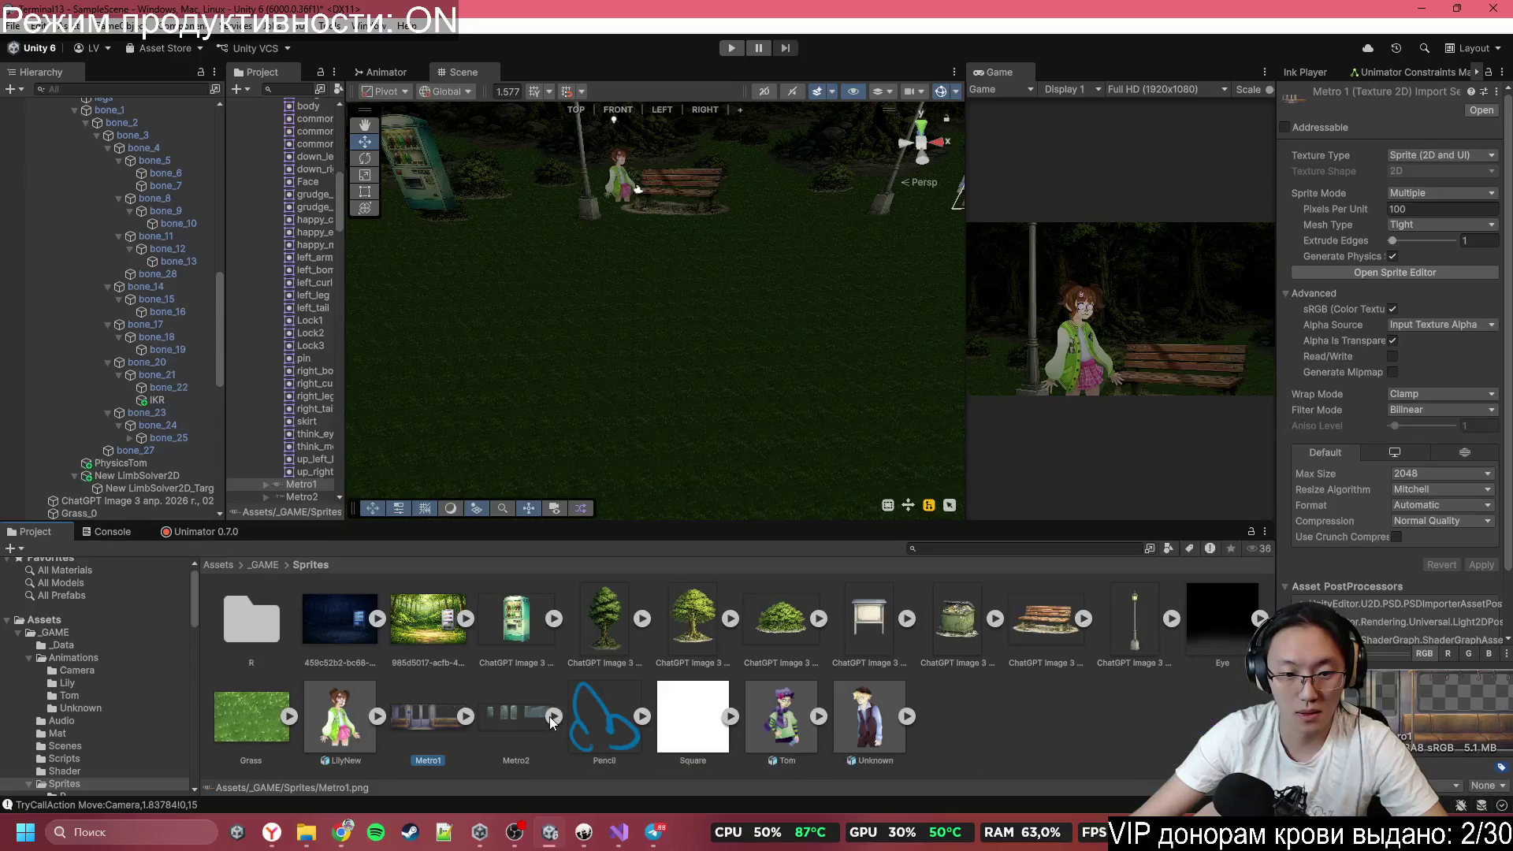
{"action": "left_click", "coordinate": [502, 728], "text": "ctrl"}
{"action": "key", "text": "Delete"}
{"action": "key", "text": "Return"}
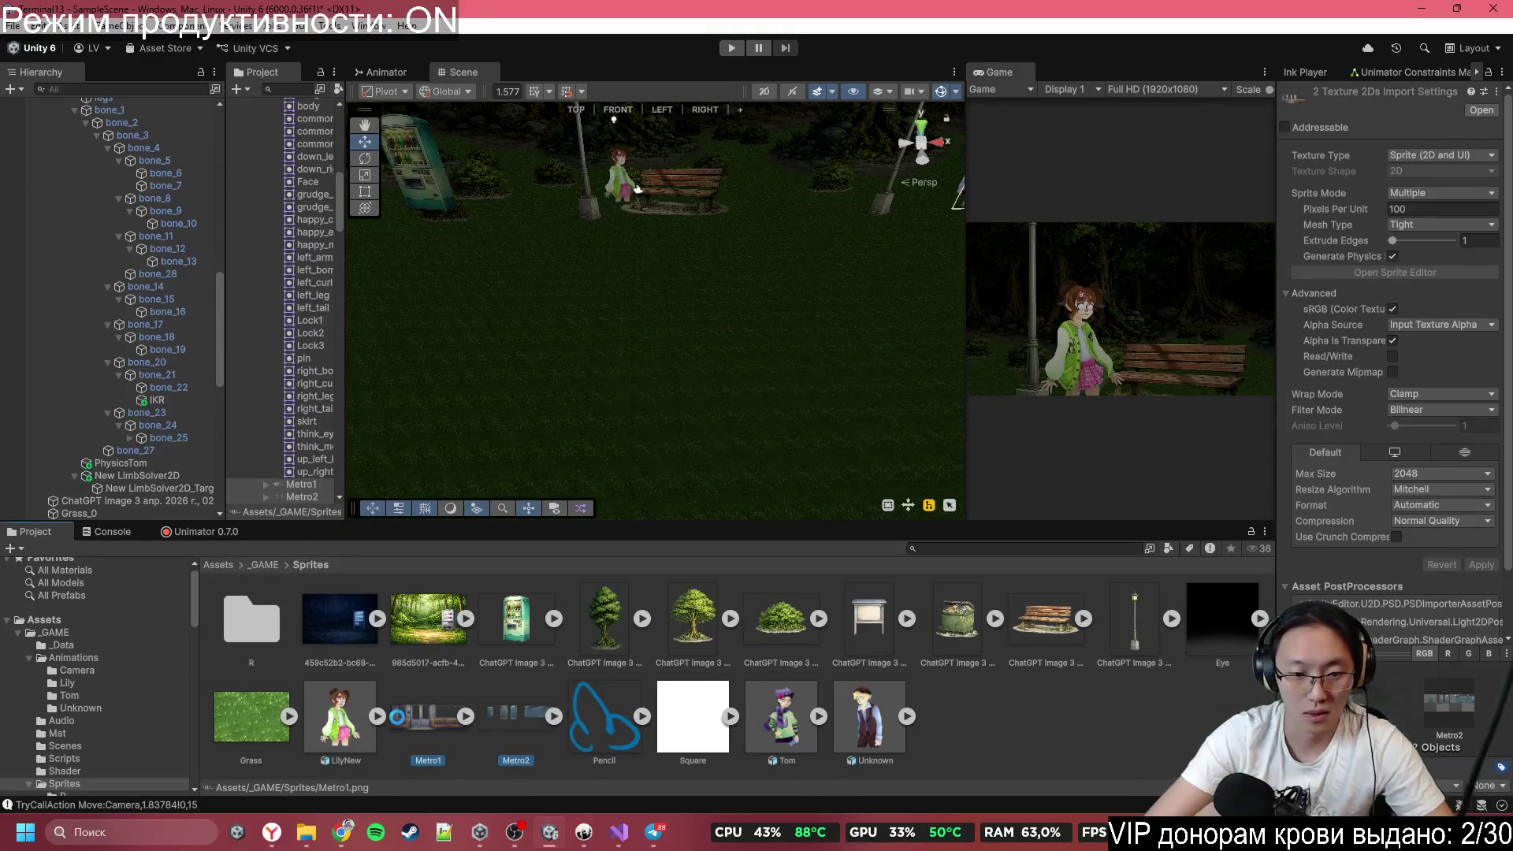
Import the exported desktop PNGs into the Assets/_GAME/Sprites folder.
{"action": "mouse_move", "coordinate": [985, 8]}
{"action": "left_mouse_down"}
{"action": "mouse_move", "coordinate": [987, 75]}
{"action": "mouse_move", "coordinate": [1007, 70]}
{"action": "left_mouse_up"}
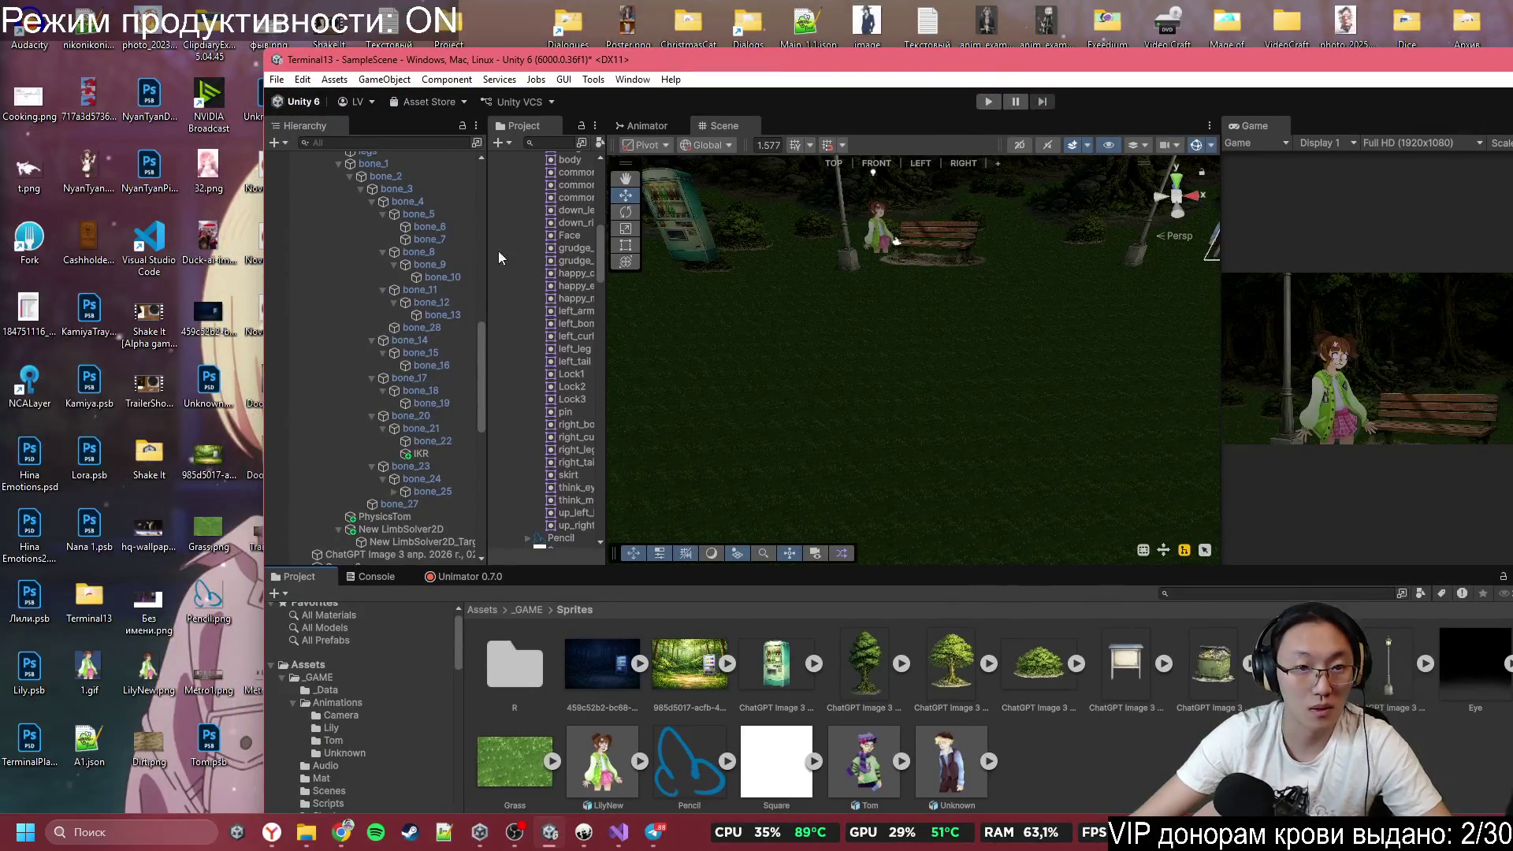
{"action": "left_click_drag", "start_coordinate": [535, 77], "coordinate": [614, 48]}
{"action": "left_click", "coordinate": [271, 683]}
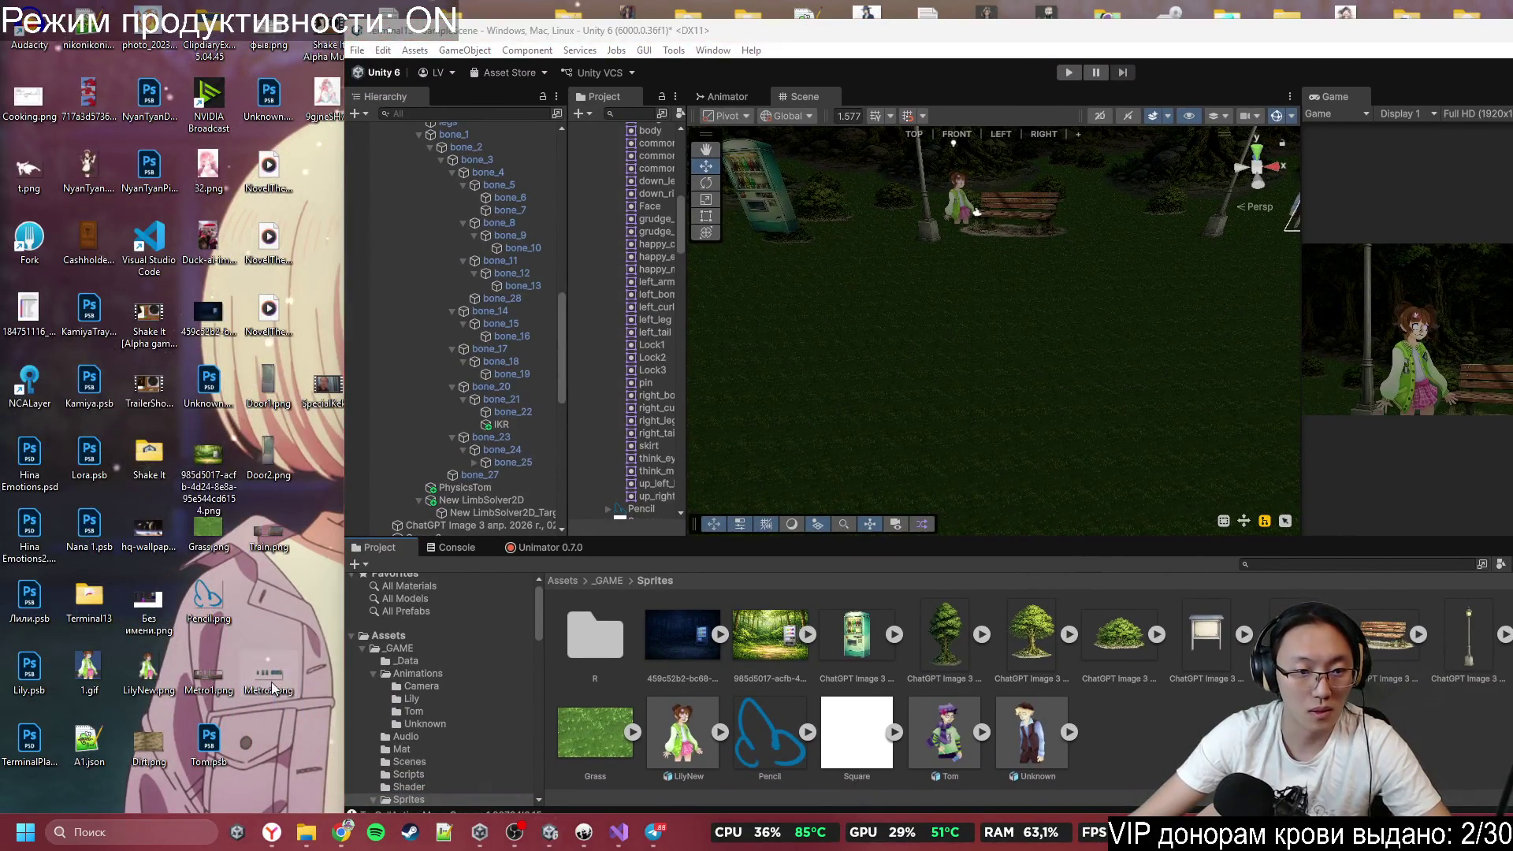
{"action": "left_click_drag", "start_coordinate": [257, 402], "coordinate": [257, 394]}
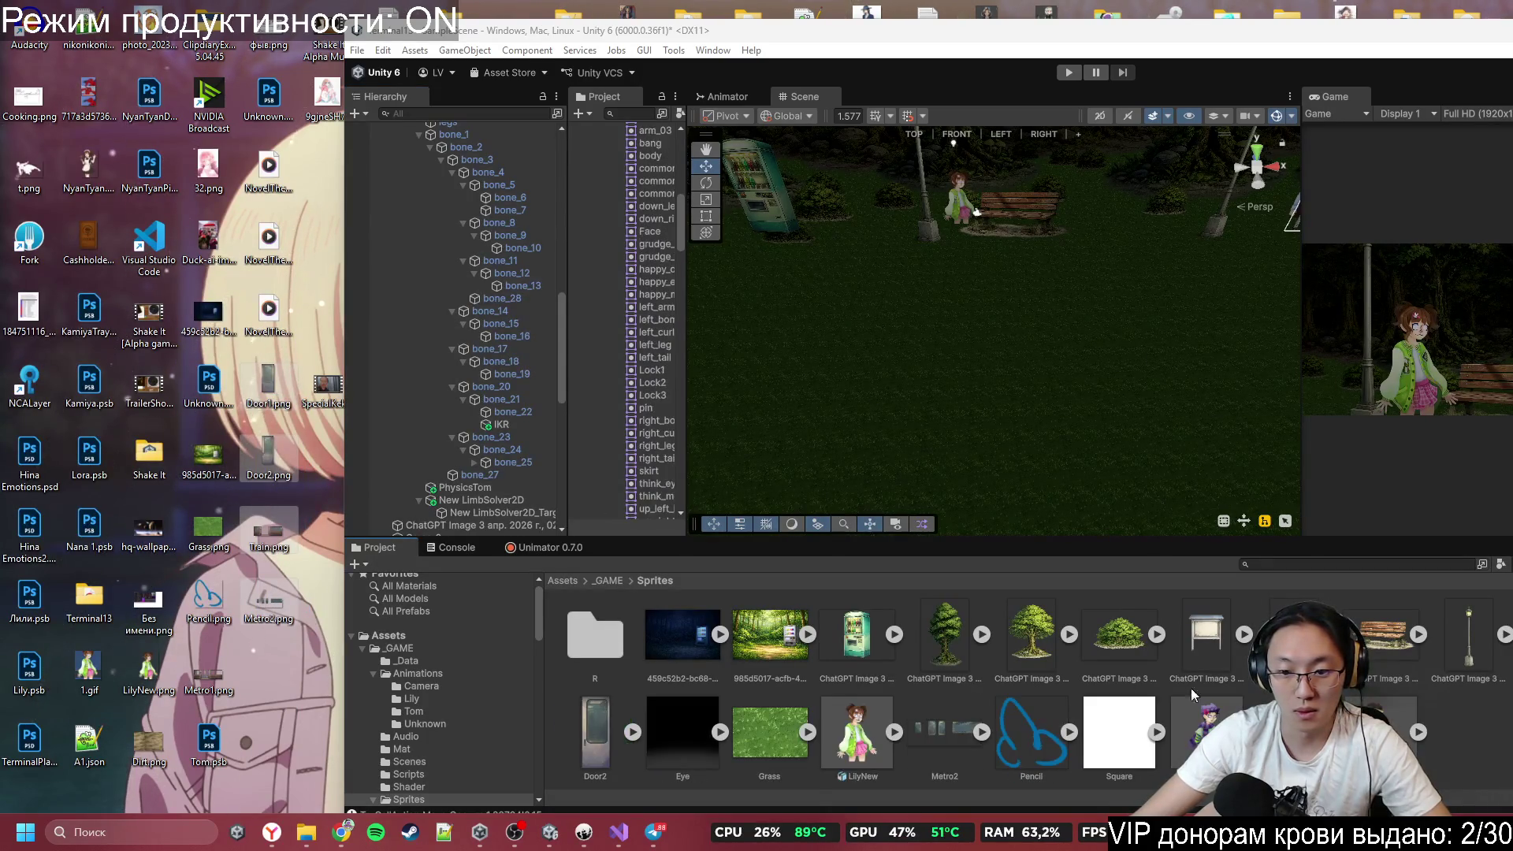
{"action": "double_click", "coordinate": [1123, 28]}
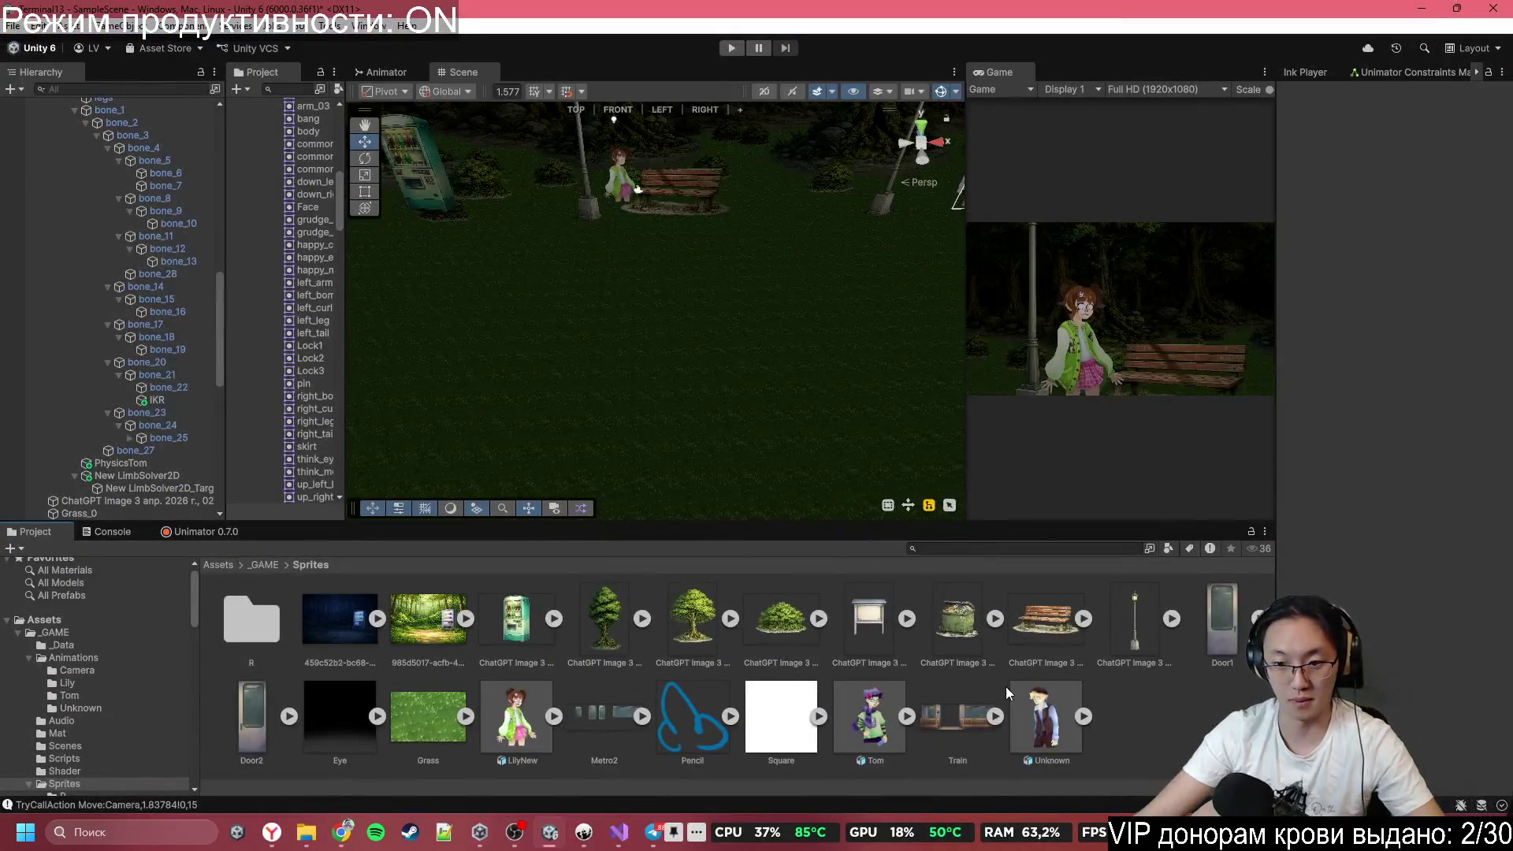
Drop the new sprites into the scene, declining to create an animation.
{"action": "scroll", "coordinate": [706, 340], "scroll_direction": "down", "scroll_amount": 2}
{"action": "left_click_drag", "start_coordinate": [706, 340], "coordinate": [999, 310]}
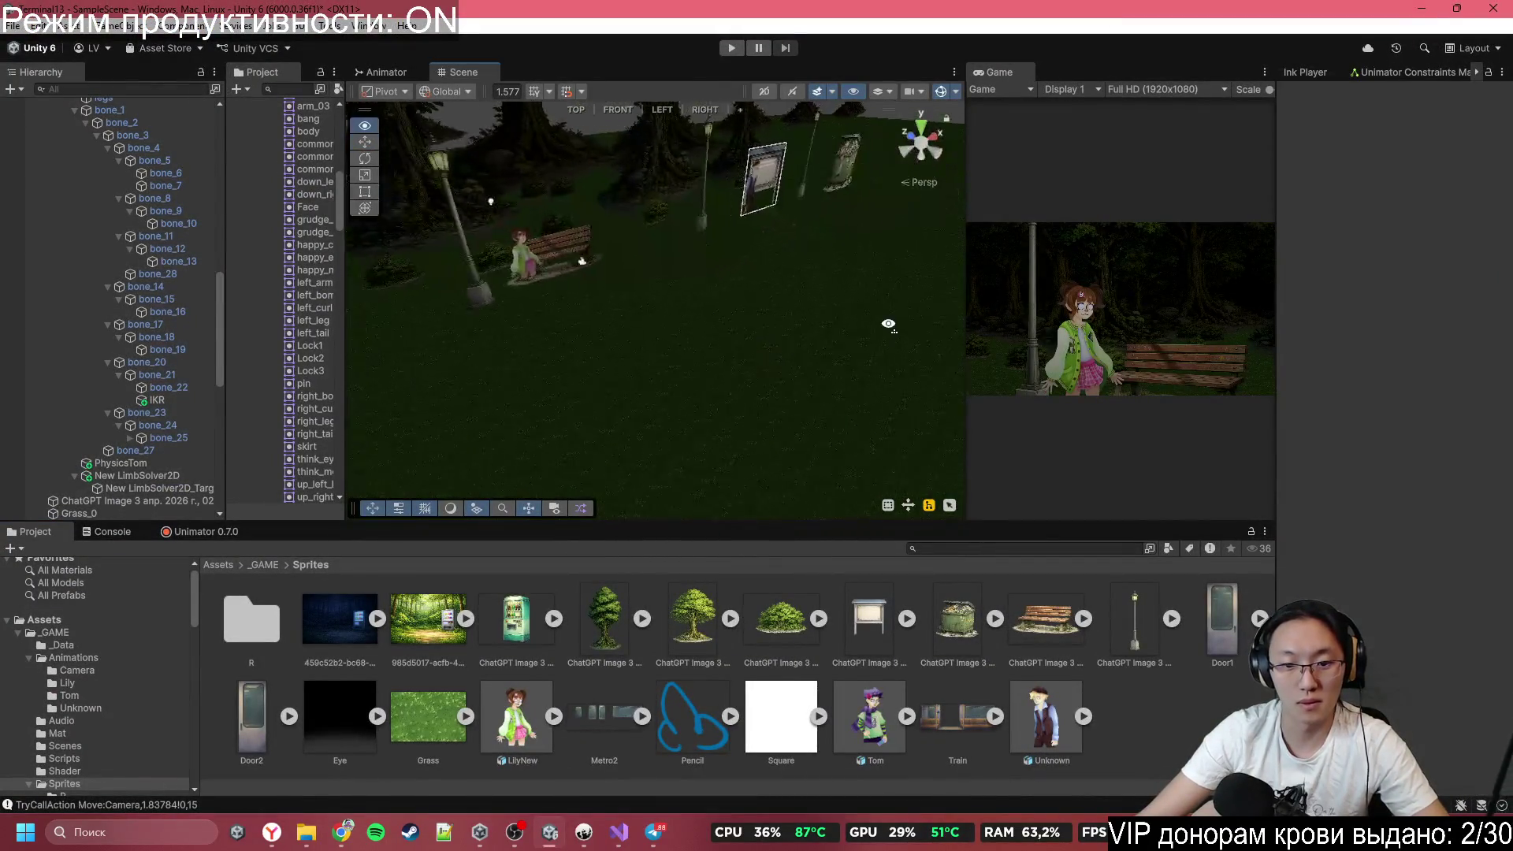
{"action": "mouse_move", "coordinate": [899, 569]}
{"action": "left_mouse_down"}
{"action": "mouse_move", "coordinate": [635, 399]}
{"action": "mouse_move", "coordinate": [395, 378]}
{"action": "mouse_move", "coordinate": [429, 345]}
{"action": "left_mouse_up"}
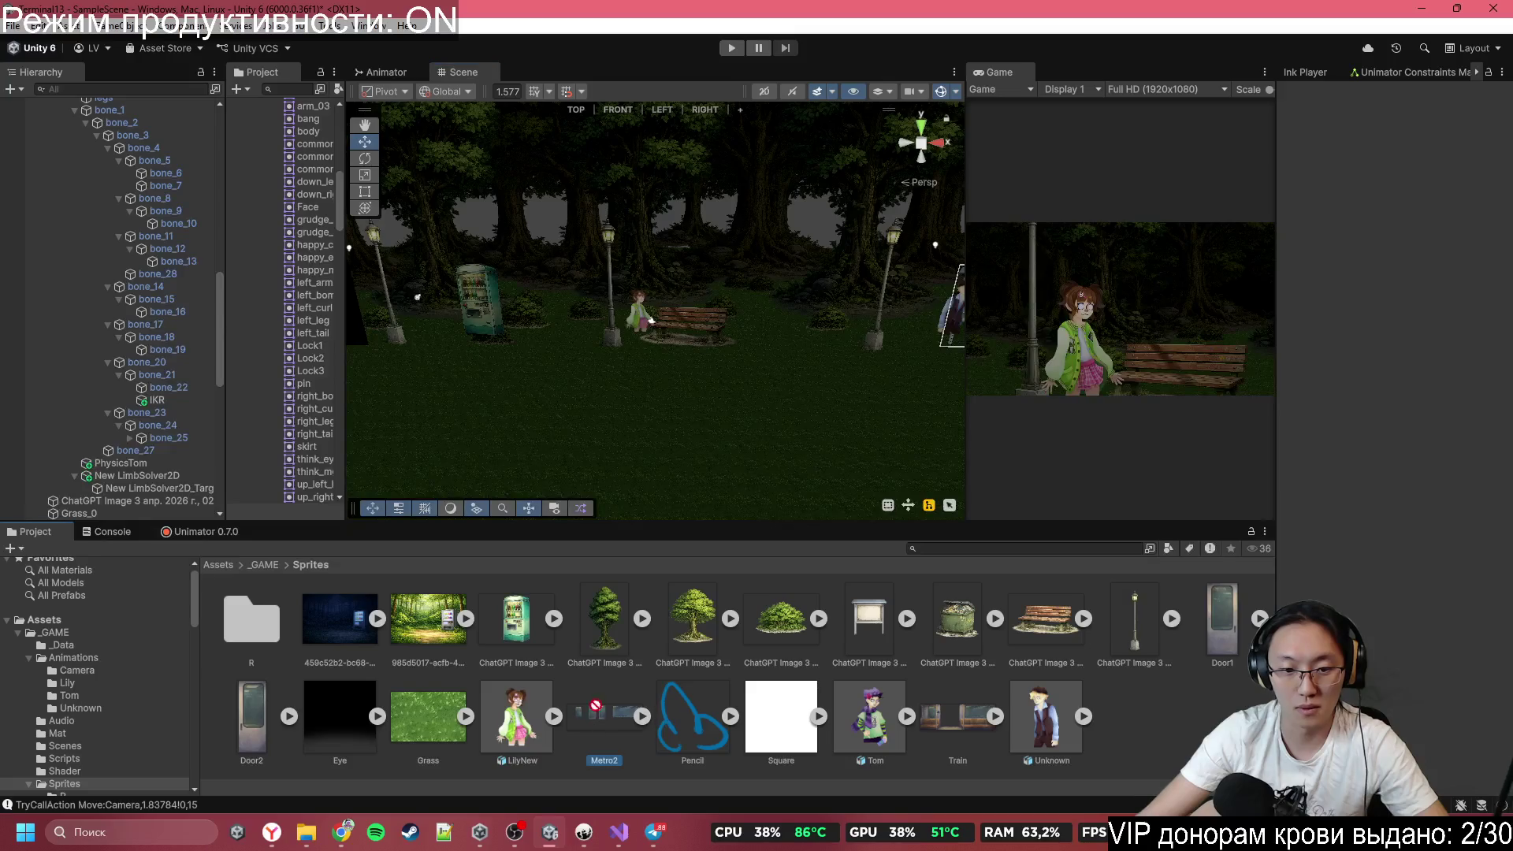
{"action": "left_click_drag", "start_coordinate": [705, 441], "coordinate": [706, 442]}
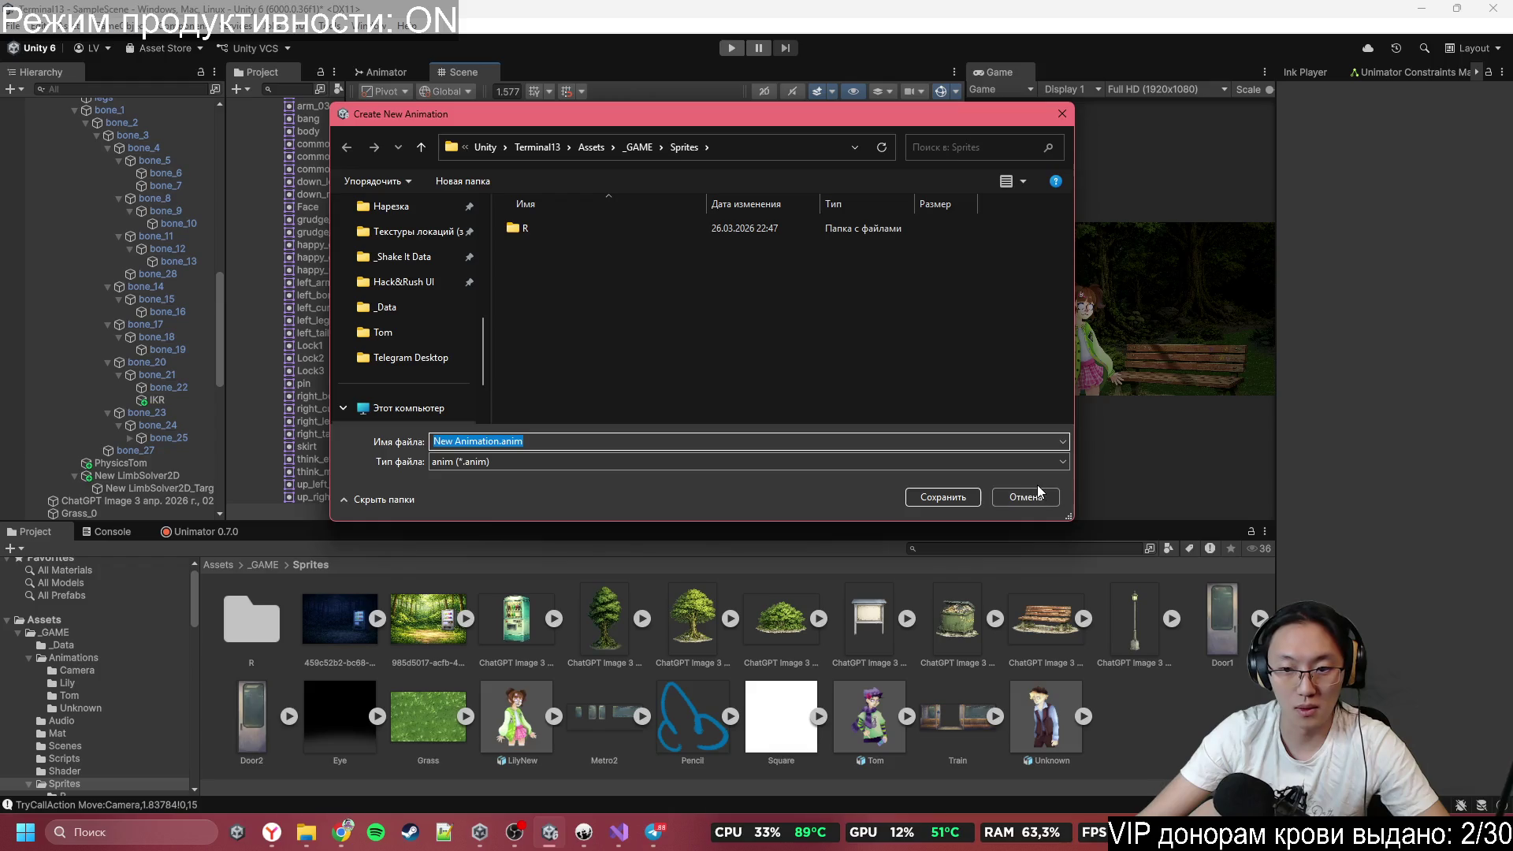
{"action": "left_click", "coordinate": [1038, 494]}
Preview Train.png from the desktop in the image viewer.
{"action": "left_click", "coordinate": [1418, 8]}
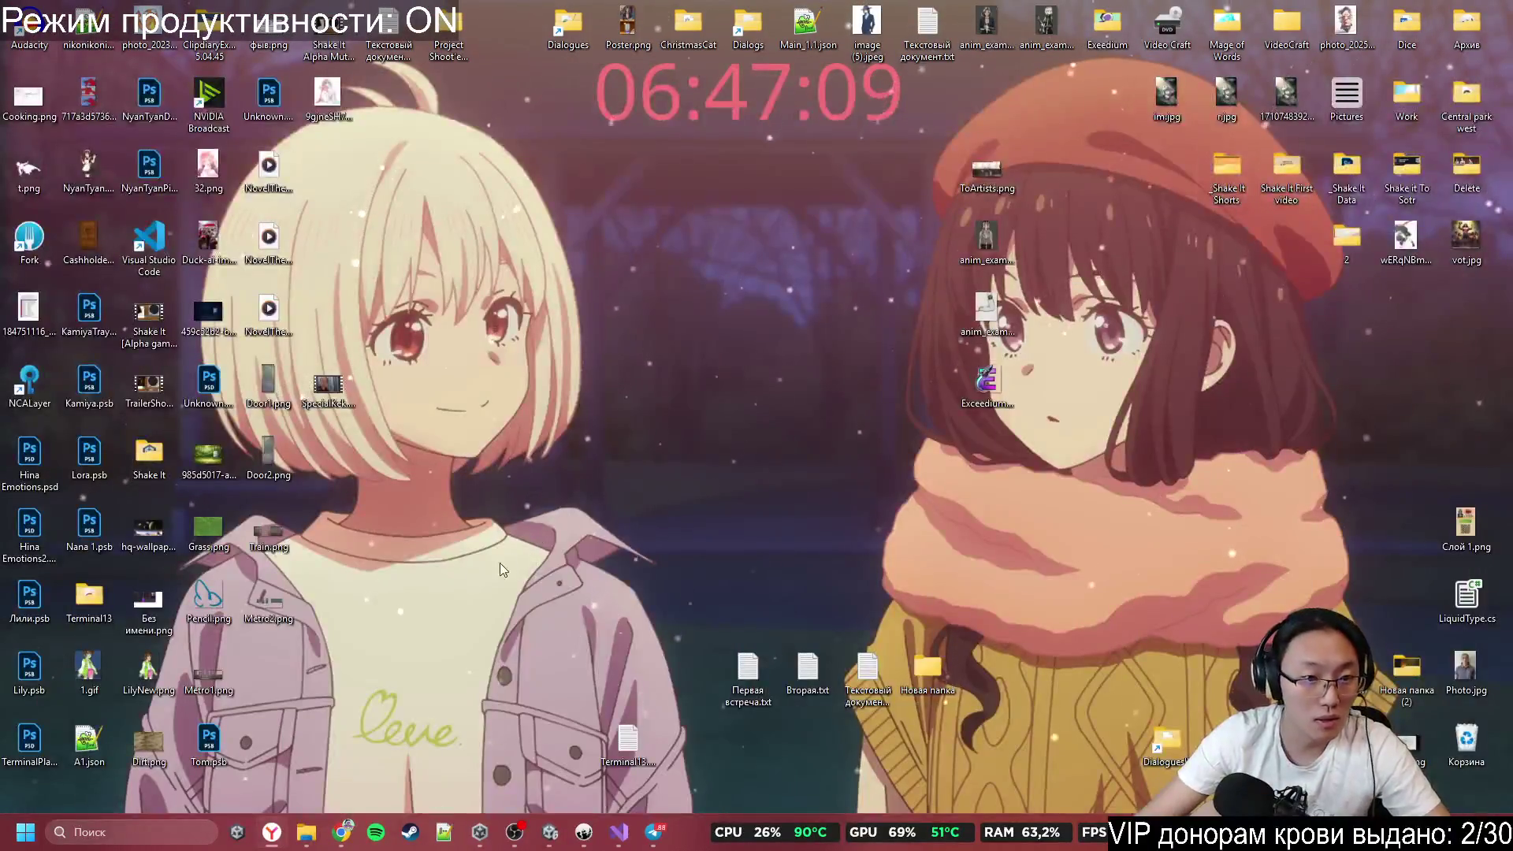
{"action": "double_click", "coordinate": [291, 528]}
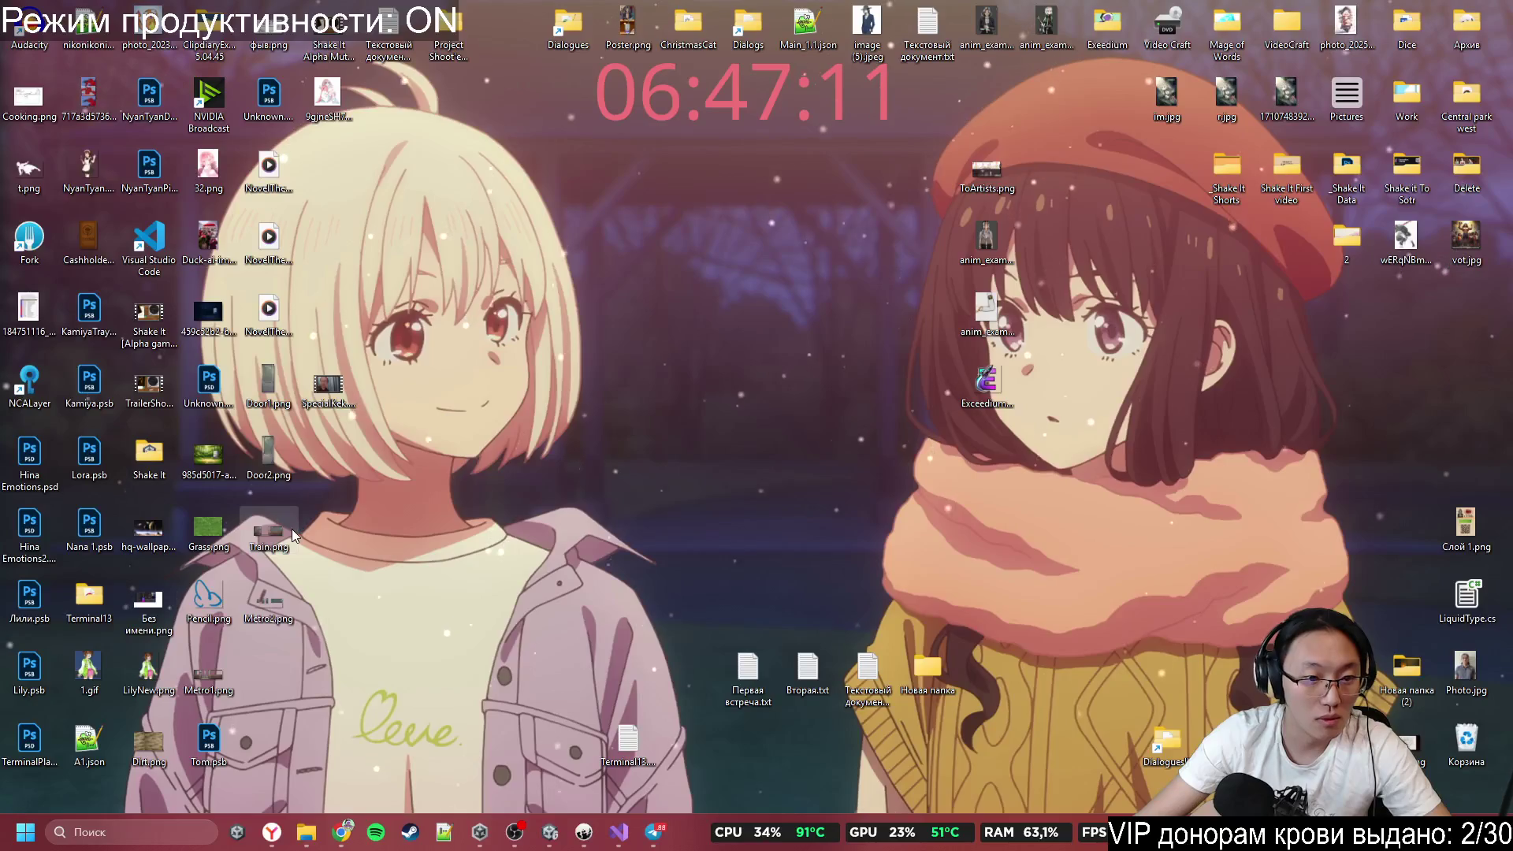
{"action": "left_click", "coordinate": [1274, 186]}
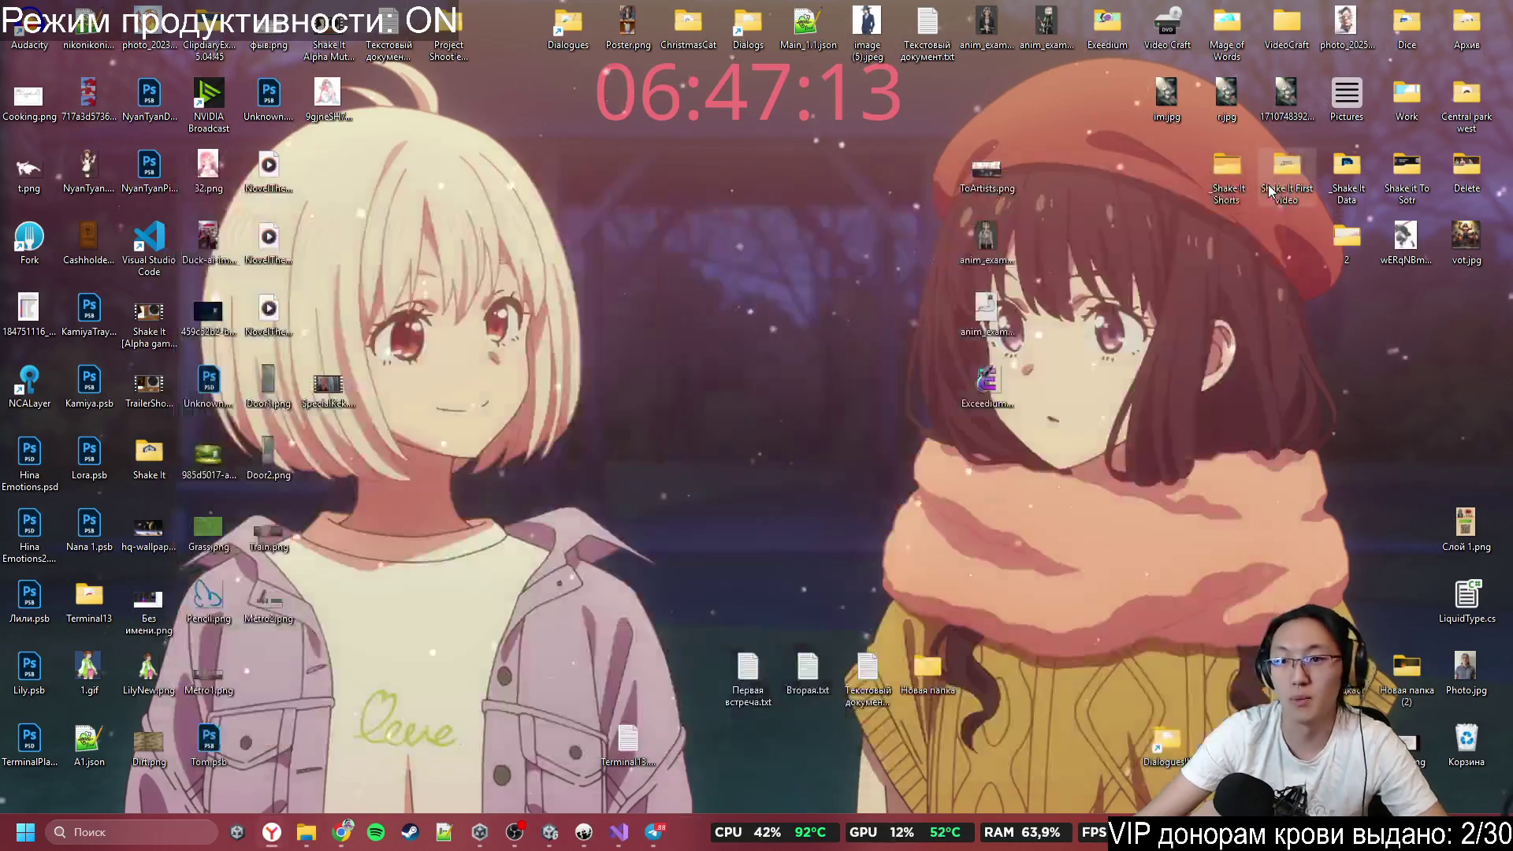
Place the Train sprite into the scene and raise it higher.
{"action": "key", "text": "alt+Tab"}
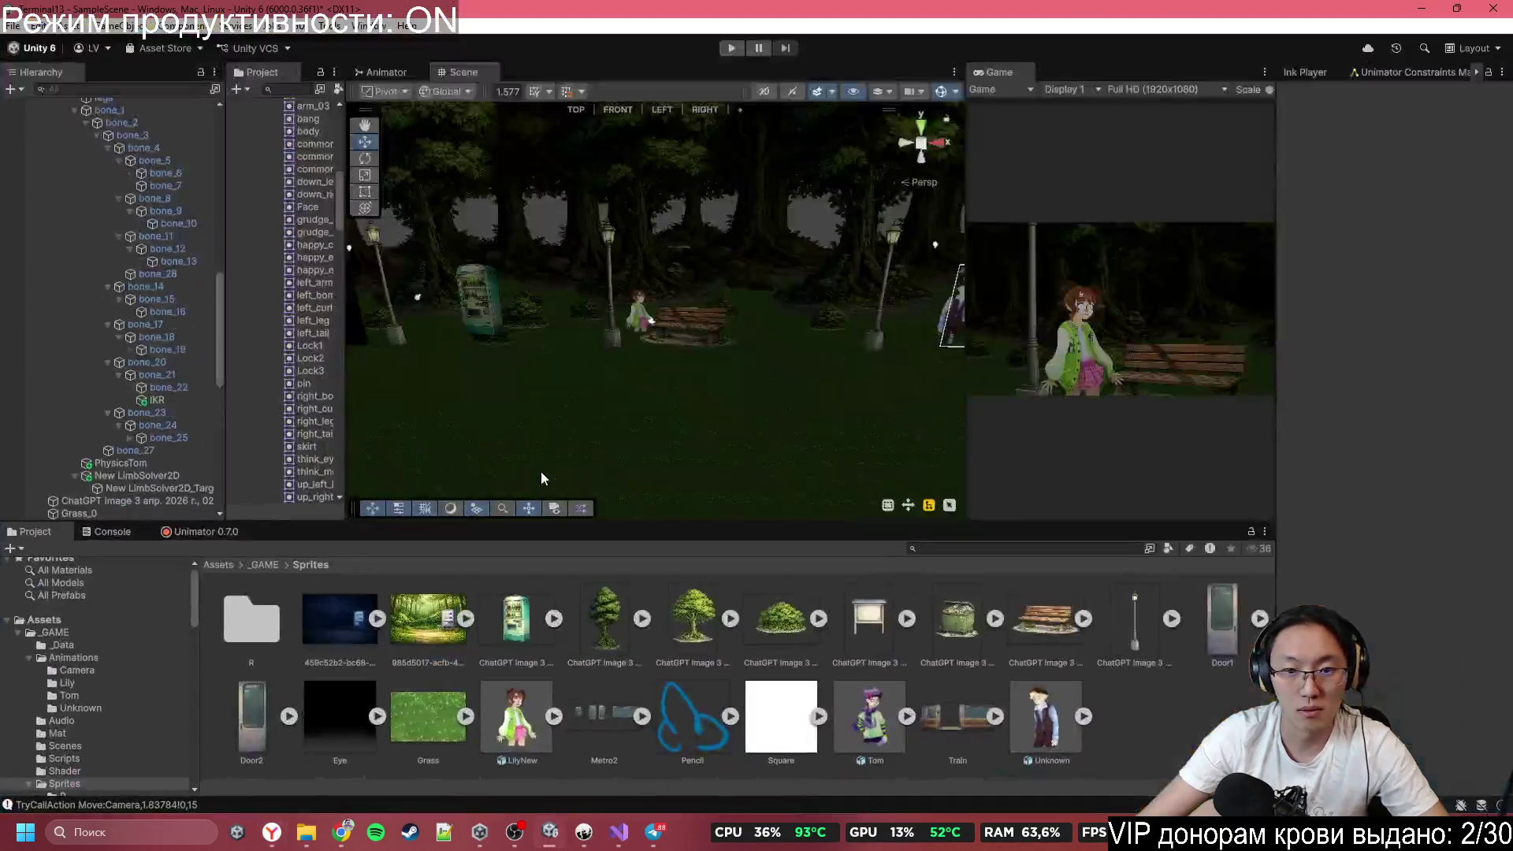
{"action": "mouse_move", "coordinate": [955, 736]}
{"action": "left_mouse_down"}
{"action": "mouse_move", "coordinate": [674, 405]}
{"action": "mouse_move", "coordinate": [867, 339]}
{"action": "mouse_move", "coordinate": [1018, 324]}
{"action": "mouse_move", "coordinate": [769, 234]}
{"action": "mouse_move", "coordinate": [726, 334]}
{"action": "mouse_move", "coordinate": [442, 360]}
{"action": "mouse_move", "coordinate": [671, 383]}
{"action": "mouse_move", "coordinate": [649, 337]}
{"action": "left_mouse_up"}
{"action": "mouse_move", "coordinate": [616, 249]}
{"action": "left_mouse_down"}
{"action": "mouse_move", "coordinate": [621, 197]}
{"action": "mouse_move", "coordinate": [481, 256]}
{"action": "mouse_move", "coordinate": [1067, 244]}
{"action": "left_mouse_up"}
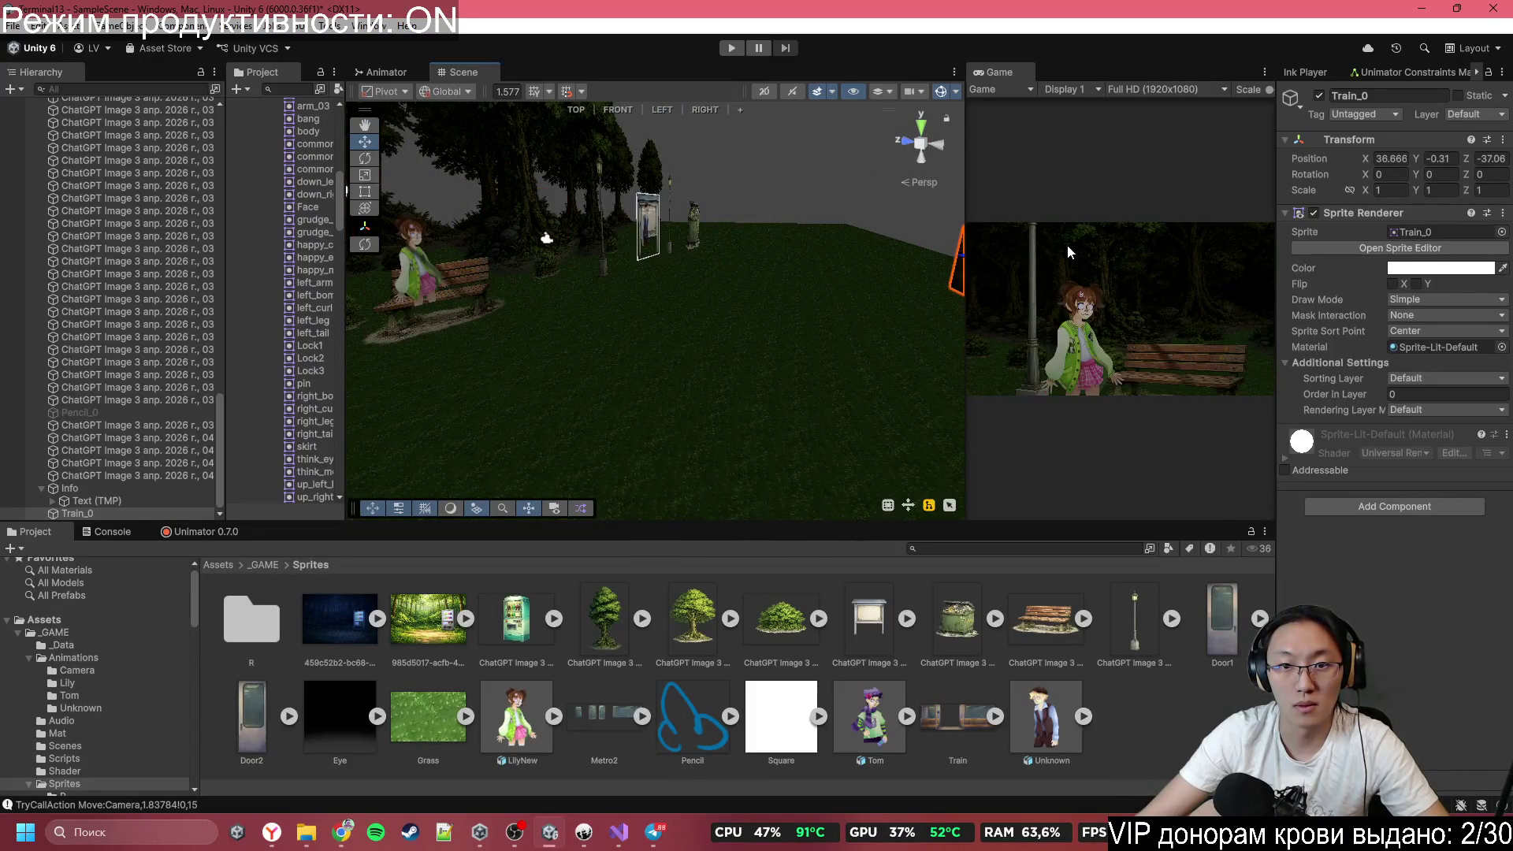
Pull the Main Camera back along Z, then return it to Z -10.
{"action": "left_click", "coordinate": [547, 242]}
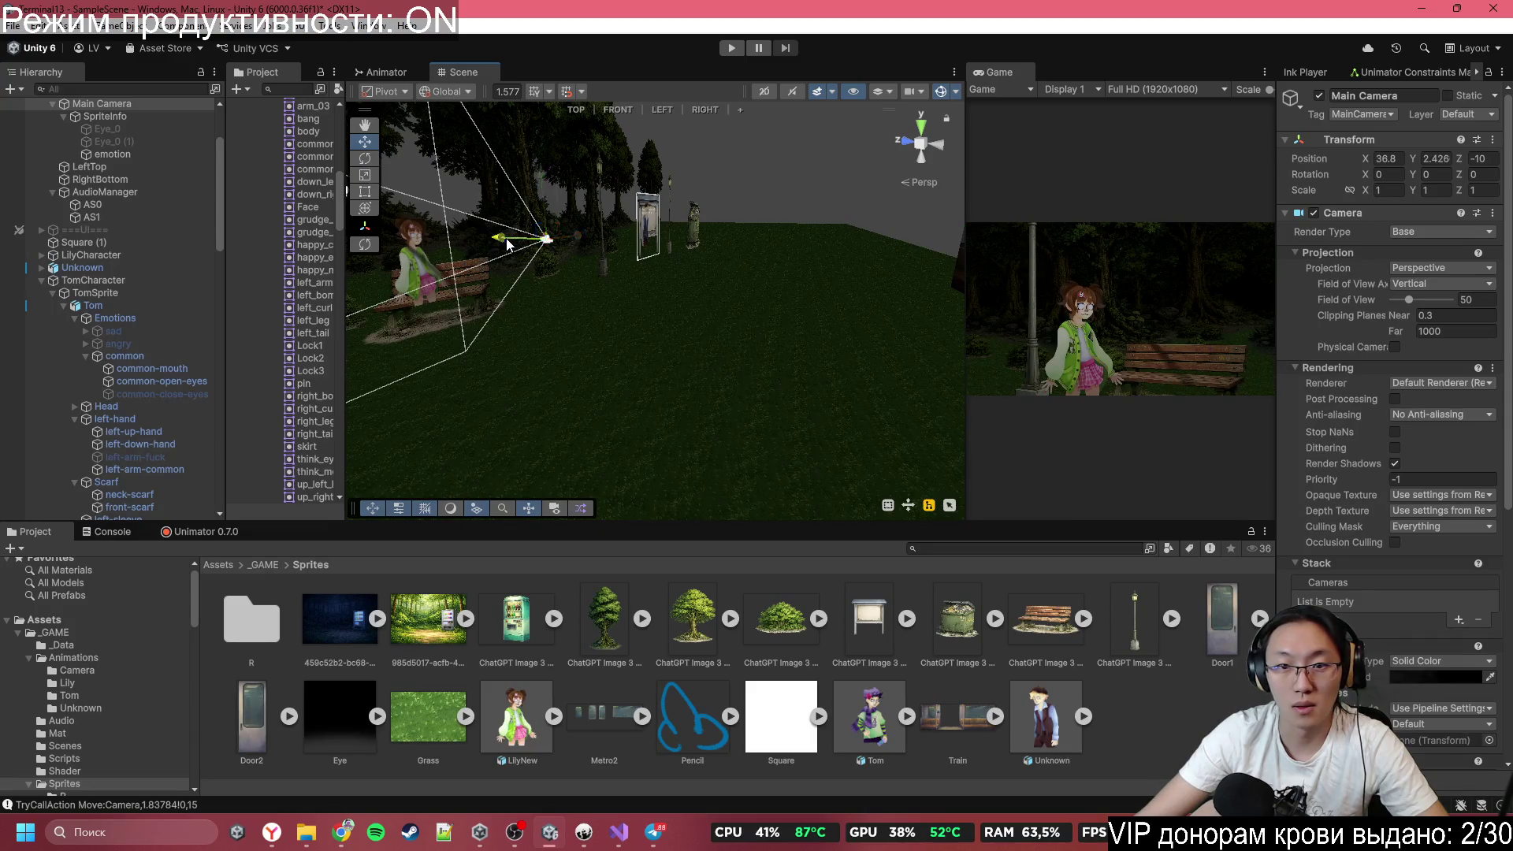
{"action": "mouse_move", "coordinate": [506, 237]}
{"action": "left_mouse_down"}
{"action": "mouse_move", "coordinate": [897, 272]}
{"action": "mouse_move", "coordinate": [755, 272]}
{"action": "mouse_move", "coordinate": [812, 278]}
{"action": "mouse_move", "coordinate": [754, 291]}
{"action": "mouse_move", "coordinate": [798, 300]}
{"action": "mouse_move", "coordinate": [754, 301]}
{"action": "mouse_move", "coordinate": [1310, 371]}
{"action": "mouse_move", "coordinate": [750, 305]}
{"action": "mouse_move", "coordinate": [1322, 368]}
{"action": "mouse_move", "coordinate": [1250, 372]}
{"action": "left_mouse_up"}
{"action": "mouse_move", "coordinate": [1150, 361]}
{"action": "left_mouse_down"}
{"action": "mouse_move", "coordinate": [774, 356]}
{"action": "mouse_move", "coordinate": [762, 285]}
{"action": "mouse_move", "coordinate": [825, 291]}
{"action": "mouse_move", "coordinate": [541, 365]}
{"action": "mouse_move", "coordinate": [545, 392]}
{"action": "mouse_move", "coordinate": [478, 306]}
{"action": "mouse_move", "coordinate": [531, 290]}
{"action": "left_mouse_up"}
Move the vending machine down, set its Z to 3 and scale it to 1.54.
{"action": "left_click", "coordinate": [707, 251]}
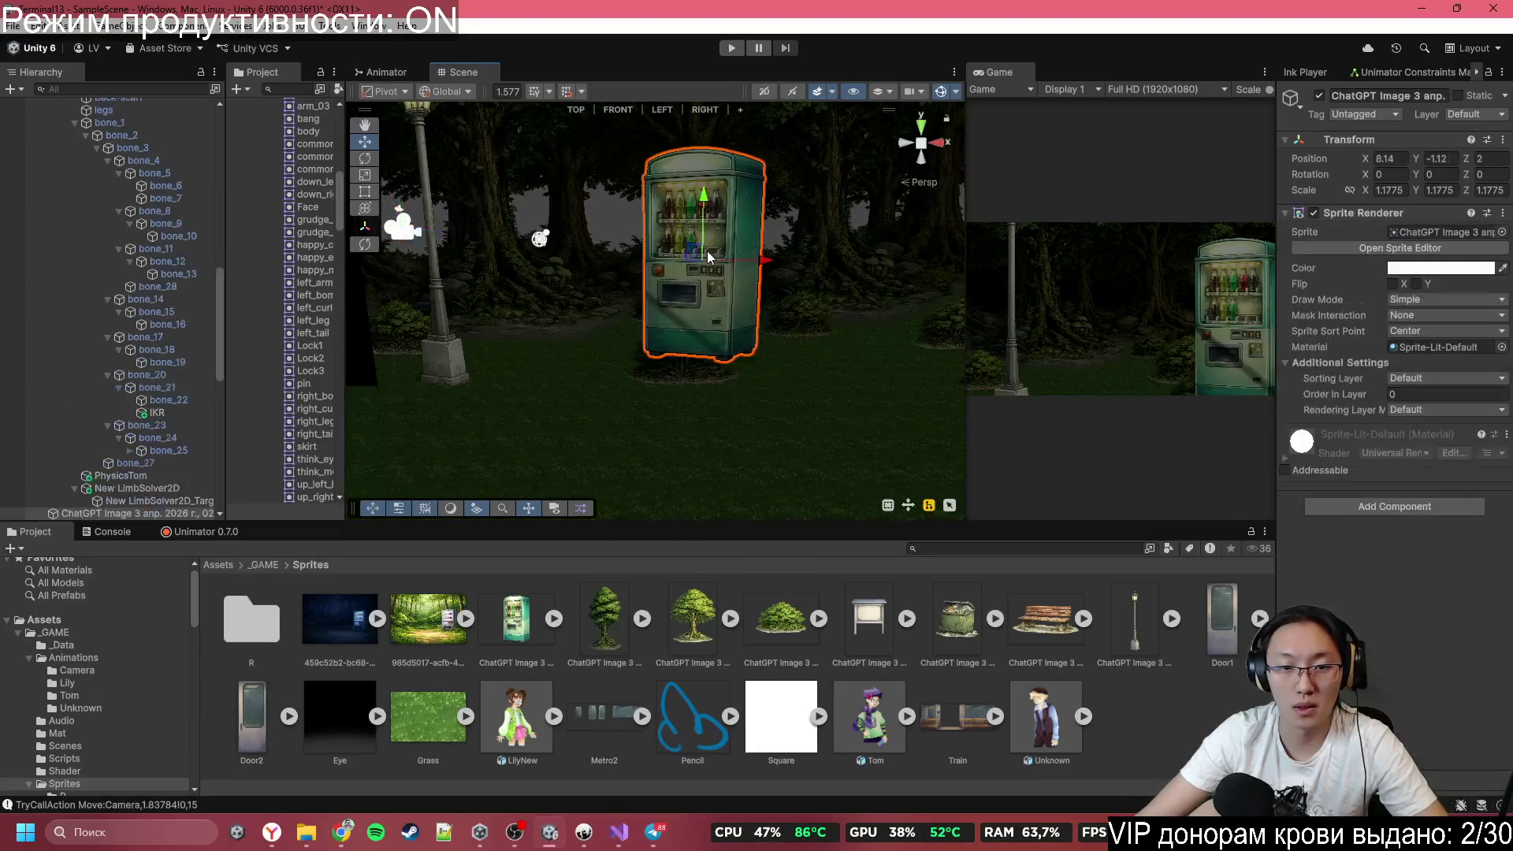
{"action": "mouse_move", "coordinate": [707, 205]}
{"action": "left_mouse_down"}
{"action": "mouse_move", "coordinate": [714, 271]}
{"action": "mouse_move", "coordinate": [729, 225]}
{"action": "mouse_move", "coordinate": [711, 277]}
{"action": "mouse_move", "coordinate": [576, 357]}
{"action": "mouse_move", "coordinate": [439, 378]}
{"action": "mouse_move", "coordinate": [697, 358]}
{"action": "left_mouse_up"}
{"action": "scroll", "coordinate": [726, 229], "scroll_direction": "up", "scroll_amount": 5}
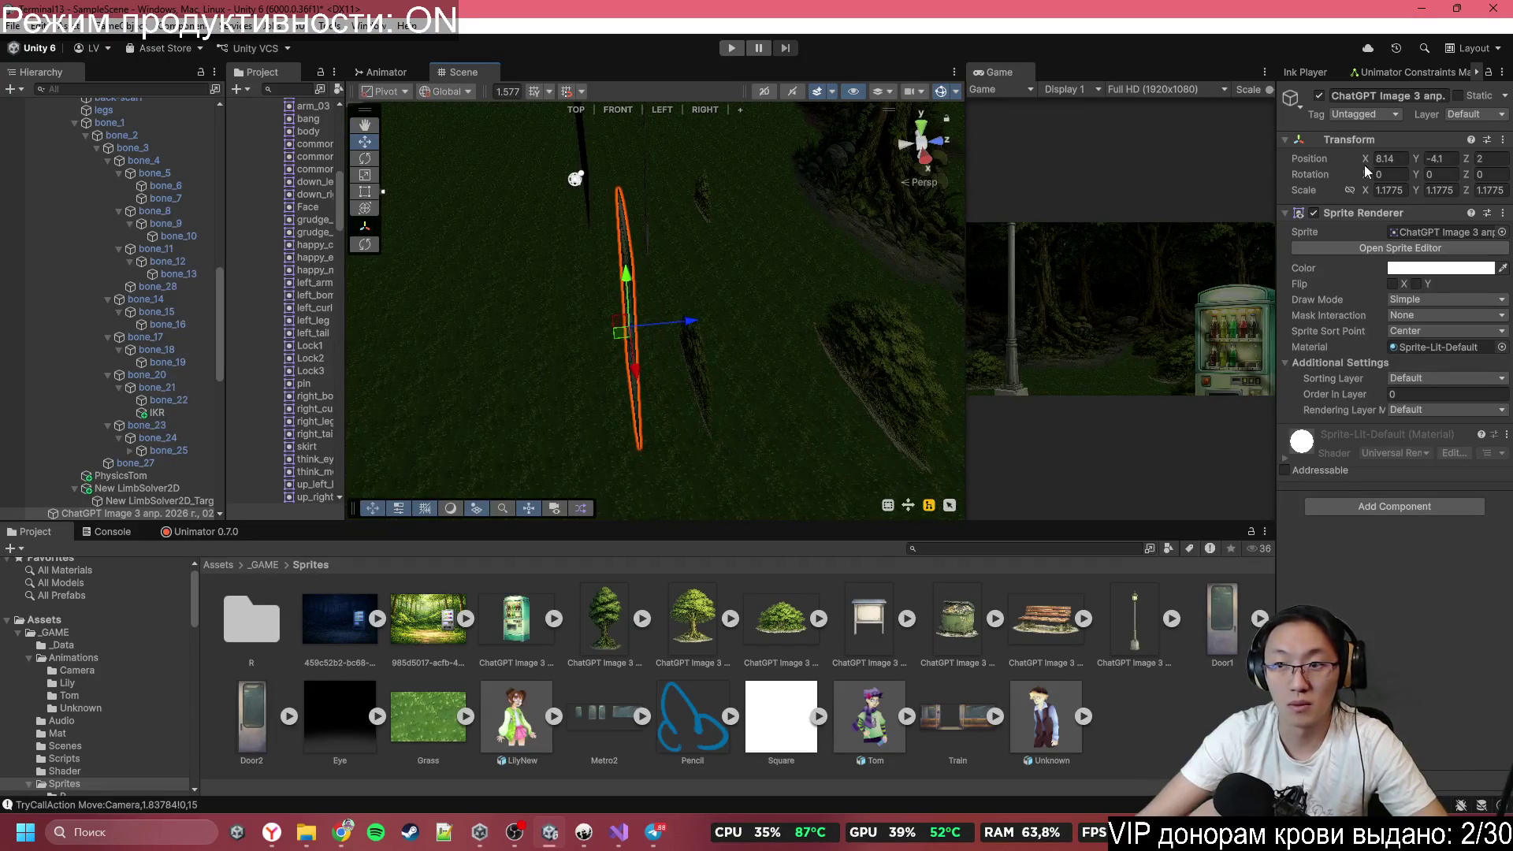
{"action": "type", "text": "3"}
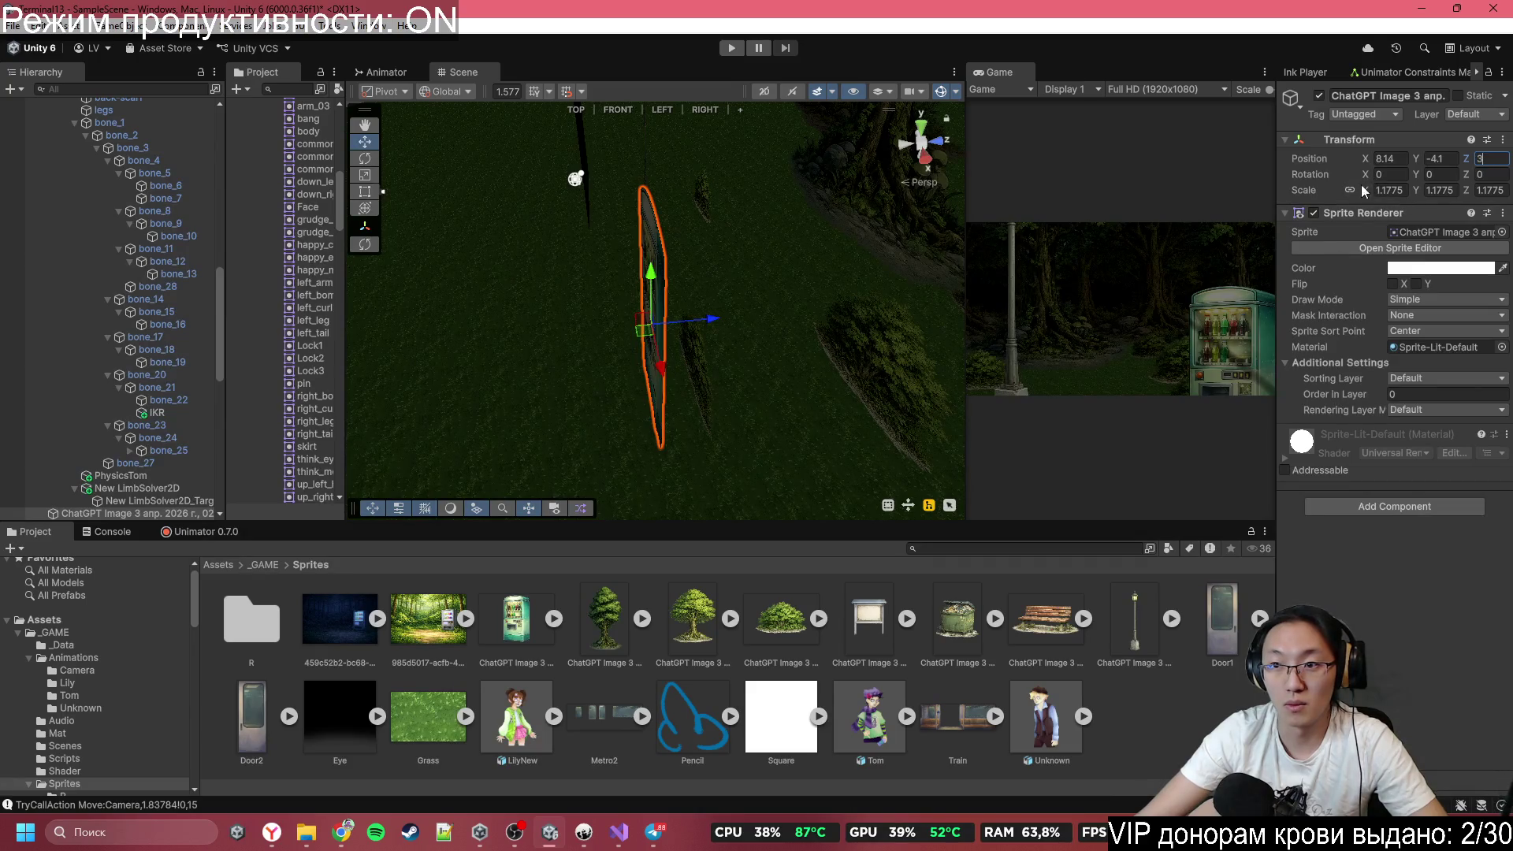
{"action": "left_click_drag", "start_coordinate": [1363, 192], "coordinate": [1386, 194]}
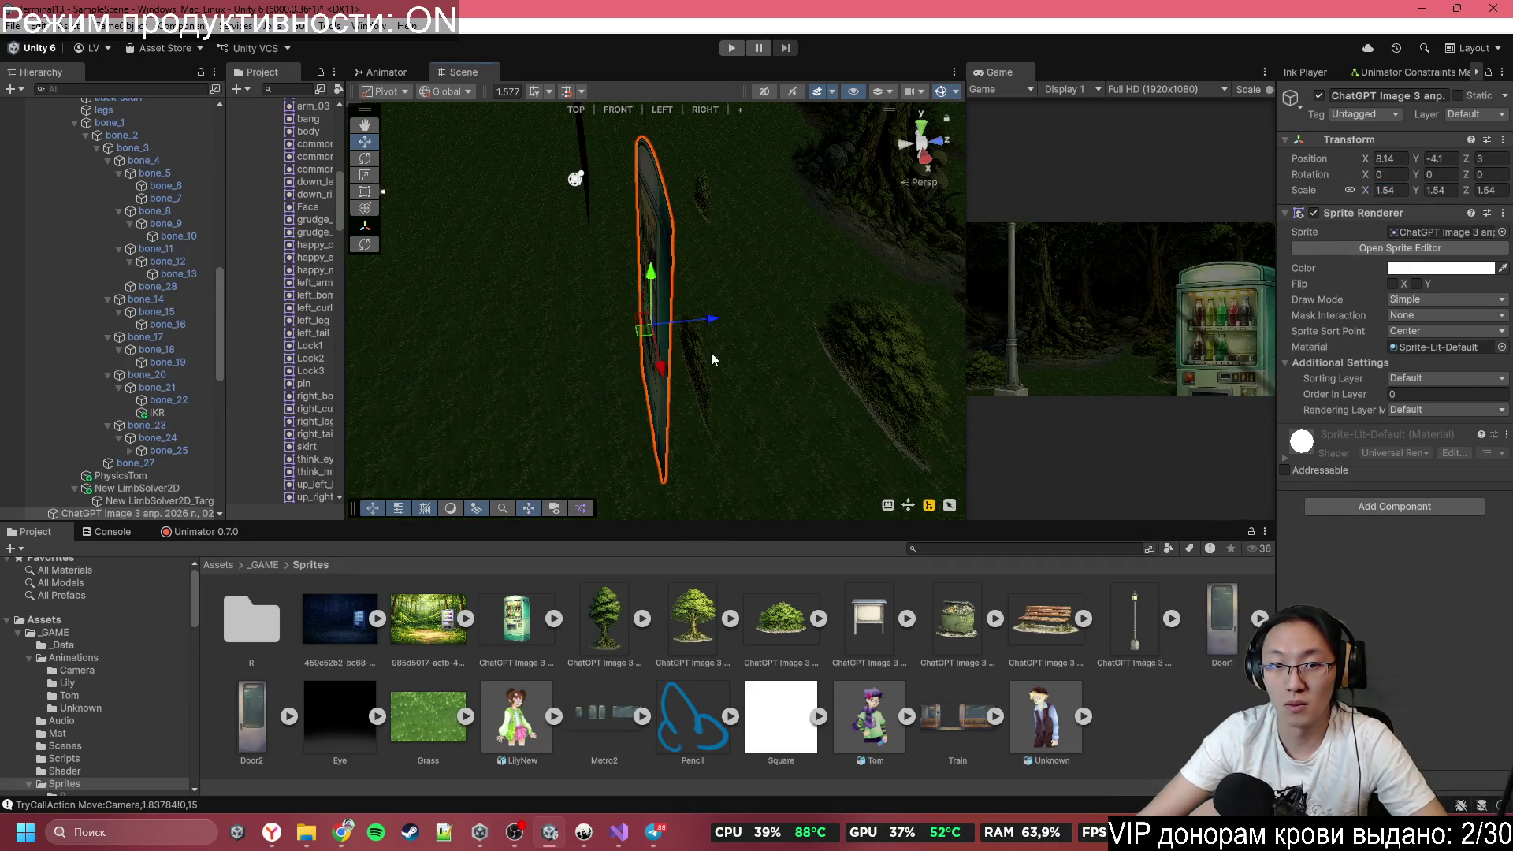
In front view, nudge the vending machine up to Y -2.11.
{"action": "left_click", "coordinate": [904, 143]}
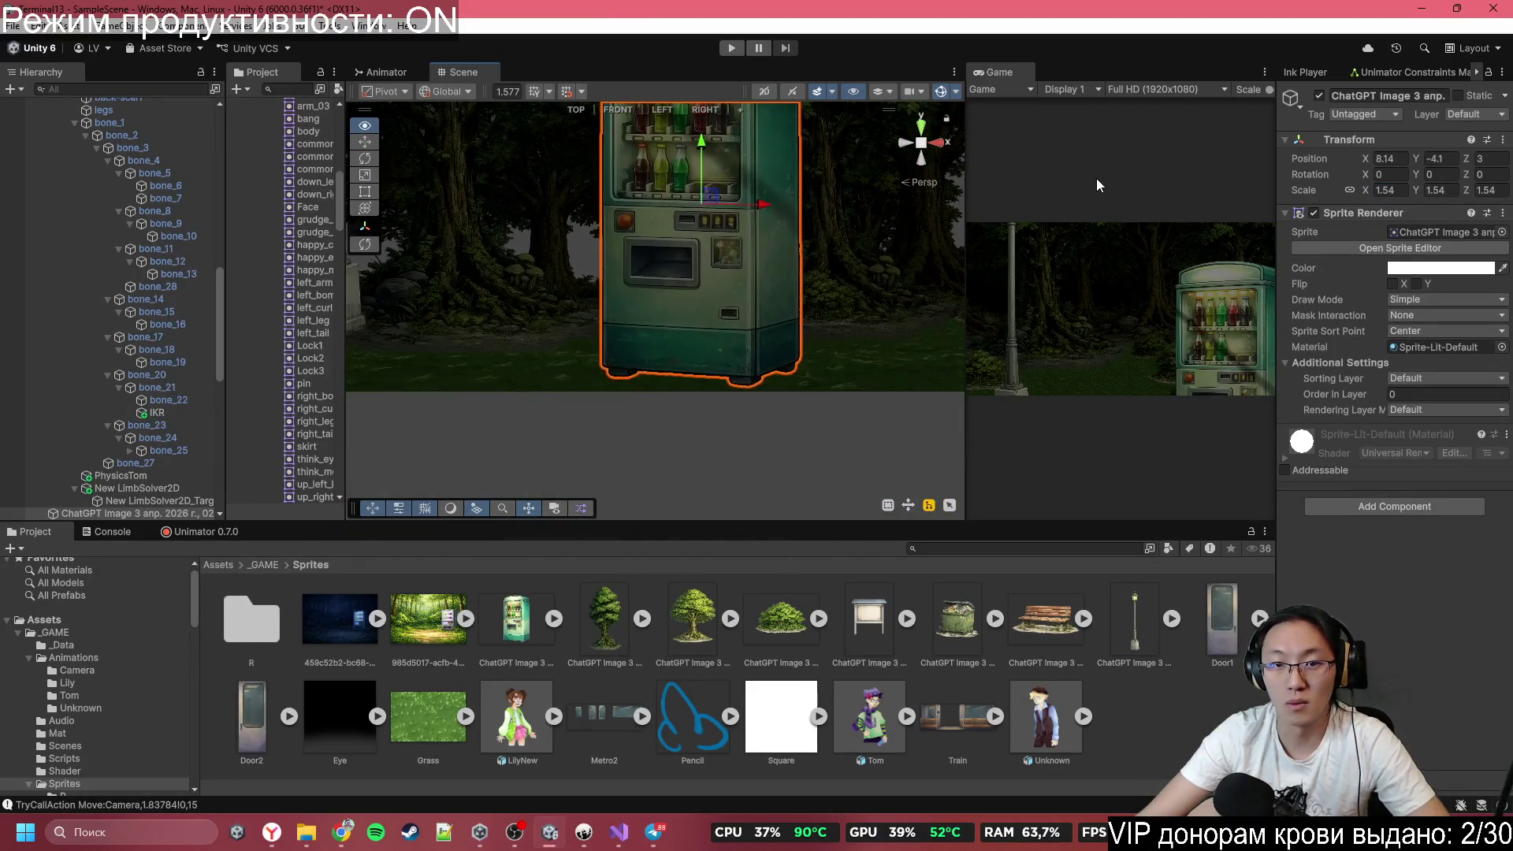
{"action": "key", "text": "w"}
{"action": "mouse_move", "coordinate": [703, 174]}
{"action": "left_mouse_down"}
{"action": "mouse_move", "coordinate": [706, 155]}
{"action": "mouse_move", "coordinate": [726, 170]}
{"action": "mouse_move", "coordinate": [710, 158]}
{"action": "mouse_move", "coordinate": [721, 121]}
{"action": "mouse_move", "coordinate": [649, 272]}
{"action": "mouse_move", "coordinate": [695, 249]}
{"action": "left_mouse_up"}
{"action": "scroll", "coordinate": [717, 170], "scroll_direction": "up", "scroll_amount": 4}
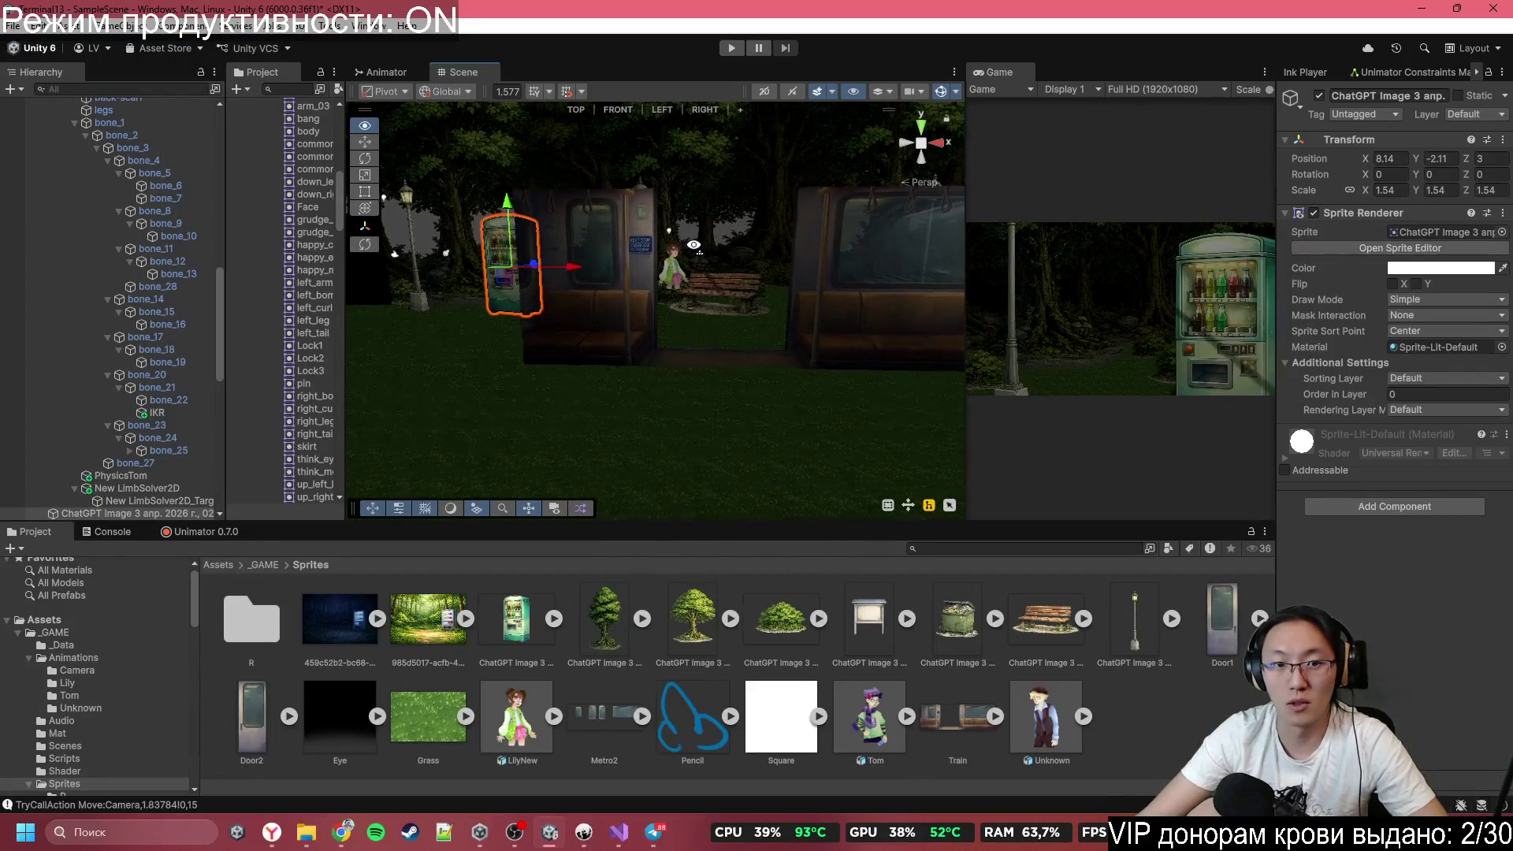
Place the Train sprite into the scene and scale it to 2.07.
{"action": "key", "text": "w"}
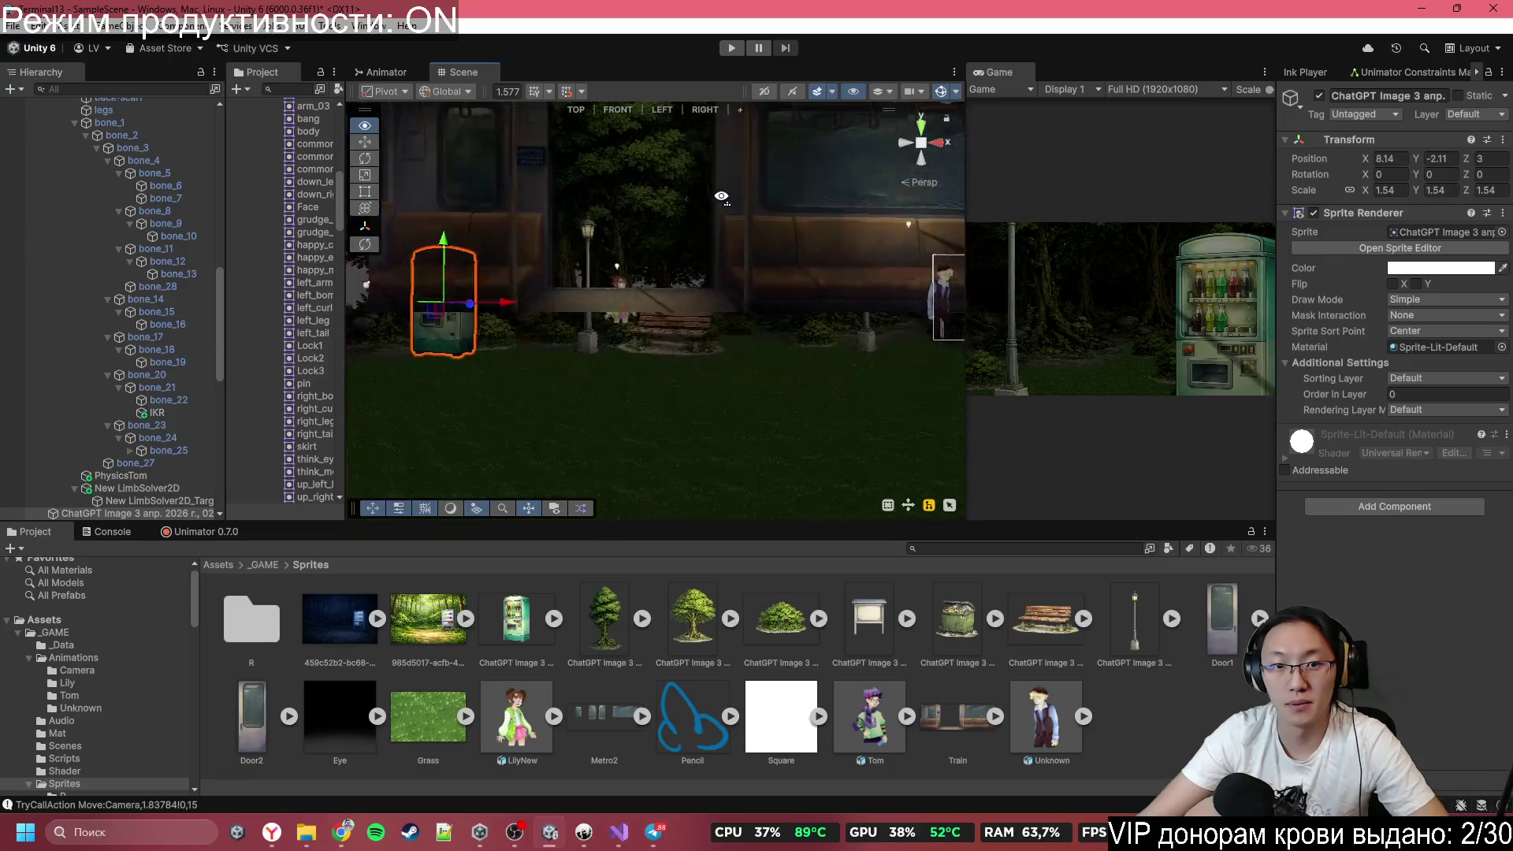
{"action": "key", "text": "s"}
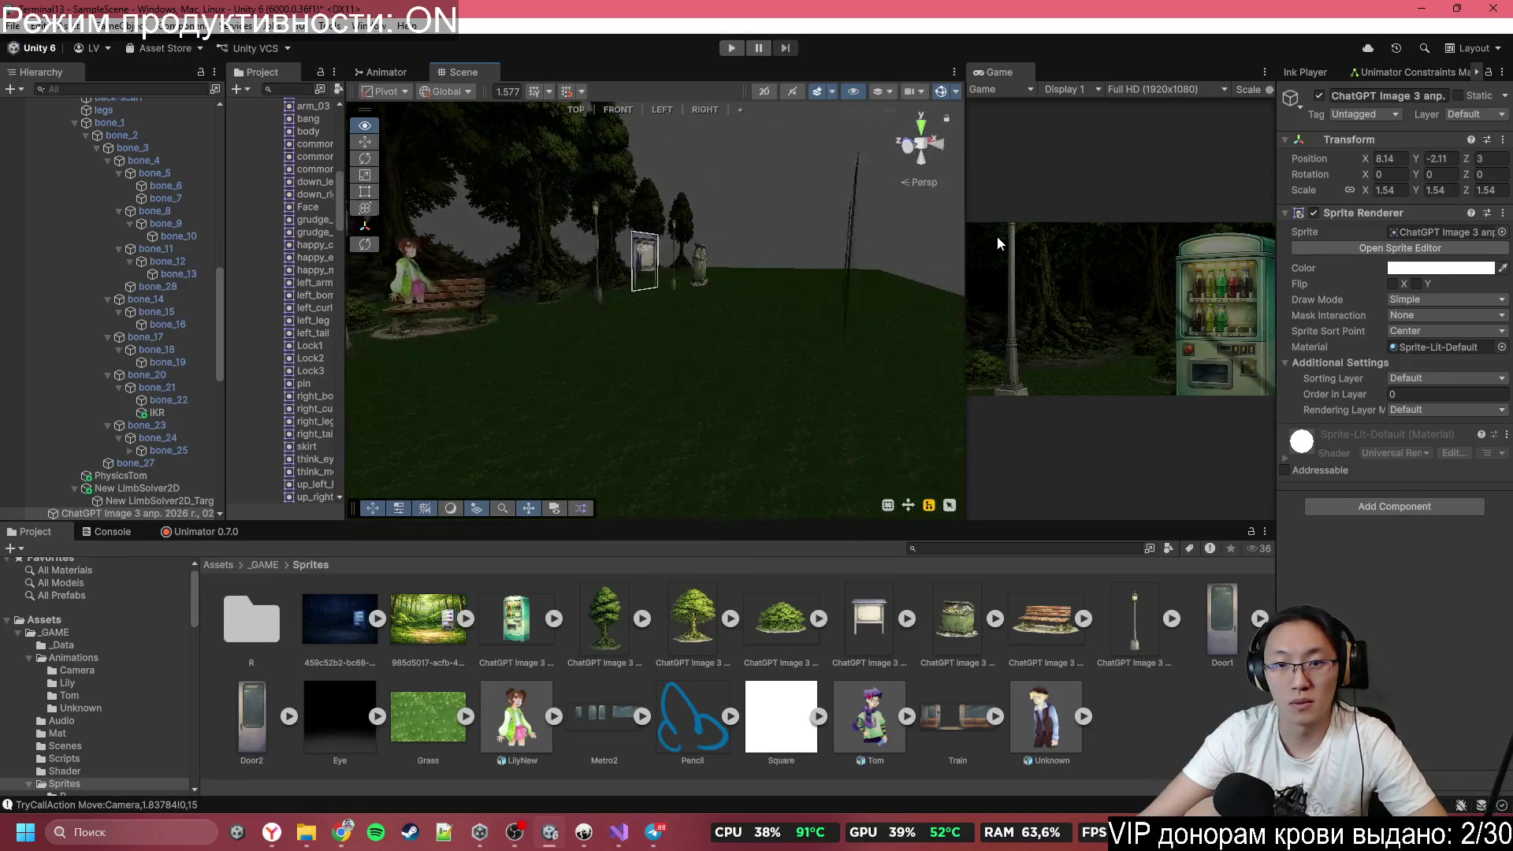
{"action": "mouse_move", "coordinate": [997, 243]}
{"action": "left_mouse_down"}
{"action": "mouse_move", "coordinate": [709, 252]}
{"action": "mouse_move", "coordinate": [741, 252]}
{"action": "left_mouse_up"}
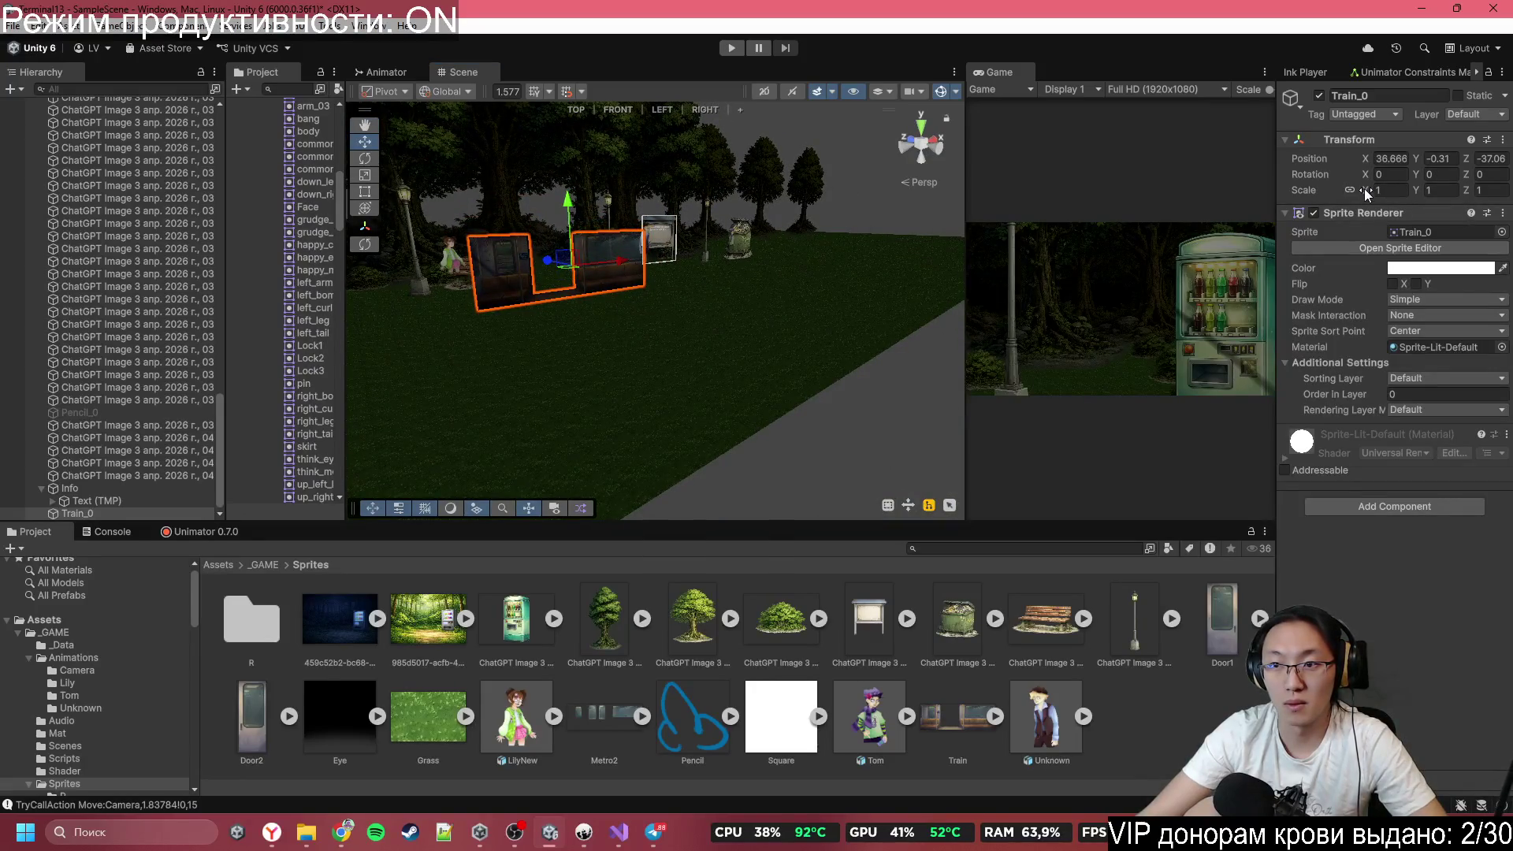
{"action": "mouse_move", "coordinate": [1361, 196]}
{"action": "left_mouse_down"}
{"action": "mouse_move", "coordinate": [1434, 196]}
{"action": "mouse_move", "coordinate": [590, 321]}
{"action": "mouse_move", "coordinate": [643, 288]}
{"action": "mouse_move", "coordinate": [612, 216]}
{"action": "mouse_move", "coordinate": [560, 314]}
{"action": "mouse_move", "coordinate": [651, 381]}
{"action": "mouse_move", "coordinate": [640, 361]}
{"action": "mouse_move", "coordinate": [540, 383]}
{"action": "mouse_move", "coordinate": [831, 332]}
{"action": "mouse_move", "coordinate": [602, 367]}
{"action": "mouse_move", "coordinate": [873, 372]}
{"action": "left_mouse_up"}
Move the Main Camera back to show more of the scene.
{"action": "left_click", "coordinate": [541, 381]}
{"action": "left_click", "coordinate": [540, 381]}
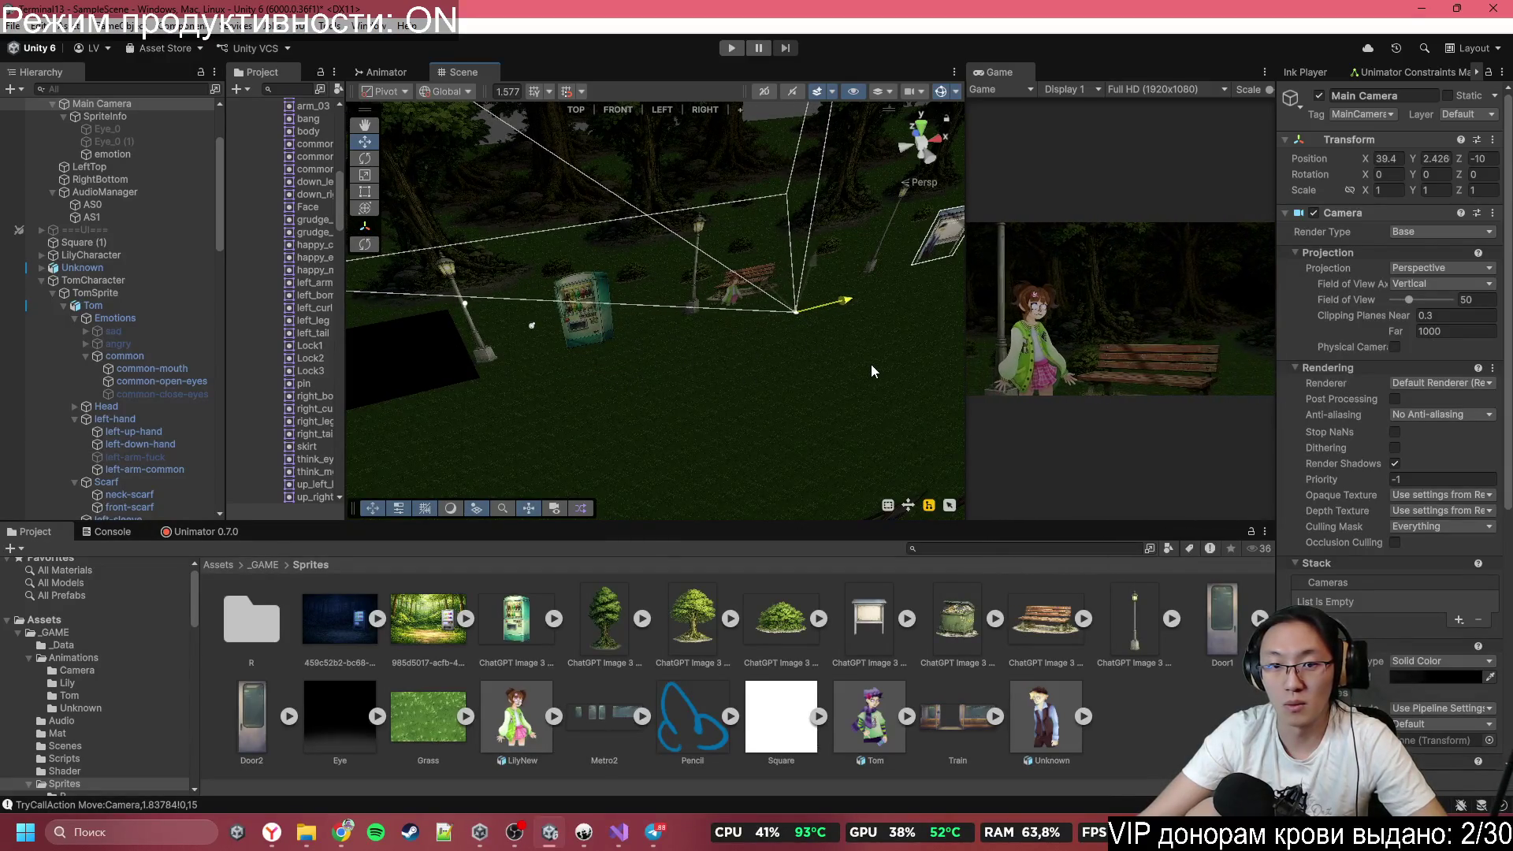
{"action": "mouse_move", "coordinate": [810, 310]}
{"action": "left_mouse_down"}
{"action": "mouse_move", "coordinate": [1051, 423]}
{"action": "mouse_move", "coordinate": [1247, 481]}
{"action": "left_mouse_up"}
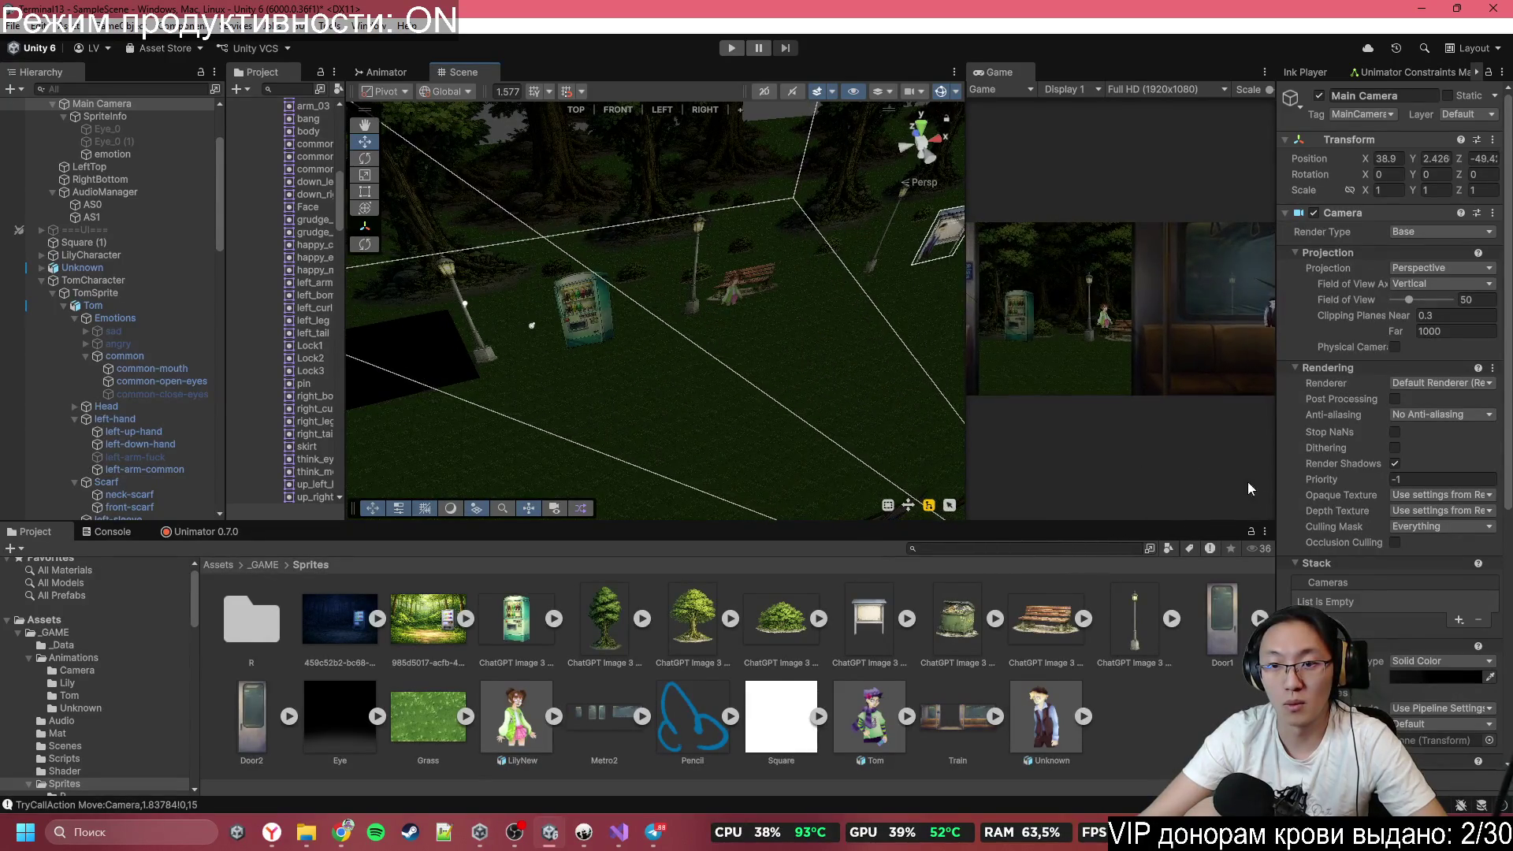
{"action": "mouse_move", "coordinate": [882, 347]}
{"action": "left_mouse_down"}
{"action": "mouse_move", "coordinate": [900, 344]}
{"action": "mouse_move", "coordinate": [801, 205]}
{"action": "mouse_move", "coordinate": [877, 164]}
{"action": "mouse_move", "coordinate": [899, 170]}
{"action": "mouse_move", "coordinate": [870, 182]}
{"action": "left_mouse_up"}
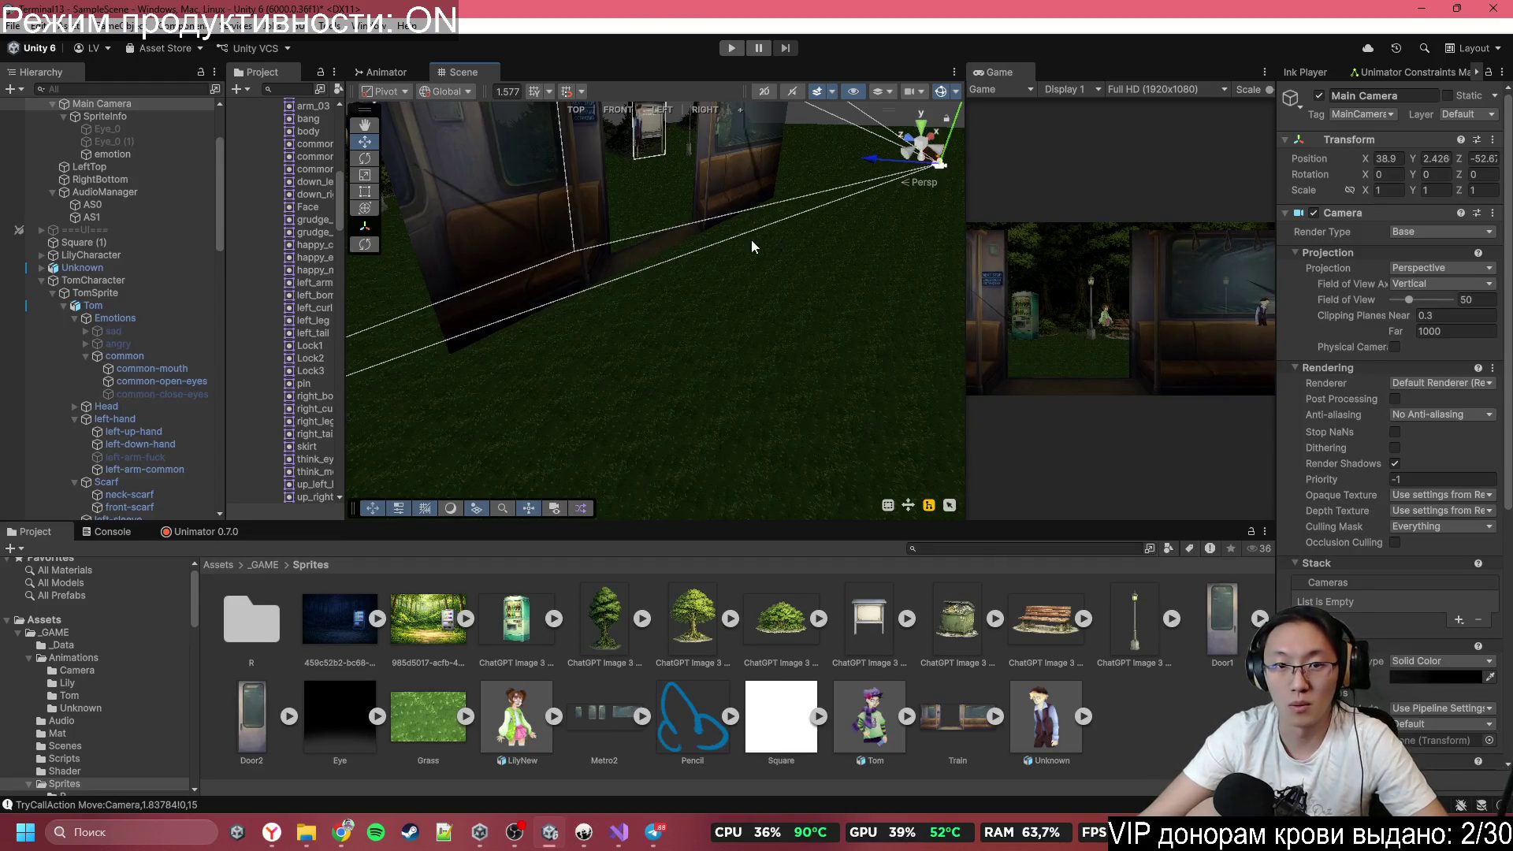
Slide the train carriage sideways along X to about 41.39.
{"action": "left_click_drag", "start_coordinate": [751, 247], "coordinate": [597, 228]}
{"action": "left_click", "coordinate": [786, 219]}
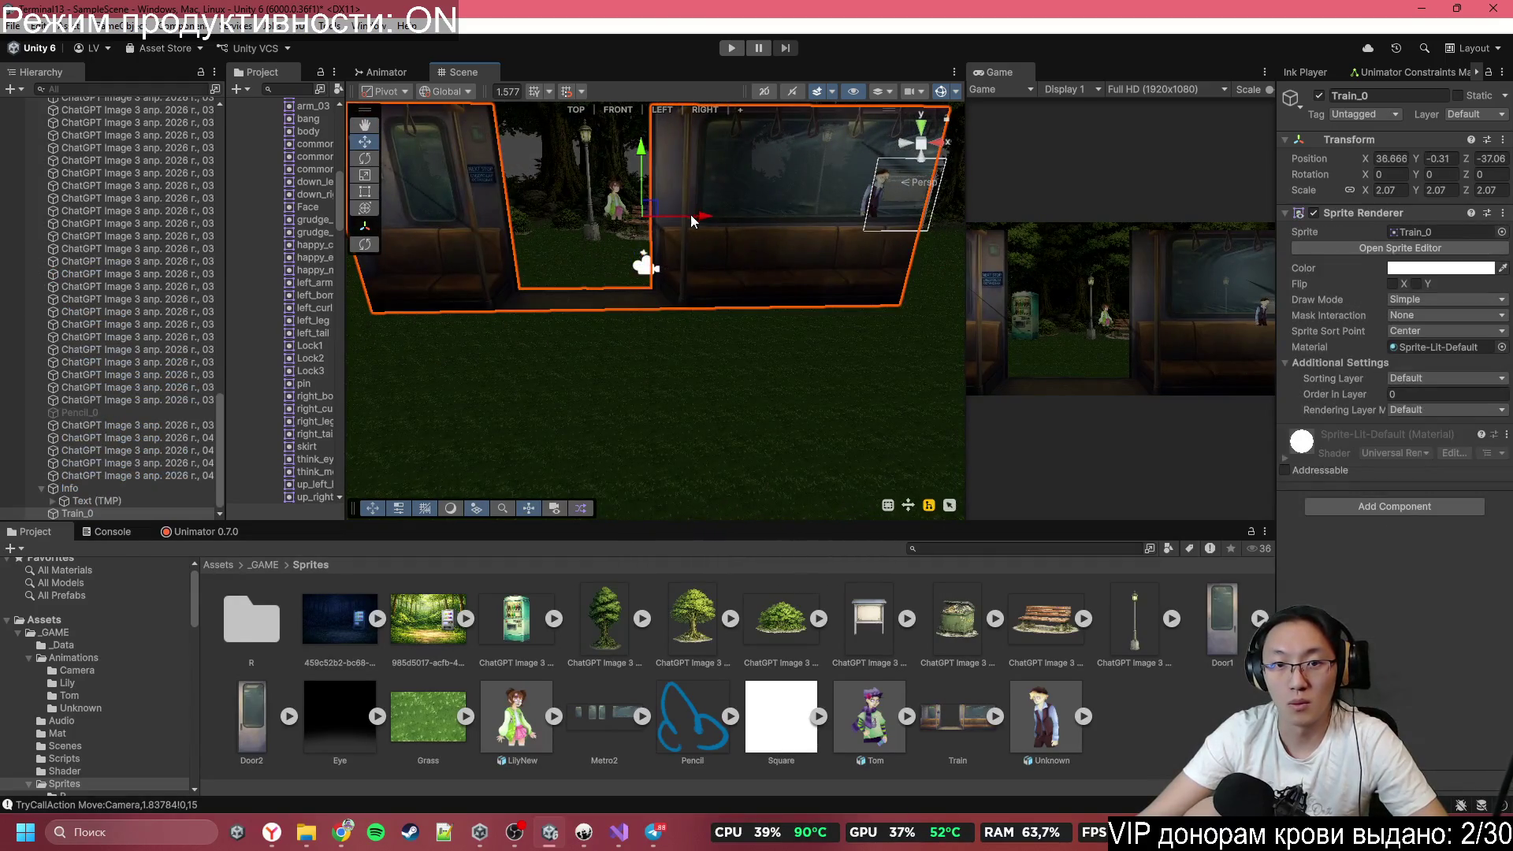
{"action": "mouse_move", "coordinate": [690, 214]}
{"action": "left_mouse_down"}
{"action": "mouse_move", "coordinate": [590, 229]}
{"action": "mouse_move", "coordinate": [766, 238]}
{"action": "mouse_move", "coordinate": [742, 233]}
{"action": "mouse_move", "coordinate": [635, 429]}
{"action": "mouse_move", "coordinate": [910, 471]}
{"action": "left_mouse_up"}
{"action": "left_click", "coordinate": [635, 429]}
{"action": "left_click", "coordinate": [846, 298]}
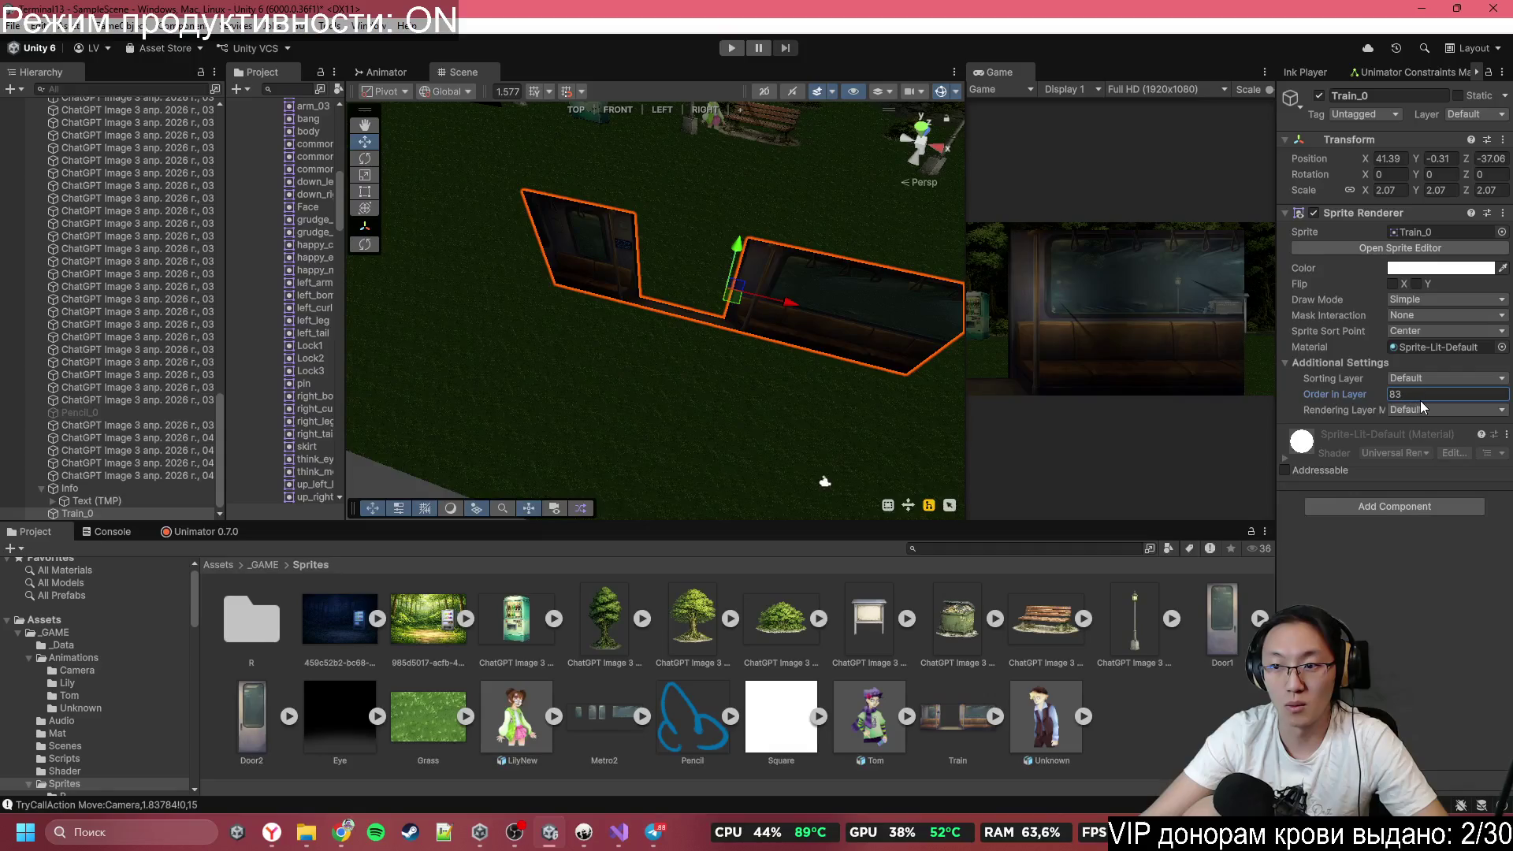
Move the Main Camera left along X and frame the Scene view on it.
{"action": "mouse_move", "coordinate": [930, 379]}
{"action": "left_mouse_down"}
{"action": "mouse_move", "coordinate": [984, 331]}
{"action": "mouse_move", "coordinate": [1183, 291]}
{"action": "mouse_move", "coordinate": [906, 292]}
{"action": "left_mouse_up"}
{"action": "left_click", "coordinate": [620, 295]}
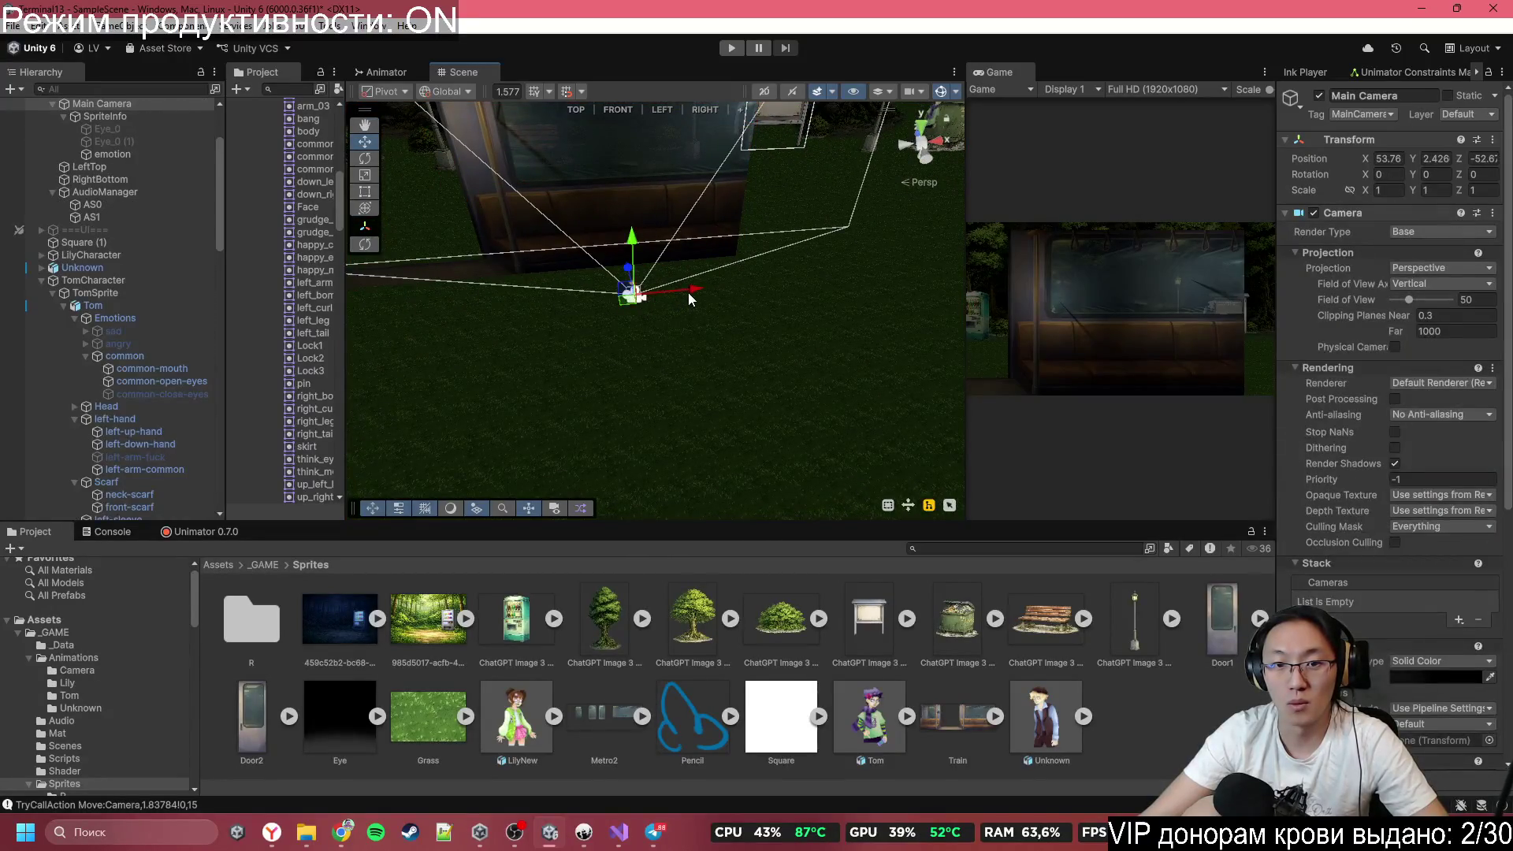
{"action": "mouse_move", "coordinate": [688, 292]}
{"action": "left_mouse_down"}
{"action": "mouse_move", "coordinate": [611, 298]}
{"action": "mouse_move", "coordinate": [555, 274]}
{"action": "left_mouse_up"}
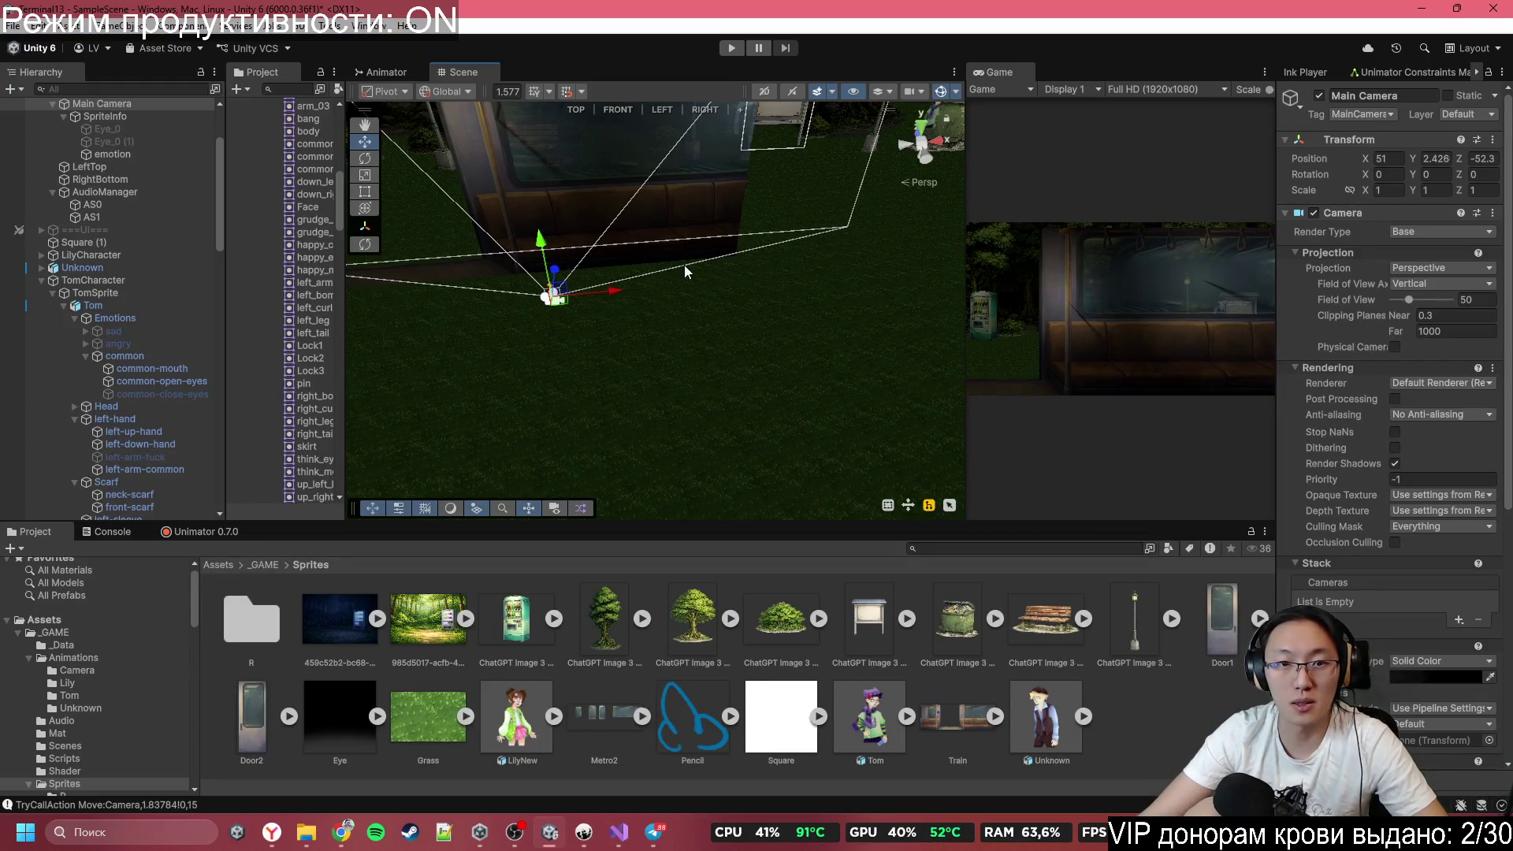
{"action": "scroll", "coordinate": [684, 271], "scroll_direction": "down", "scroll_amount": 5}
{"action": "scroll", "coordinate": [125, 156], "scroll_direction": "up", "scroll_amount": 3}
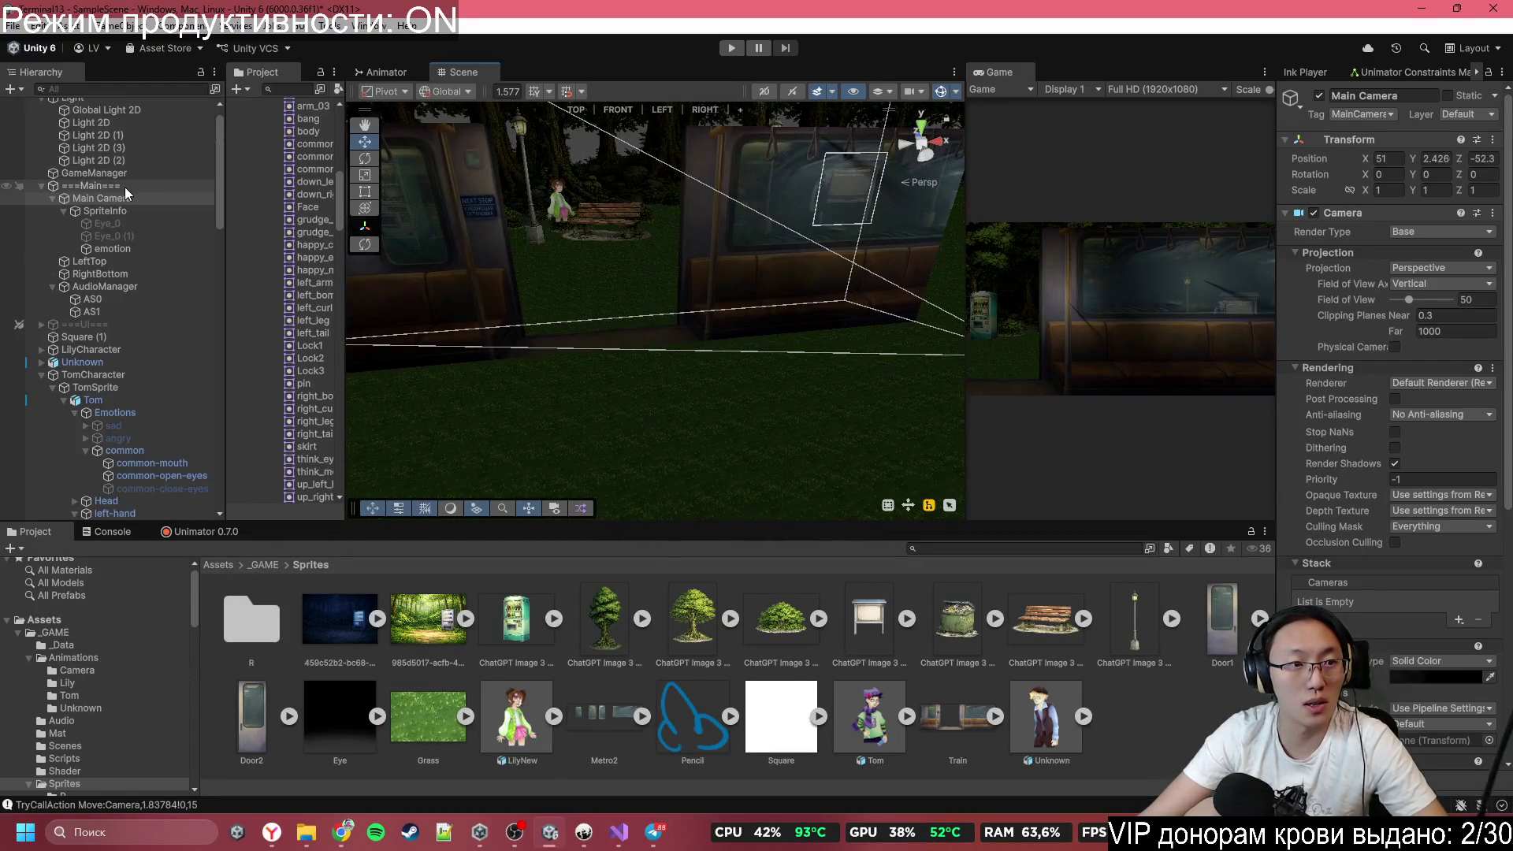
{"action": "left_click", "coordinate": [125, 191]}
{"action": "double_click", "coordinate": [128, 194]}
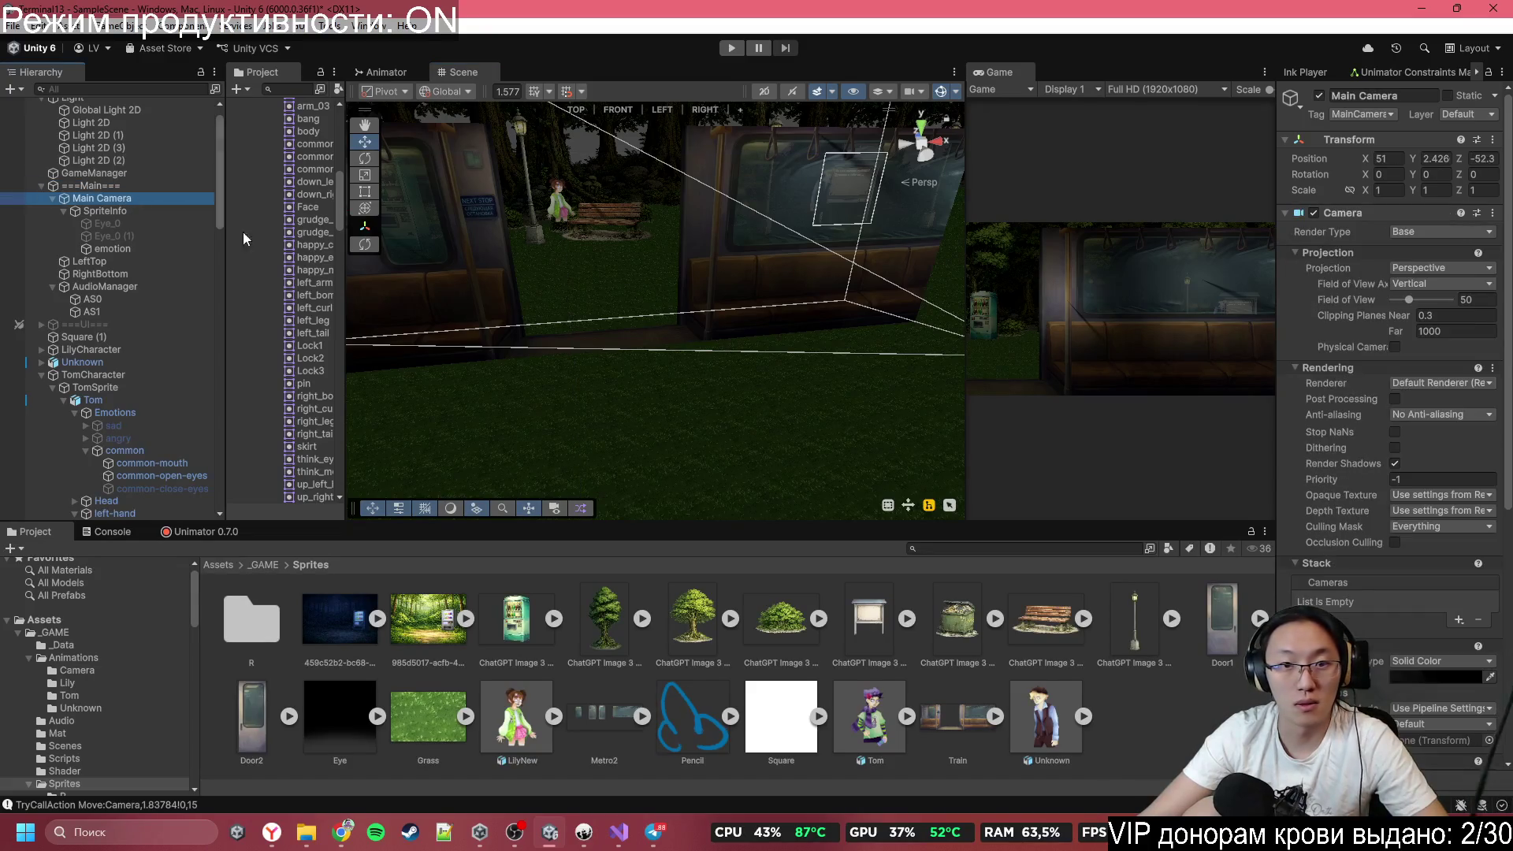
{"action": "left_click_drag", "start_coordinate": [889, 308], "coordinate": [747, 278]}
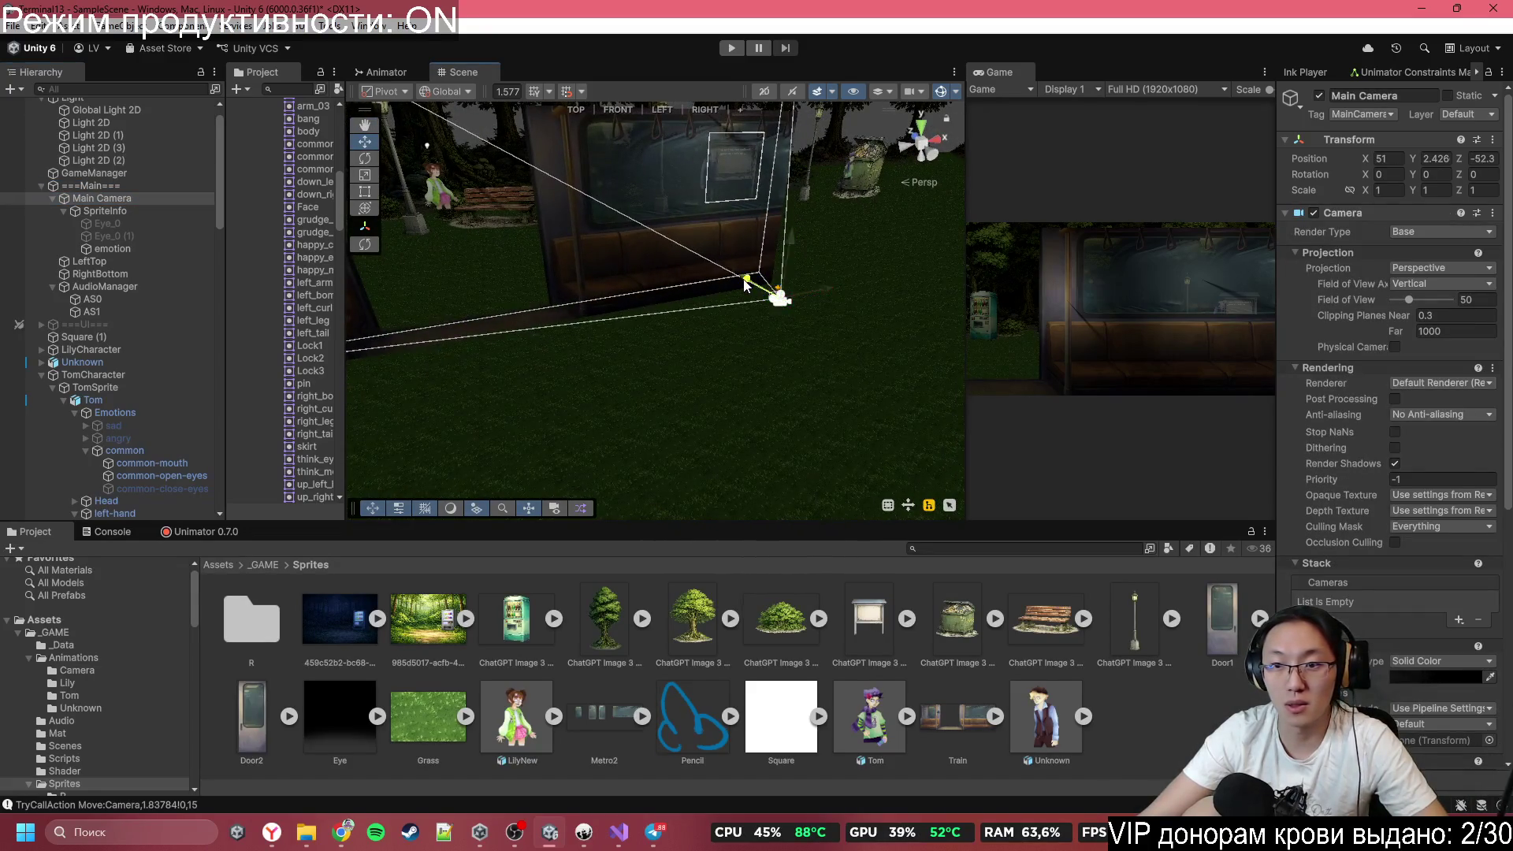
Lower the train carriage slightly on Y.
{"action": "left_click", "coordinate": [676, 220]}
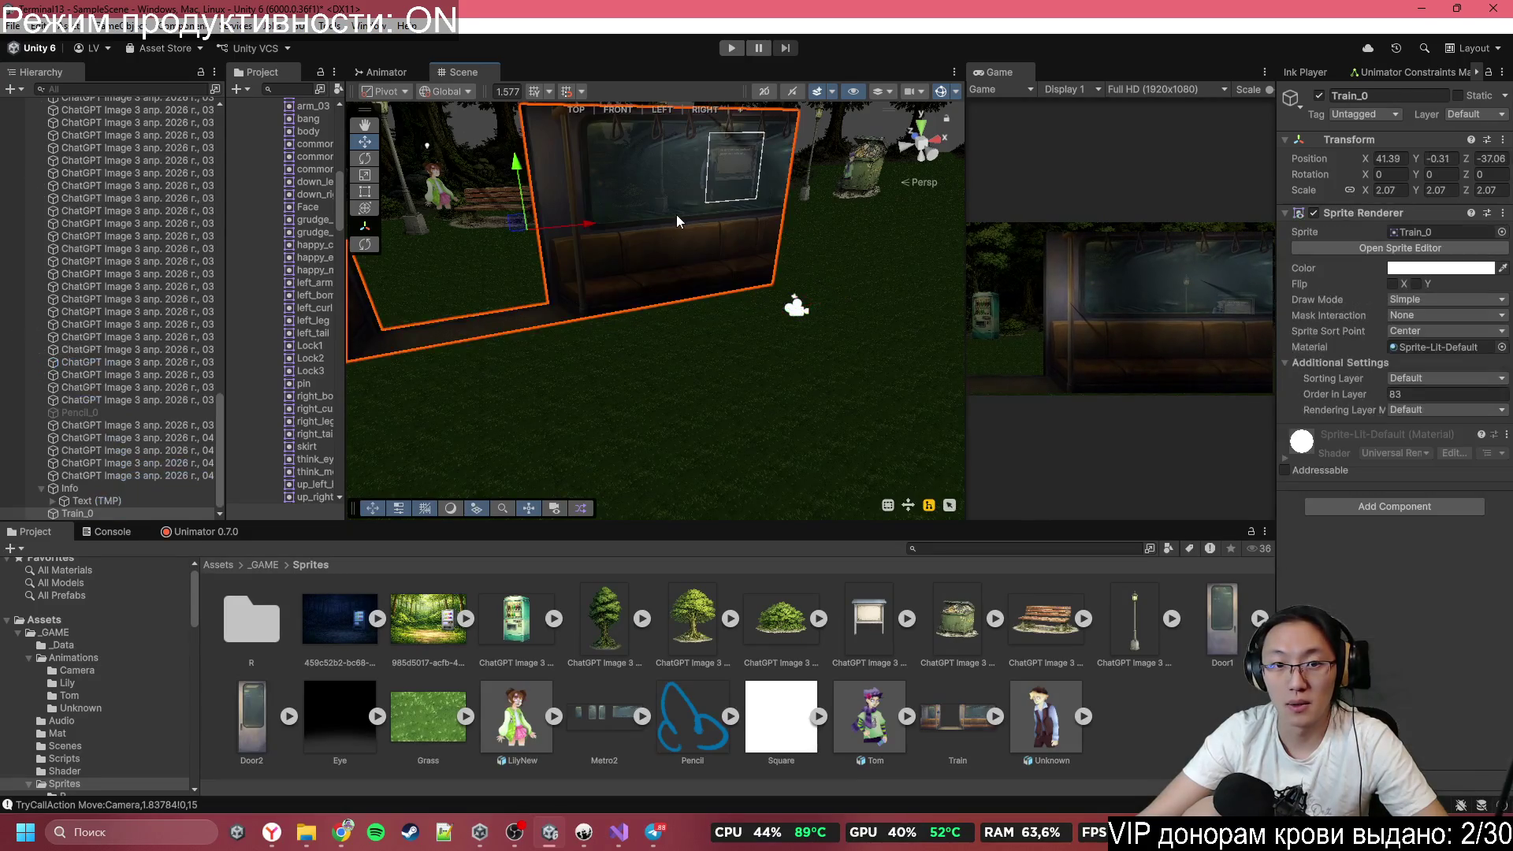
{"action": "mouse_move", "coordinate": [517, 164]}
{"action": "left_mouse_down"}
{"action": "mouse_move", "coordinate": [537, 158]}
{"action": "mouse_move", "coordinate": [640, 294]}
{"action": "mouse_move", "coordinate": [816, 296]}
{"action": "mouse_move", "coordinate": [735, 277]}
{"action": "mouse_move", "coordinate": [551, 297]}
{"action": "mouse_move", "coordinate": [496, 338]}
{"action": "mouse_move", "coordinate": [550, 244]}
{"action": "mouse_move", "coordinate": [741, 296]}
{"action": "left_mouse_up"}
{"action": "left_click", "coordinate": [821, 291]}
{"action": "left_click", "coordinate": [824, 296]}
Try adding Door1 and Door2 beside the train, then undo both.
{"action": "left_click", "coordinate": [768, 300]}
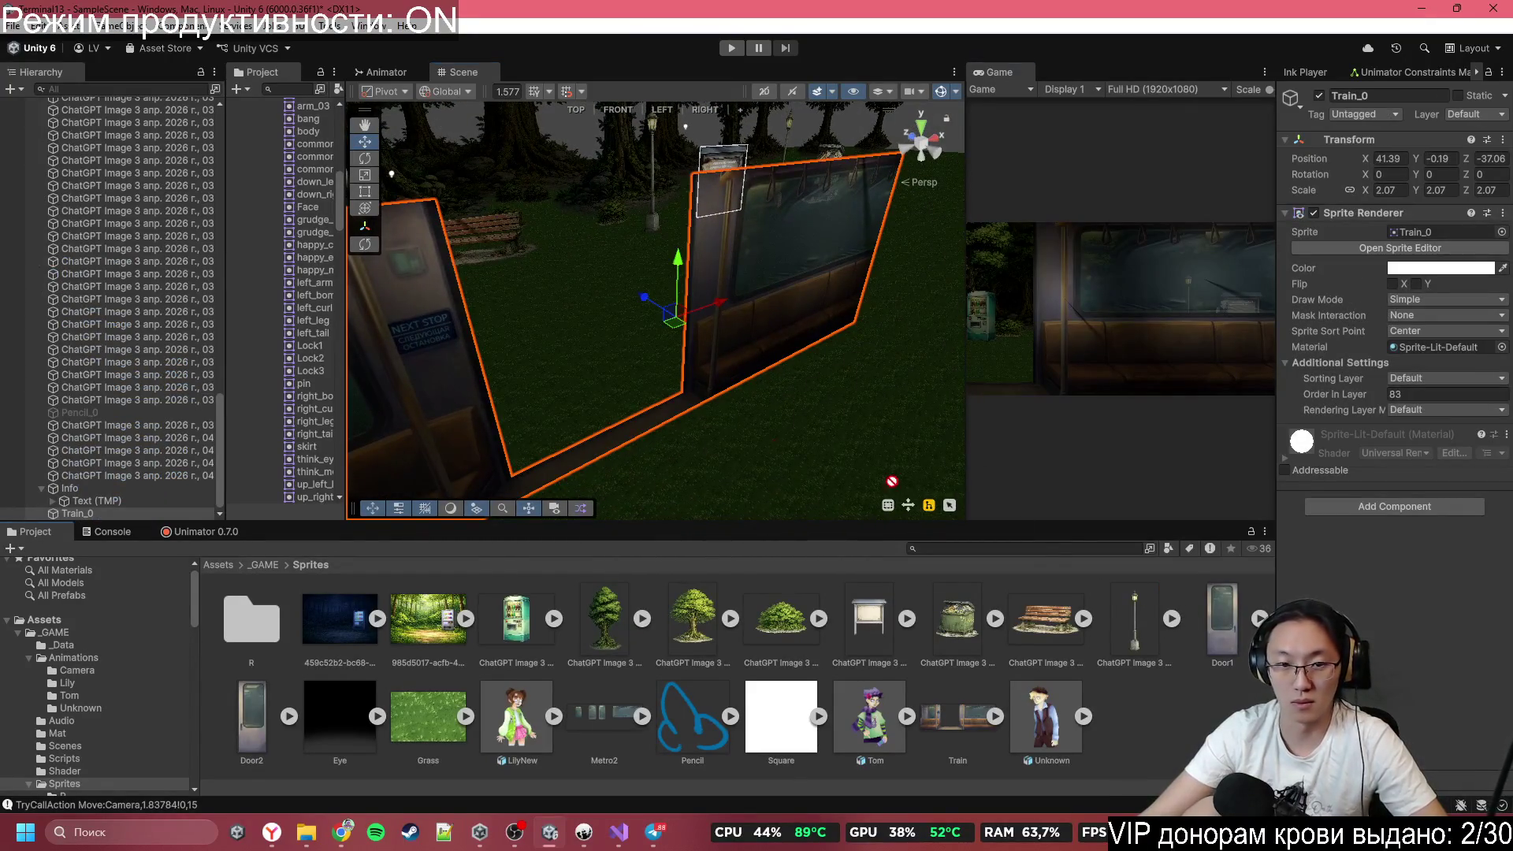
{"action": "left_click_drag", "start_coordinate": [530, 397], "coordinate": [613, 403]}
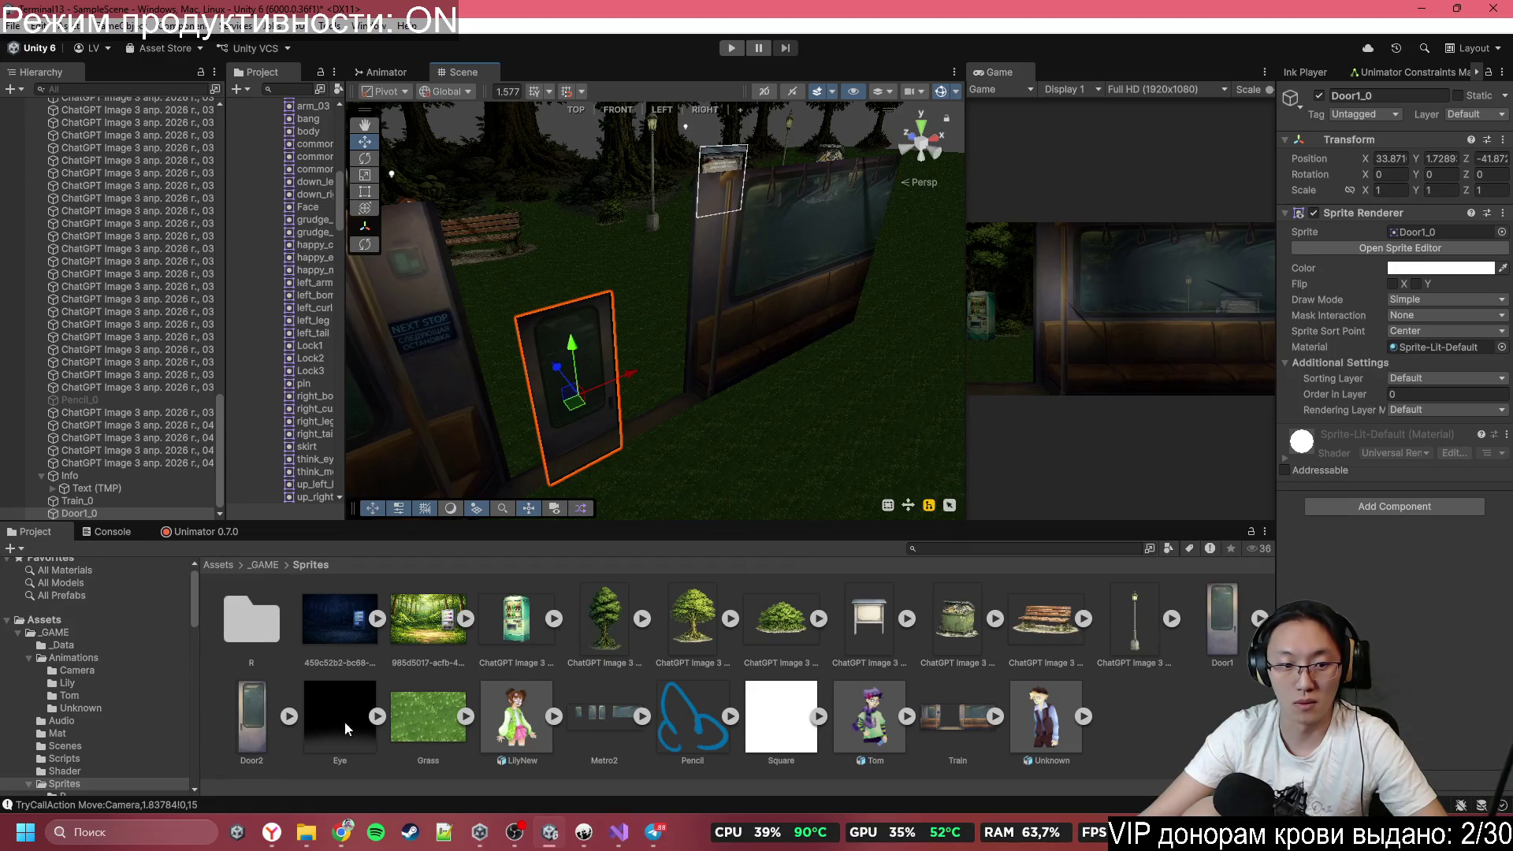
{"action": "mouse_move", "coordinate": [252, 717]}
{"action": "left_mouse_down"}
{"action": "mouse_move", "coordinate": [701, 351]}
{"action": "mouse_move", "coordinate": [564, 380]}
{"action": "mouse_move", "coordinate": [583, 337]}
{"action": "mouse_move", "coordinate": [671, 285]}
{"action": "left_mouse_up"}
{"action": "key", "text": "ctrl+z"}
{"action": "key", "text": "ctrl+z"}
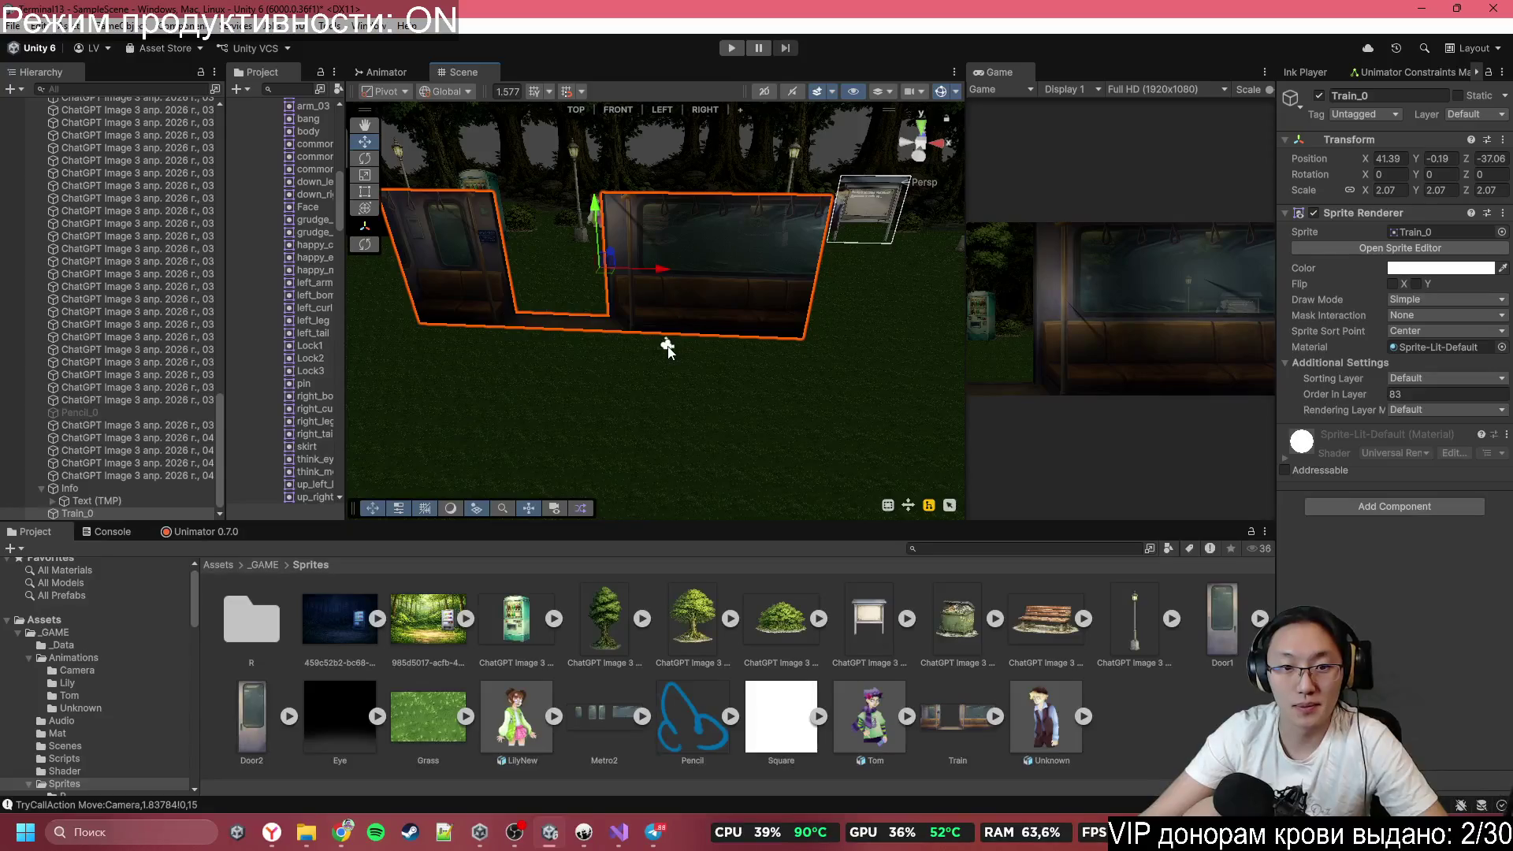
Widen the Game view to check the camera's framing of the carriage.
{"action": "left_click", "coordinate": [667, 347]}
{"action": "key", "text": "f"}
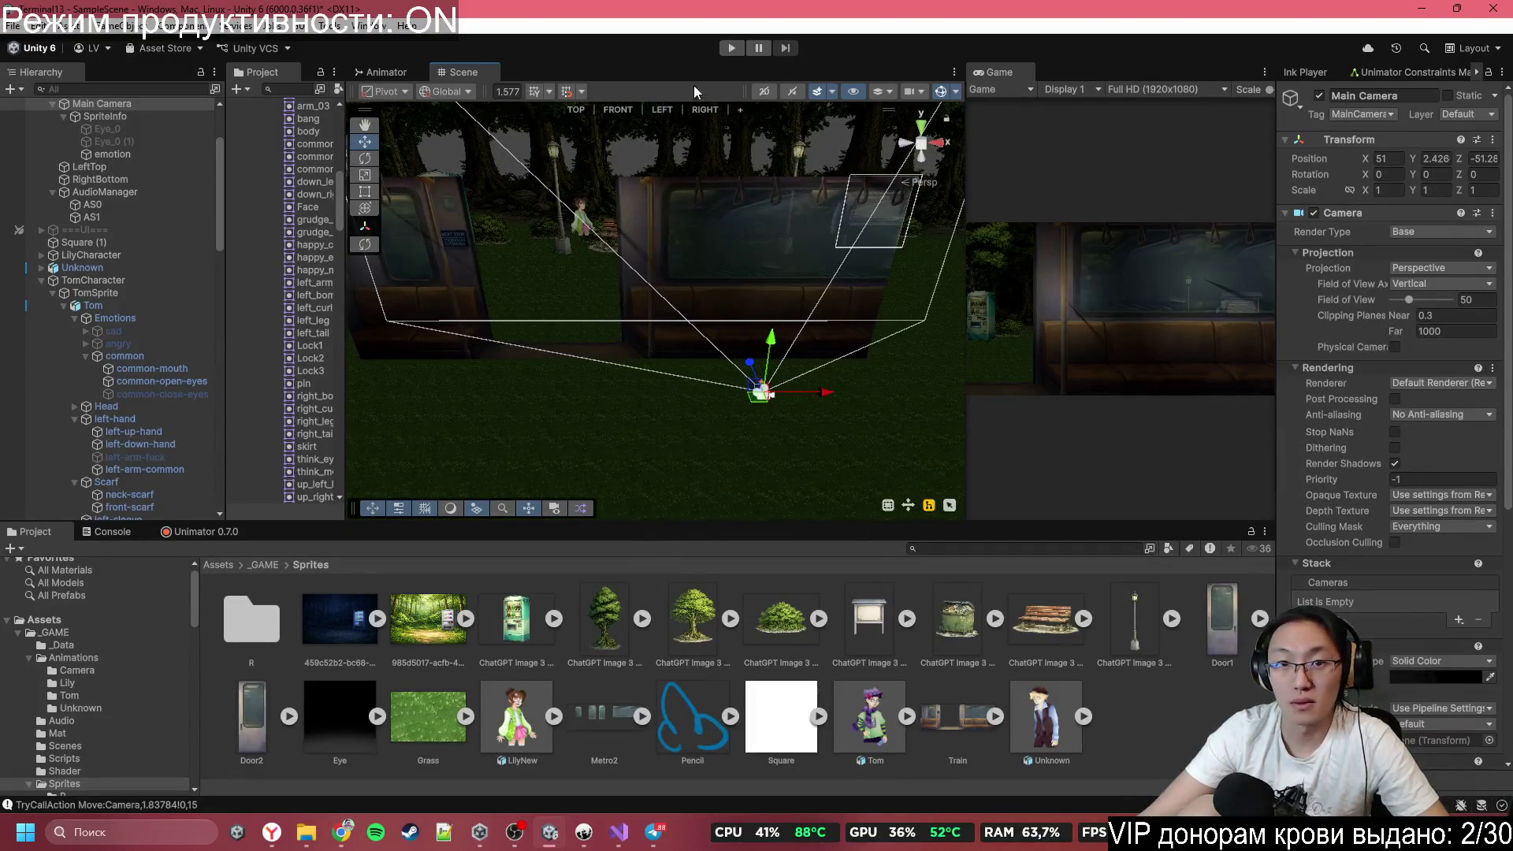
{"action": "left_click_drag", "start_coordinate": [963, 119], "coordinate": [544, 126]}
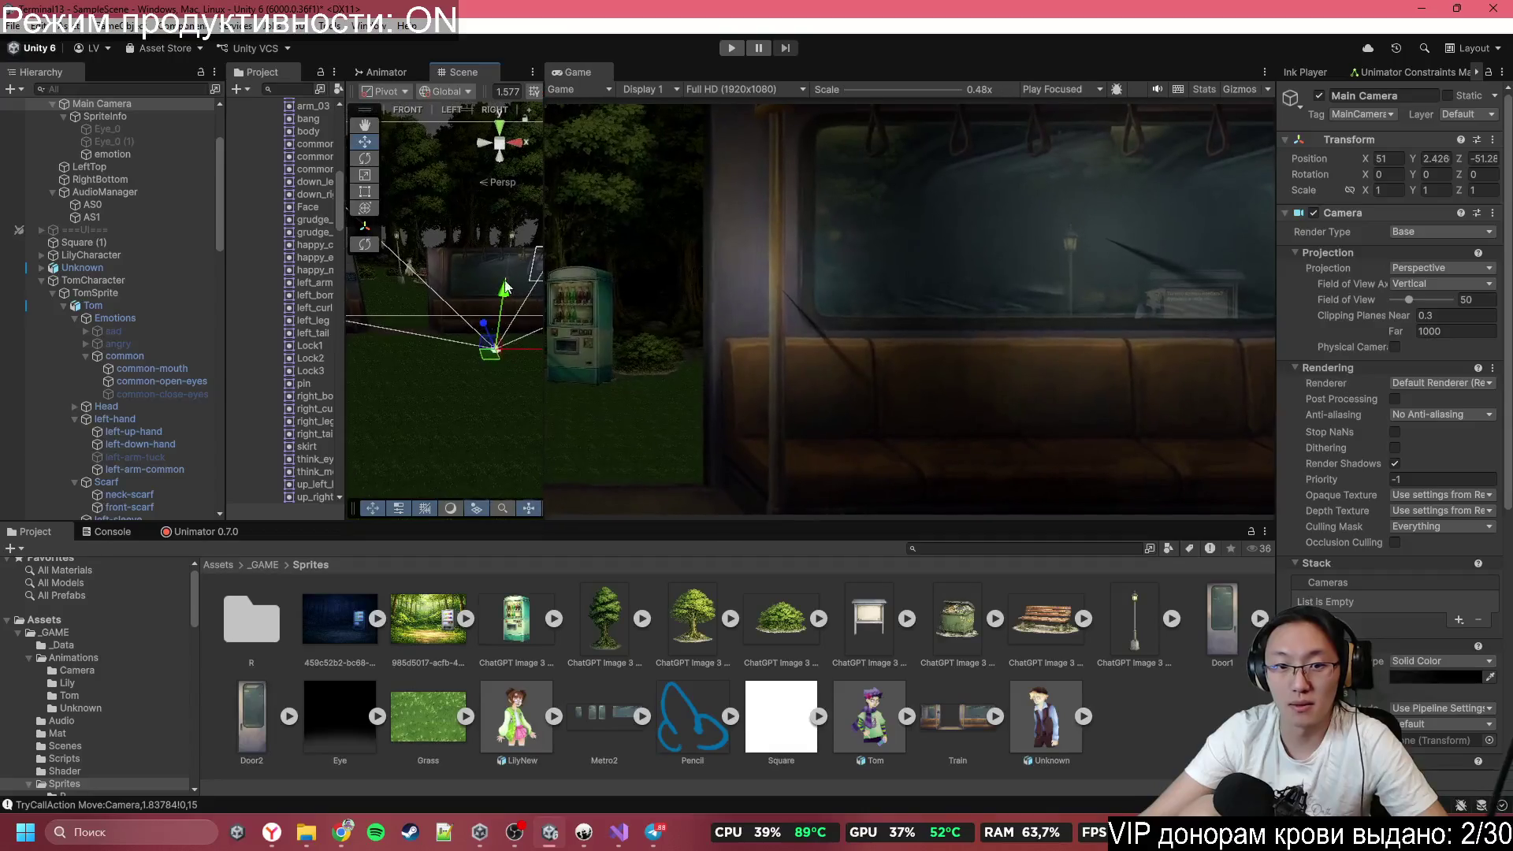
{"action": "mouse_move", "coordinate": [522, 350]}
{"action": "left_mouse_down"}
{"action": "mouse_move", "coordinate": [471, 364]}
{"action": "mouse_move", "coordinate": [515, 372]}
{"action": "mouse_move", "coordinate": [442, 377]}
{"action": "mouse_move", "coordinate": [498, 380]}
{"action": "left_mouse_up"}
{"action": "key", "text": "ctrl+z"}
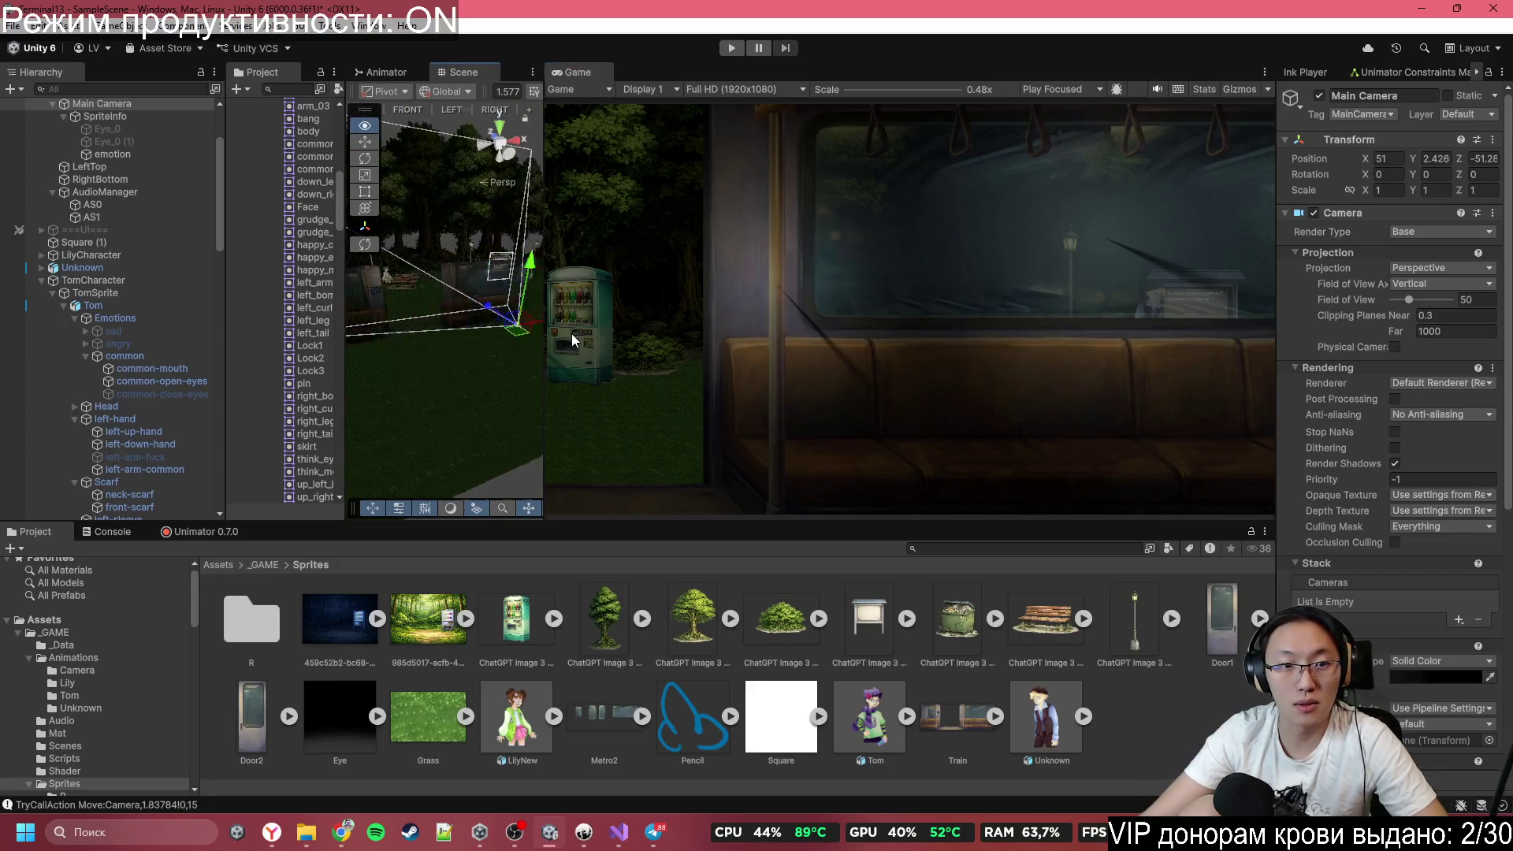
{"action": "left_click", "coordinate": [500, 272]}
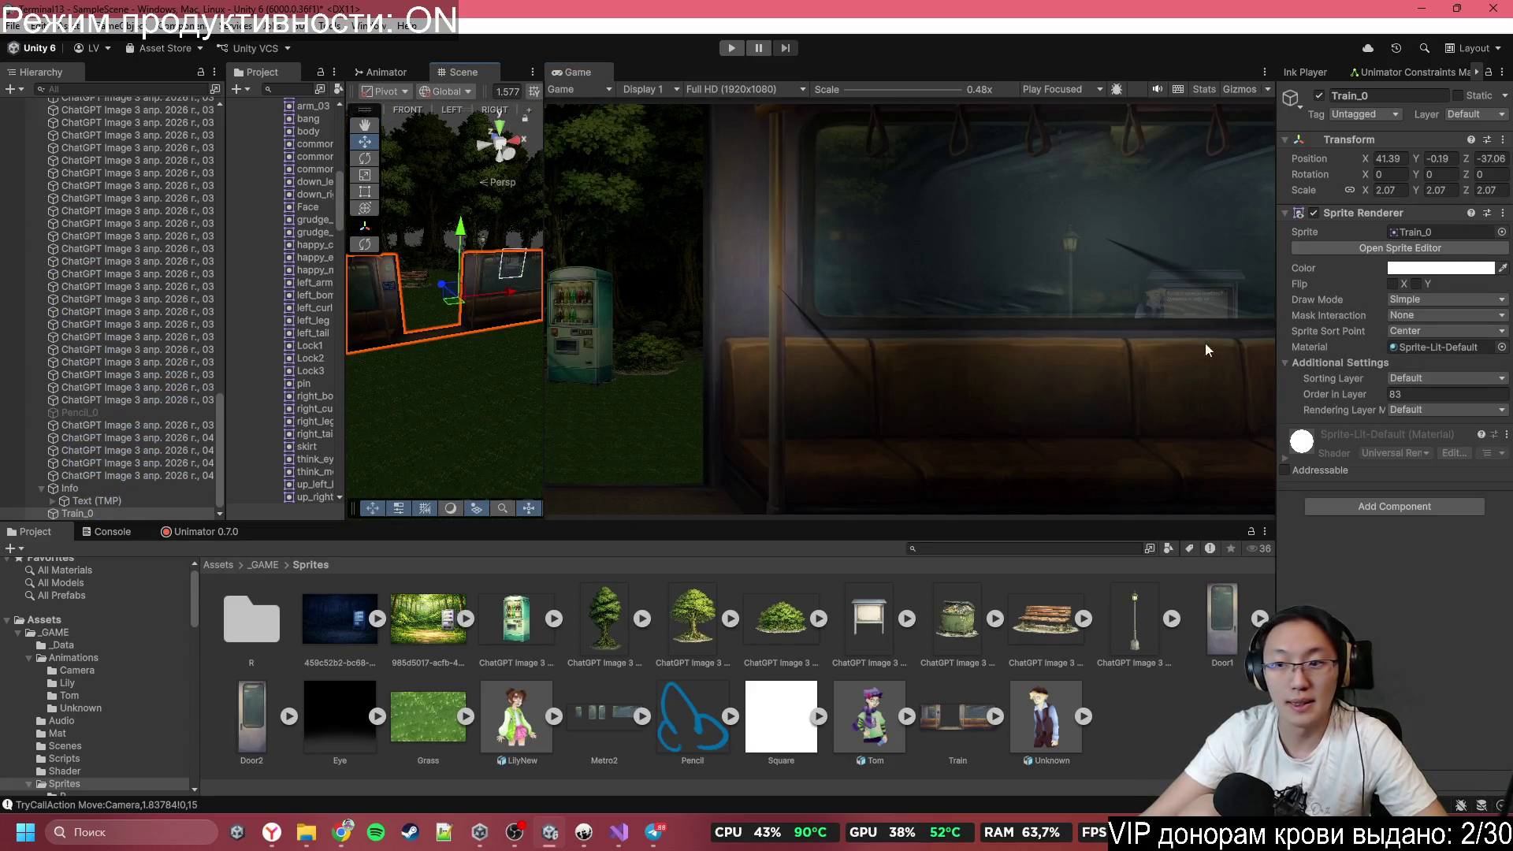
Set Train_0's Sprite Renderer material to Sprite-Unlit-Default.
{"action": "left_click", "coordinate": [1478, 348]}
{"action": "left_click", "coordinate": [1500, 347]}
{"action": "type", "text": "Un"}
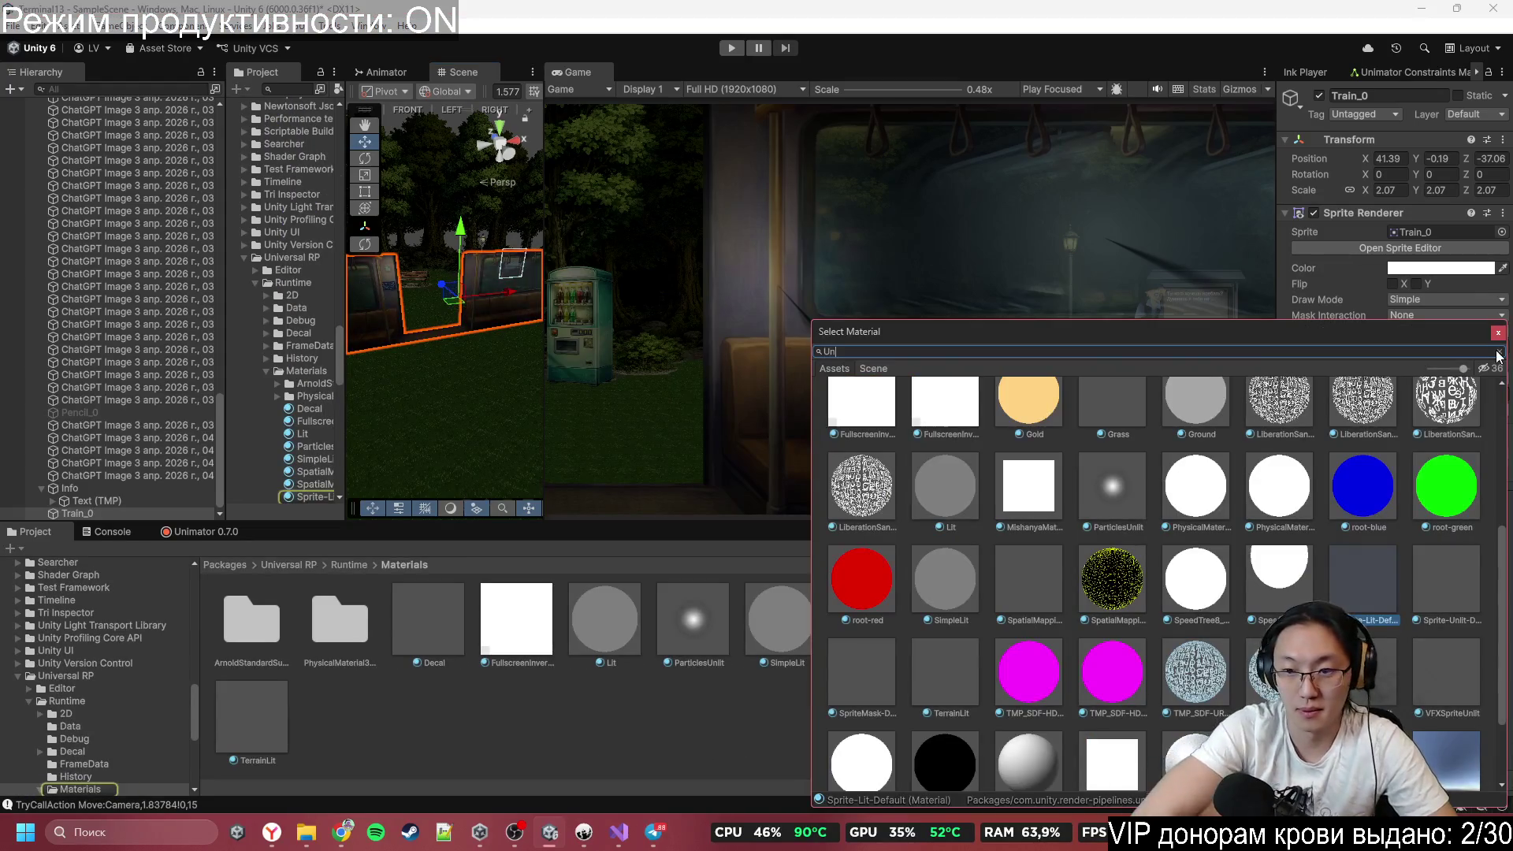
{"action": "type", "text": "klit"}
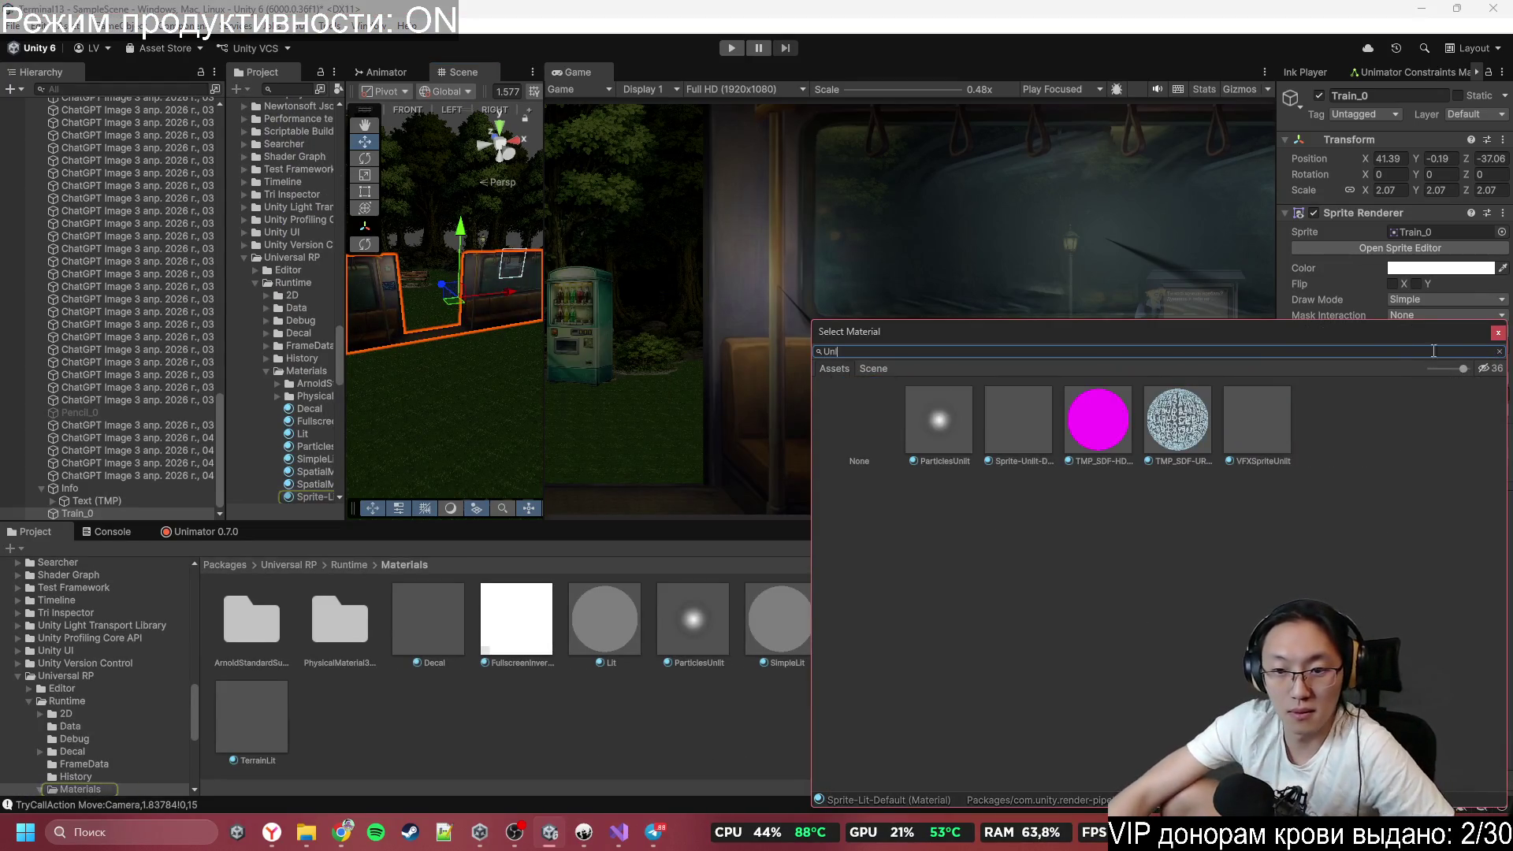
{"action": "double_click", "coordinate": [1037, 424]}
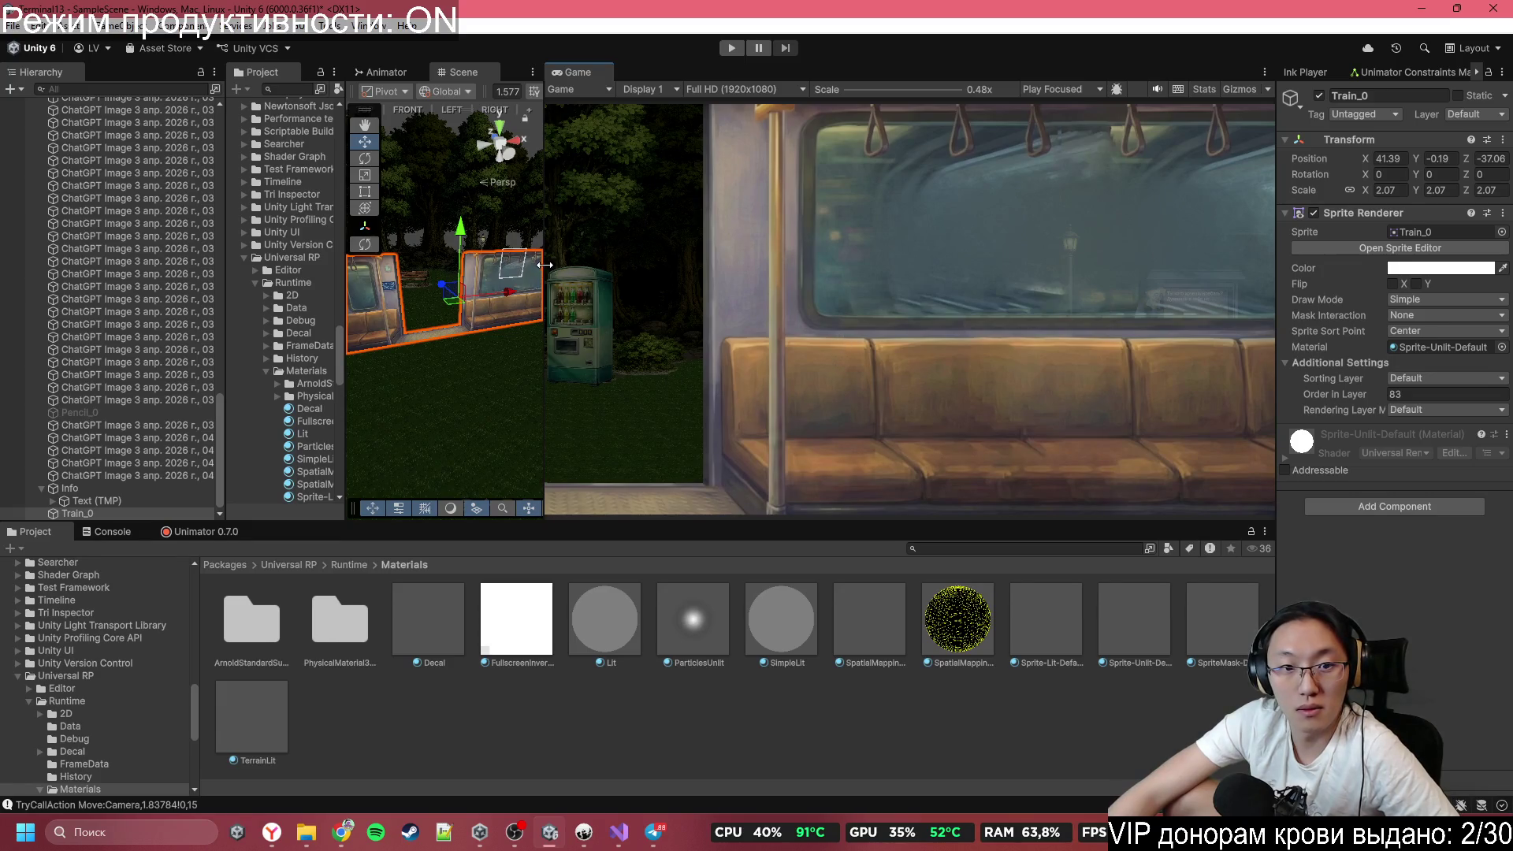
Move the Main Camera to X 49.73, Z -51.34 to frame the window and bench.
{"action": "mouse_move", "coordinate": [544, 265]}
{"action": "left_mouse_down"}
{"action": "mouse_move", "coordinate": [788, 272]}
{"action": "mouse_move", "coordinate": [731, 319]}
{"action": "mouse_move", "coordinate": [606, 318]}
{"action": "mouse_move", "coordinate": [598, 339]}
{"action": "mouse_move", "coordinate": [486, 369]}
{"action": "mouse_move", "coordinate": [376, 349]}
{"action": "mouse_move", "coordinate": [415, 404]}
{"action": "mouse_move", "coordinate": [430, 394]}
{"action": "left_mouse_up"}
{"action": "left_click", "coordinate": [611, 340]}
{"action": "mouse_move", "coordinate": [543, 323]}
{"action": "left_mouse_down"}
{"action": "mouse_move", "coordinate": [465, 298]}
{"action": "mouse_move", "coordinate": [414, 258]}
{"action": "mouse_move", "coordinate": [337, 257]}
{"action": "mouse_move", "coordinate": [598, 293]}
{"action": "mouse_move", "coordinate": [564, 307]}
{"action": "mouse_move", "coordinate": [669, 323]}
{"action": "mouse_move", "coordinate": [767, 301]}
{"action": "left_mouse_up"}
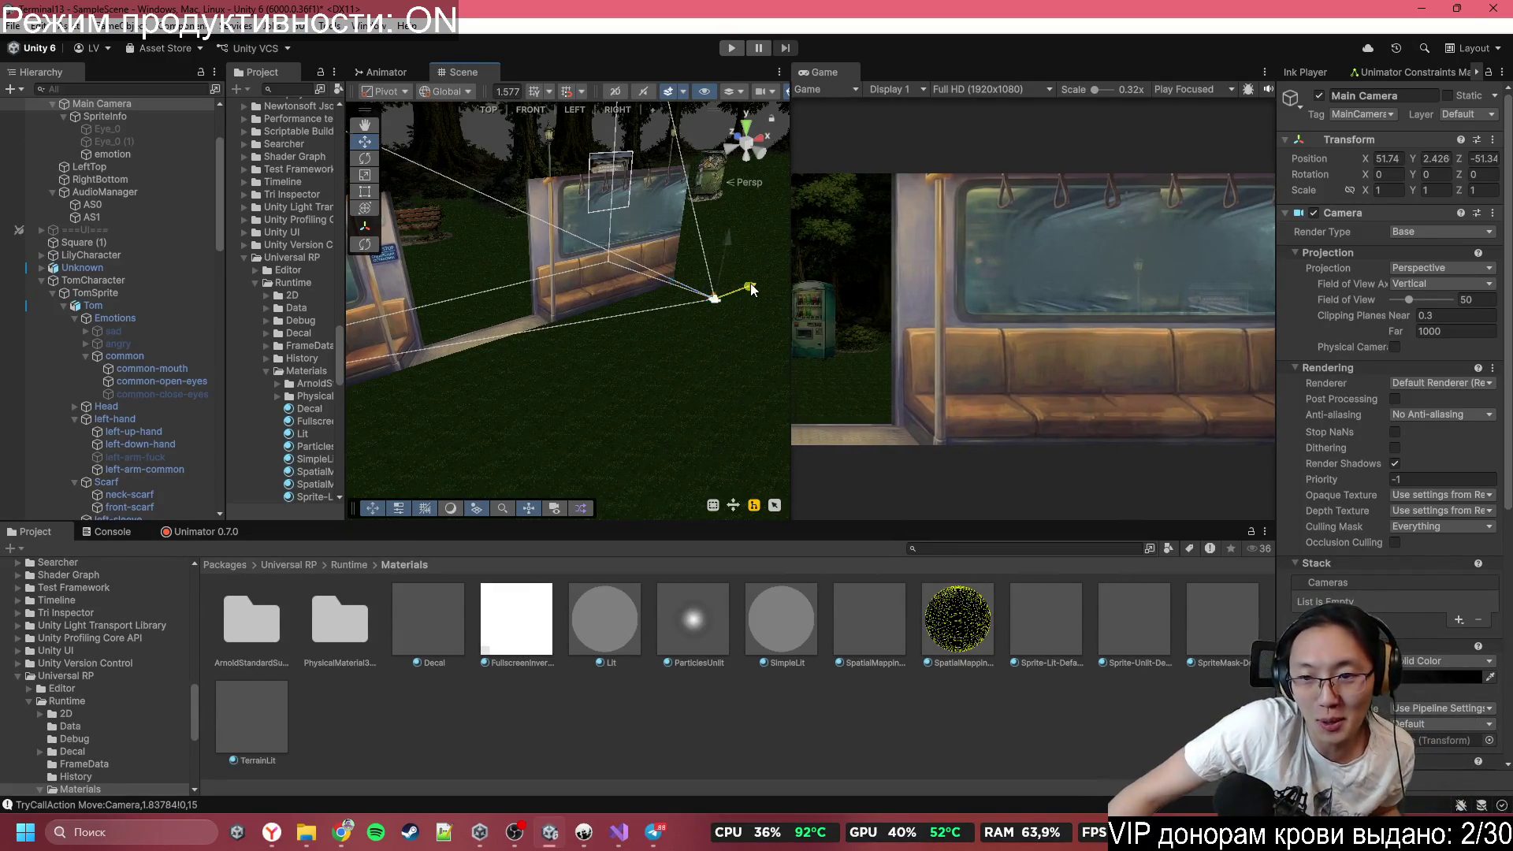
{"action": "left_click_drag", "start_coordinate": [750, 282], "coordinate": [736, 286]}
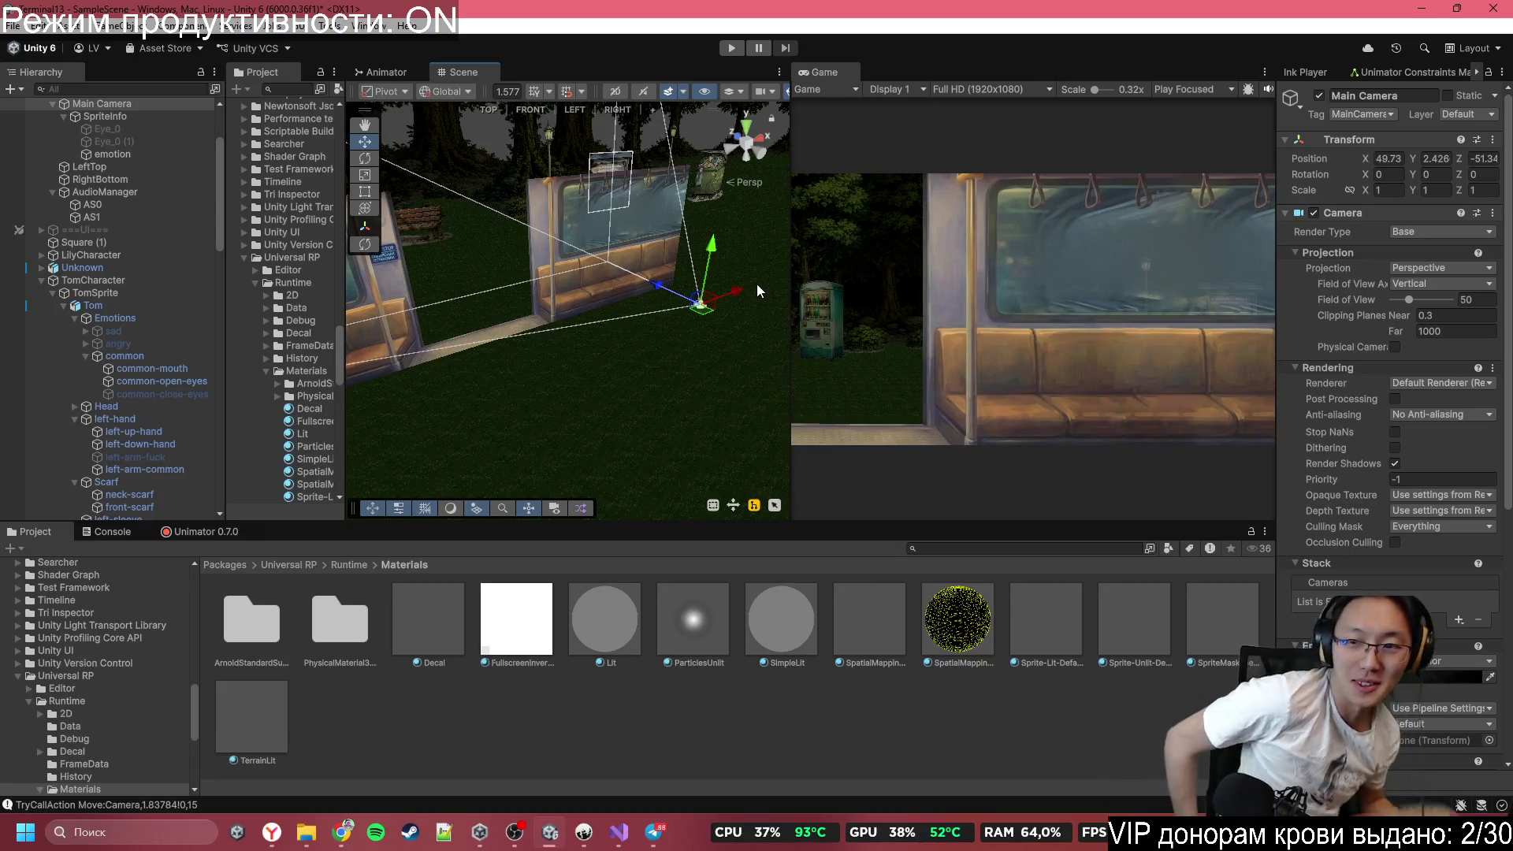
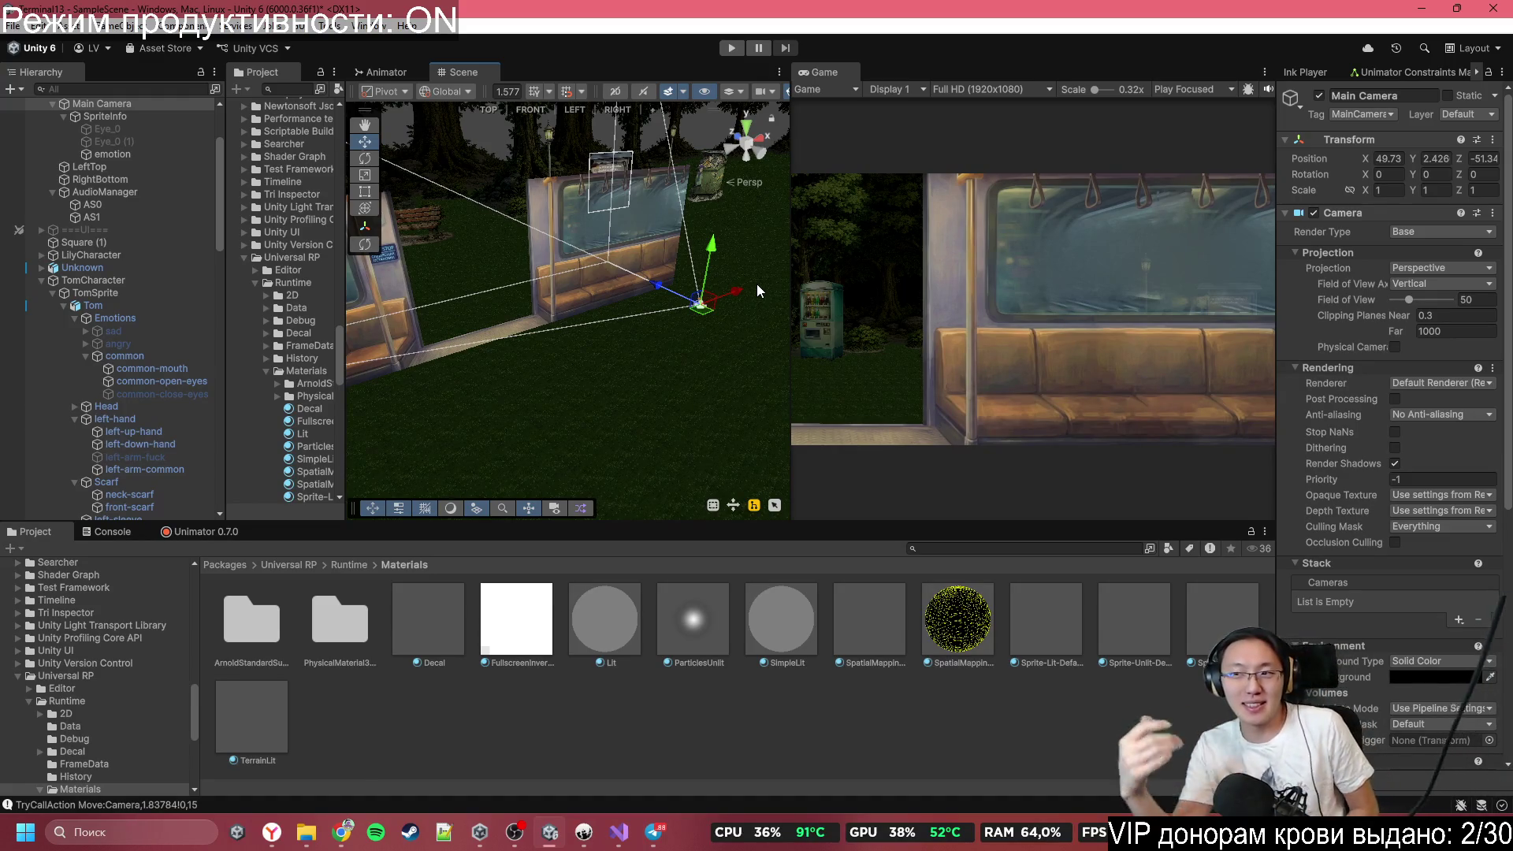
Orbit the Scene view around the train sprites from several angles, then switch to Chrome.
{"action": "mouse_move", "coordinate": [756, 283]}
{"action": "left_mouse_down"}
{"action": "mouse_move", "coordinate": [713, 298]}
{"action": "mouse_move", "coordinate": [853, 301]}
{"action": "left_mouse_up"}
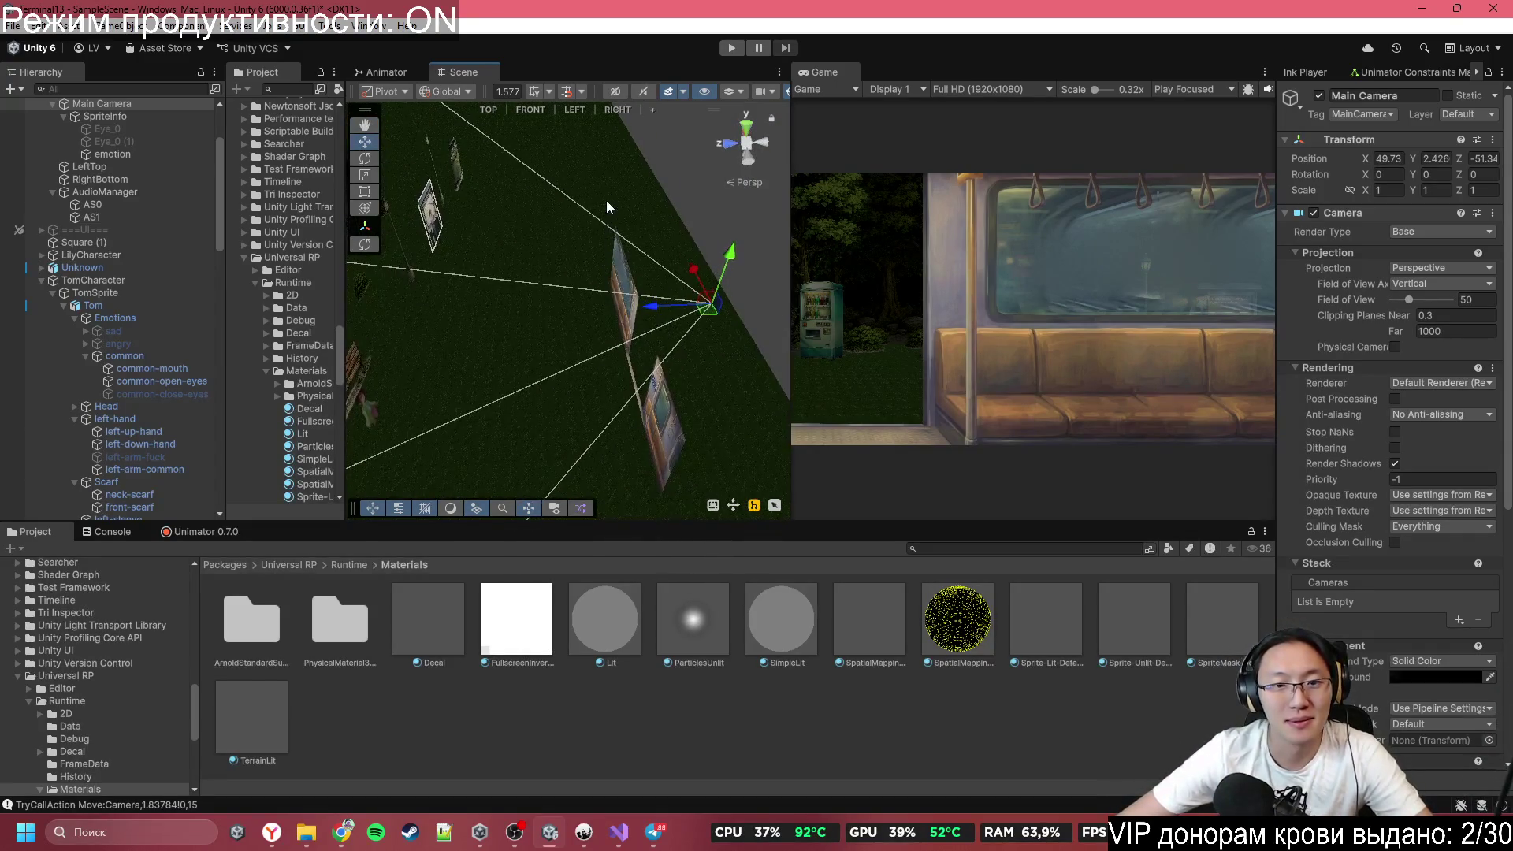
{"action": "mouse_move", "coordinate": [607, 207]}
{"action": "left_mouse_down"}
{"action": "mouse_move", "coordinate": [608, 229]}
{"action": "mouse_move", "coordinate": [643, 211]}
{"action": "left_mouse_up"}
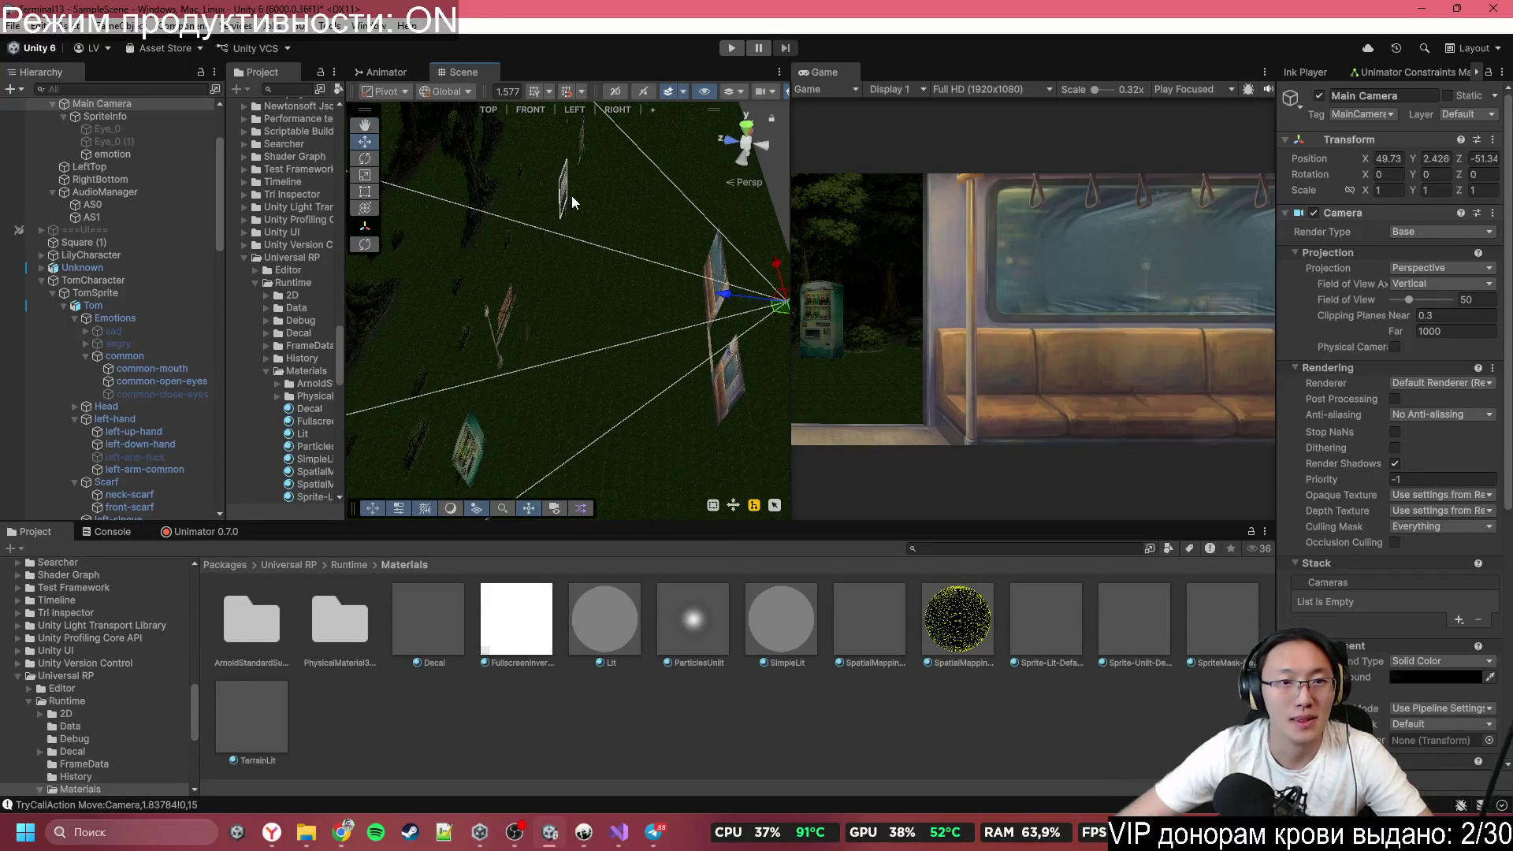
{"action": "left_click_drag", "start_coordinate": [570, 195], "coordinate": [711, 178]}
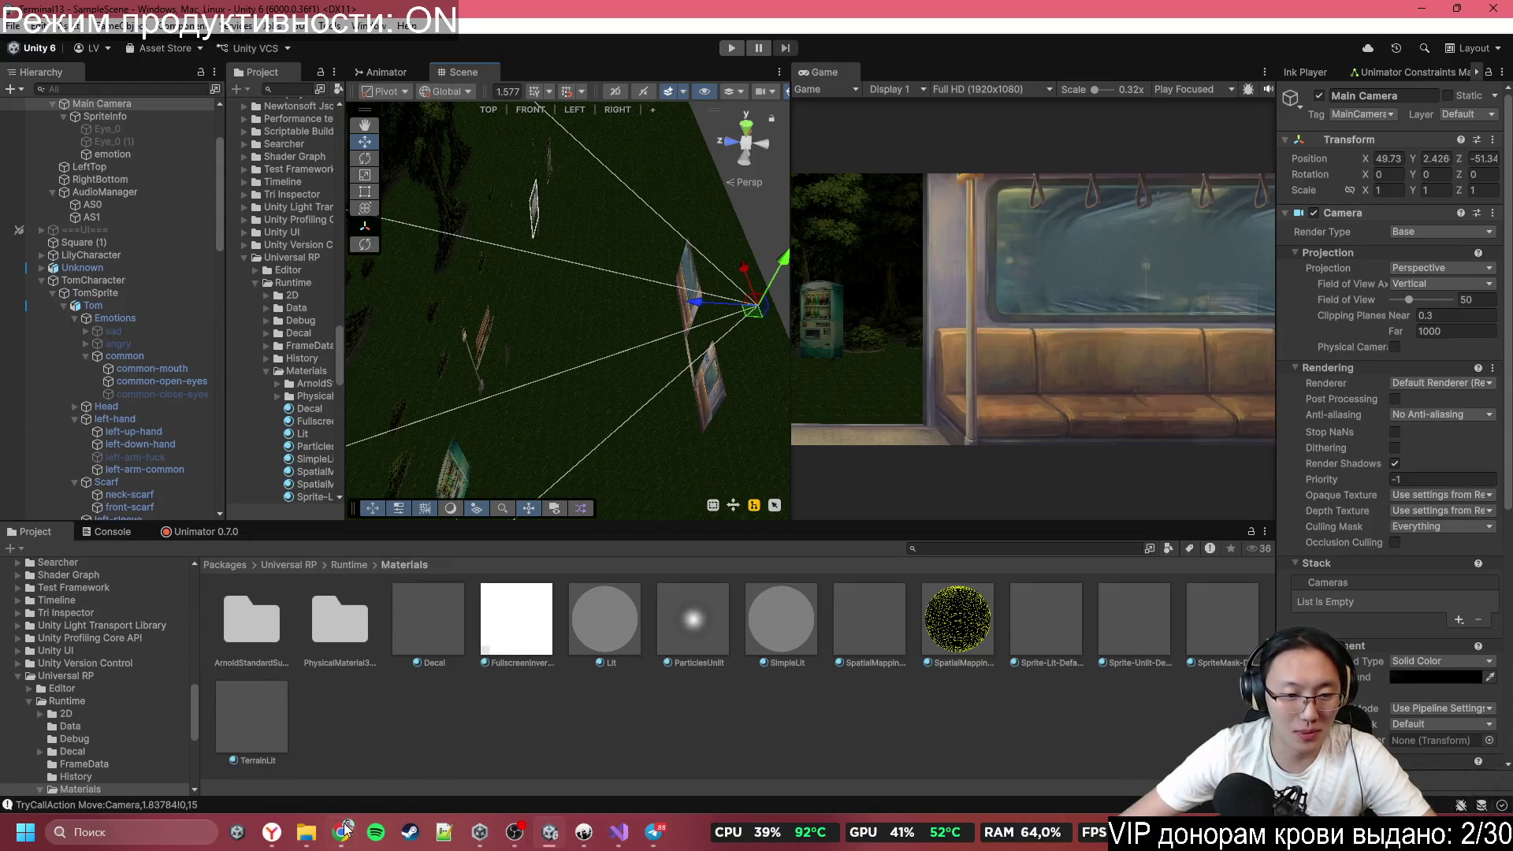
{"action": "left_click", "coordinate": [344, 830]}
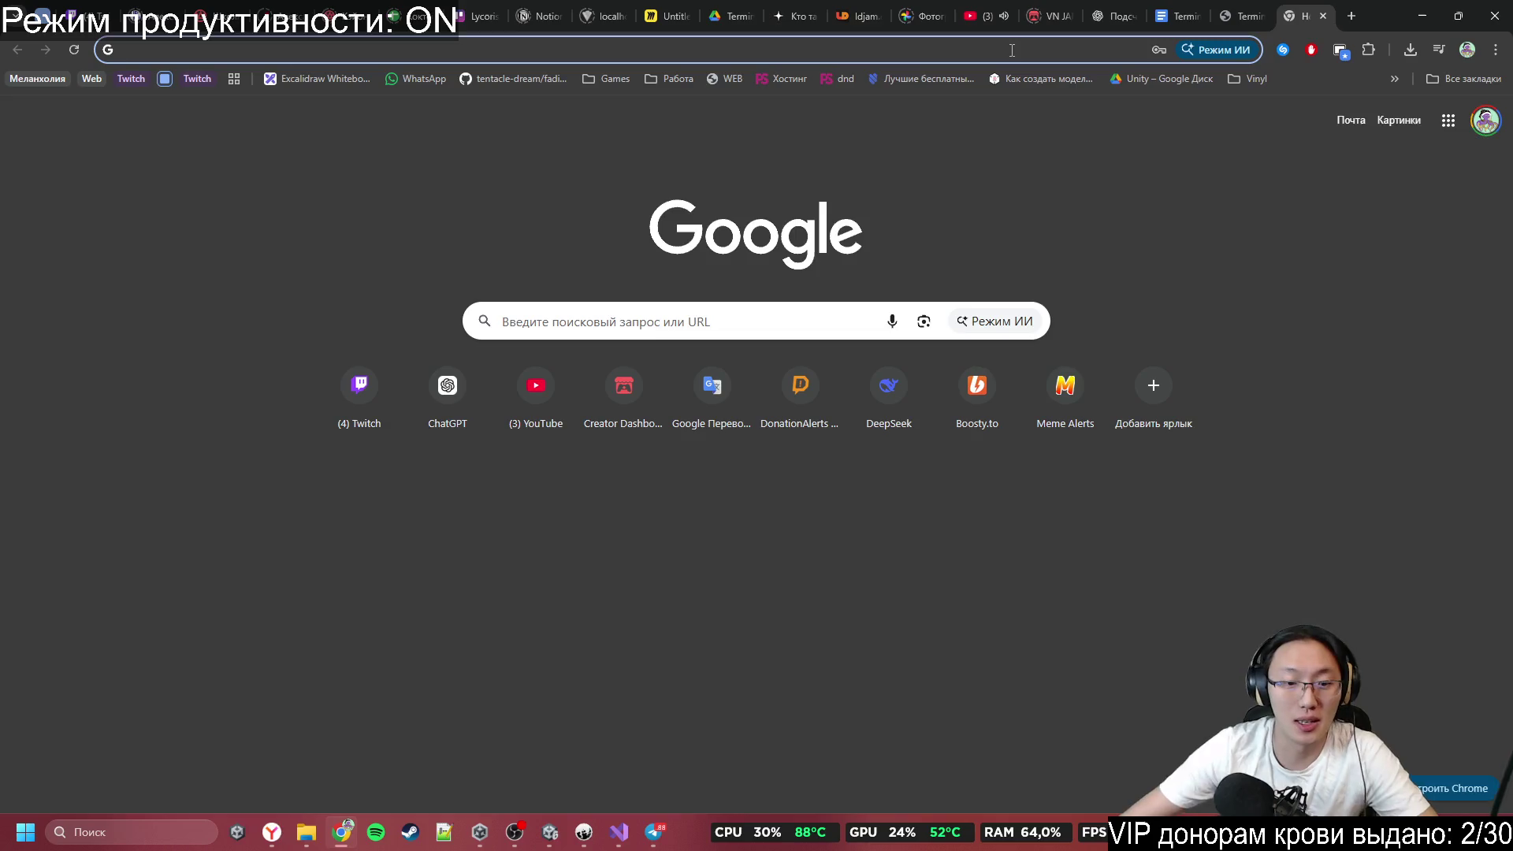
Search Google for 'Текстура плитка'.
{"action": "type", "text": "монитор"}
{"action": "key", "text": "Escape"}
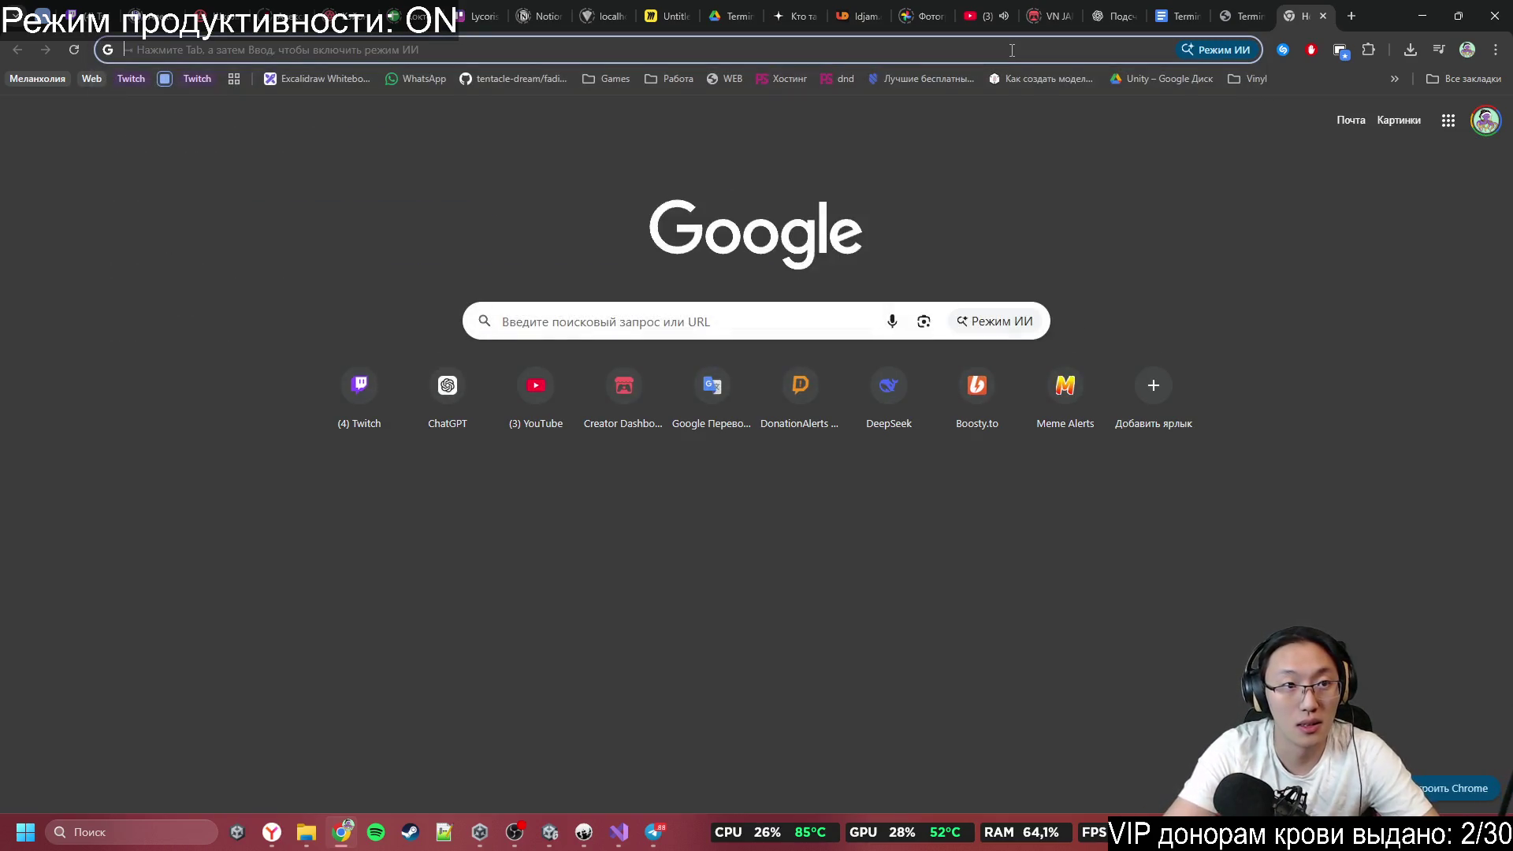
{"action": "type", "text": "Тексту"}
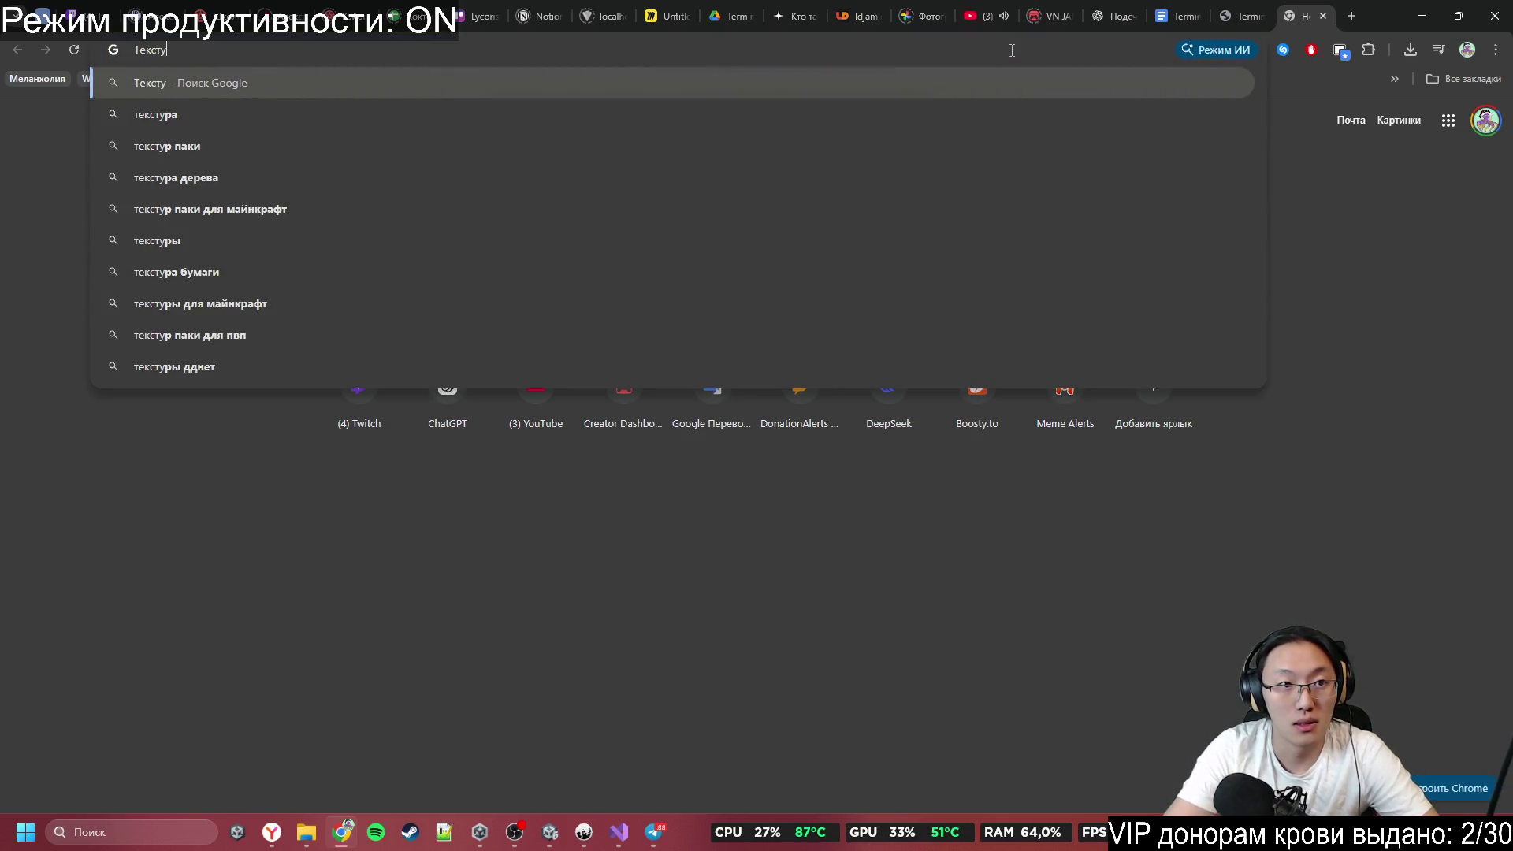
{"action": "type", "text": "ра плитка"}
{"action": "key", "text": "Return"}
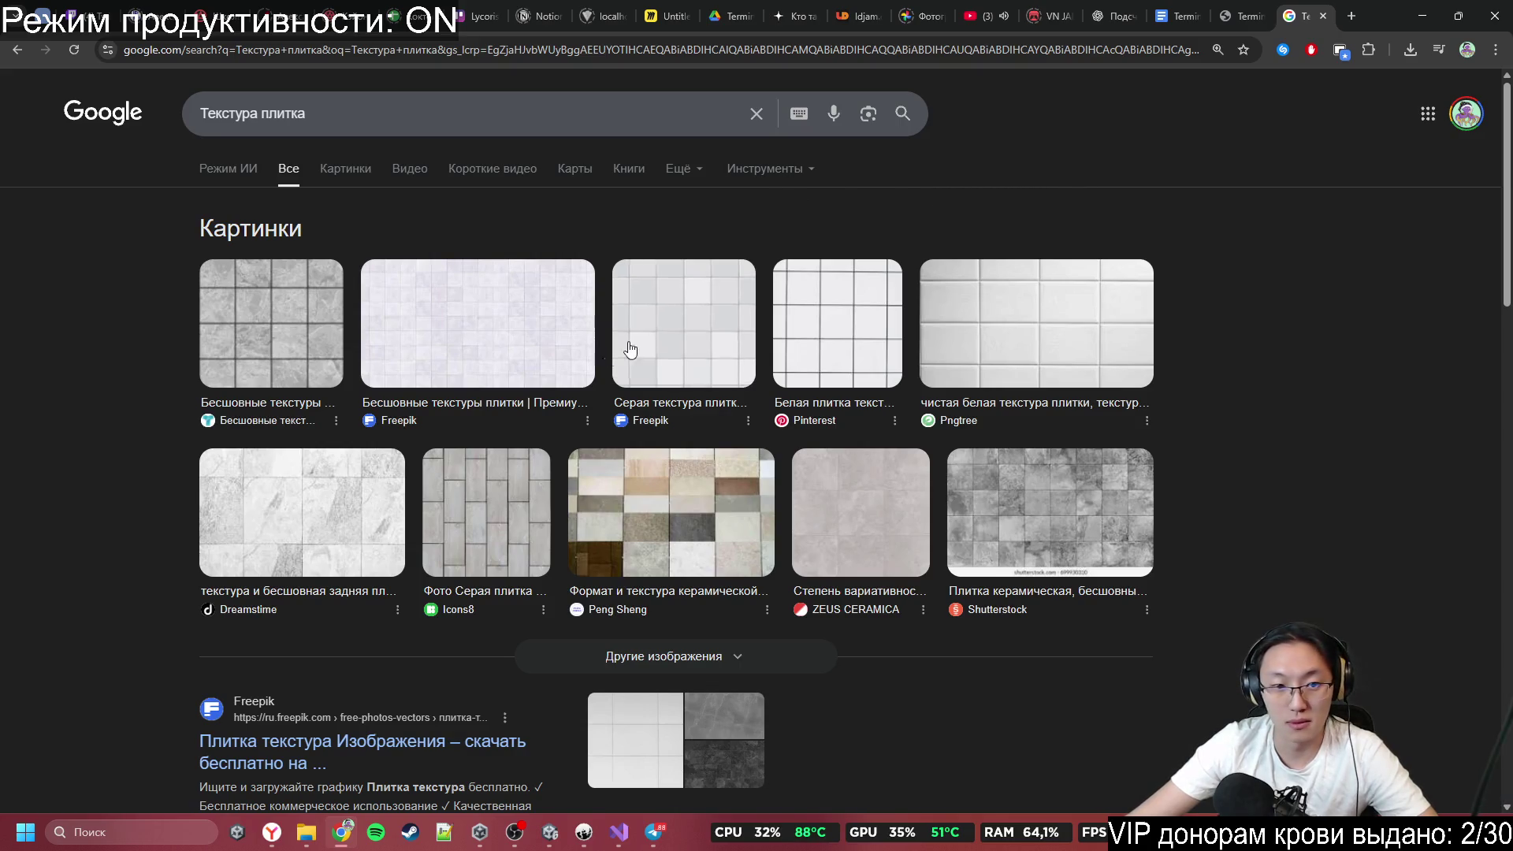
Save the first seamless tile texture to the desktop as tile-8-1.jpg.
{"action": "left_click", "coordinate": [284, 334]}
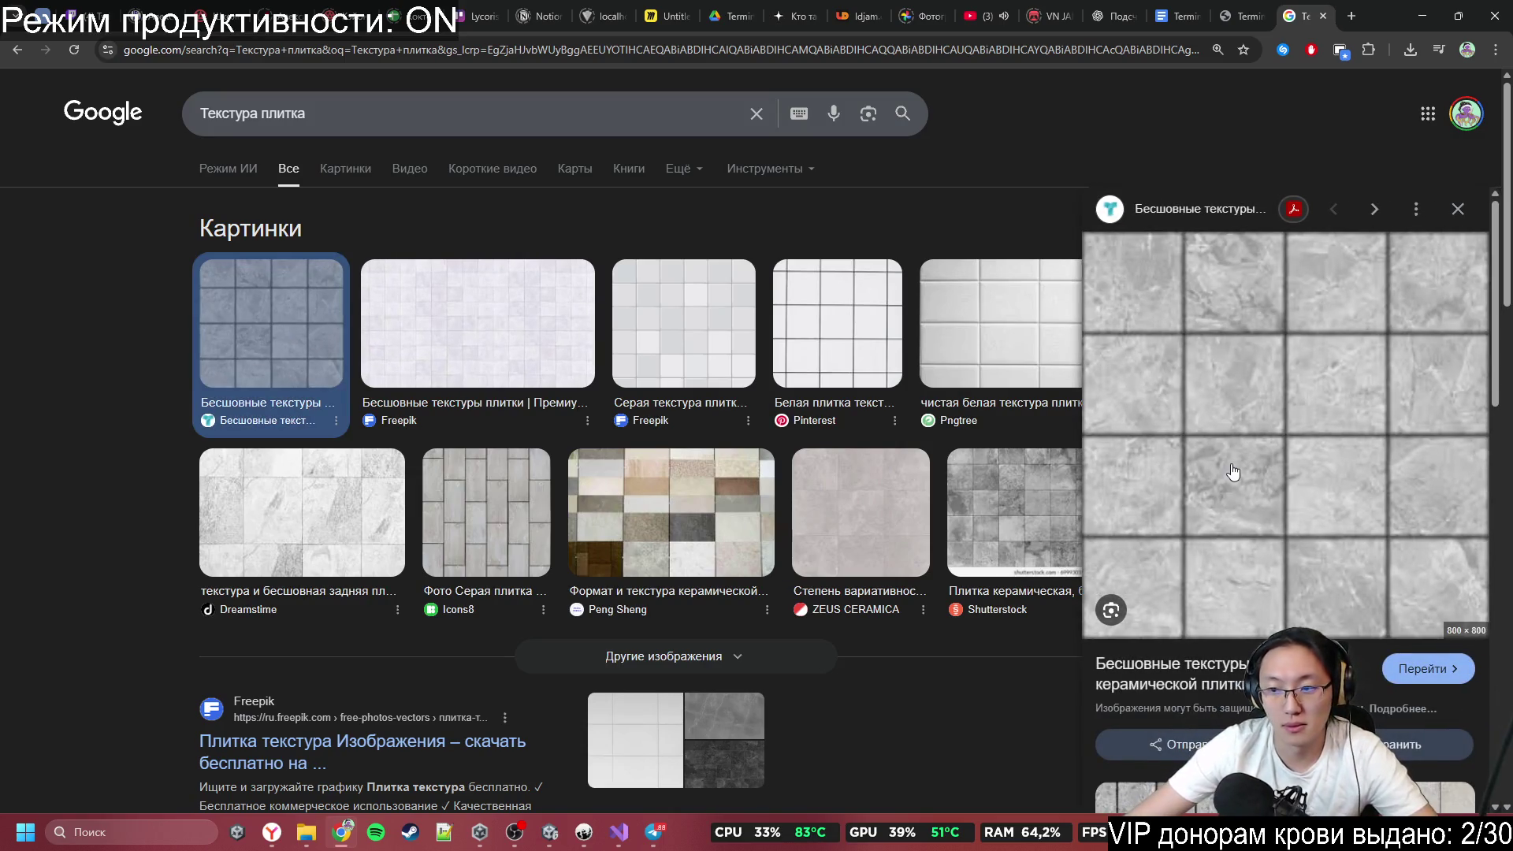
{"action": "right_click", "coordinate": [1293, 446]}
{"action": "left_click", "coordinate": [1132, 265]}
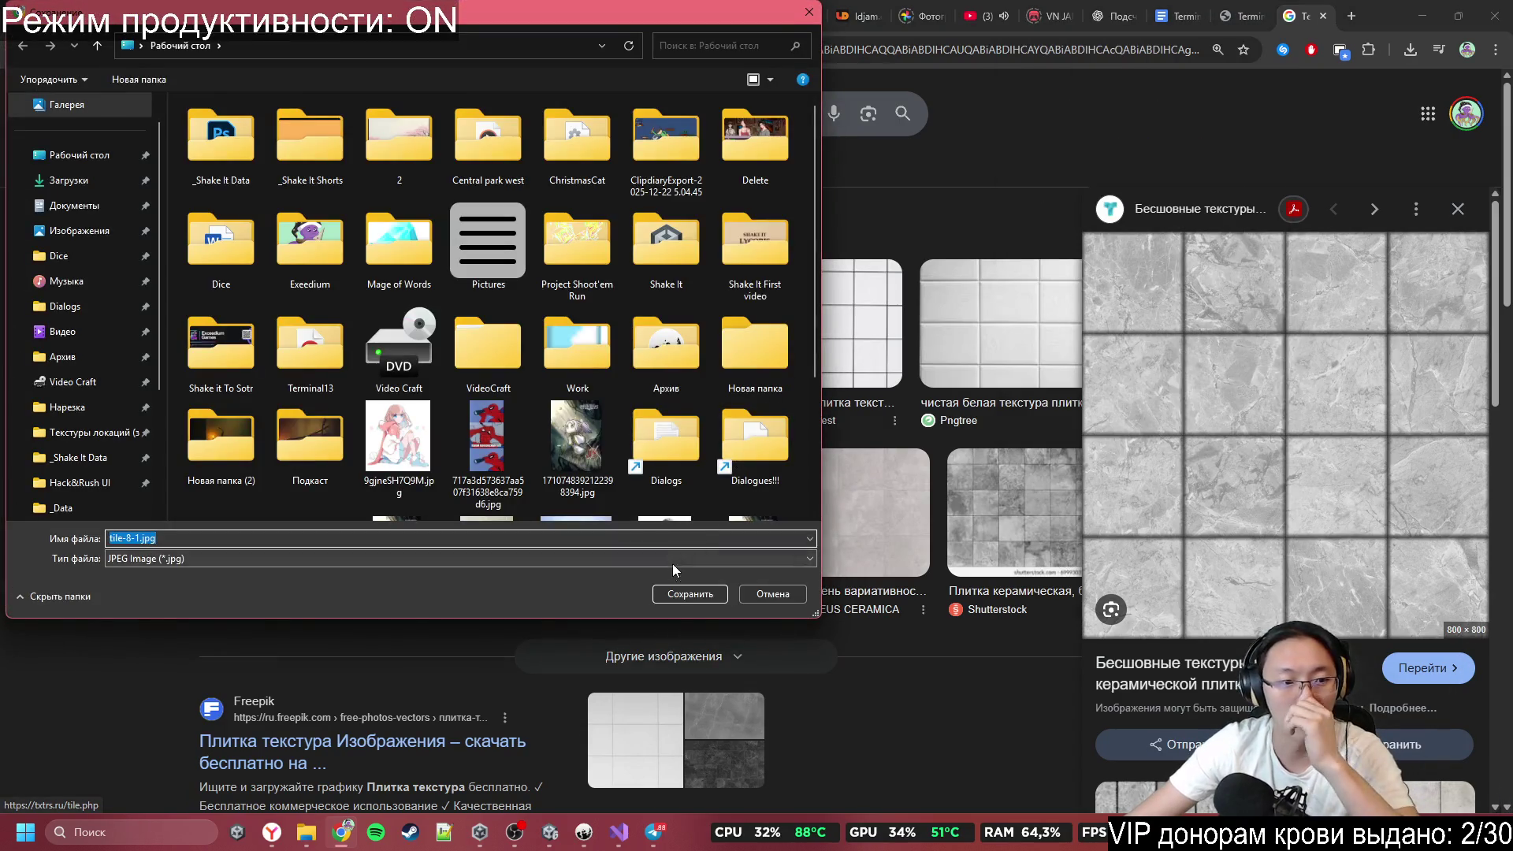
{"action": "left_click", "coordinate": [689, 594]}
Check the Telegram Desktop downloads folder, close it, and return to the tile image results.
{"action": "key", "text": "alt+Tab"}
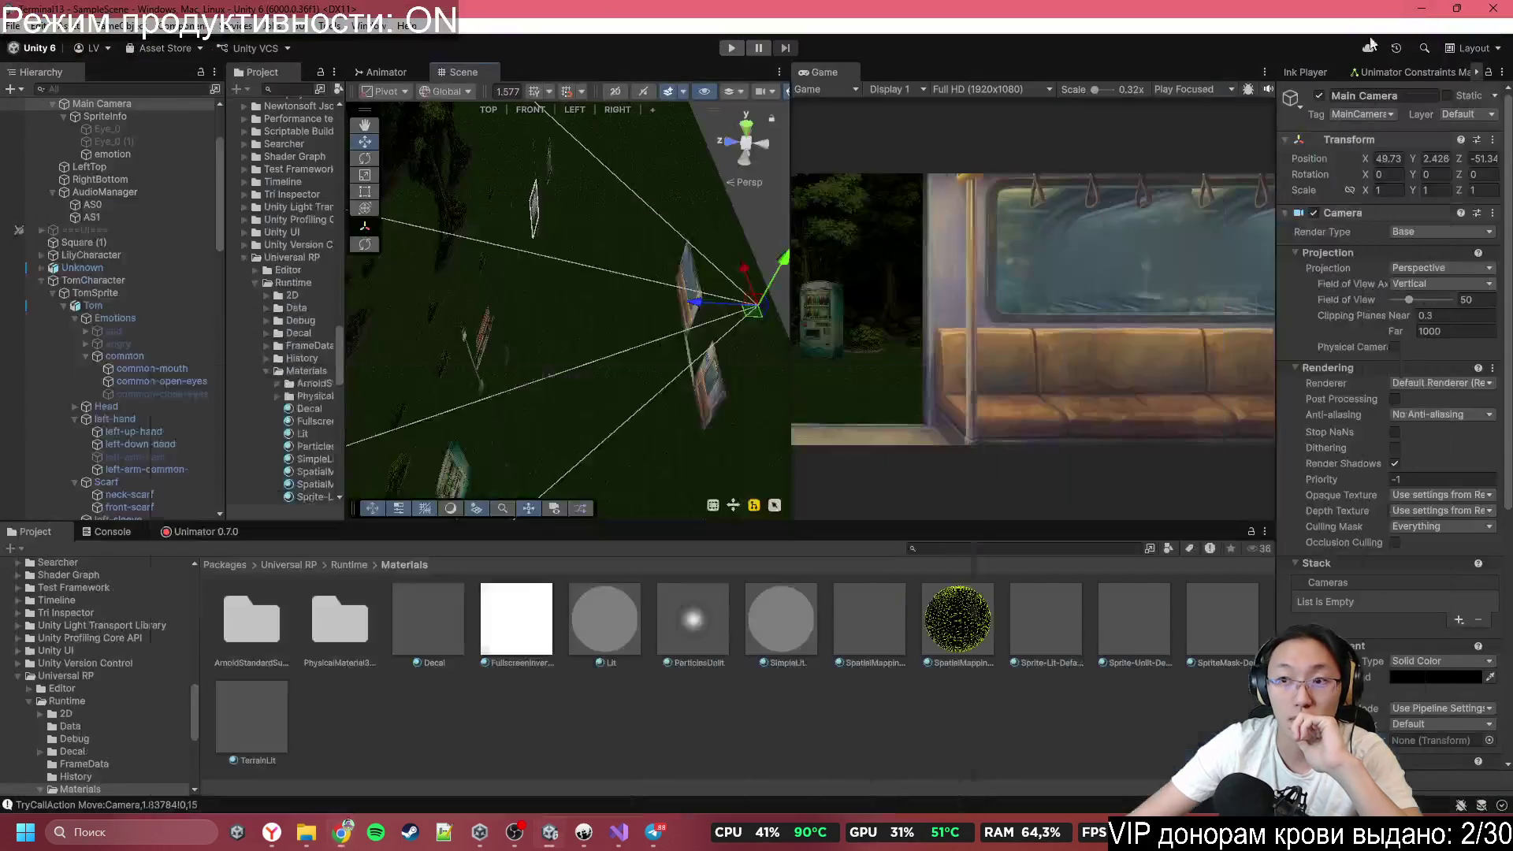
{"action": "mouse_move", "coordinate": [306, 832]}
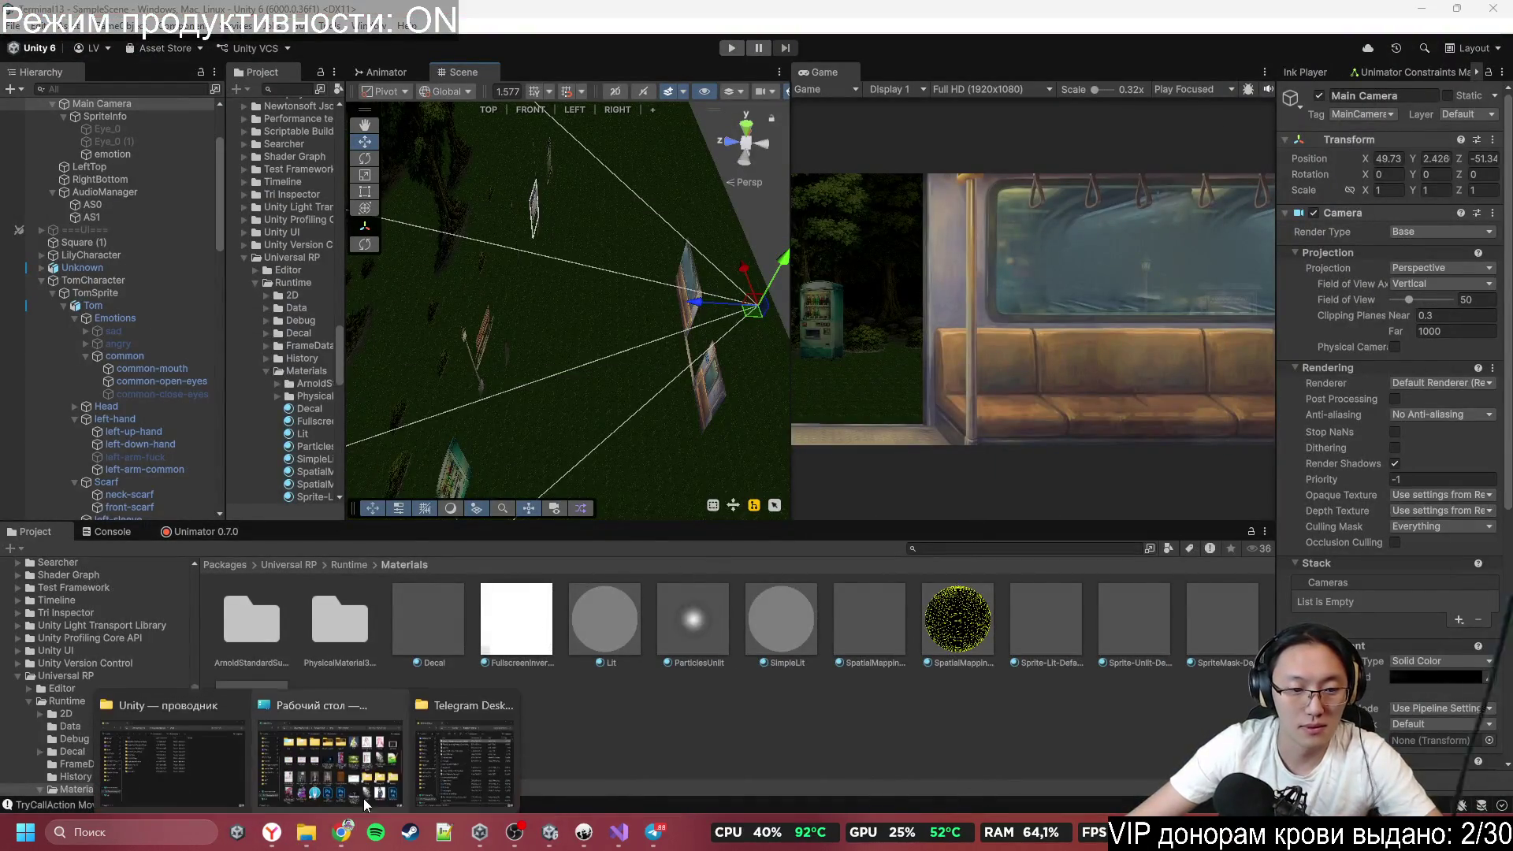
{"action": "left_click", "coordinate": [470, 740]}
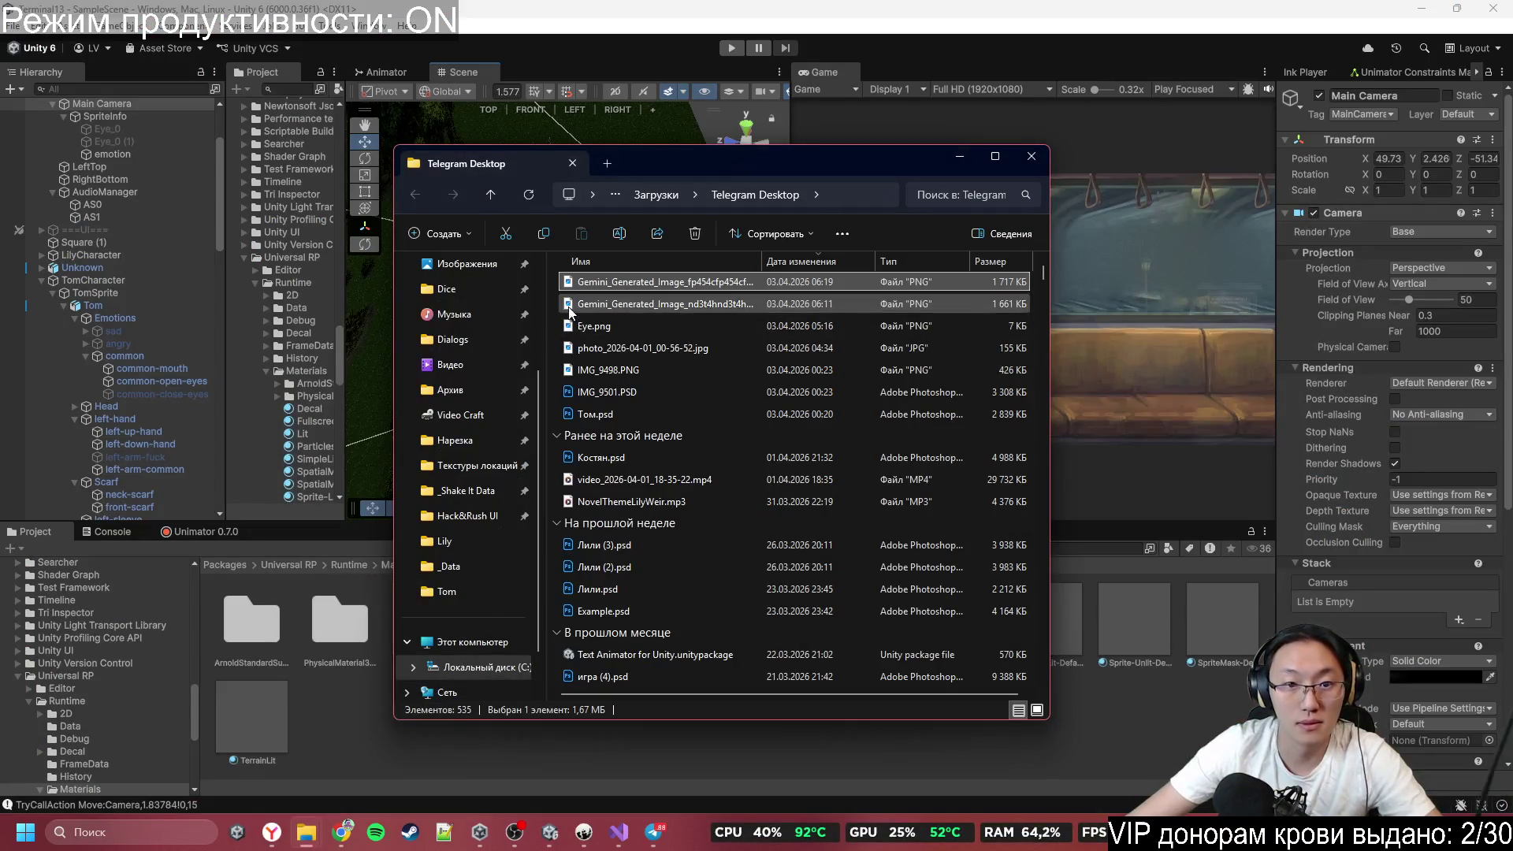
{"action": "scroll", "coordinate": [477, 341], "scroll_direction": "up", "scroll_amount": 3}
{"action": "left_click", "coordinate": [1034, 156]}
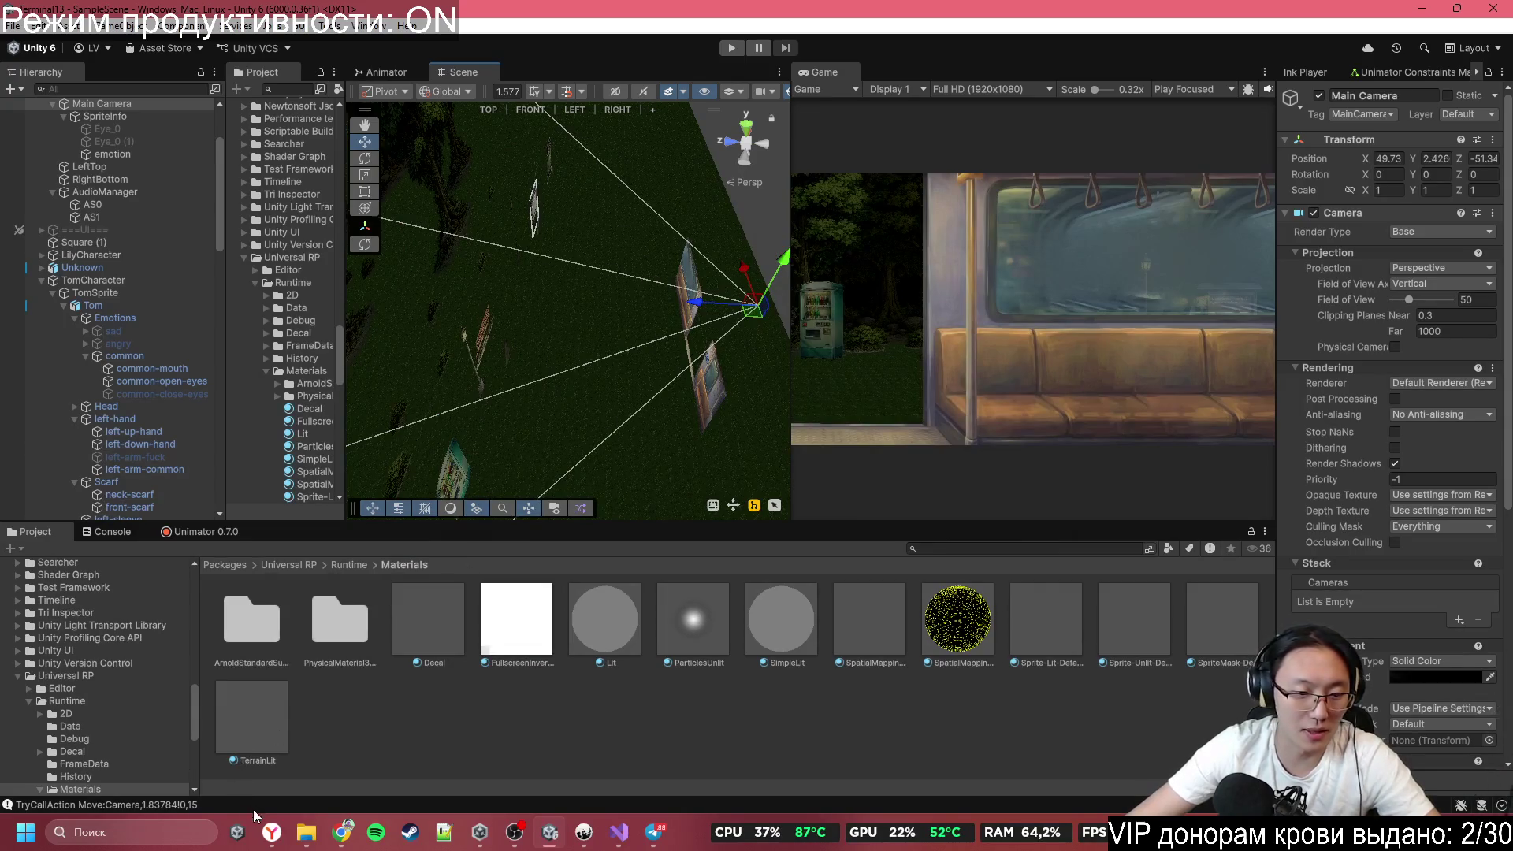
{"action": "left_click", "coordinate": [335, 841]}
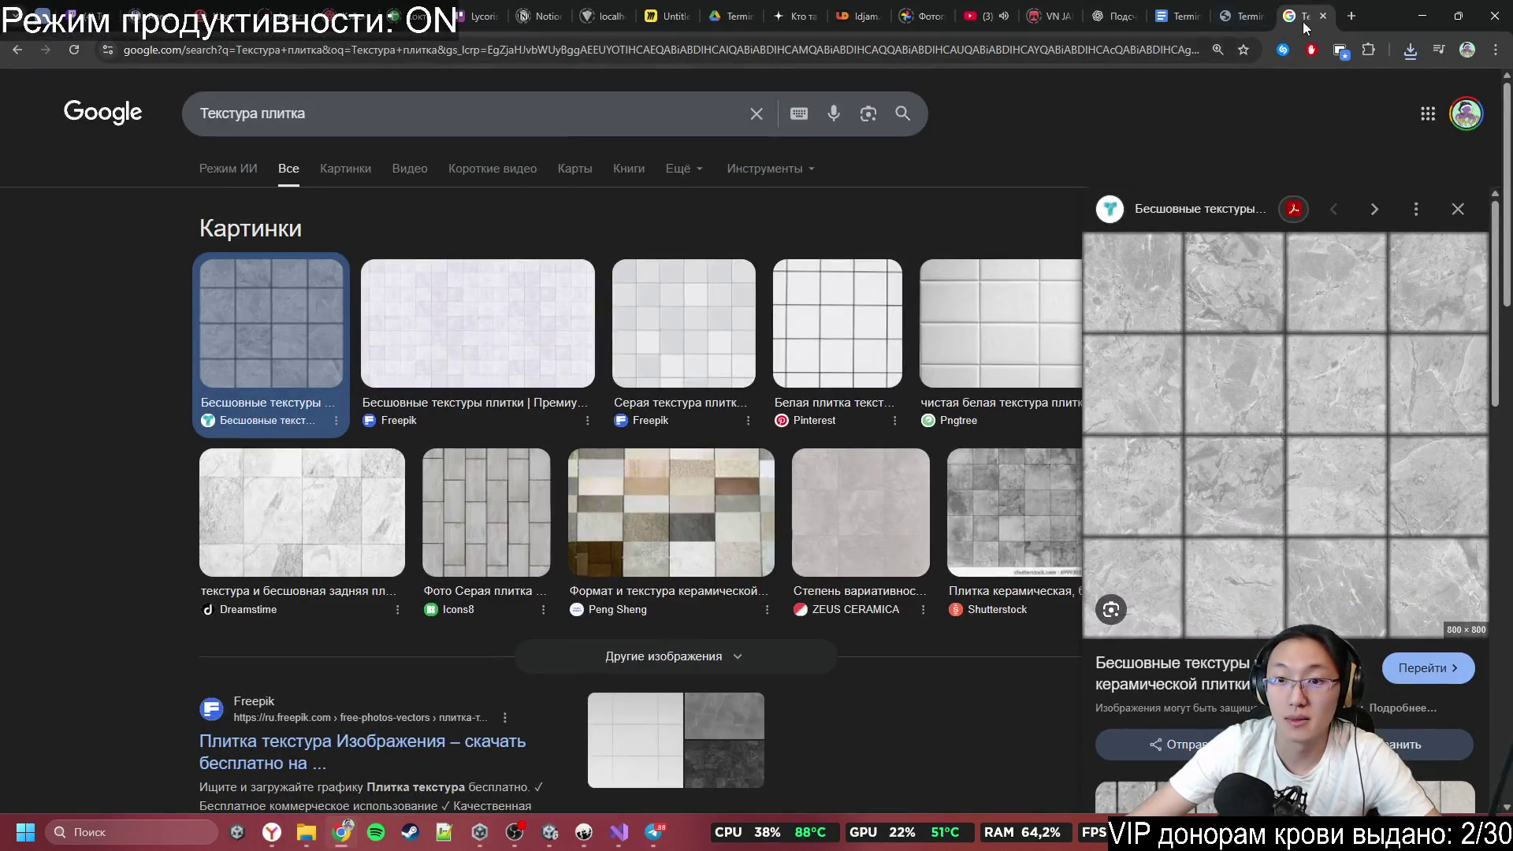
Back in Unity, orbit past the subway walls, park bench and train side, then select Grass_0 (1).
{"action": "left_click", "coordinate": [1423, 13]}
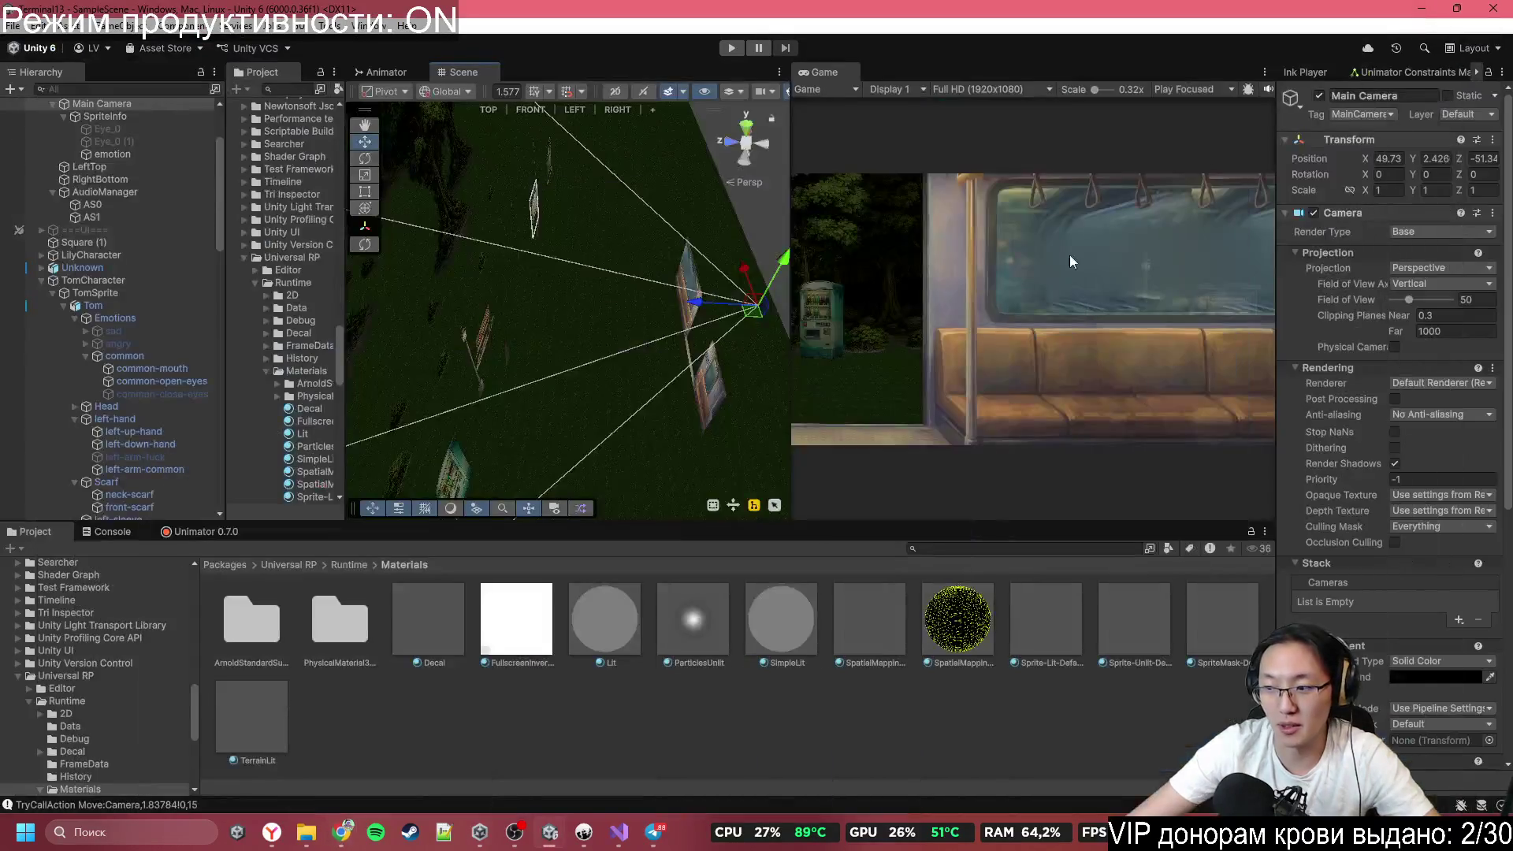
{"action": "mouse_move", "coordinate": [572, 404]}
{"action": "left_mouse_down"}
{"action": "mouse_move", "coordinate": [496, 422]}
{"action": "mouse_move", "coordinate": [483, 338]}
{"action": "mouse_move", "coordinate": [277, 312]}
{"action": "mouse_move", "coordinate": [266, 291]}
{"action": "mouse_move", "coordinate": [319, 272]}
{"action": "mouse_move", "coordinate": [188, 220]}
{"action": "mouse_move", "coordinate": [216, 226]}
{"action": "left_mouse_up"}
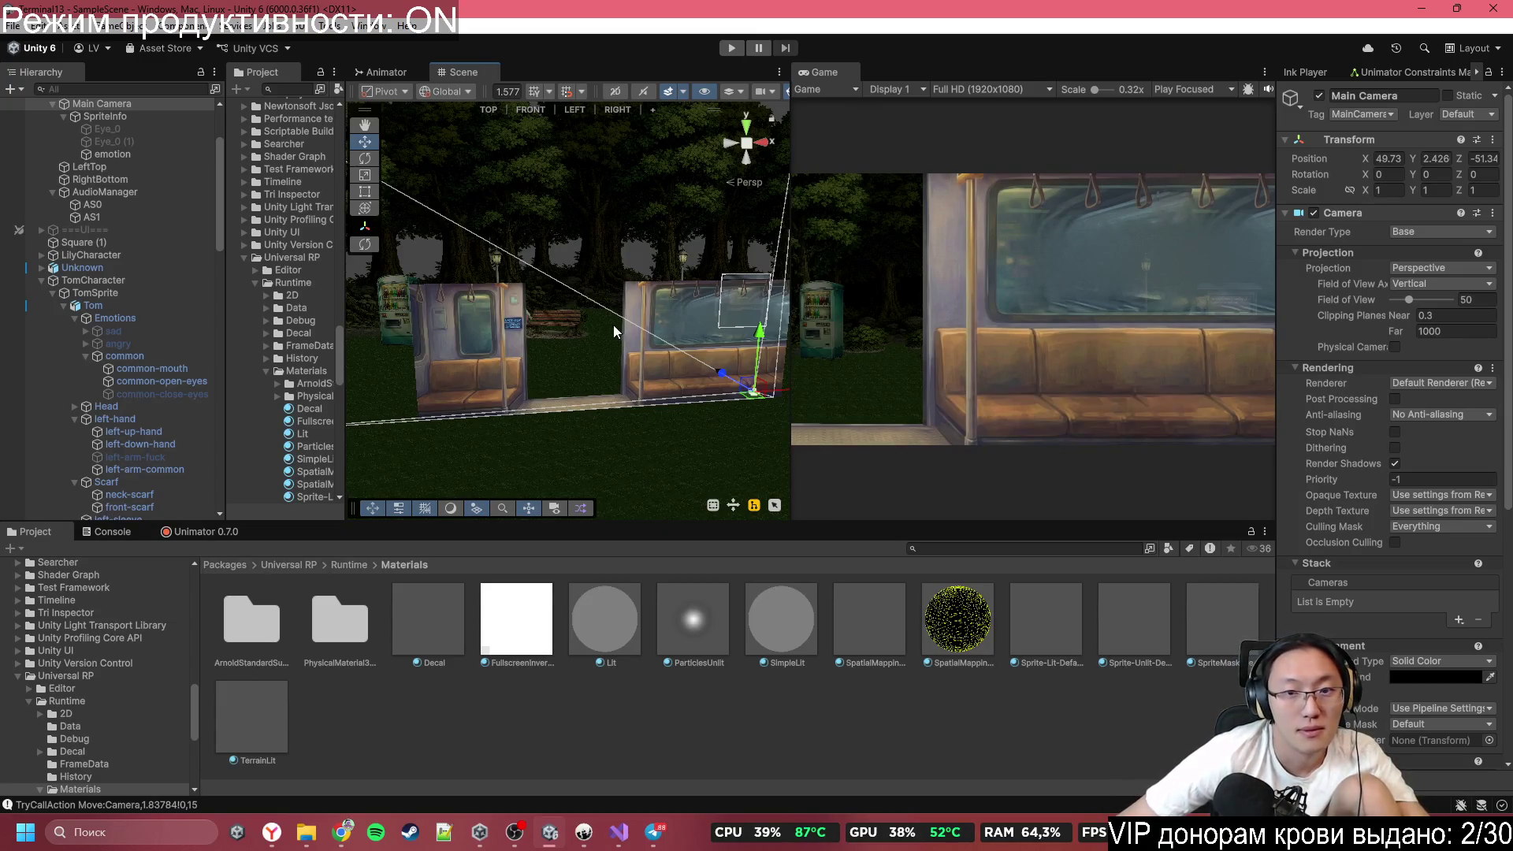
{"action": "mouse_move", "coordinate": [614, 331]}
{"action": "left_mouse_down"}
{"action": "mouse_move", "coordinate": [430, 296]}
{"action": "mouse_move", "coordinate": [1087, 278]}
{"action": "mouse_move", "coordinate": [840, 294]}
{"action": "mouse_move", "coordinate": [709, 281]}
{"action": "left_mouse_up"}
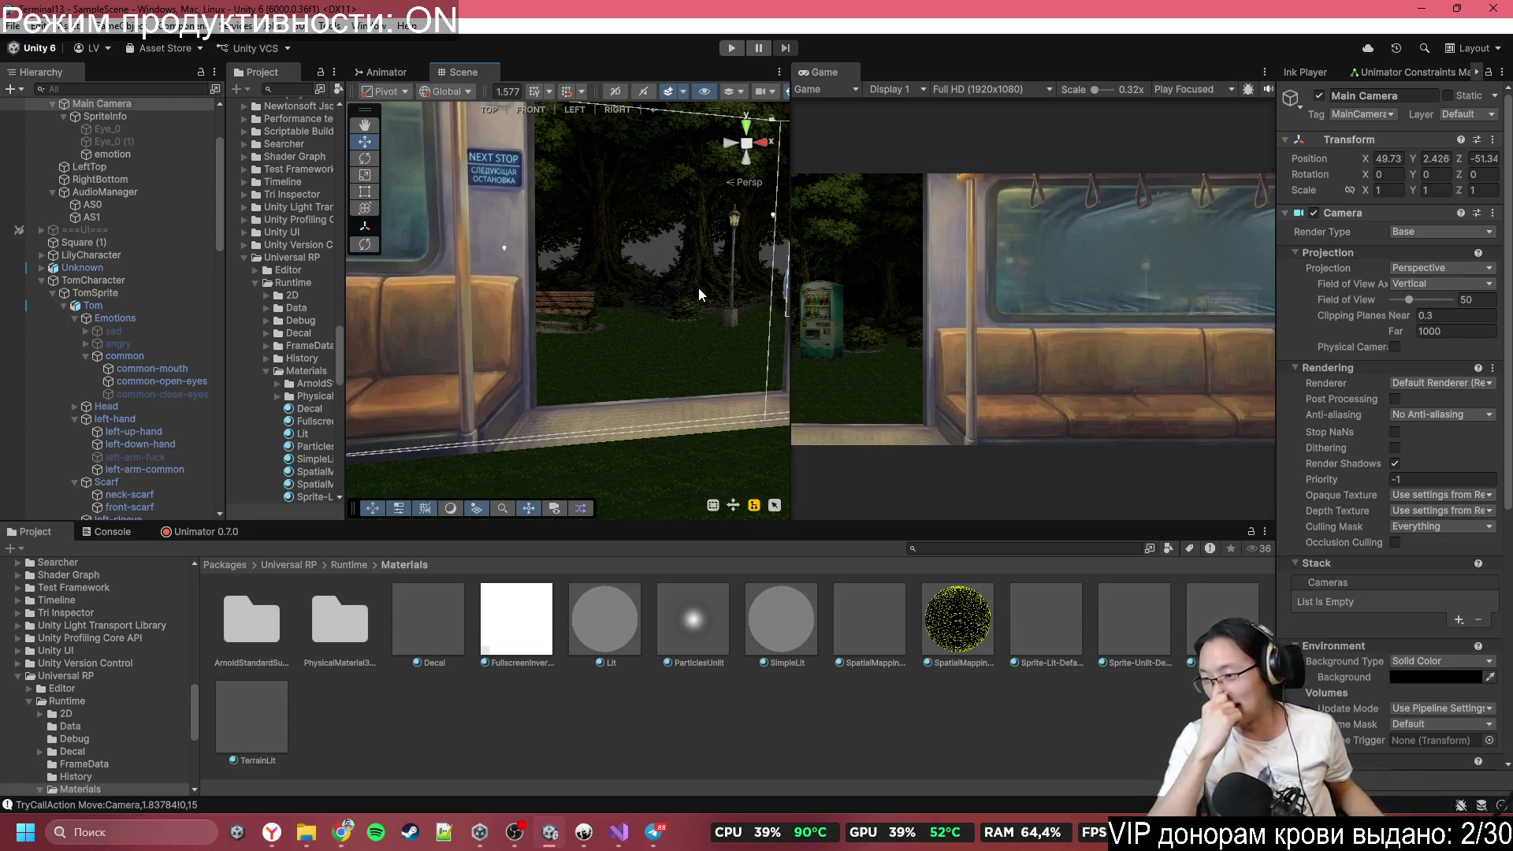
{"action": "mouse_move", "coordinate": [698, 287]}
{"action": "left_mouse_down"}
{"action": "mouse_move", "coordinate": [849, 281]}
{"action": "mouse_move", "coordinate": [905, 389]}
{"action": "mouse_move", "coordinate": [871, 386]}
{"action": "left_mouse_up"}
{"action": "left_click", "coordinate": [602, 375]}
Frame Grass_0 (1), move it to Z -165.2, and open the Assets/_GAME/Sprites folder.
{"action": "key", "text": "f"}
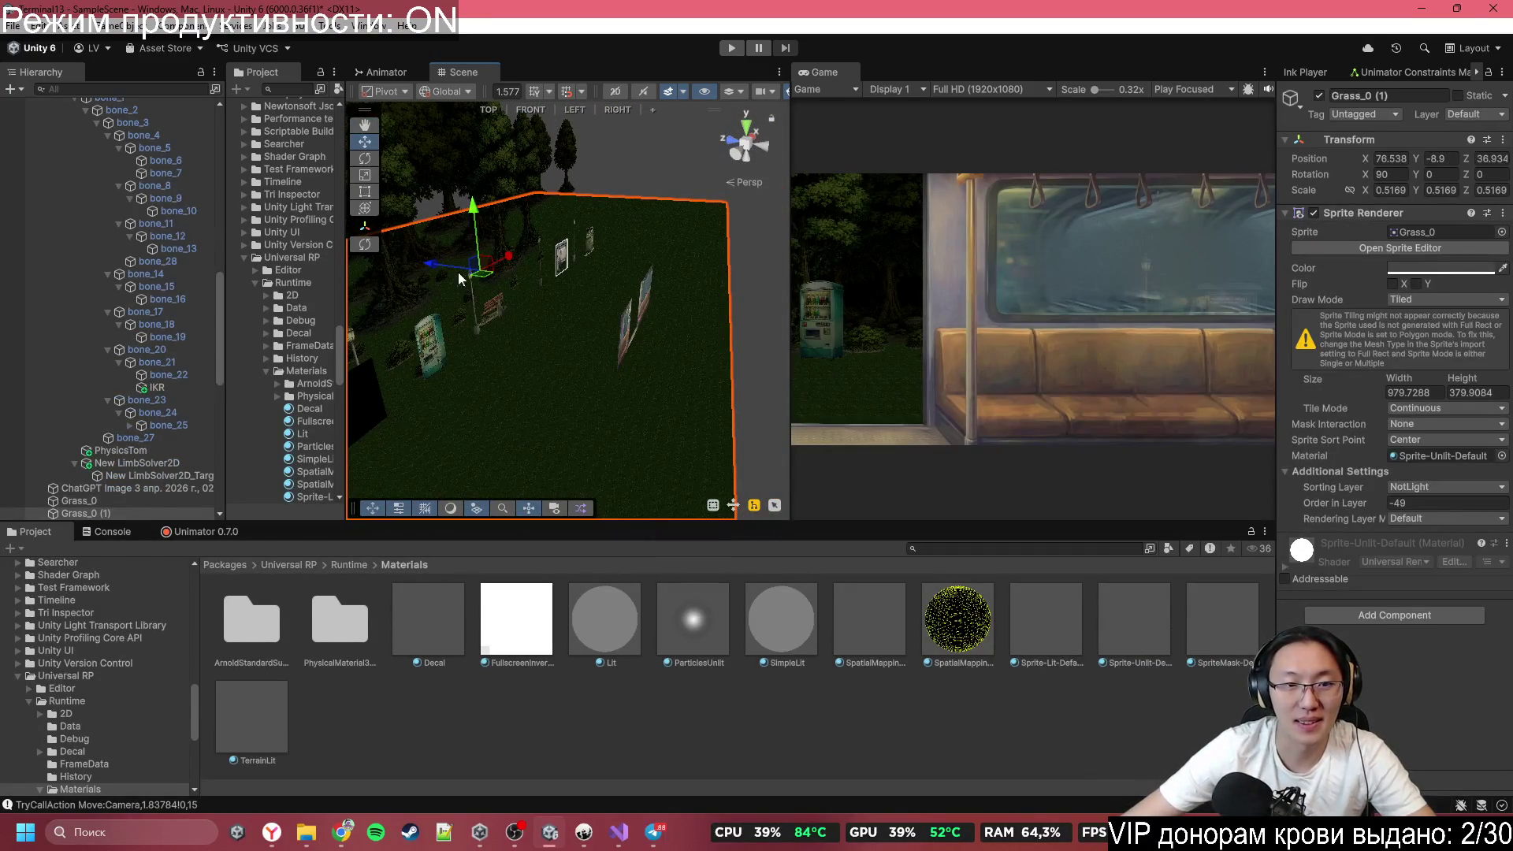
{"action": "mouse_move", "coordinate": [447, 268]}
{"action": "left_mouse_down"}
{"action": "mouse_move", "coordinate": [892, 353]}
{"action": "mouse_move", "coordinate": [1114, 370]}
{"action": "mouse_move", "coordinate": [681, 341]}
{"action": "mouse_move", "coordinate": [918, 362]}
{"action": "left_mouse_up"}
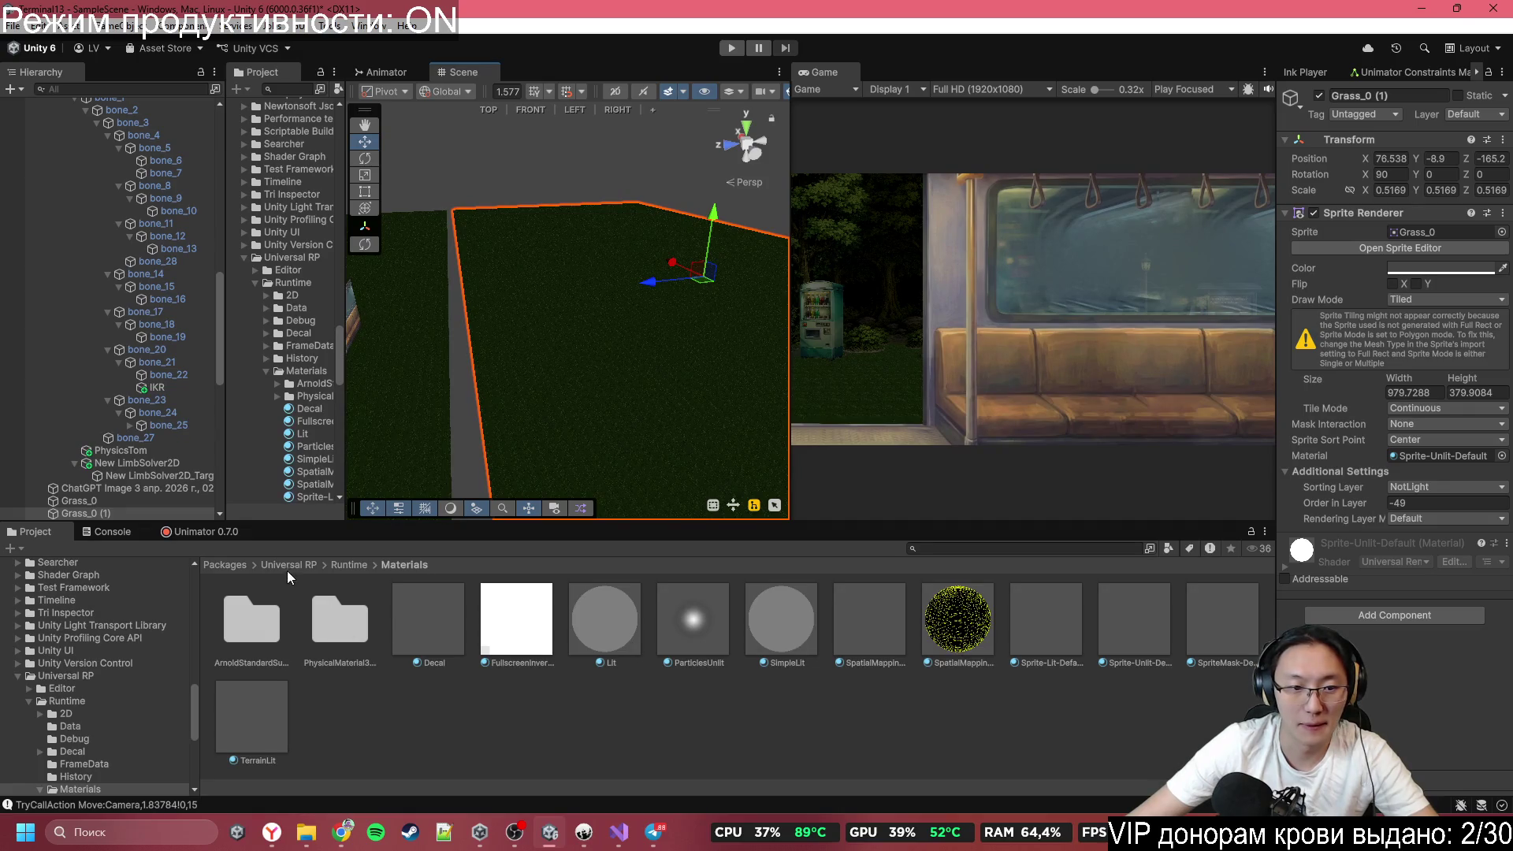
{"action": "left_click", "coordinate": [254, 566]}
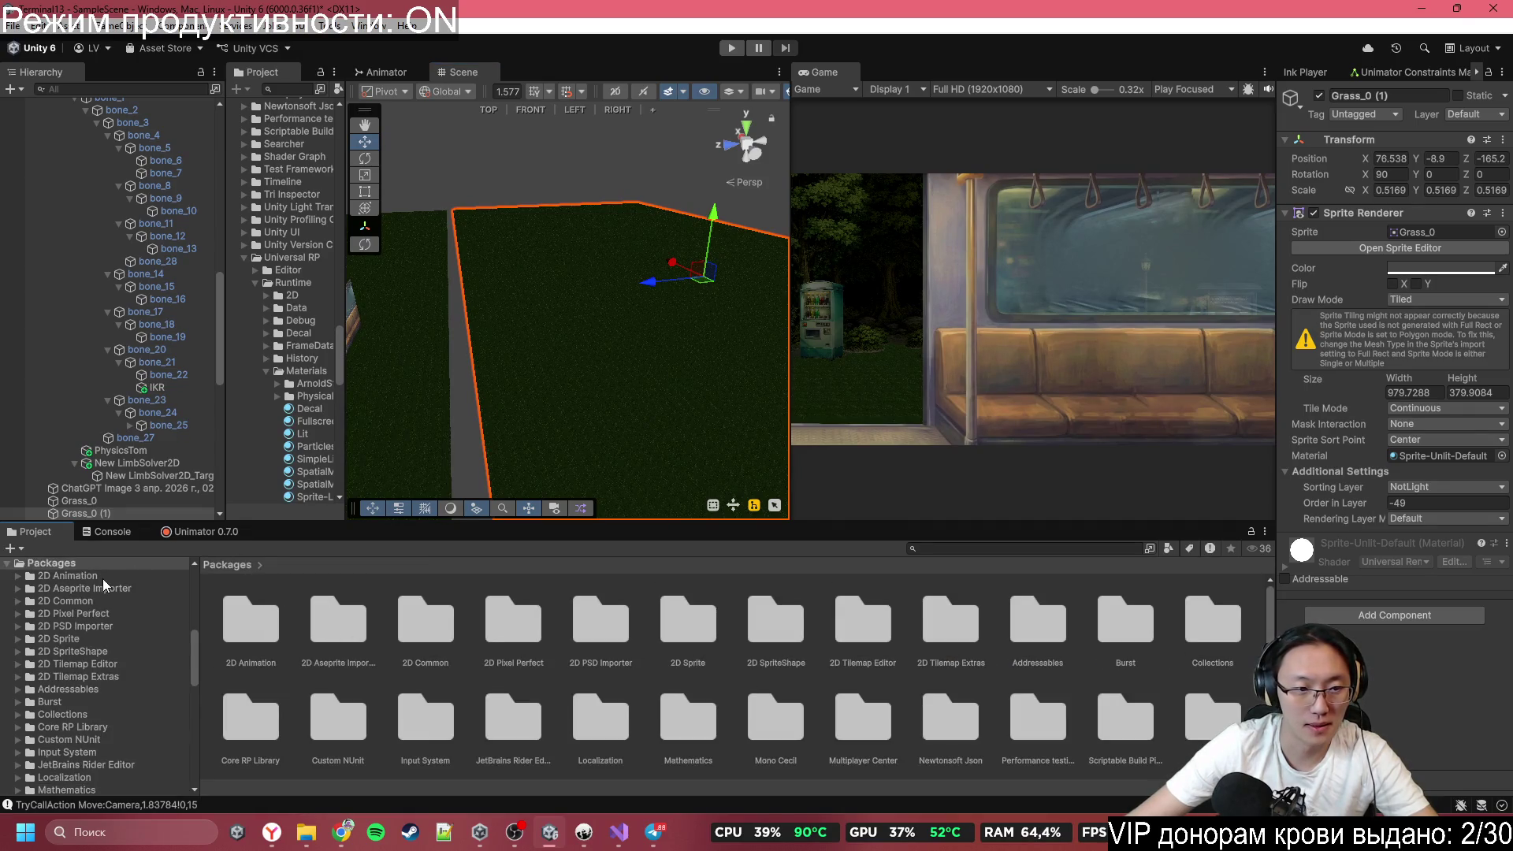
{"action": "scroll", "coordinate": [50, 690], "scroll_direction": "up", "scroll_amount": 5}
{"action": "left_click", "coordinate": [55, 625]}
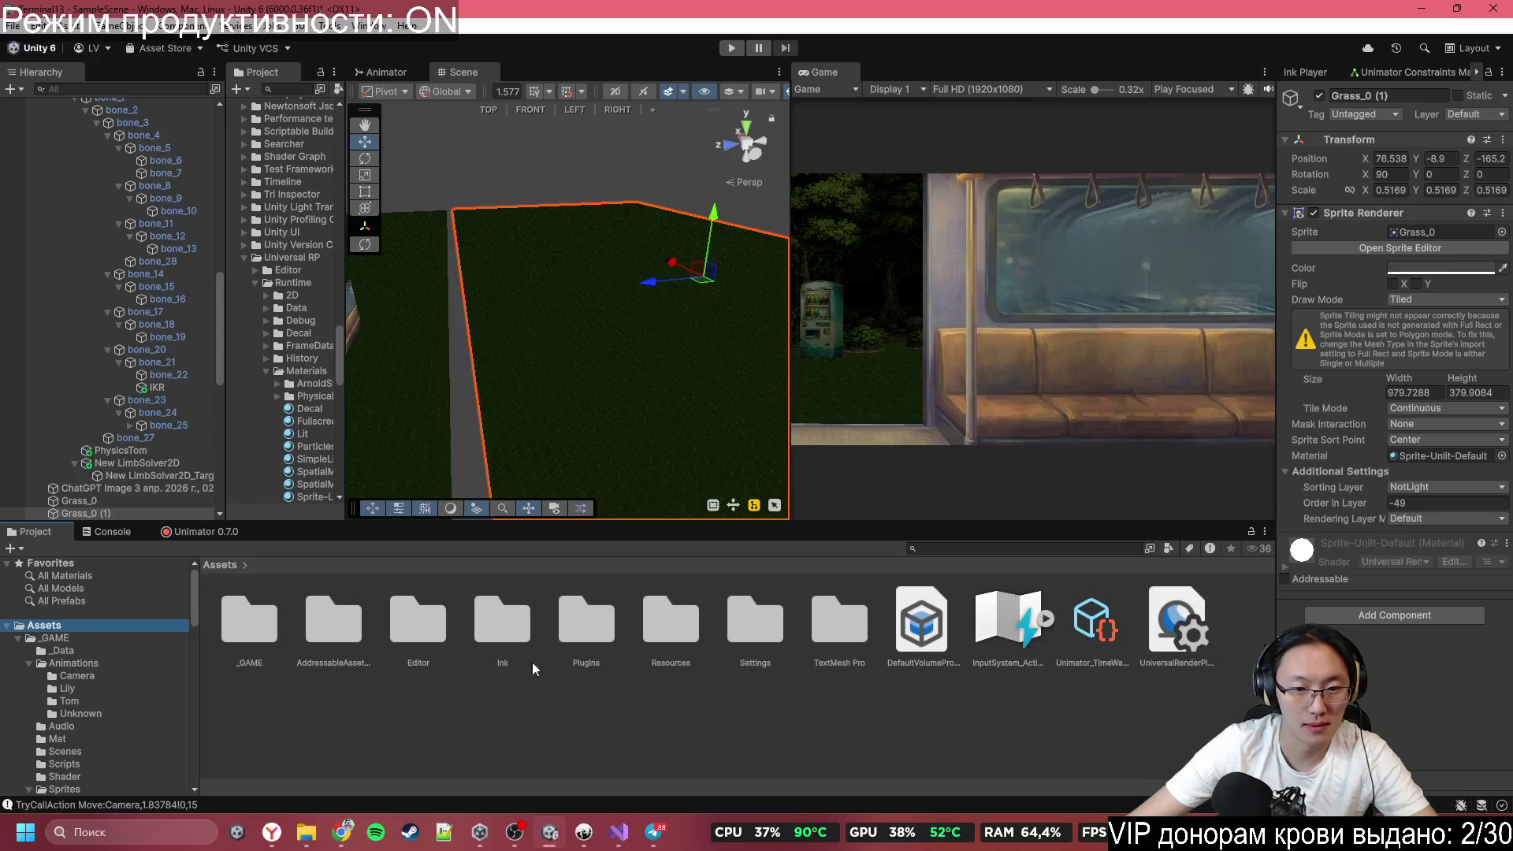
{"action": "double_click", "coordinate": [248, 627]}
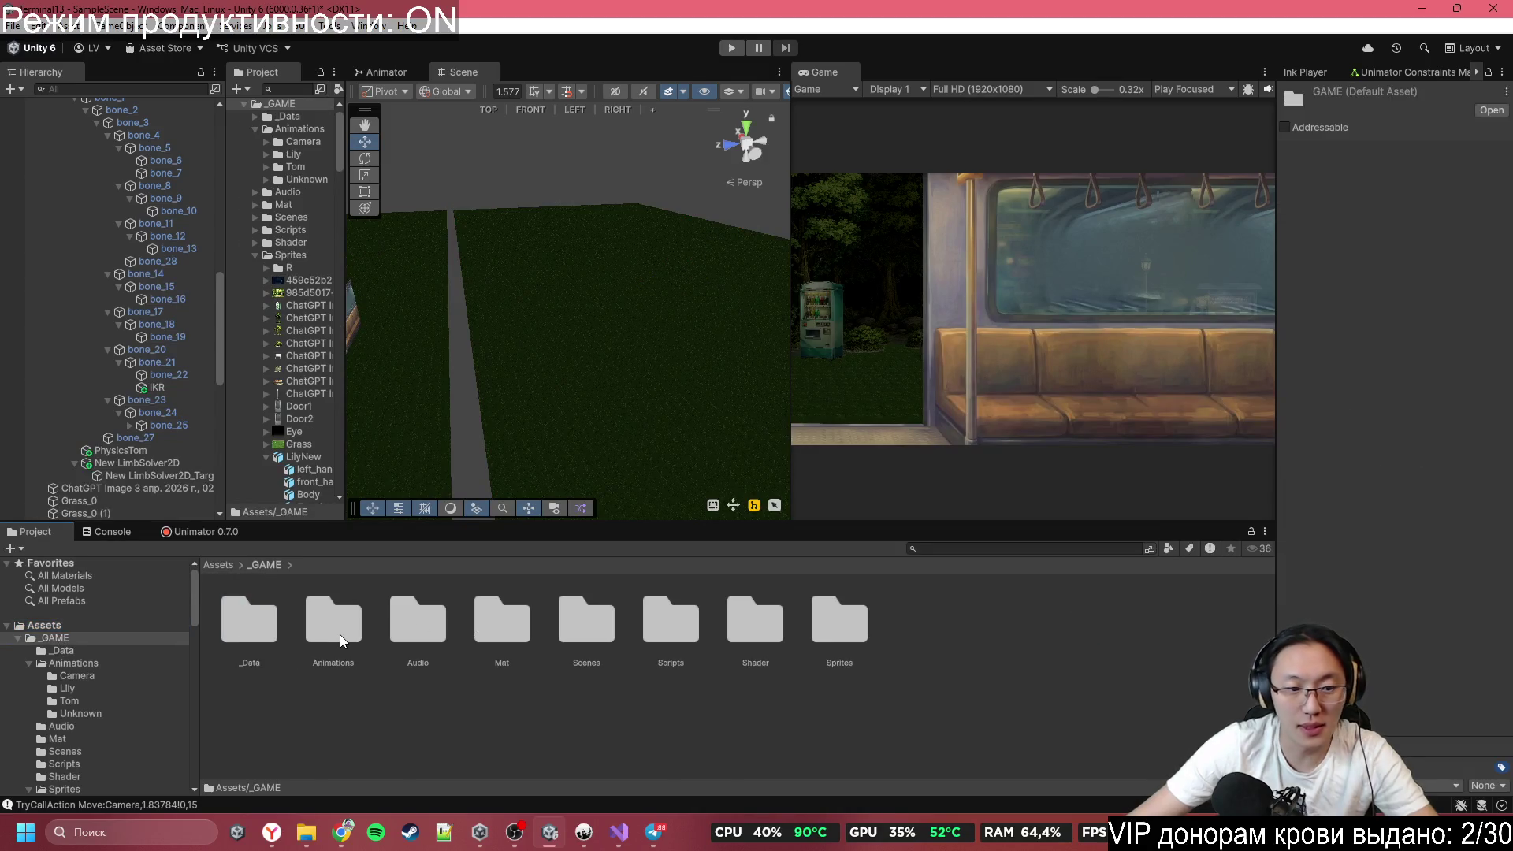
{"action": "double_click", "coordinate": [837, 626]}
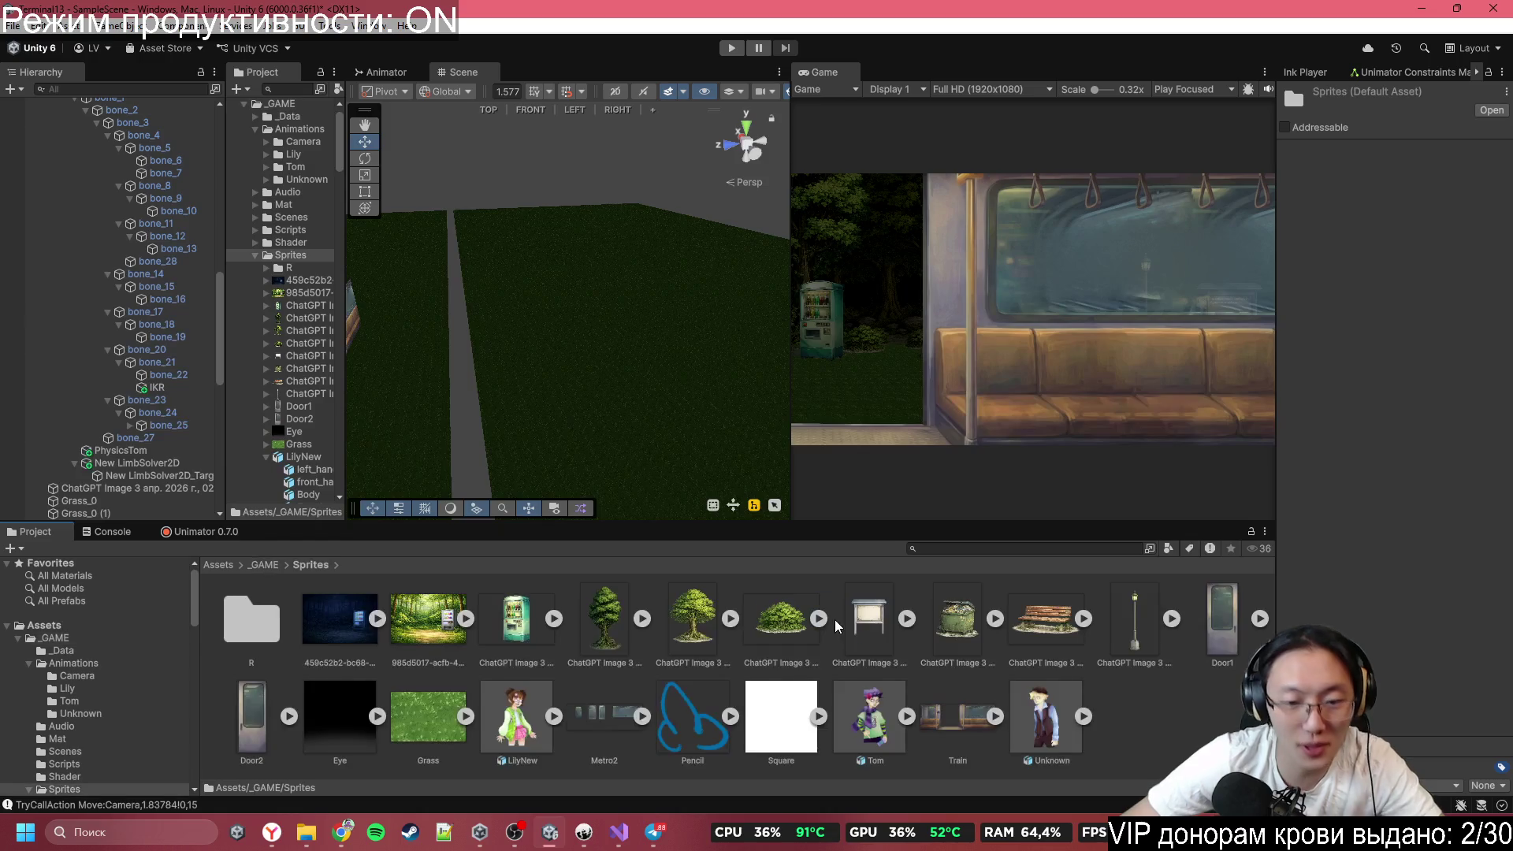
Locate the downloaded tile-8-1.jpg and drag it into Unity's Sprites folder.
{"action": "key", "text": "alt+Tab"}
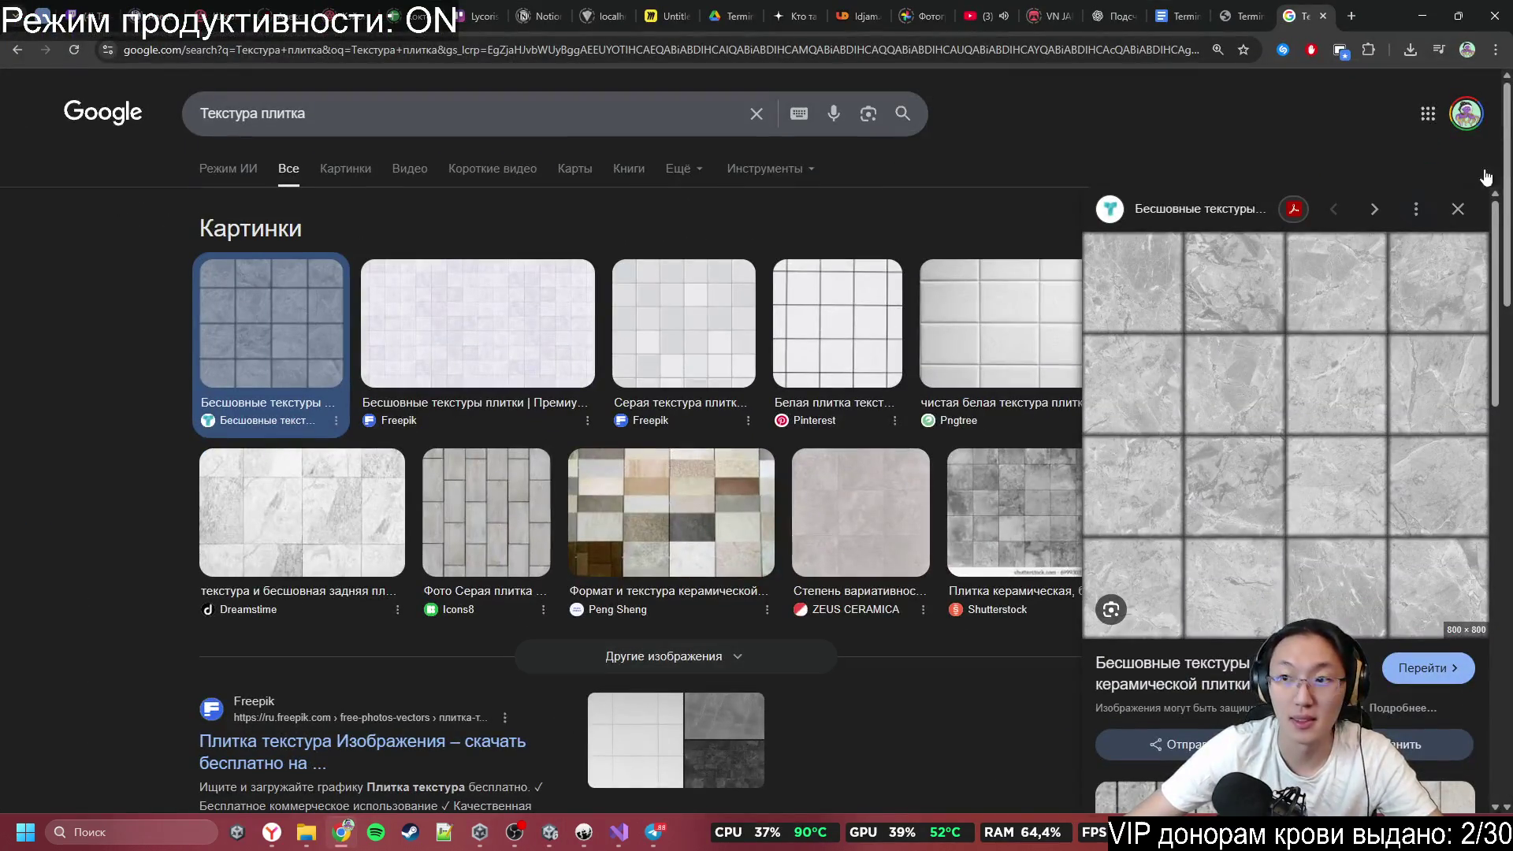
{"action": "left_click", "coordinate": [1408, 49]}
{"action": "left_click", "coordinate": [1374, 121]}
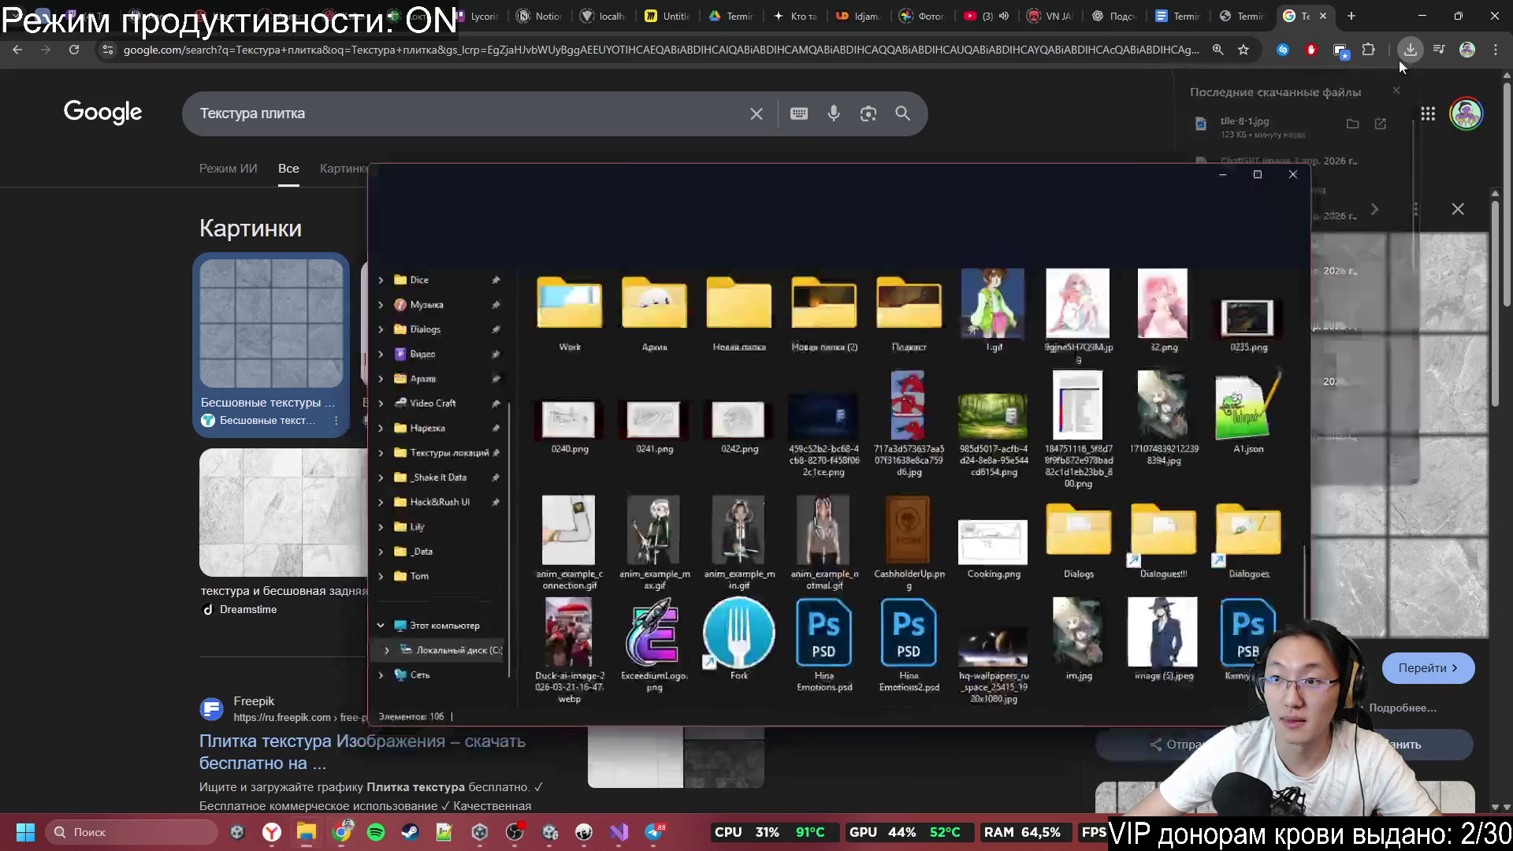
{"action": "left_click", "coordinate": [1423, 15]}
{"action": "left_click_drag", "start_coordinate": [844, 155], "coordinate": [454, 108]}
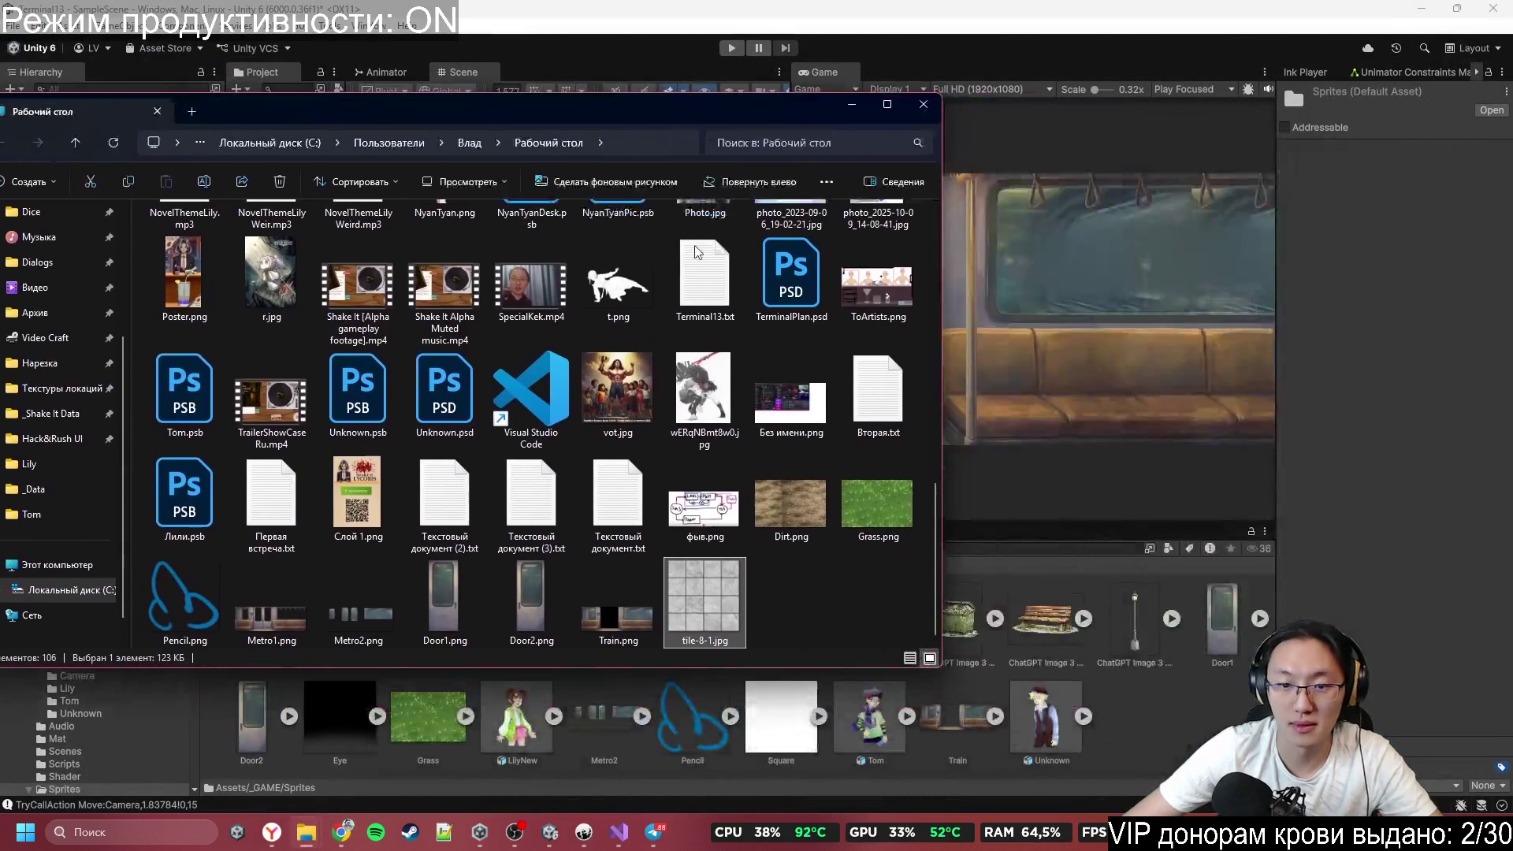
{"action": "left_click_drag", "start_coordinate": [713, 626], "coordinate": [1096, 725]}
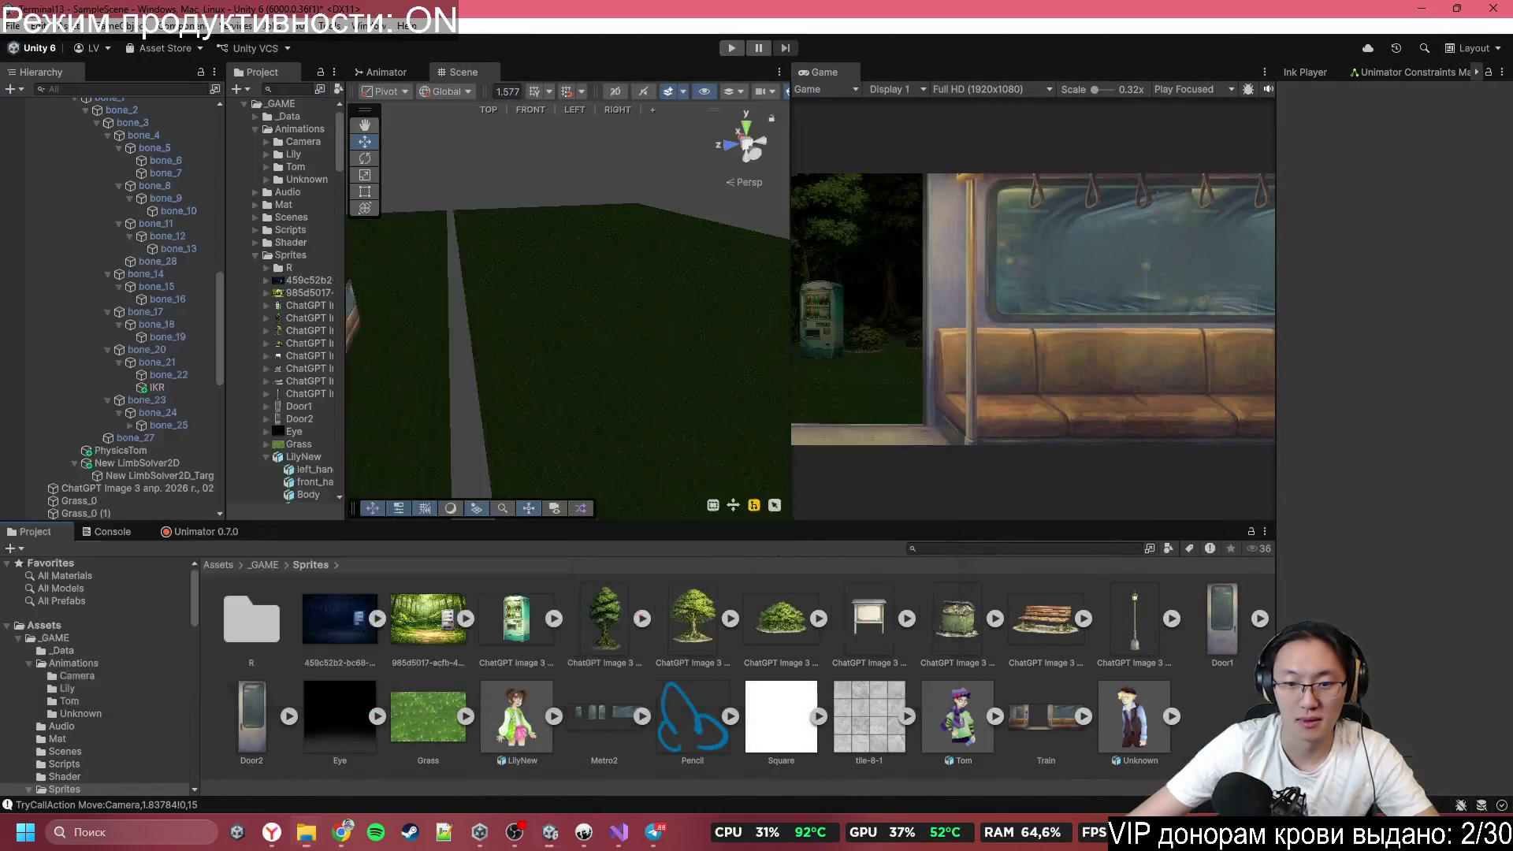
Assign the tile-8-1 sprite to the Grass_0 (1) plane as its paving texture.
{"action": "left_click", "coordinate": [632, 510]}
{"action": "left_click_drag", "start_coordinate": [897, 721], "coordinate": [1386, 315]}
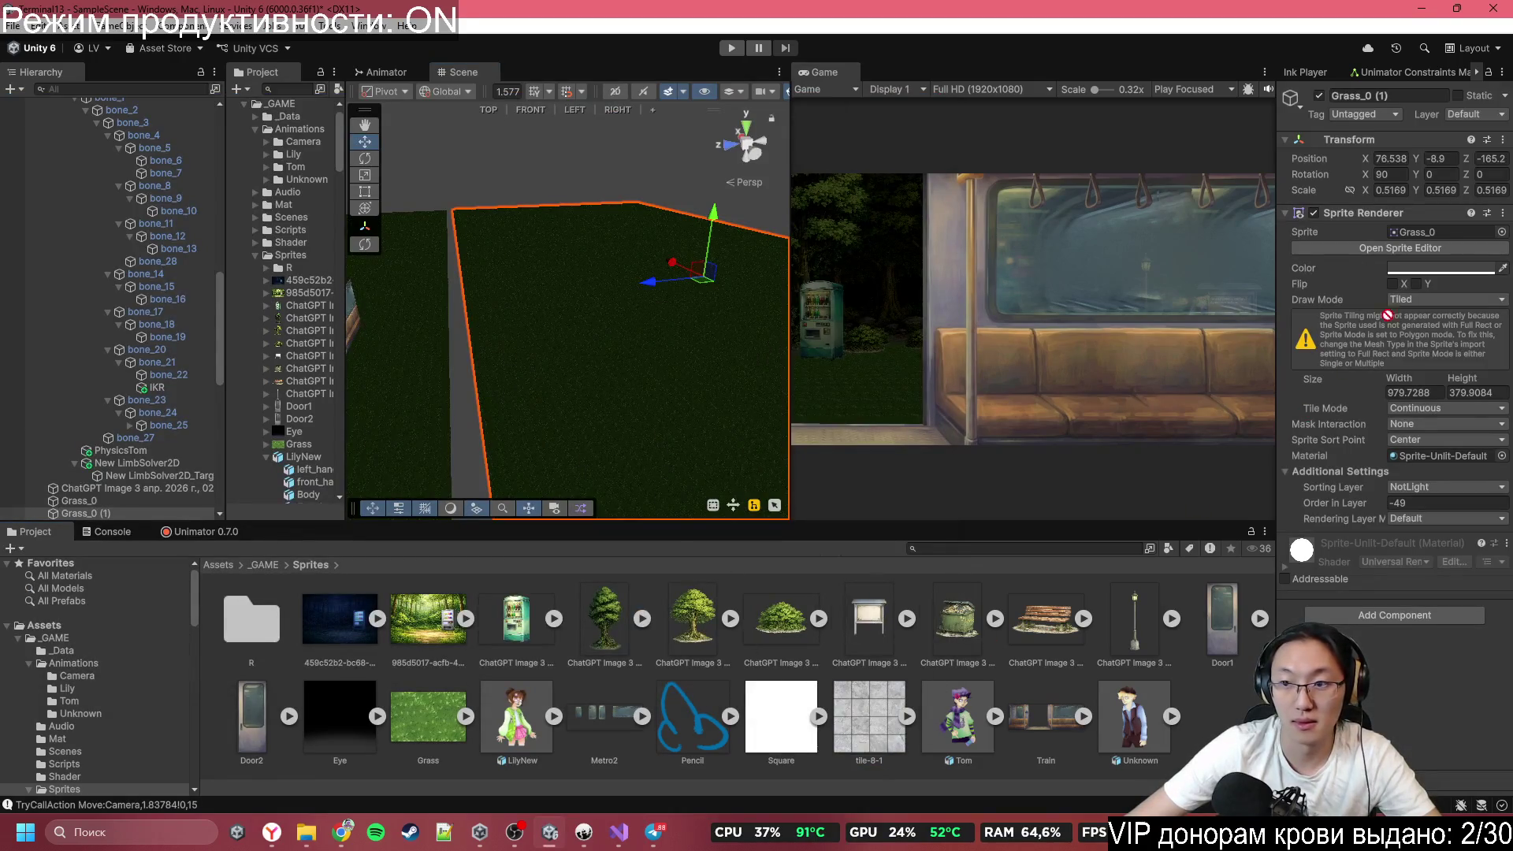
{"action": "left_click_drag", "start_coordinate": [1425, 238], "coordinate": [1411, 231]}
Slide the paved floor Grass_0 (1) forward along Z to about -89.9 with the Move tool.
{"action": "mouse_move", "coordinate": [551, 331]}
{"action": "left_mouse_down"}
{"action": "mouse_move", "coordinate": [410, 473]}
{"action": "mouse_move", "coordinate": [406, 427]}
{"action": "left_mouse_up"}
{"action": "mouse_move", "coordinate": [730, 313]}
{"action": "left_mouse_down"}
{"action": "mouse_move", "coordinate": [524, 277]}
{"action": "mouse_move", "coordinate": [714, 302]}
{"action": "mouse_move", "coordinate": [642, 315]}
{"action": "left_mouse_up"}
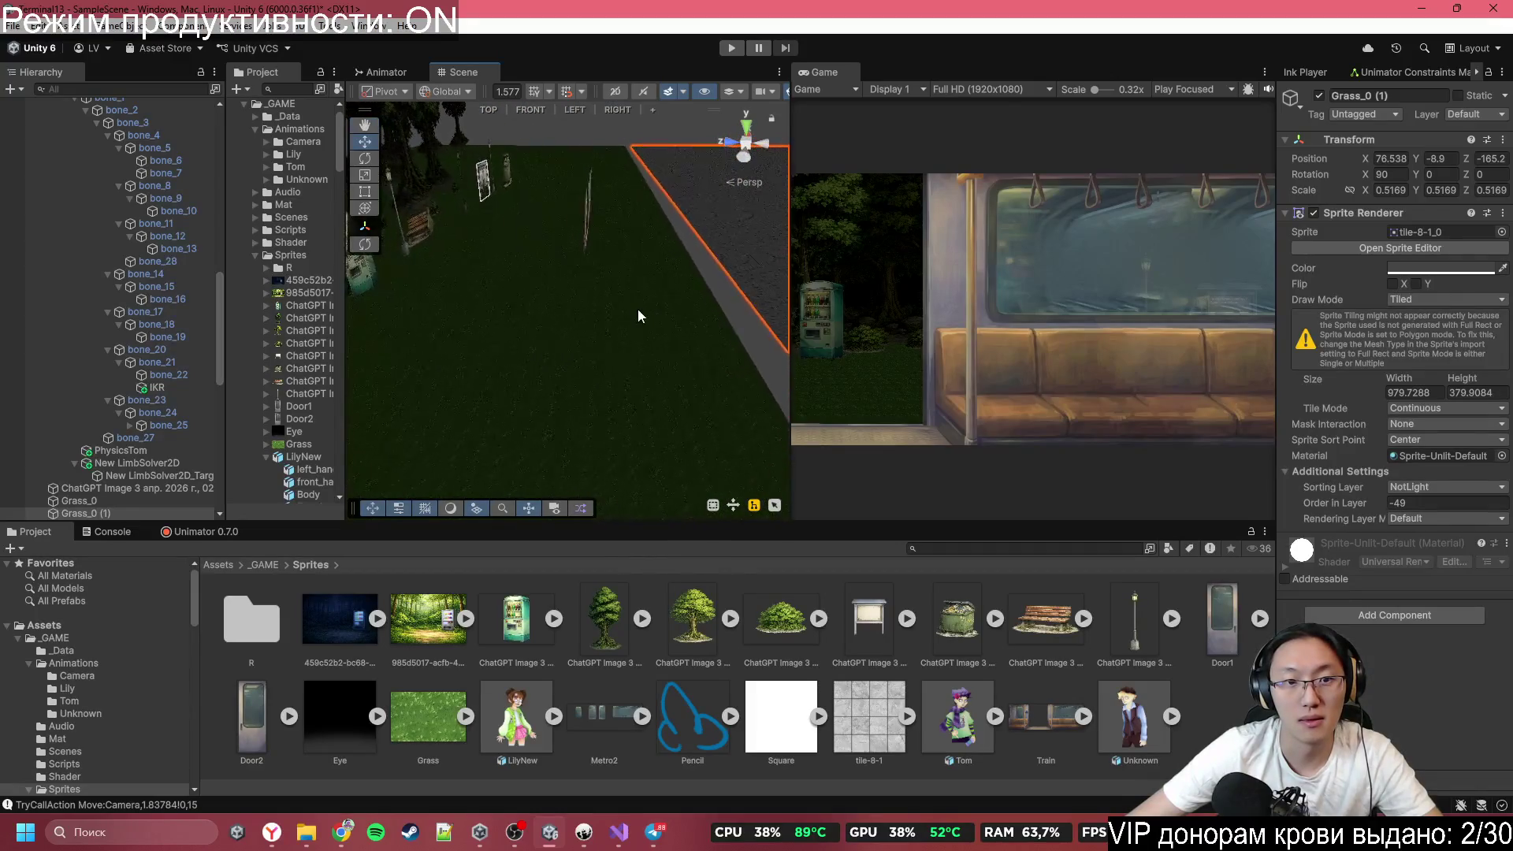
{"action": "left_click", "coordinate": [650, 316]}
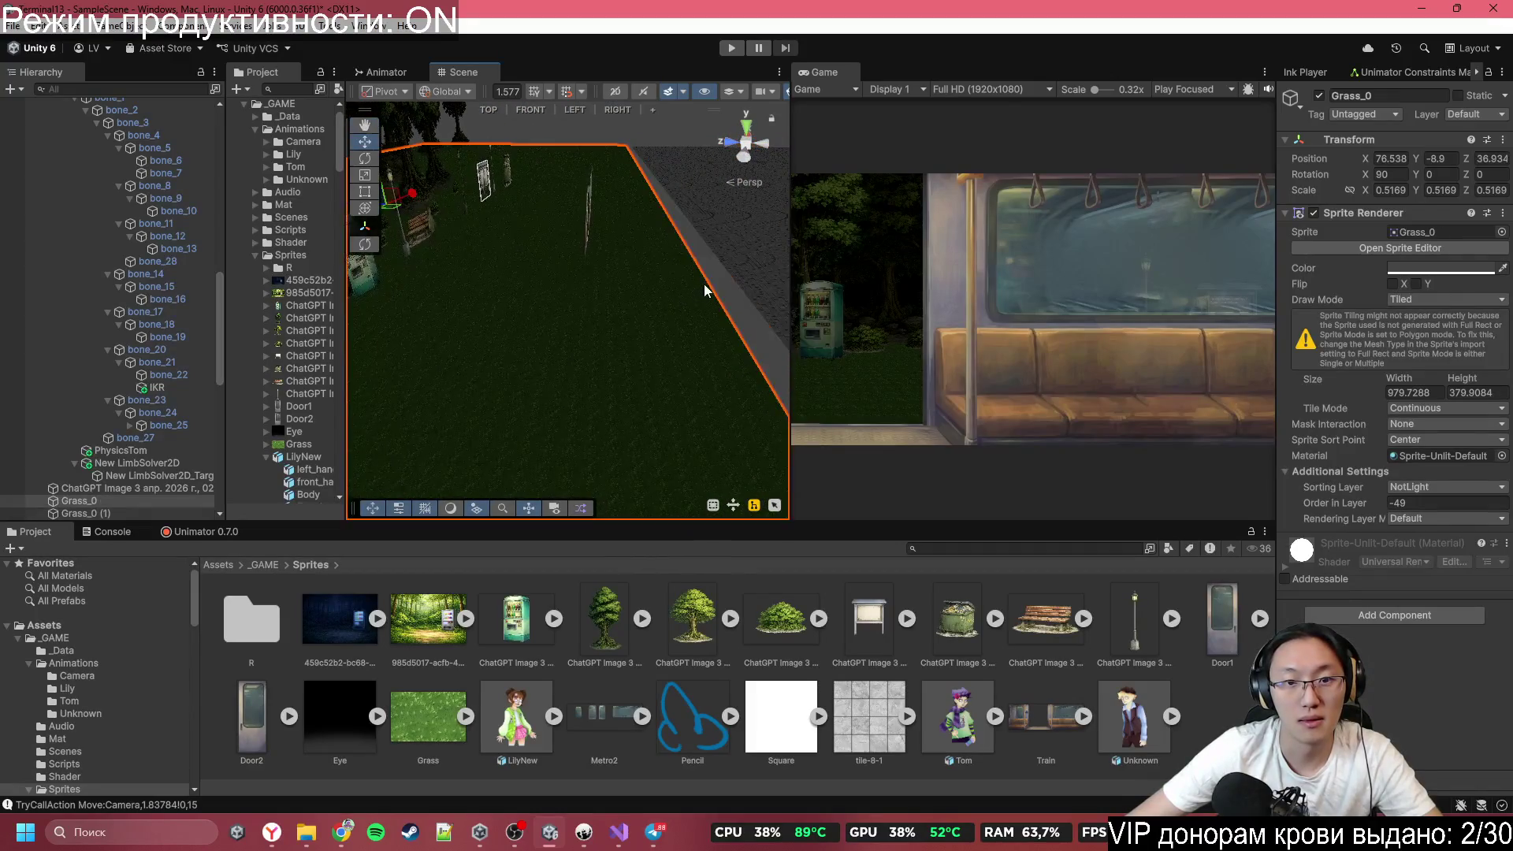
{"action": "left_click", "coordinate": [366, 194]}
{"action": "mouse_move", "coordinate": [692, 260]}
{"action": "left_mouse_down"}
{"action": "mouse_move", "coordinate": [572, 291]}
{"action": "mouse_move", "coordinate": [574, 338]}
{"action": "mouse_move", "coordinate": [631, 308]}
{"action": "mouse_move", "coordinate": [667, 237]}
{"action": "mouse_move", "coordinate": [662, 197]}
{"action": "mouse_move", "coordinate": [601, 193]}
{"action": "mouse_move", "coordinate": [402, 338]}
{"action": "mouse_move", "coordinate": [709, 362]}
{"action": "mouse_move", "coordinate": [673, 326]}
{"action": "left_mouse_up"}
{"action": "left_click", "coordinate": [717, 234]}
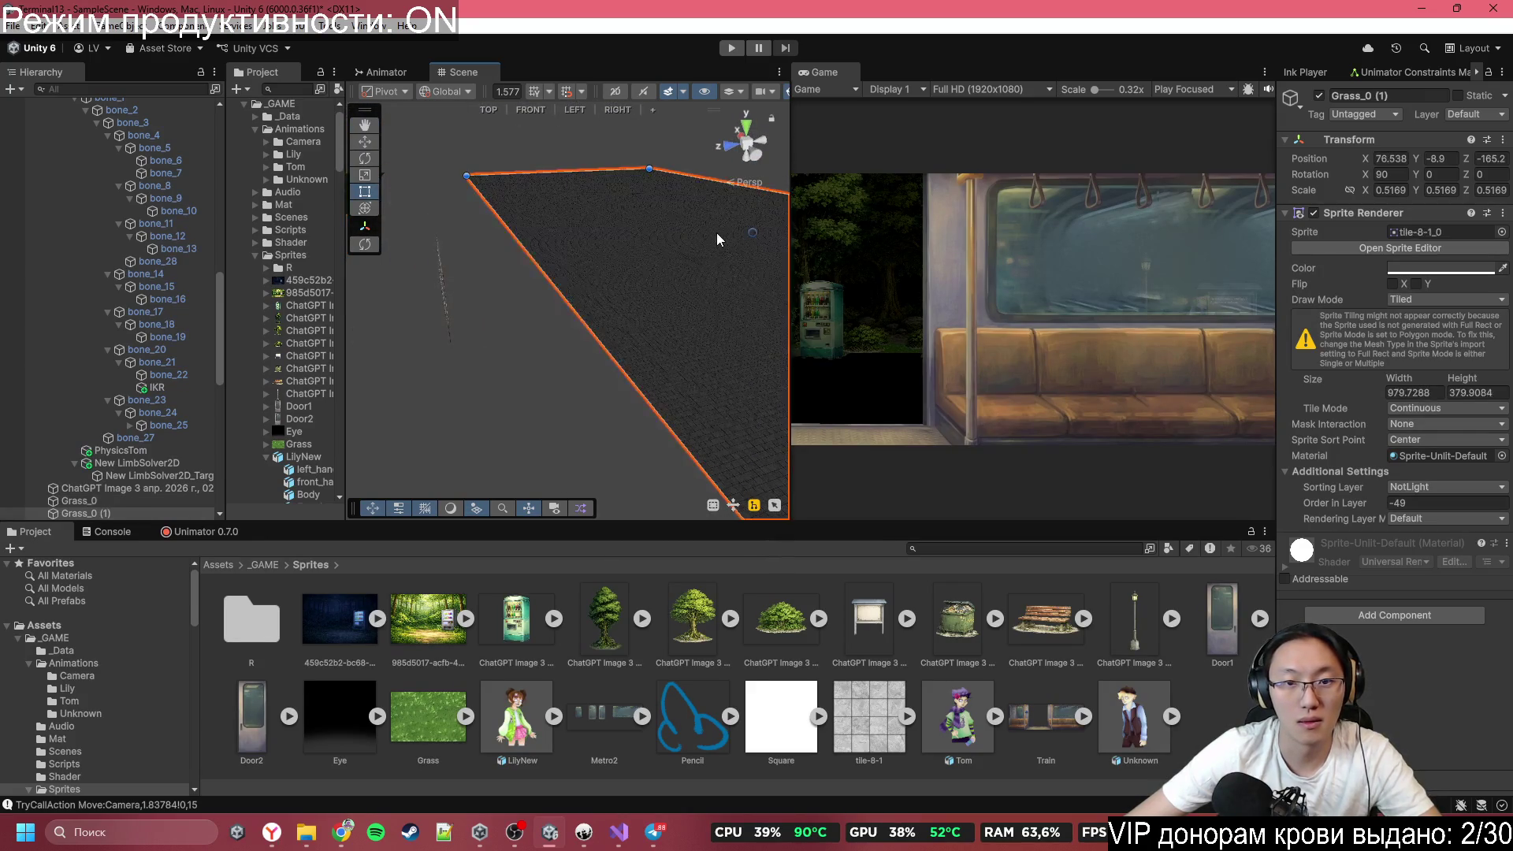
{"action": "left_click", "coordinate": [364, 141]}
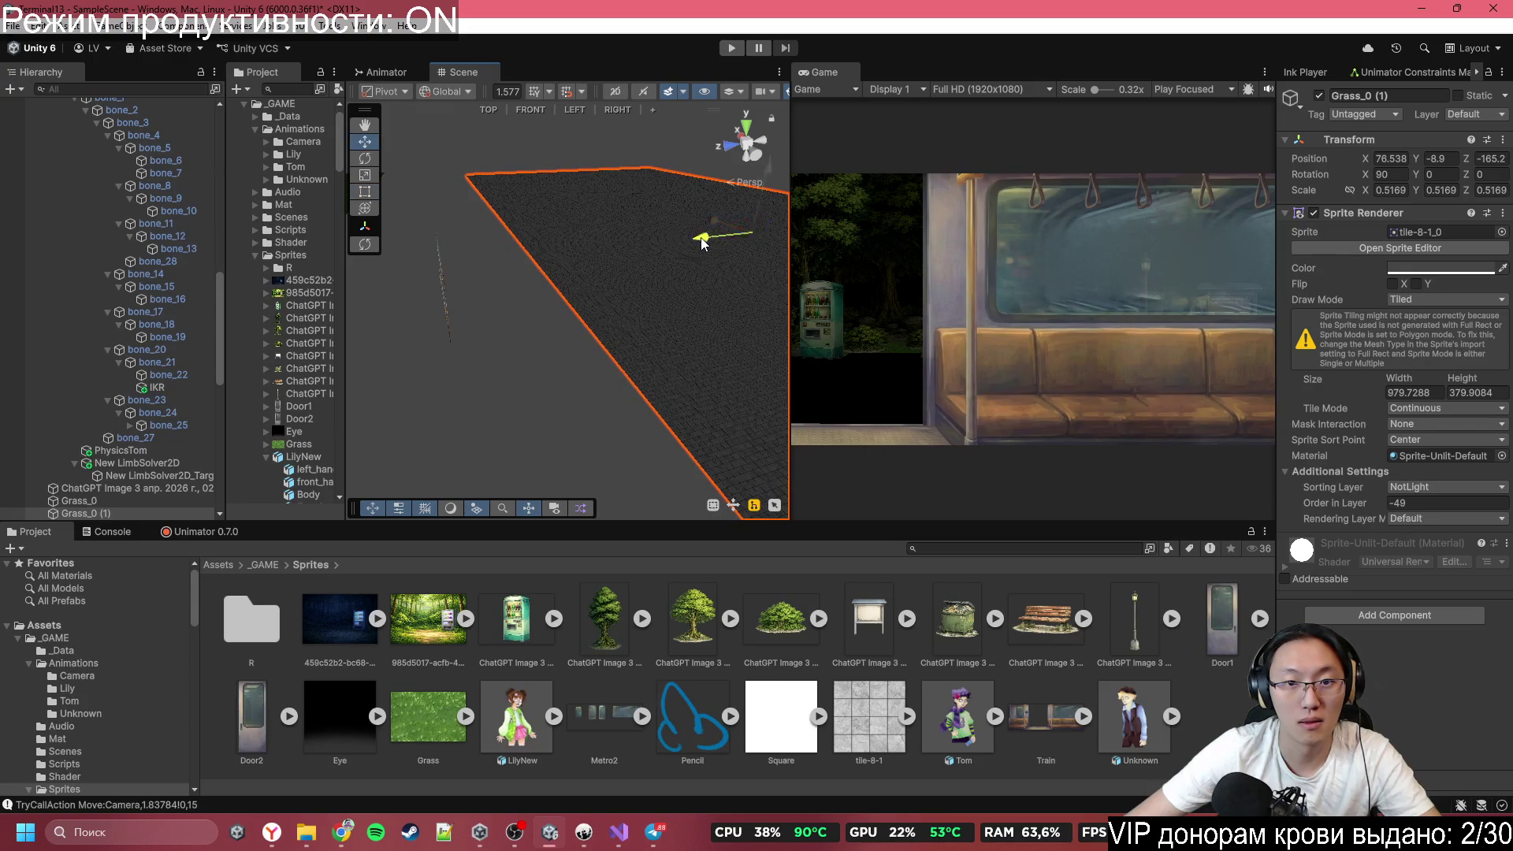
{"action": "mouse_move", "coordinate": [704, 244]}
{"action": "left_mouse_down"}
{"action": "mouse_move", "coordinate": [517, 276]}
{"action": "mouse_move", "coordinate": [556, 292]}
{"action": "mouse_move", "coordinate": [541, 297]}
{"action": "mouse_move", "coordinate": [574, 366]}
{"action": "mouse_move", "coordinate": [591, 365]}
{"action": "mouse_move", "coordinate": [605, 207]}
{"action": "mouse_move", "coordinate": [611, 244]}
{"action": "mouse_move", "coordinate": [588, 253]}
{"action": "mouse_move", "coordinate": [591, 228]}
{"action": "left_mouse_up"}
{"action": "left_click", "coordinate": [608, 230]}
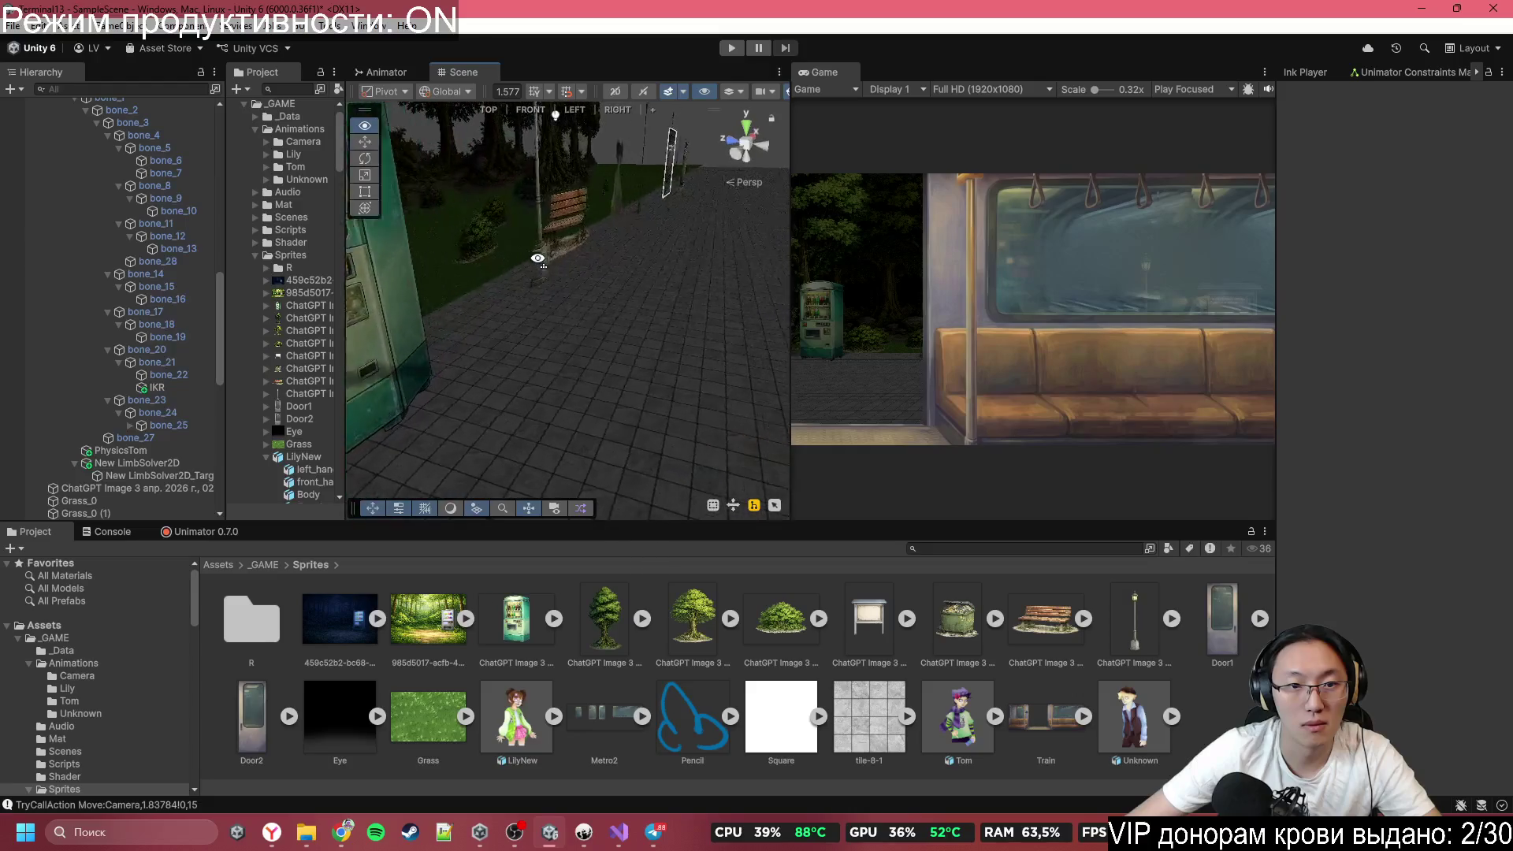
Set the paved floor's Order in Layer from -49 to -48.
{"action": "left_click", "coordinate": [611, 426]}
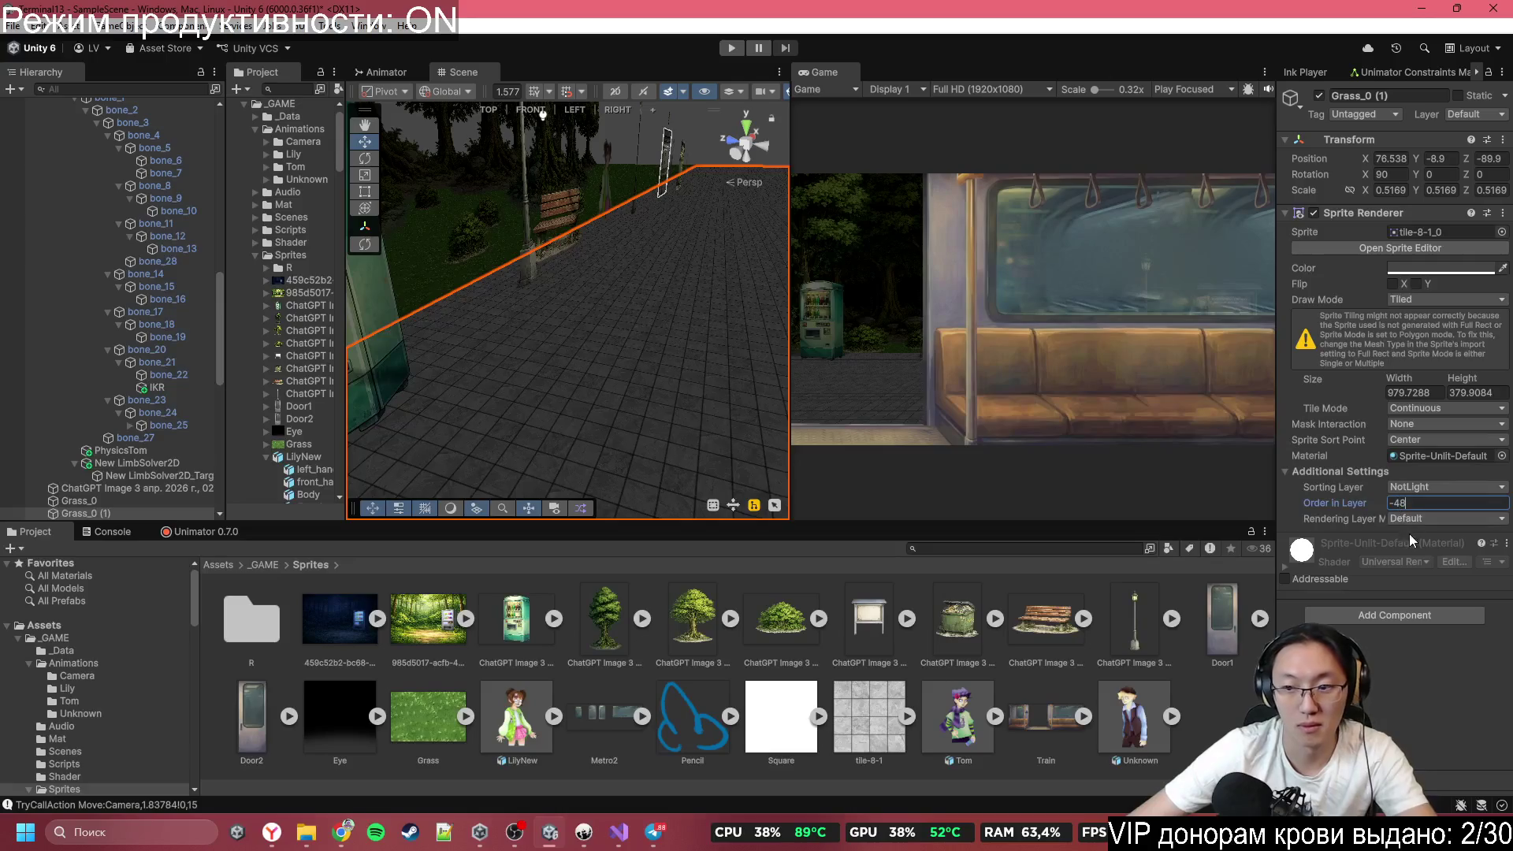
{"action": "left_click_drag", "start_coordinate": [677, 351], "coordinate": [689, 347]}
{"action": "left_click", "coordinate": [675, 130]}
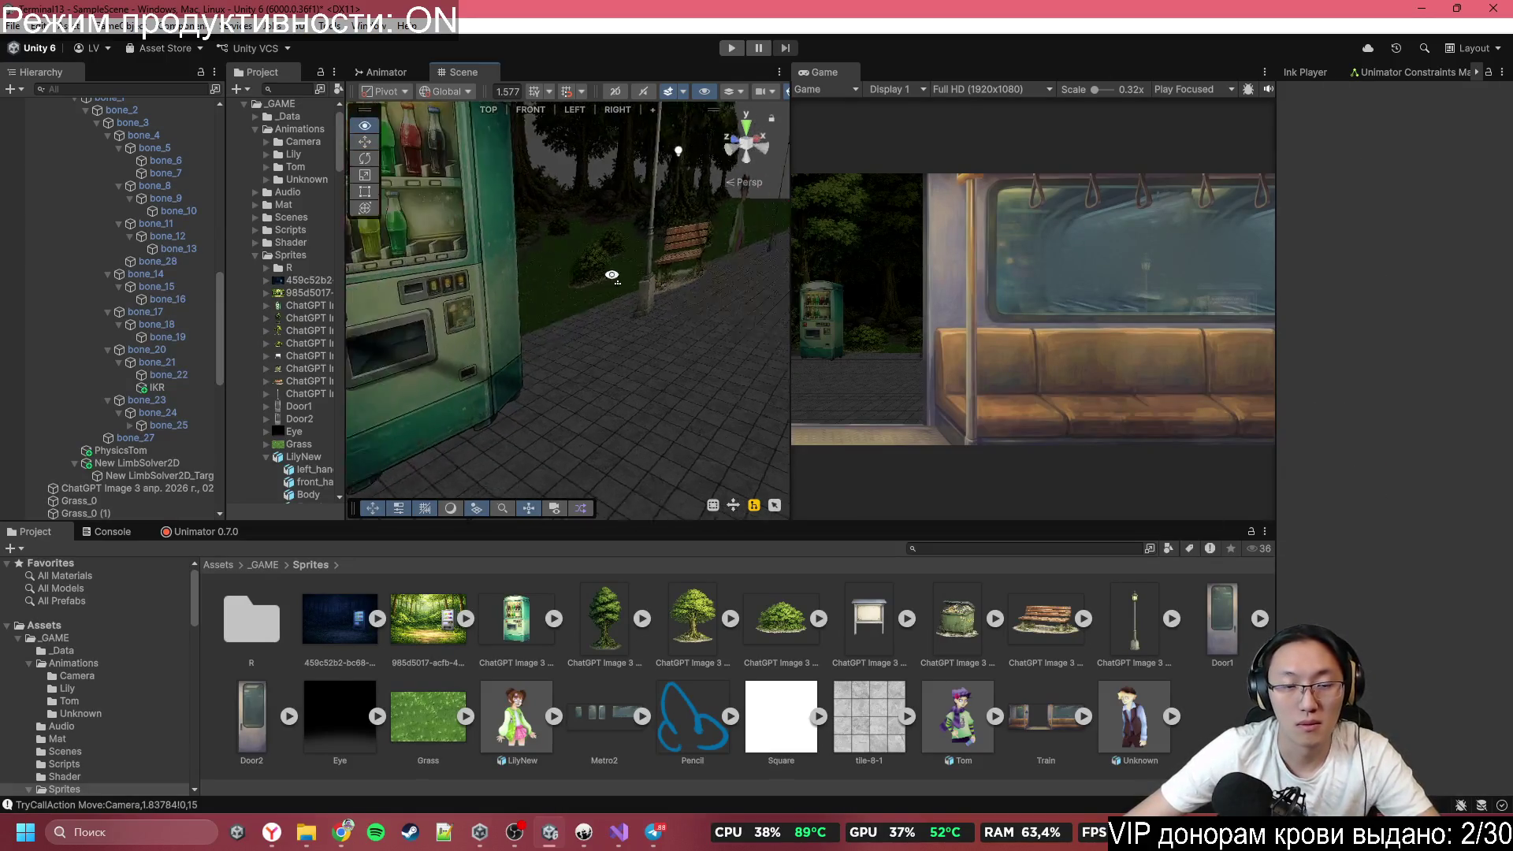
Reframe the view on the lamp, bench and paving, and select the tree above the lamp.
{"action": "left_click_drag", "start_coordinate": [446, 204], "coordinate": [377, 242]}
{"action": "left_click", "coordinate": [569, 415]}
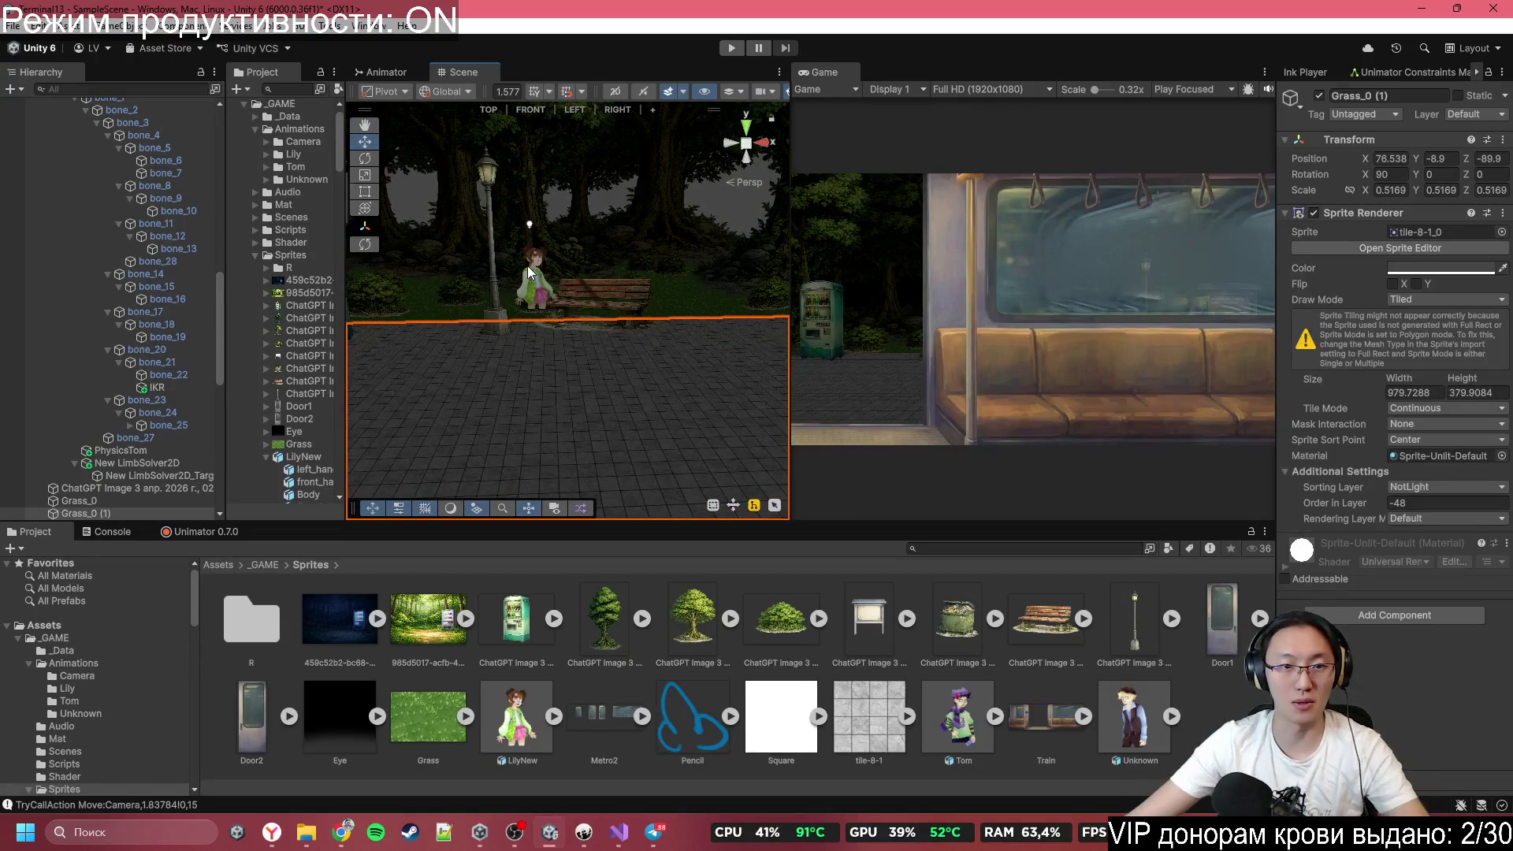
{"action": "scroll", "coordinate": [523, 314], "scroll_direction": "up", "scroll_amount": 5}
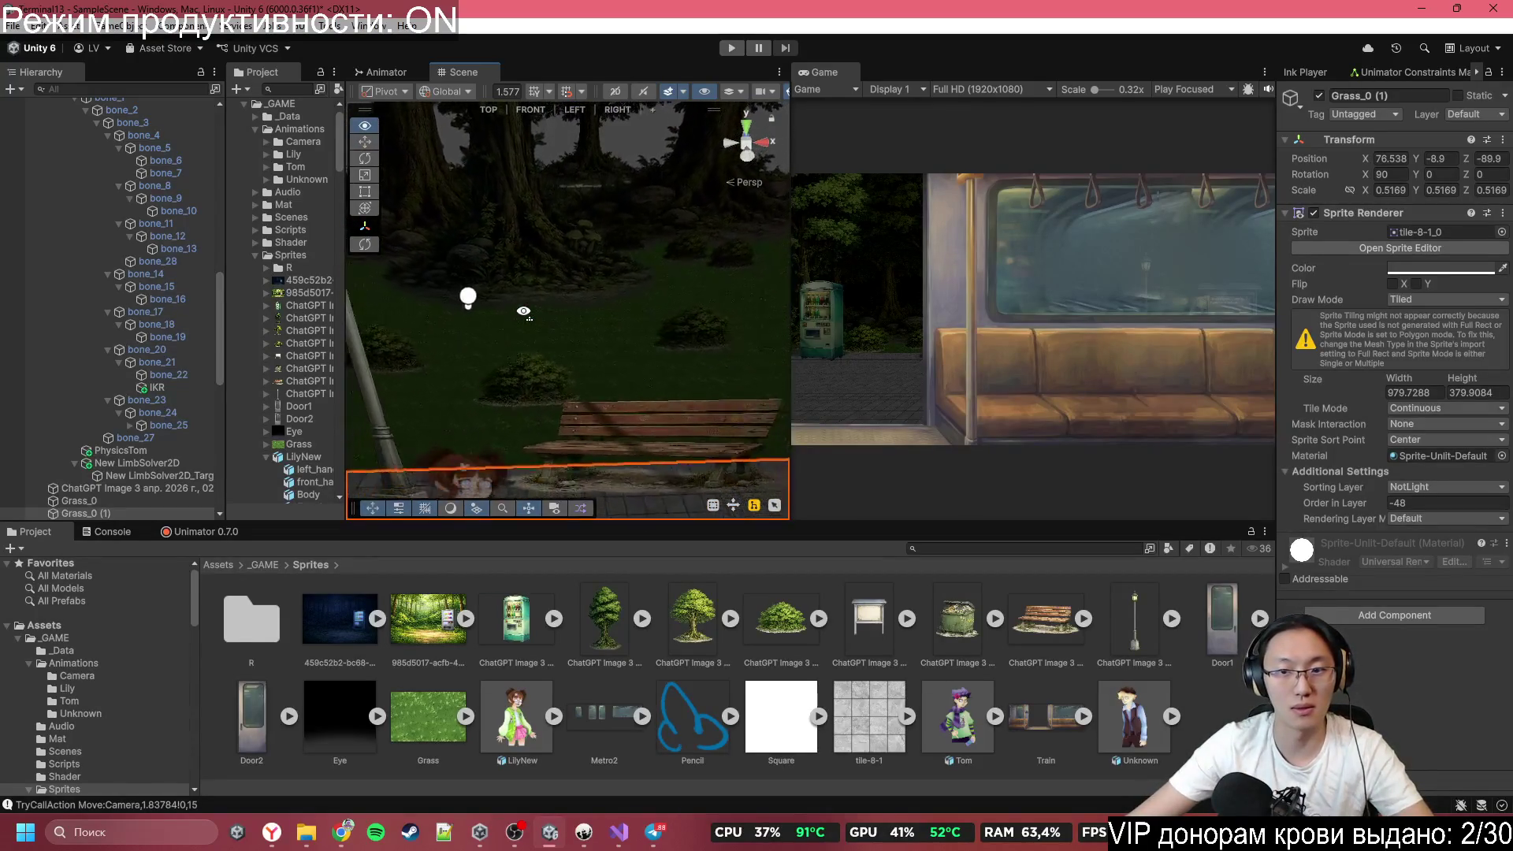
{"action": "left_click_drag", "start_coordinate": [523, 314], "coordinate": [546, 319]}
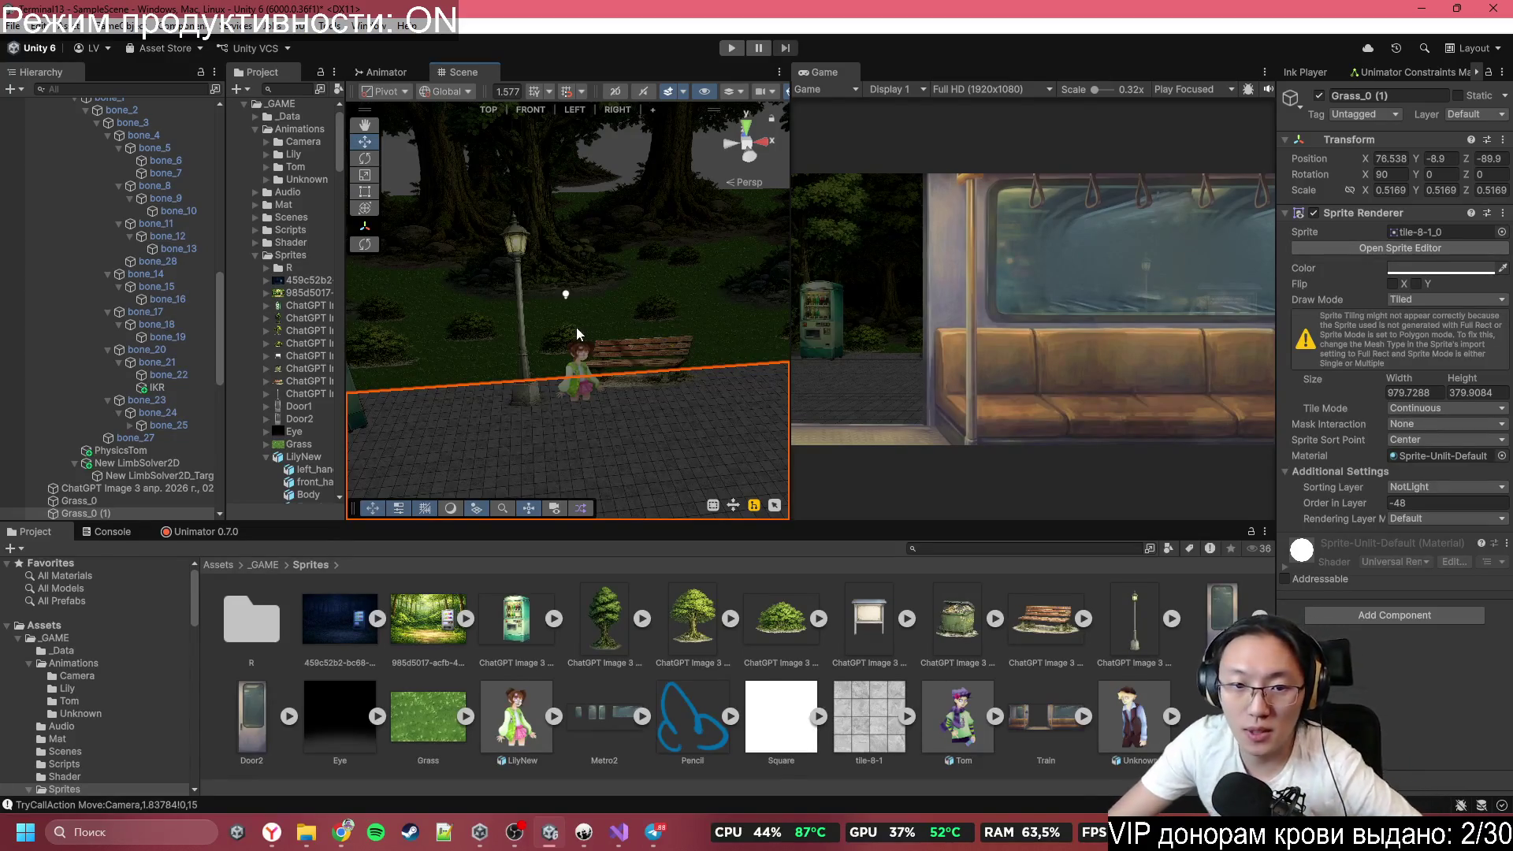
{"action": "mouse_move", "coordinate": [568, 347]}
{"action": "left_mouse_down"}
{"action": "mouse_move", "coordinate": [637, 371]}
{"action": "mouse_move", "coordinate": [555, 291]}
{"action": "mouse_move", "coordinate": [549, 264]}
{"action": "left_mouse_up"}
{"action": "left_click", "coordinate": [550, 261]}
Duplicate Light 2D (3) into Light 2D (4) and move the copy toward the bench.
{"action": "left_click", "coordinate": [549, 263]}
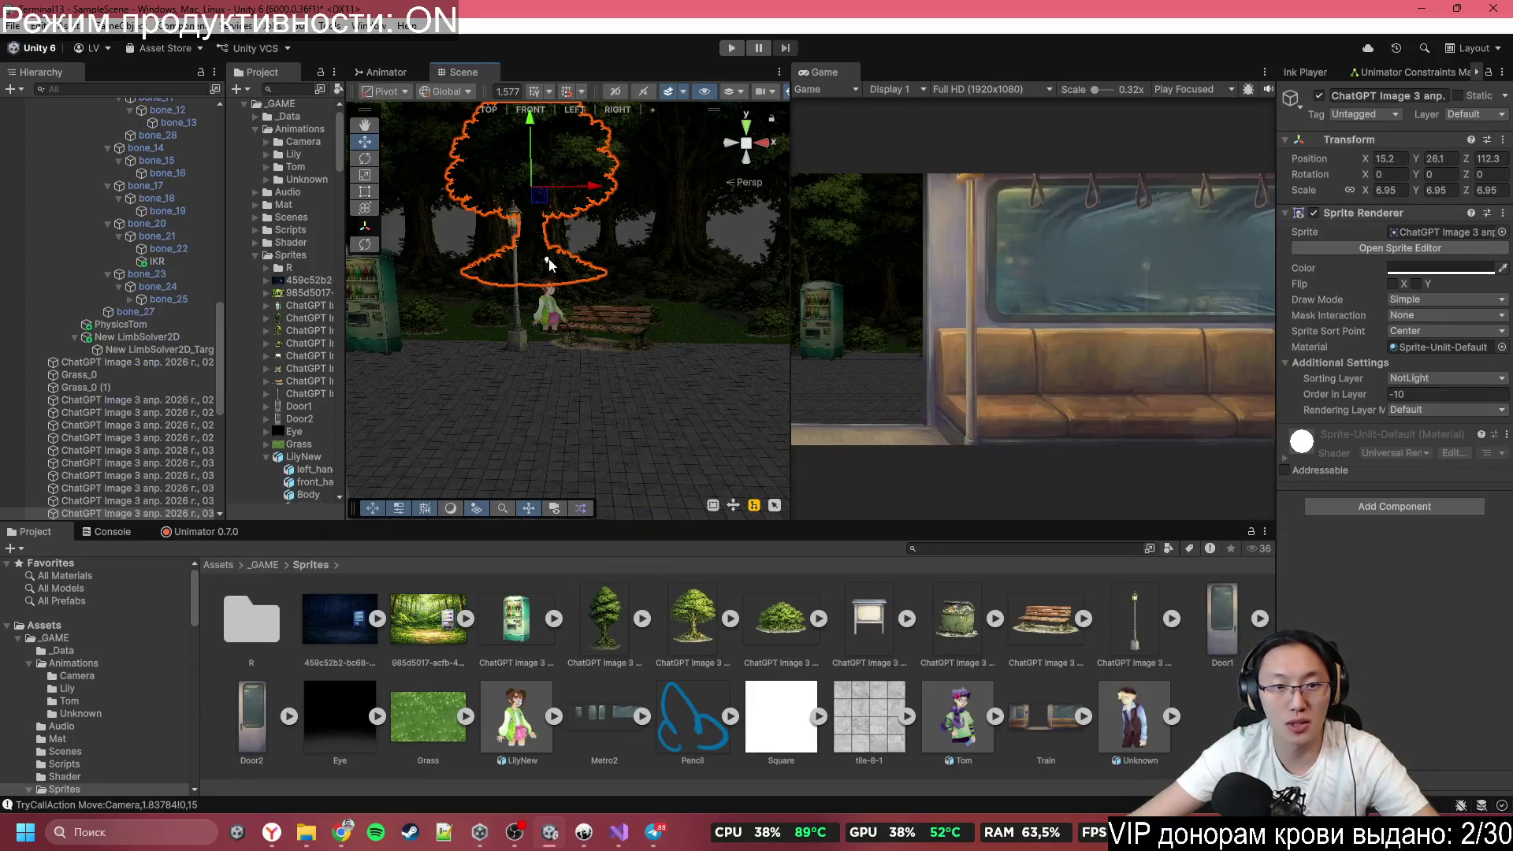
{"action": "left_click", "coordinate": [549, 262]}
{"action": "key", "text": "ctrl+d"}
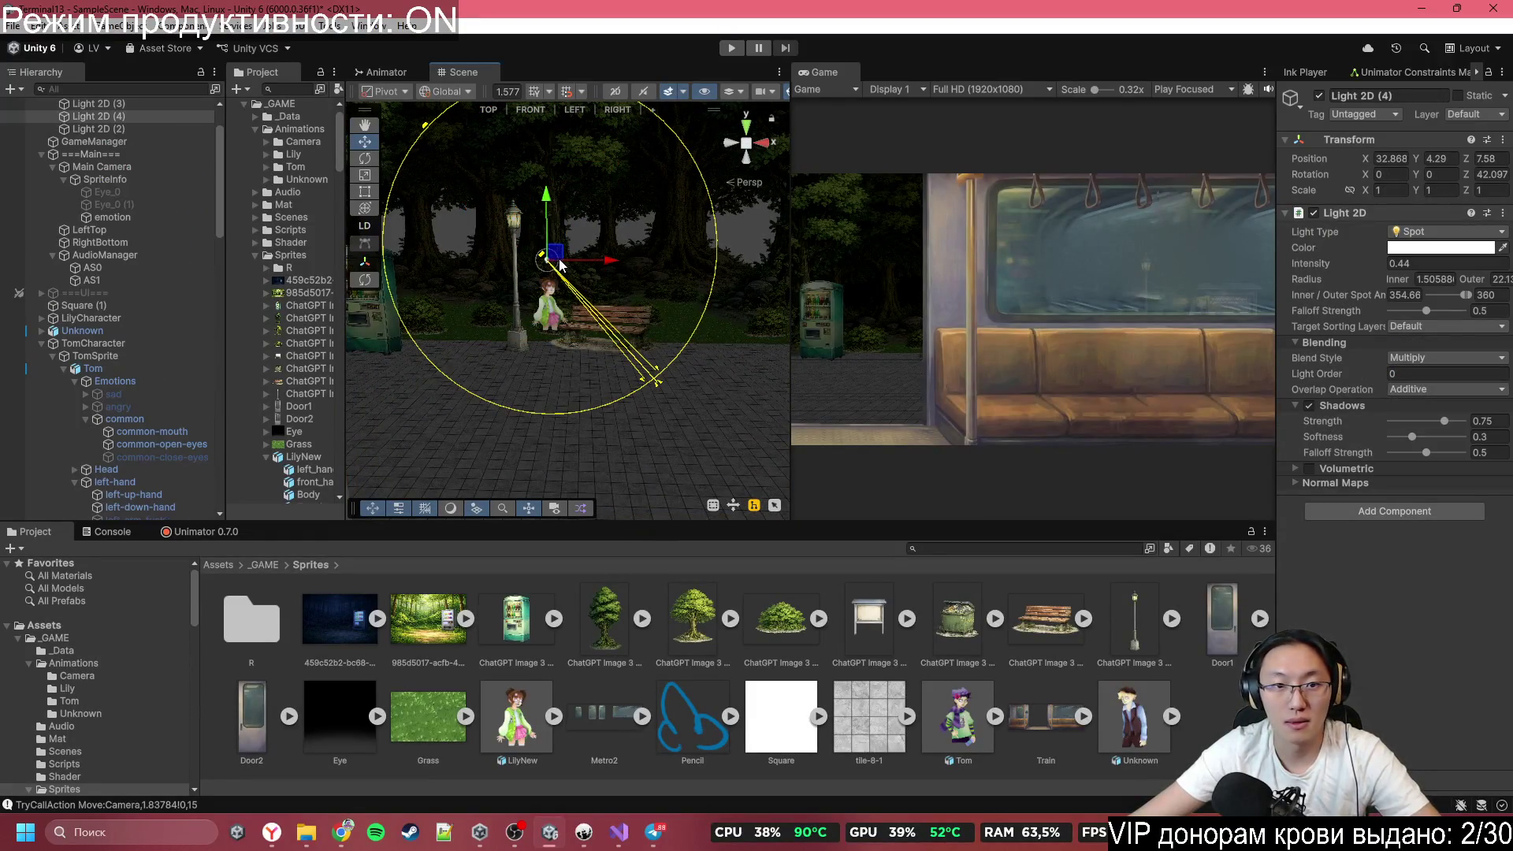
{"action": "mouse_move", "coordinate": [561, 265]}
{"action": "left_mouse_down"}
{"action": "mouse_move", "coordinate": [677, 362]}
{"action": "mouse_move", "coordinate": [398, 357]}
{"action": "mouse_move", "coordinate": [289, 380]}
{"action": "mouse_move", "coordinate": [366, 426]}
{"action": "mouse_move", "coordinate": [294, 364]}
{"action": "mouse_move", "coordinate": [410, 340]}
{"action": "mouse_move", "coordinate": [541, 388]}
{"action": "mouse_move", "coordinate": [439, 432]}
{"action": "mouse_move", "coordinate": [547, 456]}
{"action": "mouse_move", "coordinate": [622, 377]}
{"action": "mouse_move", "coordinate": [504, 315]}
{"action": "mouse_move", "coordinate": [390, 338]}
{"action": "mouse_move", "coordinate": [389, 233]}
{"action": "mouse_move", "coordinate": [406, 297]}
{"action": "mouse_move", "coordinate": [489, 315]}
{"action": "mouse_move", "coordinate": [550, 266]}
{"action": "left_mouse_up"}
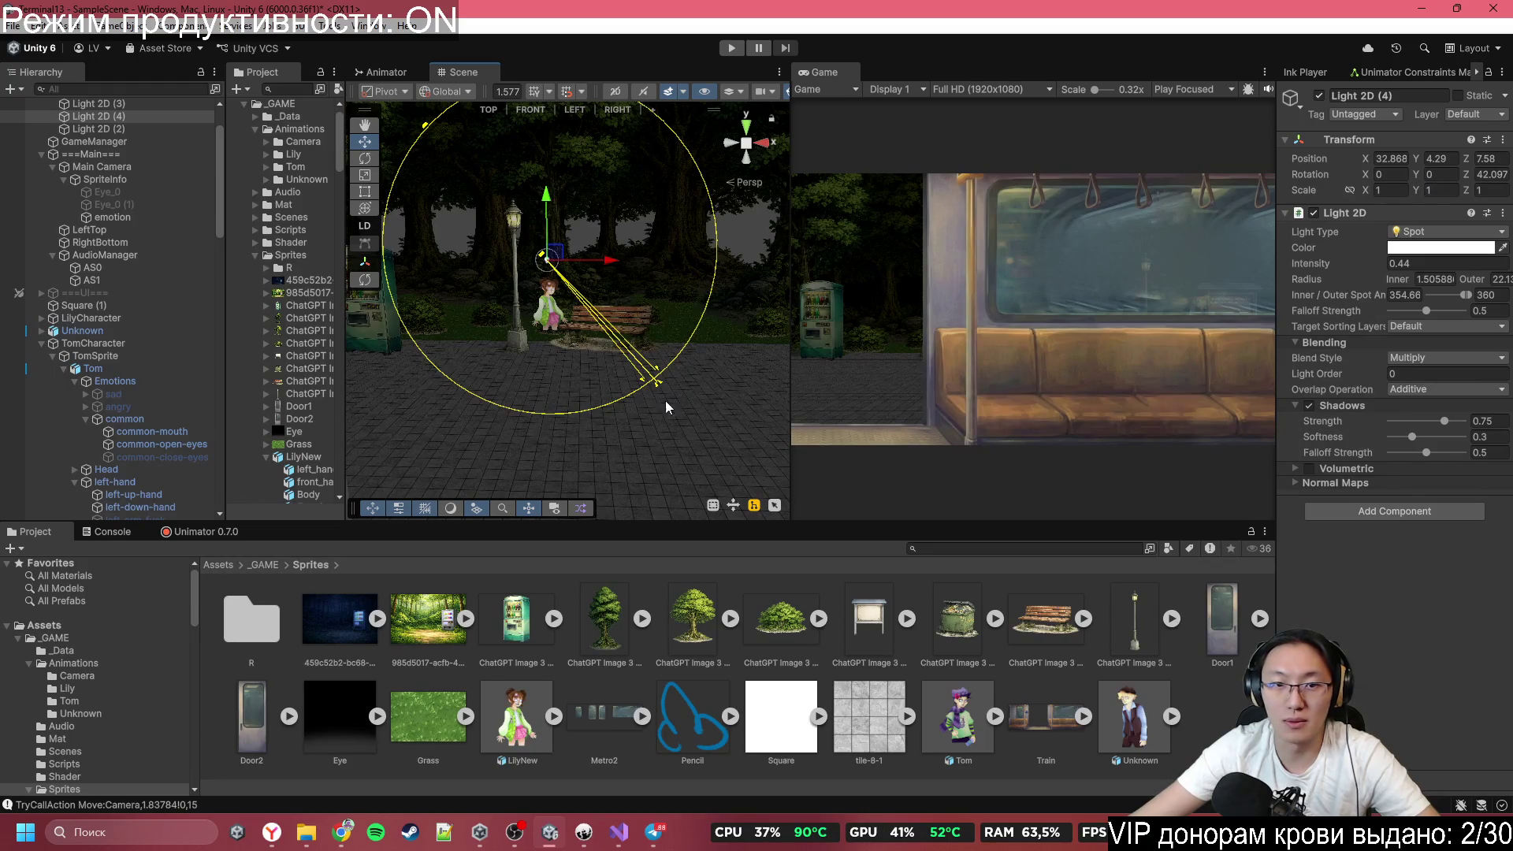
{"action": "left_click", "coordinate": [612, 481]}
{"action": "key", "text": "ctrl+z"}
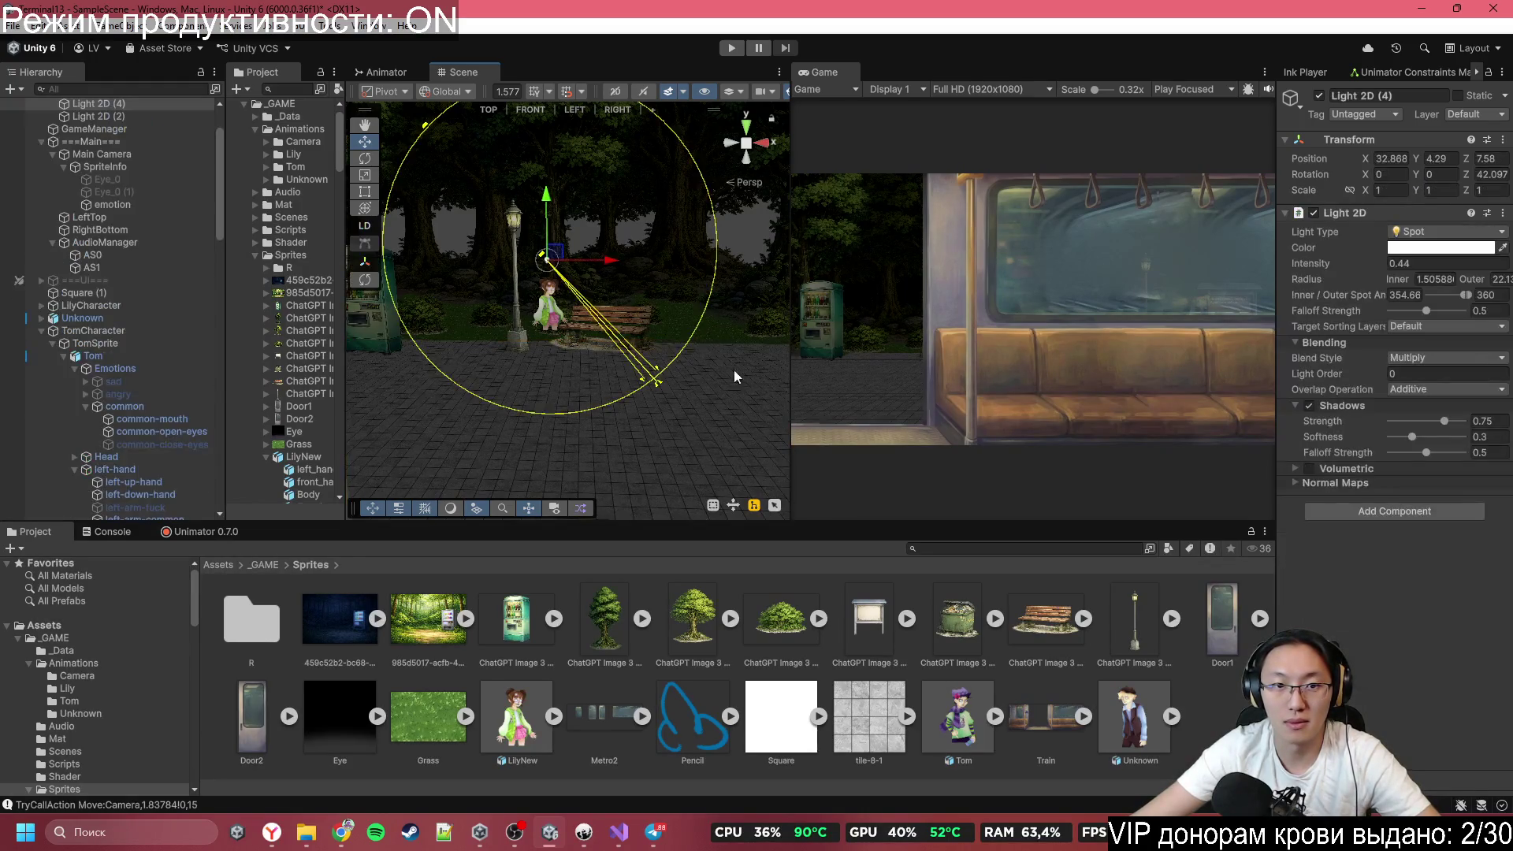
{"action": "left_click_drag", "start_coordinate": [546, 258], "coordinate": [644, 271]}
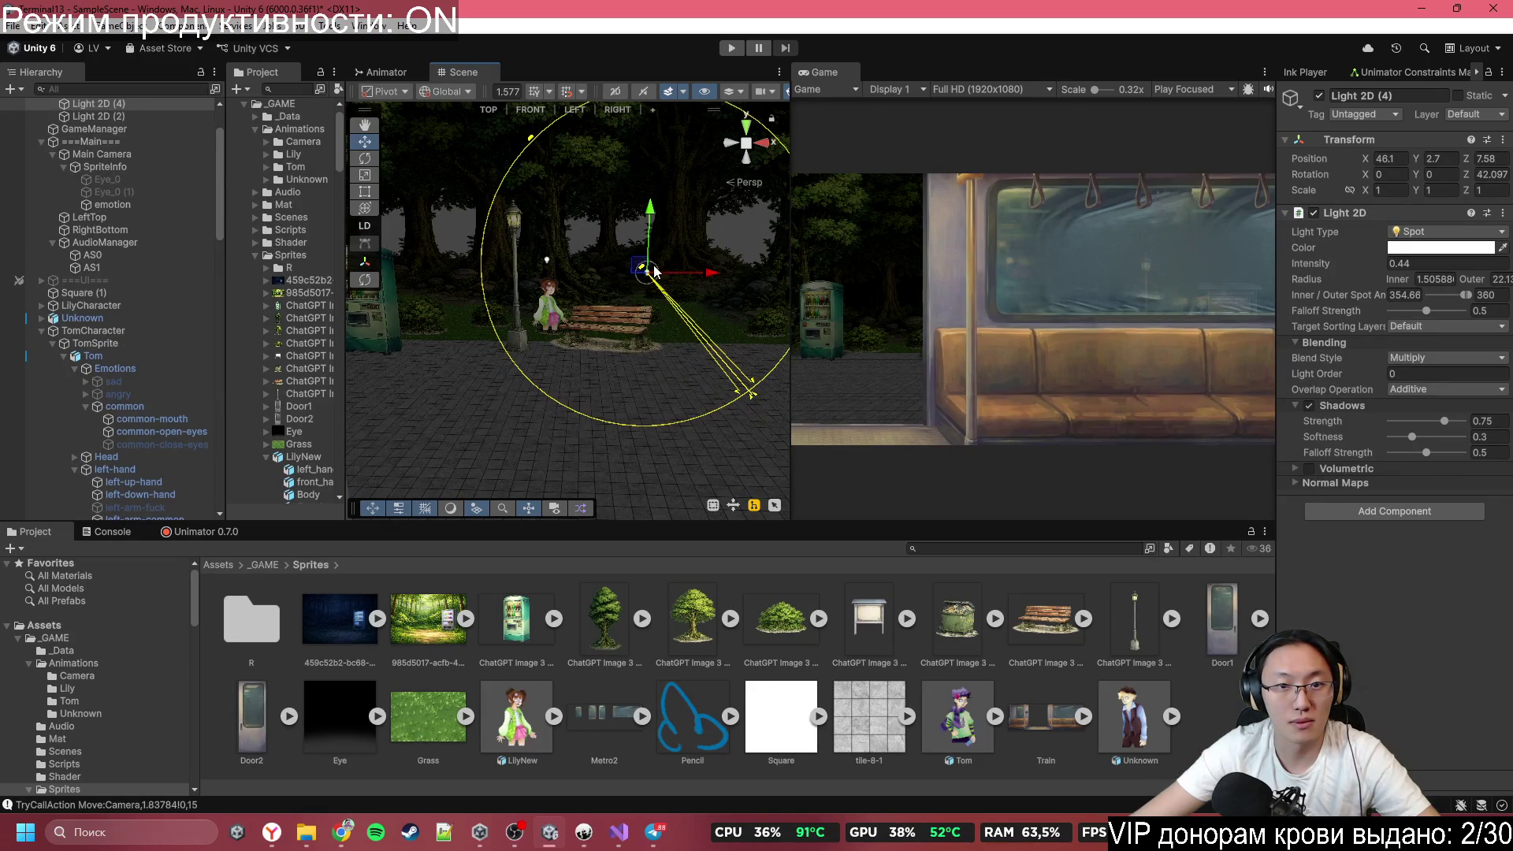
Tilt Light 2D (4) to 92.05 on X and lower it to 26.39, -3.95, -22.21.
{"action": "left_click_drag", "start_coordinate": [645, 276], "coordinate": [850, 438]}
{"action": "key", "text": "f"}
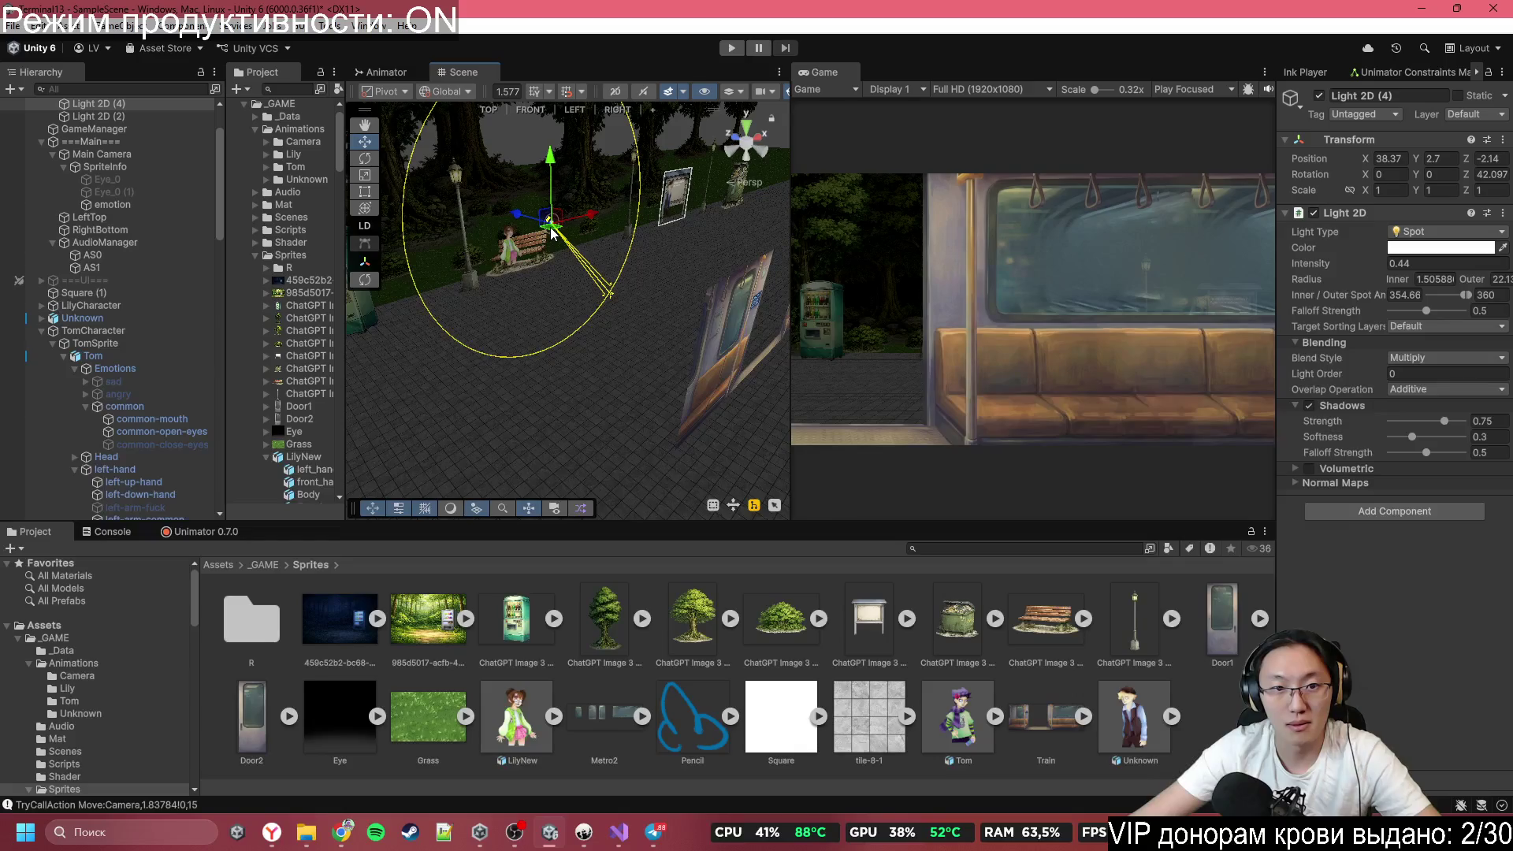
{"action": "mouse_move", "coordinate": [552, 232]}
{"action": "left_mouse_down"}
{"action": "mouse_move", "coordinate": [626, 307]}
{"action": "mouse_move", "coordinate": [608, 317]}
{"action": "left_mouse_up"}
{"action": "left_click_drag", "start_coordinate": [575, 302], "coordinate": [603, 285]}
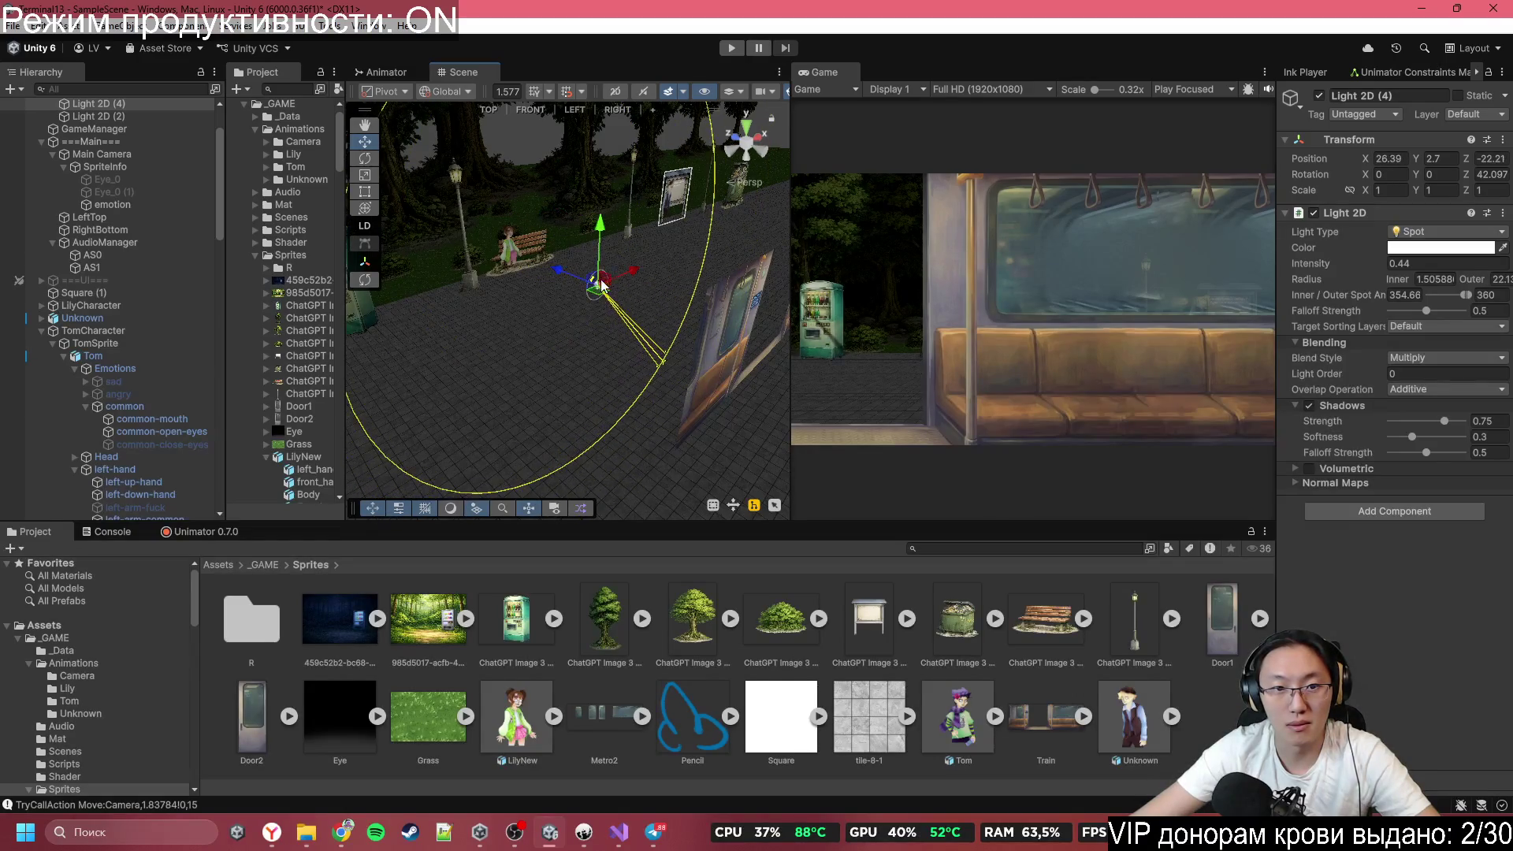
{"action": "left_click_drag", "start_coordinate": [1350, 181], "coordinate": [748, 530]}
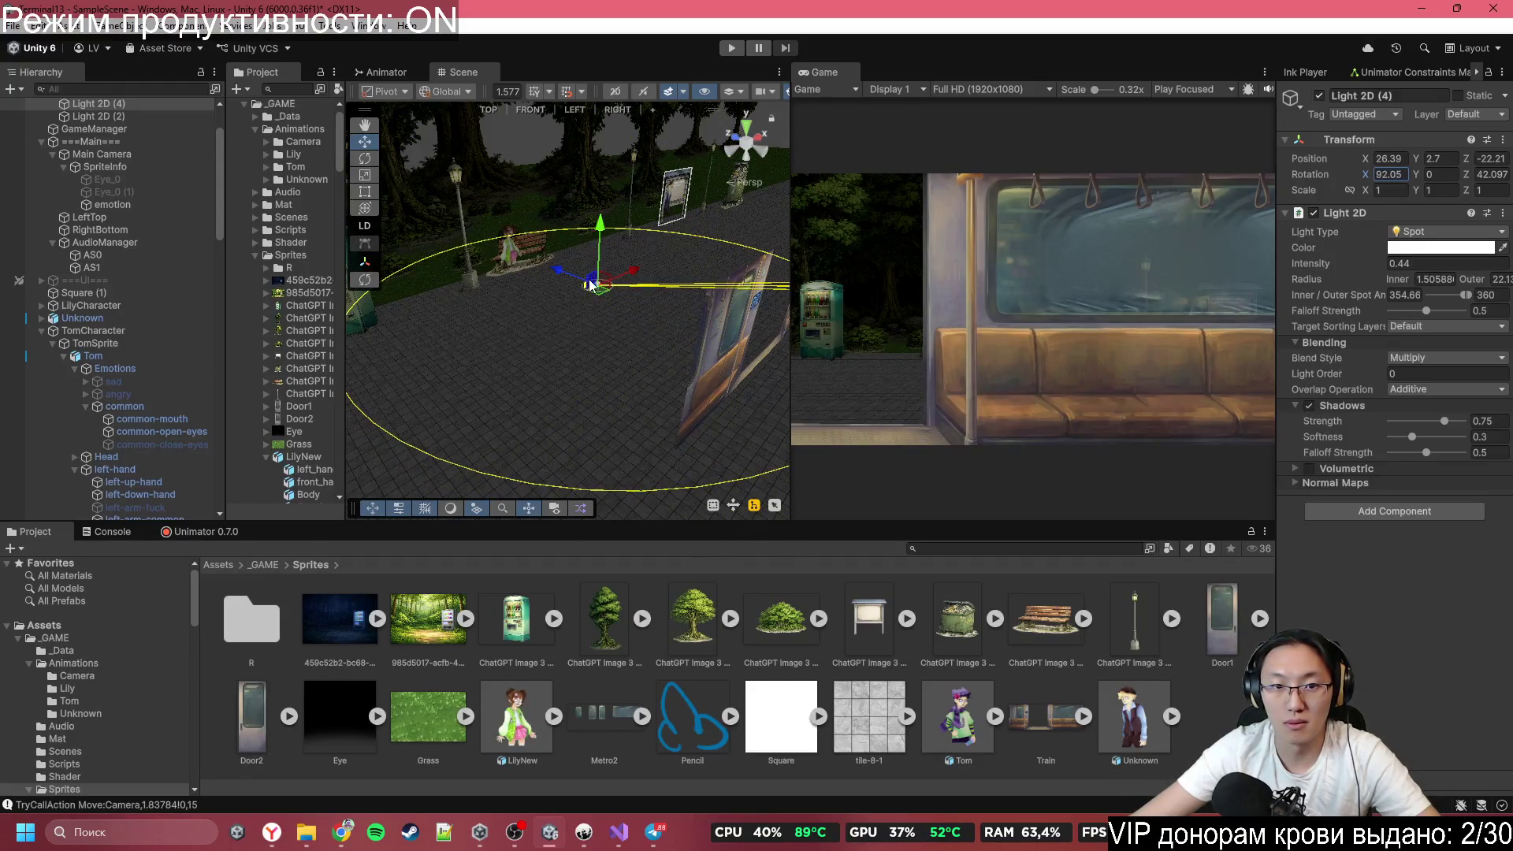
{"action": "mouse_move", "coordinate": [599, 270]}
{"action": "left_mouse_down"}
{"action": "mouse_move", "coordinate": [575, 330]}
{"action": "mouse_move", "coordinate": [557, 262]}
{"action": "mouse_move", "coordinate": [550, 408]}
{"action": "mouse_move", "coordinate": [577, 327]}
{"action": "left_mouse_up"}
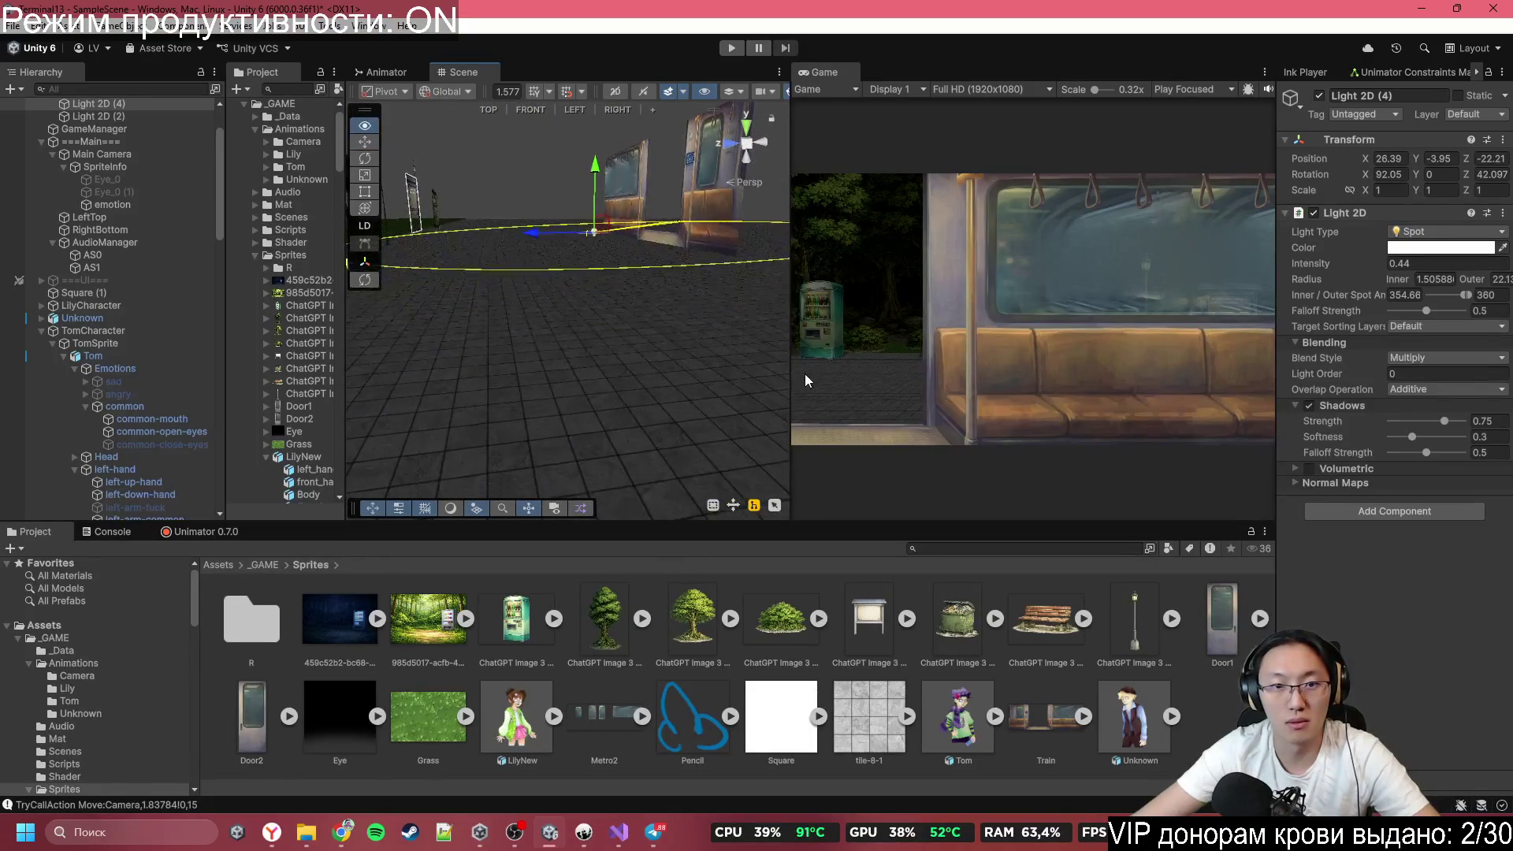
Search the paved floor's material list for sprite and pipeline materials, then close it.
{"action": "left_click", "coordinate": [578, 403]}
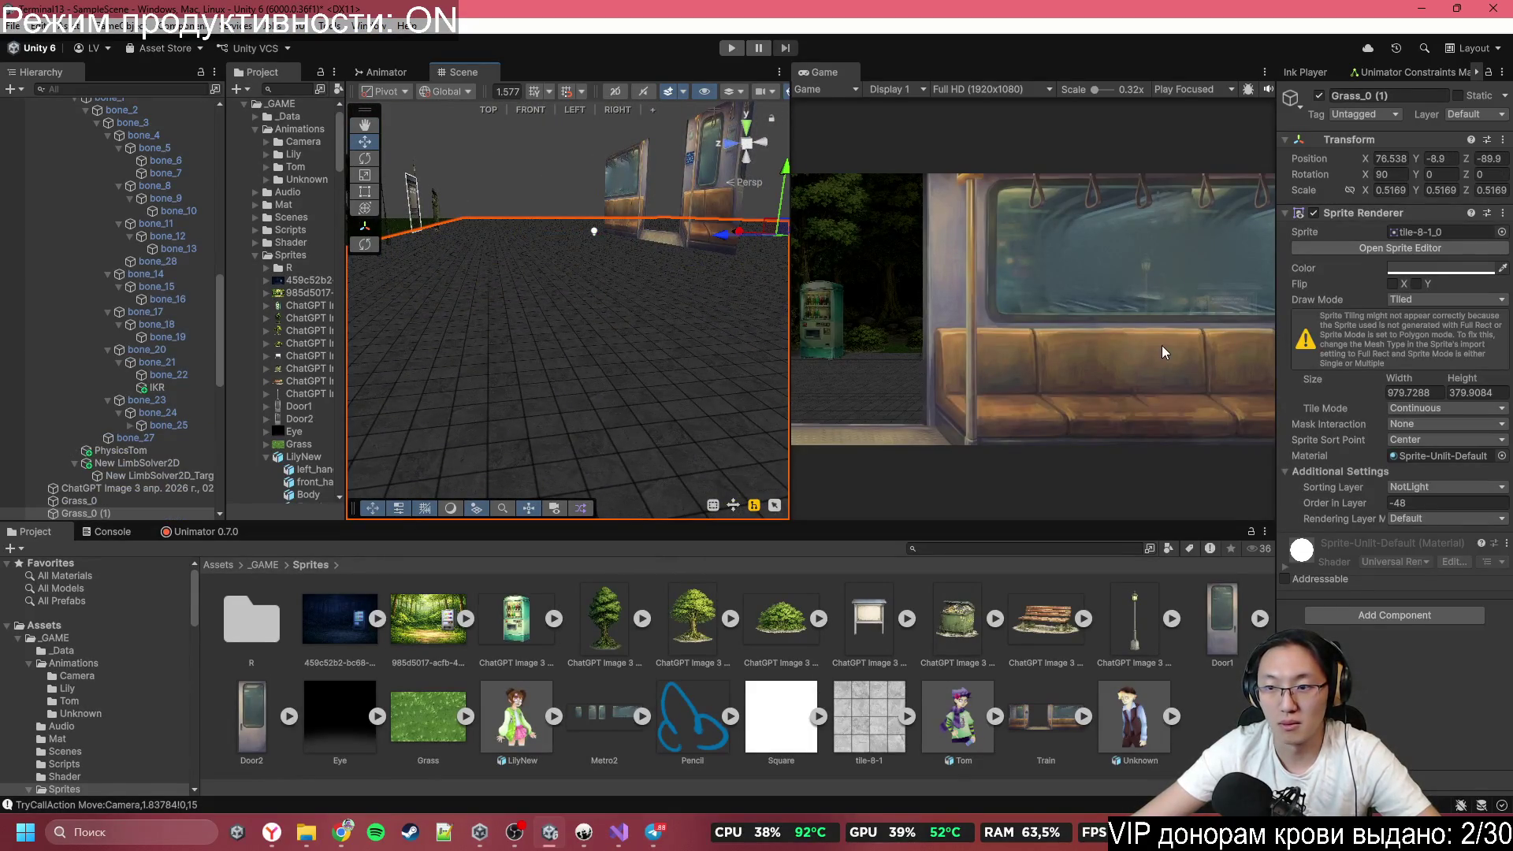
{"action": "left_click", "coordinate": [1502, 456]}
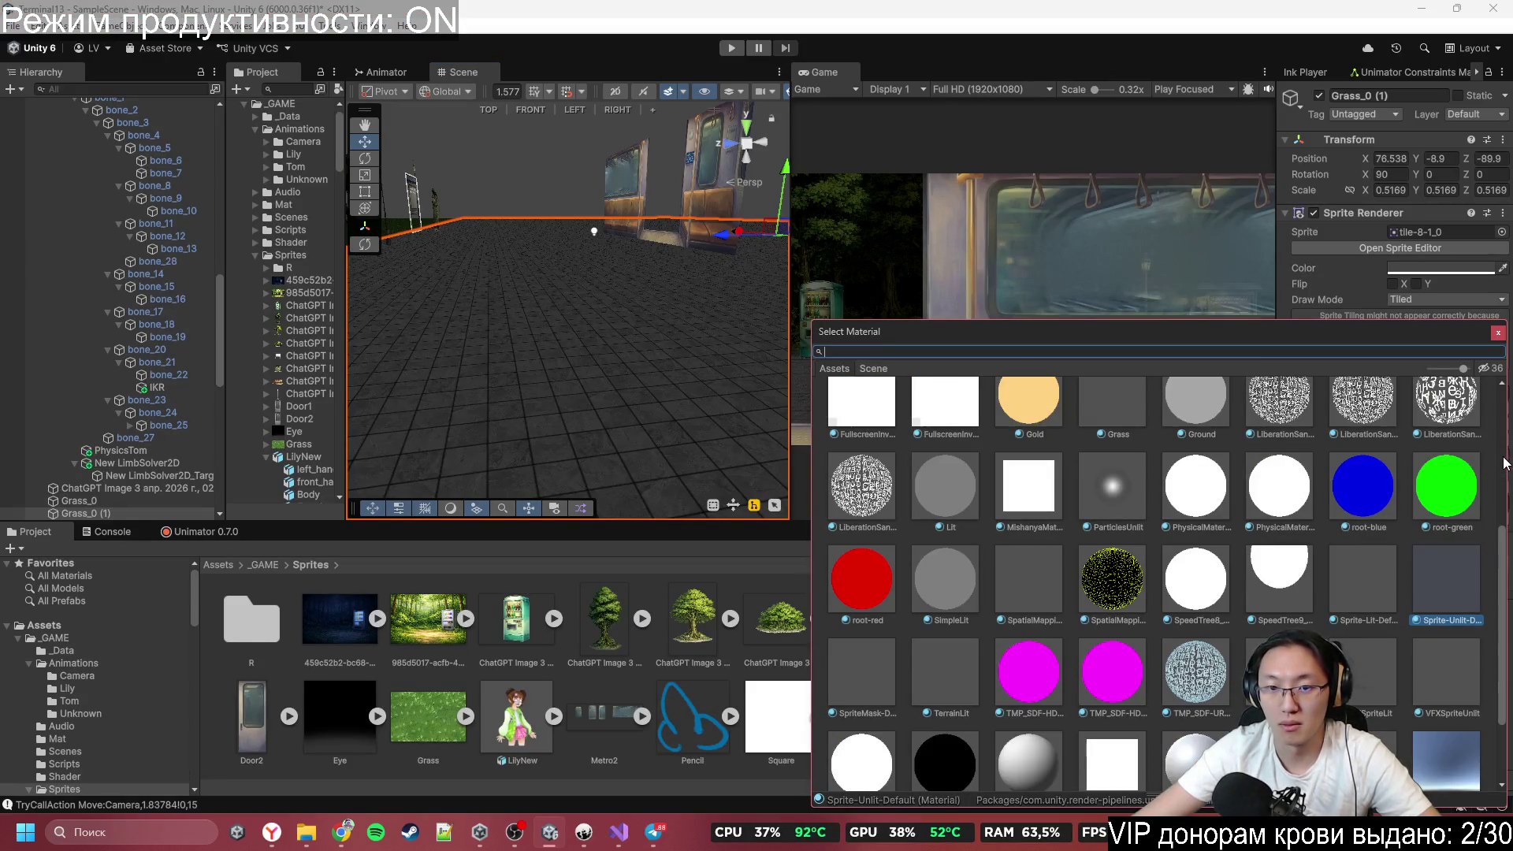
{"action": "type", "text": "spr"}
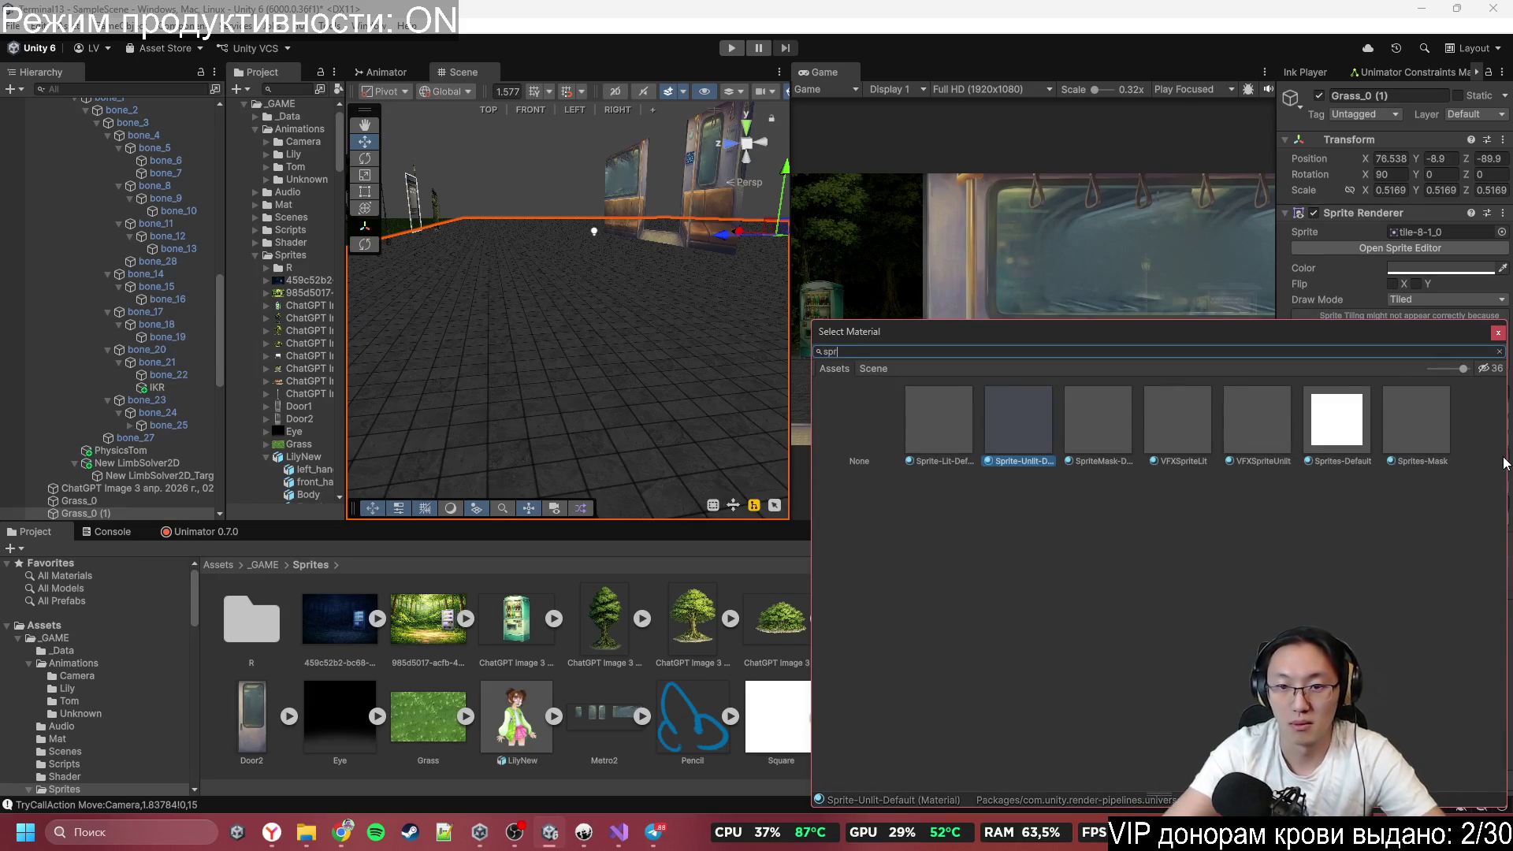
{"action": "key", "text": "BackSpace"}
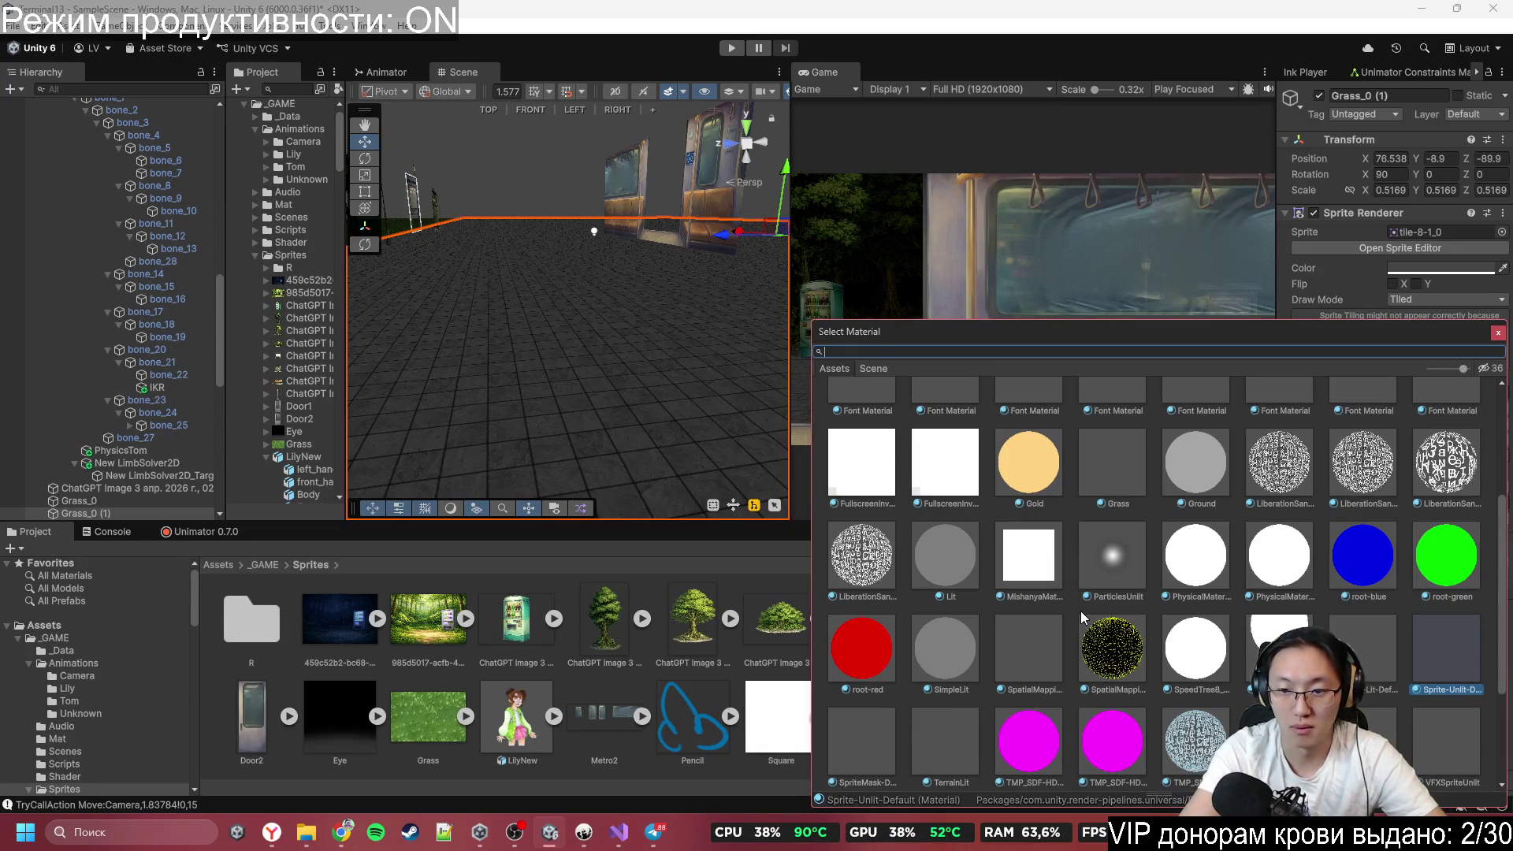
{"action": "type", "text": "pip"}
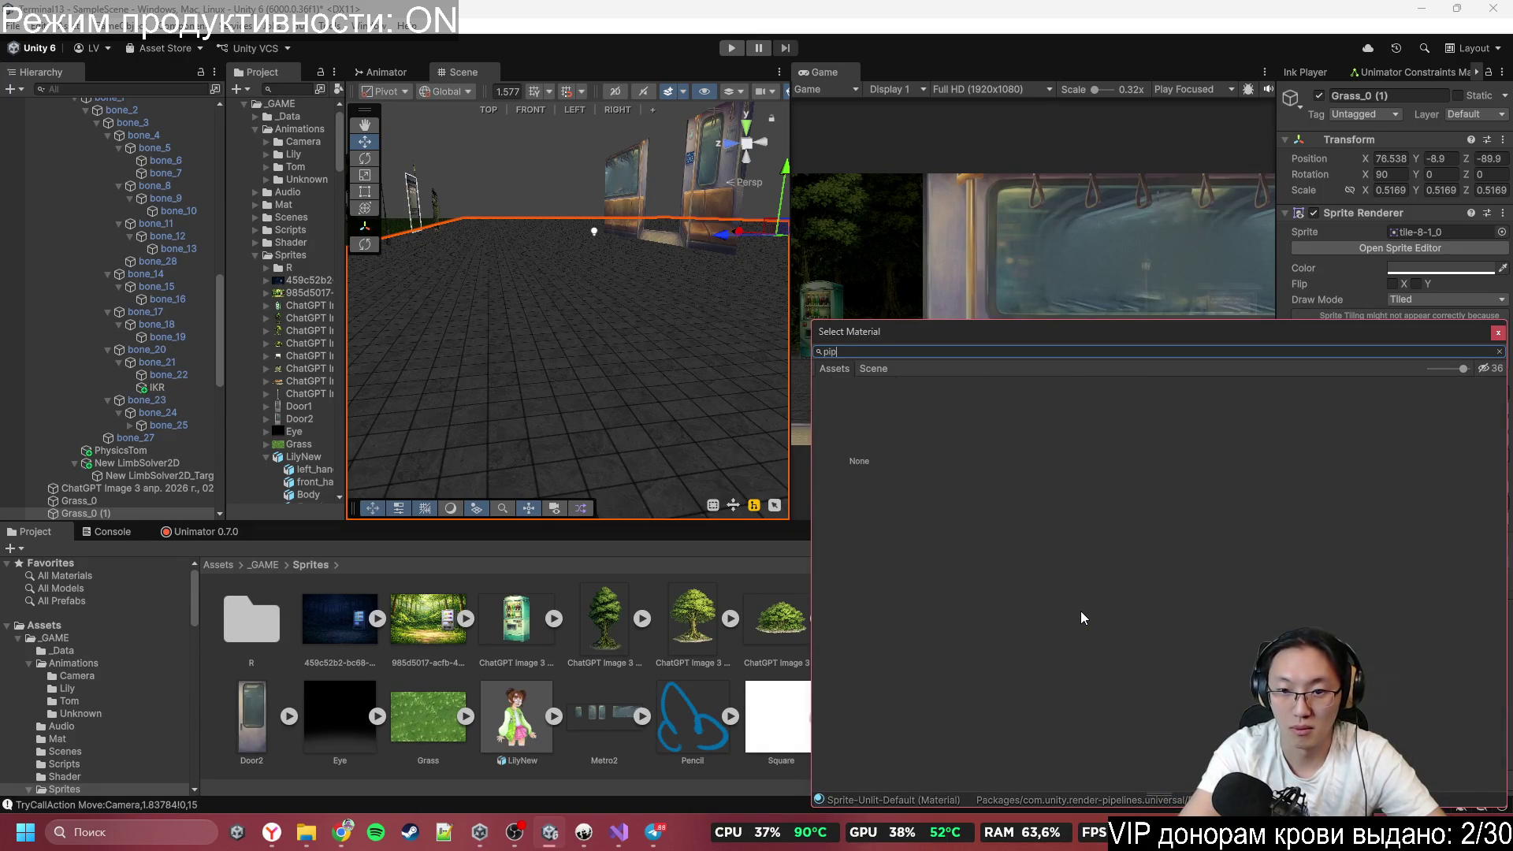
{"action": "key", "text": "BackSpace"}
{"action": "key", "text": "BackSpace"}
{"action": "key", "text": "BackSpace"}
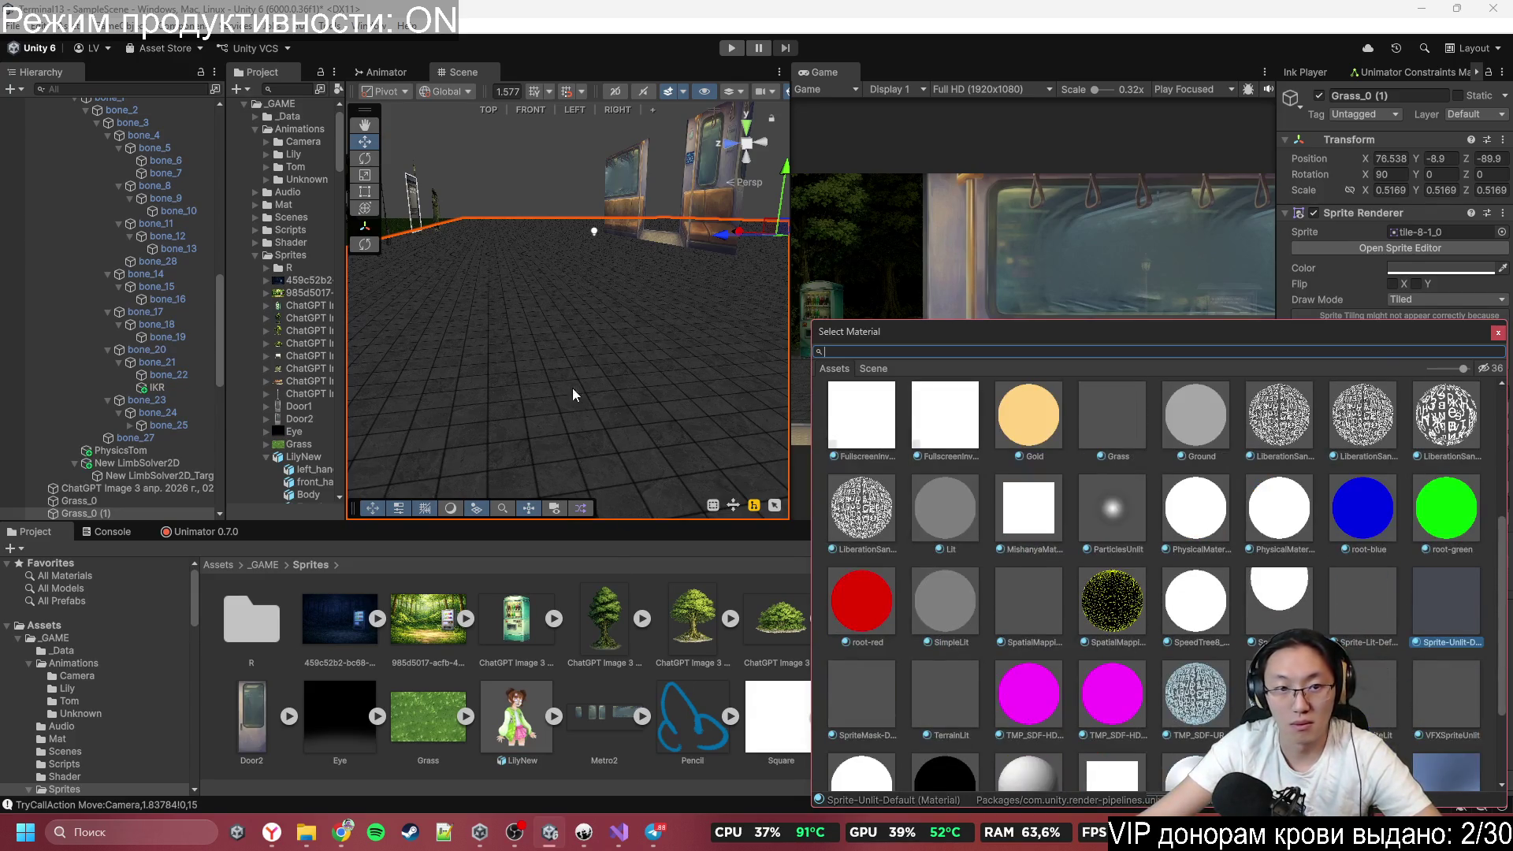
{"action": "key", "text": "Escape"}
Assign the Sprite-Lit-Default material to the paved floor Grass_0 (1).
{"action": "left_click", "coordinate": [621, 219]}
{"action": "left_click", "coordinate": [405, 252]}
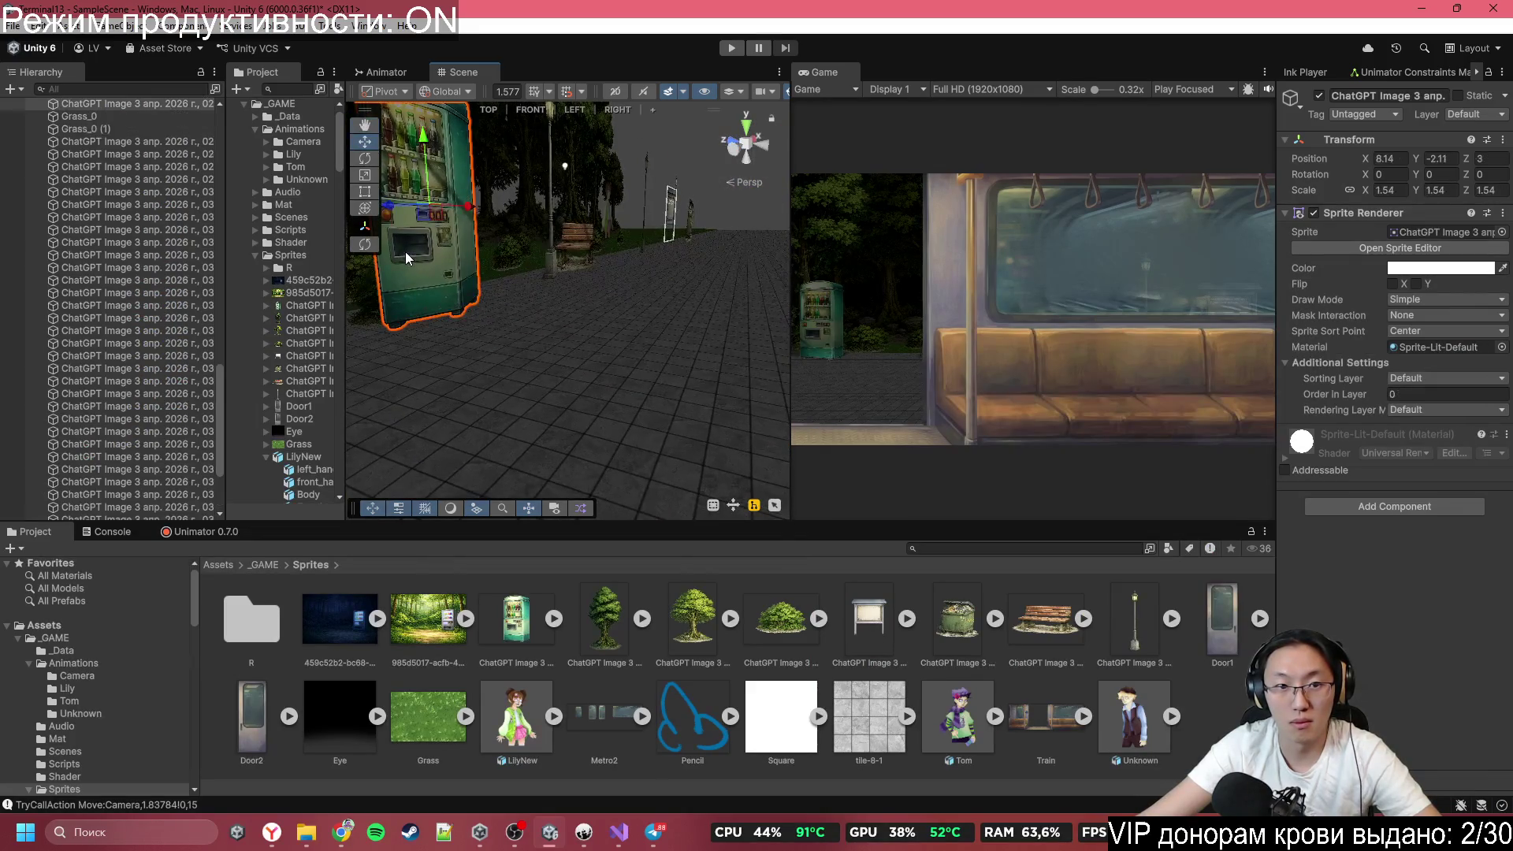
{"action": "left_click", "coordinate": [619, 356]}
{"action": "key", "text": "f"}
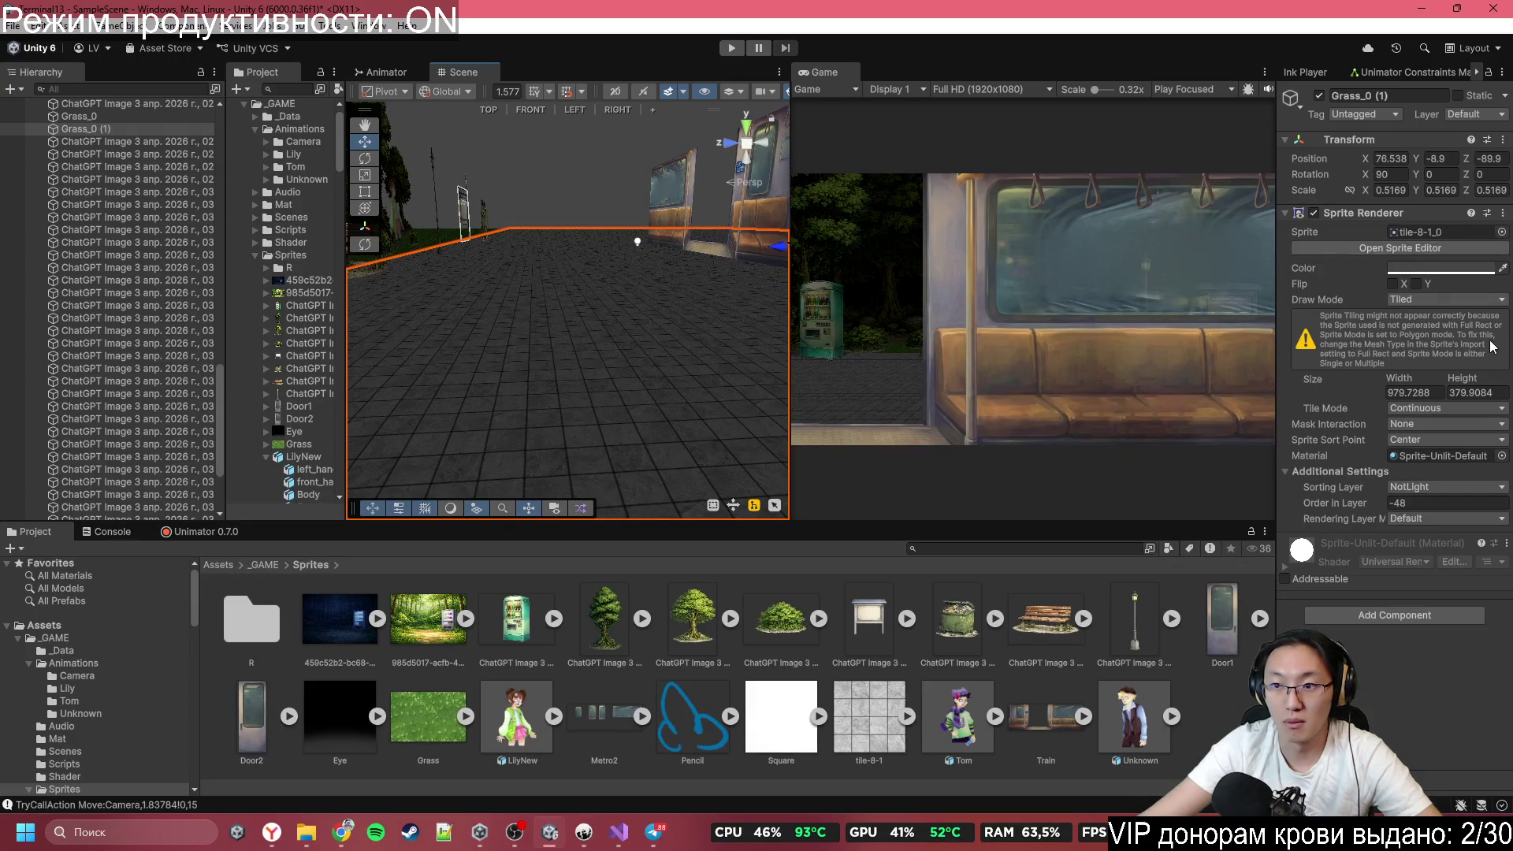
{"action": "left_click", "coordinate": [1502, 456]}
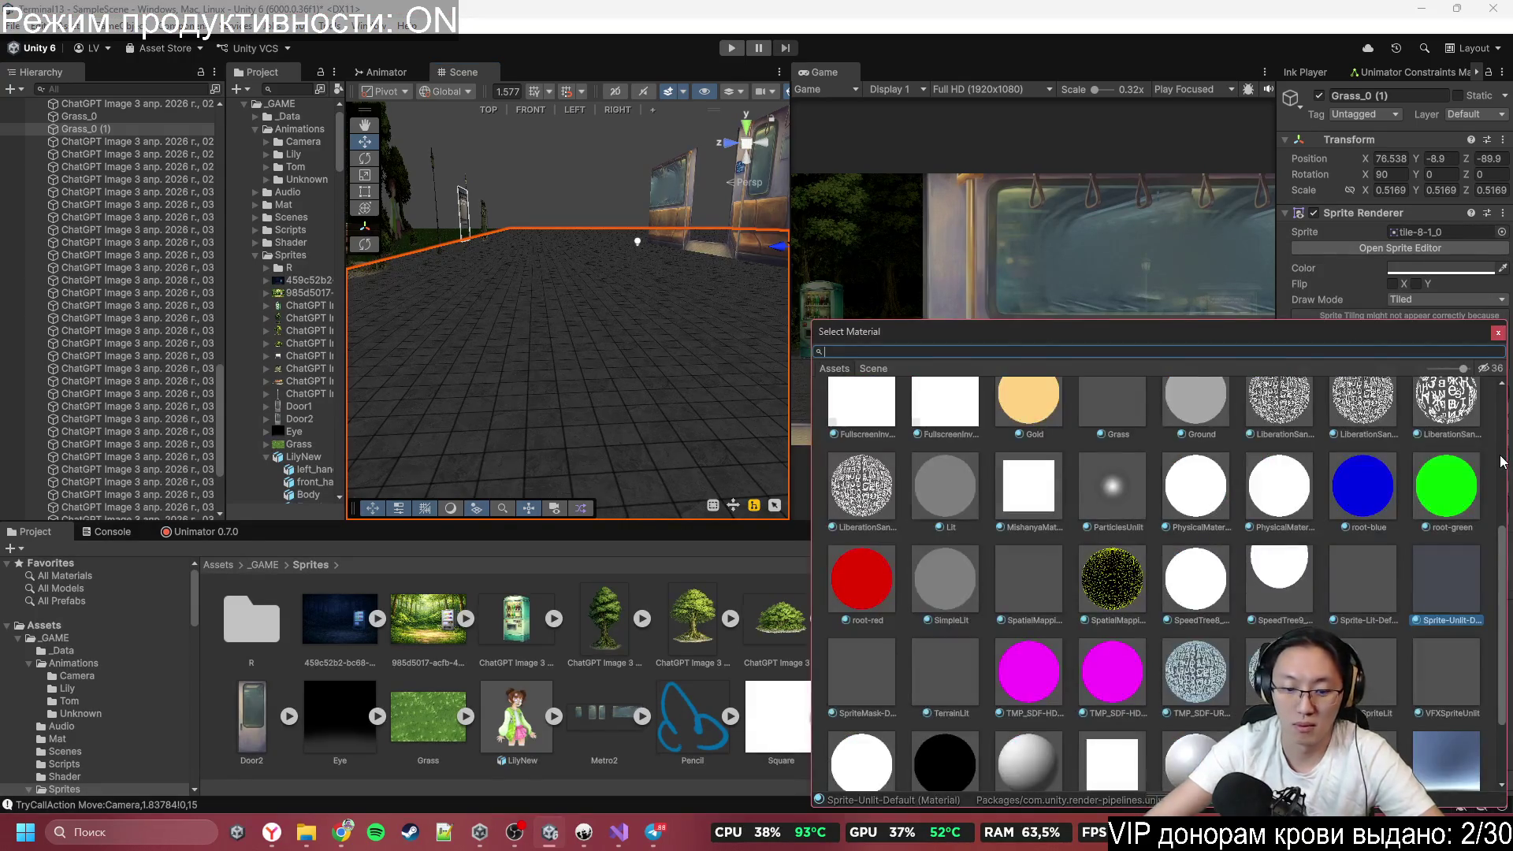
{"action": "type", "text": "litDef"}
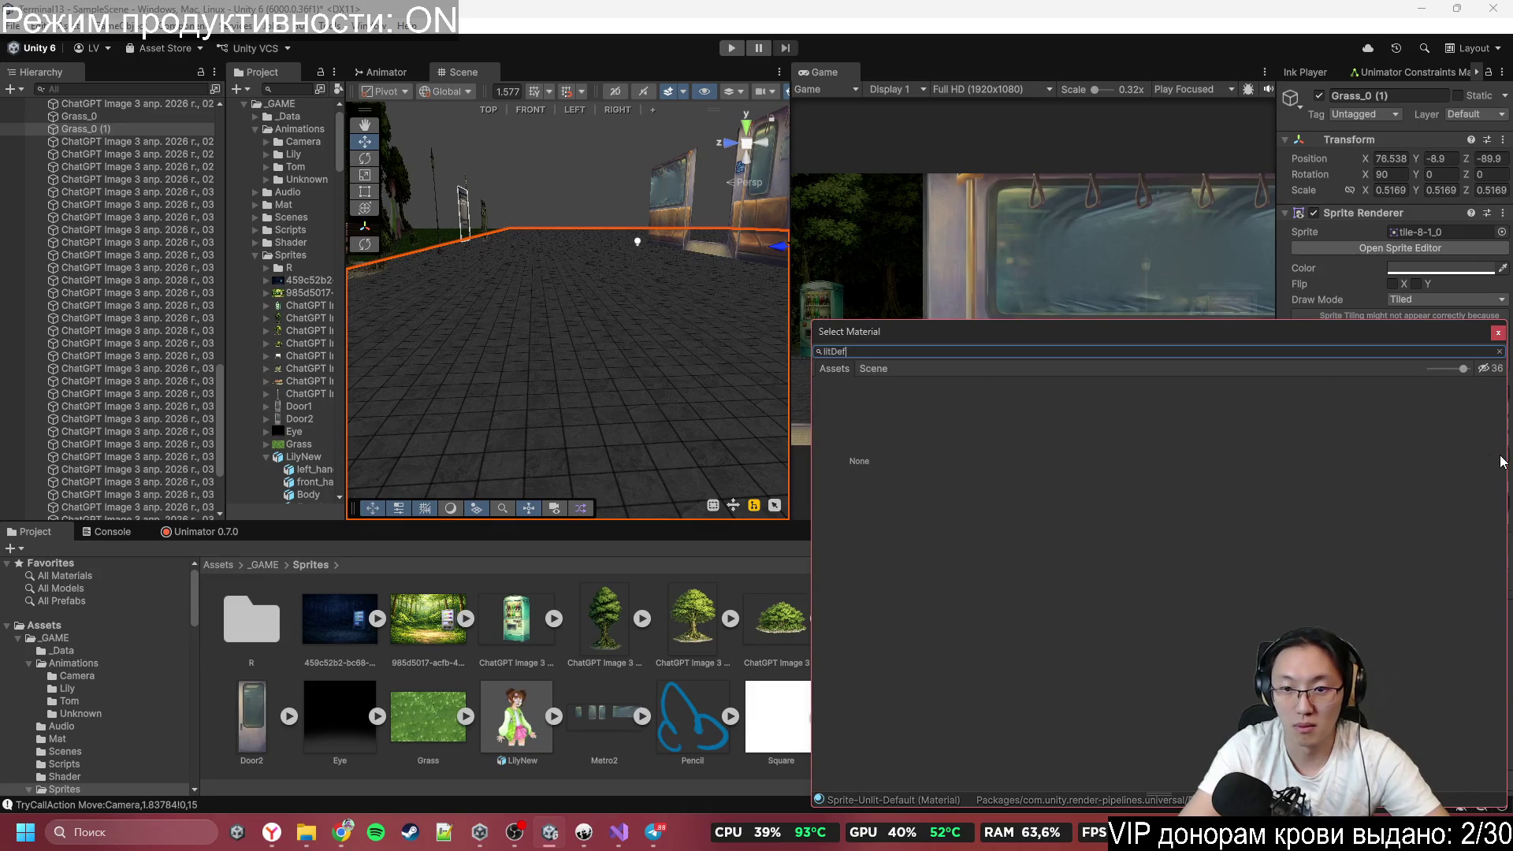
{"action": "key", "text": "BackSpace"}
{"action": "key", "text": "BackSpace"}
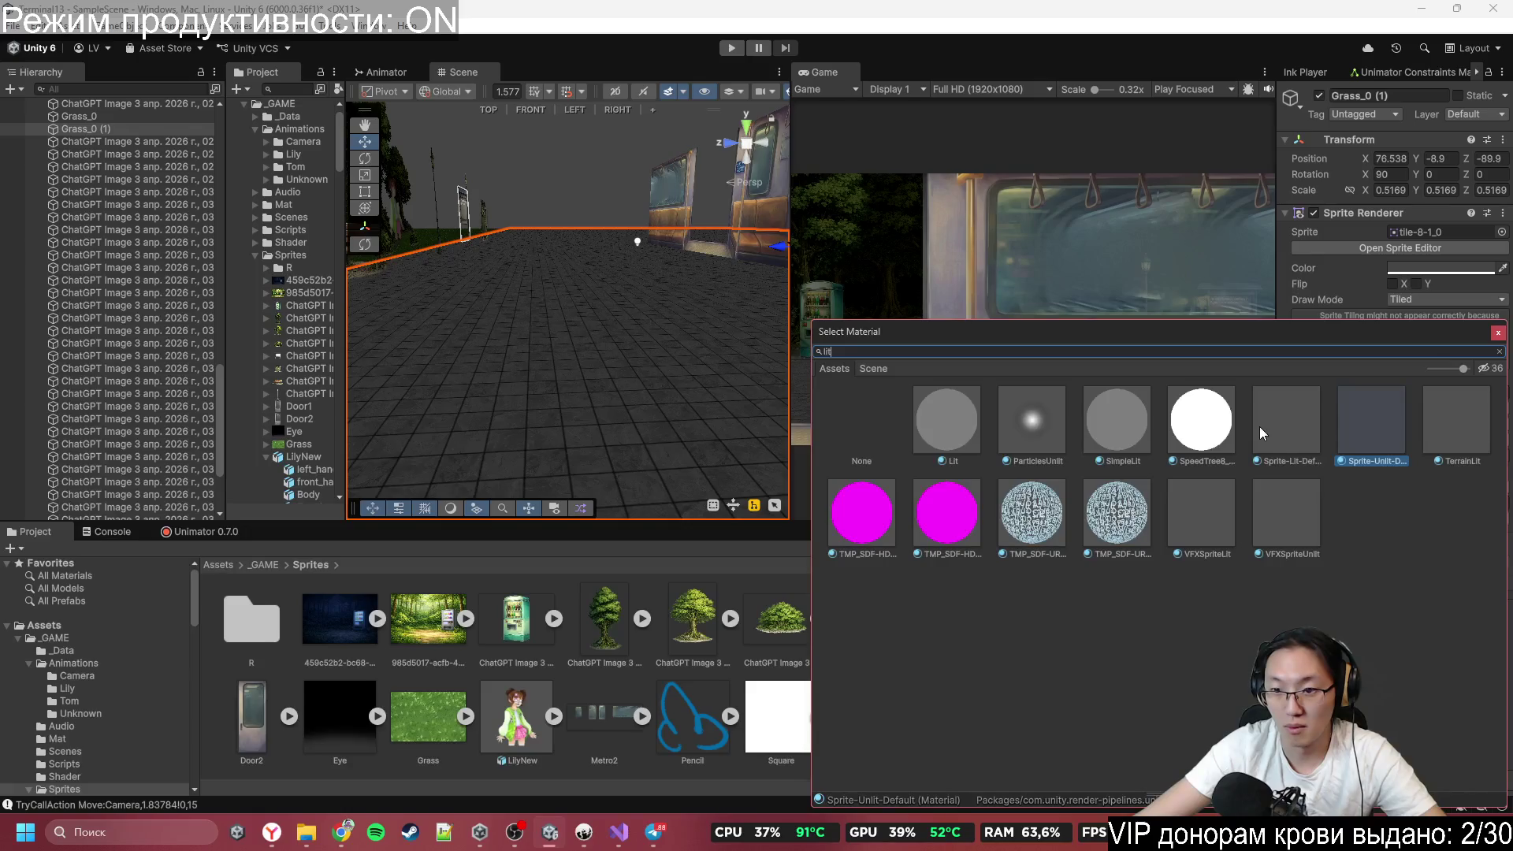
{"action": "left_click", "coordinate": [1283, 430]}
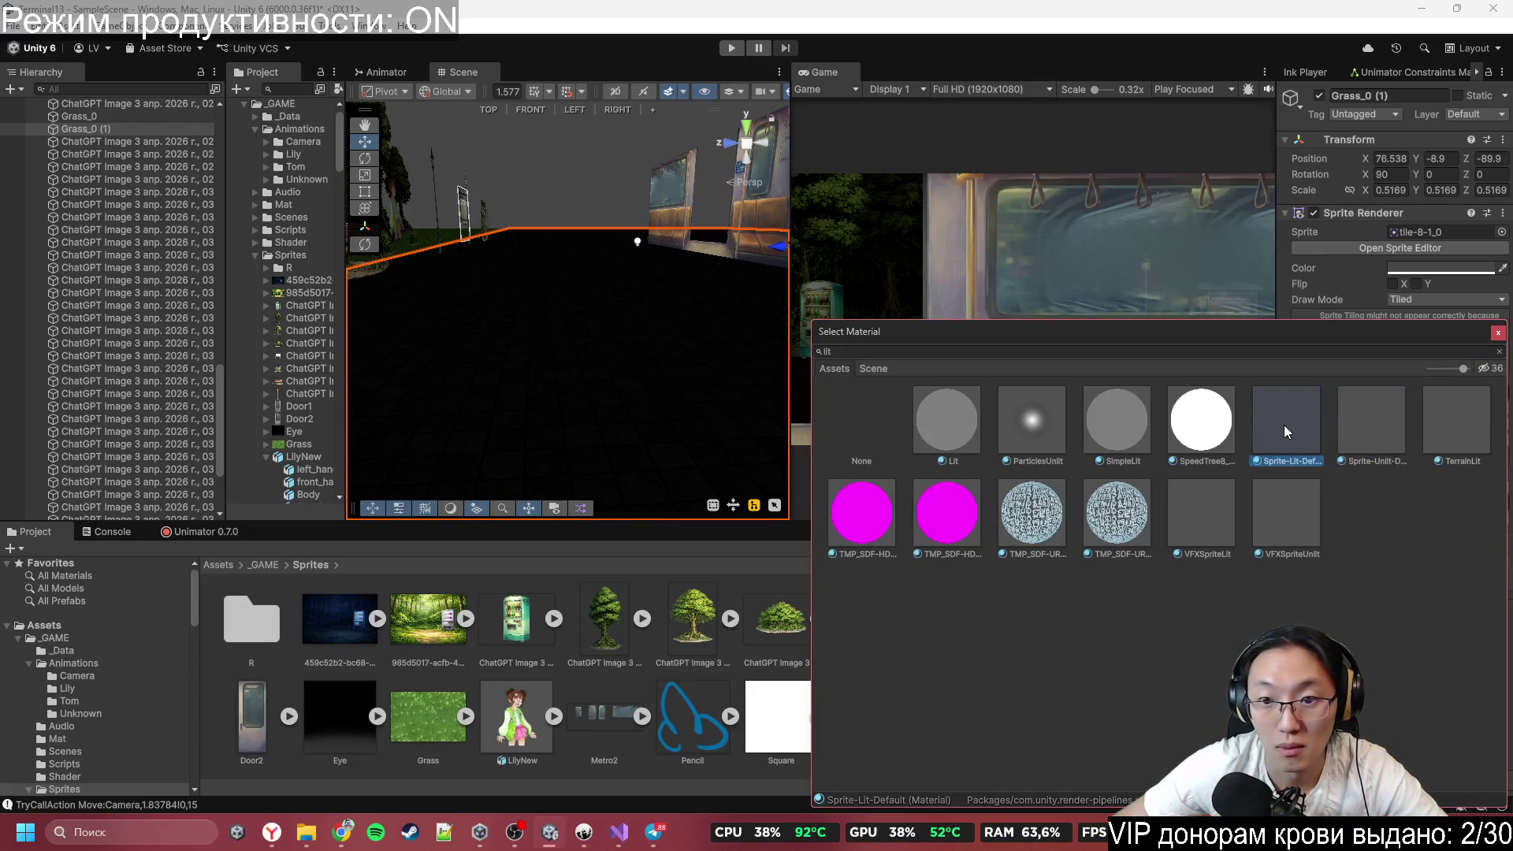
{"action": "double_click", "coordinate": [1283, 424]}
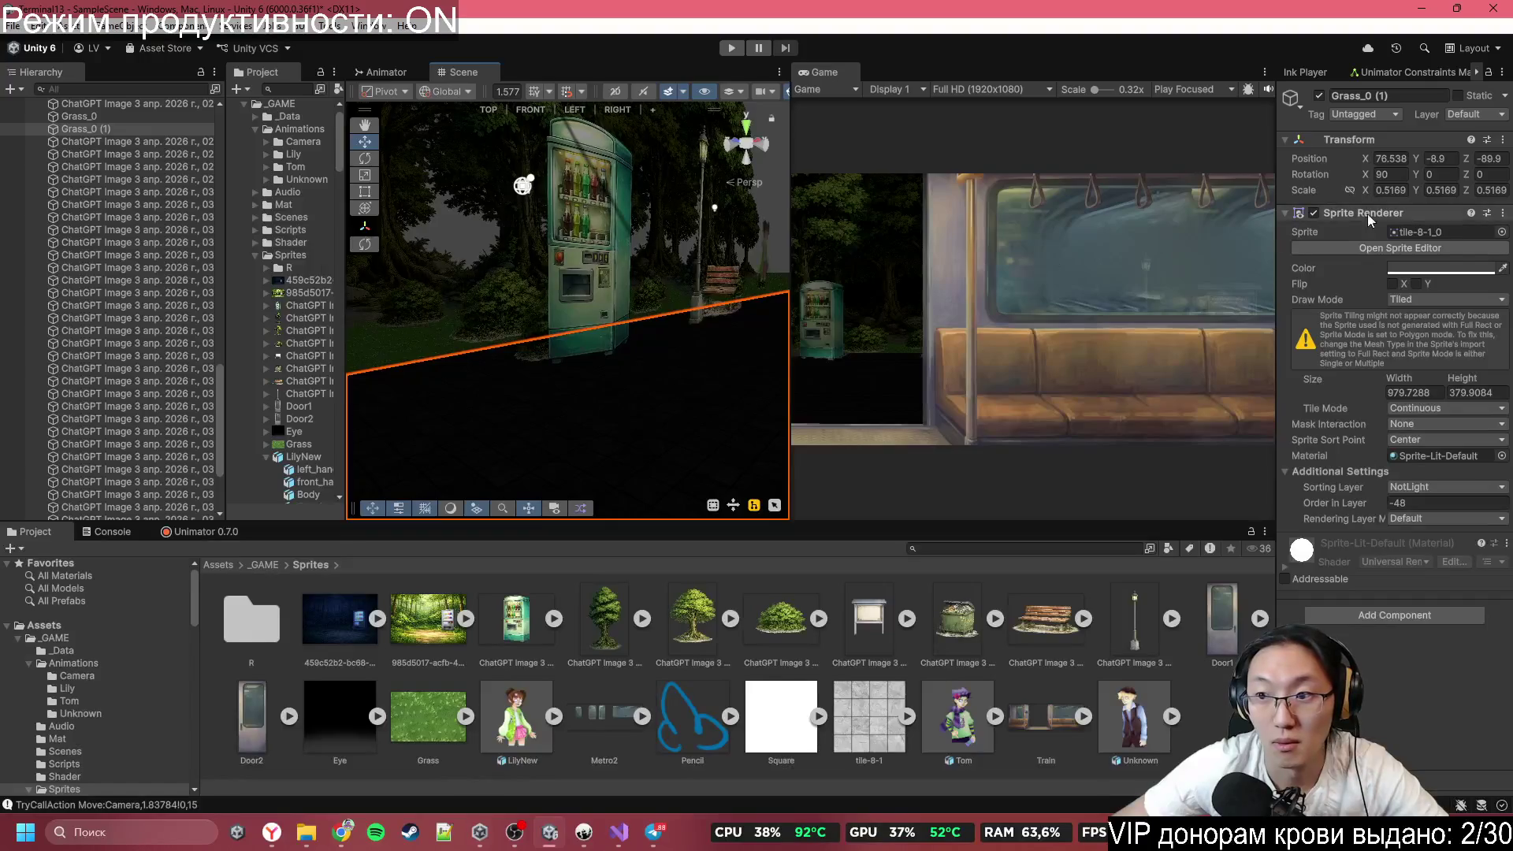
Set the paving floor sprite's colour to white.
{"action": "left_click", "coordinate": [1420, 273]}
{"action": "left_click_drag", "start_coordinate": [1425, 367], "coordinate": [1306, 306]}
{"action": "left_click_drag", "start_coordinate": [567, 331], "coordinate": [782, 329]}
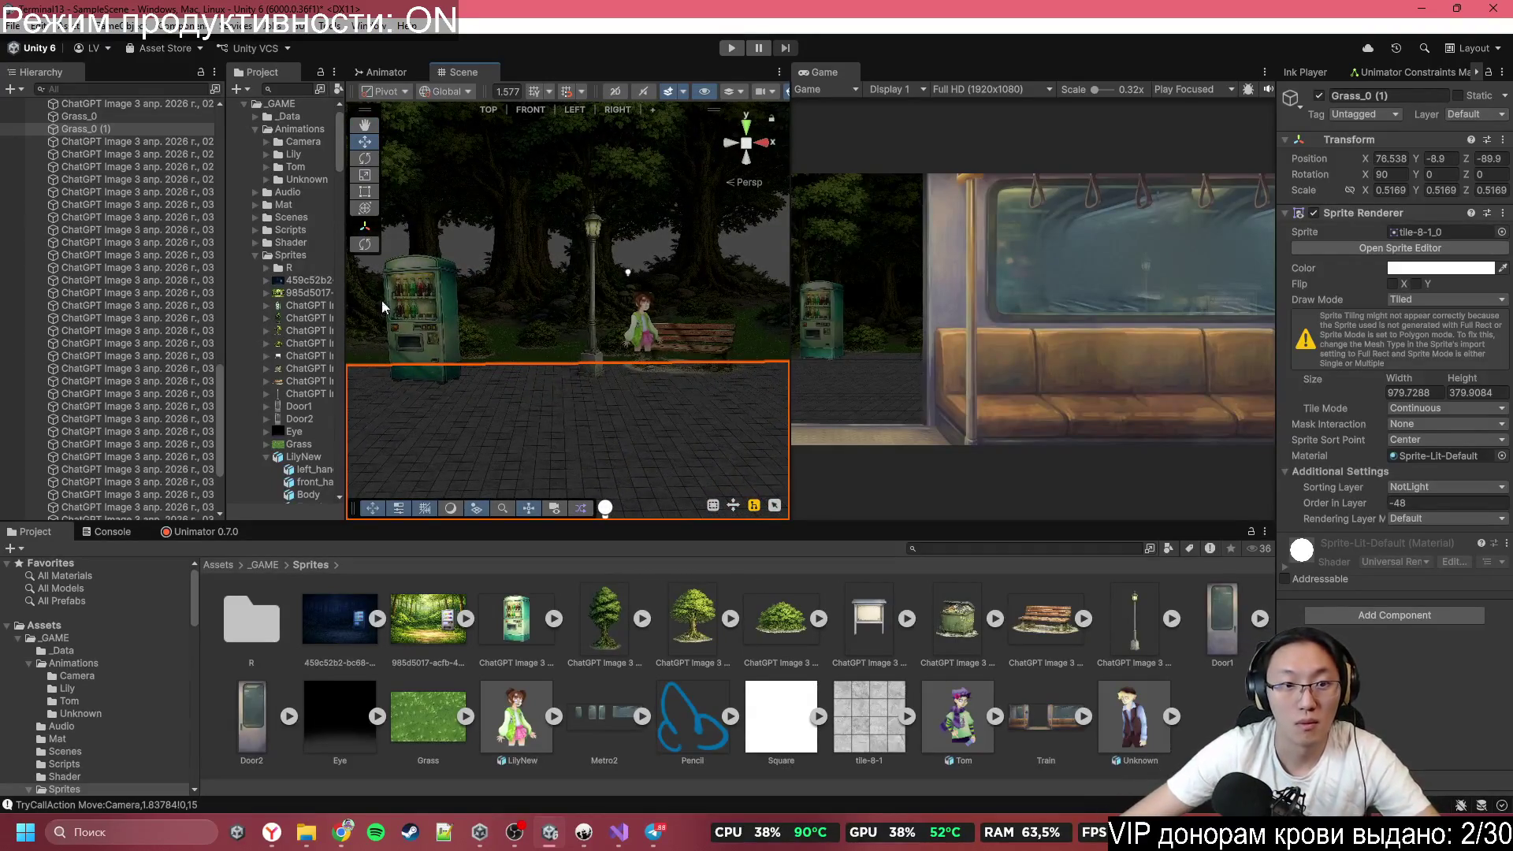
Orbit around the lit park and select the Main Camera at X 38.11.
{"action": "left_click", "coordinate": [631, 269]}
{"action": "mouse_move", "coordinate": [631, 269]}
{"action": "left_mouse_down"}
{"action": "mouse_move", "coordinate": [470, 313]}
{"action": "mouse_move", "coordinate": [647, 265]}
{"action": "mouse_move", "coordinate": [601, 253]}
{"action": "mouse_move", "coordinate": [574, 321]}
{"action": "mouse_move", "coordinate": [475, 389]}
{"action": "mouse_move", "coordinate": [599, 376]}
{"action": "mouse_move", "coordinate": [709, 331]}
{"action": "mouse_move", "coordinate": [865, 396]}
{"action": "mouse_move", "coordinate": [572, 329]}
{"action": "mouse_move", "coordinate": [661, 323]}
{"action": "mouse_move", "coordinate": [605, 377]}
{"action": "mouse_move", "coordinate": [357, 322]}
{"action": "mouse_move", "coordinate": [334, 282]}
{"action": "left_mouse_up"}
{"action": "left_click", "coordinate": [657, 313]}
Frame and move Light 2D (3), then duplicate it into Light 2D (5) at X 39.52, Y -8.33.
{"action": "left_click", "coordinate": [449, 432]}
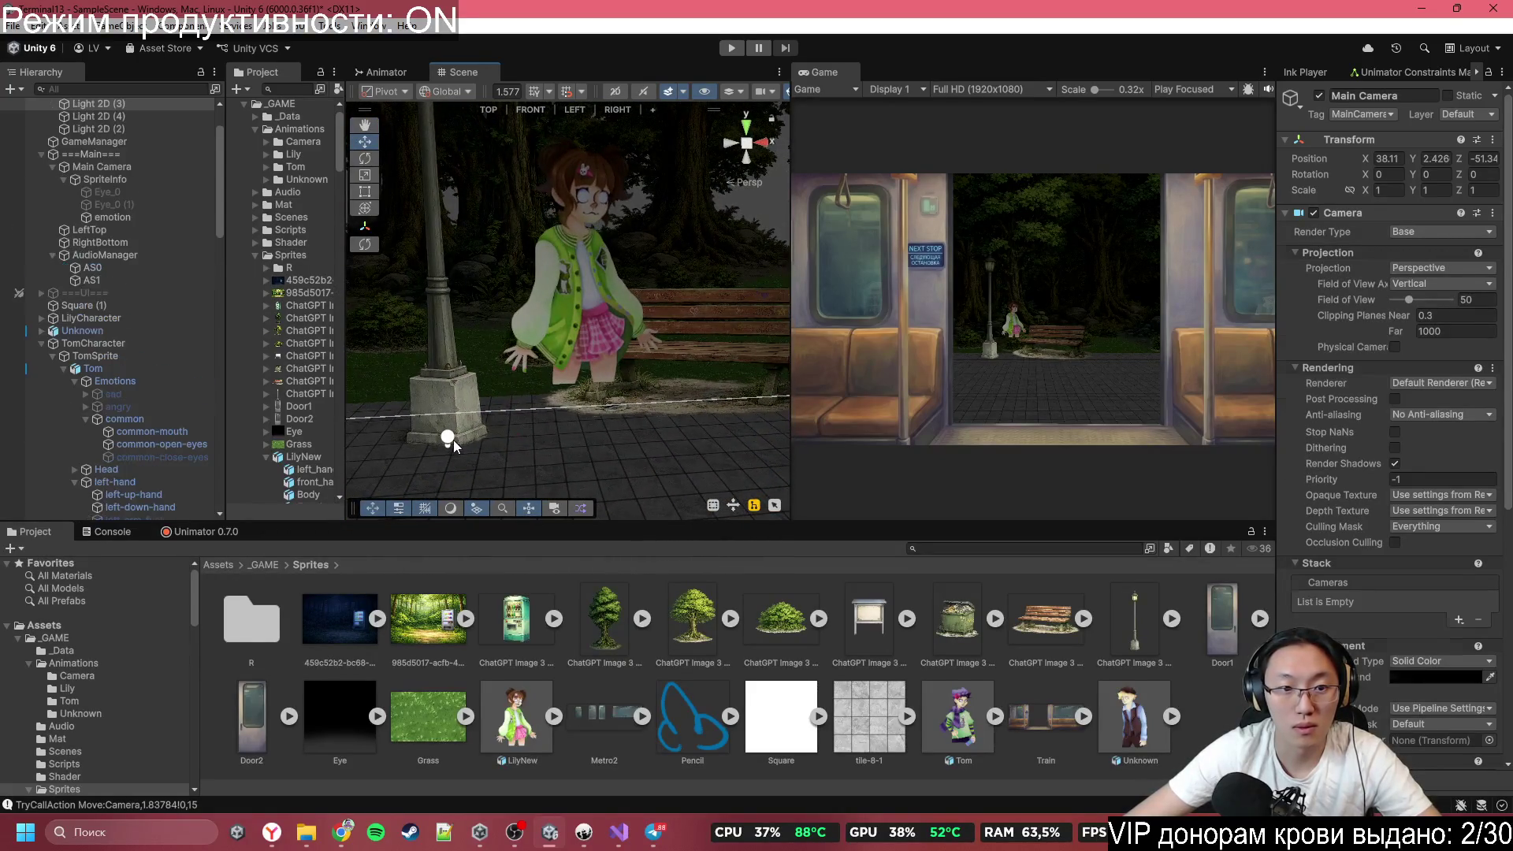
{"action": "key", "text": "f"}
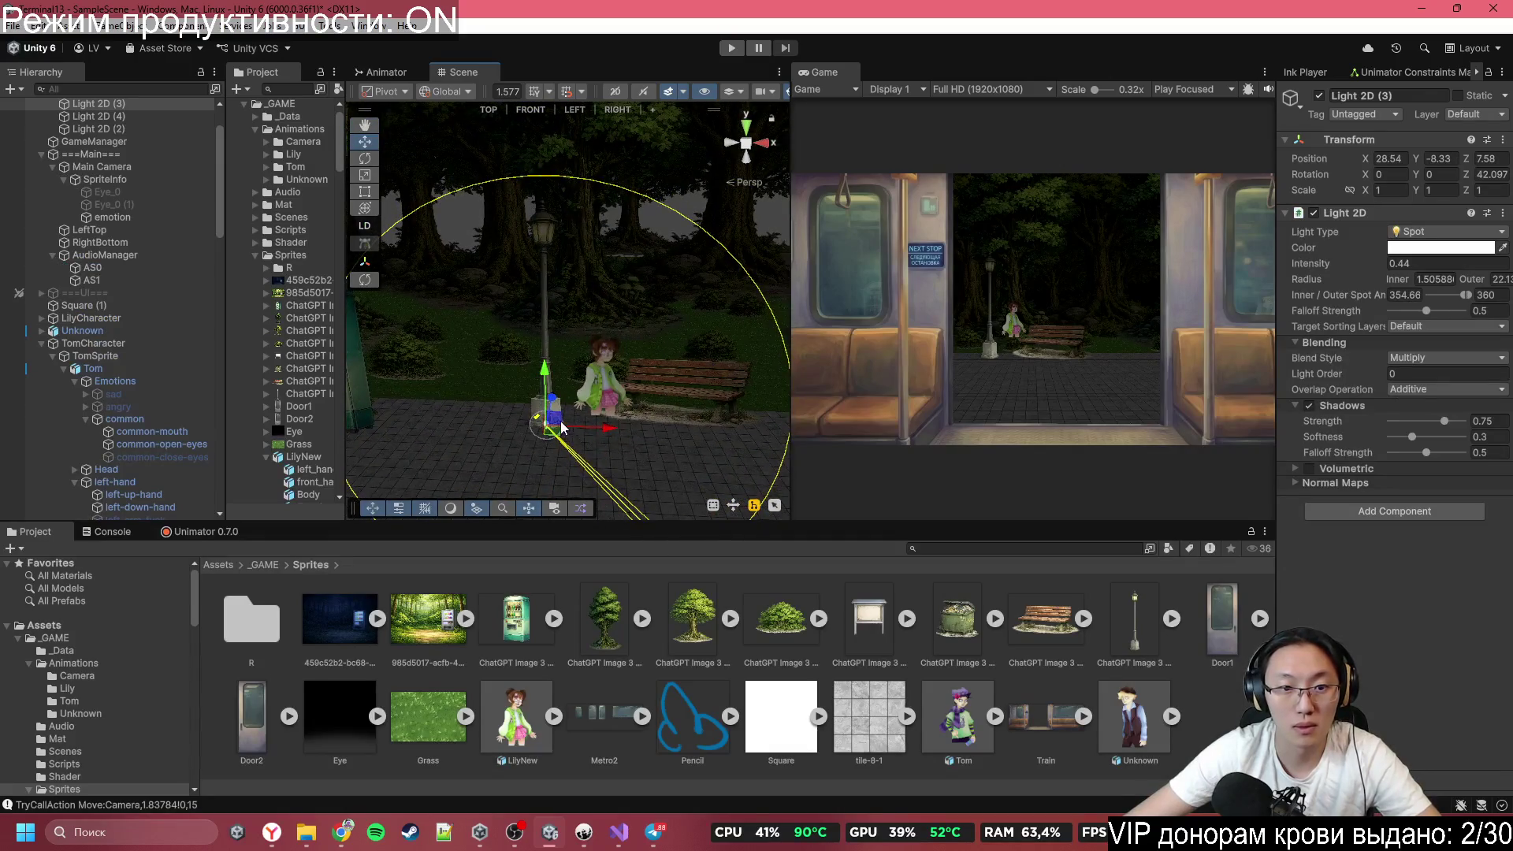
{"action": "mouse_move", "coordinate": [562, 428]}
{"action": "left_mouse_down"}
{"action": "mouse_move", "coordinate": [595, 240]}
{"action": "mouse_move", "coordinate": [577, 262]}
{"action": "mouse_move", "coordinate": [625, 380]}
{"action": "mouse_move", "coordinate": [674, 410]}
{"action": "mouse_move", "coordinate": [714, 409]}
{"action": "mouse_move", "coordinate": [678, 452]}
{"action": "mouse_move", "coordinate": [732, 431]}
{"action": "mouse_move", "coordinate": [711, 429]}
{"action": "left_mouse_up"}
{"action": "key", "text": "ctrl+d"}
{"action": "left_click", "coordinate": [613, 480]}
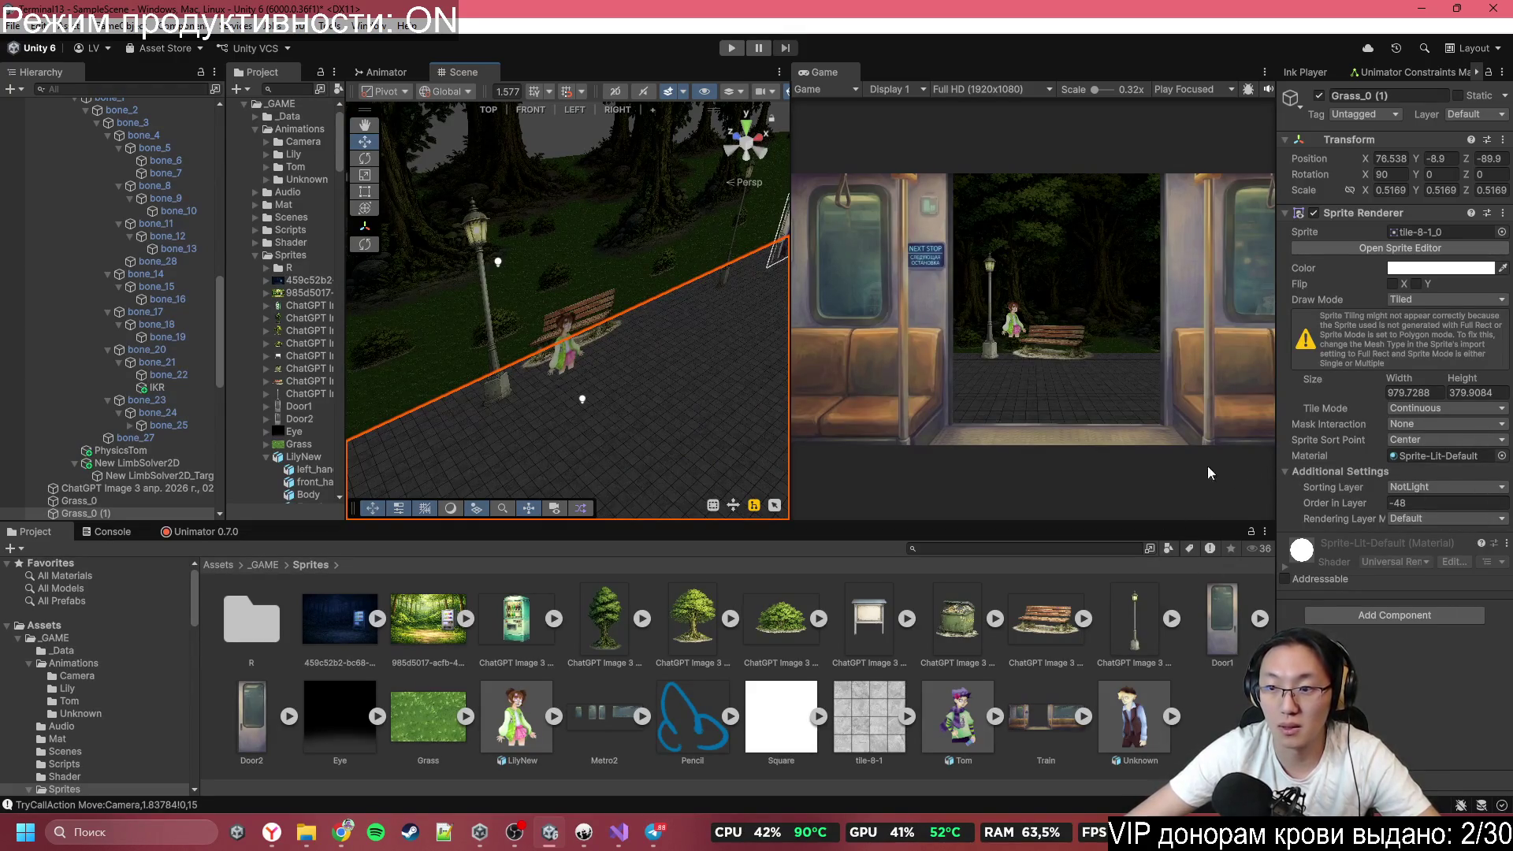
Move Grass_0 (1) from the NotLight to the Default sorting layer, then check the lit floor.
{"action": "left_click", "coordinate": [1410, 487]}
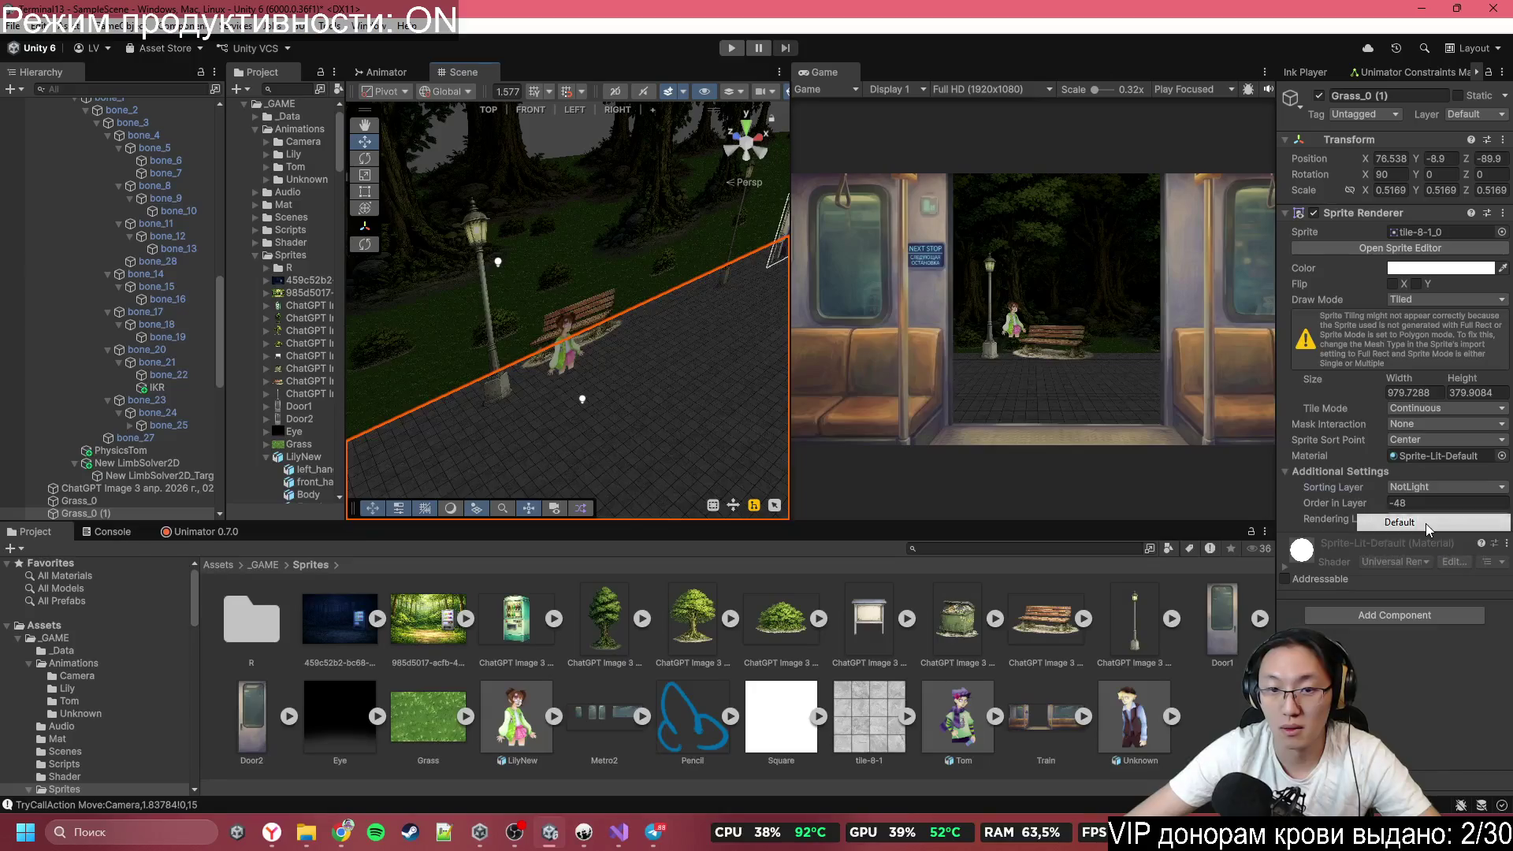
{"action": "left_click", "coordinate": [1415, 510]}
{"action": "left_click_drag", "start_coordinate": [587, 376], "coordinate": [523, 381]}
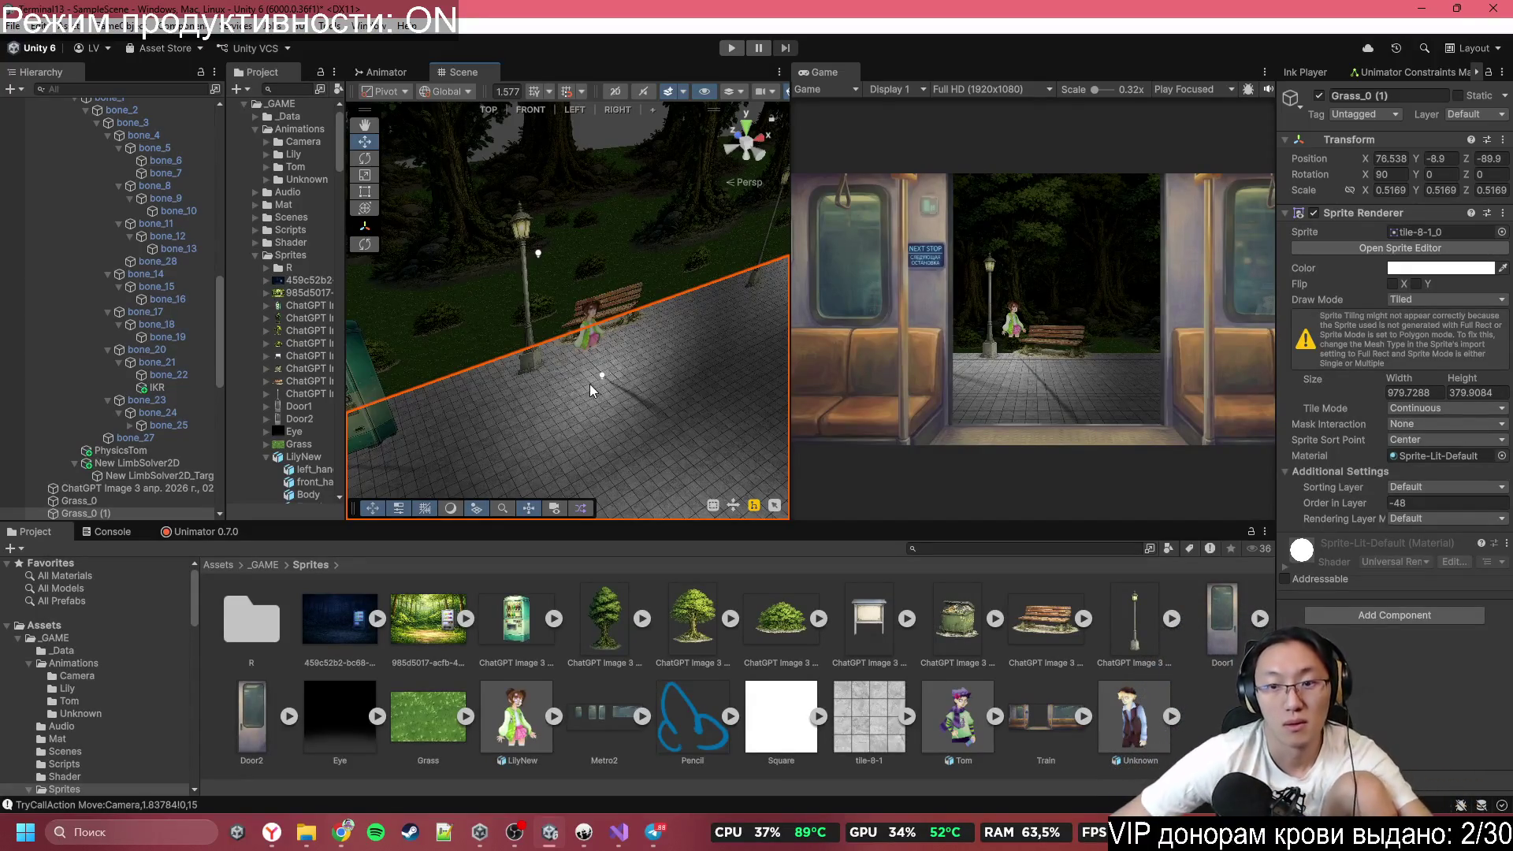
{"action": "mouse_move", "coordinate": [589, 405]}
{"action": "left_mouse_down"}
{"action": "mouse_move", "coordinate": [621, 373]}
{"action": "mouse_move", "coordinate": [524, 433]}
{"action": "mouse_move", "coordinate": [416, 286]}
{"action": "left_mouse_up"}
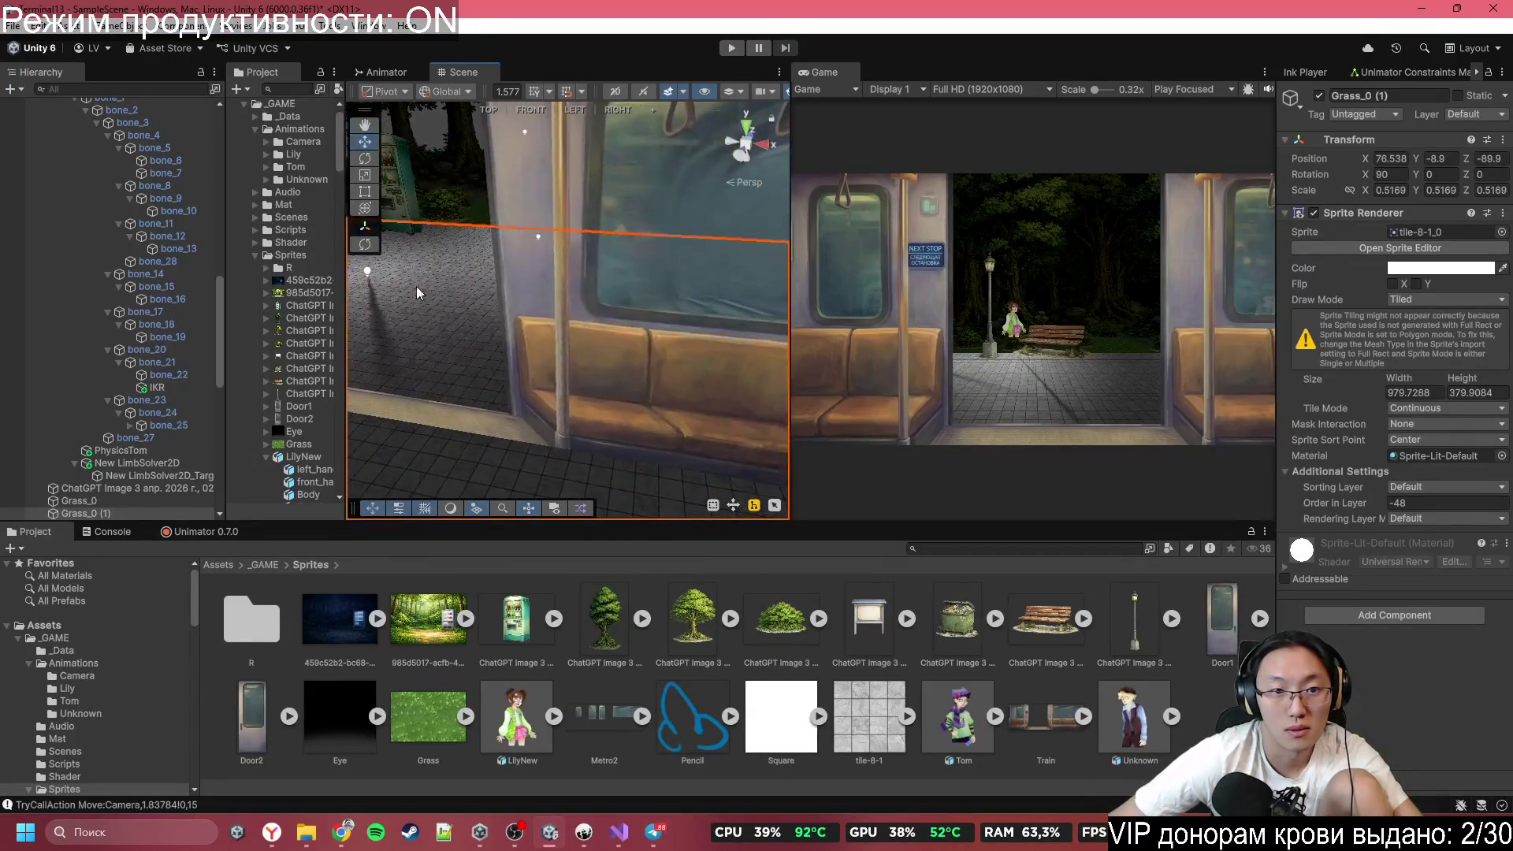
Select Light 2D (5) by the bench and drag it left toward the lamp post.
{"action": "left_click", "coordinate": [367, 272]}
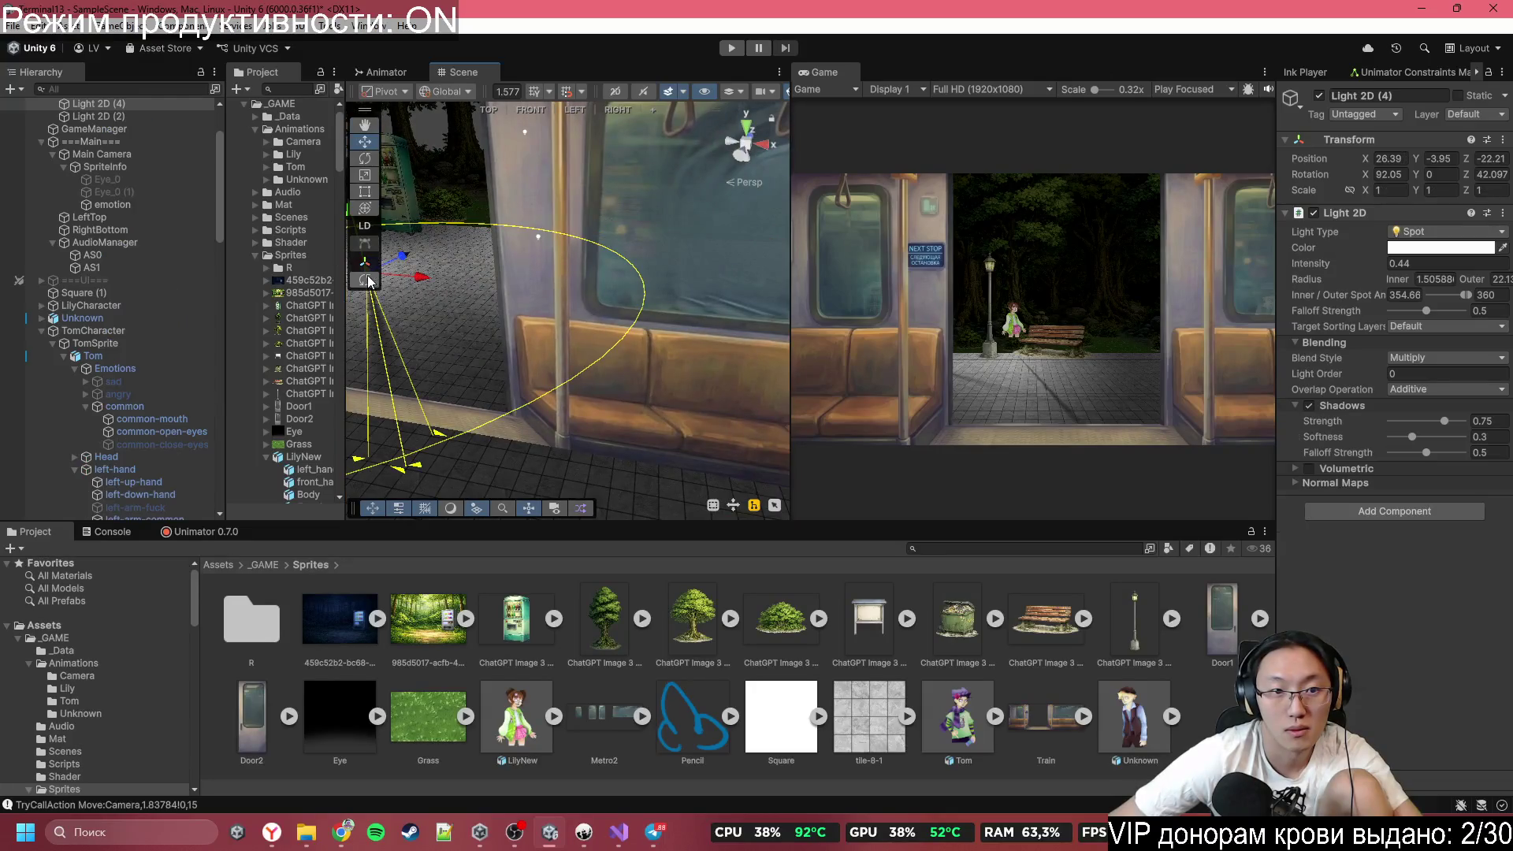
{"action": "left_click", "coordinate": [476, 301]}
{"action": "left_click_drag", "start_coordinate": [568, 302], "coordinate": [613, 320]}
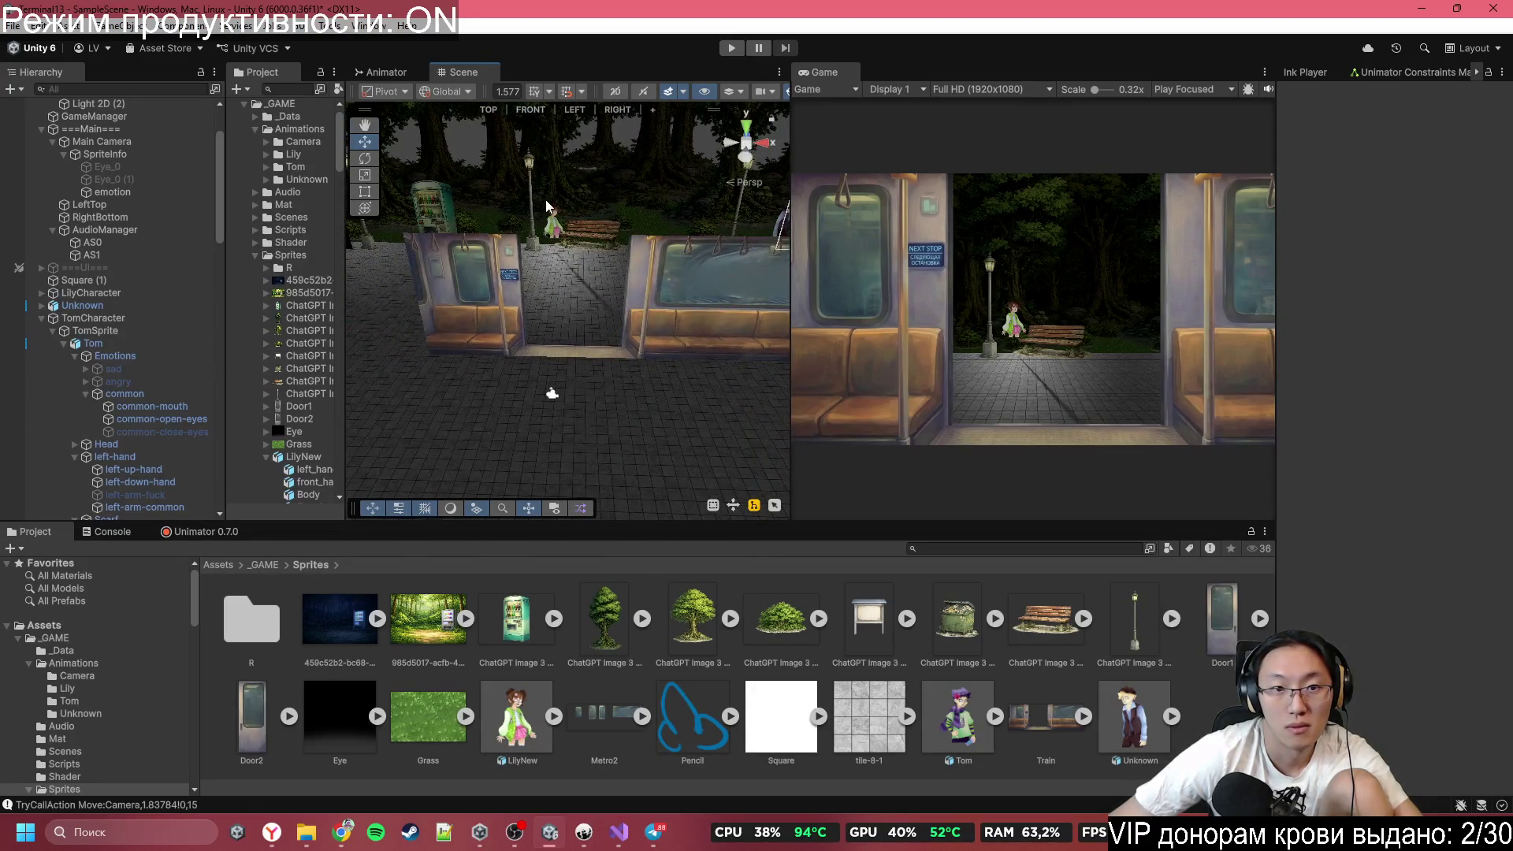
{"action": "scroll", "coordinate": [547, 206], "scroll_direction": "up", "scroll_amount": 10}
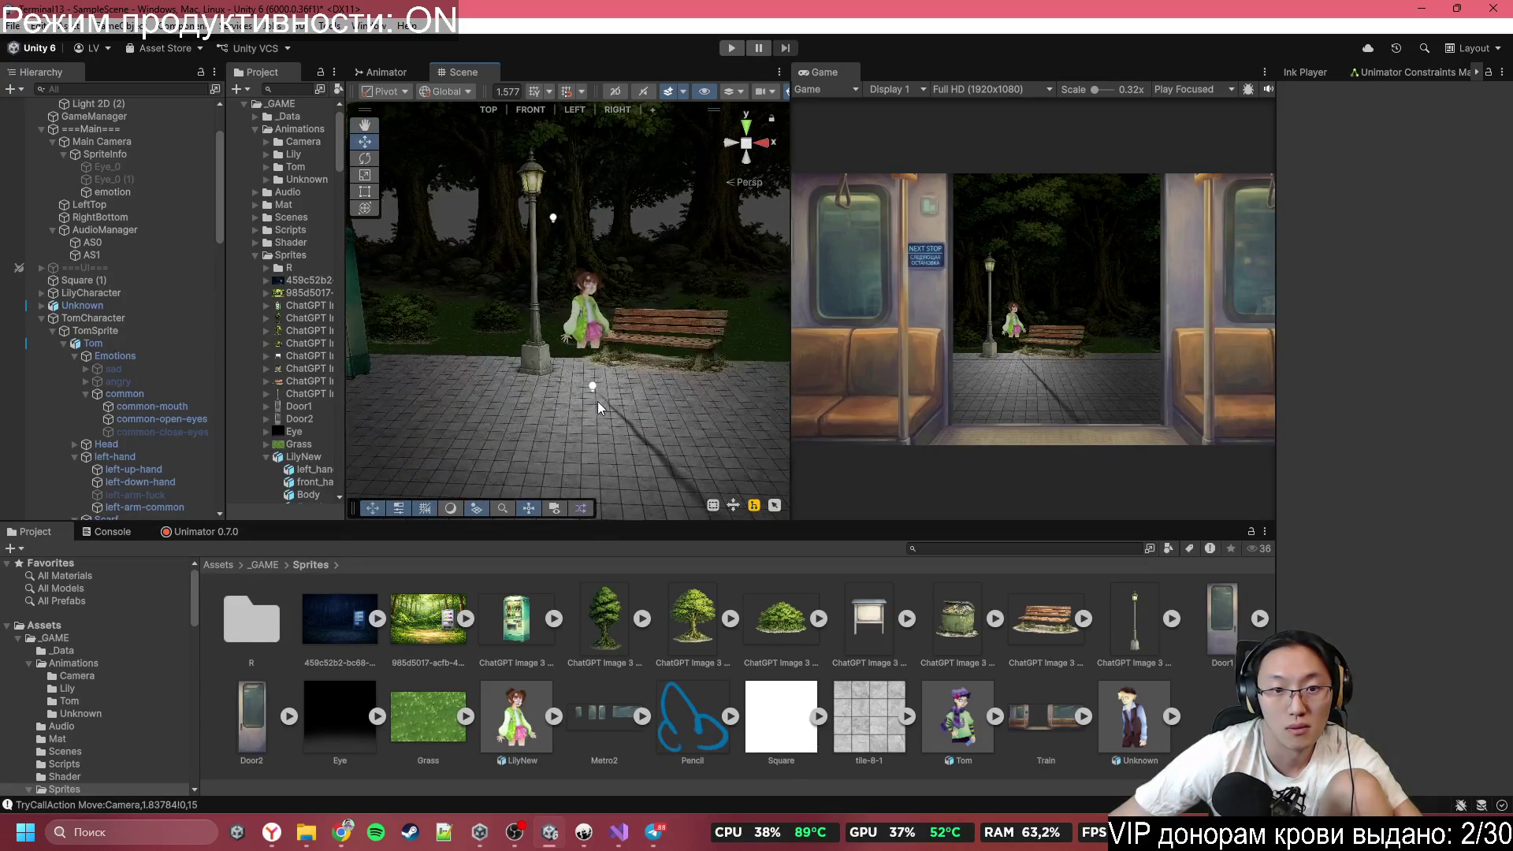
{"action": "left_click", "coordinate": [588, 387]}
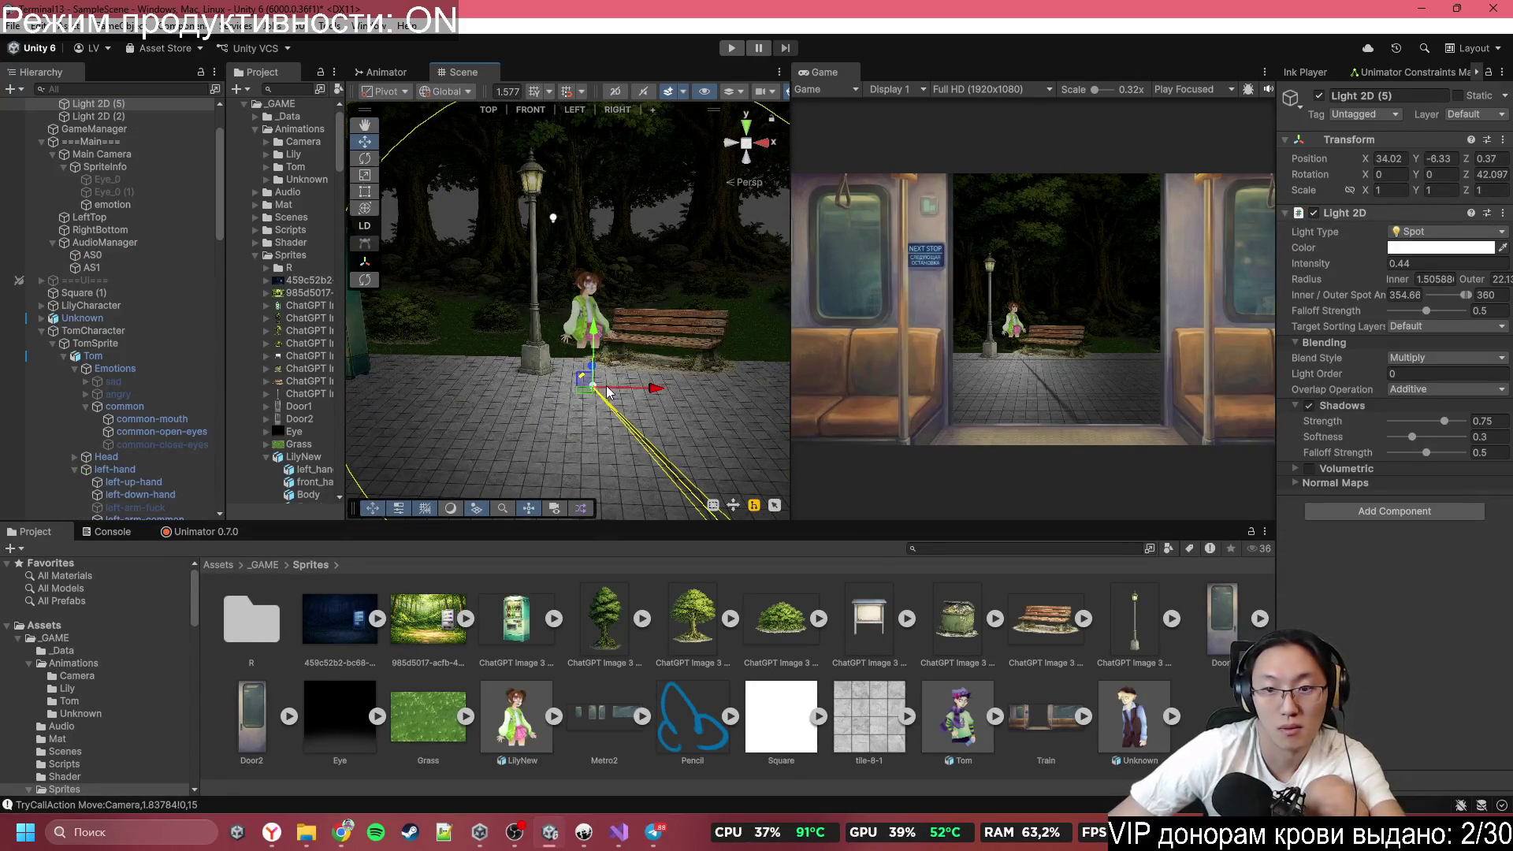
{"action": "key", "text": "Delete"}
{"action": "key", "text": "ctrl+z"}
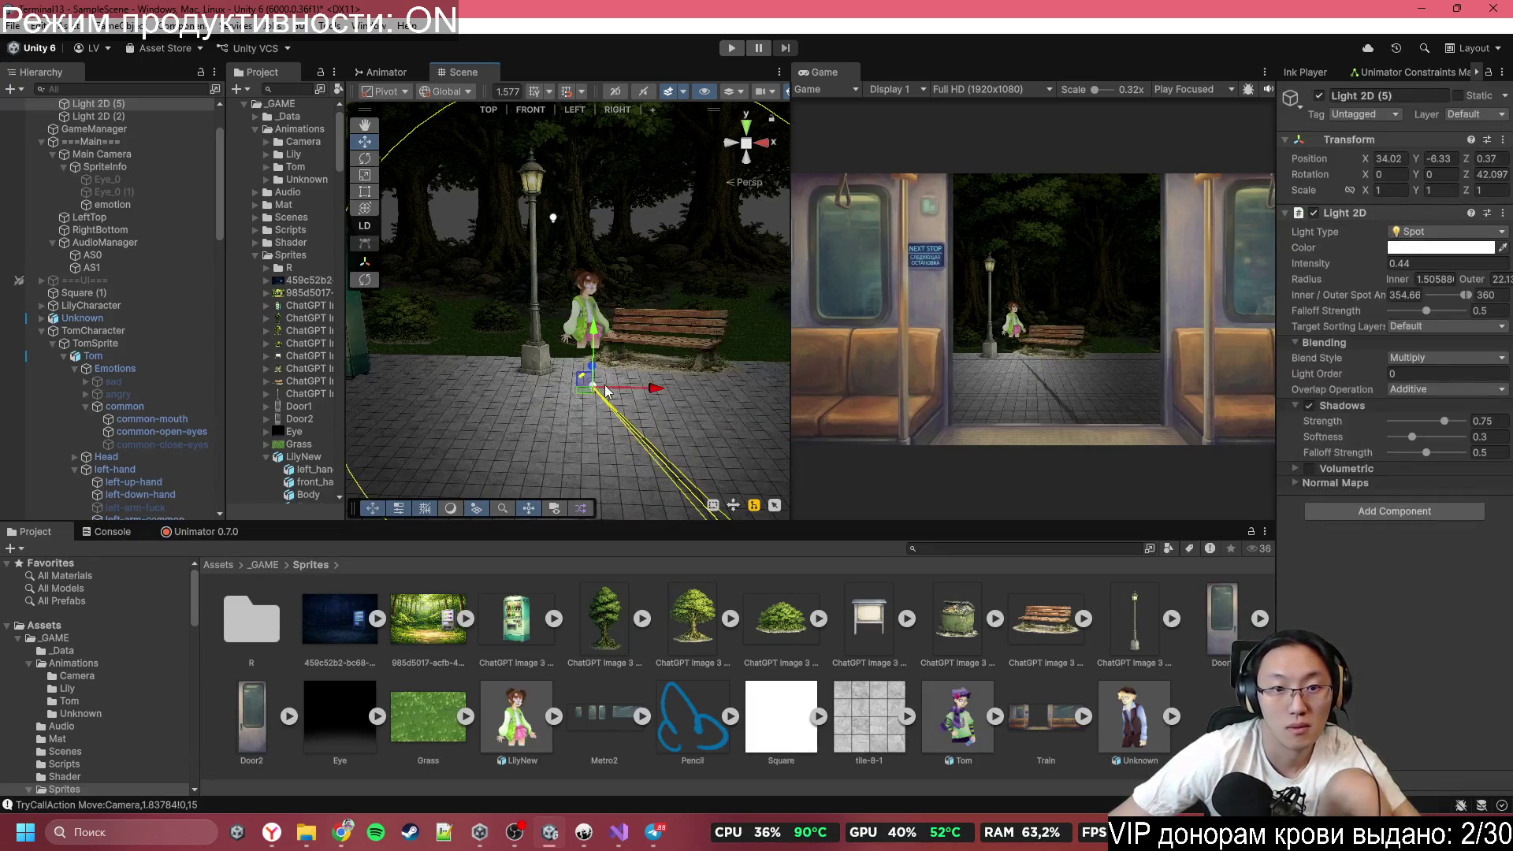
{"action": "left_click_drag", "start_coordinate": [584, 399], "coordinate": [526, 371]}
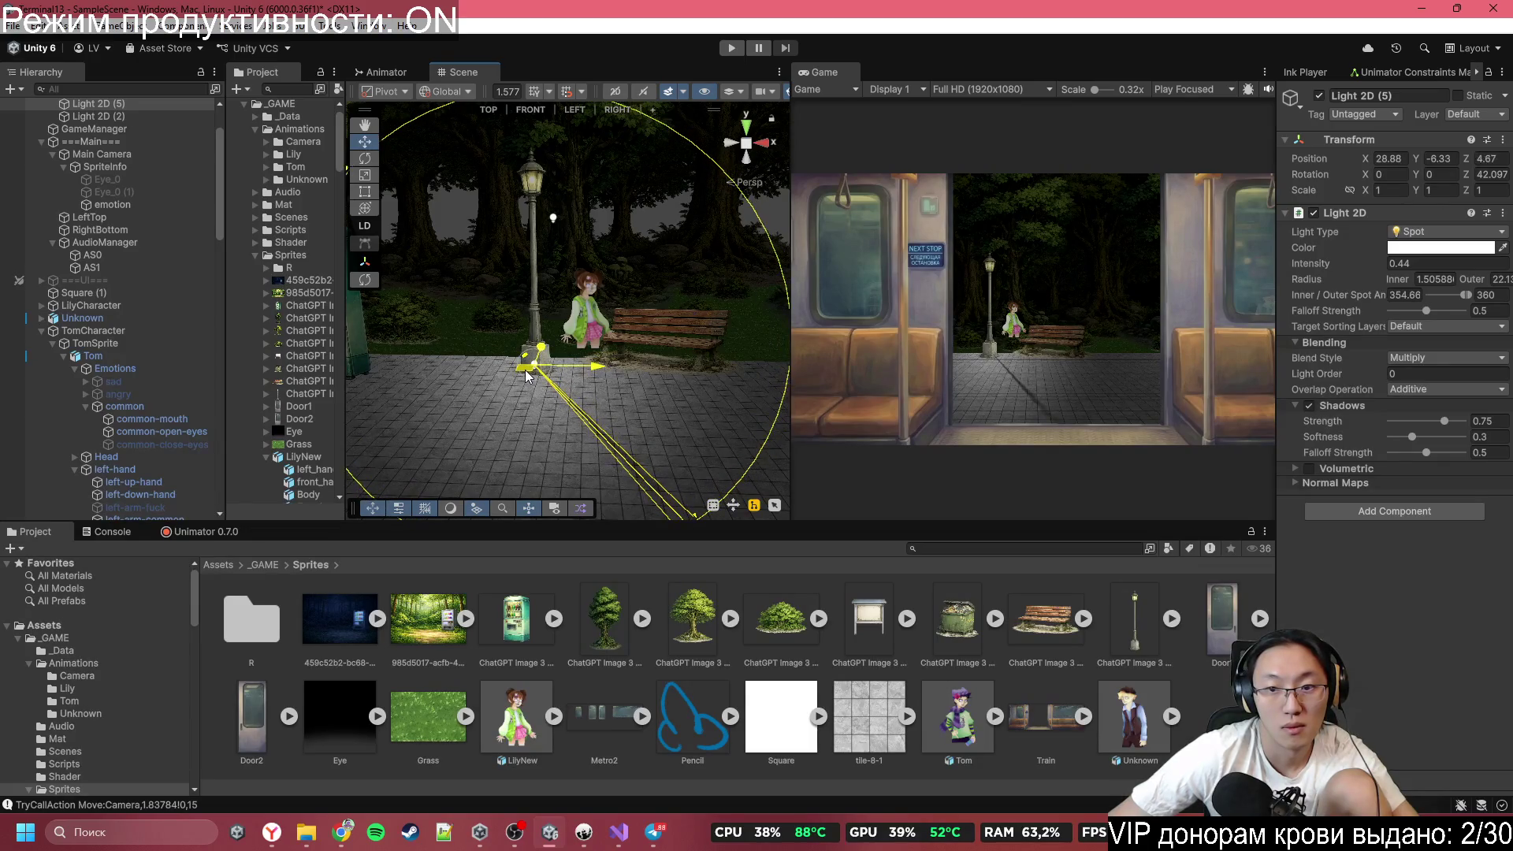
{"action": "mouse_move", "coordinate": [719, 502]}
{"action": "left_mouse_down"}
{"action": "mouse_move", "coordinate": [651, 421]}
{"action": "mouse_move", "coordinate": [677, 355]}
{"action": "mouse_move", "coordinate": [649, 415]}
{"action": "left_mouse_up"}
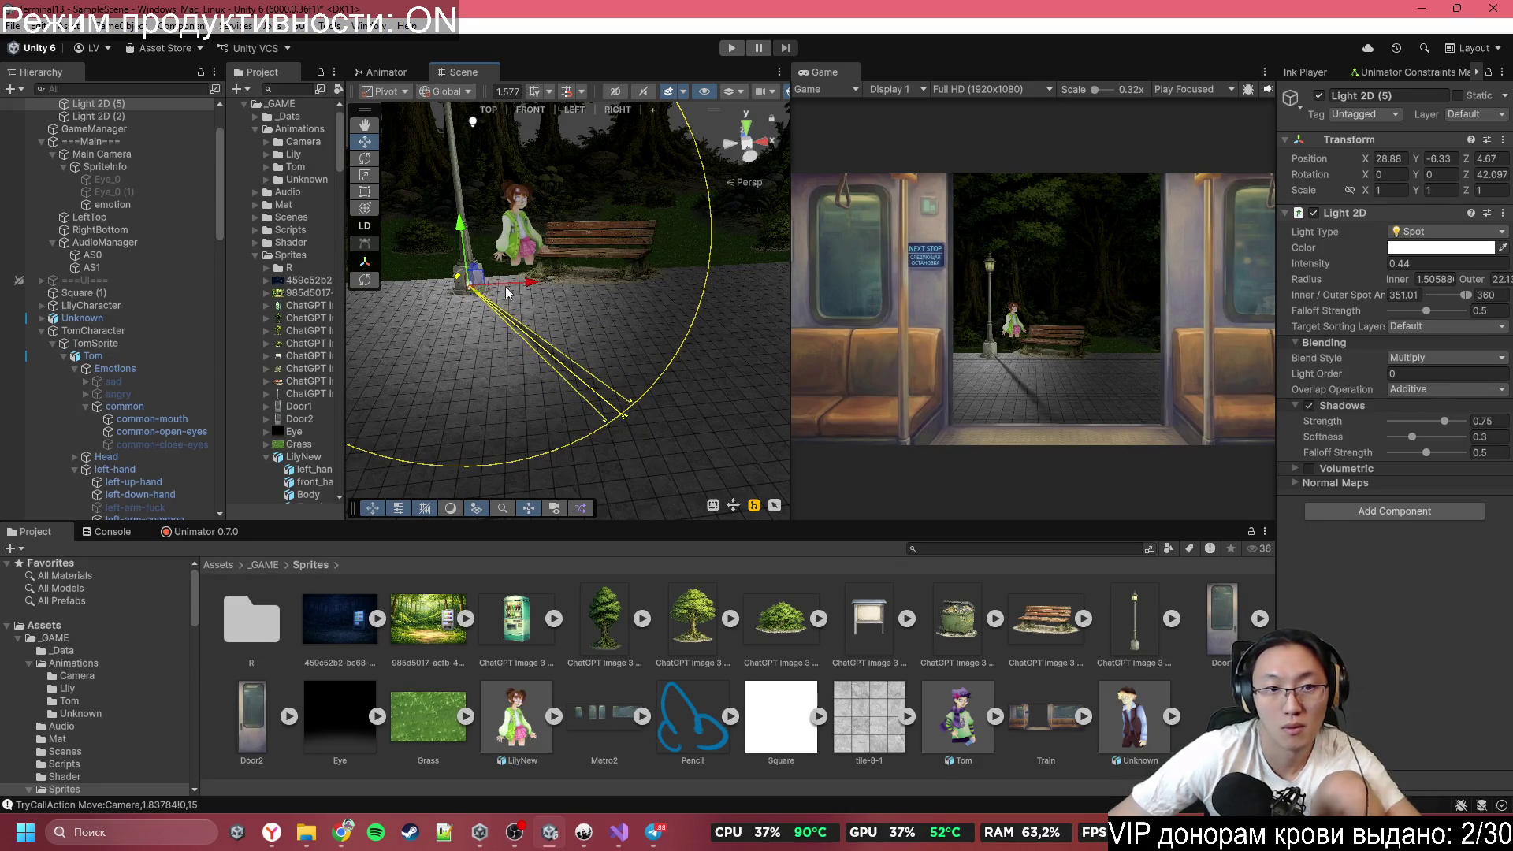
Push Main Camera forward out of the train toward the park, then select the Grass_0 (1) floor.
{"action": "left_click", "coordinate": [504, 286]}
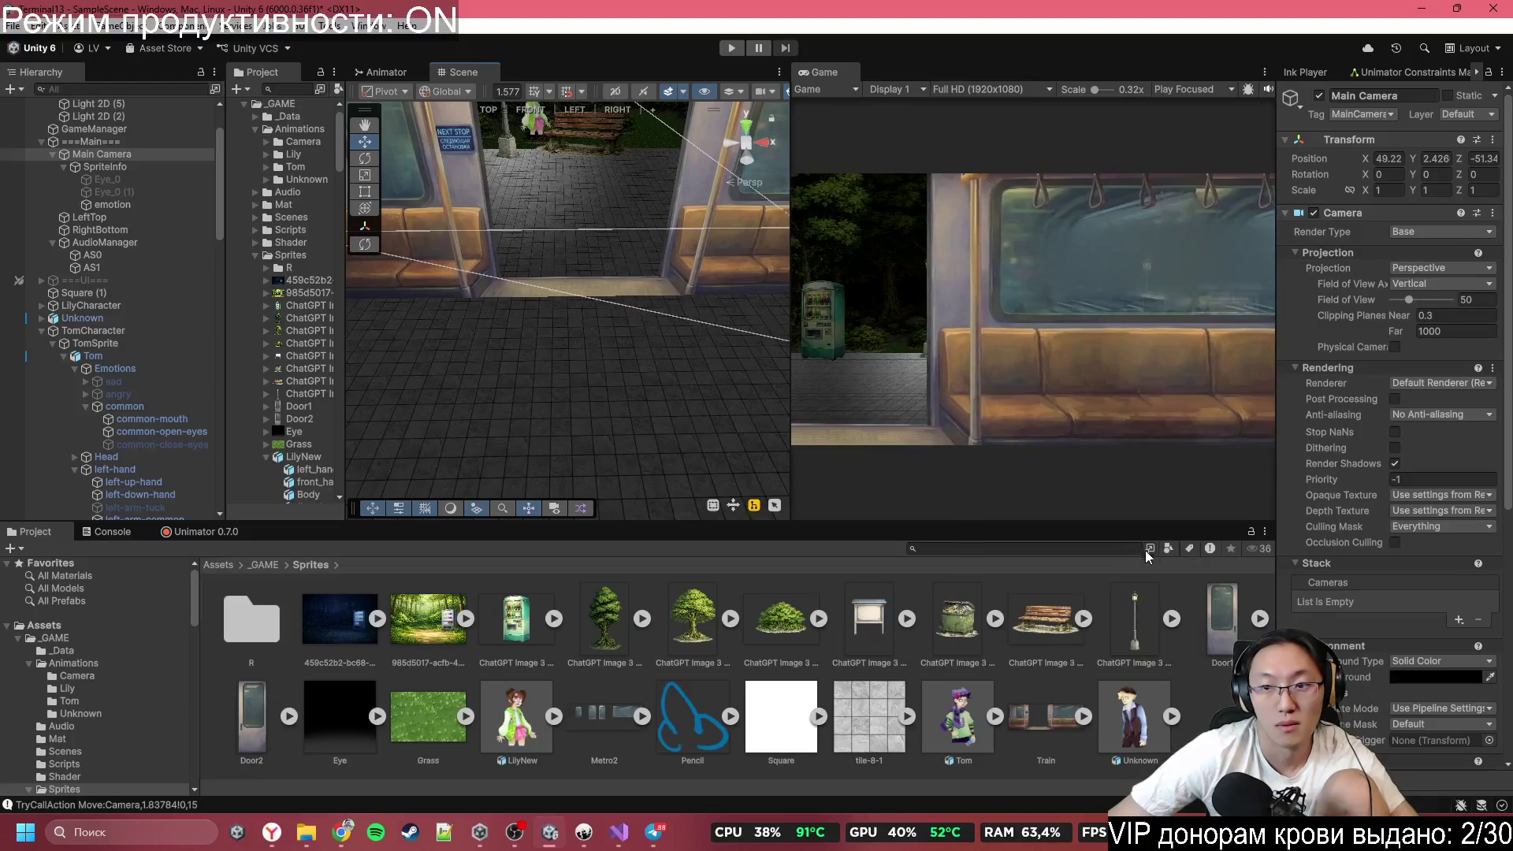
{"action": "left_click_drag", "start_coordinate": [773, 555], "coordinate": [686, 551]}
{"action": "mouse_move", "coordinate": [609, 364]}
{"action": "left_mouse_down"}
{"action": "mouse_move", "coordinate": [621, 168]}
{"action": "mouse_move", "coordinate": [608, 121]}
{"action": "mouse_move", "coordinate": [490, 121]}
{"action": "mouse_move", "coordinate": [561, 147]}
{"action": "left_mouse_up"}
{"action": "mouse_move", "coordinate": [660, 231]}
{"action": "left_mouse_down"}
{"action": "mouse_move", "coordinate": [683, 296]}
{"action": "mouse_move", "coordinate": [876, 297]}
{"action": "mouse_move", "coordinate": [607, 281]}
{"action": "mouse_move", "coordinate": [614, 163]}
{"action": "mouse_move", "coordinate": [630, 323]}
{"action": "mouse_move", "coordinate": [660, 277]}
{"action": "mouse_move", "coordinate": [642, 319]}
{"action": "mouse_move", "coordinate": [622, 315]}
{"action": "mouse_move", "coordinate": [622, 371]}
{"action": "mouse_move", "coordinate": [911, 444]}
{"action": "mouse_move", "coordinate": [1349, 215]}
{"action": "mouse_move", "coordinate": [468, 313]}
{"action": "mouse_move", "coordinate": [676, 338]}
{"action": "mouse_move", "coordinate": [594, 412]}
{"action": "mouse_move", "coordinate": [700, 339]}
{"action": "mouse_move", "coordinate": [468, 251]}
{"action": "left_mouse_up"}
{"action": "left_click", "coordinate": [589, 287]}
{"action": "right_click", "coordinate": [435, 185]}
Drag the floor sprite's far edge to trim its height back to about 380.
{"action": "key", "text": "Escape"}
{"action": "left_click_drag", "start_coordinate": [435, 185], "coordinate": [435, 182]}
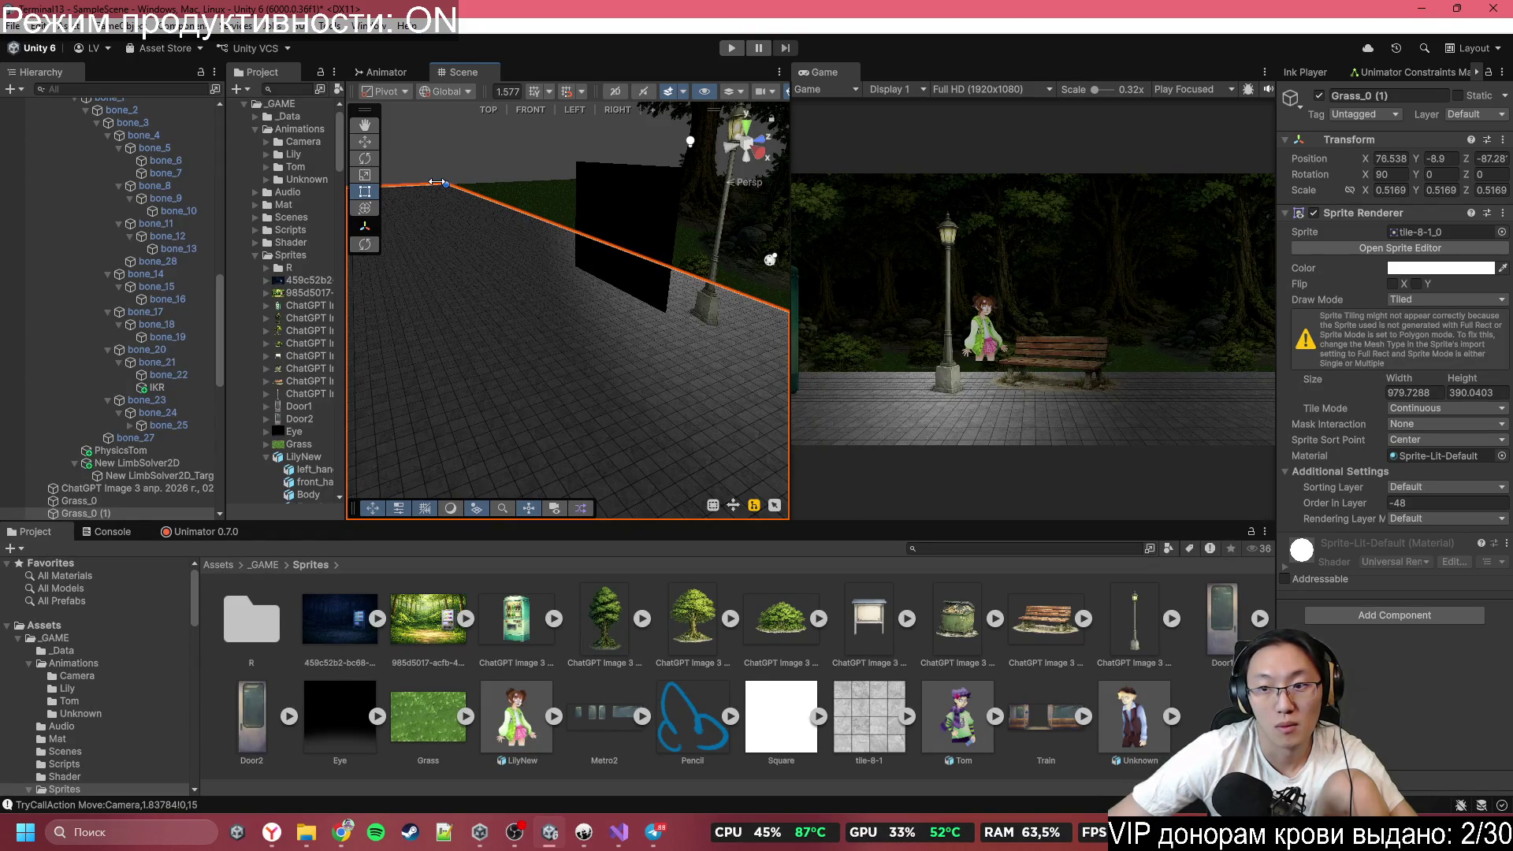
{"action": "left_click_drag", "start_coordinate": [430, 182], "coordinate": [435, 185]}
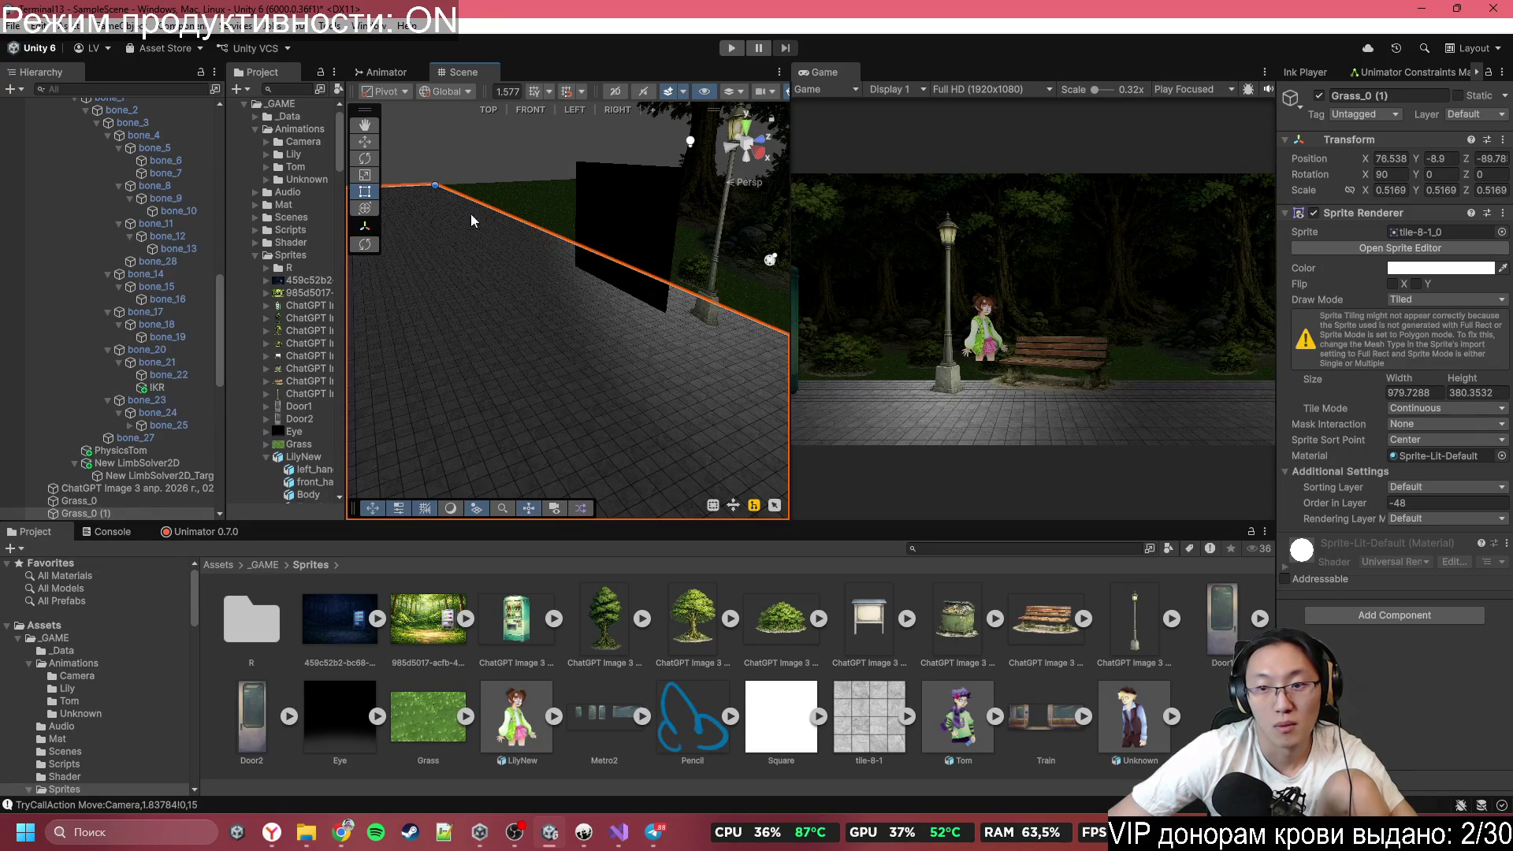
{"action": "mouse_move", "coordinate": [564, 284]}
{"action": "left_mouse_down"}
{"action": "mouse_move", "coordinate": [943, 306]}
{"action": "mouse_move", "coordinate": [1044, 257]}
{"action": "mouse_move", "coordinate": [1274, 259]}
{"action": "mouse_move", "coordinate": [1082, 261]}
{"action": "mouse_move", "coordinate": [1132, 277]}
{"action": "mouse_move", "coordinate": [805, 235]}
{"action": "mouse_move", "coordinate": [712, 198]}
{"action": "left_mouse_up"}
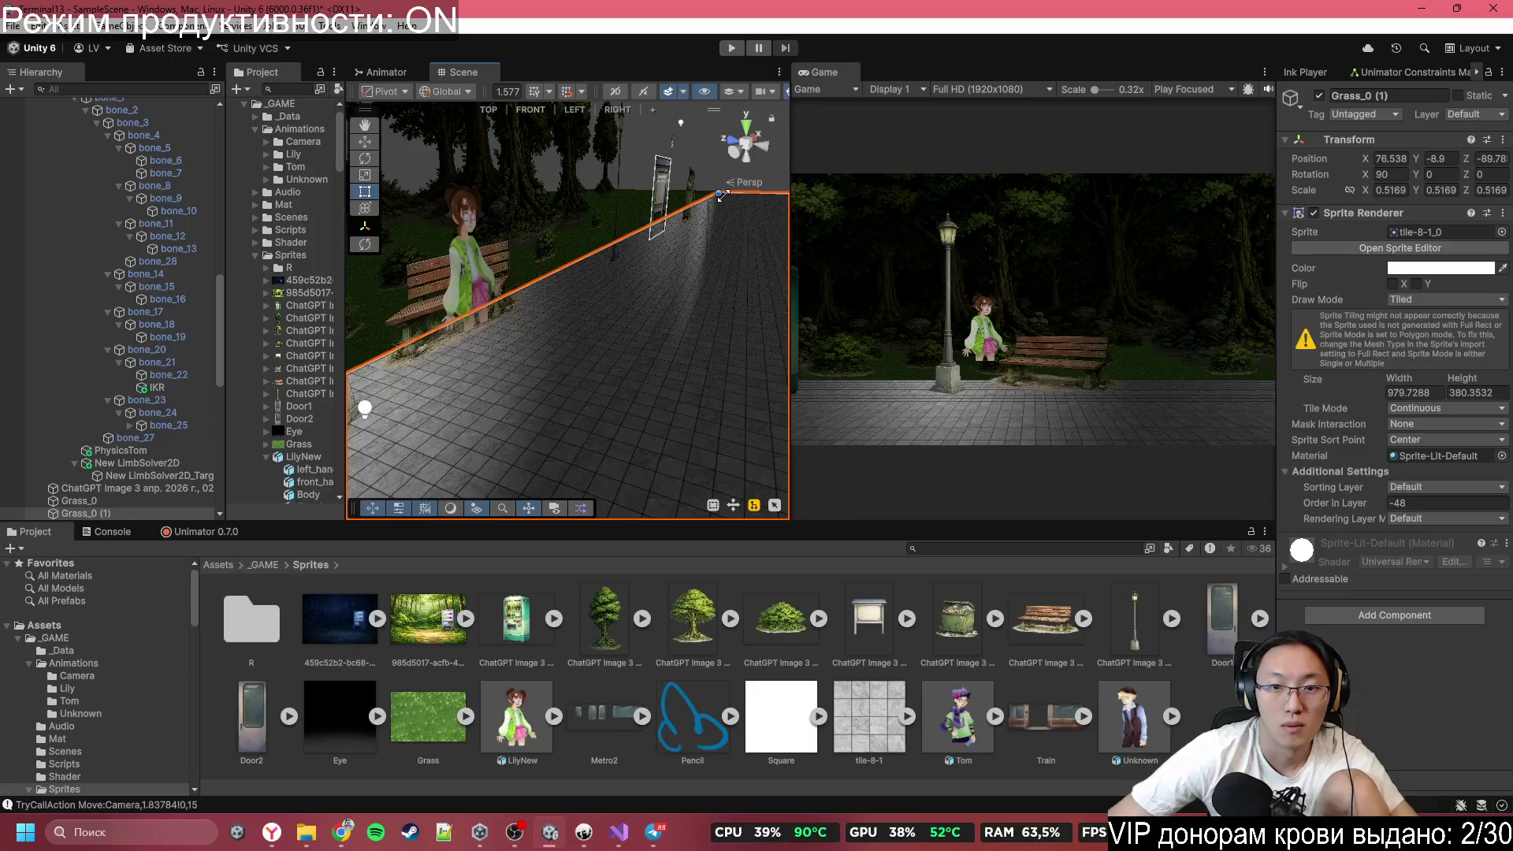
{"action": "left_click_drag", "start_coordinate": [628, 299], "coordinate": [1147, 386]}
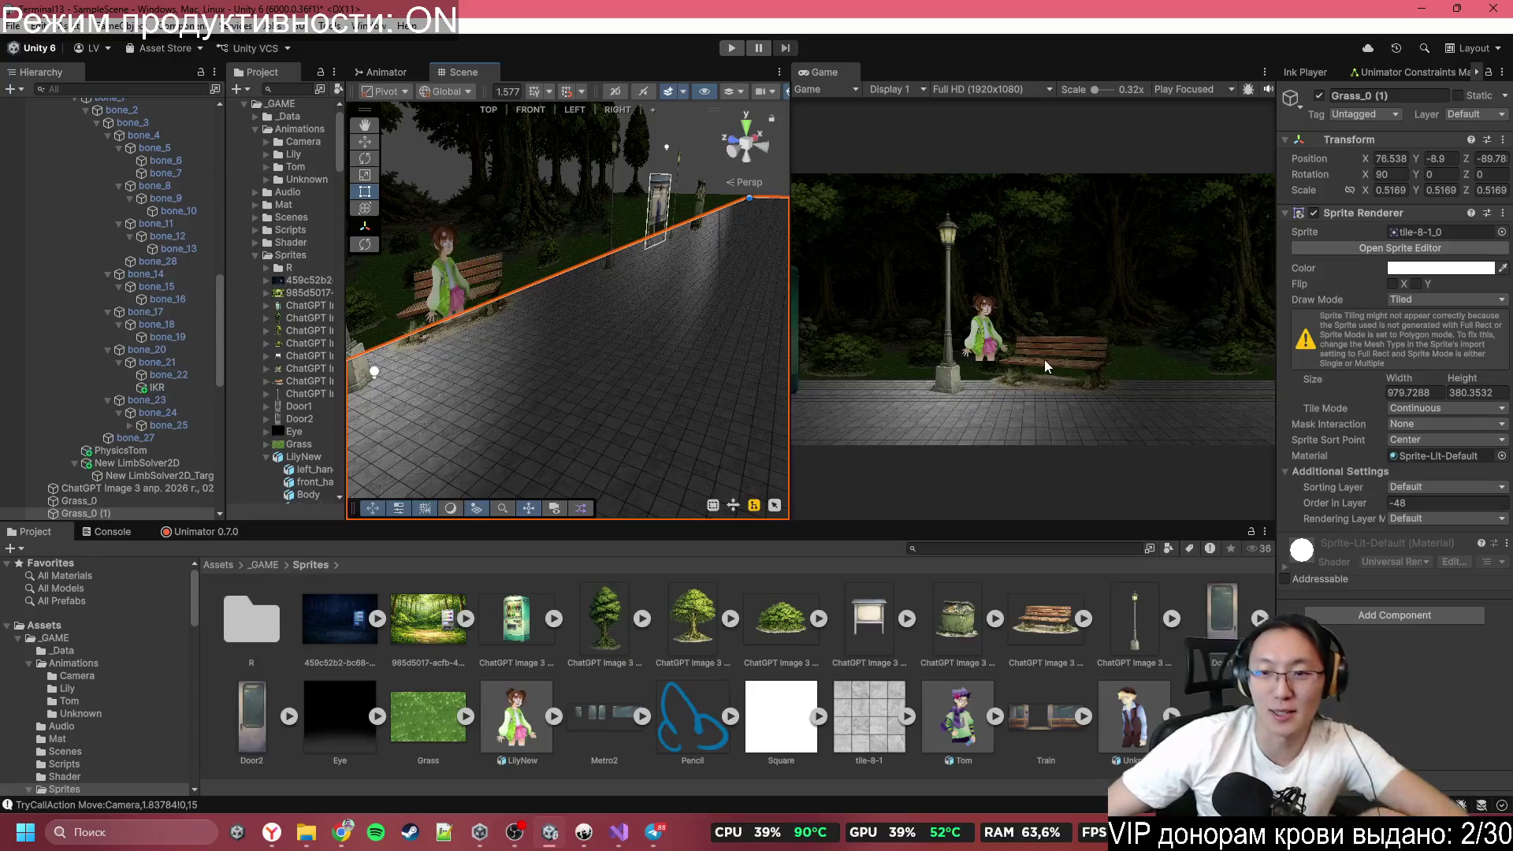
{"action": "mouse_move", "coordinate": [625, 434]}
{"action": "left_mouse_down"}
{"action": "mouse_move", "coordinate": [867, 403]}
{"action": "mouse_move", "coordinate": [519, 401]}
{"action": "left_mouse_up"}
{"action": "mouse_move", "coordinate": [585, 378]}
{"action": "left_mouse_down"}
{"action": "mouse_move", "coordinate": [401, 321]}
{"action": "mouse_move", "coordinate": [564, 314]}
{"action": "left_mouse_up"}
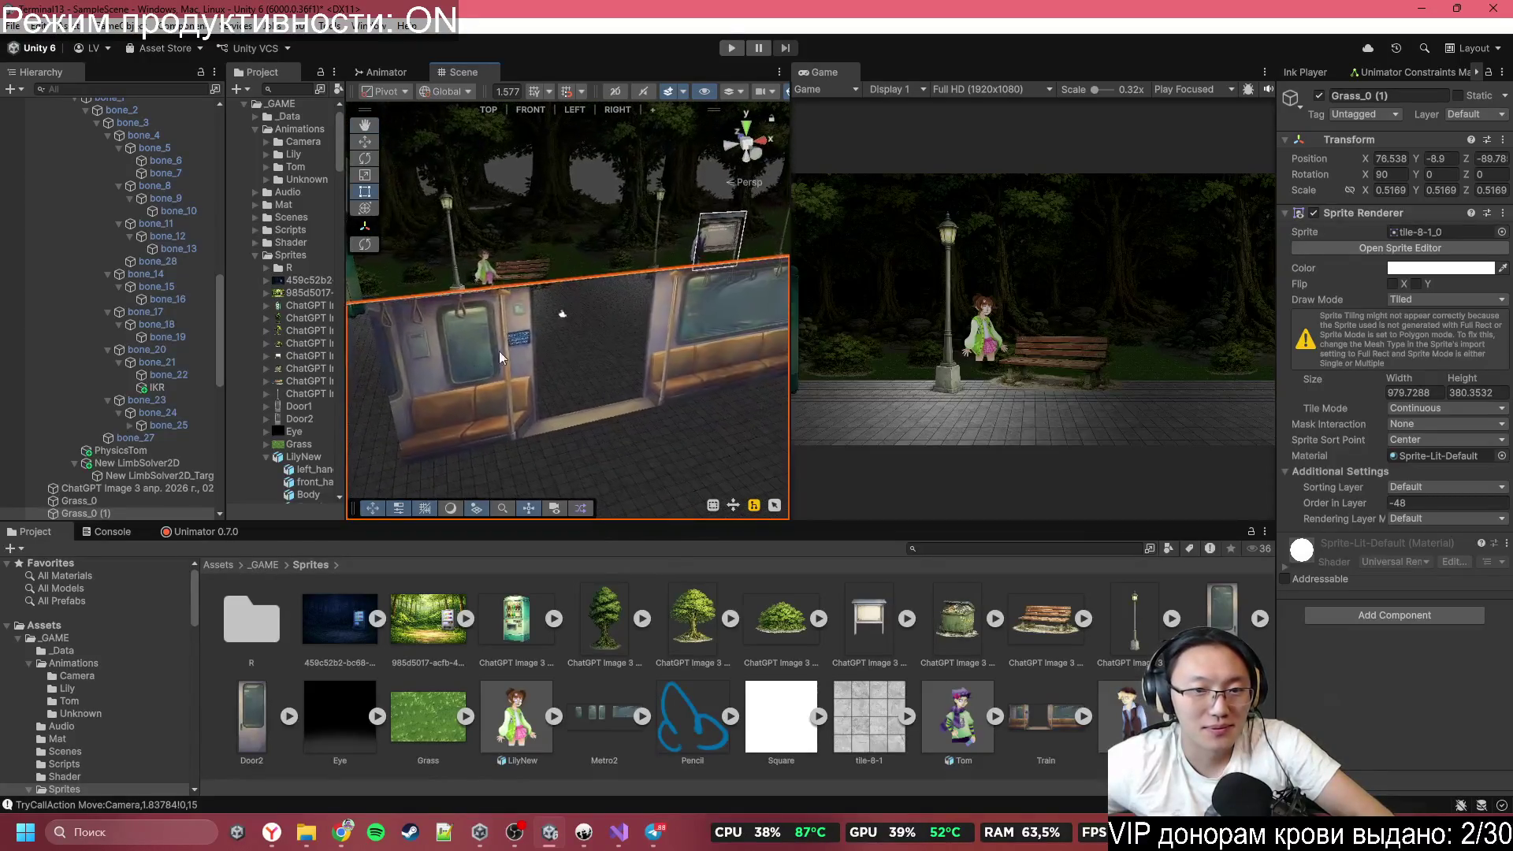
Move Main Camera back inside the train to about Z -51.28 with the Move tool.
{"action": "left_click", "coordinate": [566, 314]}
{"action": "left_click_drag", "start_coordinate": [472, 249], "coordinate": [439, 207]}
{"action": "key", "text": "w"}
{"action": "mouse_move", "coordinate": [550, 244]}
{"action": "left_mouse_down"}
{"action": "mouse_move", "coordinate": [780, 313]}
{"action": "mouse_move", "coordinate": [694, 316]}
{"action": "mouse_move", "coordinate": [741, 337]}
{"action": "mouse_move", "coordinate": [831, 296]}
{"action": "left_mouse_up"}
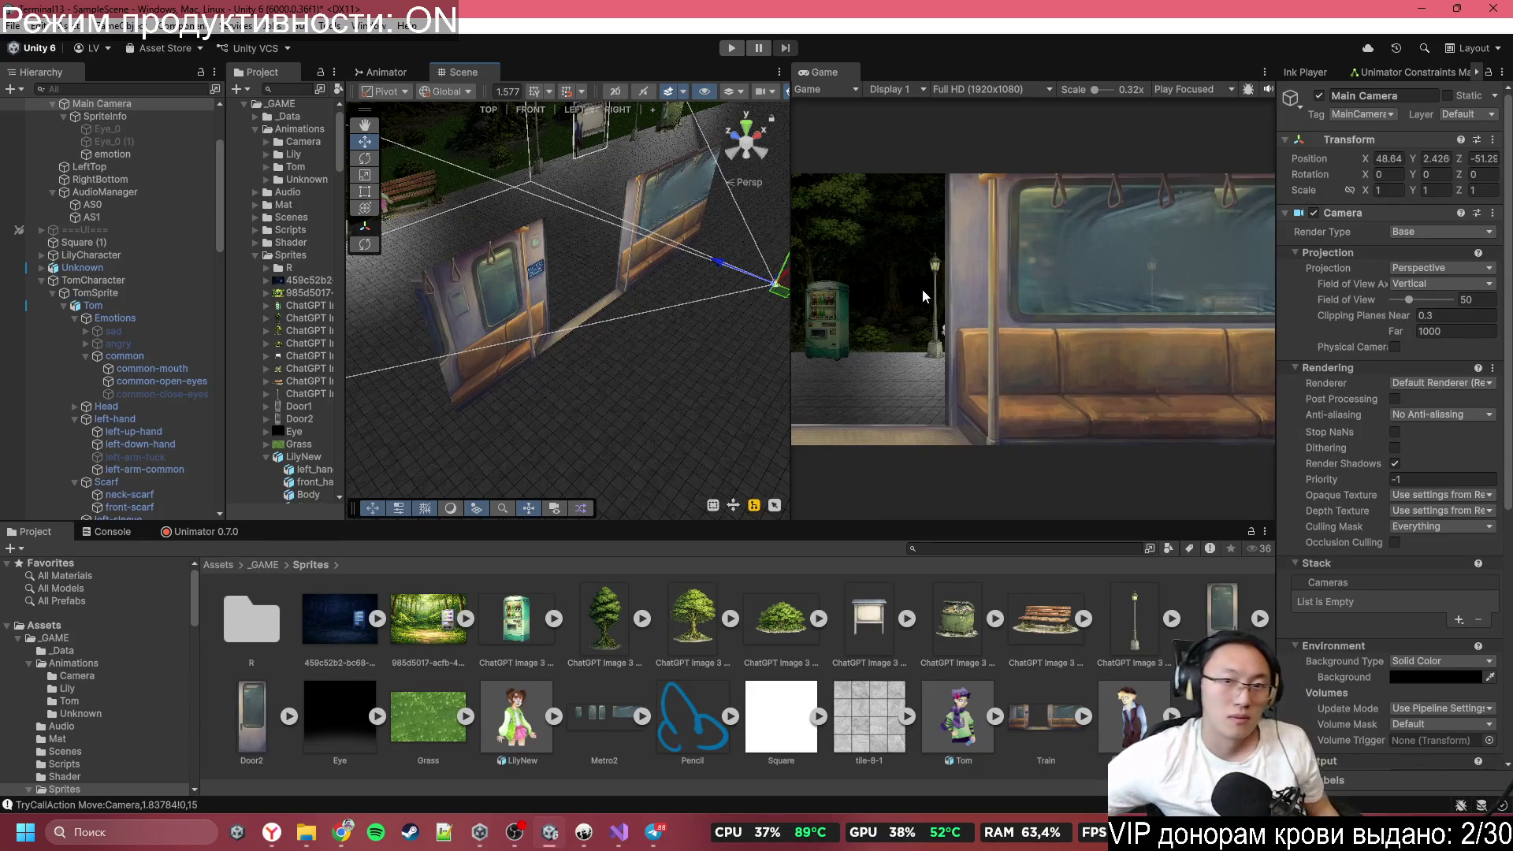
Orbit the view to frame the train seats and window, then bring up Visual Studio.
{"action": "left_click_drag", "start_coordinate": [624, 310], "coordinate": [756, 281]}
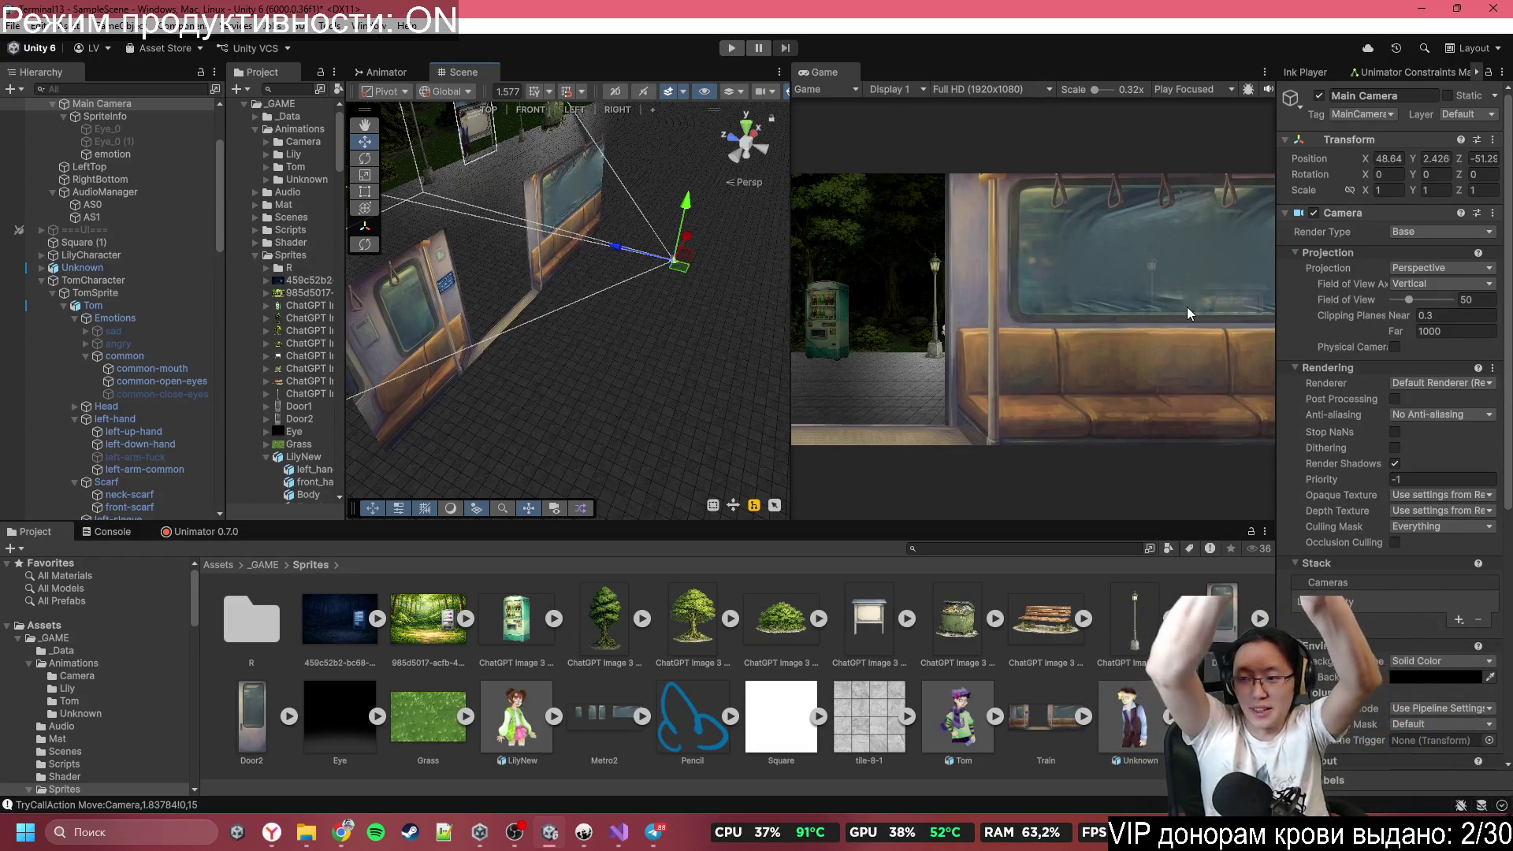
{"action": "mouse_move", "coordinate": [563, 329]}
{"action": "left_mouse_down"}
{"action": "mouse_move", "coordinate": [776, 260]}
{"action": "mouse_move", "coordinate": [829, 175]}
{"action": "mouse_move", "coordinate": [988, 194]}
{"action": "mouse_move", "coordinate": [937, 181]}
{"action": "mouse_move", "coordinate": [237, 251]}
{"action": "left_mouse_up"}
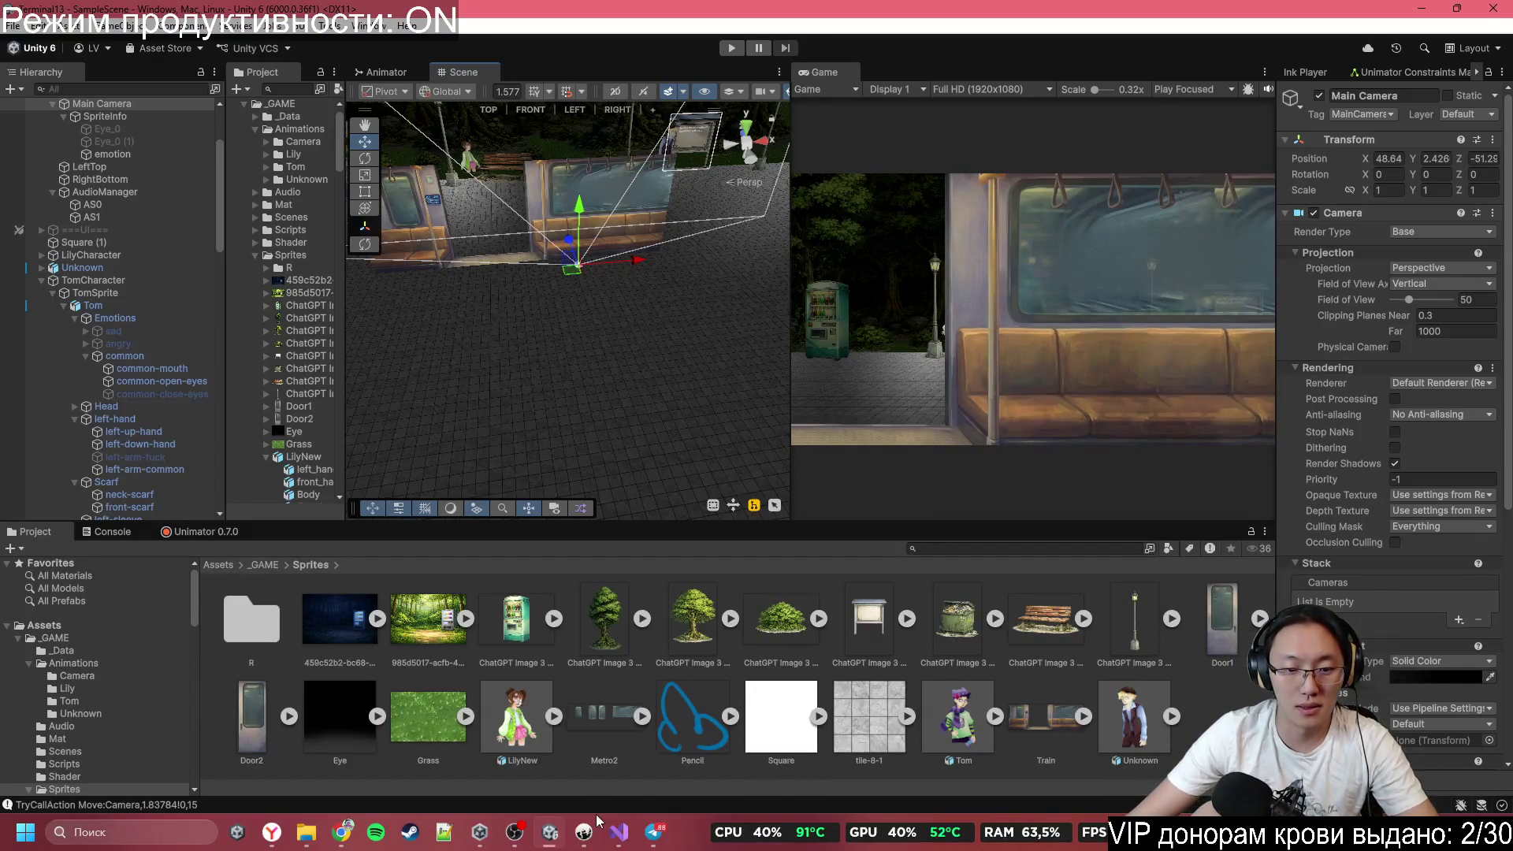
{"action": "left_click", "coordinate": [619, 831]}
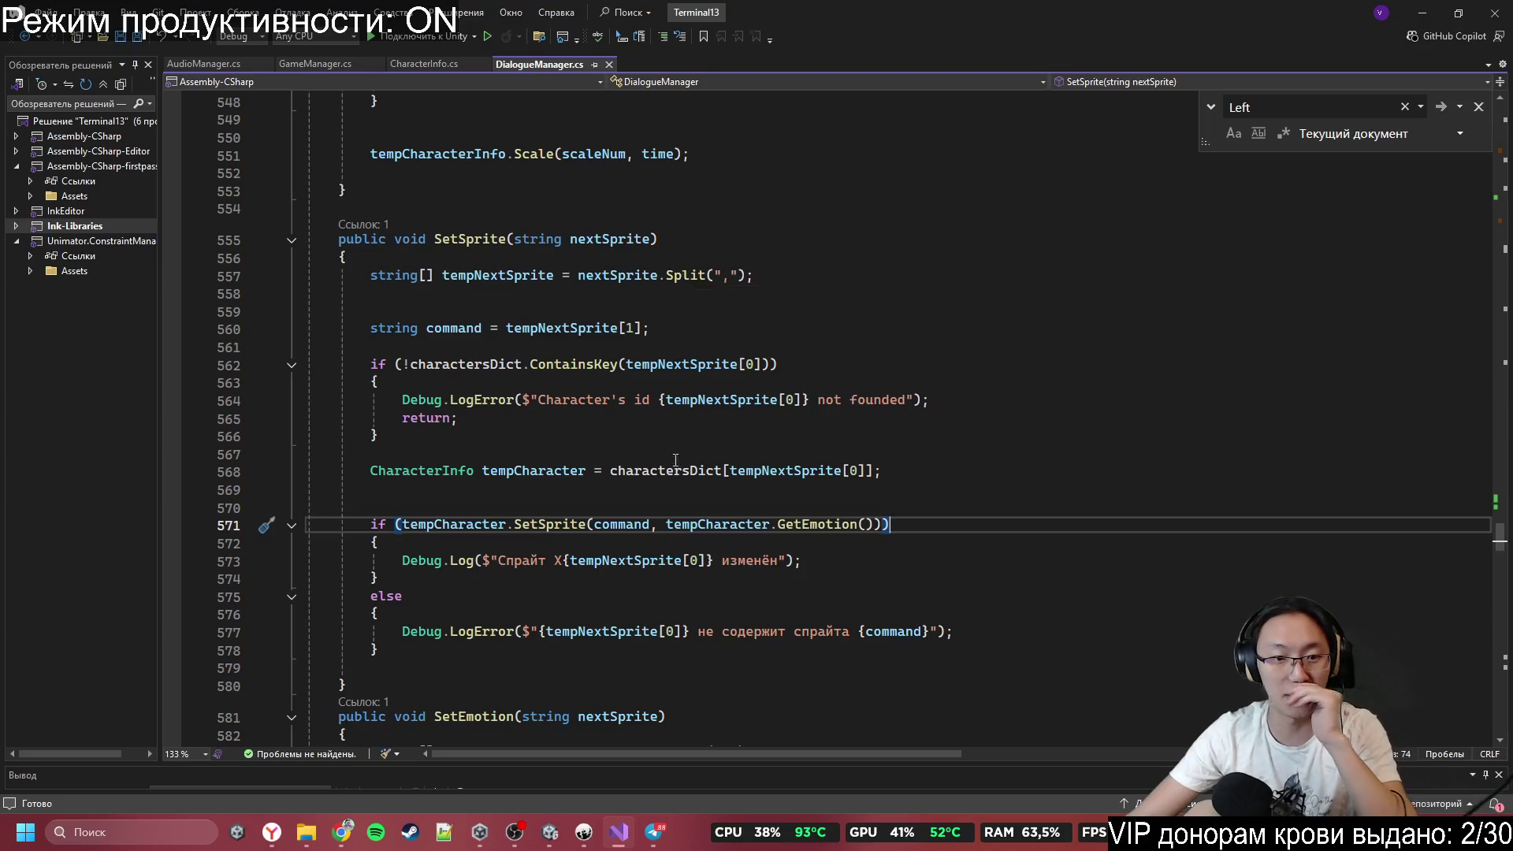
Search DialogueManager.cs for Move and jump to the Move method's definition.
{"action": "scroll", "coordinate": [675, 350], "scroll_direction": "down", "scroll_amount": 20}
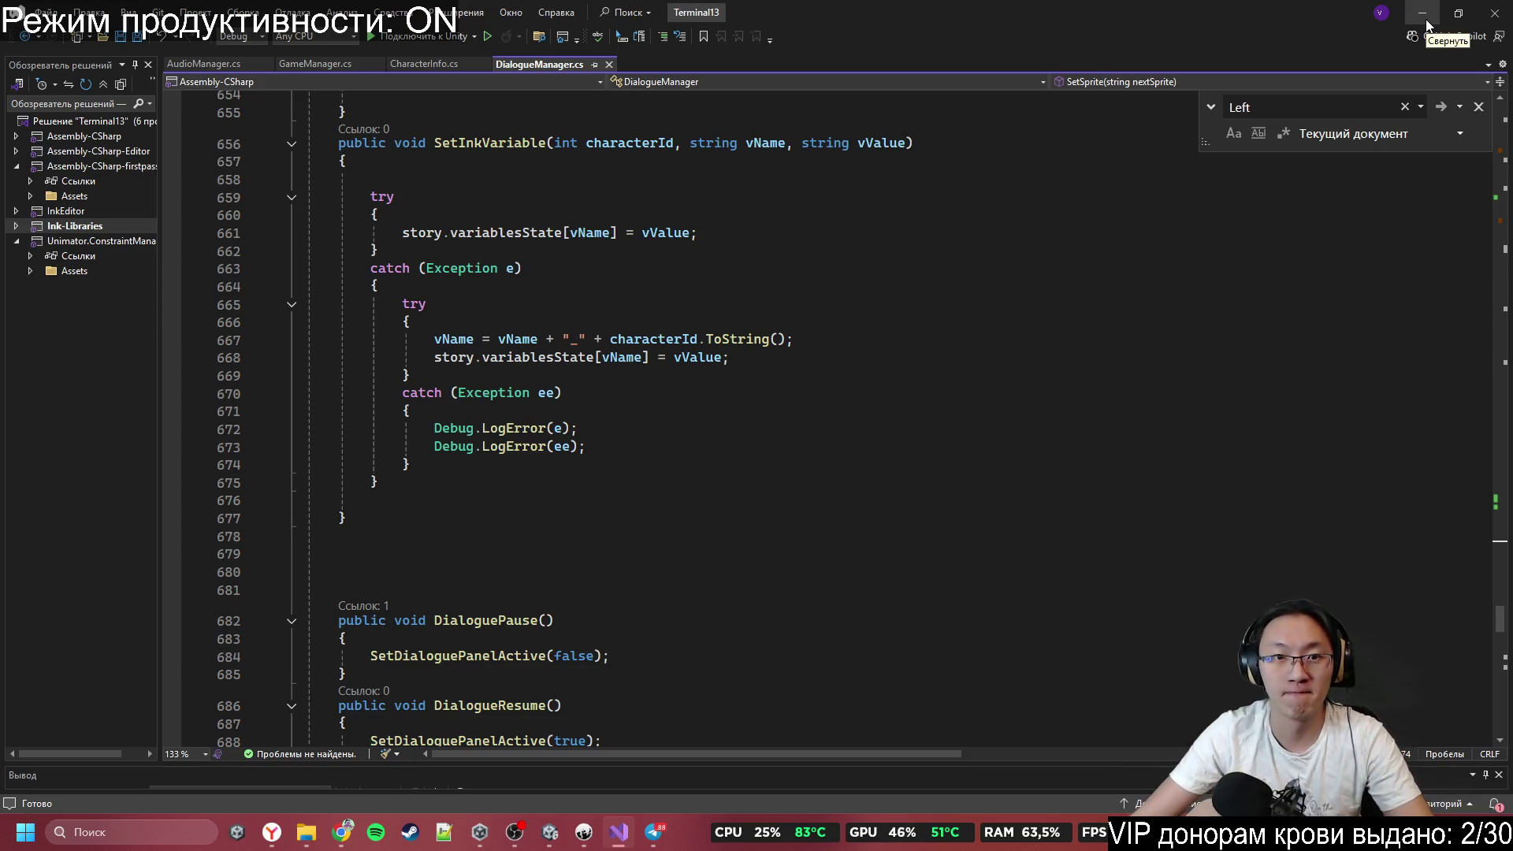
{"action": "scroll", "coordinate": [657, 202], "scroll_direction": "down", "scroll_amount": 20}
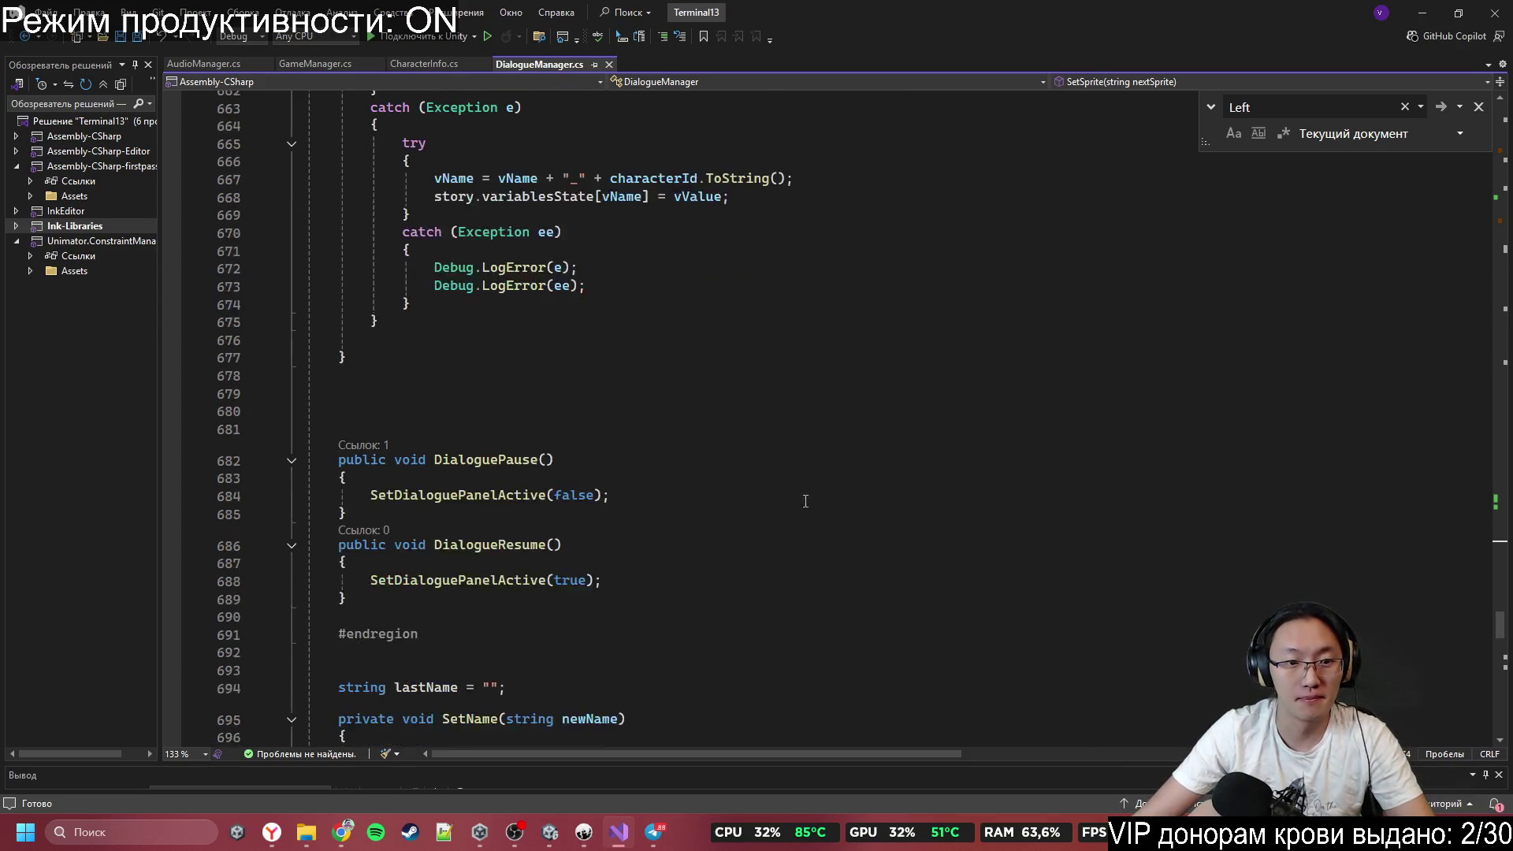
{"action": "key", "text": "ctrl+f"}
{"action": "type", "text": "Move"}
{"action": "key", "text": "Return"}
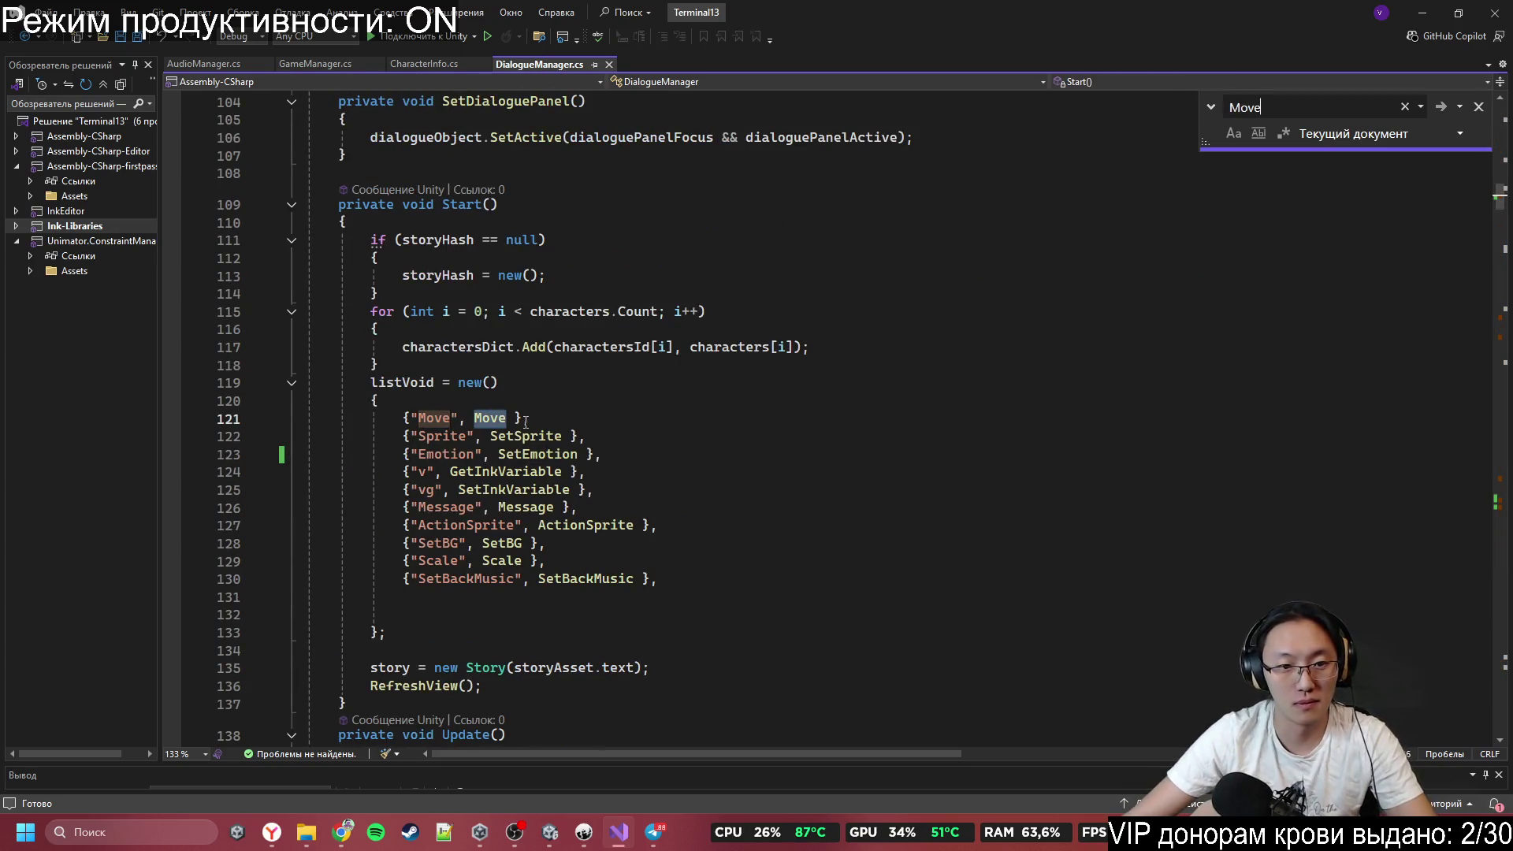
{"action": "left_click", "coordinate": [493, 423]}
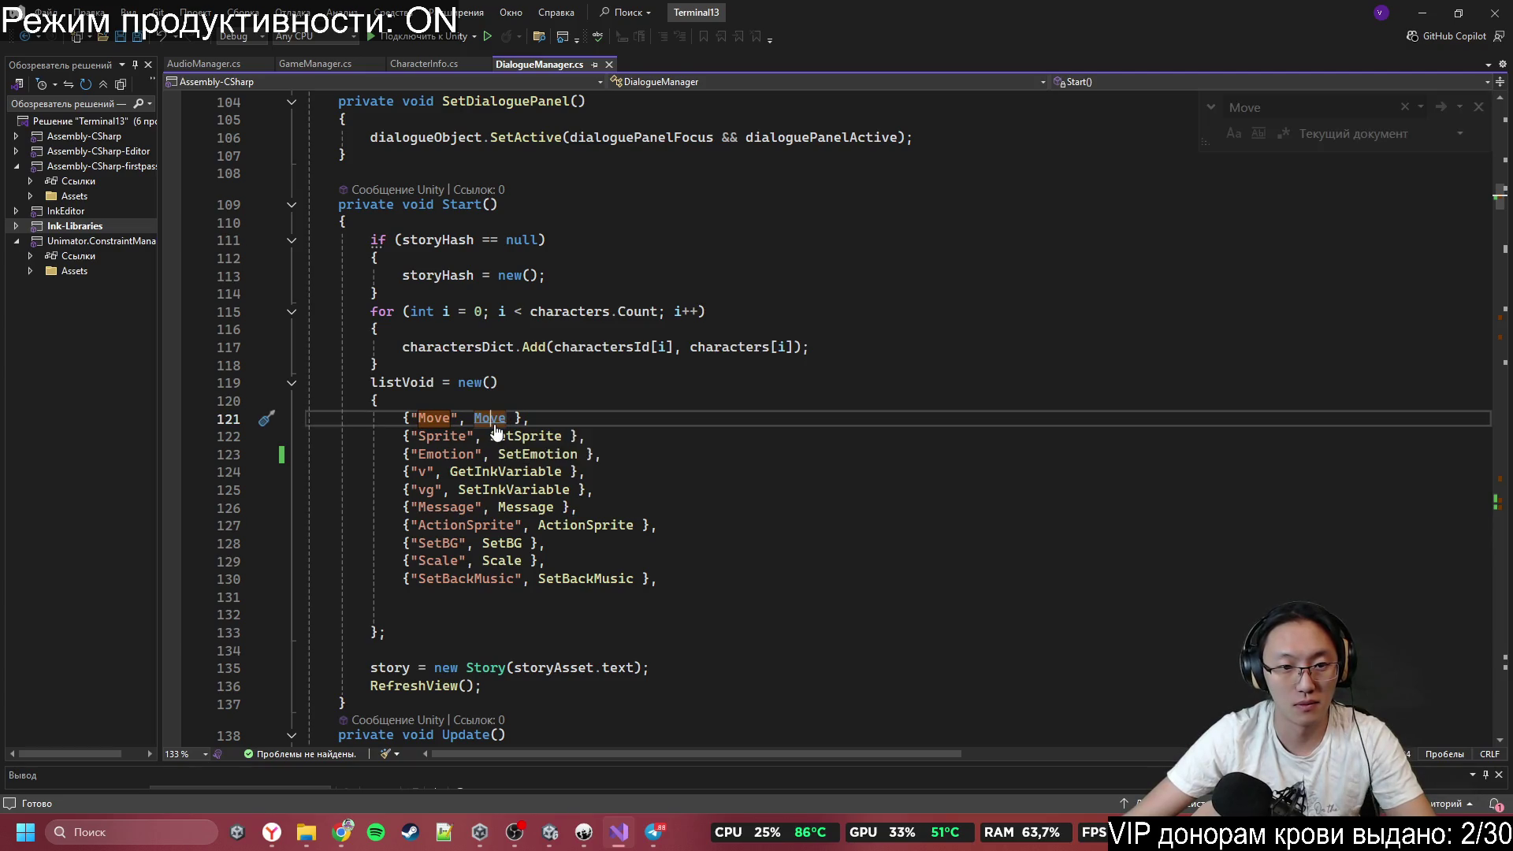
{"action": "key", "text": "F12"}
{"action": "scroll", "coordinate": [590, 415], "scroll_direction": "down", "scroll_amount": 5}
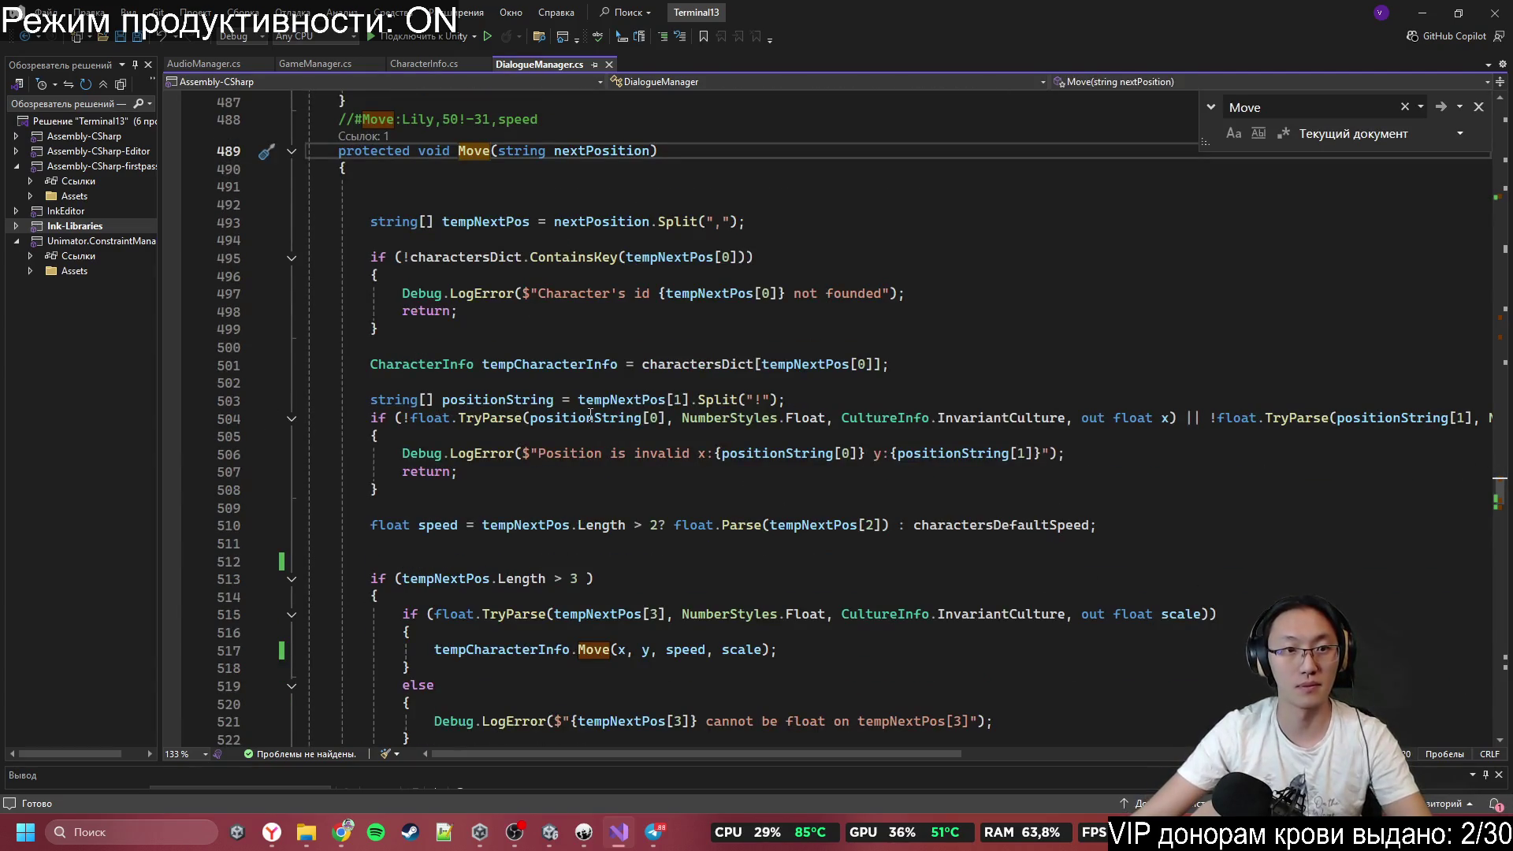
{"action": "scroll", "coordinate": [590, 416], "scroll_direction": "down", "scroll_amount": 7}
Copy the Move method and paste a duplicate below it.
{"action": "left_click", "coordinate": [473, 508]}
{"action": "key", "text": "Return"}
{"action": "key", "text": "Return"}
{"action": "key", "text": "Return"}
{"action": "key", "text": "Up"}
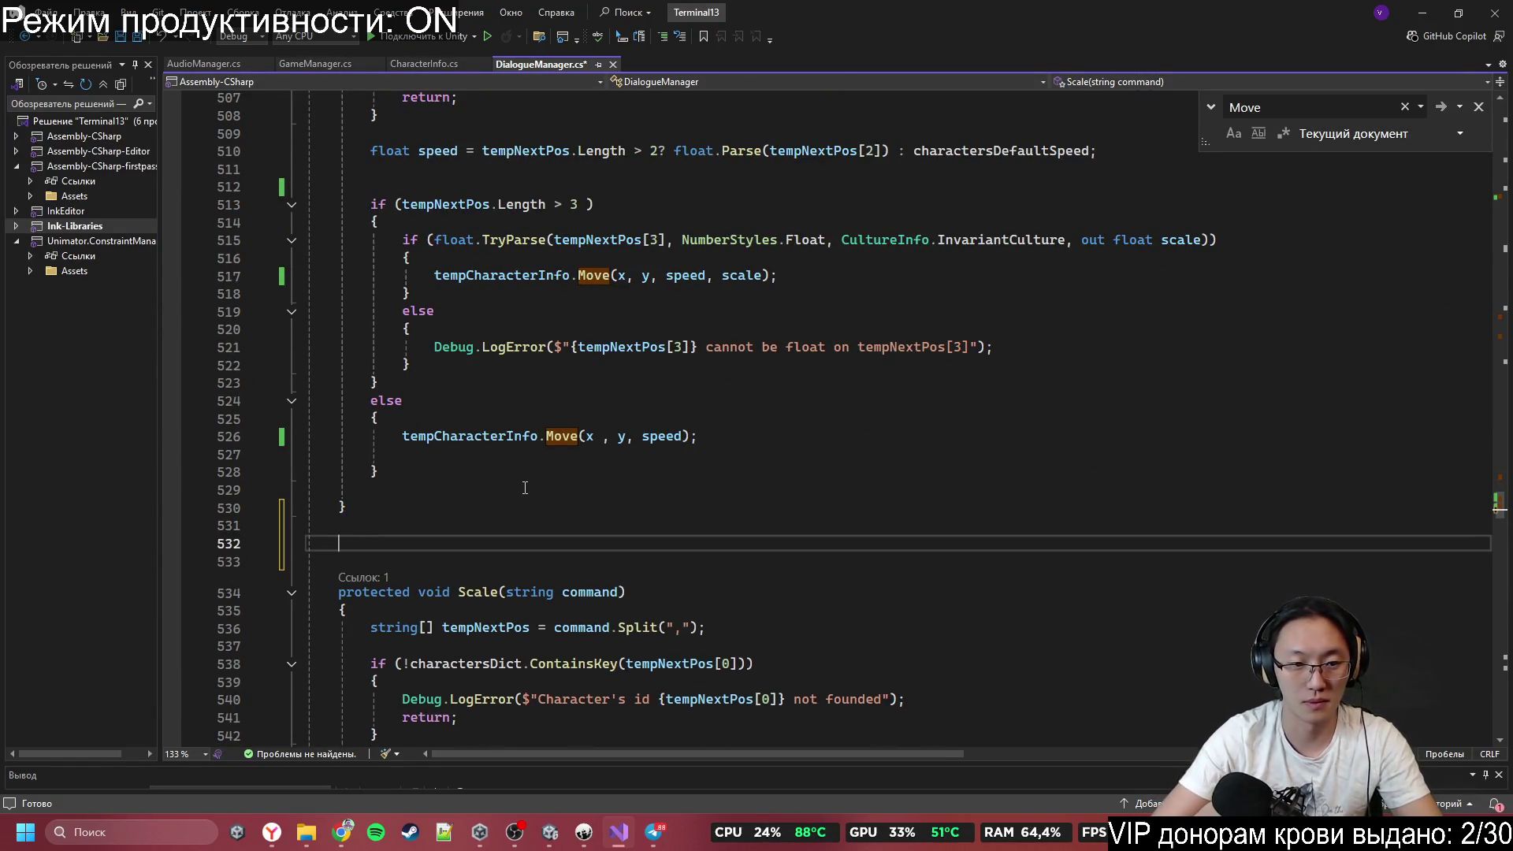
{"action": "scroll", "coordinate": [525, 488], "scroll_direction": "up", "scroll_amount": 9}
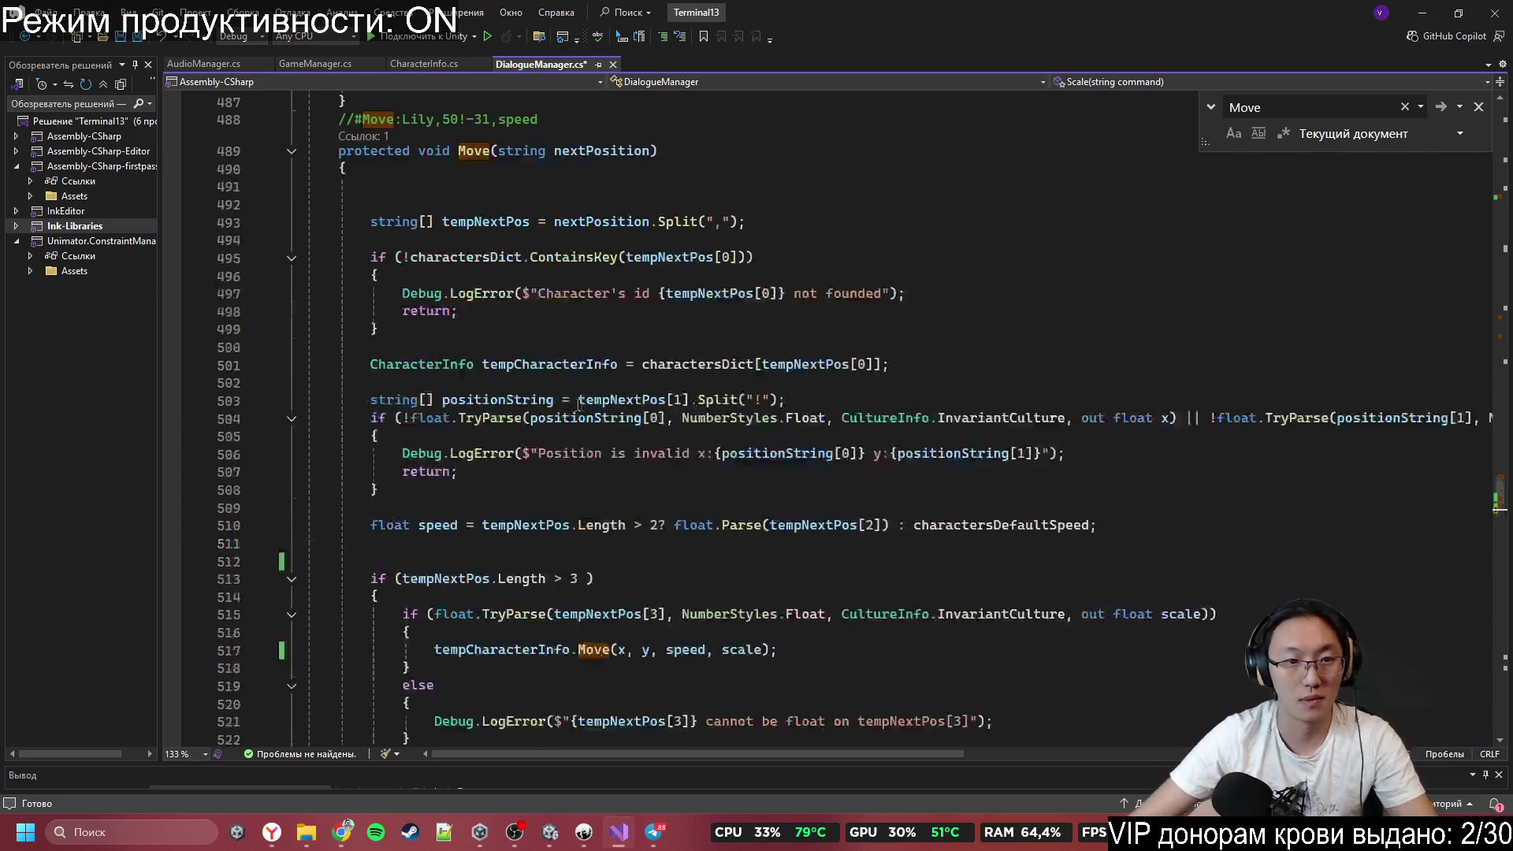
{"action": "mouse_move", "coordinate": [329, 310]}
{"action": "left_mouse_down"}
{"action": "mouse_move", "coordinate": [488, 709]}
{"action": "mouse_move", "coordinate": [491, 447]}
{"action": "left_mouse_up"}
{"action": "key", "text": "ctrl+c"}
{"action": "left_click", "coordinate": [488, 490]}
{"action": "key", "text": "ctrl+v"}
{"action": "scroll", "coordinate": [480, 541], "scroll_direction": "up", "scroll_amount": 8}
Rename the duplicated method to MoveZ.
{"action": "left_click", "coordinate": [481, 495]}
{"action": "type", "text": "Z"}
{"action": "key", "text": "Down"}
{"action": "scroll", "coordinate": [646, 407], "scroll_direction": "down", "scroll_amount": 5}
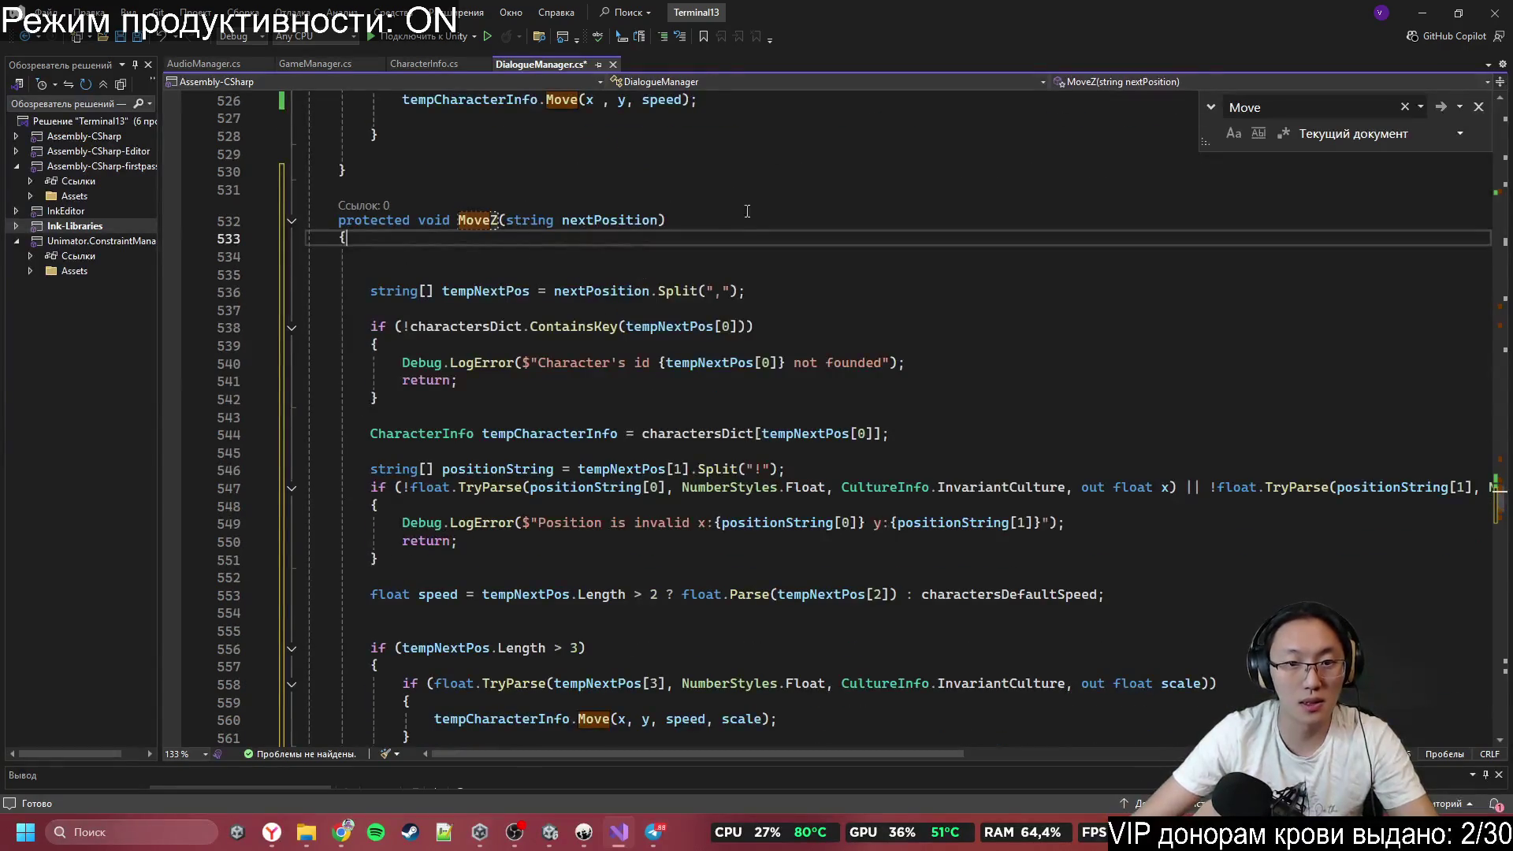
{"action": "scroll", "coordinate": [726, 211], "scroll_direction": "down", "scroll_amount": 1}
Place the caret in MoveZ's position-parsing condition for editing.
{"action": "key", "text": "Down"}
{"action": "key", "text": "Down"}
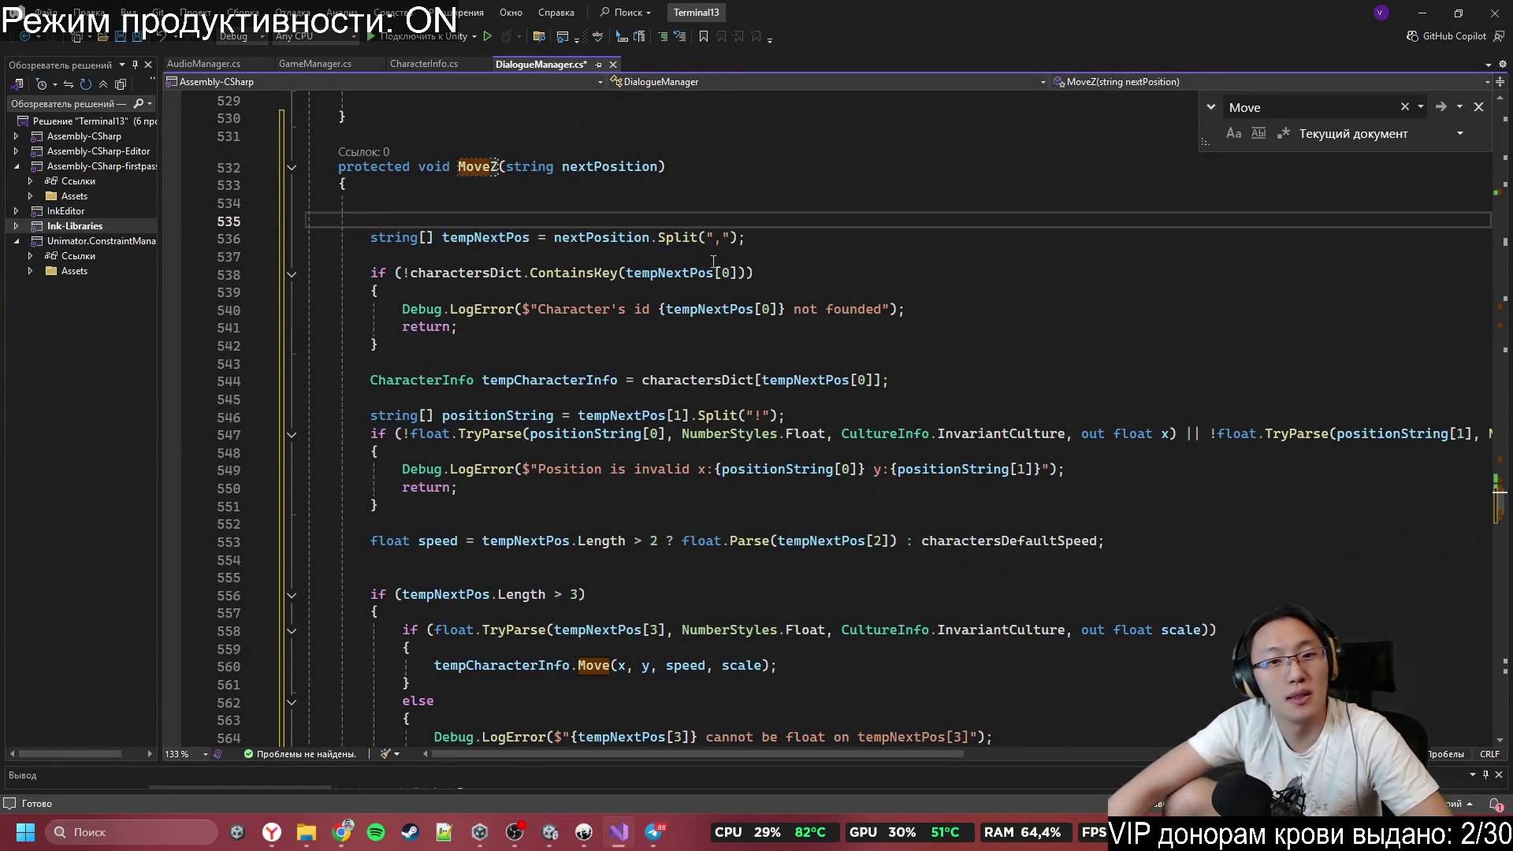
{"action": "scroll", "coordinate": [713, 262], "scroll_direction": "down", "scroll_amount": 3}
{"action": "left_click_drag", "start_coordinate": [1090, 345], "coordinate": [370, 219]}
{"action": "left_click", "coordinate": [1090, 345]}
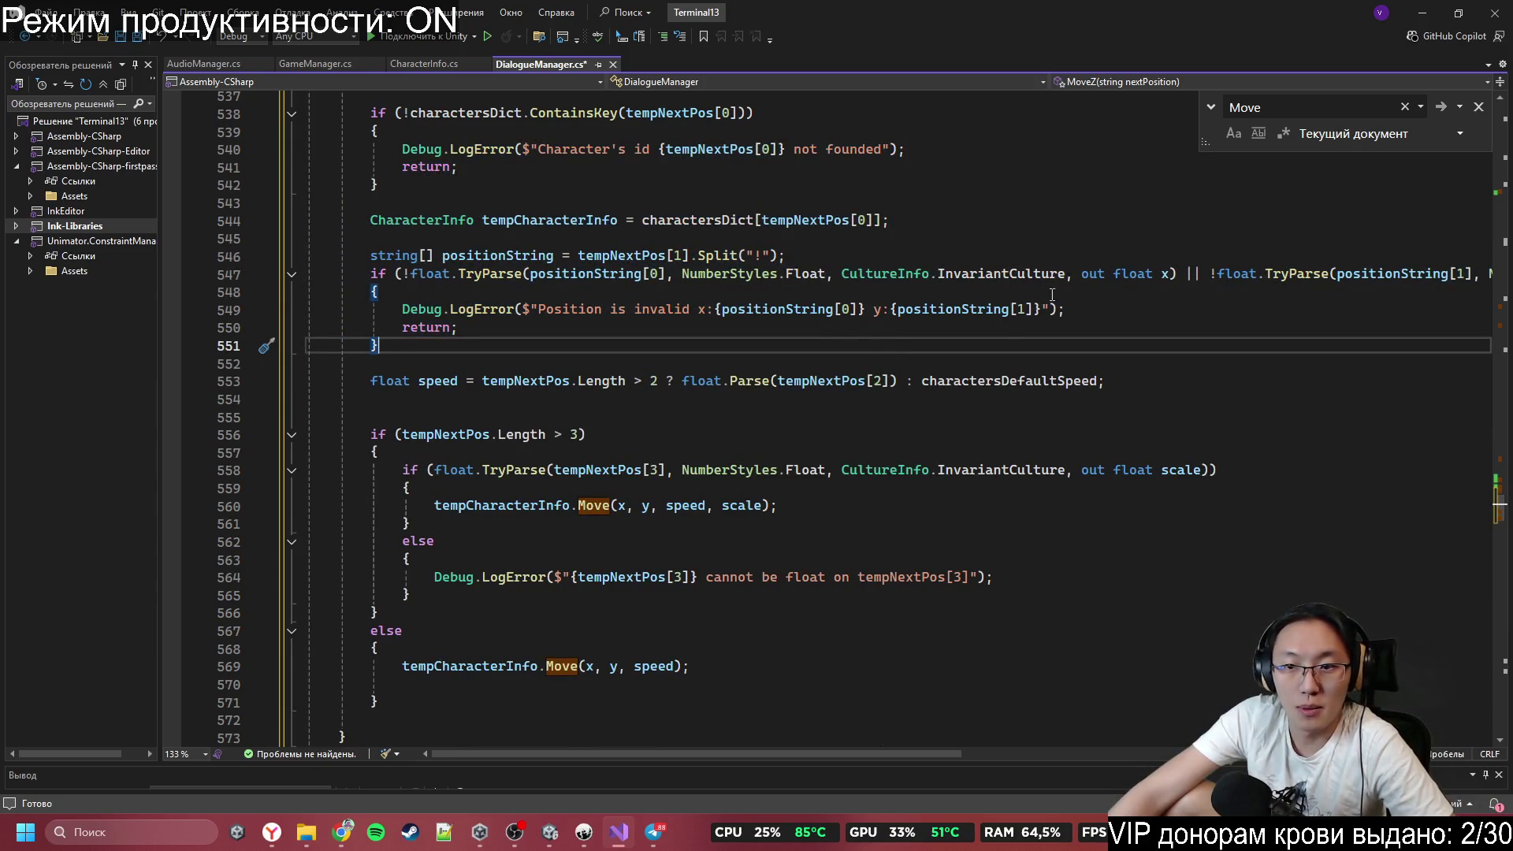
{"action": "scroll", "coordinate": [1024, 709], "scroll_direction": "up", "scroll_amount": 1}
{"action": "left_click_drag", "start_coordinate": [951, 752], "coordinate": [1076, 751]}
{"action": "left_click_drag", "start_coordinate": [904, 317], "coordinate": [1409, 330]}
{"action": "left_click", "coordinate": [995, 338]}
{"action": "scroll", "coordinate": [904, 328], "scroll_direction": "left", "scroll_amount": 3}
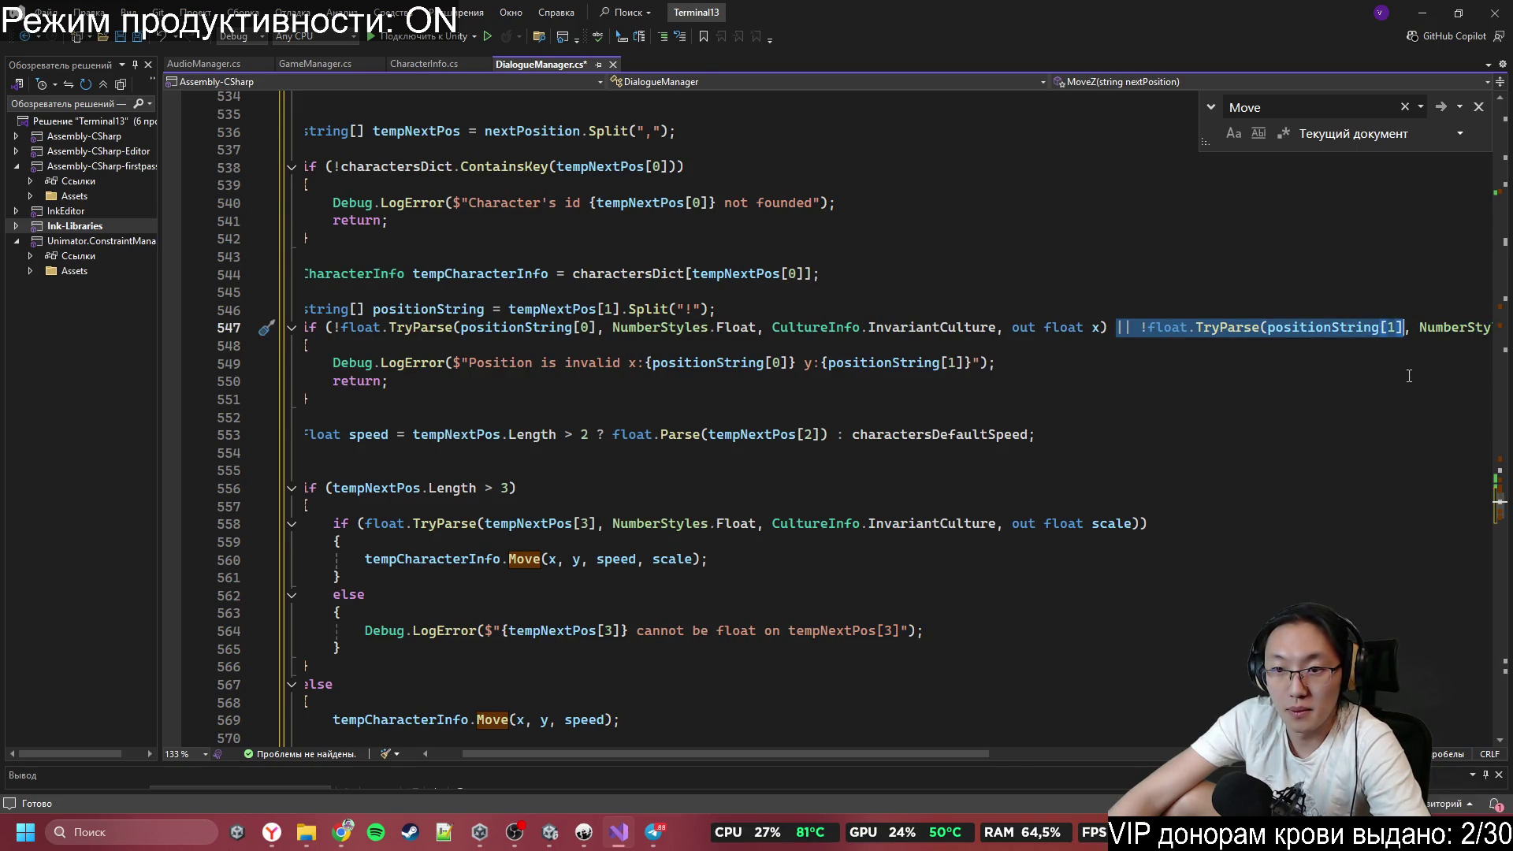
Delete MoveZ's second TryParse clause and rename the parsed out float x to z.
{"action": "key", "text": "Delete"}
{"action": "key", "text": "Delete"}
{"action": "key", "text": "Delete"}
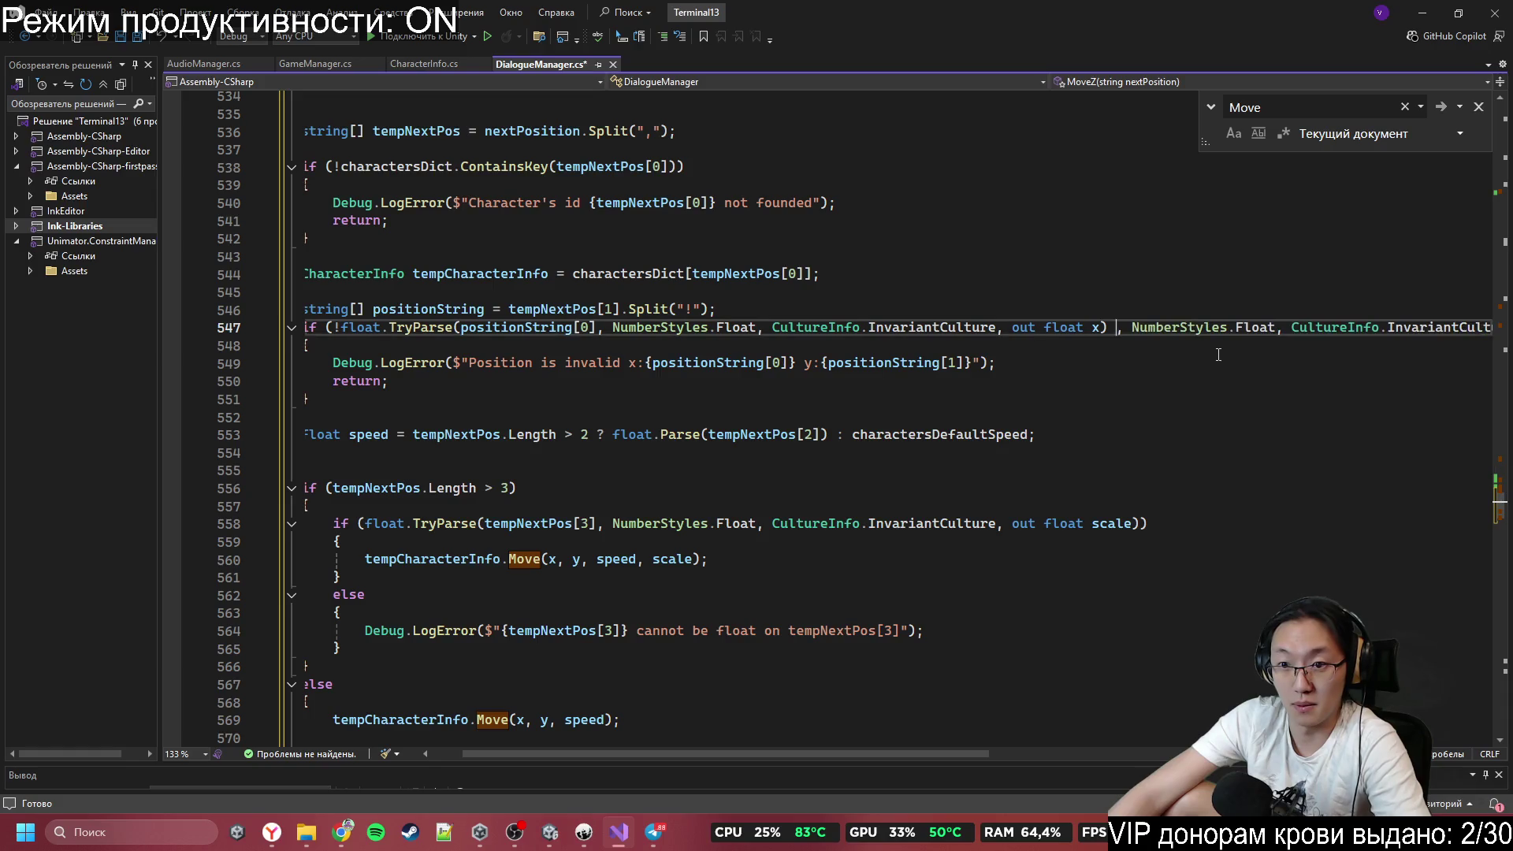
{"action": "key", "text": "Delete"}
{"action": "key", "text": "Delete"}
{"action": "key", "text": "Delete"}
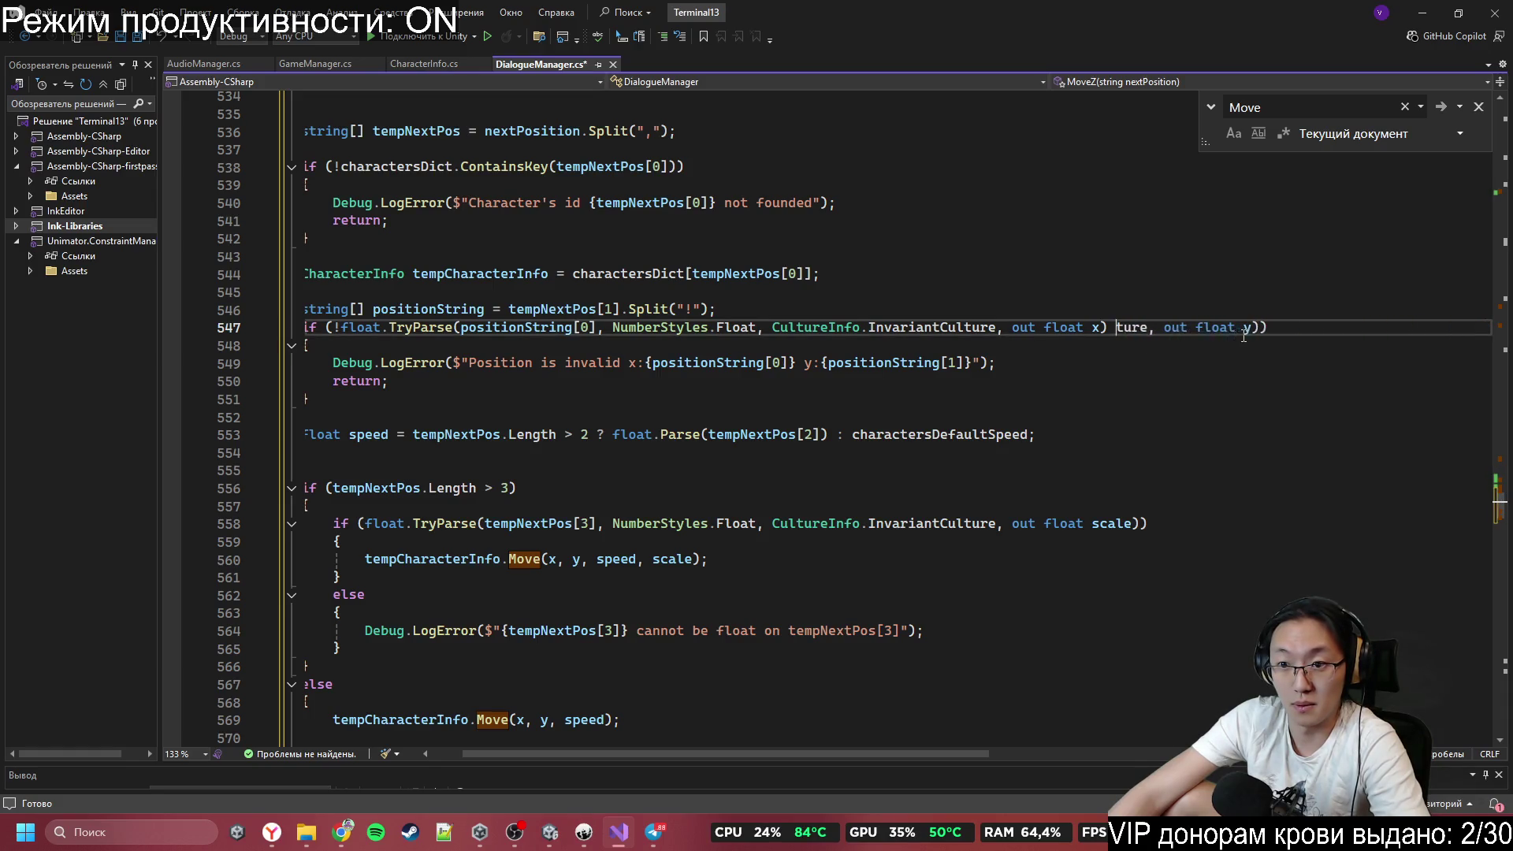
{"action": "key", "text": "Delete"}
{"action": "key", "text": "Delete"}
{"action": "key", "text": "Delete"}
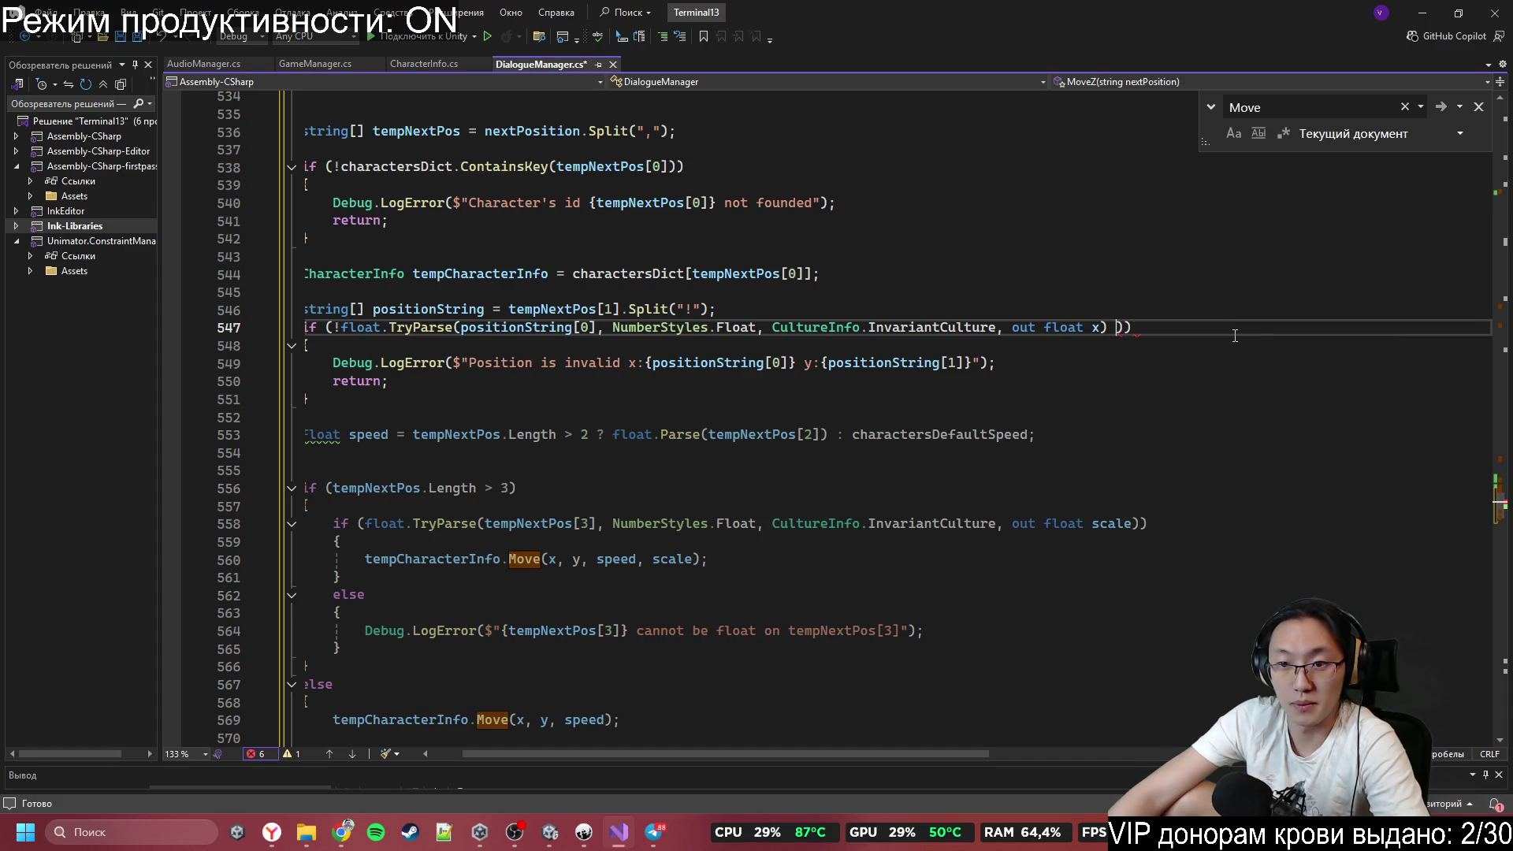
{"action": "key", "text": "Delete"}
{"action": "key", "text": "Left"}
{"action": "key", "text": "Left"}
{"action": "key", "text": "BackSpace"}
{"action": "type", "text": "z"}
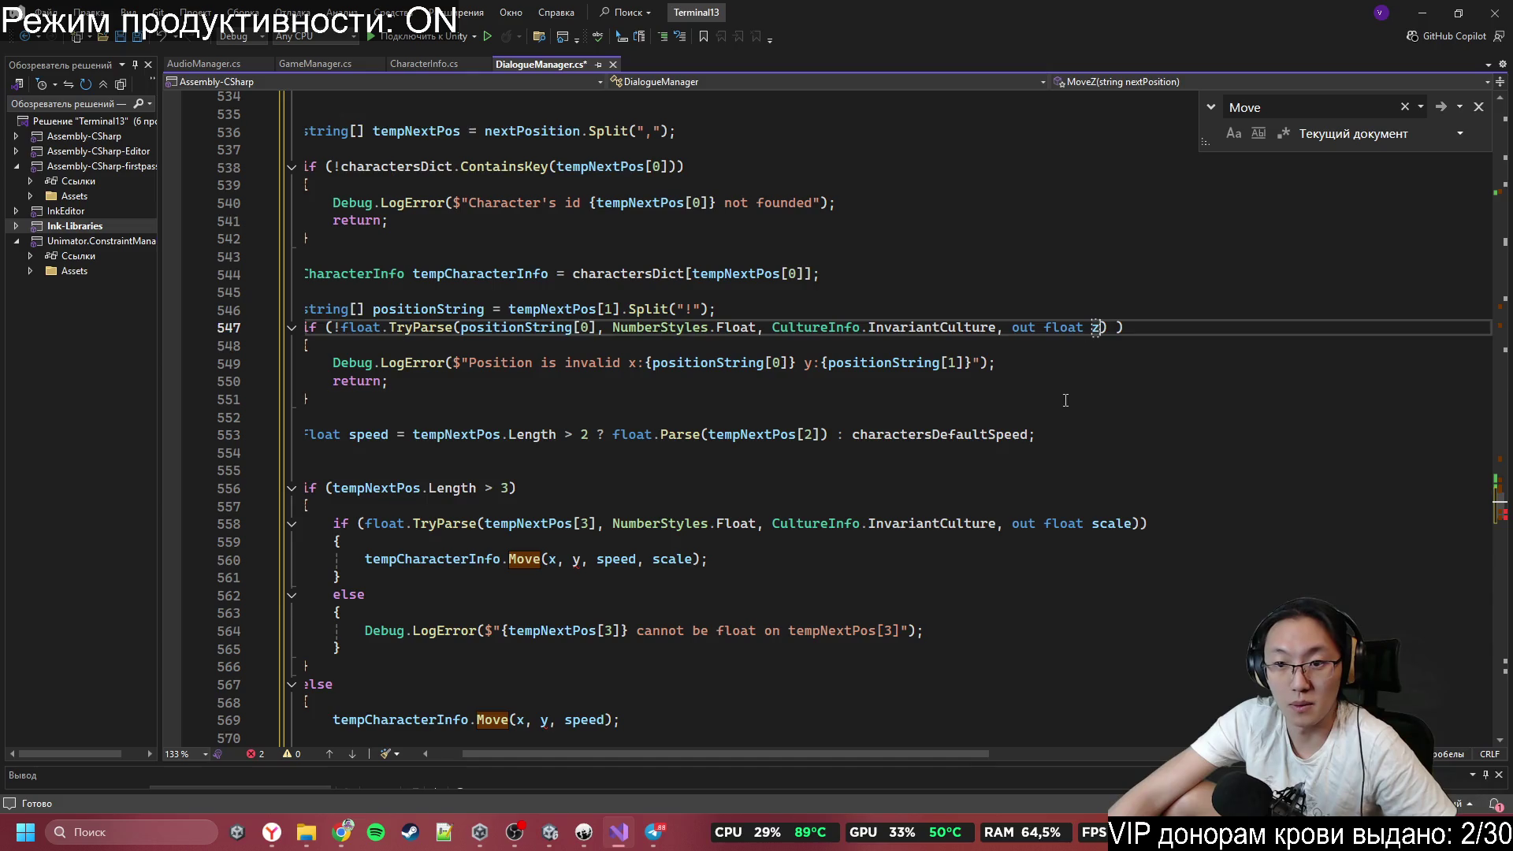
{"action": "left_click", "coordinate": [861, 405]}
Go to the Move call's definition in CharacterInfo.cs.
{"action": "scroll", "coordinate": [631, 402], "scroll_direction": "down", "scroll_amount": 1}
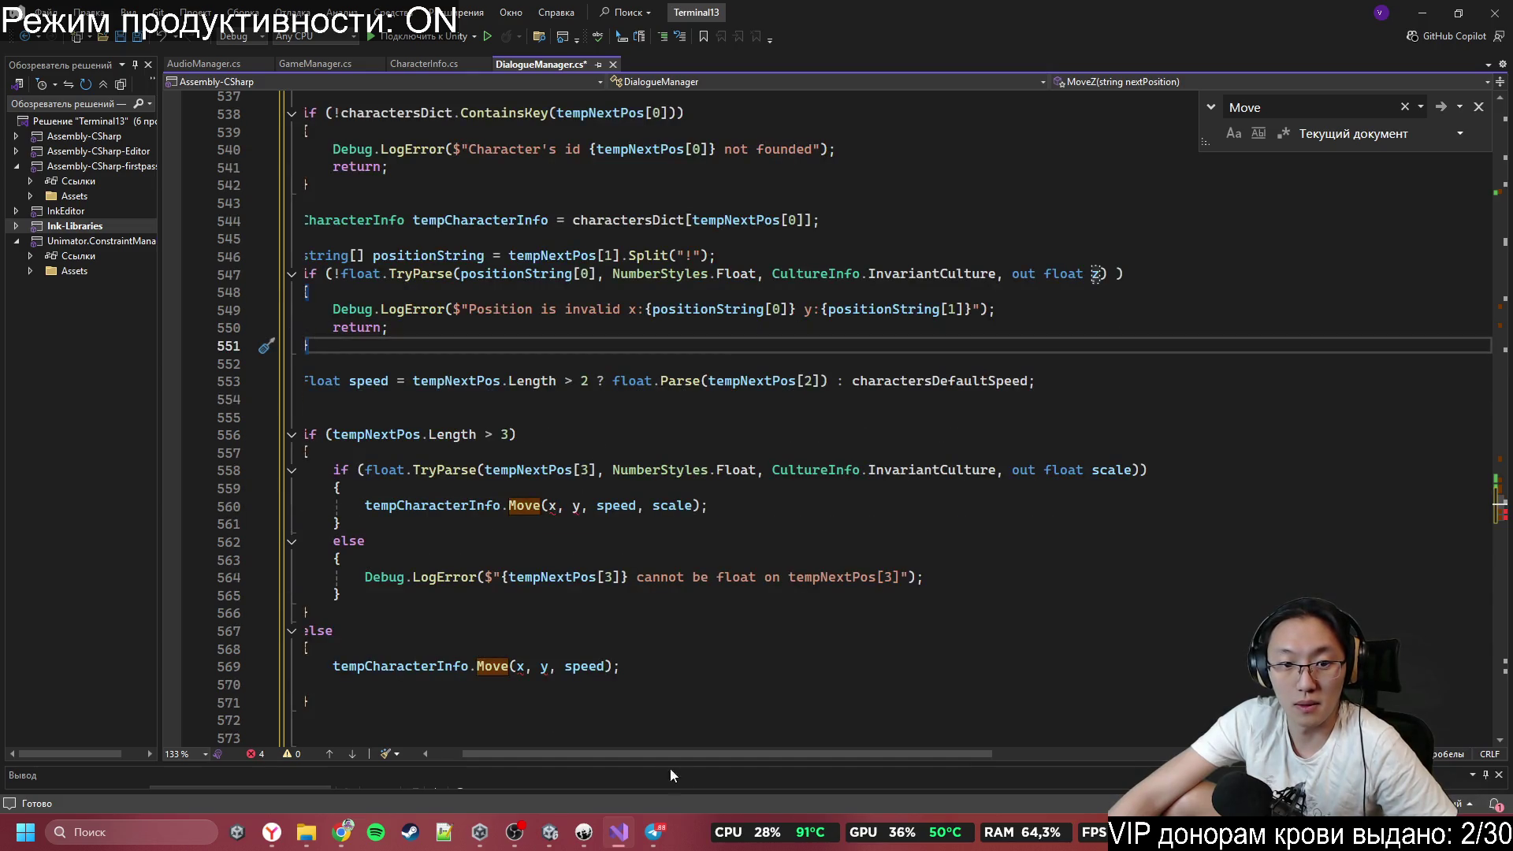
{"action": "left_click_drag", "start_coordinate": [665, 756], "coordinate": [625, 749]}
{"action": "left_click", "coordinate": [639, 520]}
{"action": "left_click", "coordinate": [591, 508]}
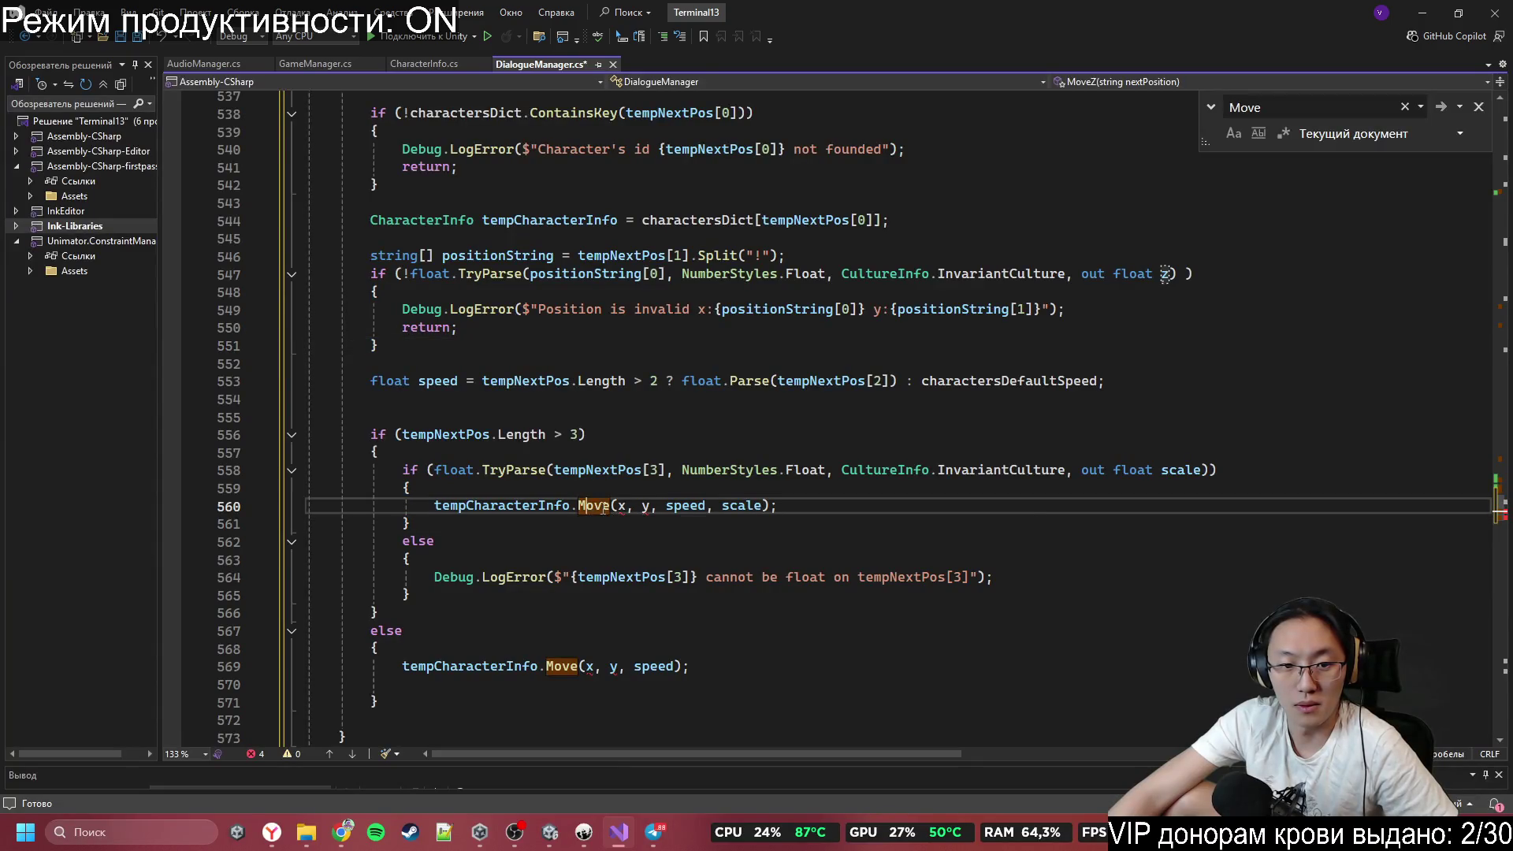
{"action": "key", "text": "F12"}
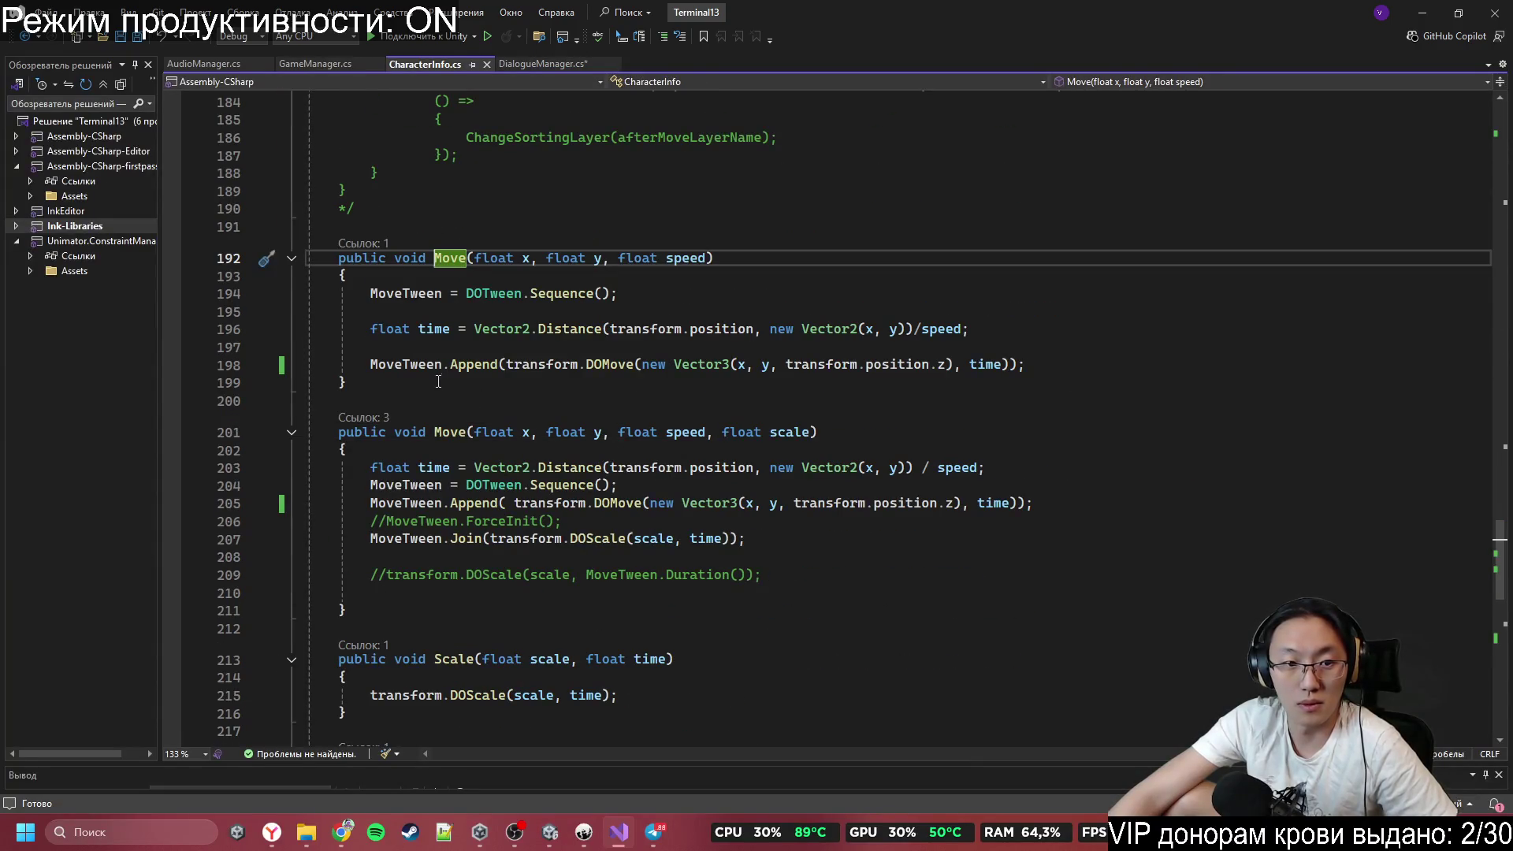
Duplicate Move(float x, float y, float speed) as MoveZ(float z, float speed).
{"action": "left_click_drag", "start_coordinate": [439, 380], "coordinate": [311, 228]}
{"action": "key", "text": "ctrl+d"}
{"action": "left_click", "coordinate": [555, 468]}
{"action": "left_click", "coordinate": [466, 432]}
{"action": "type", "text": "Z"}
{"action": "double_click", "coordinate": [533, 431]}
{"action": "type", "text": "z"}
{"action": "left_click", "coordinate": [595, 432]}
{"action": "mouse_move", "coordinate": [554, 431]}
{"action": "left_mouse_down"}
{"action": "mouse_move", "coordinate": [661, 437]}
{"action": "mouse_move", "coordinate": [624, 435]}
{"action": "left_mouse_up"}
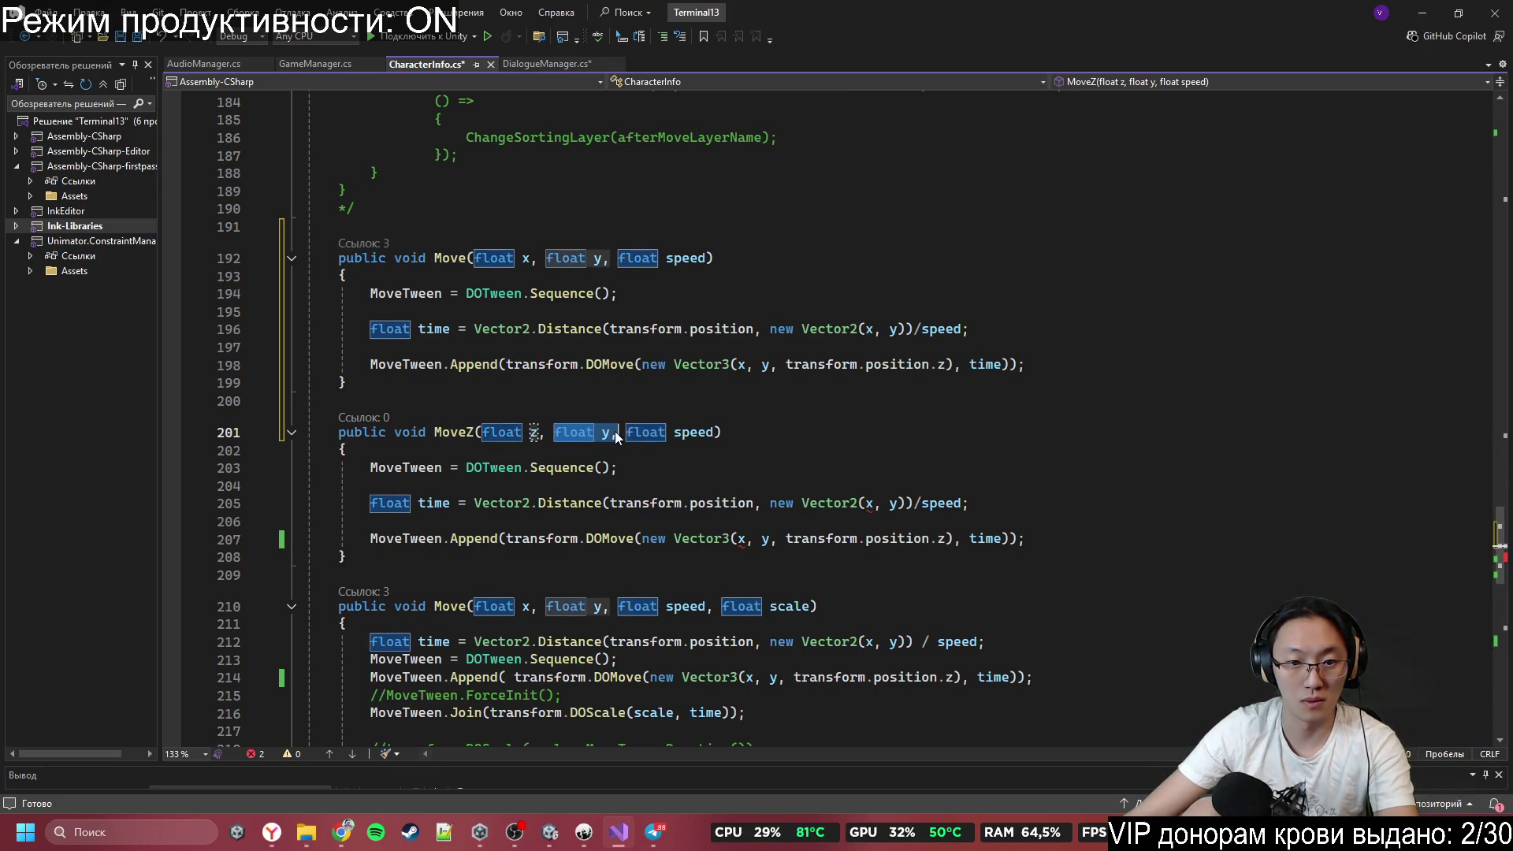
{"action": "key", "text": "BackSpace"}
Start editing the x in MoveZ's distance calculation.
{"action": "scroll", "coordinate": [506, 428], "scroll_direction": "down", "scroll_amount": 3}
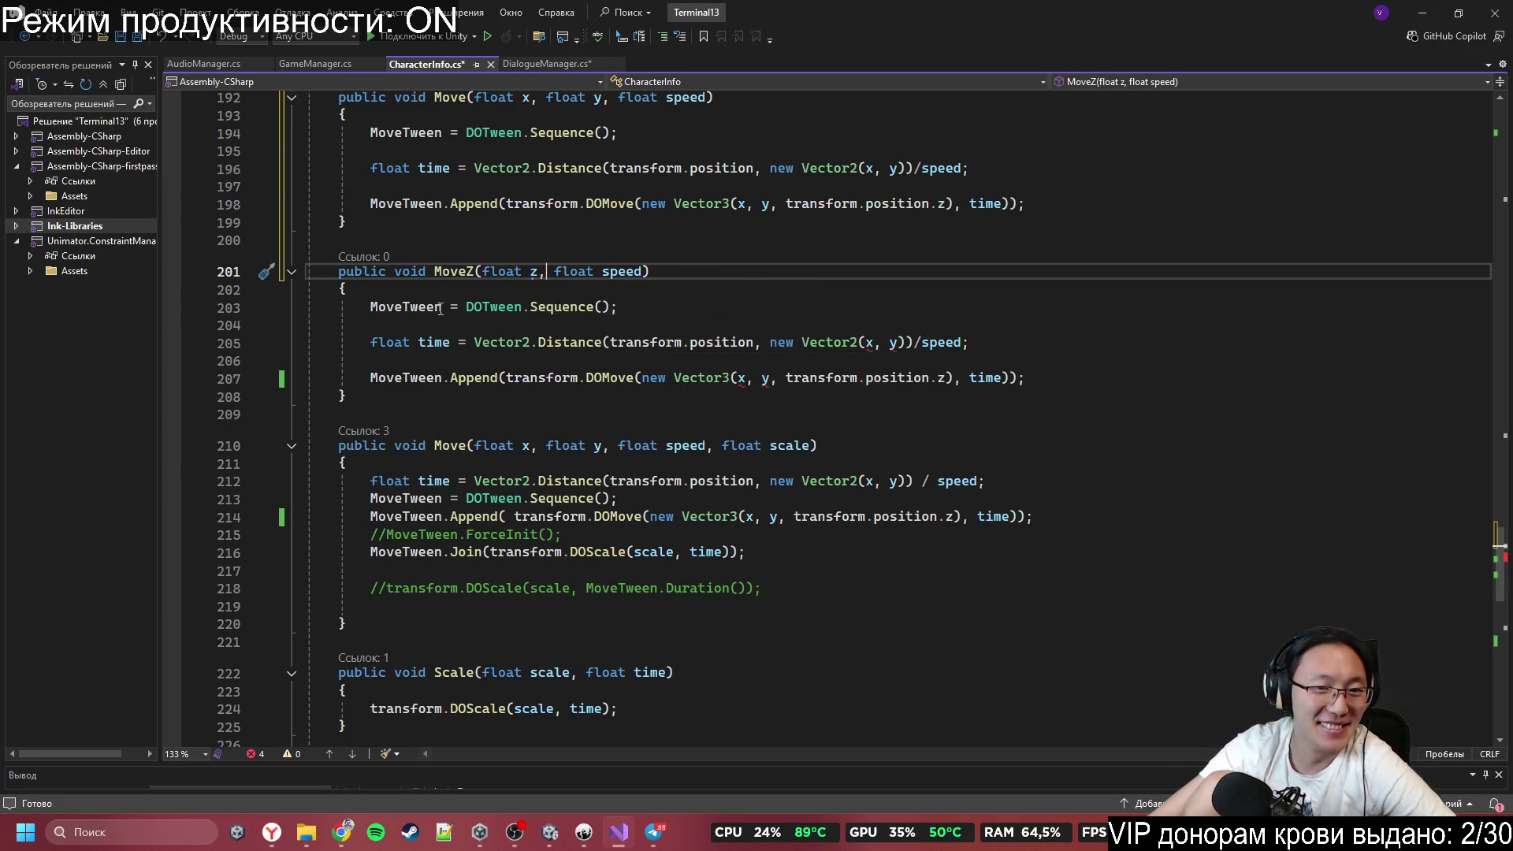
{"action": "left_click", "coordinate": [871, 344]}
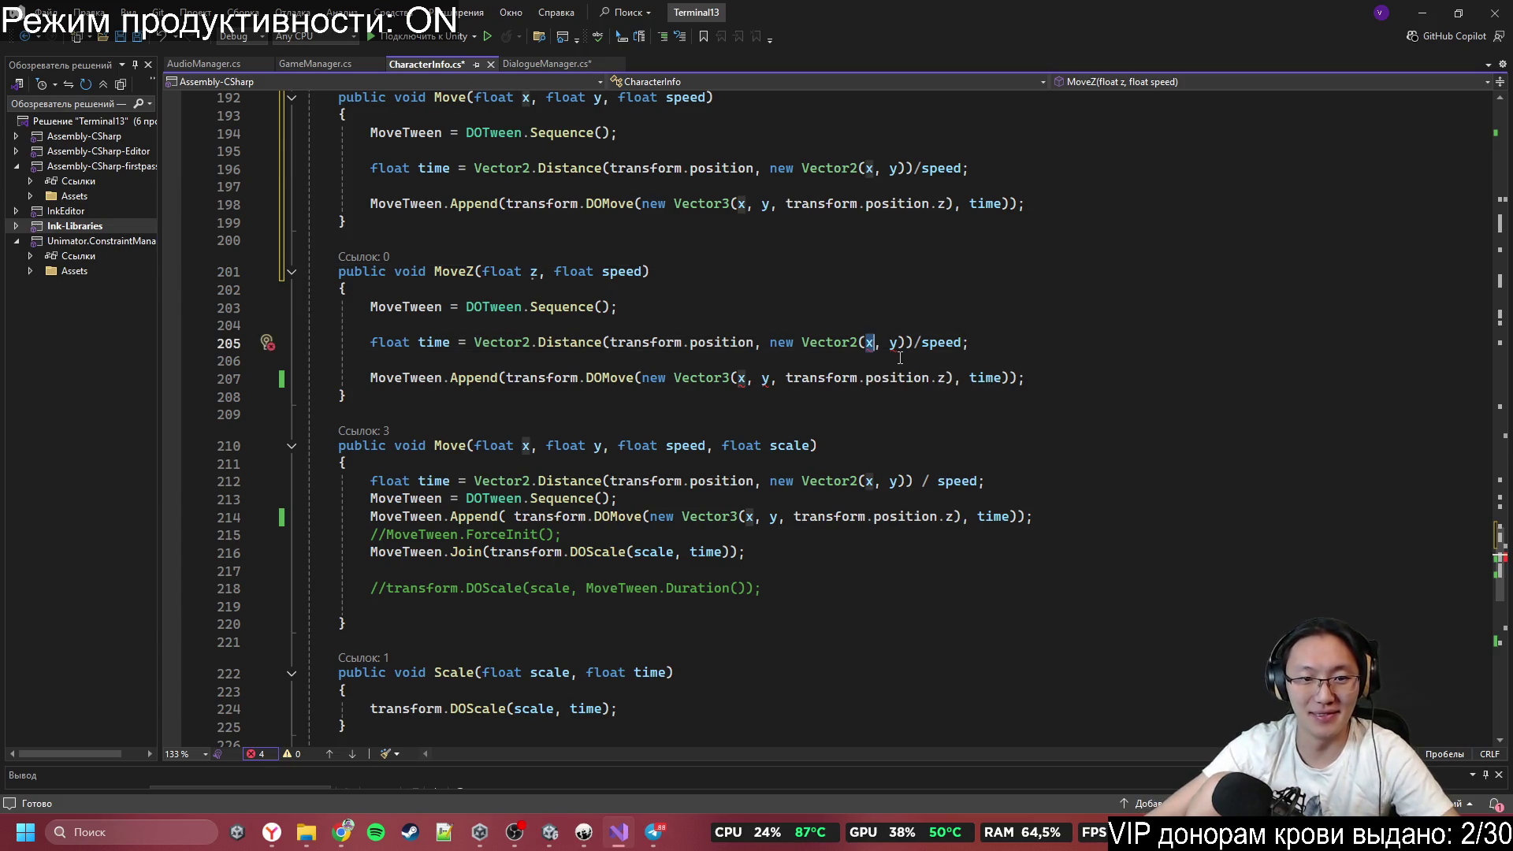
{"action": "scroll", "coordinate": [824, 449], "scroll_direction": "up", "scroll_amount": 3}
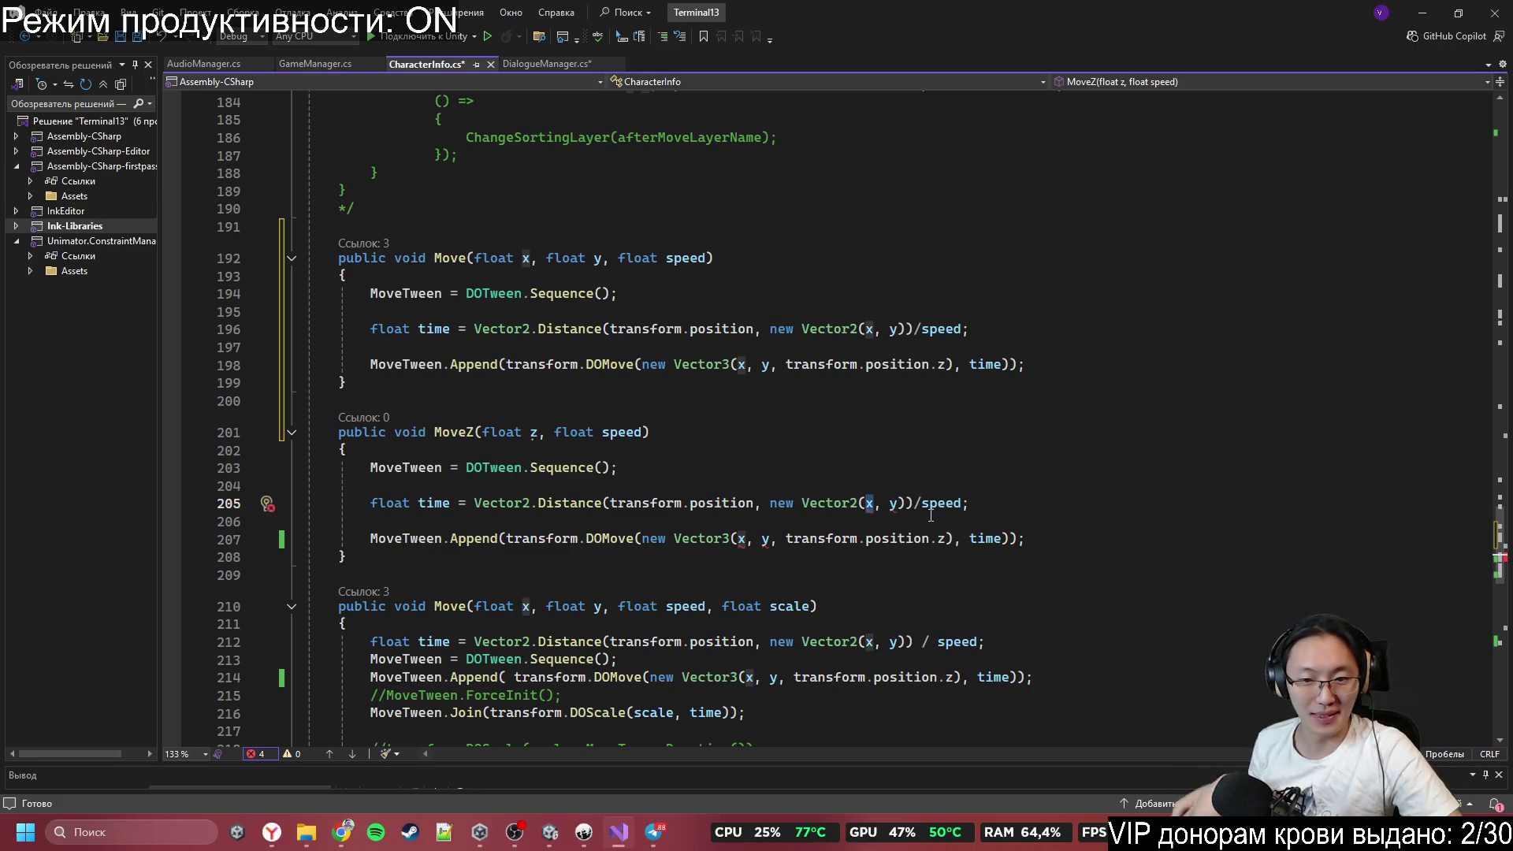
{"action": "type", "text": "2"}
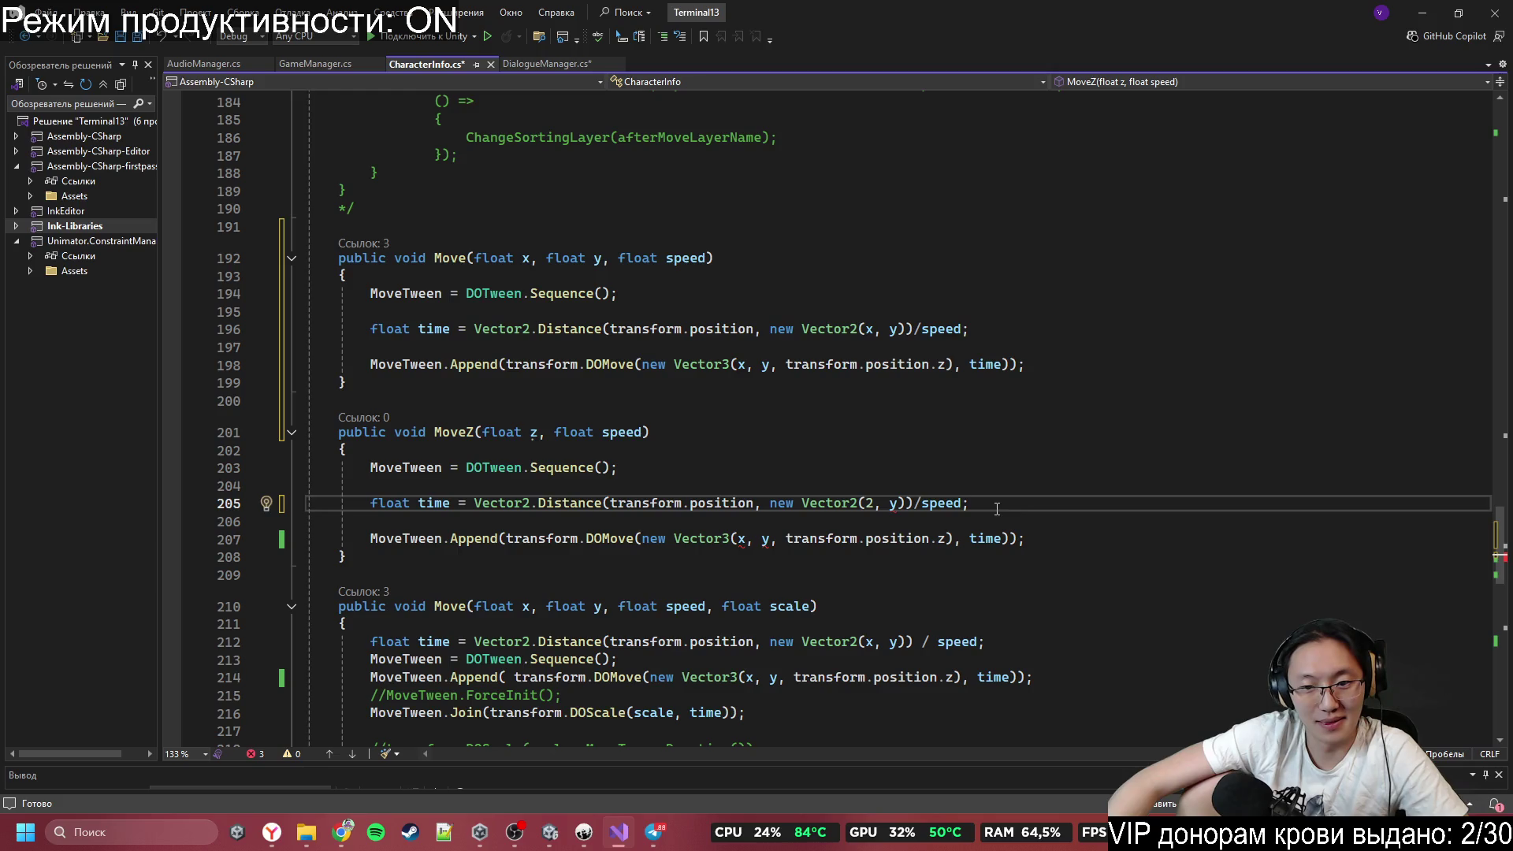
Change the distance line's Vector2 to Vector3.
{"action": "key", "text": "shift+Up"}
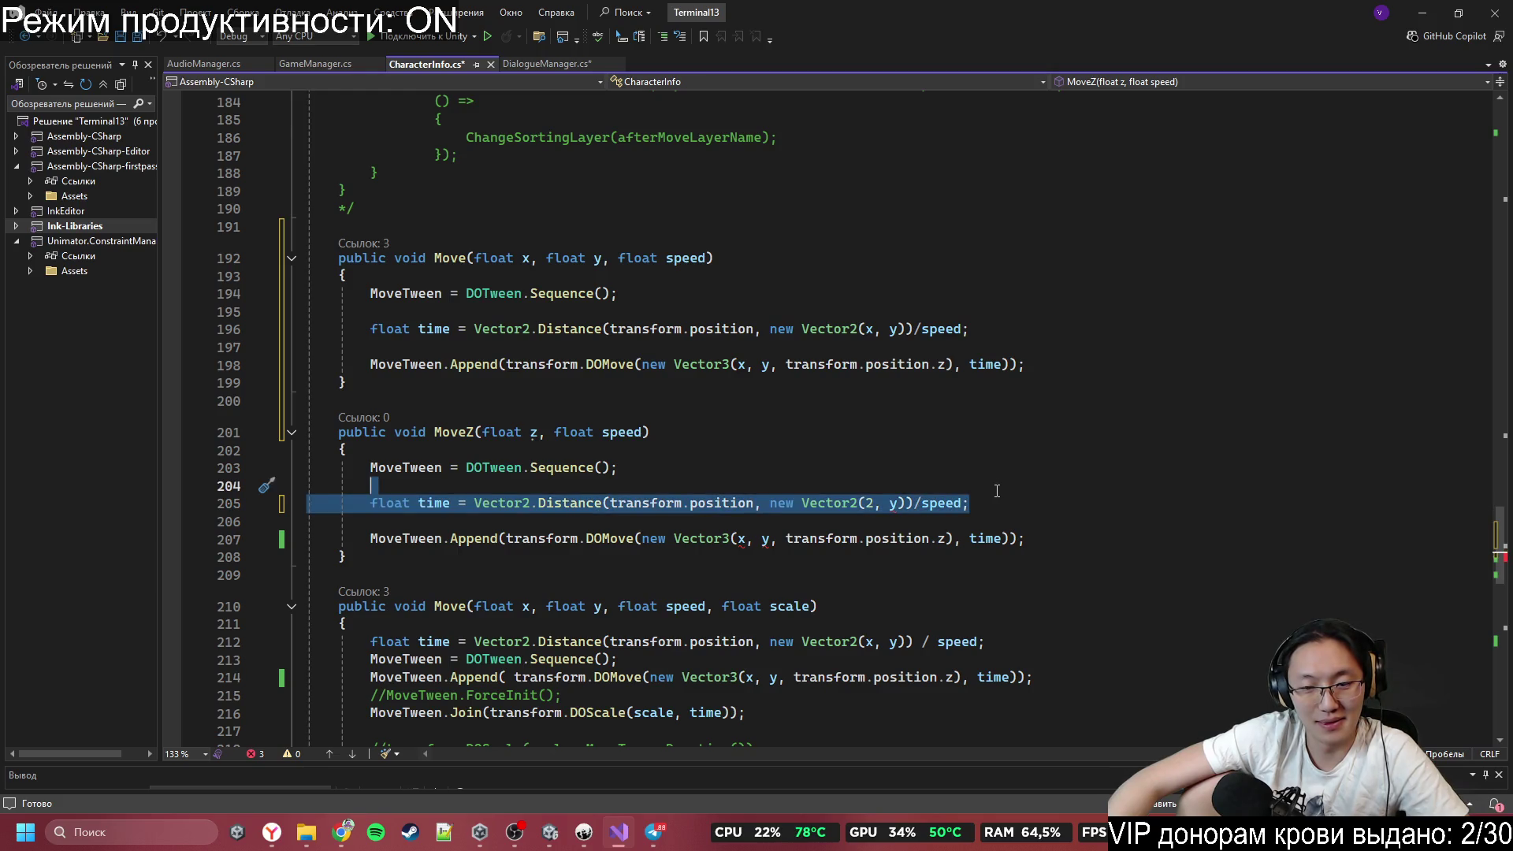
{"action": "left_click", "coordinate": [996, 501]}
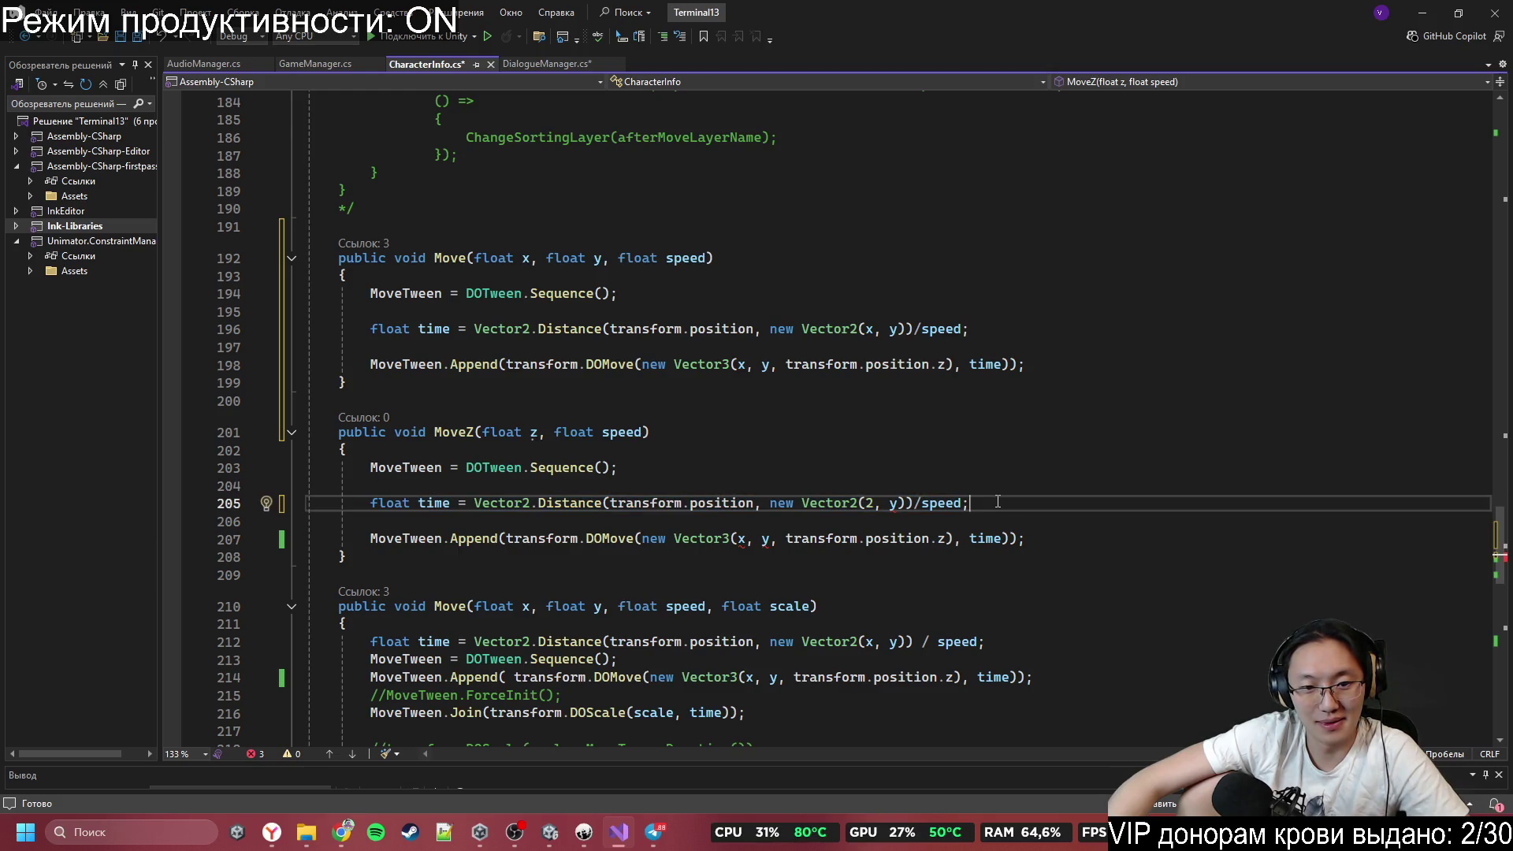
{"action": "left_click", "coordinate": [525, 502]}
{"action": "type", "text": "3"}
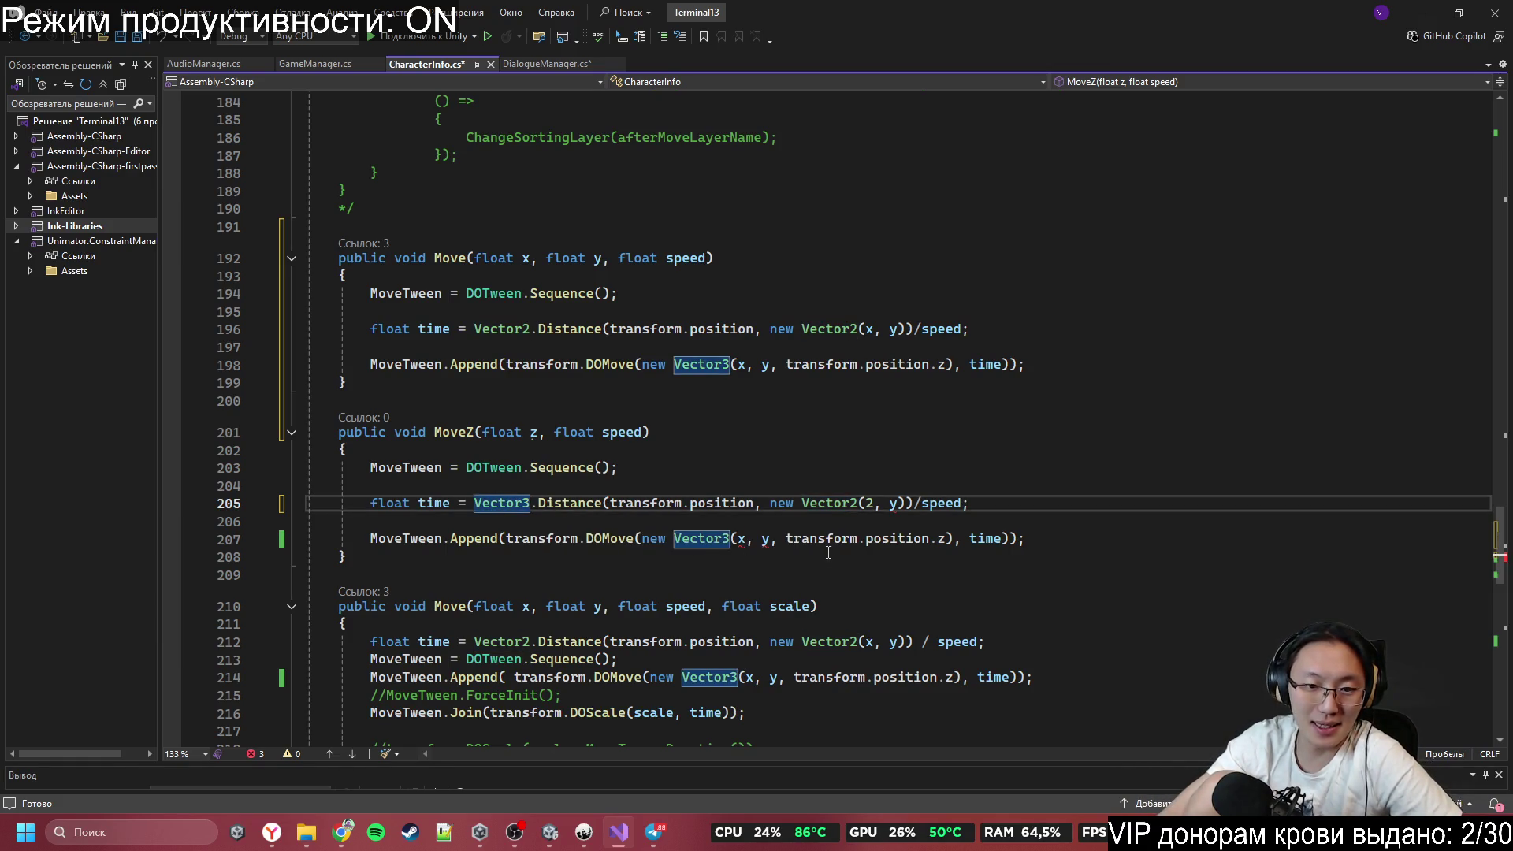
Set the distance target to (transform.position.x, transform.position.y, z).
{"action": "left_click", "coordinate": [867, 503]}
{"action": "type", "text": "3"}
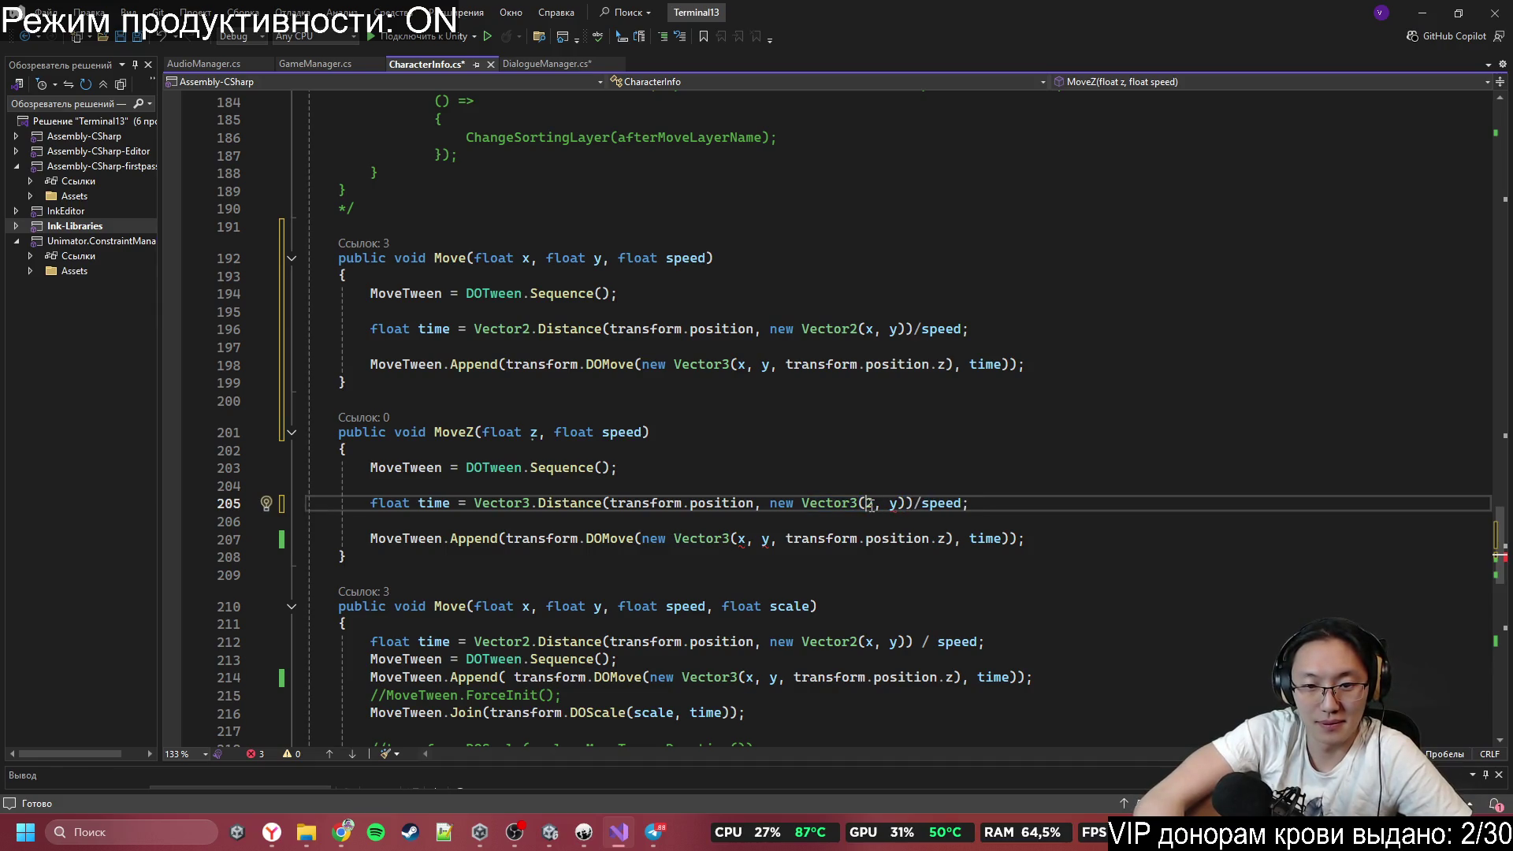
{"action": "key", "text": "BackSpace"}
{"action": "type", "text": "transform."}
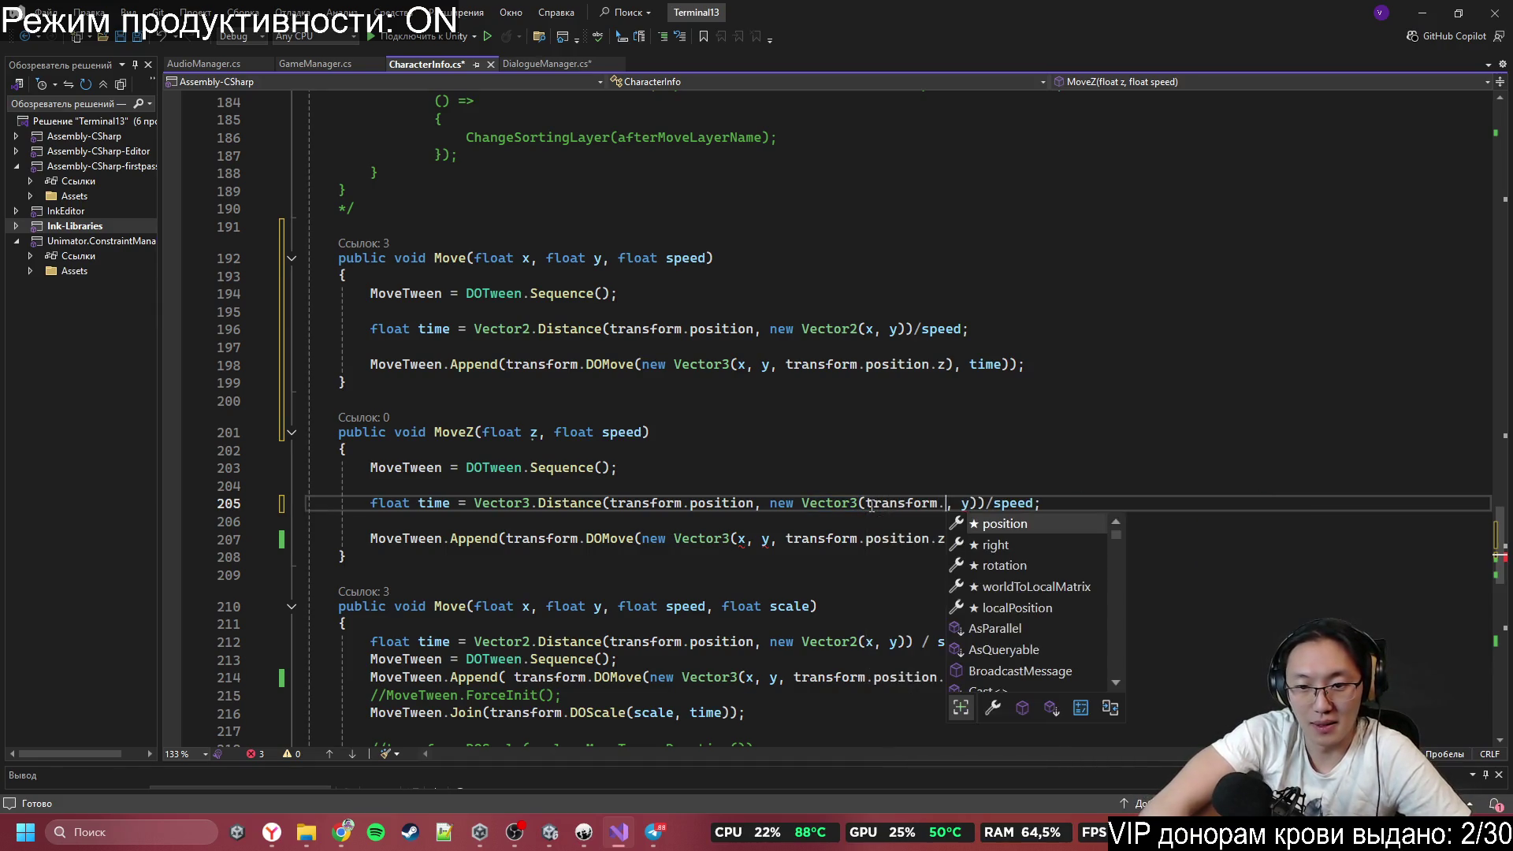
{"action": "type", "text": "position.x"}
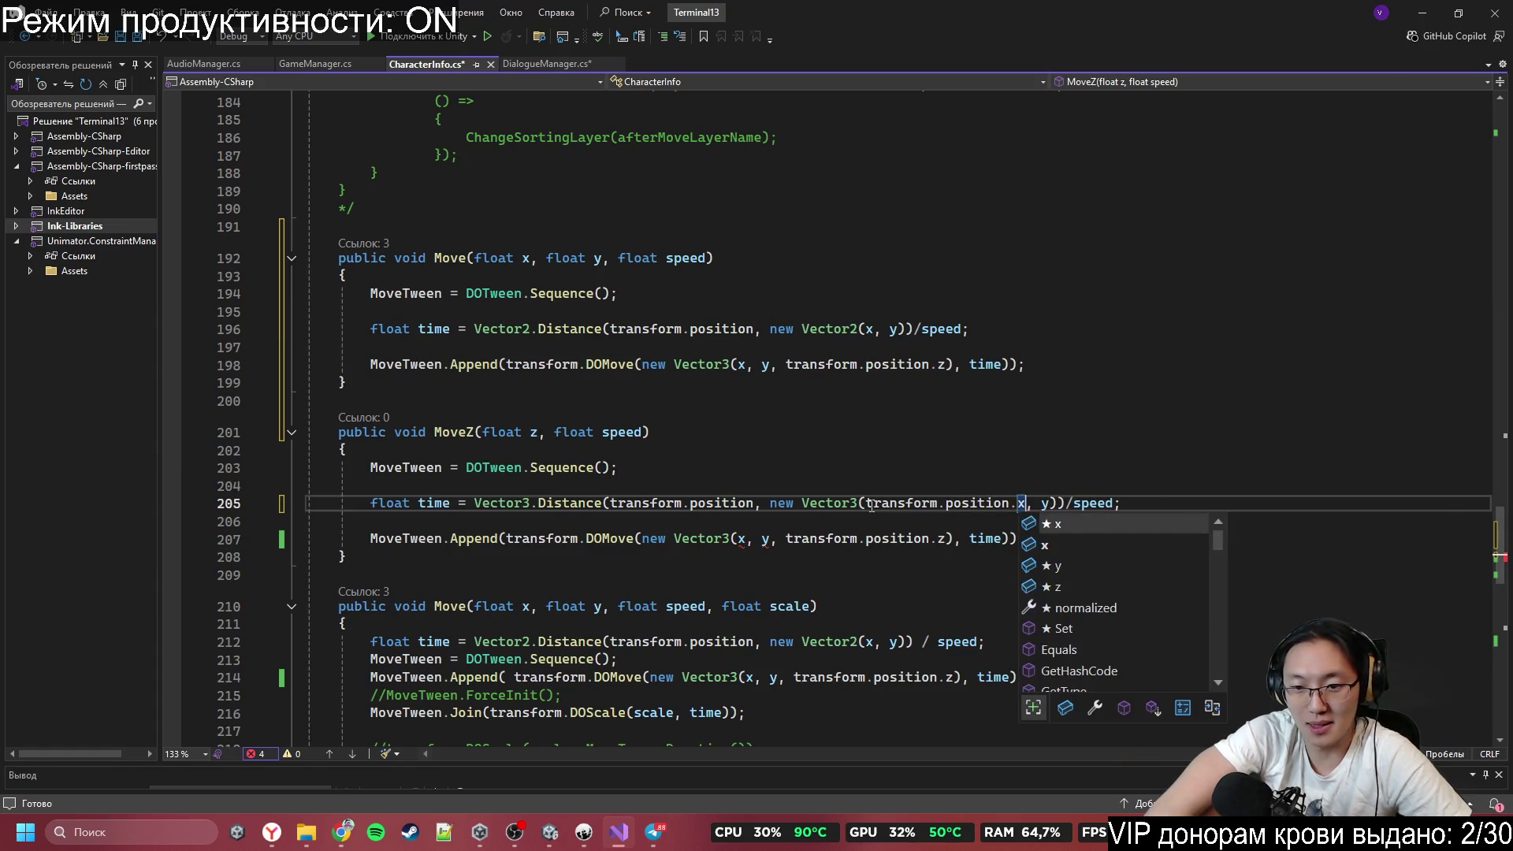
{"action": "key", "text": "Right"}
{"action": "type", "text": "transfor"}
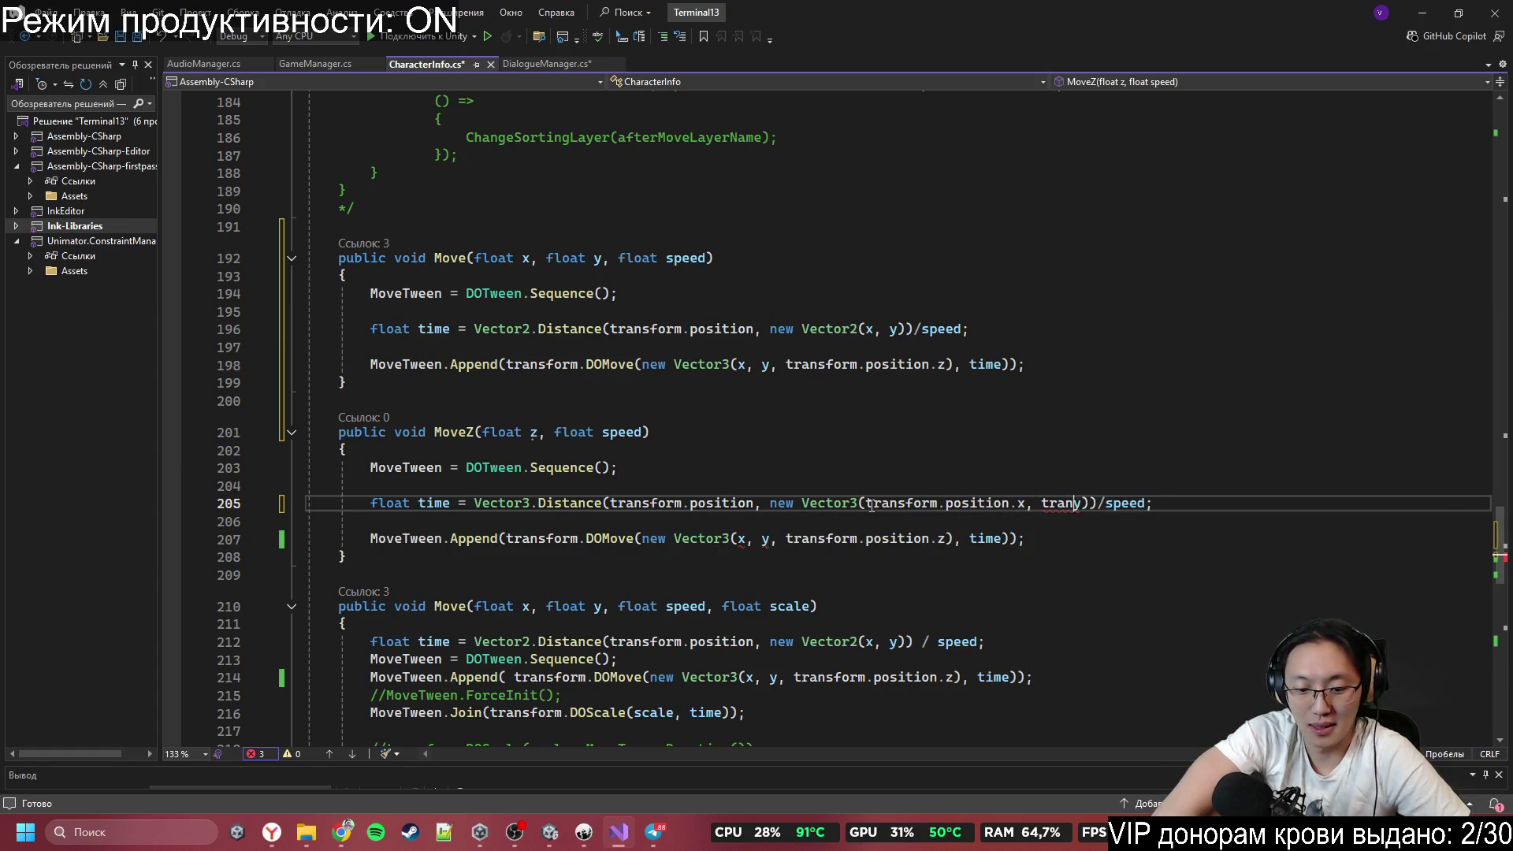
{"action": "type", "text": "m.p"}
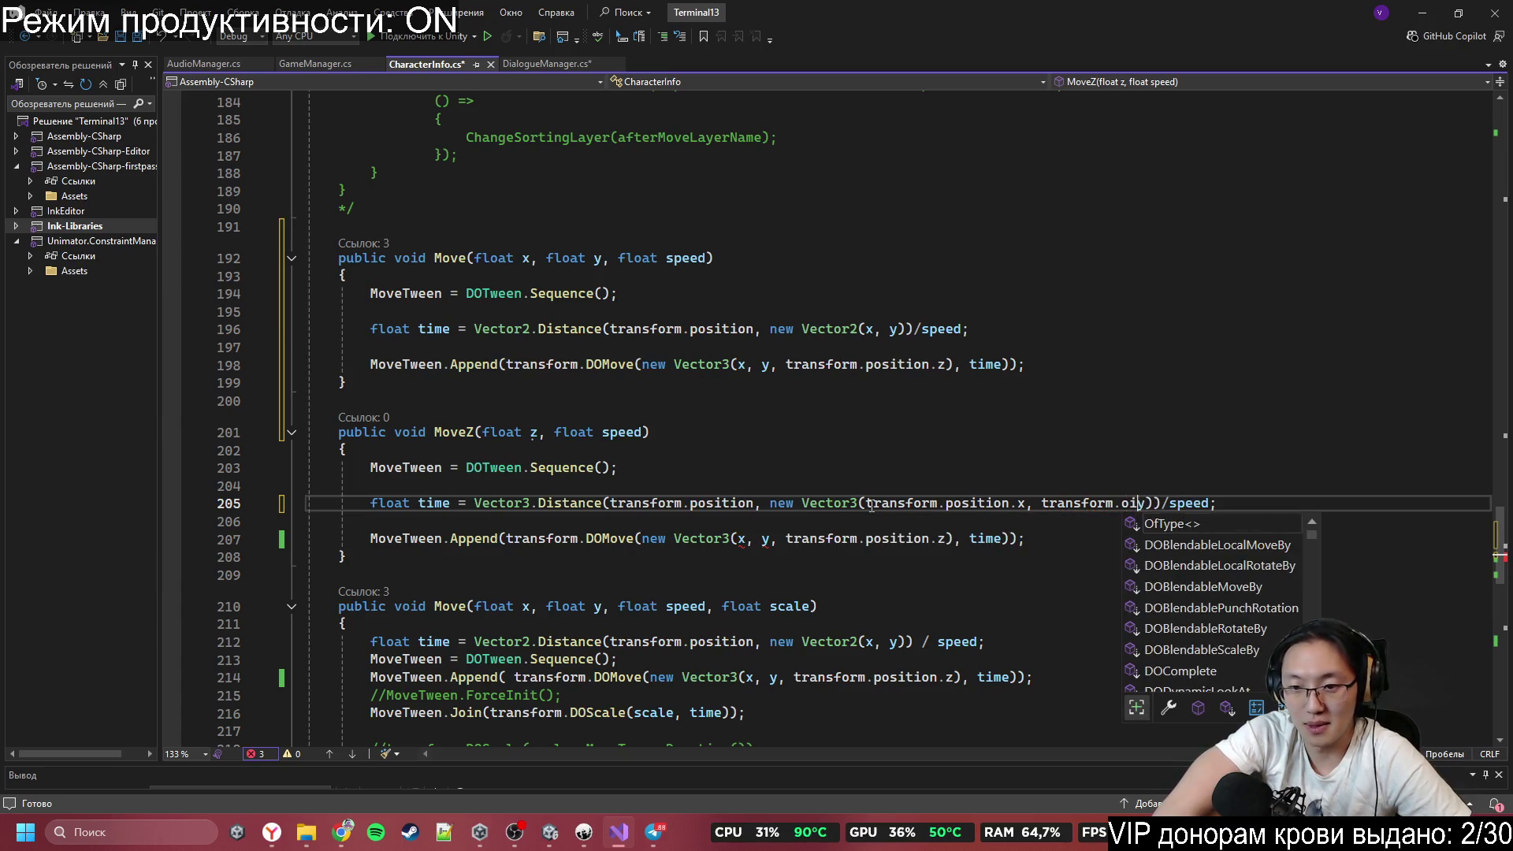
{"action": "key", "text": "Tab"}
{"action": "type", "text": "."}
{"action": "key", "text": "Escape"}
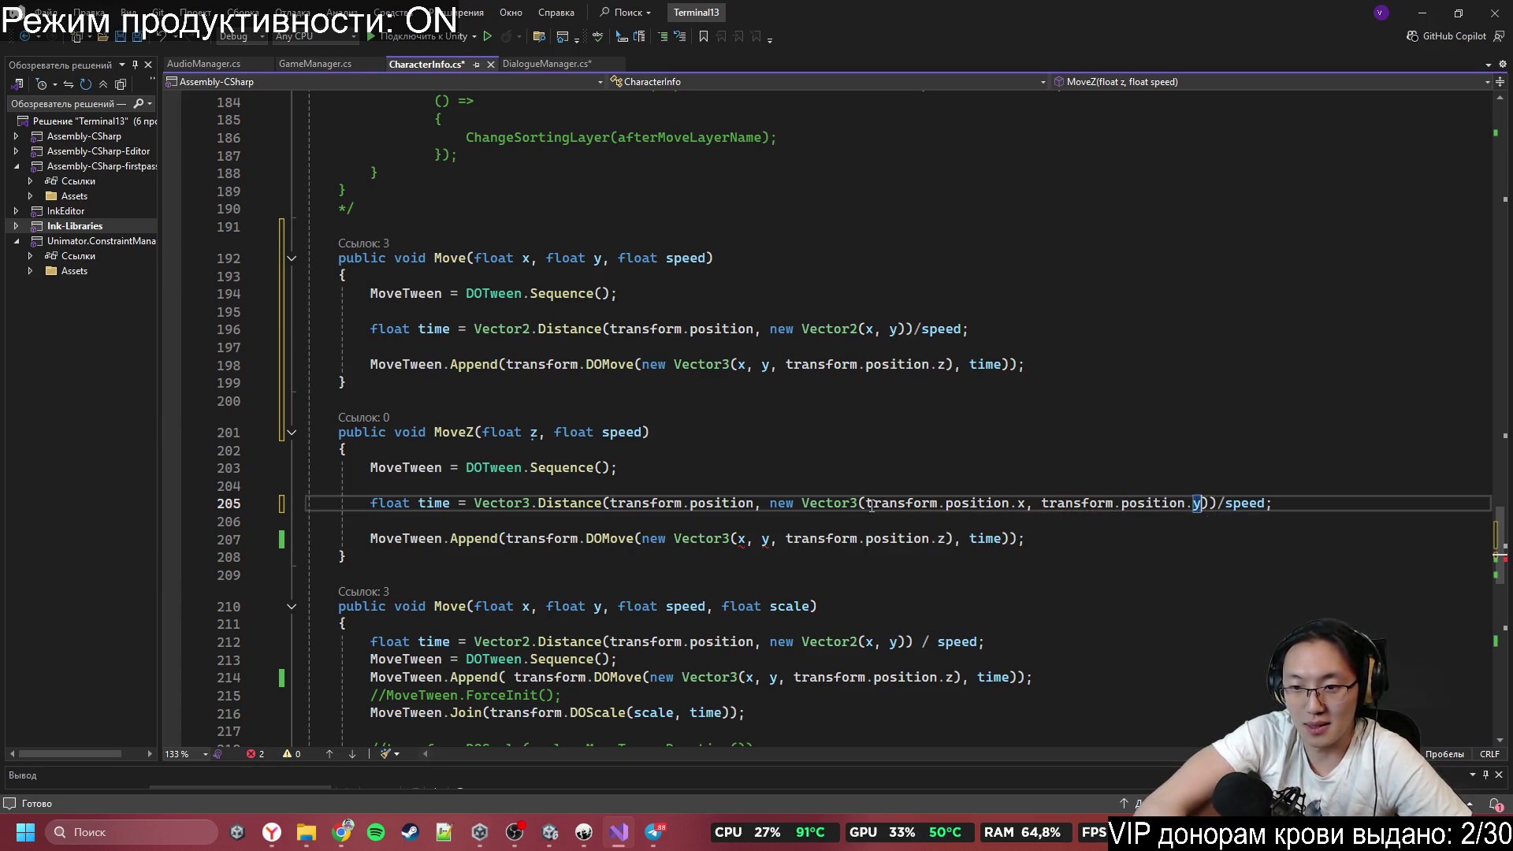
{"action": "type", "text": ", "}
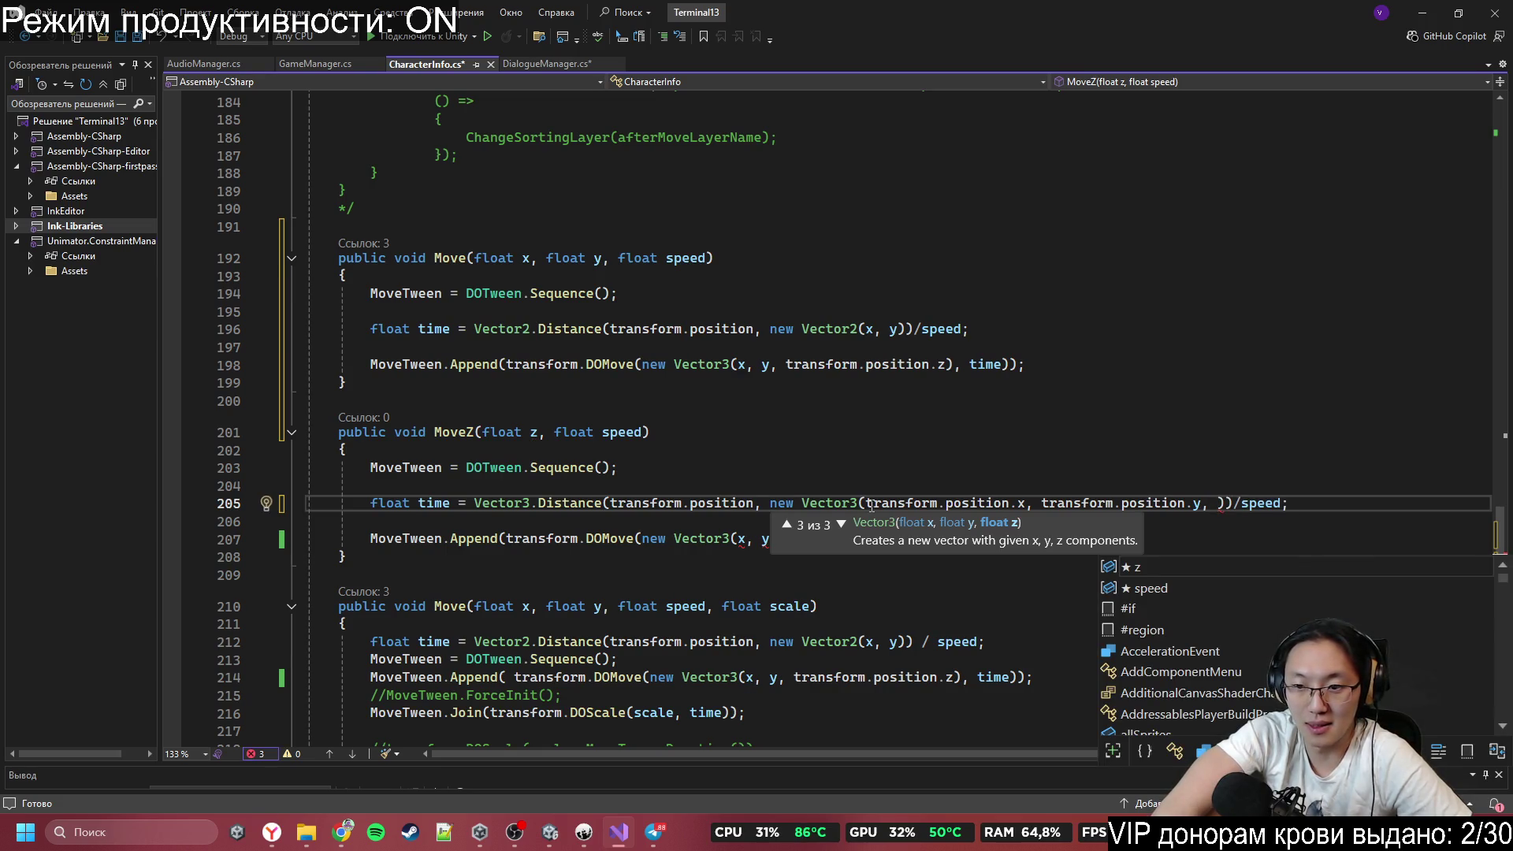
{"action": "type", "text": "z"}
{"action": "key", "text": "Escape"}
{"action": "key", "text": "Up"}
{"action": "key", "text": "Up"}
{"action": "key", "text": "Up"}
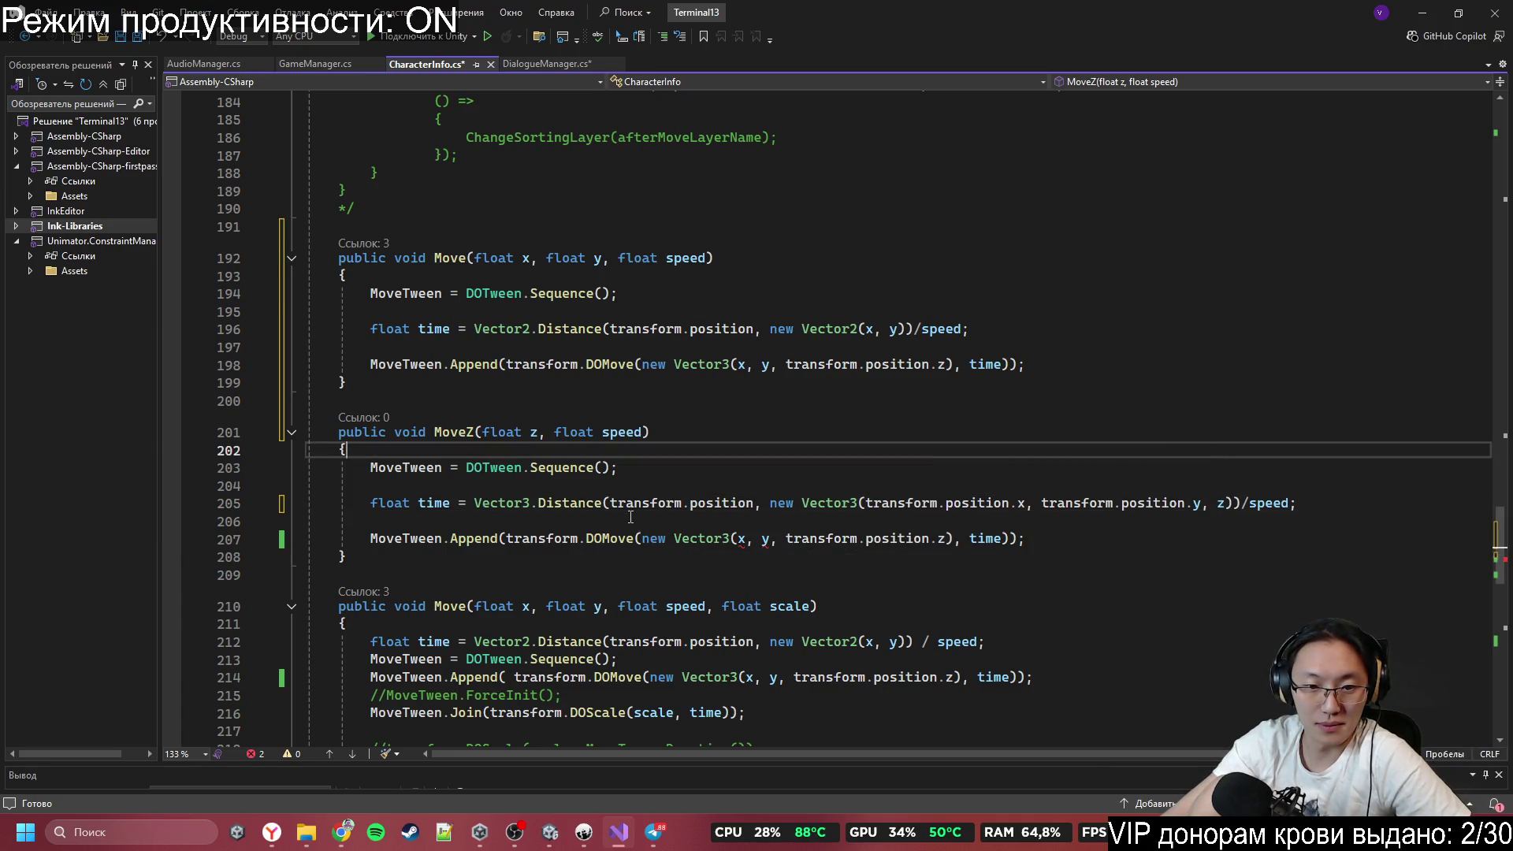
Use the same Vector3 as the DOMove target and save CharacterInfo.cs.
{"action": "mouse_move", "coordinate": [776, 504]}
{"action": "left_mouse_down"}
{"action": "mouse_move", "coordinate": [1218, 494]}
{"action": "mouse_move", "coordinate": [1234, 510]}
{"action": "left_mouse_up"}
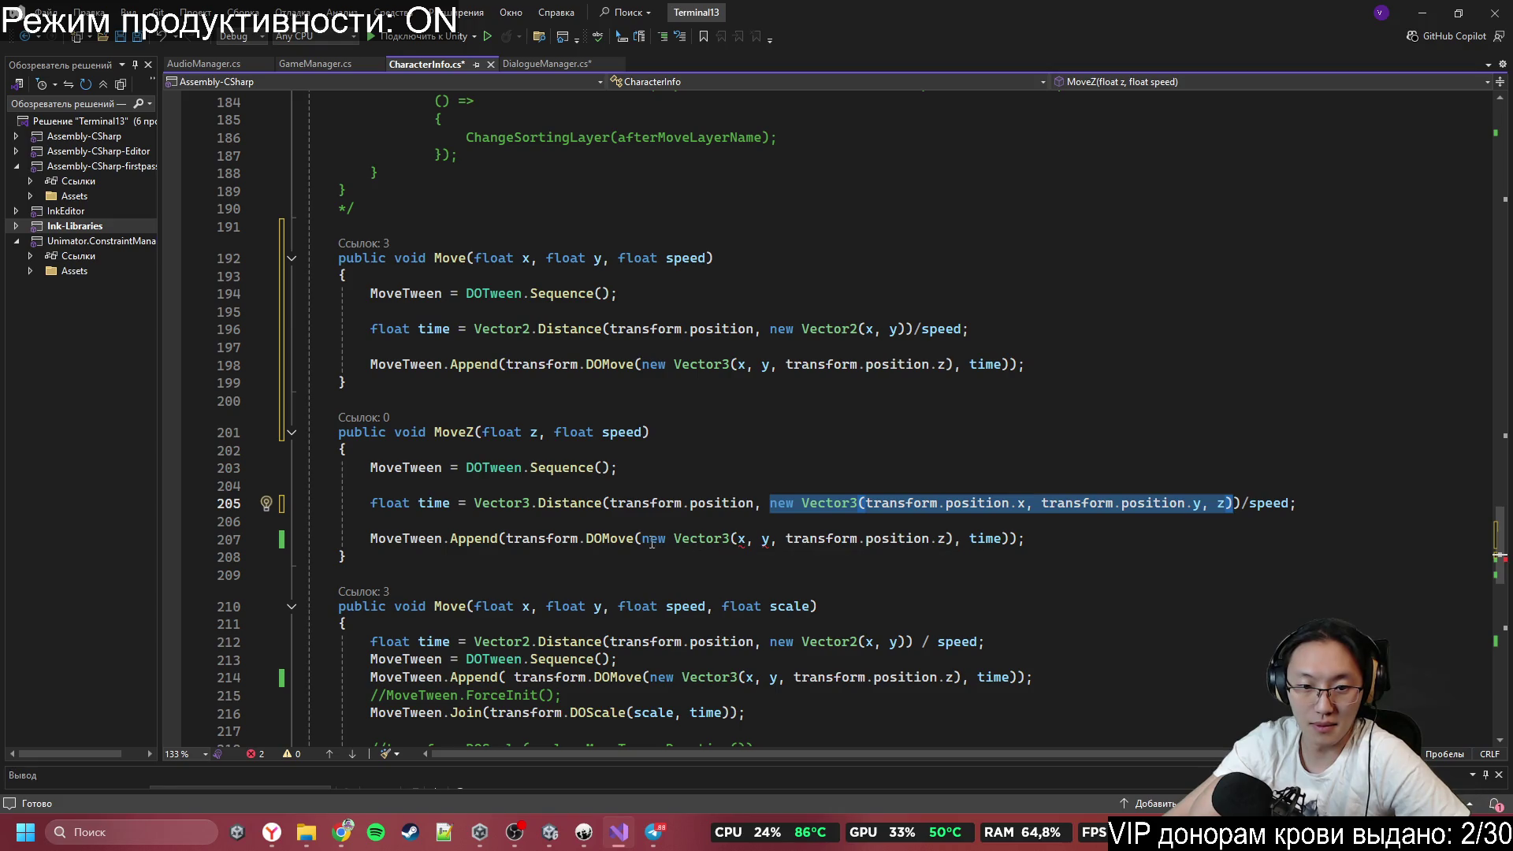
{"action": "key", "text": "ctrl+c"}
{"action": "mouse_move", "coordinate": [643, 540]}
{"action": "left_mouse_down"}
{"action": "mouse_move", "coordinate": [315, 540]}
{"action": "mouse_move", "coordinate": [955, 540]}
{"action": "left_mouse_up"}
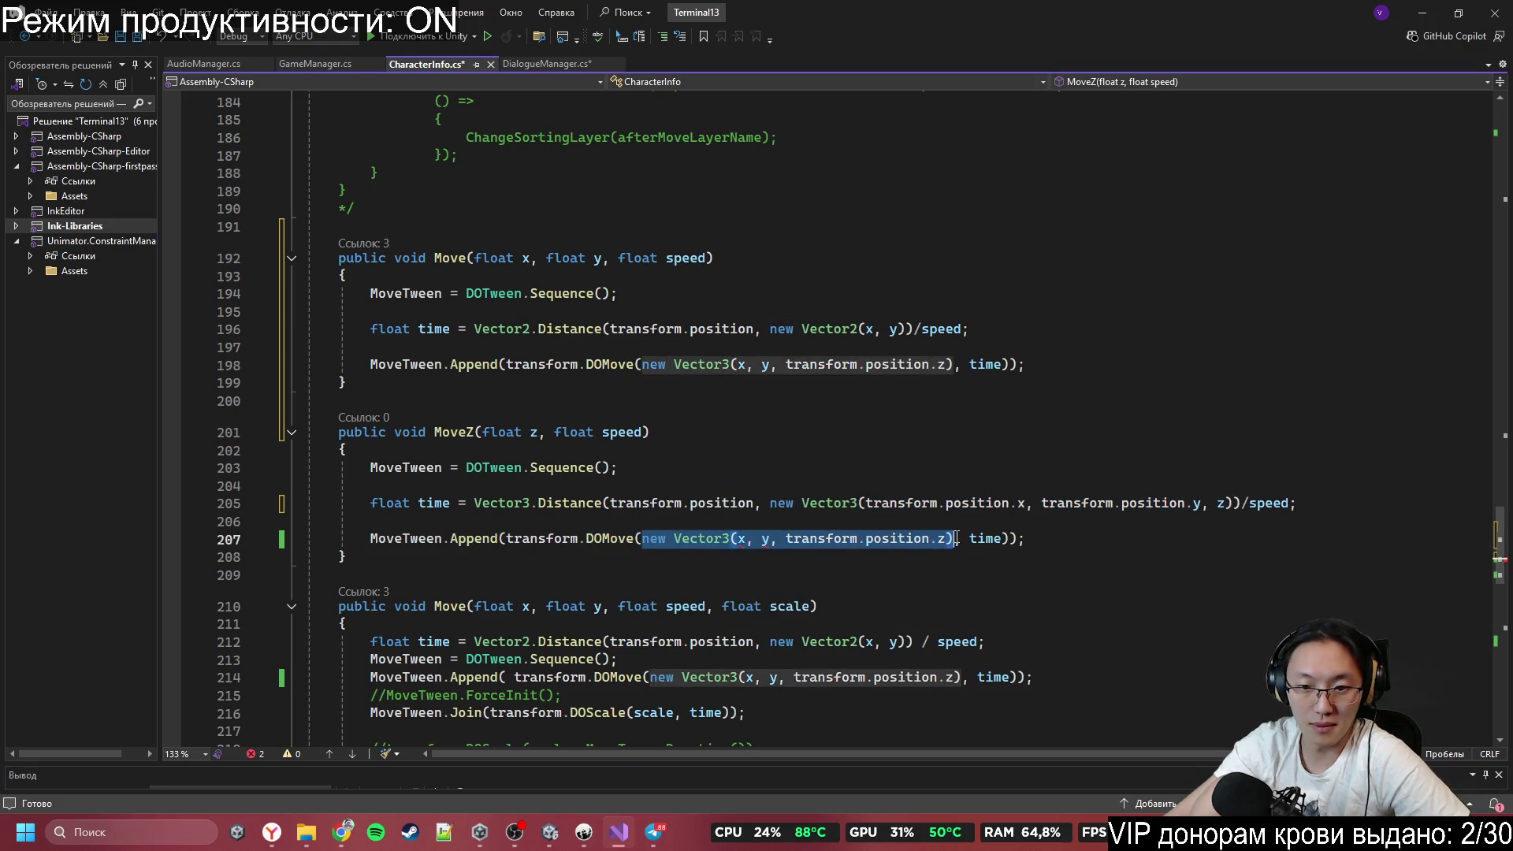
{"action": "key", "text": "ctrl+v"}
{"action": "left_click", "coordinate": [1076, 581]}
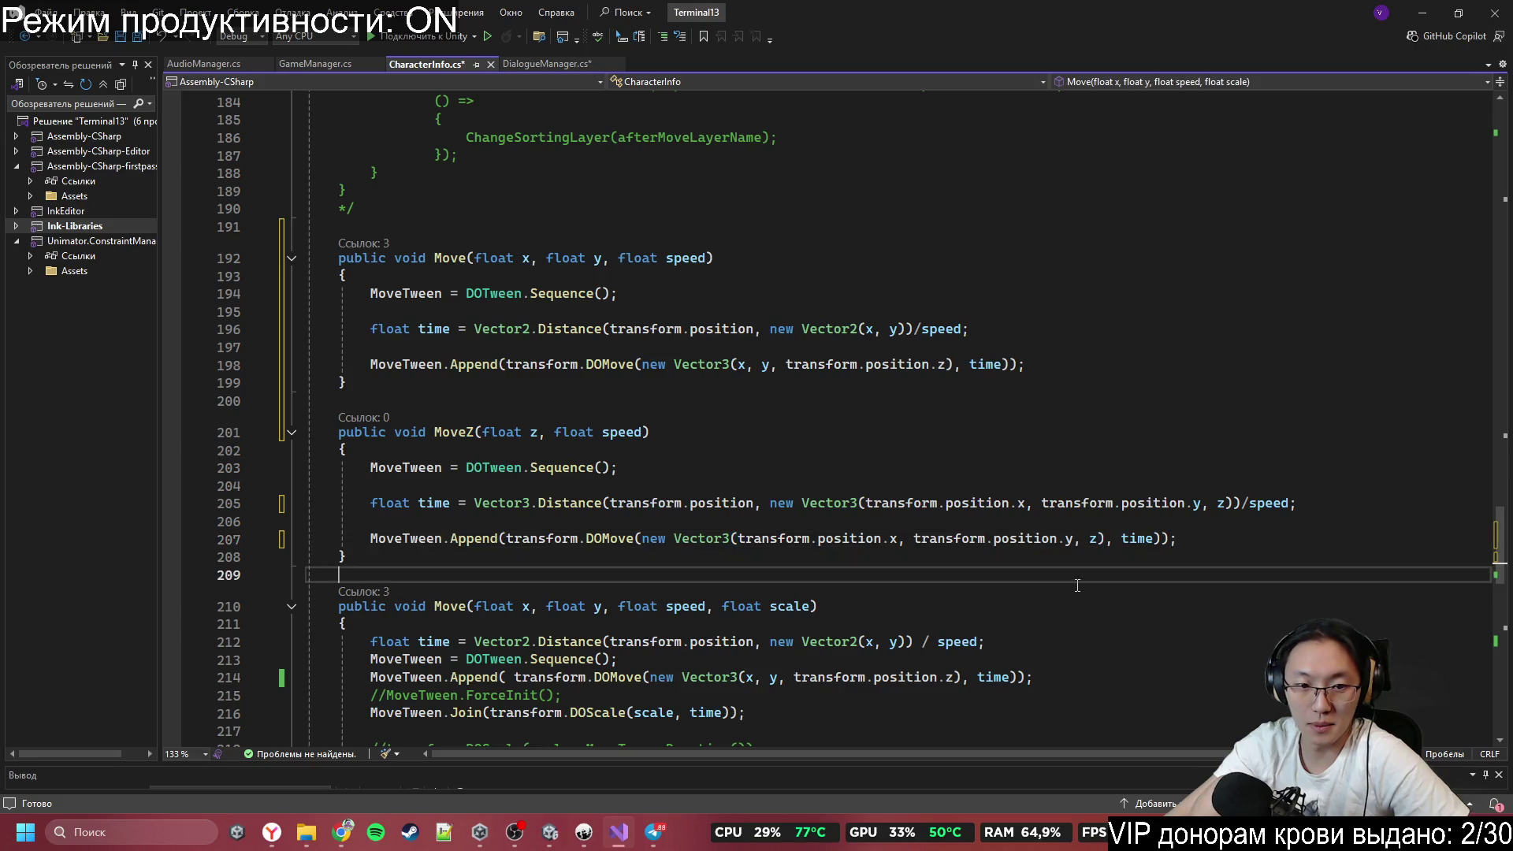
{"action": "scroll", "coordinate": [1056, 552], "scroll_direction": "down", "scroll_amount": 1}
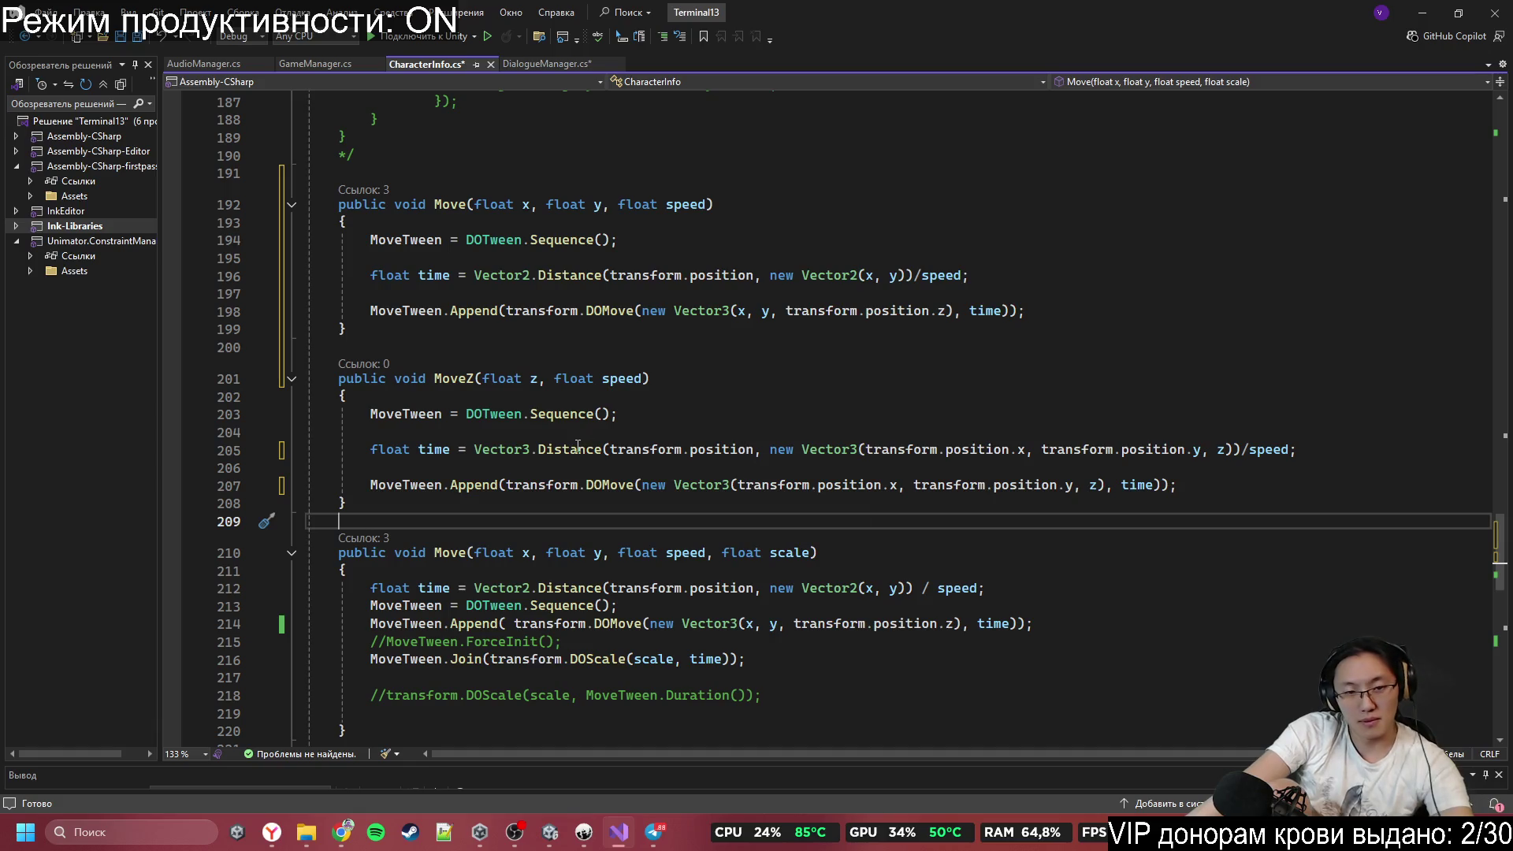
{"action": "key", "text": "ctrl+s"}
{"action": "left_click", "coordinate": [963, 465]}
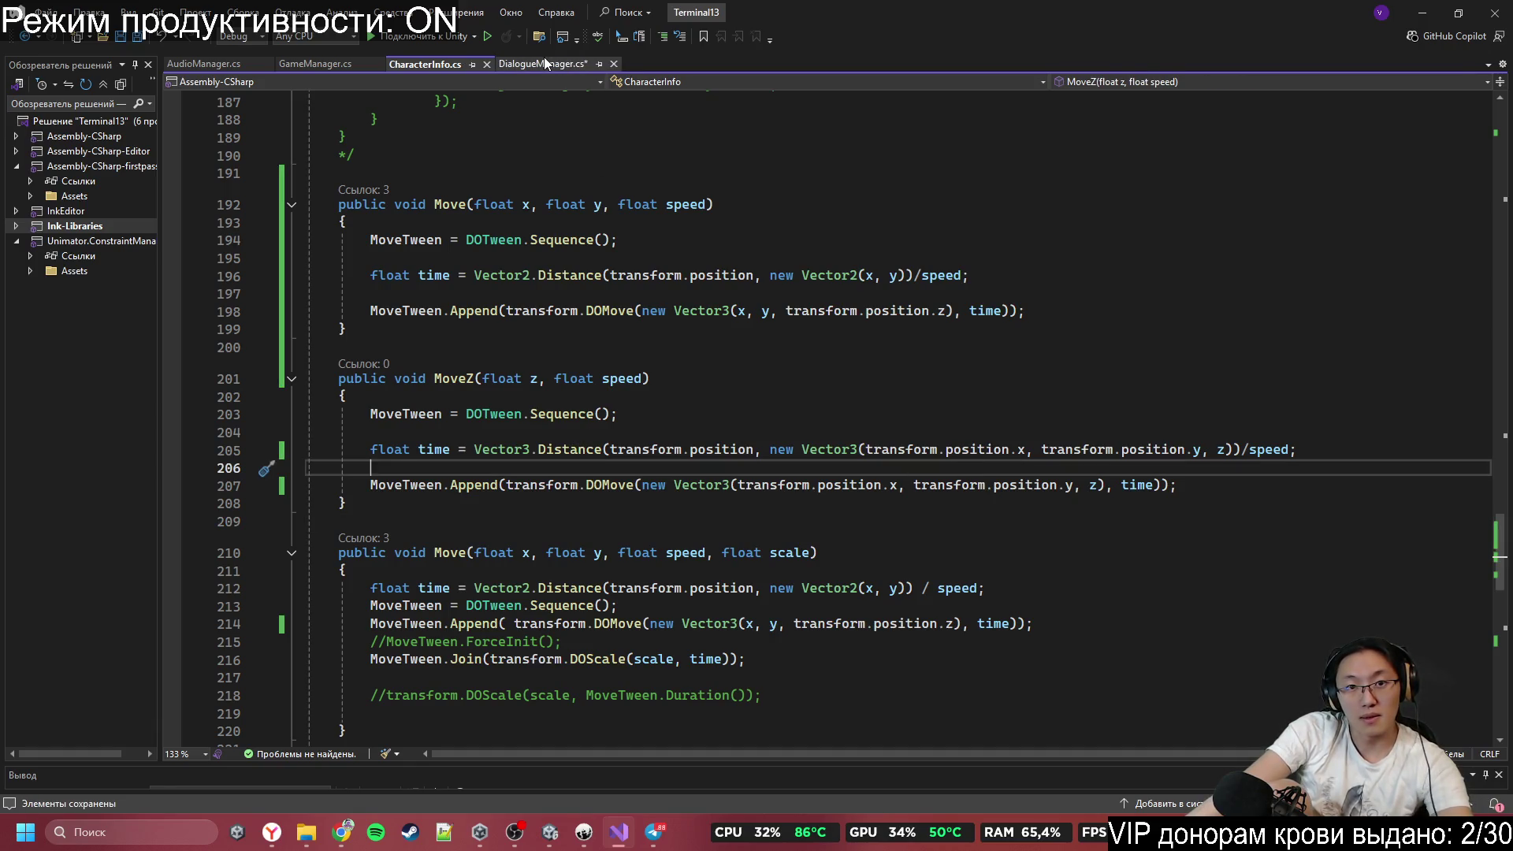
In DialogueManager.cs, change the Move call to MoveZ(z, speed).
{"action": "left_click", "coordinate": [543, 62]}
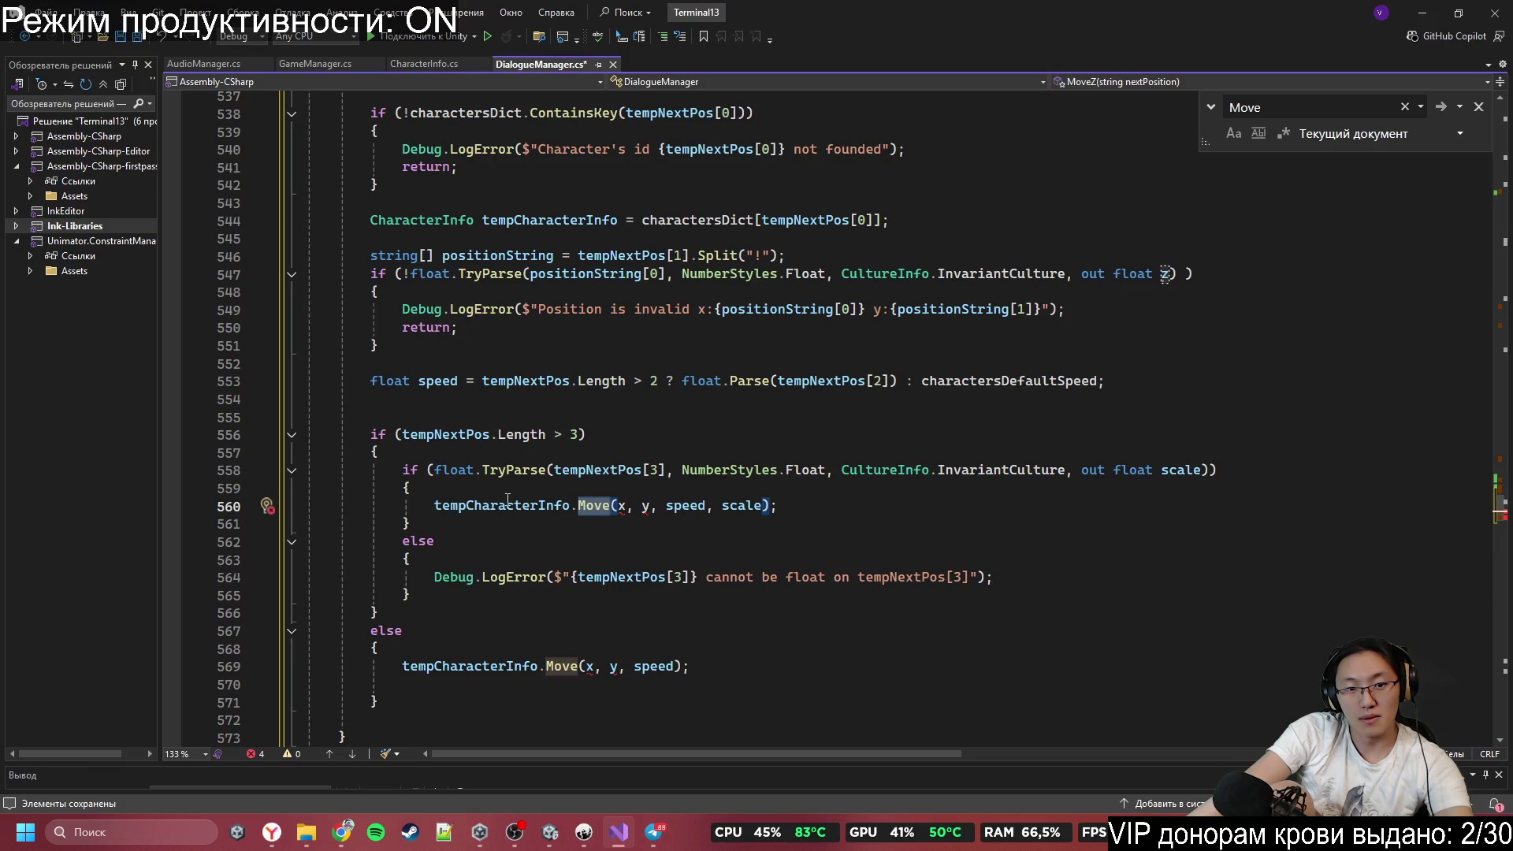
{"action": "left_click_drag", "start_coordinate": [617, 507], "coordinate": [657, 512]}
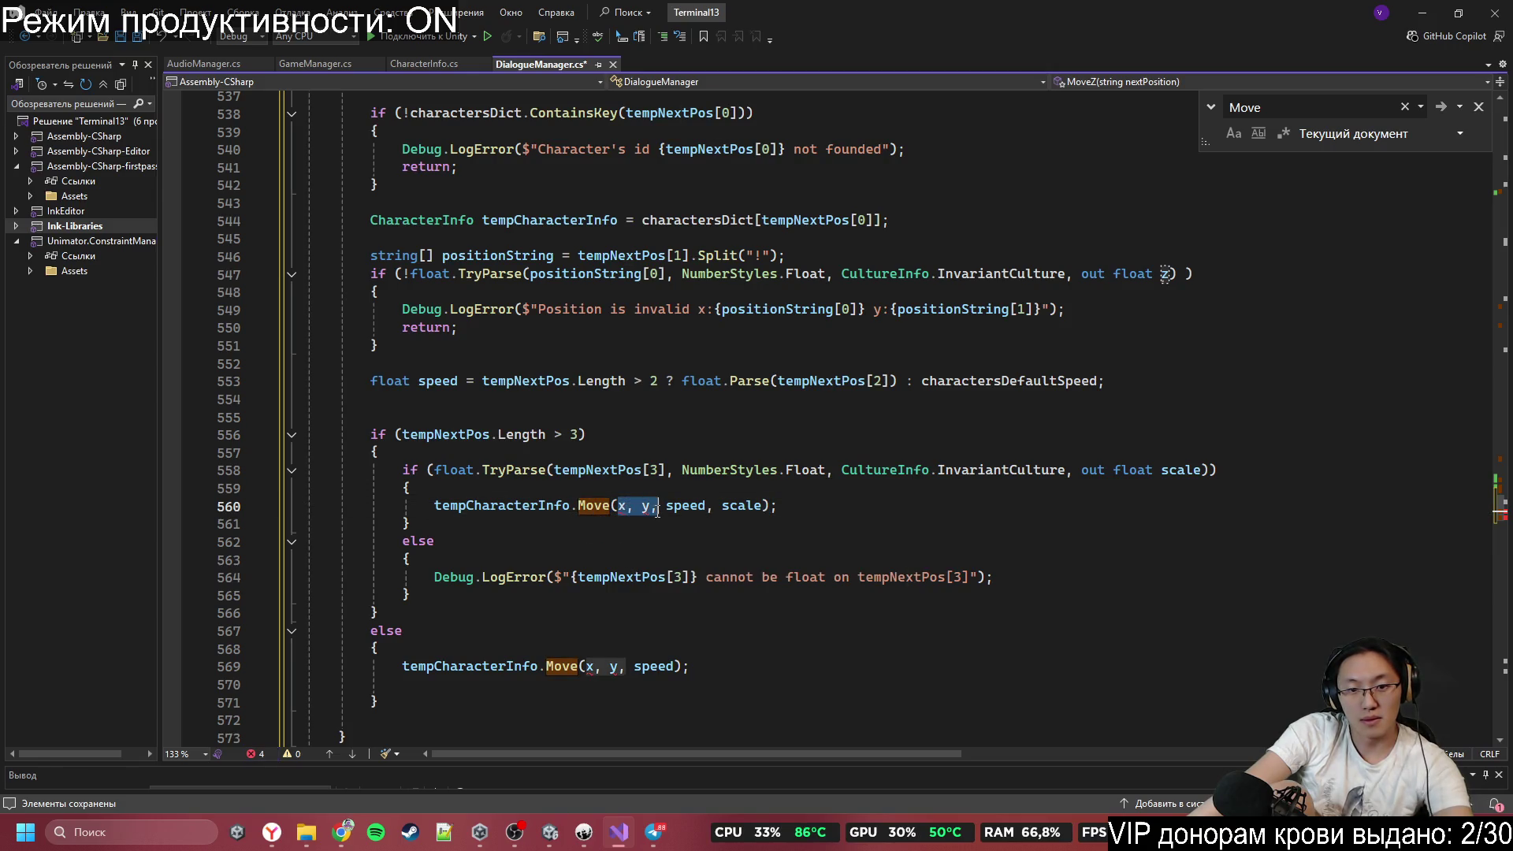
{"action": "type", "text": "z"}
{"action": "double_click", "coordinate": [716, 505]}
{"action": "key", "text": "BackSpace"}
{"action": "key", "text": "BackSpace"}
{"action": "key", "text": "BackSpace"}
{"action": "left_click", "coordinate": [883, 577]}
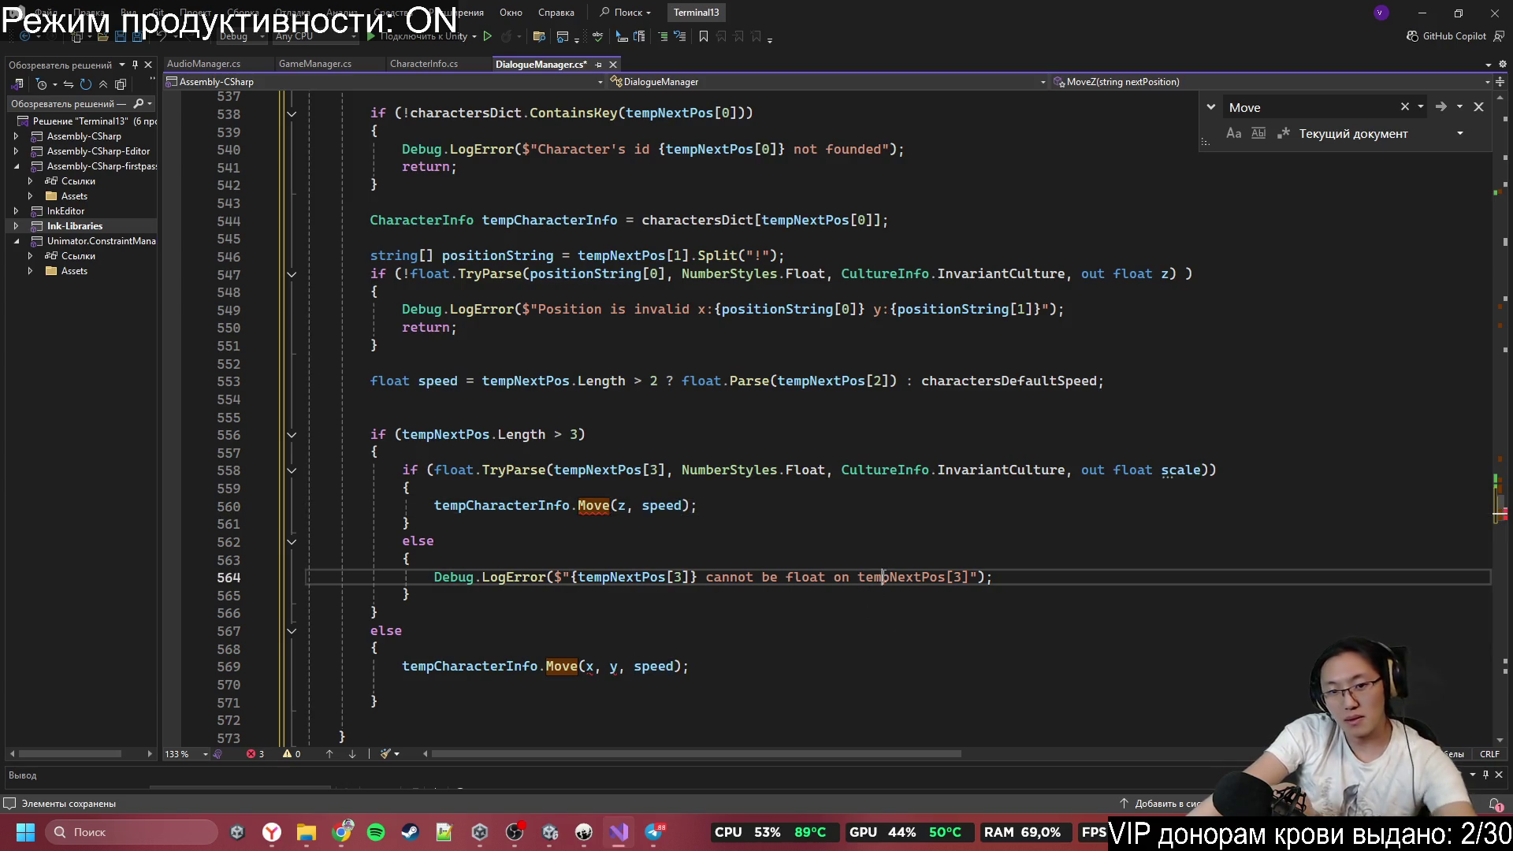
{"action": "left_click", "coordinate": [610, 505]}
{"action": "type", "text": "Z"}
{"action": "left_click", "coordinate": [742, 581]}
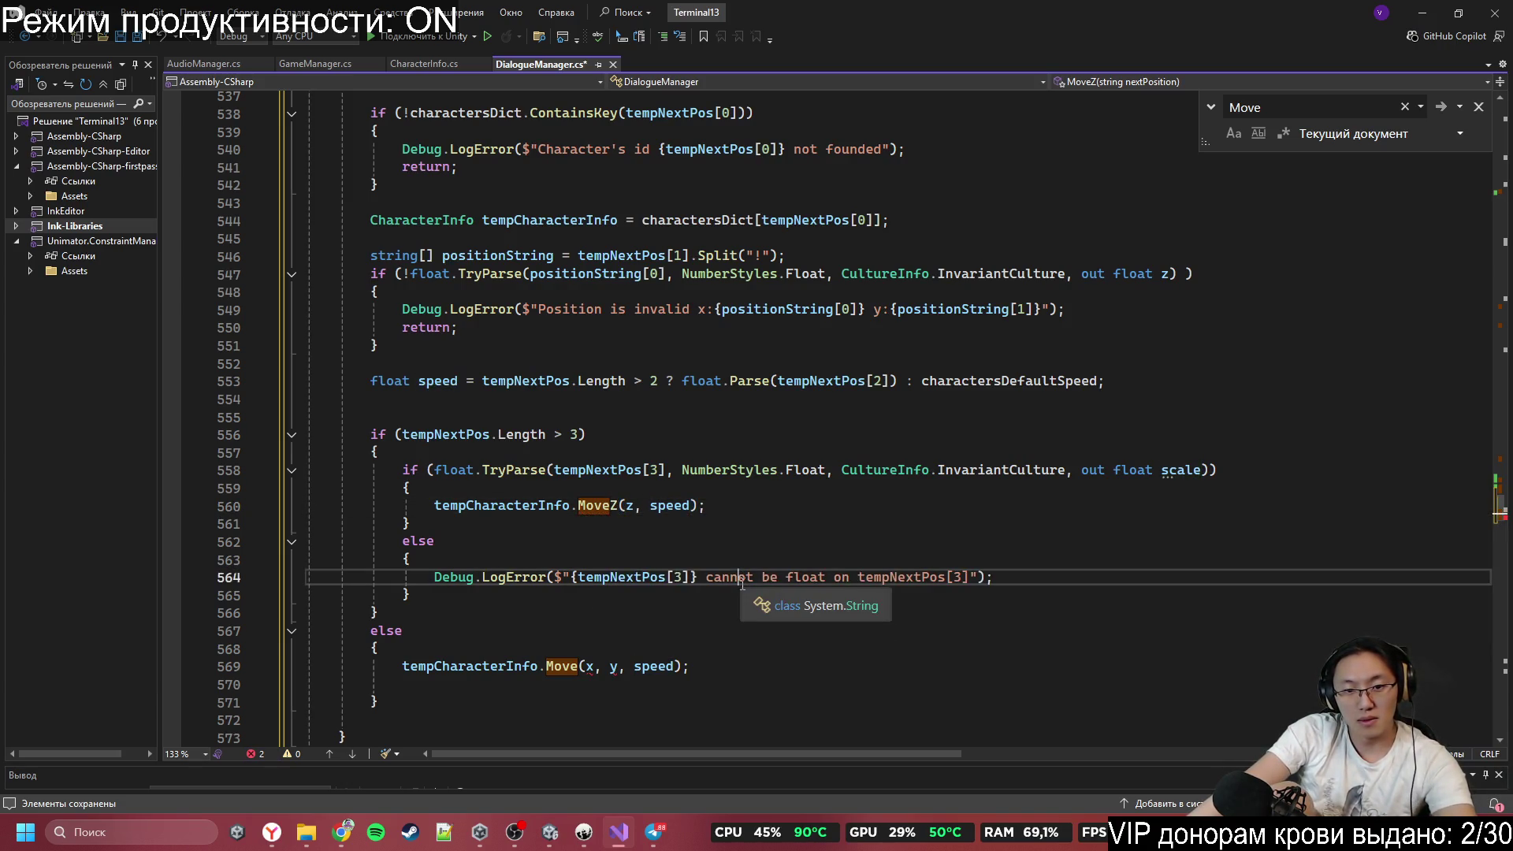
Replace the length-check if/else block with the single tempCharacterInfo.MoveZ(z, speed) call.
{"action": "scroll", "coordinate": [537, 638], "scroll_direction": "up", "scroll_amount": 3}
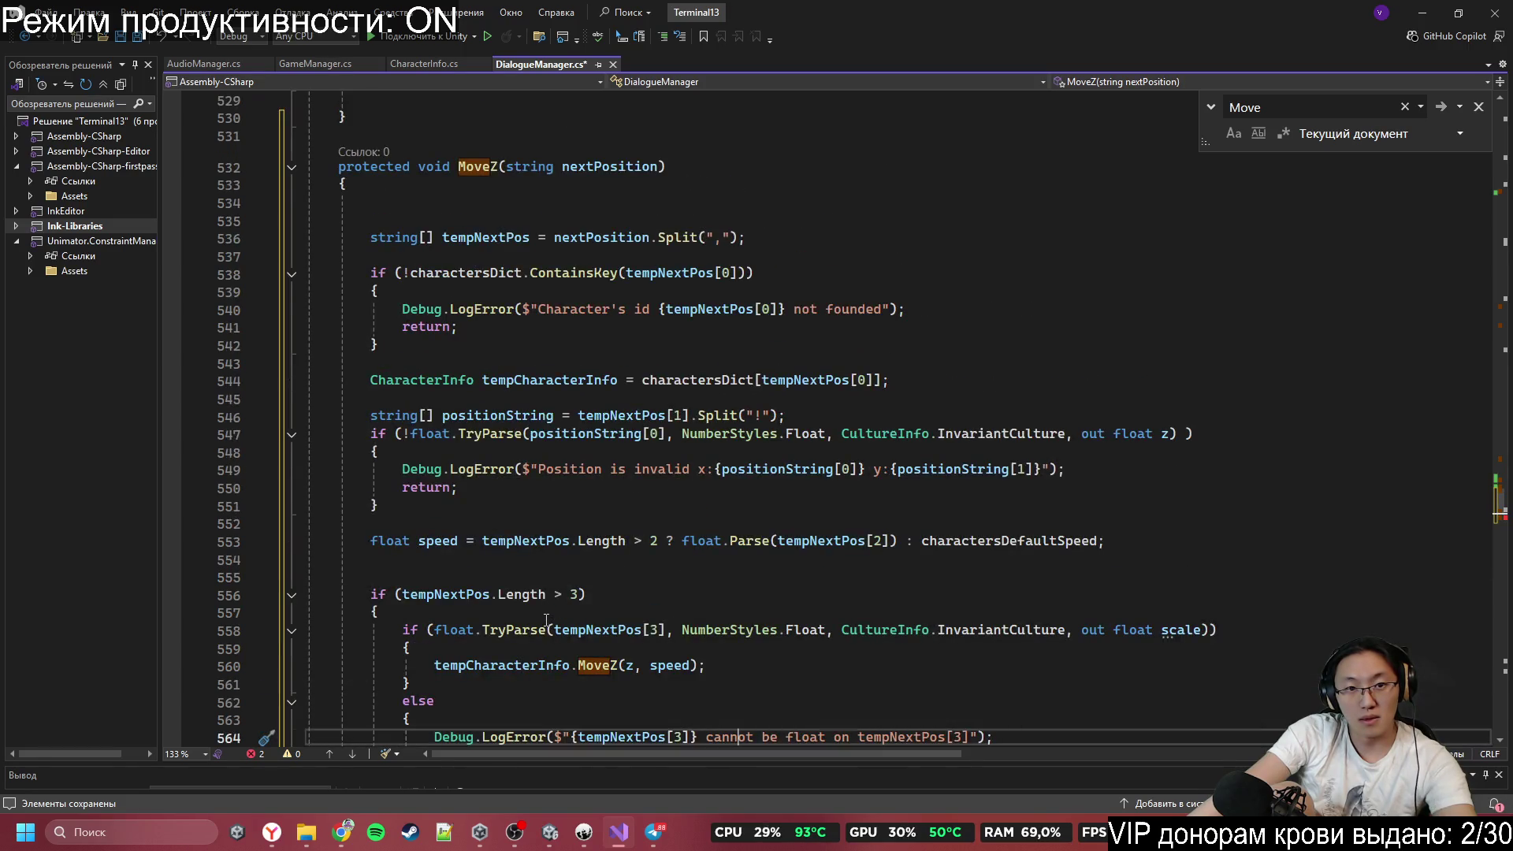
{"action": "scroll", "coordinate": [546, 620], "scroll_direction": "down", "scroll_amount": 3}
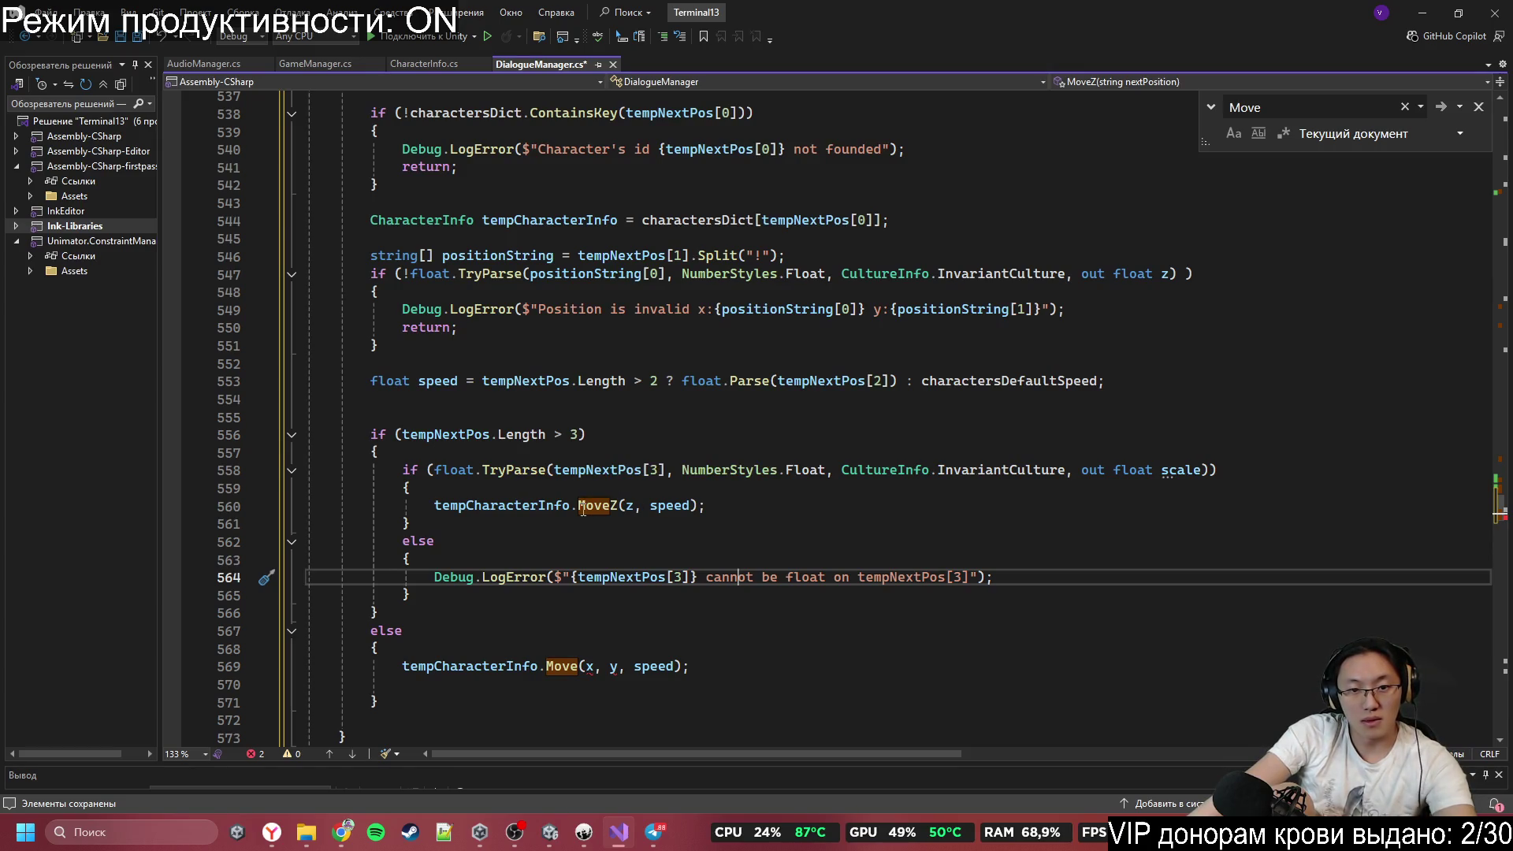
{"action": "left_click_drag", "start_coordinate": [487, 512], "coordinate": [707, 514]}
{"action": "key", "text": "ctrl+x"}
{"action": "left_click", "coordinate": [399, 697]}
{"action": "mouse_move", "coordinate": [399, 697]}
{"action": "left_mouse_down"}
{"action": "mouse_move", "coordinate": [378, 506]}
{"action": "mouse_move", "coordinate": [315, 434]}
{"action": "left_mouse_up"}
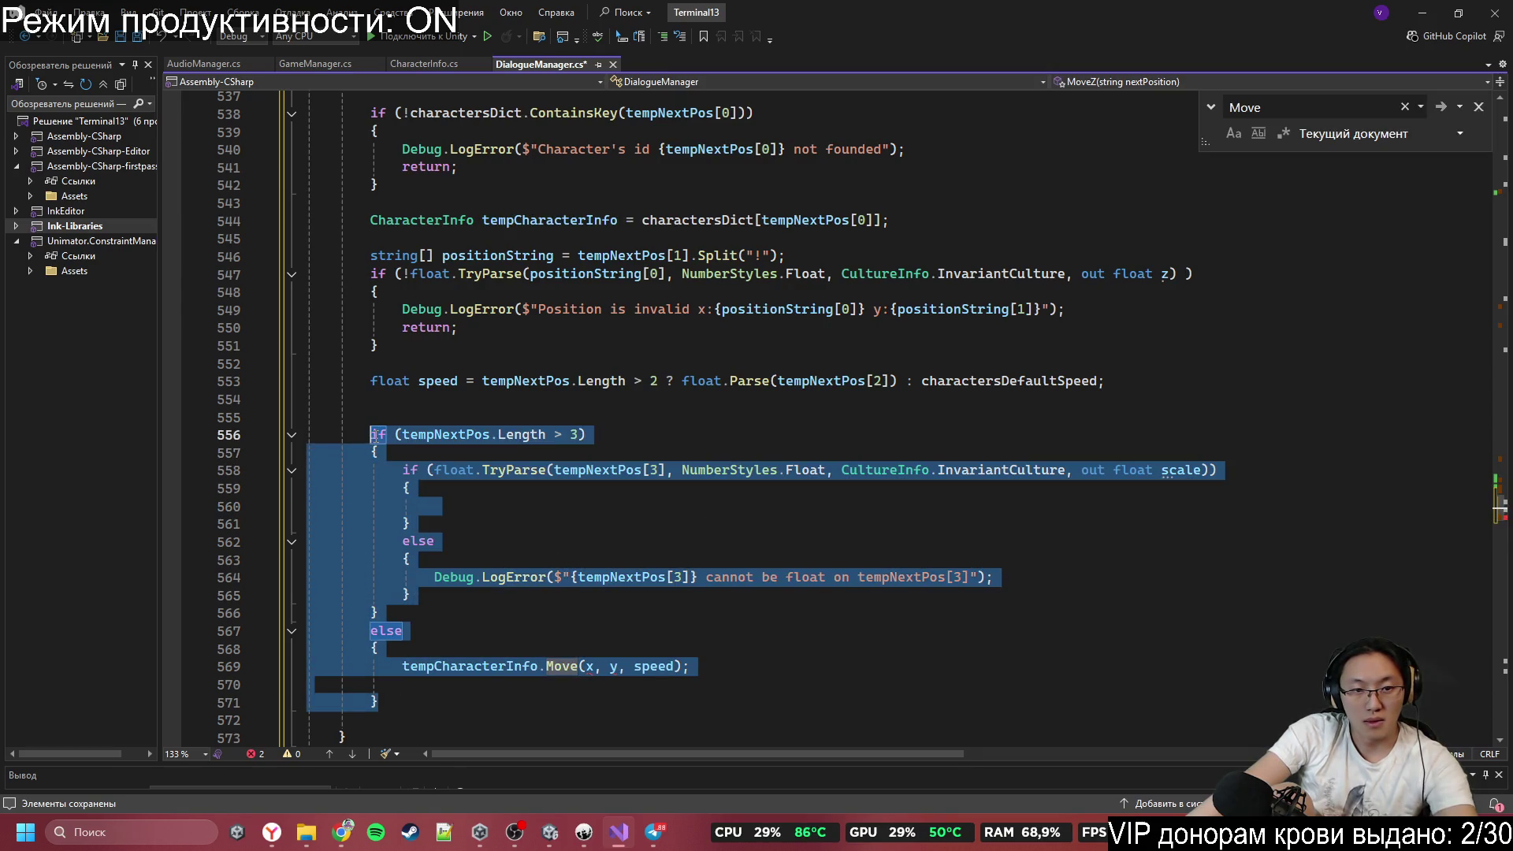
{"action": "key", "text": "ctrl+v"}
Save DialogueManager.cs and minimize Visual Studio to return to Unity.
{"action": "scroll", "coordinate": [687, 429], "scroll_direction": "up", "scroll_amount": 3}
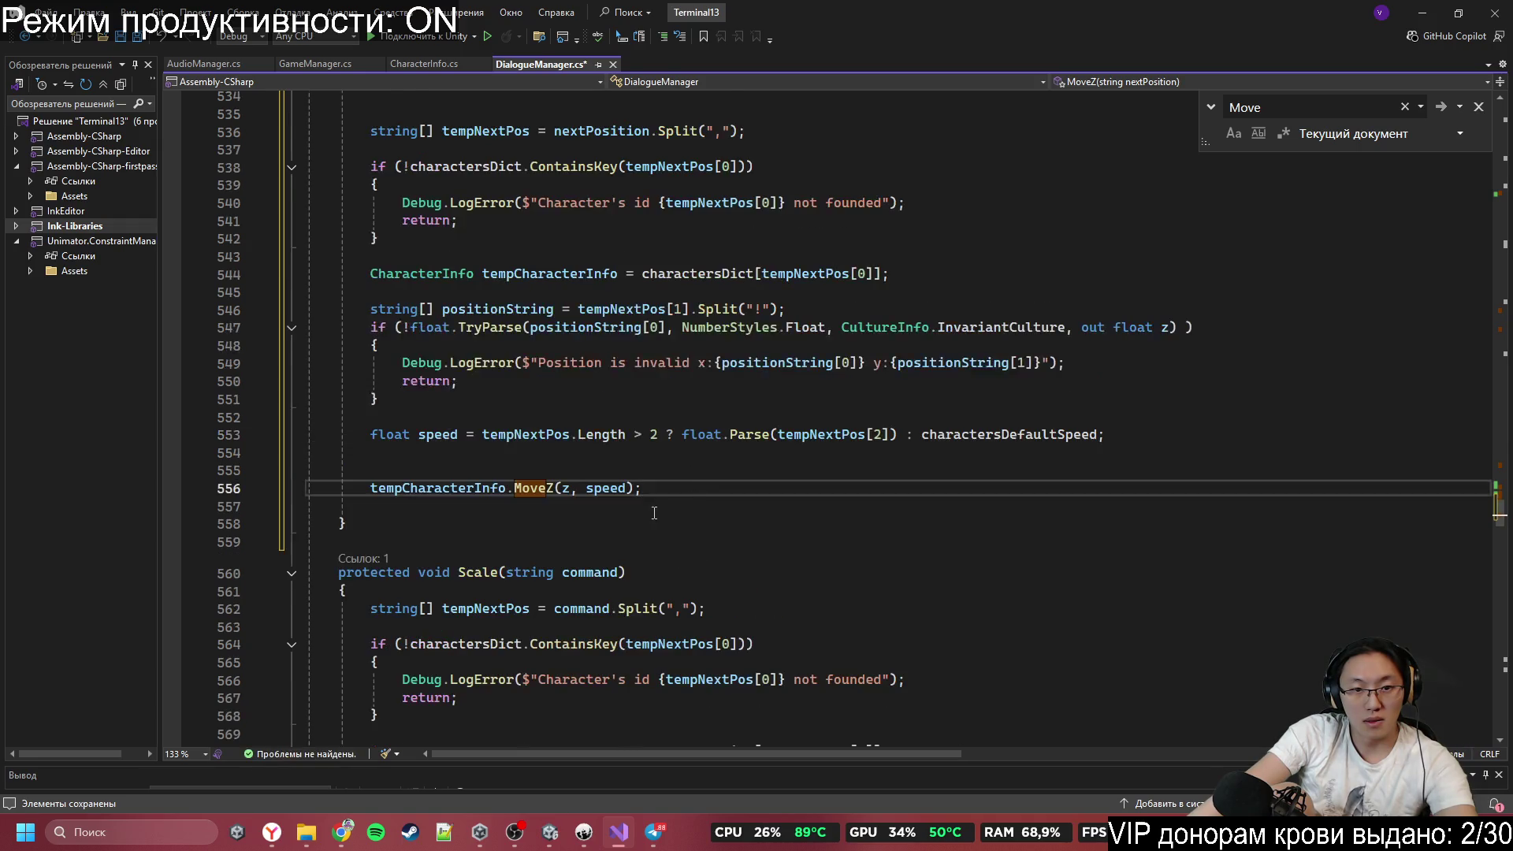
{"action": "left_click", "coordinate": [607, 565]}
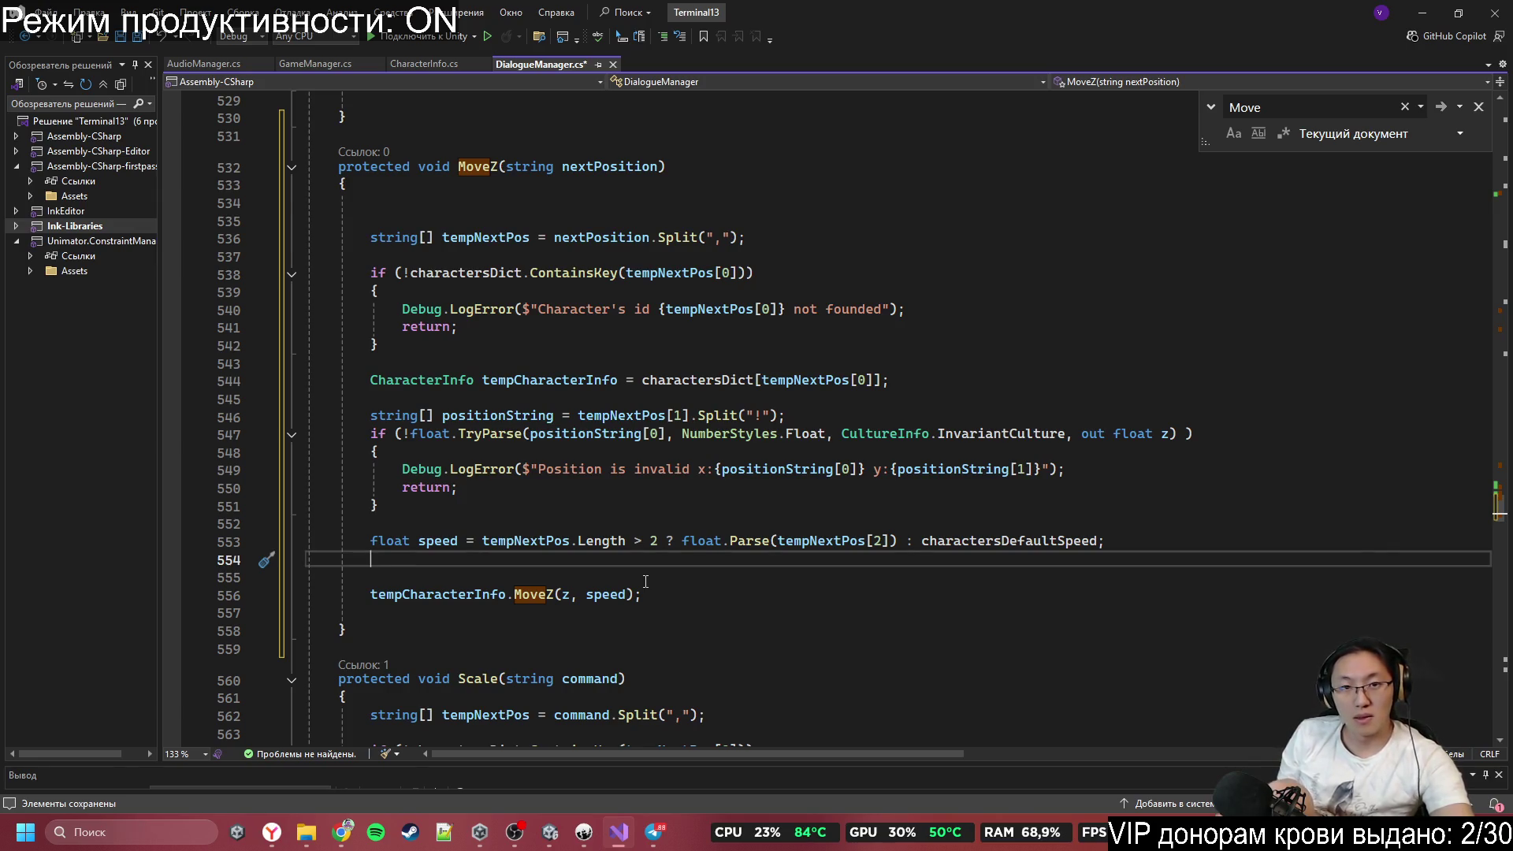
{"action": "key", "text": "ctrl+s"}
{"action": "left_click", "coordinate": [813, 398]}
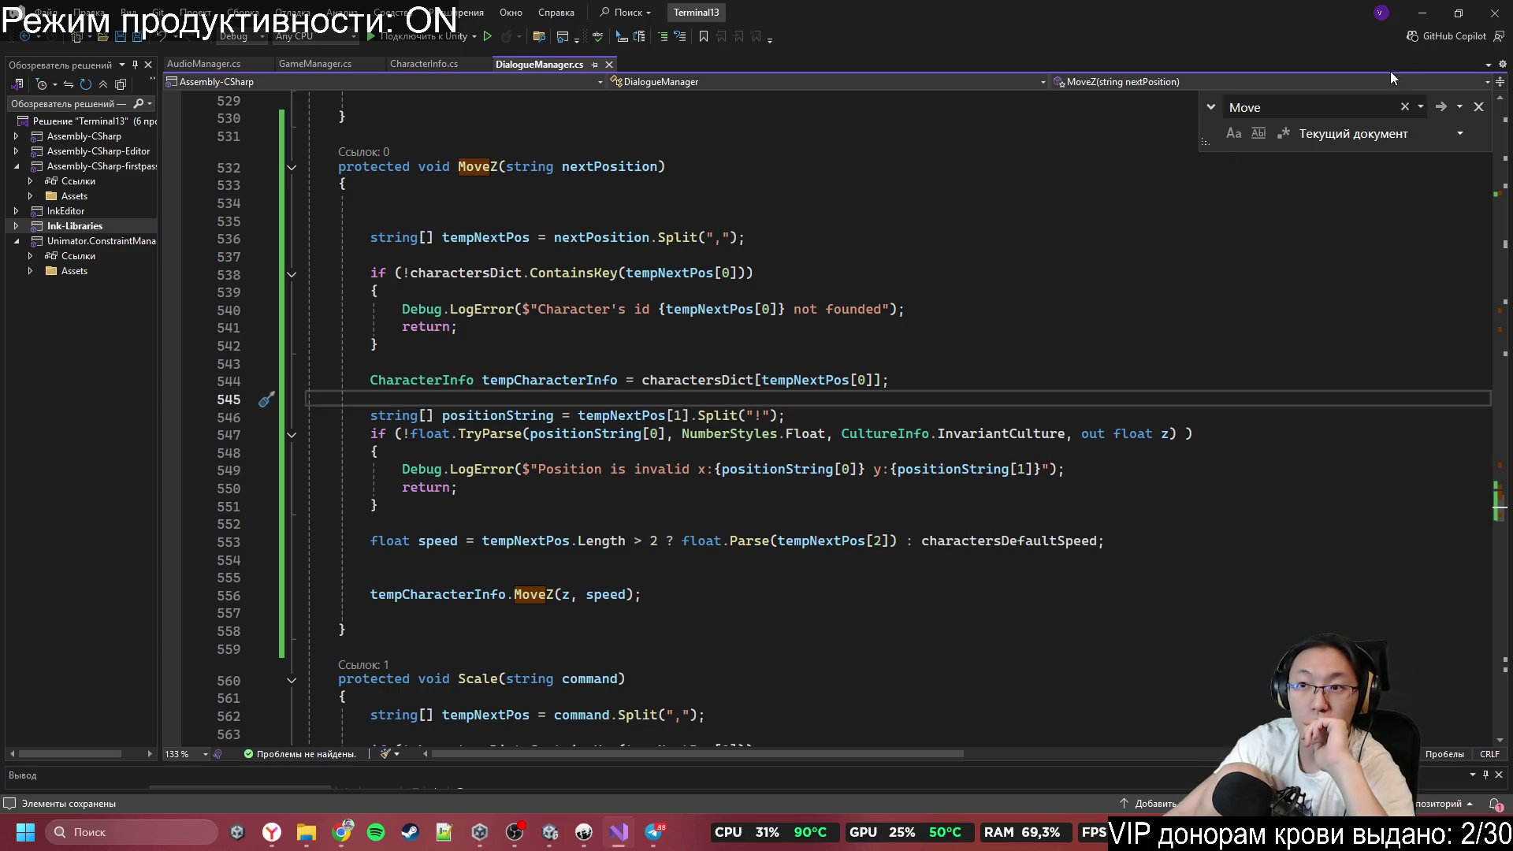
{"action": "left_click", "coordinate": [1423, 16]}
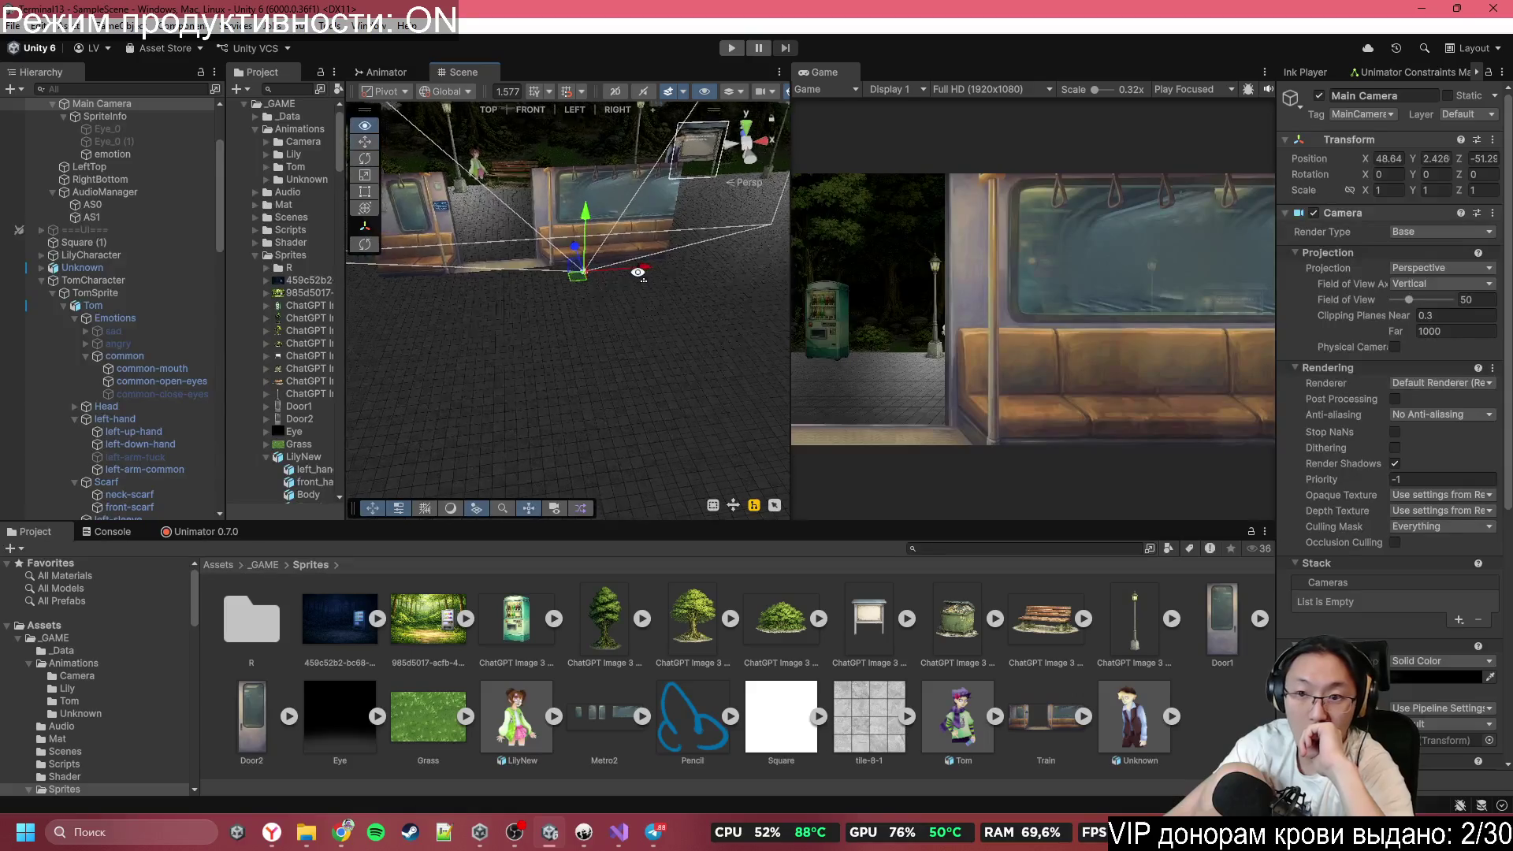
Move the Main Camera left and forward toward Lily and the lamp in the Scene view.
{"action": "scroll", "coordinate": [631, 272], "scroll_direction": "up", "scroll_amount": 2}
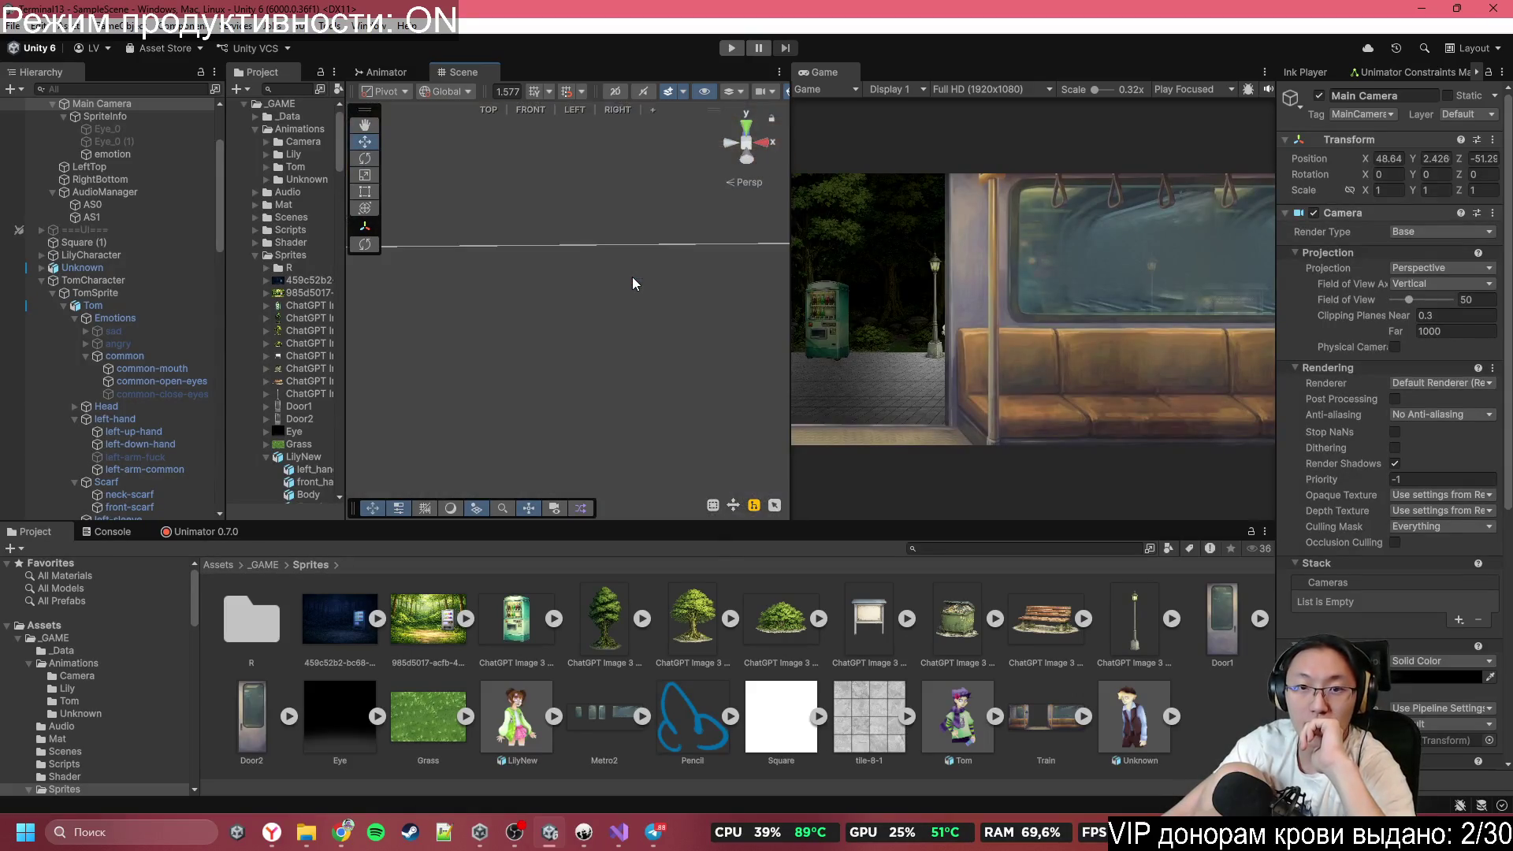
{"action": "left_click_drag", "start_coordinate": [646, 272], "coordinate": [692, 221]}
{"action": "scroll", "coordinate": [1381, 611], "scroll_direction": "down", "scroll_amount": 10}
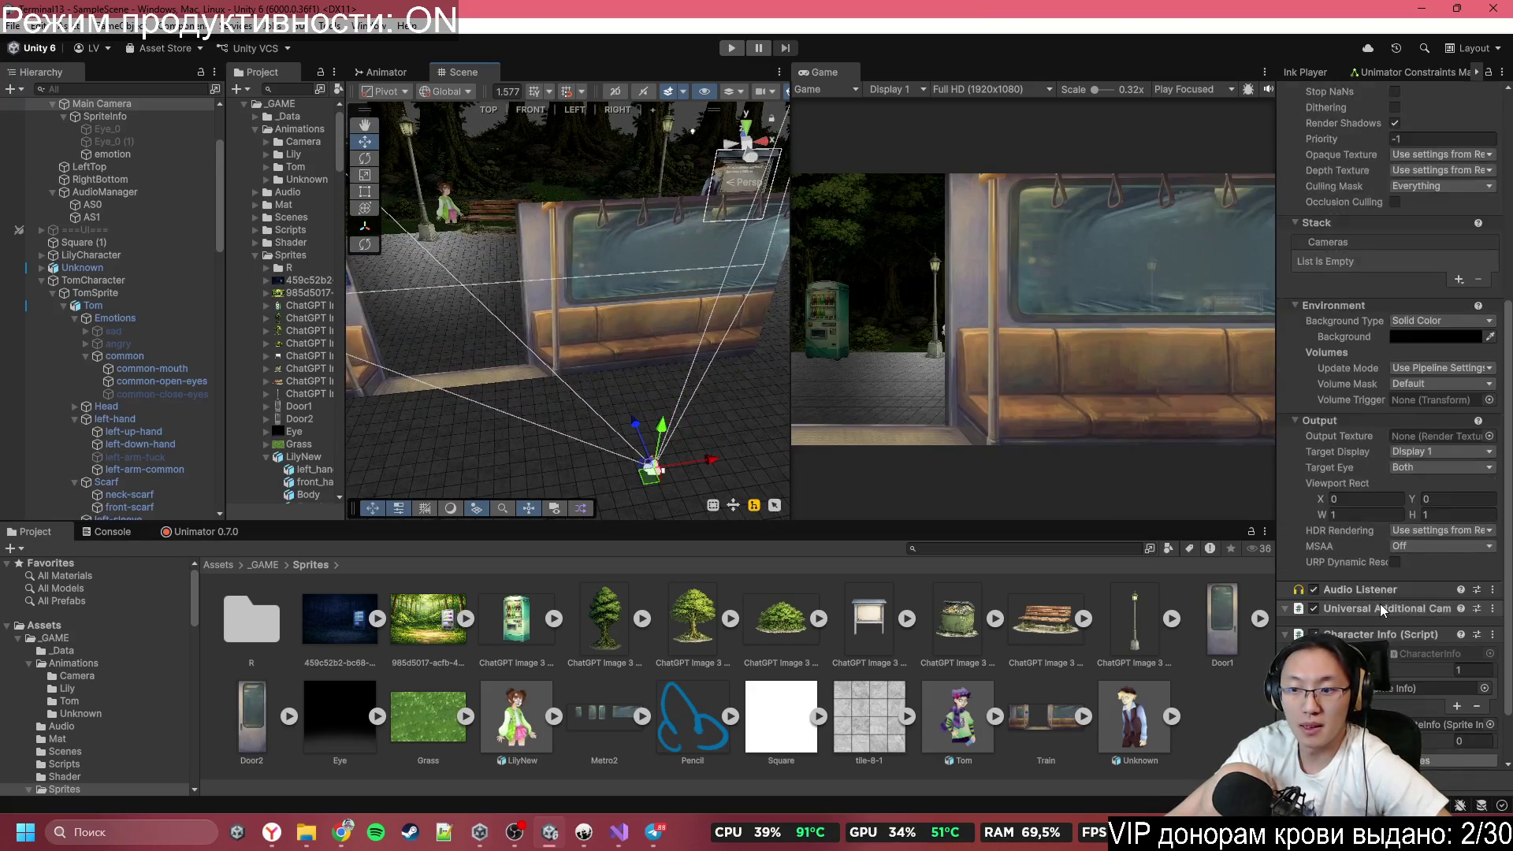
{"action": "scroll", "coordinate": [1381, 610], "scroll_direction": "up", "scroll_amount": 10}
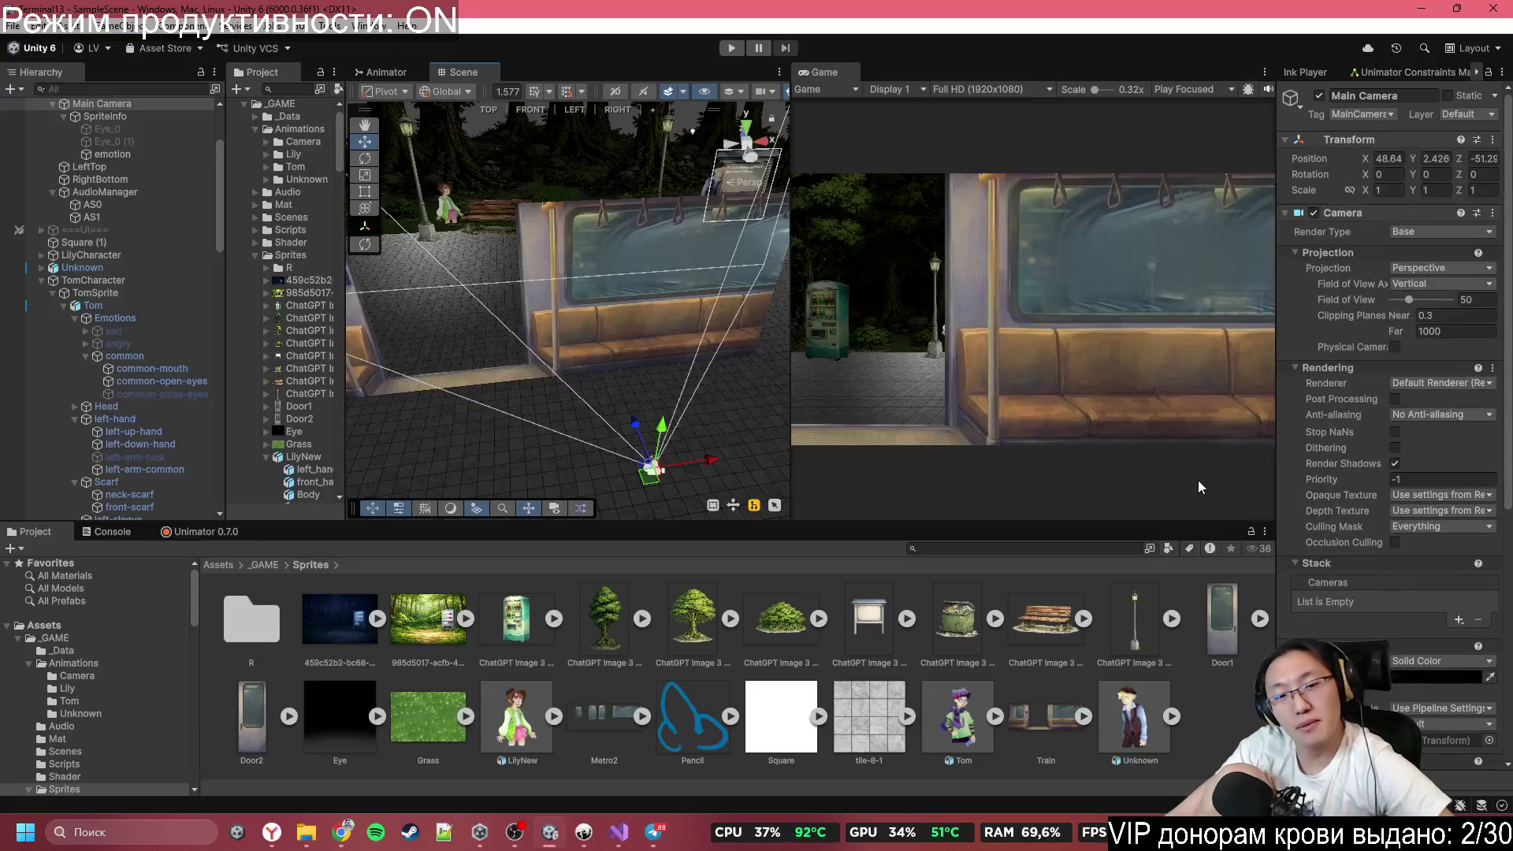
{"action": "left_click_drag", "start_coordinate": [703, 463], "coordinate": [433, 490]}
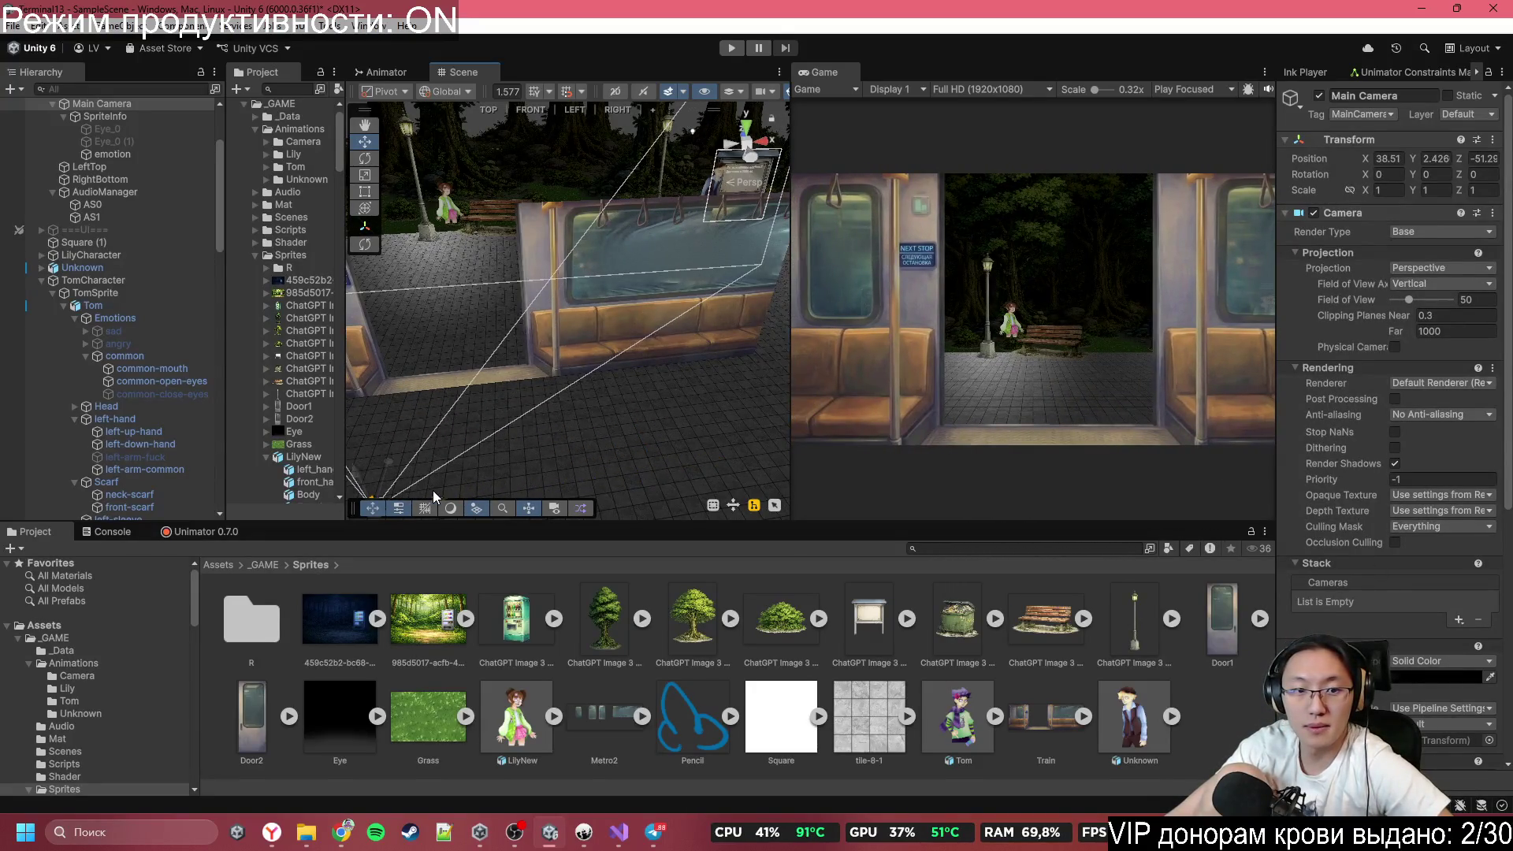
{"action": "scroll", "coordinate": [542, 460], "scroll_direction": "down", "scroll_amount": 2}
{"action": "scroll", "coordinate": [1387, 394], "scroll_direction": "down", "scroll_amount": 5}
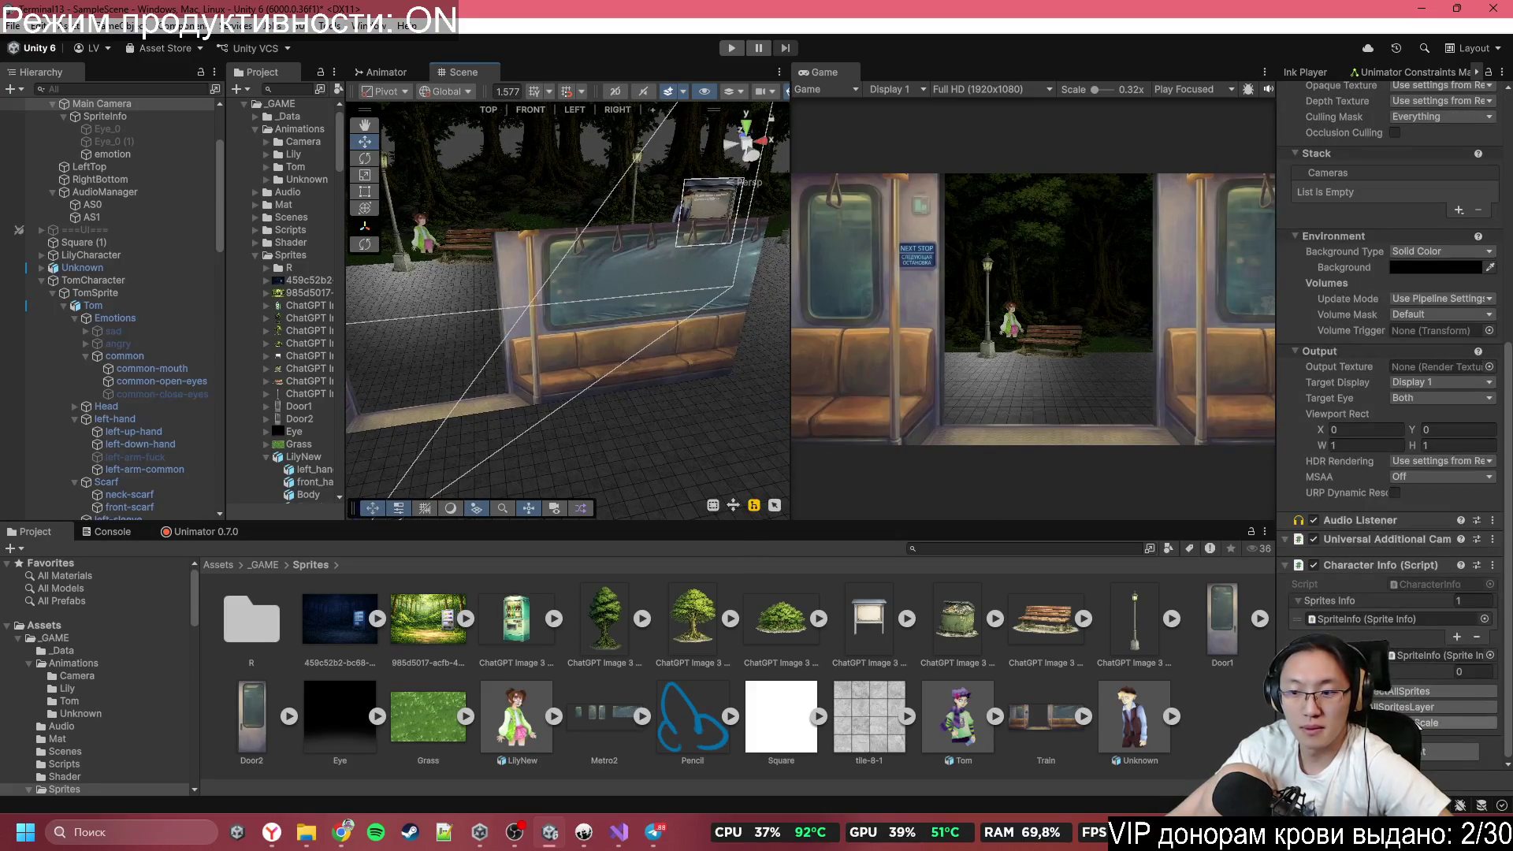
{"action": "scroll", "coordinate": [457, 394], "scroll_direction": "down", "scroll_amount": 3}
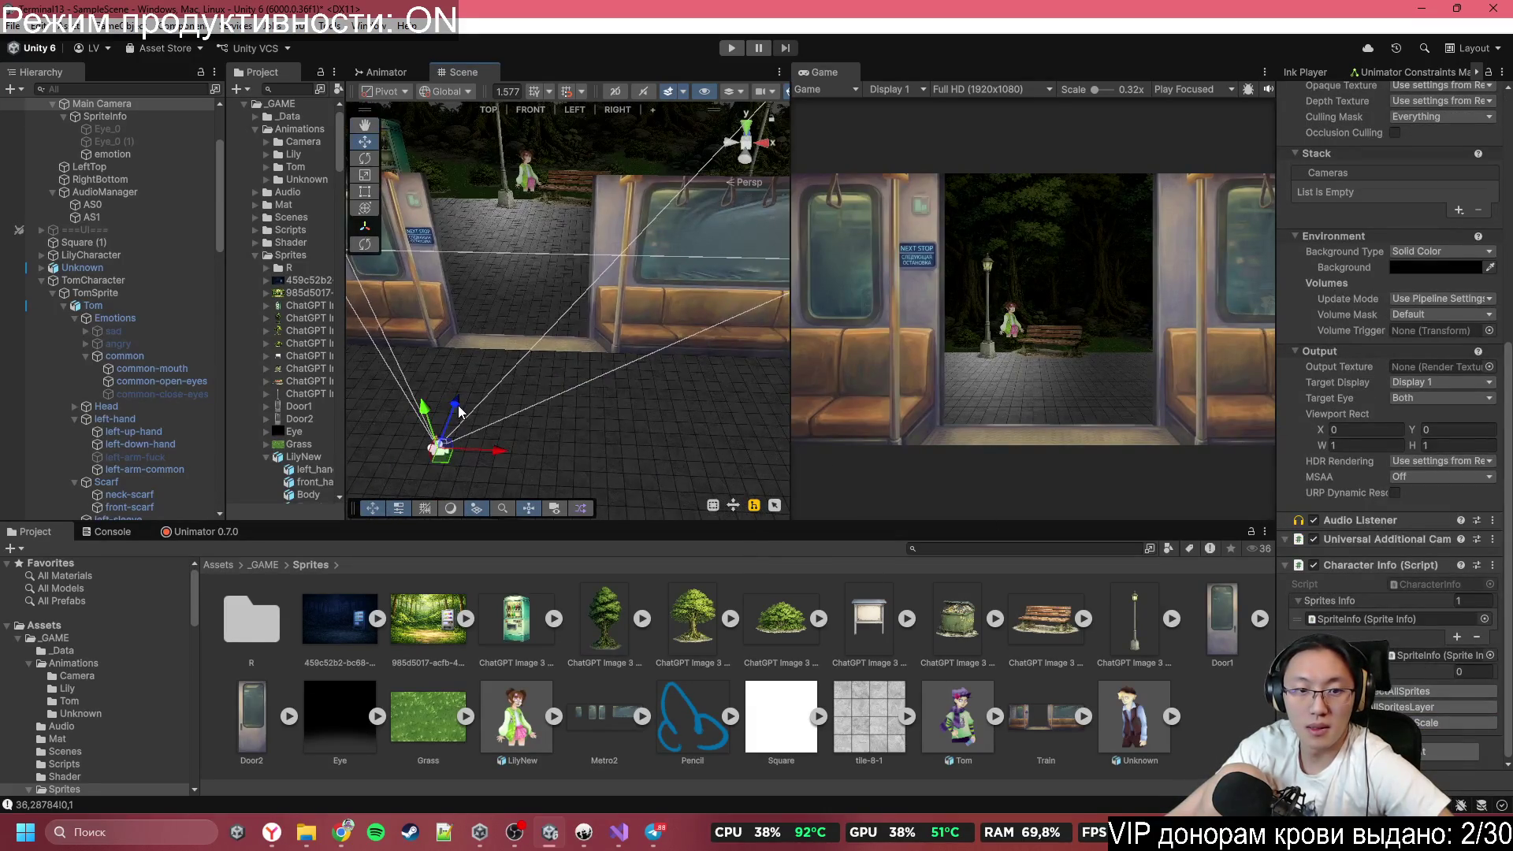
{"action": "left_click_drag", "start_coordinate": [475, 347], "coordinate": [517, 169]}
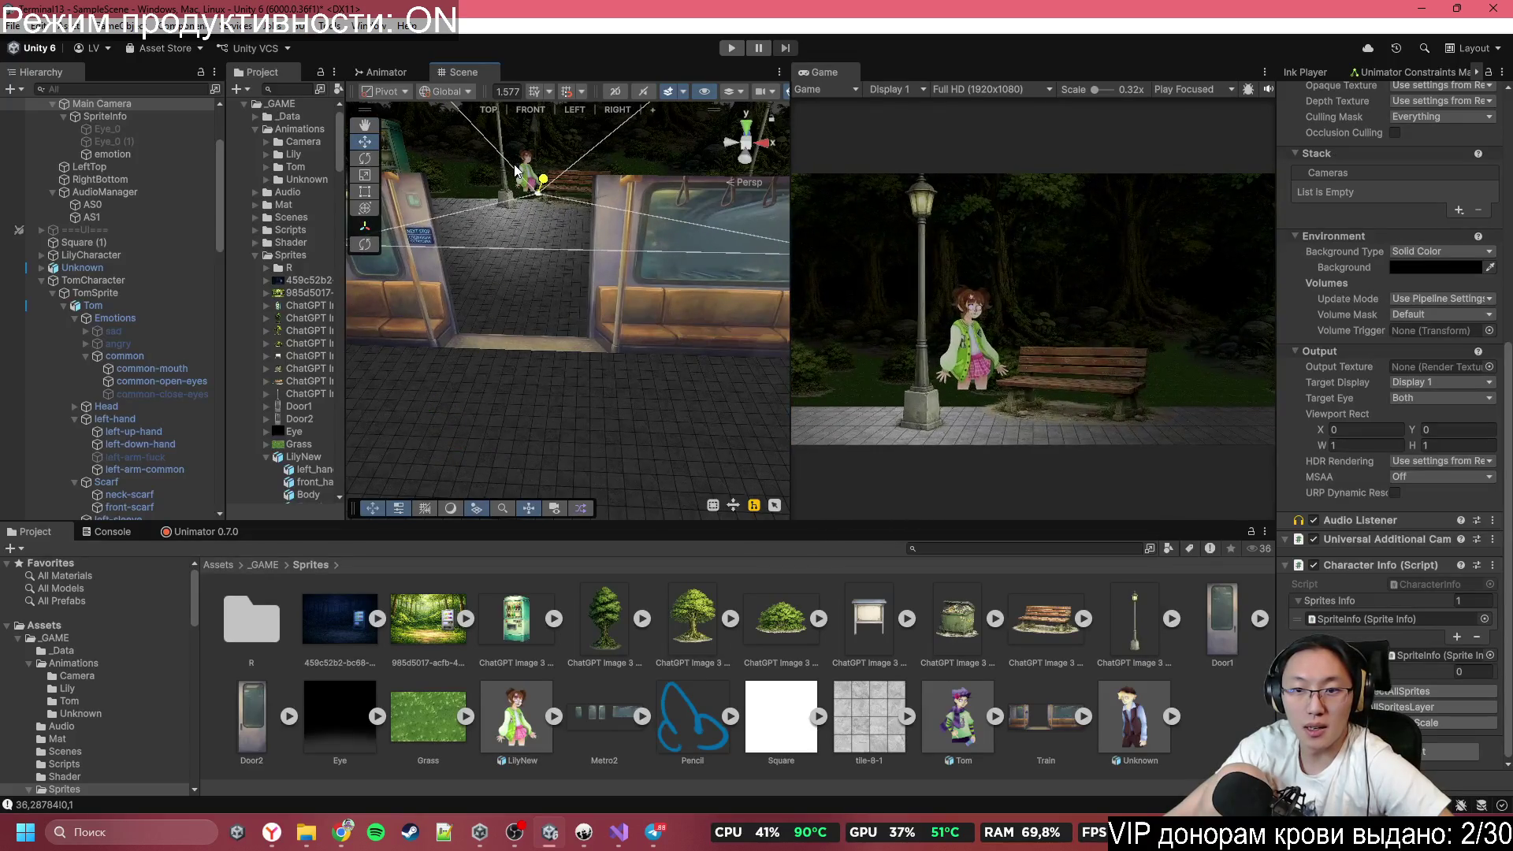
Undo both camera moves to restore its original position and bring up the Console log.
{"action": "key", "text": "ctrl+z"}
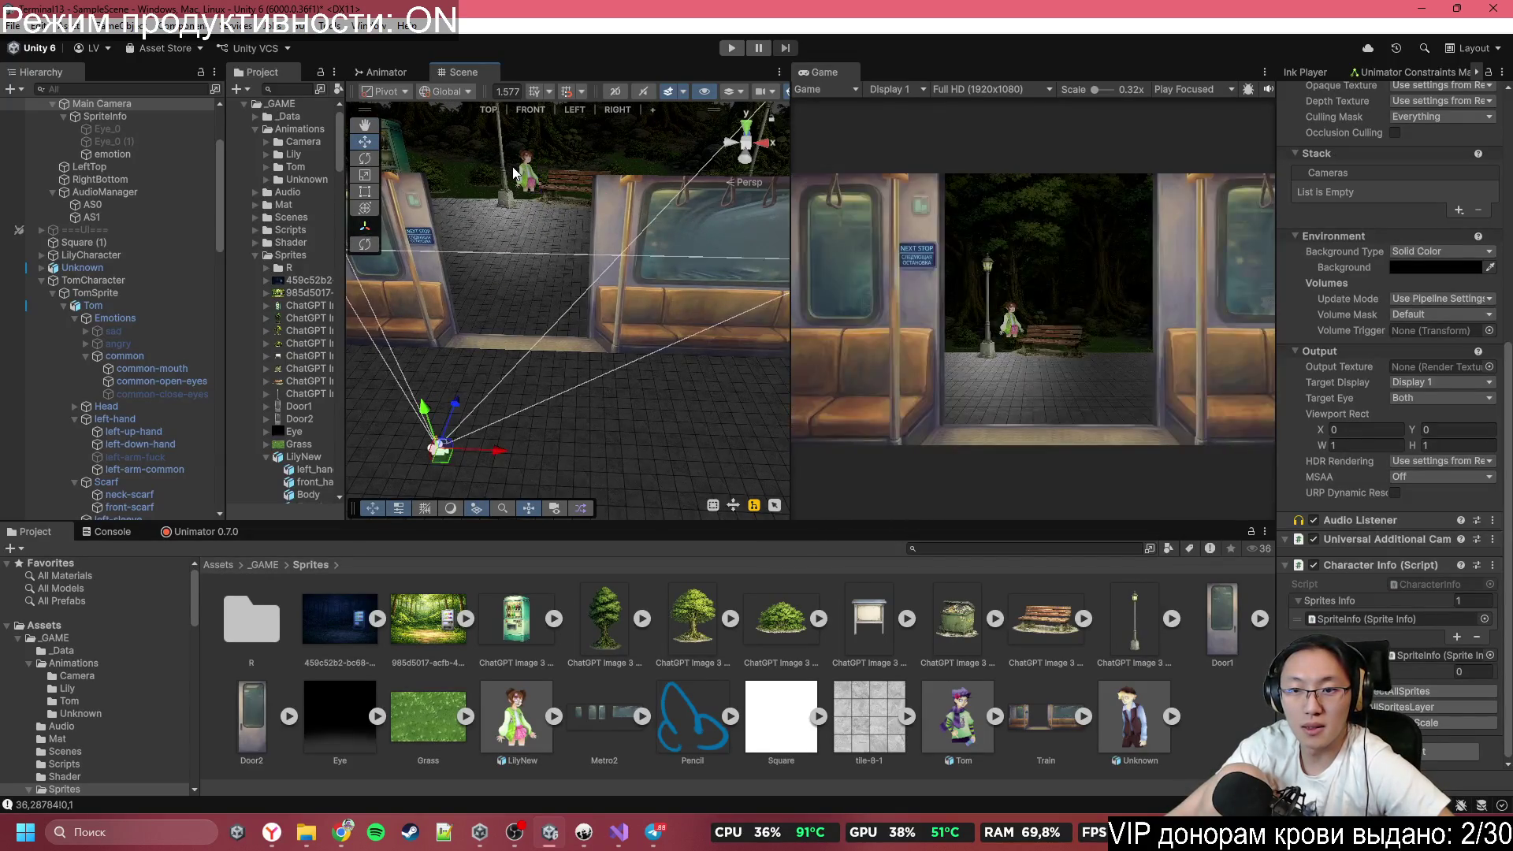
{"action": "key", "text": "ctrl+z"}
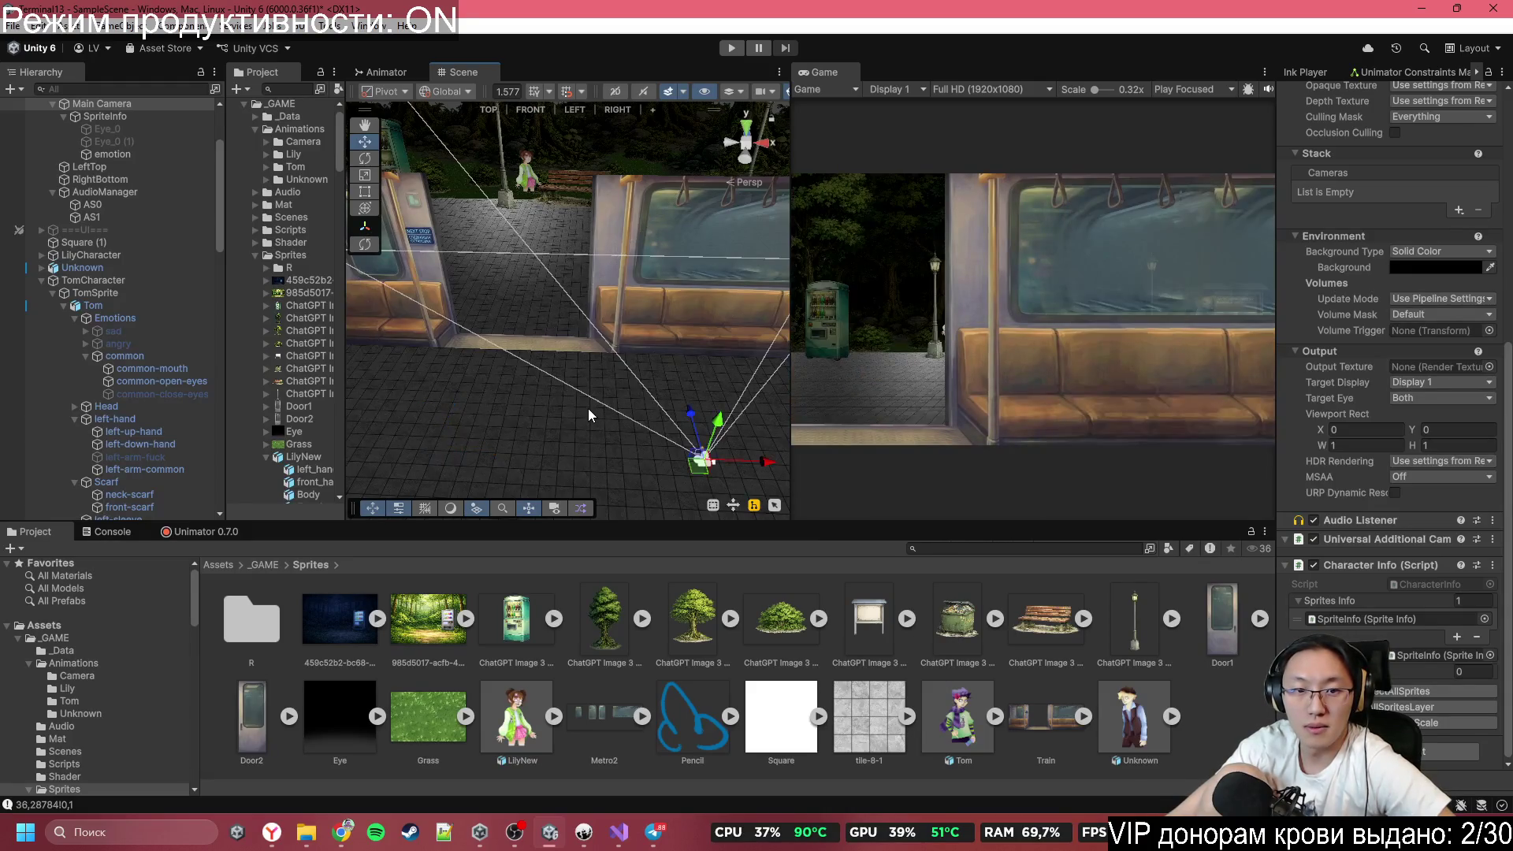
{"action": "left_click", "coordinate": [120, 534]}
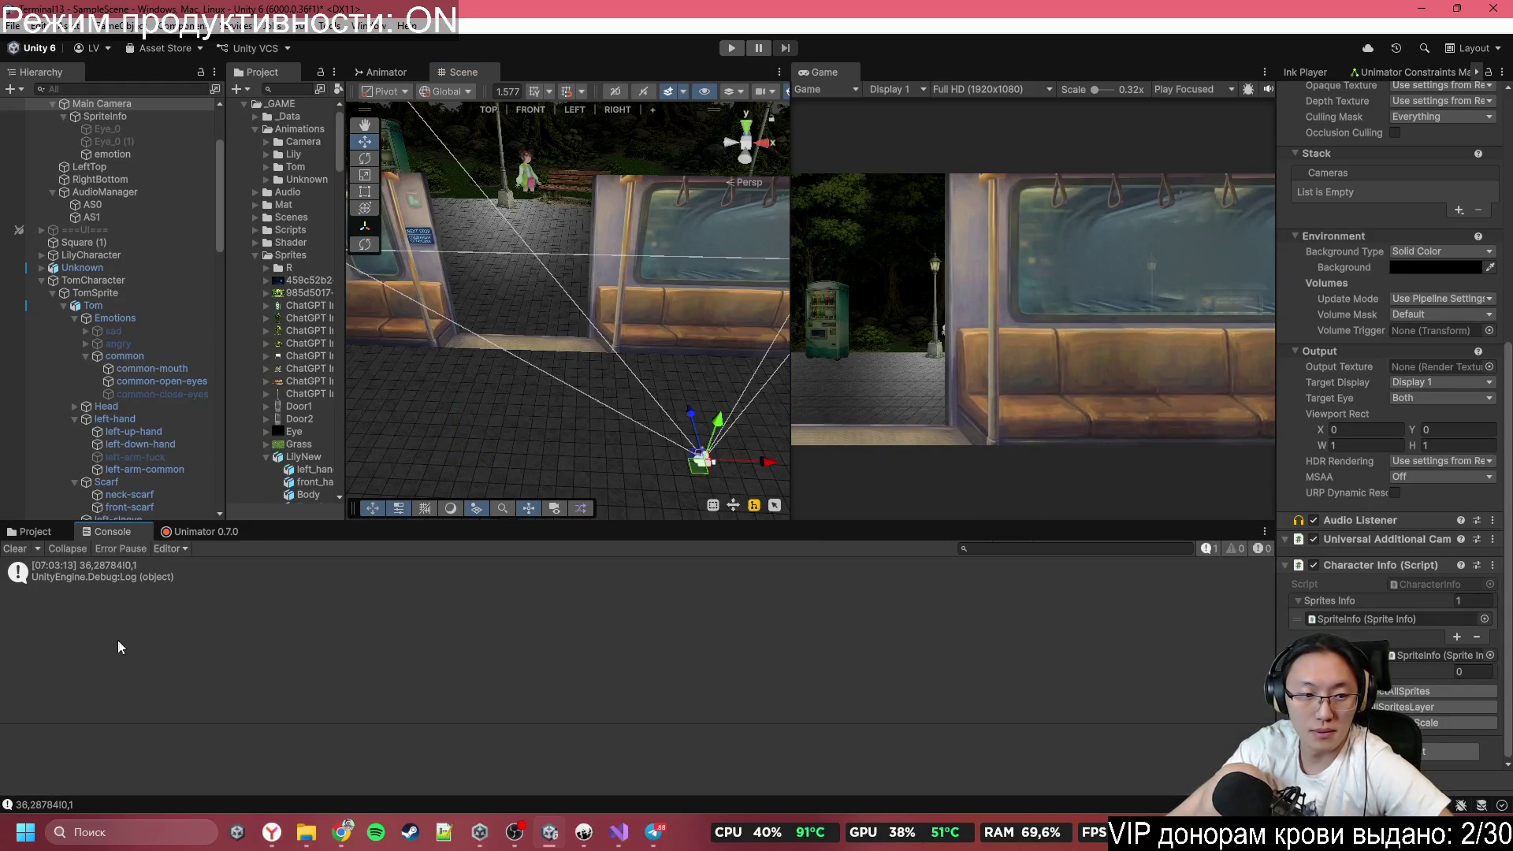
Open the Debug.Log entry and select the logged camera position 36,28784!0,1 in its details.
{"action": "left_click", "coordinate": [126, 571]}
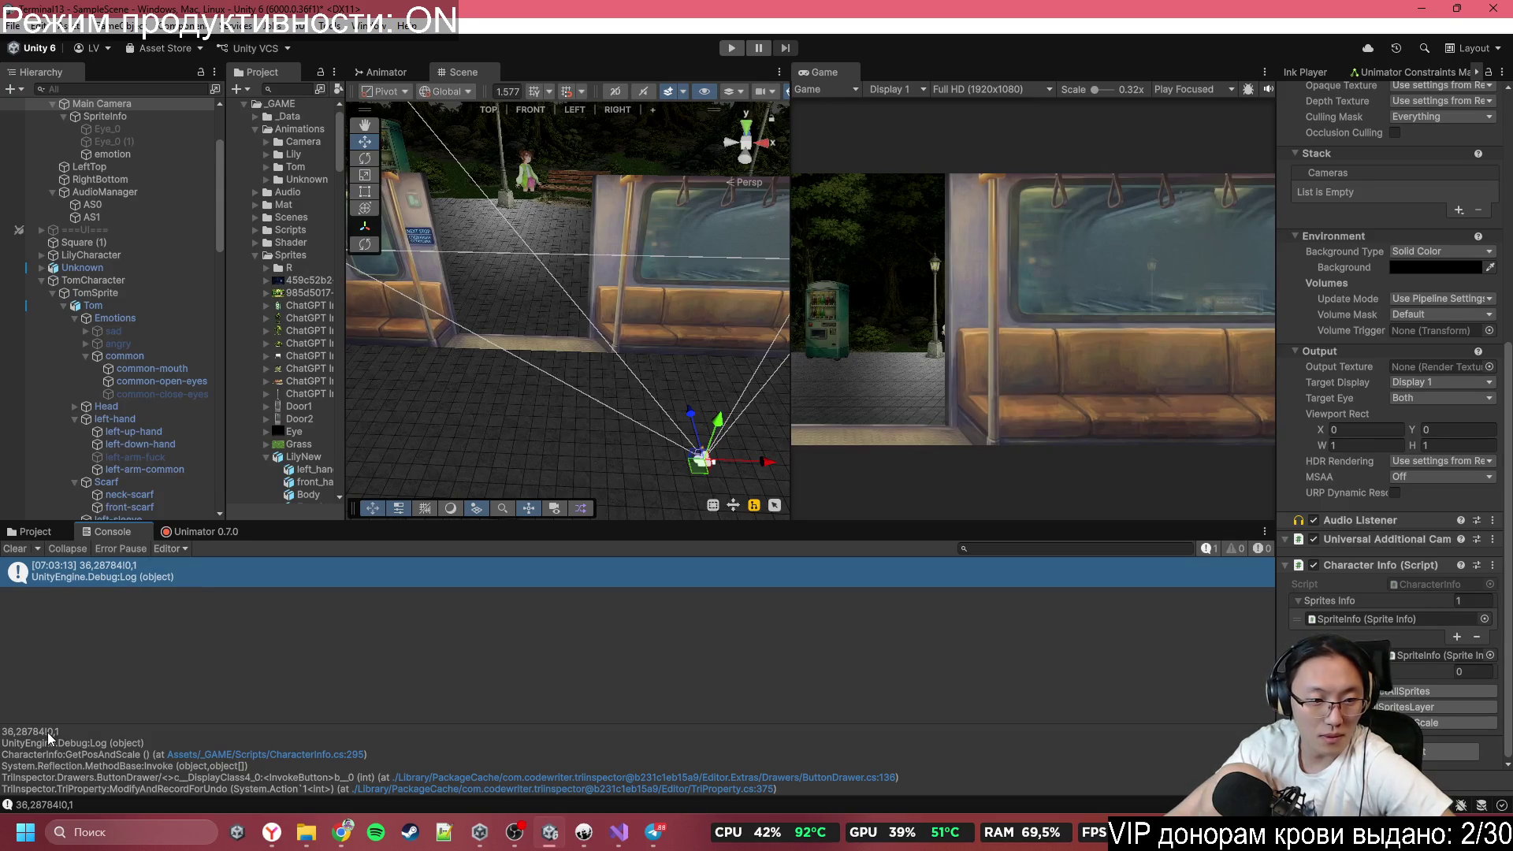
{"action": "left_click_drag", "start_coordinate": [63, 731], "coordinate": [3, 733]}
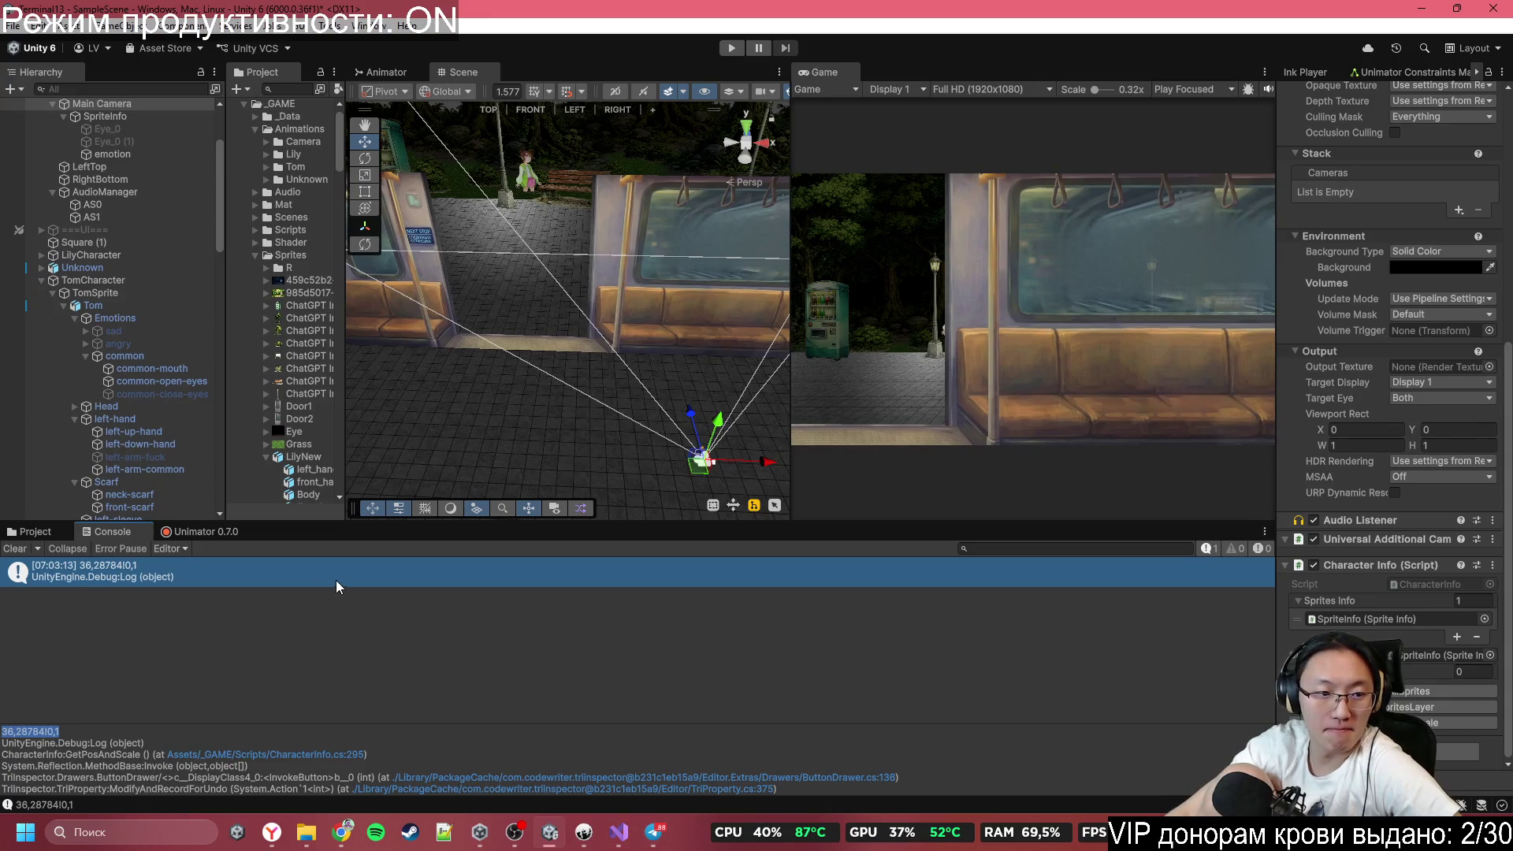
{"action": "left_click", "coordinate": [32, 735]}
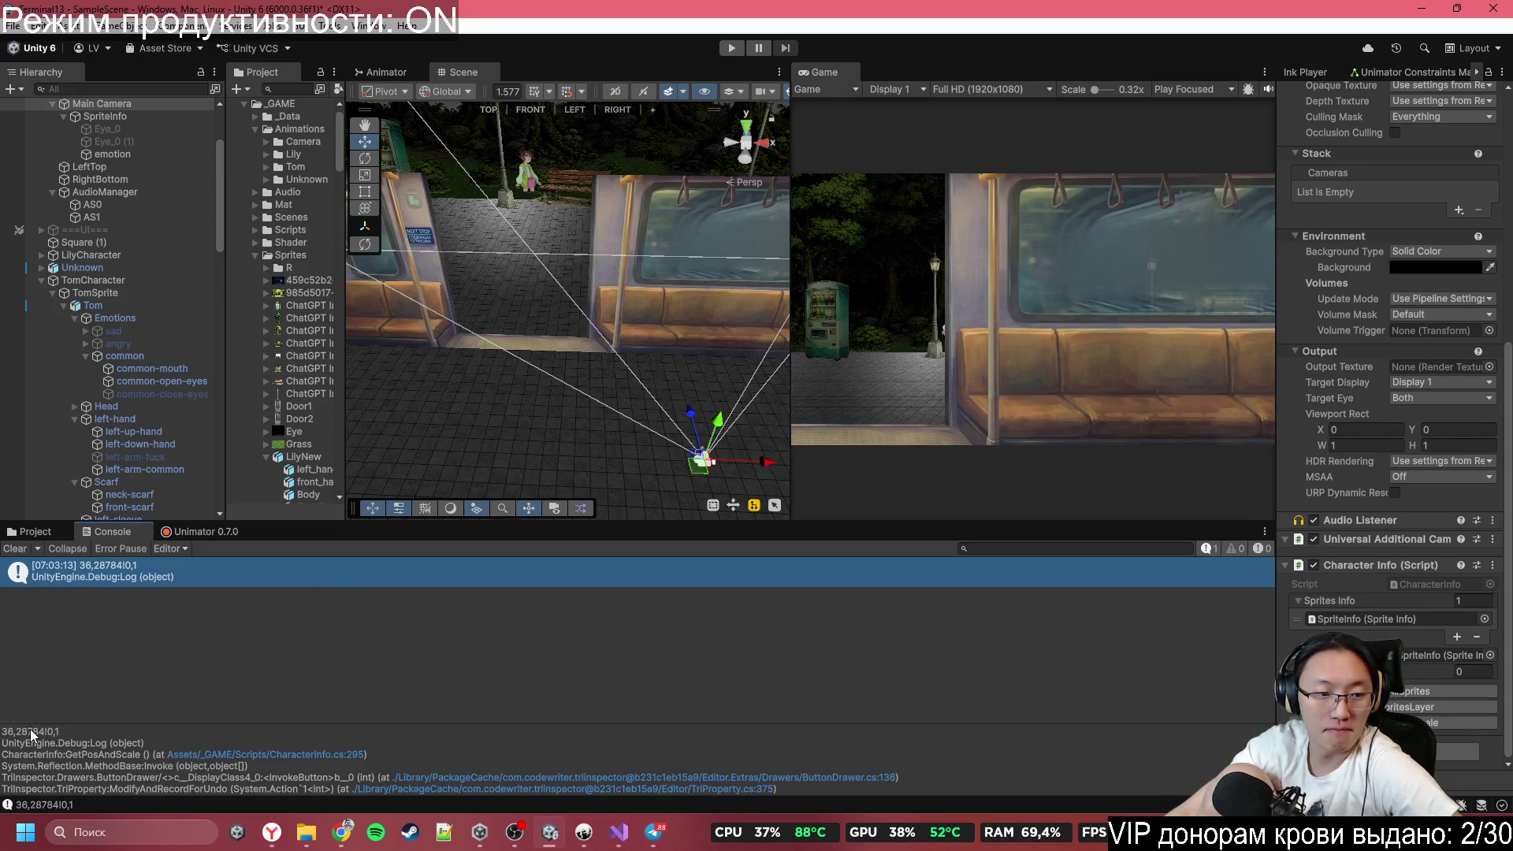
{"action": "left_click_drag", "start_coordinate": [64, 731], "coordinate": [3, 738]}
{"action": "scroll", "coordinate": [104, 257], "scroll_direction": "up", "scroll_amount": 3}
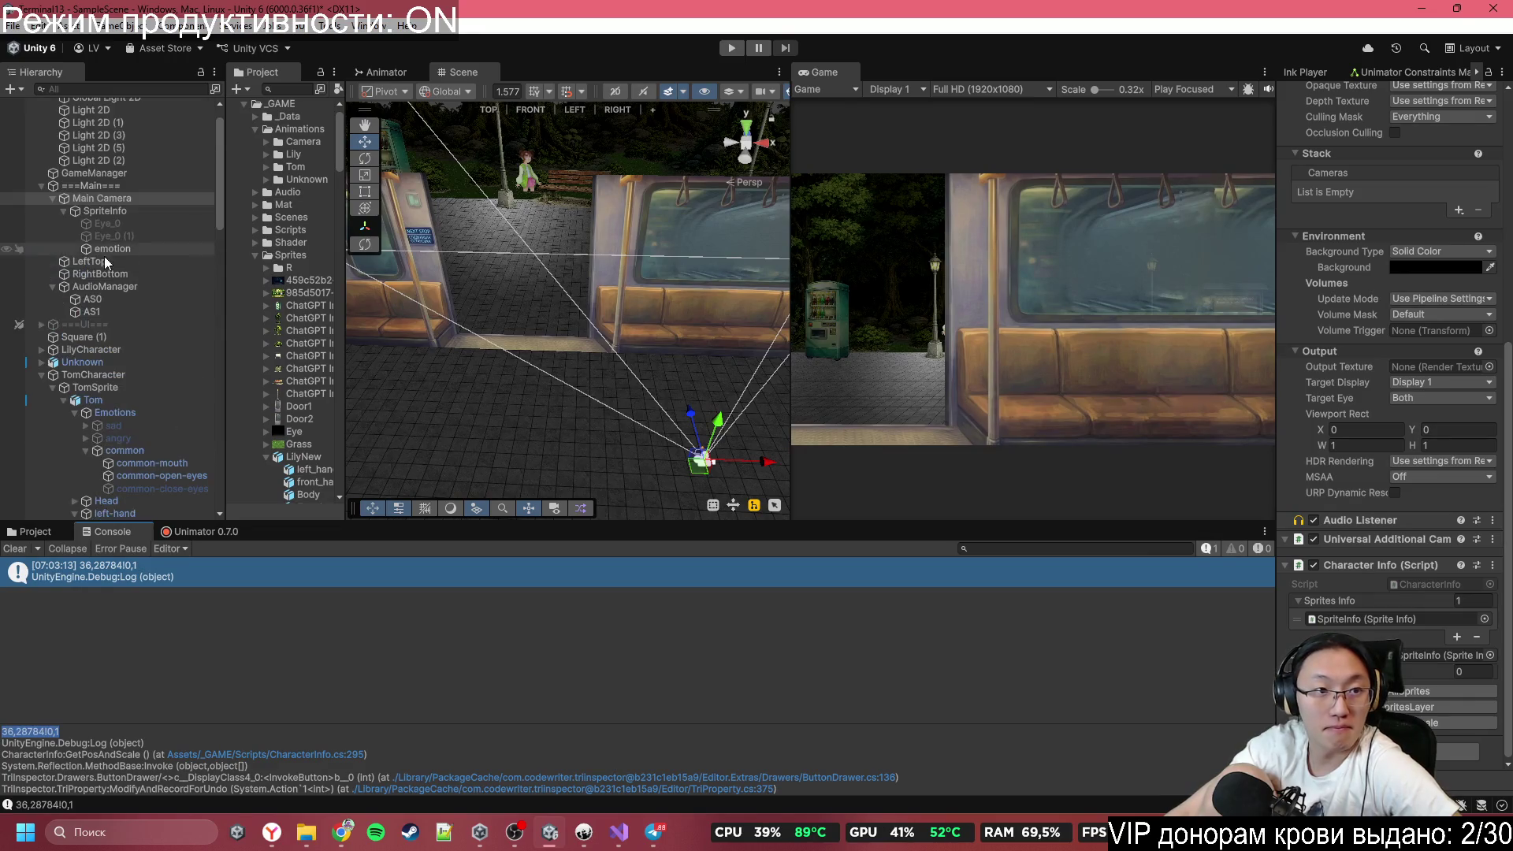
Select Main Camera in the Hierarchy, then switch over to the Inky story script.
{"action": "left_click", "coordinate": [159, 200]}
{"action": "scroll", "coordinate": [1374, 384], "scroll_direction": "up", "scroll_amount": 10}
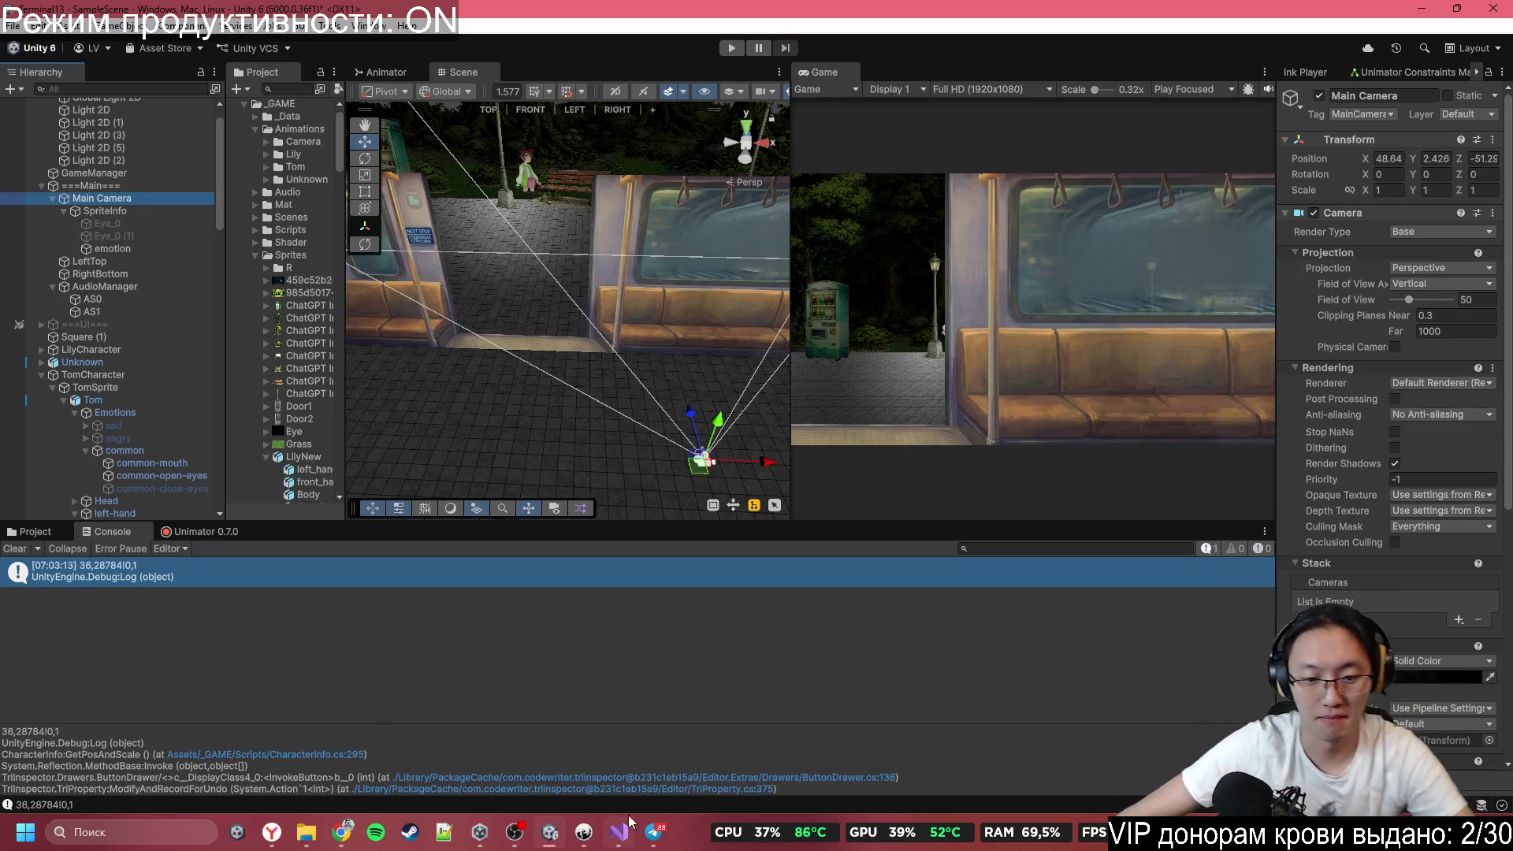
{"action": "mouse_move", "coordinate": [654, 831]}
{"action": "left_click", "coordinate": [583, 831]}
{"action": "scroll", "coordinate": [787, 554], "scroll_direction": "up", "scroll_amount": 10}
Insert the camera position 36,28784!0,1 on a new line below '<i>И...' in the Start knot.
{"action": "left_click_drag", "start_coordinate": [1167, 504], "coordinate": [1180, 73]}
{"action": "scroll", "coordinate": [837, 294], "scroll_direction": "down", "scroll_amount": 12}
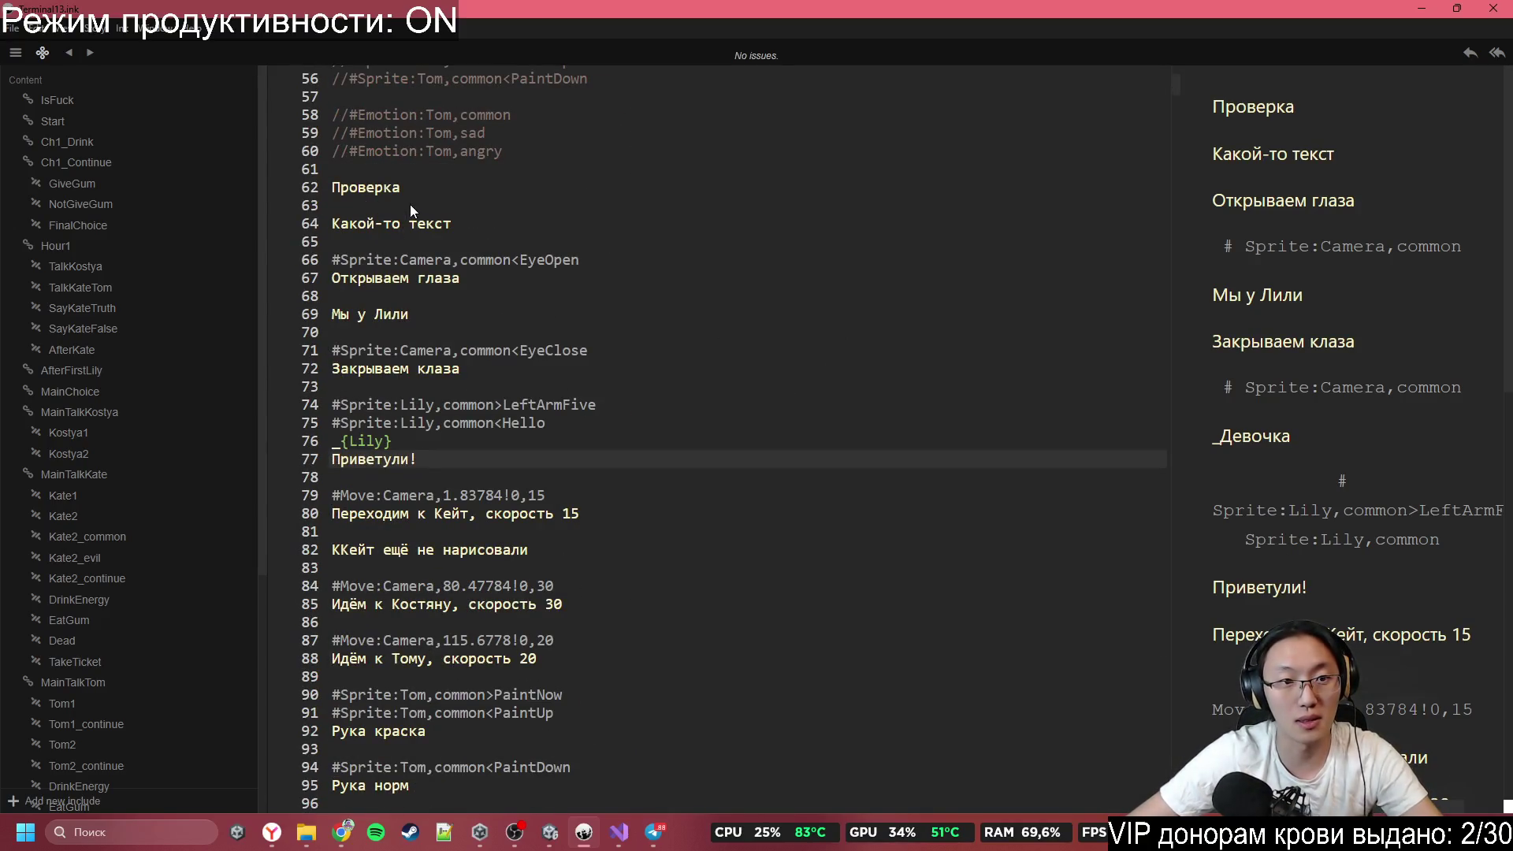
{"action": "scroll", "coordinate": [506, 375], "scroll_direction": "down", "scroll_amount": 3}
{"action": "scroll", "coordinate": [484, 320], "scroll_direction": "up", "scroll_amount": 2}
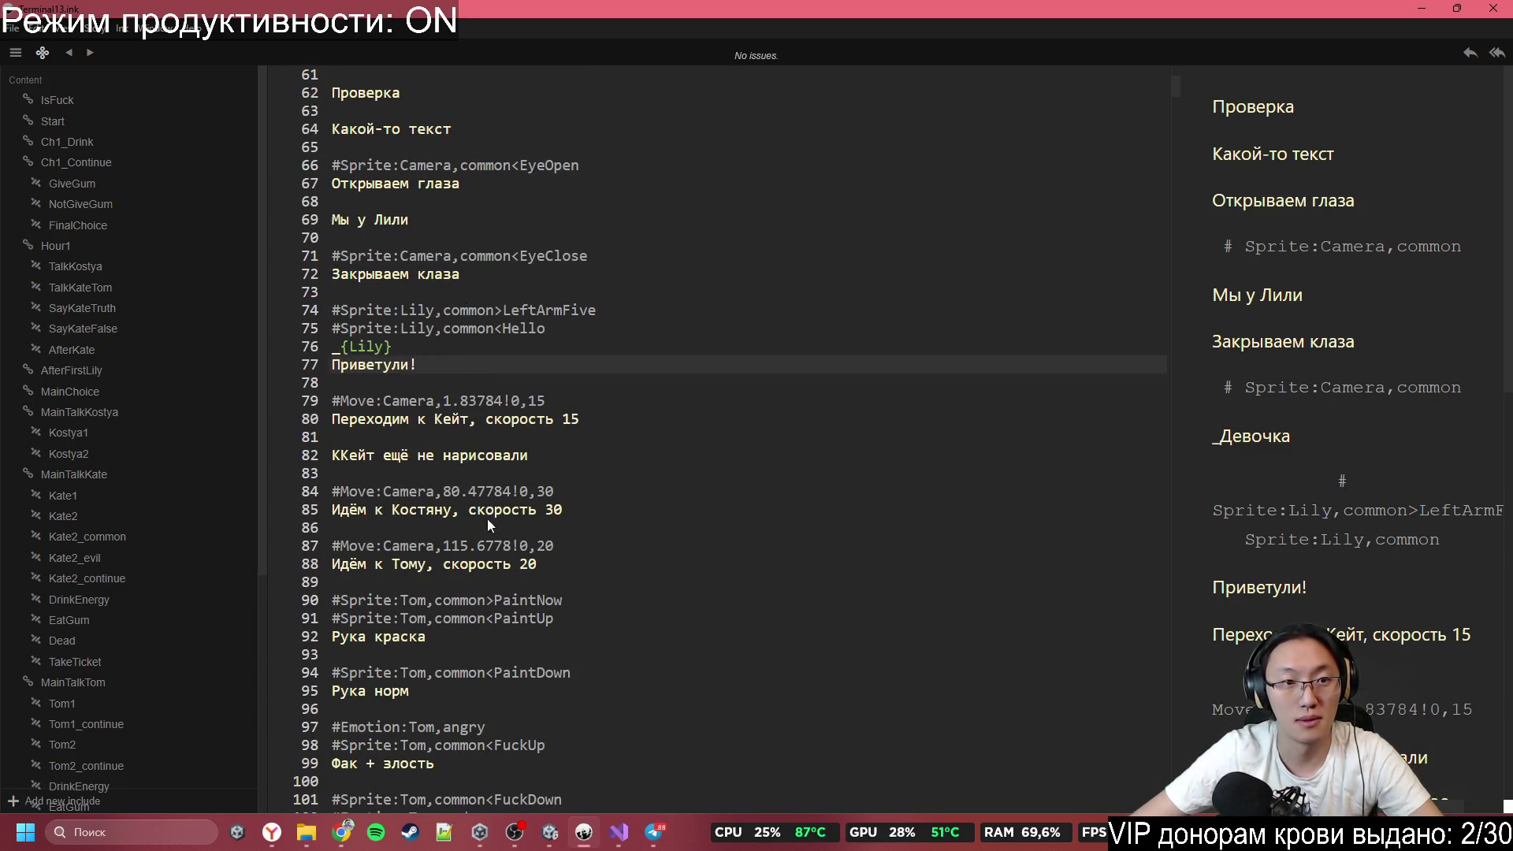
{"action": "scroll", "coordinate": [492, 500], "scroll_direction": "down", "scroll_amount": 7}
{"action": "scroll", "coordinate": [499, 490], "scroll_direction": "down", "scroll_amount": 5}
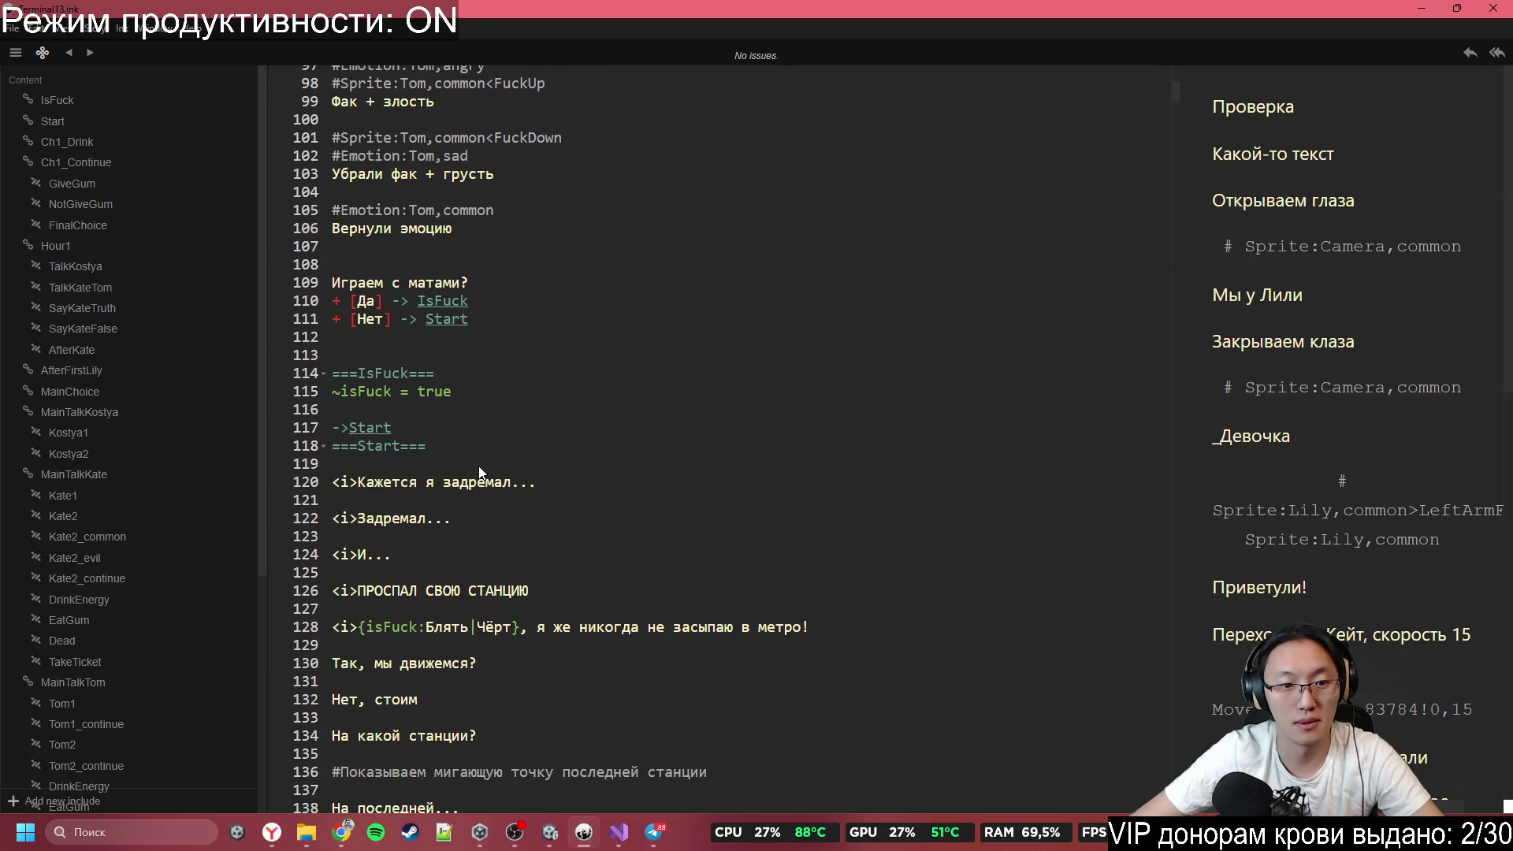
{"action": "left_click", "coordinate": [479, 466]}
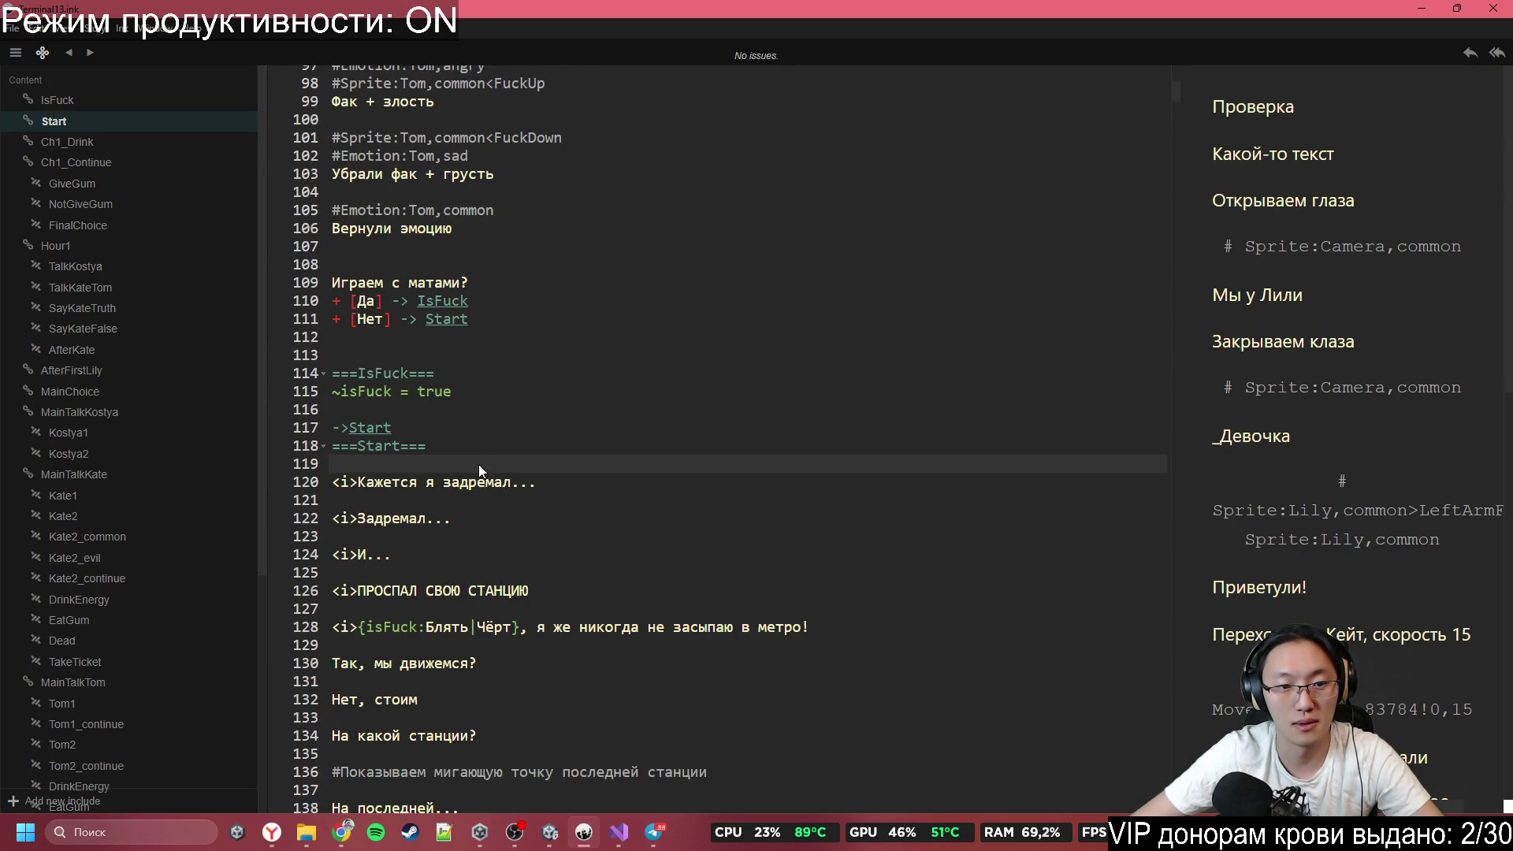
{"action": "left_click", "coordinate": [499, 570]}
{"action": "scroll", "coordinate": [499, 570], "scroll_direction": "down", "scroll_amount": 2}
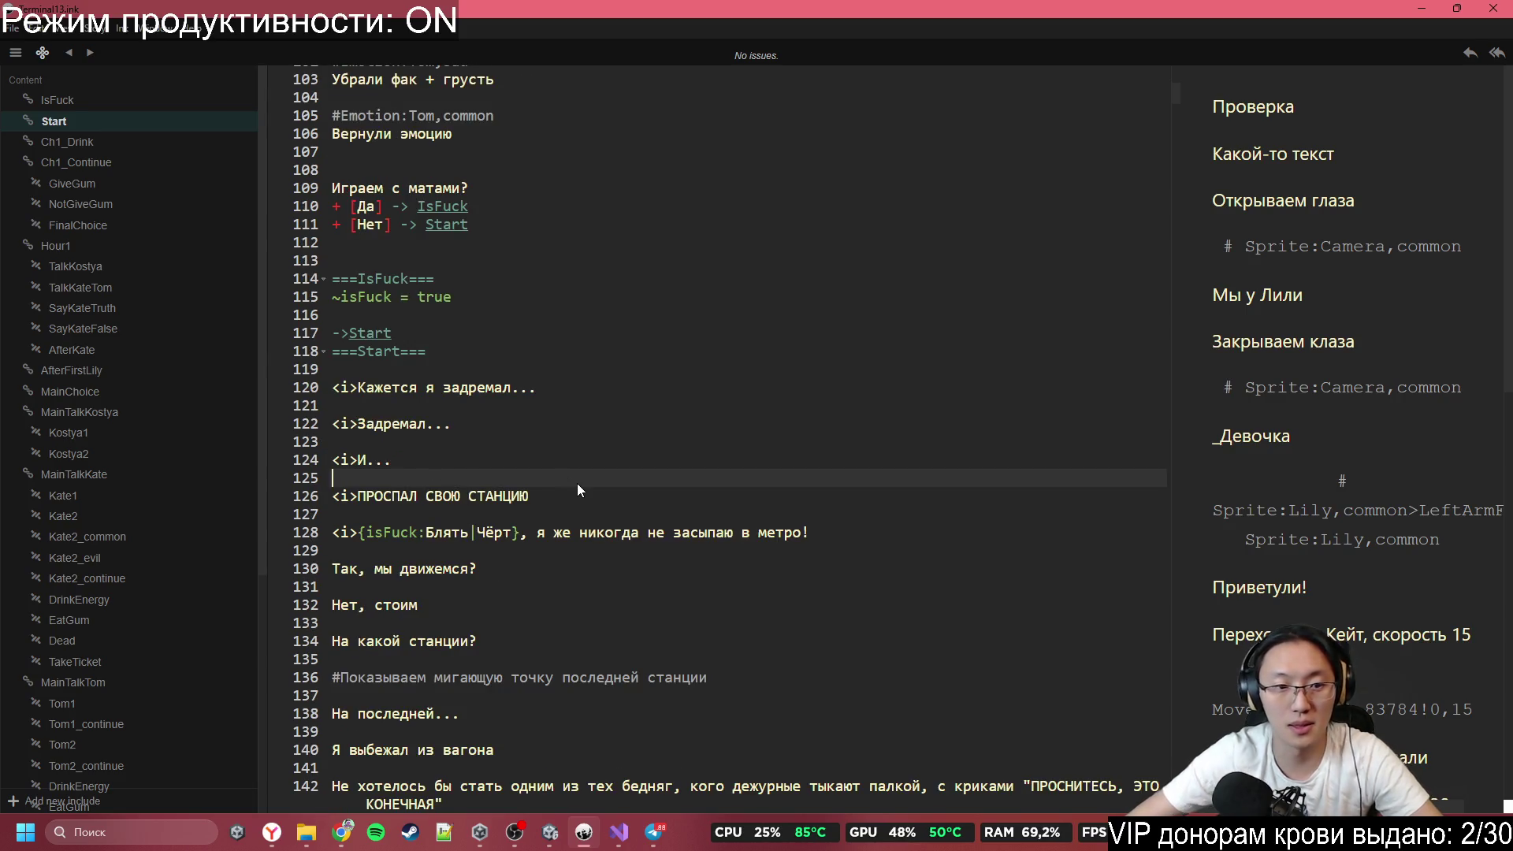
{"action": "key", "text": "Return"}
{"action": "key", "text": "Return"}
{"action": "key", "text": "Up"}
{"action": "type", "text": "#"}
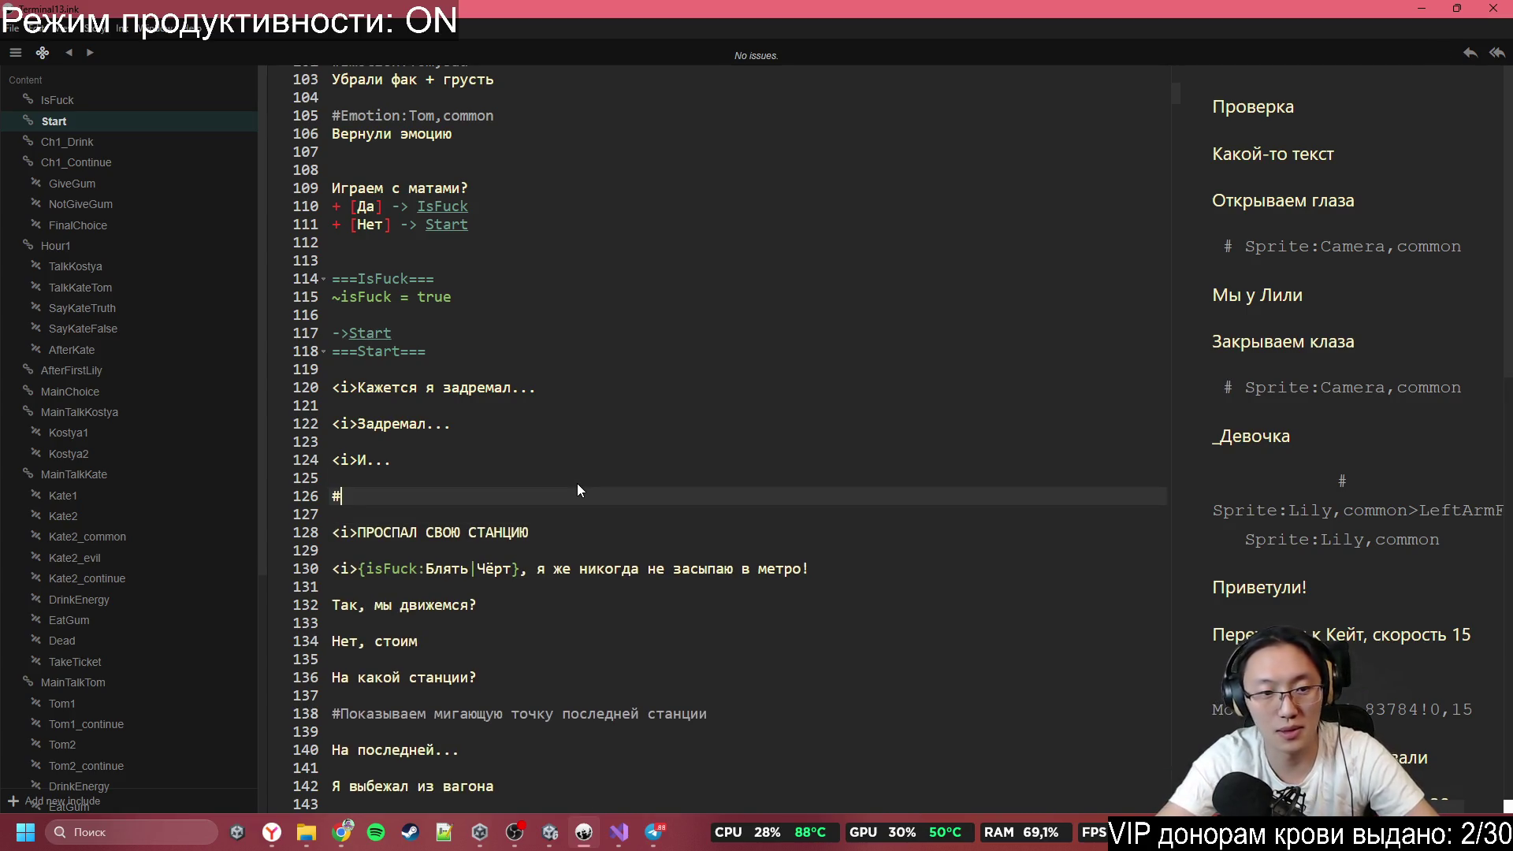
{"action": "left_click", "coordinate": [499, 465]}
{"action": "left_click", "coordinate": [508, 476]}
Copy the #Sprite:Camera,common<EyeOpen tag from line 66 and paste it below, removing the doubled #.
{"action": "scroll", "coordinate": [767, 380], "scroll_direction": "up", "scroll_amount": 15}
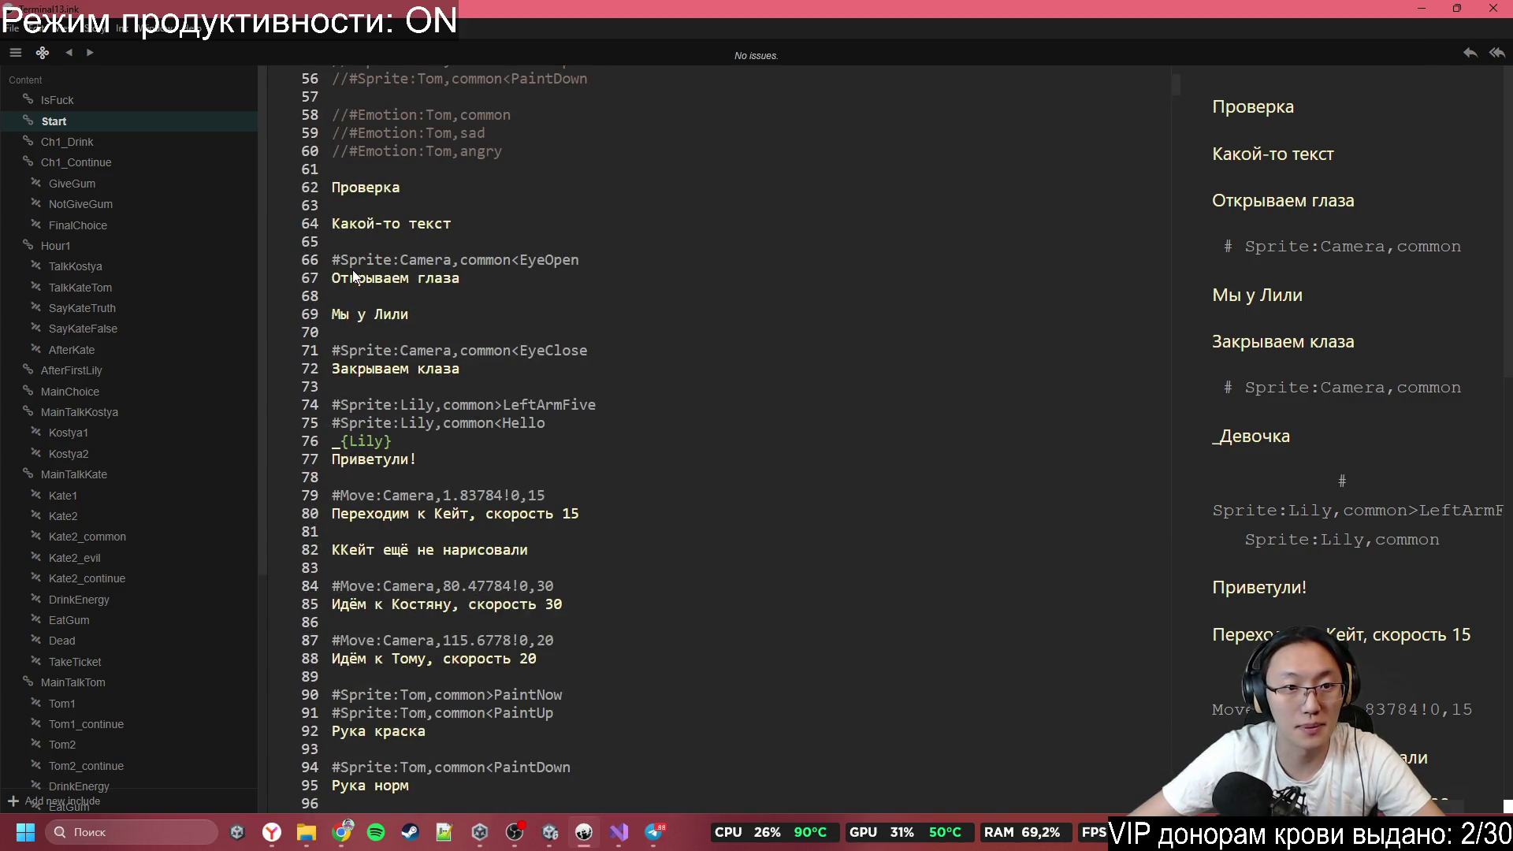
{"action": "mouse_move", "coordinate": [349, 260]}
{"action": "left_mouse_down"}
{"action": "mouse_move", "coordinate": [628, 260]}
{"action": "mouse_move", "coordinate": [244, 257]}
{"action": "left_mouse_up"}
{"action": "scroll", "coordinate": [583, 566], "scroll_direction": "down", "scroll_amount": 17}
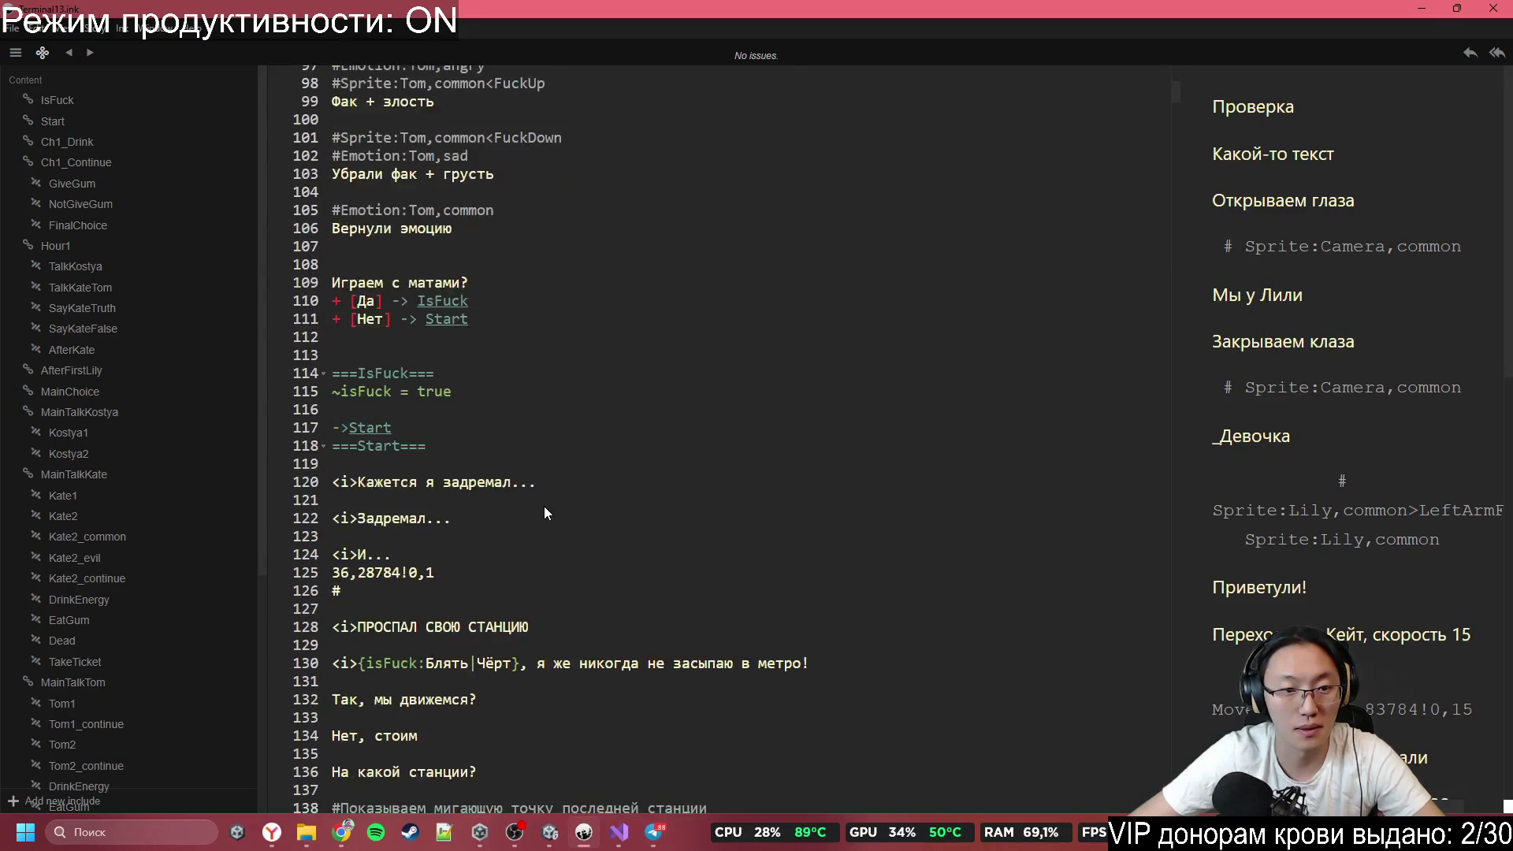
{"action": "left_click", "coordinate": [535, 438]}
{"action": "left_click", "coordinate": [571, 473]}
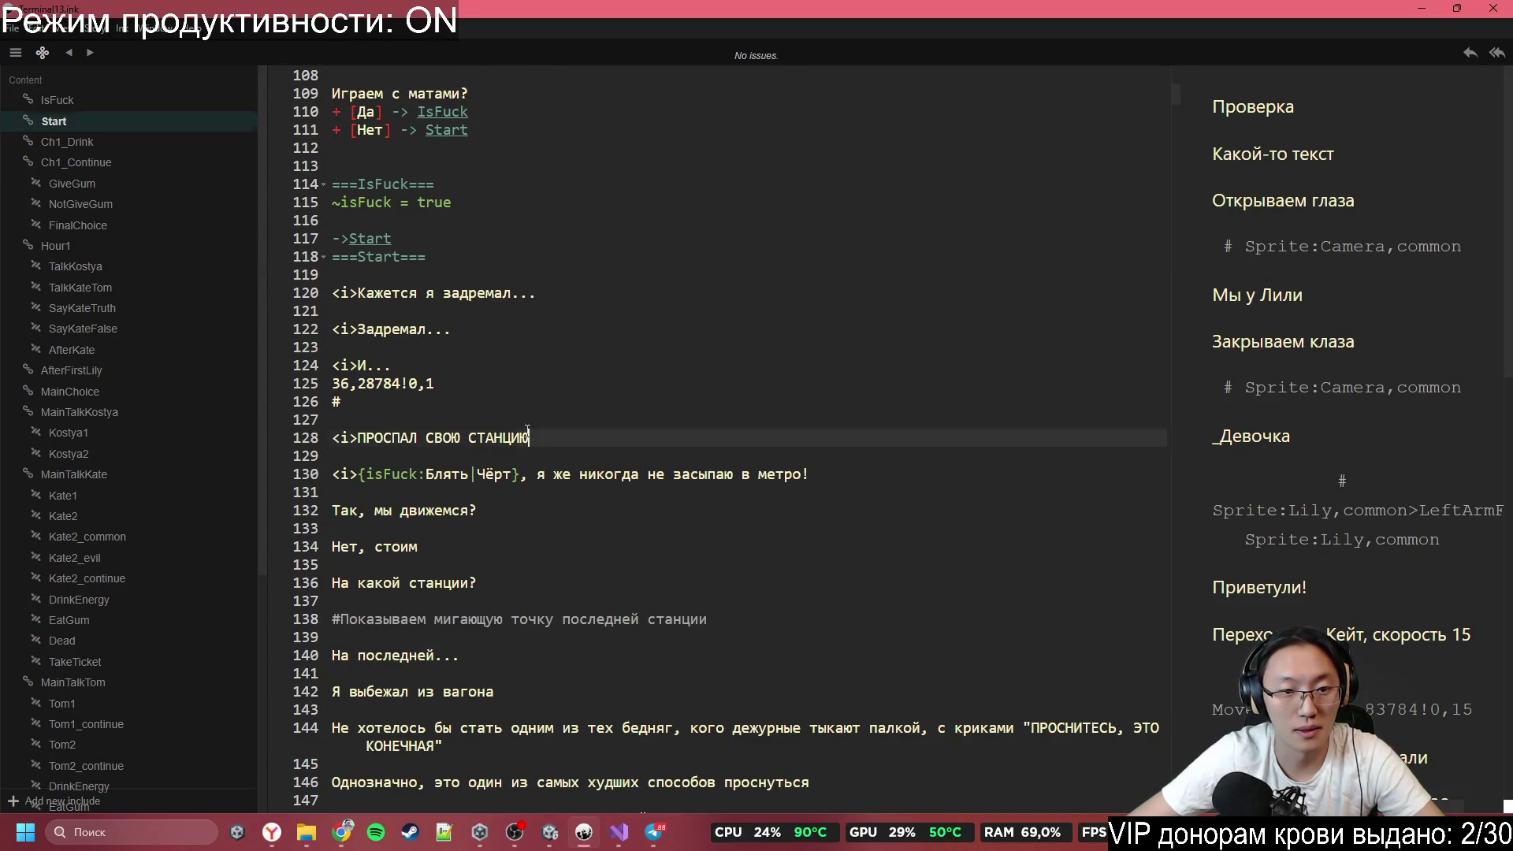
{"action": "scroll", "coordinate": [409, 404], "scroll_direction": "down", "scroll_amount": 1}
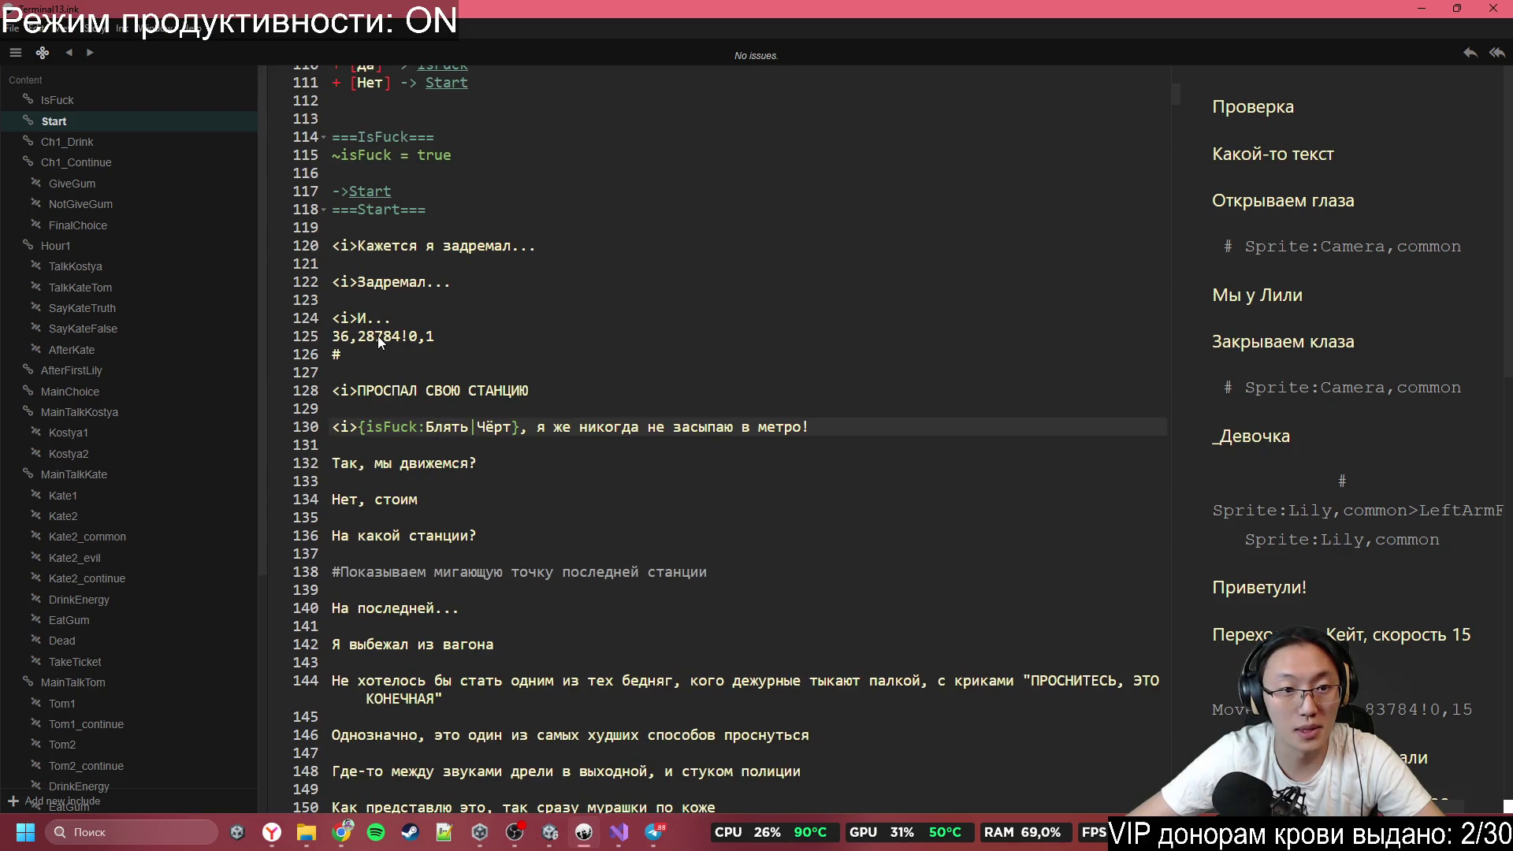
{"action": "left_click", "coordinate": [425, 386]}
{"action": "left_click", "coordinate": [410, 364]}
{"action": "left_click", "coordinate": [409, 353]}
{"action": "type", "text": "#Sprite:Camera,common<EyeOpen"}
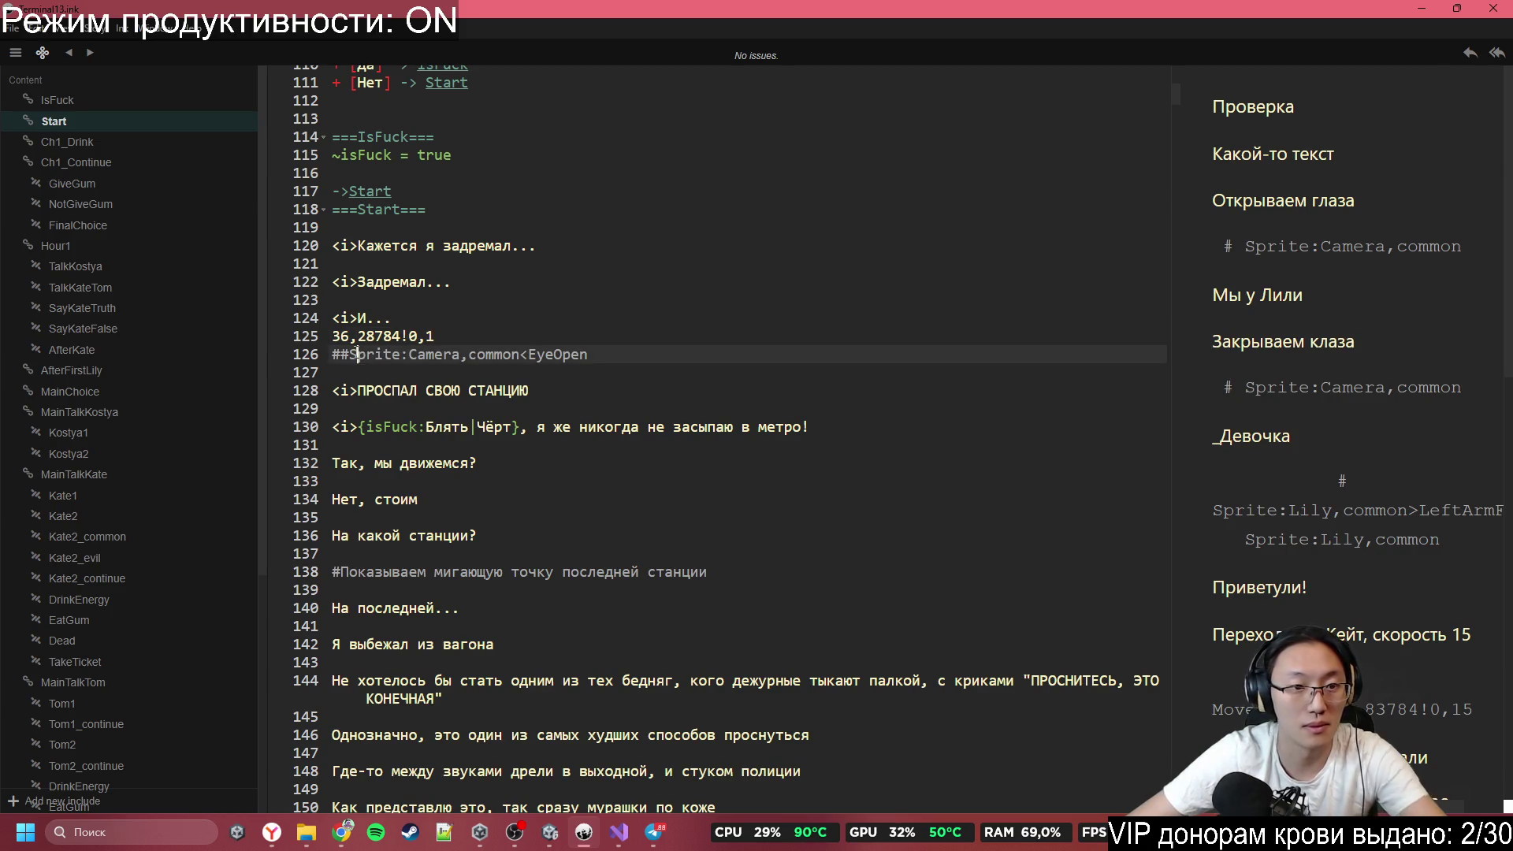
{"action": "key", "text": "BackSpace"}
Add a blank line after the camera position and shift the sprite tag down one line.
{"action": "left_click", "coordinate": [537, 331]}
{"action": "key", "text": "Return"}
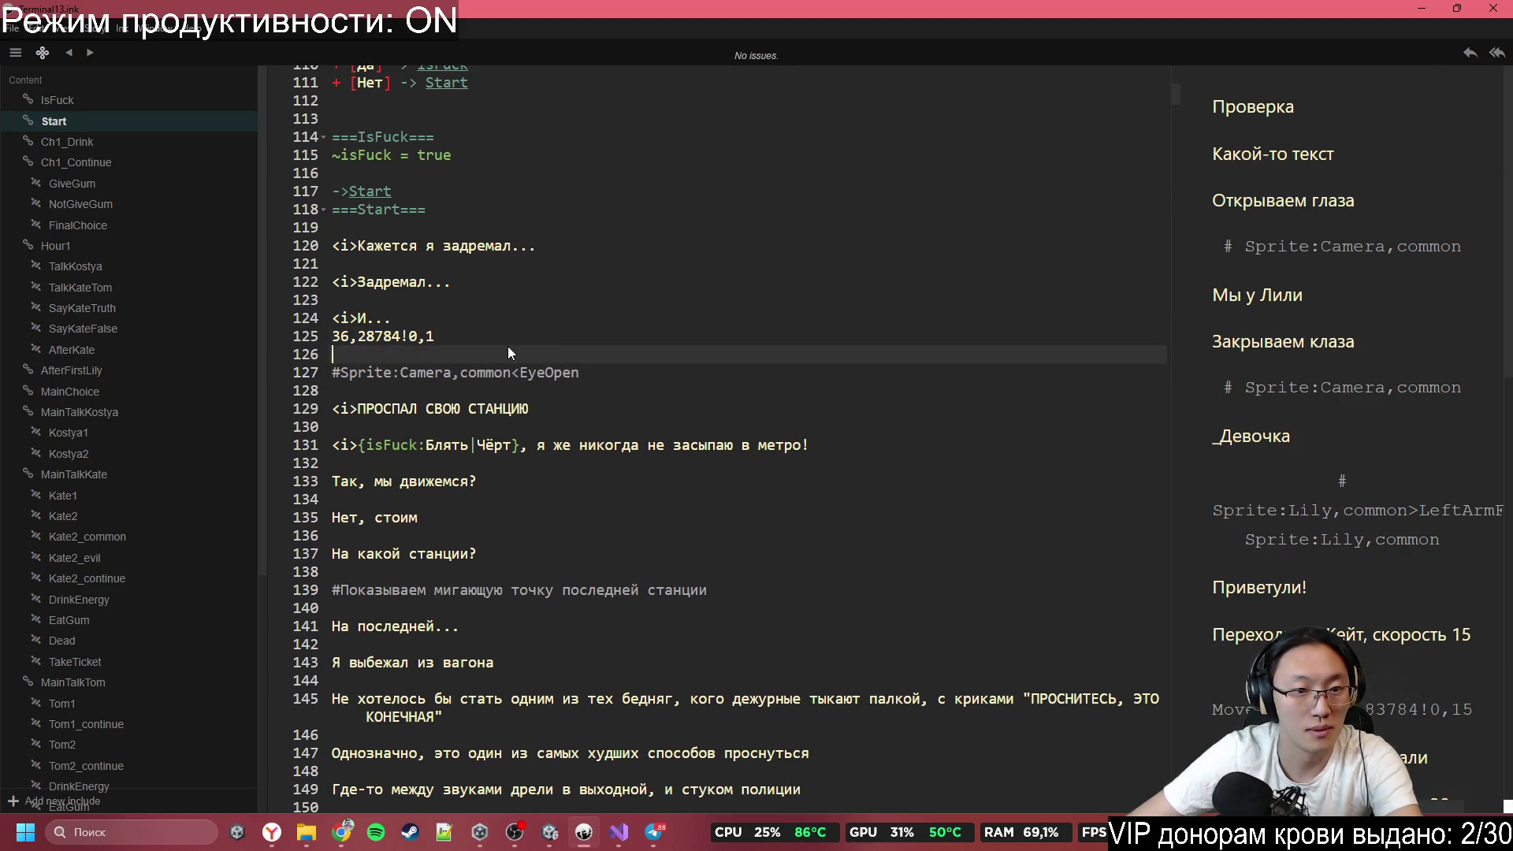
{"action": "left_click", "coordinate": [468, 374]}
{"action": "key", "text": "alt+Down"}
Delete the bare camera position line near the EyeOpen sprite tag.
{"action": "left_click", "coordinate": [404, 465]}
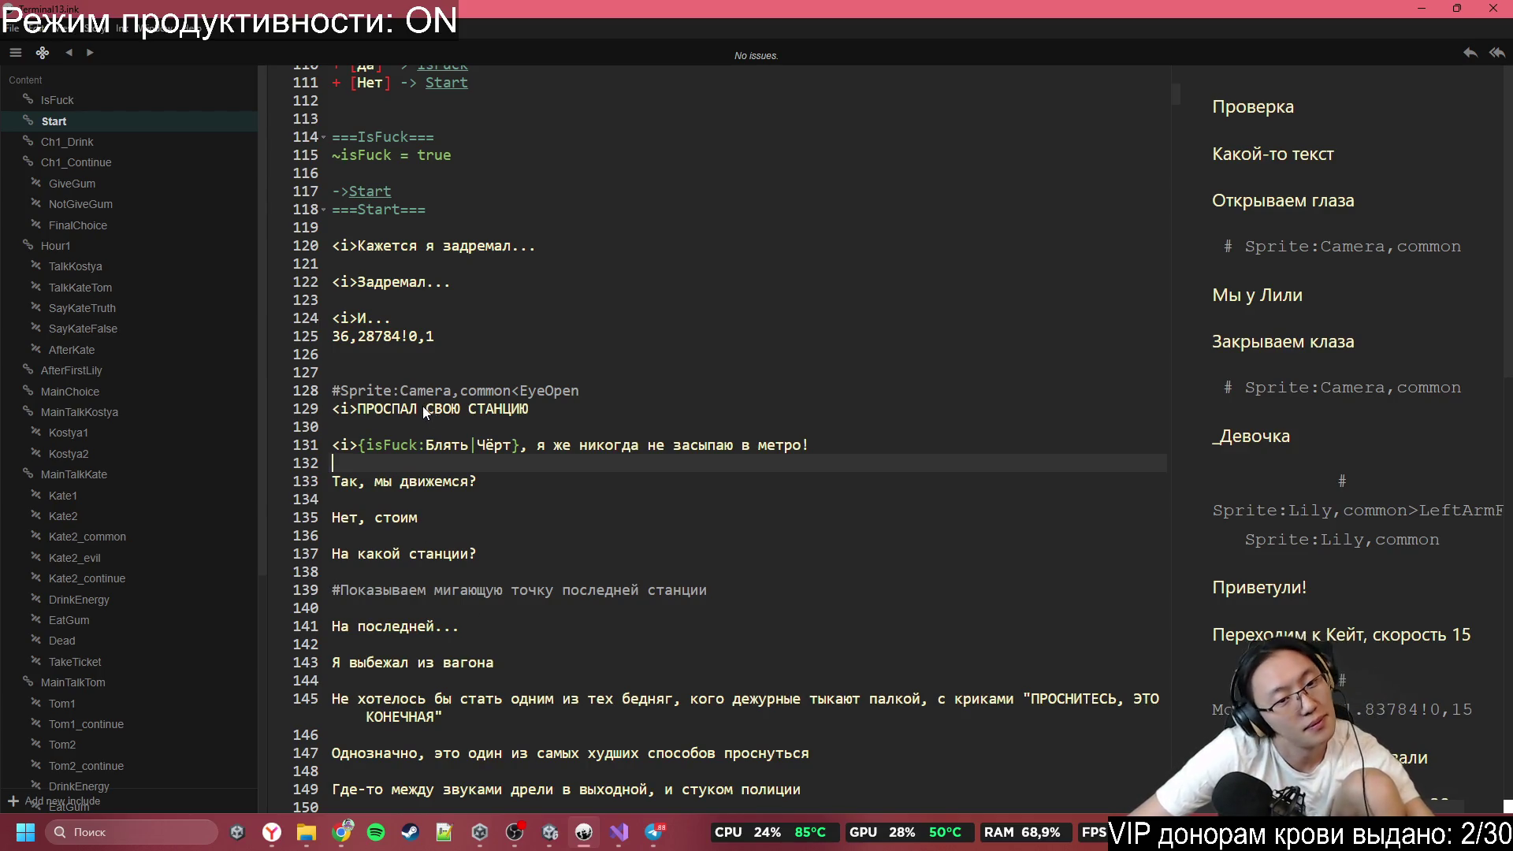
{"action": "scroll", "coordinate": [399, 565], "scroll_direction": "down", "scroll_amount": 2}
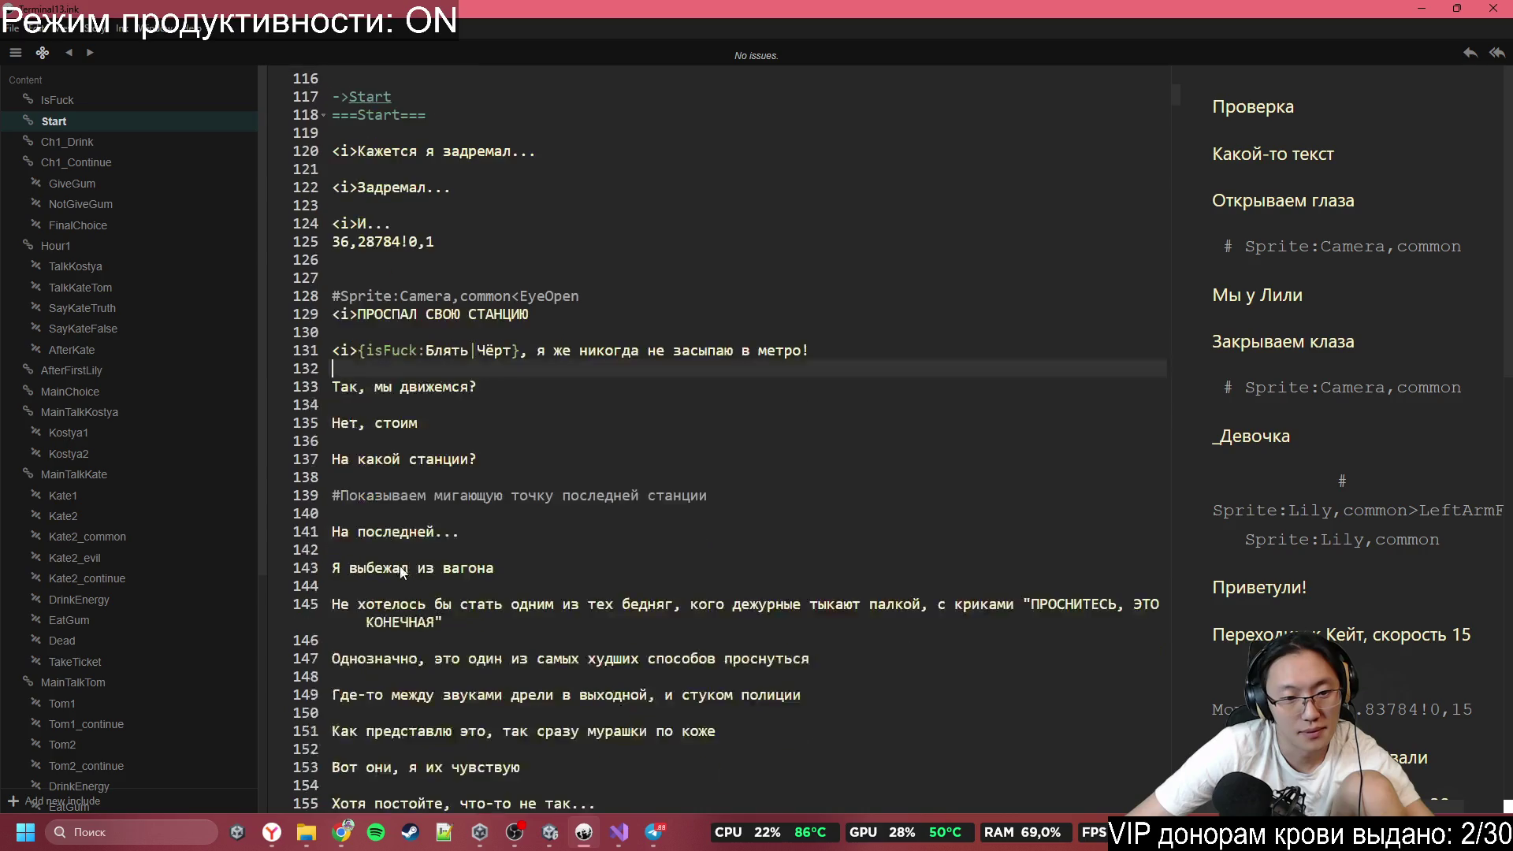
{"action": "left_click_drag", "start_coordinate": [391, 546], "coordinate": [464, 537]}
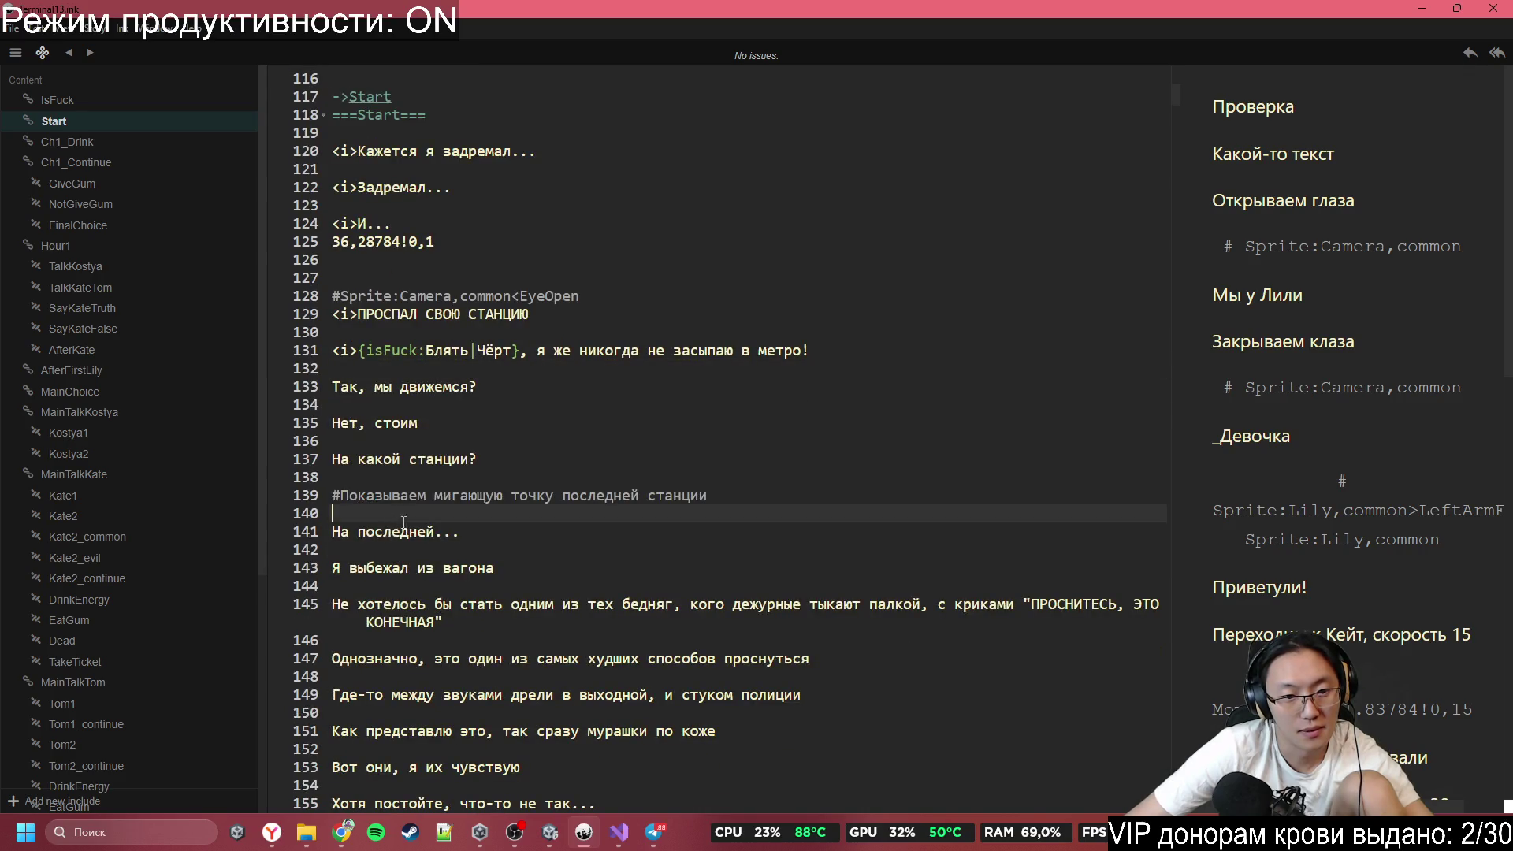
{"action": "left_click", "coordinate": [499, 549]}
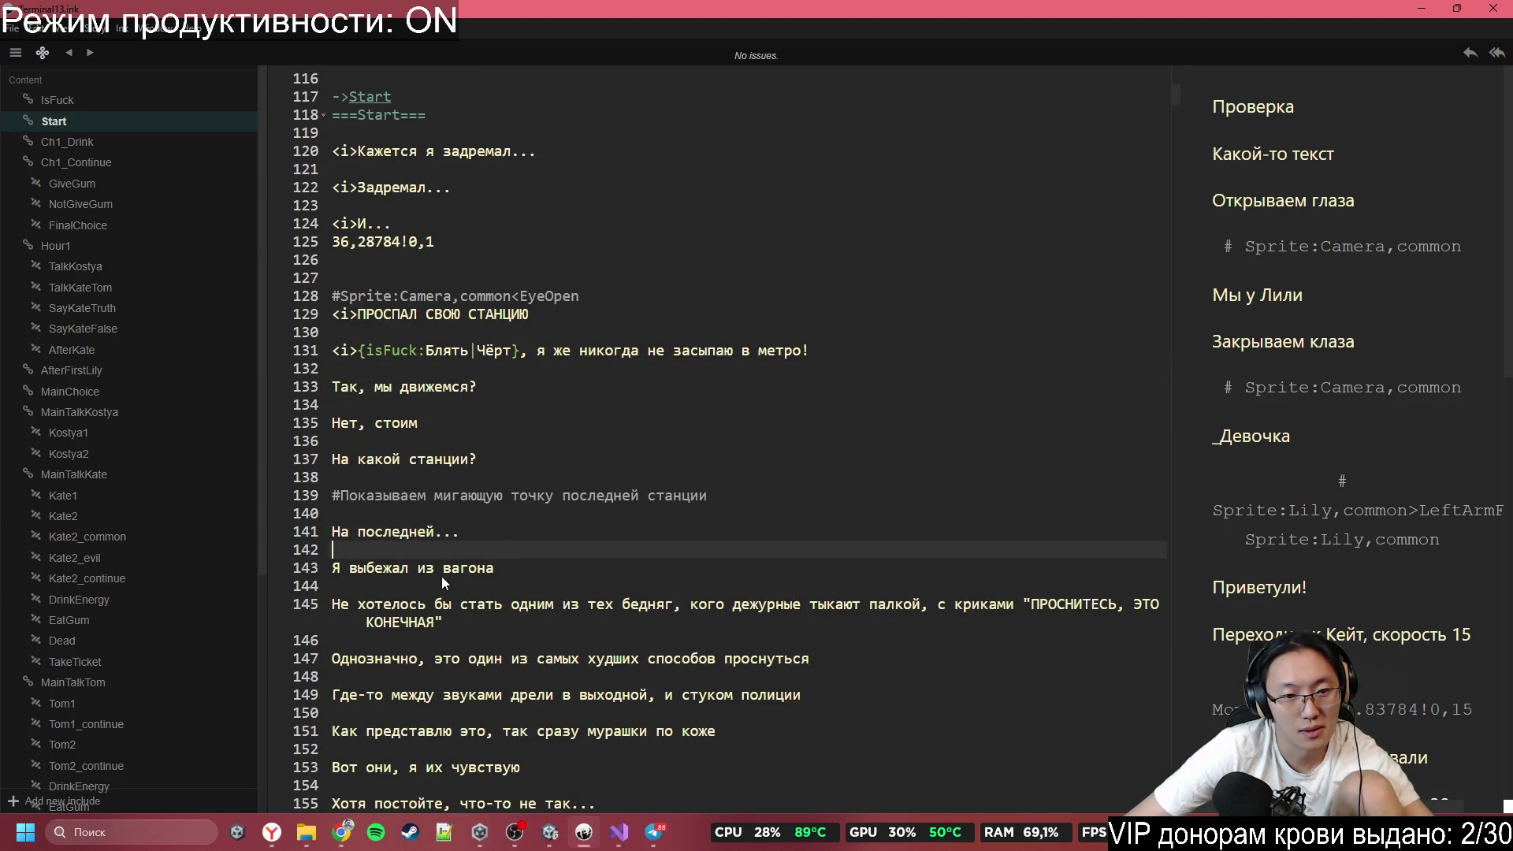
{"action": "left_click_drag", "start_coordinate": [335, 496], "coordinate": [744, 493]}
{"action": "scroll", "coordinate": [560, 541], "scroll_direction": "up", "scroll_amount": 5}
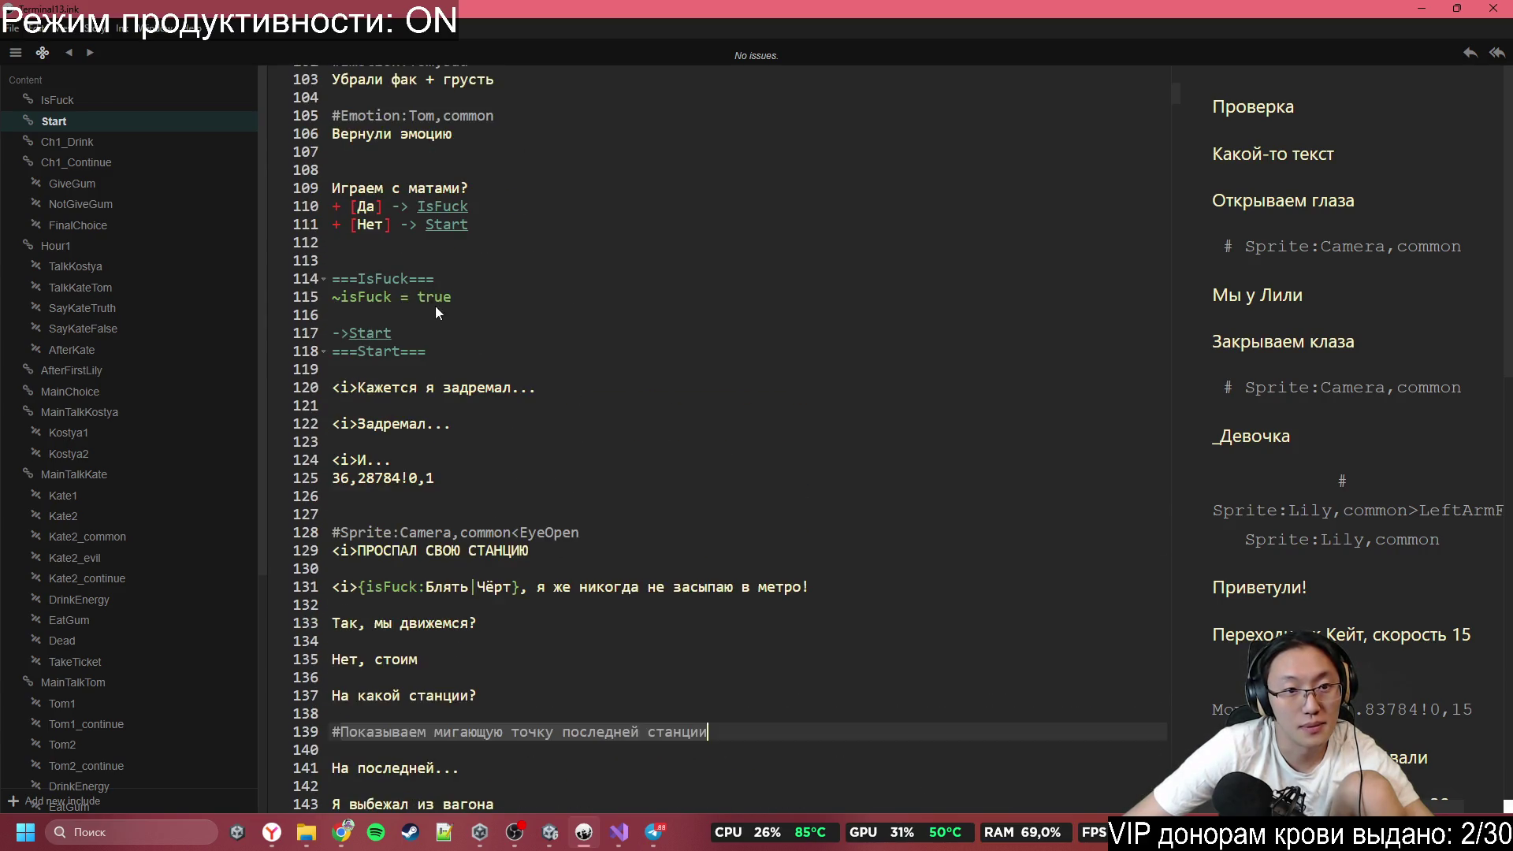
{"action": "left_click", "coordinate": [580, 534]}
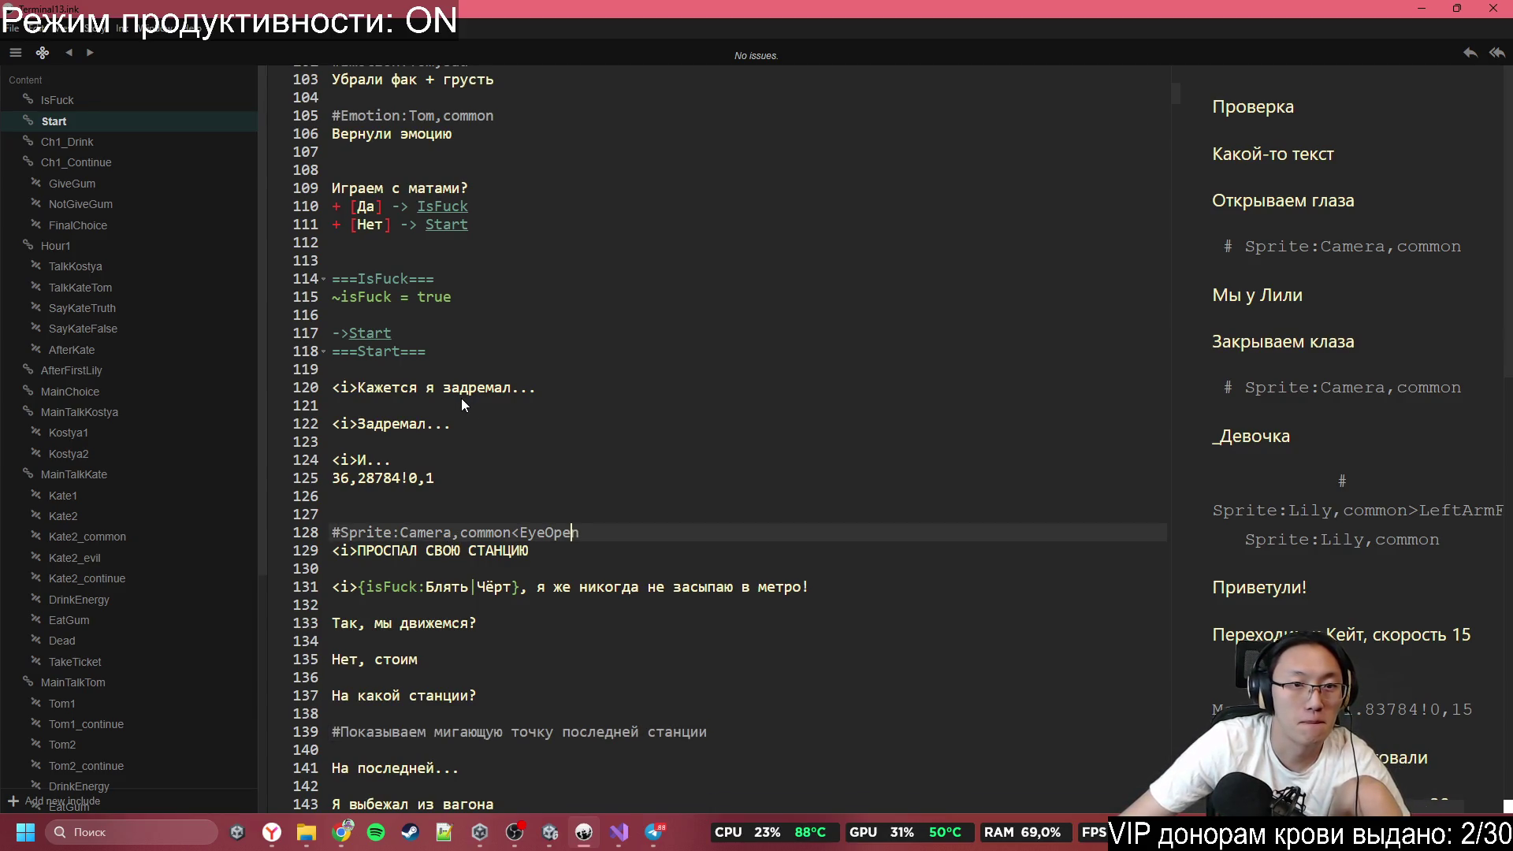
{"action": "scroll", "coordinate": [506, 457], "scroll_direction": "up", "scroll_amount": 3}
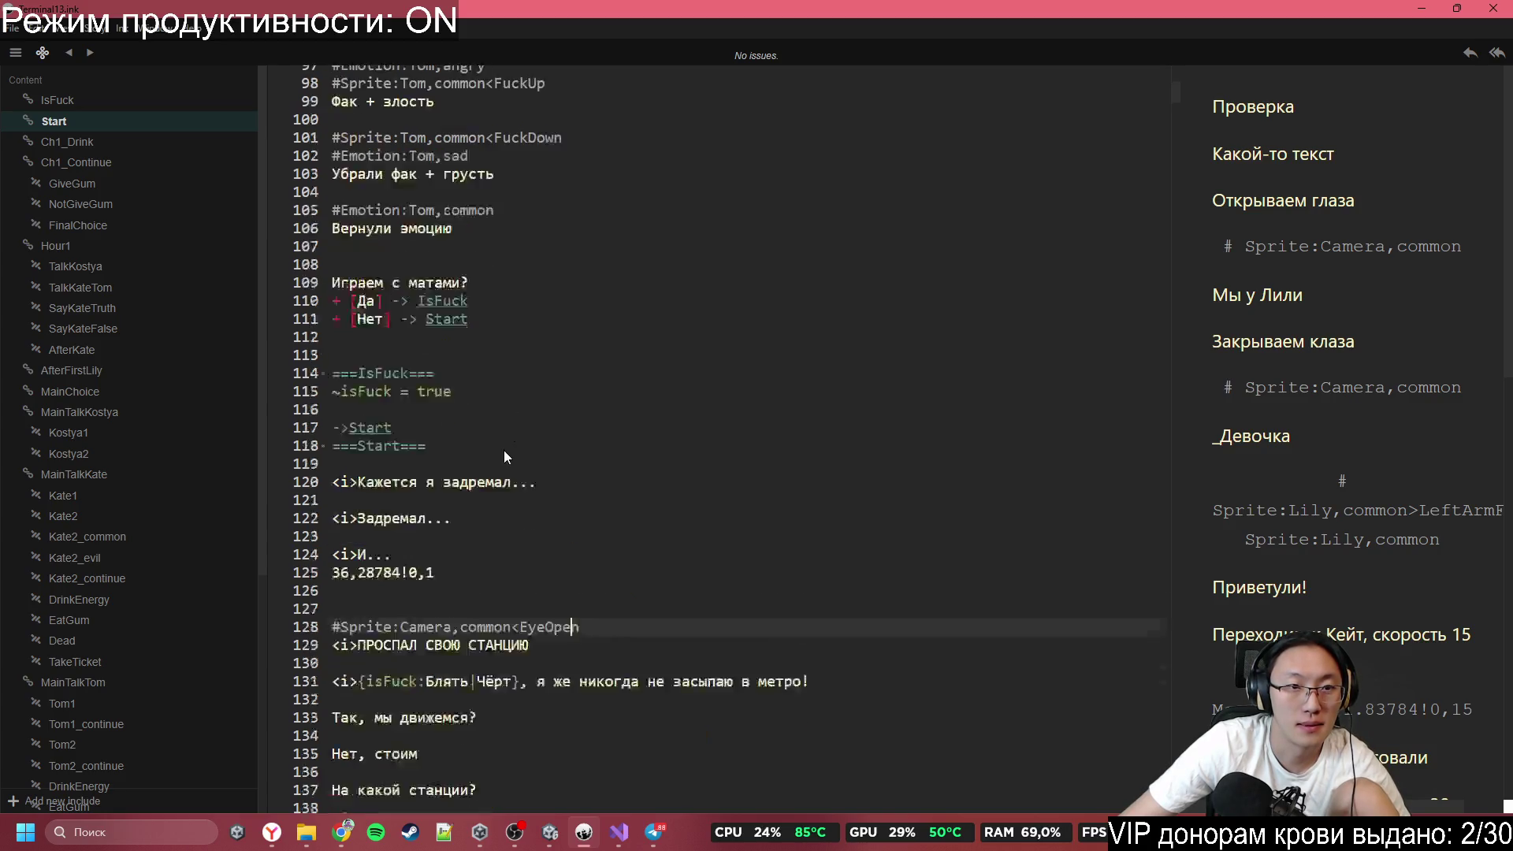
{"action": "scroll", "coordinate": [506, 457], "scroll_direction": "down", "scroll_amount": 3}
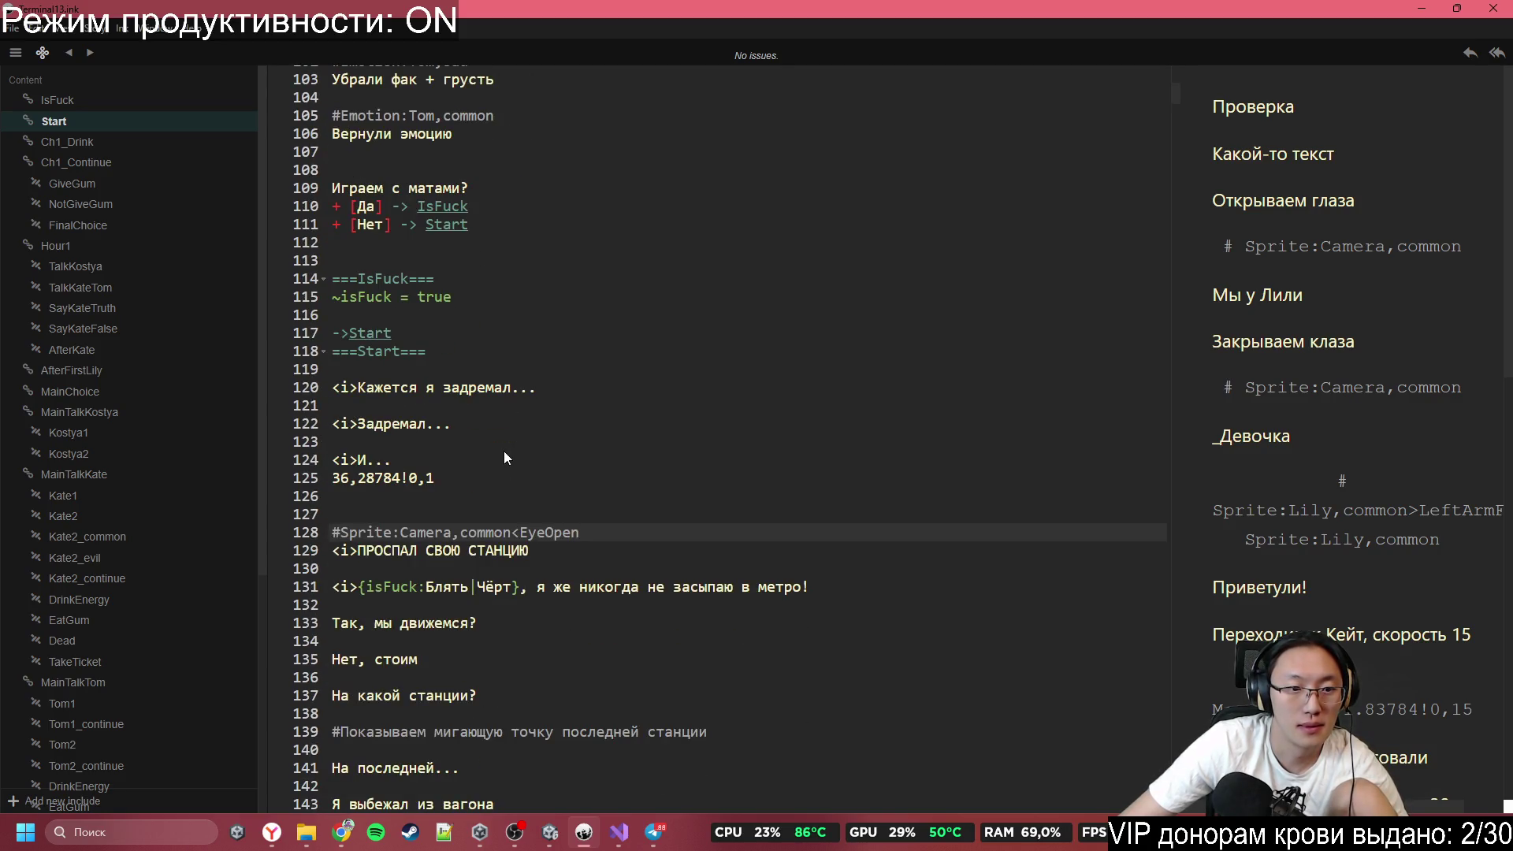
{"action": "mouse_move", "coordinate": [482, 477]}
{"action": "left_mouse_down"}
{"action": "mouse_move", "coordinate": [276, 488]}
{"action": "mouse_move", "coordinate": [443, 481]}
{"action": "mouse_move", "coordinate": [331, 479]}
{"action": "left_mouse_up"}
{"action": "key", "text": "BackSpace"}
Open a new tag line below the blinking-dot comment, above 'На последней...'.
{"action": "scroll", "coordinate": [530, 566], "scroll_direction": "down", "scroll_amount": 1}
{"action": "scroll", "coordinate": [529, 566], "scroll_direction": "down", "scroll_amount": 5}
{"action": "left_click", "coordinate": [426, 401]}
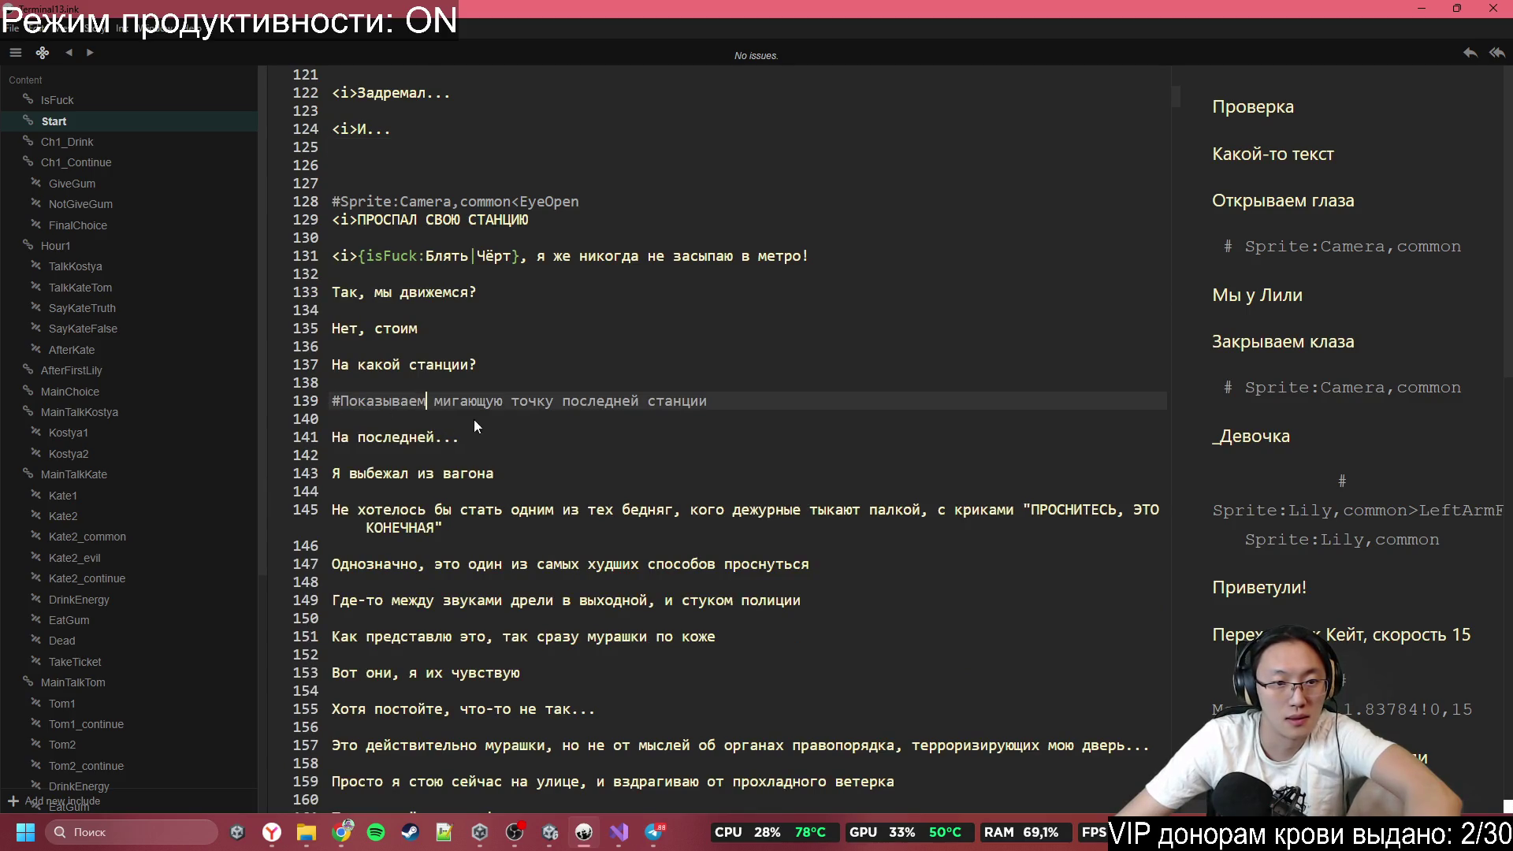
{"action": "left_click", "coordinate": [398, 434]}
{"action": "left_click", "coordinate": [496, 424]}
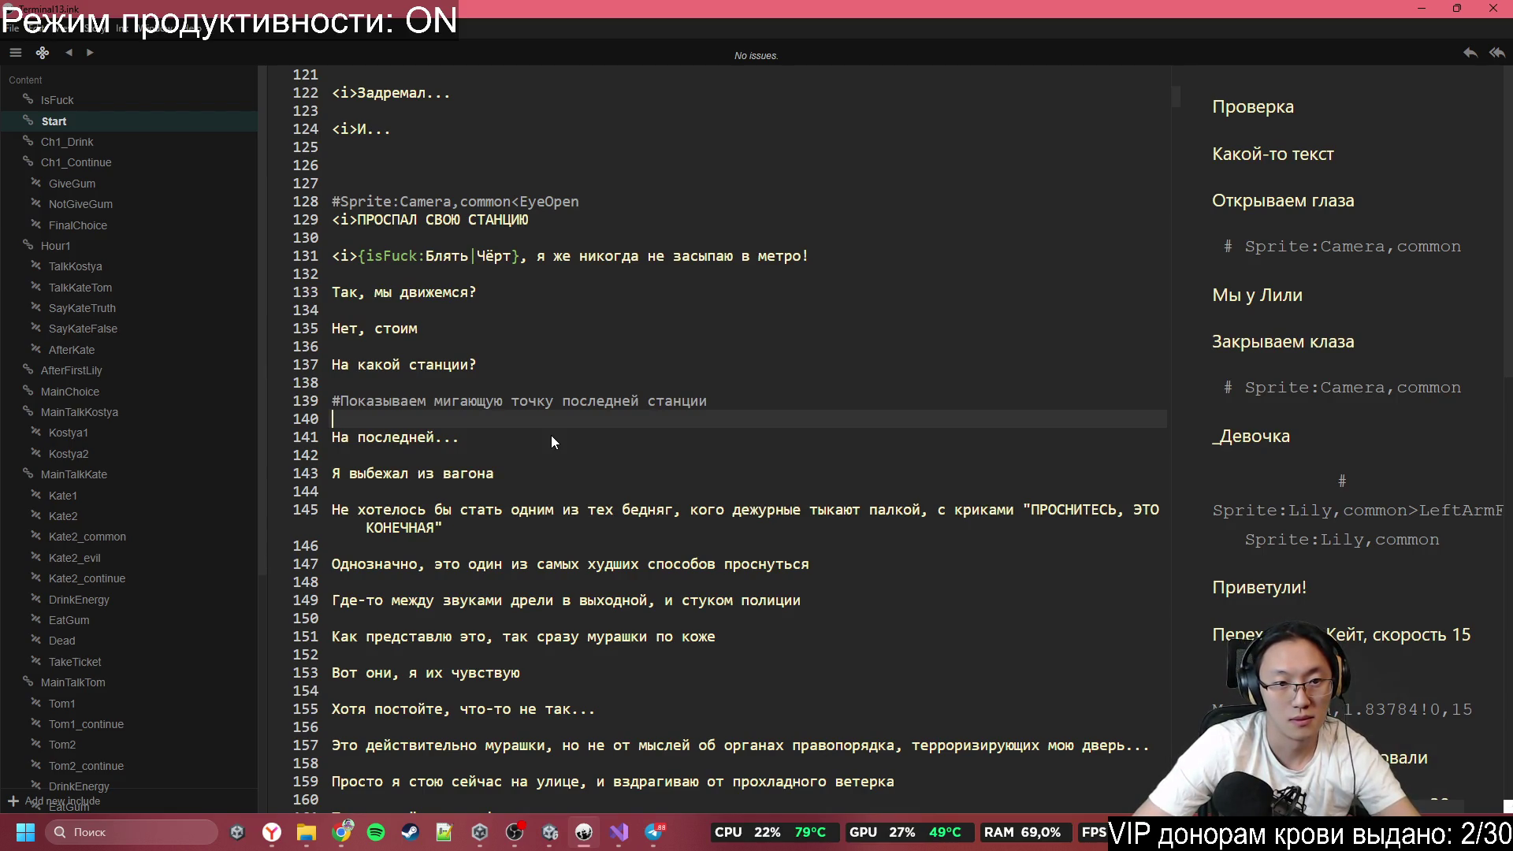
{"action": "key", "text": "Down"}
{"action": "key", "text": "Down"}
{"action": "key", "text": "Down"}
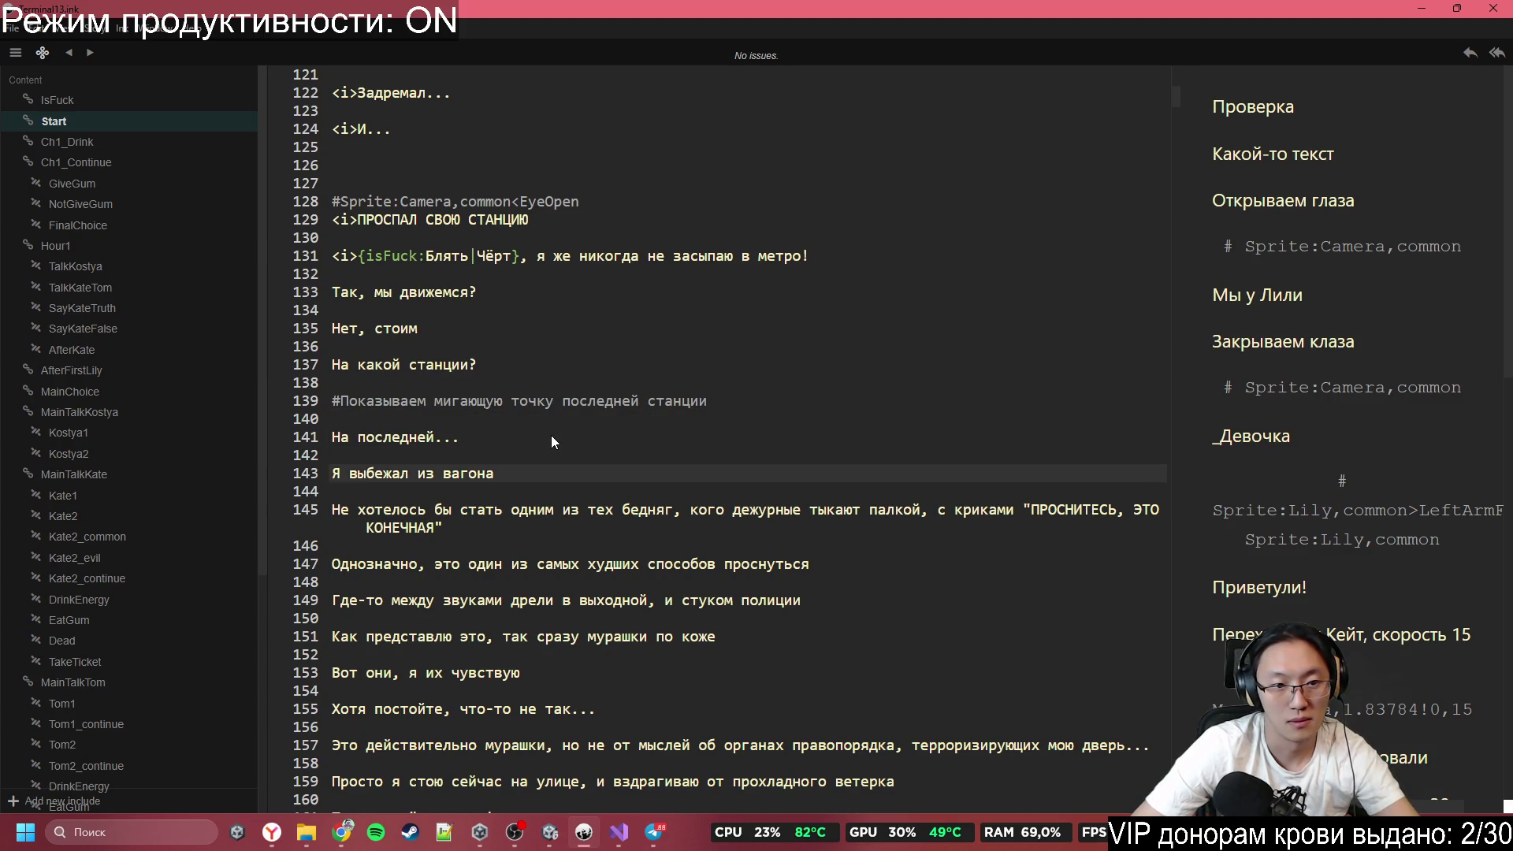
{"action": "key", "text": "Up"}
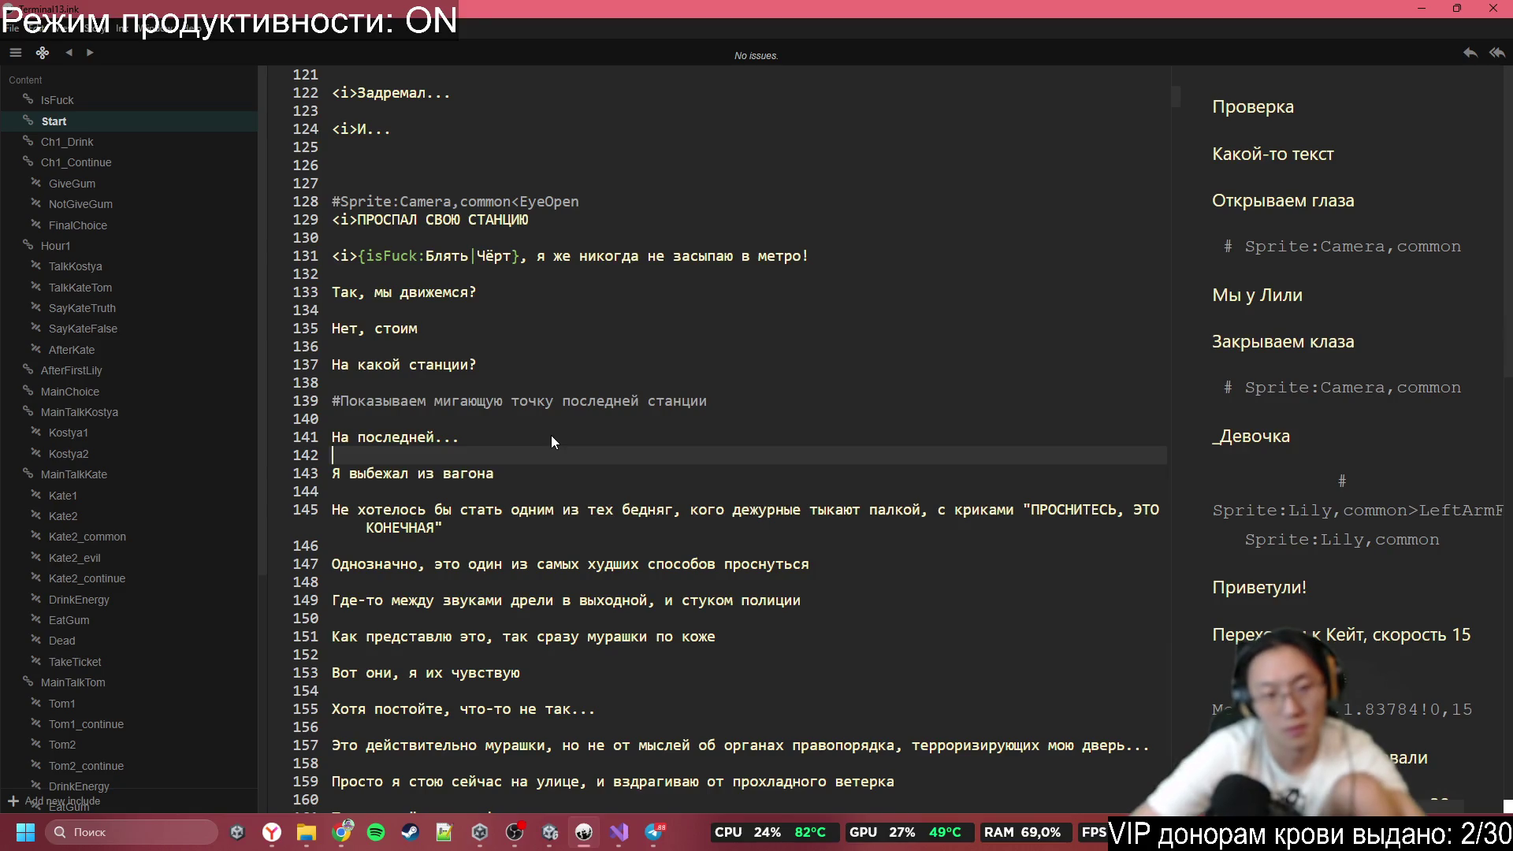
{"action": "key", "text": "Up"}
{"action": "key", "text": "Return"}
{"action": "key", "text": "Up"}
Write a #Move:Camera tag with coordinates 36.28784!0.1 and a speed value on that line.
{"action": "type", "text": "#"}
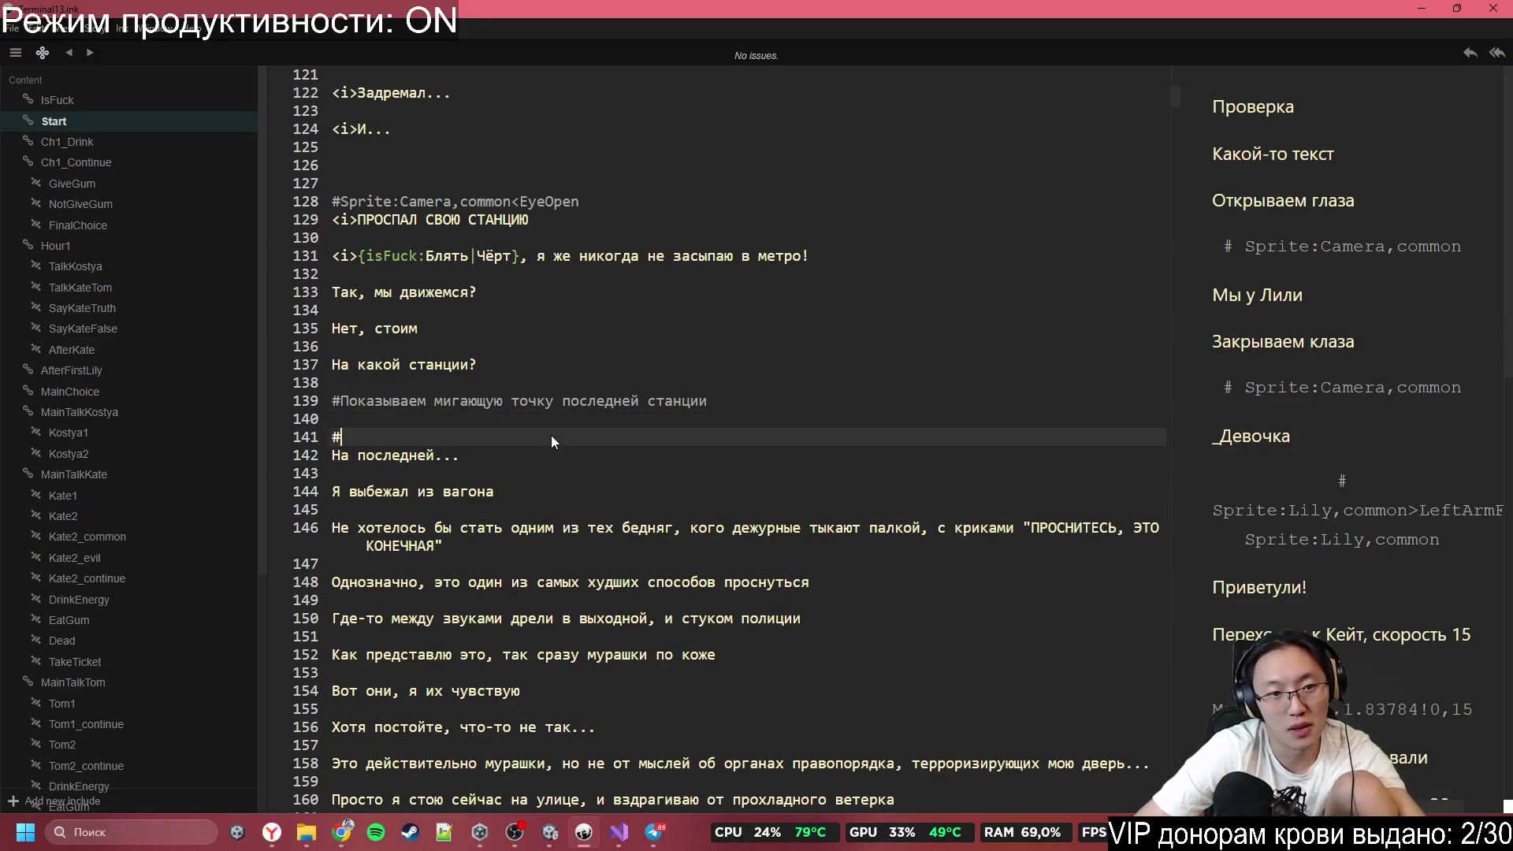
{"action": "type", "text": "C"}
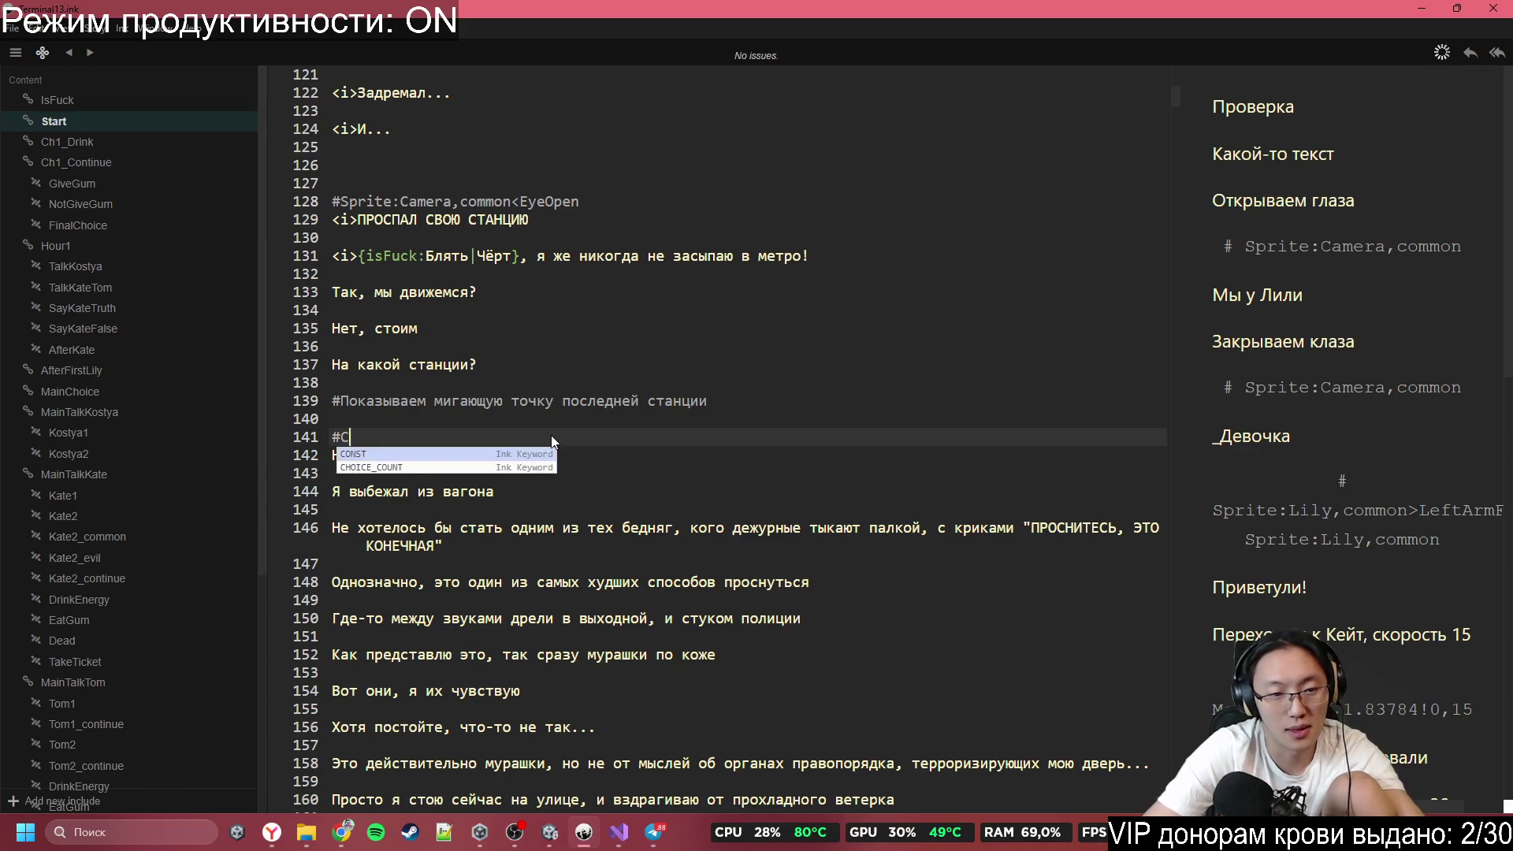
{"action": "key", "text": "BackSpace"}
{"action": "type", "text": "Move:36,28784!0,1"}
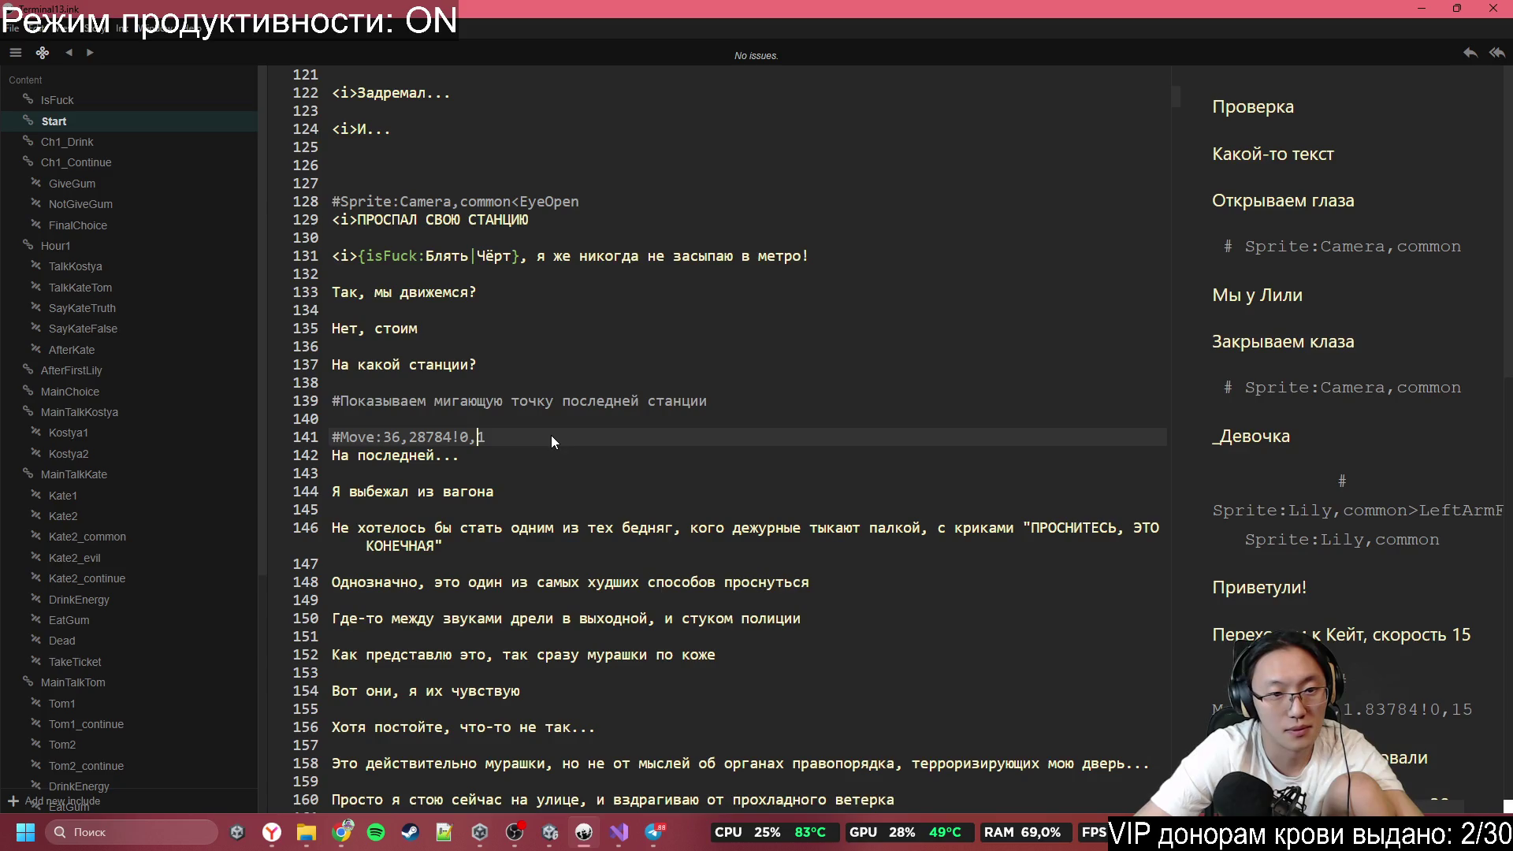
{"action": "key", "text": "BackSpace"}
{"action": "key", "text": "BackSpace"}
{"action": "type", "text": ".1"}
{"action": "key", "text": "Left"}
{"action": "key", "text": "Left"}
{"action": "key", "text": "Left"}
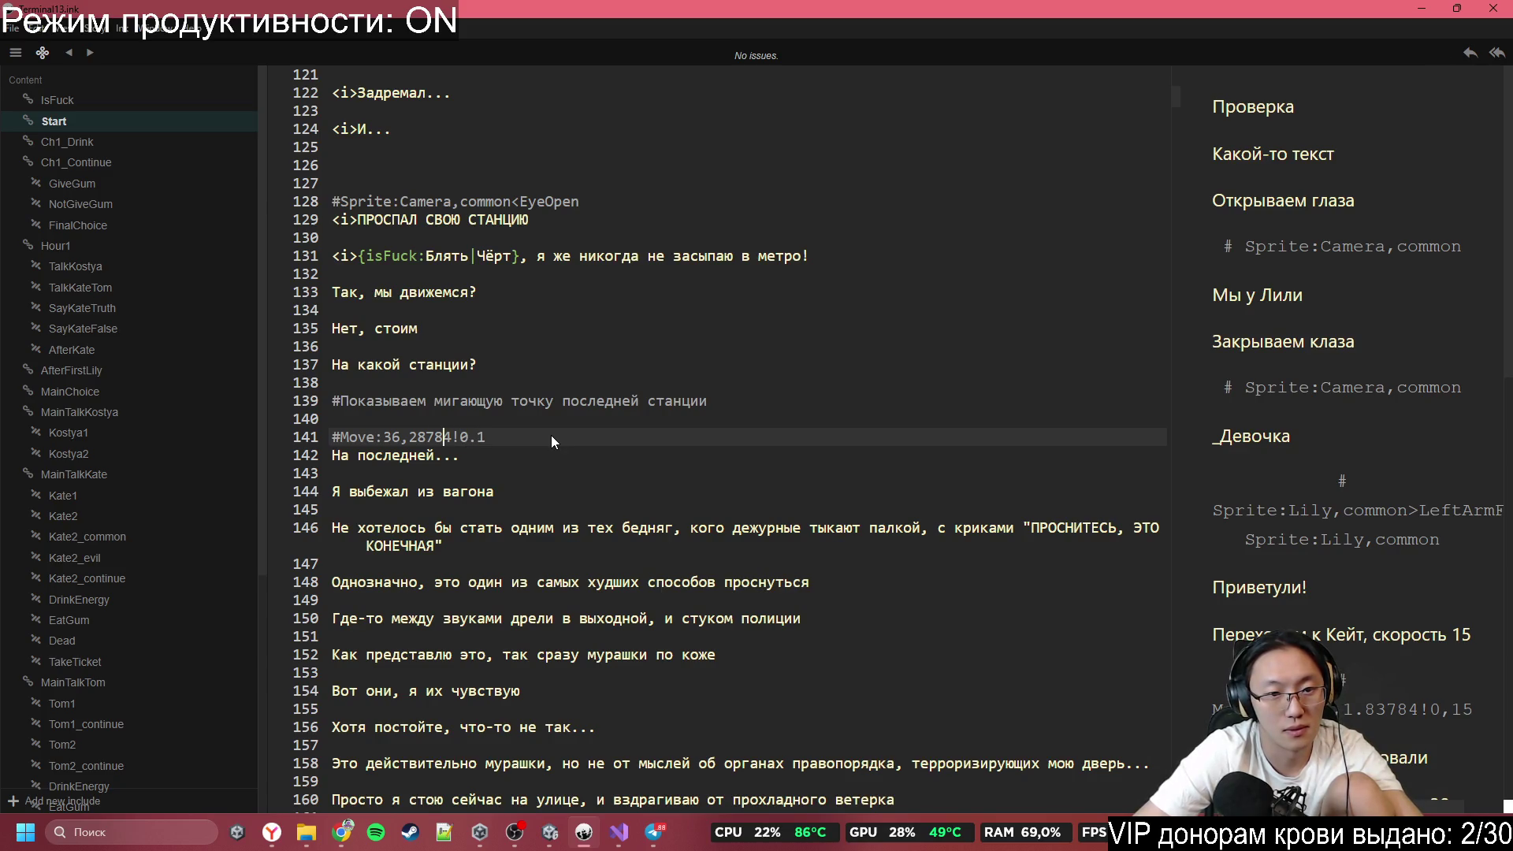
{"action": "key", "text": "Left"}
{"action": "type", "text": "."}
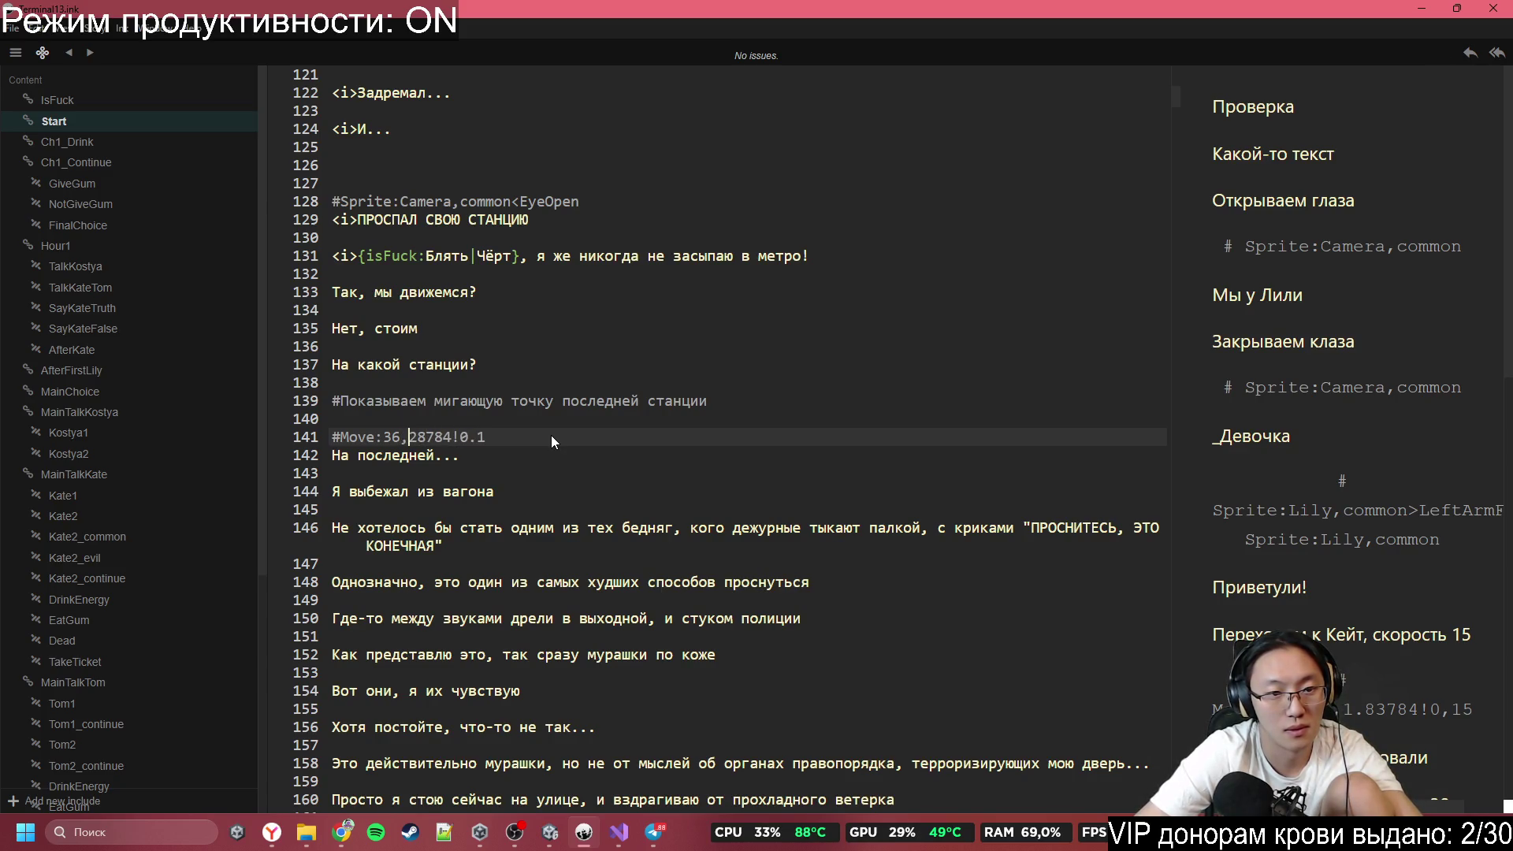
{"action": "key", "text": "Left"}
{"action": "key", "text": "Left"}
{"action": "key", "text": "Left"}
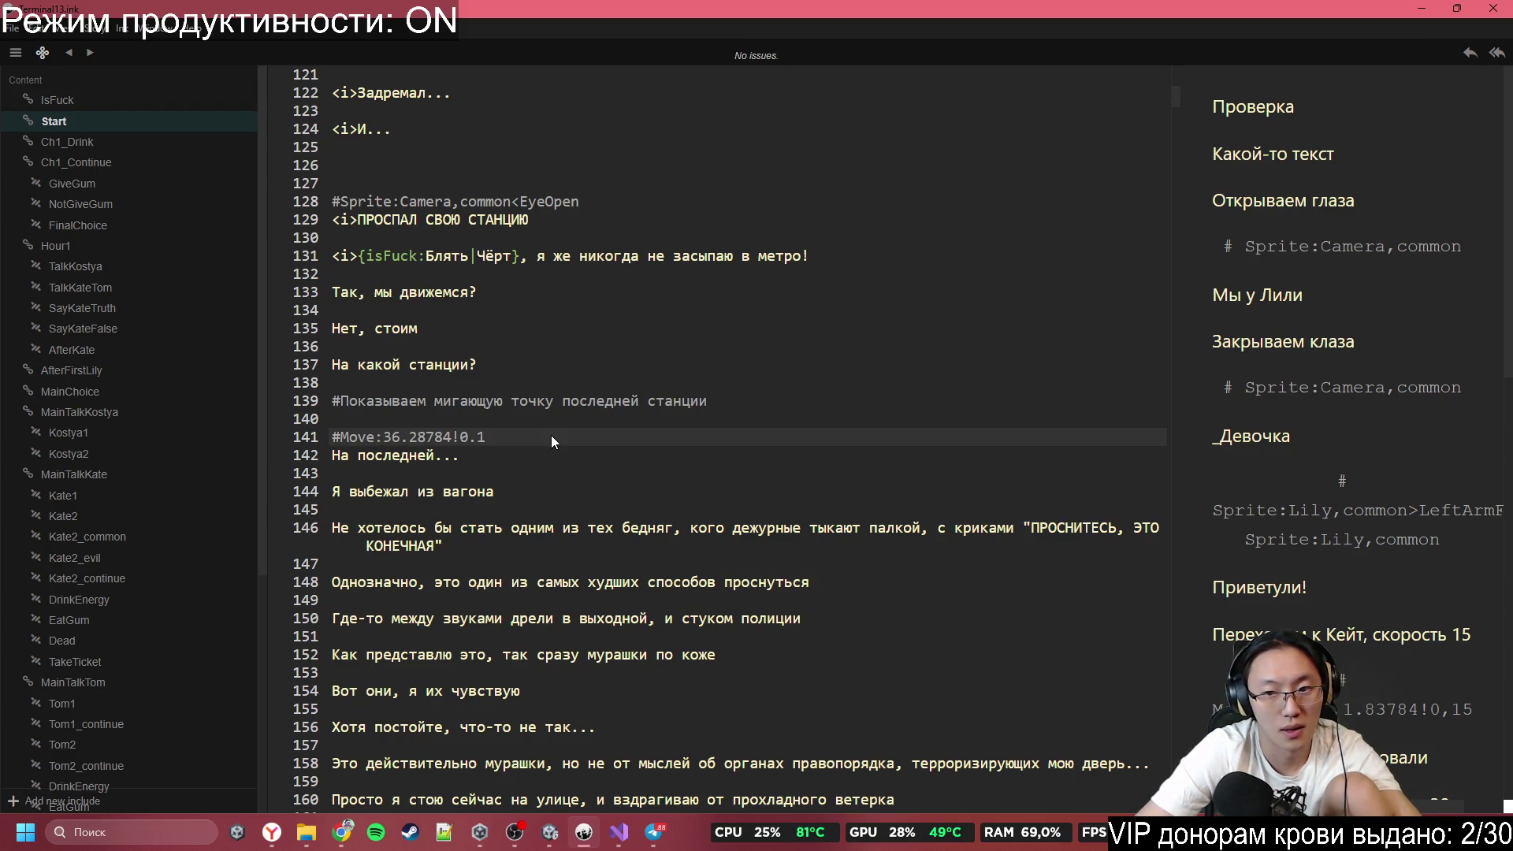
{"action": "type", "text": "Camera,"}
{"action": "key", "text": "Right"}
{"action": "key", "text": "Right"}
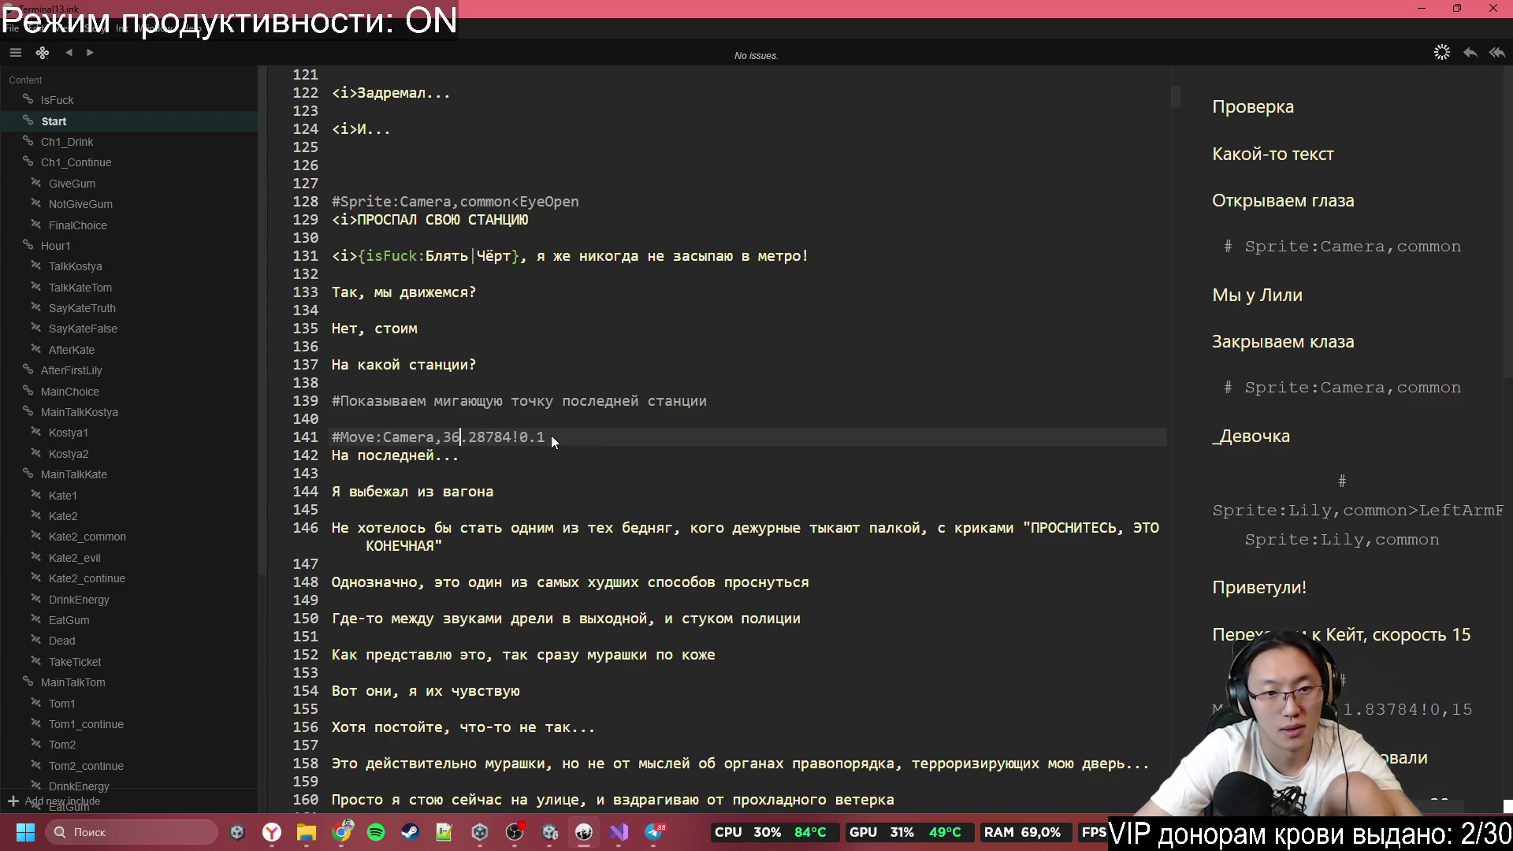
{"action": "key", "text": "Right"}
{"action": "key", "text": "Right"}
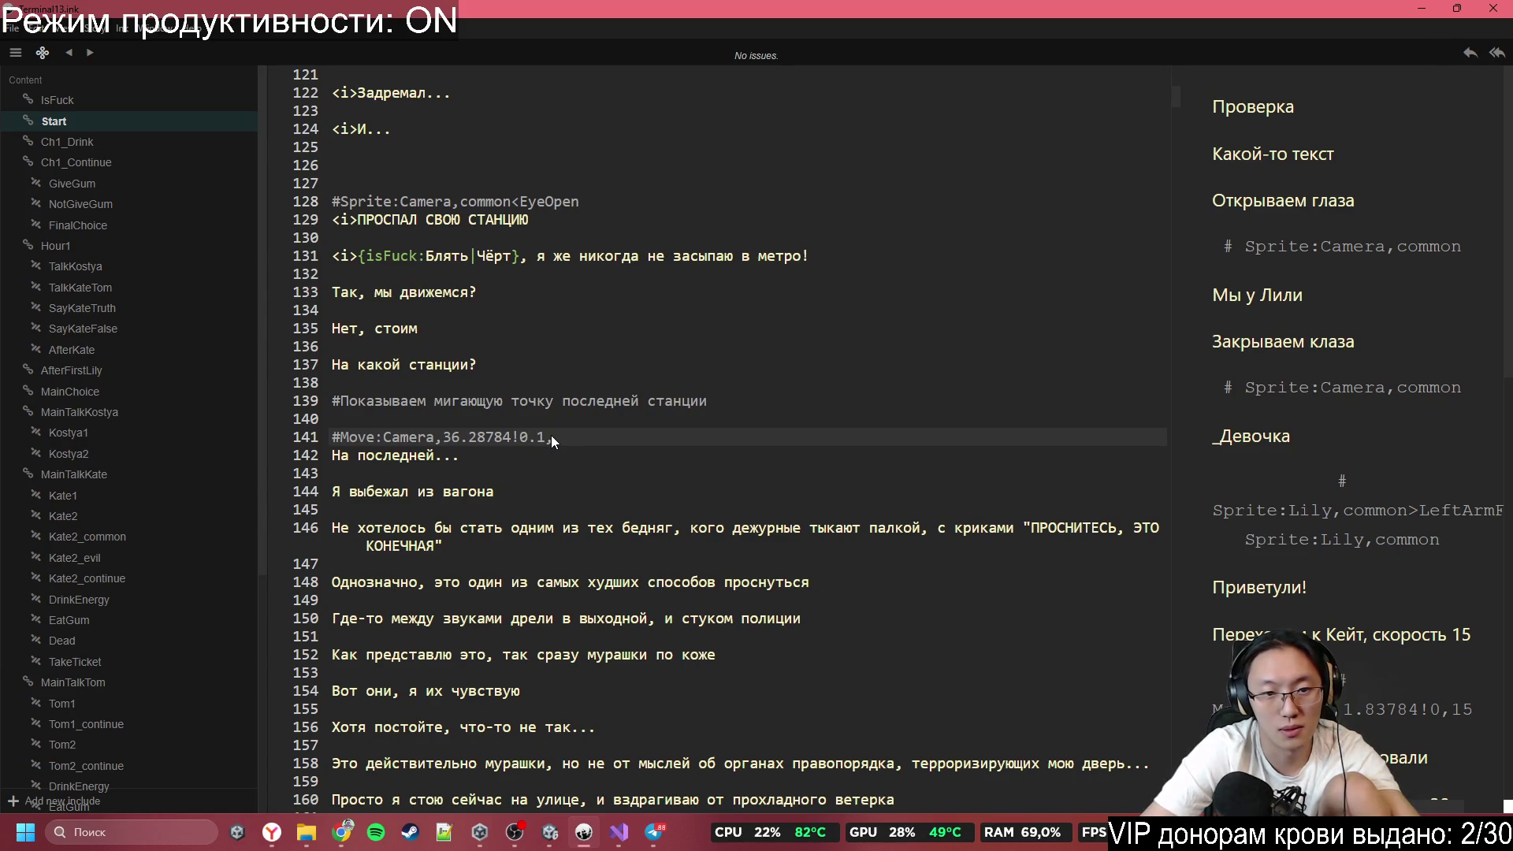
{"action": "type", "text": "10"}
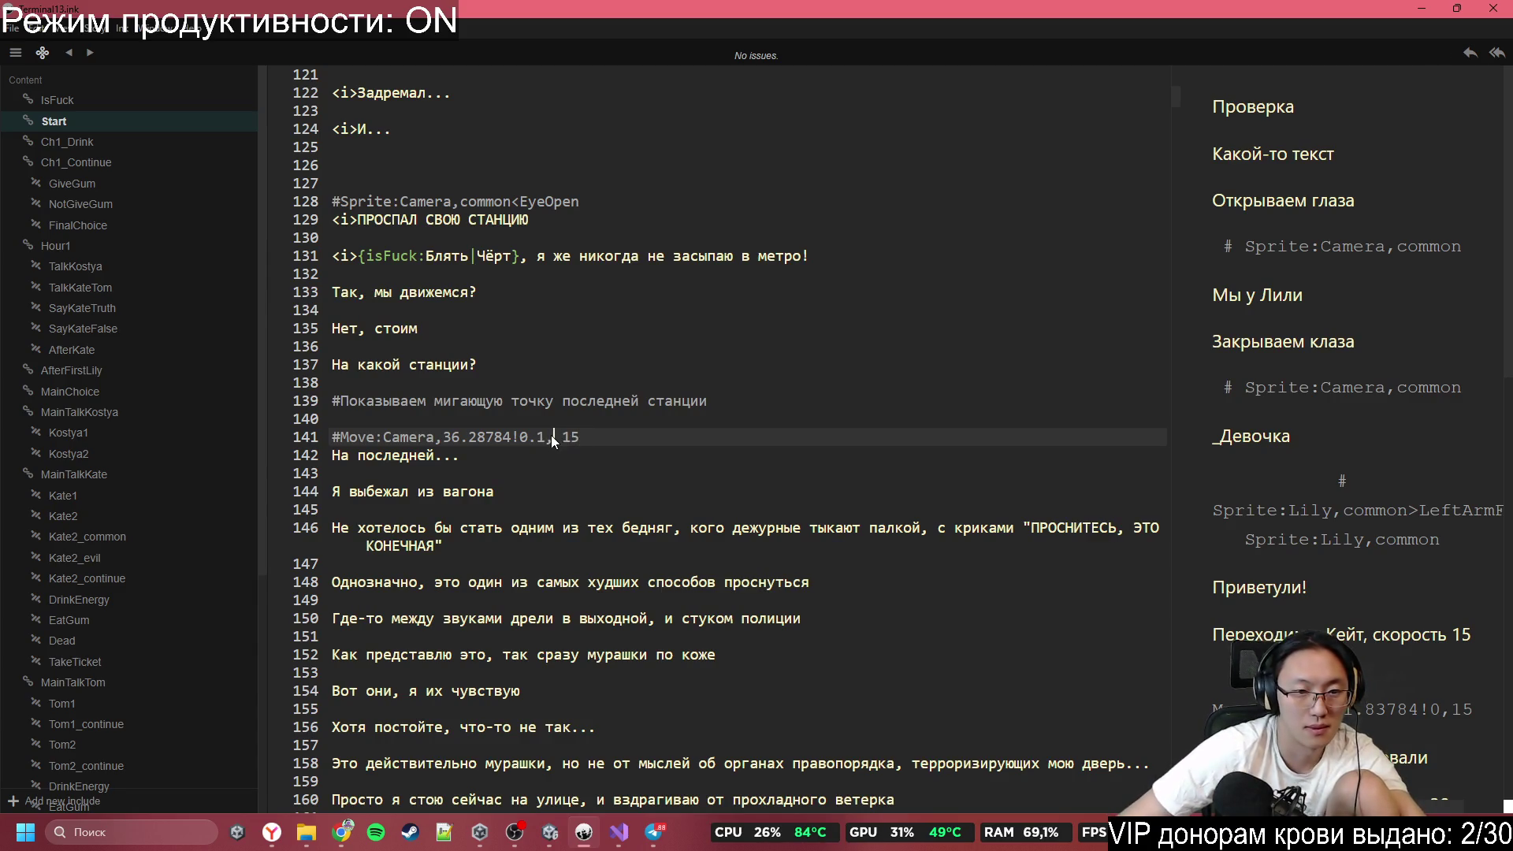
Remove the space before 15 so line 141 reads #Move:Camera,36.28784!0.1,15, then add a line.
{"action": "left_click", "coordinate": [551, 452]}
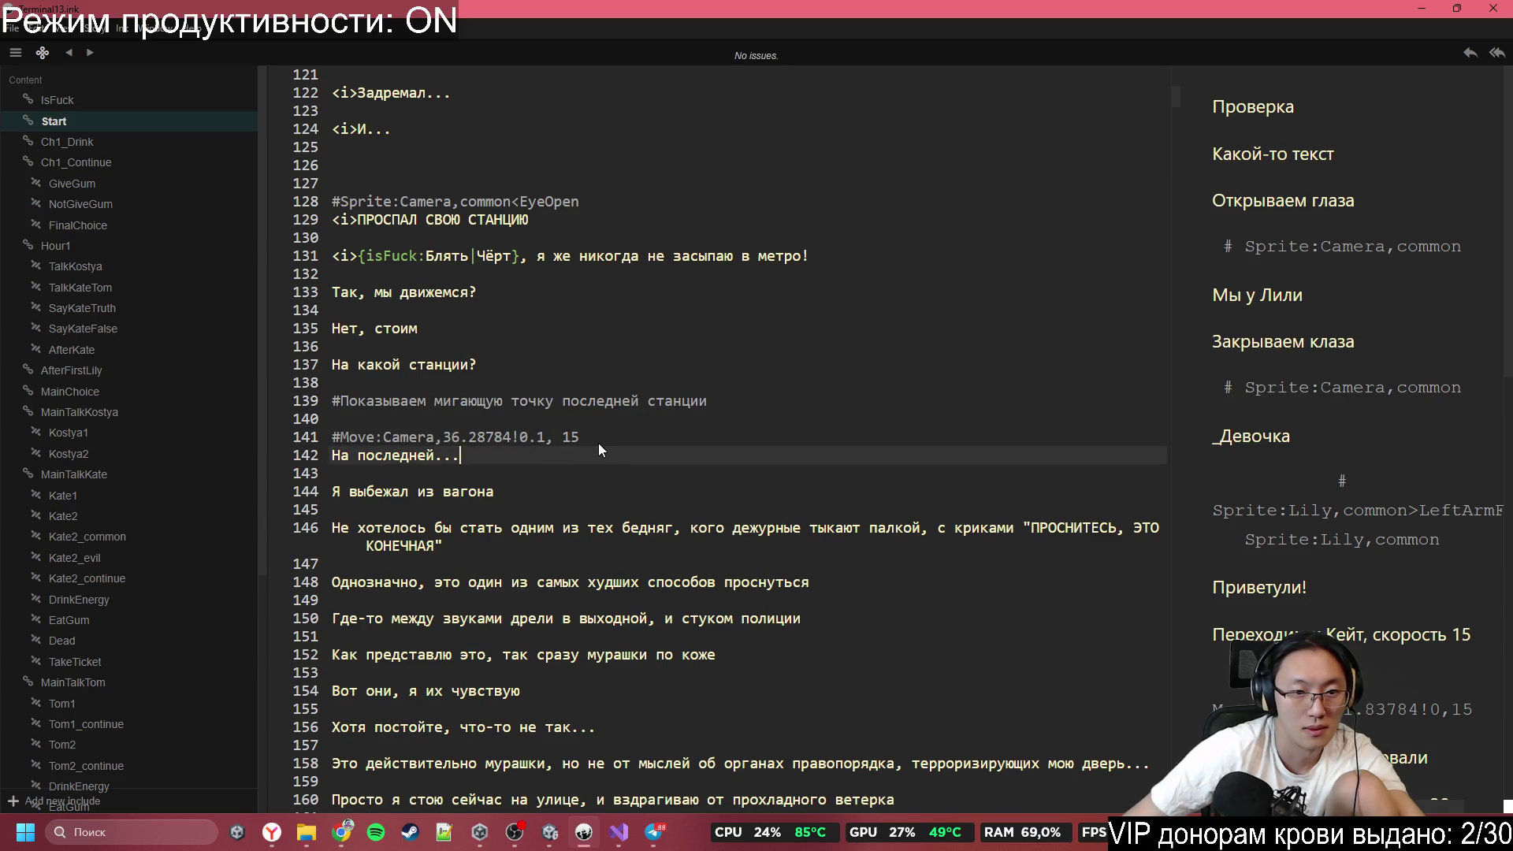
{"action": "left_click", "coordinate": [574, 437]}
{"action": "left_click_drag", "start_coordinate": [574, 436], "coordinate": [315, 436]}
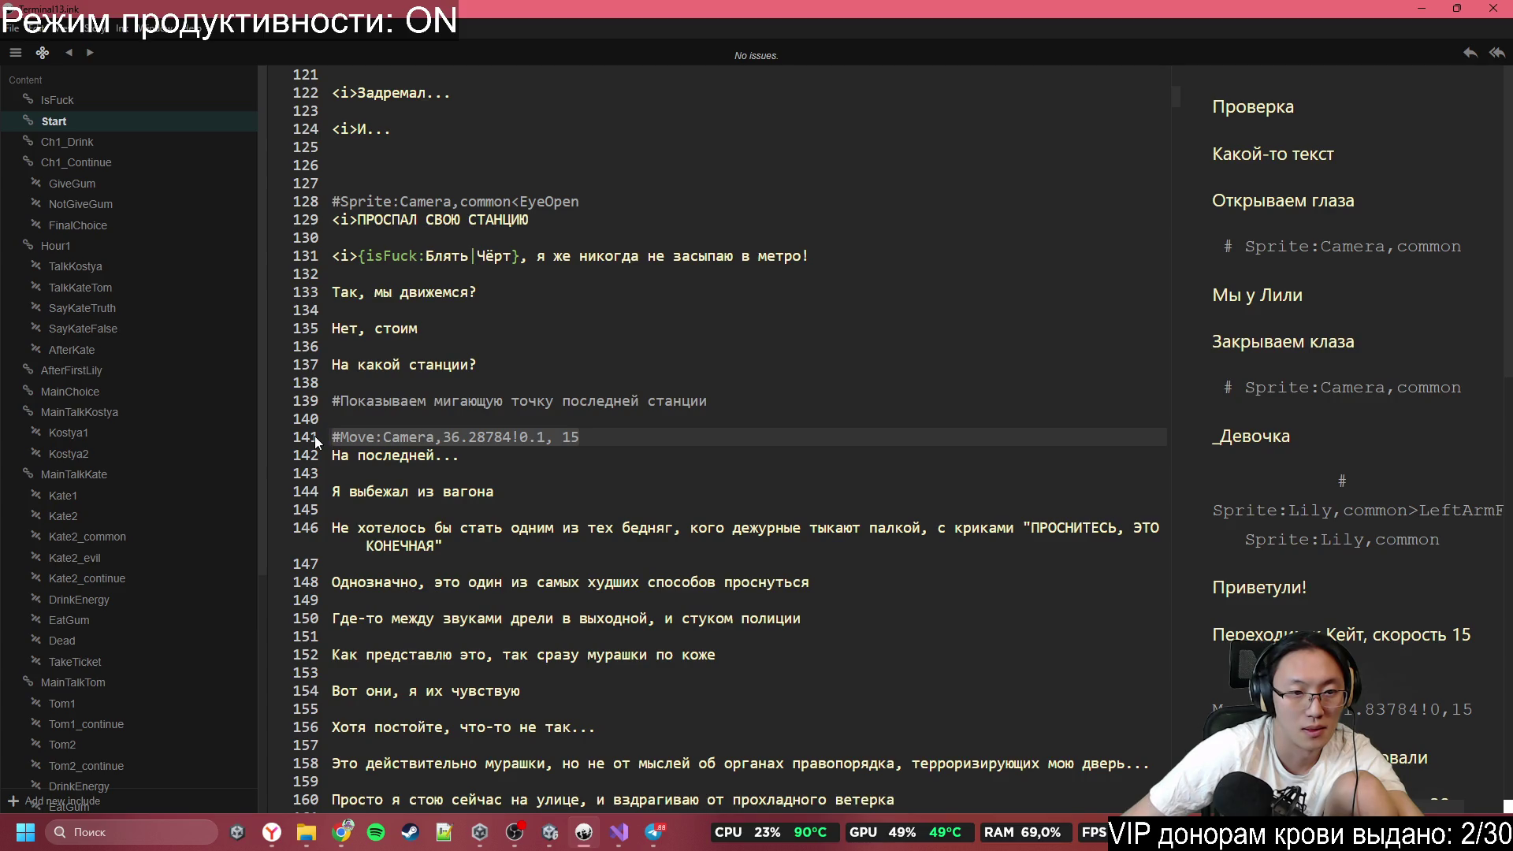
{"action": "left_click", "coordinate": [407, 484]}
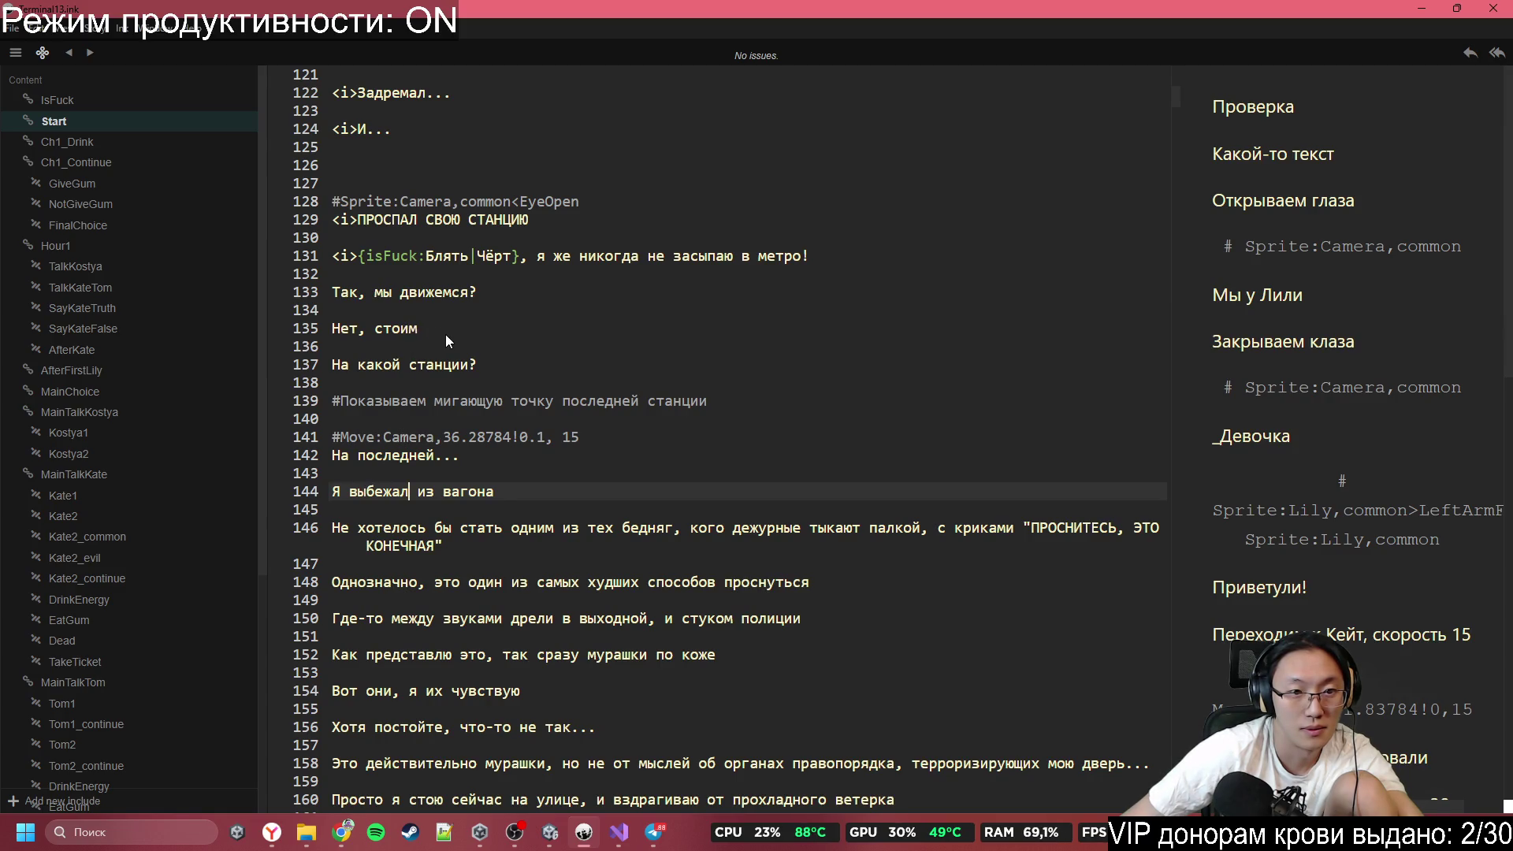
{"action": "scroll", "coordinate": [409, 393], "scroll_direction": "down", "scroll_amount": 2}
{"action": "left_click", "coordinate": [340, 342]}
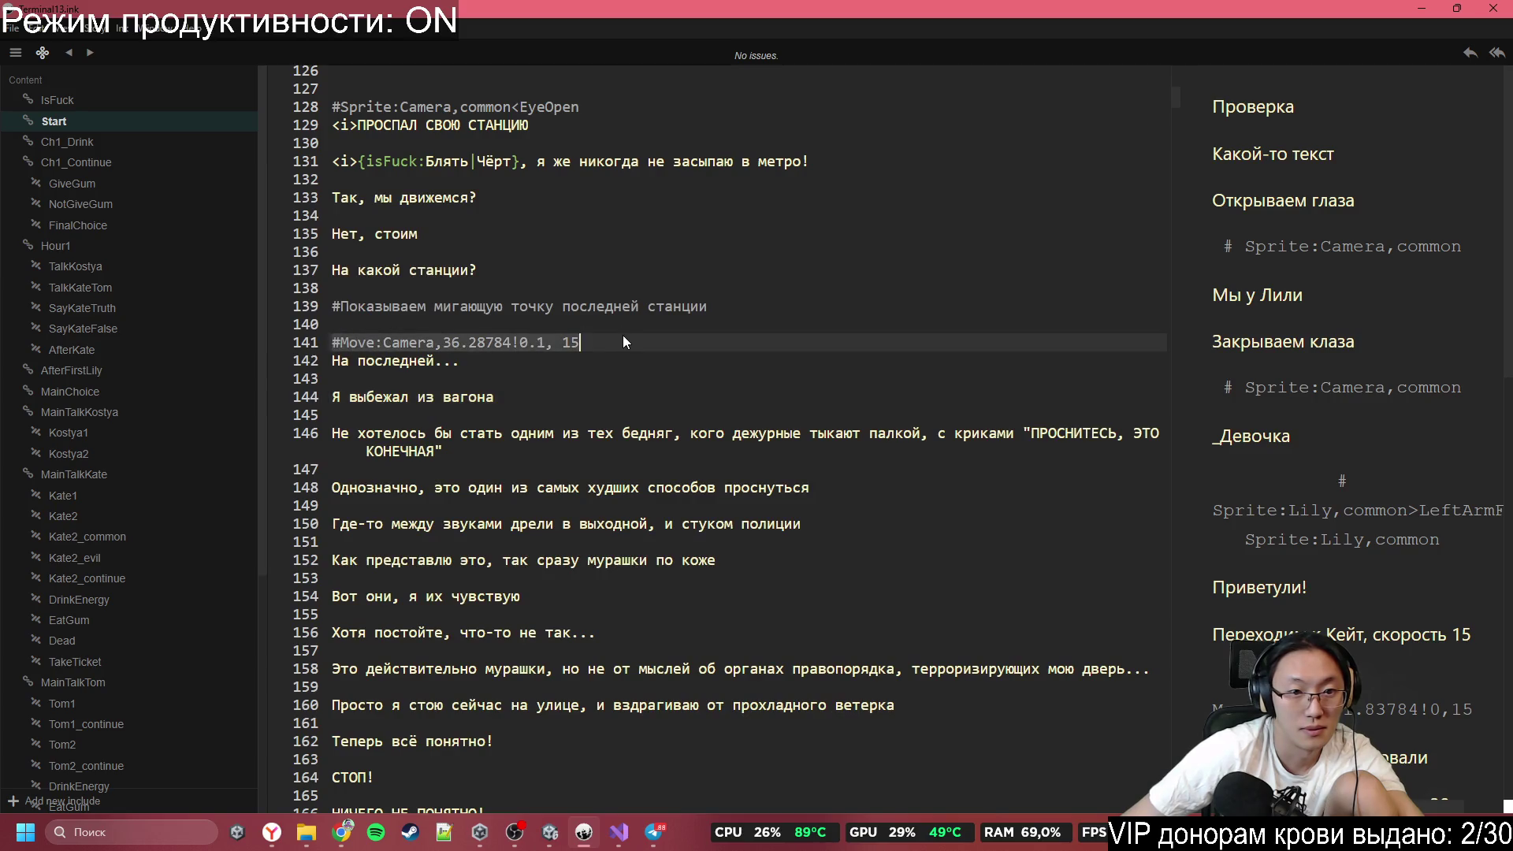
{"action": "left_click", "coordinate": [562, 342]}
{"action": "key", "text": "BackSpace"}
{"action": "left_click_drag", "start_coordinate": [571, 346], "coordinate": [262, 325]}
{"action": "left_click", "coordinate": [364, 361]}
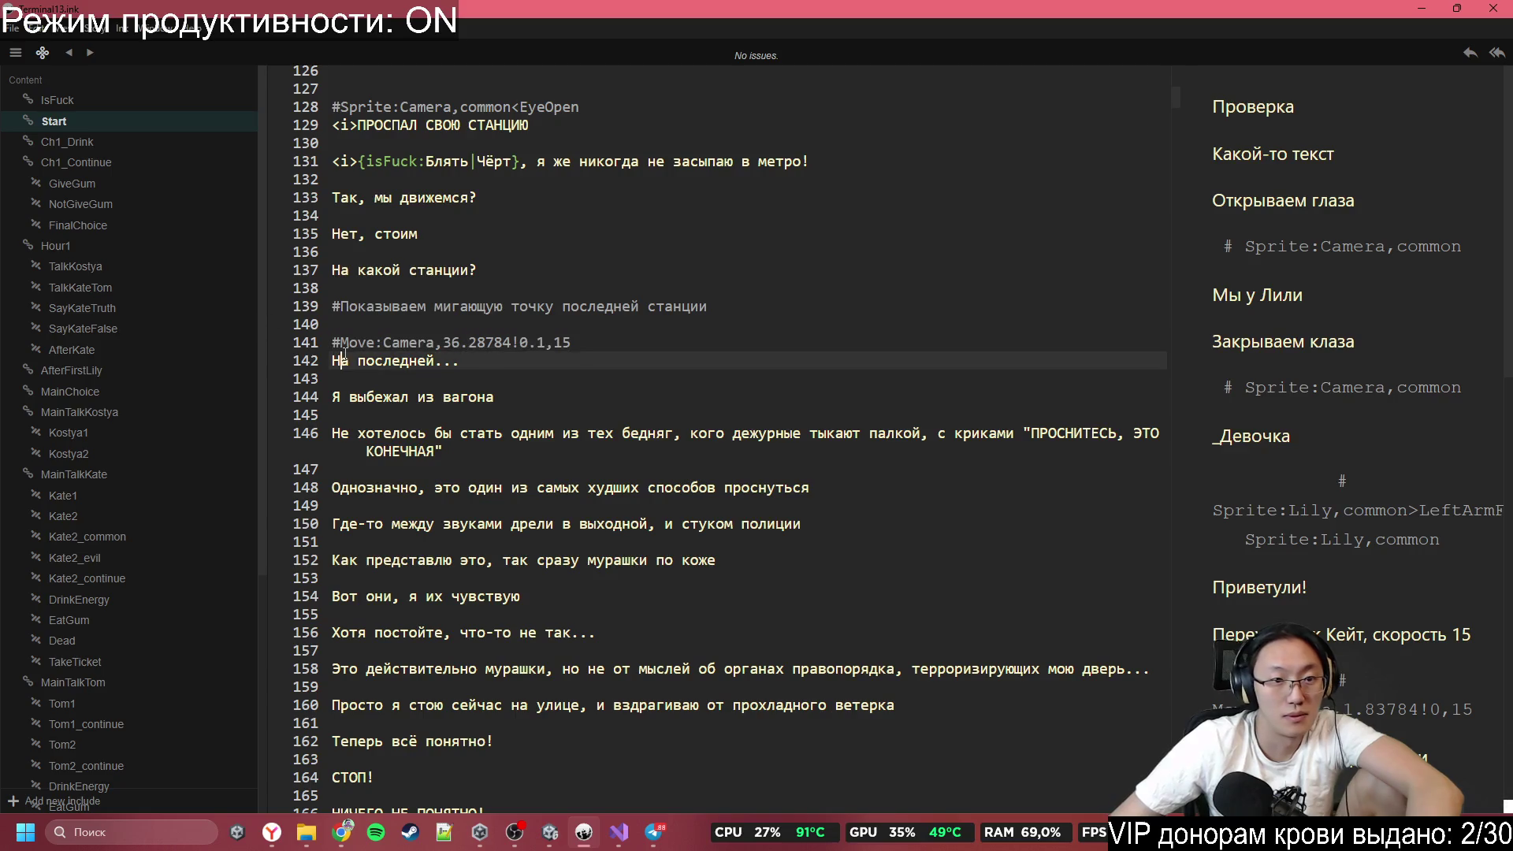
{"action": "left_click", "coordinate": [457, 396]}
{"action": "left_click", "coordinate": [518, 380]}
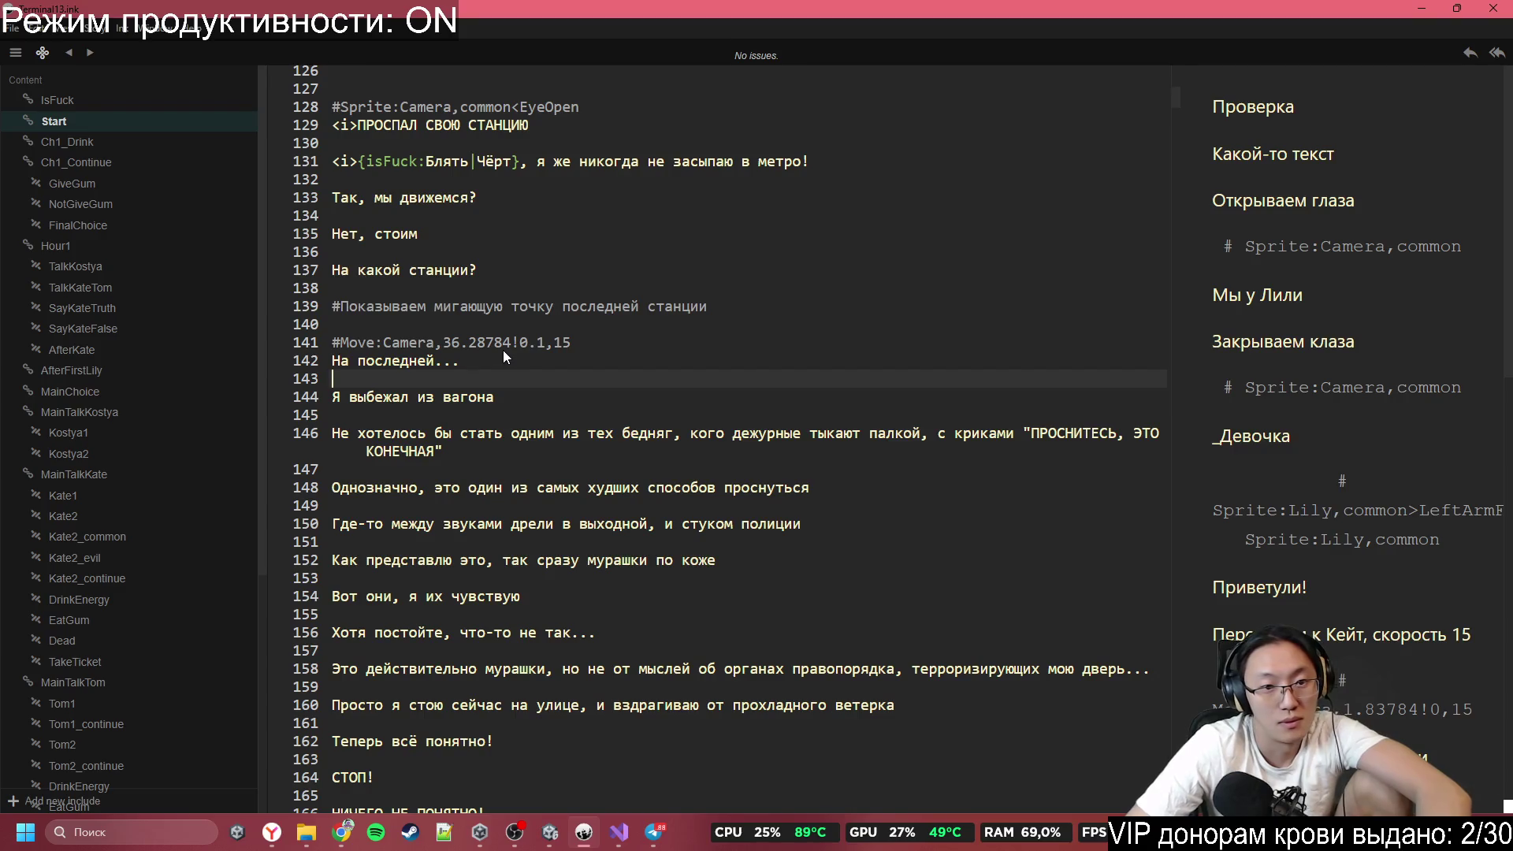
{"action": "key", "text": "Return"}
Type #MoveZ:Camera,-10,10 on the new line before 'Я выбежал из вагона'.
{"action": "type", "text": "#"}
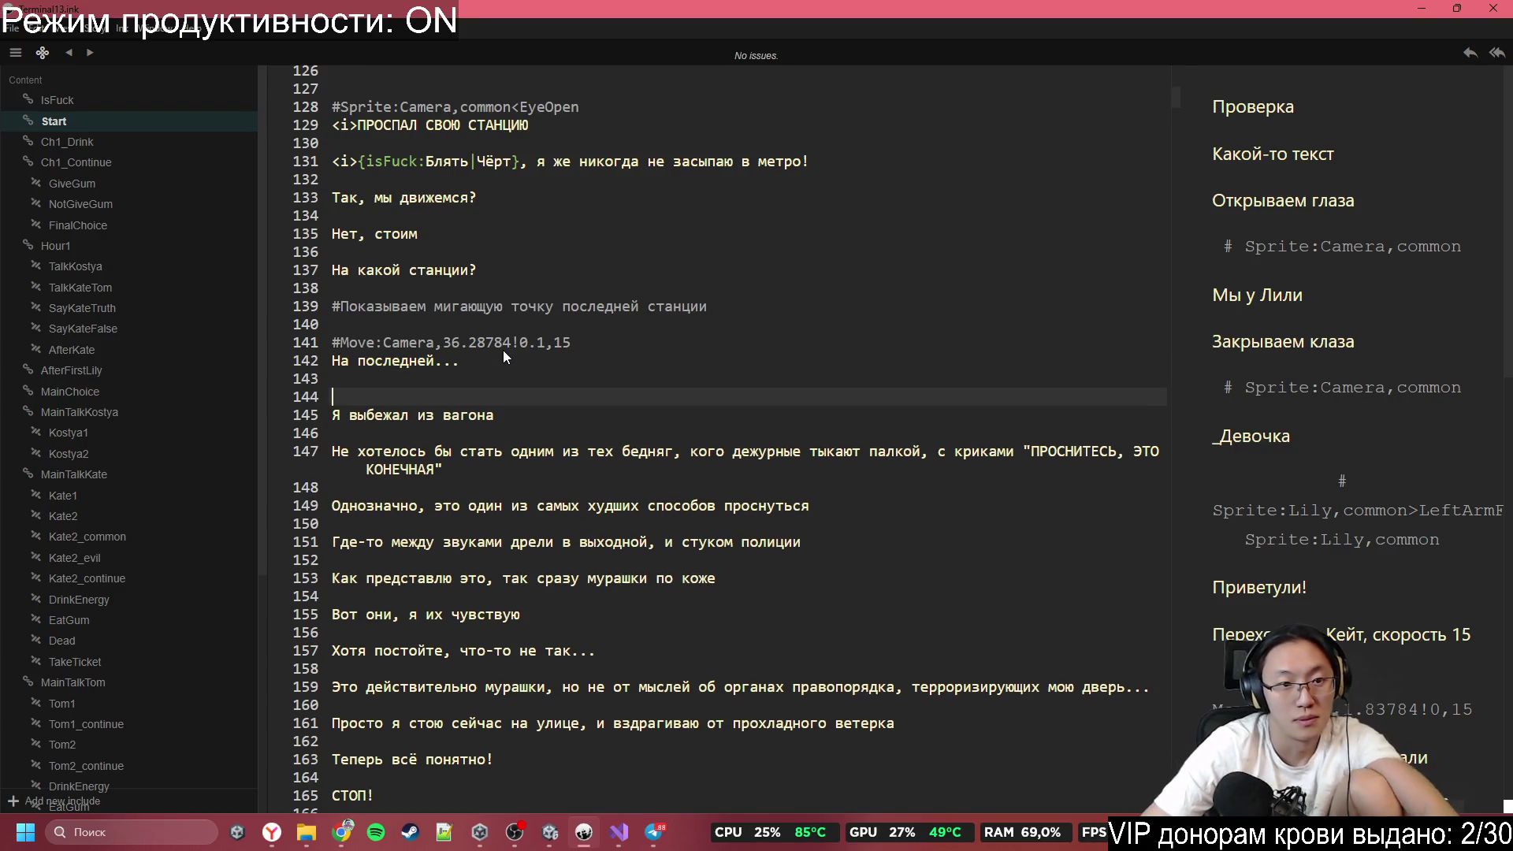
{"action": "type", "text": "Move:"}
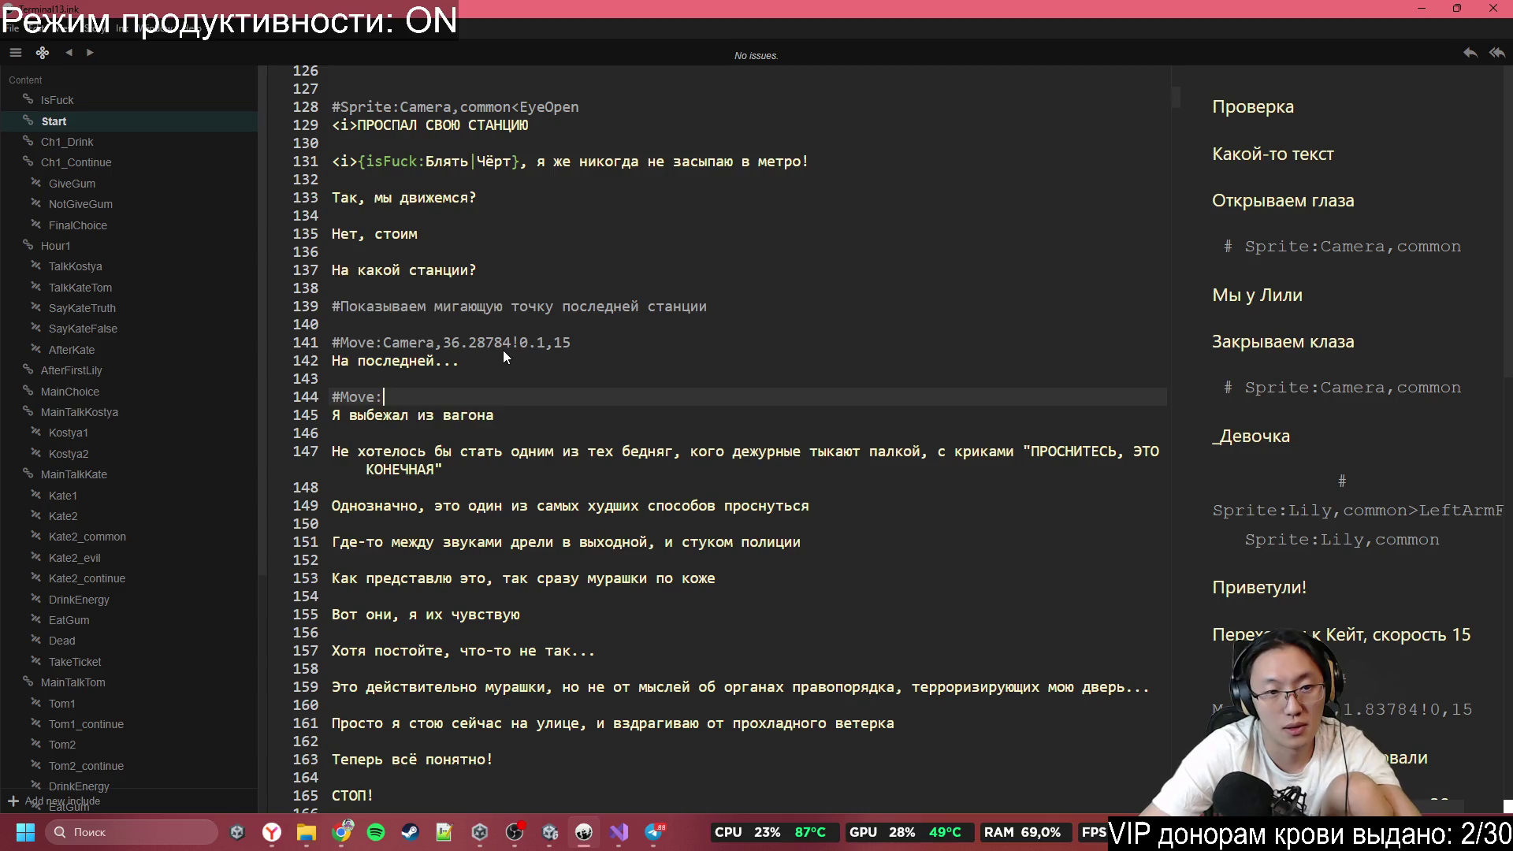
{"action": "key", "text": "BackSpace"}
{"action": "type", "text": "Z"}
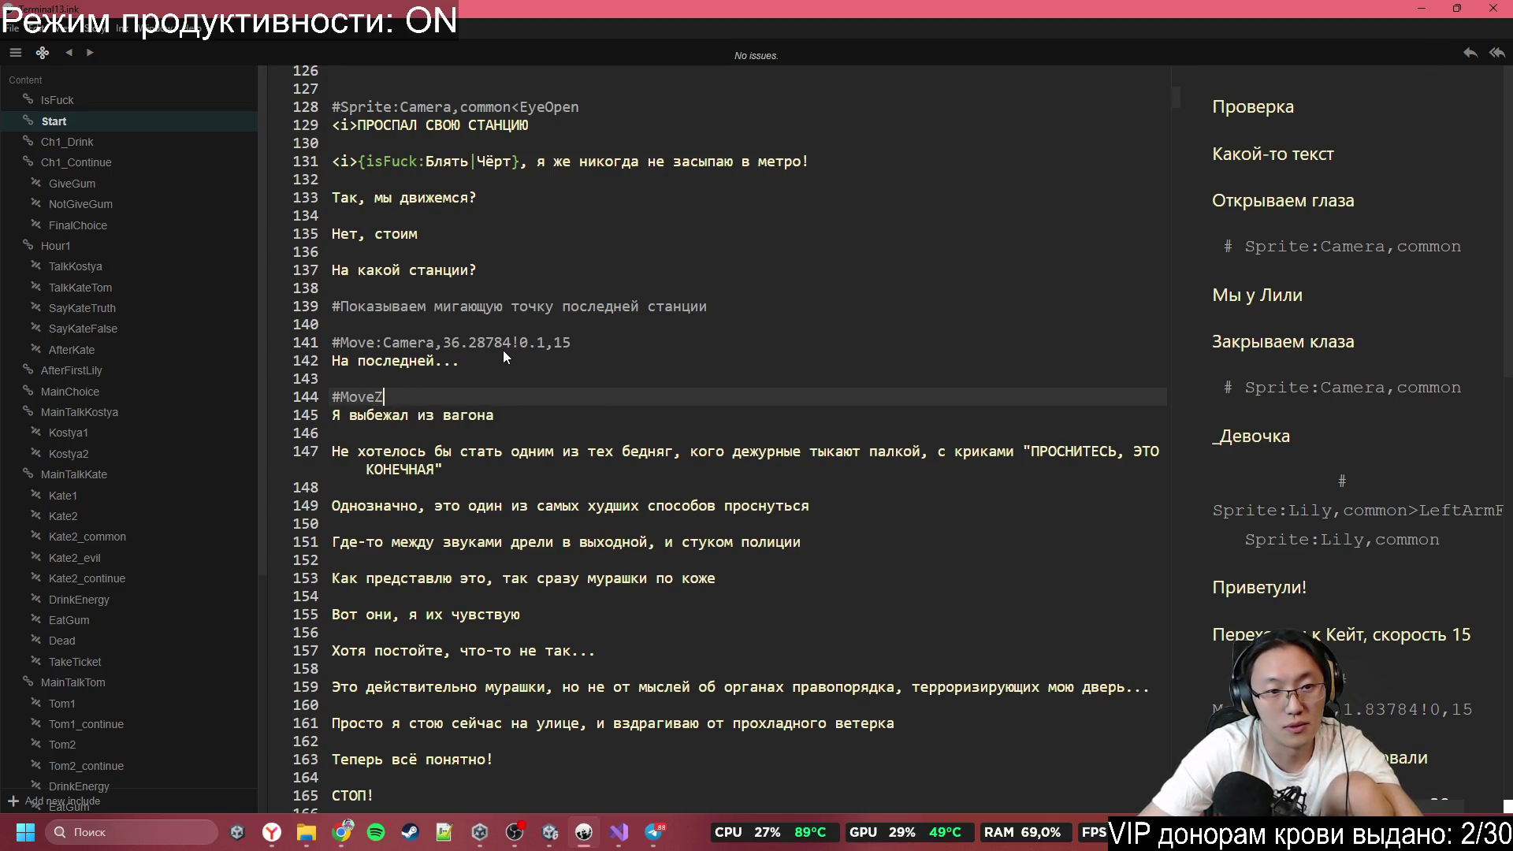
{"action": "type", "text": ":Camera"}
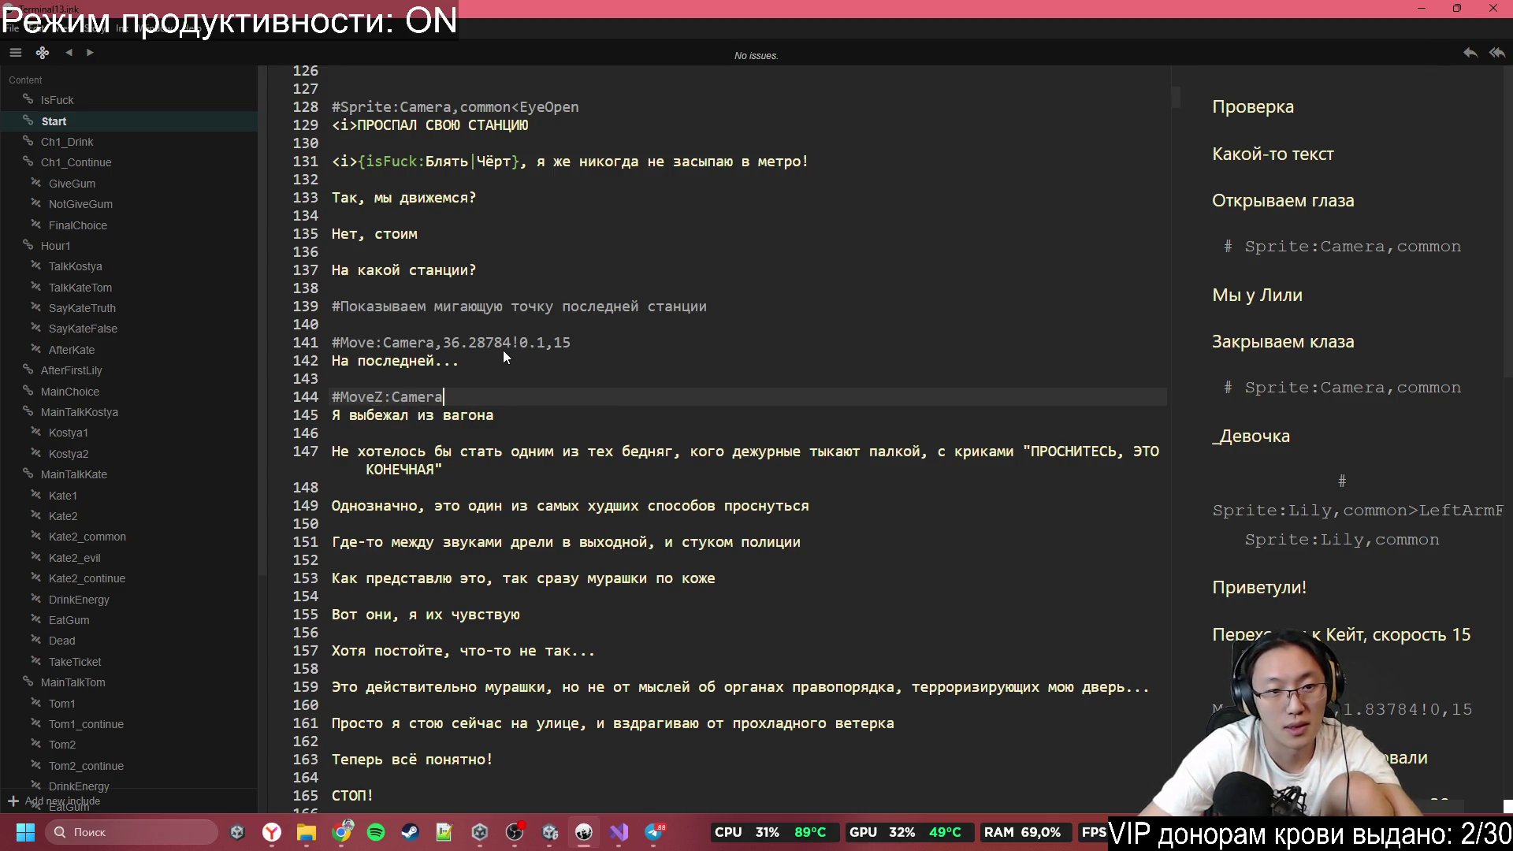
{"action": "type", "text": ",-10"}
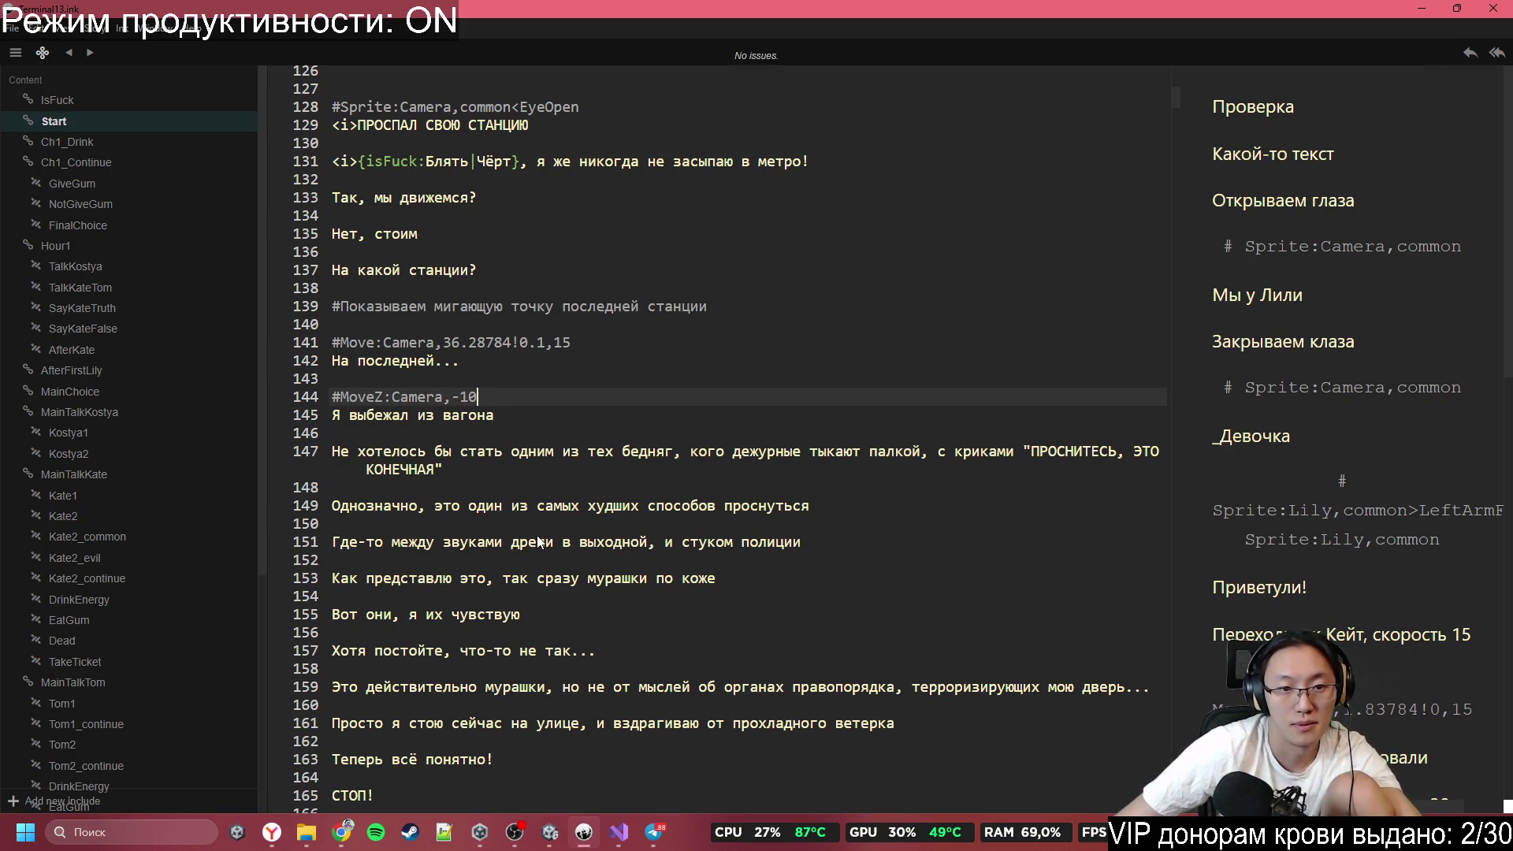
{"action": "type", "text": ",10"}
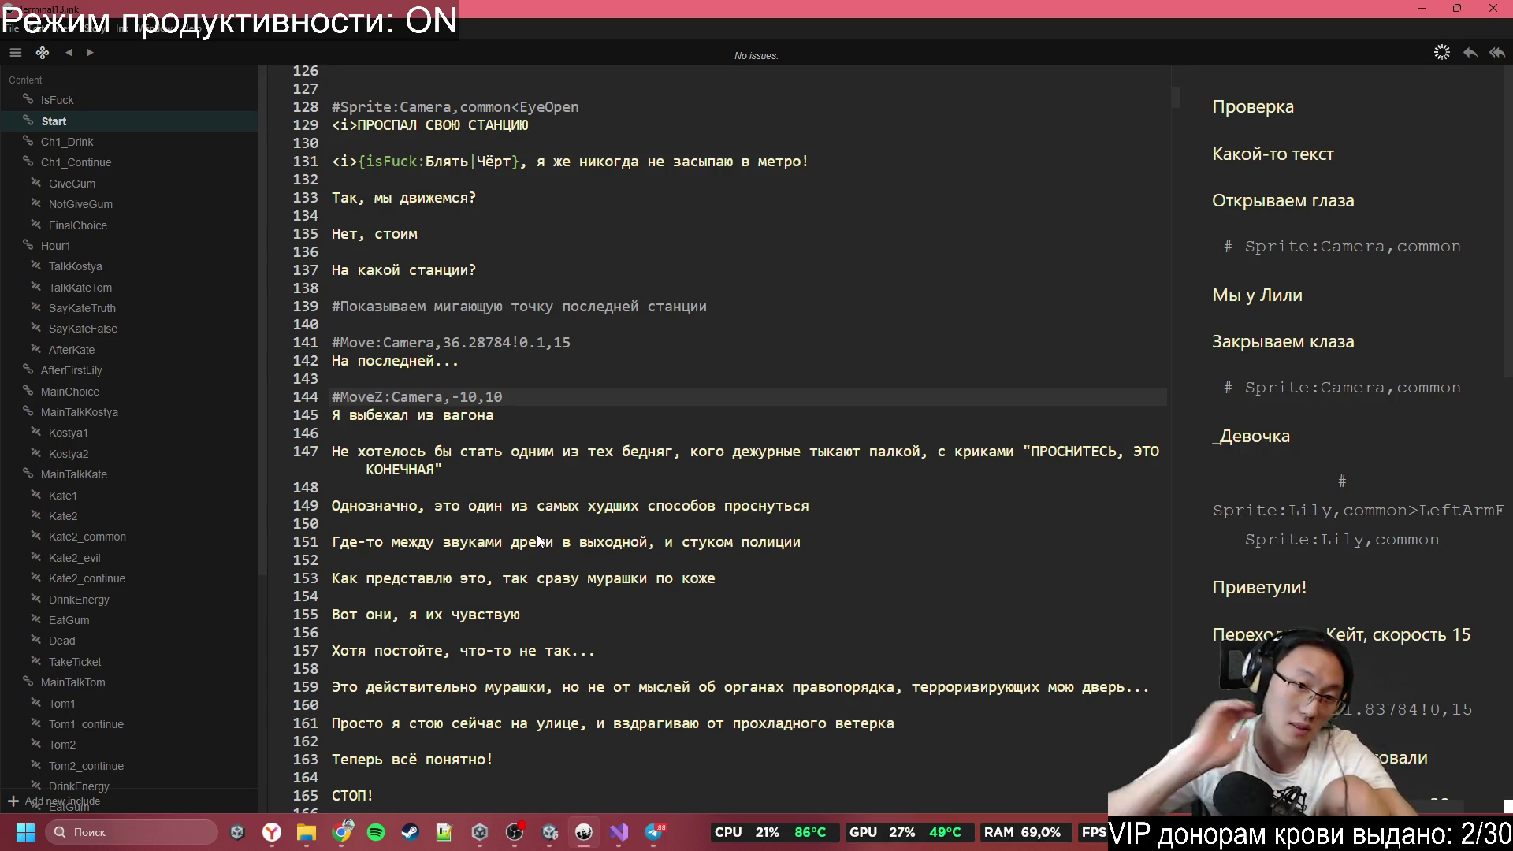
Remove the tag-test block from //Tom through 'Вернули эмоцию' from the Start knot.
{"action": "scroll", "coordinate": [536, 522], "scroll_direction": "up", "scroll_amount": 10}
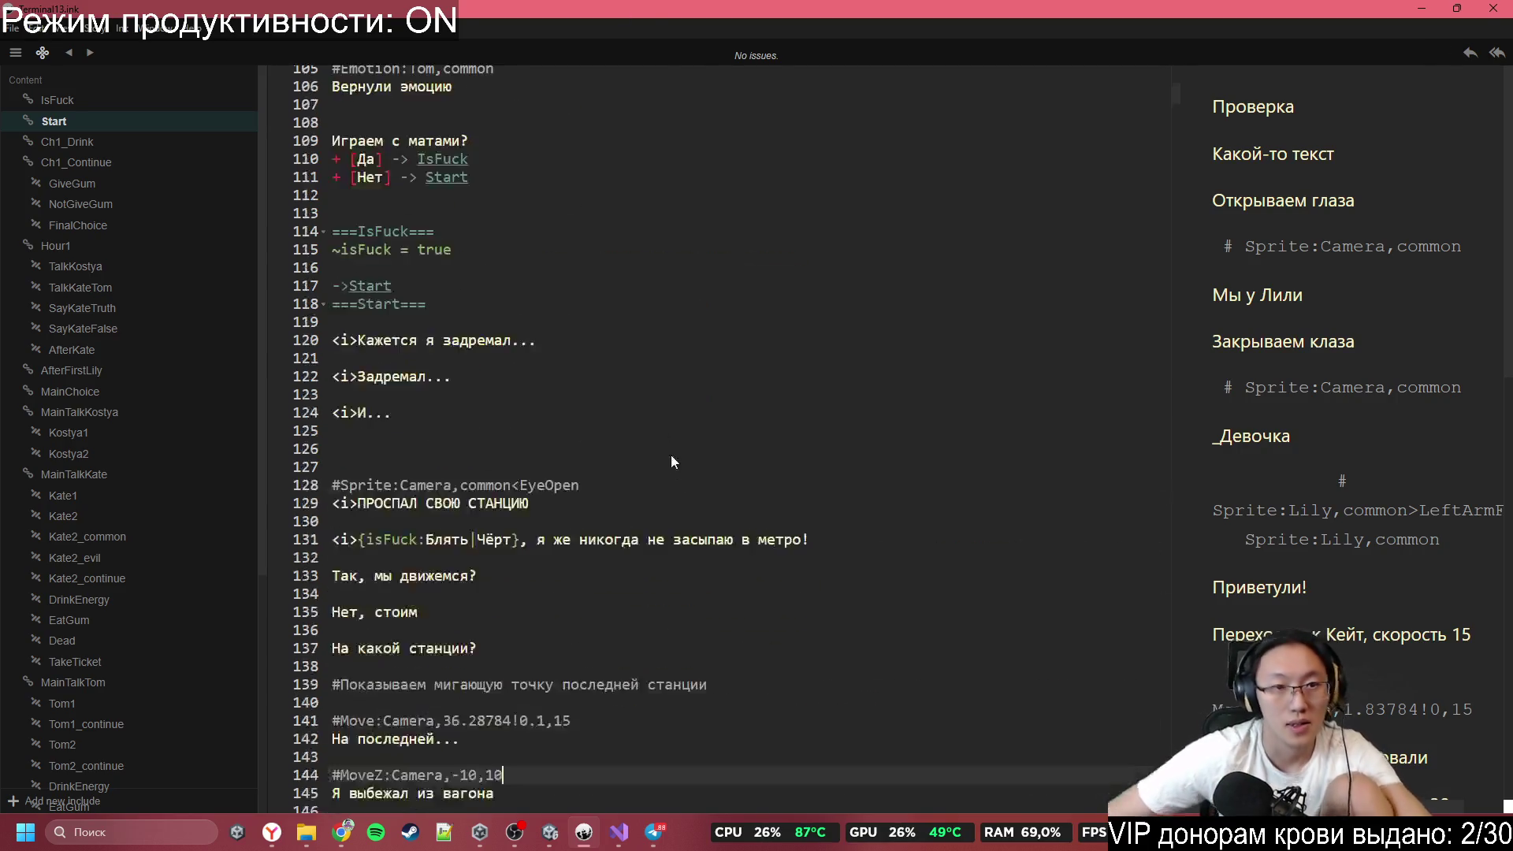
{"action": "left_click", "coordinate": [489, 541]}
{"action": "left_click", "coordinate": [522, 562]}
{"action": "mouse_move", "coordinate": [522, 560]}
{"action": "left_mouse_down"}
{"action": "mouse_move", "coordinate": [441, 75]}
{"action": "mouse_move", "coordinate": [315, 409]}
{"action": "mouse_move", "coordinate": [278, 246]}
{"action": "mouse_move", "coordinate": [284, 79]}
{"action": "mouse_move", "coordinate": [287, 297]}
{"action": "mouse_move", "coordinate": [289, 282]}
{"action": "left_mouse_up"}
{"action": "key", "text": "Delete"}
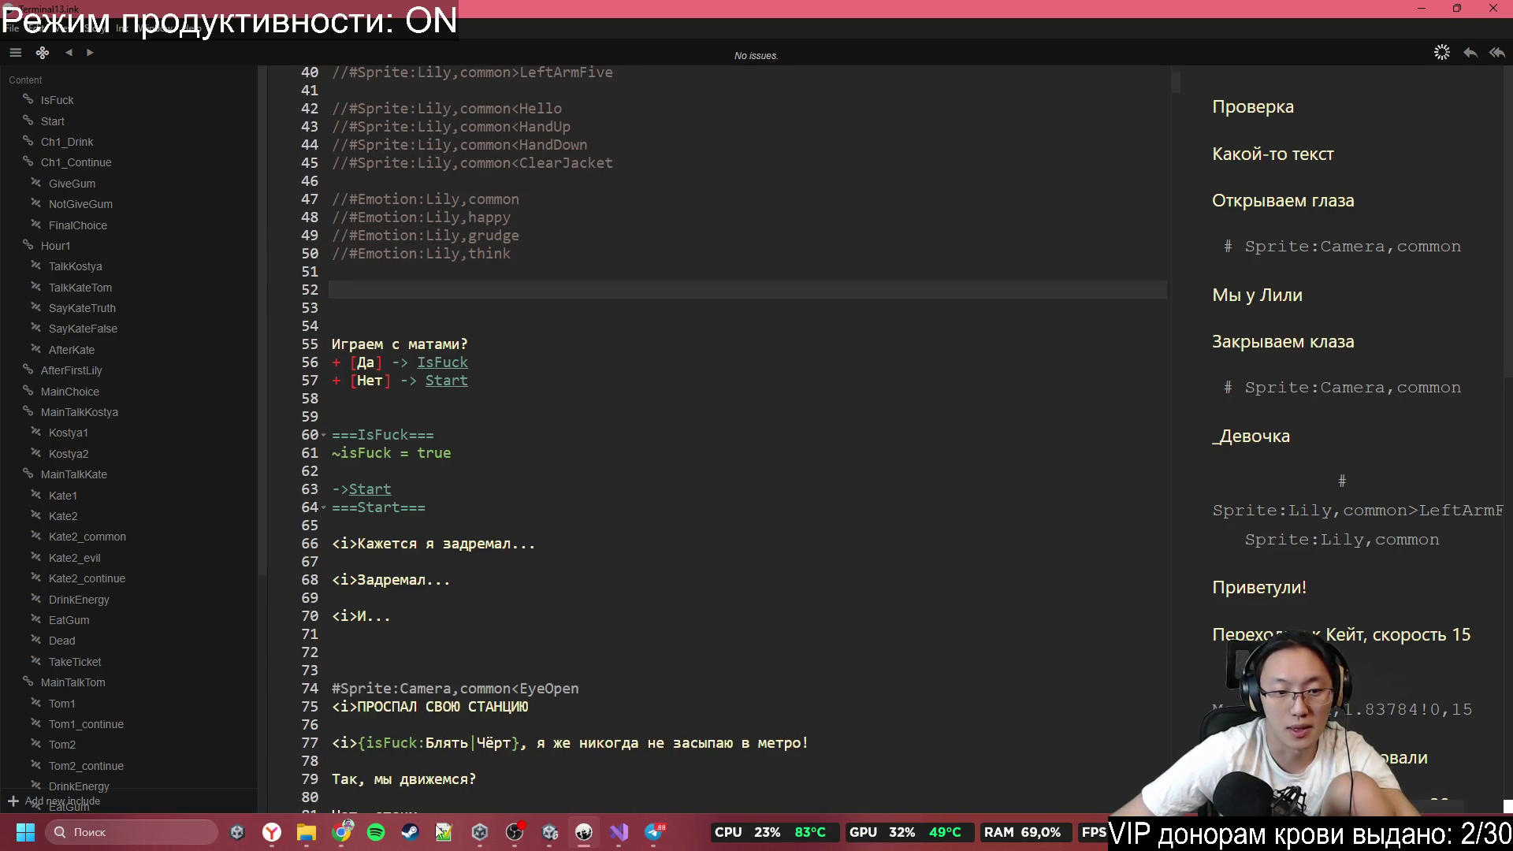
Paste the removed tag lines below 'Протирает кофту' in the Terminal#13 Google Doc.
{"action": "left_click", "coordinate": [342, 831]}
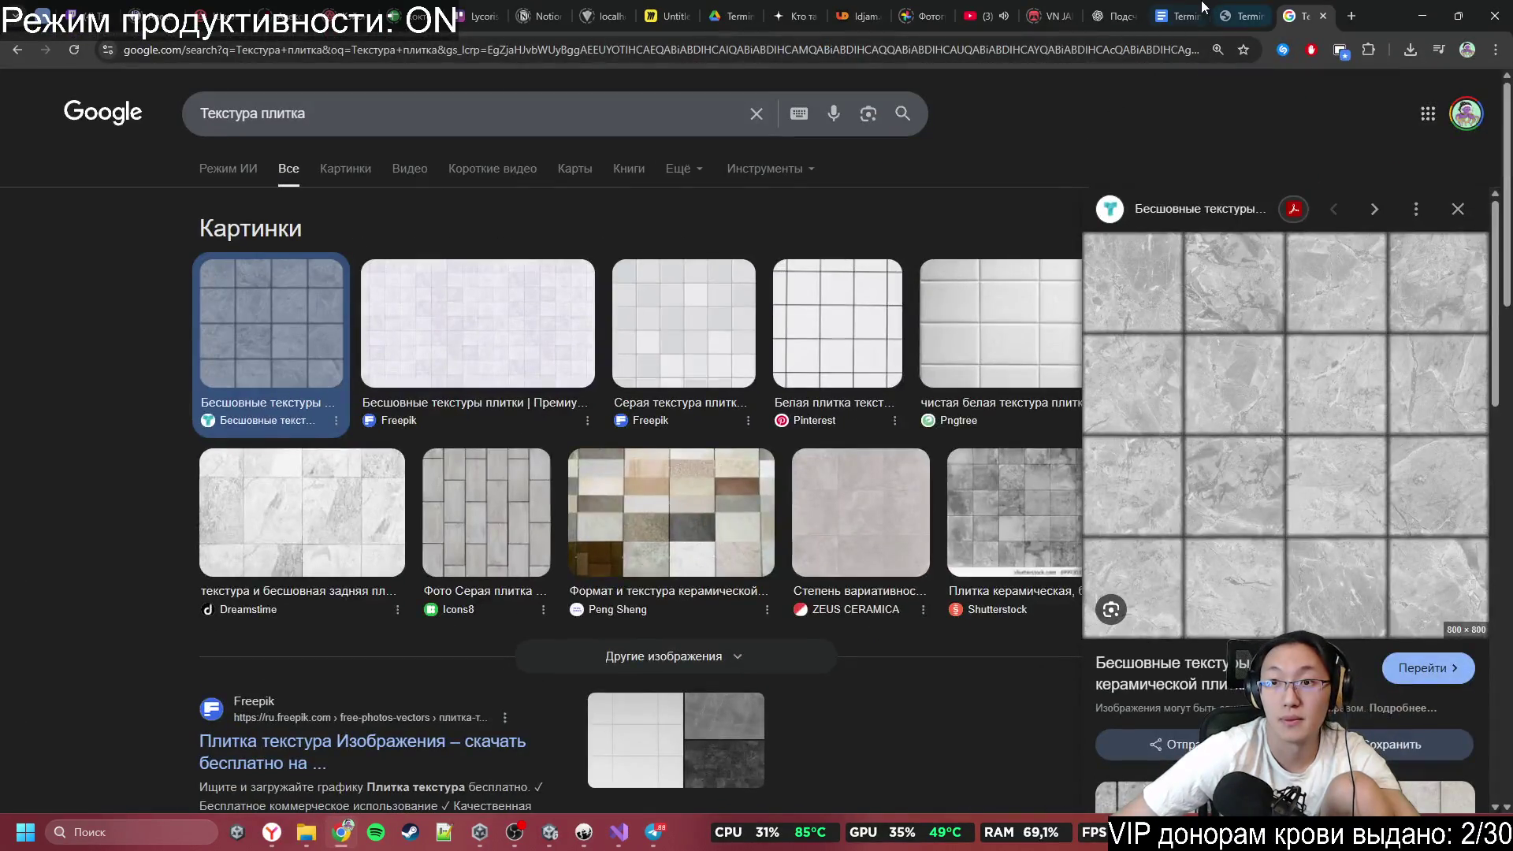
{"action": "left_click", "coordinate": [1203, 7]}
{"action": "scroll", "coordinate": [625, 547], "scroll_direction": "down", "scroll_amount": 10}
{"action": "scroll", "coordinate": [696, 641], "scroll_direction": "up", "scroll_amount": 5}
{"action": "scroll", "coordinate": [726, 562], "scroll_direction": "down", "scroll_amount": 5}
{"action": "key", "text": "Return"}
{"action": "key", "text": "Return"}
{"action": "key", "text": "Return"}
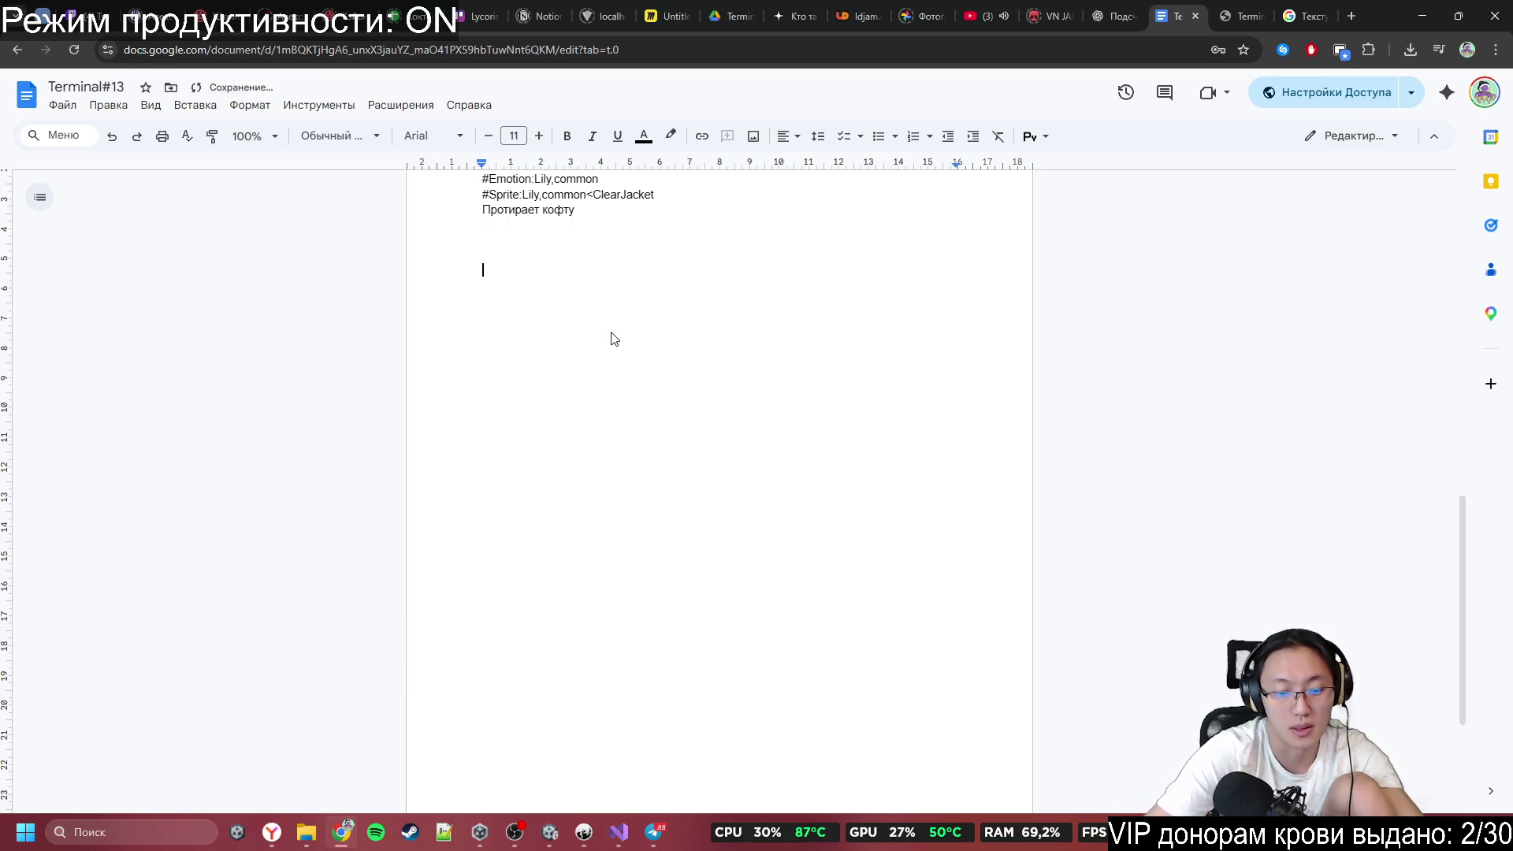
{"action": "type", "text": "TOM"}
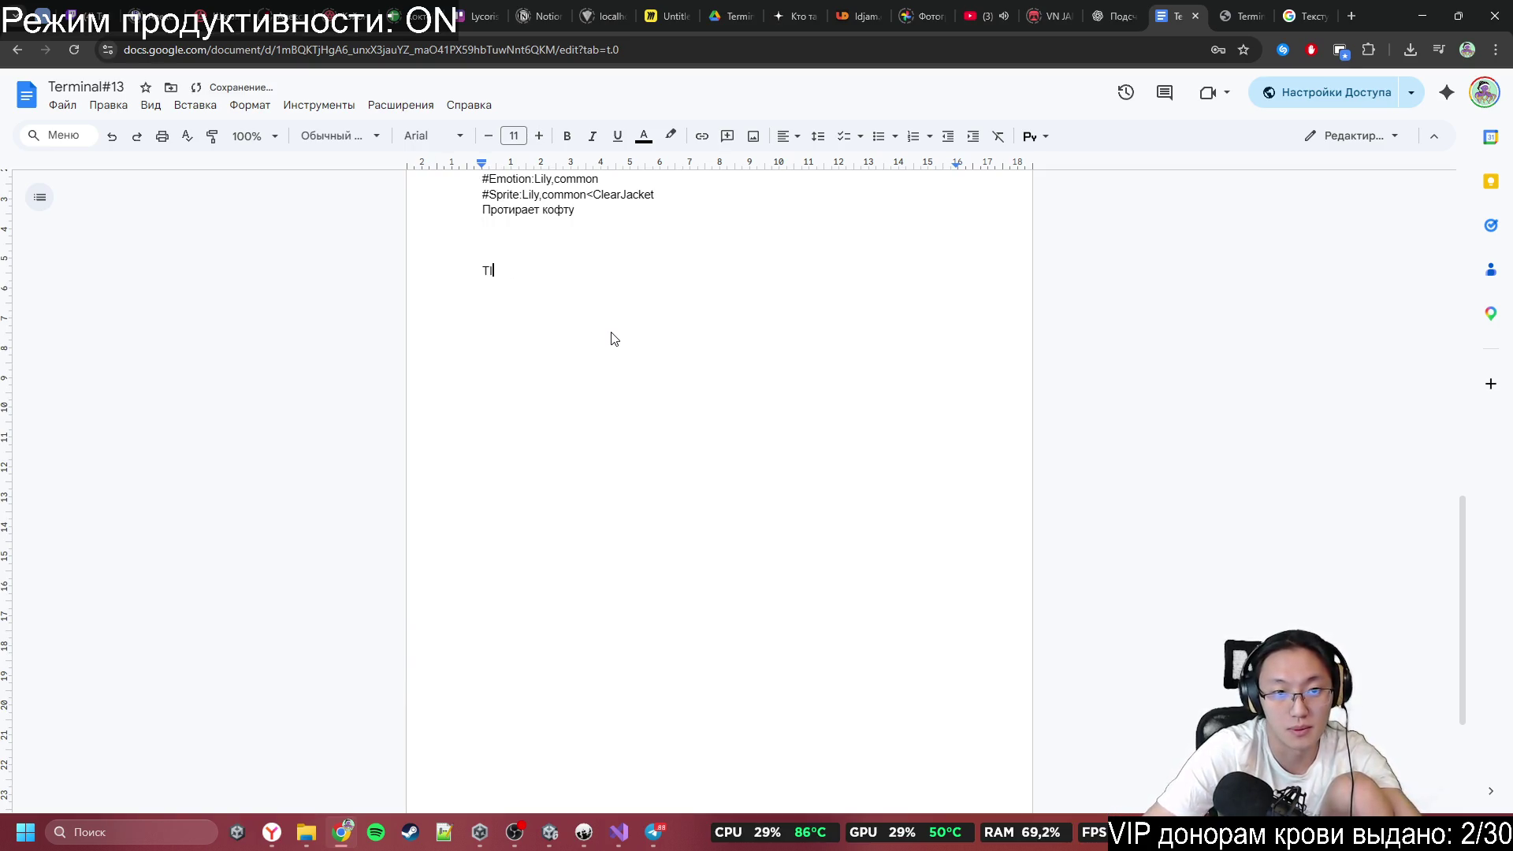
{"action": "key", "text": "ctrl+z"}
{"action": "key", "text": "ctrl+z"}
{"action": "key", "text": "ctrl+z"}
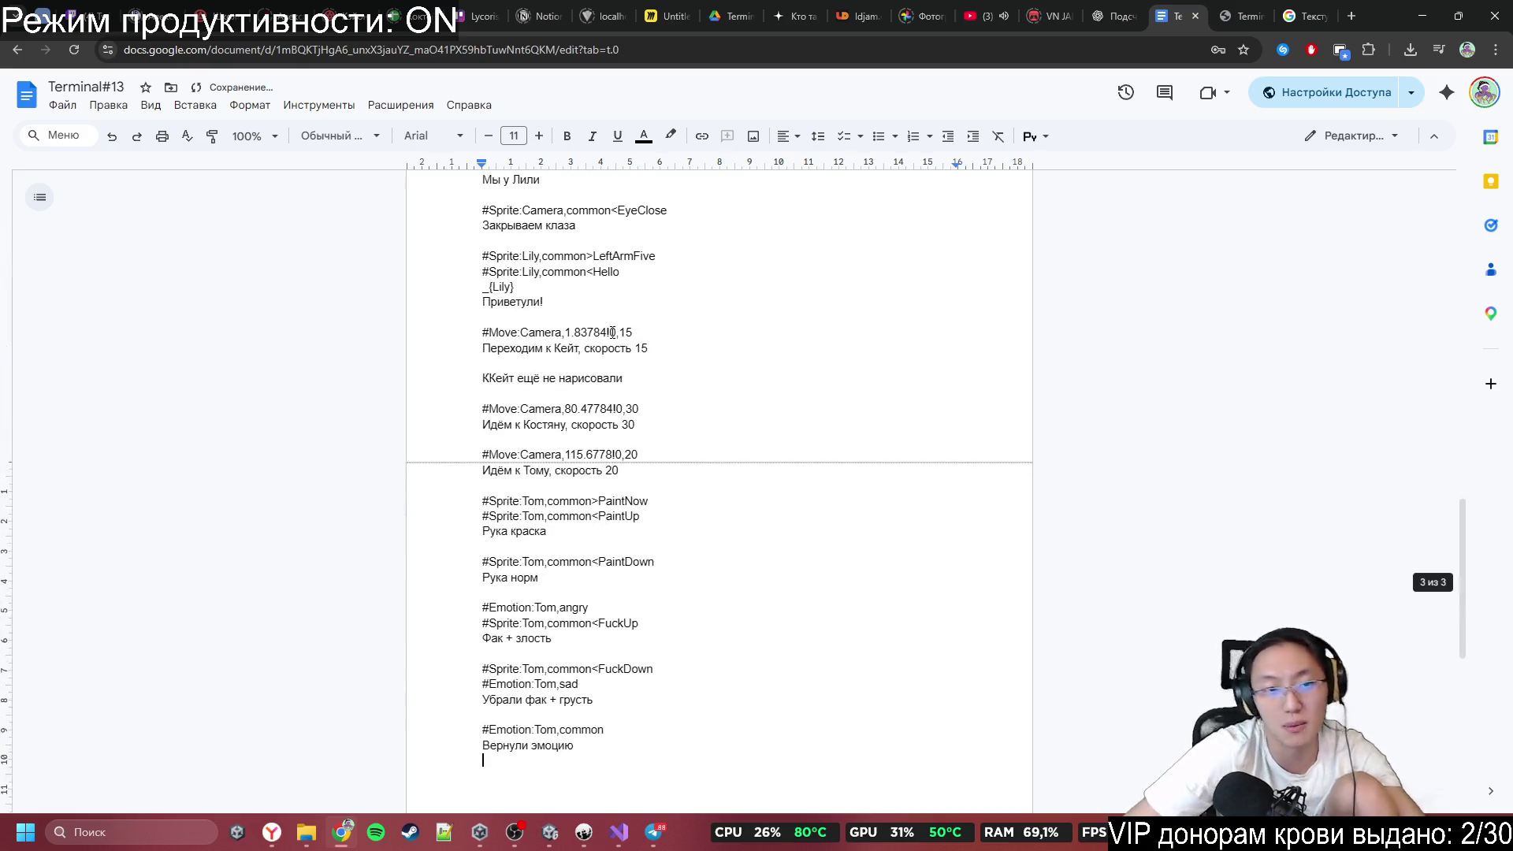
Return to Inky, place the caret on the 'Кажется я задремал' line in Start, then go back to Unity.
{"action": "left_click", "coordinate": [1415, 9]}
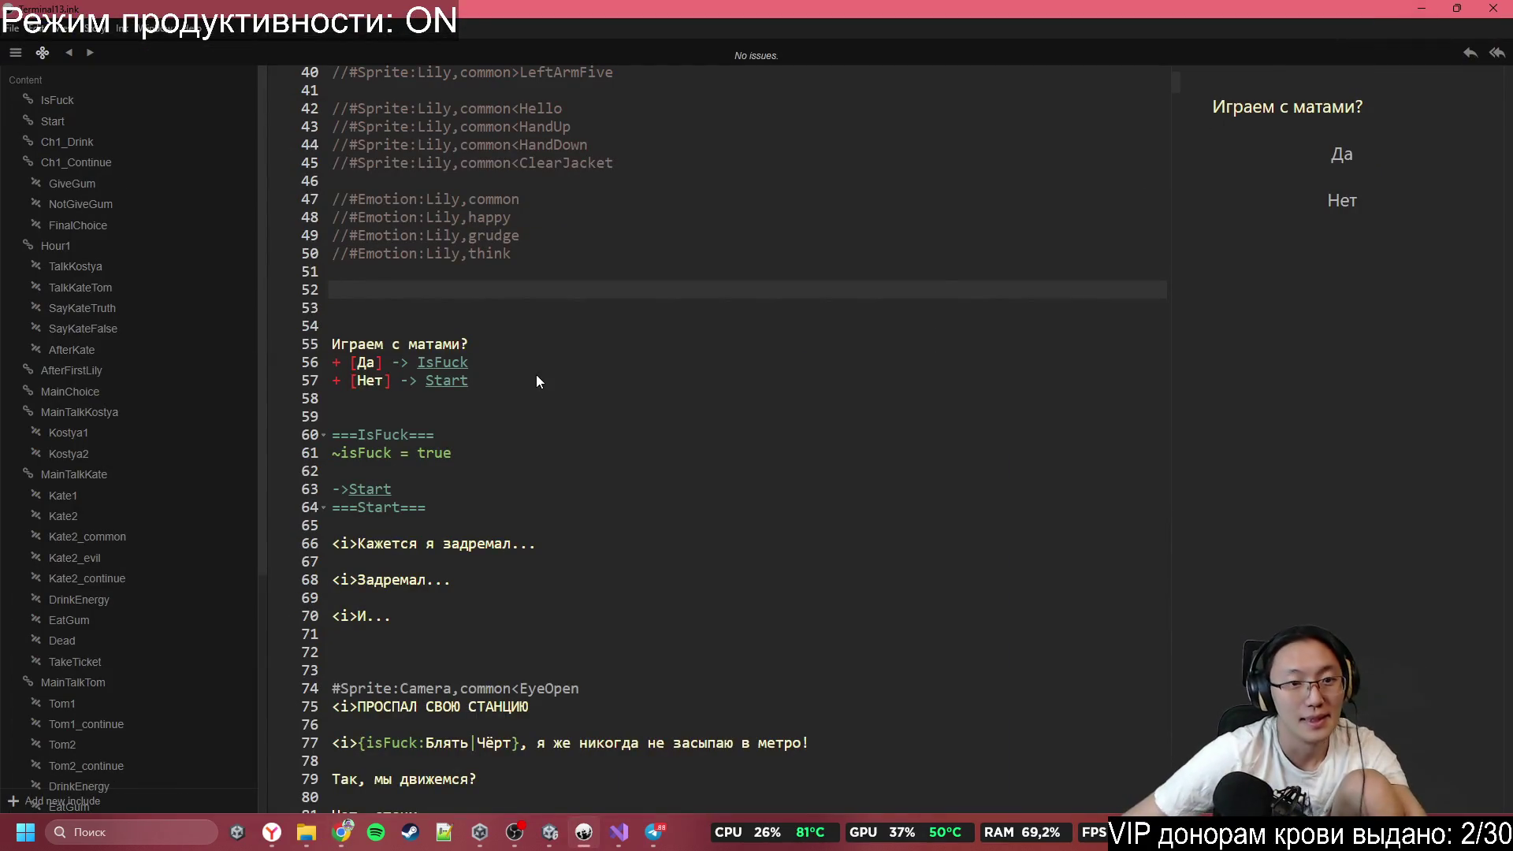
{"action": "left_click", "coordinate": [550, 331]}
{"action": "left_click", "coordinate": [570, 292]}
{"action": "left_click", "coordinate": [551, 308]}
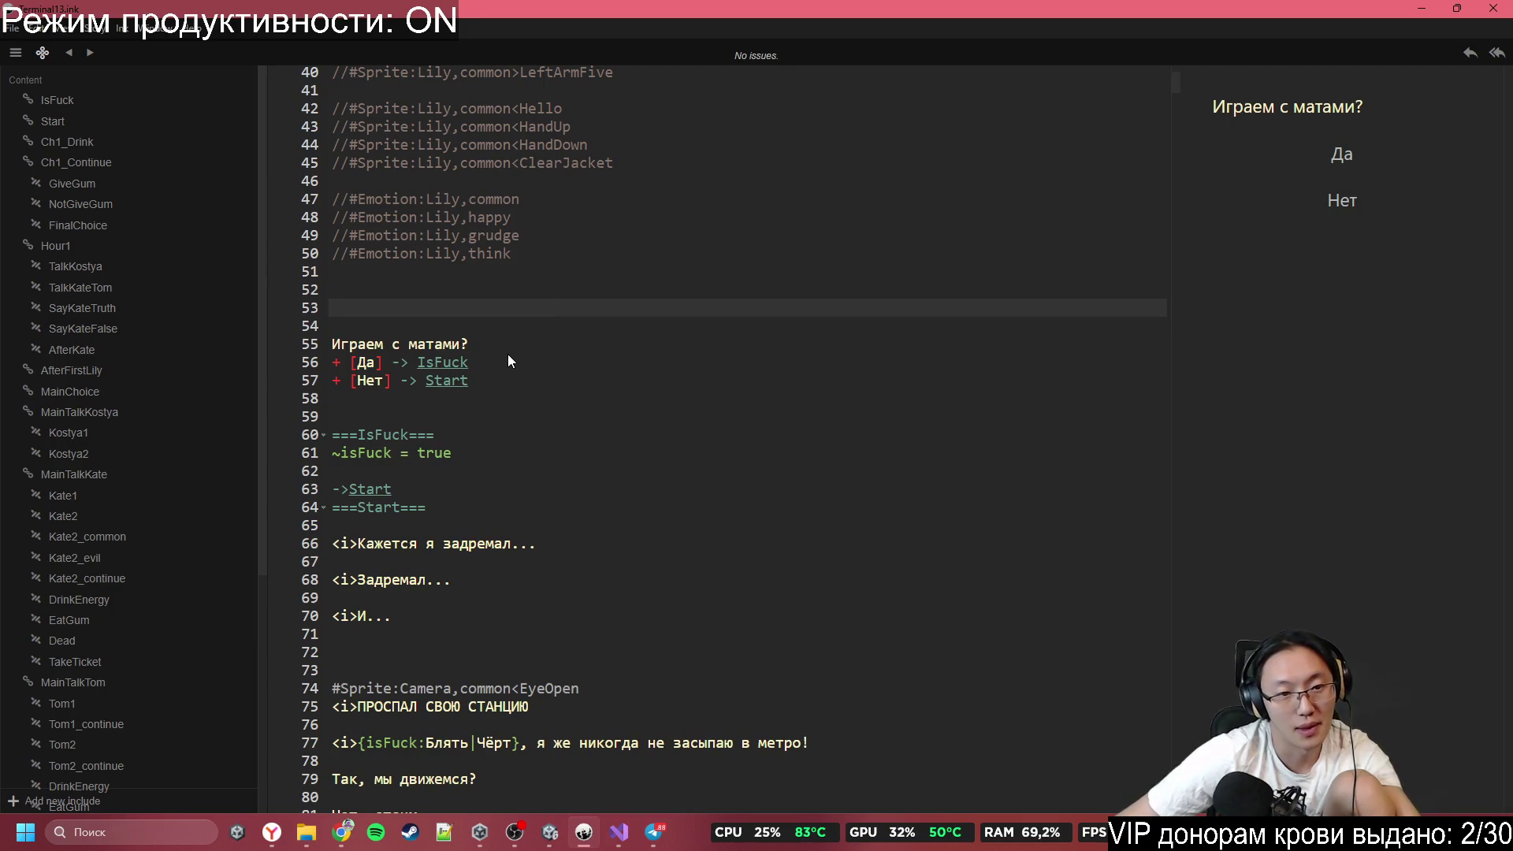
{"action": "scroll", "coordinate": [526, 364], "scroll_direction": "down", "scroll_amount": 3}
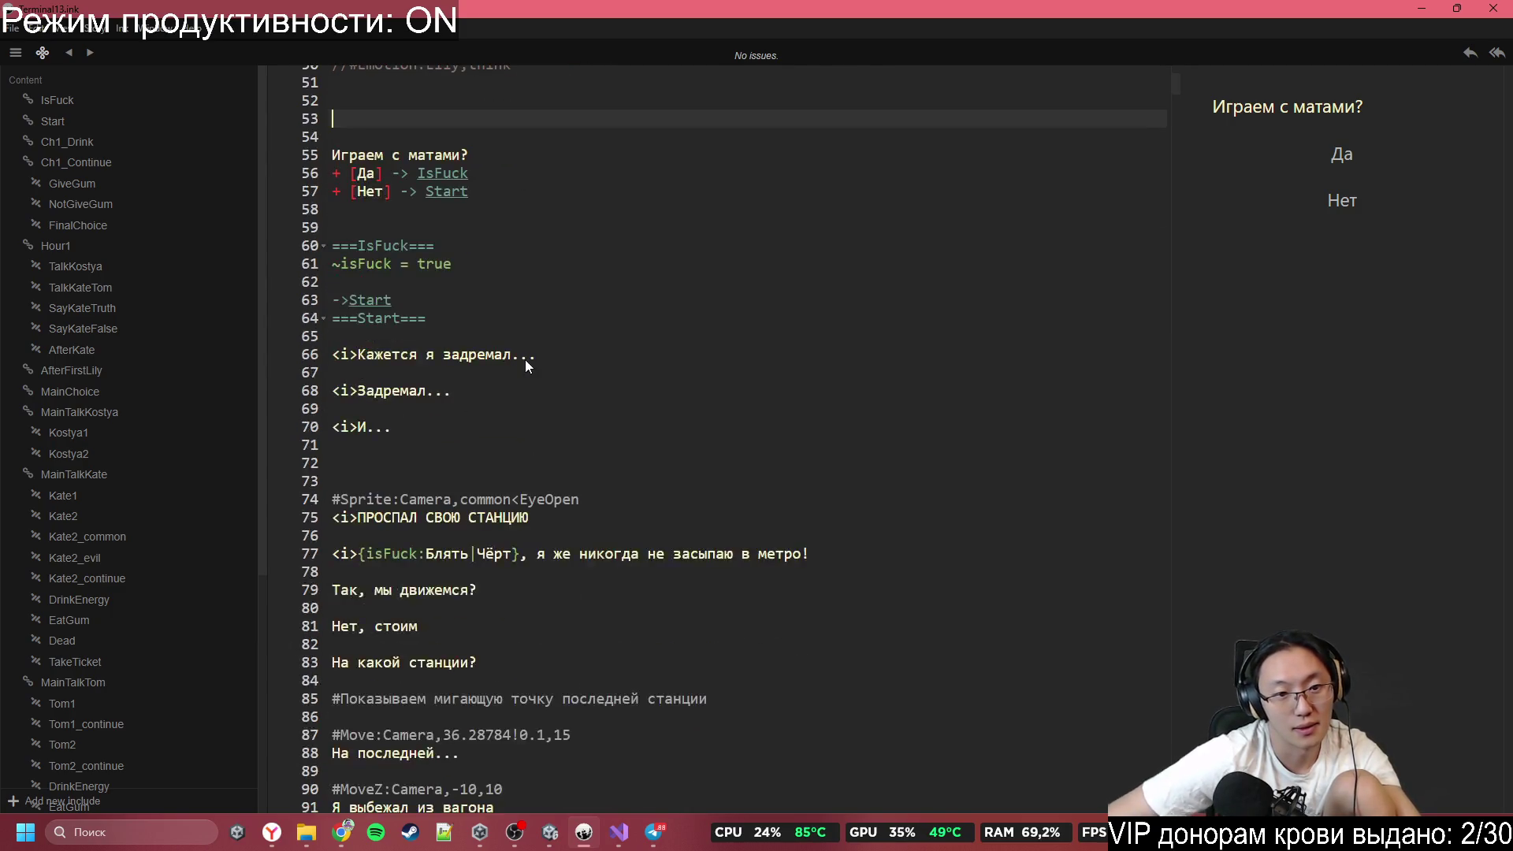
{"action": "left_click", "coordinate": [584, 356]}
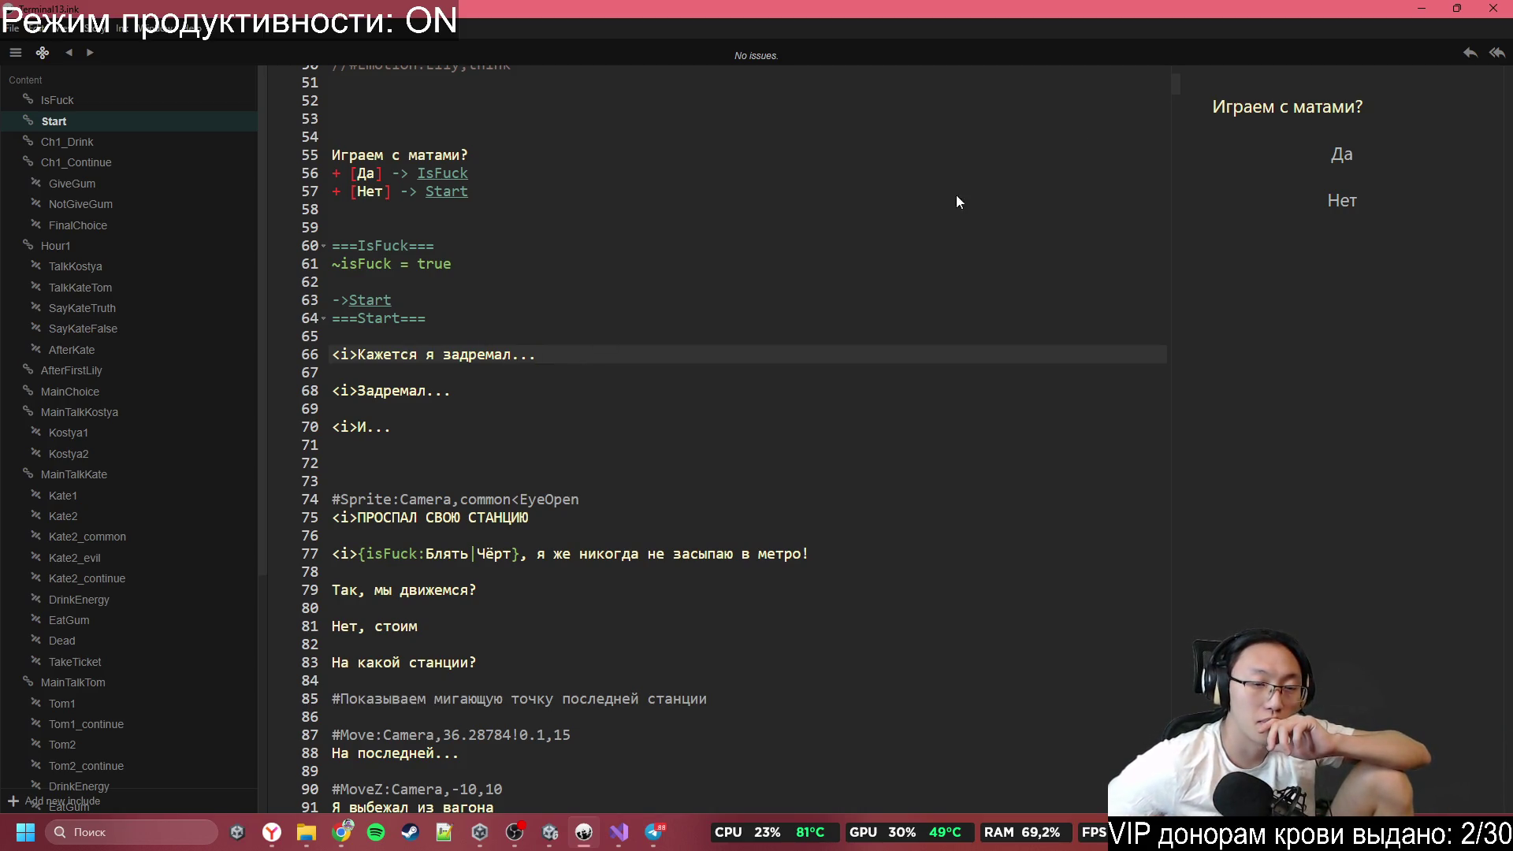
{"action": "left_click", "coordinate": [1433, 9]}
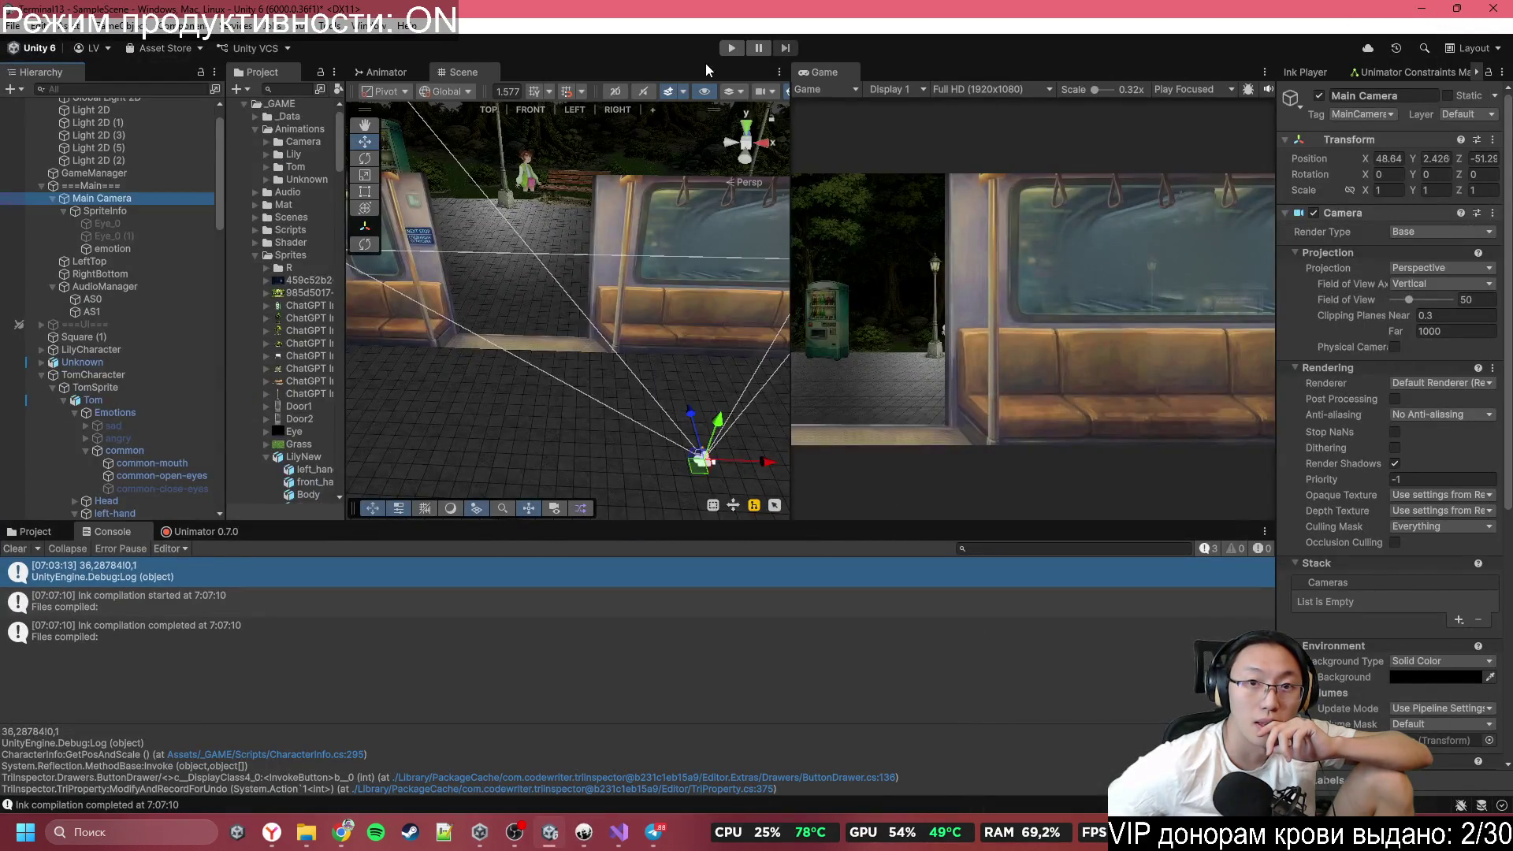
Select the Train_0 carriage sprite and set its Order in Layer to 40.
{"action": "left_click", "coordinate": [730, 48]}
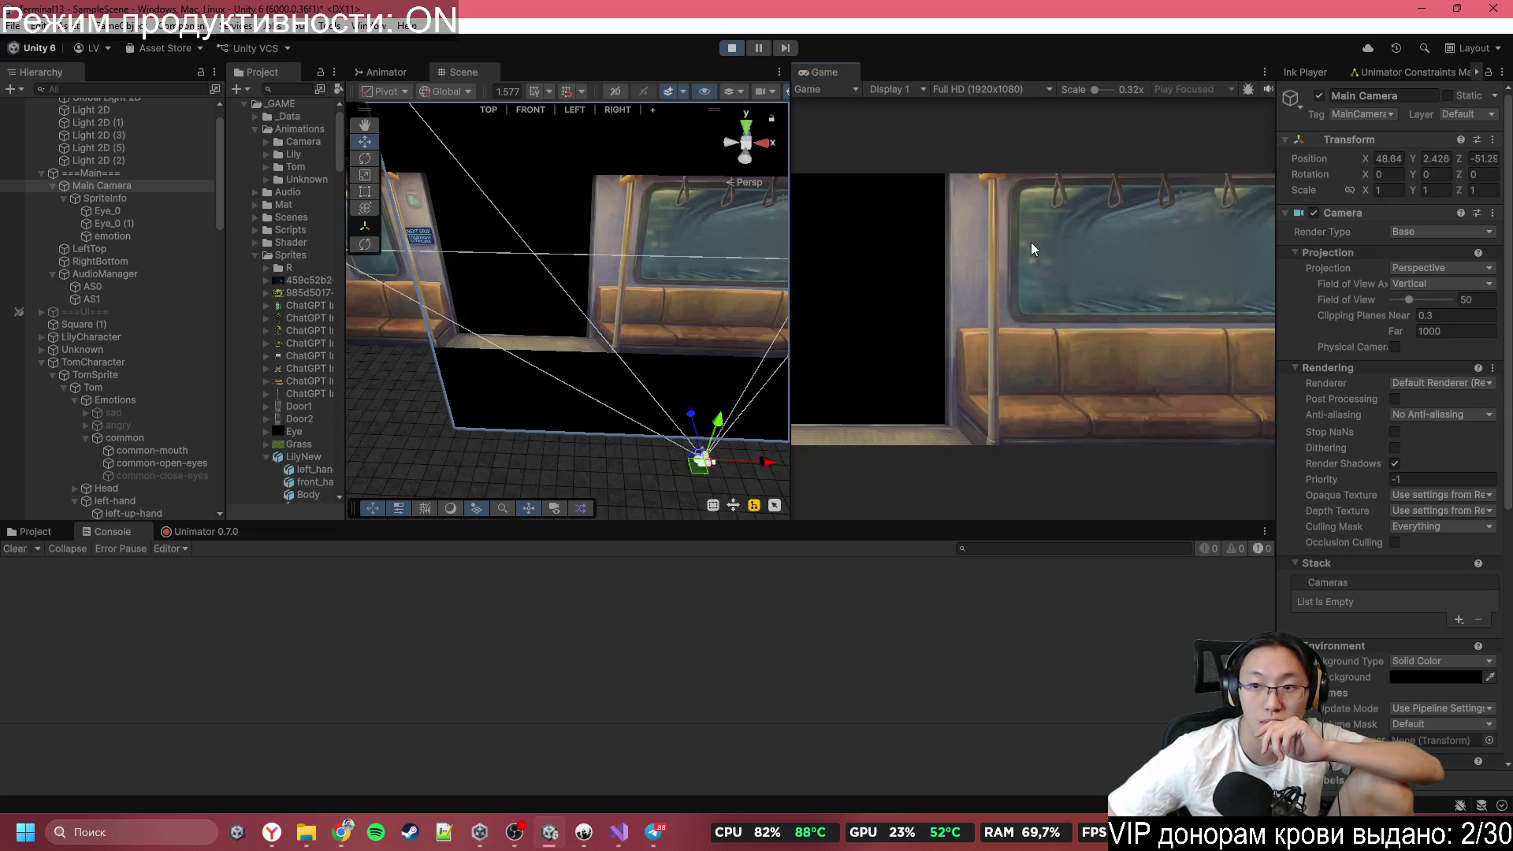
{"action": "key", "text": "f"}
{"action": "scroll", "coordinate": [603, 344], "scroll_direction": "up", "scroll_amount": 5}
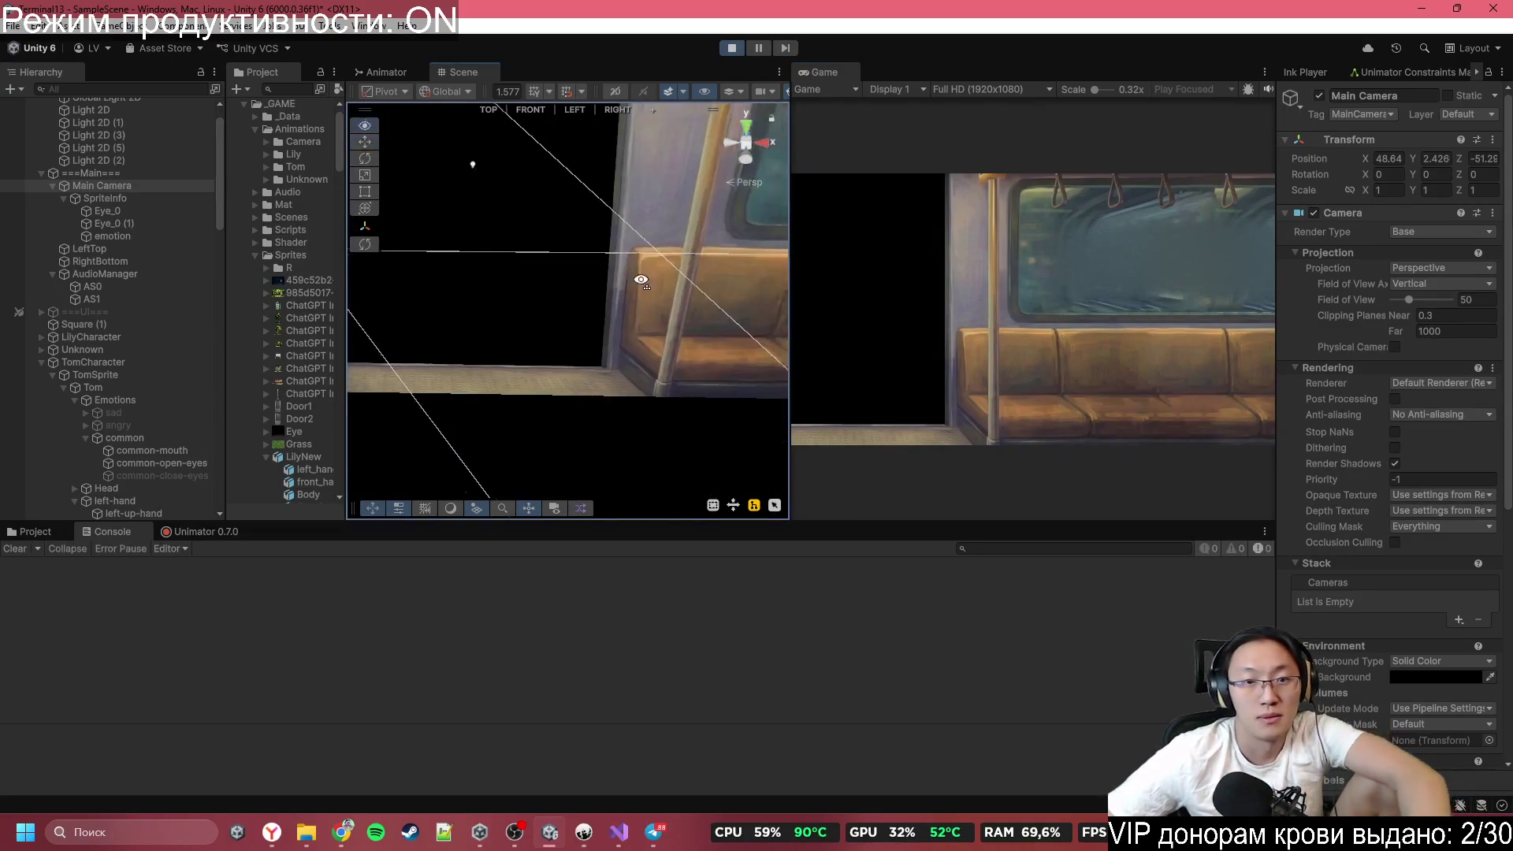
{"action": "left_click", "coordinate": [756, 237]}
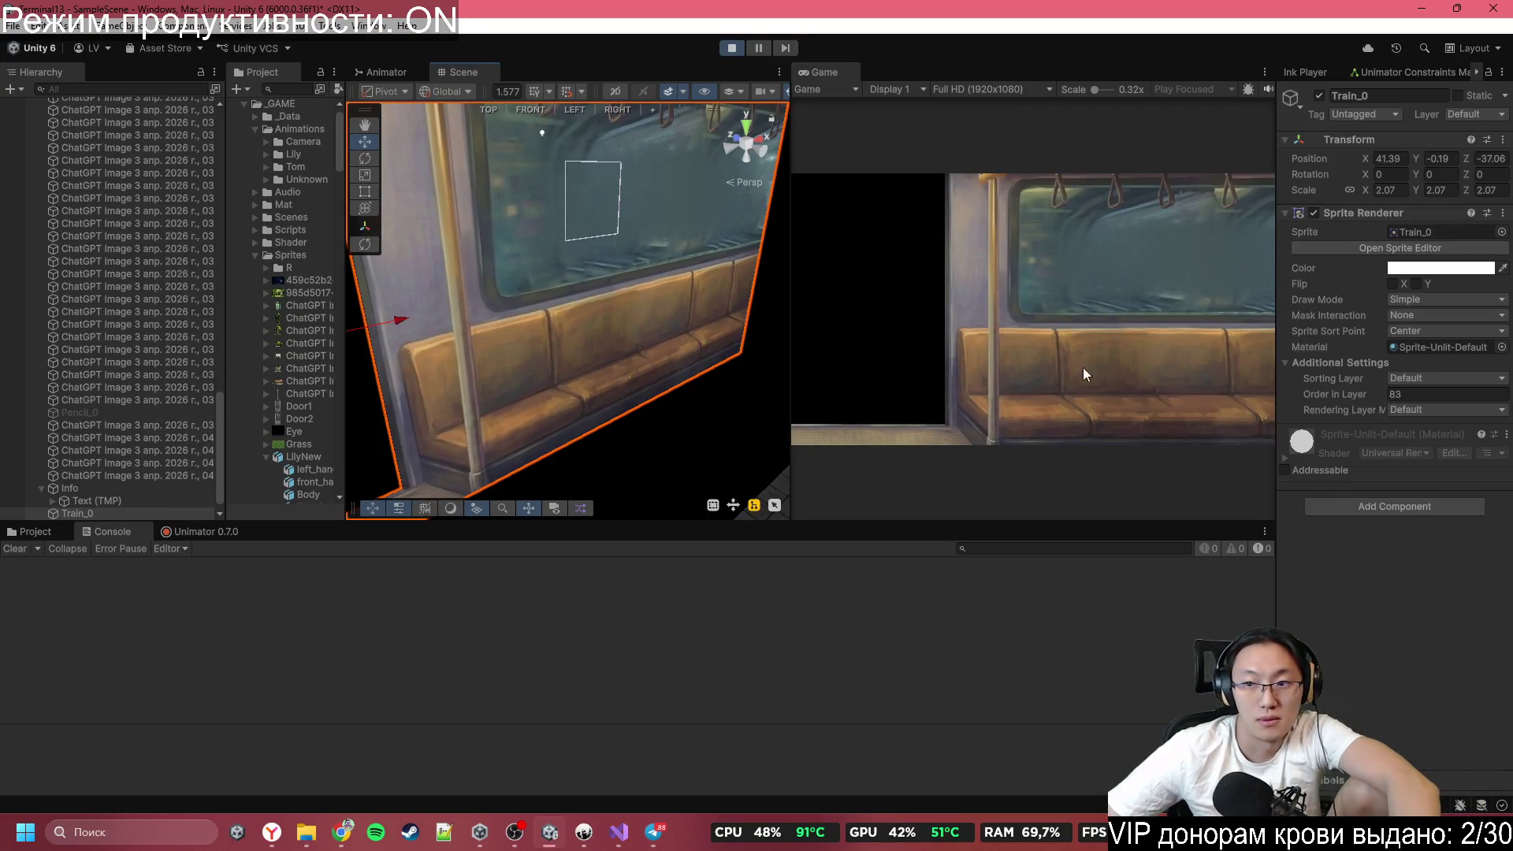
{"action": "left_click_drag", "start_coordinate": [1358, 402], "coordinate": [1325, 394]}
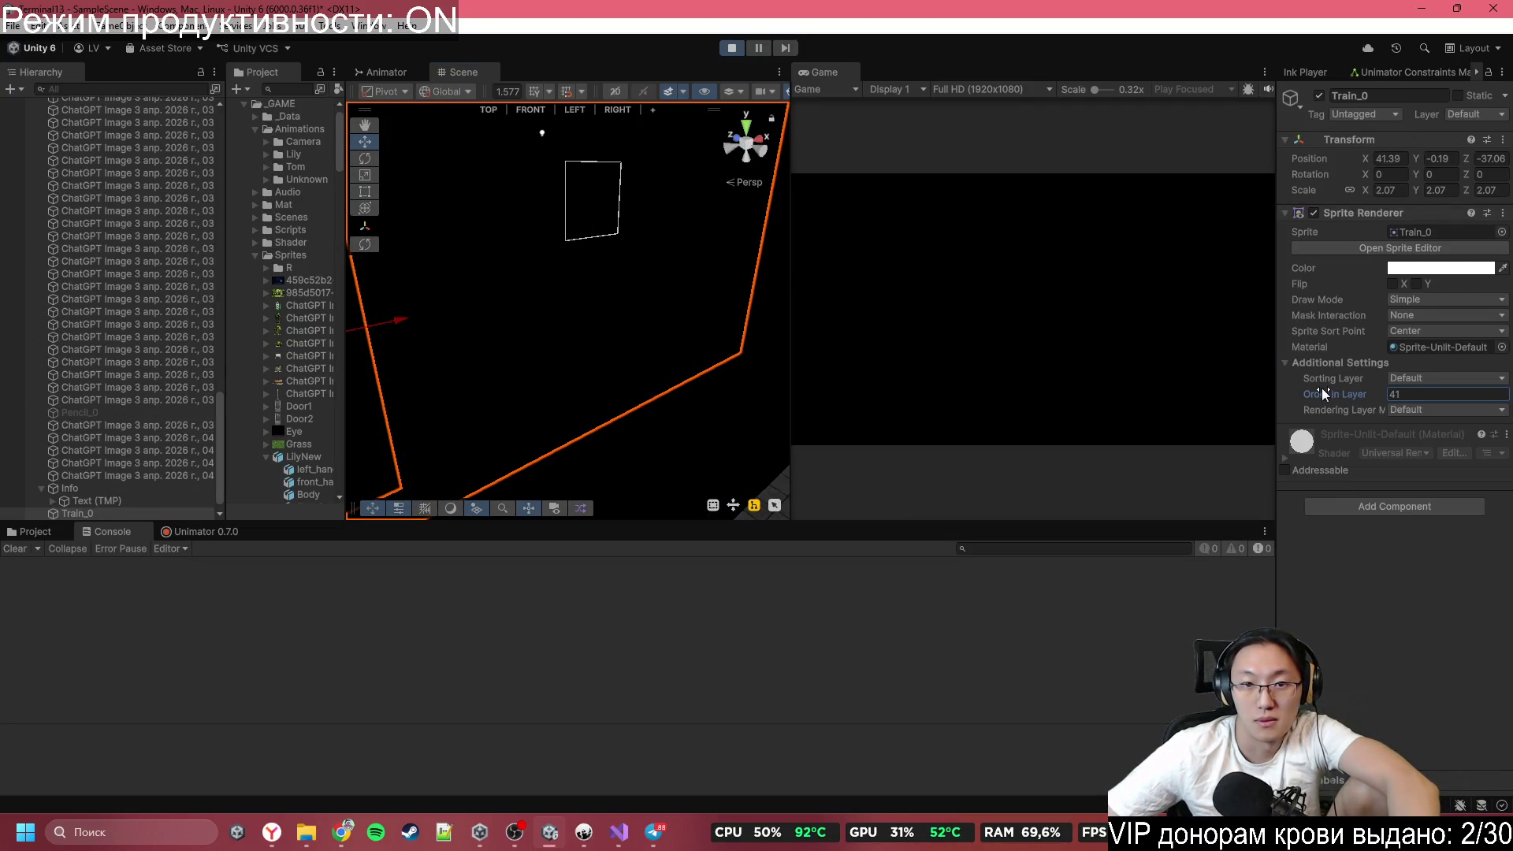
{"action": "left_click", "coordinate": [731, 48]}
{"action": "left_click", "coordinate": [1452, 393]}
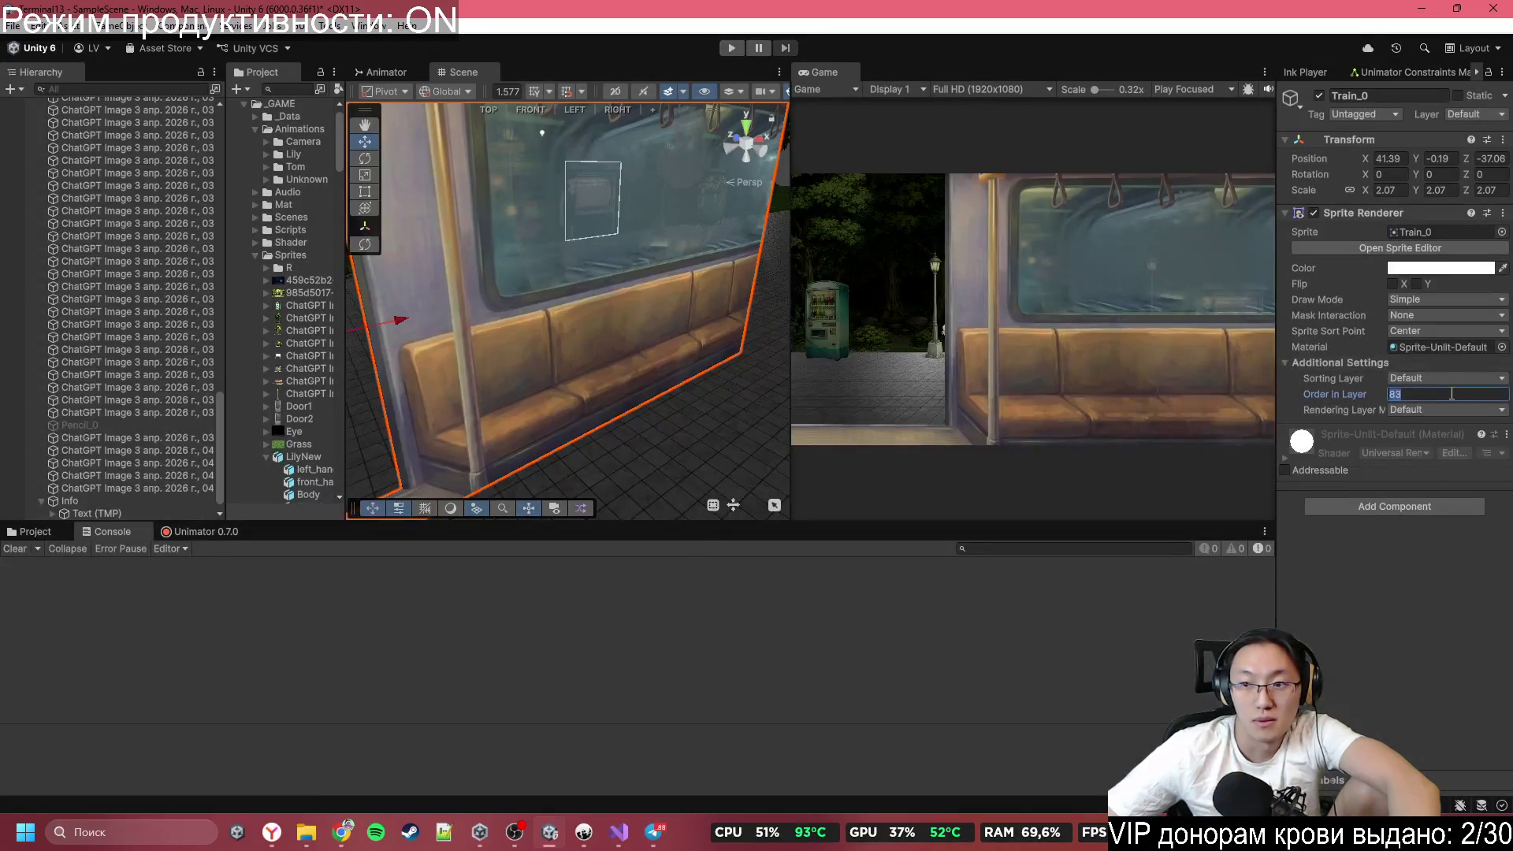
{"action": "type", "text": "40"}
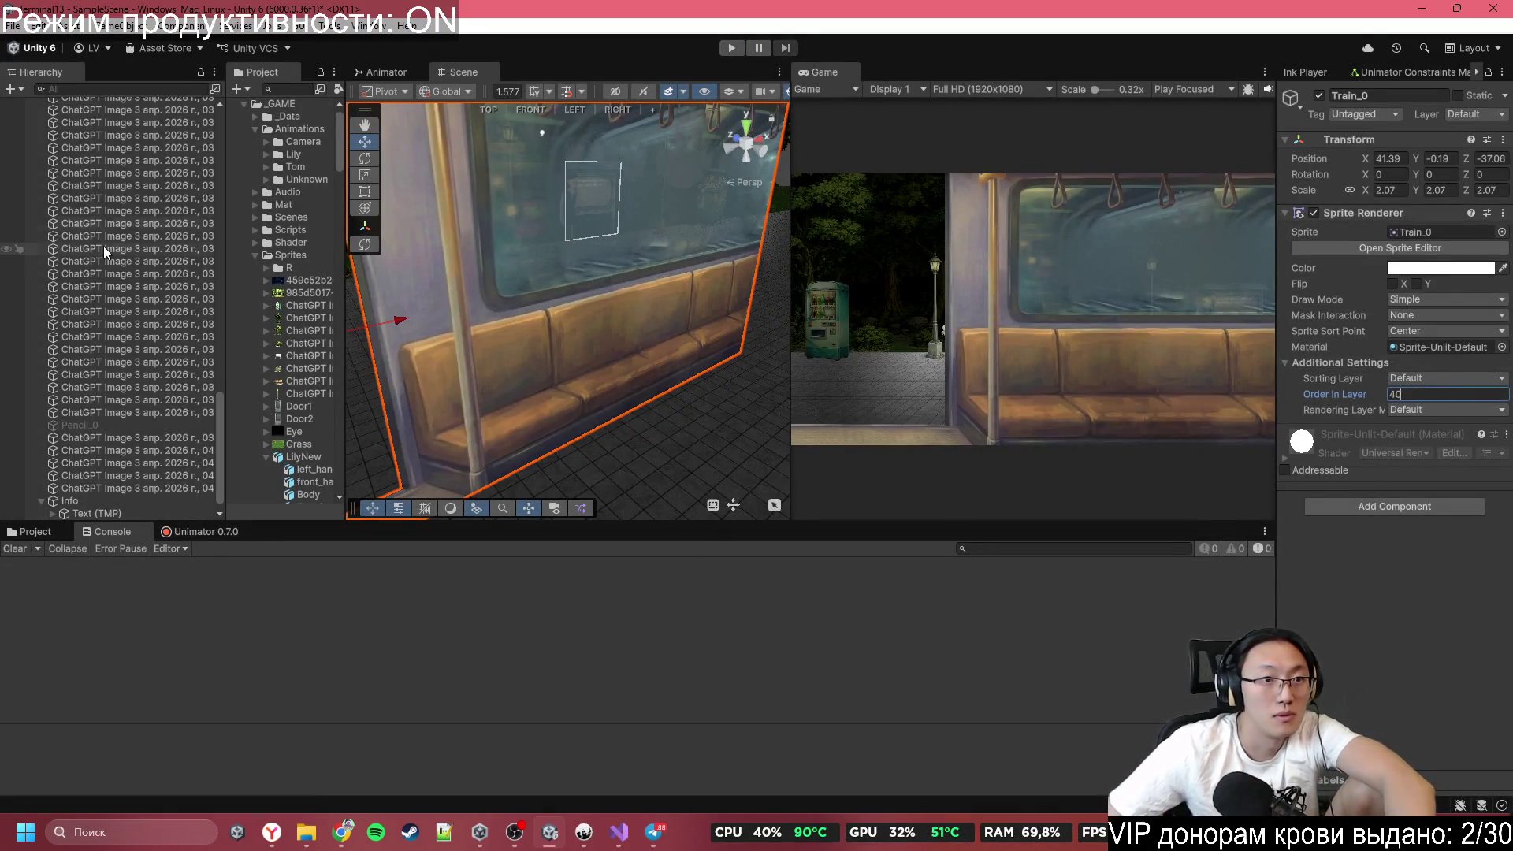
Orbit the Scene view to see the train carriage from the park side.
{"action": "scroll", "coordinate": [125, 229], "scroll_direction": "up", "scroll_amount": 15}
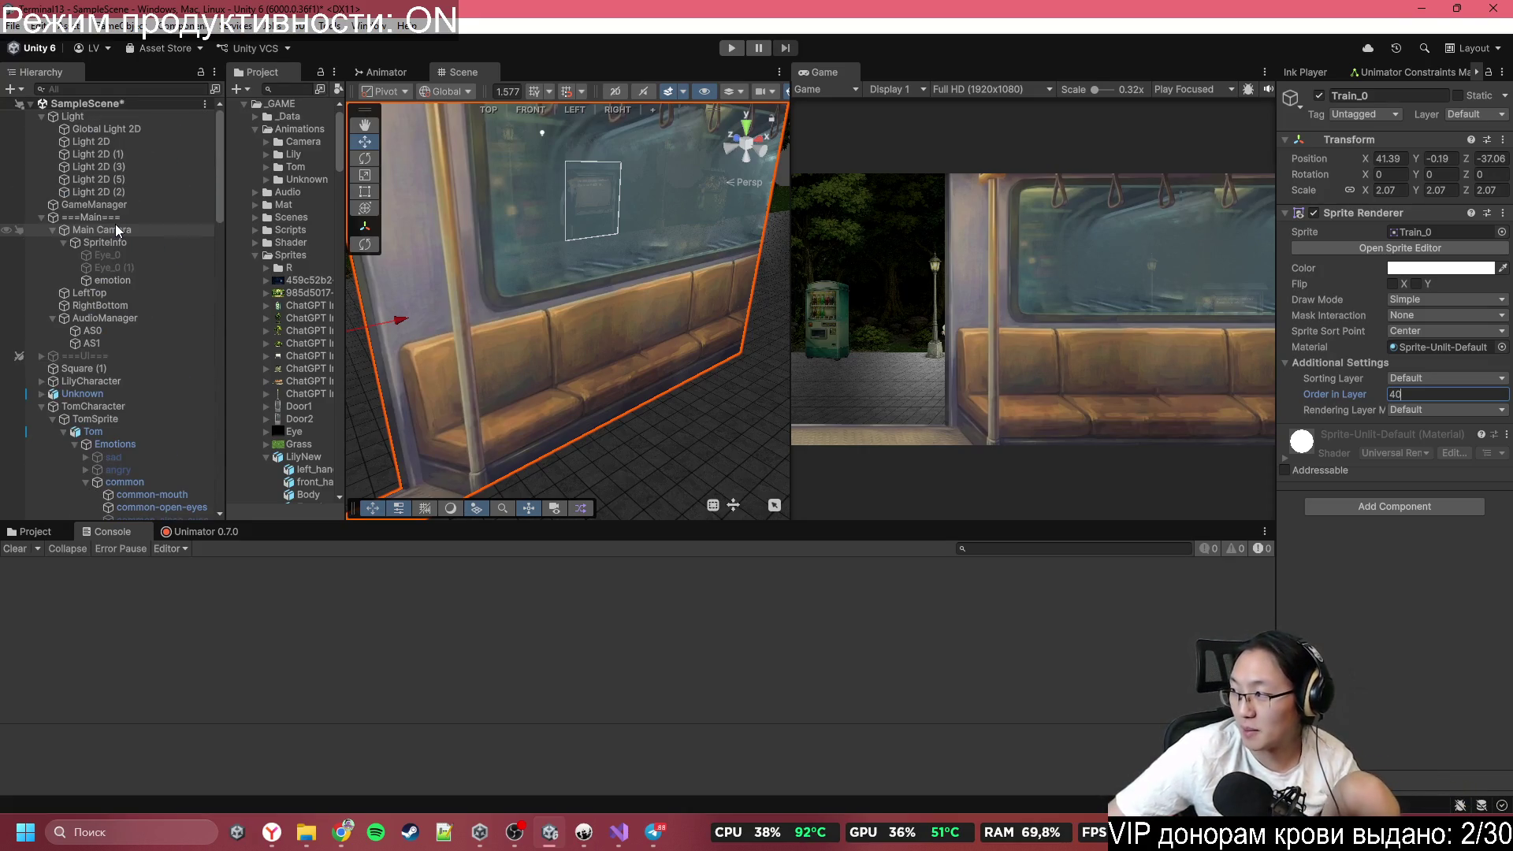
{"action": "mouse_move", "coordinate": [607, 348]}
{"action": "left_mouse_down"}
{"action": "mouse_move", "coordinate": [412, 304]}
{"action": "mouse_move", "coordinate": [480, 289]}
{"action": "mouse_move", "coordinate": [538, 332]}
{"action": "mouse_move", "coordinate": [504, 331]}
{"action": "left_mouse_up"}
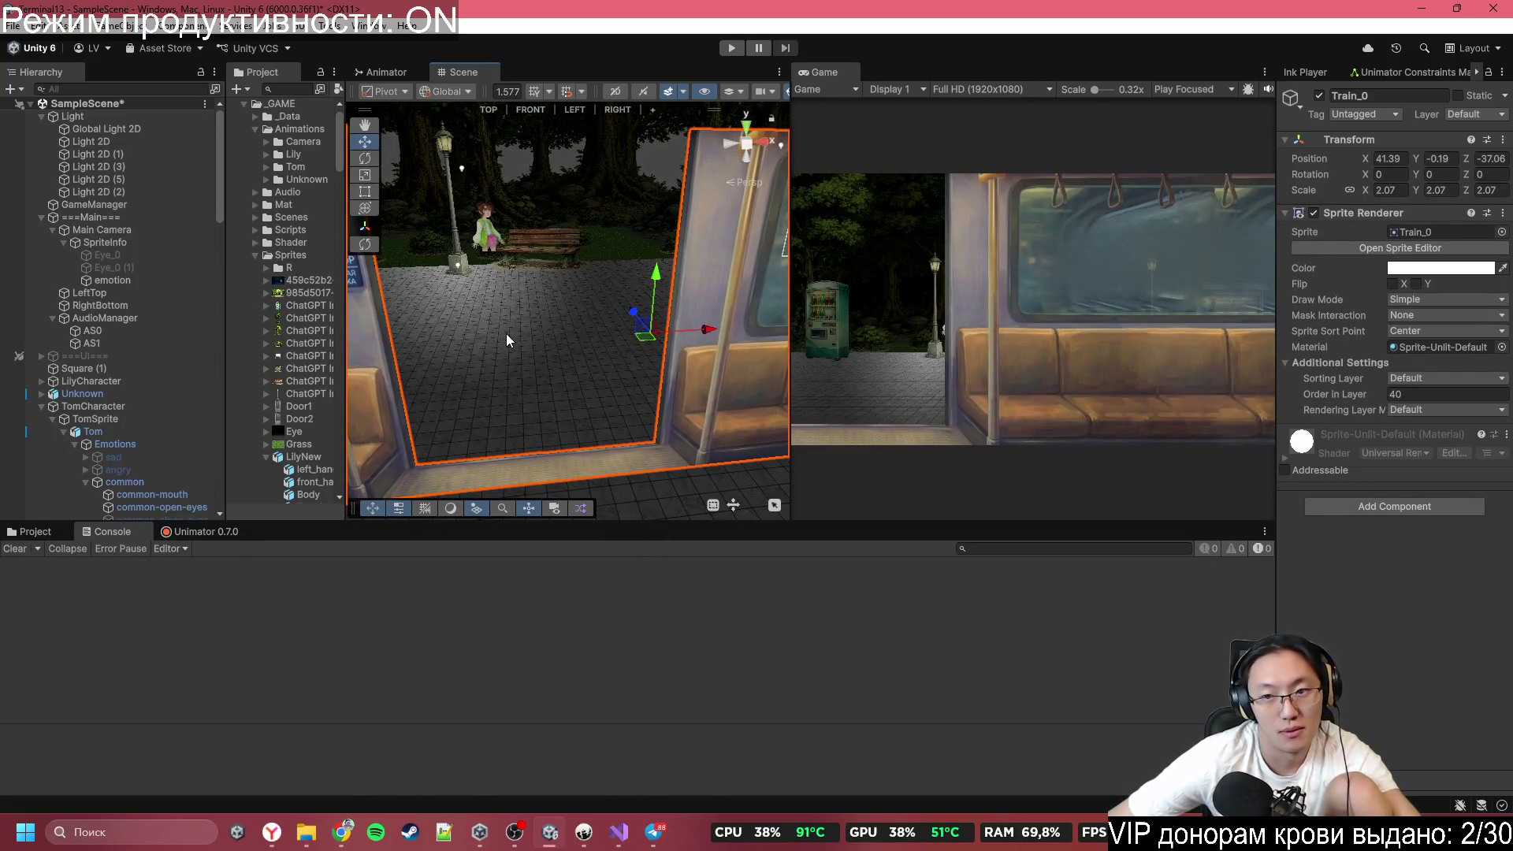
{"action": "left_click_drag", "start_coordinate": [581, 314], "coordinate": [759, 313]}
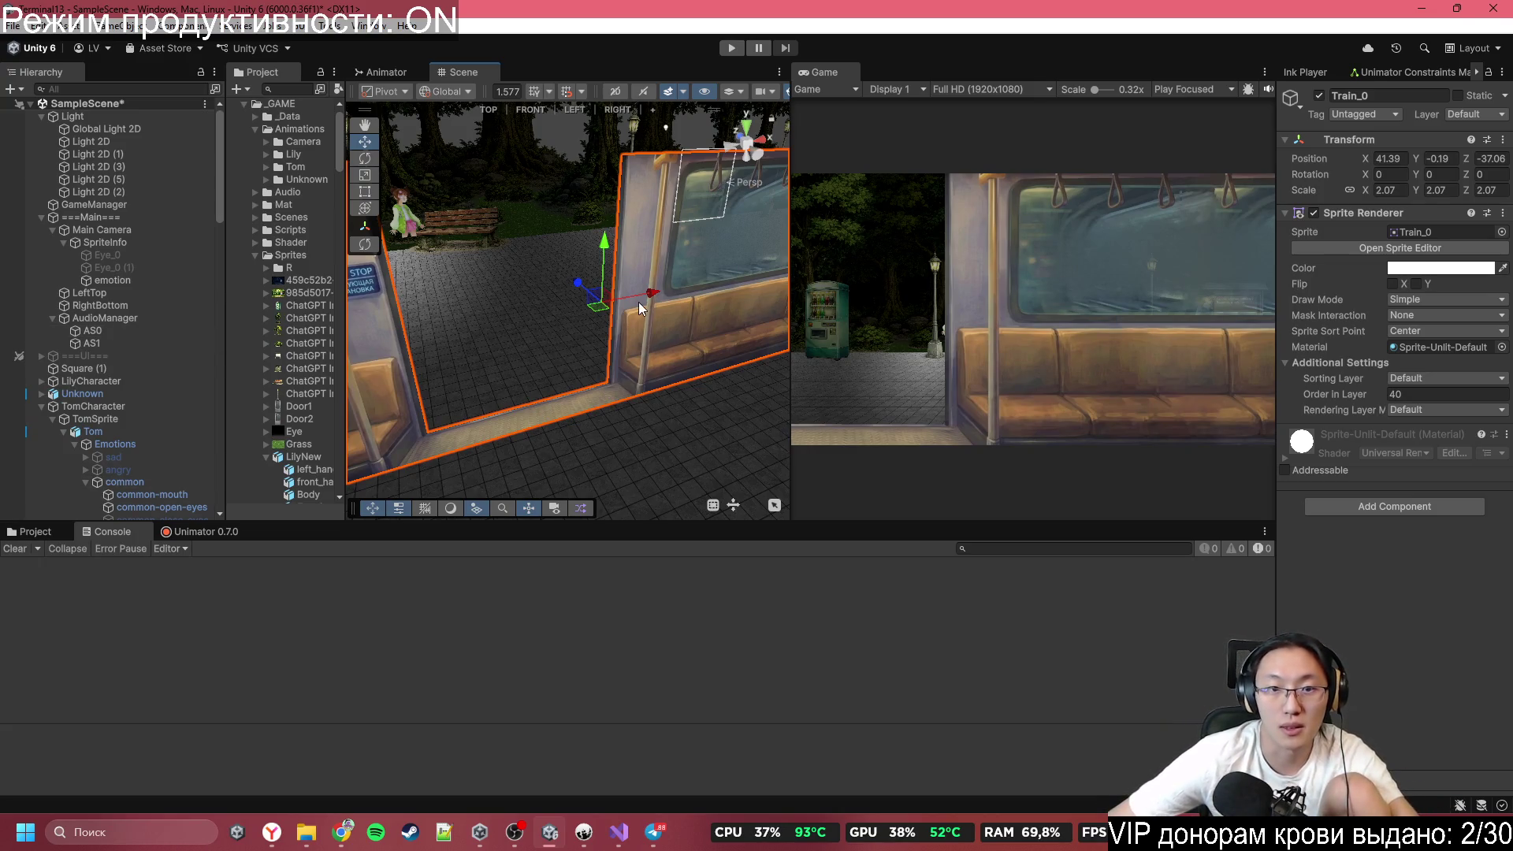
Duplicate Train_0, give the copy the Door1_0 sprite, and slide it left along the carriage.
{"action": "key", "text": "ctrl+d"}
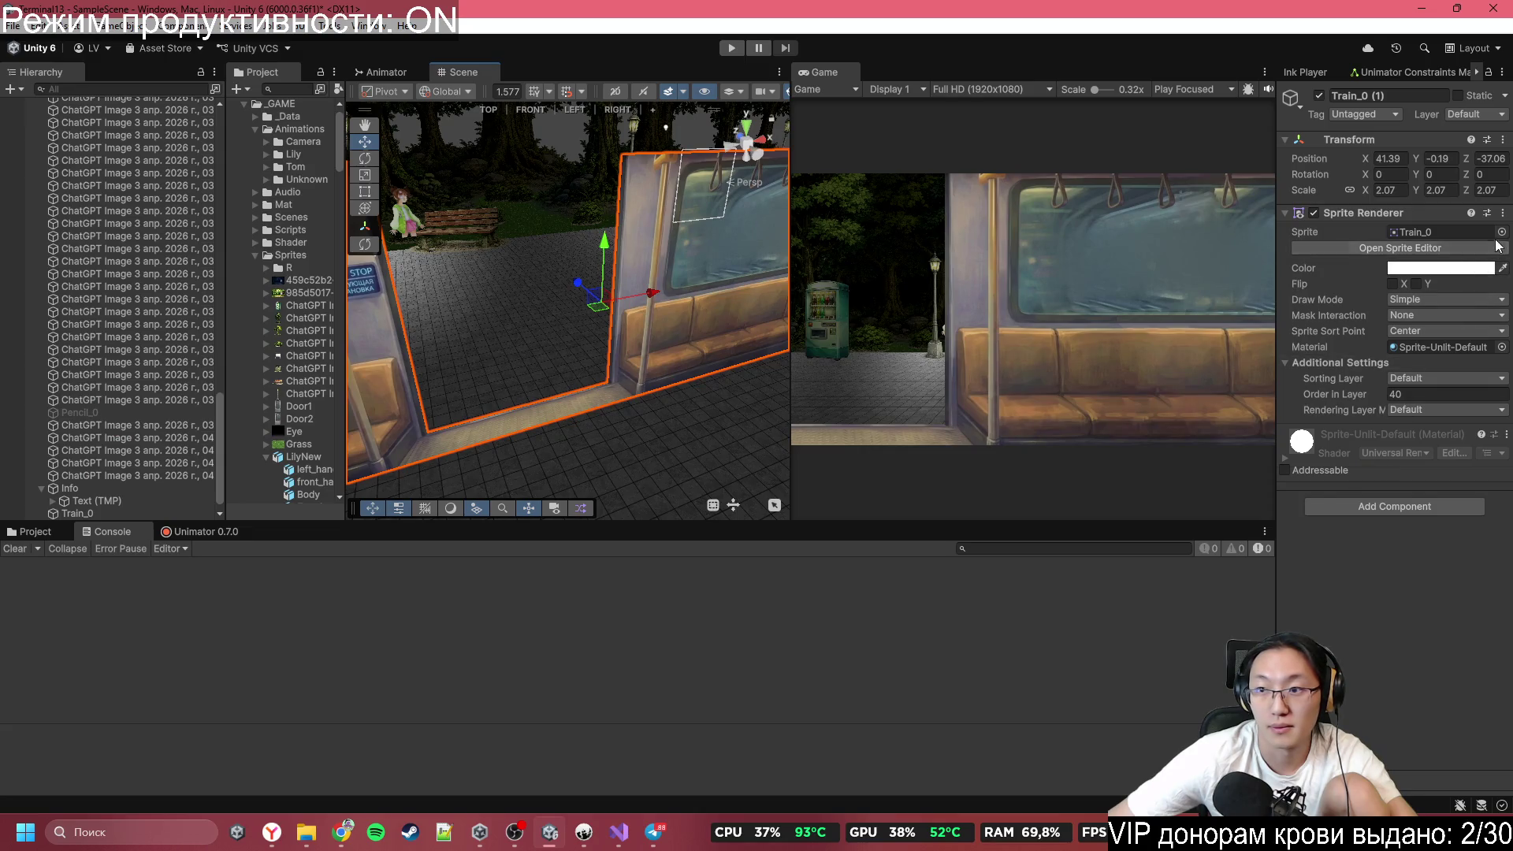
{"action": "left_click", "coordinate": [1500, 232]}
{"action": "type", "text": "oor"}
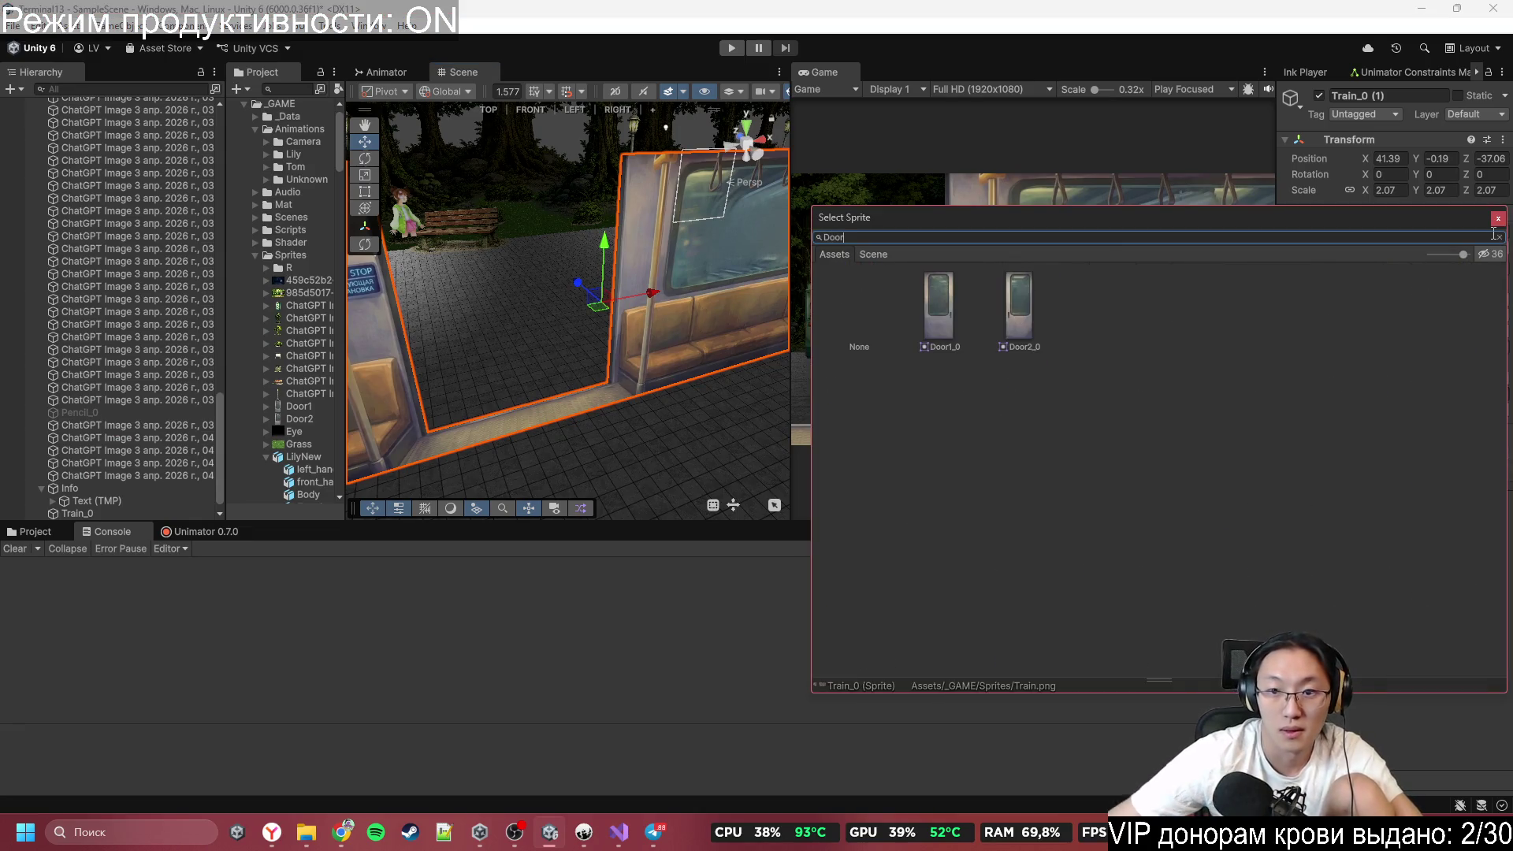
{"action": "double_click", "coordinate": [949, 298]}
{"action": "mouse_move", "coordinate": [653, 294]}
{"action": "left_mouse_down"}
{"action": "mouse_move", "coordinate": [517, 330]}
{"action": "mouse_move", "coordinate": [574, 290]}
{"action": "left_mouse_up"}
{"action": "key", "text": "f"}
Add a Door2_0 copy to the right of the first door and butt the two doors together.
{"action": "key", "text": "ctrl+d"}
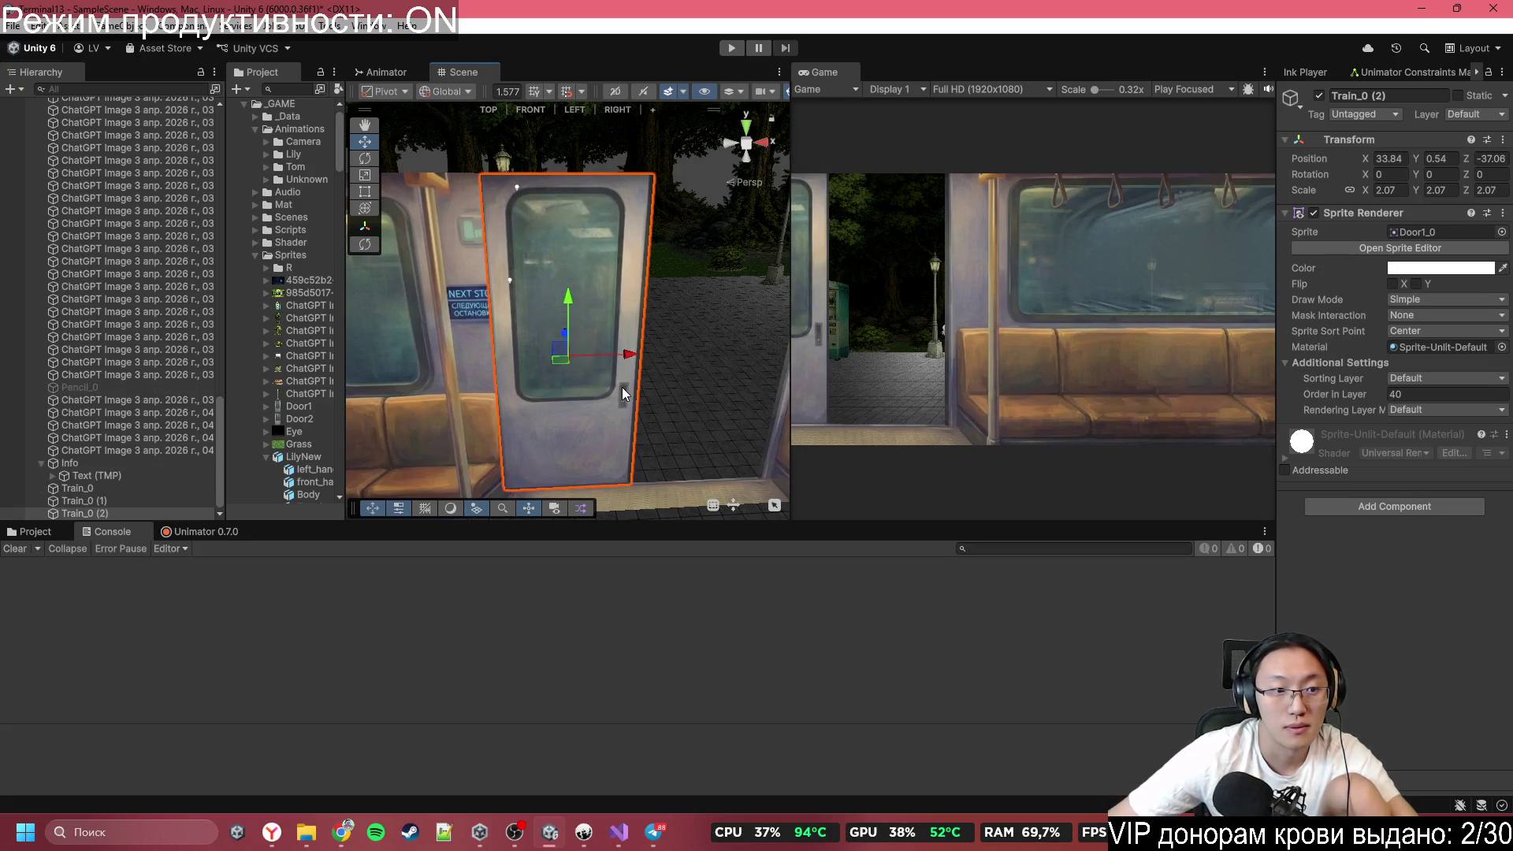
{"action": "left_click", "coordinate": [1502, 231]}
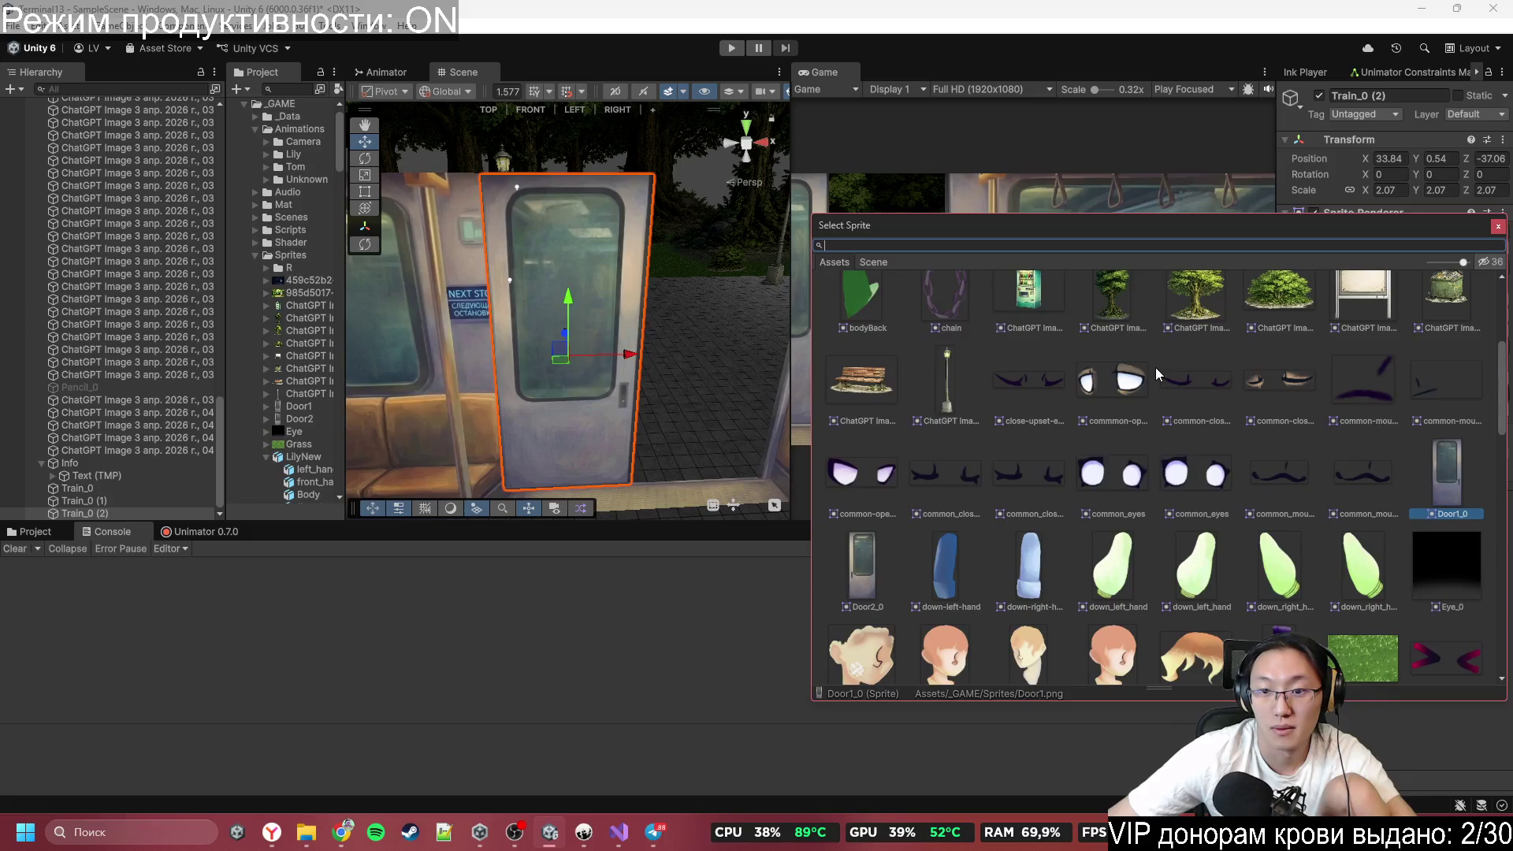
{"action": "double_click", "coordinate": [878, 564]}
{"action": "left_click_drag", "start_coordinate": [640, 359], "coordinate": [791, 359]}
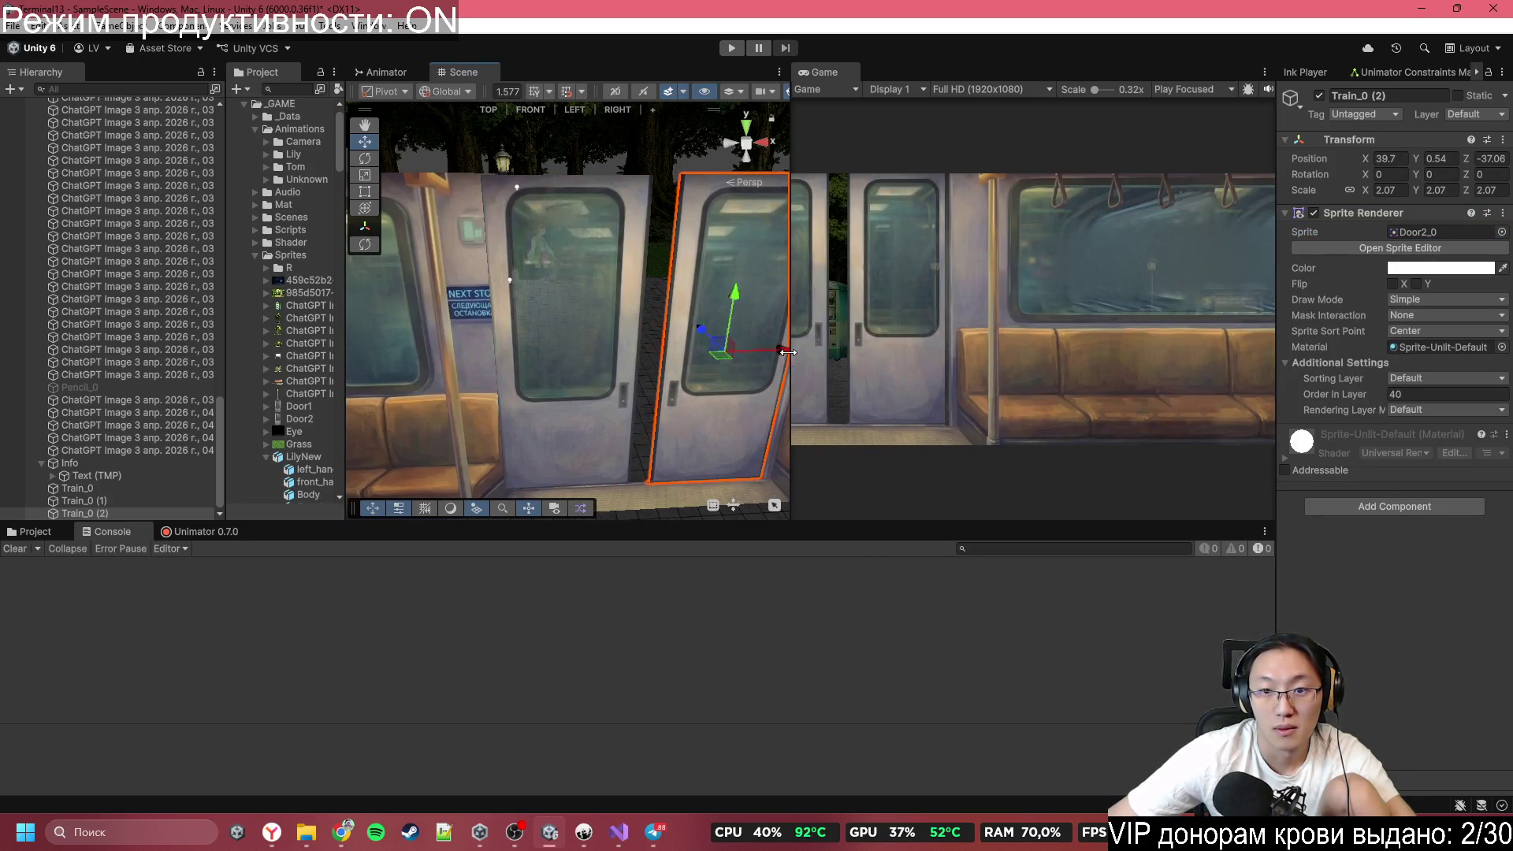
{"action": "left_click", "coordinate": [614, 356]}
{"action": "left_click_drag", "start_coordinate": [623, 355], "coordinate": [655, 361]}
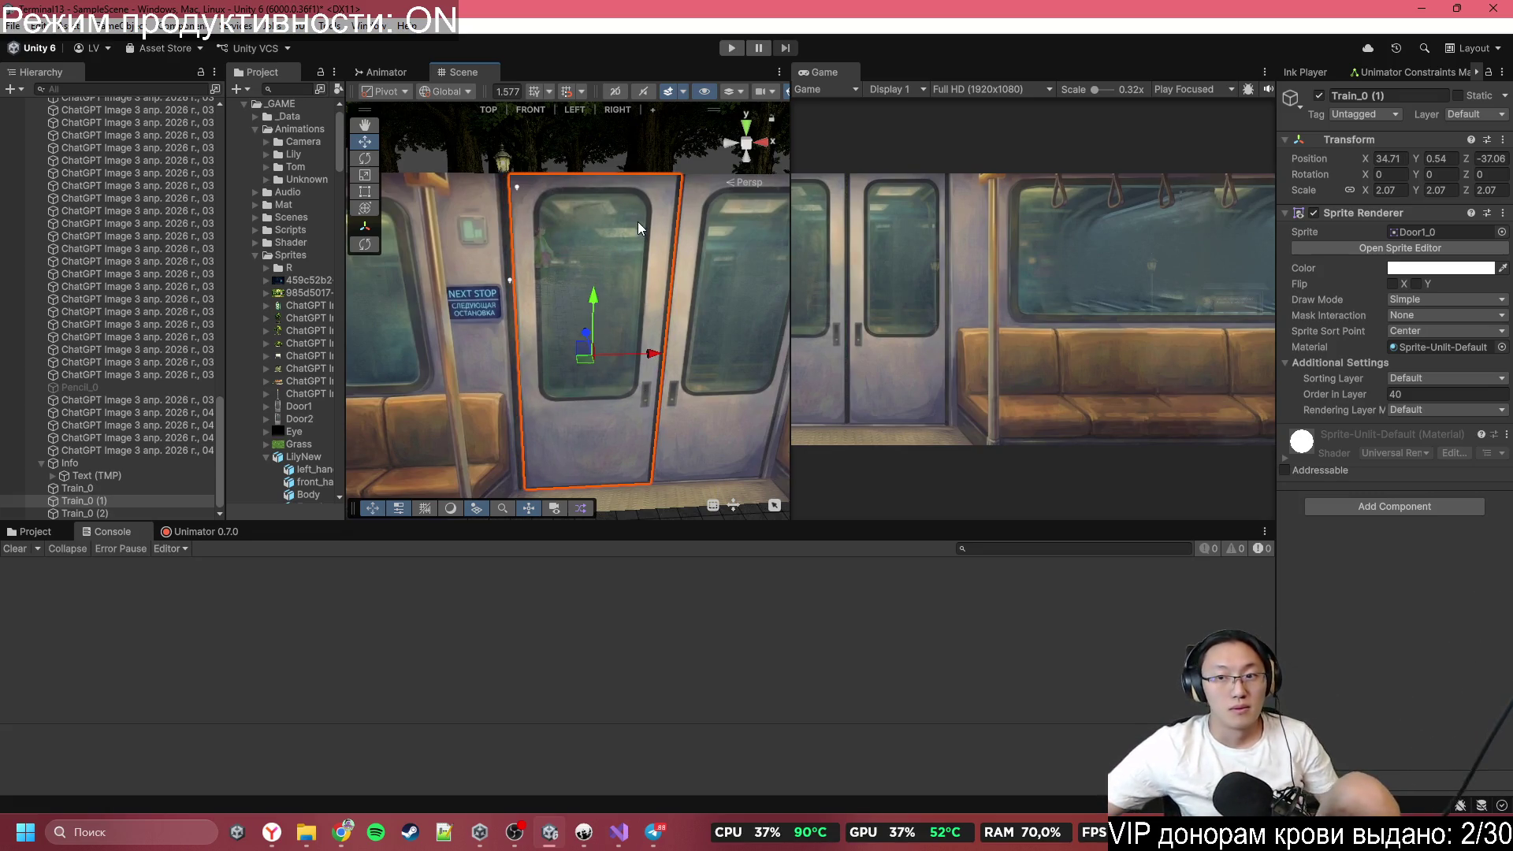
{"action": "scroll", "coordinate": [688, 216], "scroll_direction": "down", "scroll_amount": 3}
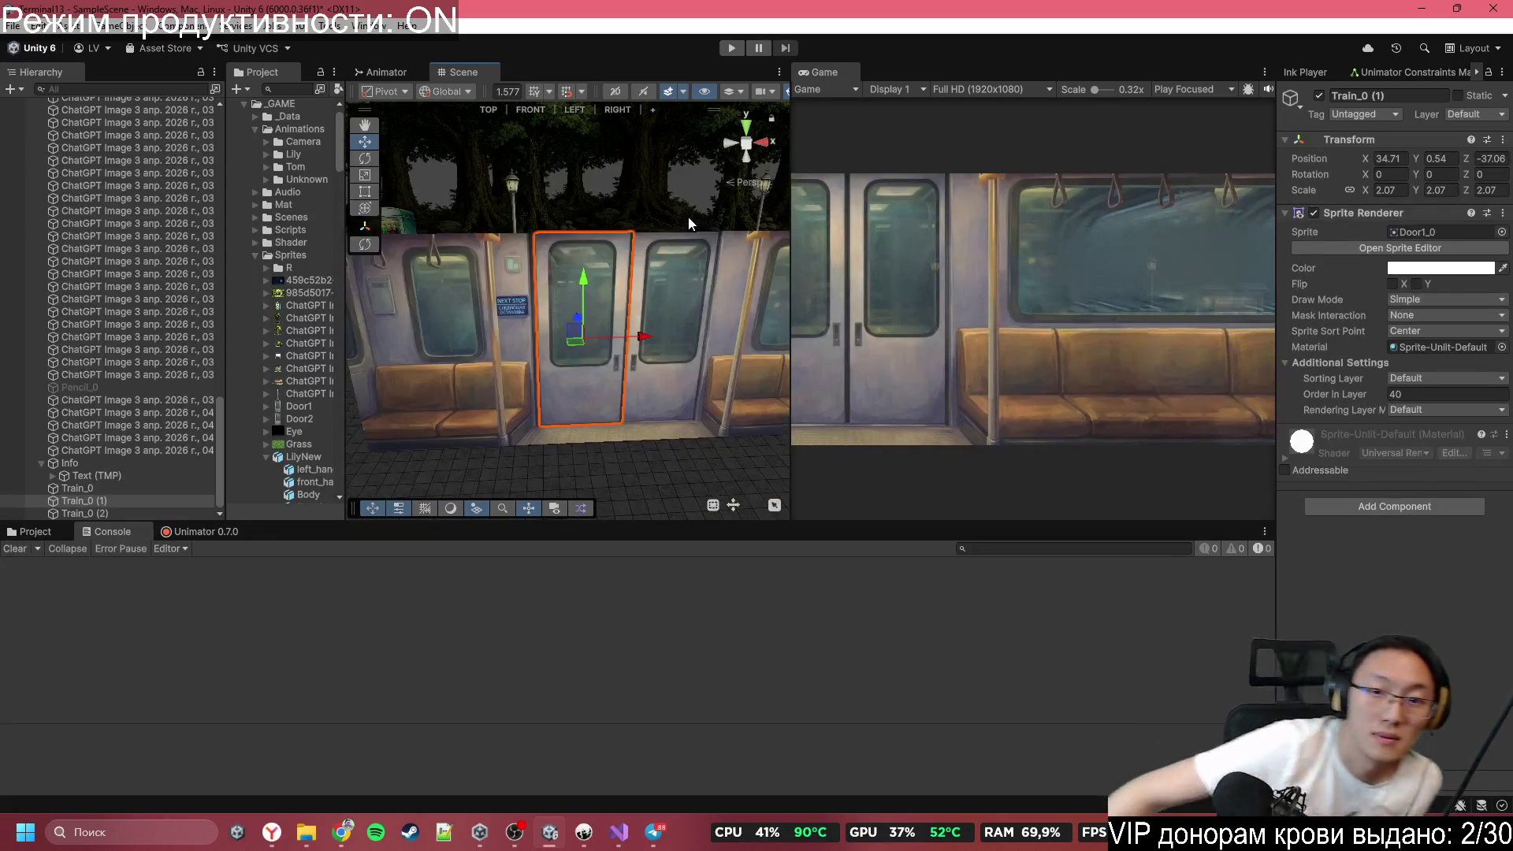
{"action": "mouse_move", "coordinate": [655, 261]}
{"action": "left_mouse_down"}
{"action": "mouse_move", "coordinate": [974, 357]}
{"action": "mouse_move", "coordinate": [1169, 362]}
{"action": "mouse_move", "coordinate": [1373, 332]}
{"action": "mouse_move", "coordinate": [1170, 295]}
{"action": "left_mouse_up"}
{"action": "scroll", "coordinate": [139, 297], "scroll_direction": "up", "scroll_amount": 10}
{"action": "scroll", "coordinate": [138, 297], "scroll_direction": "down", "scroll_amount": 3}
{"action": "mouse_move", "coordinate": [473, 354]}
{"action": "left_mouse_down"}
{"action": "mouse_move", "coordinate": [567, 399]}
{"action": "mouse_move", "coordinate": [668, 366]}
{"action": "mouse_move", "coordinate": [595, 386]}
{"action": "left_mouse_up"}
Duplicate the door once more and set the new copy's Order in Layer to 39.
{"action": "key", "text": "ctrl+d"}
{"action": "left_click", "coordinate": [1425, 393]}
{"action": "type", "text": "4"}
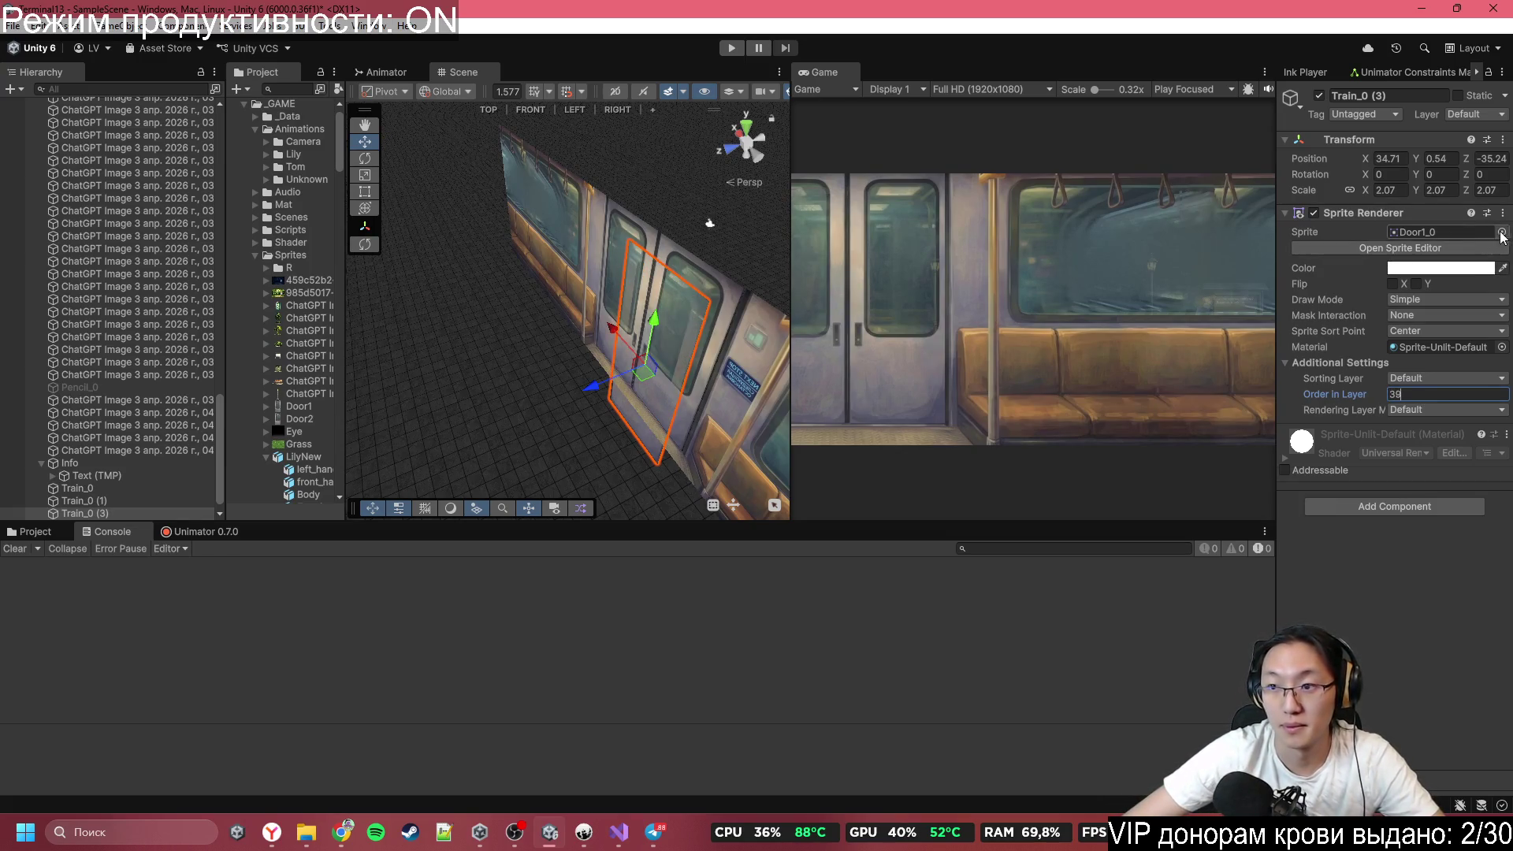
{"action": "left_click", "coordinate": [1501, 232]}
Change Train_0 (3) to the Square sprite tinted black and frame it.
{"action": "type", "text": "sq"}
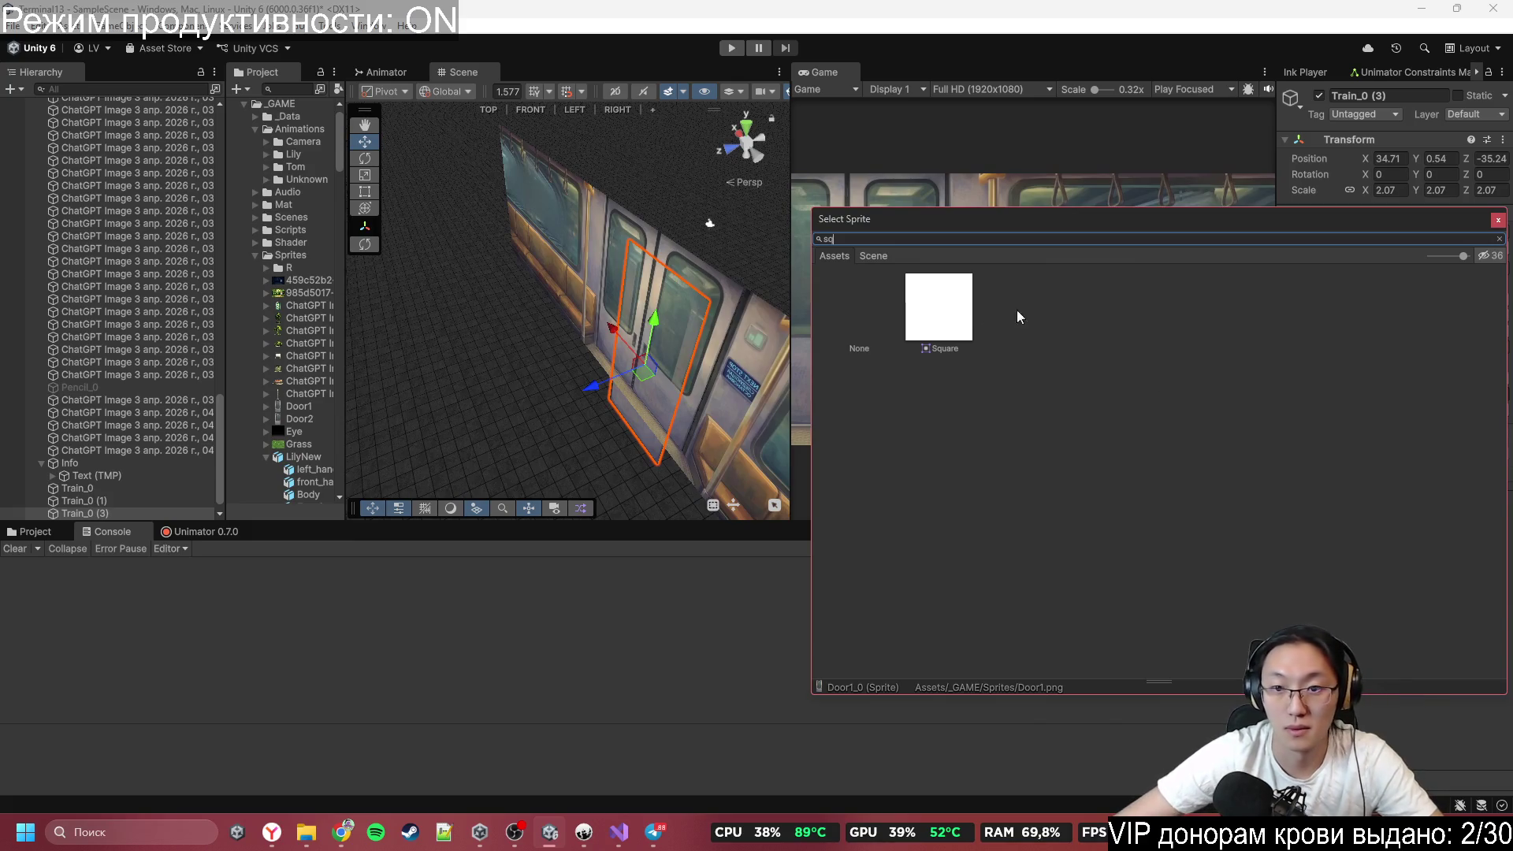
{"action": "double_click", "coordinate": [973, 313]}
{"action": "left_click", "coordinate": [1480, 274]}
{"action": "left_click_drag", "start_coordinate": [1426, 346], "coordinate": [1415, 429]}
{"action": "mouse_move", "coordinate": [599, 299]}
{"action": "left_mouse_down"}
{"action": "mouse_move", "coordinate": [512, 339]}
{"action": "mouse_move", "coordinate": [382, 332]}
{"action": "left_mouse_up"}
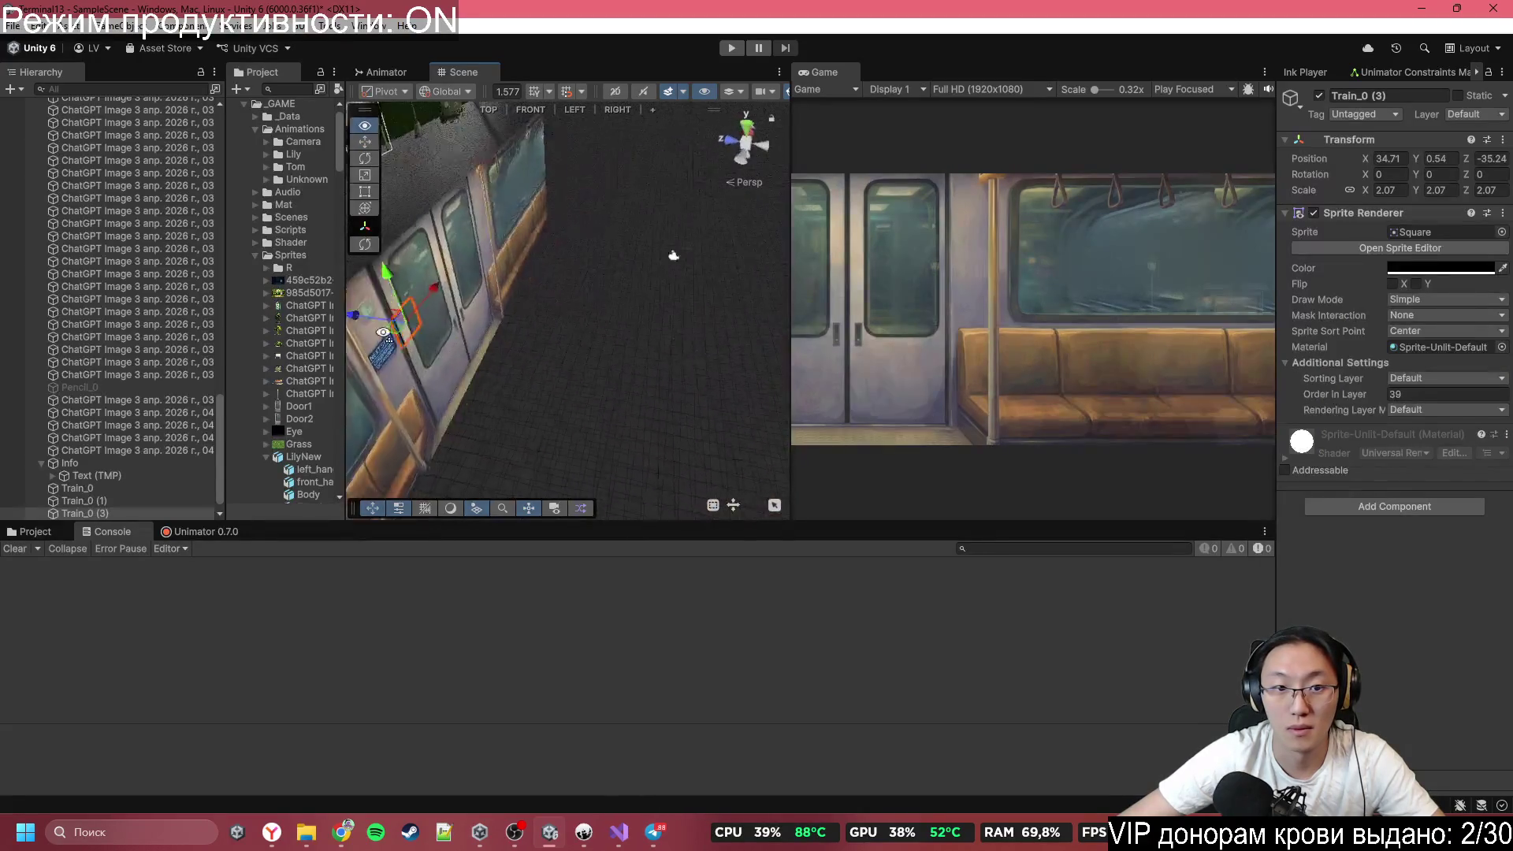
{"action": "key", "text": "f"}
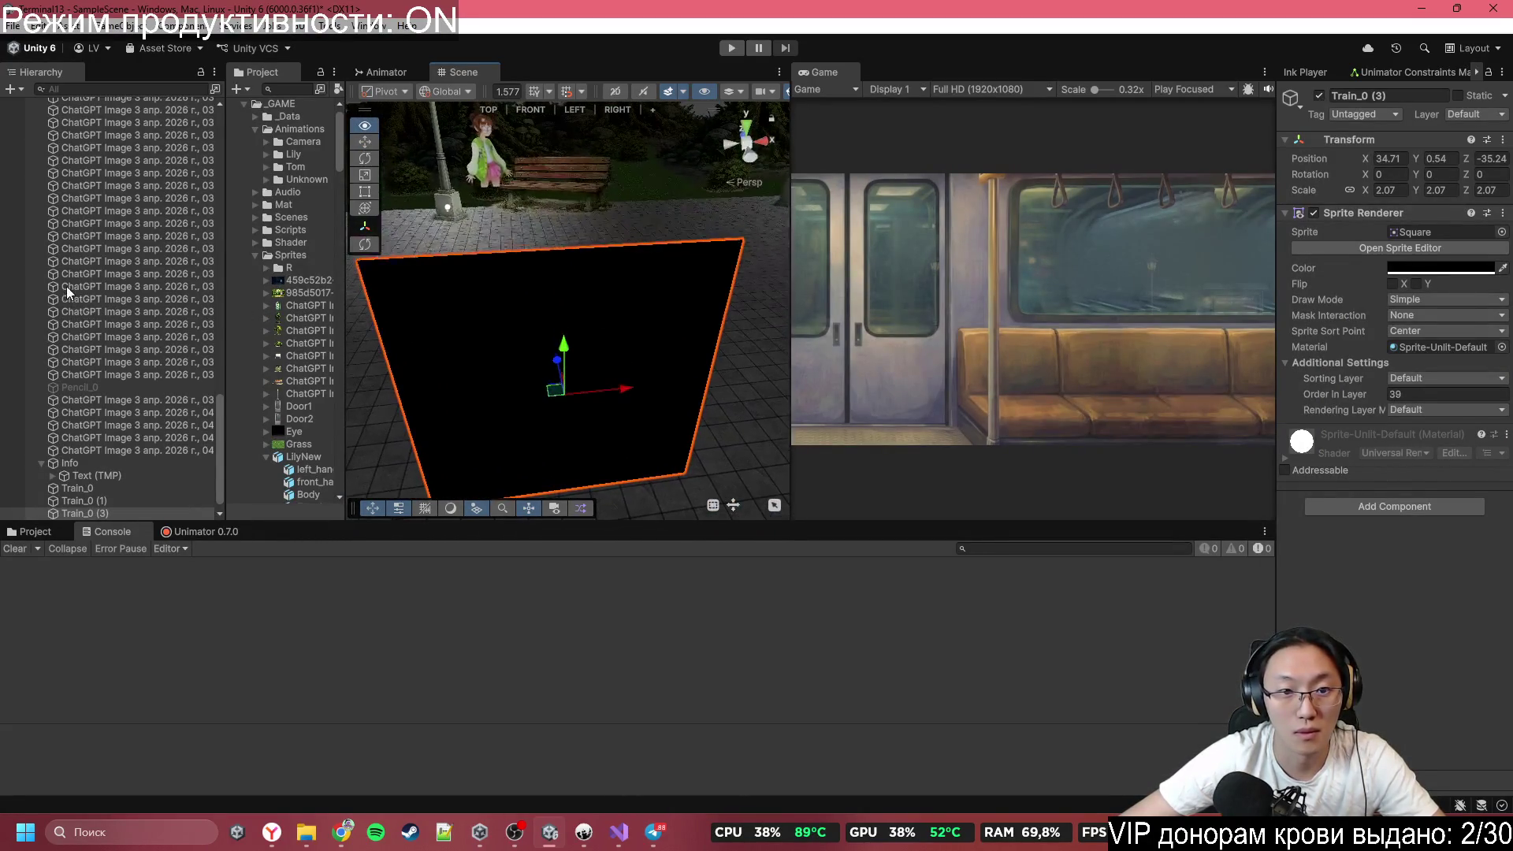
Orbit to view the train from behind, then switch to the Telegram chat.
{"action": "left_click_drag", "start_coordinate": [567, 330], "coordinate": [441, 347]}
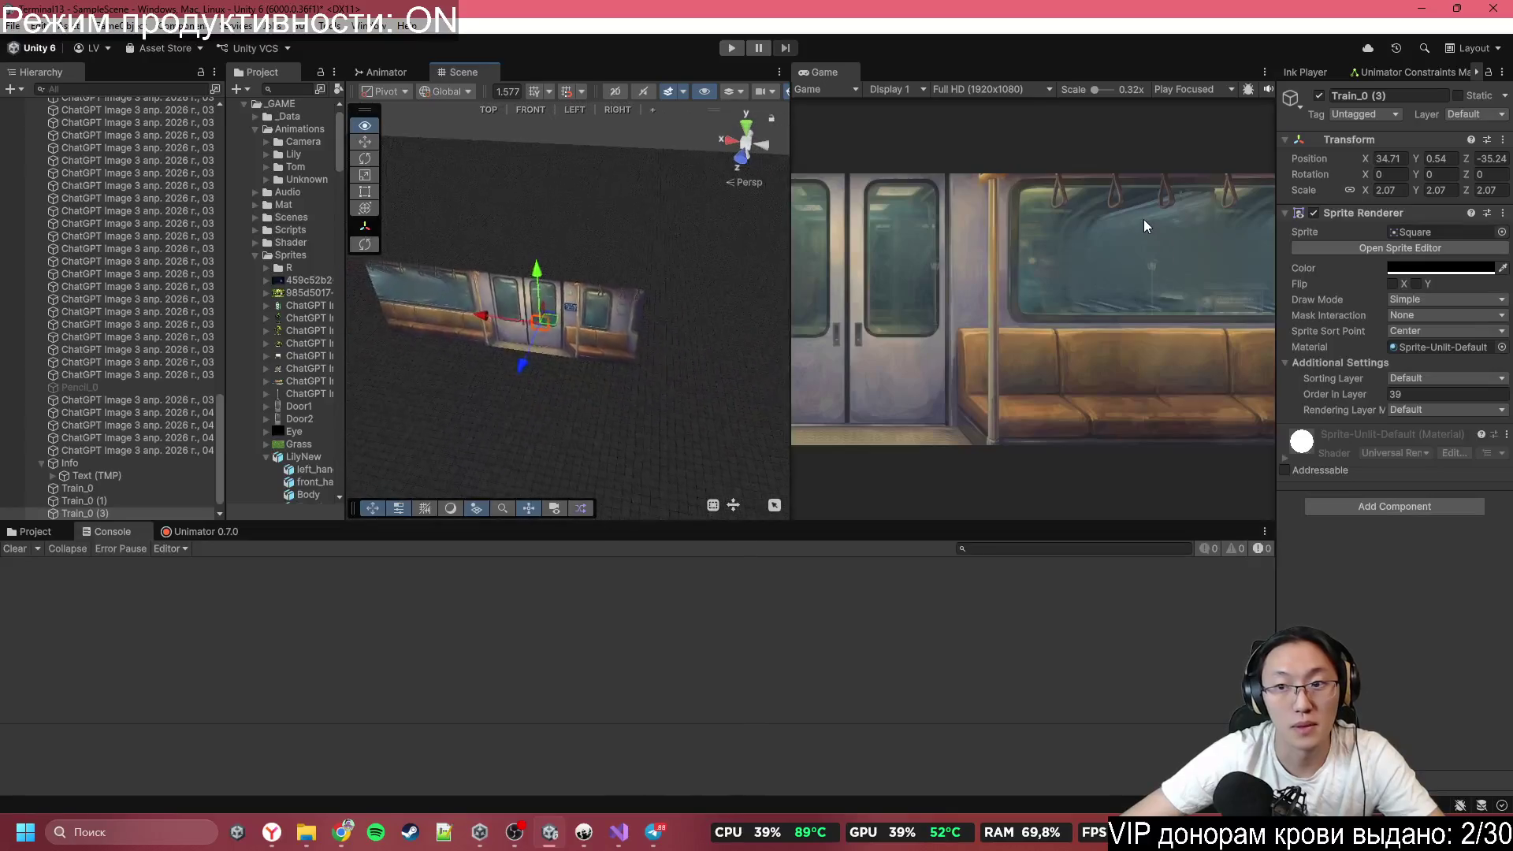
{"action": "mouse_move", "coordinate": [551, 331]}
{"action": "left_mouse_down"}
{"action": "mouse_move", "coordinate": [515, 338]}
{"action": "mouse_move", "coordinate": [559, 339]}
{"action": "left_mouse_up"}
{"action": "left_click", "coordinate": [1442, 768]}
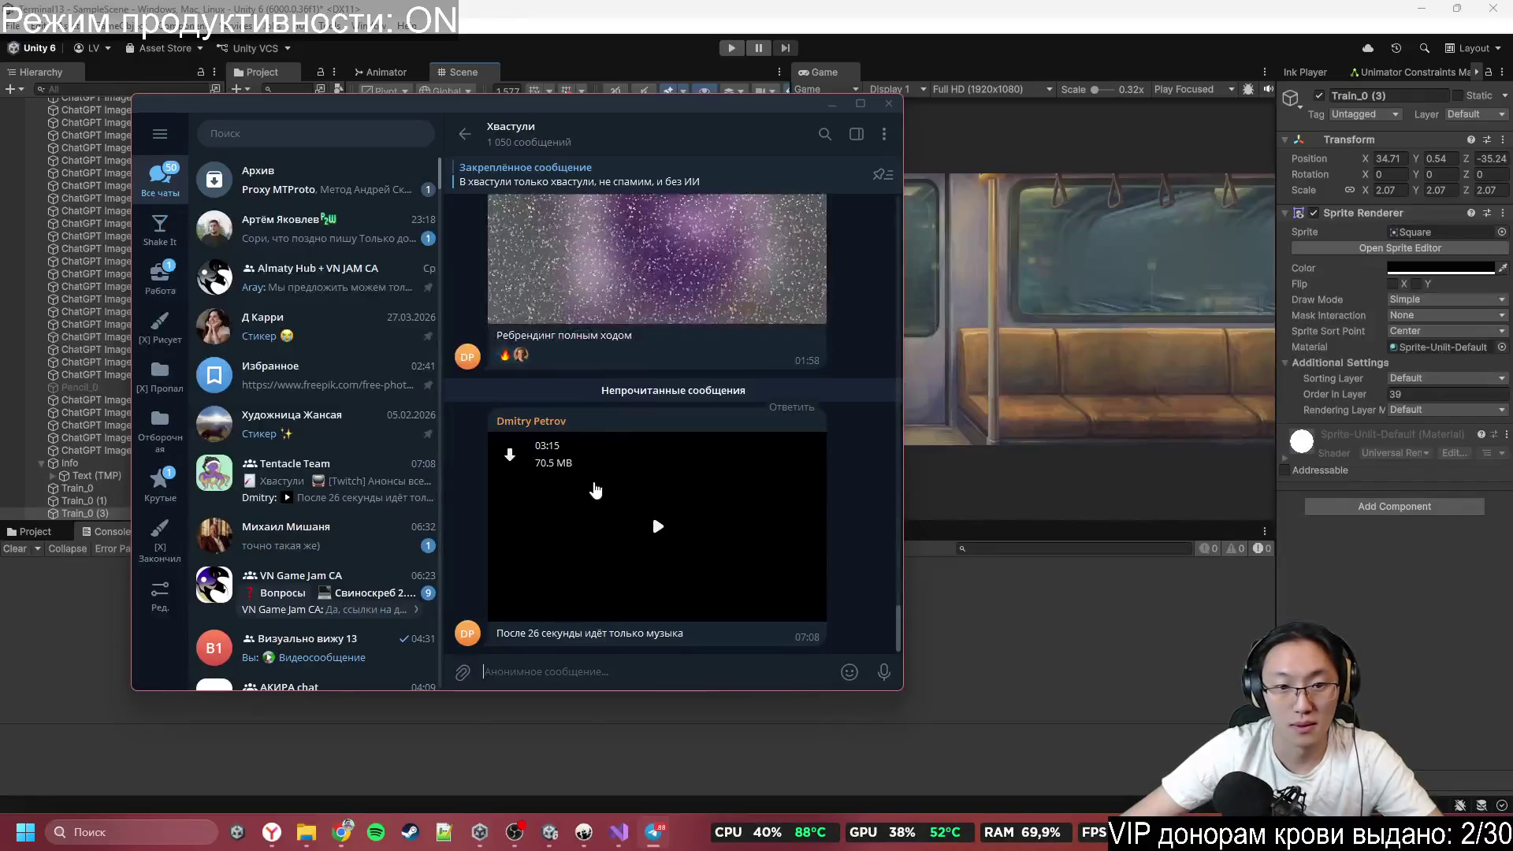
Play the intro.mp4 video message full screen, pause and close it, then return to Unity.
{"action": "left_click", "coordinate": [596, 490]}
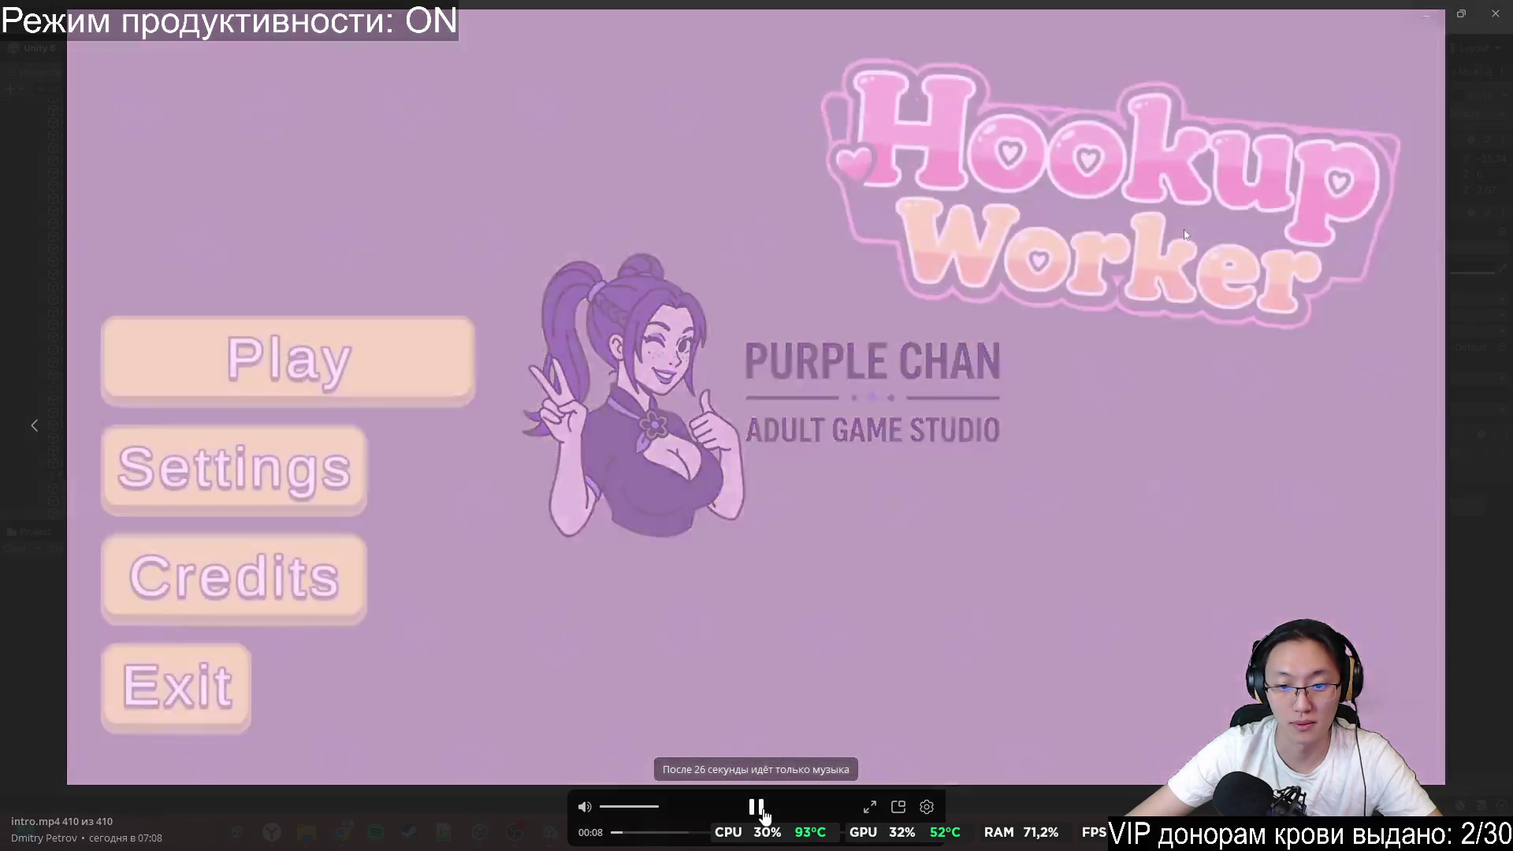
{"action": "left_click", "coordinate": [759, 807]}
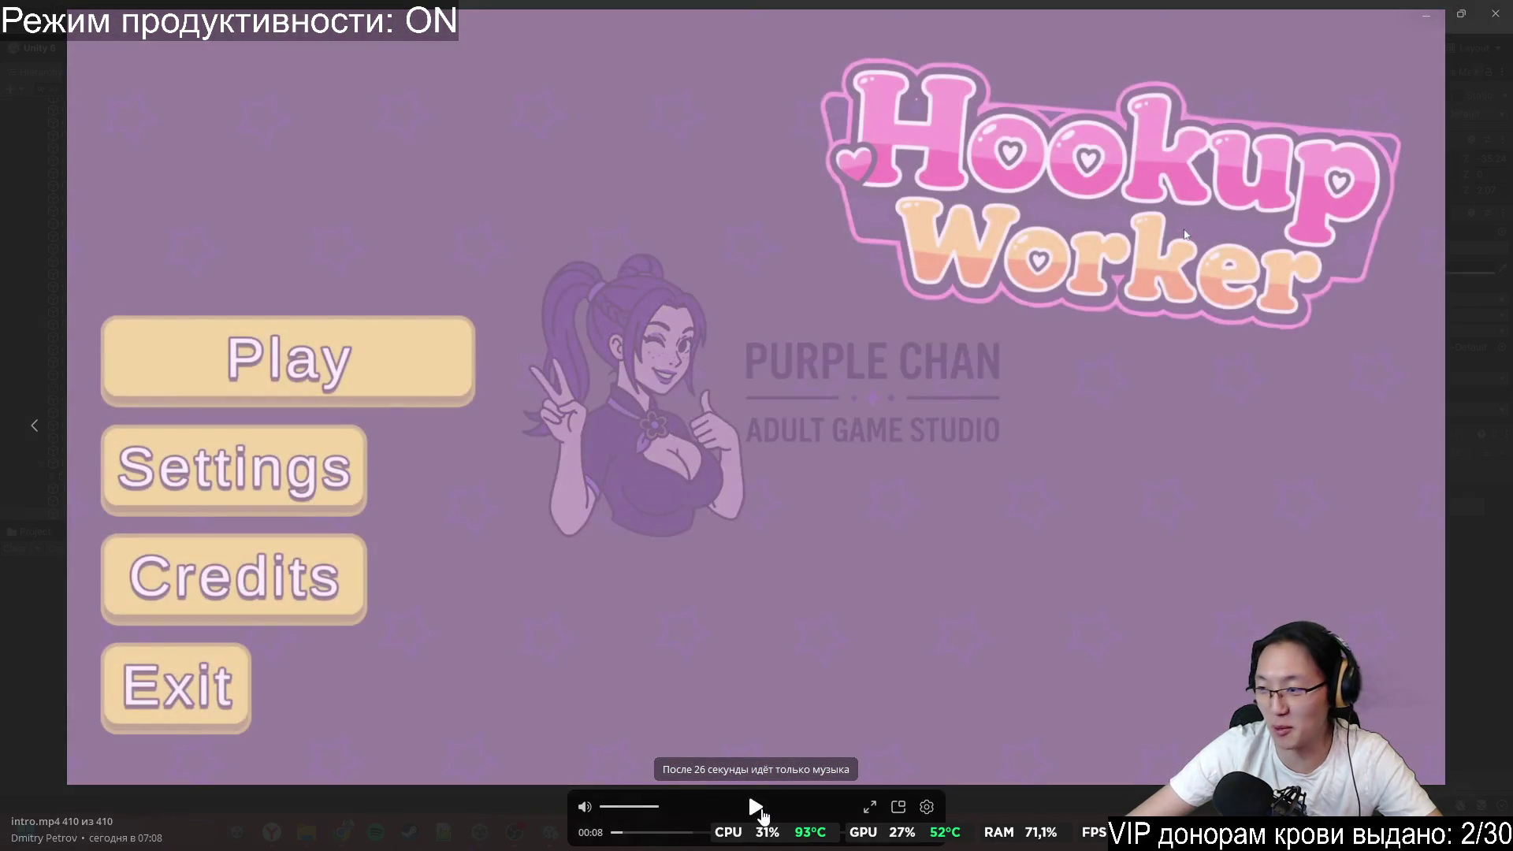
{"action": "key", "text": "Escape"}
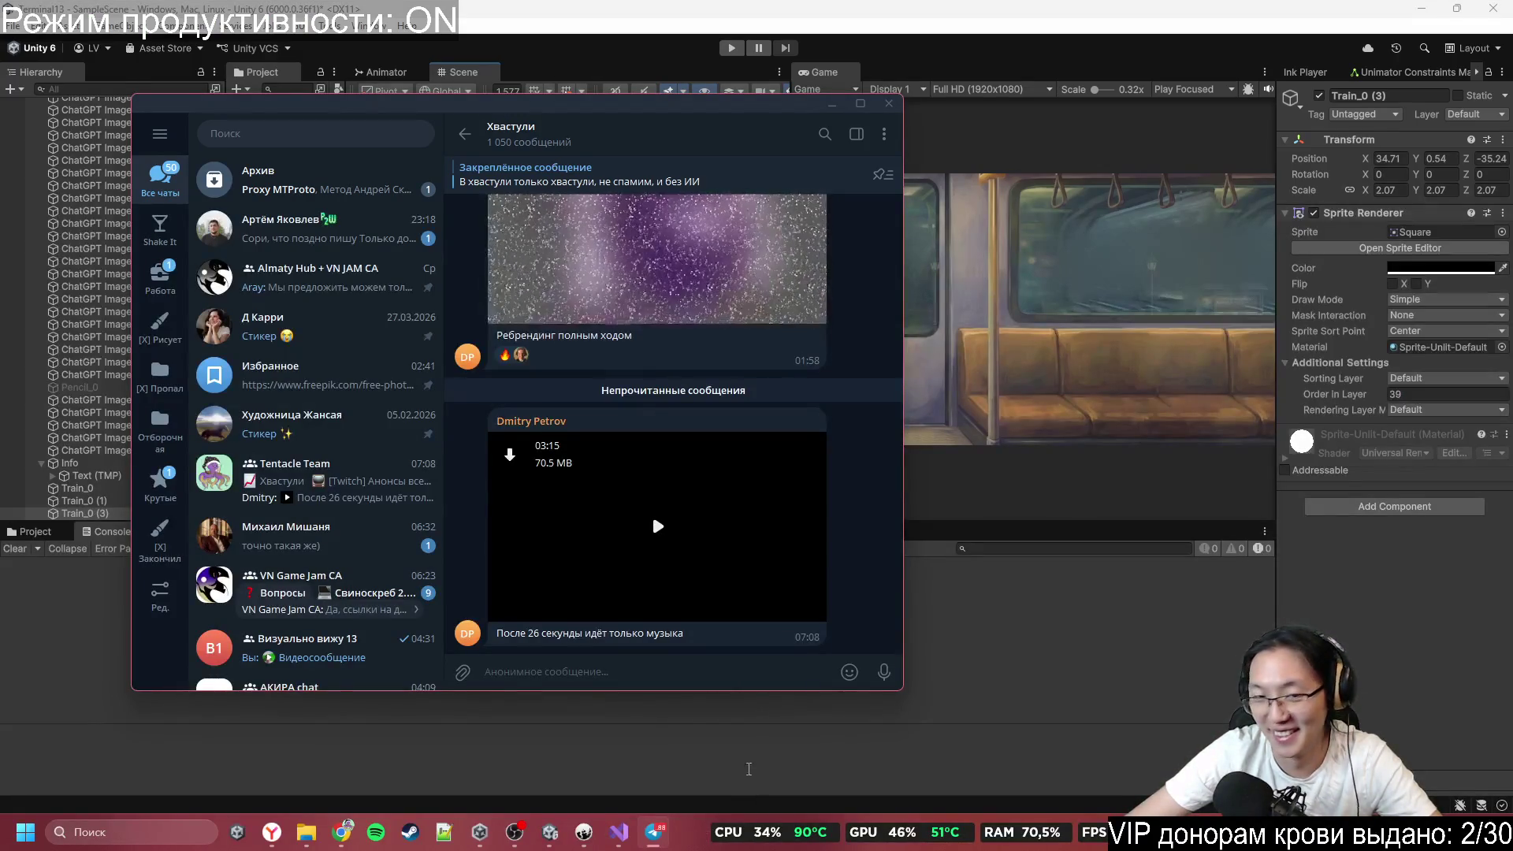
{"action": "left_click", "coordinate": [1047, 635]}
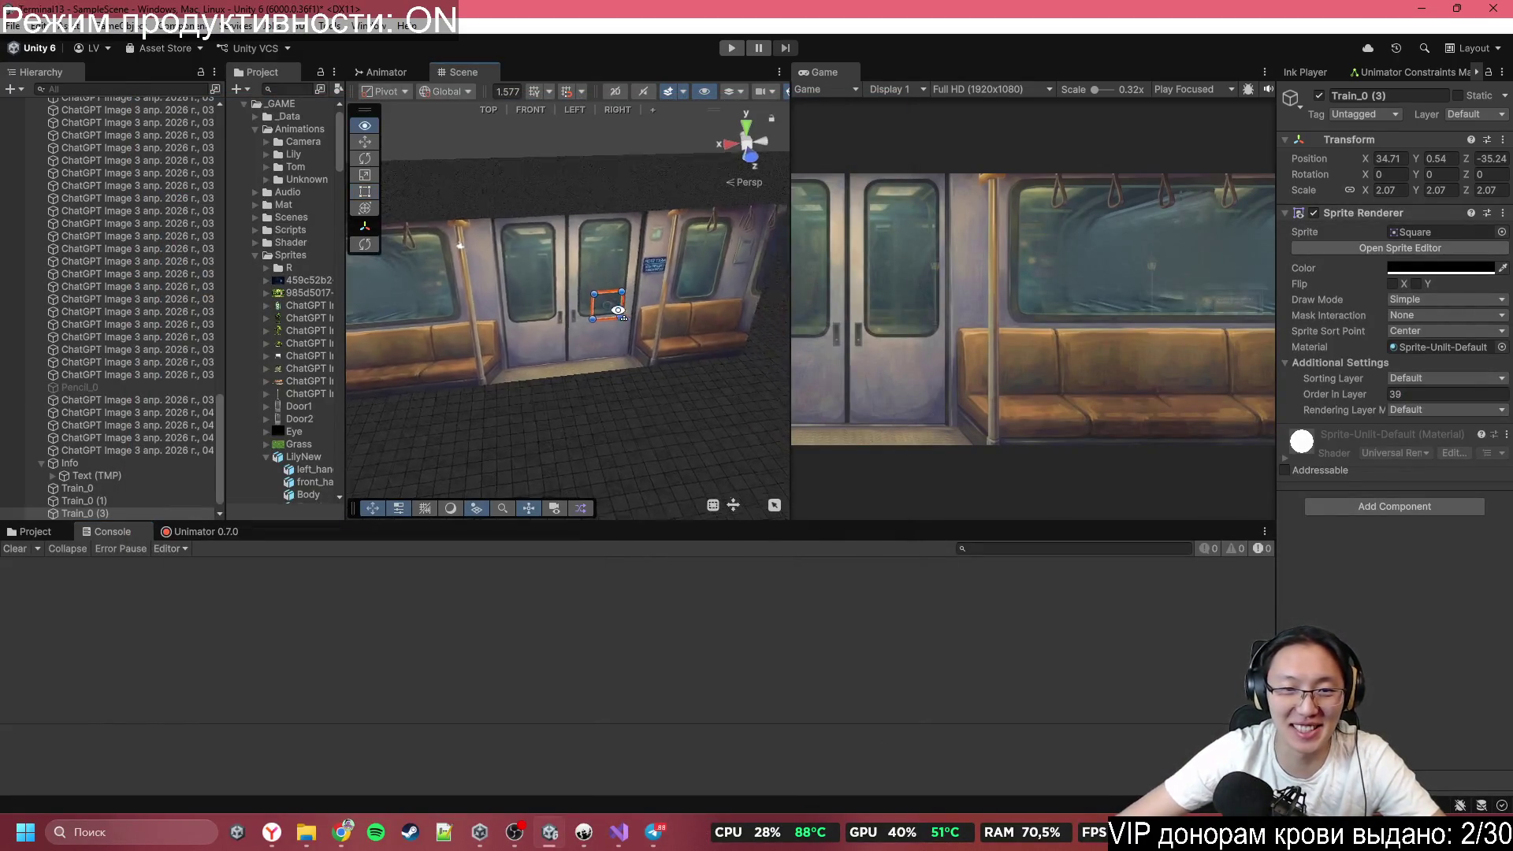
Stretch the black square to about 43.3 by 13.7 scale across the carriage wall.
{"action": "left_click_drag", "start_coordinate": [616, 308], "coordinate": [638, 297]}
{"action": "mouse_move", "coordinate": [799, 229]}
{"action": "left_mouse_down"}
{"action": "mouse_move", "coordinate": [659, 351]}
{"action": "mouse_move", "coordinate": [503, 366]}
{"action": "left_mouse_up"}
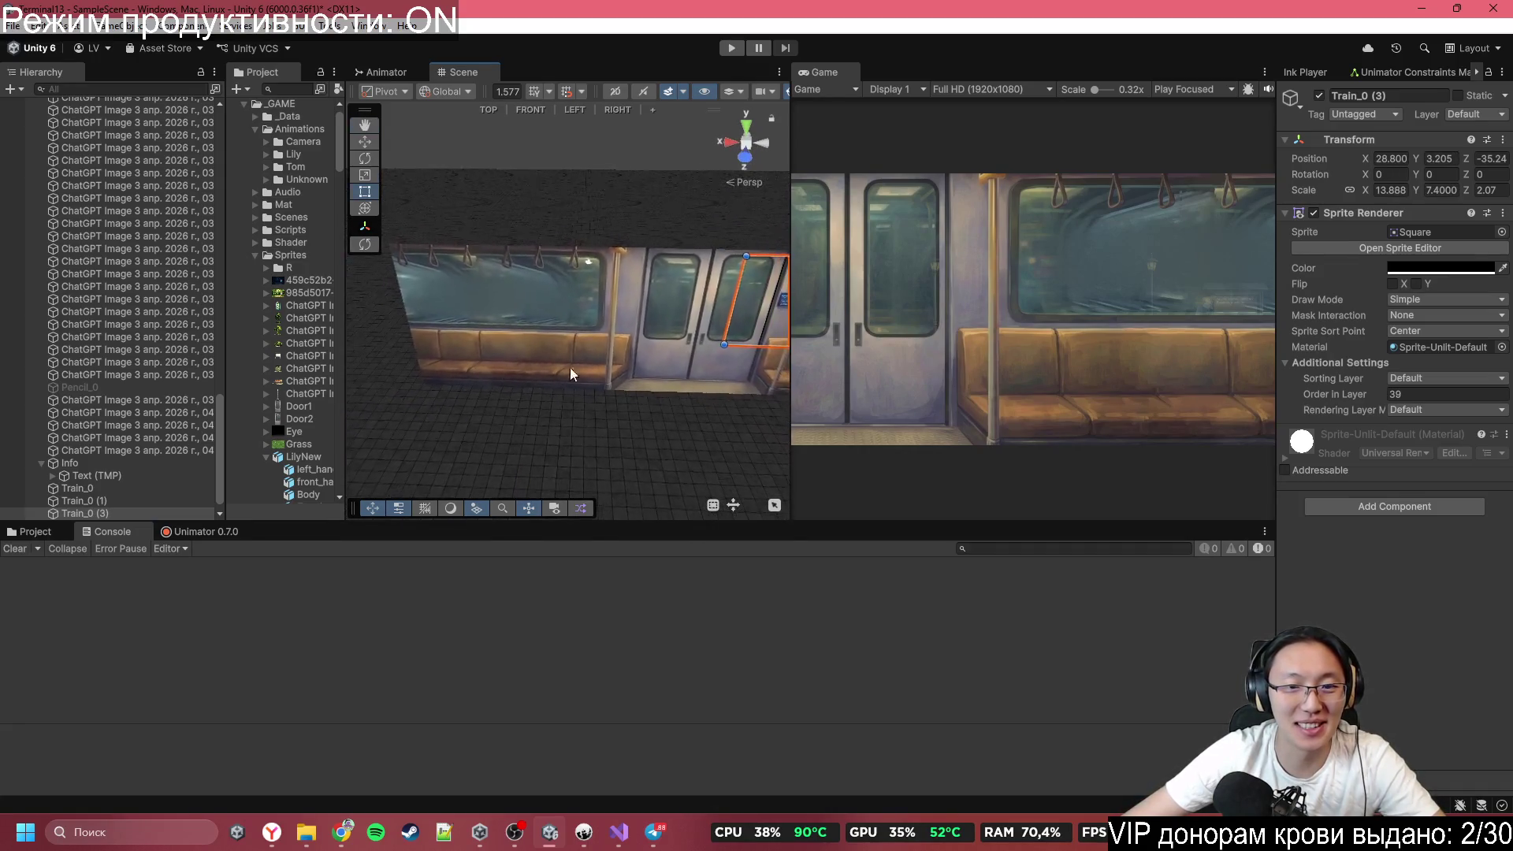
{"action": "left_click_drag", "start_coordinate": [697, 352], "coordinate": [373, 396]}
{"action": "mouse_move", "coordinate": [587, 288]}
{"action": "left_mouse_down"}
{"action": "mouse_move", "coordinate": [1074, 377]}
{"action": "mouse_move", "coordinate": [1341, 336]}
{"action": "left_mouse_up"}
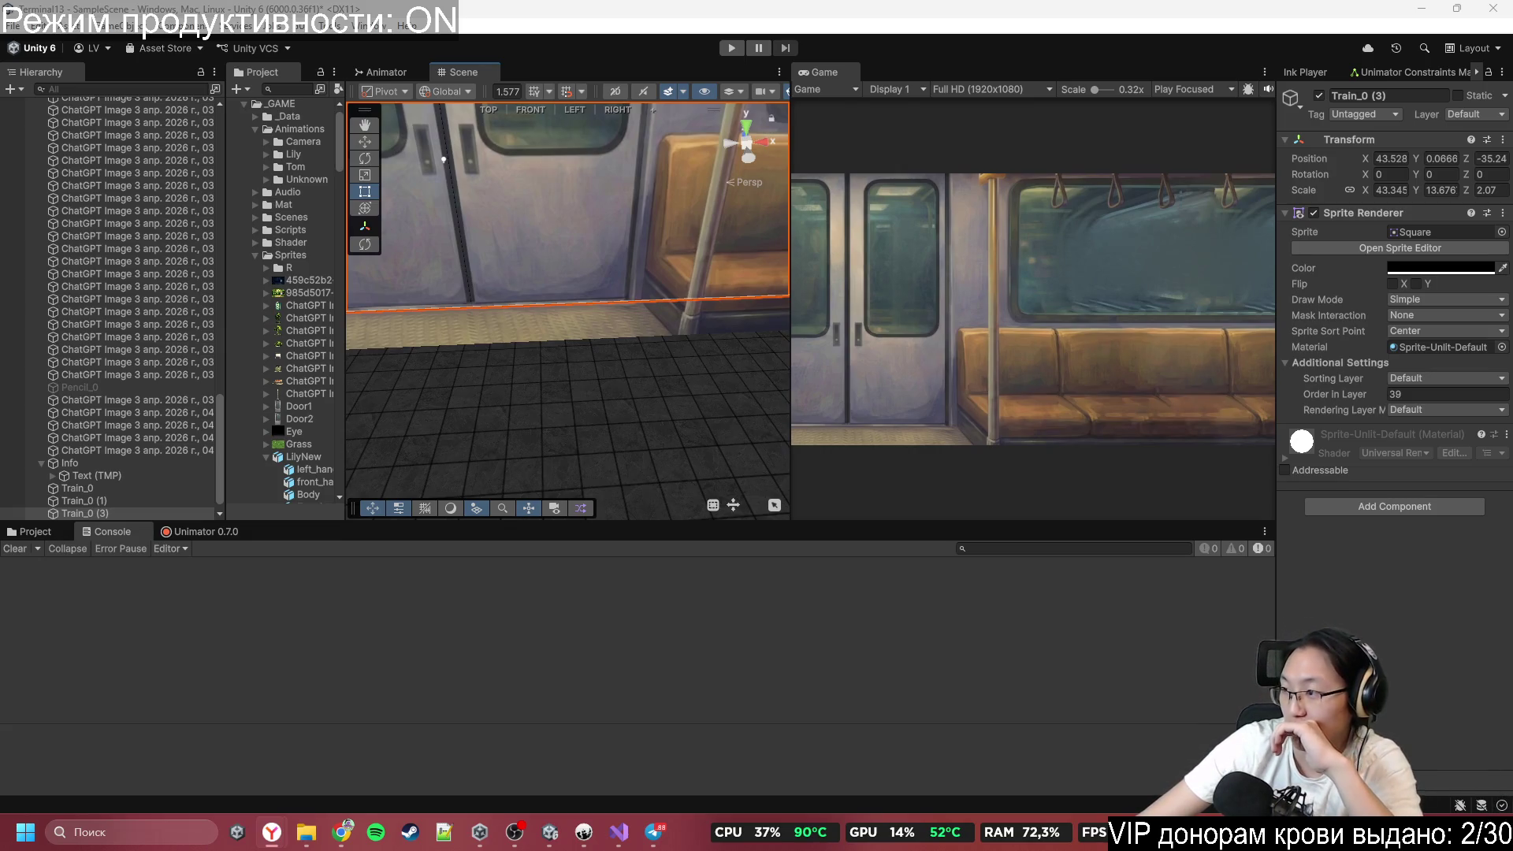
{"action": "key", "text": "alt+Tab"}
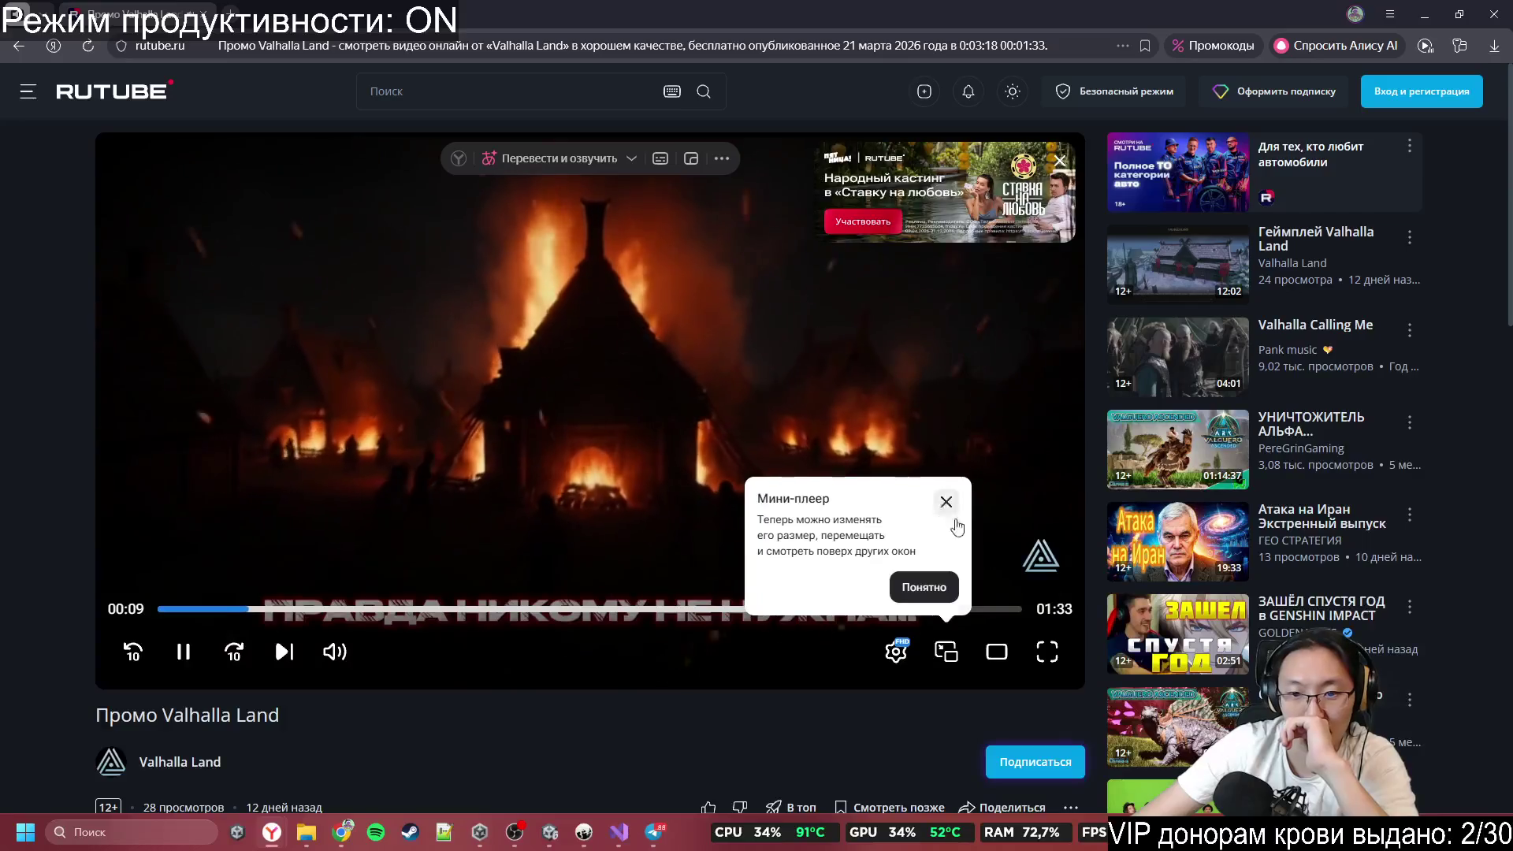
Watch the Valhalla Land promo full screen to its end card, then close the browser for Telegram.
{"action": "left_click", "coordinate": [945, 504]}
{"action": "left_click", "coordinate": [1046, 651]}
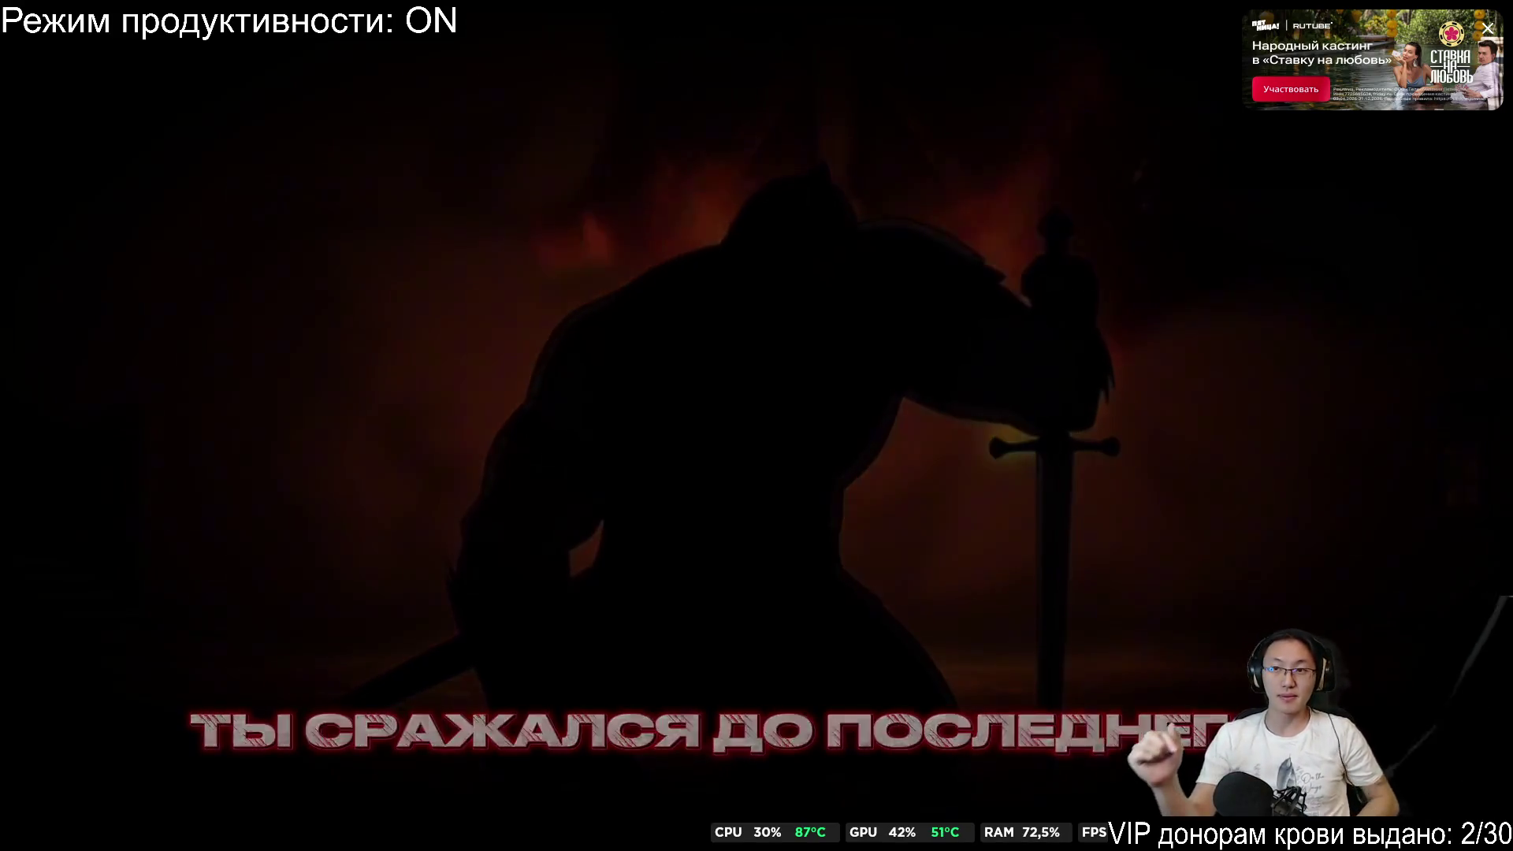
{"action": "left_click", "coordinate": [1488, 32]}
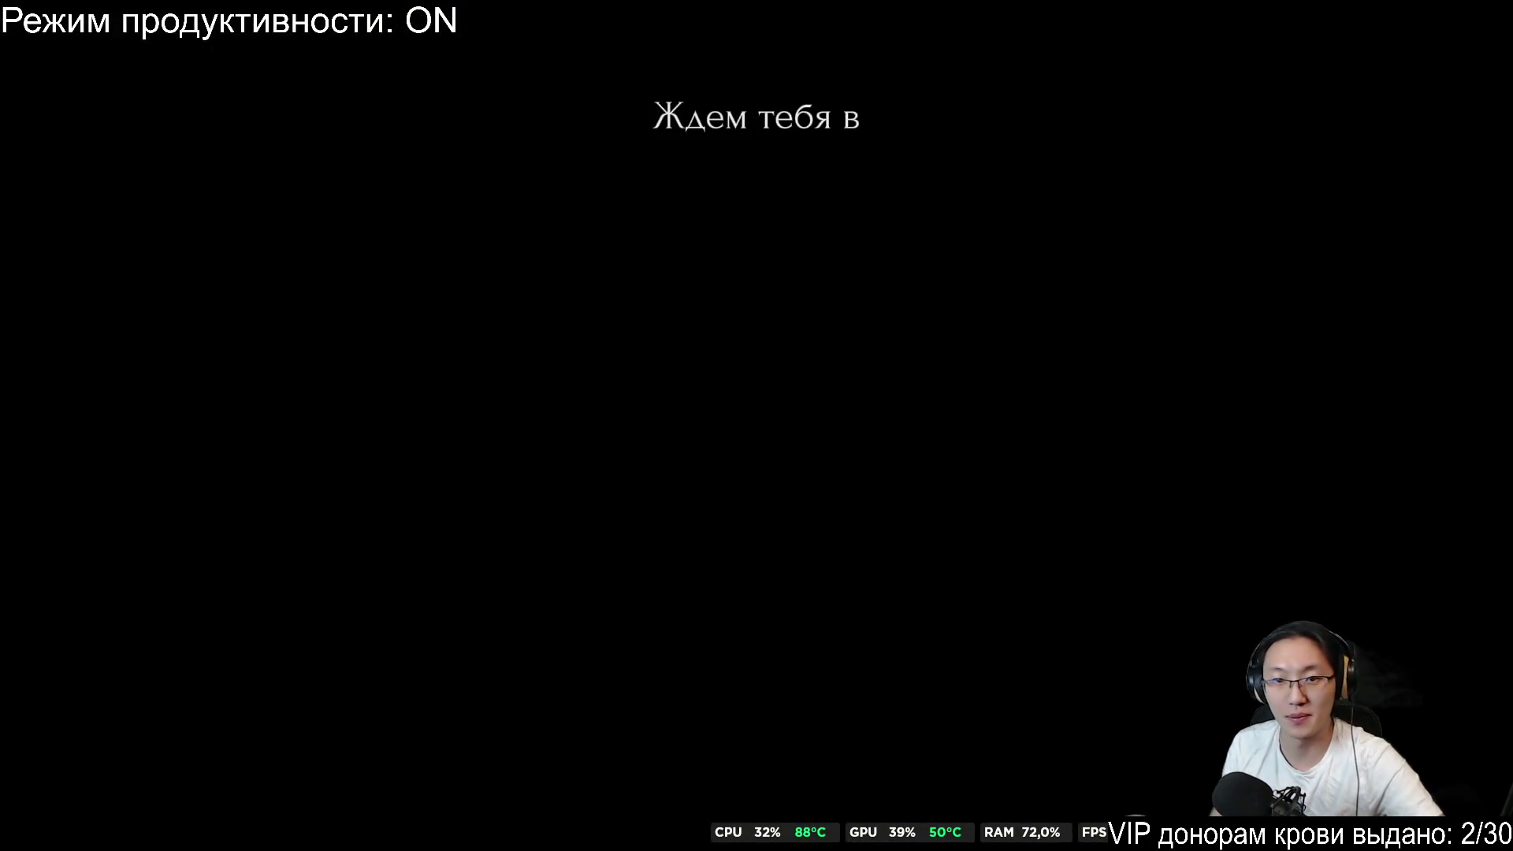
{"action": "left_click", "coordinate": [1476, 814]}
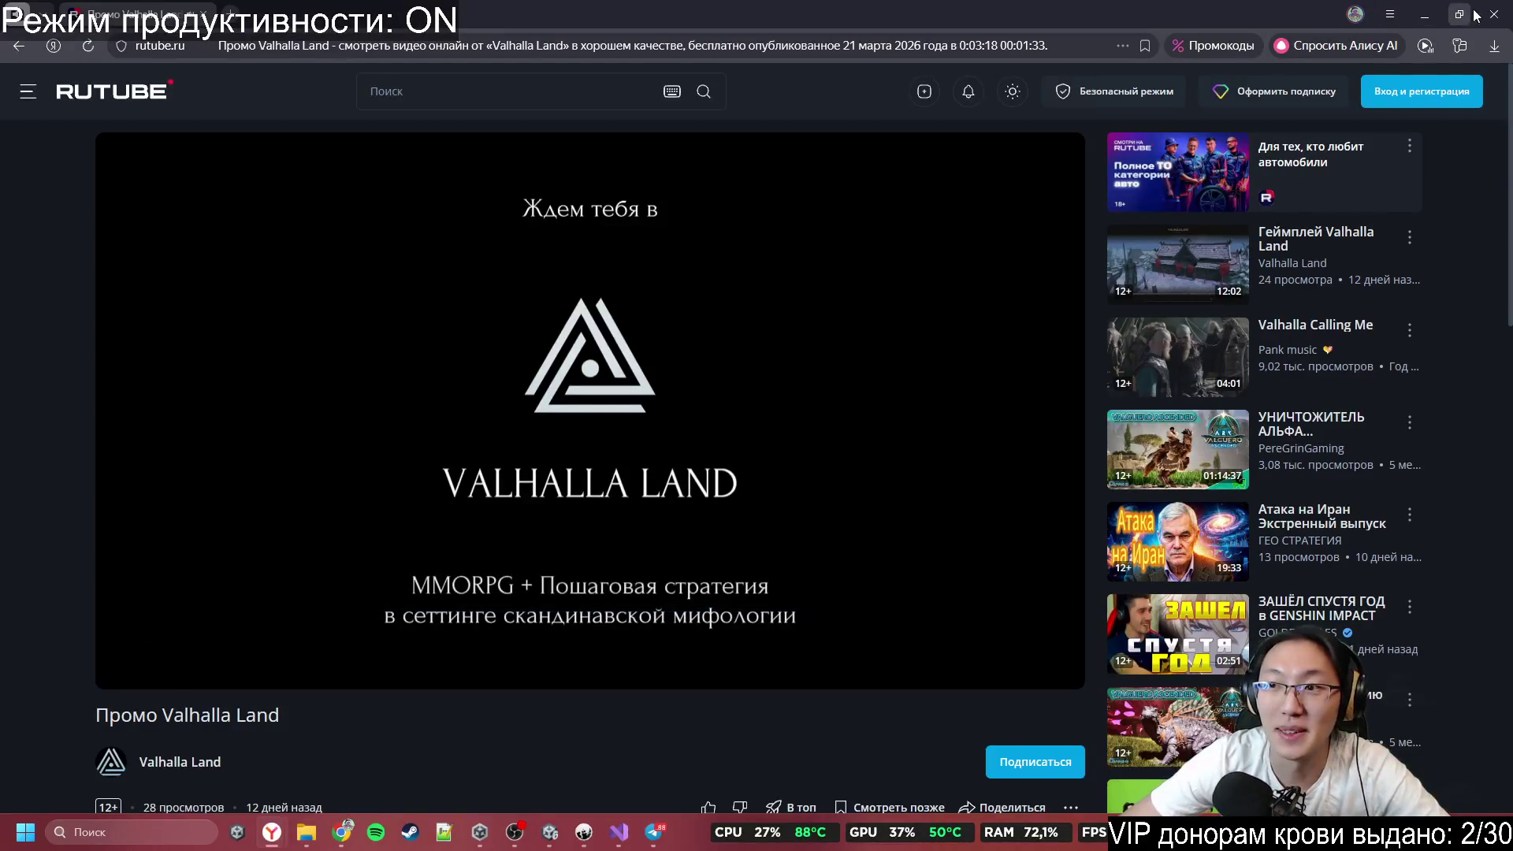
{"action": "left_click", "coordinate": [1488, 14]}
{"action": "left_click", "coordinate": [653, 834]}
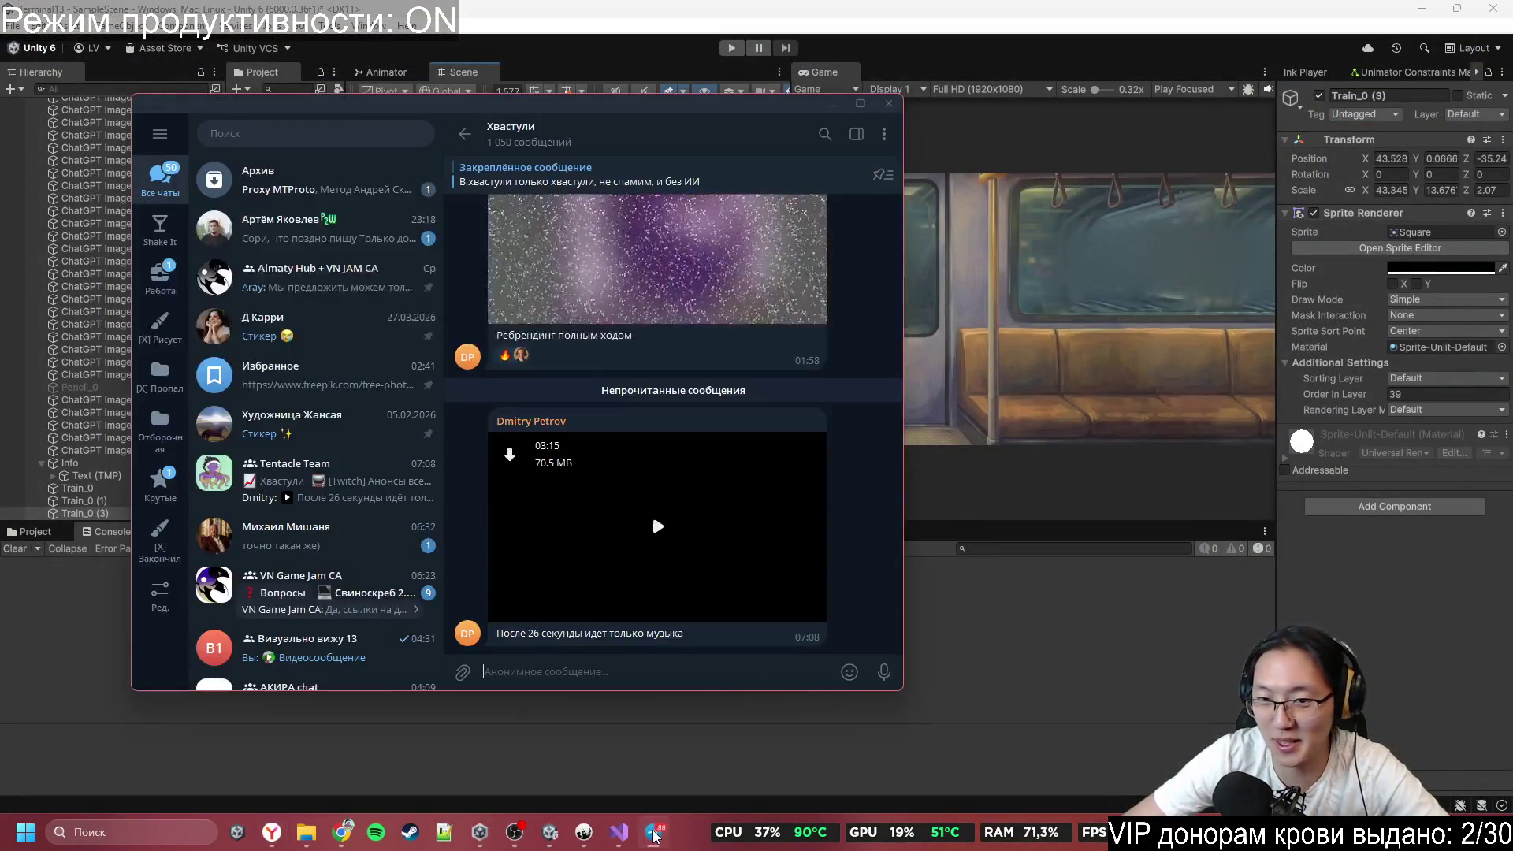
Replay the intro.mp4 video message past the Hookup Worker menu, then close the viewer.
{"action": "left_click", "coordinate": [654, 505]}
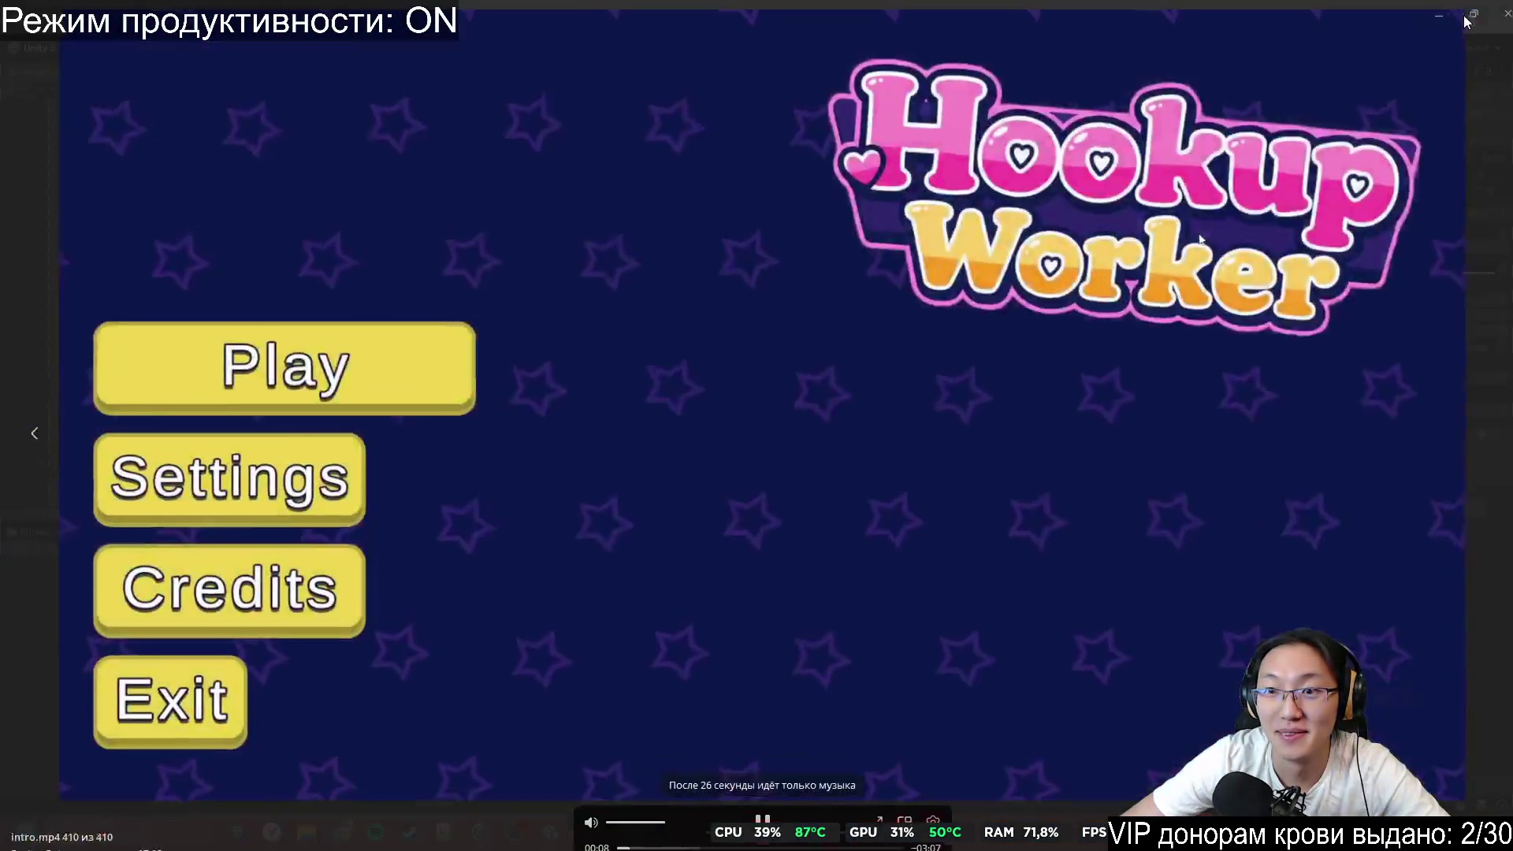
{"action": "left_click", "coordinate": [1460, 12]}
{"action": "key", "text": "Escape"}
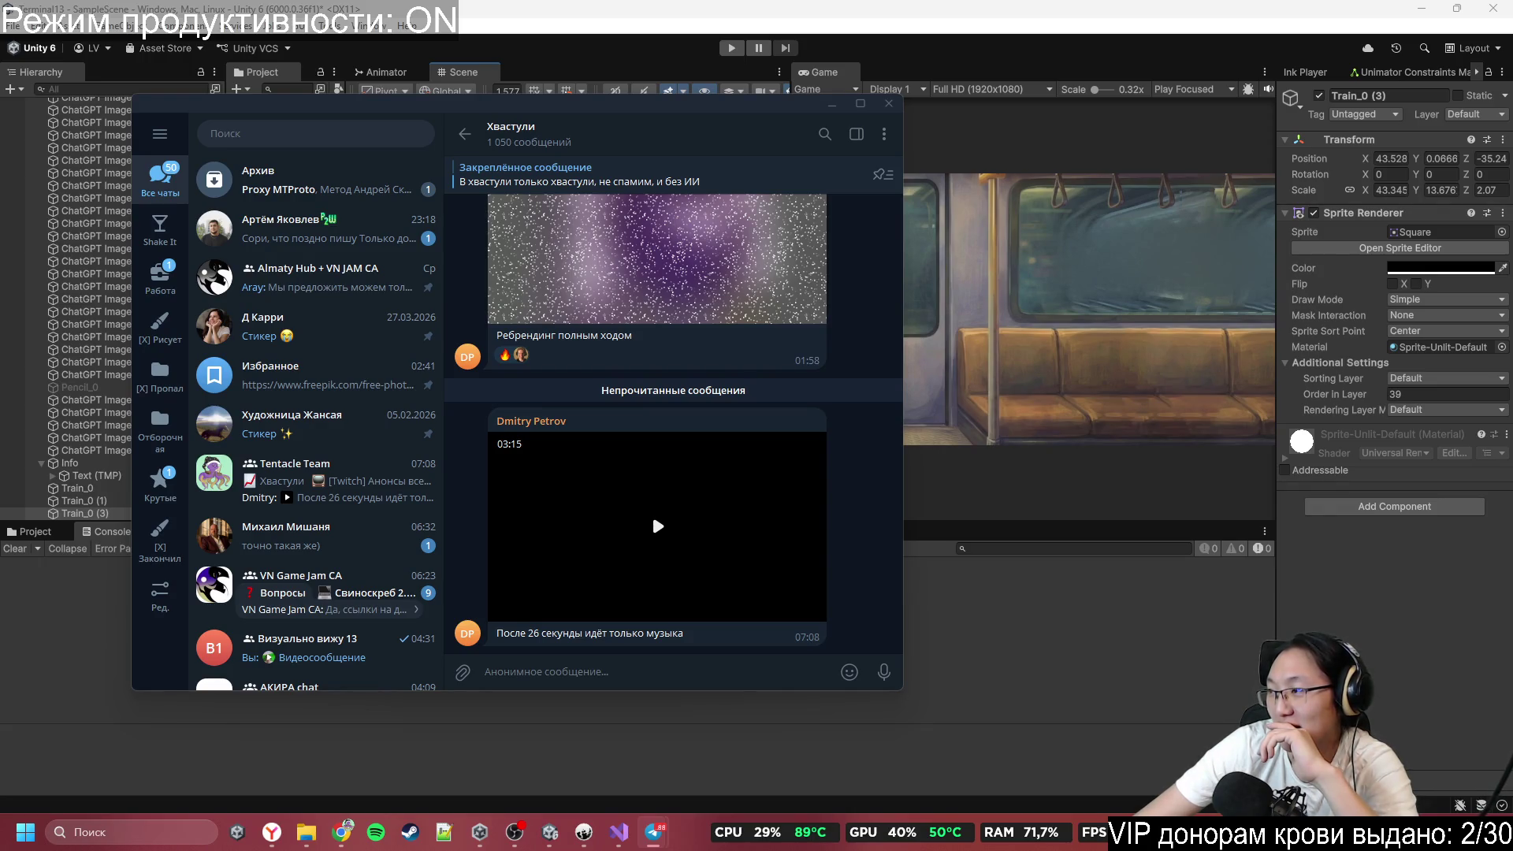
{"action": "left_click", "coordinate": [651, 512]}
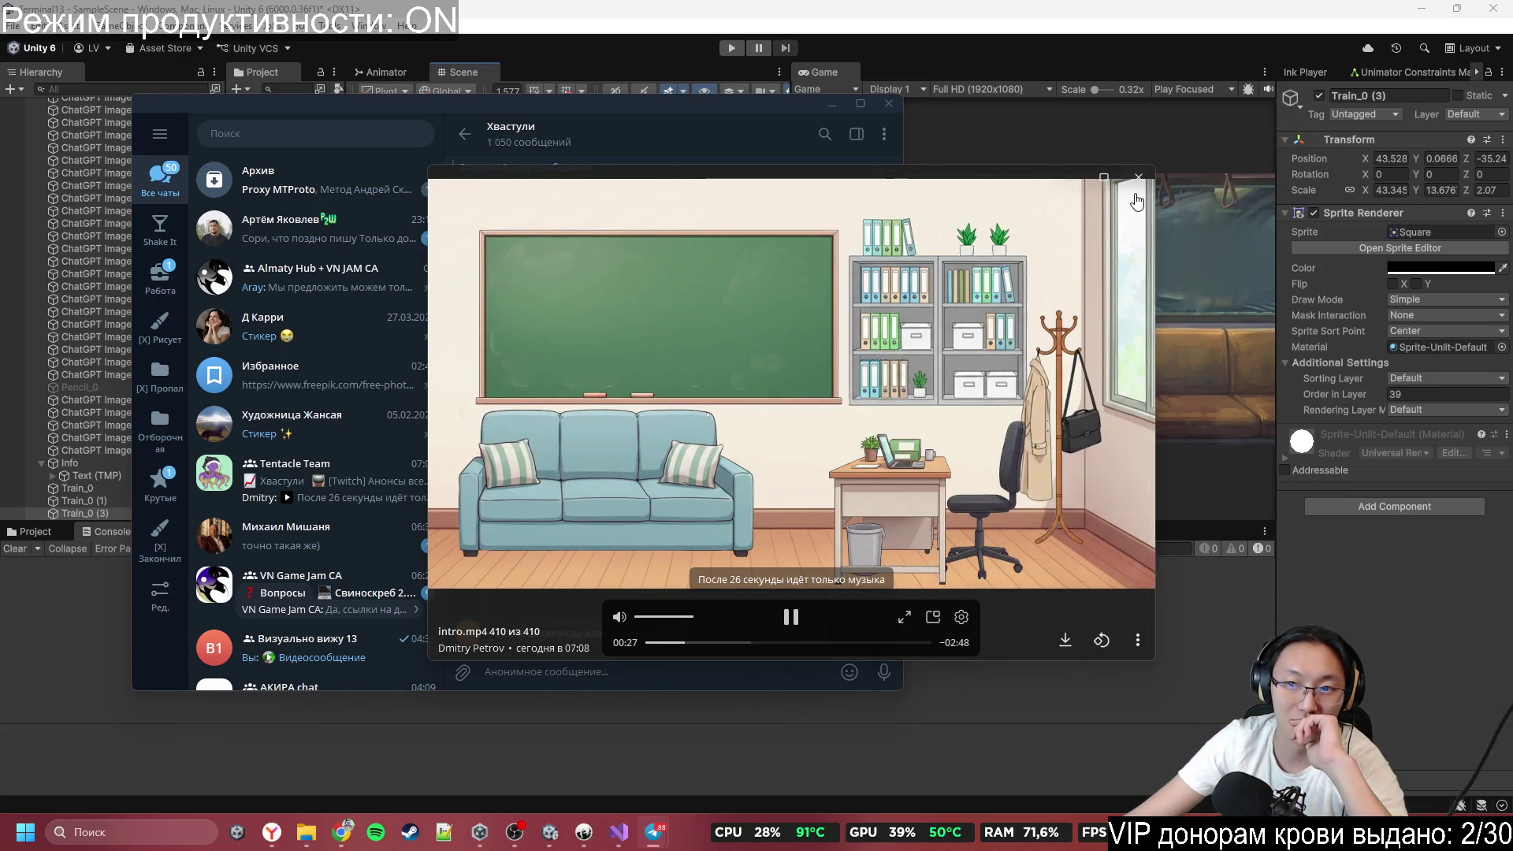
{"action": "left_click", "coordinate": [1137, 178]}
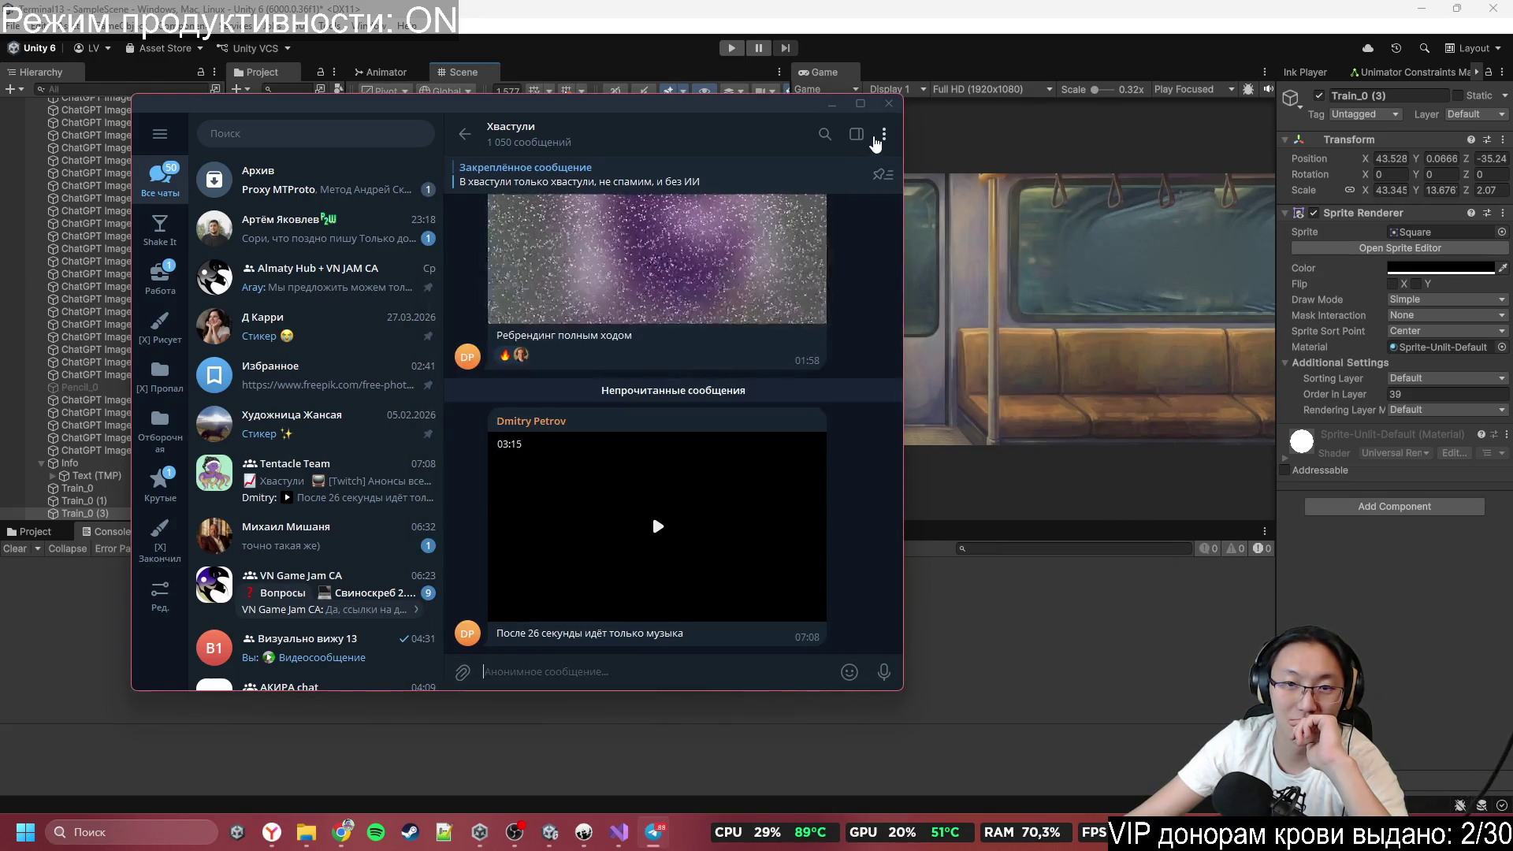
Dismiss the video message's action menu and go back to the Unity editor.
{"action": "right_click", "coordinate": [718, 471]}
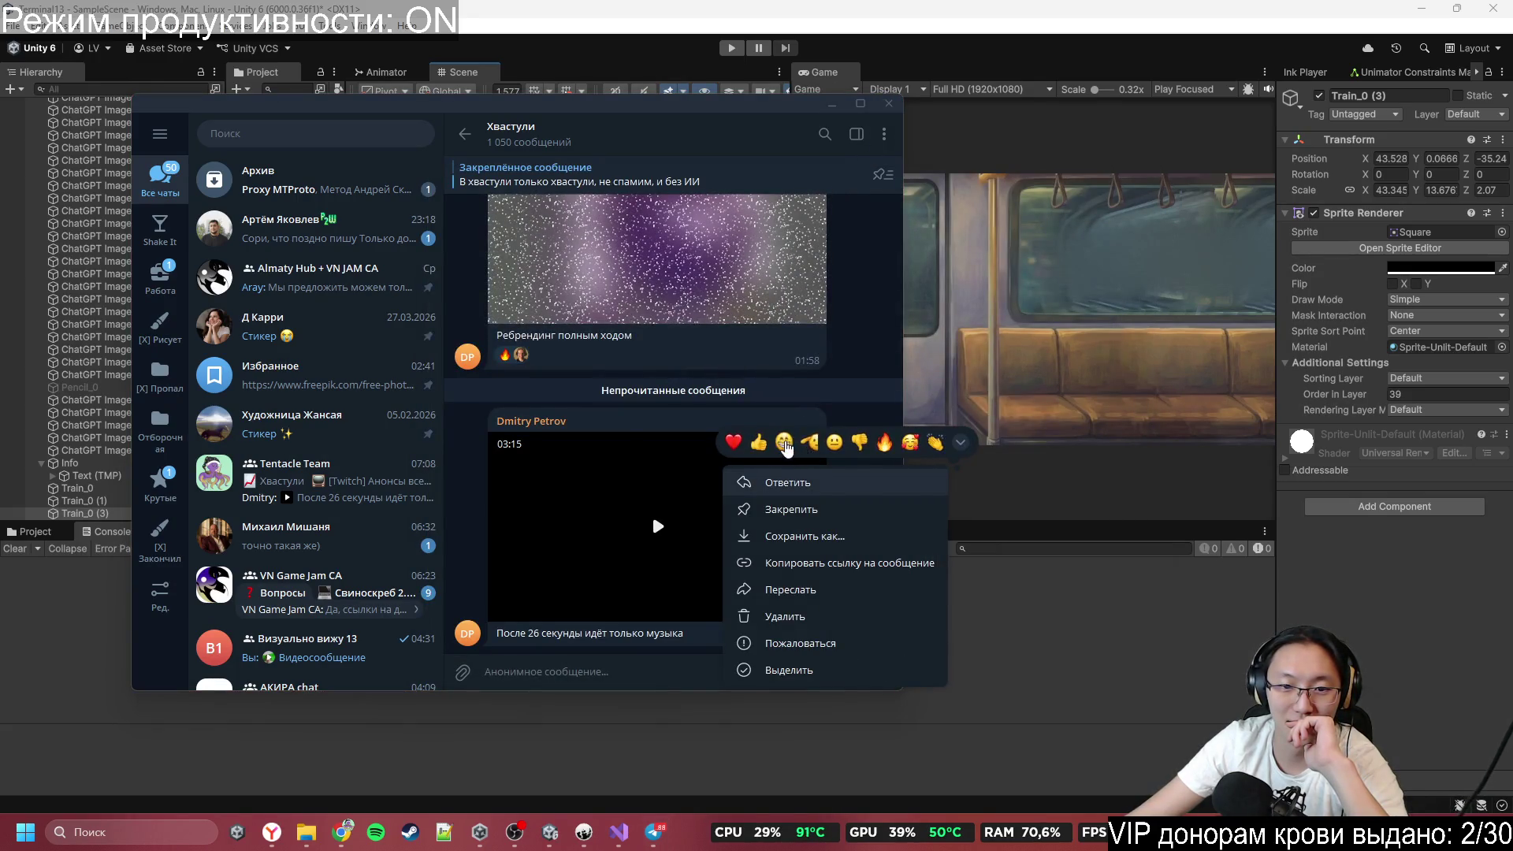
{"action": "left_click", "coordinate": [777, 334]}
{"action": "scroll", "coordinate": [734, 423], "scroll_direction": "up", "scroll_amount": 2}
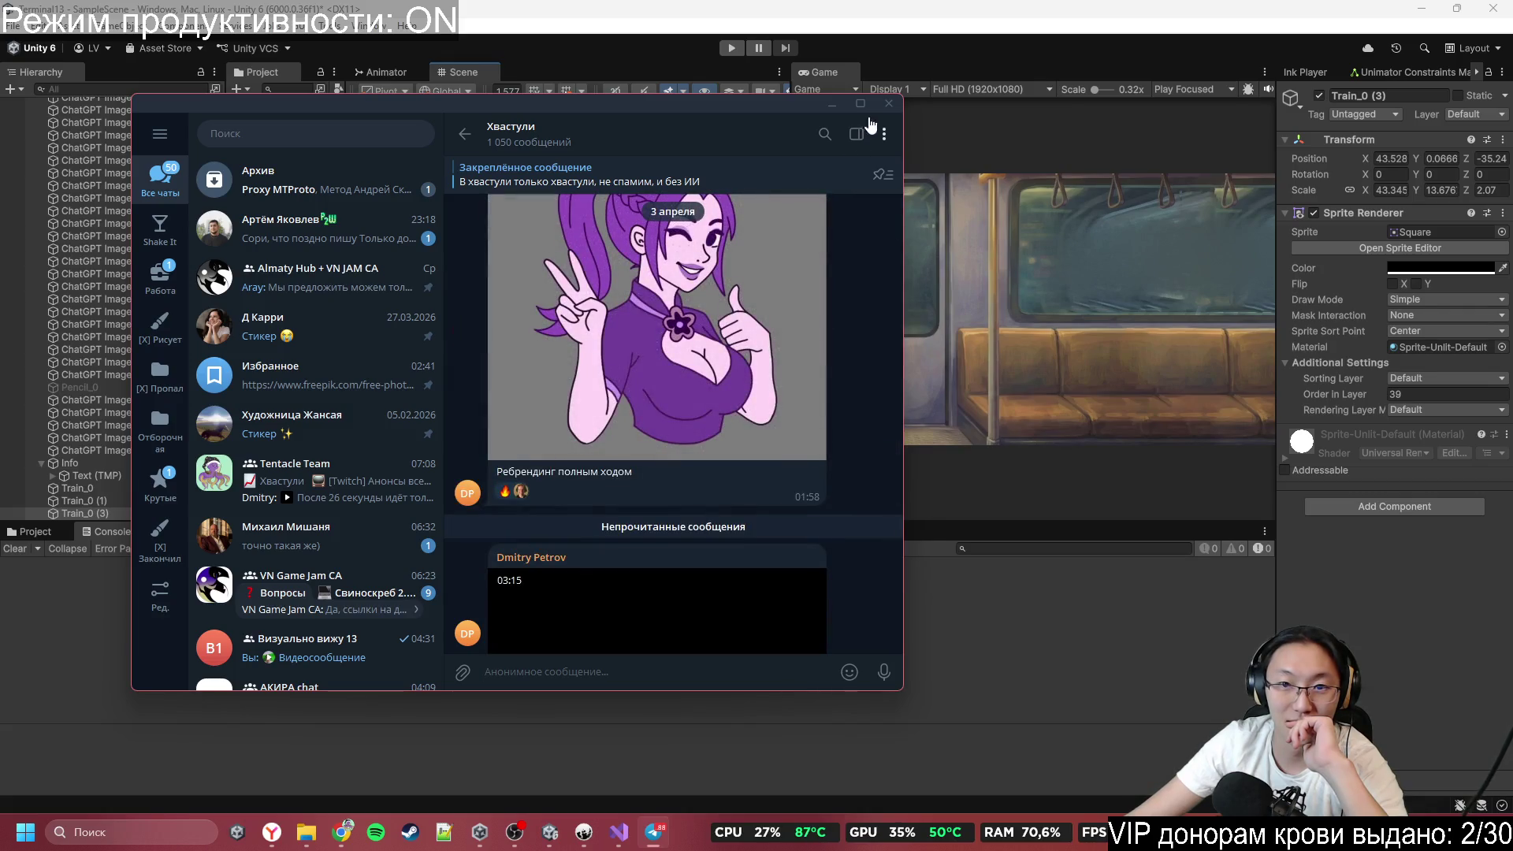
{"action": "left_click", "coordinate": [916, 294]}
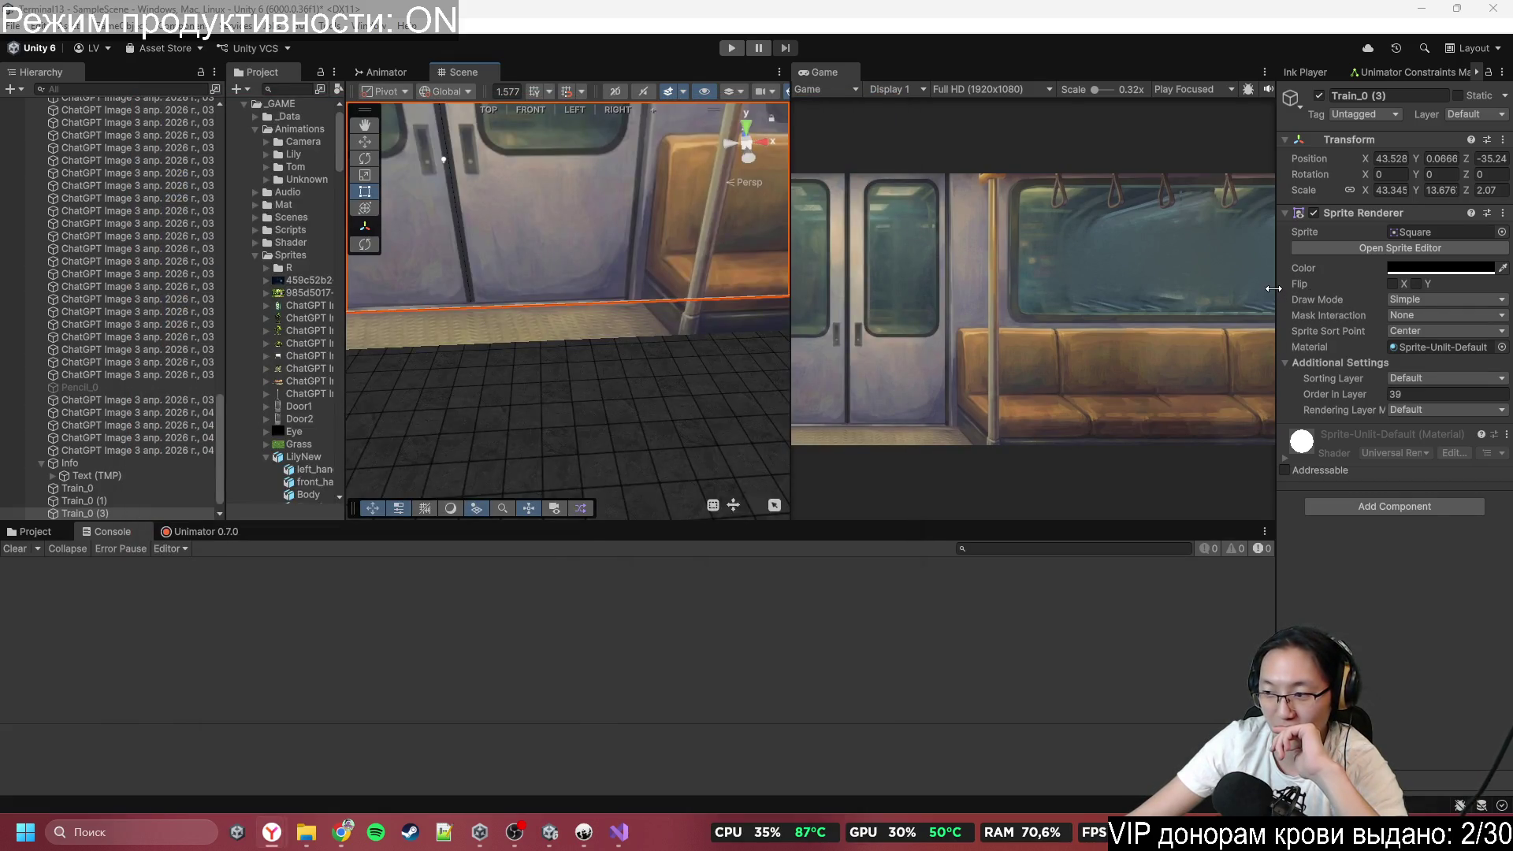
Add a CamStart sub-sprite to SpriteInfo with one part holding two empty Objects slots.
{"action": "scroll", "coordinate": [645, 355], "scroll_direction": "down", "scroll_amount": 5}
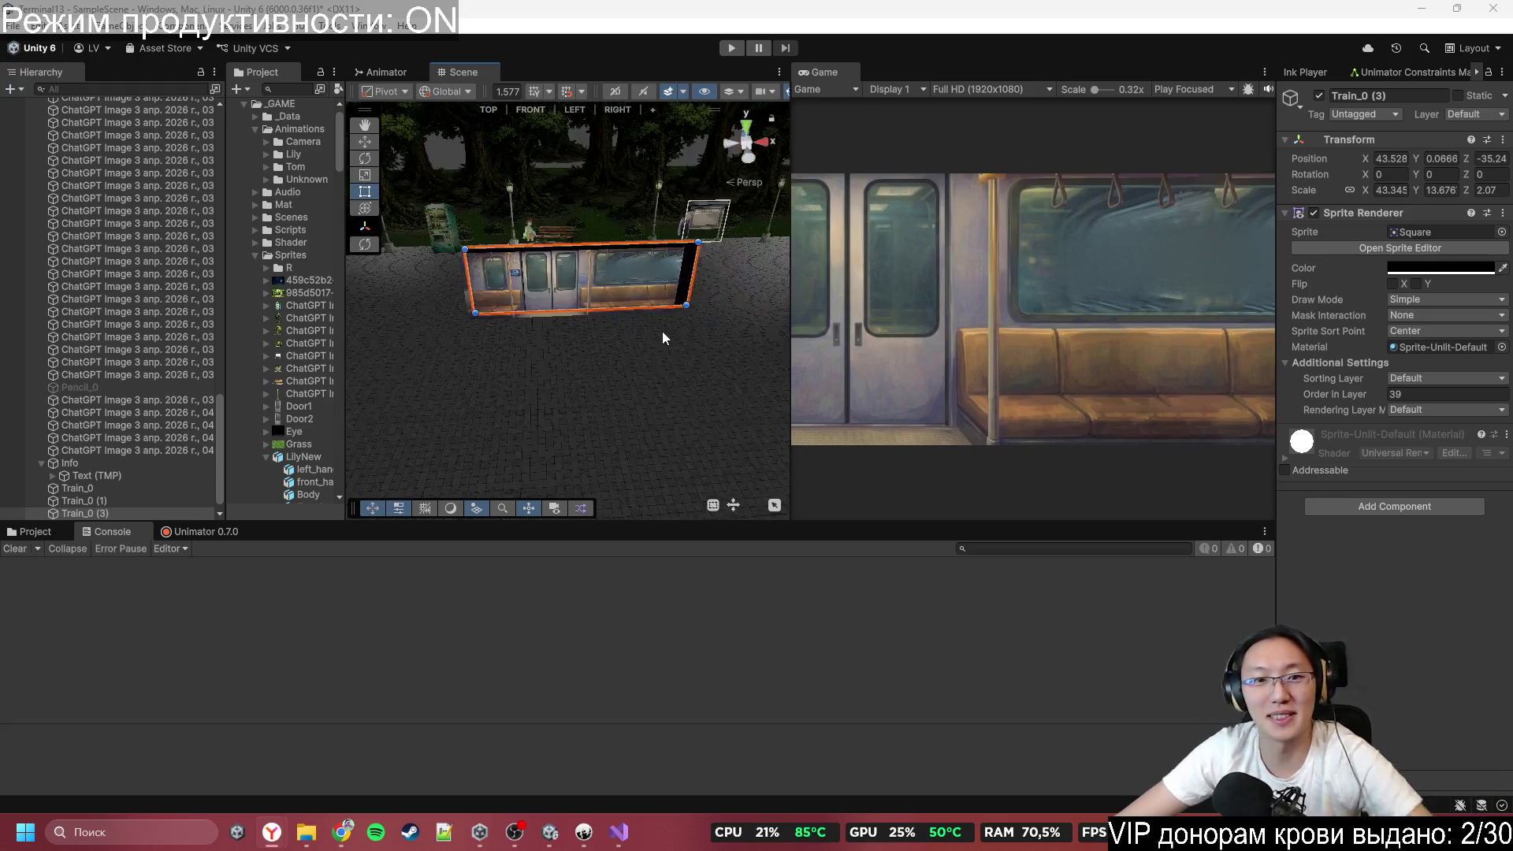
{"action": "mouse_move", "coordinate": [645, 354]}
{"action": "left_mouse_down"}
{"action": "mouse_move", "coordinate": [684, 223]}
{"action": "mouse_move", "coordinate": [889, 233]}
{"action": "mouse_move", "coordinate": [1048, 213]}
{"action": "mouse_move", "coordinate": [872, 249]}
{"action": "mouse_move", "coordinate": [632, 254]}
{"action": "left_mouse_up"}
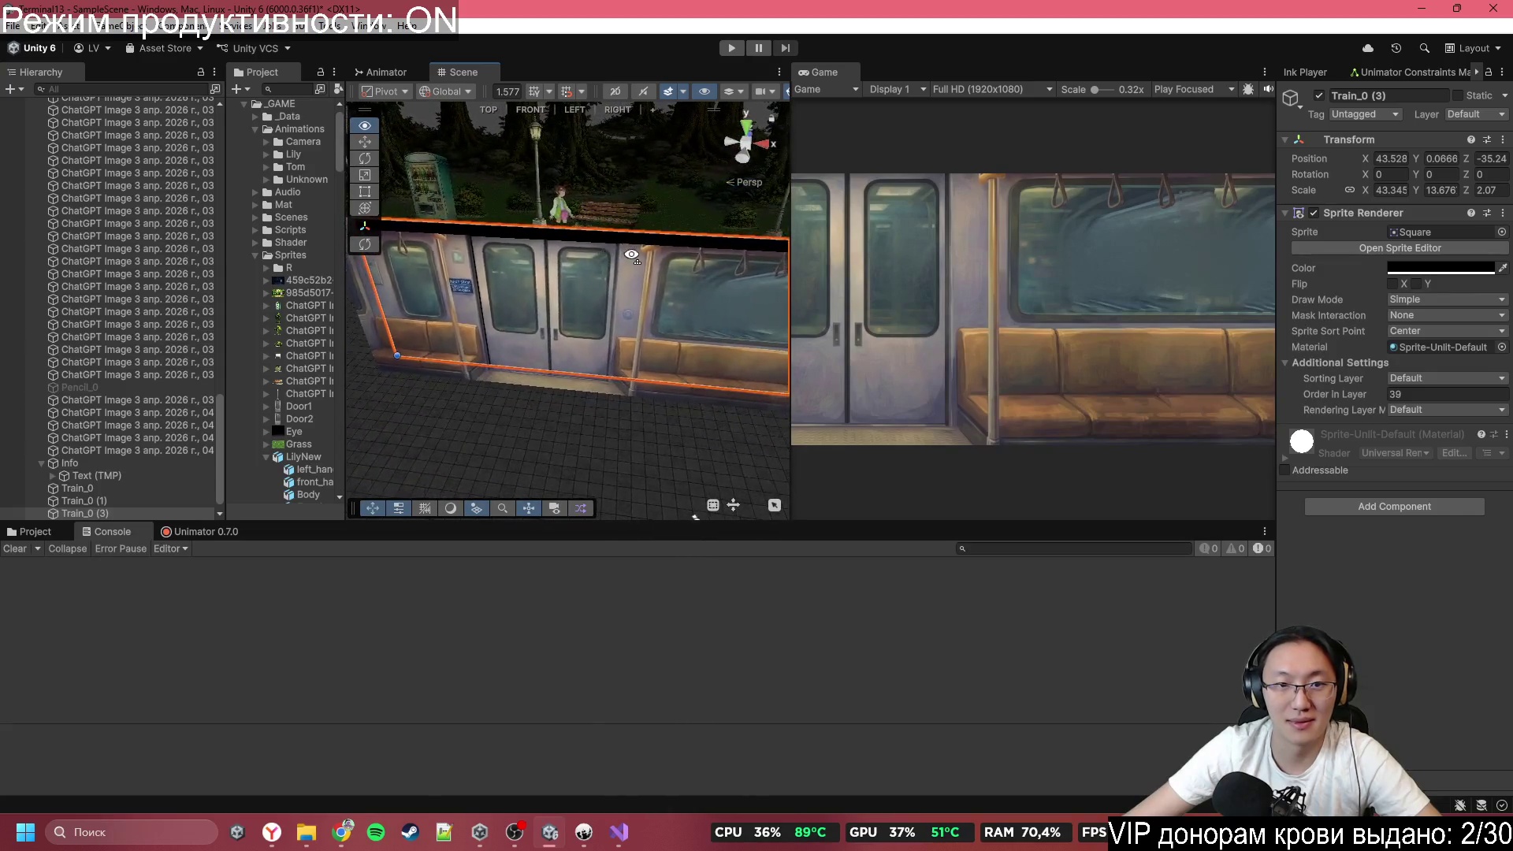
{"action": "scroll", "coordinate": [163, 323], "scroll_direction": "up", "scroll_amount": 15}
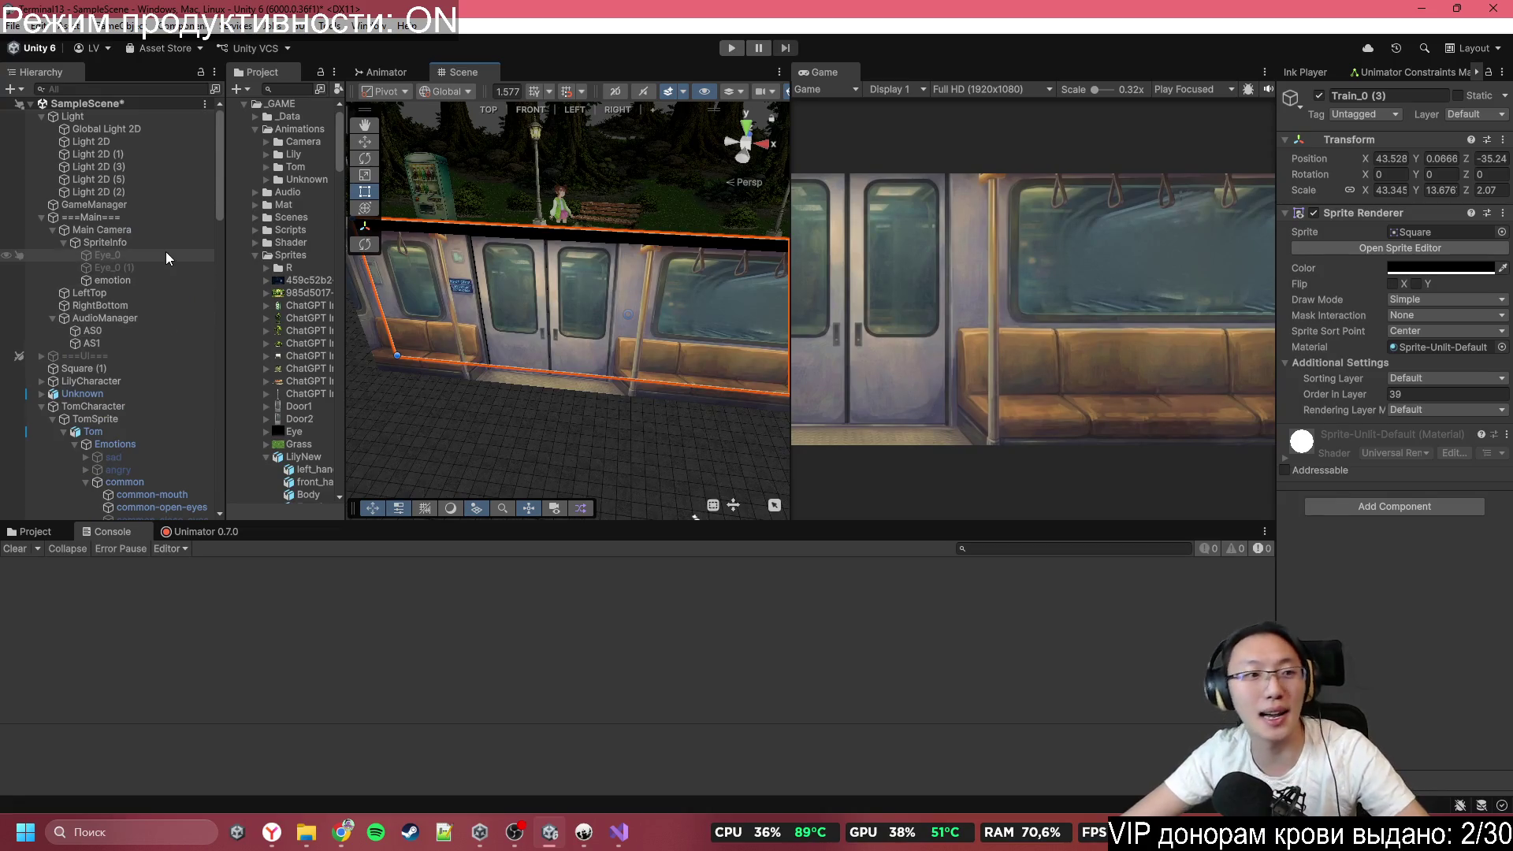
{"action": "left_click", "coordinate": [167, 245]}
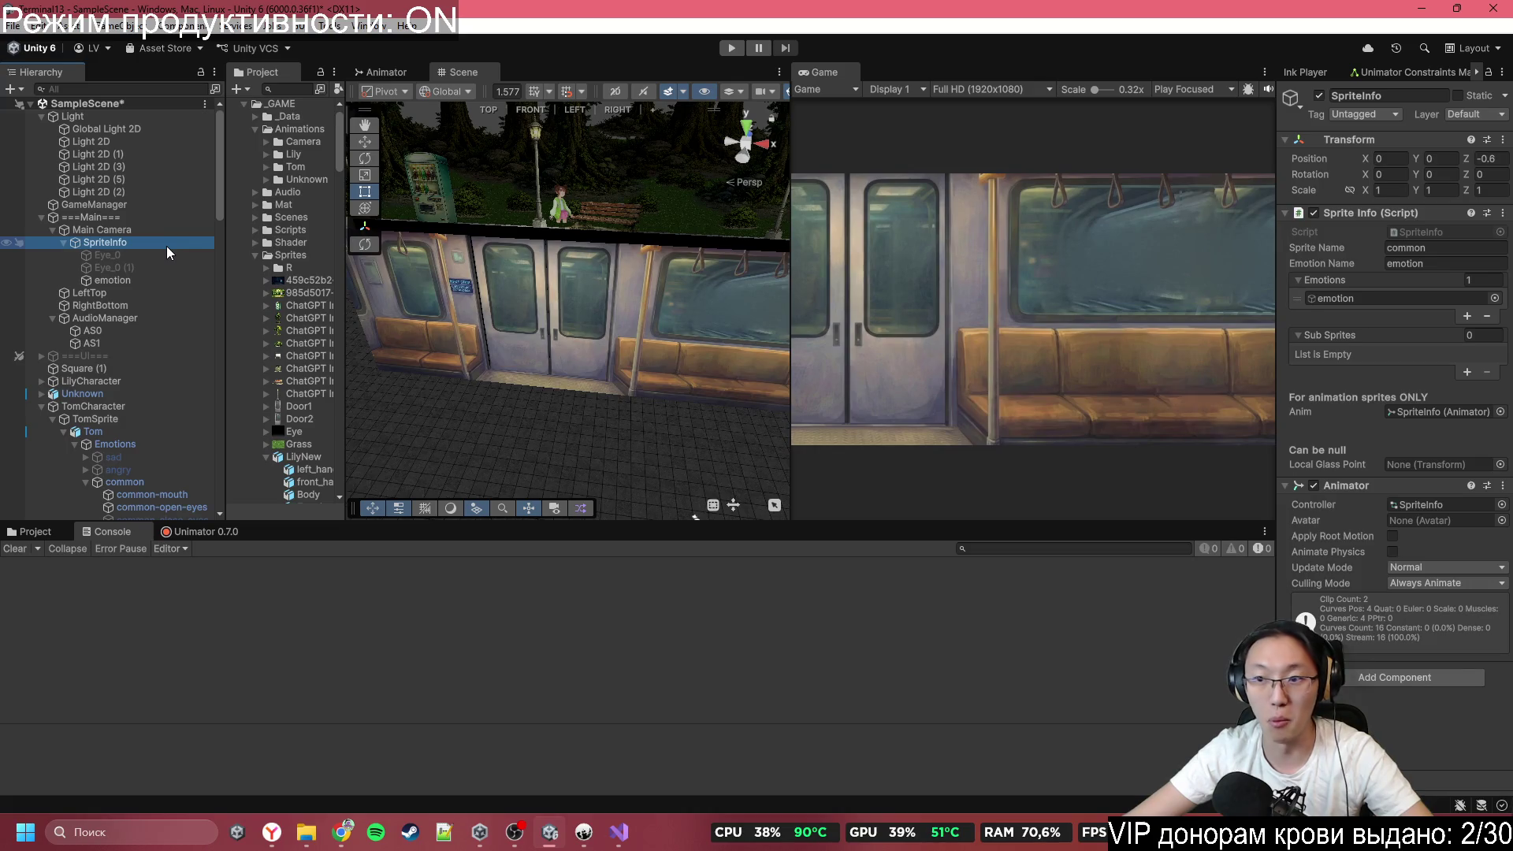
{"action": "left_click", "coordinate": [1467, 371]}
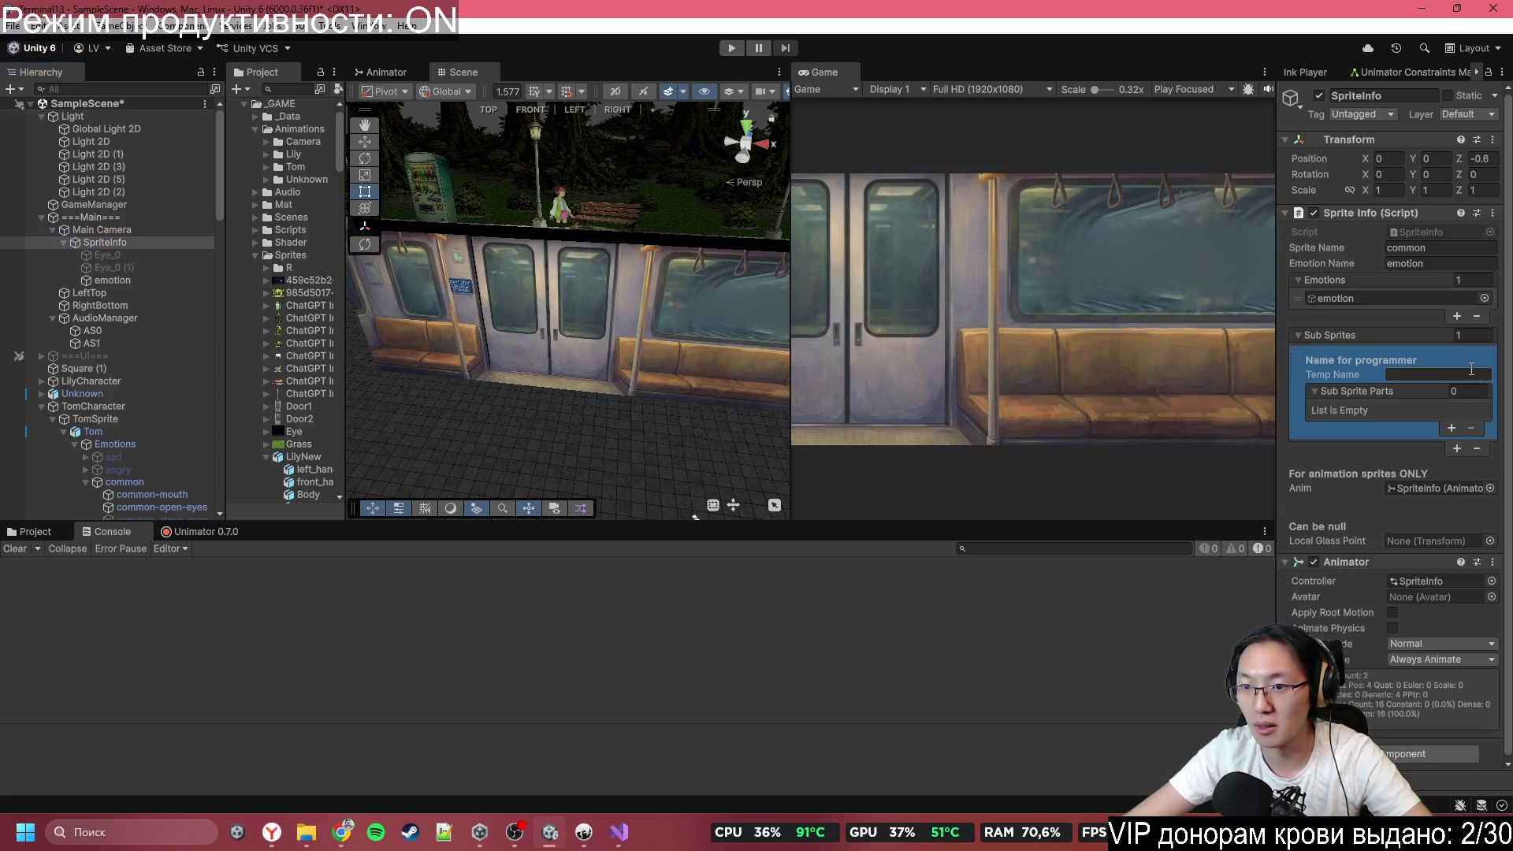
{"action": "left_click", "coordinate": [1452, 426]}
{"action": "type", "text": "CamSt"}
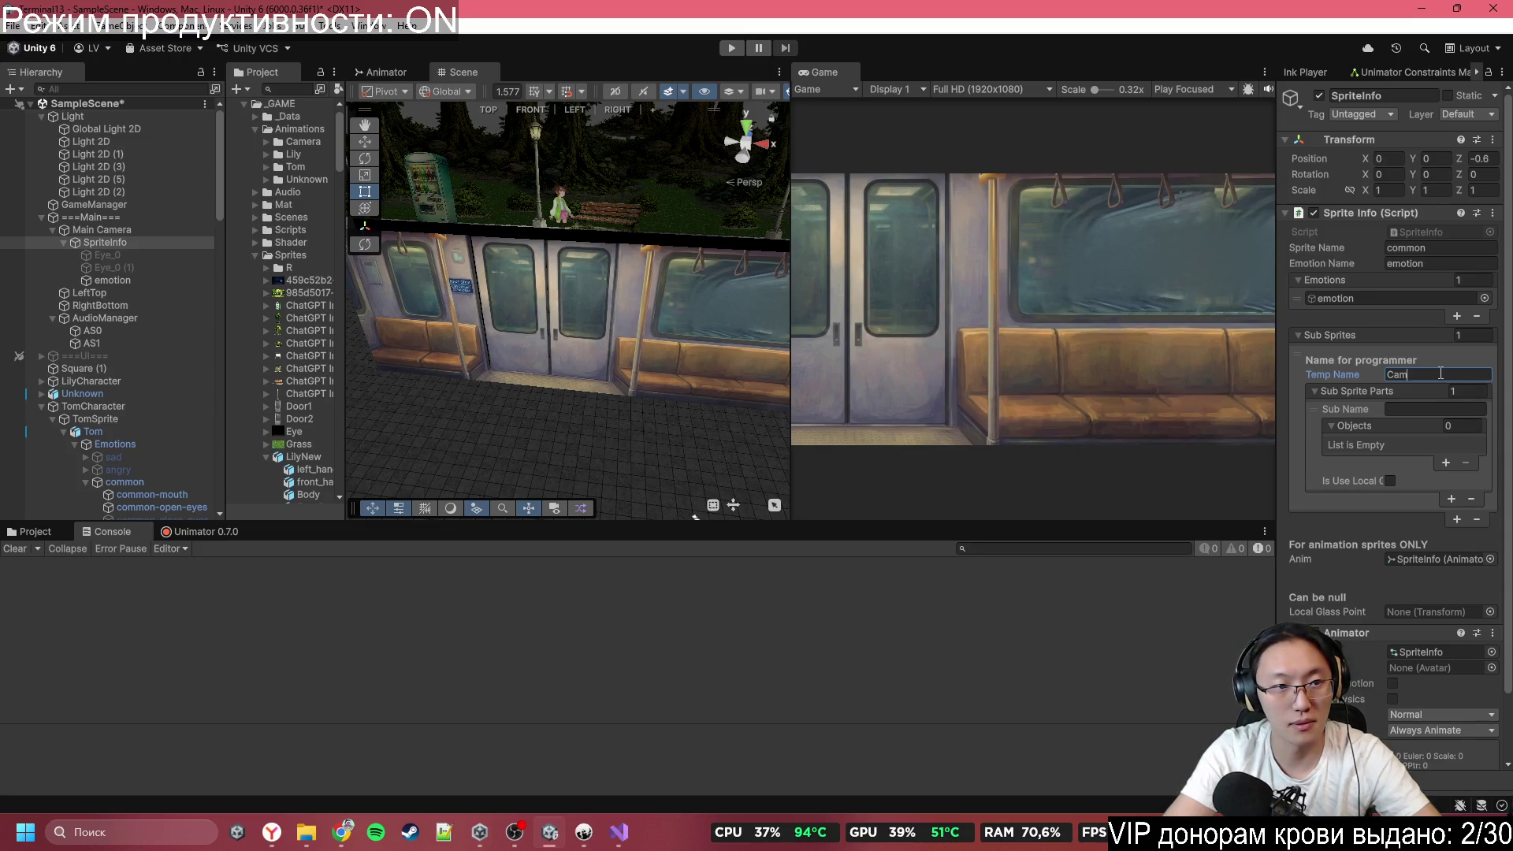
{"action": "type", "text": "art"}
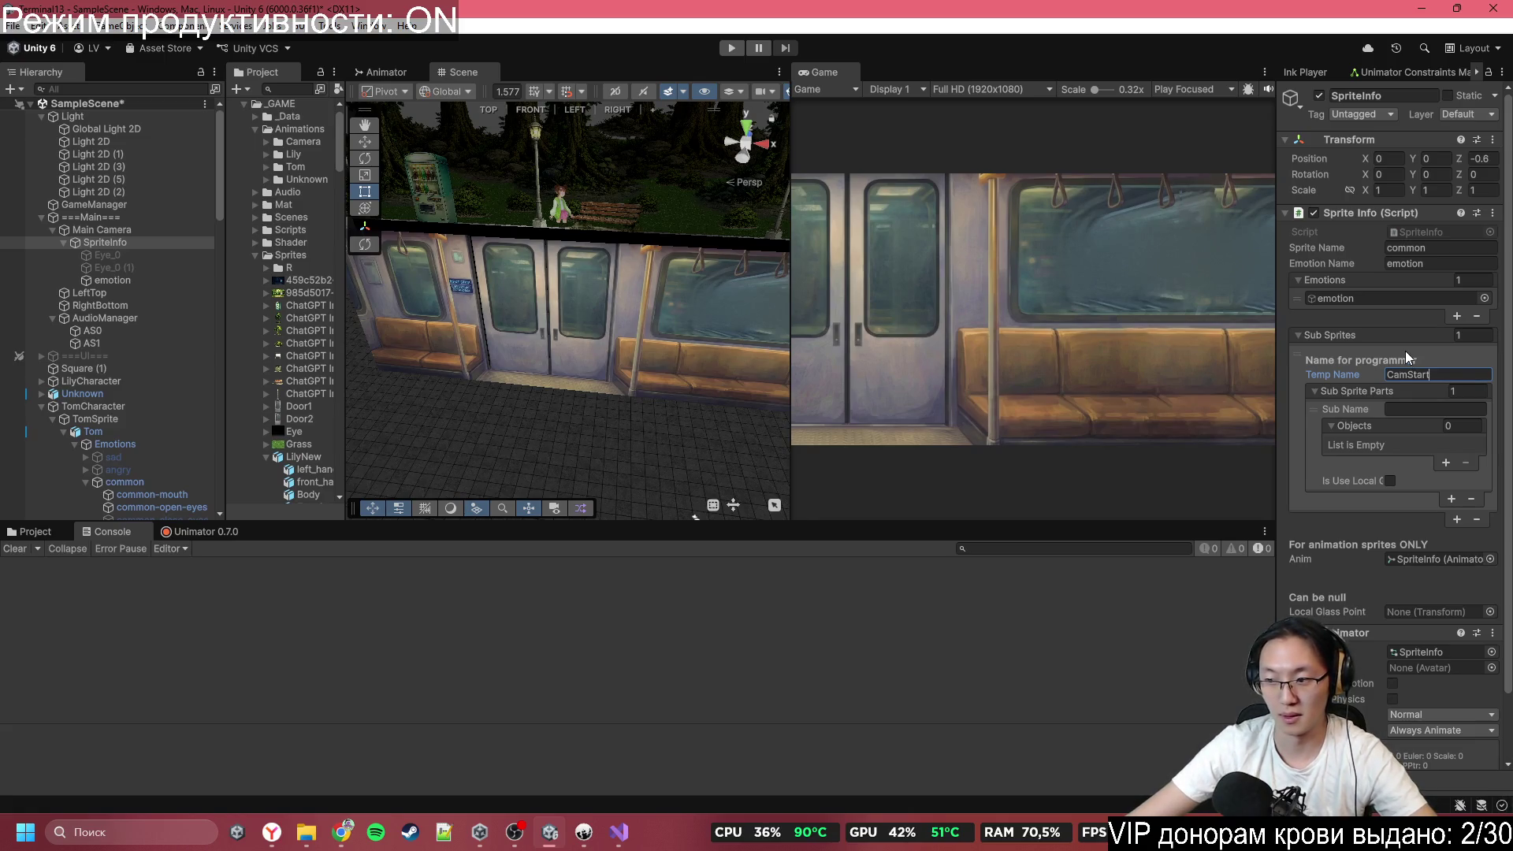
{"action": "scroll", "coordinate": [624, 362], "scroll_direction": "up", "scroll_amount": 5}
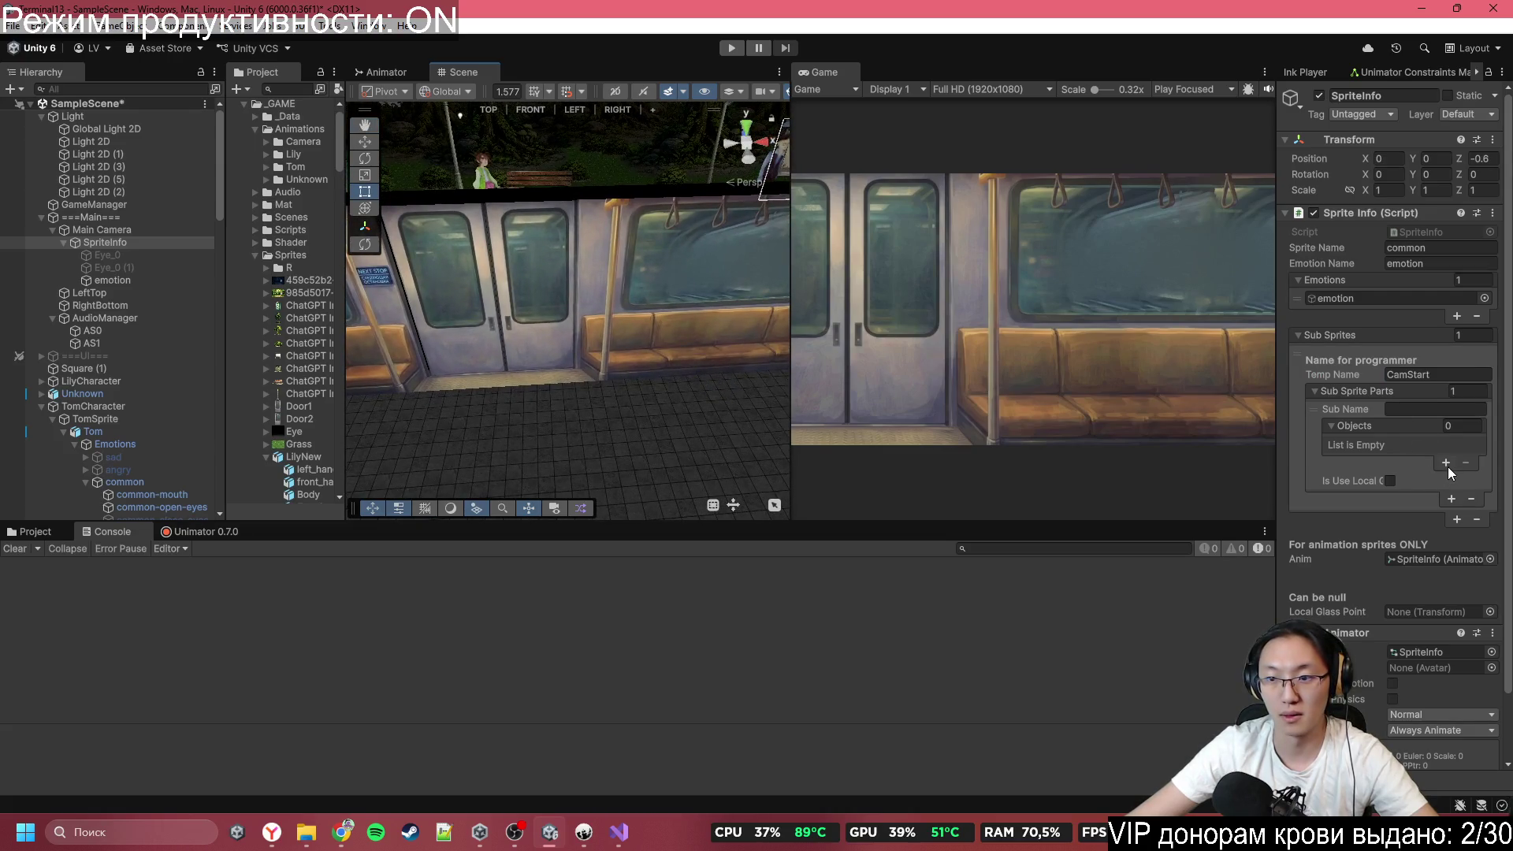
{"action": "left_click", "coordinate": [1445, 463]}
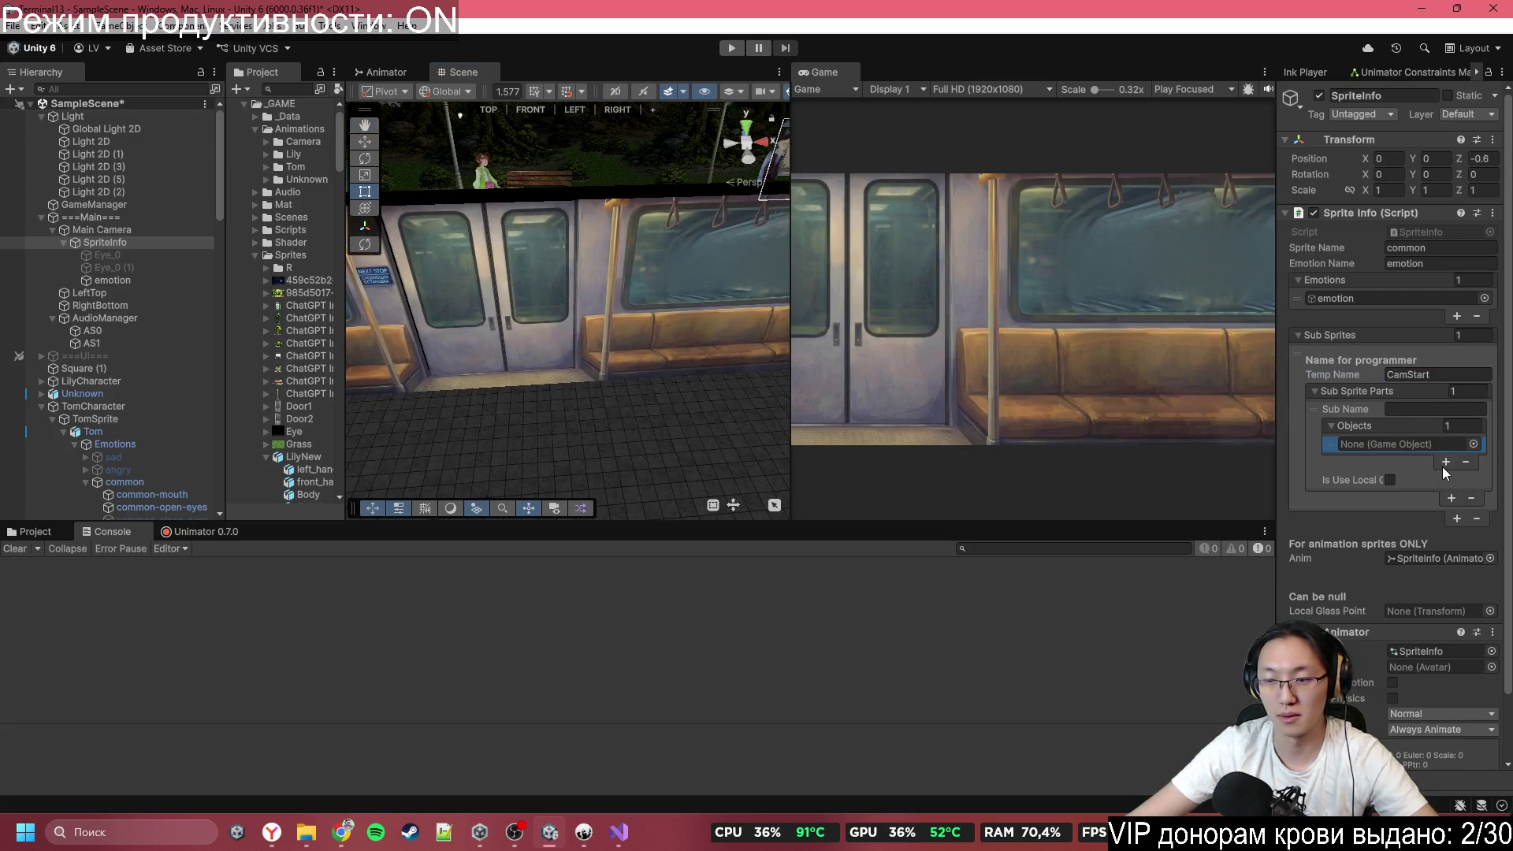
{"action": "left_click", "coordinate": [1445, 463]}
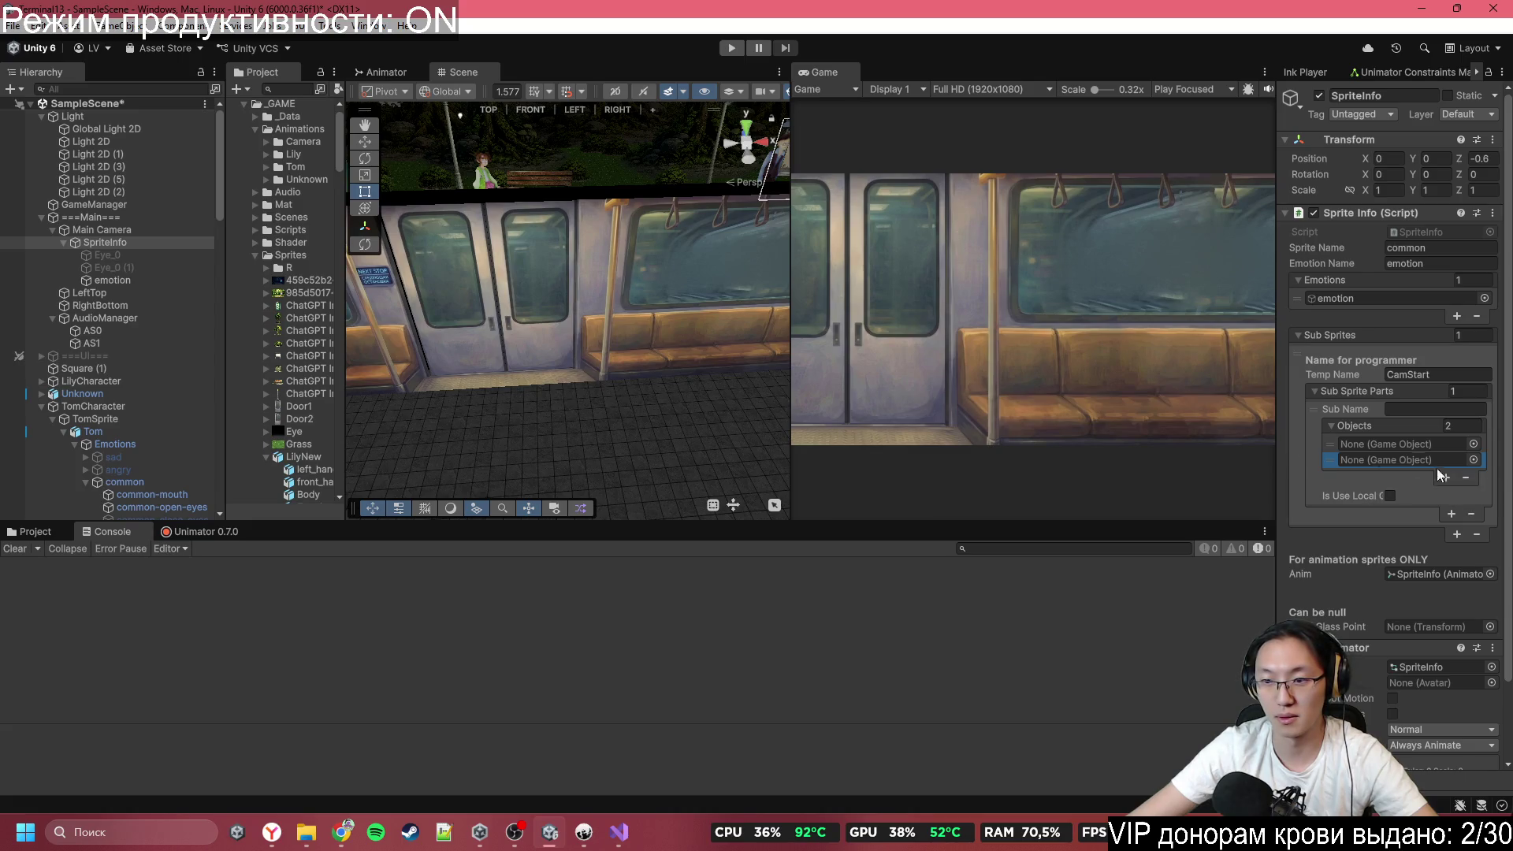
{"action": "scroll", "coordinate": [139, 358], "scroll_direction": "down", "scroll_amount": 15}
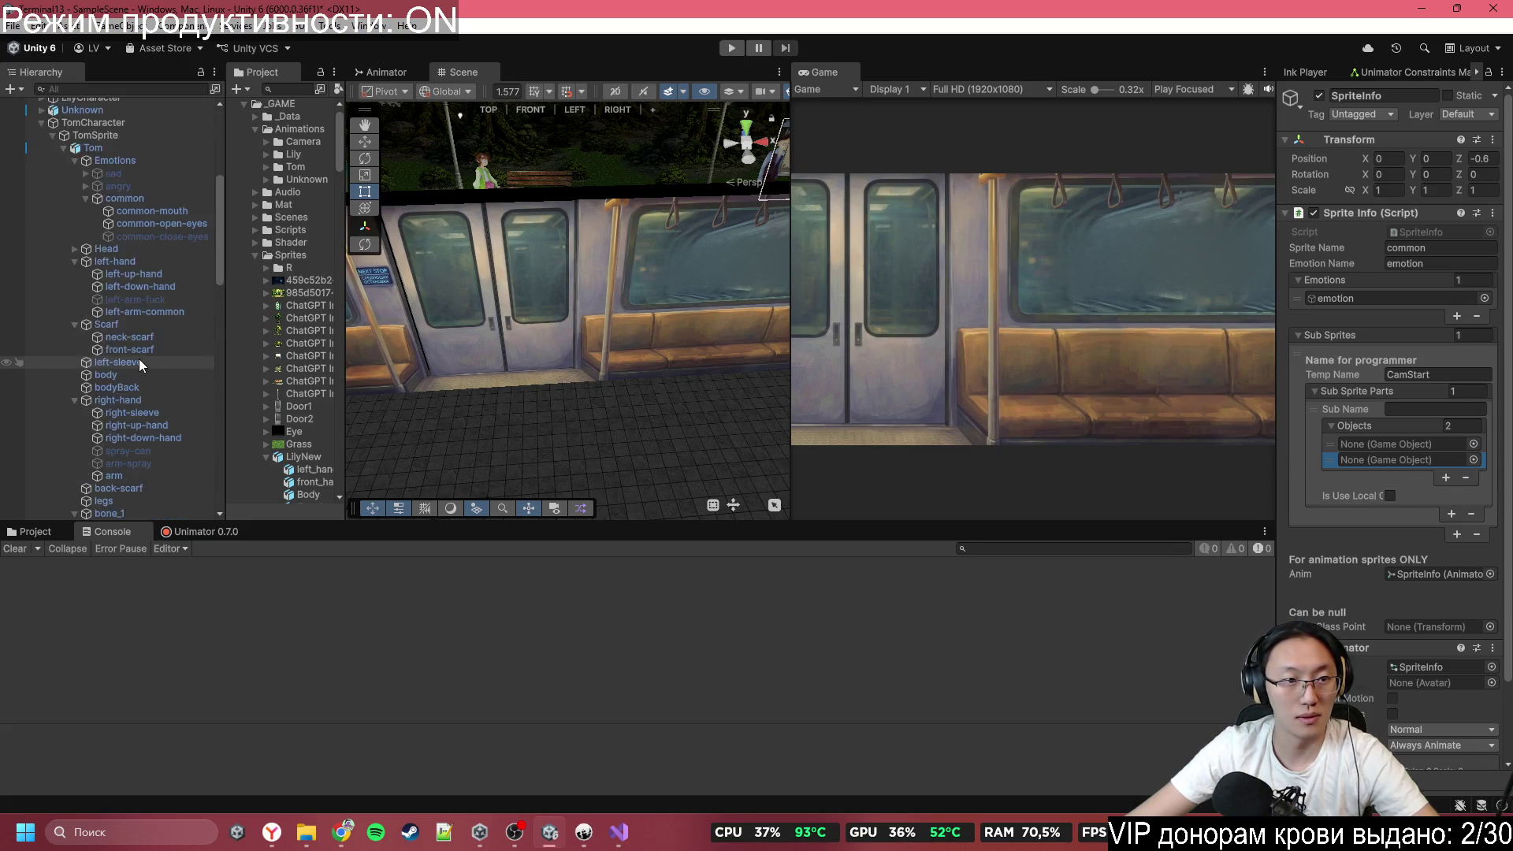
{"action": "scroll", "coordinate": [137, 380], "scroll_direction": "down", "scroll_amount": 2}
Parent the Train_0 (1), (2) and (3) copies under Train_0.
{"action": "left_click", "coordinate": [135, 486]}
{"action": "left_click", "coordinate": [141, 500]}
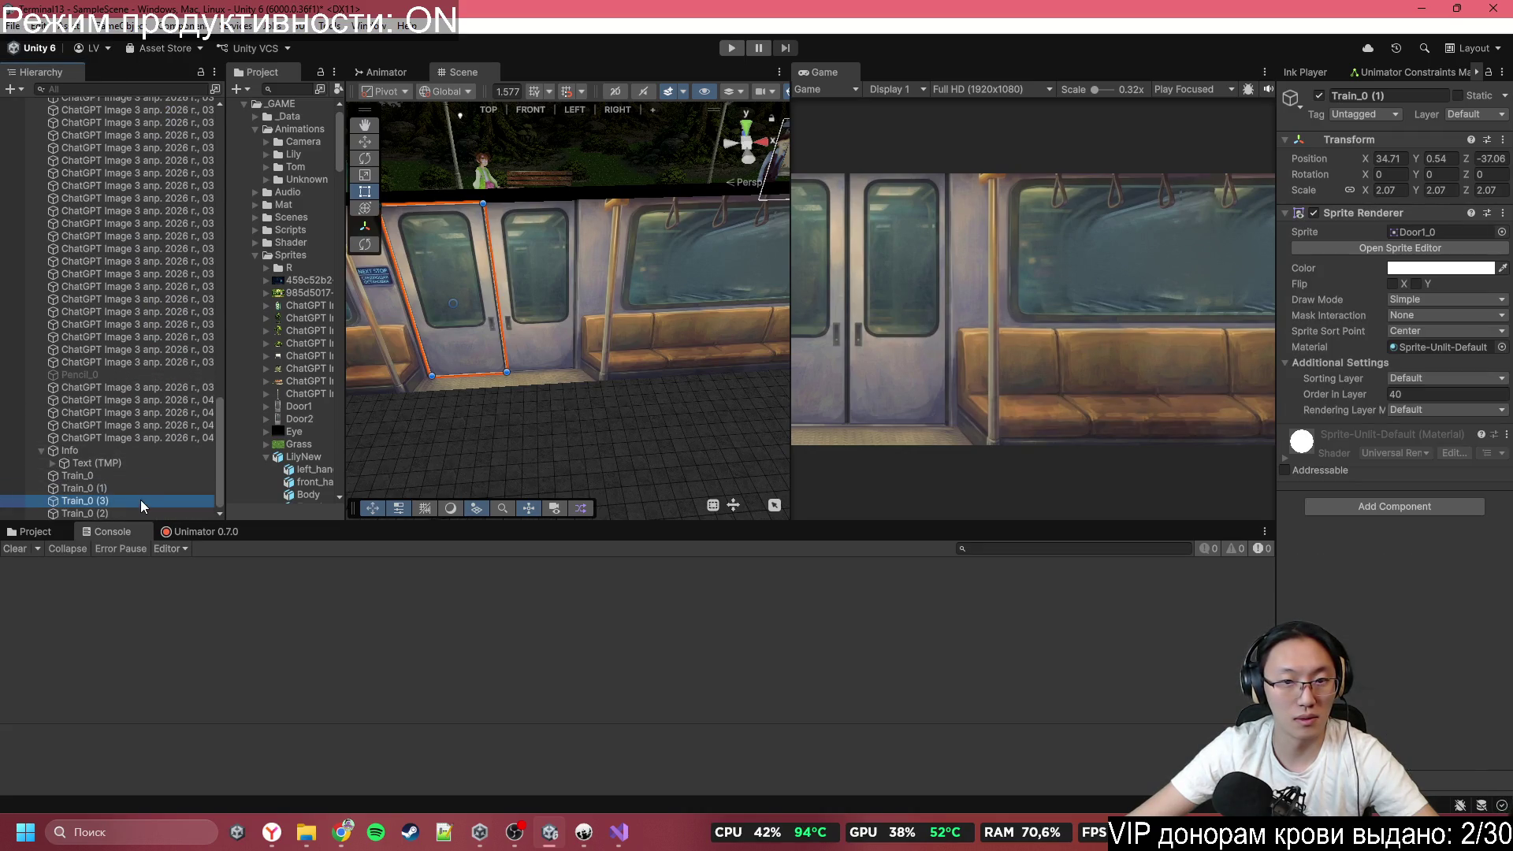
{"action": "left_click", "coordinate": [147, 515]}
{"action": "left_click", "coordinate": [142, 489], "text": "ctrl"}
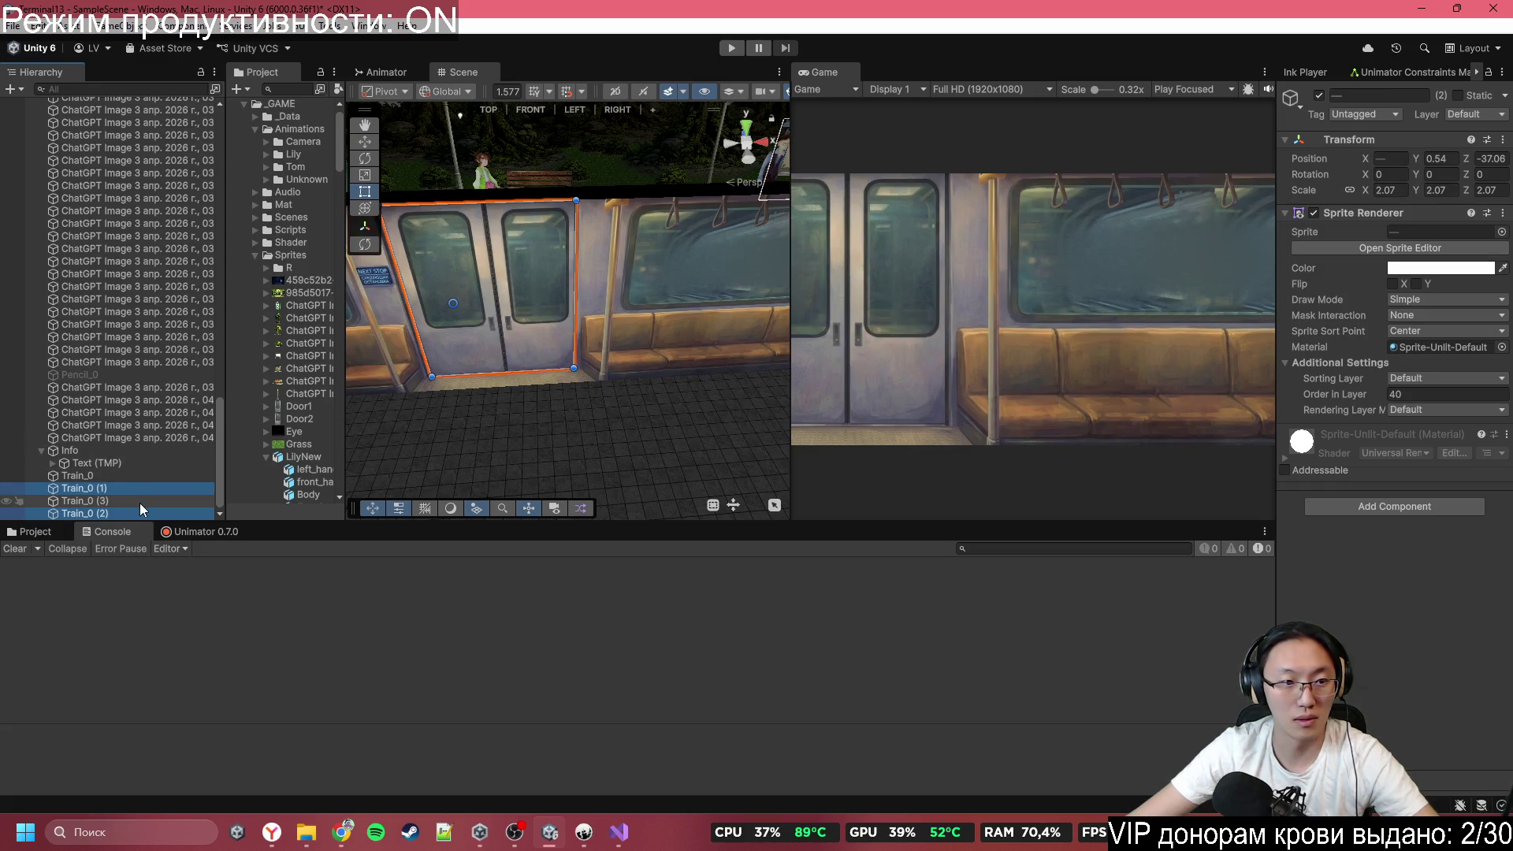
{"action": "mouse_move", "coordinate": [102, 488]}
{"action": "left_mouse_down"}
{"action": "mouse_move", "coordinate": [118, 457]}
{"action": "mouse_move", "coordinate": [120, 487]}
{"action": "mouse_move", "coordinate": [94, 517]}
{"action": "mouse_move", "coordinate": [106, 475]}
{"action": "left_mouse_up"}
{"action": "left_click", "coordinate": [106, 476]}
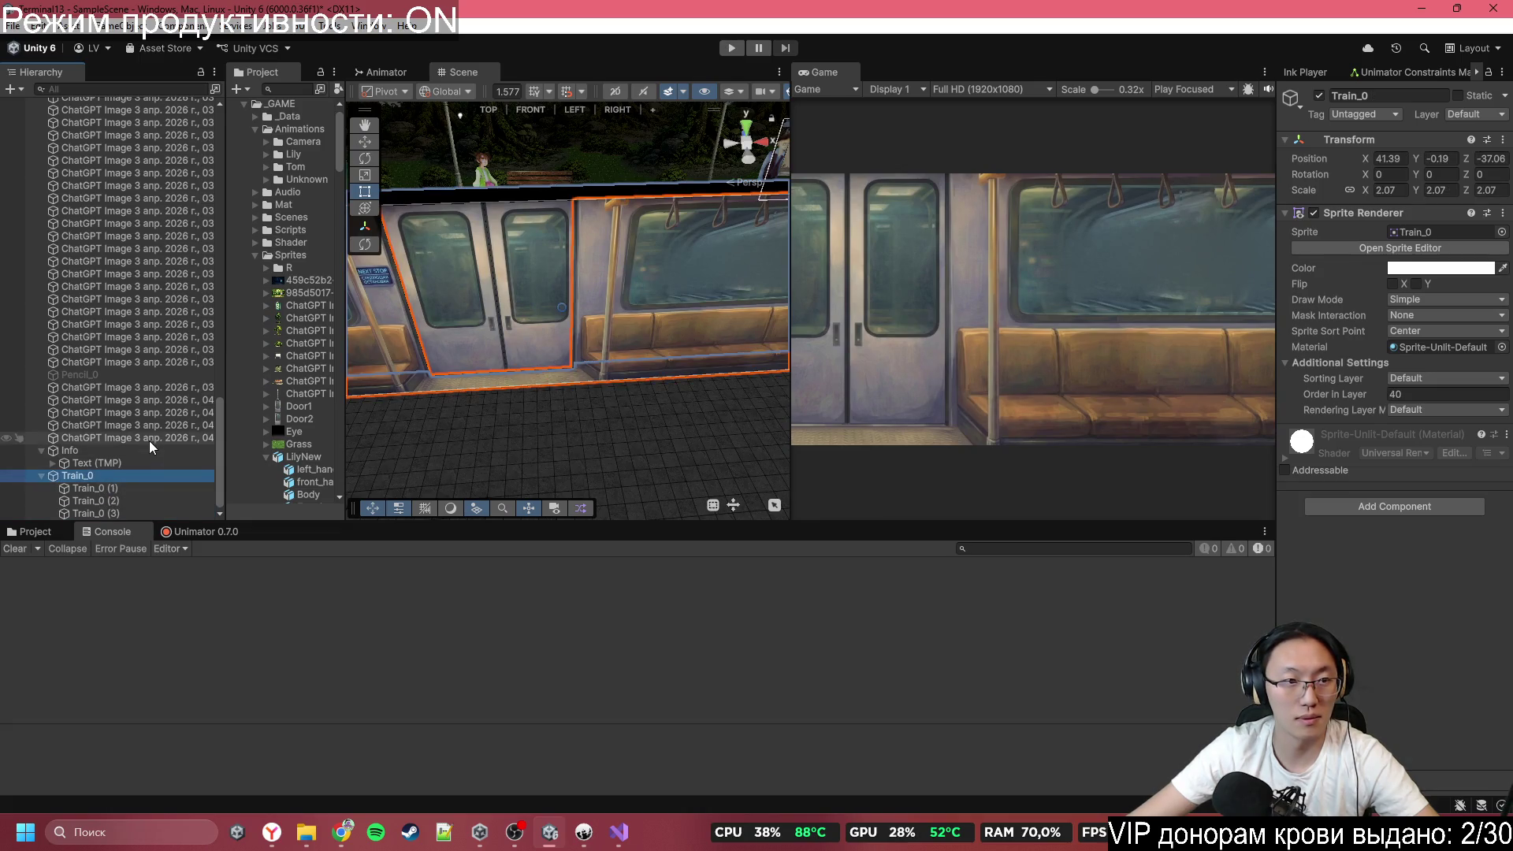
Create an empty child of Train_0 named PlaceHolder.
{"action": "scroll", "coordinate": [149, 409], "scroll_direction": "up", "scroll_amount": 15}
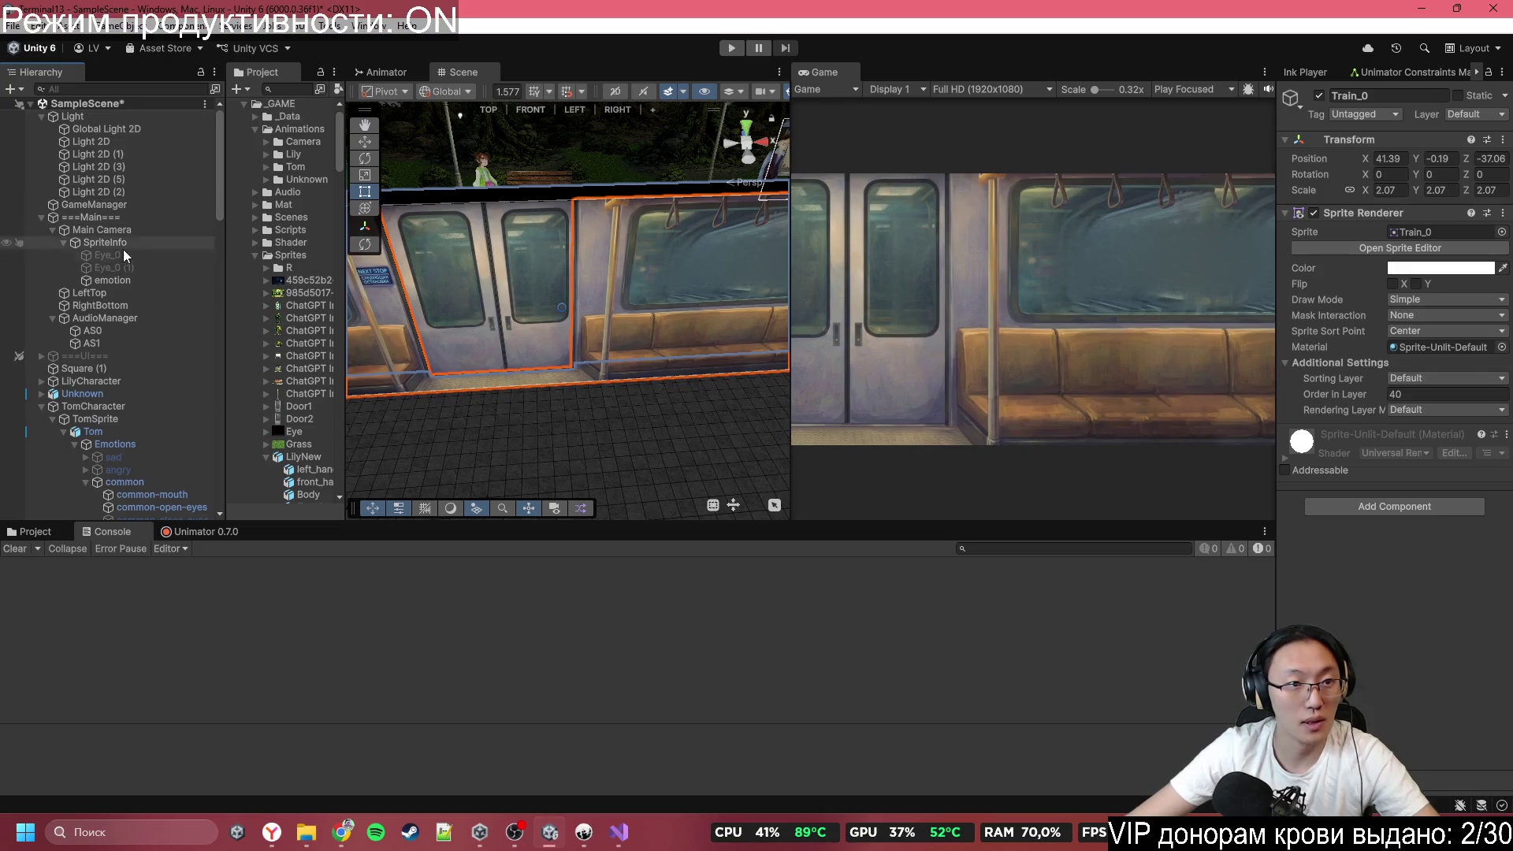
{"action": "scroll", "coordinate": [118, 330], "scroll_direction": "down", "scroll_amount": 15}
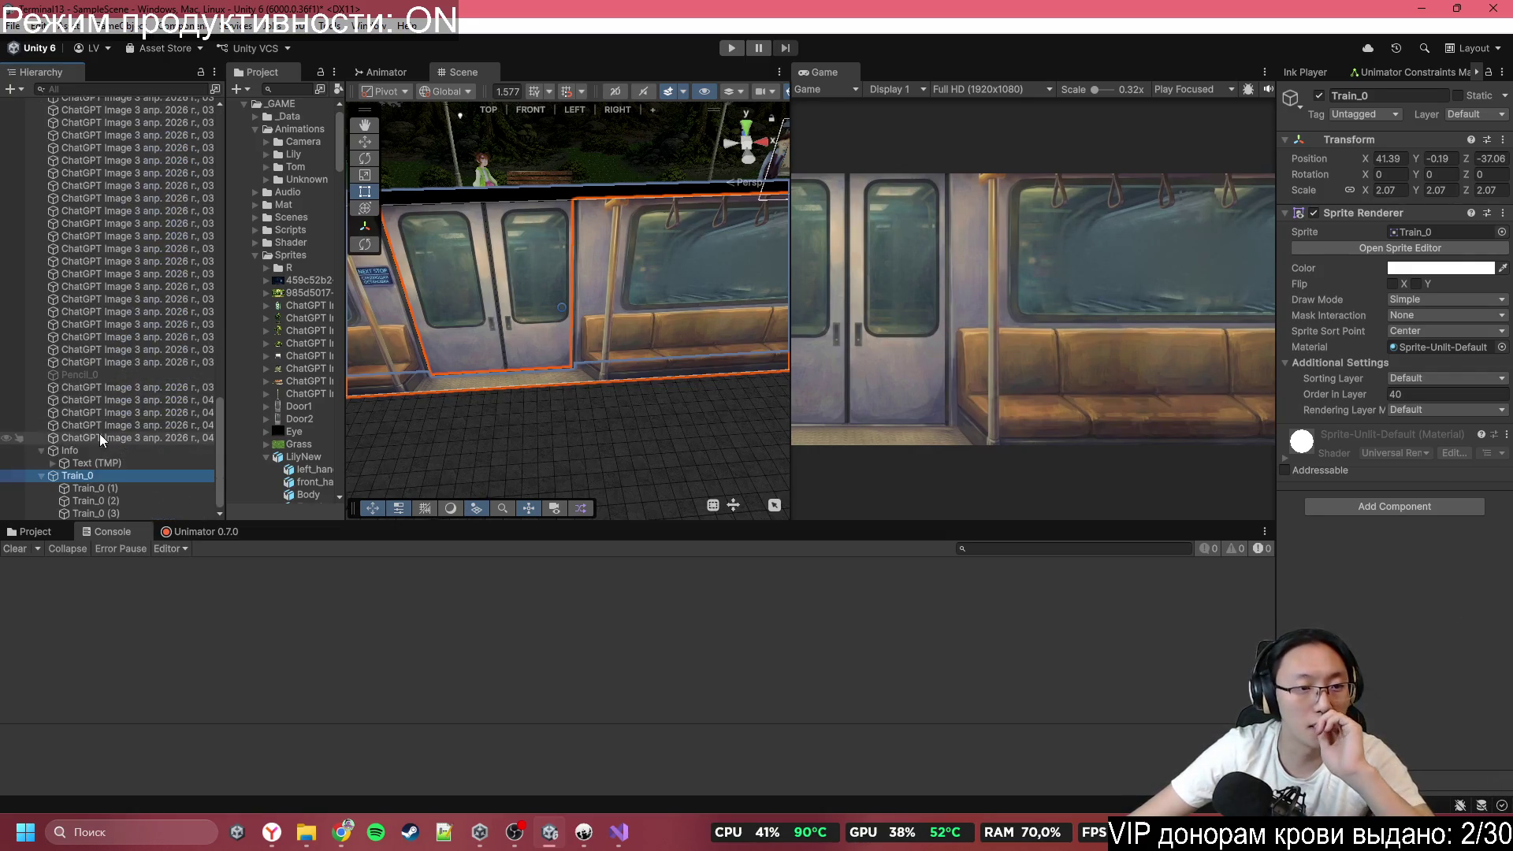
{"action": "right_click", "coordinate": [102, 476]}
{"action": "left_click", "coordinate": [177, 464]}
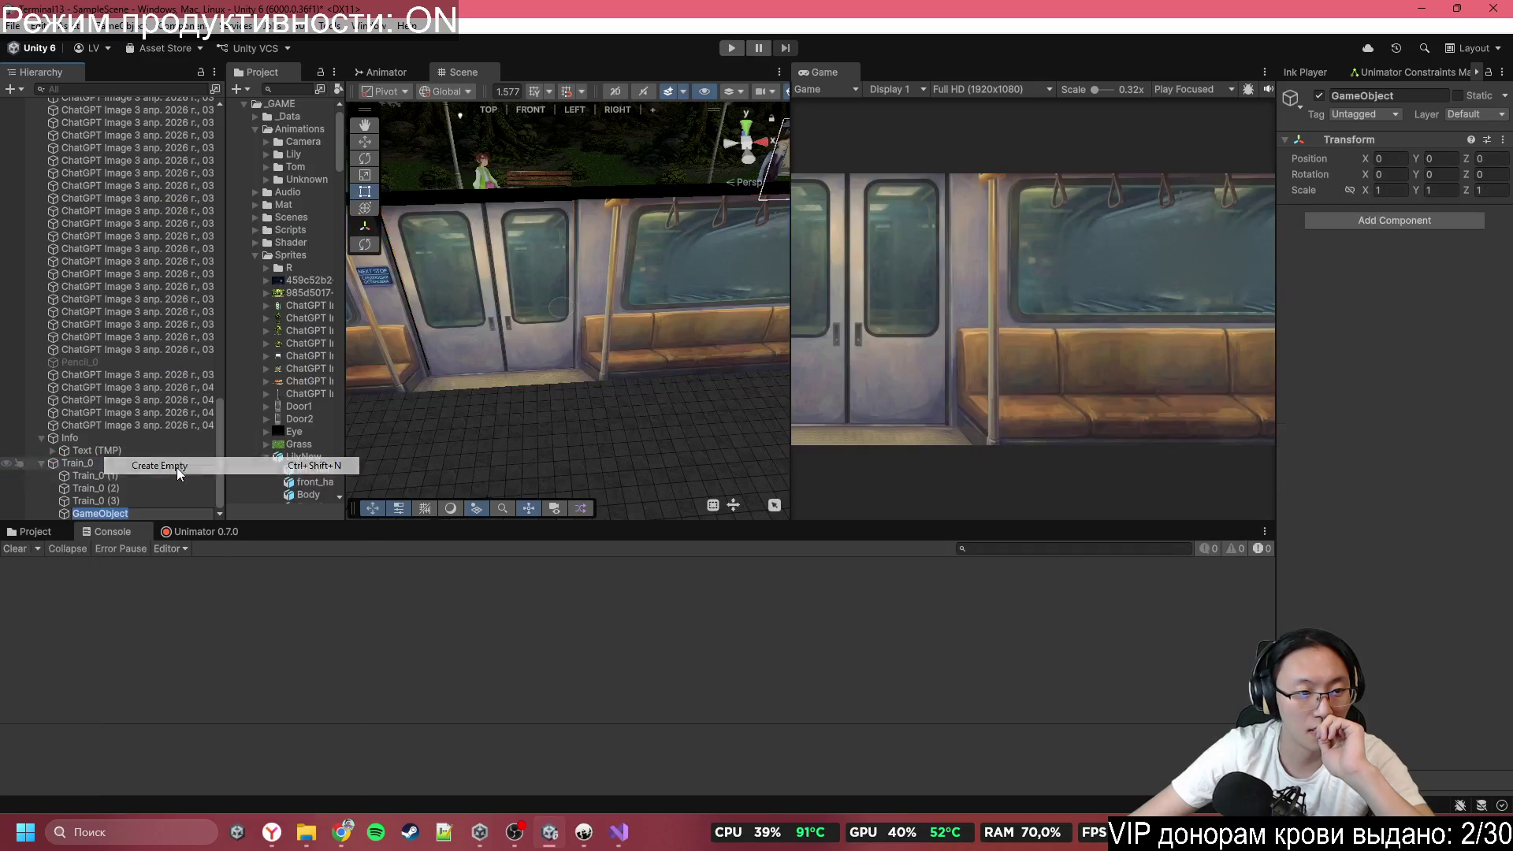
{"action": "type", "text": "Place"}
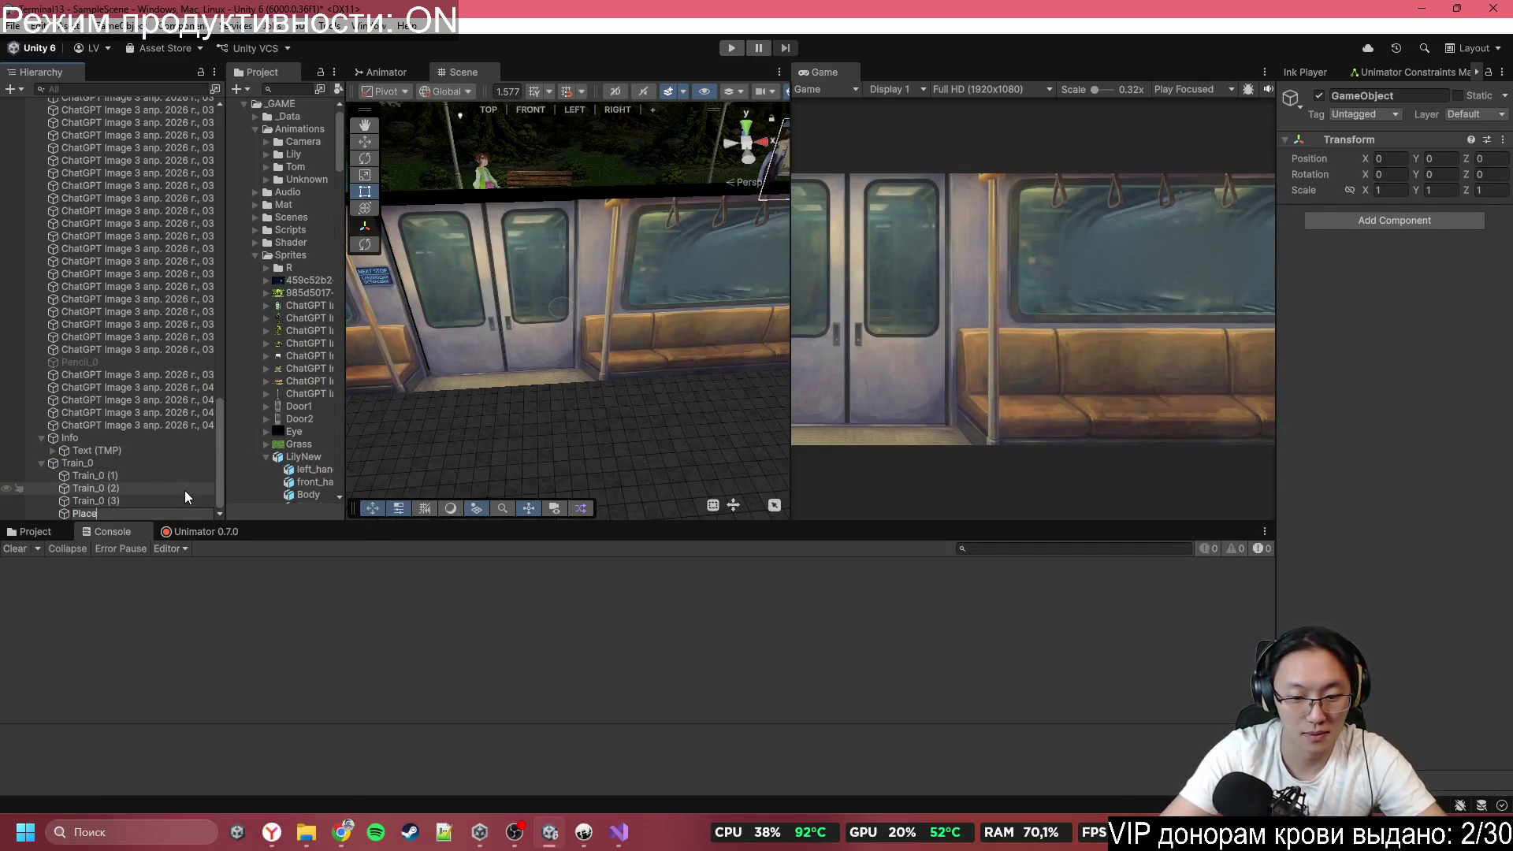
{"action": "type", "text": "Holder"}
{"action": "key", "text": "Return"}
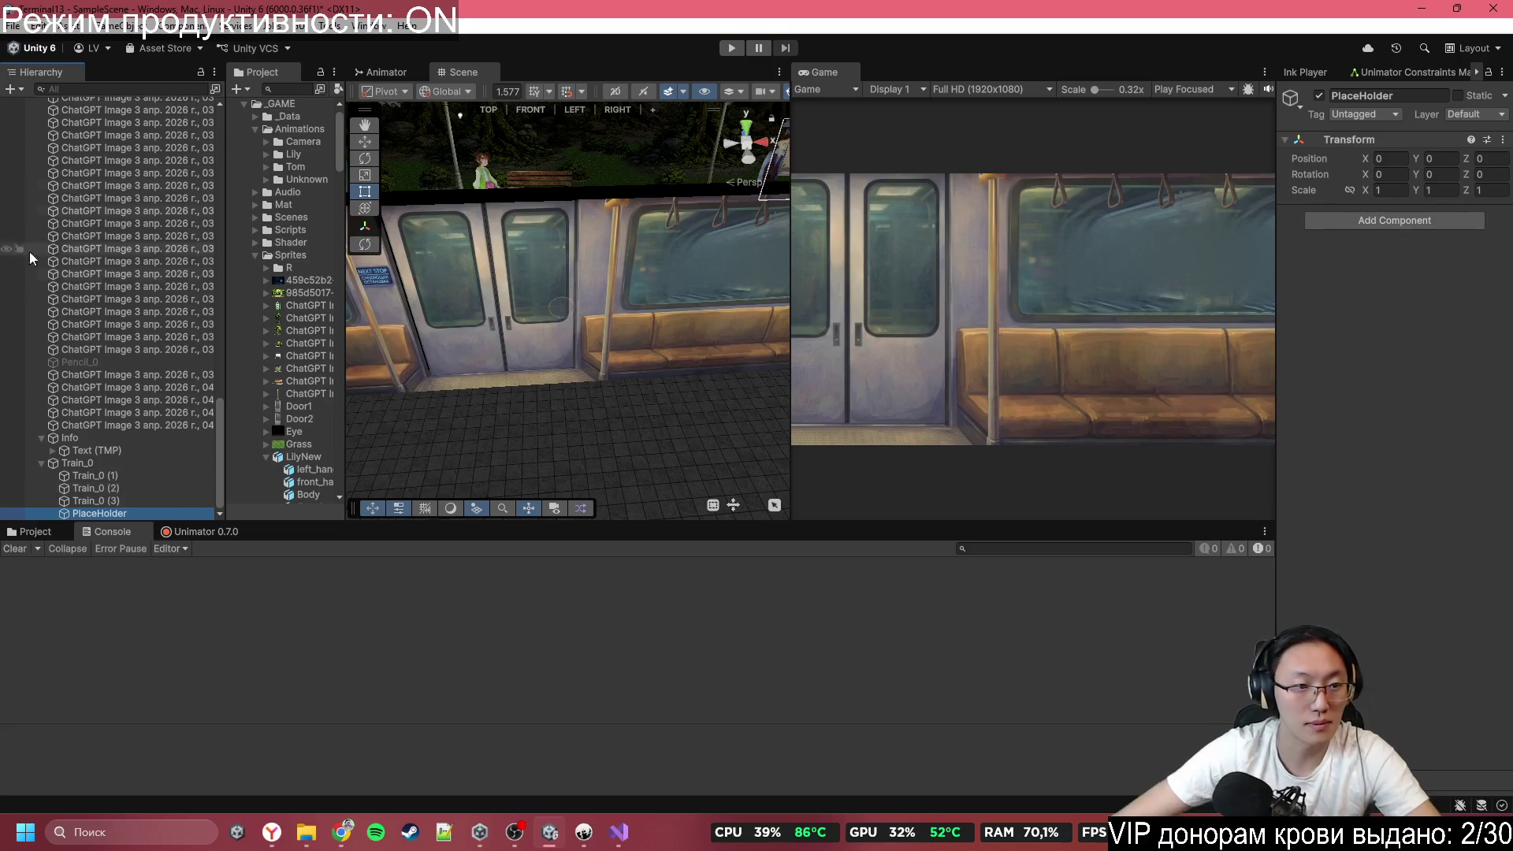
{"action": "scroll", "coordinate": [191, 275], "scroll_direction": "up", "scroll_amount": 10}
{"action": "scroll", "coordinate": [161, 287], "scroll_direction": "up", "scroll_amount": 5}
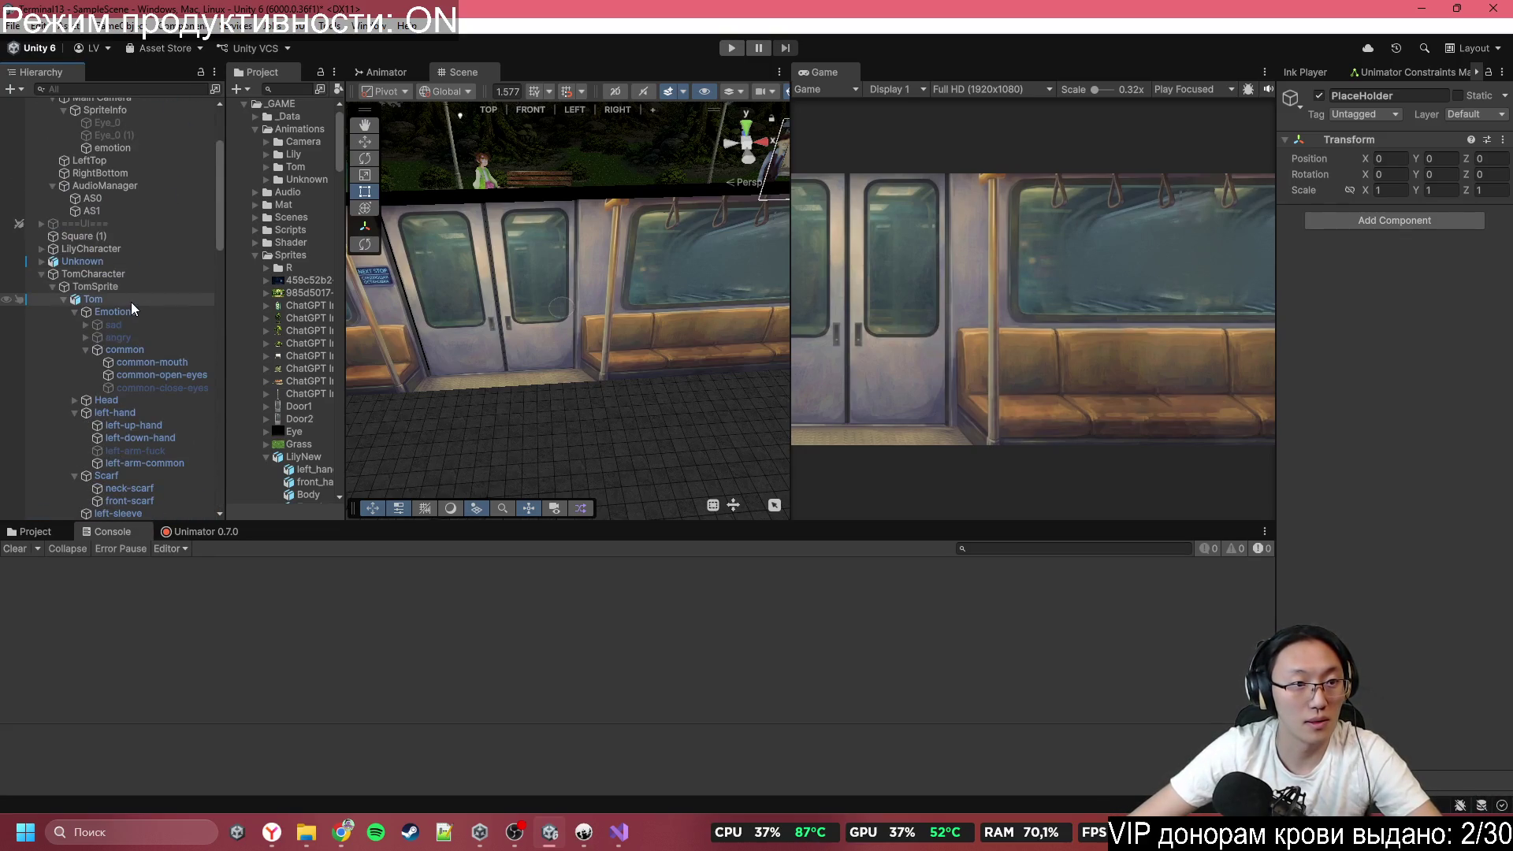